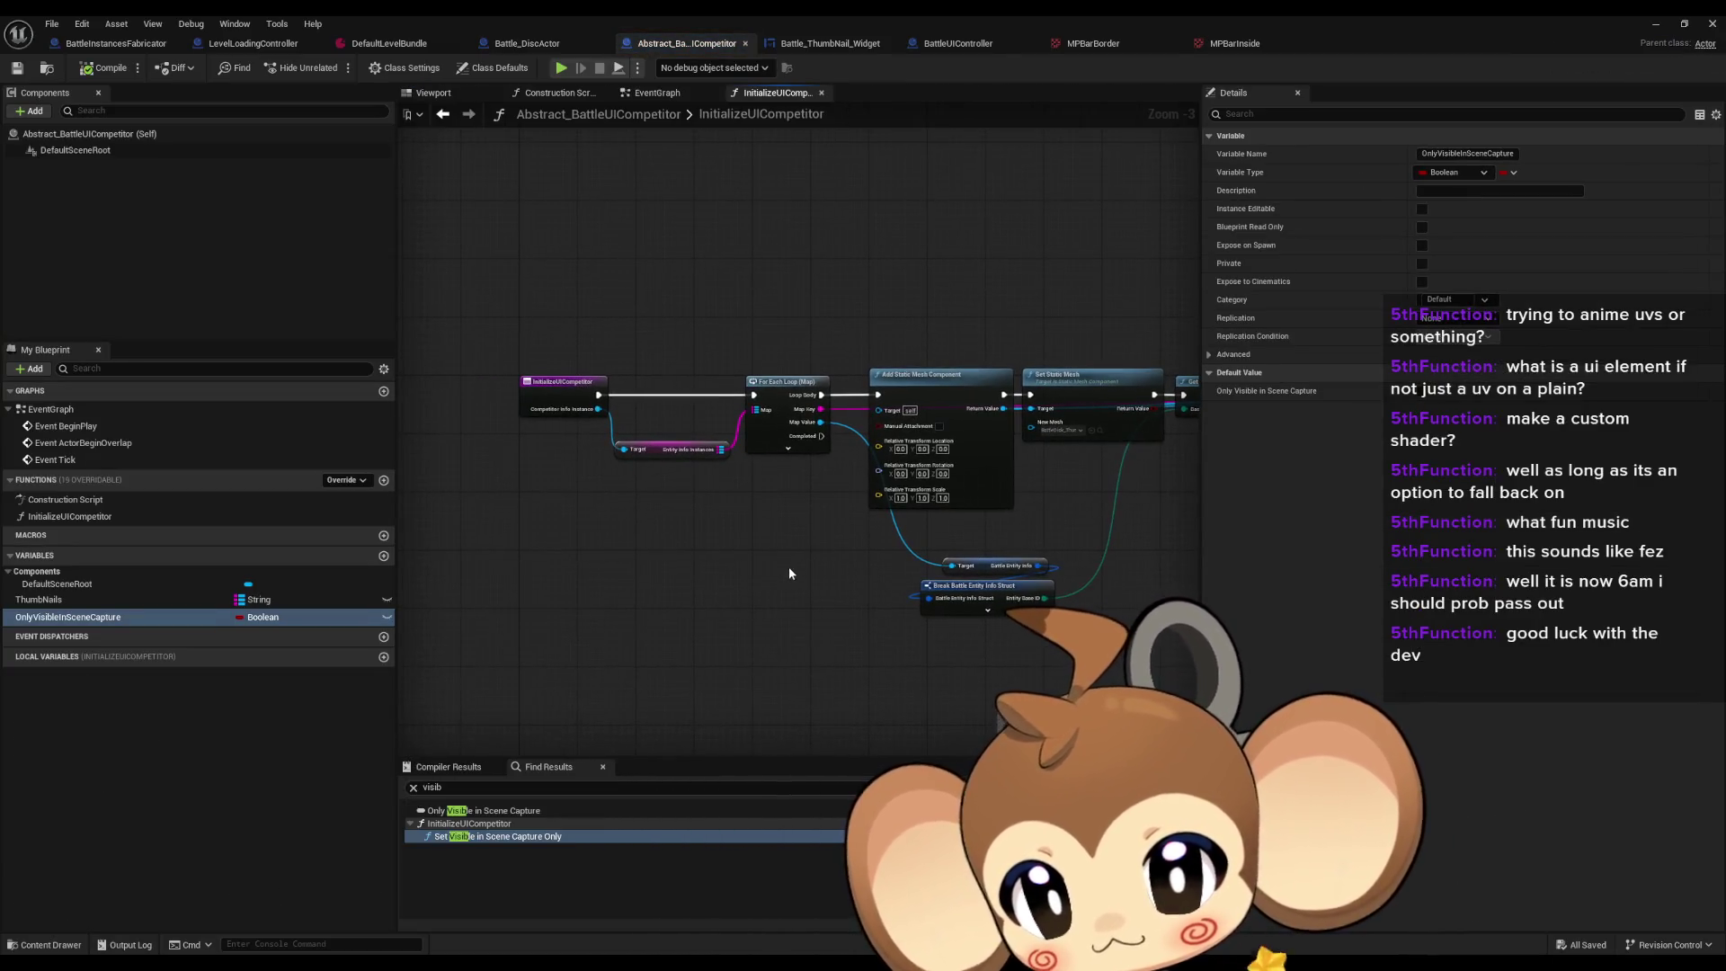
Step: Add a new variable to Abstract_BattleUICompetitor from the My Blueprint Variables section
scroll(557, 427, "up", 2)
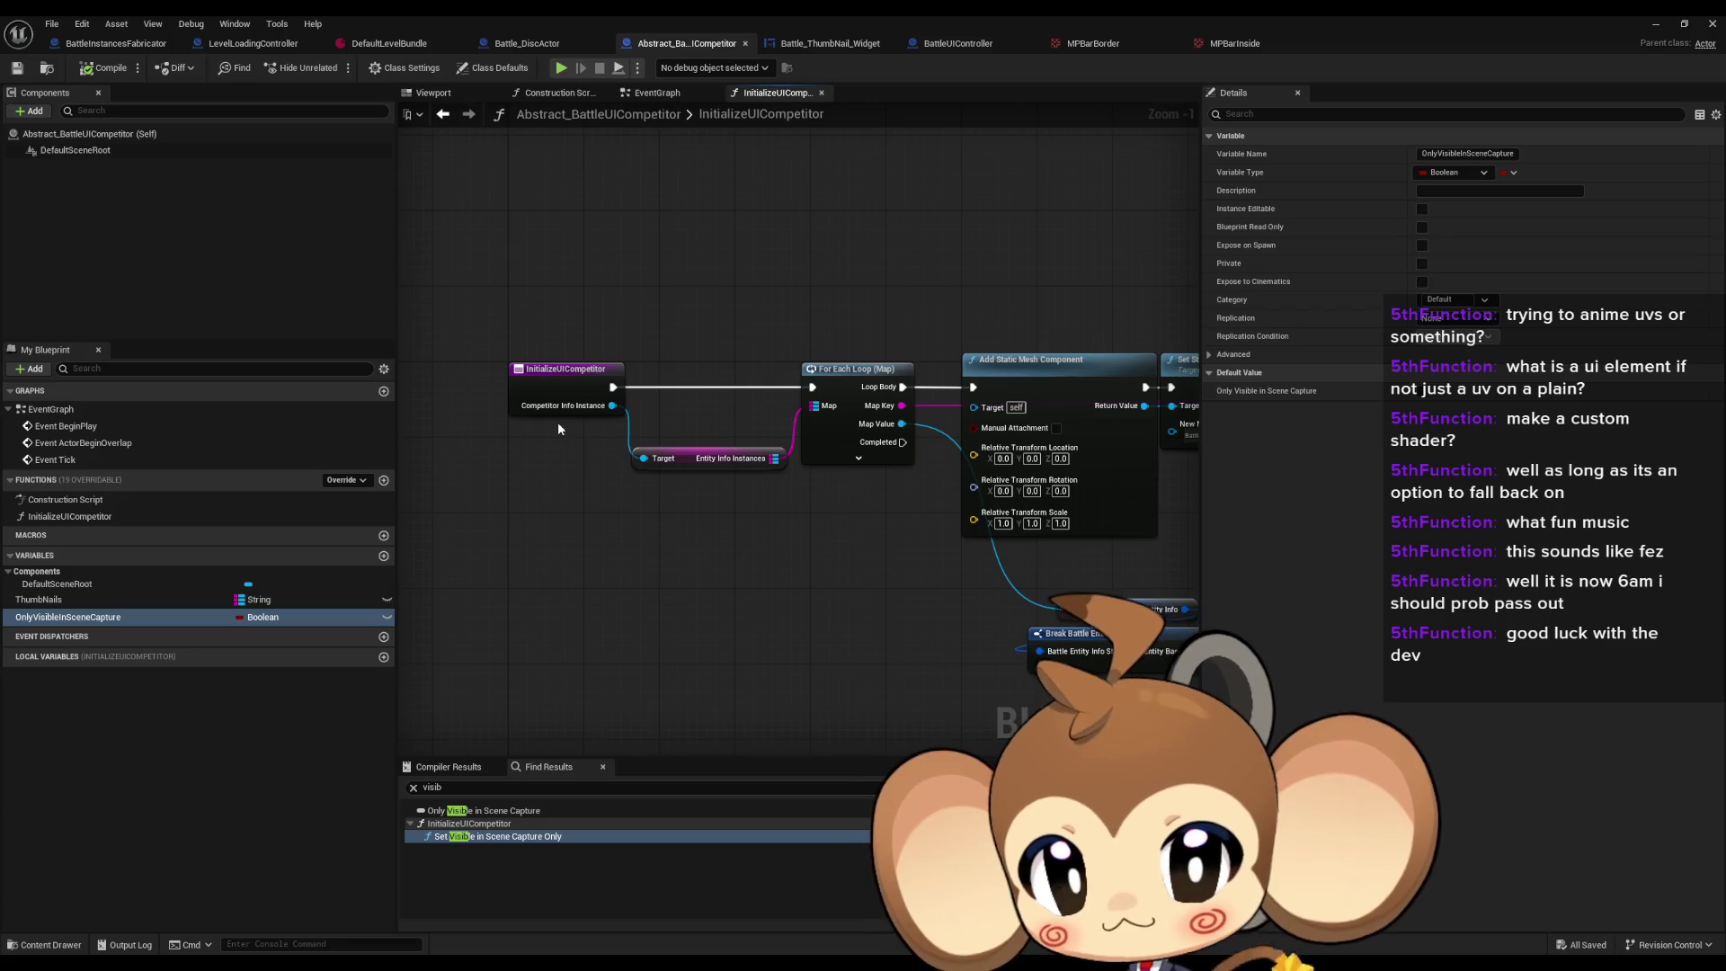
left_click_drag(752, 383, 413, 383)
scroll(835, 424, "down", 1)
left_click_drag(835, 424, 816, 448)
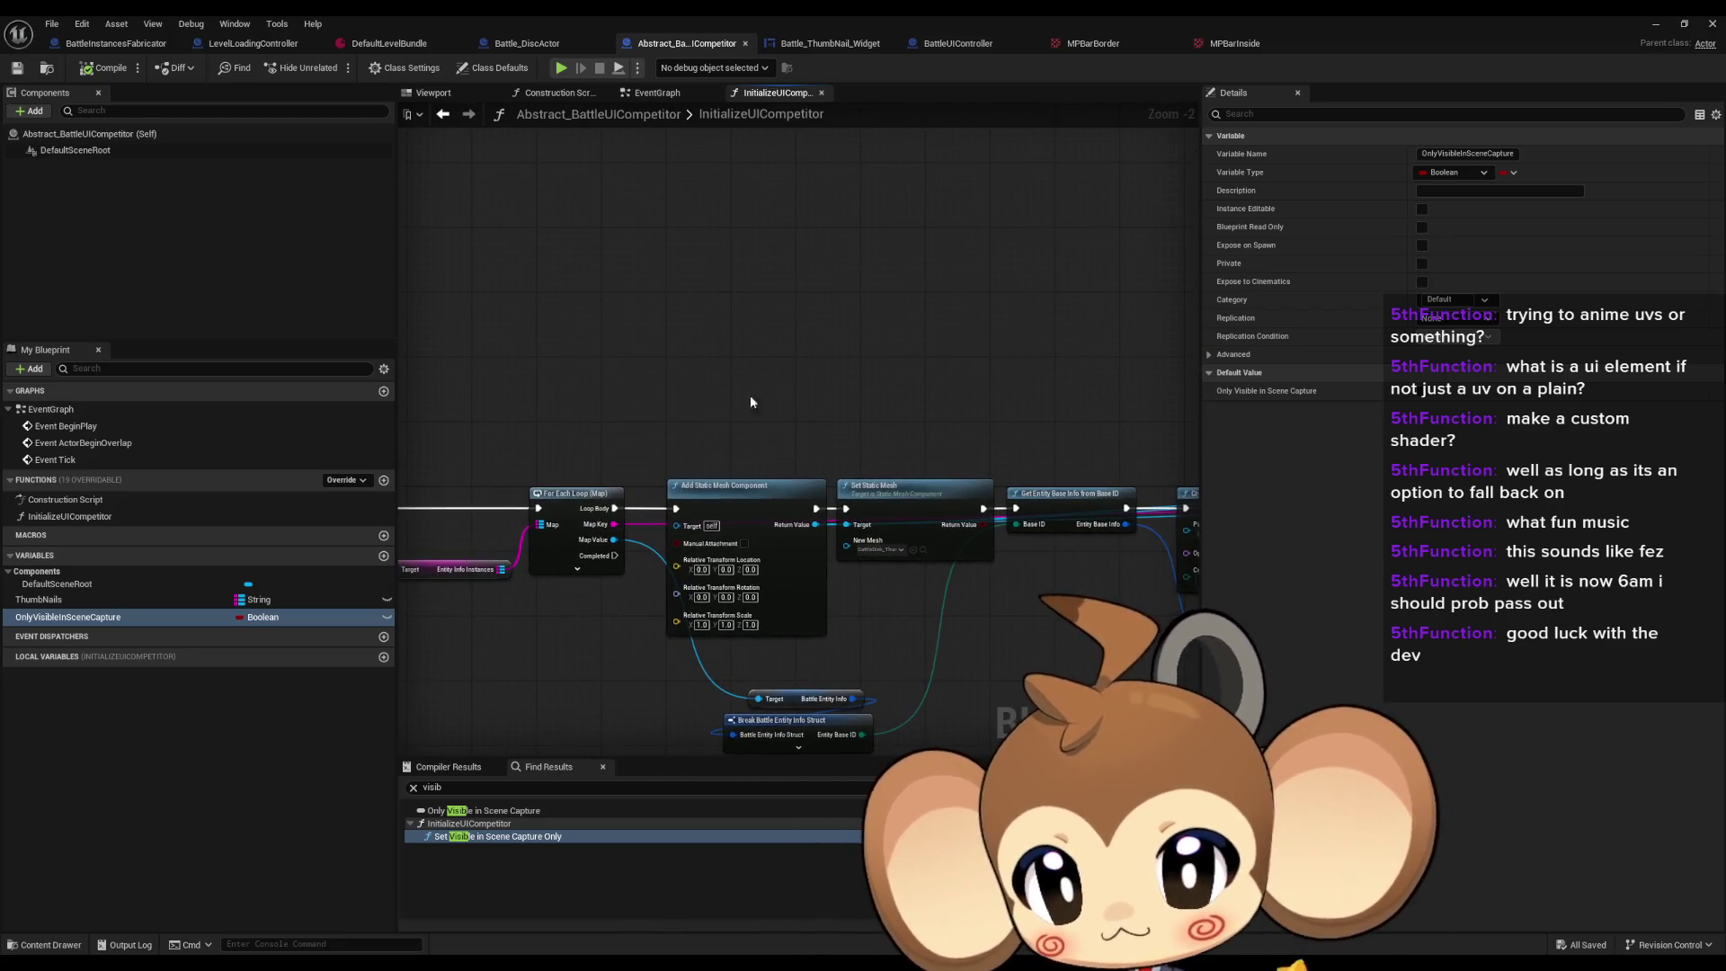
left_click_drag(716, 364, 730, 412)
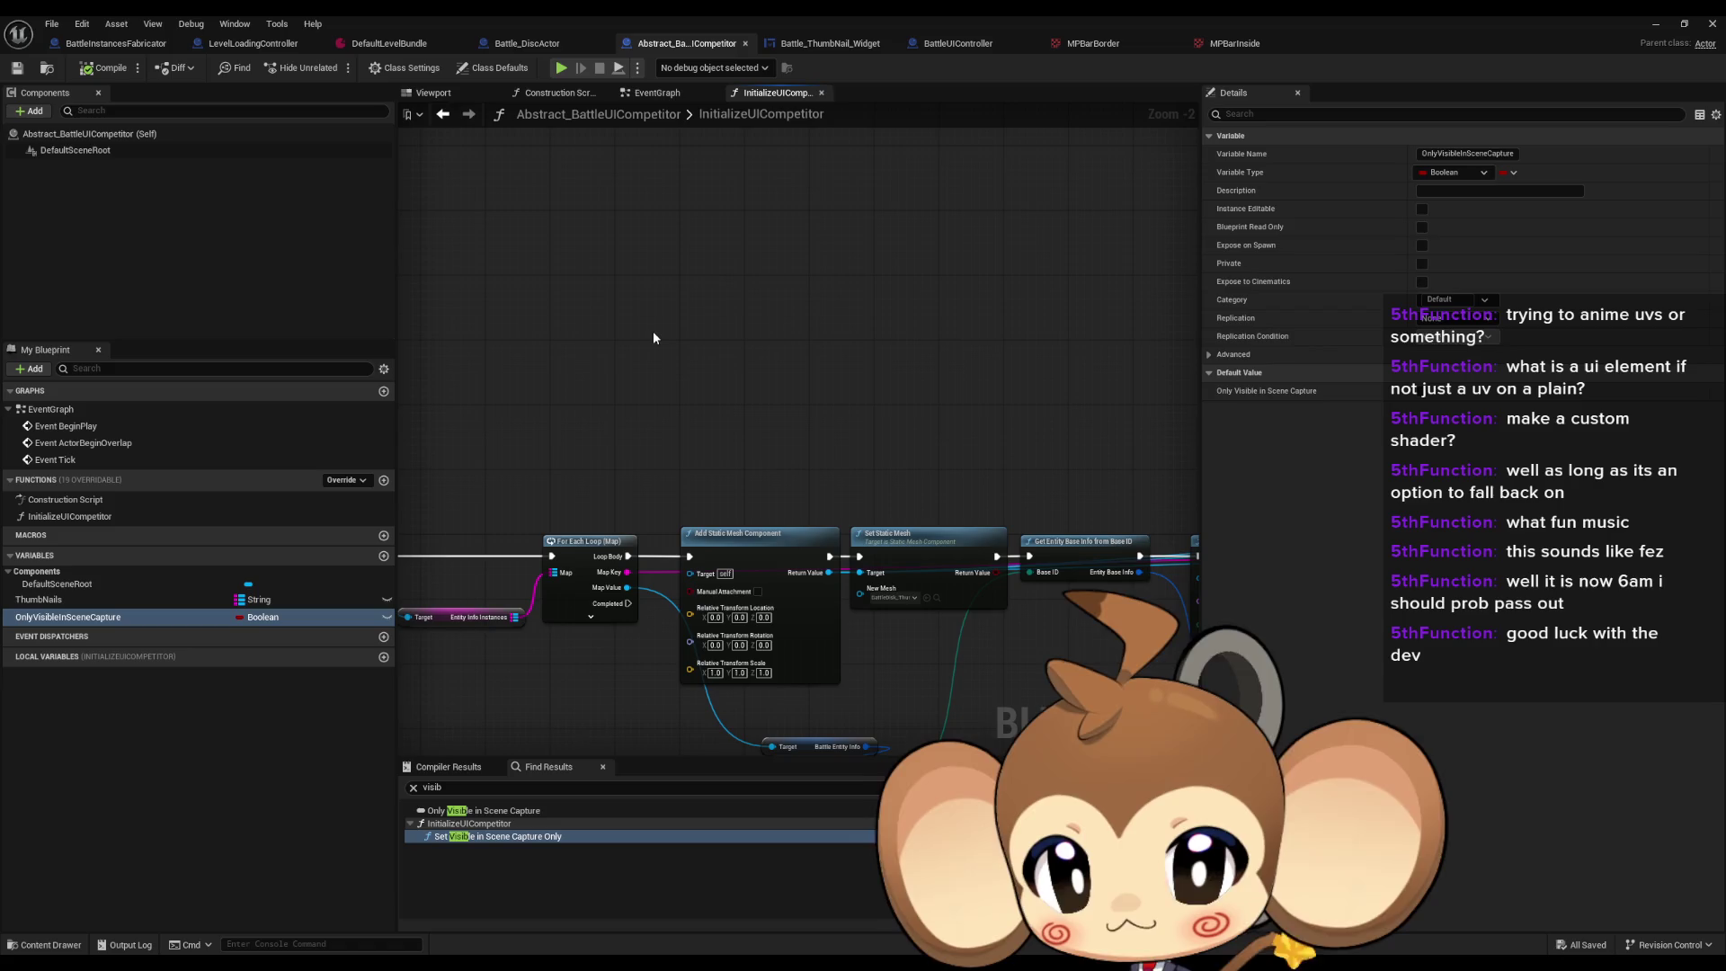
left_click_drag(655, 337, 657, 360)
left_click(384, 555)
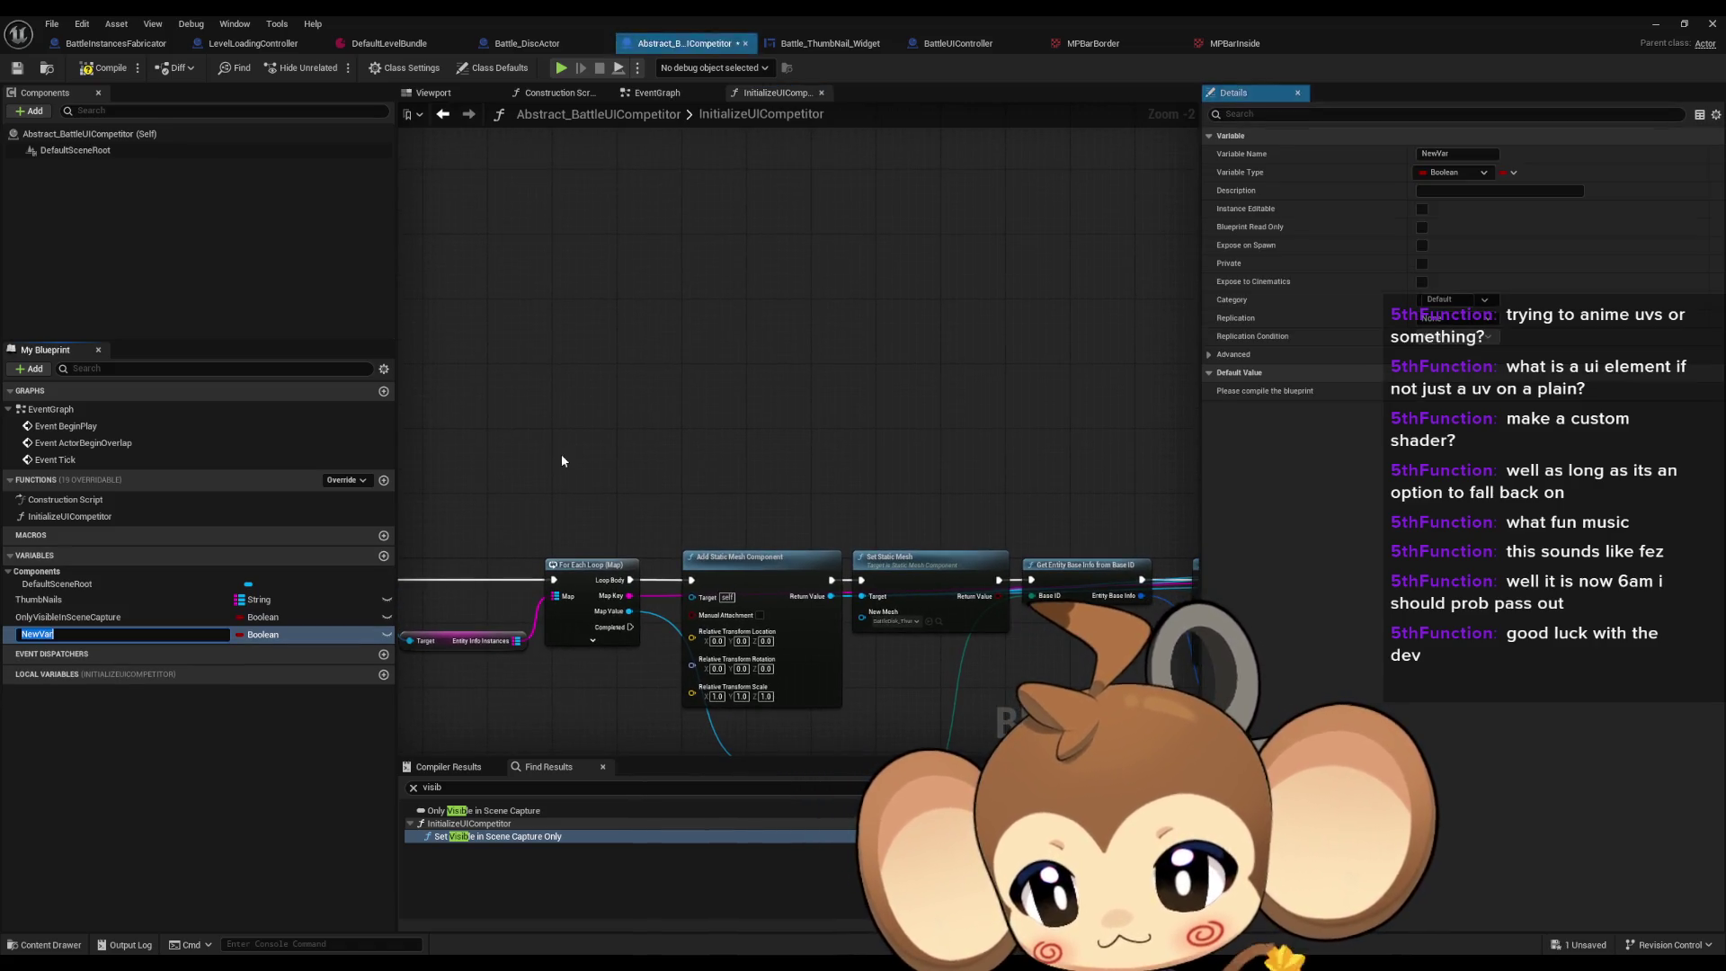
Step: Rename the variable ThumbNailWidgets and make it a Map of String keys to Widget Component values
type("TR")
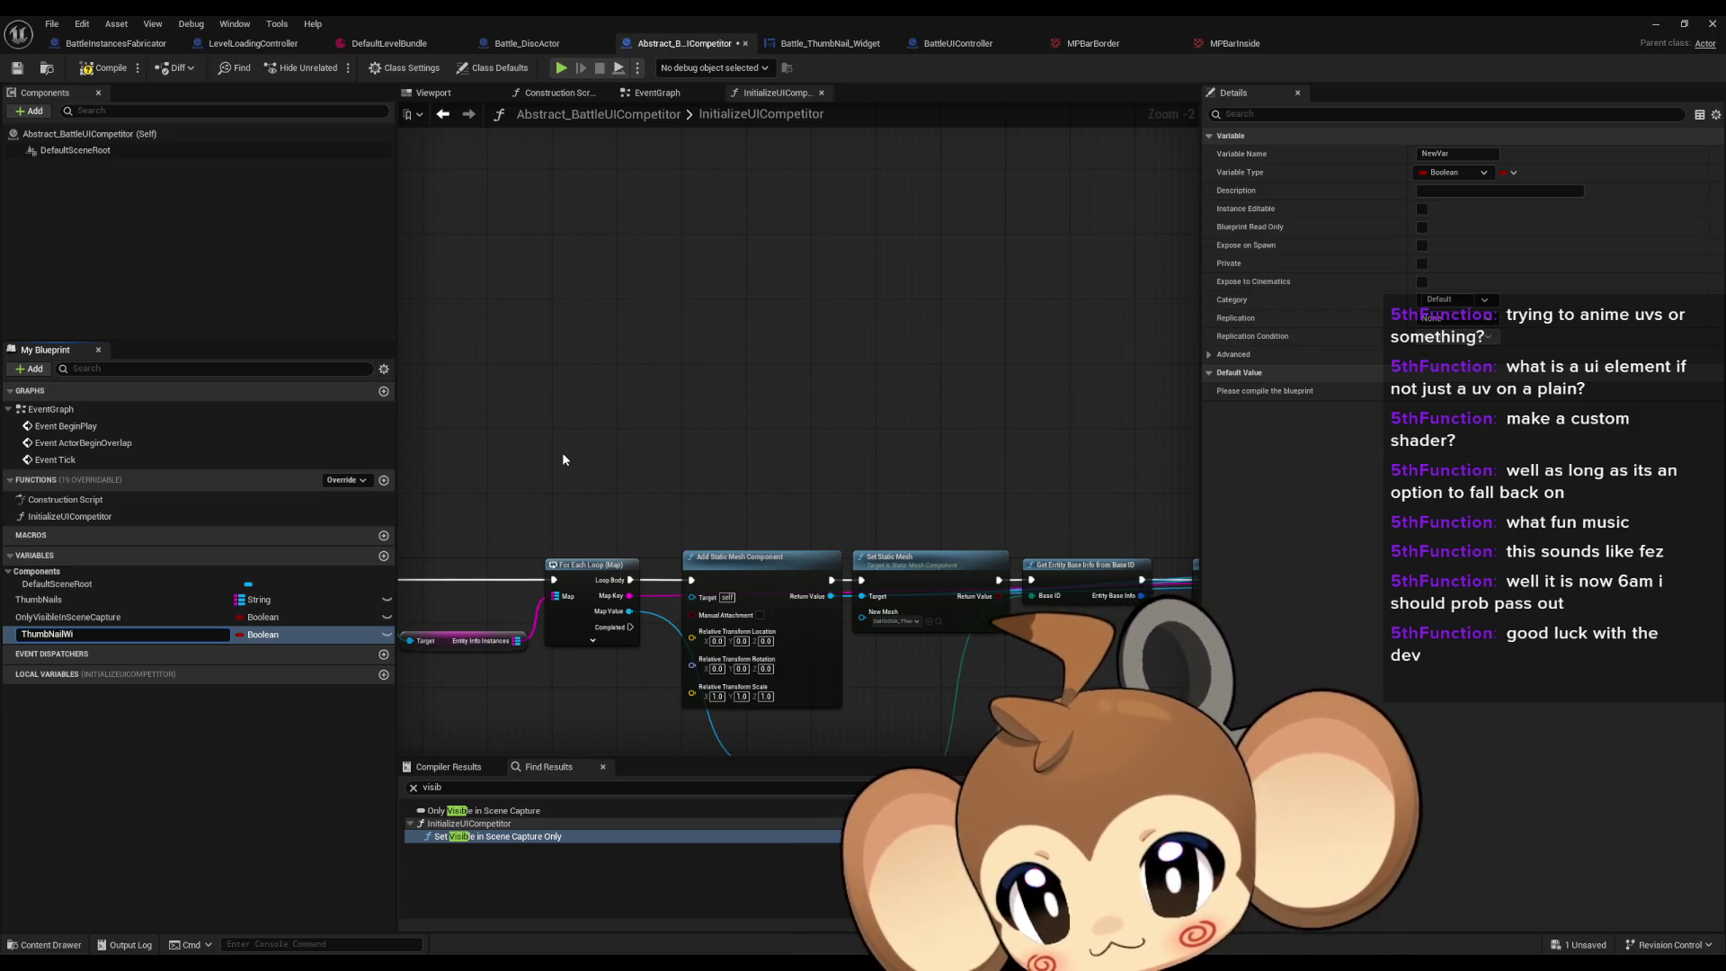
key("Return")
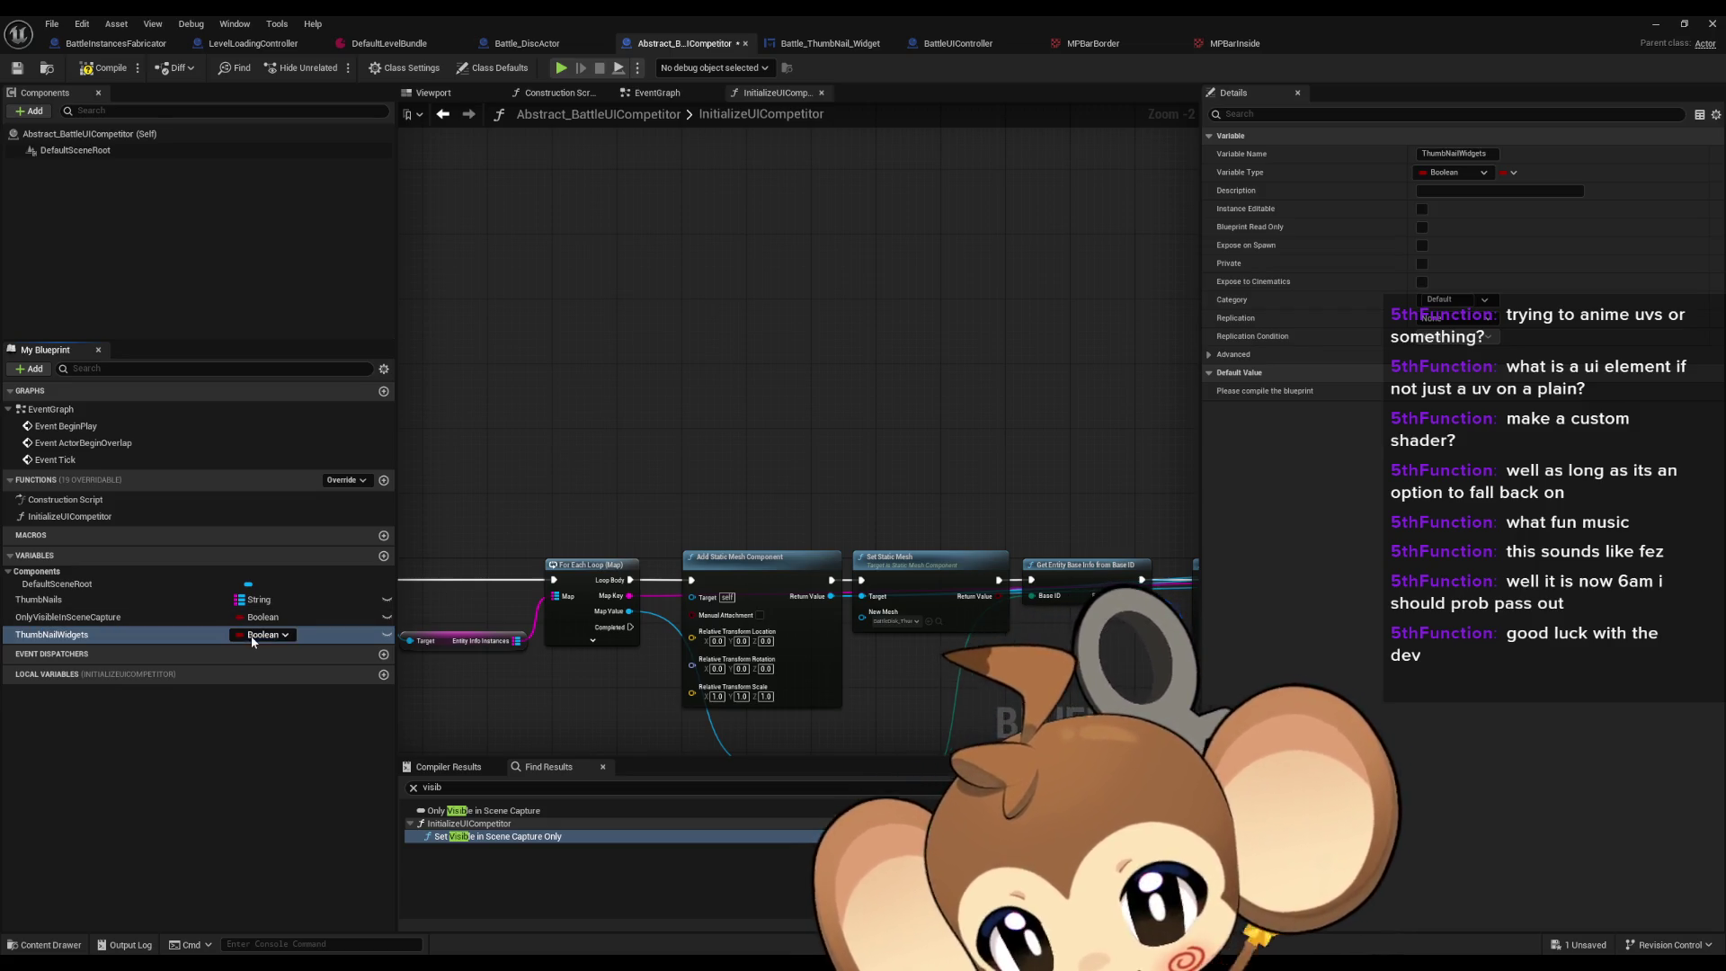
left_click(250, 635)
left_click(261, 752)
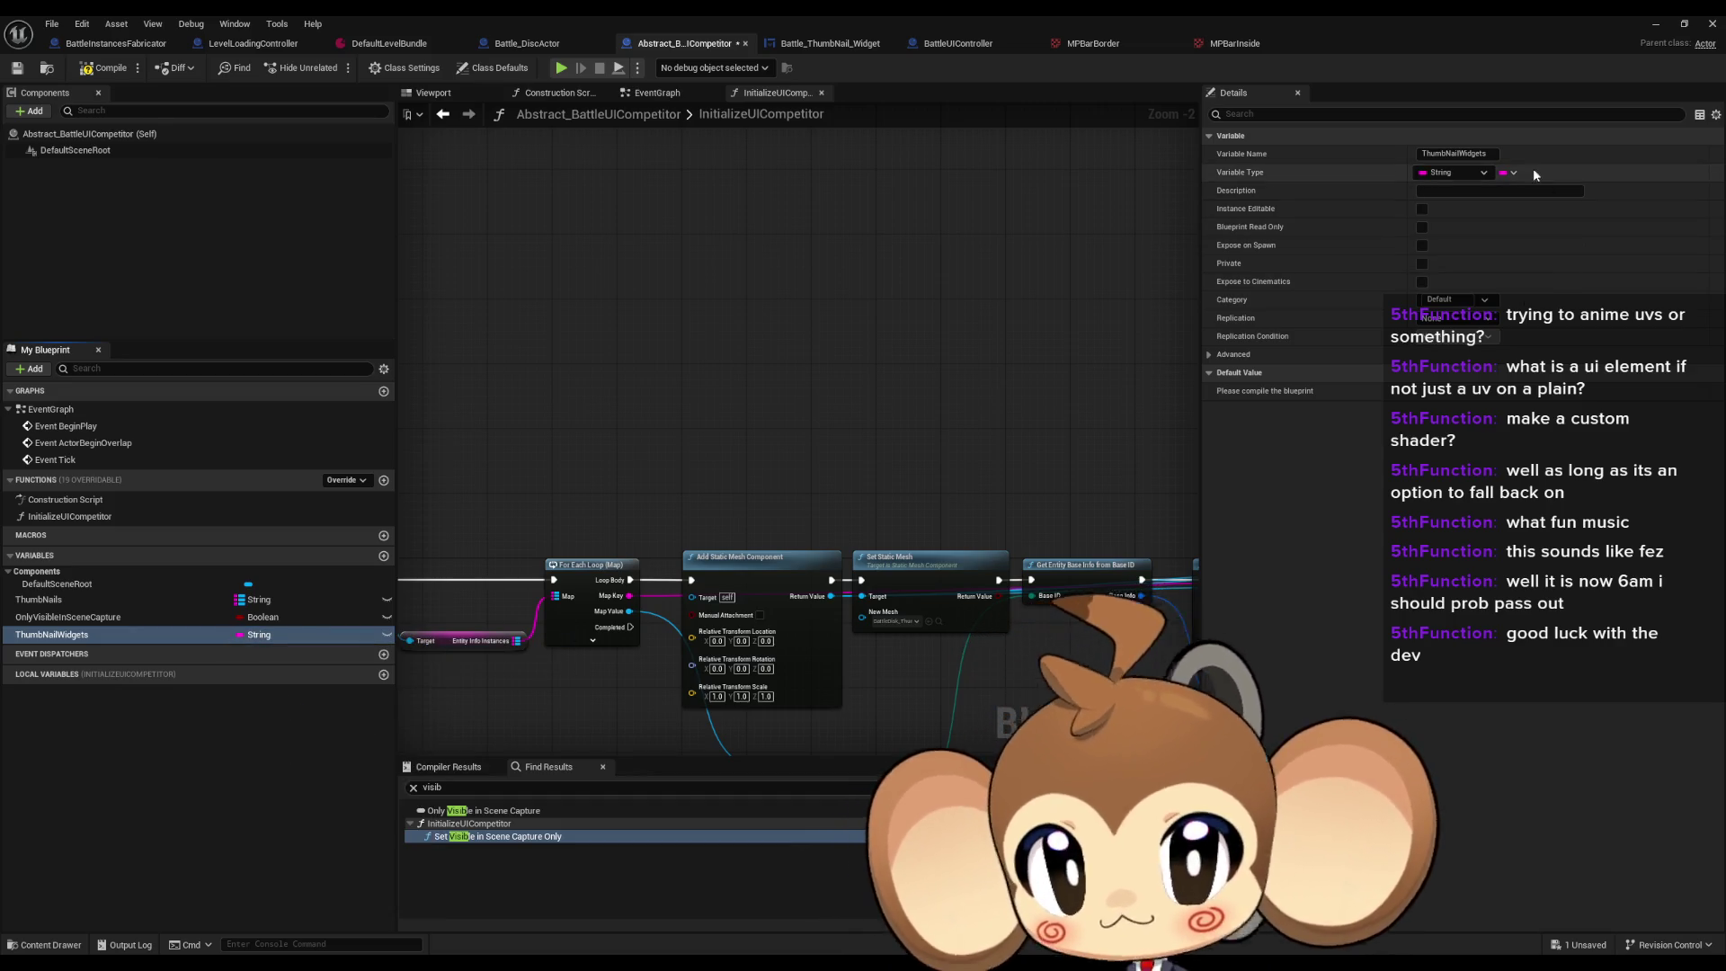
left_click(1510, 173)
left_click(1494, 246)
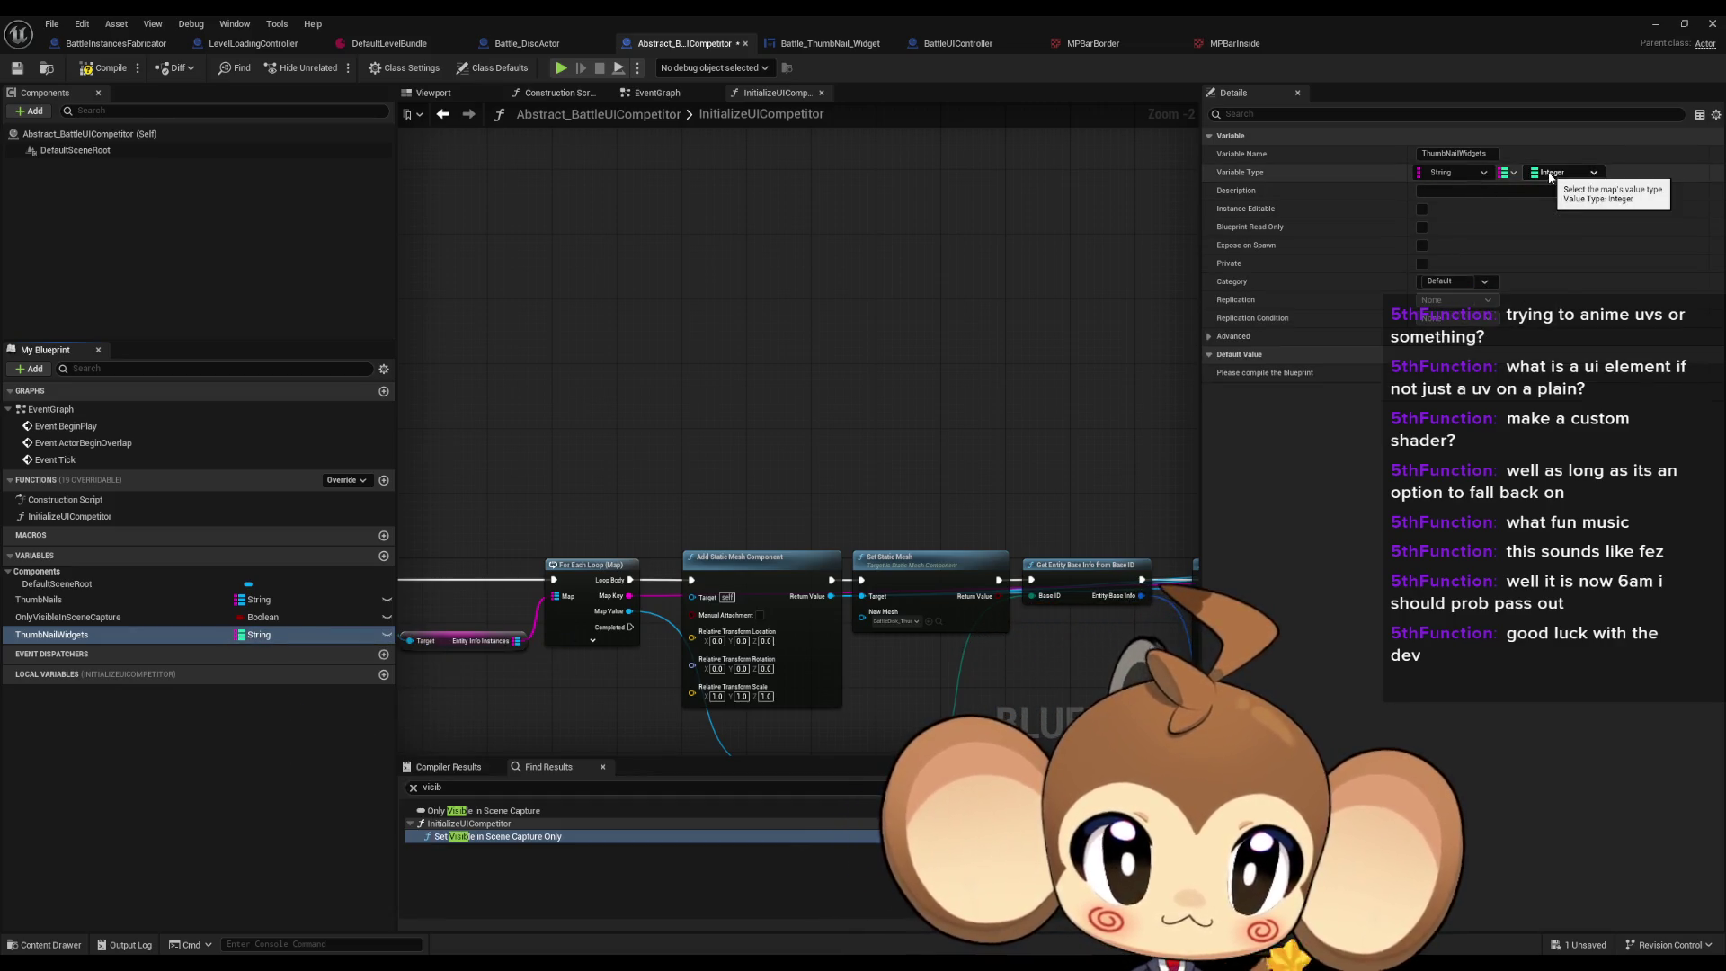
left_click(1551, 173)
type("id comp")
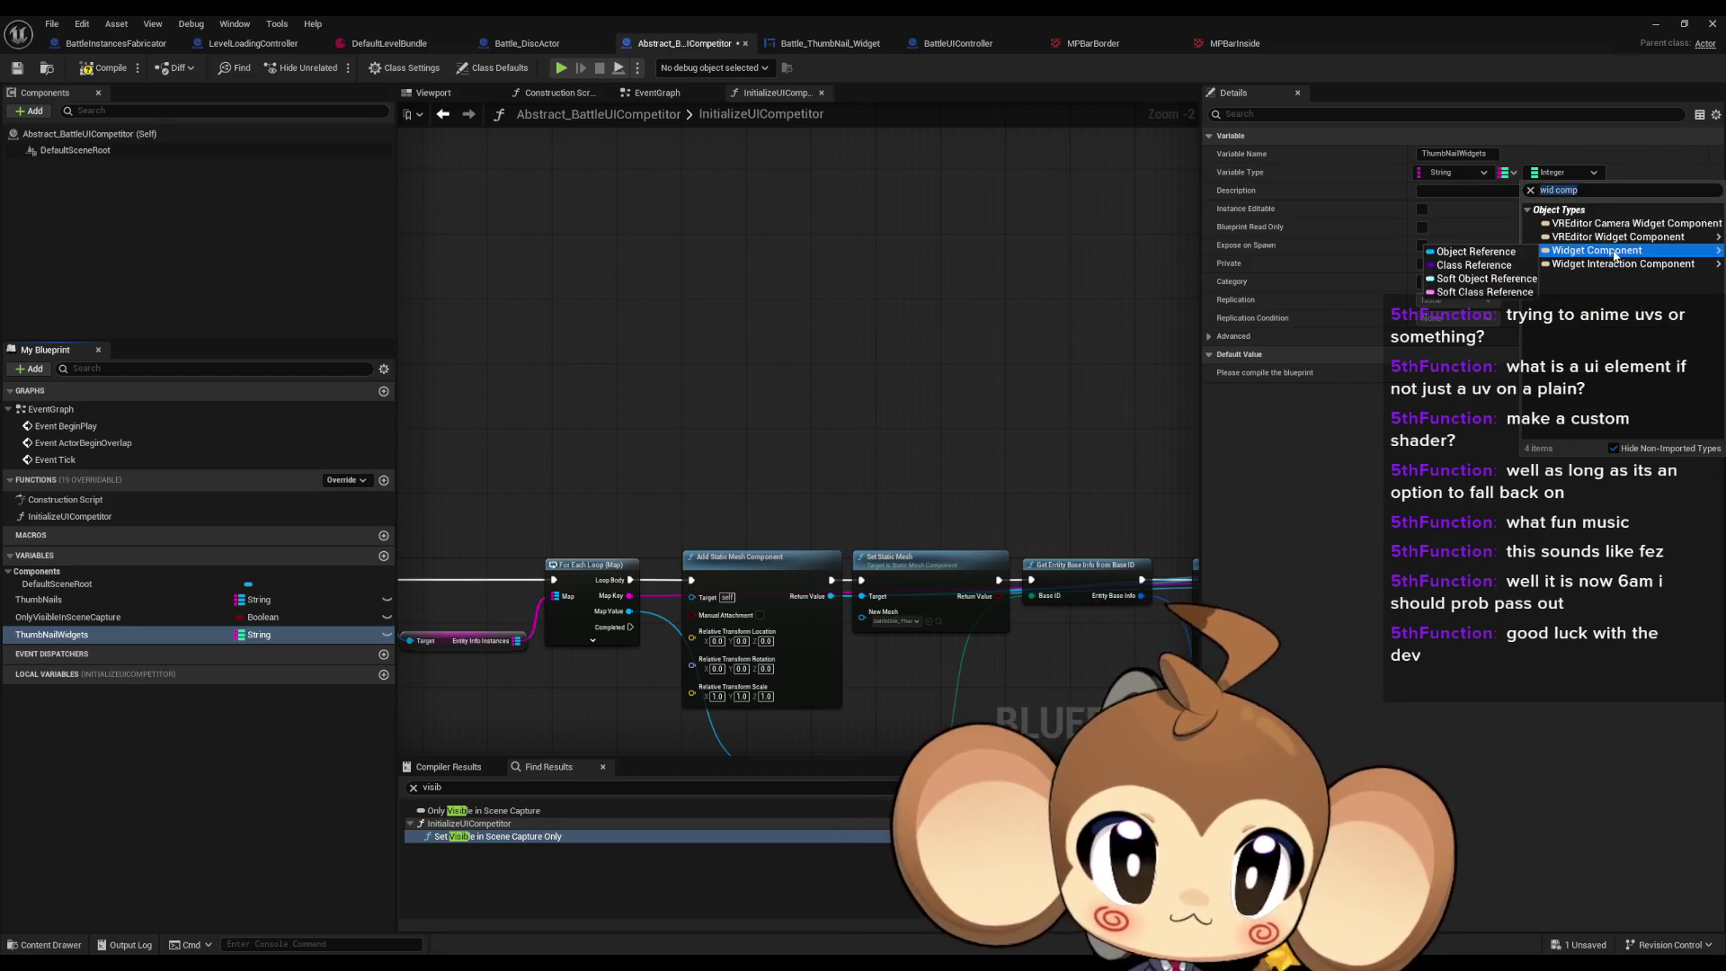
left_click(1615, 256)
mouse_move(662, 457)
left_mouse_down()
mouse_move(663, 431)
mouse_move(768, 371)
mouse_move(644, 370)
mouse_move(619, 339)
mouse_move(763, 342)
left_mouse_up()
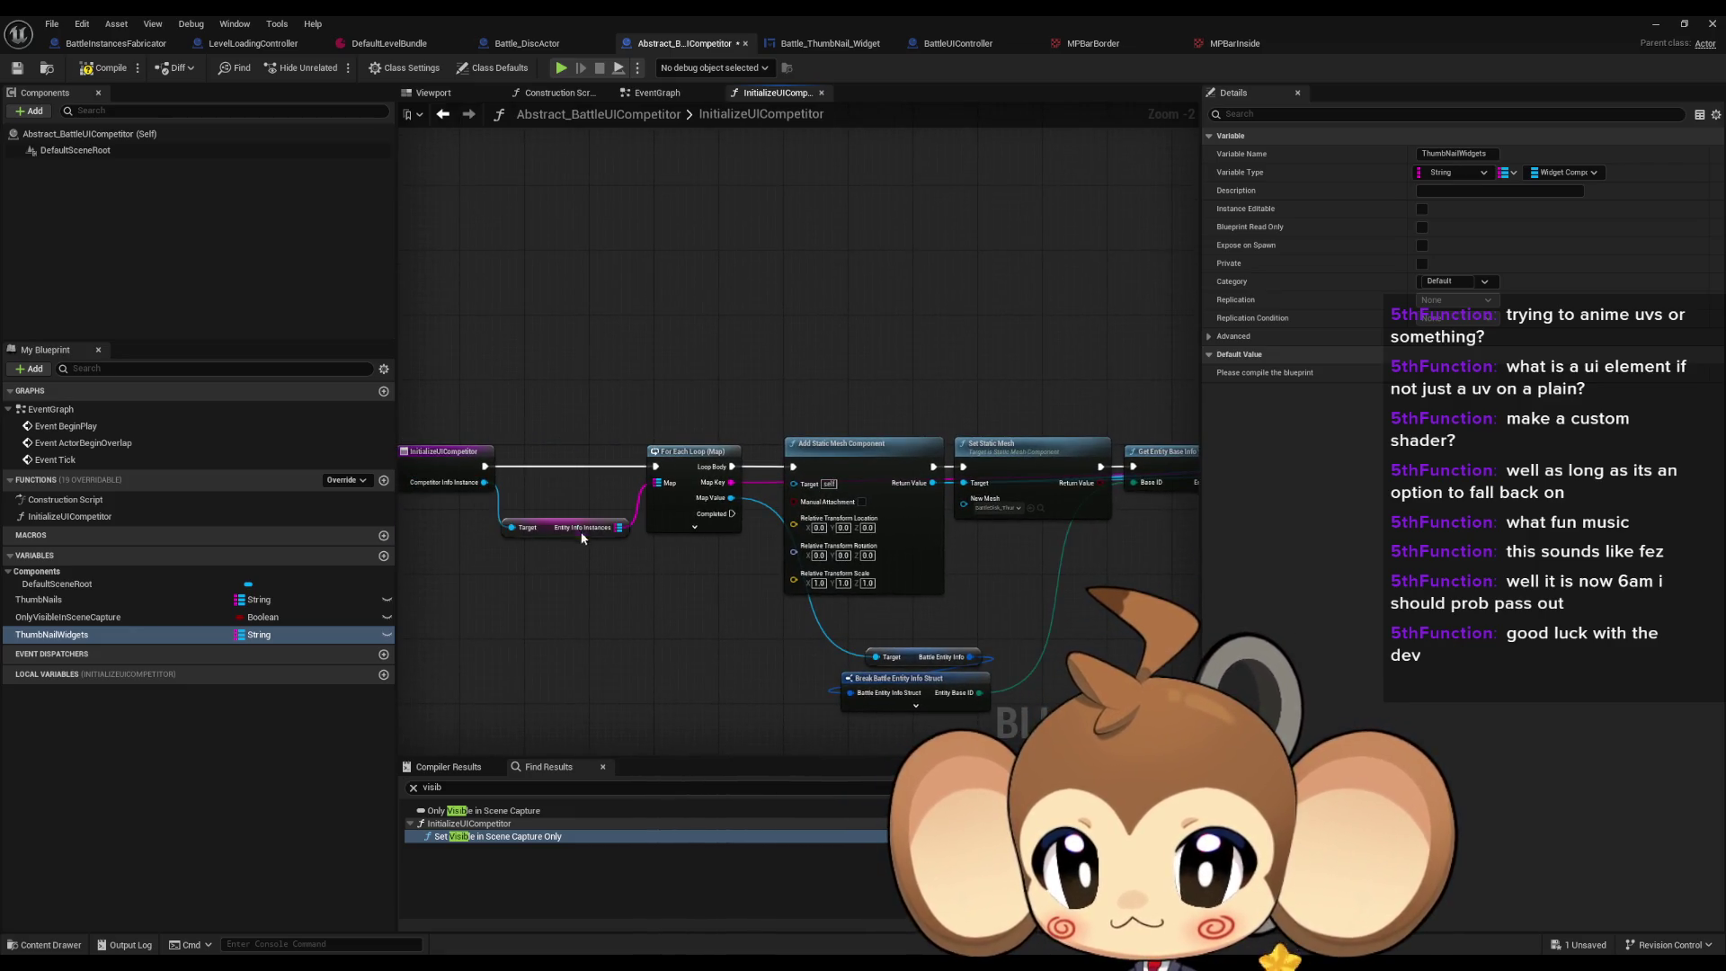
mouse_move(900, 327)
left_mouse_down()
mouse_move(751, 327)
mouse_move(782, 380)
left_mouse_up()
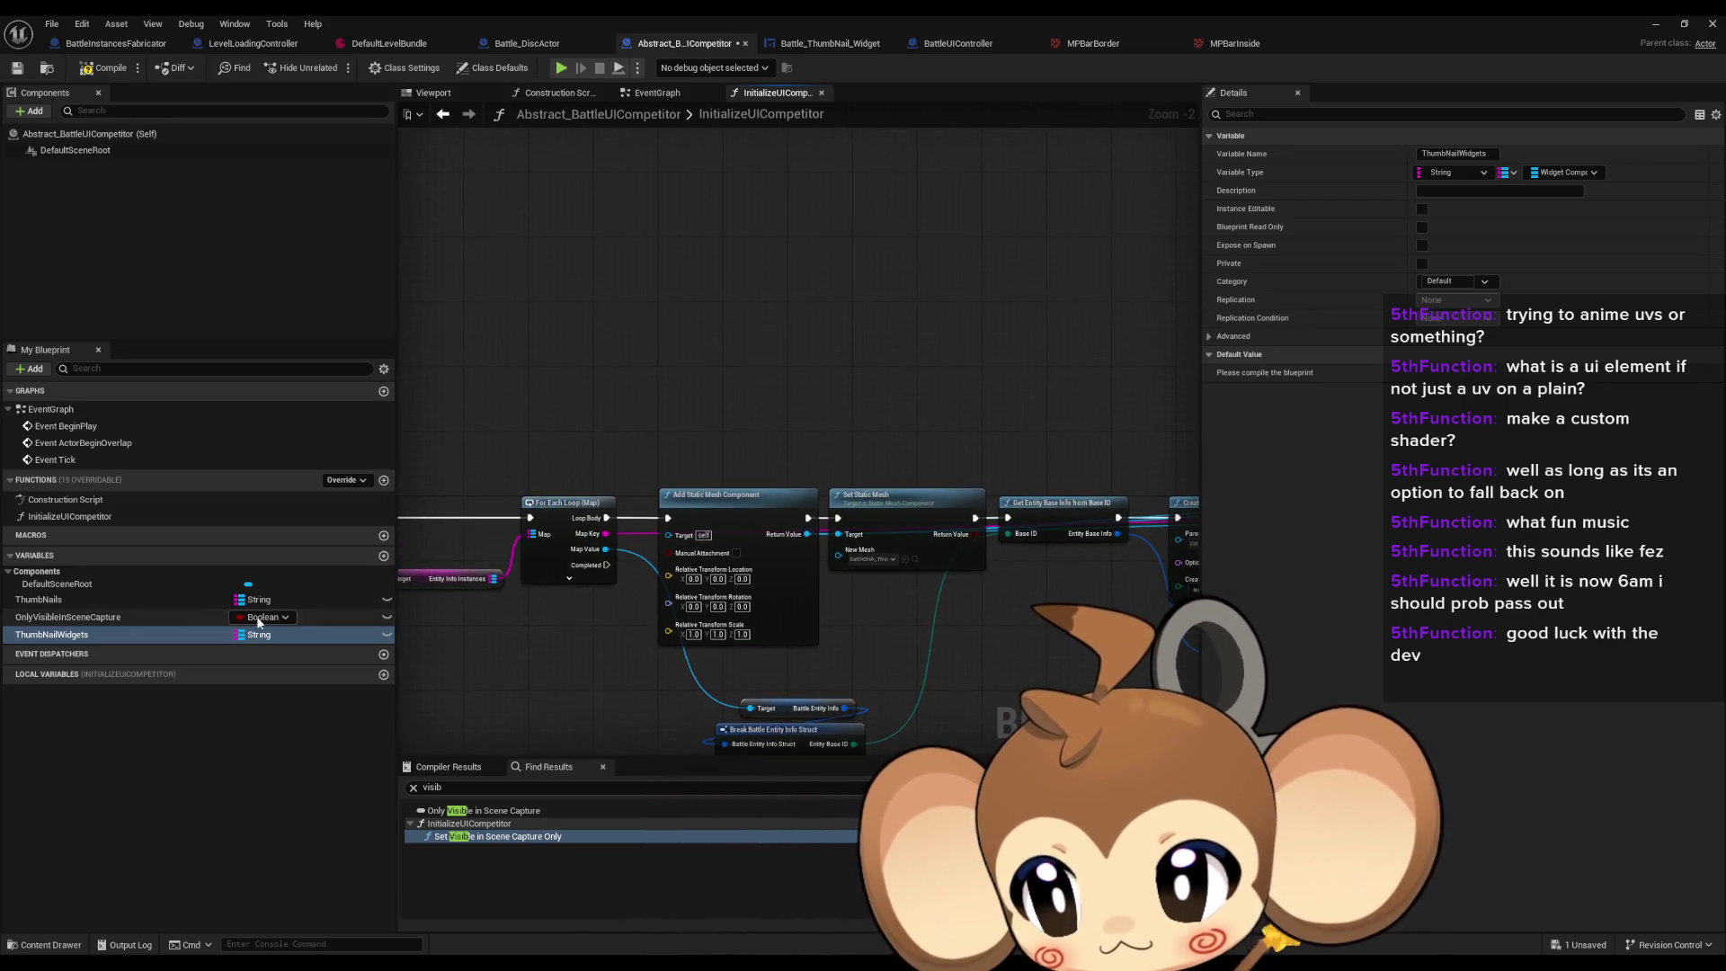
Step: Place a Create Widget node above the loop in the InitializeUICompetitor graph
right_click(710, 325)
type("crea widg")
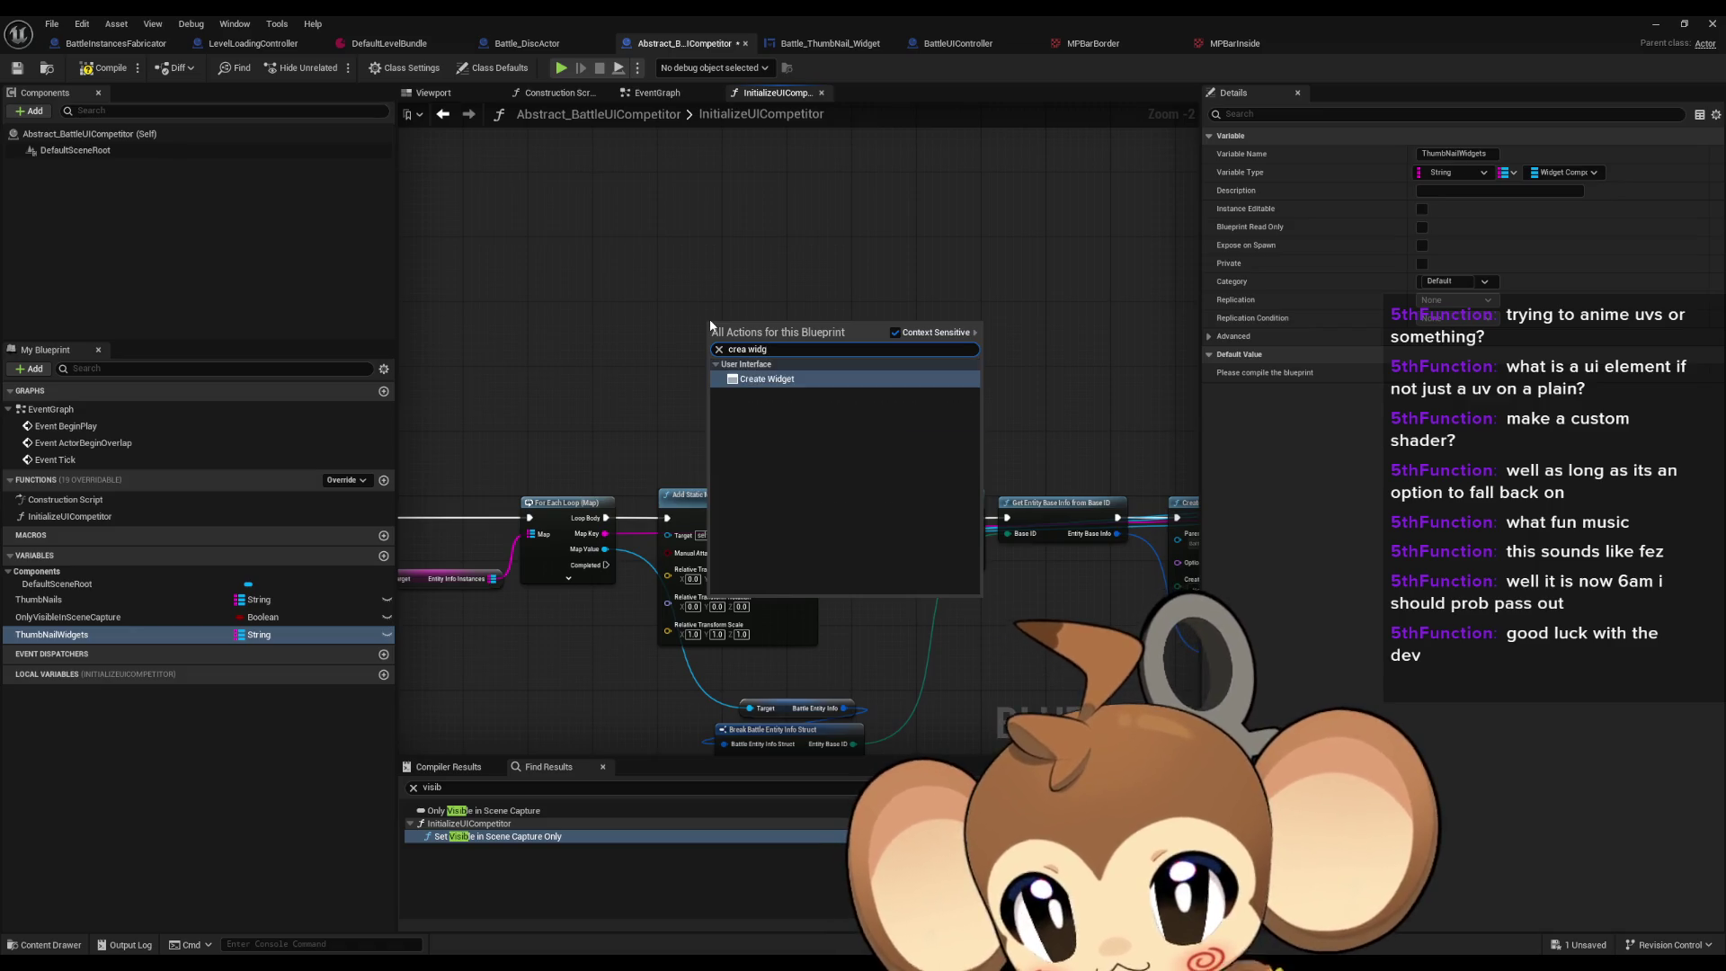
key("Return")
left_click_drag(789, 361, 725, 306)
left_click(870, 264)
scroll(752, 282, "up", 2)
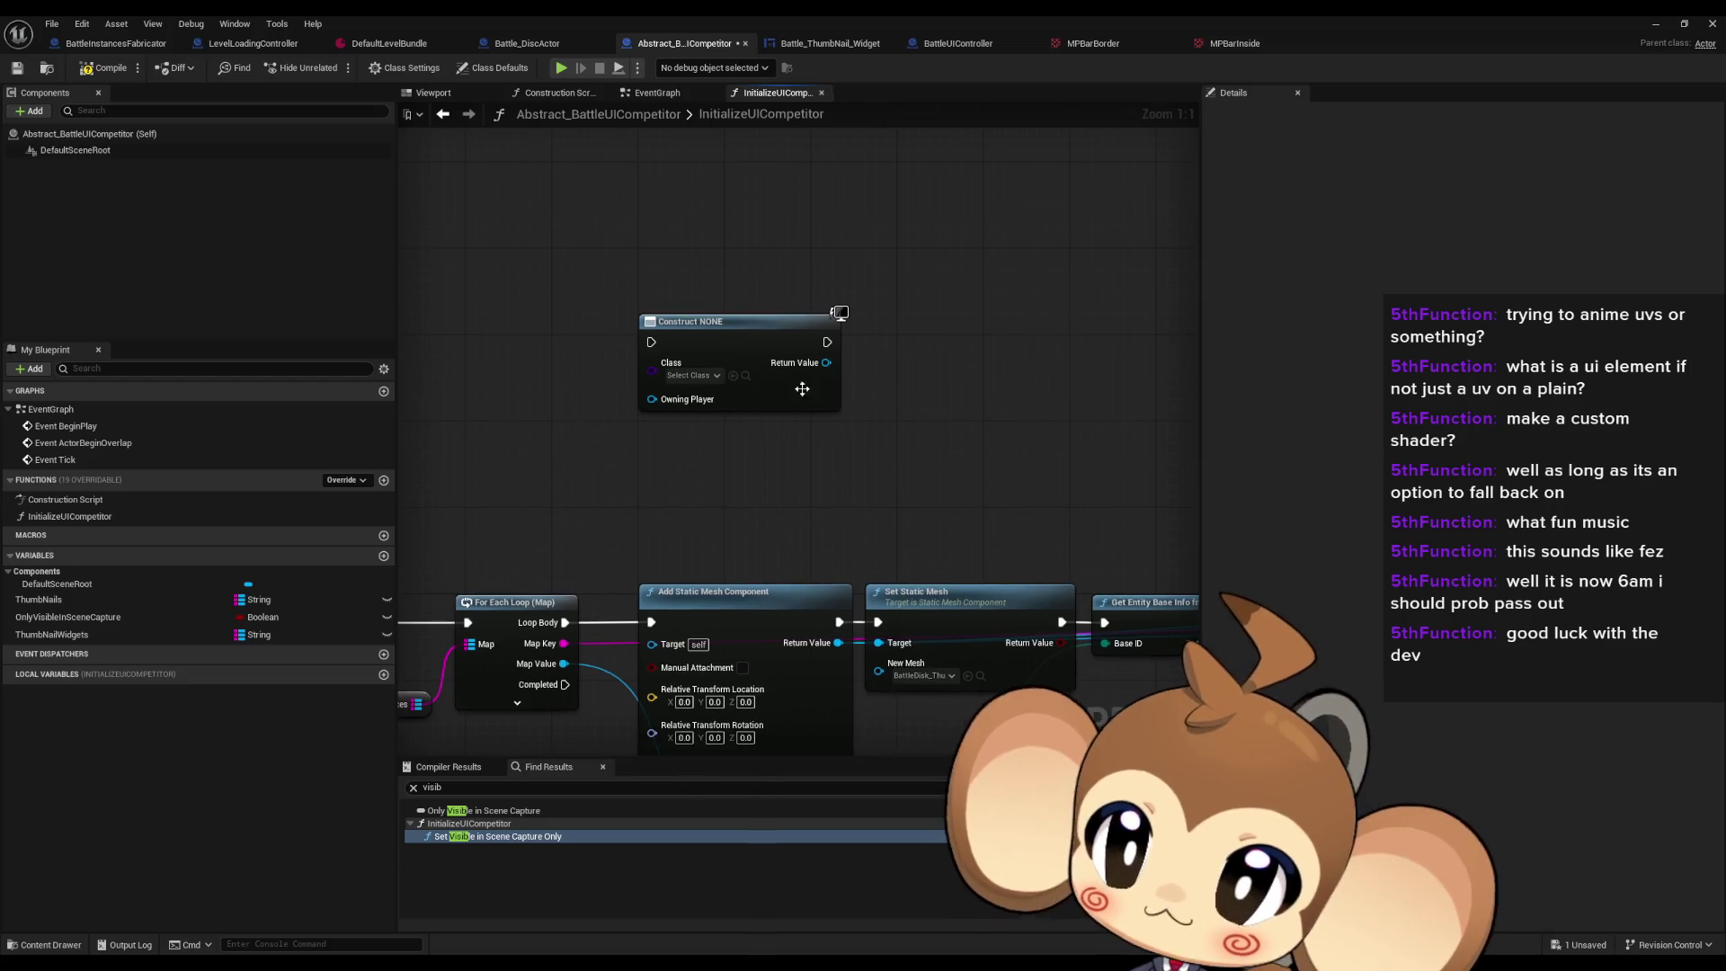
Step: Set the Create Widget class to Battle_ThumbNail_Widget and drag ThumbNailWidgets into the graph
left_click(693, 376)
type("thumb")
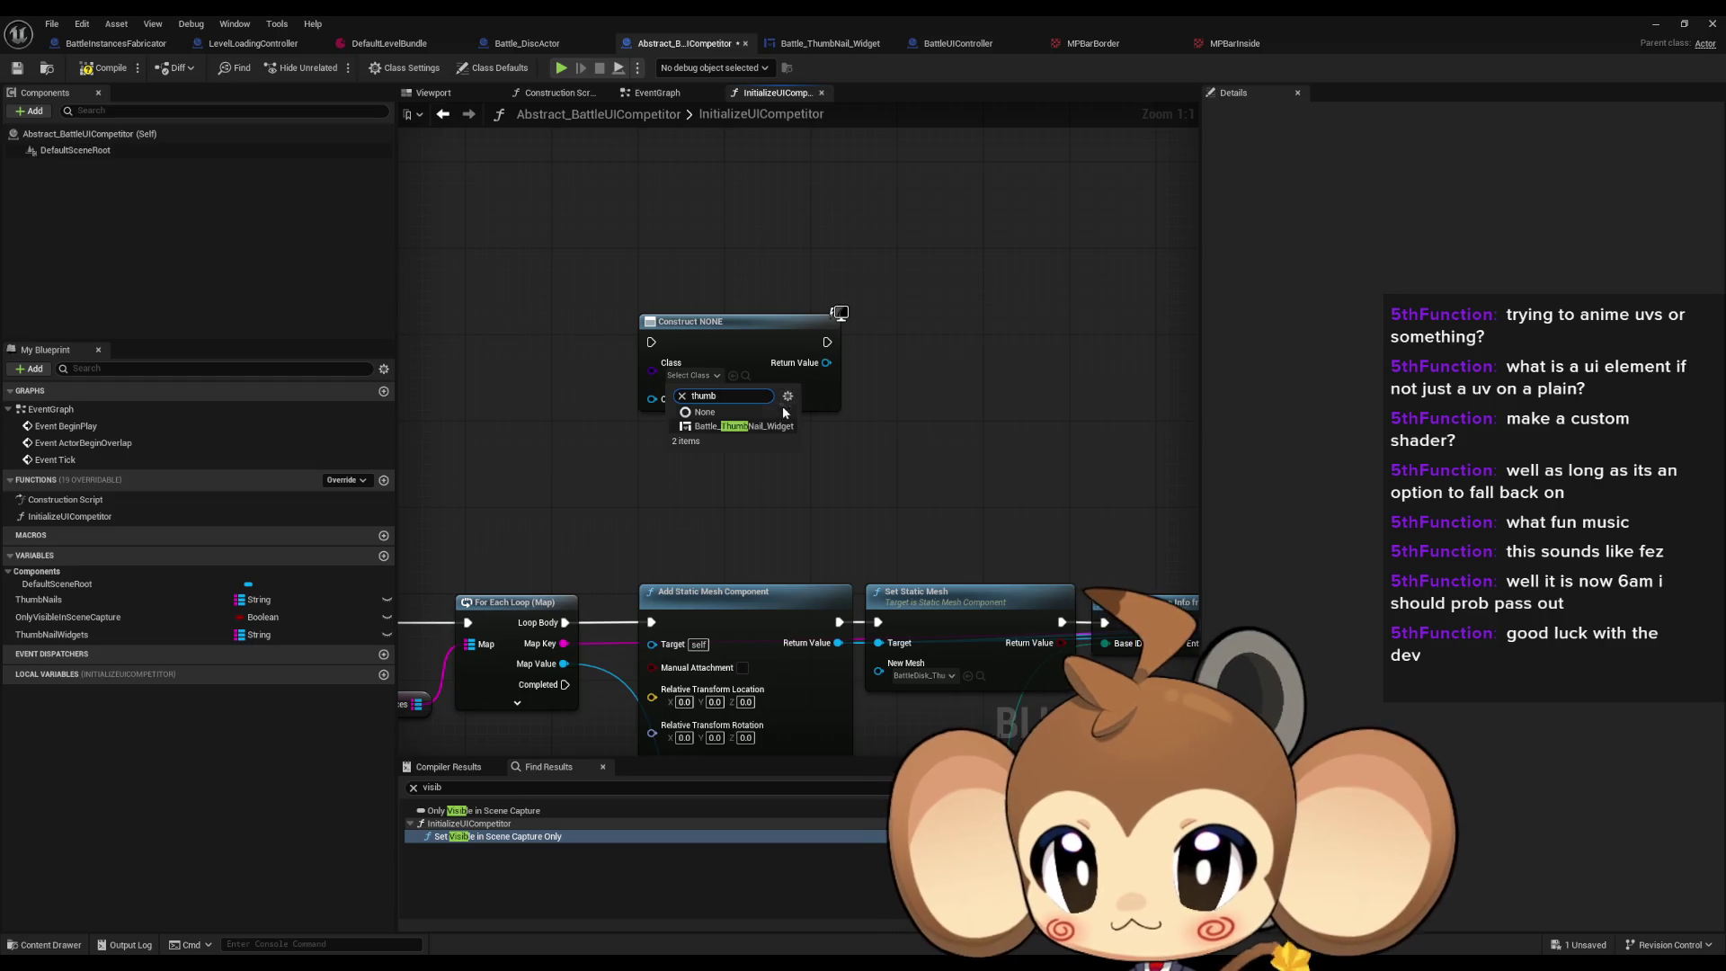
left_click(778, 426)
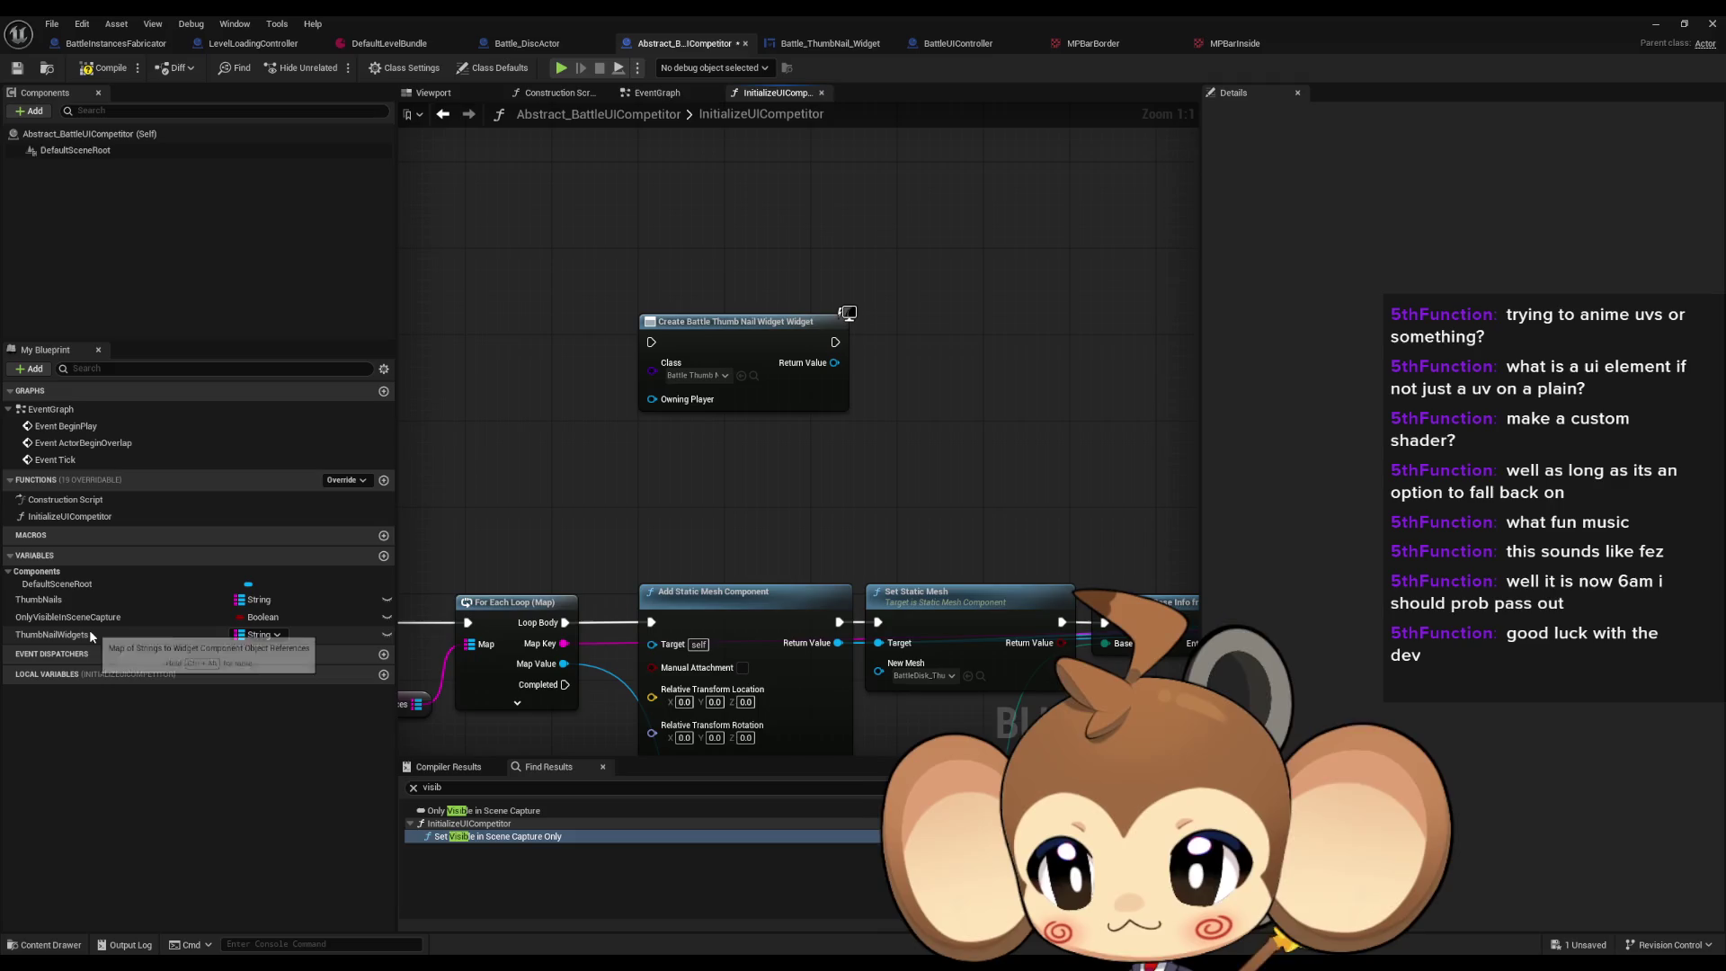
mouse_move(89, 629)
left_mouse_down()
mouse_move(683, 192)
mouse_move(798, 165)
left_mouse_up()
Step: Add a ThumbNailWidgets getter with a map Find node
left_click(715, 184)
type("find")
key("Return")
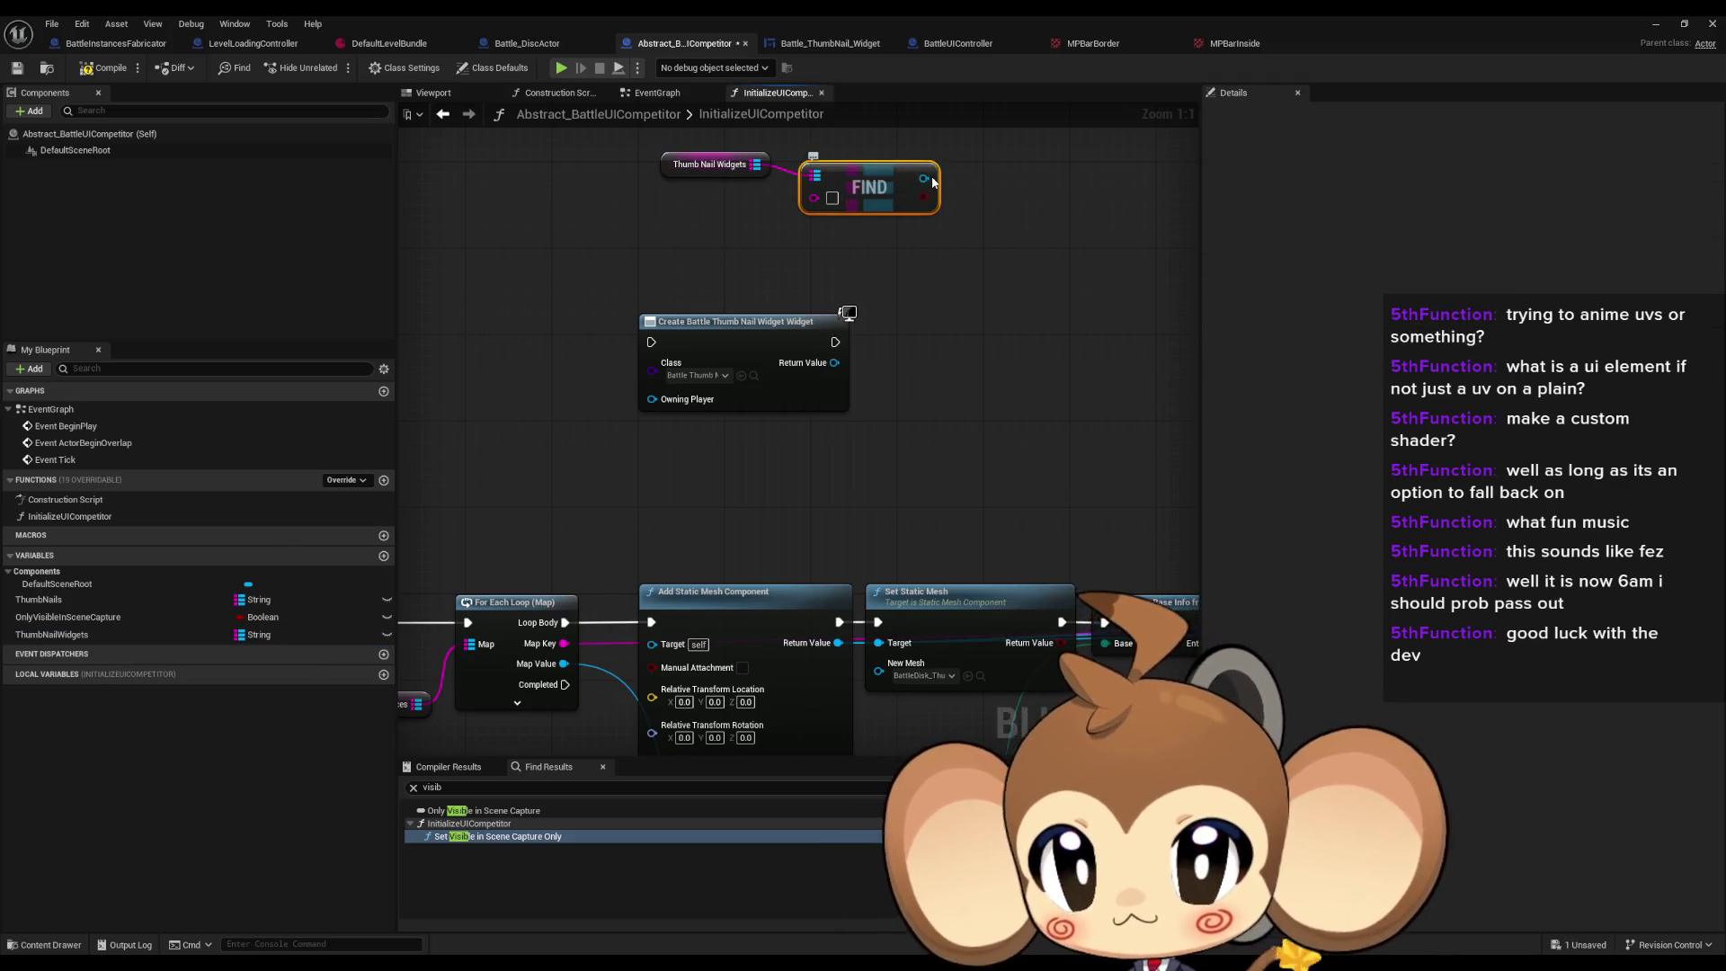
Step: Wire a Get Widget node off the Find result and straighten its connection
left_click_drag(923, 178, 979, 222)
type("get")
type(" wid")
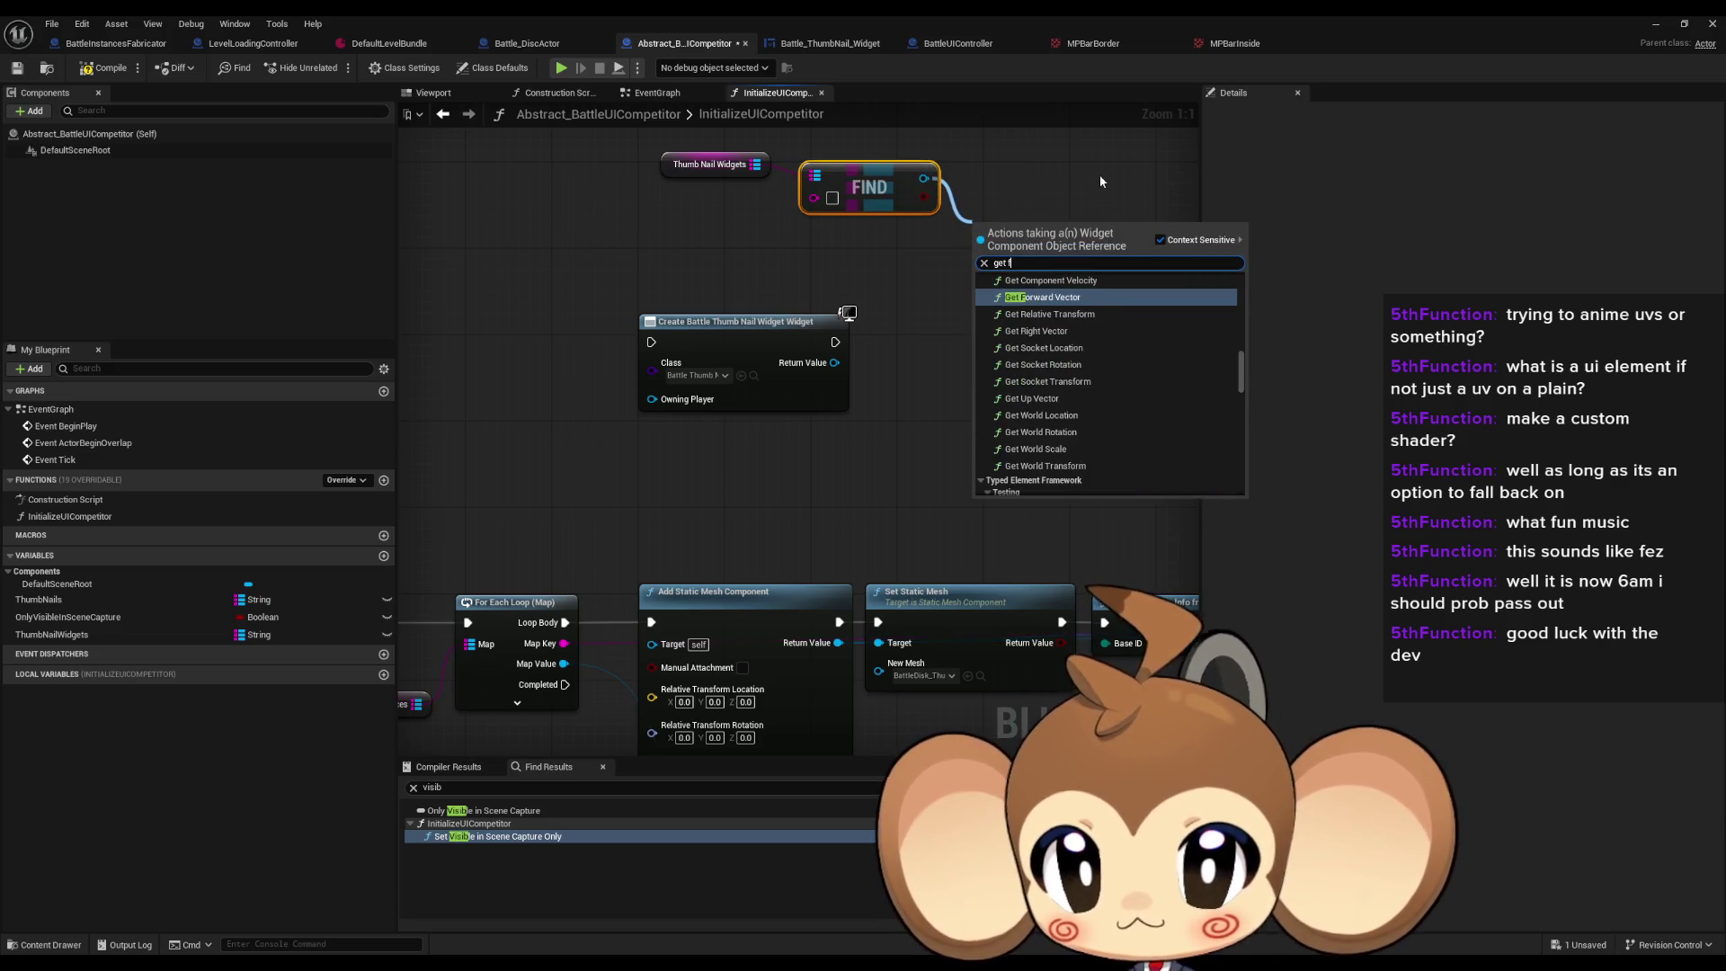
key("Return")
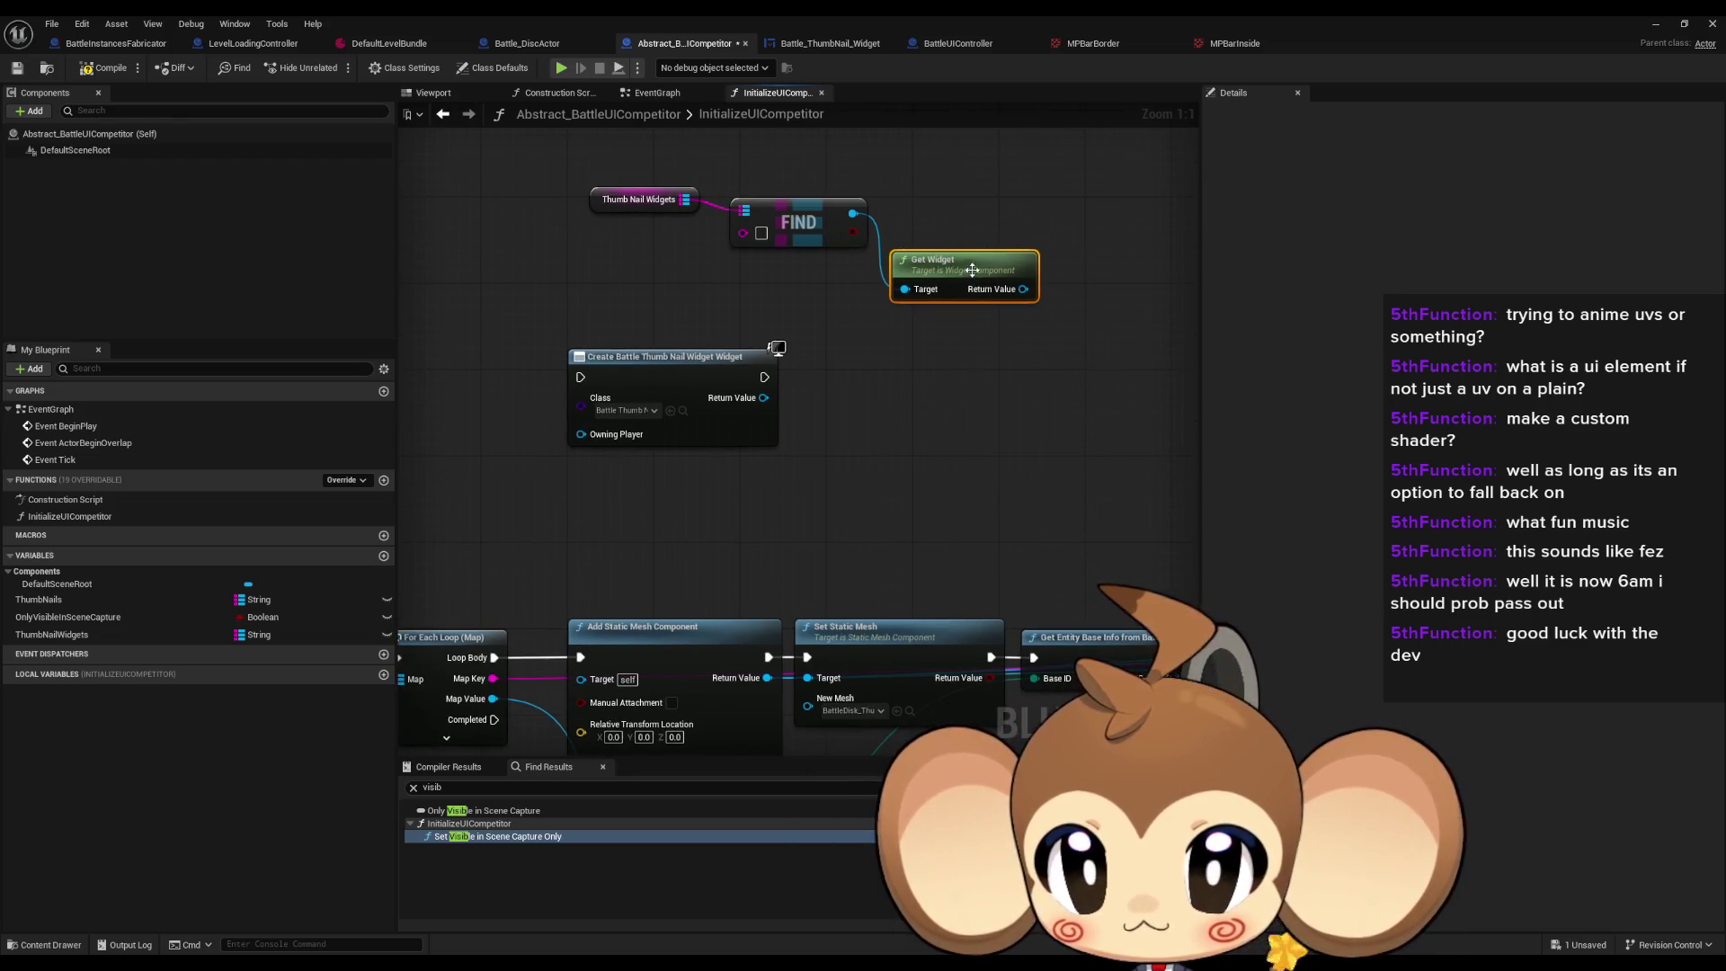
key("q")
left_click_drag(869, 391, 967, 354)
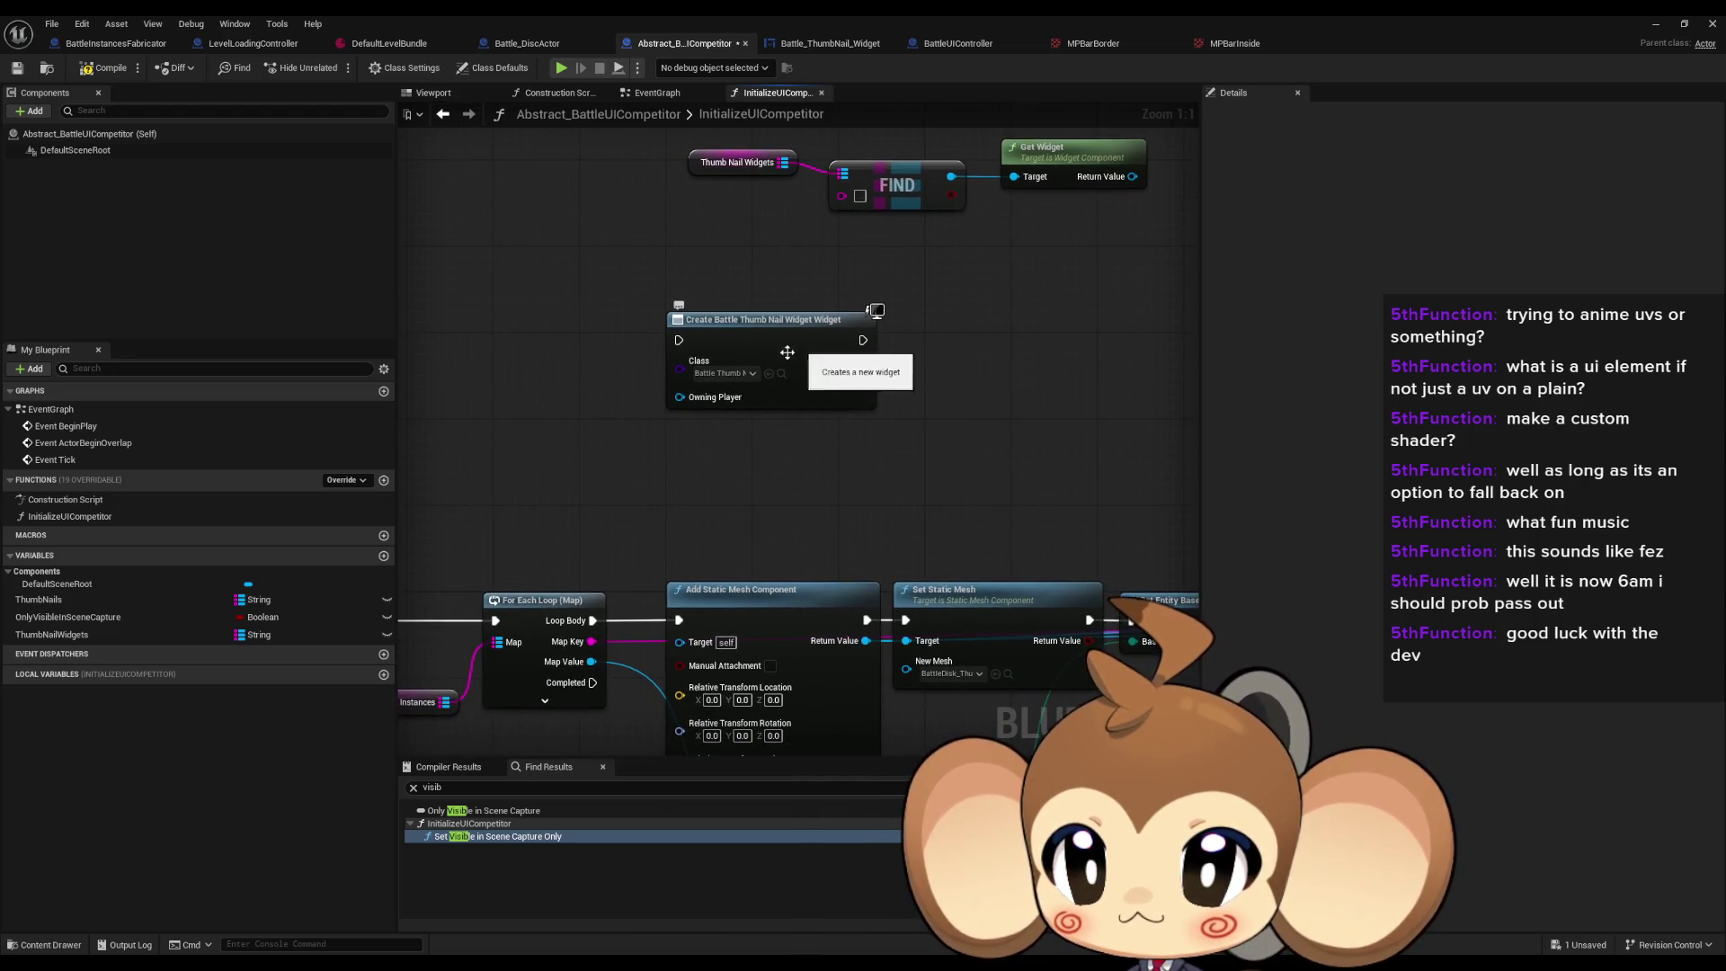
left_click_drag(891, 418, 810, 406)
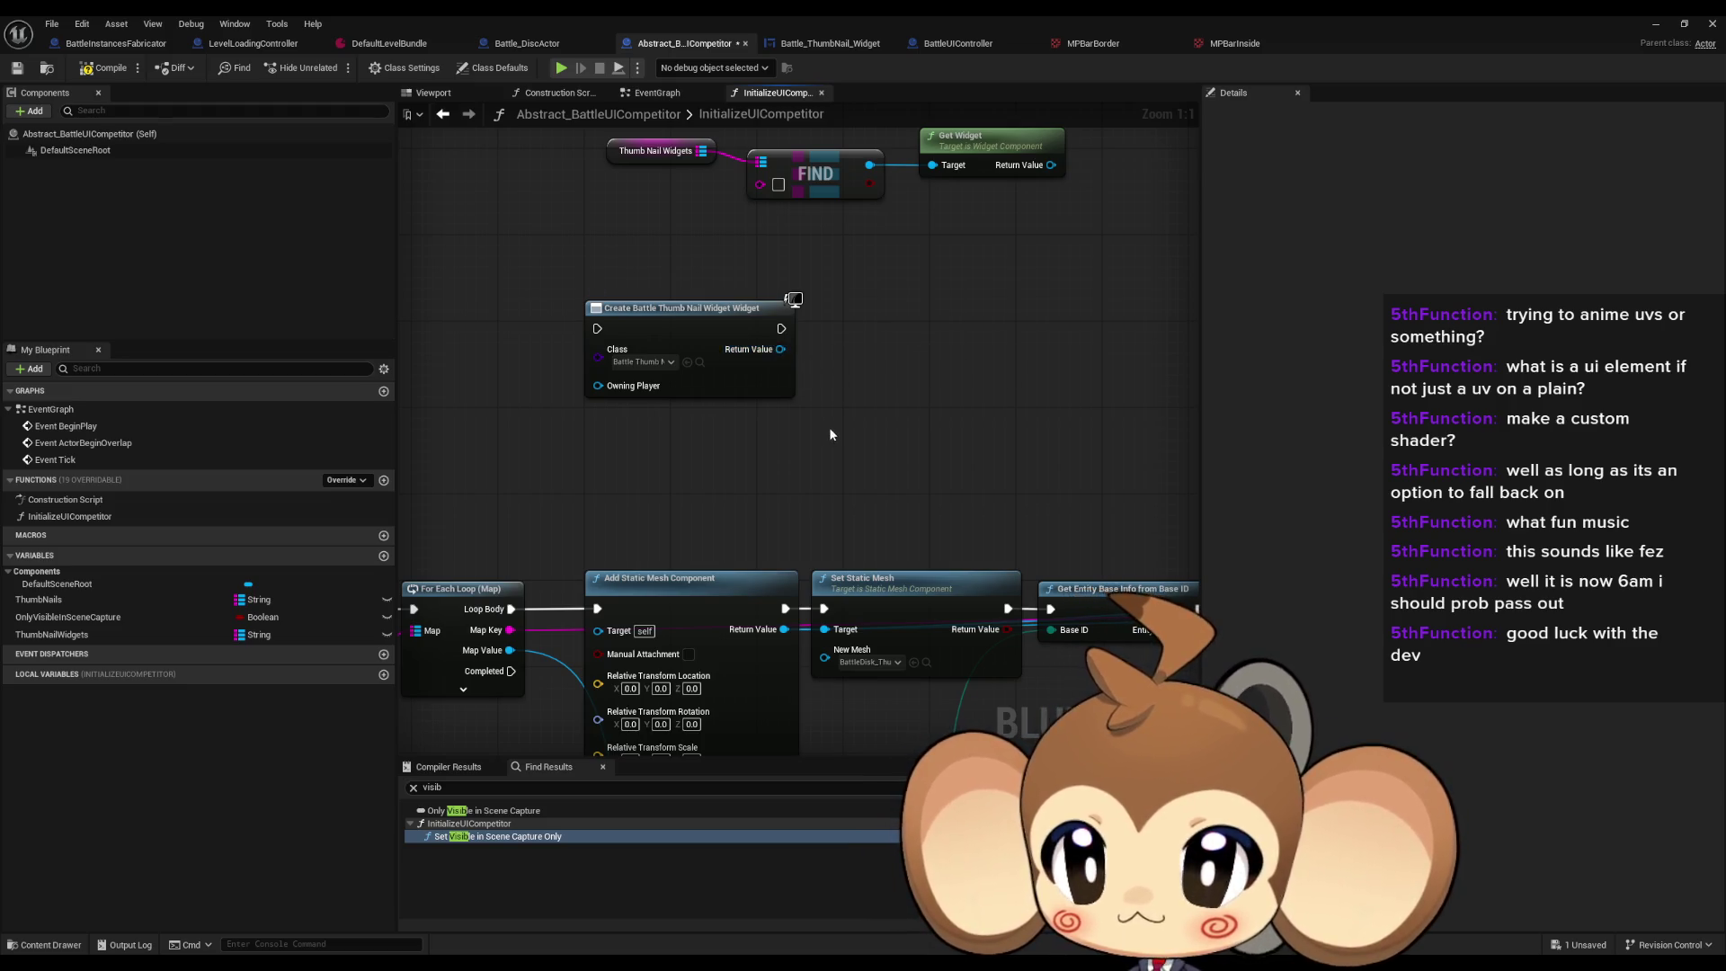
scroll(829, 428, "down", 1)
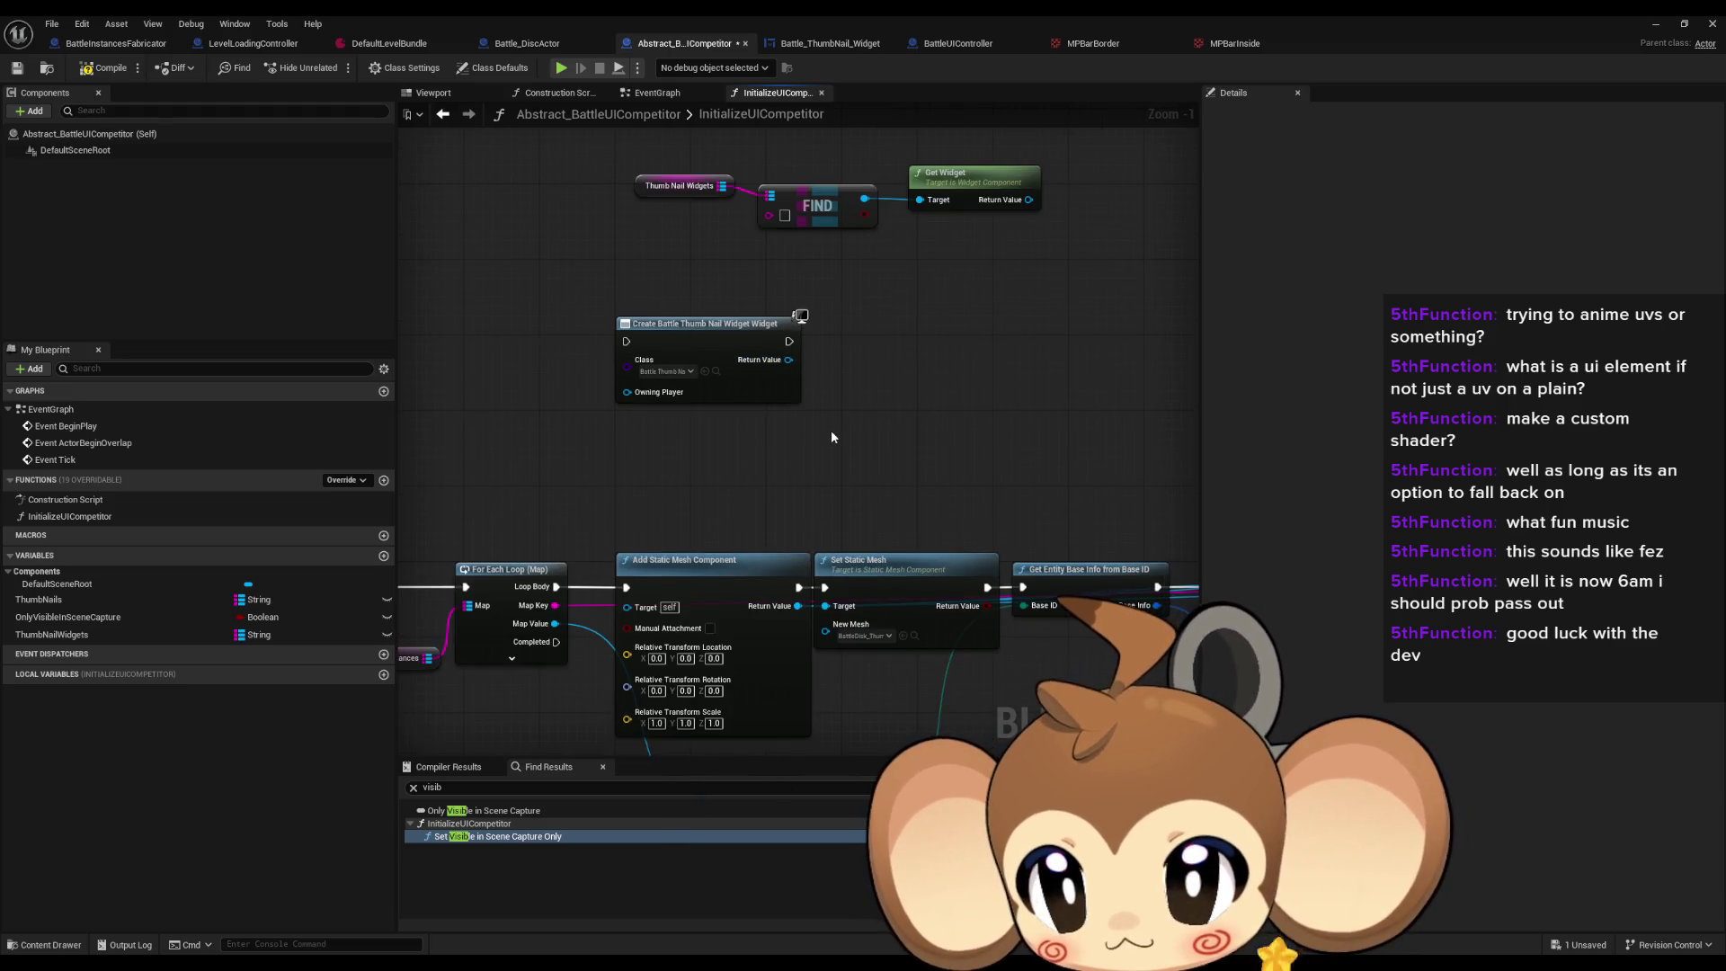
Step: Add an Add Widget Component node to the graph
right_click(885, 328)
type("add wid com")
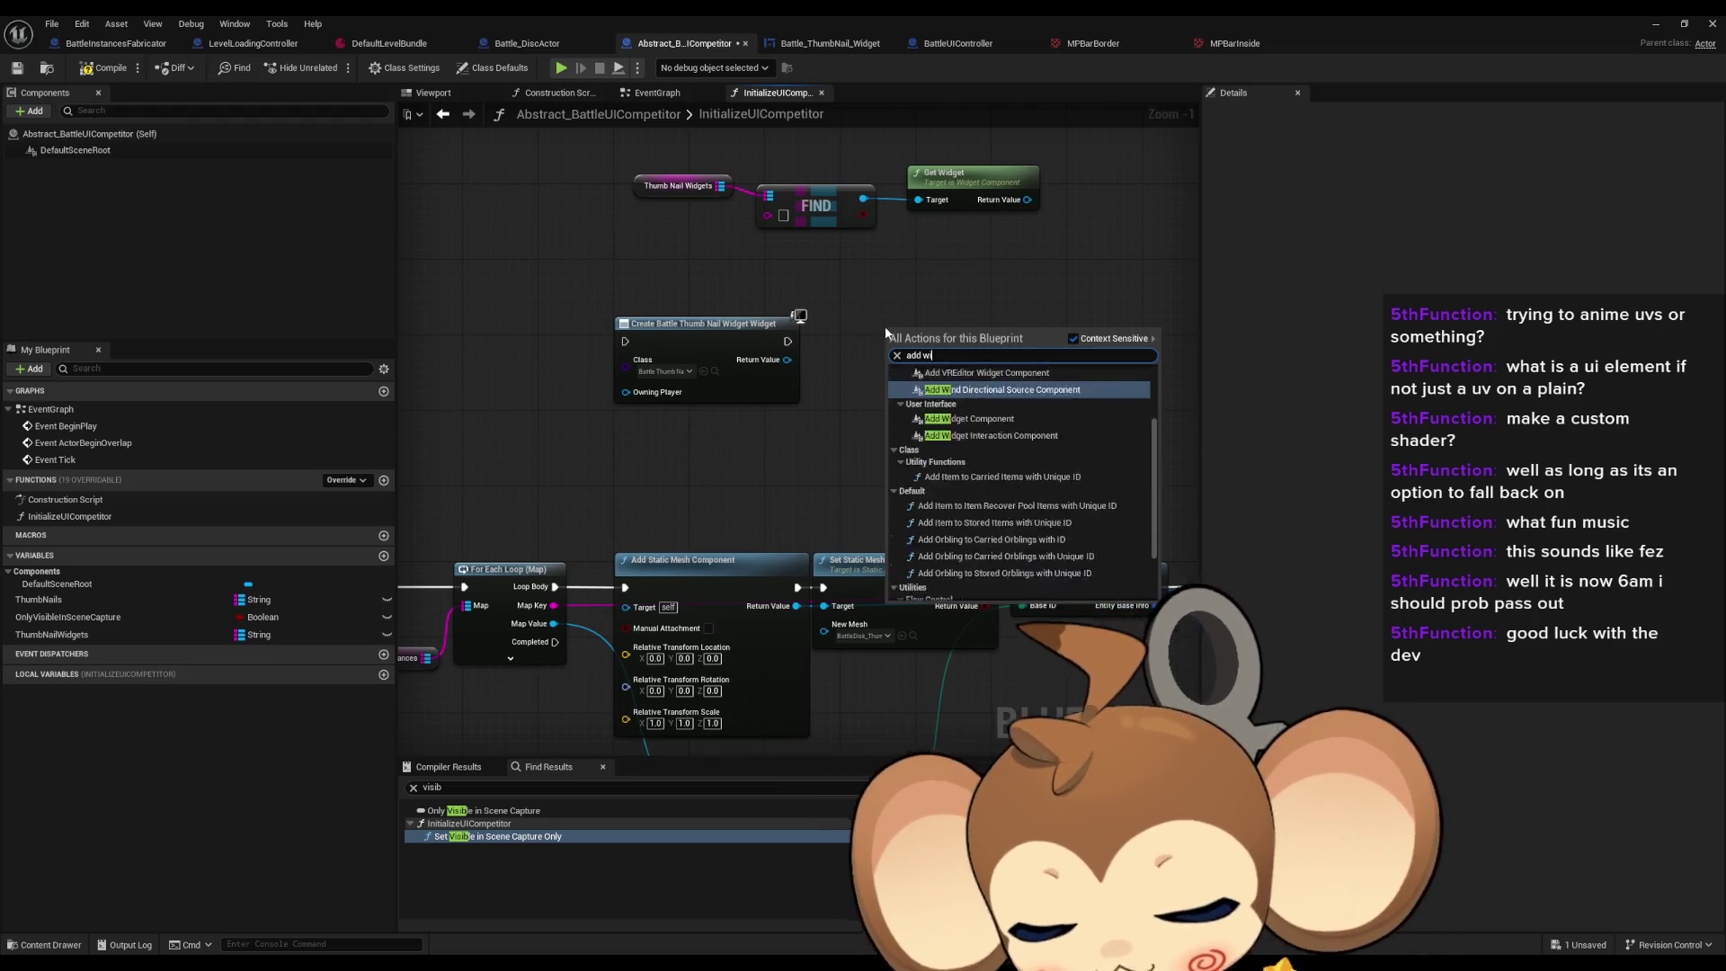
type("p")
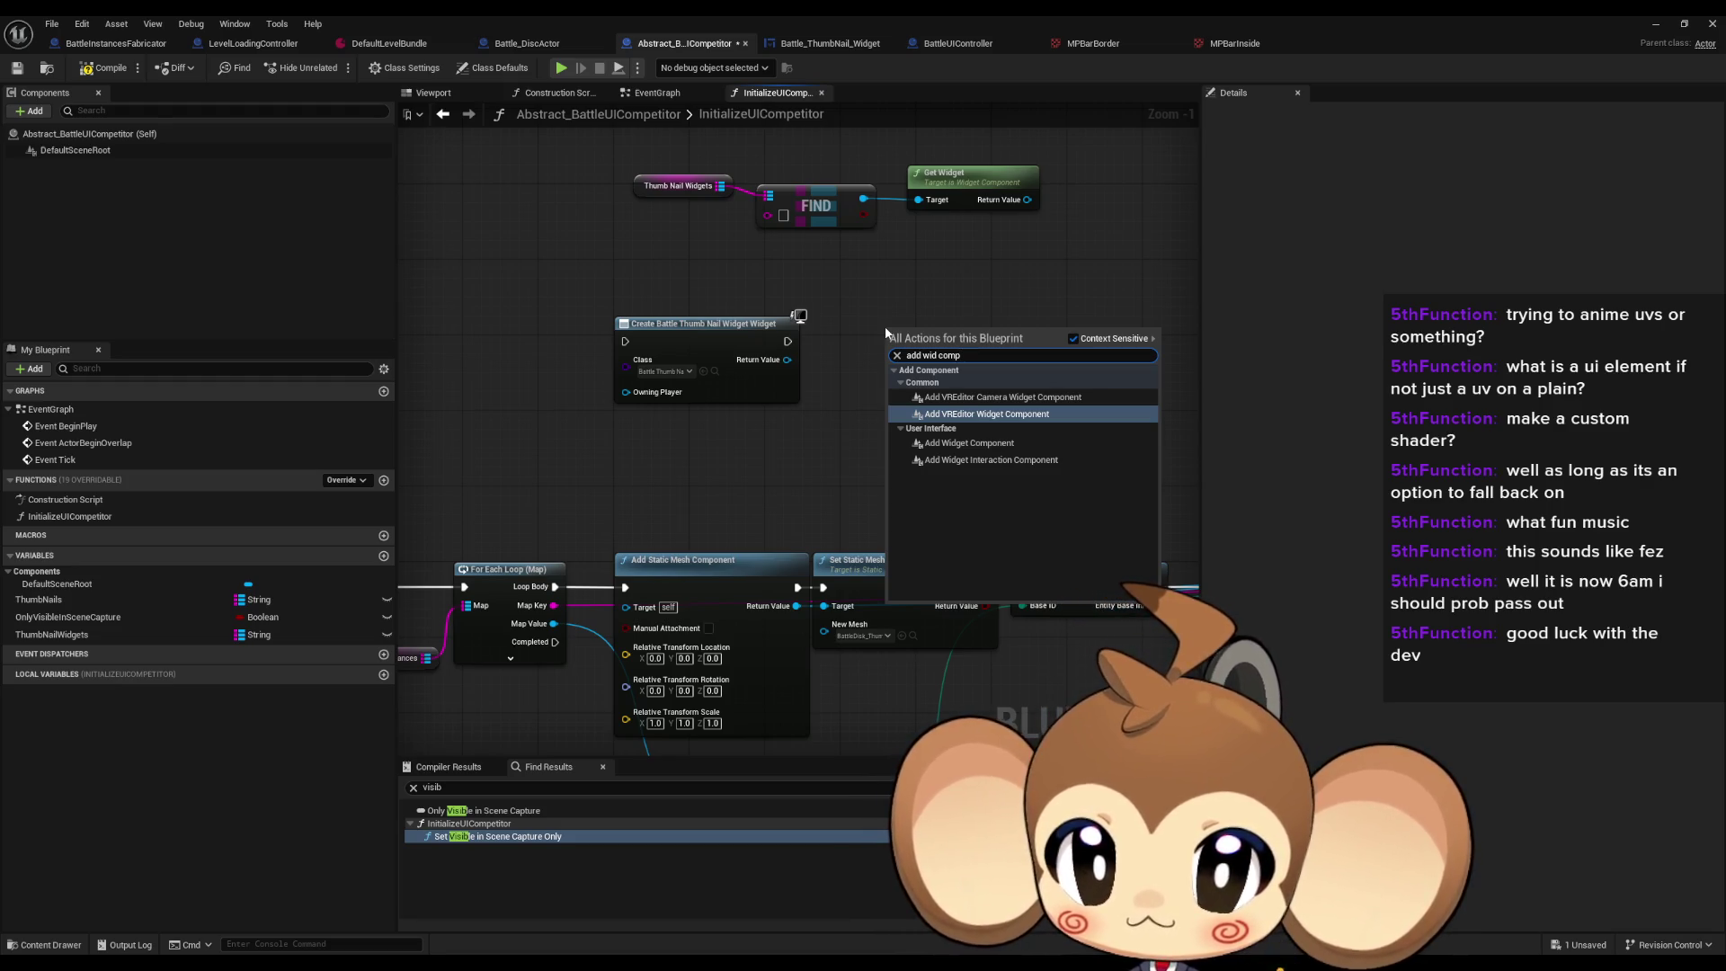
key("Down")
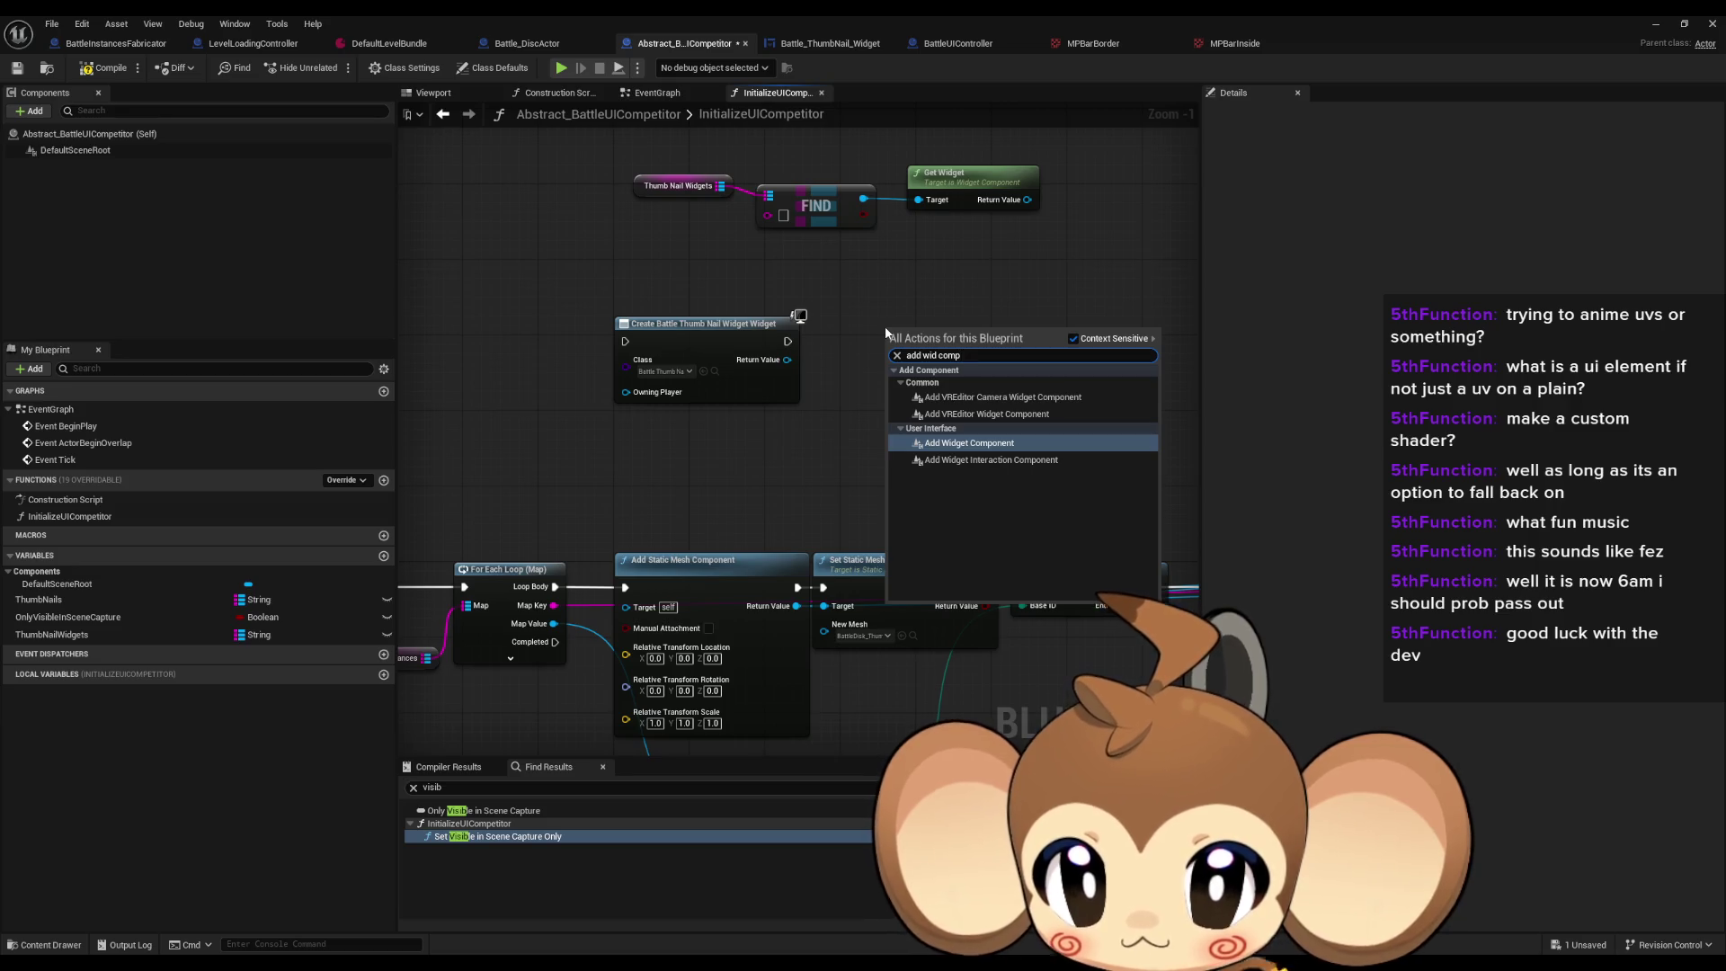
key("Return")
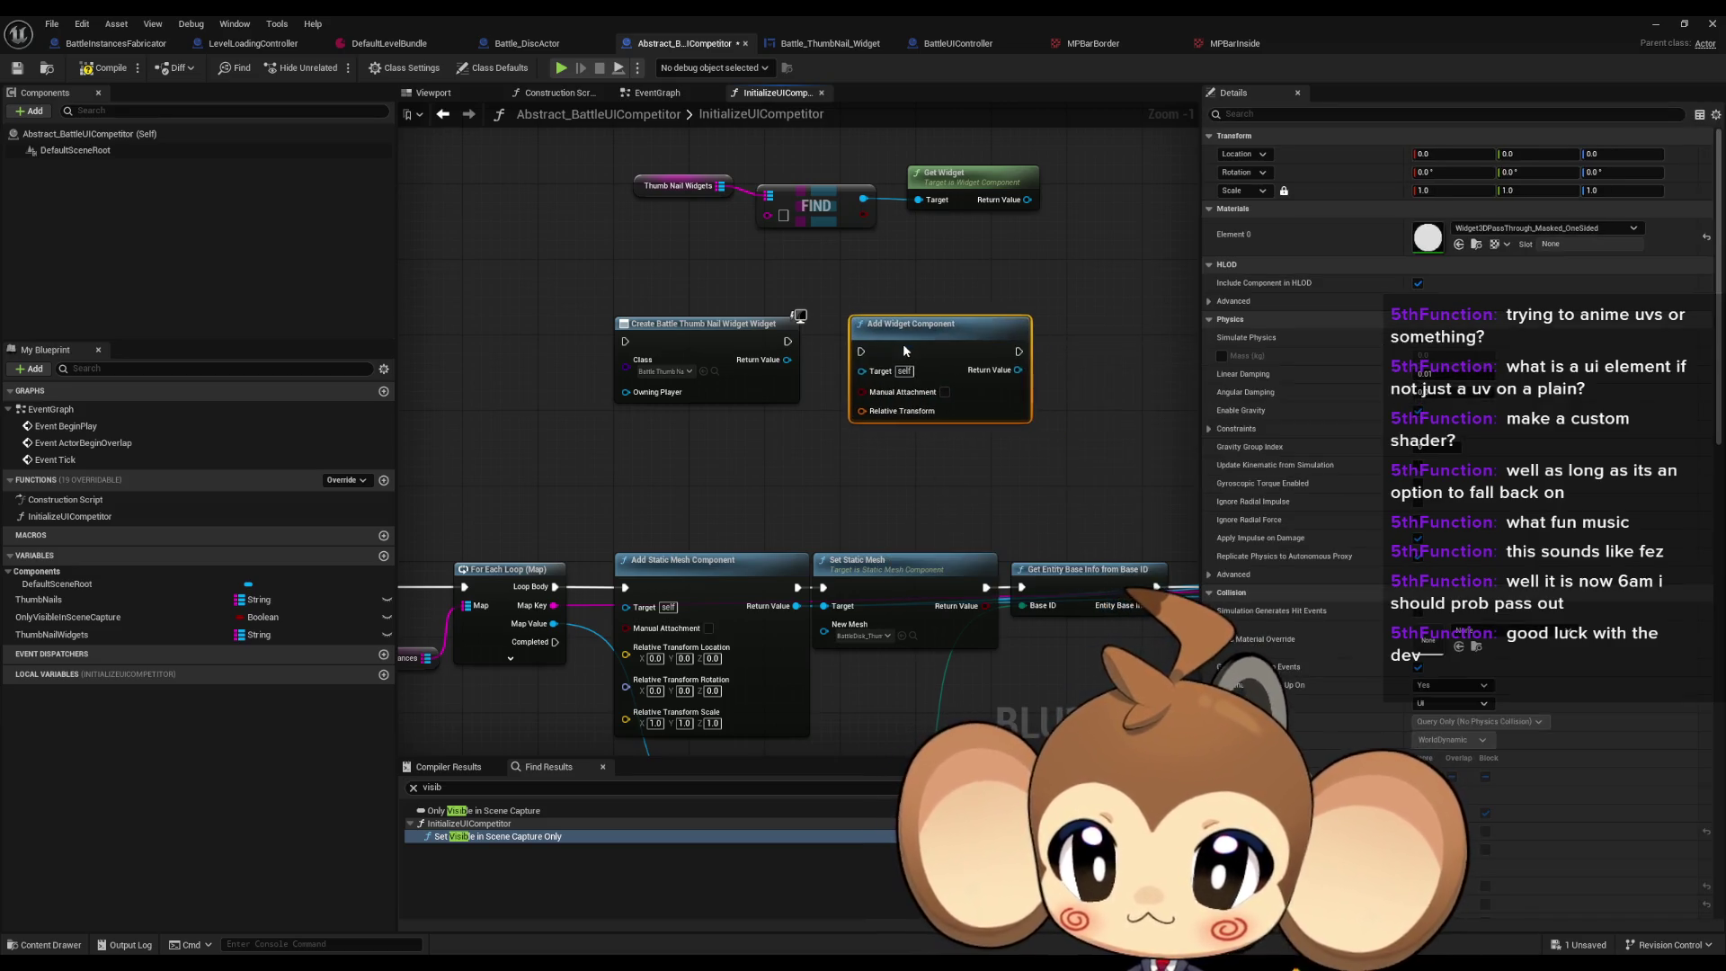
Step: Split its Relative Transform pin into location, rotation and scale, and place it beside Create Widget
right_click(867, 411)
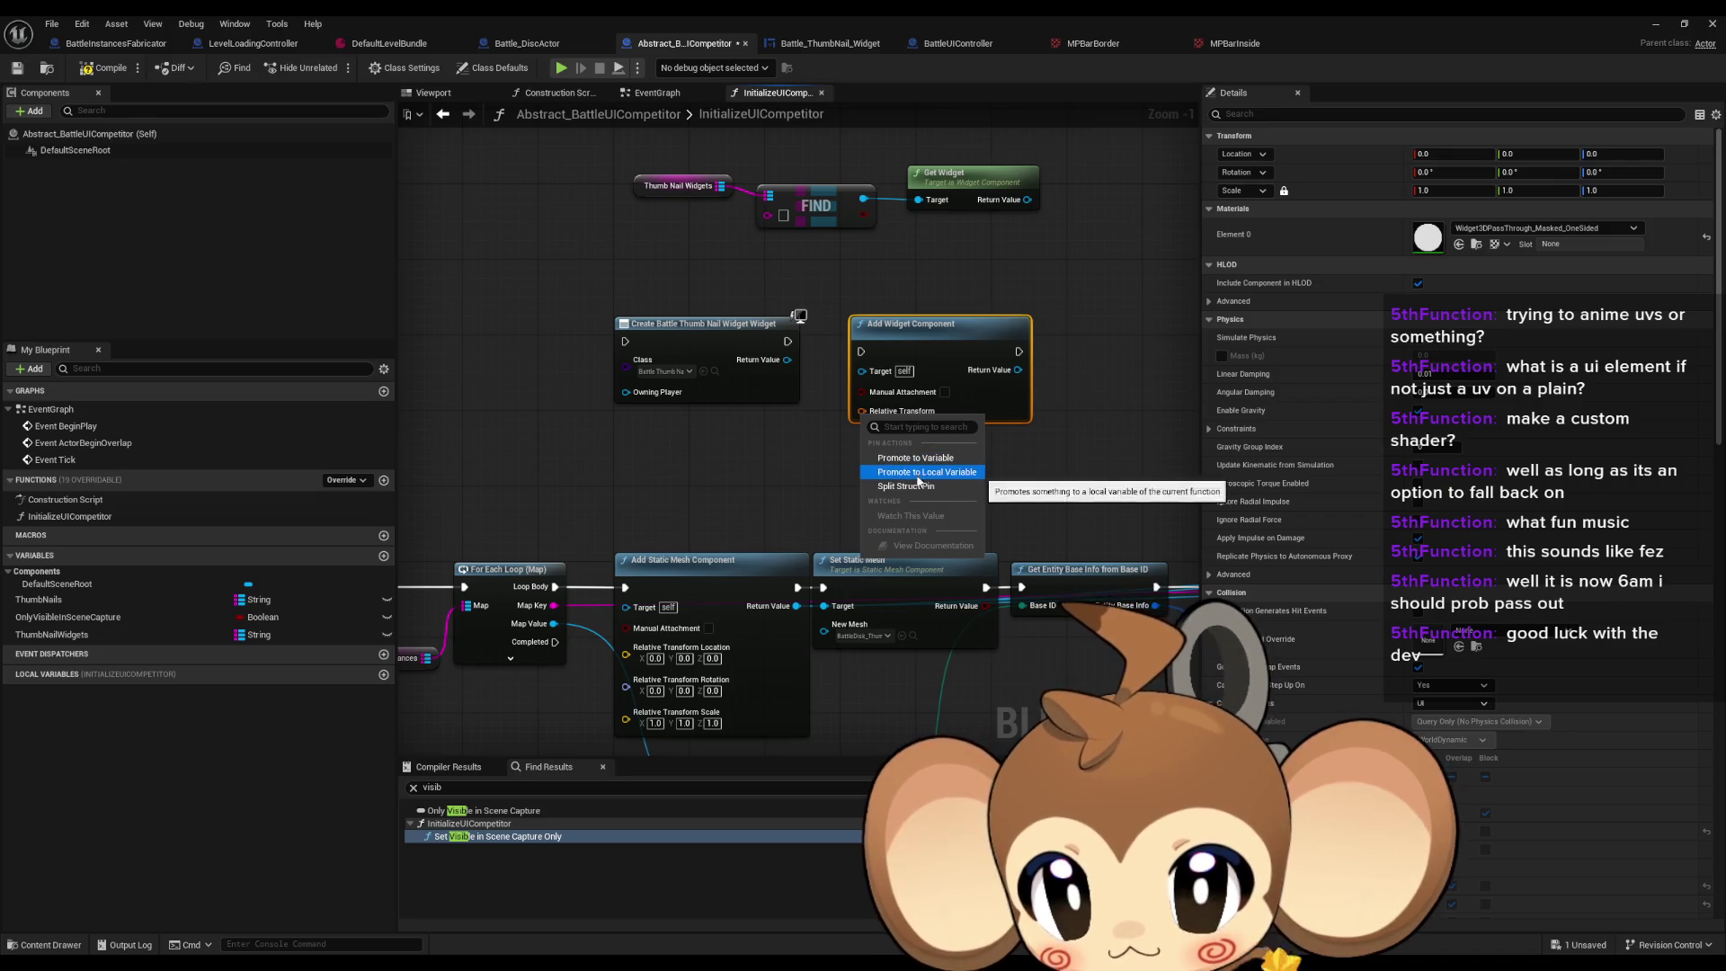
left_click(918, 486)
left_click_drag(868, 358, 850, 349)
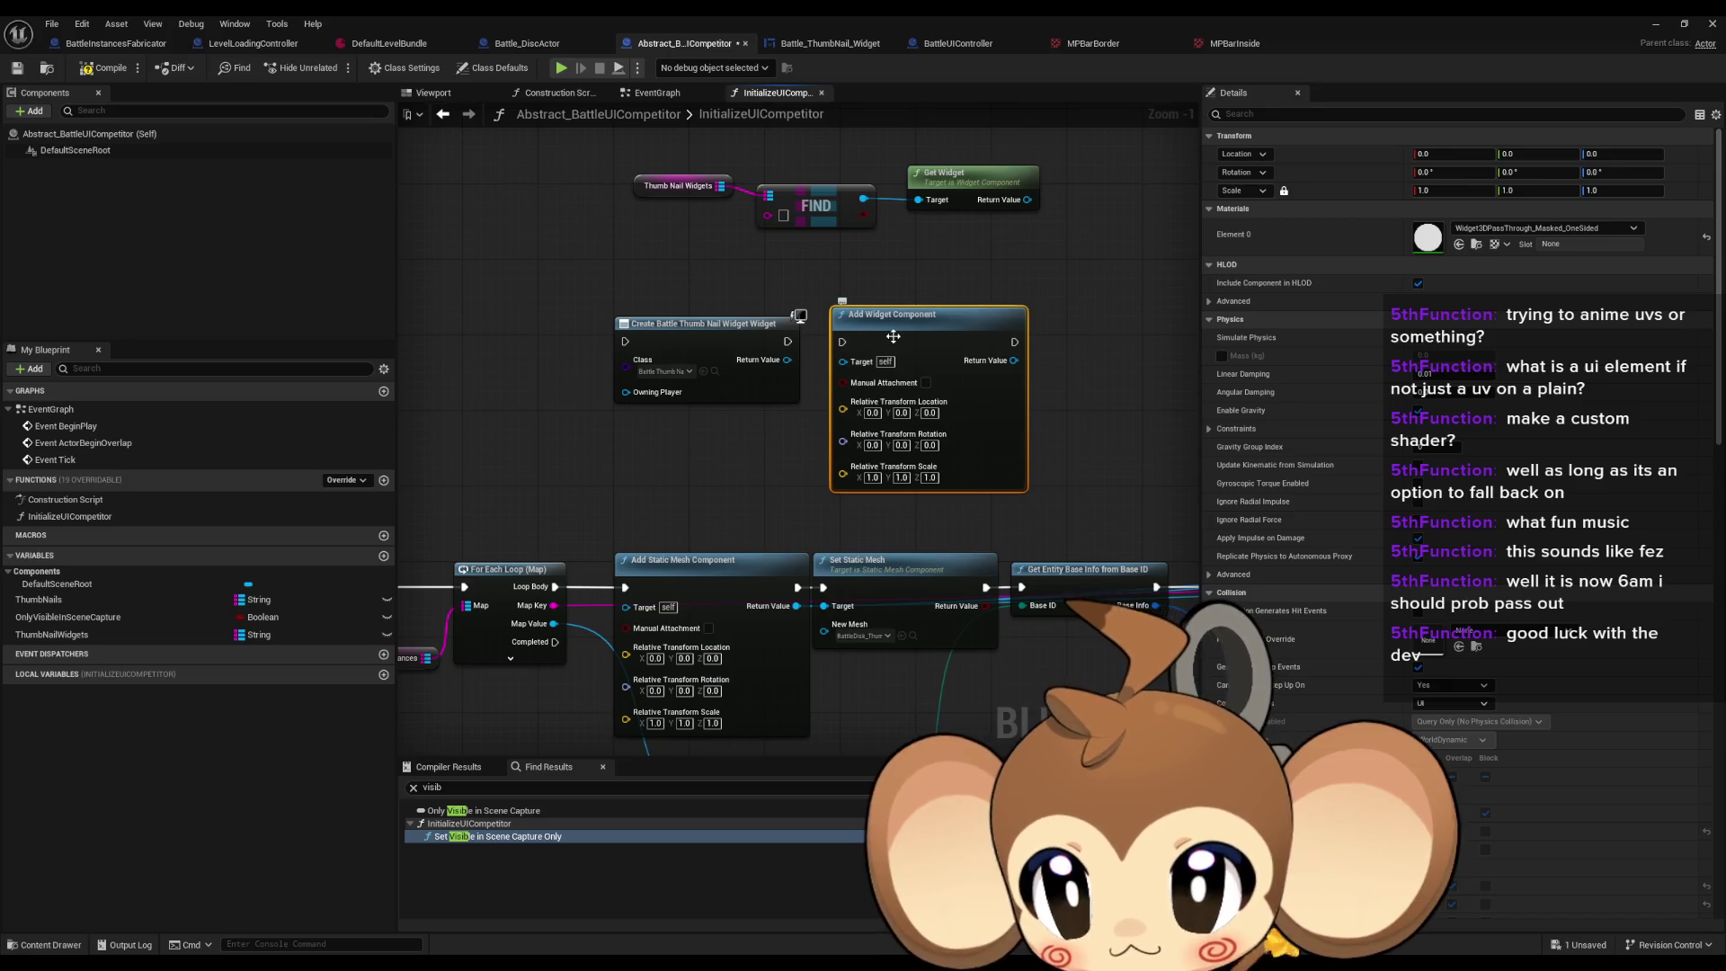
left_click_drag(888, 336, 824, 336)
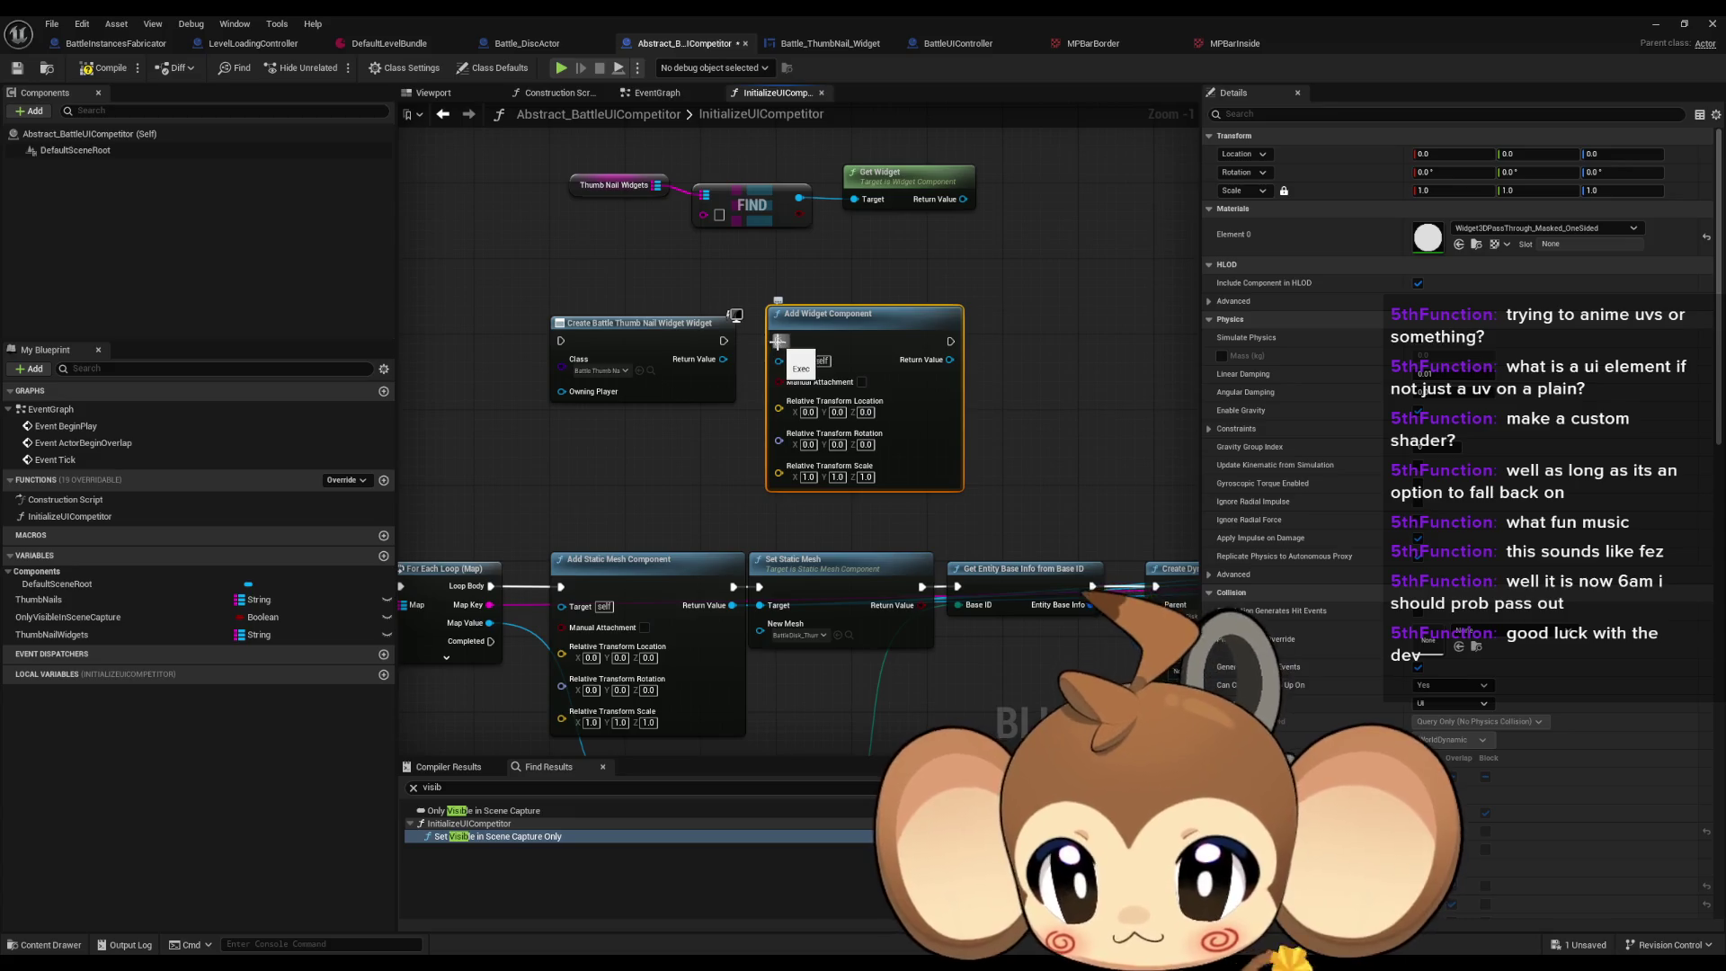
left_click(750, 337)
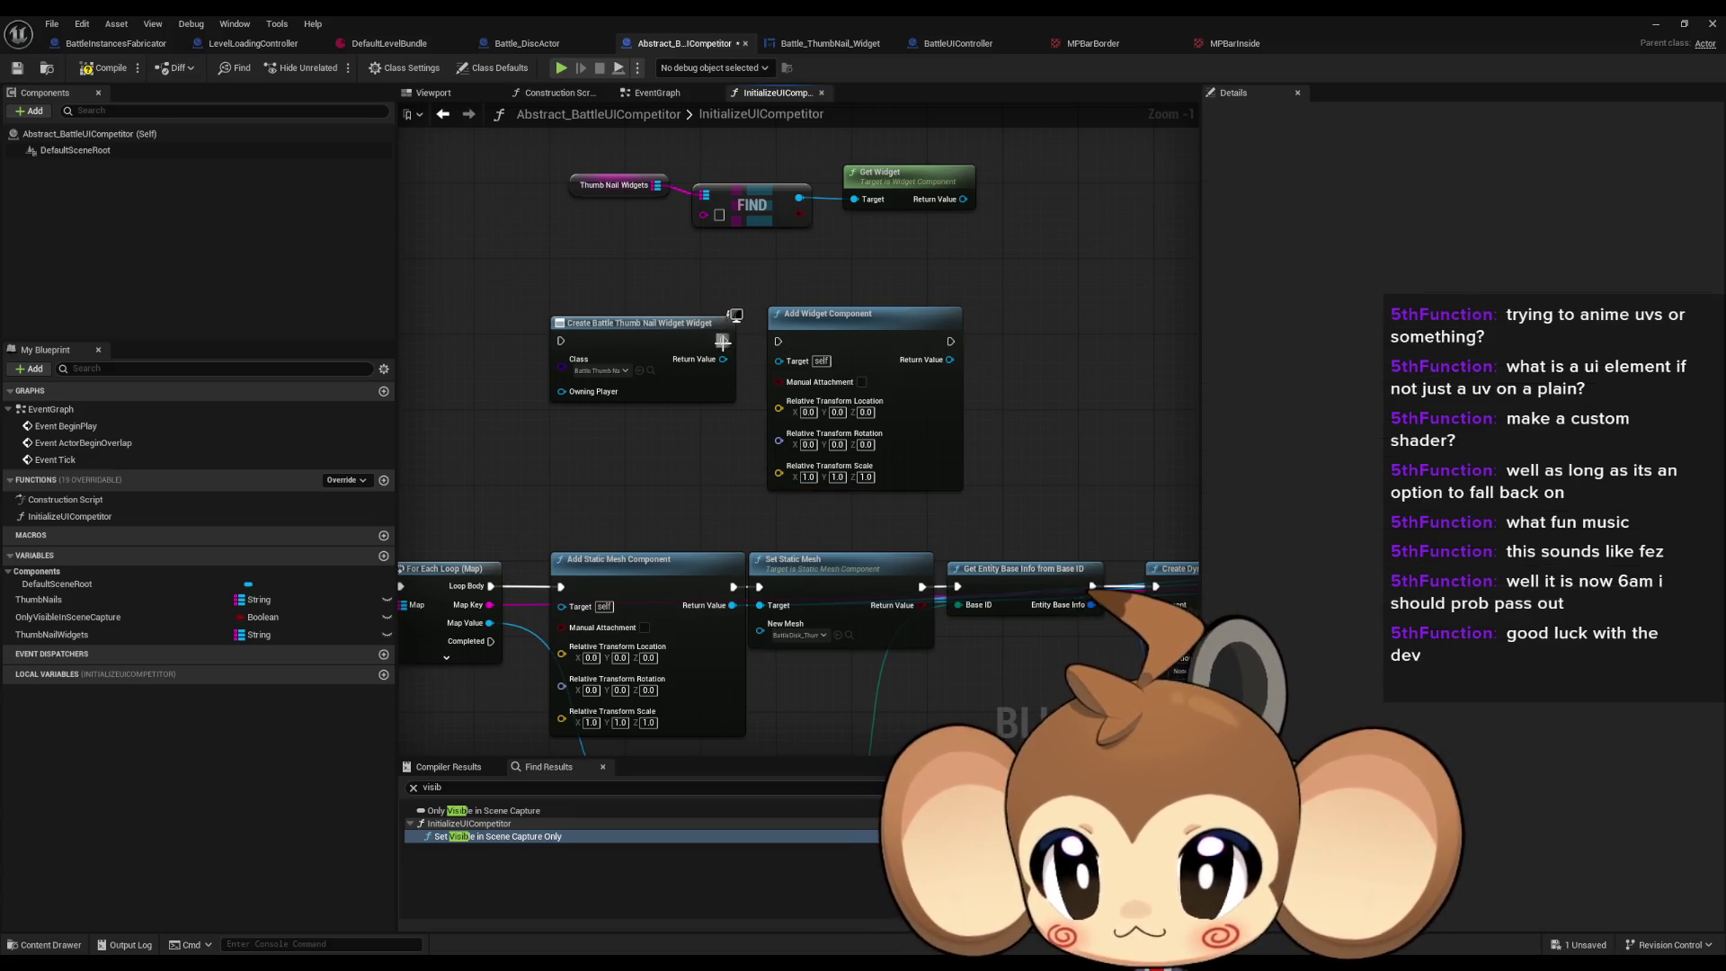
Step: Add a Set Widget node fed by the created widget, with creation running before the component is added
left_click_drag(949, 359, 1011, 360)
type("set")
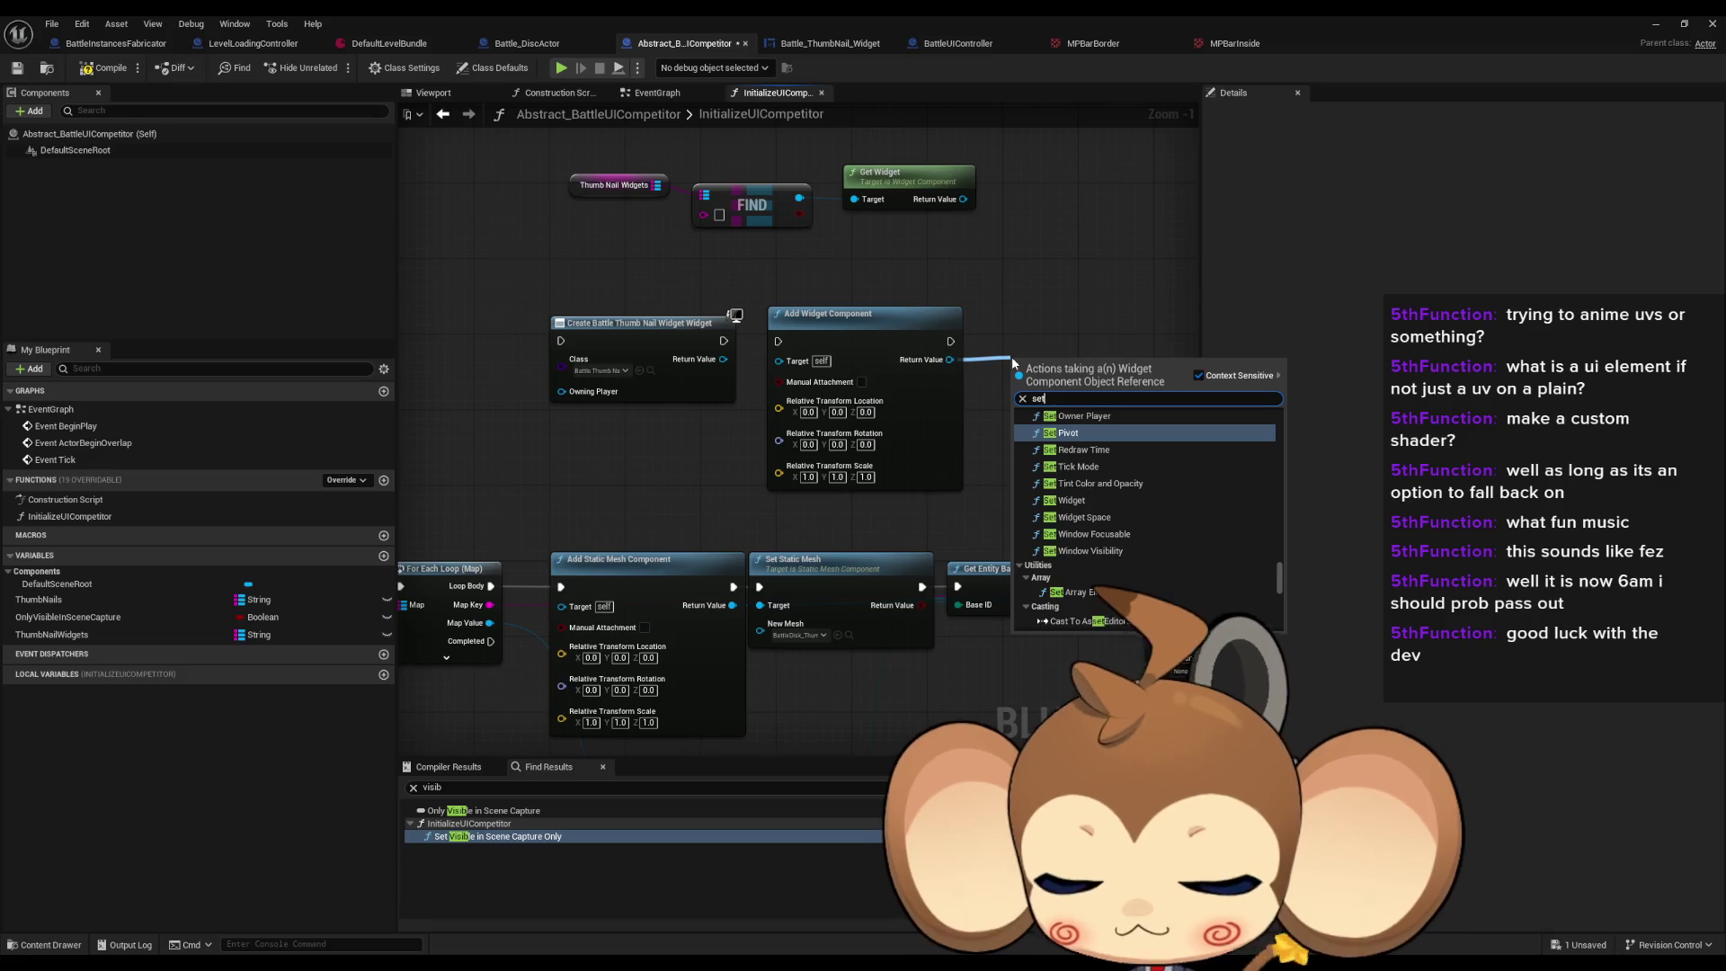
type(" wid")
key("Return")
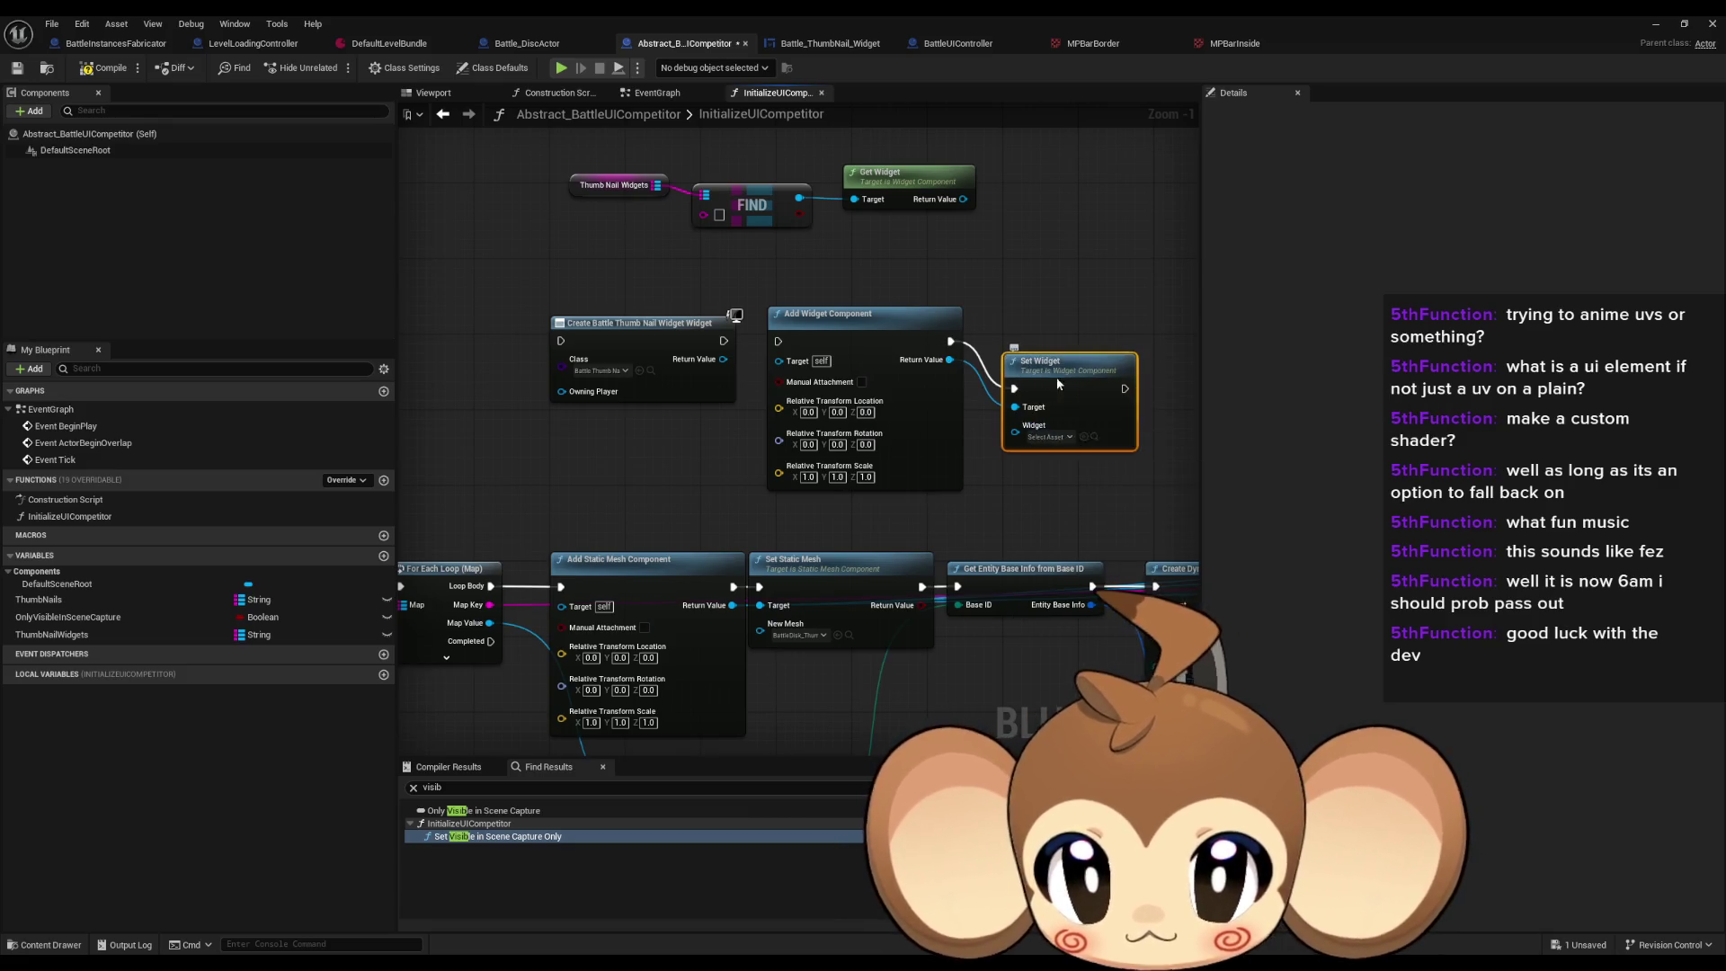
mouse_move(995, 385)
left_mouse_down()
mouse_move(764, 378)
mouse_move(723, 358)
mouse_move(778, 341)
left_mouse_up()
left_click(736, 477)
mouse_move(736, 477)
left_mouse_down()
mouse_move(661, 470)
mouse_move(663, 441)
left_mouse_up()
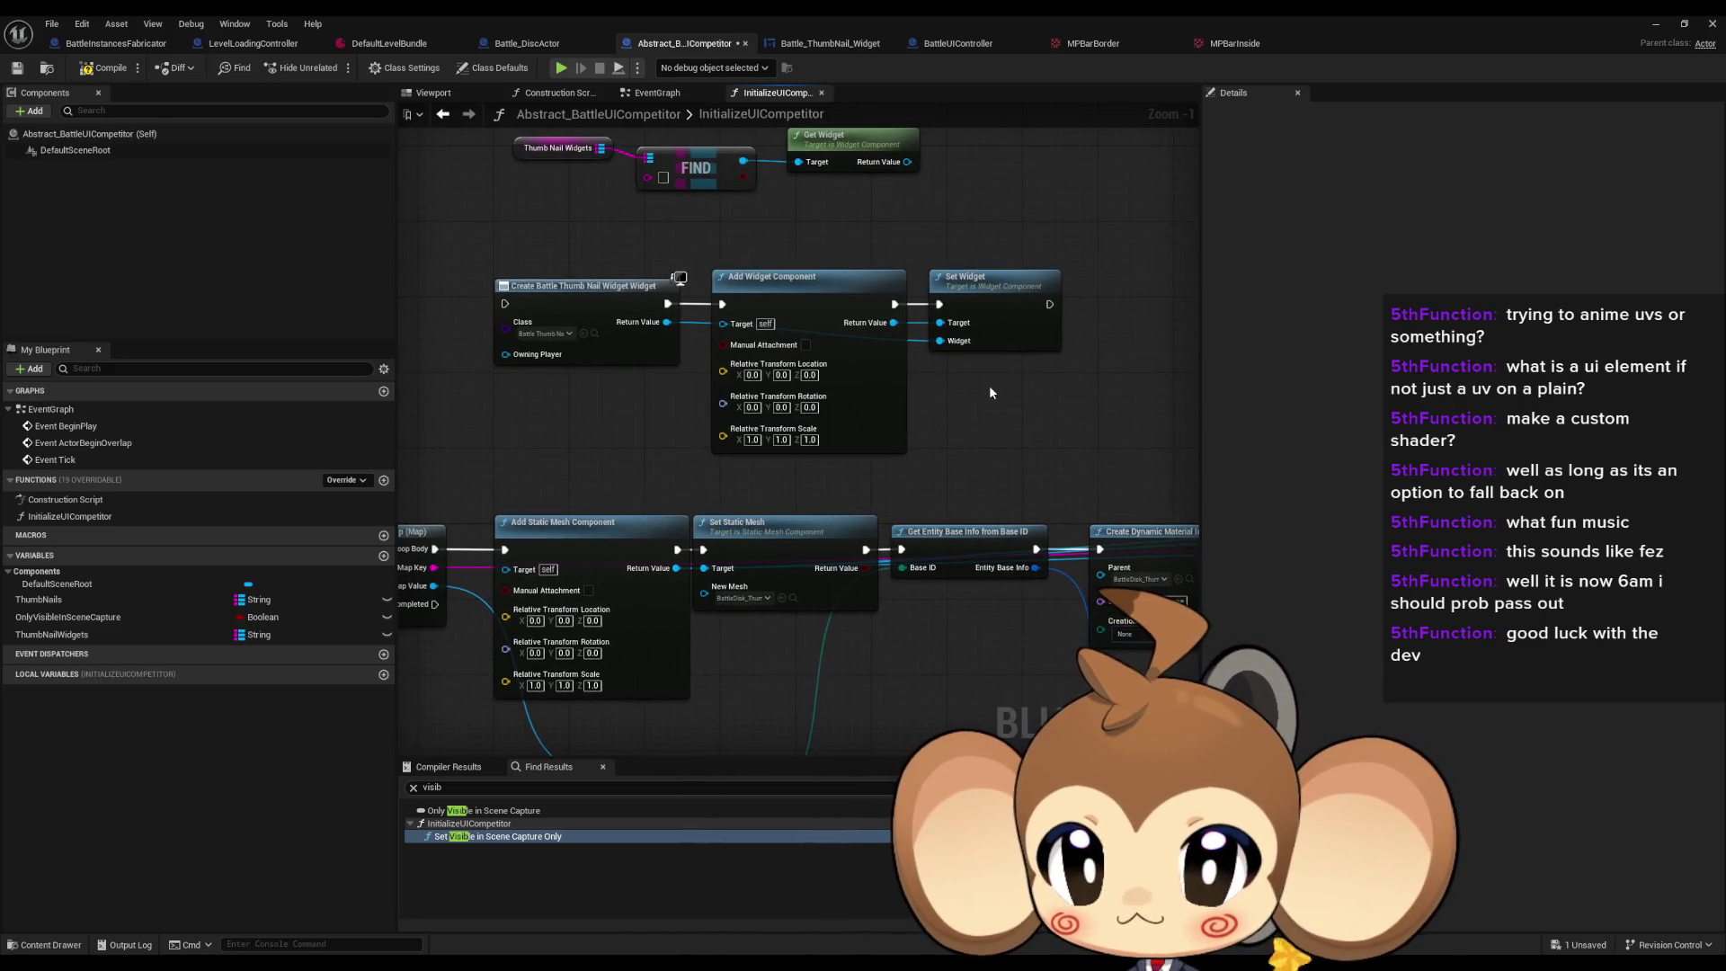
left_click_drag(989, 384, 999, 331)
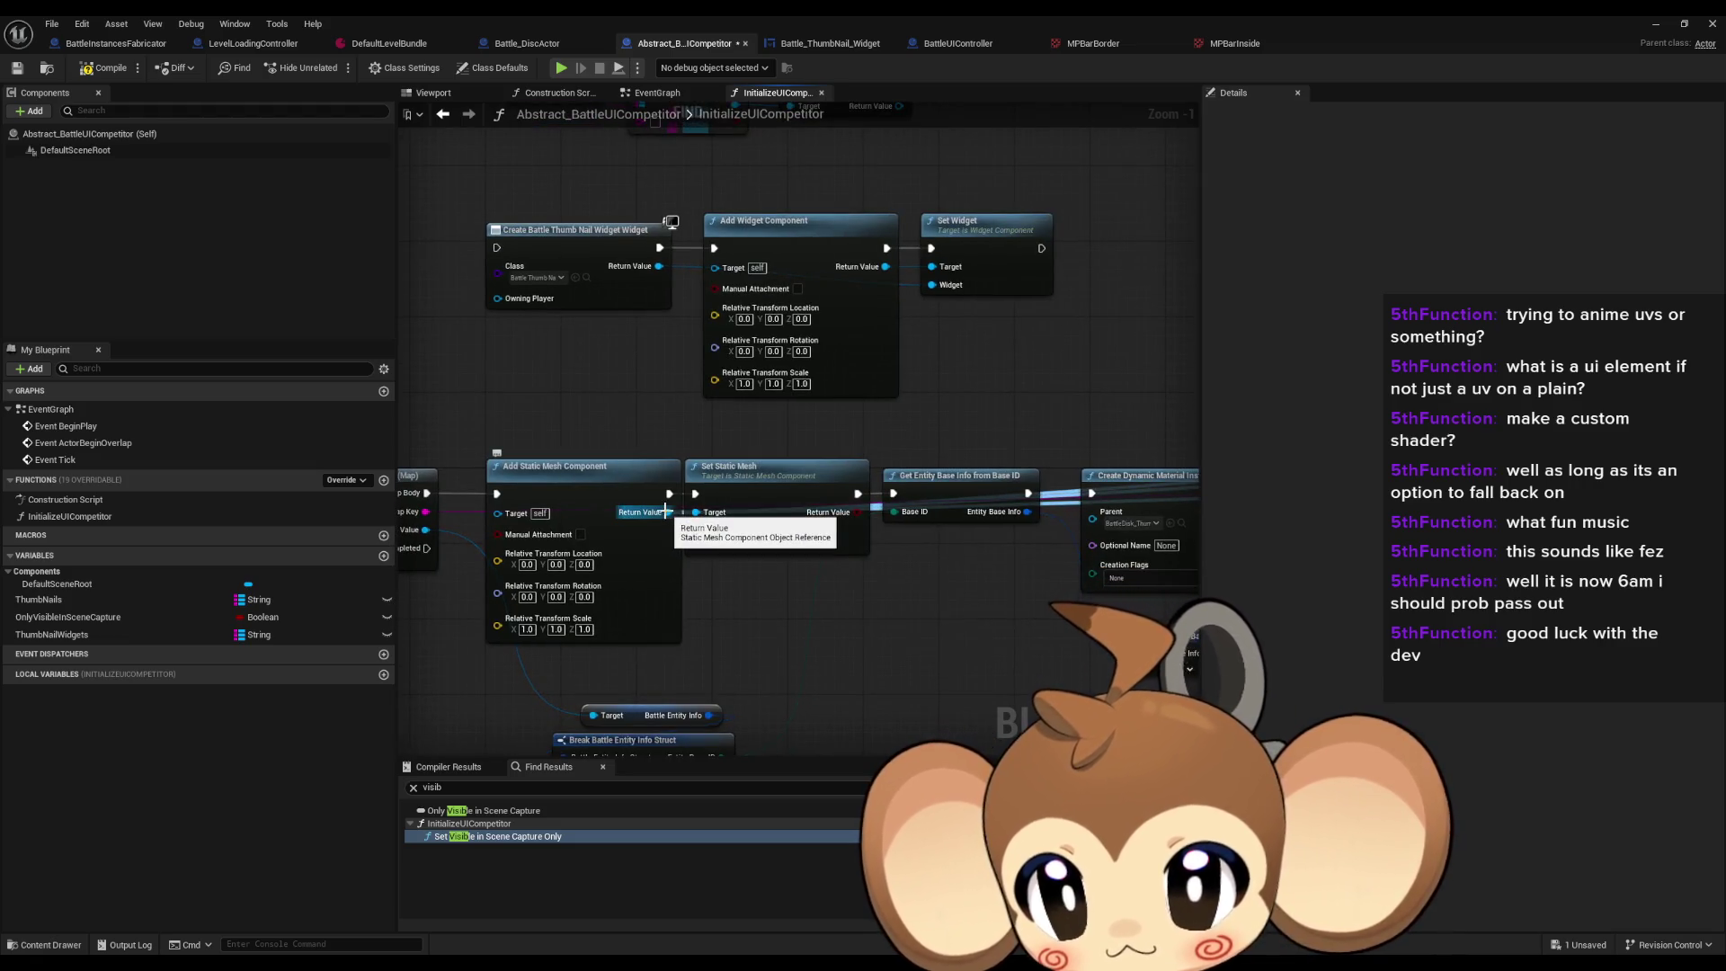
Step: Box-select the thumbnail widget nodes and move them together in the graph
scroll(665, 511, "down", 1)
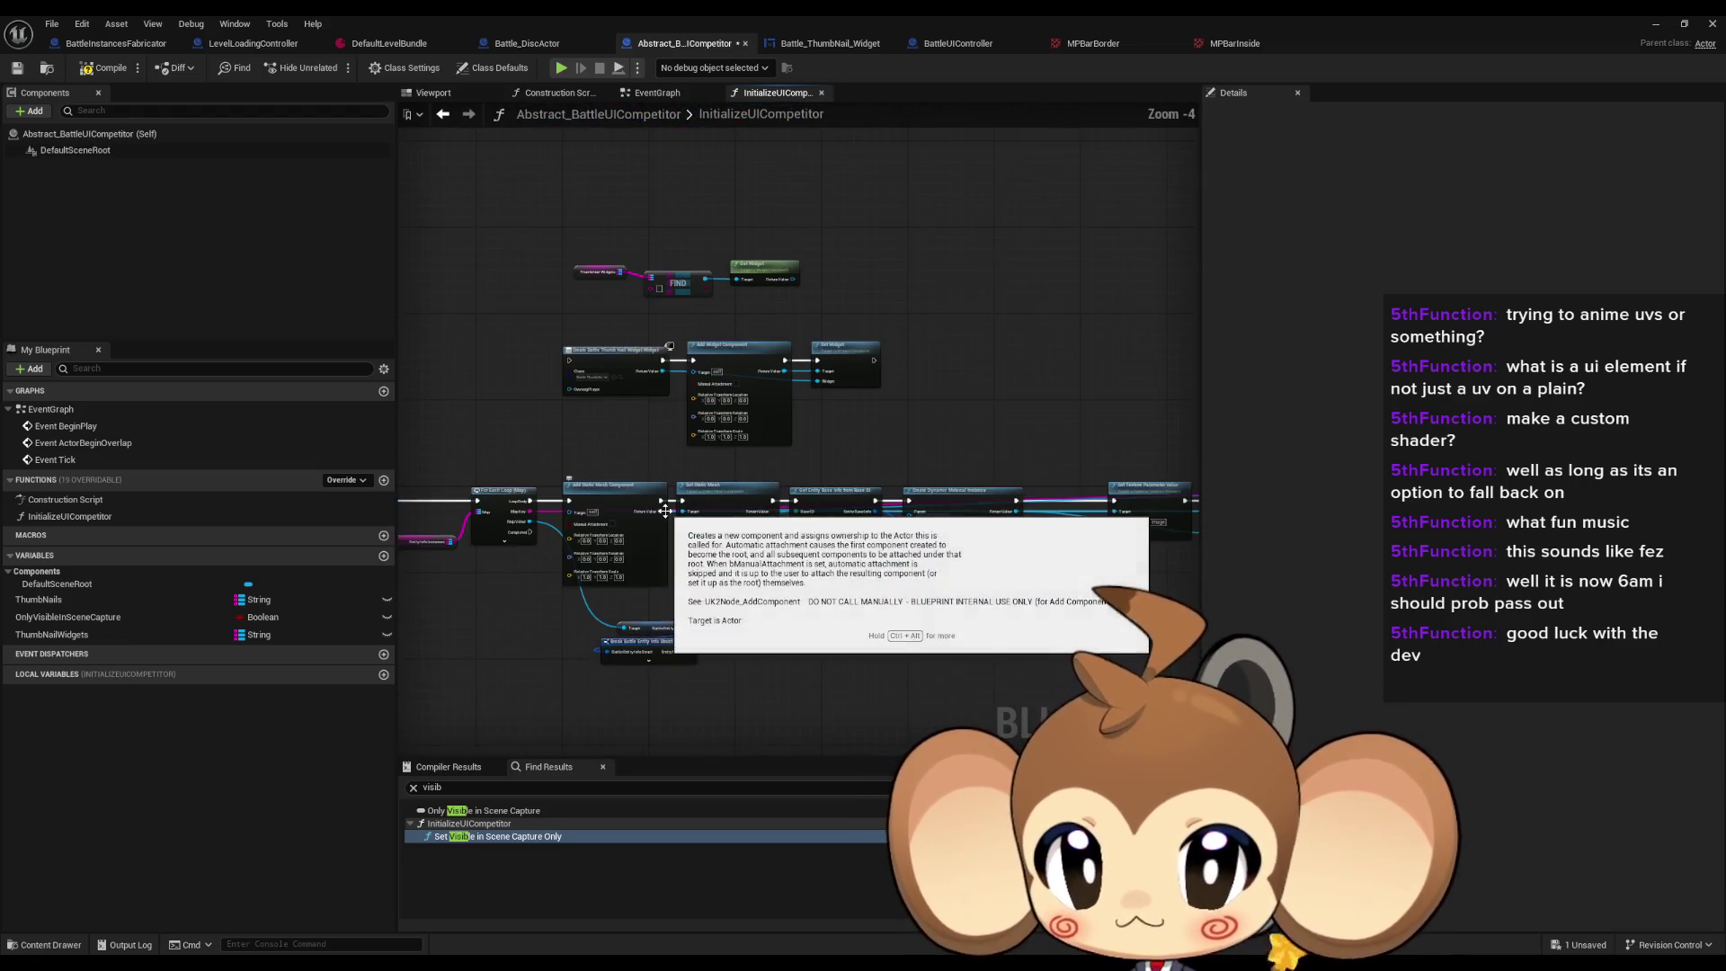
scroll(949, 565, "up", 1)
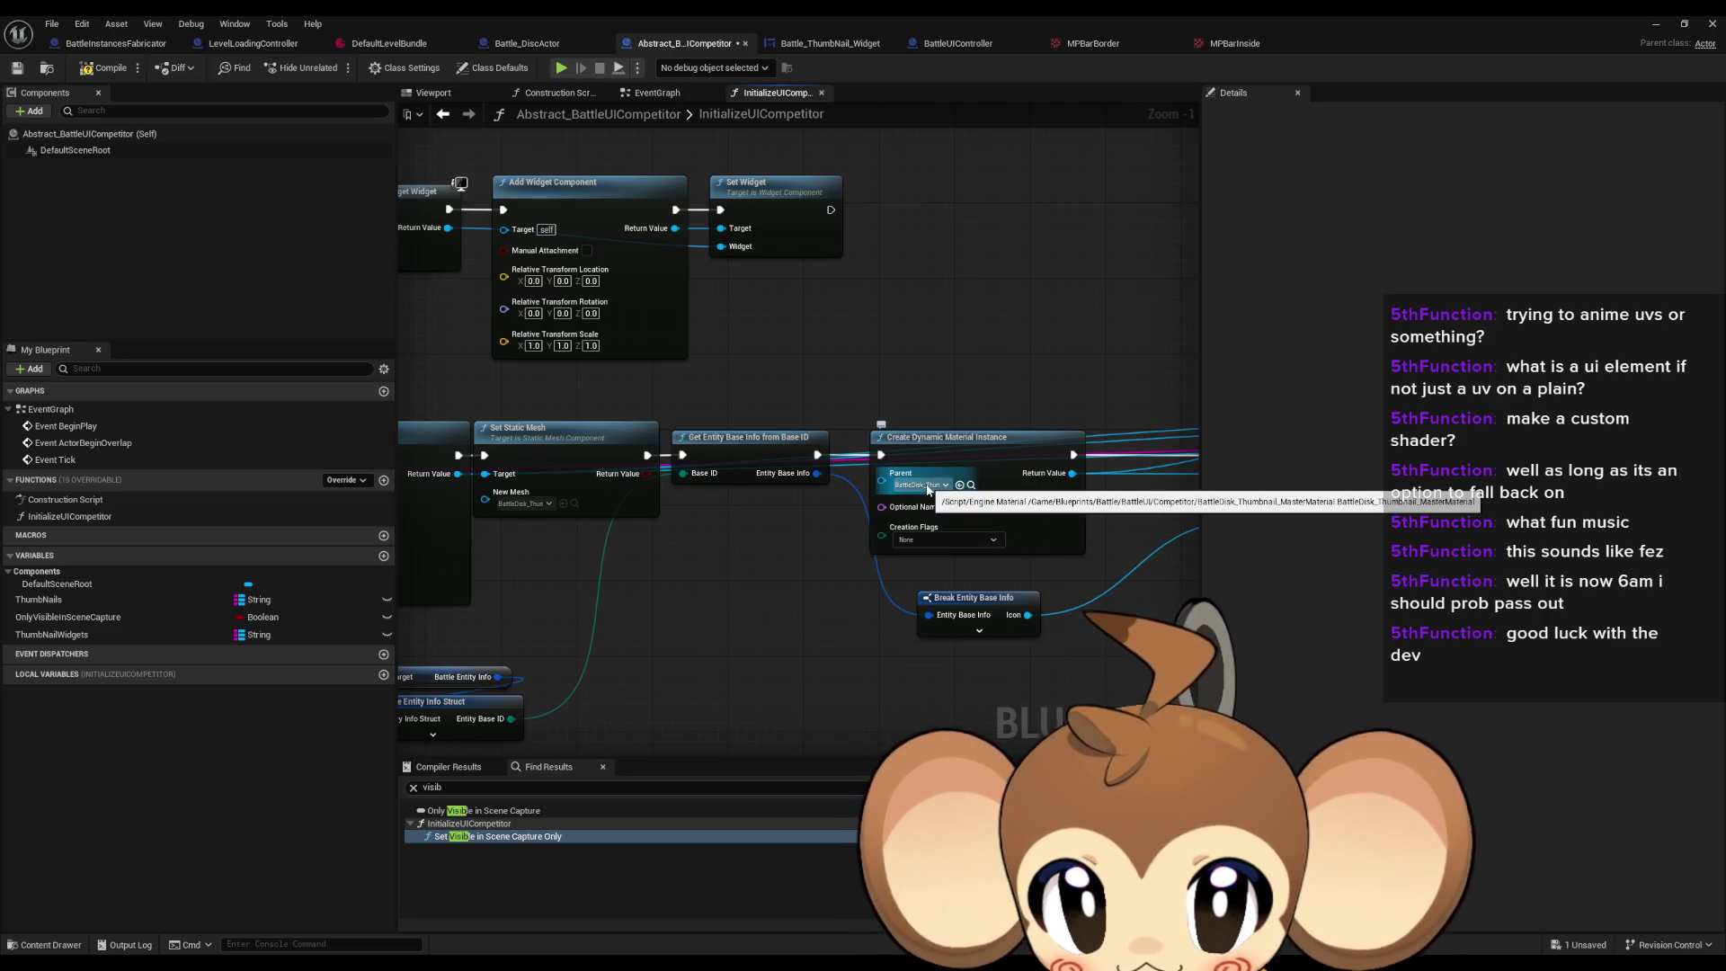
mouse_move(928, 490)
left_mouse_down()
mouse_move(790, 347)
mouse_move(597, 385)
mouse_move(894, 396)
mouse_move(732, 386)
mouse_move(879, 374)
mouse_move(461, 351)
mouse_move(894, 376)
left_mouse_up()
scroll(661, 410, "down", 1)
mouse_move(539, 255)
left_mouse_down()
mouse_move(853, 311)
mouse_move(1100, 242)
mouse_move(741, 303)
mouse_move(980, 322)
left_mouse_up()
left_click(703, 460)
Step: Cancel a 'get ima' search off the created widget and switch to the Battle_ThumbNail_Widget designer
left_click_drag(619, 368, 701, 383)
type("get")
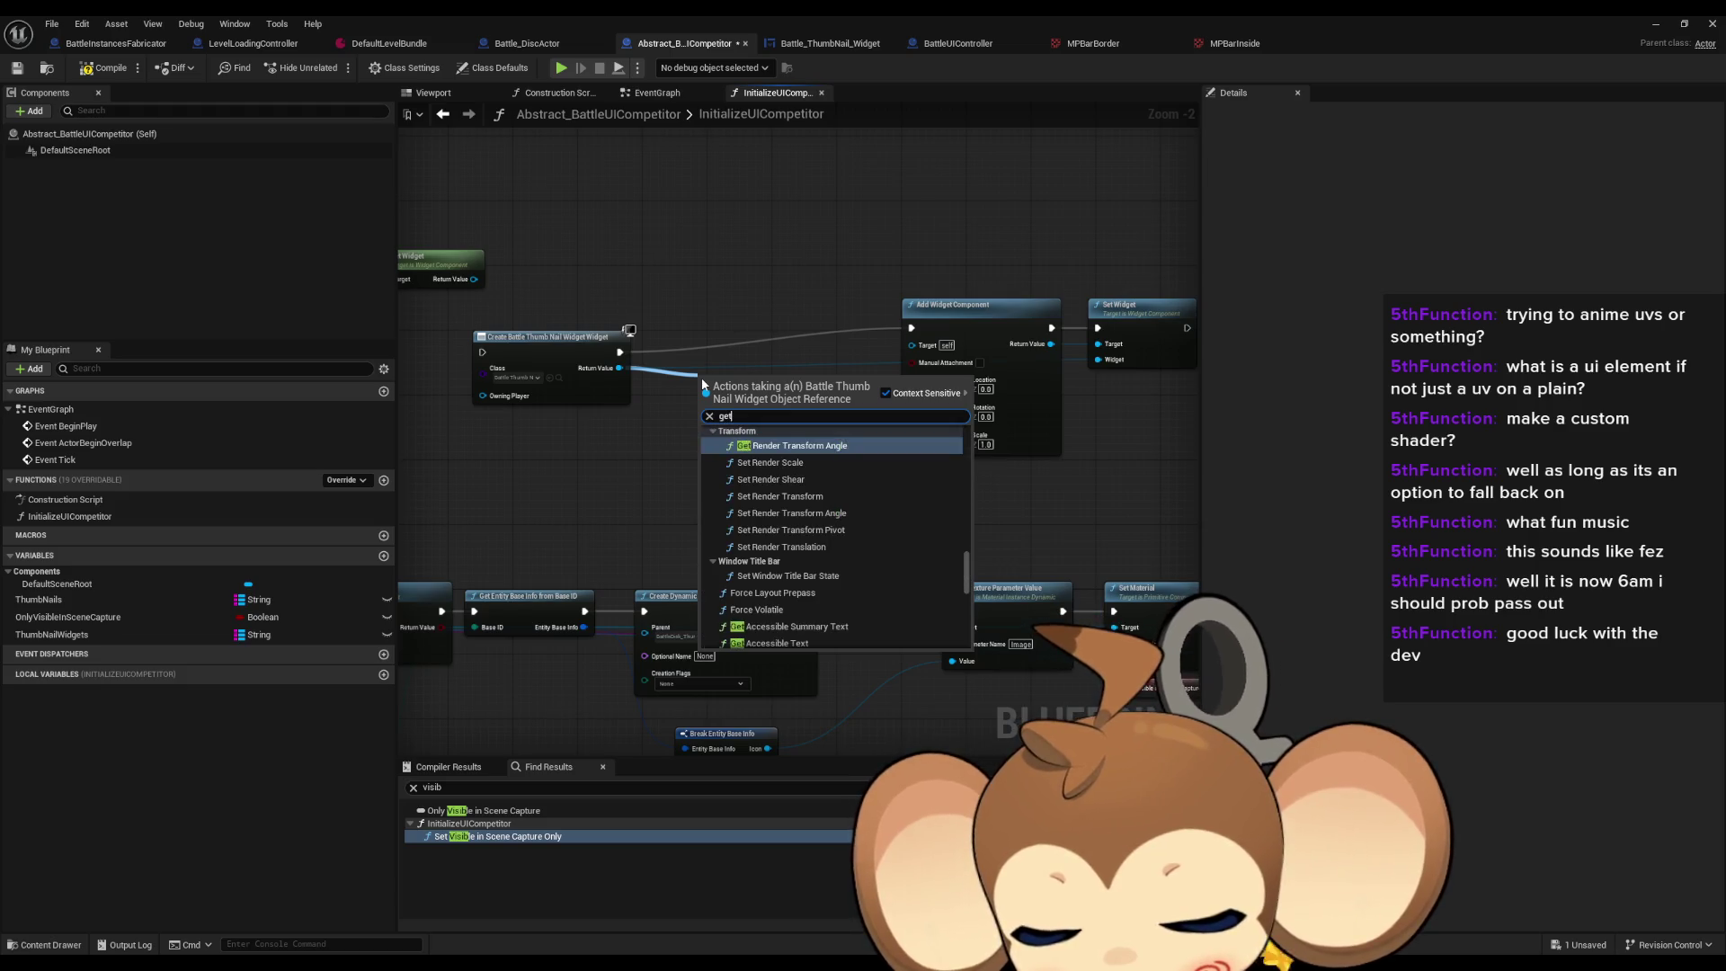
type(" ima")
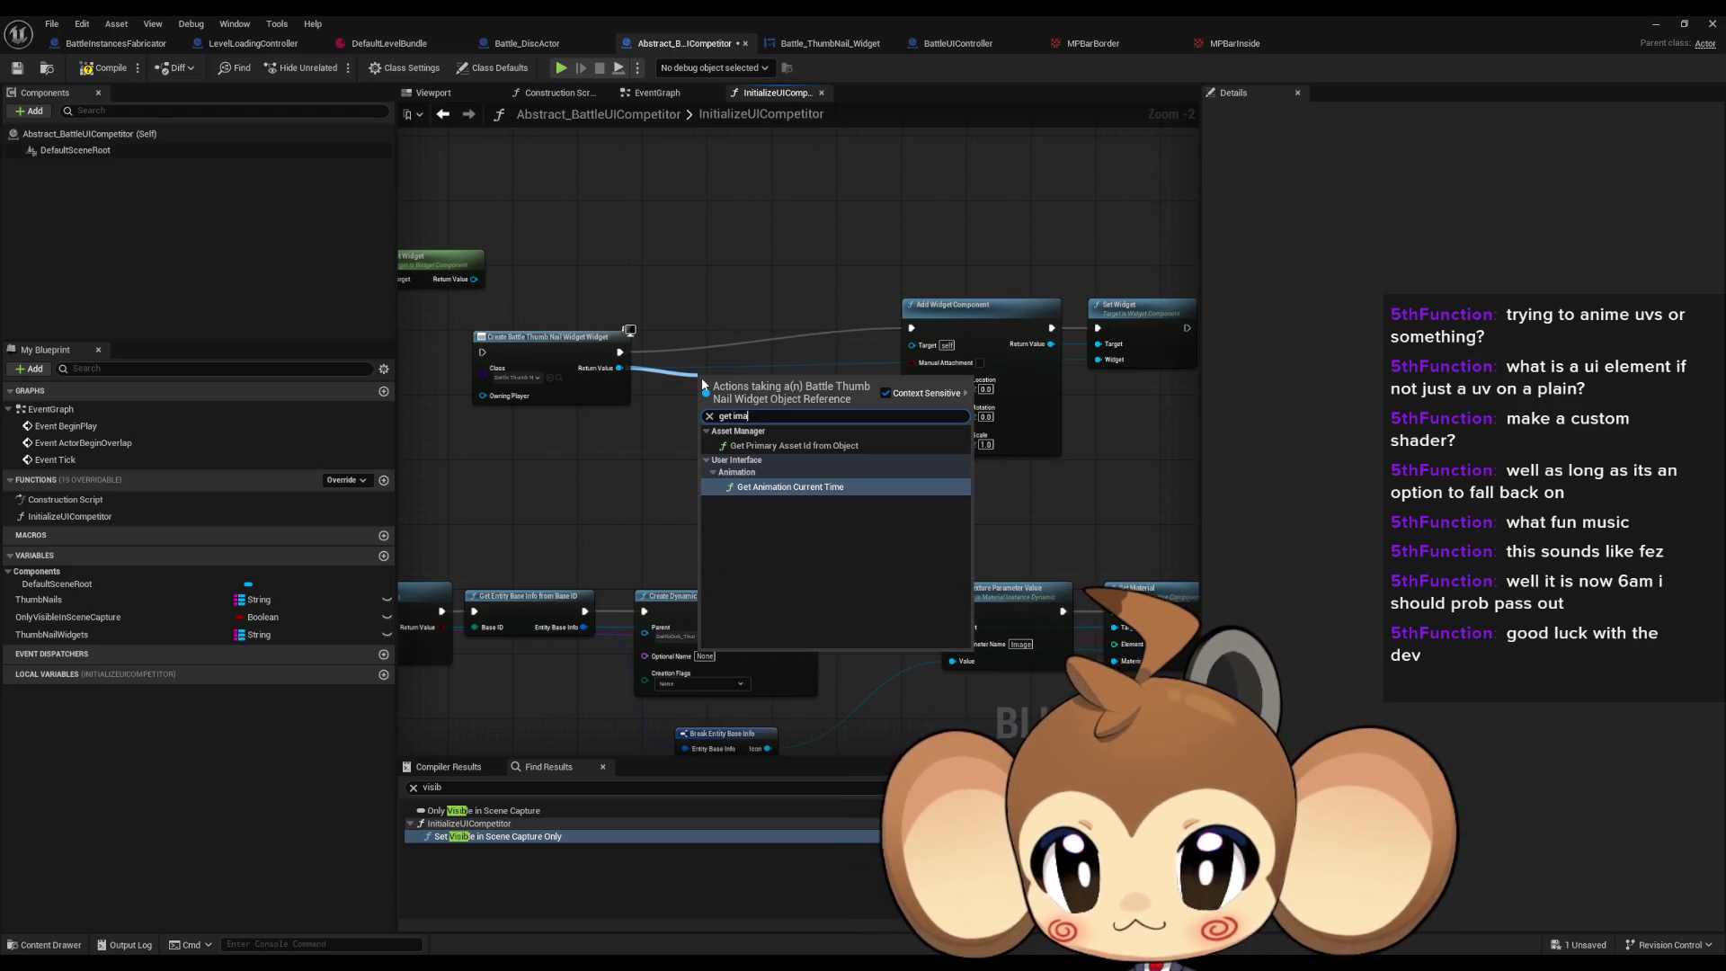
key("Escape")
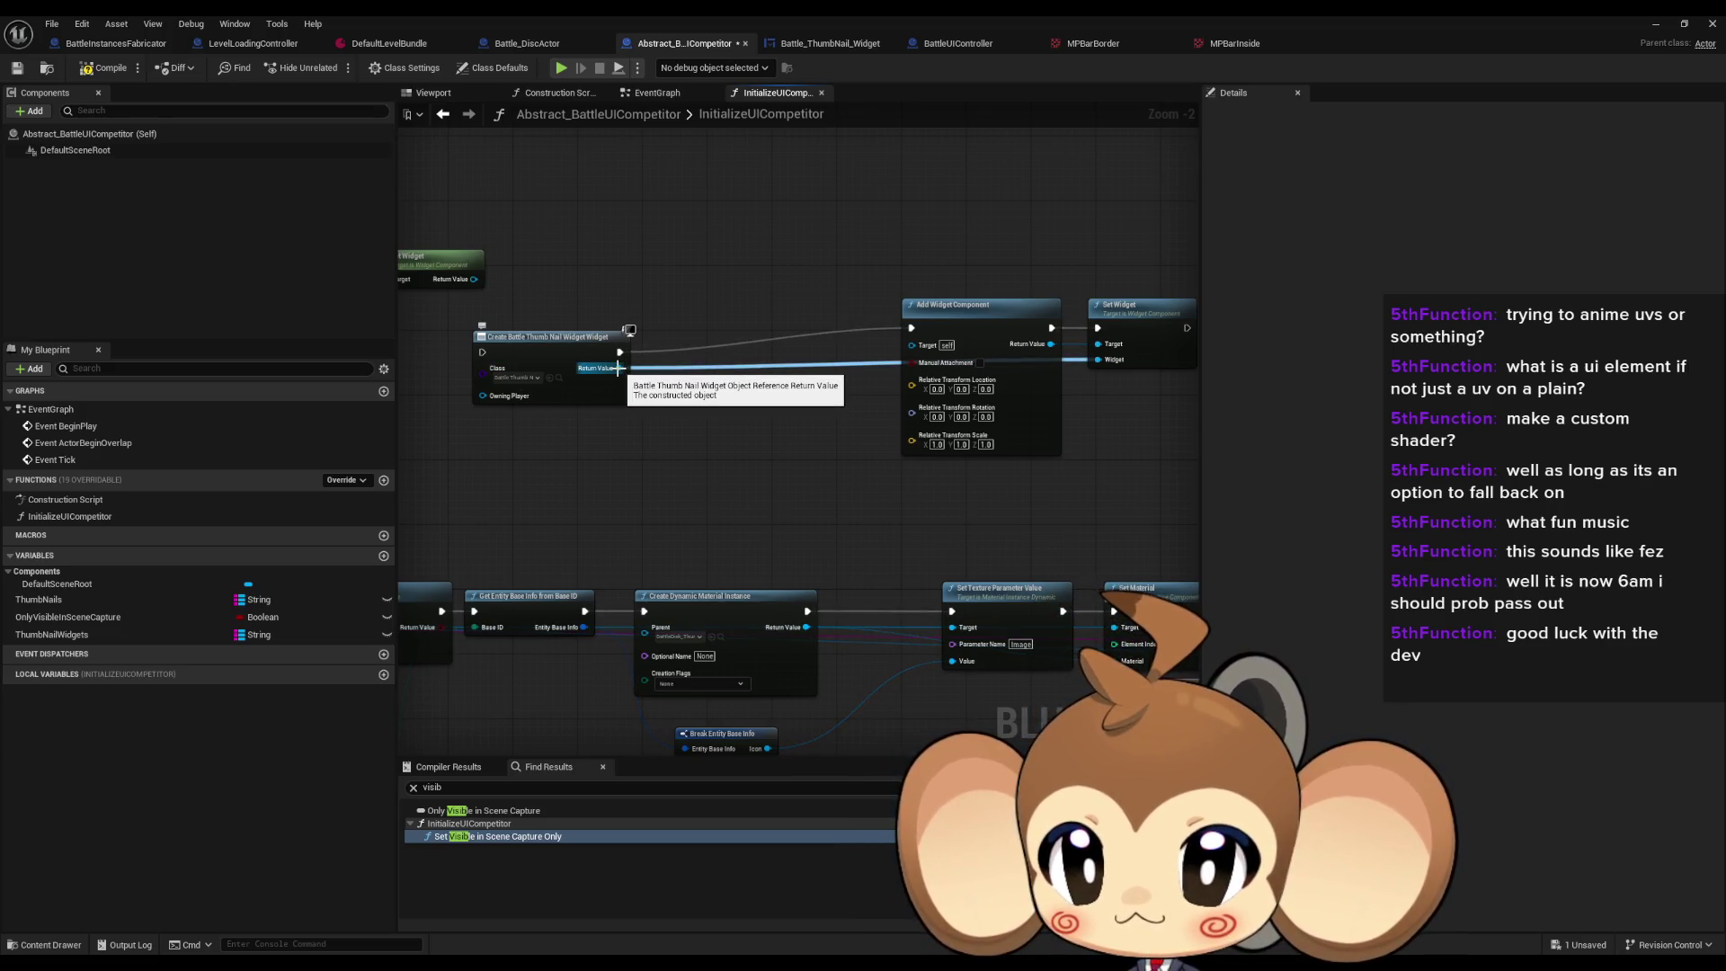
left_click(809, 45)
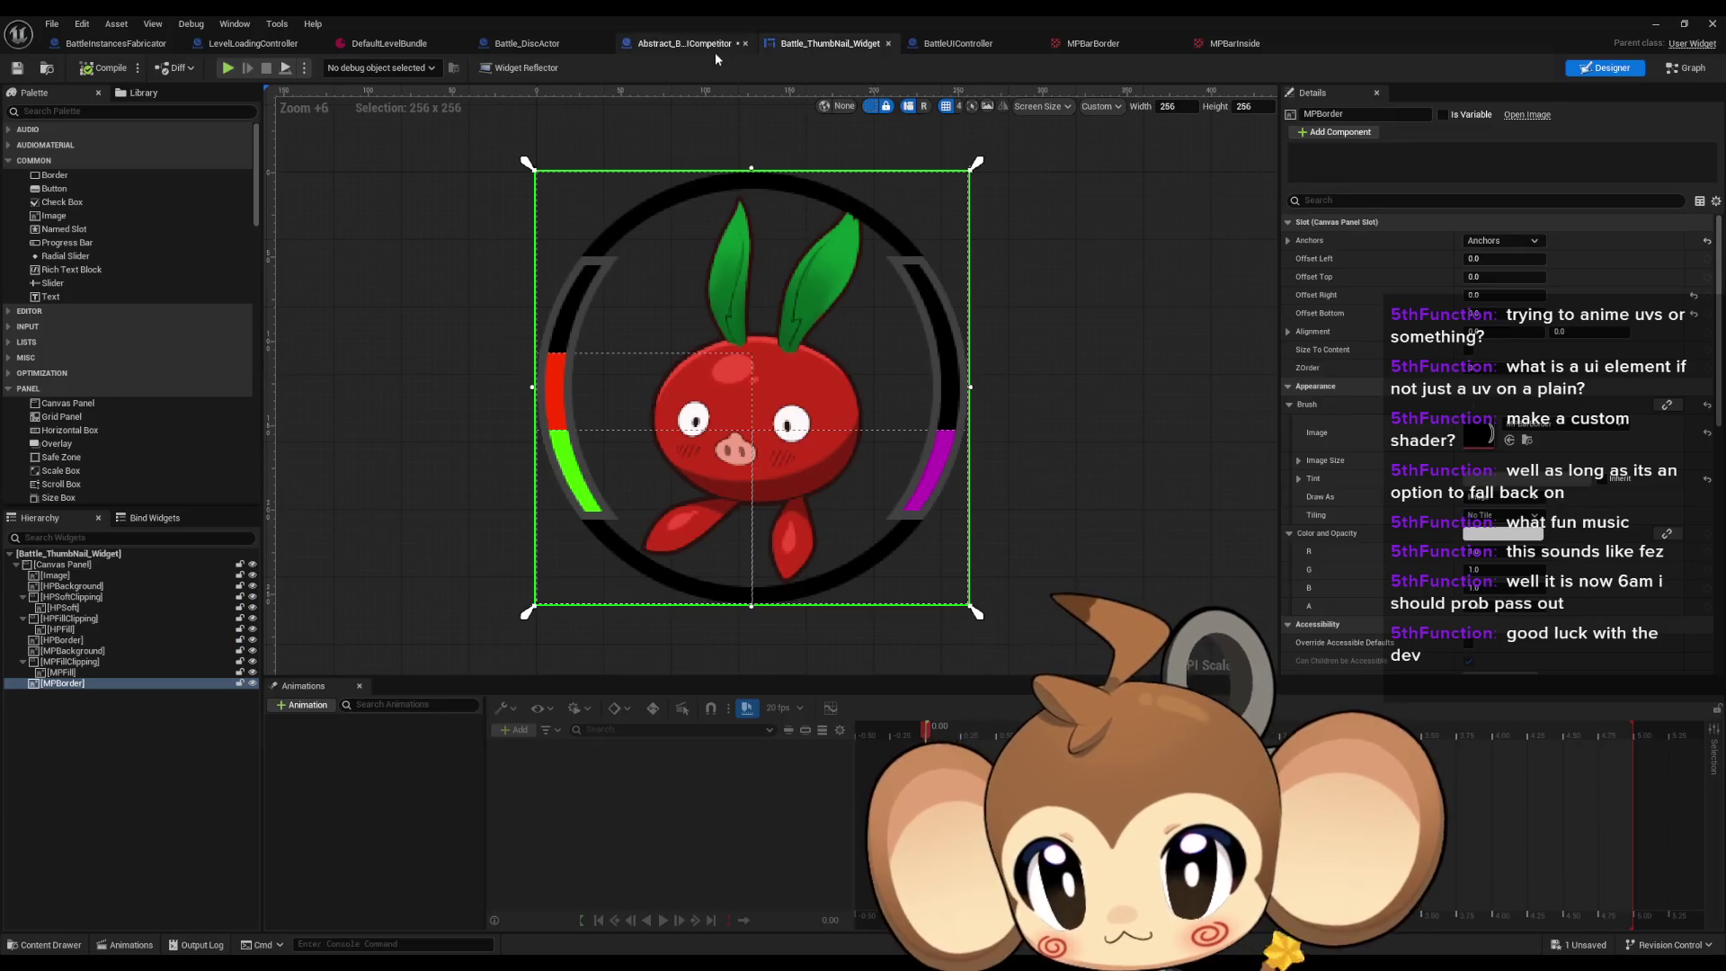
Step: Rename the Image element in the Hierarchy panel to Thumbnail
left_click(117, 575)
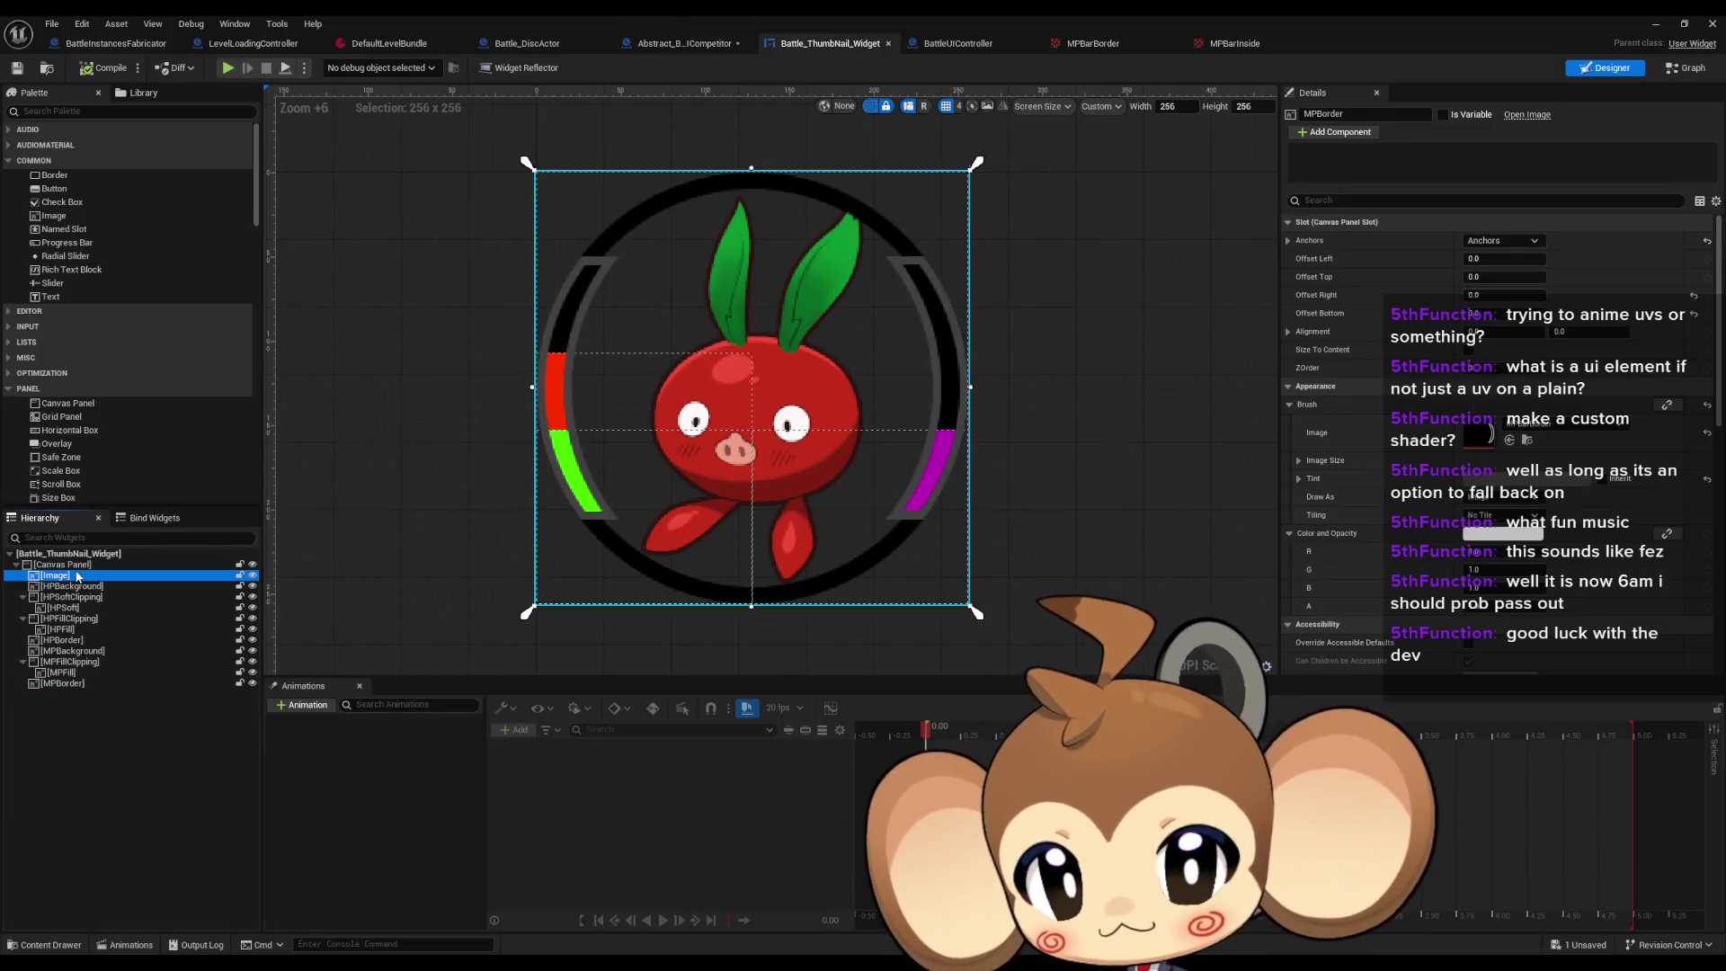
left_click_drag(117, 580, 61, 580)
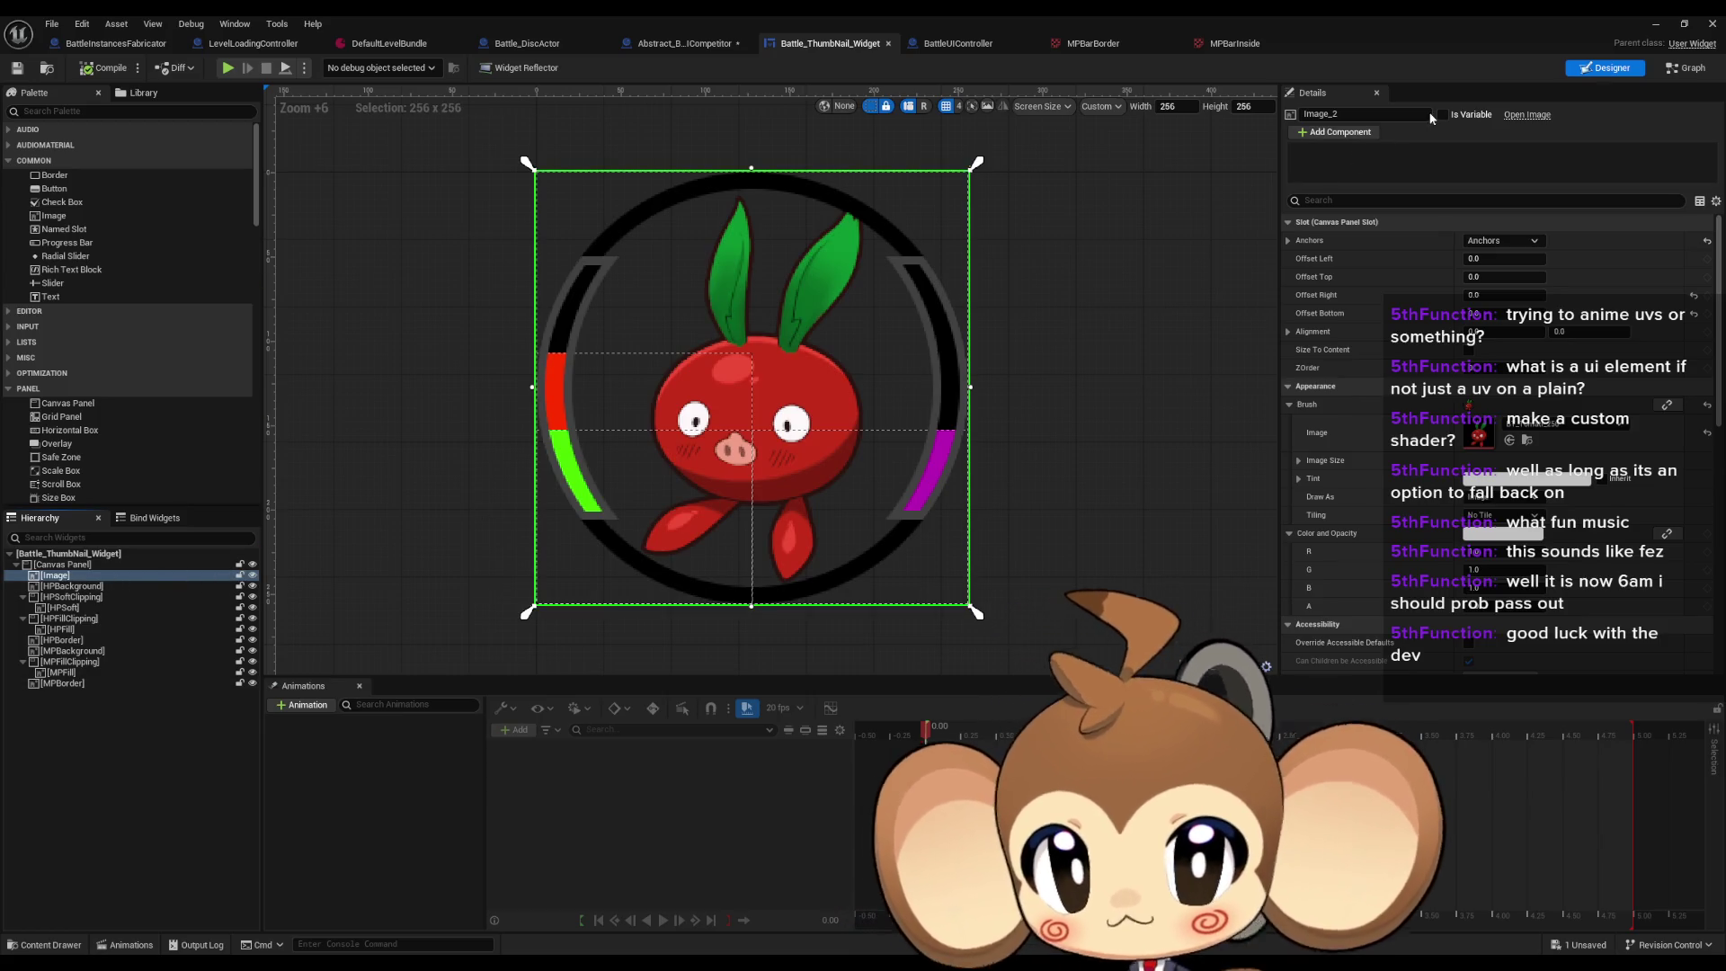
double_click(82, 576)
type("Thumbnail")
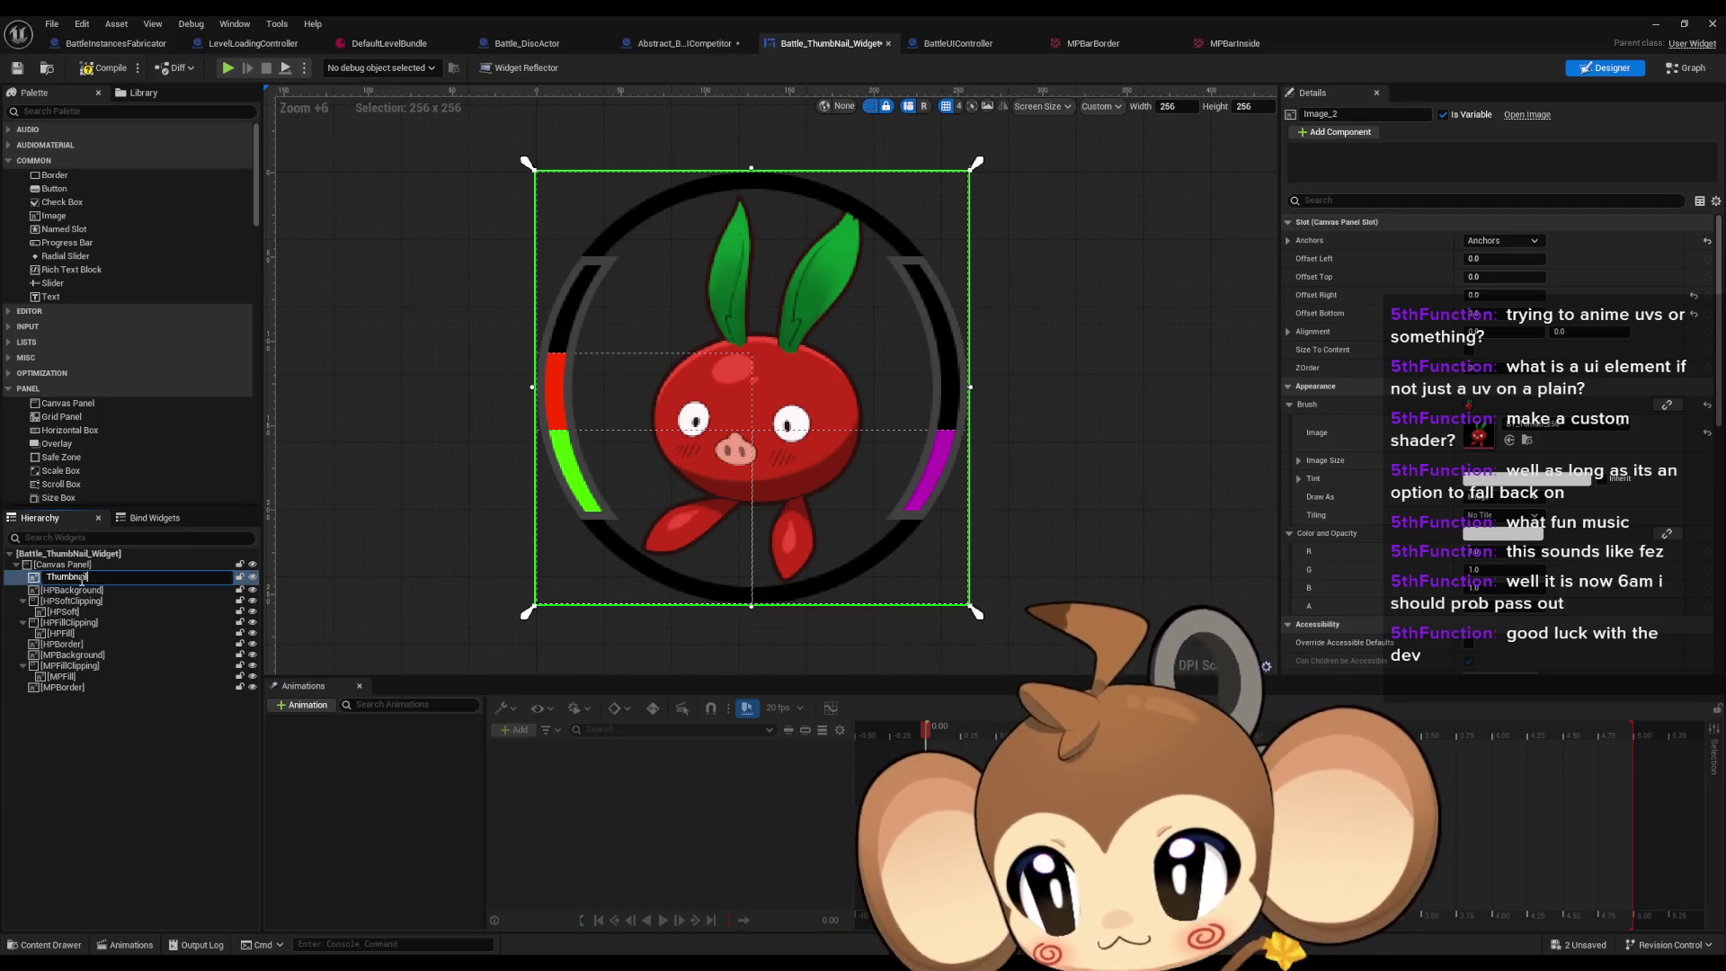
key("Return")
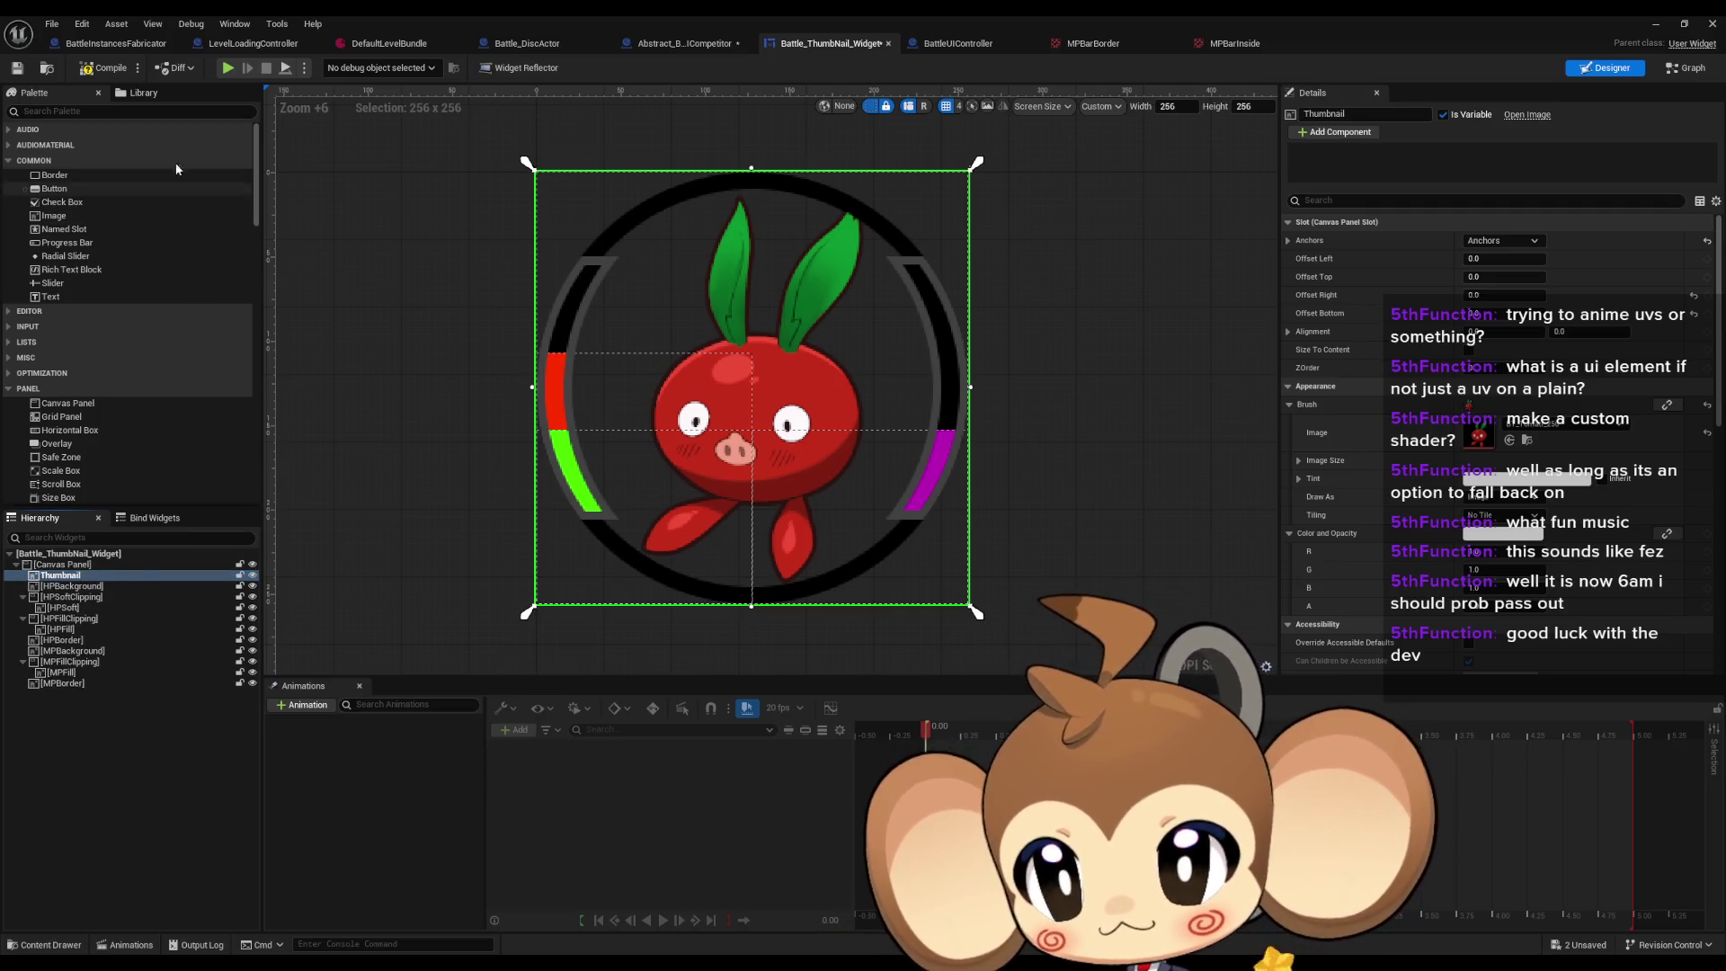
Step: Back in the competitor graph, get the created widget's Thumbnail image
left_click(685, 43)
left_click_drag(619, 368, 660, 396)
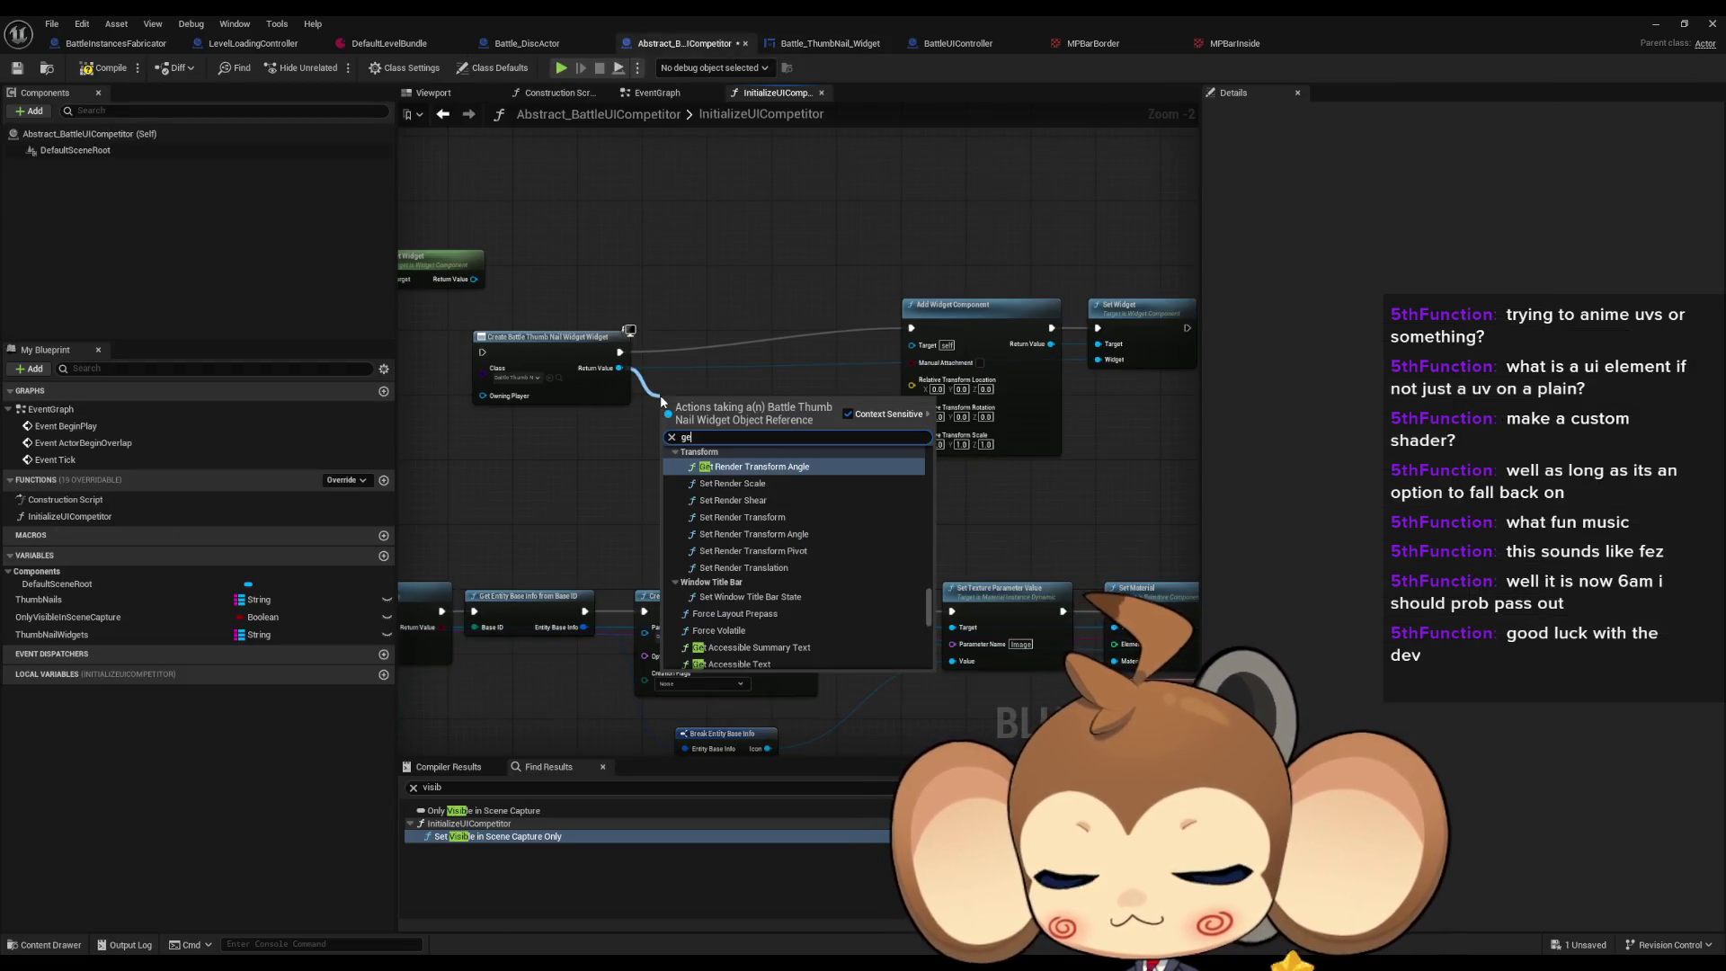
type("get thum")
key("Return")
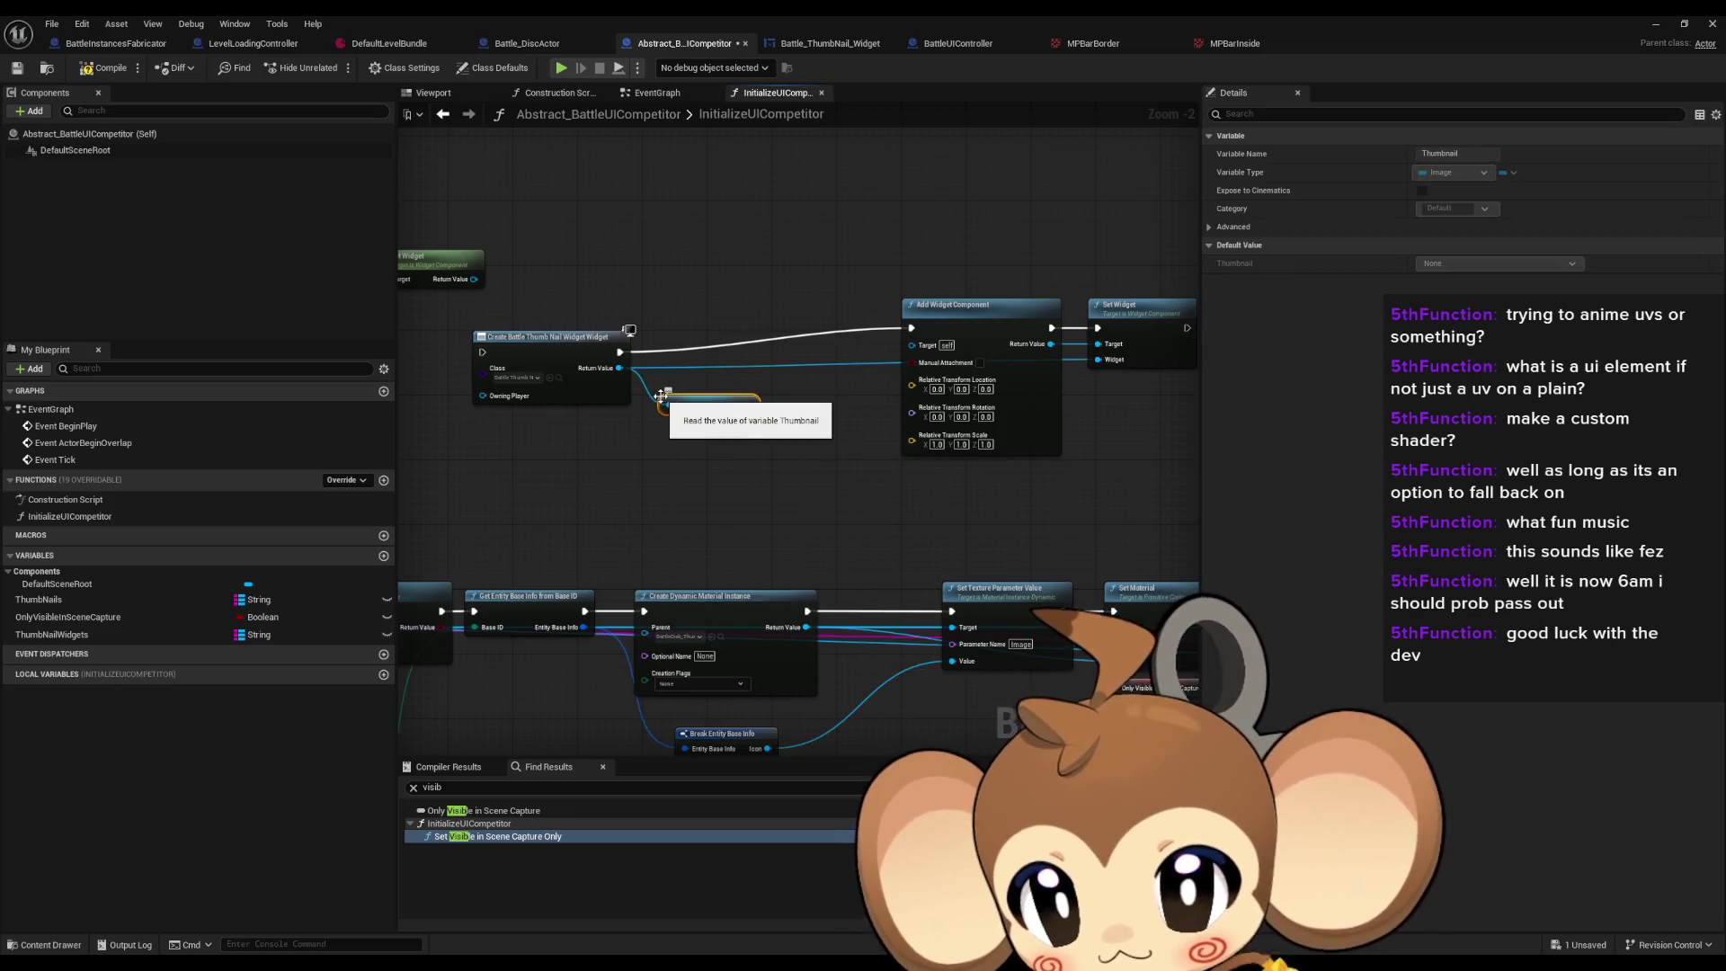
Step: Add a Set Brush node for the Thumbnail image
left_click_drag(755, 405, 743, 333)
type("set")
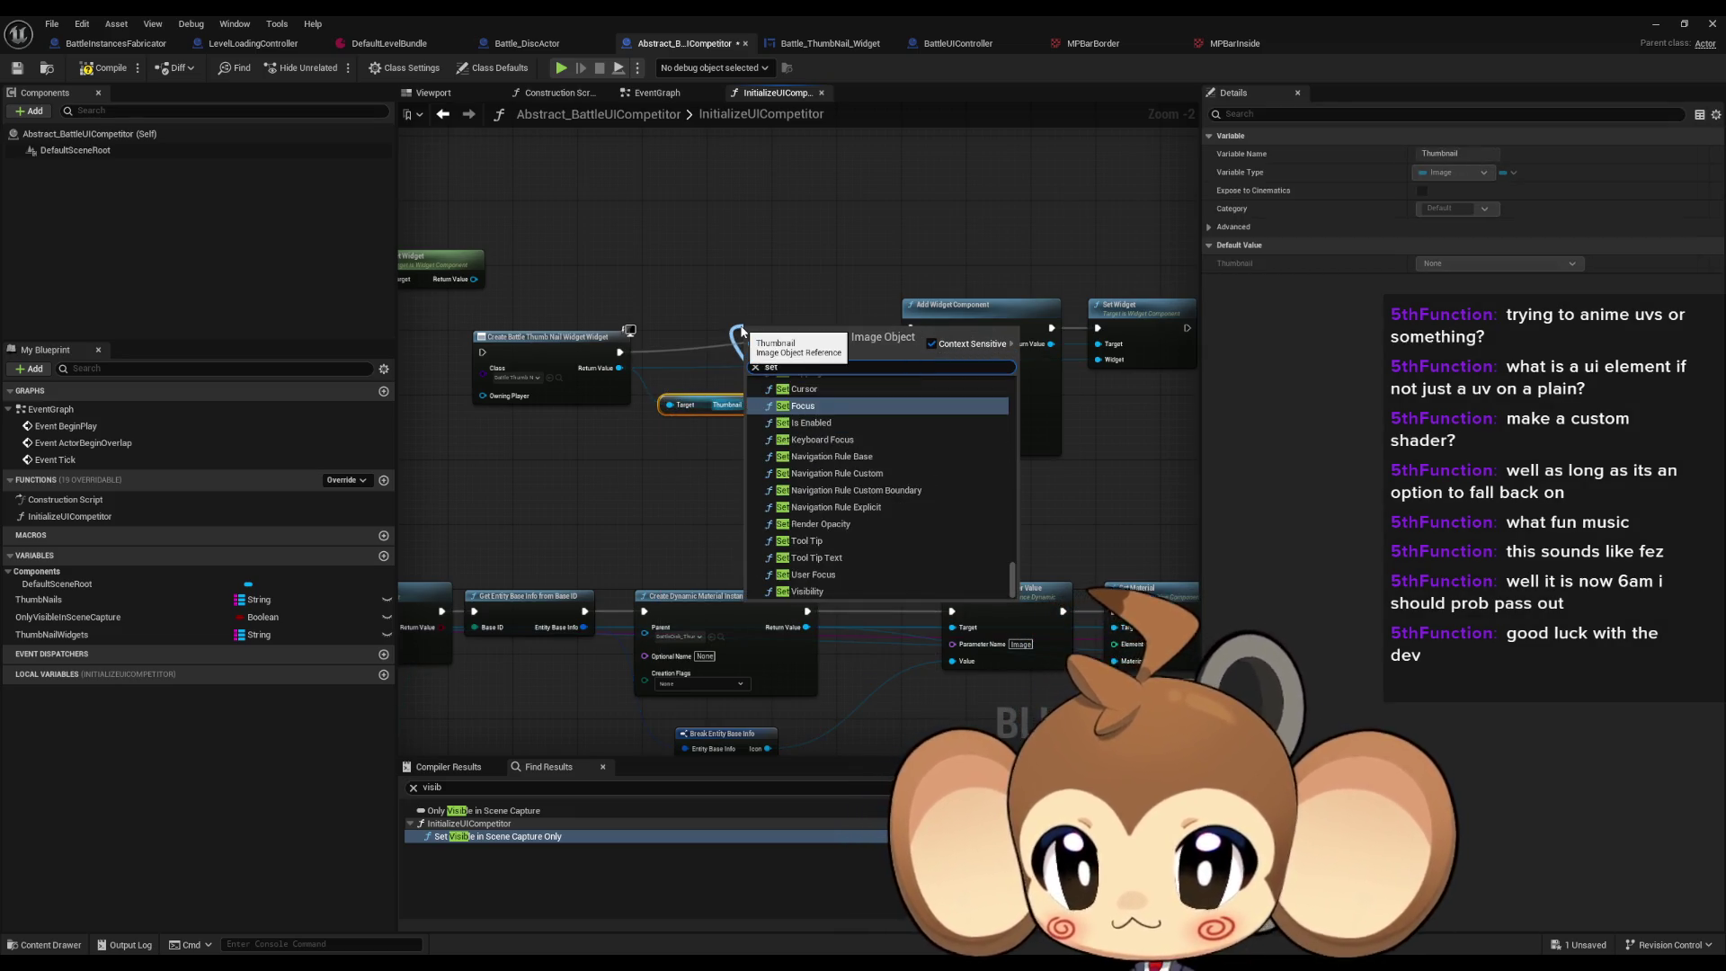
scroll(845, 468, "down", 10)
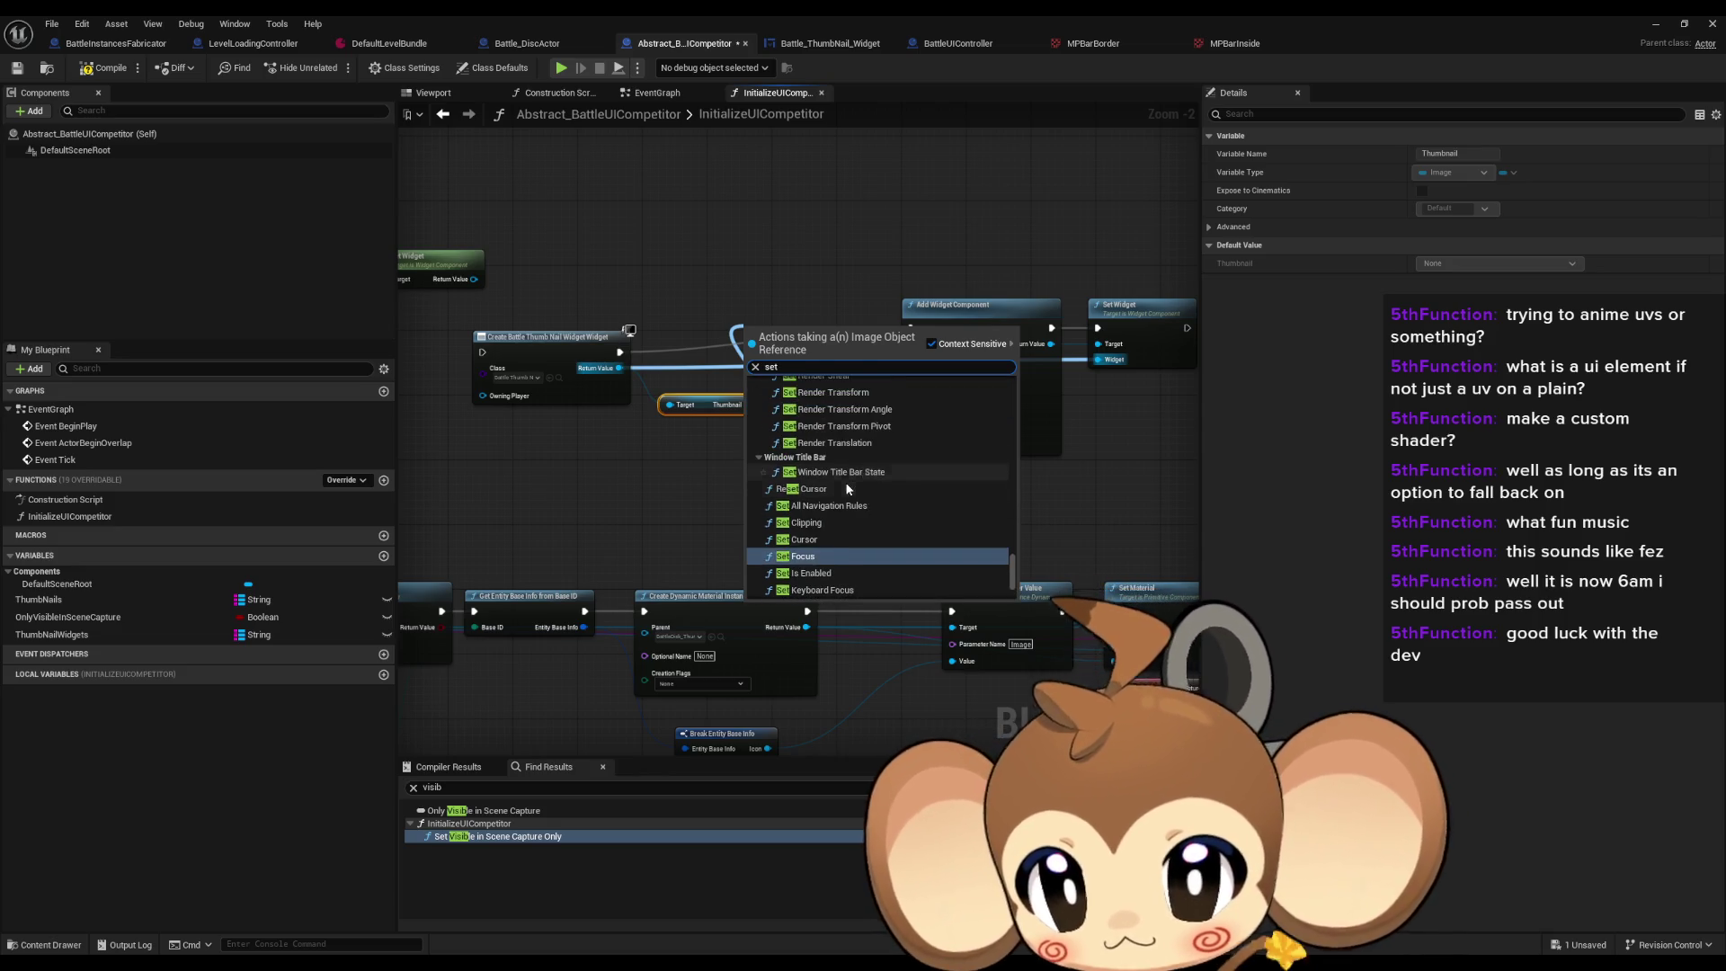
type("brush")
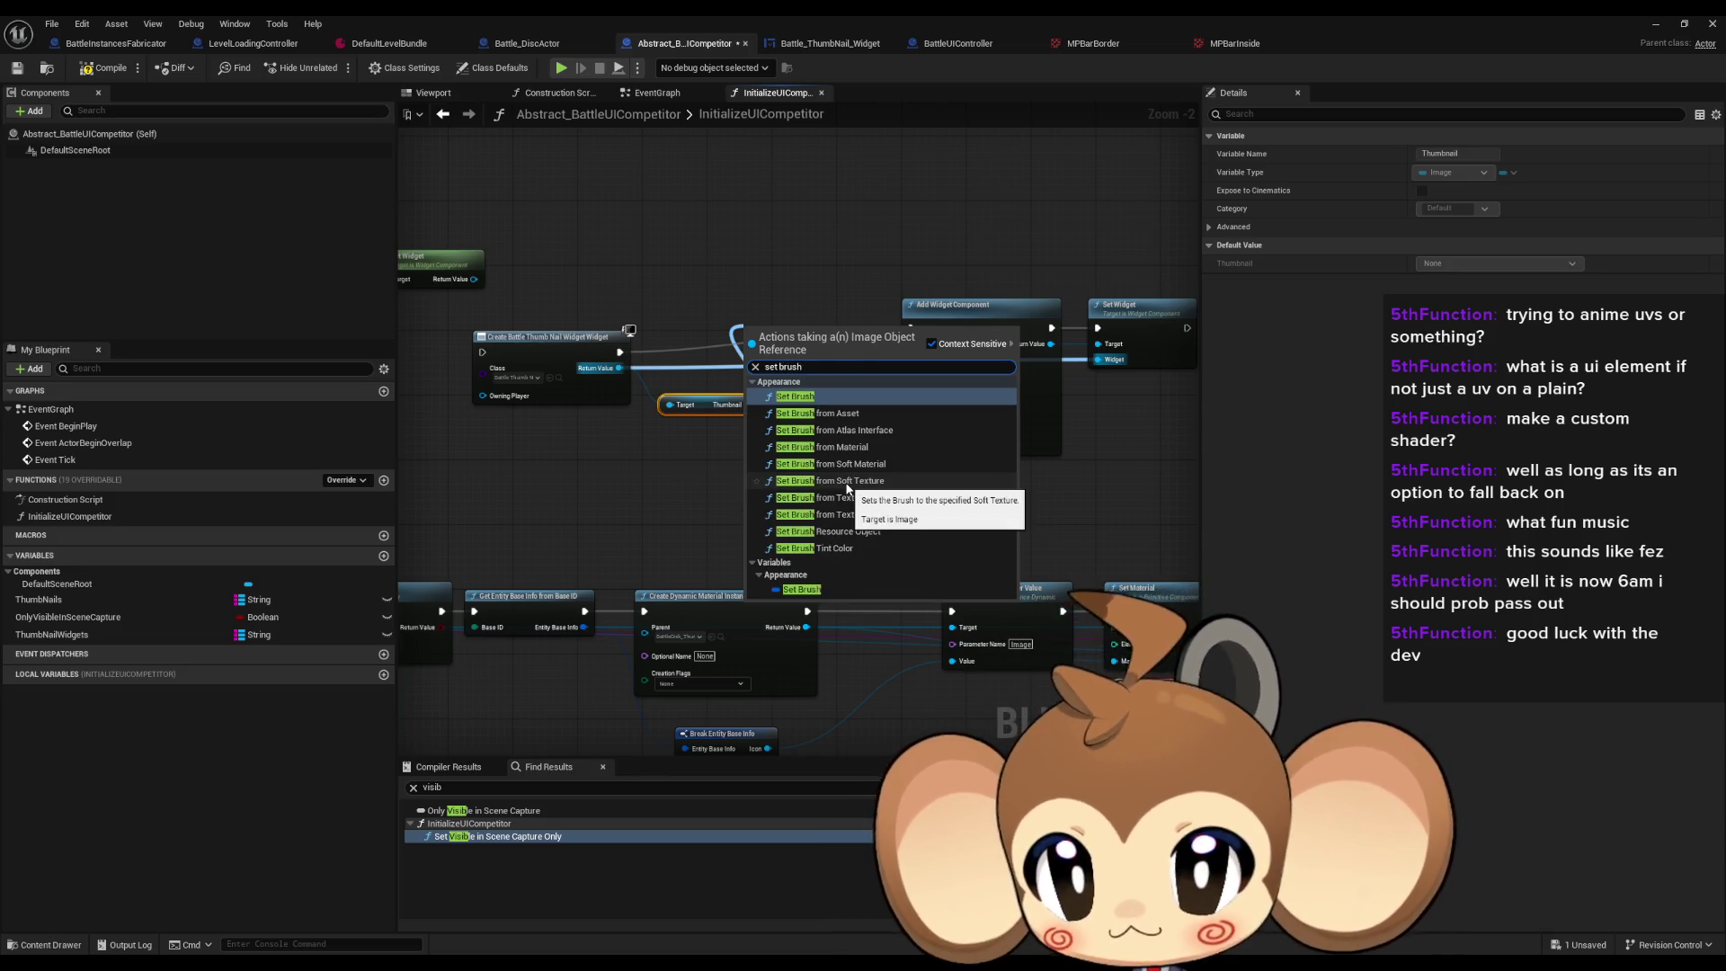
key("Return")
Step: Try a Make Brush from Asset node on In Brush, then delete it
left_click_drag(756, 384, 764, 438)
key("Return")
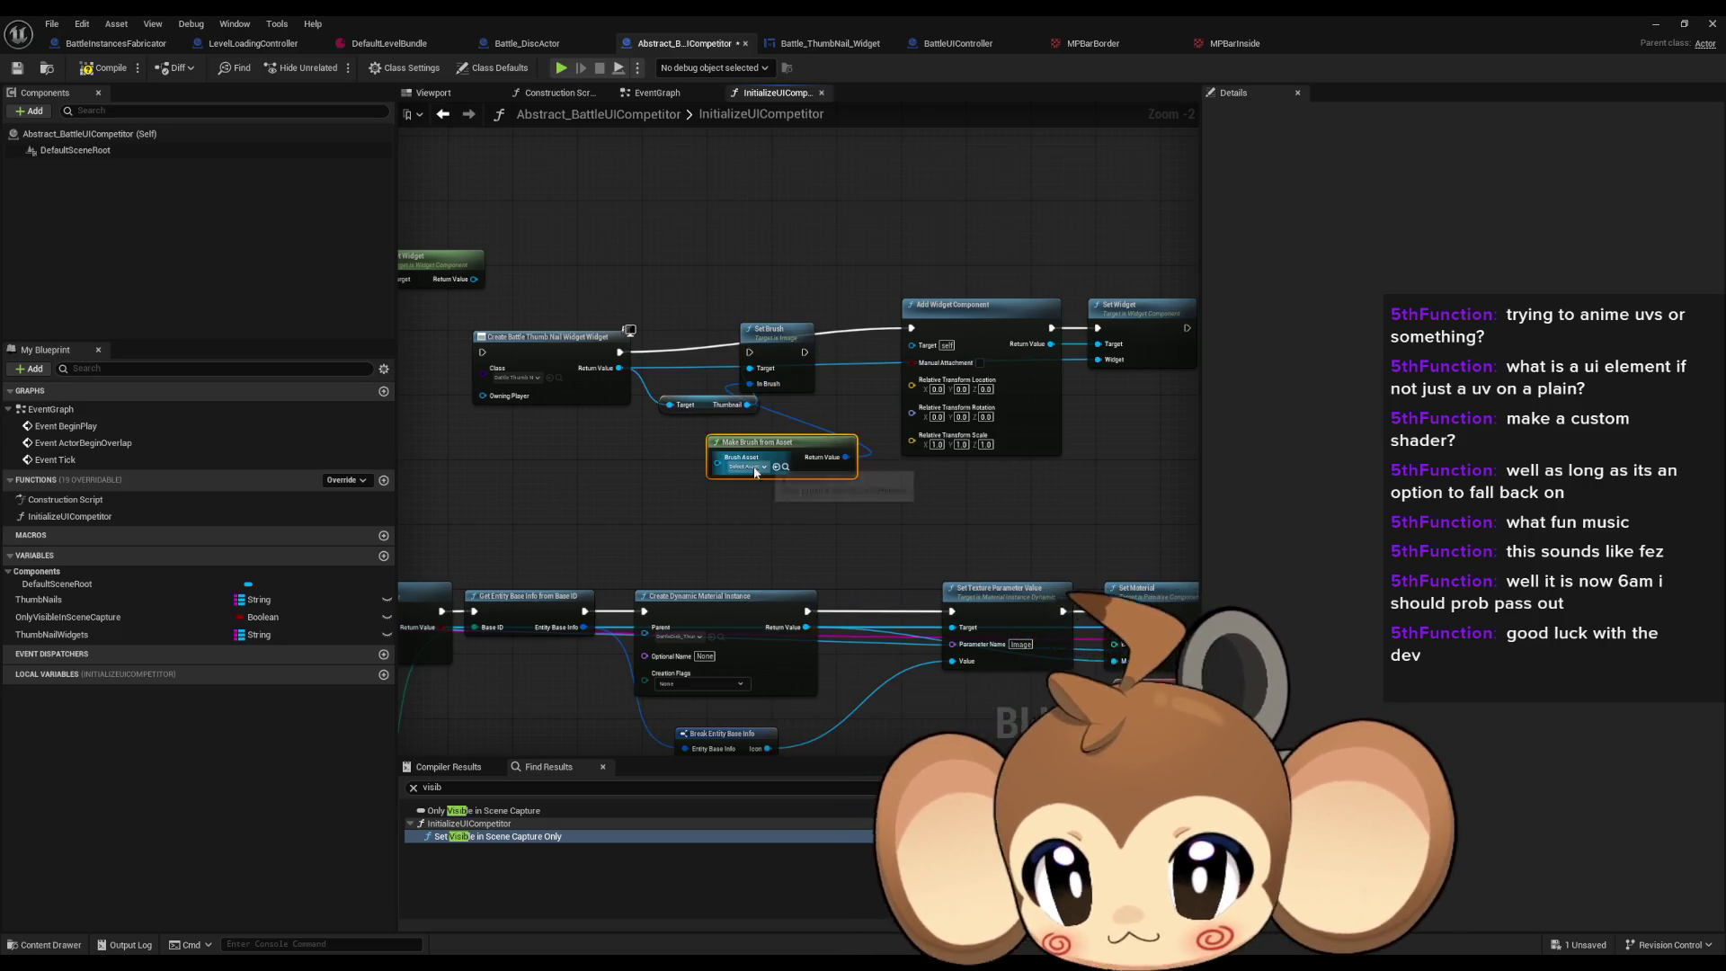
scroll(764, 437, "up", 1)
scroll(778, 411, "up", 1)
scroll(778, 411, "down", 1)
mouse_move(739, 310)
left_mouse_down()
mouse_move(836, 652)
mouse_move(809, 669)
mouse_move(803, 649)
mouse_move(1014, 550)
left_mouse_up()
key("Escape")
left_click(818, 350)
key("Delete")
Step: Dismiss a 'brea brush' search from In Brush and move the Set Brush node down
left_click_drag(769, 247, 811, 325)
type("brea")
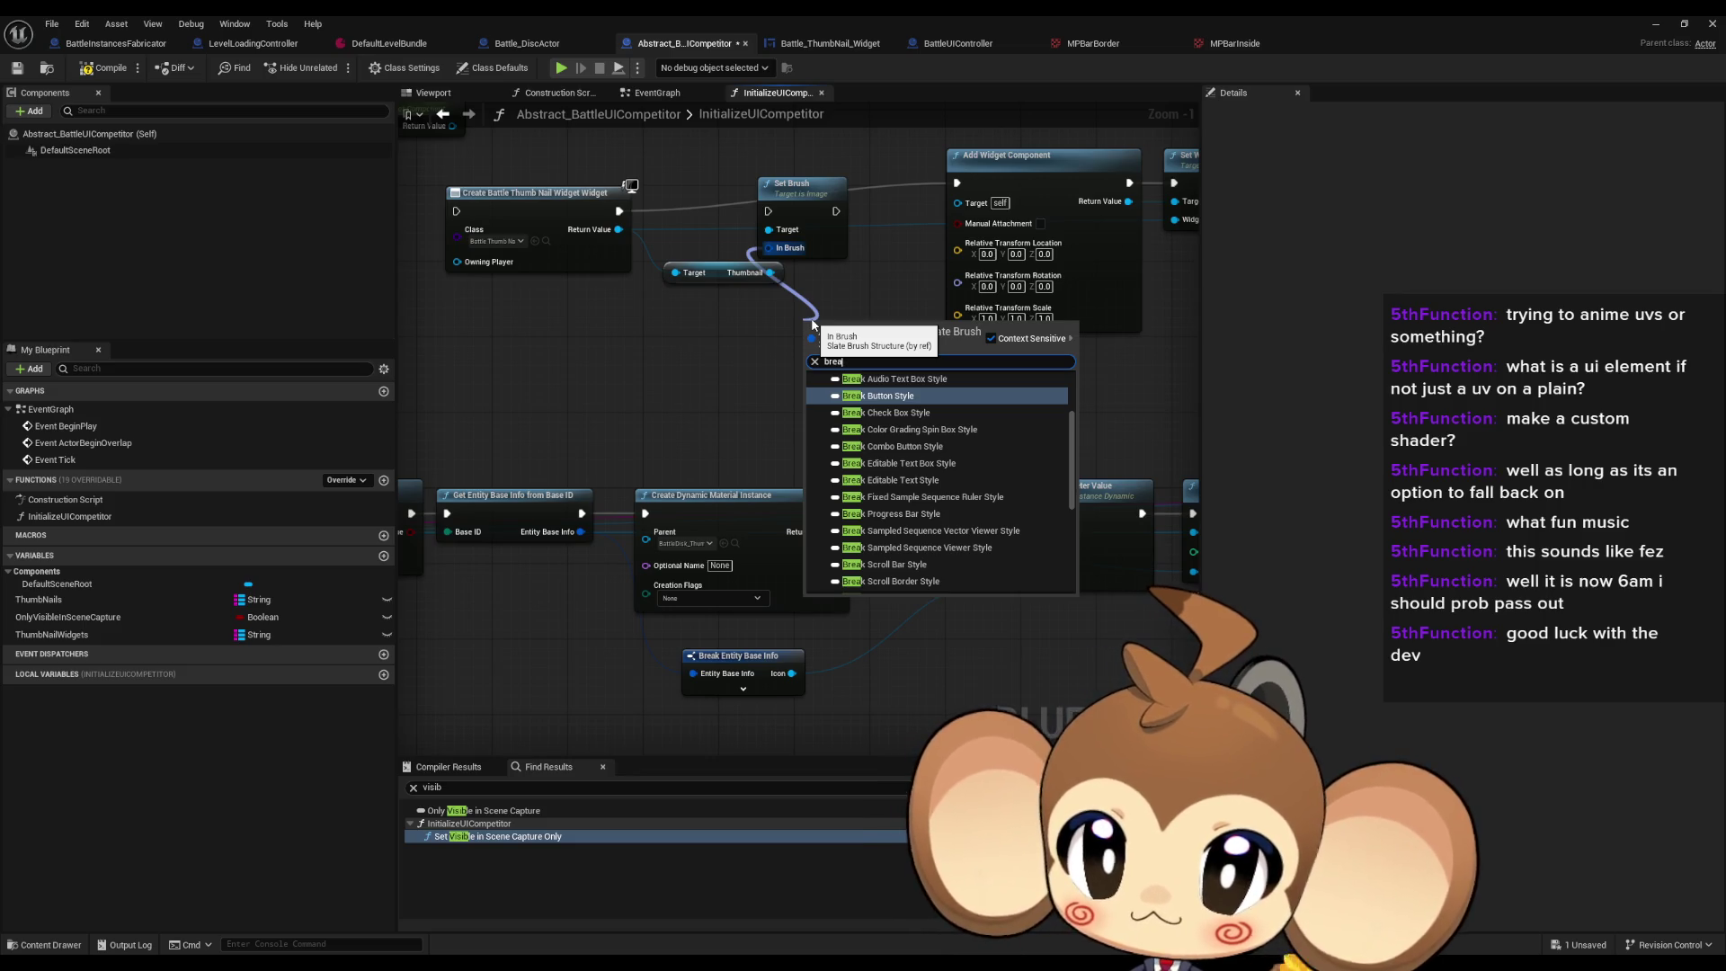
type(" brush")
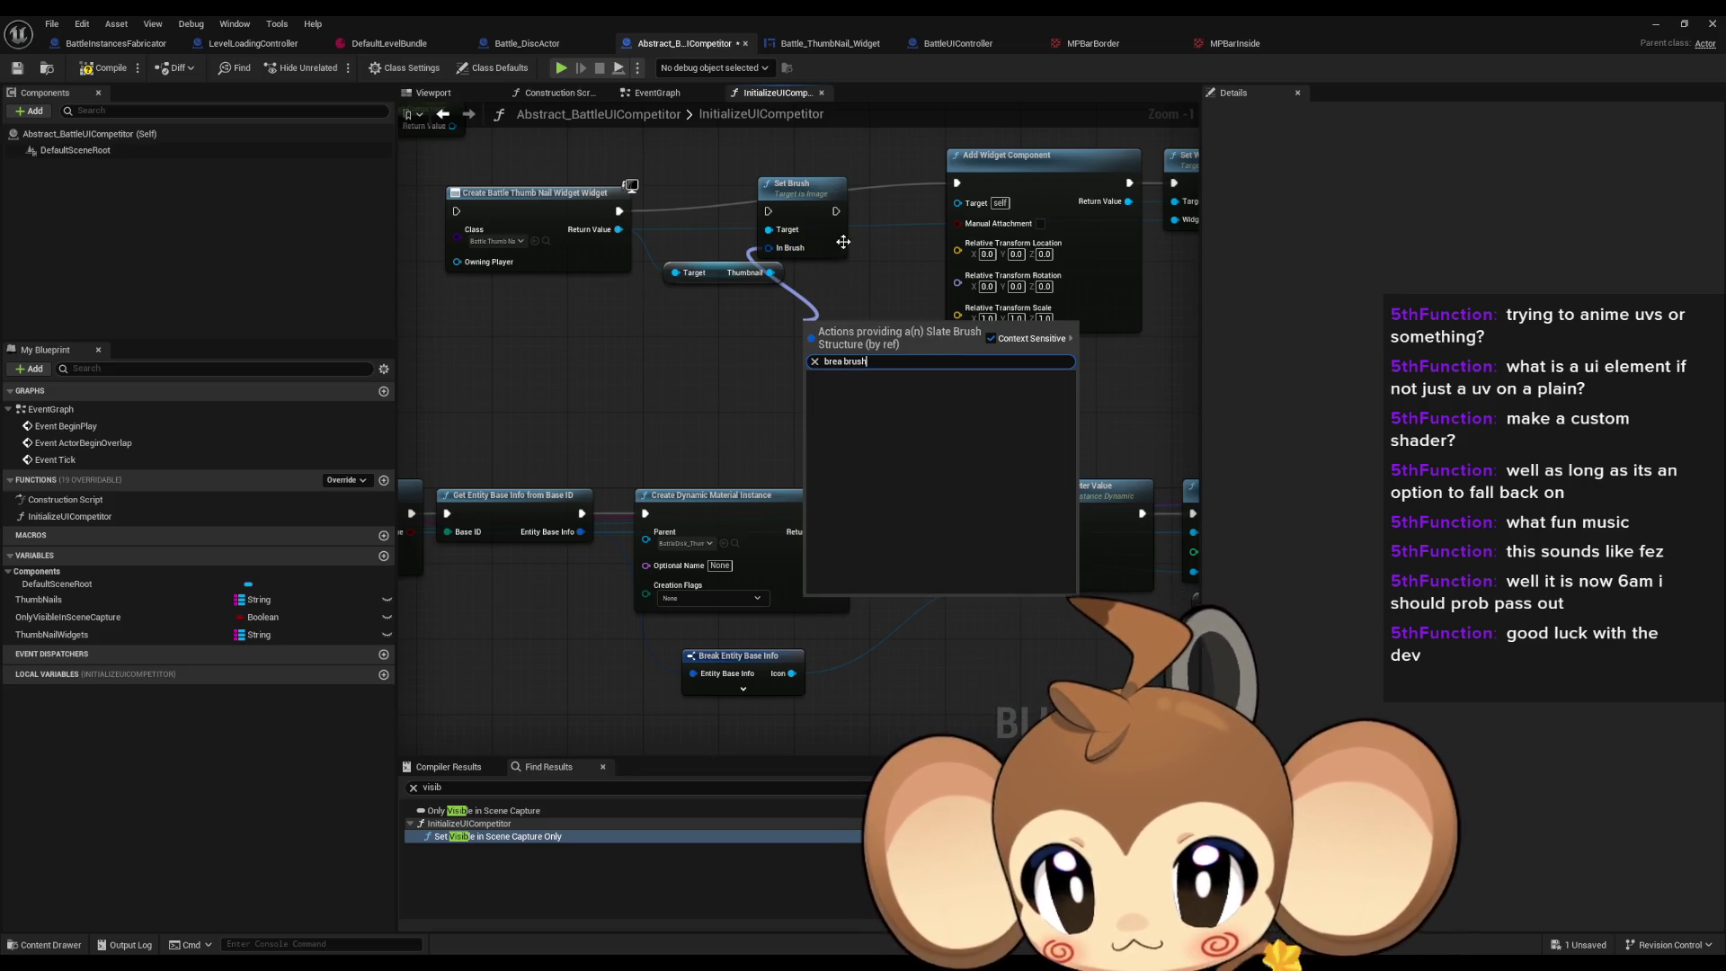
left_click(829, 257)
mouse_move(829, 257)
left_mouse_down()
mouse_move(844, 421)
mouse_move(744, 486)
left_mouse_up()
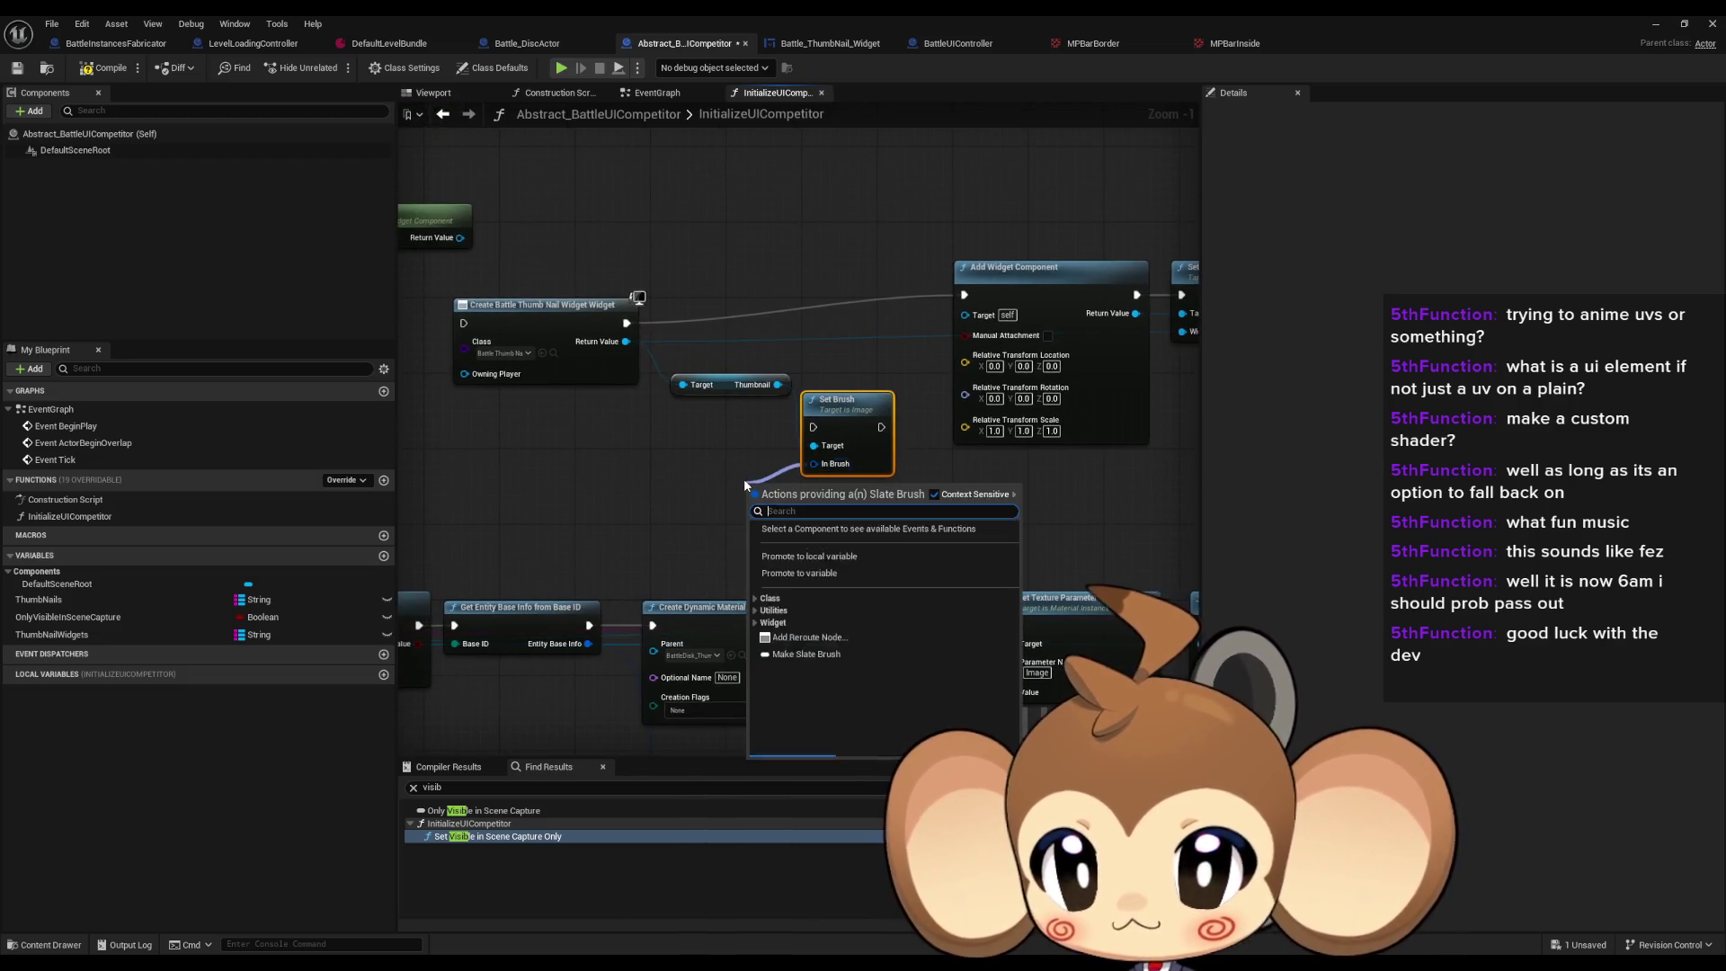
Step: Add a Make Brush from Texture node and arrange it below Set Brush
type("make")
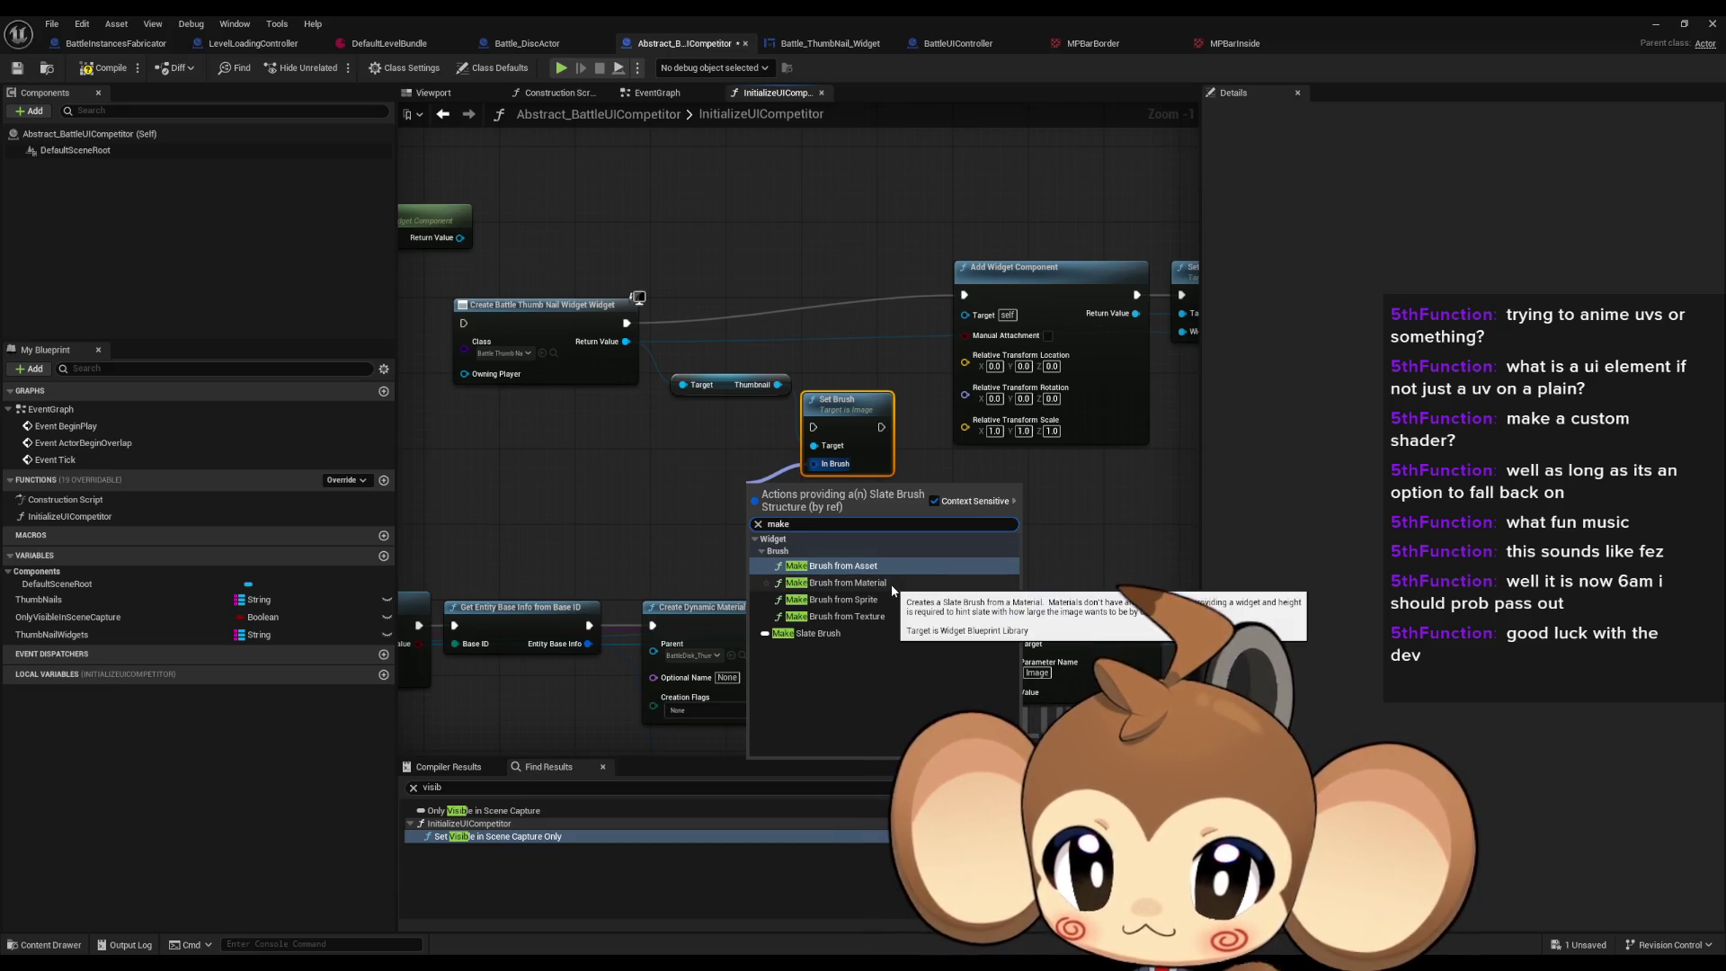
left_click(881, 624)
left_click_drag(849, 414, 858, 262)
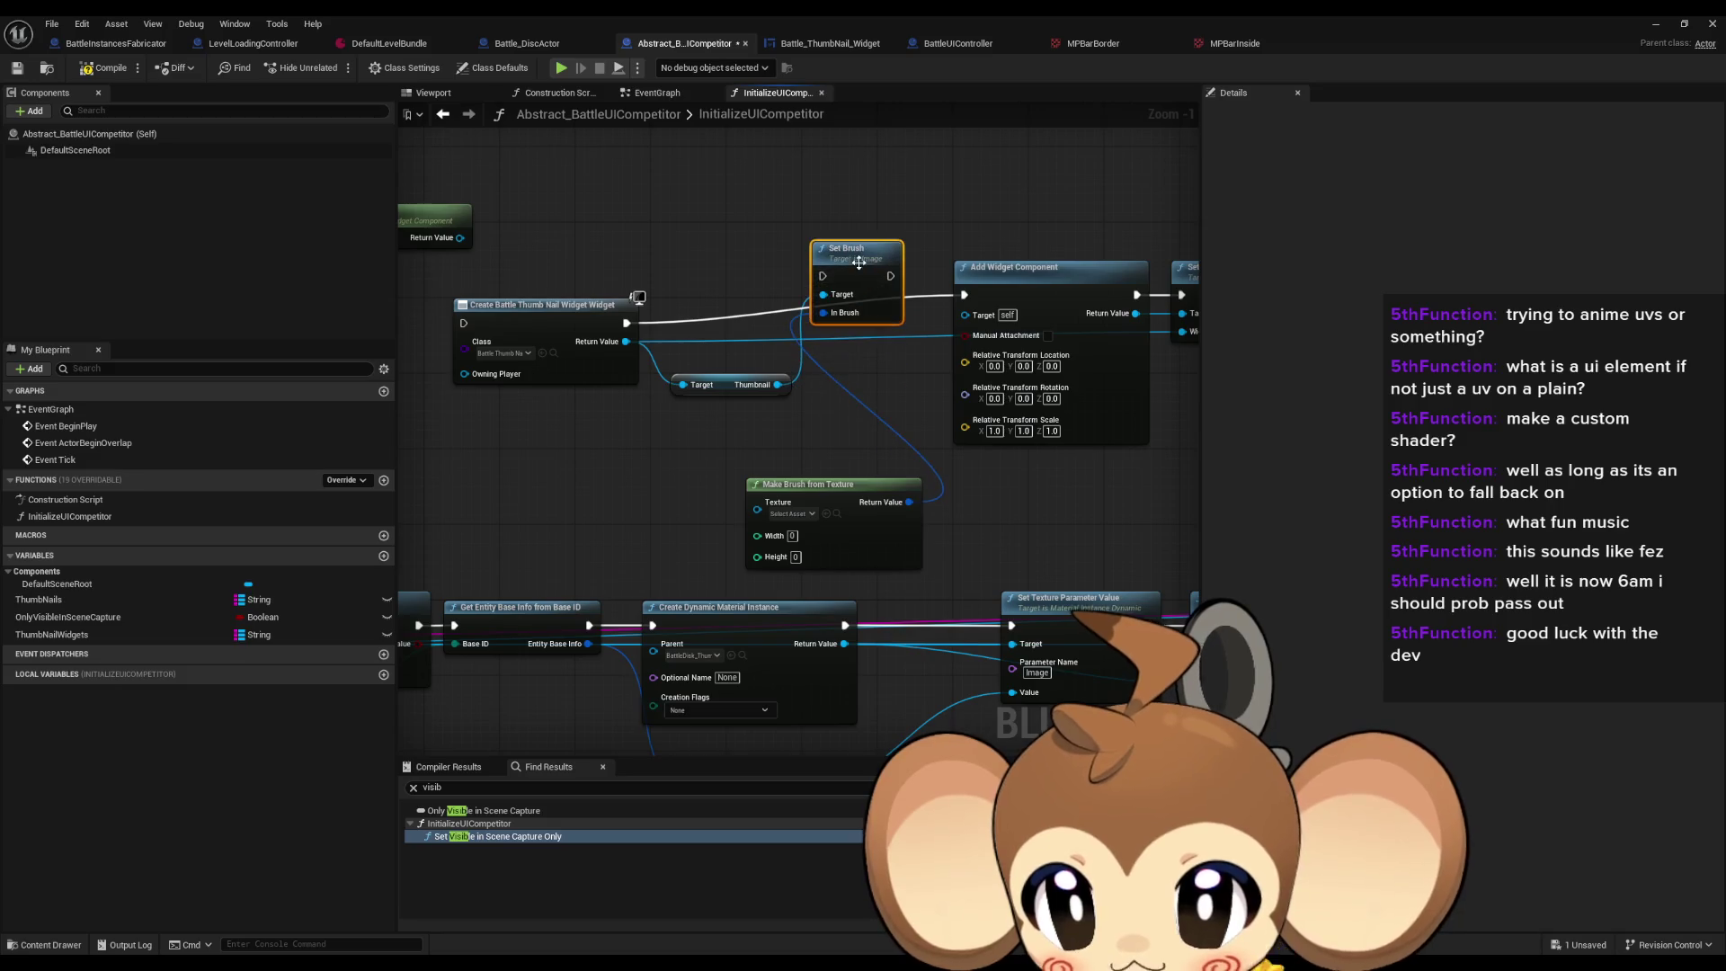
left_click_drag(851, 497, 728, 458)
left_click_drag(871, 196, 880, 233)
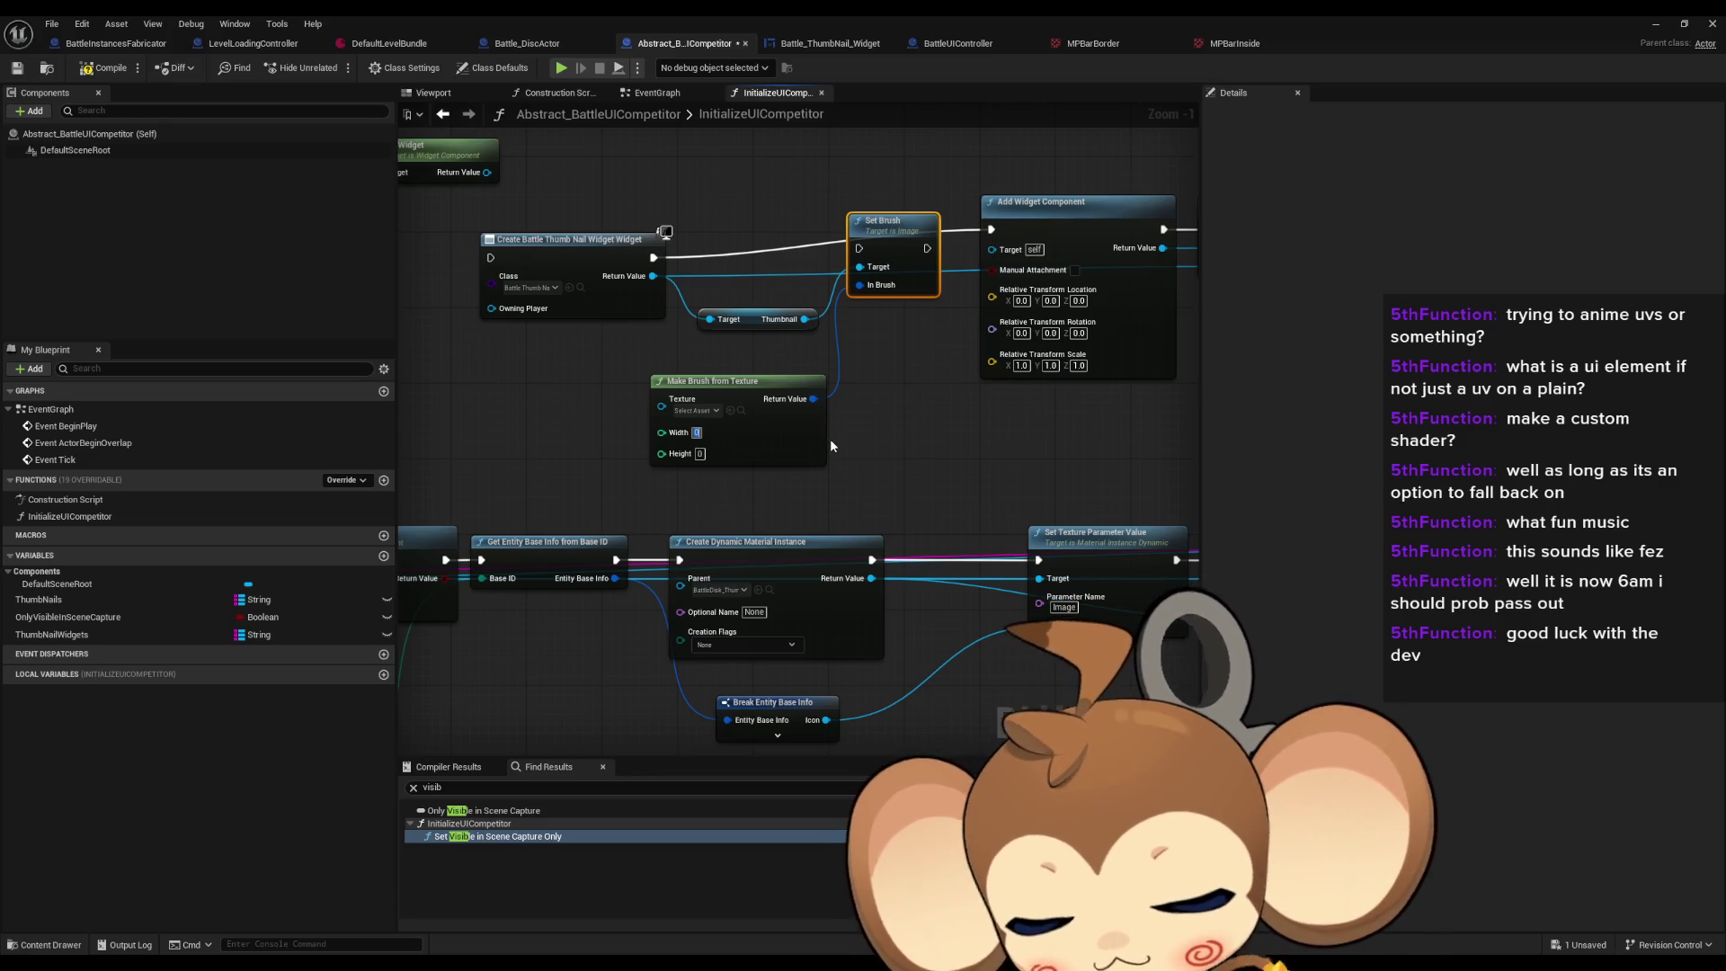
Step: Set the brush Width and Height to 256
type("256")
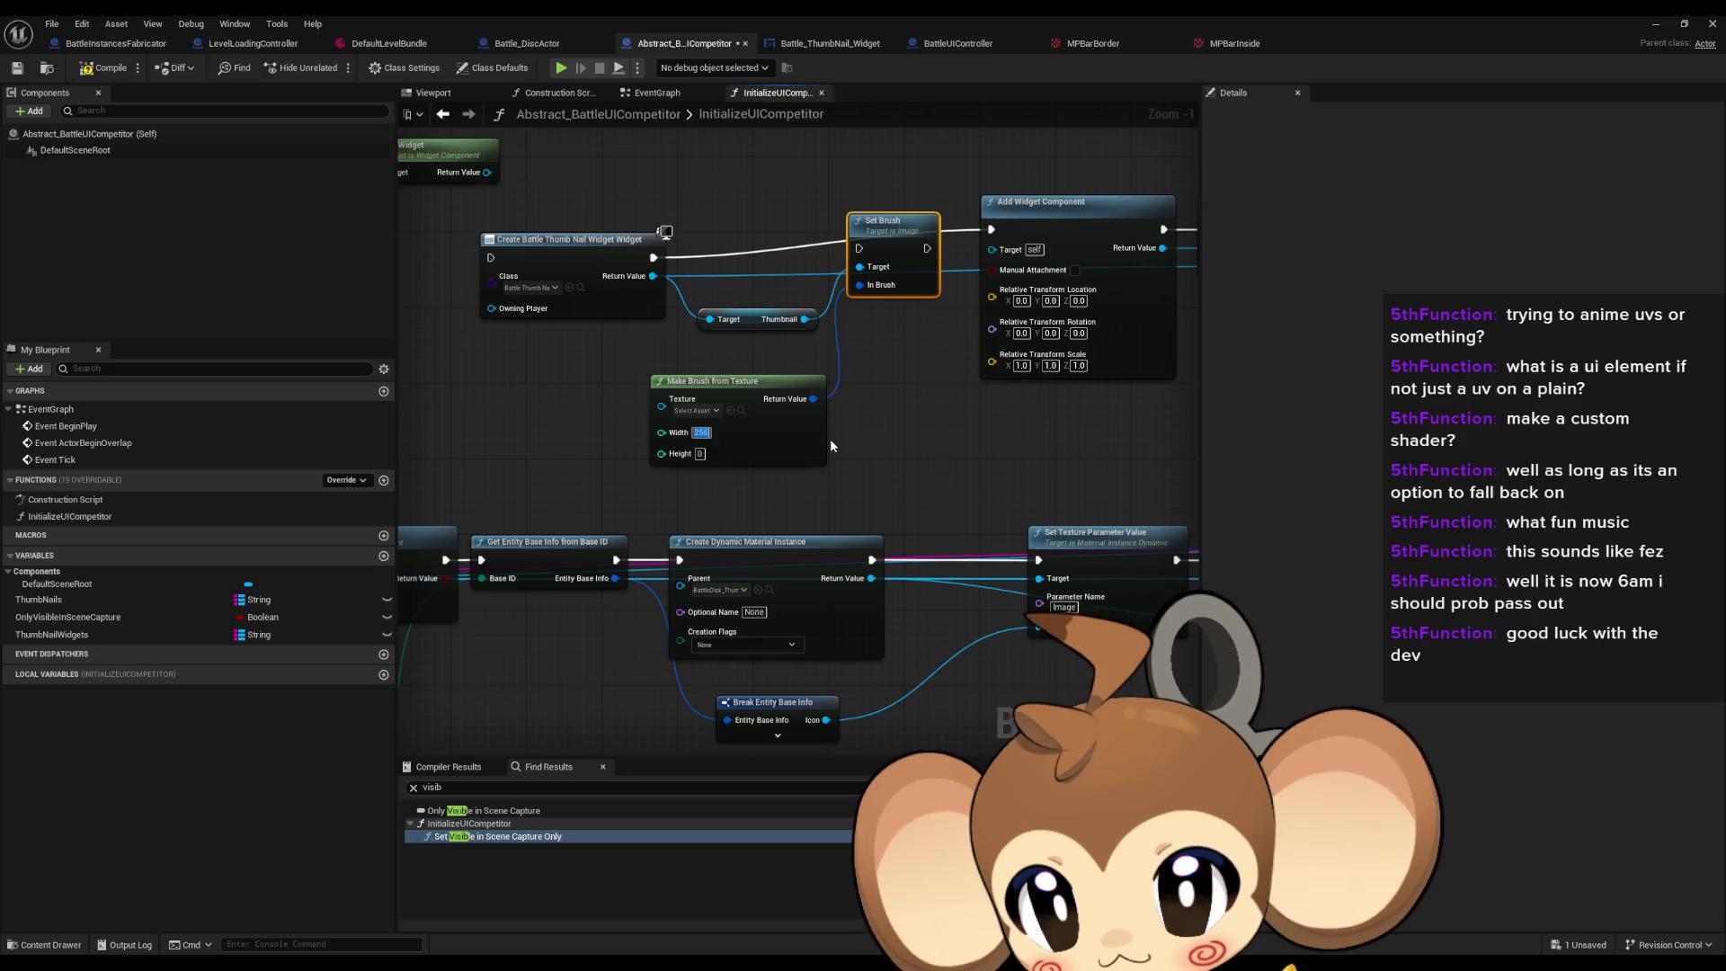
key("Tab")
type("256")
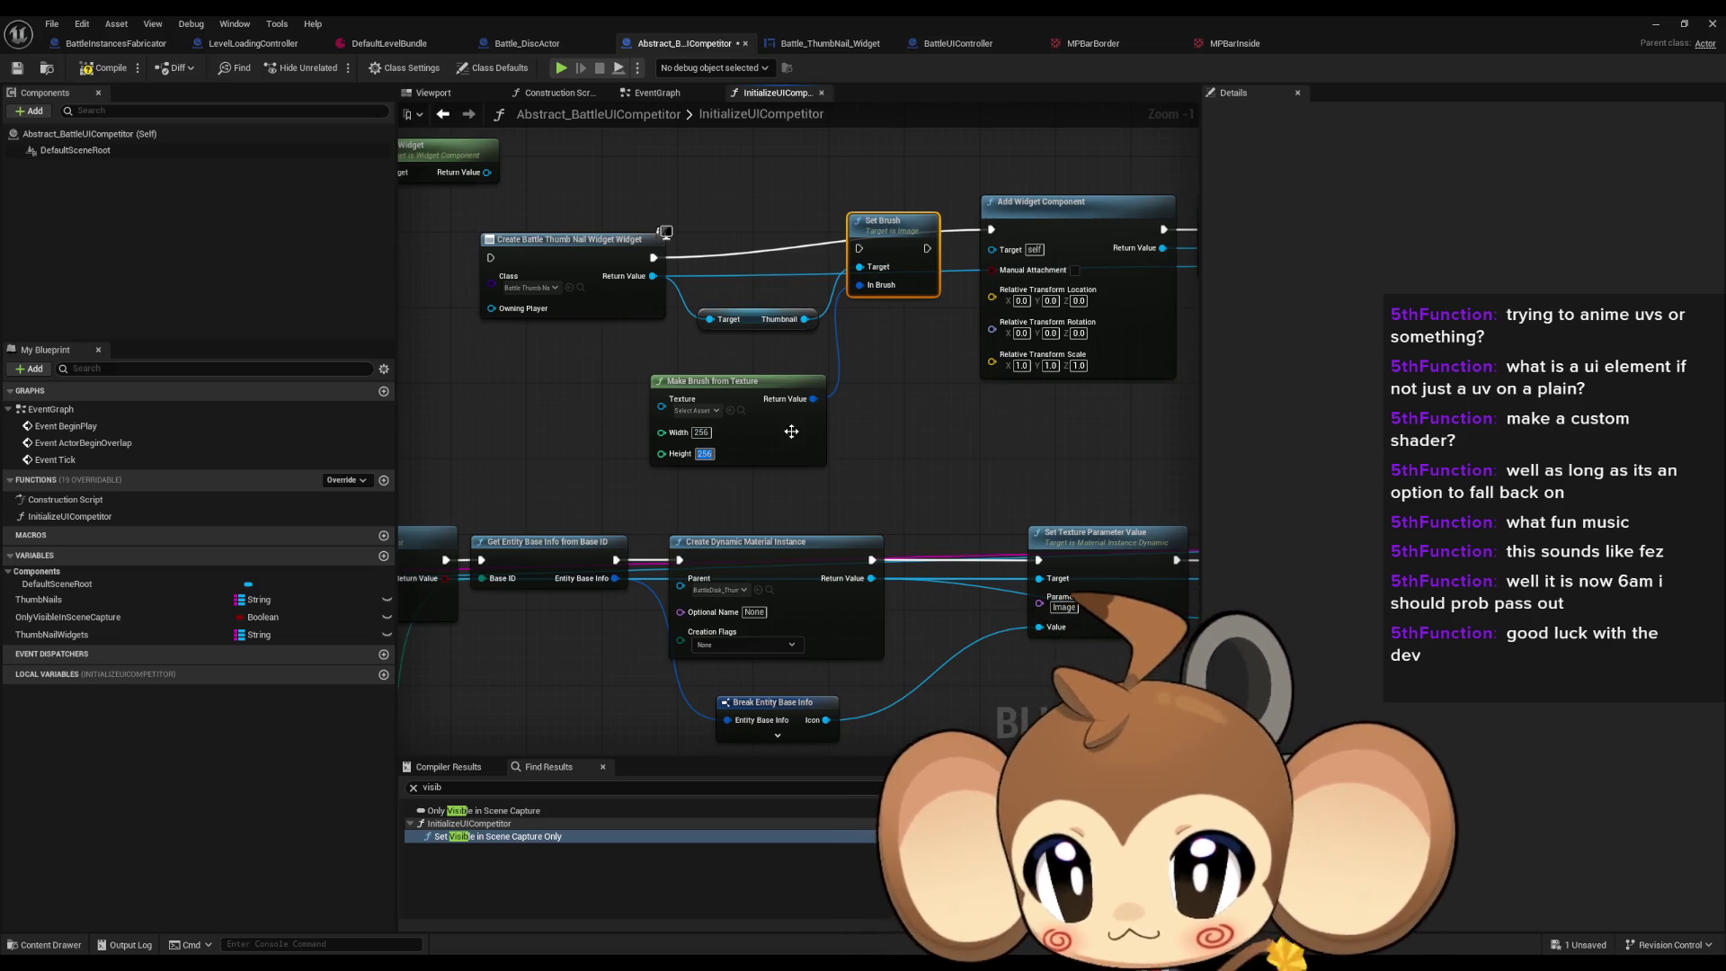
mouse_move(661, 405)
left_mouse_down()
mouse_move(773, 719)
mouse_move(827, 719)
left_mouse_up()
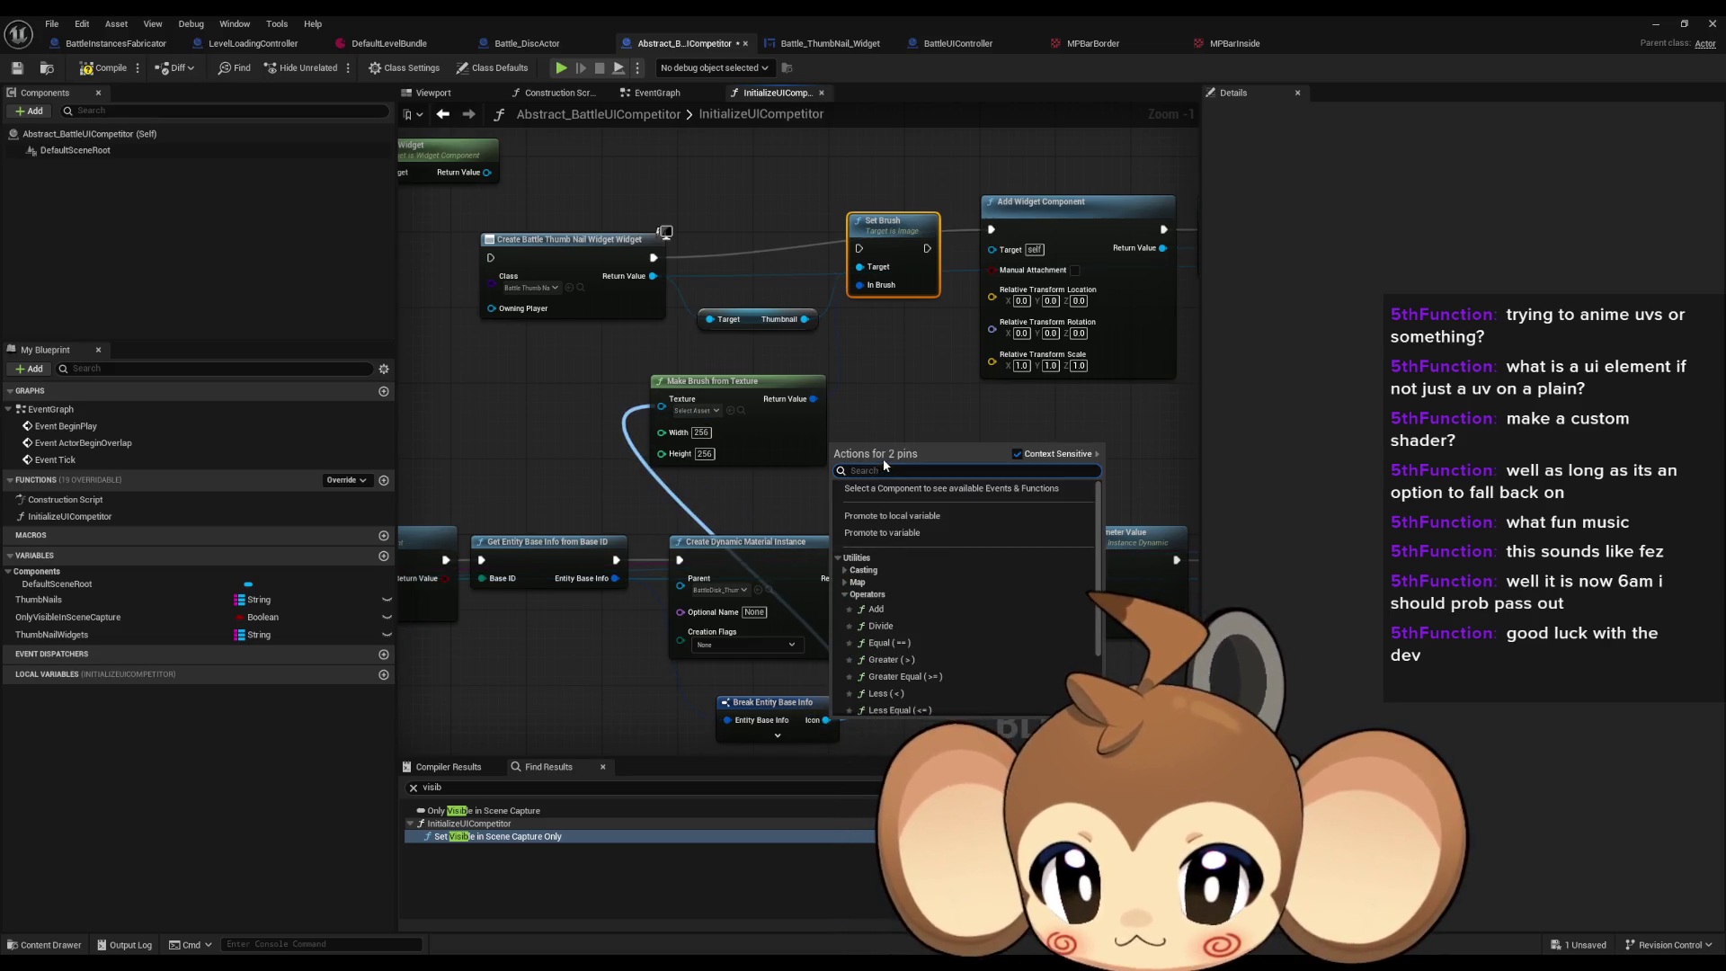
left_click(884, 460)
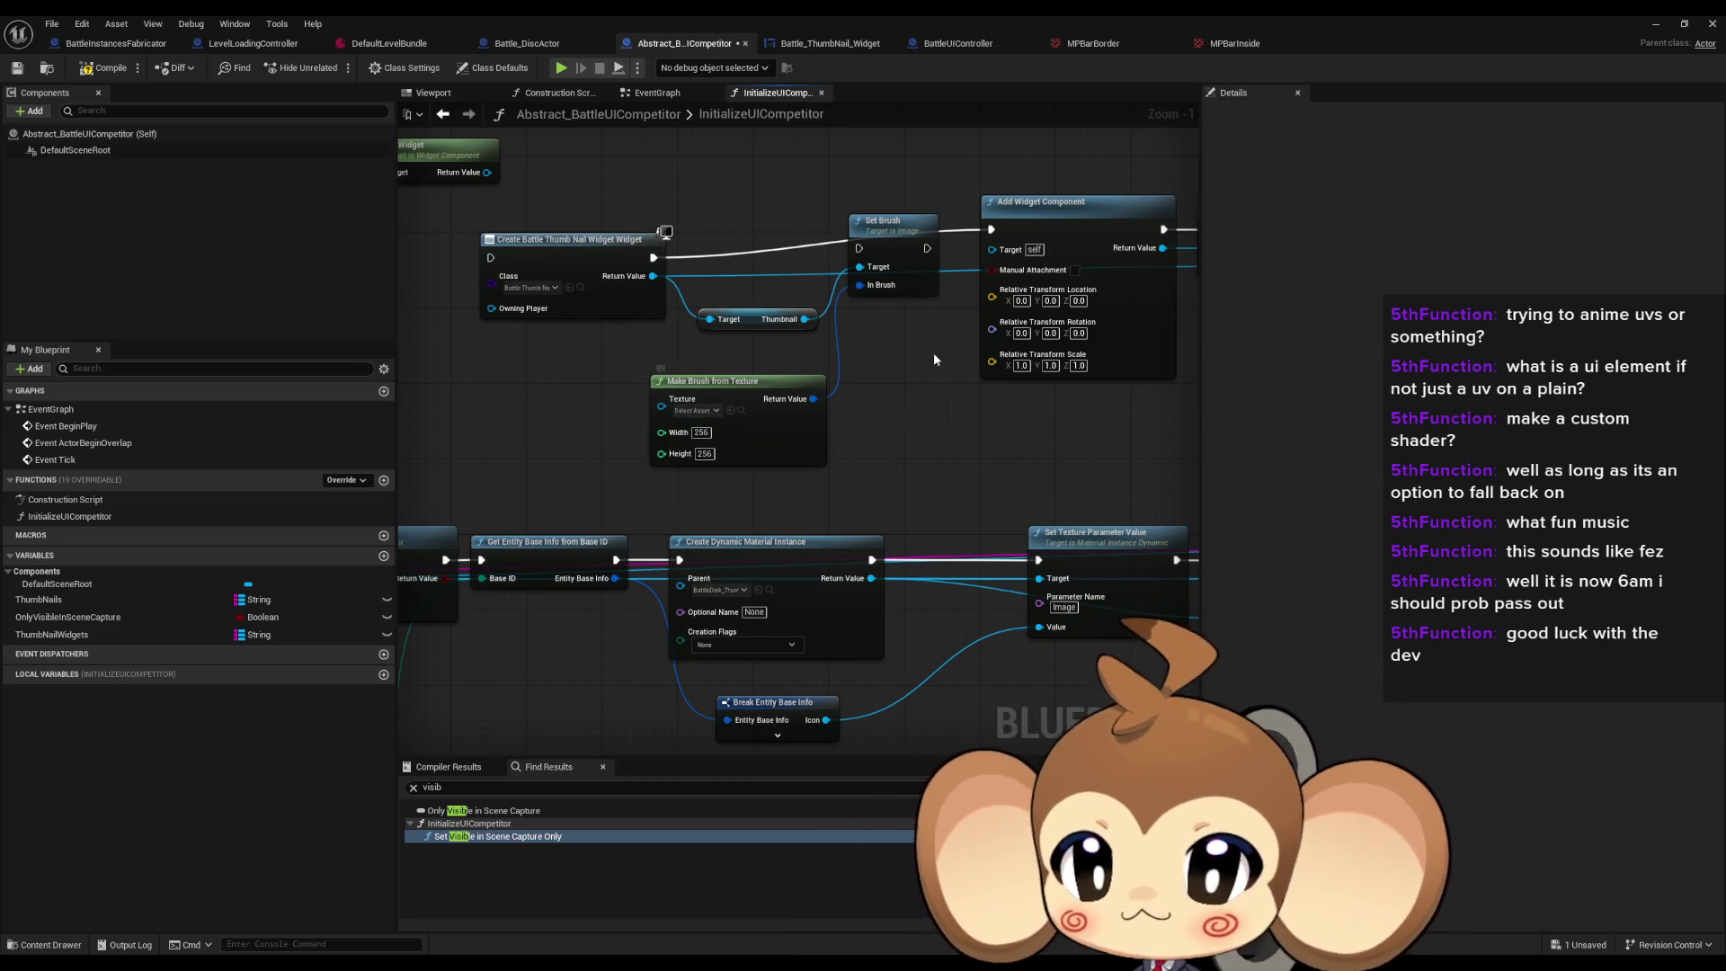
Step: Minimize the Blueprint editor to return to the test_BattleSystems level editor
scroll(918, 447, "down", 1)
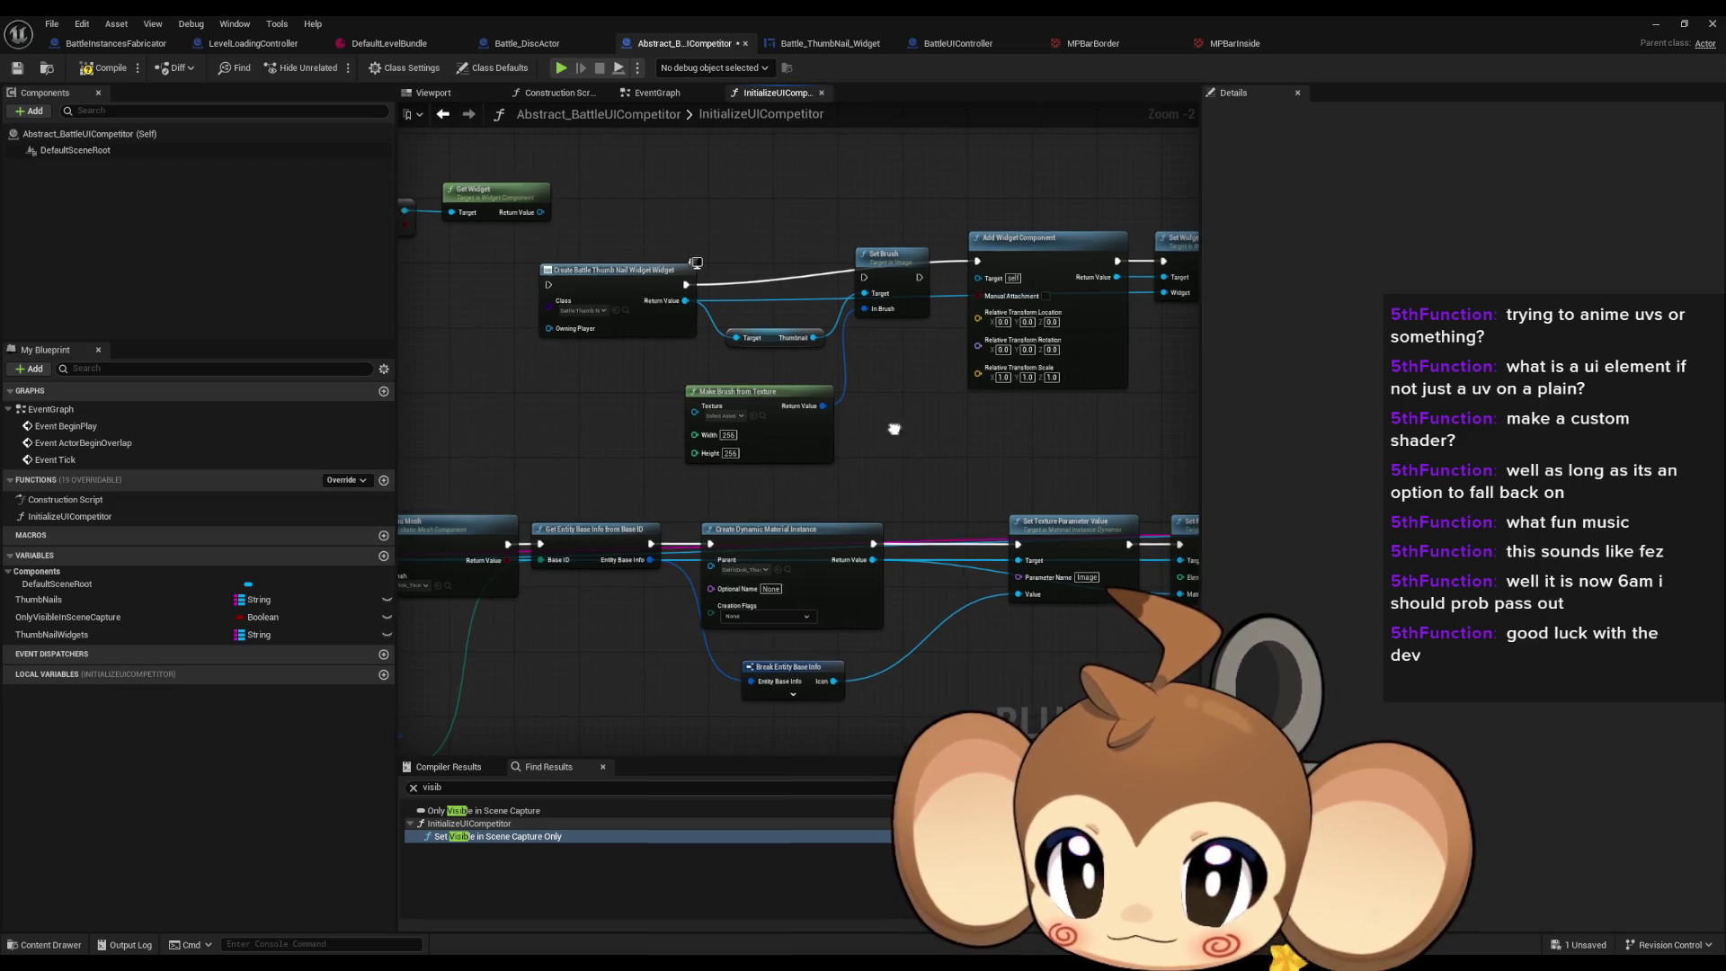
left_click_drag(799, 330, 789, 392)
key("Escape")
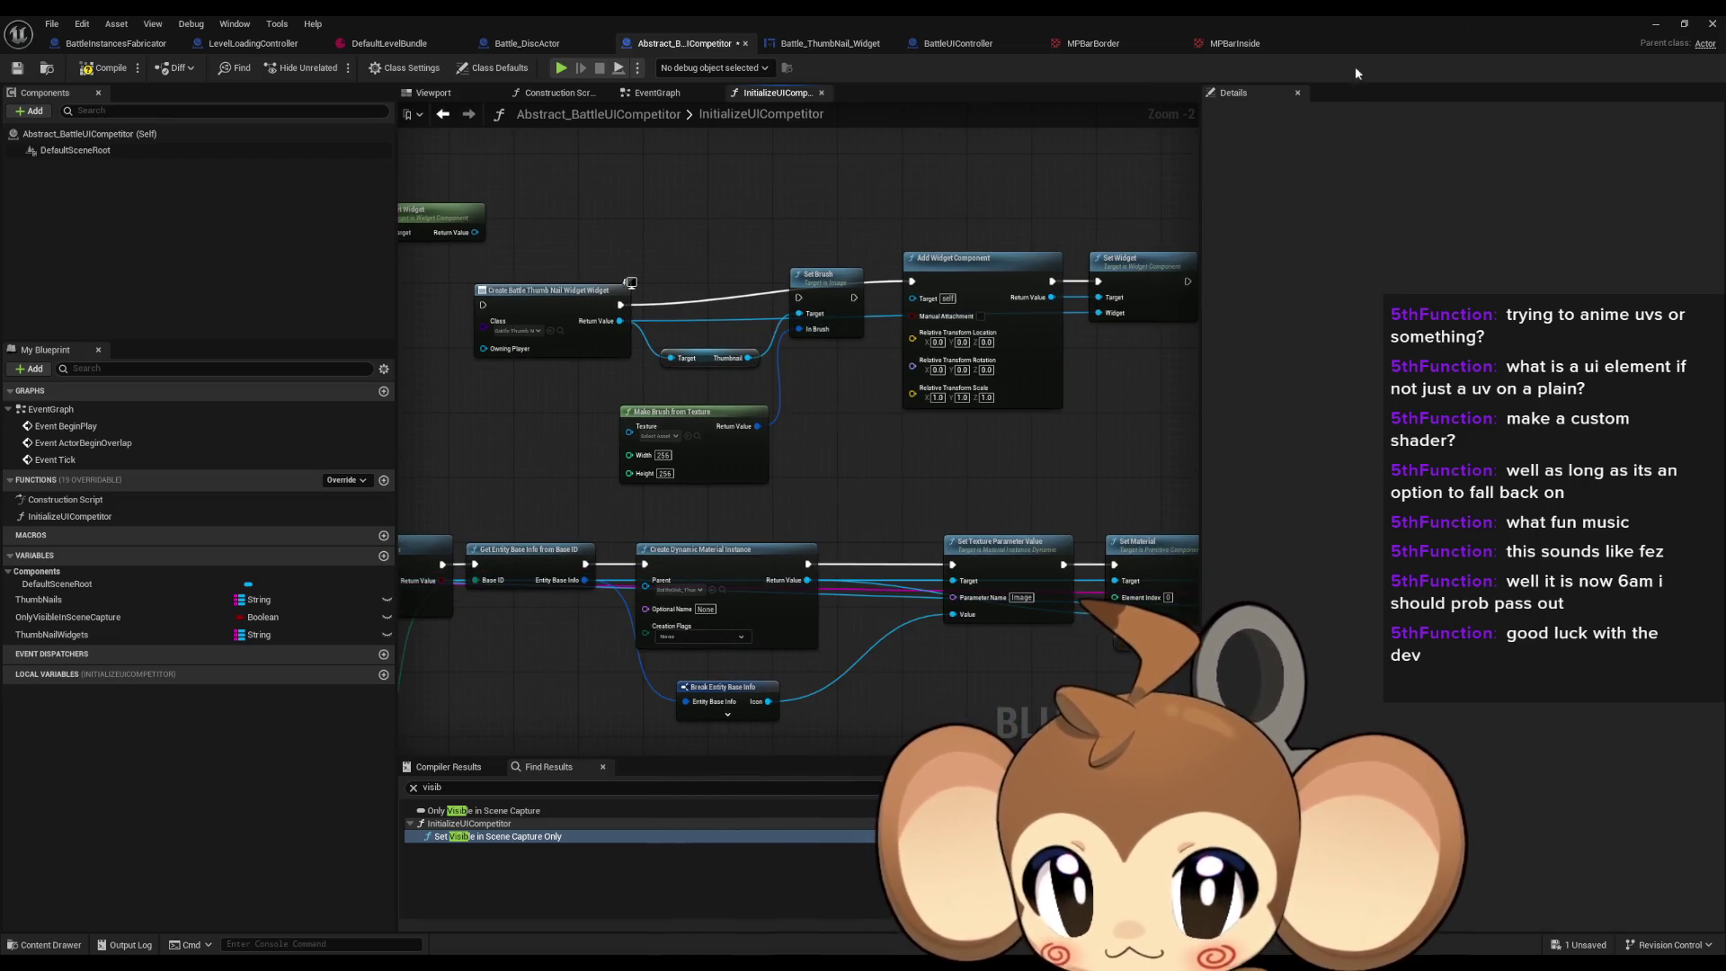
left_click(1651, 23)
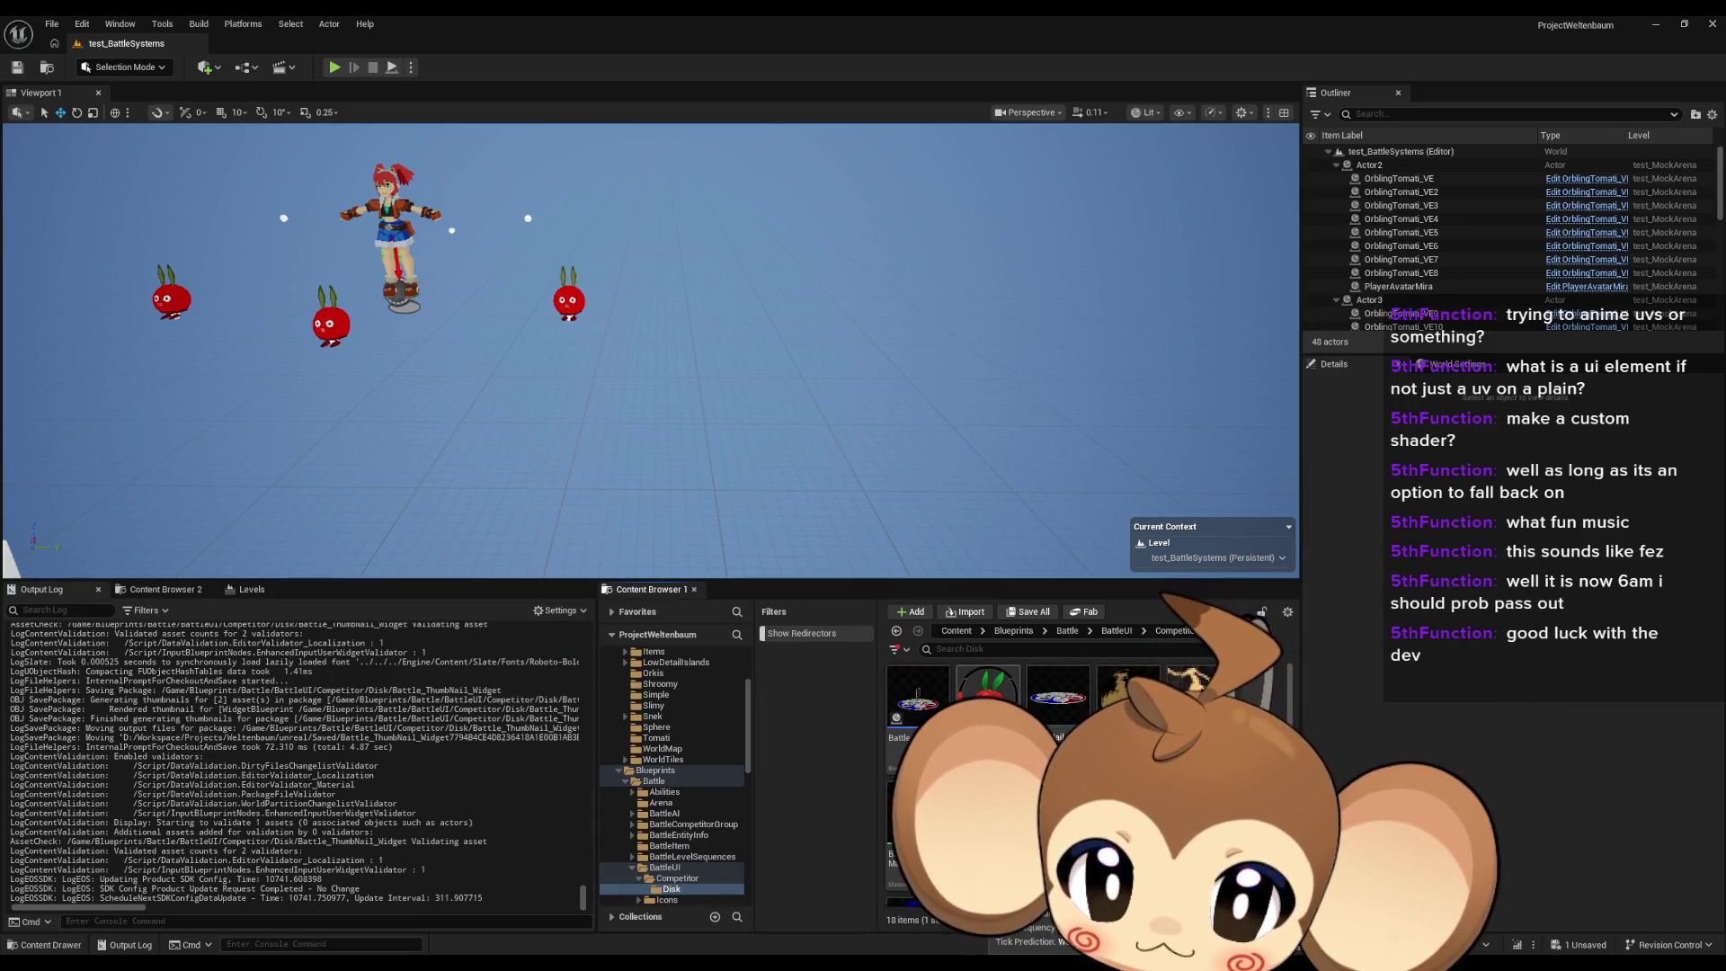
Step: Save all unsaved assets with File > Save All
scroll(1087, 791, "down", 1)
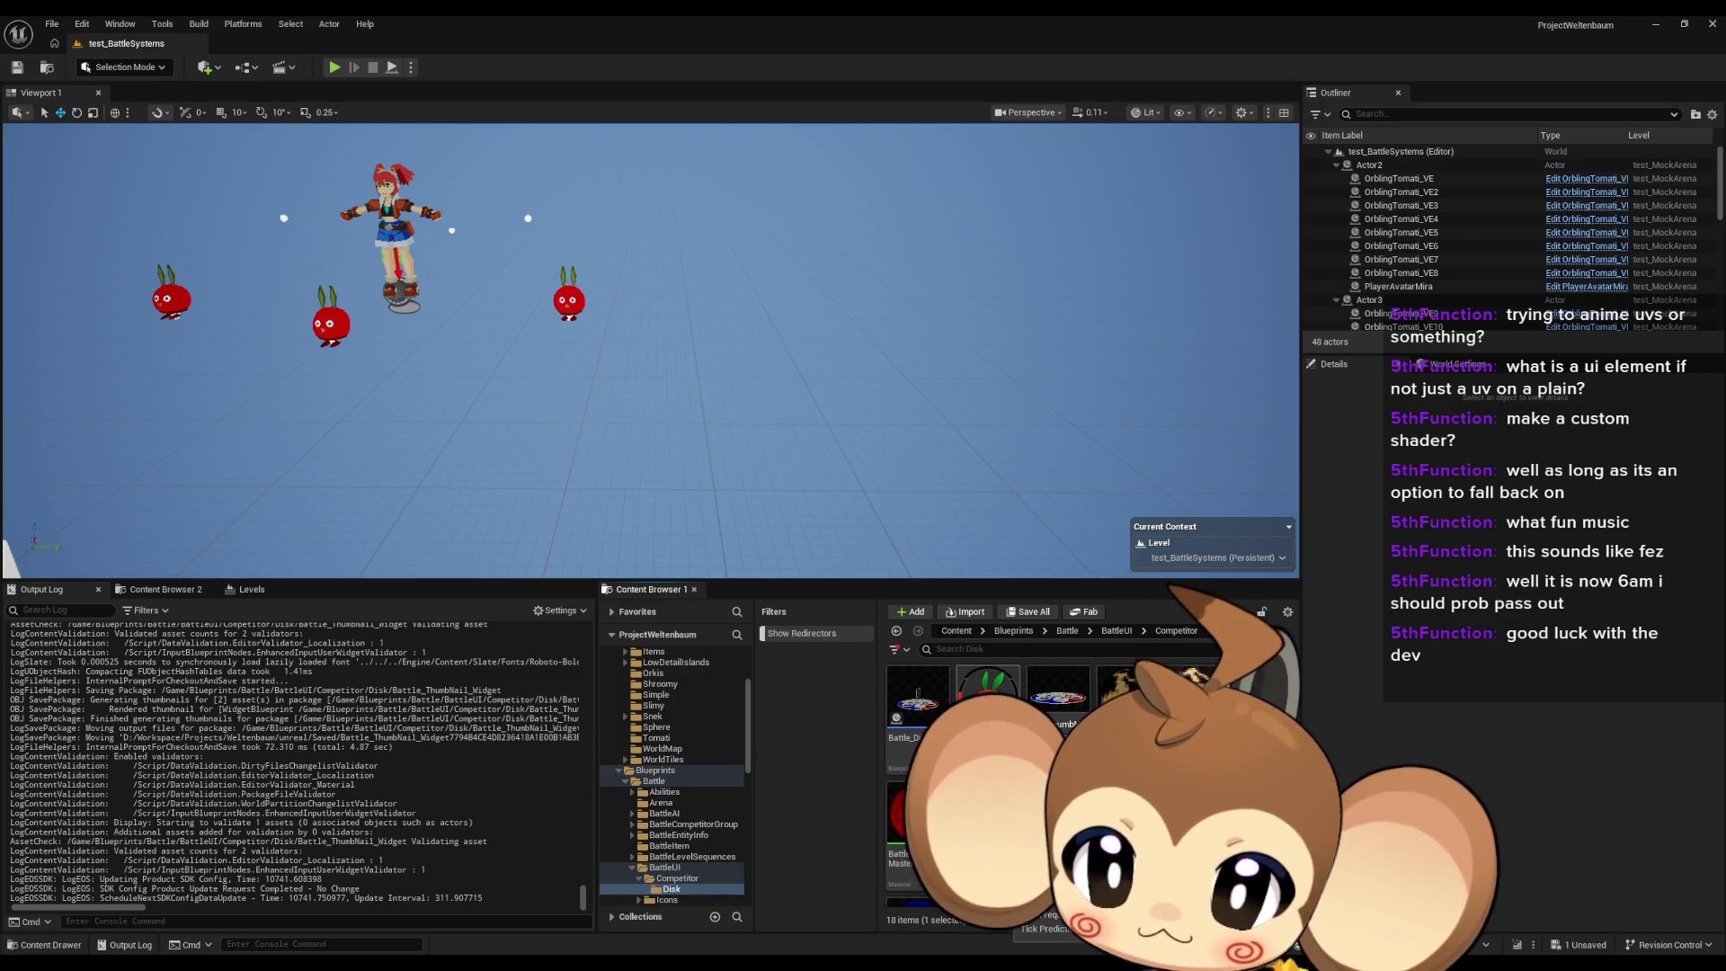
left_click(51, 24)
left_click(86, 216)
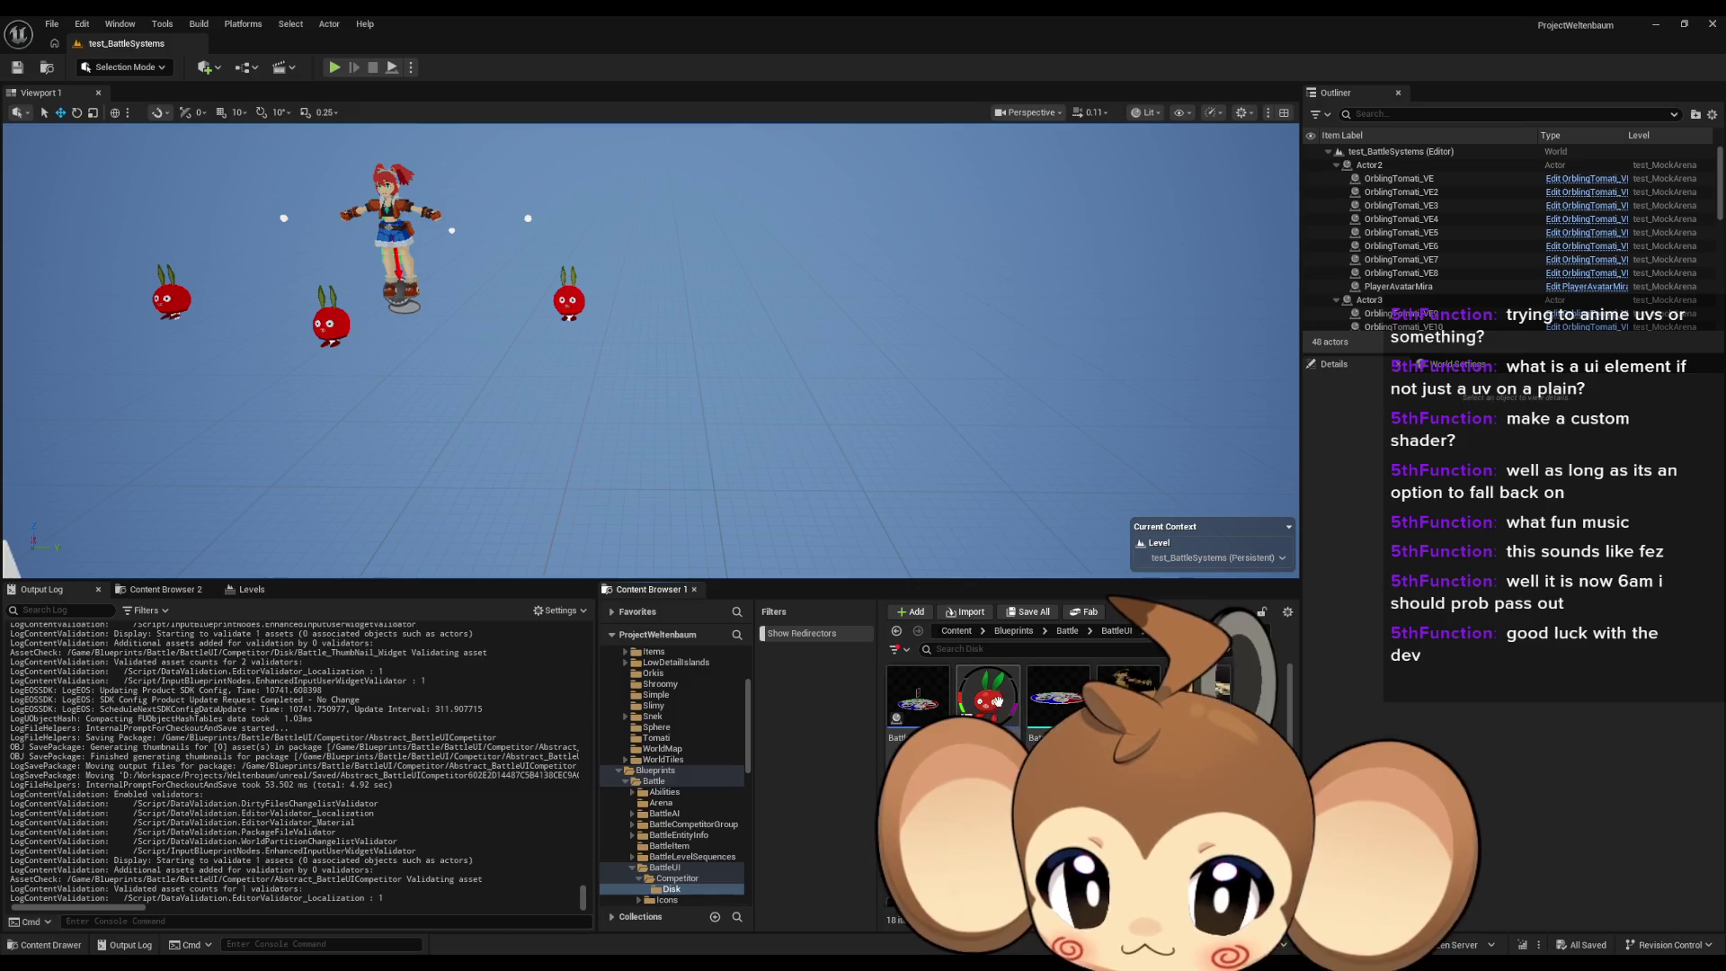
Step: Move Battle_ThumbNail_Widget and the HP/MP bar textures into Competitor, then reopen the widget
mouse_move(981, 701)
left_mouse_down()
mouse_move(664, 784)
mouse_move(699, 881)
left_mouse_up()
left_click(744, 909)
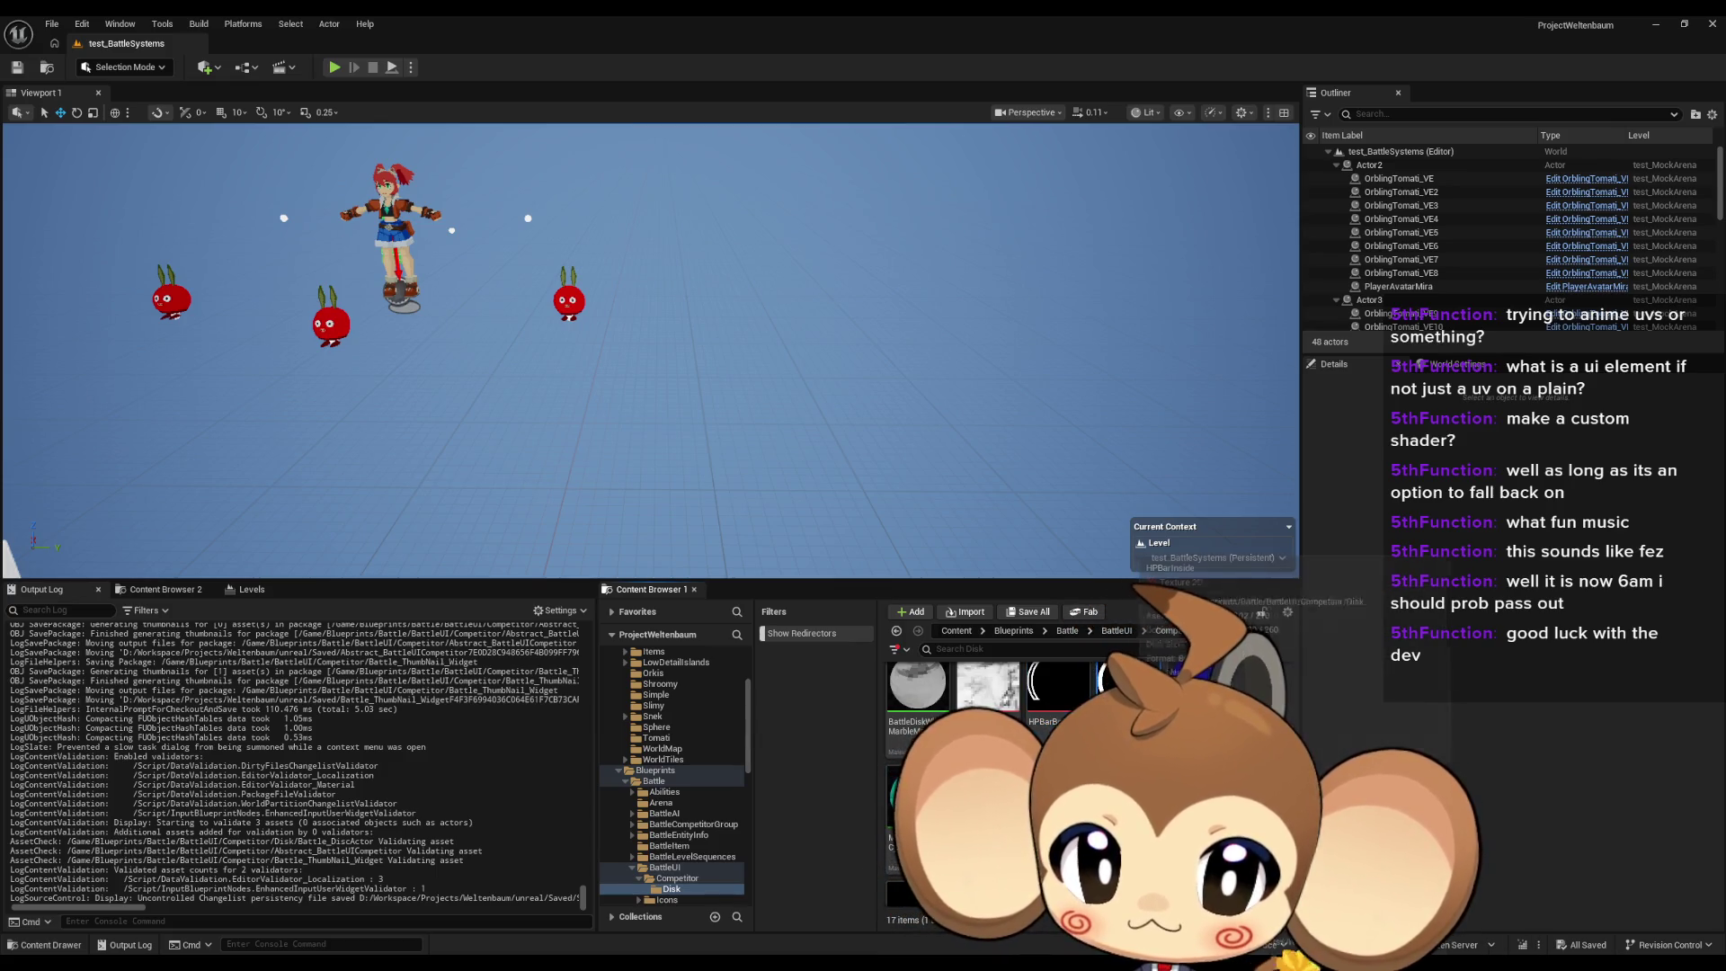
left_click(1061, 708)
left_click_drag(1062, 709, 721, 883)
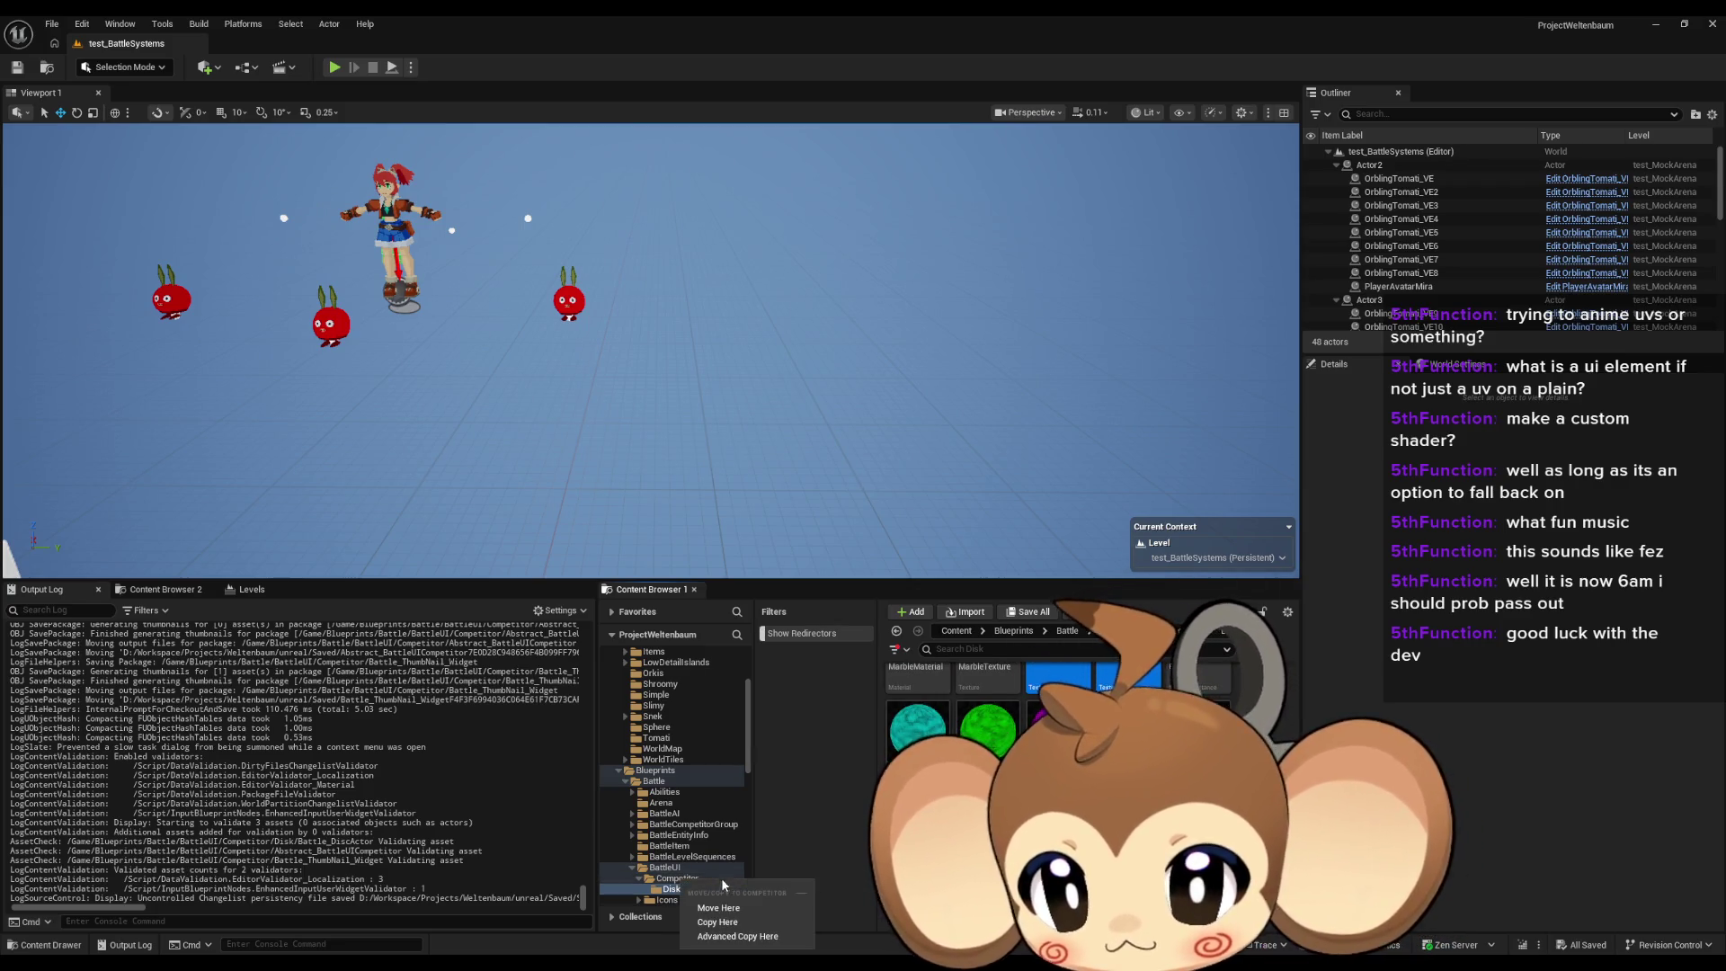
left_click(718, 907)
left_click(677, 878)
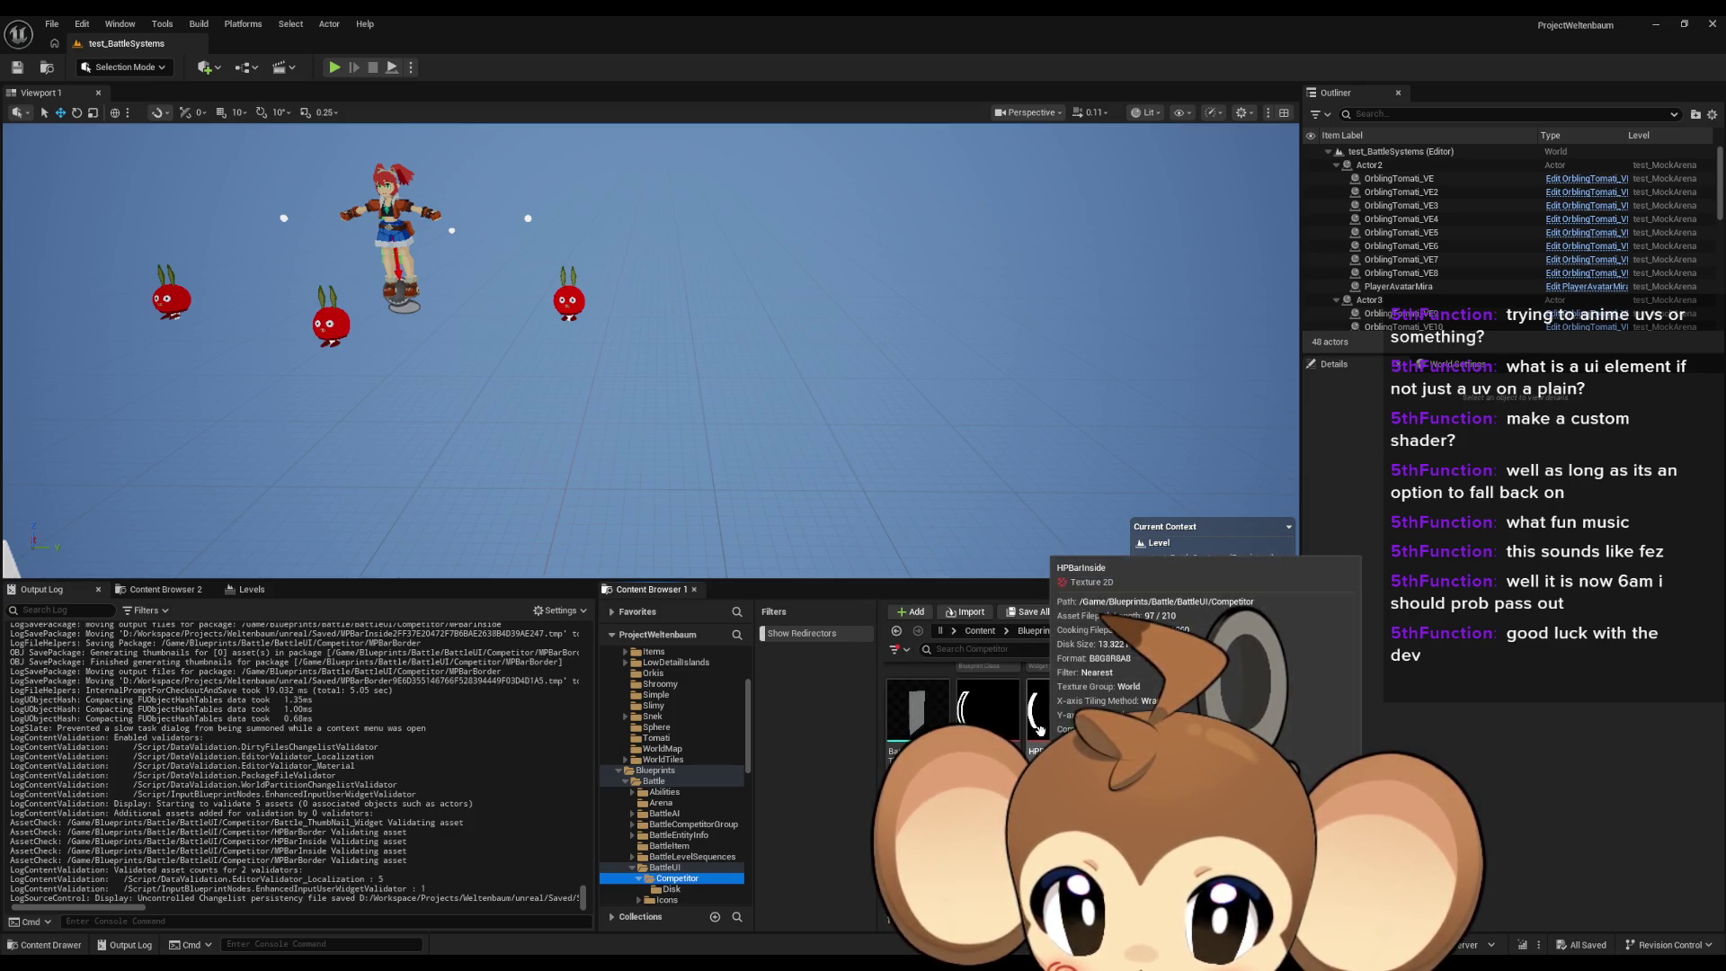
scroll(1040, 728, "up", 3)
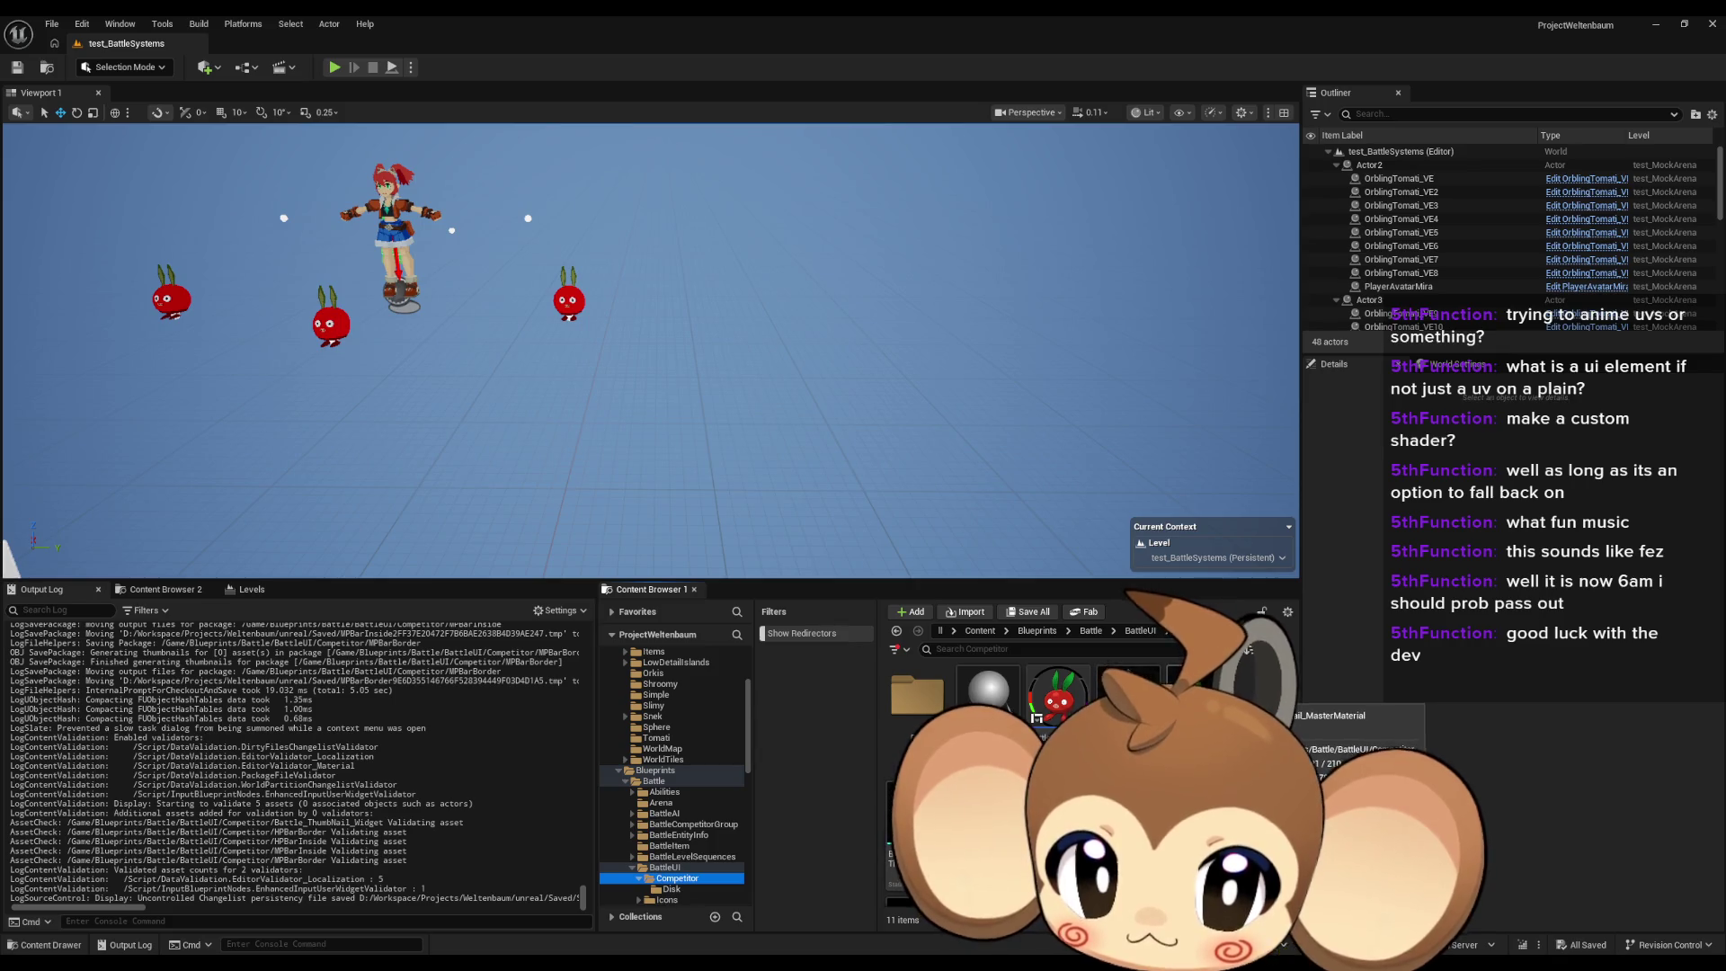
double_click(1071, 692)
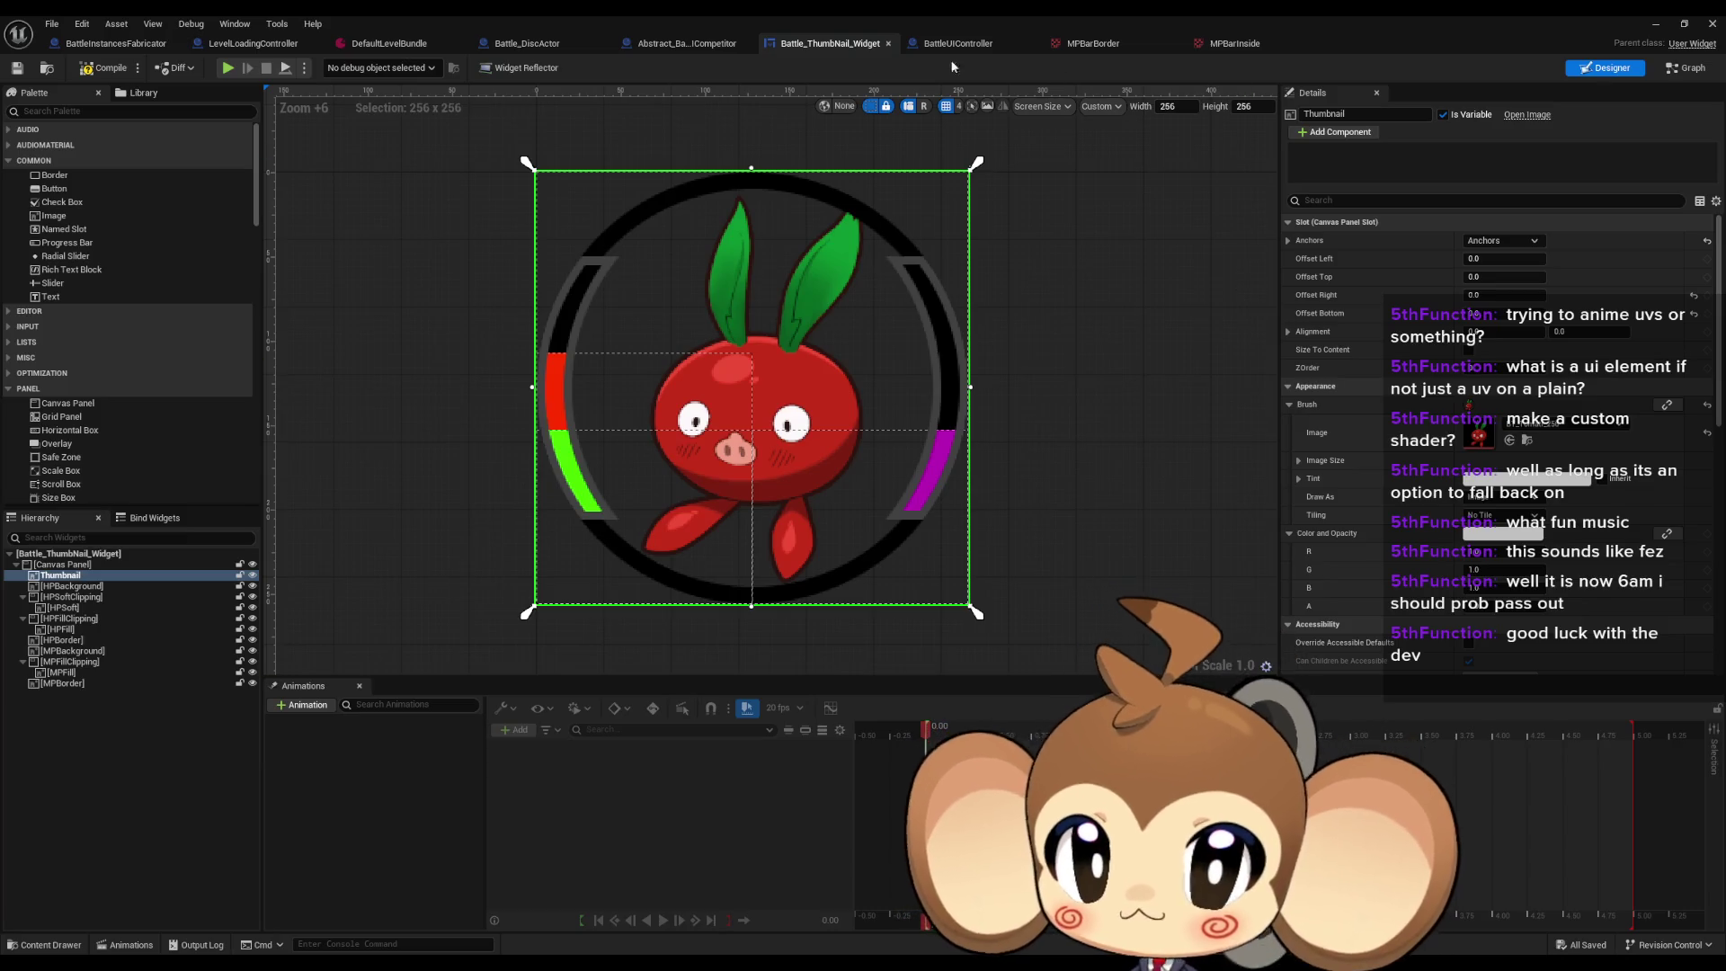
Step: Check the Abstract_BattleUICompetitor graph, then return to the level and browse into Battle/BattleEntityInfo
left_click(687, 43)
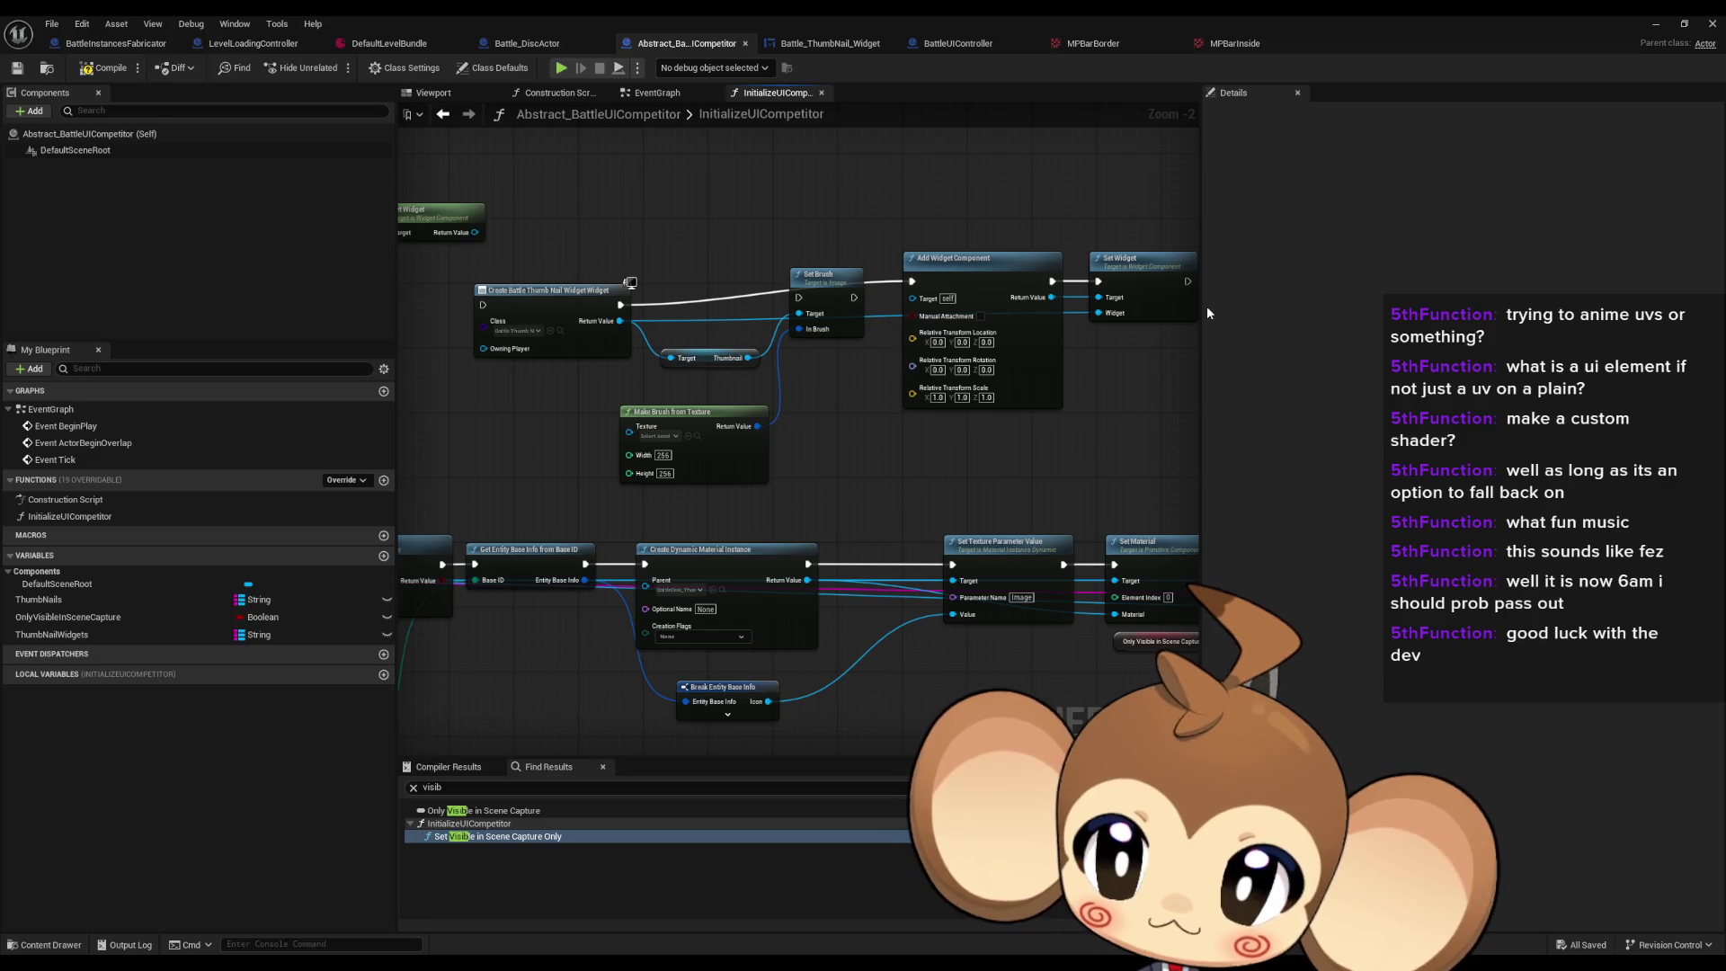
left_click(1652, 23)
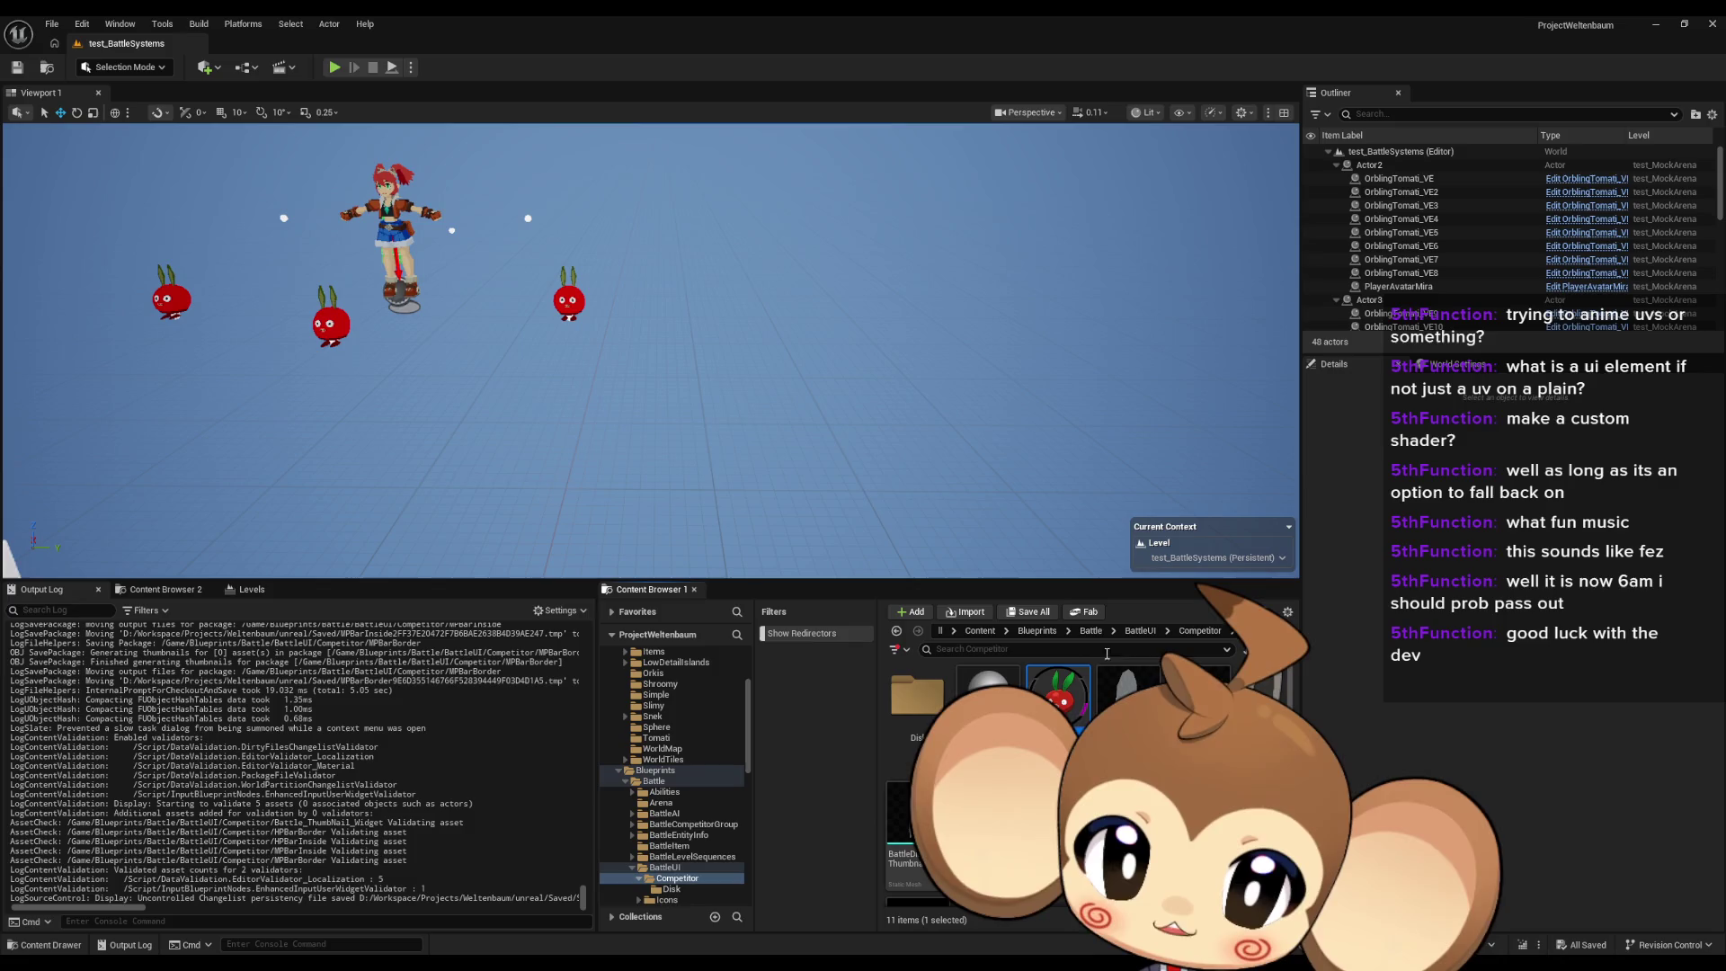
left_click(1096, 631)
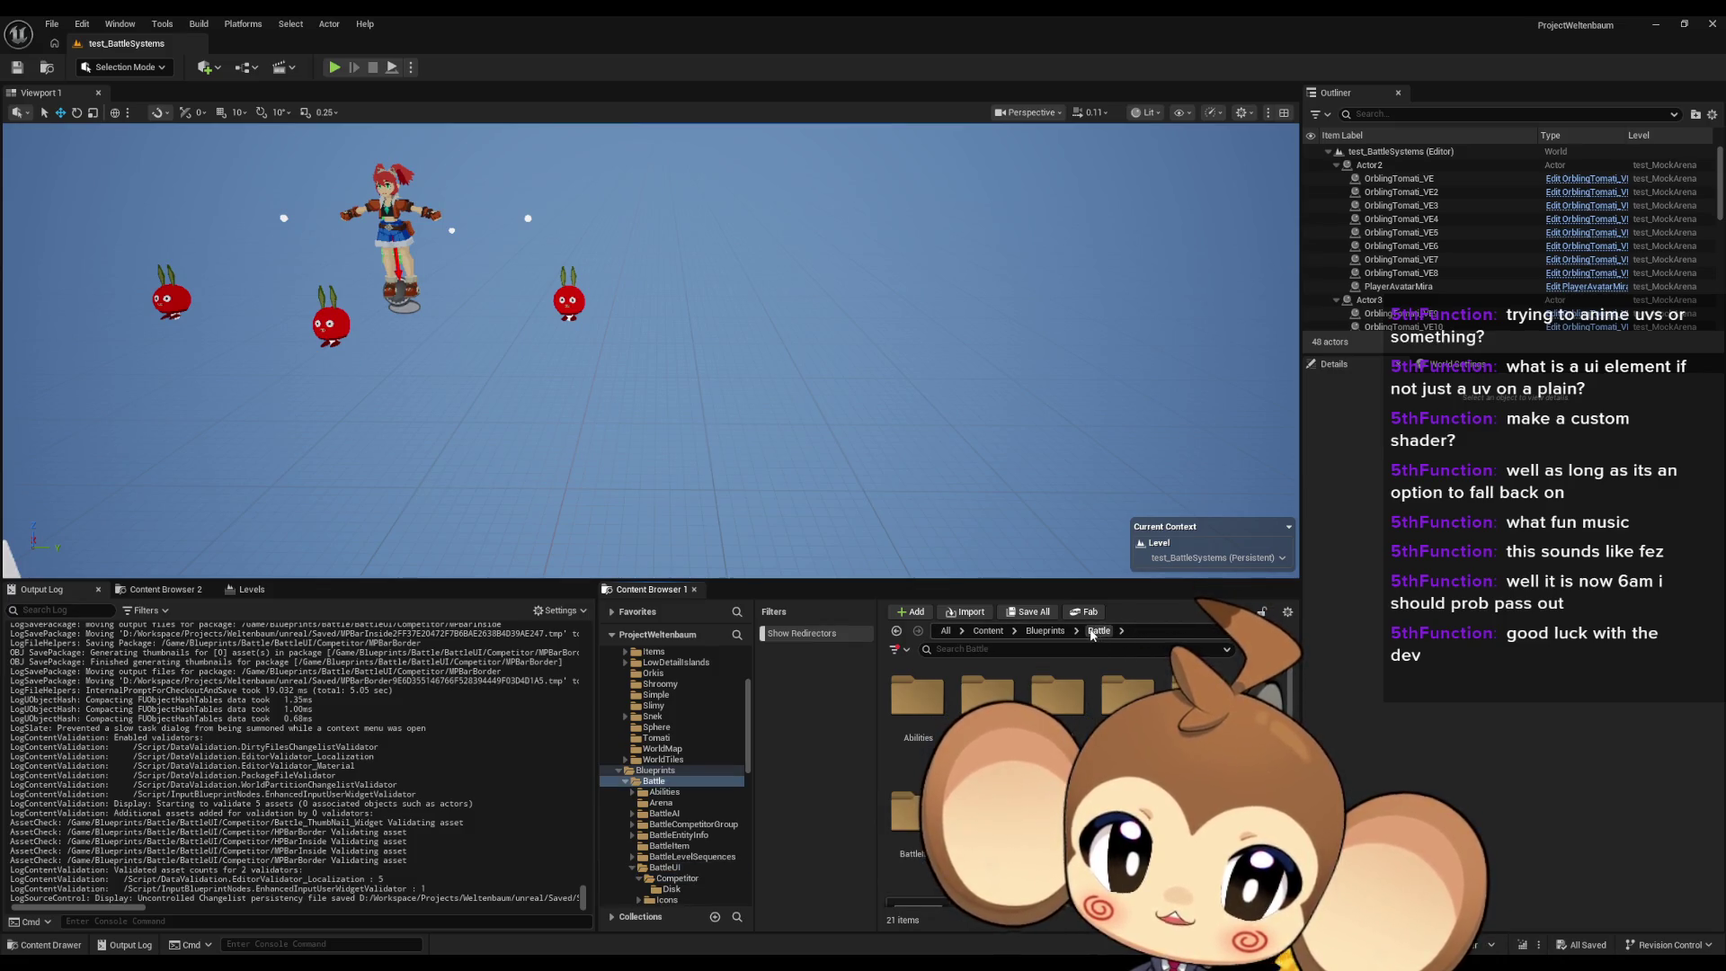
double_click(1197, 697)
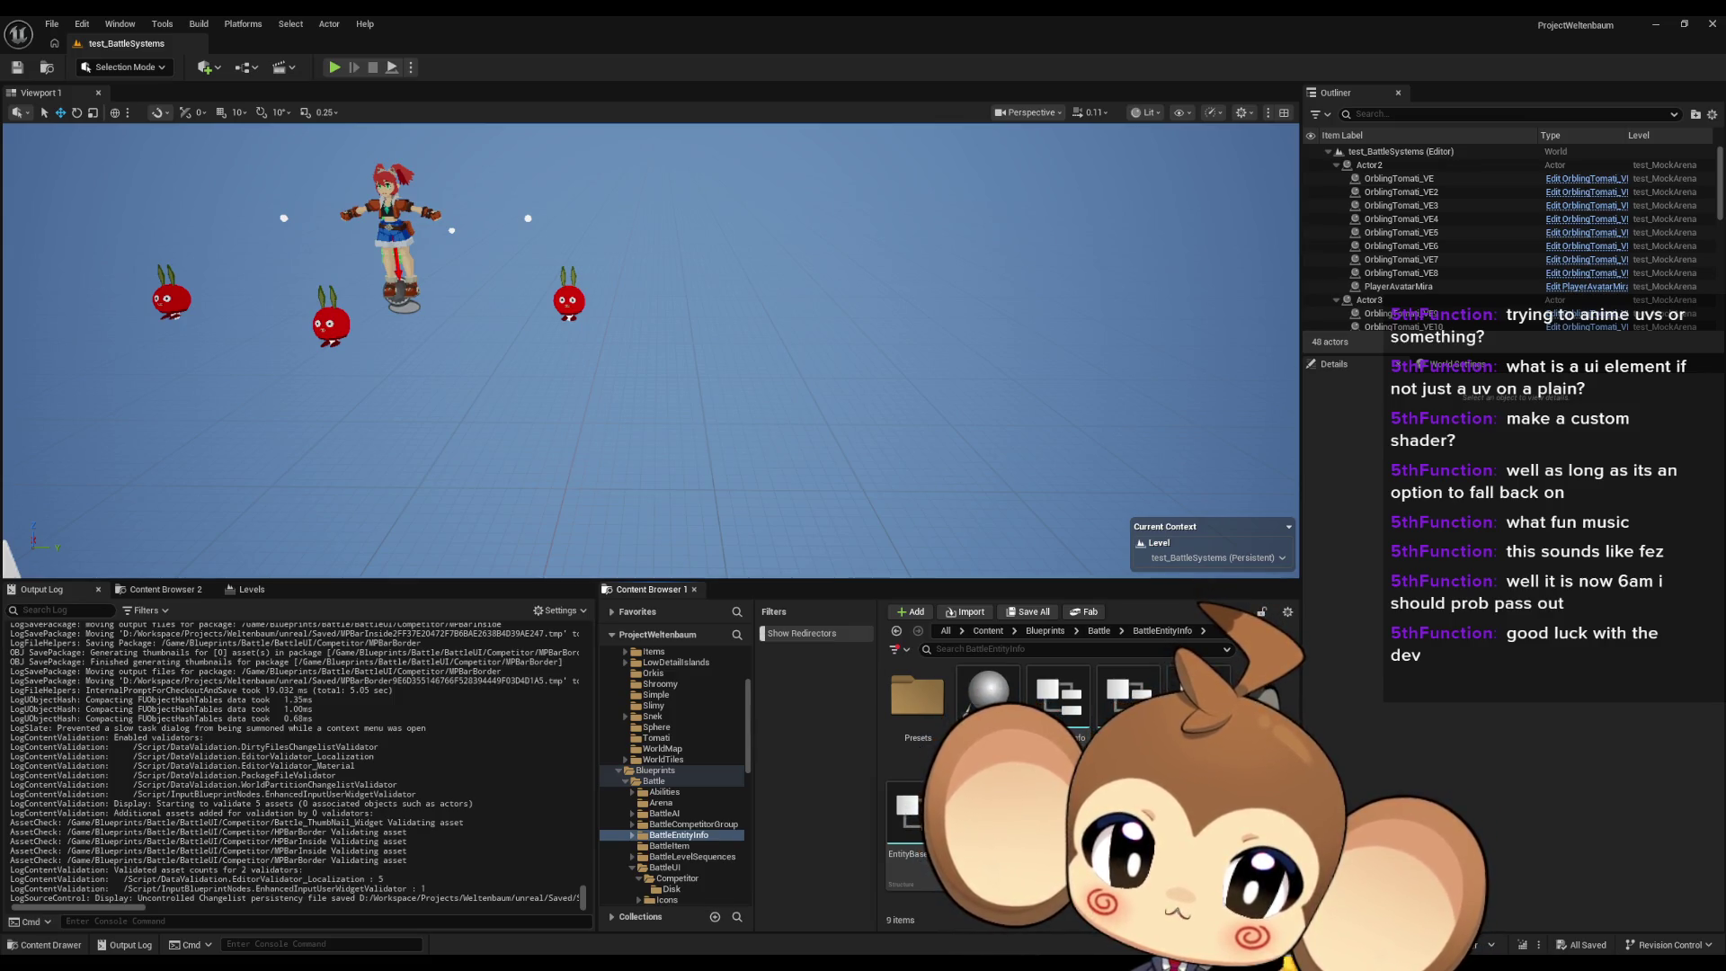
Step: Change EntityBaseInfo's Icon member to a Texture 2D object reference and save the structure
double_click(908, 814)
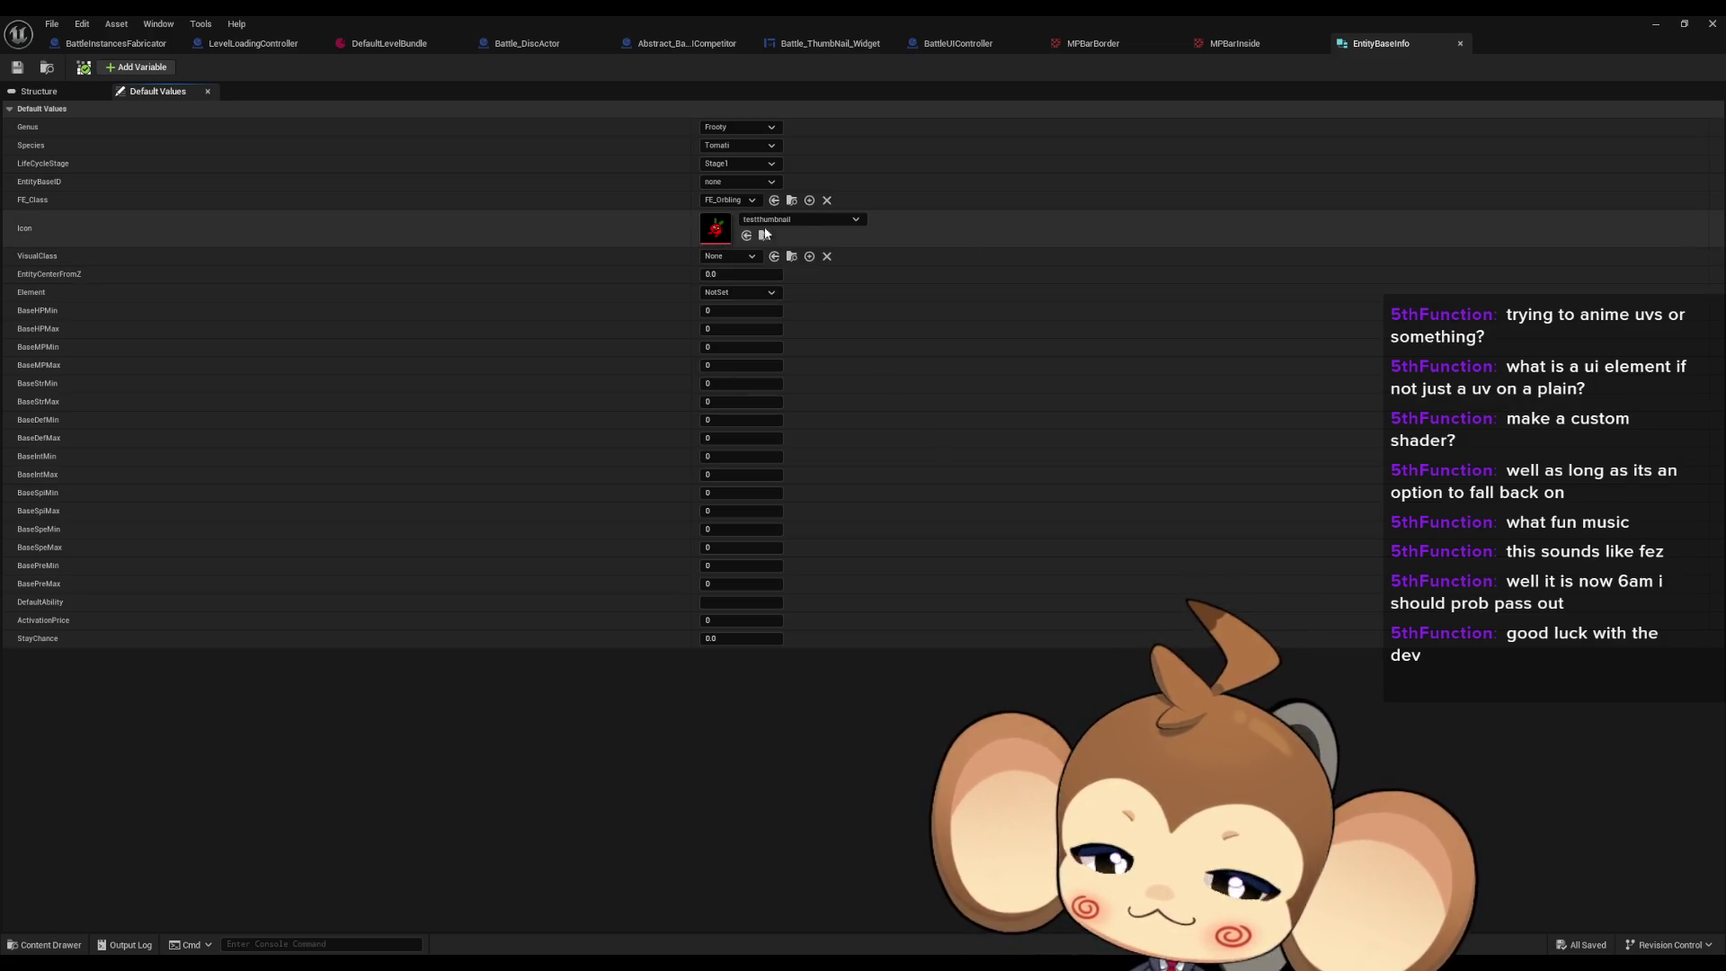
left_click(38, 91)
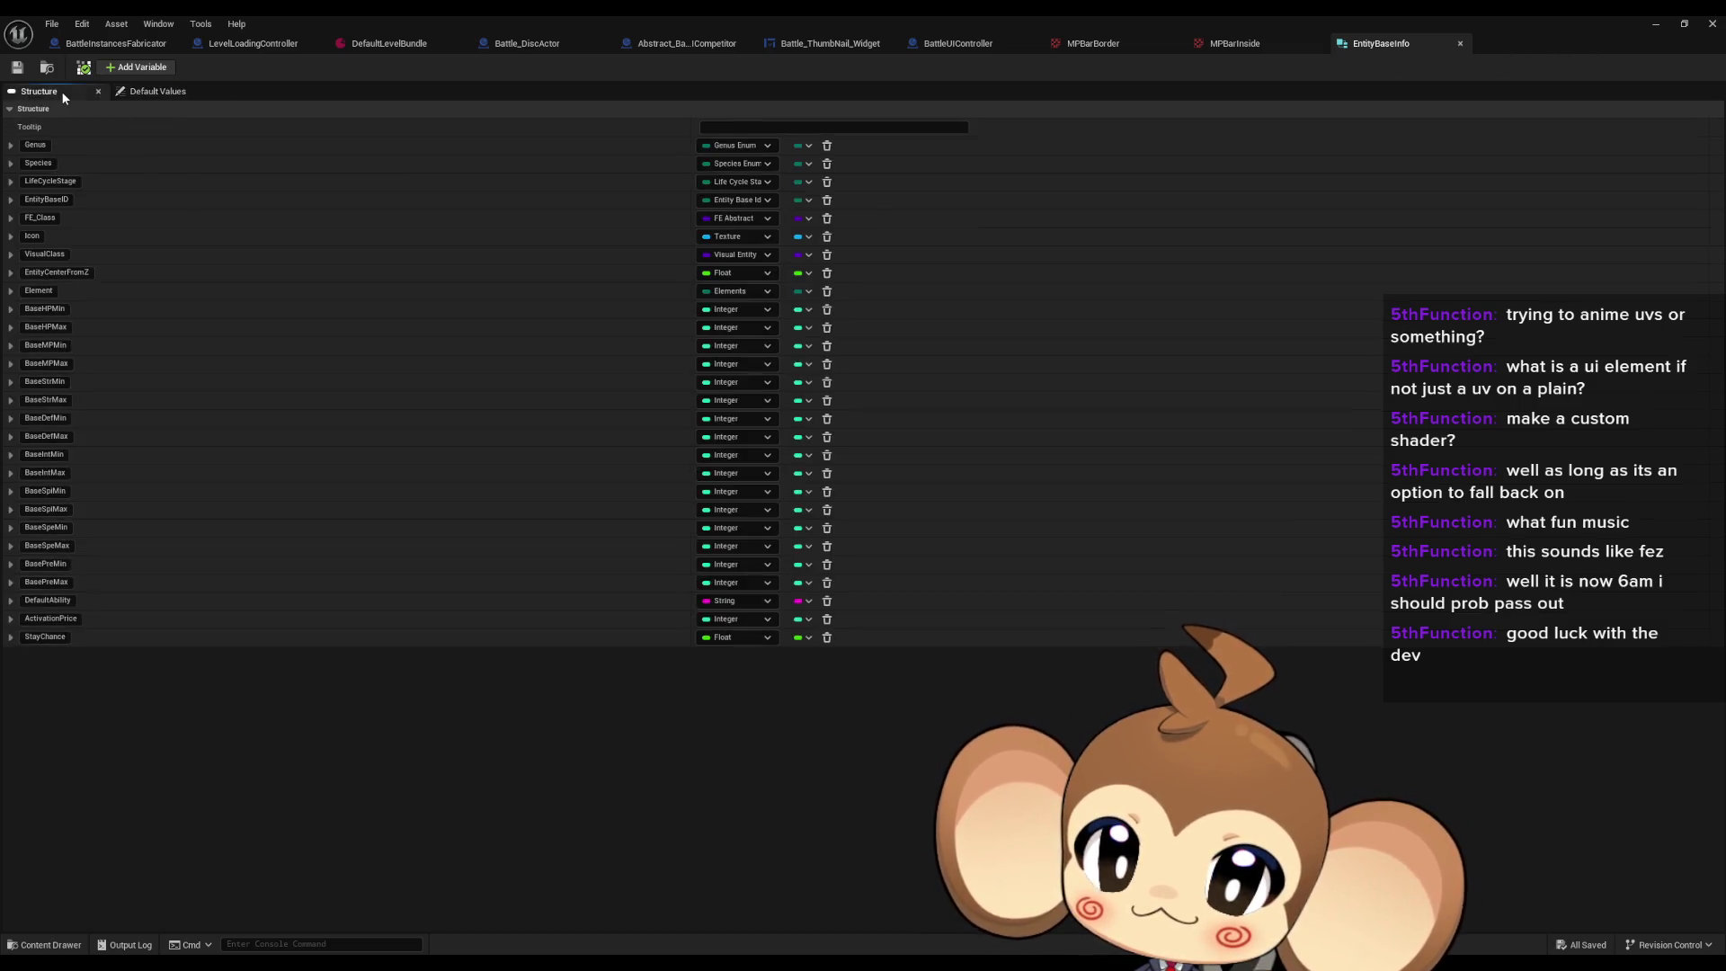
left_click(735, 237)
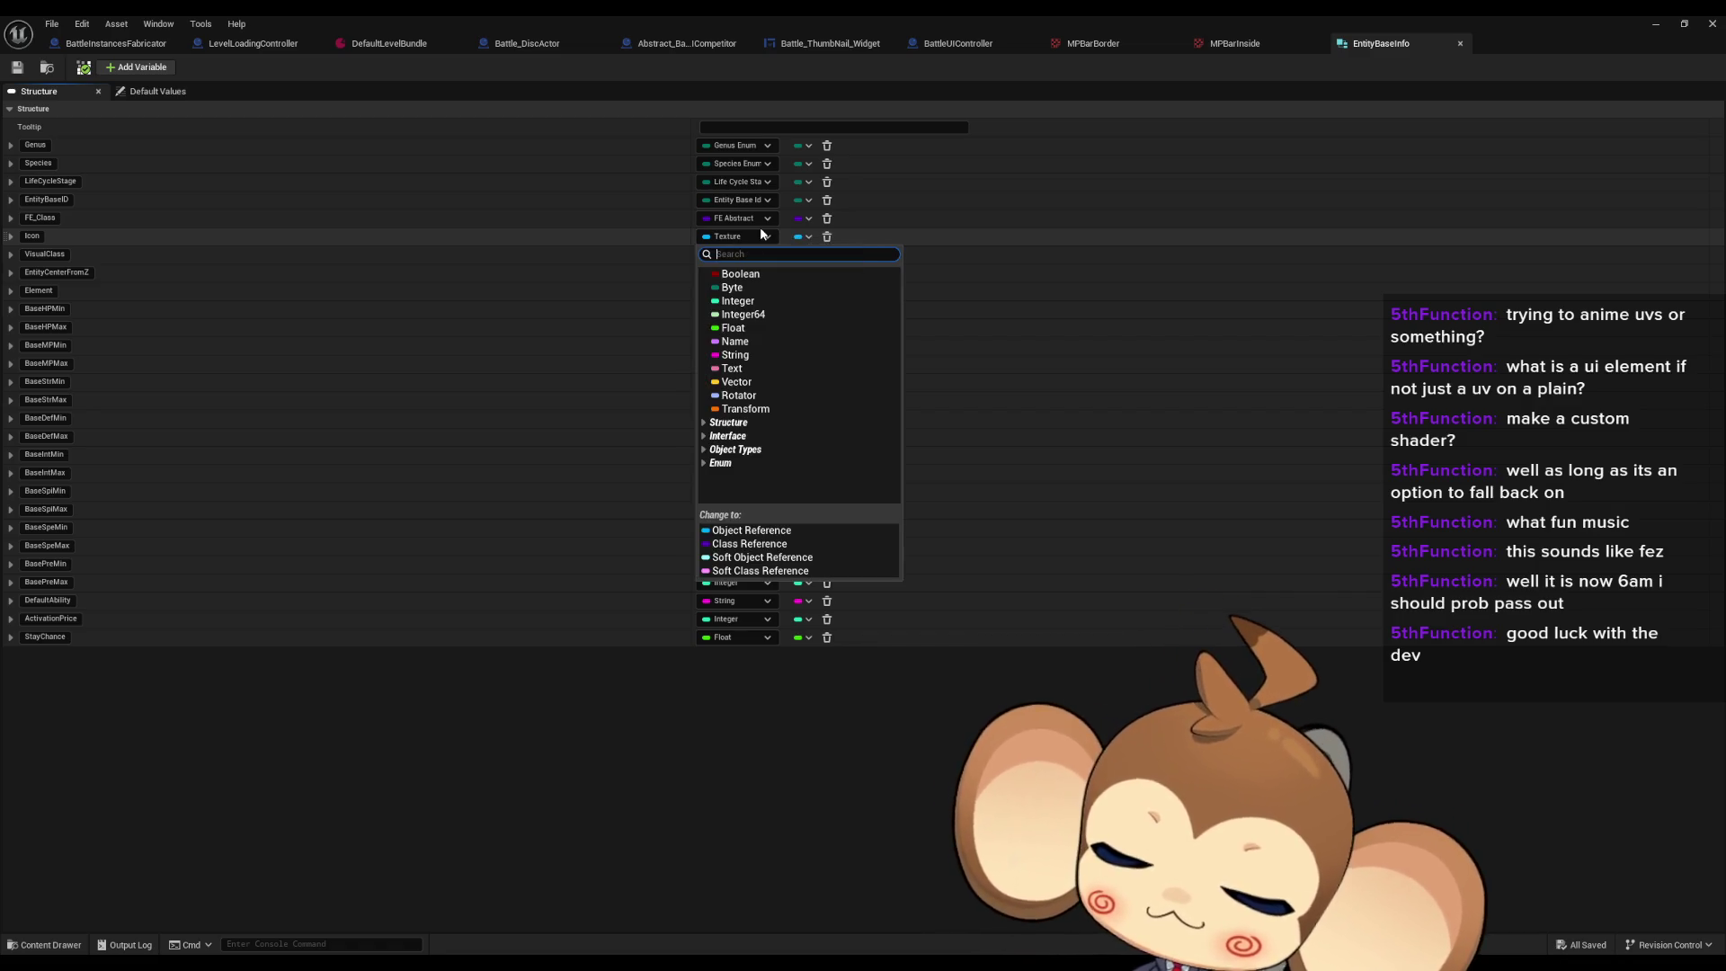
type("text 2d")
mouse_move(808, 395)
left_click(953, 402)
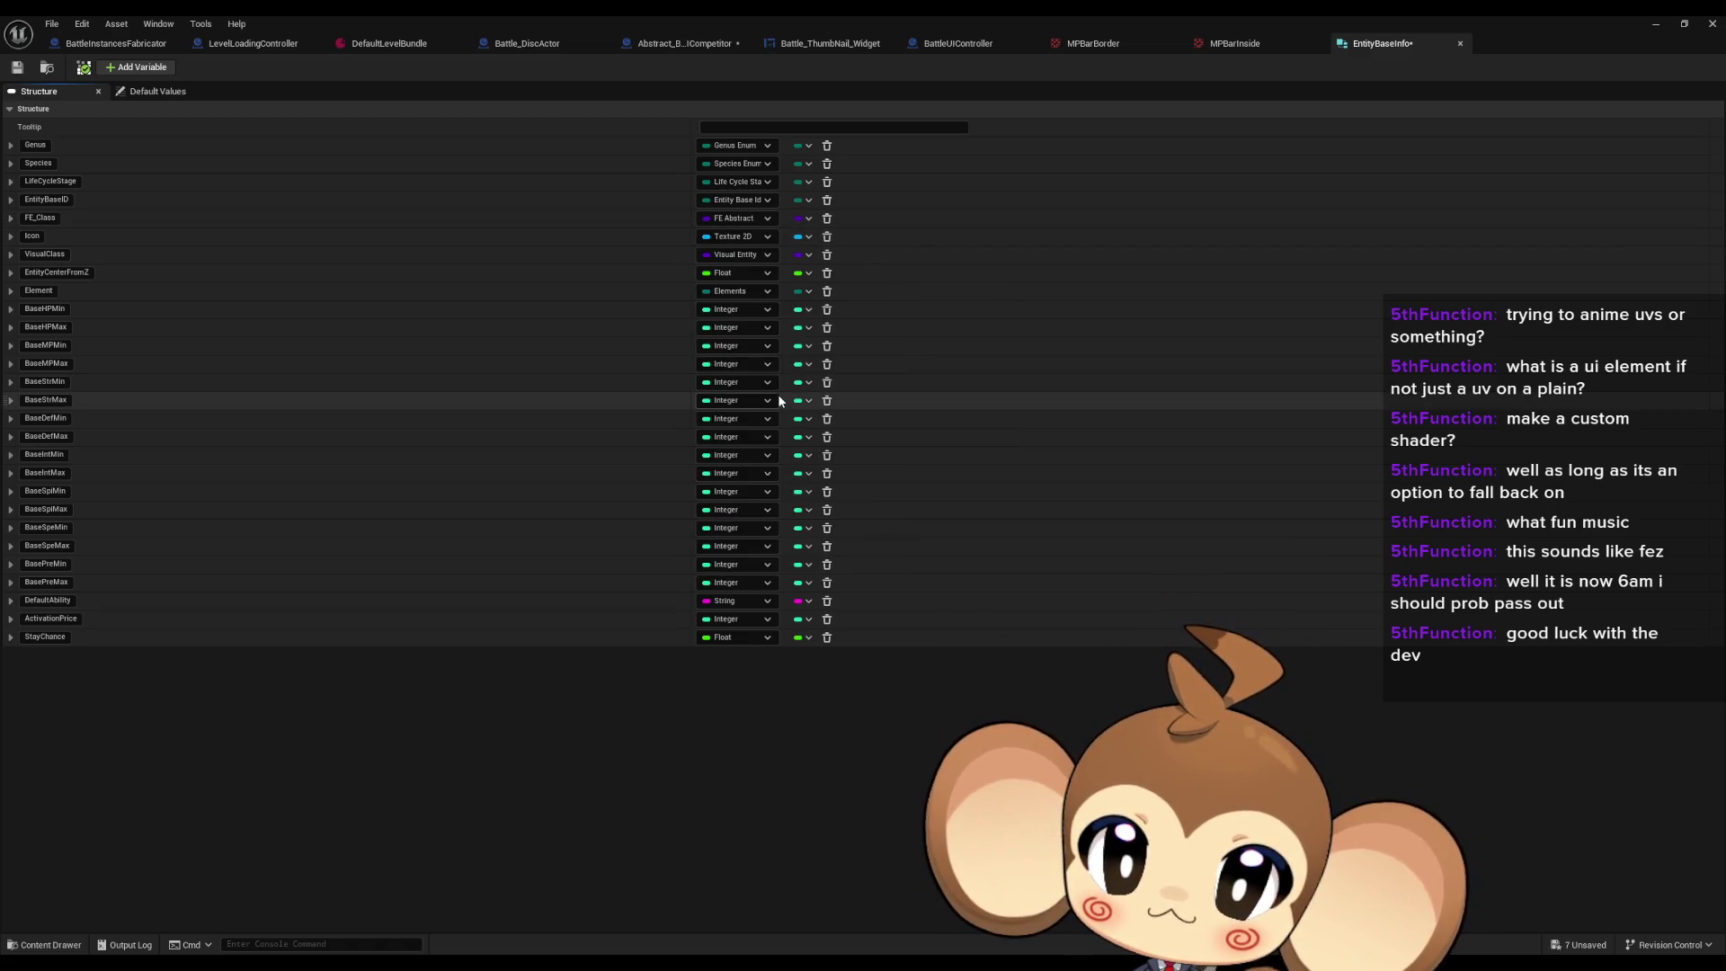
left_click(17, 68)
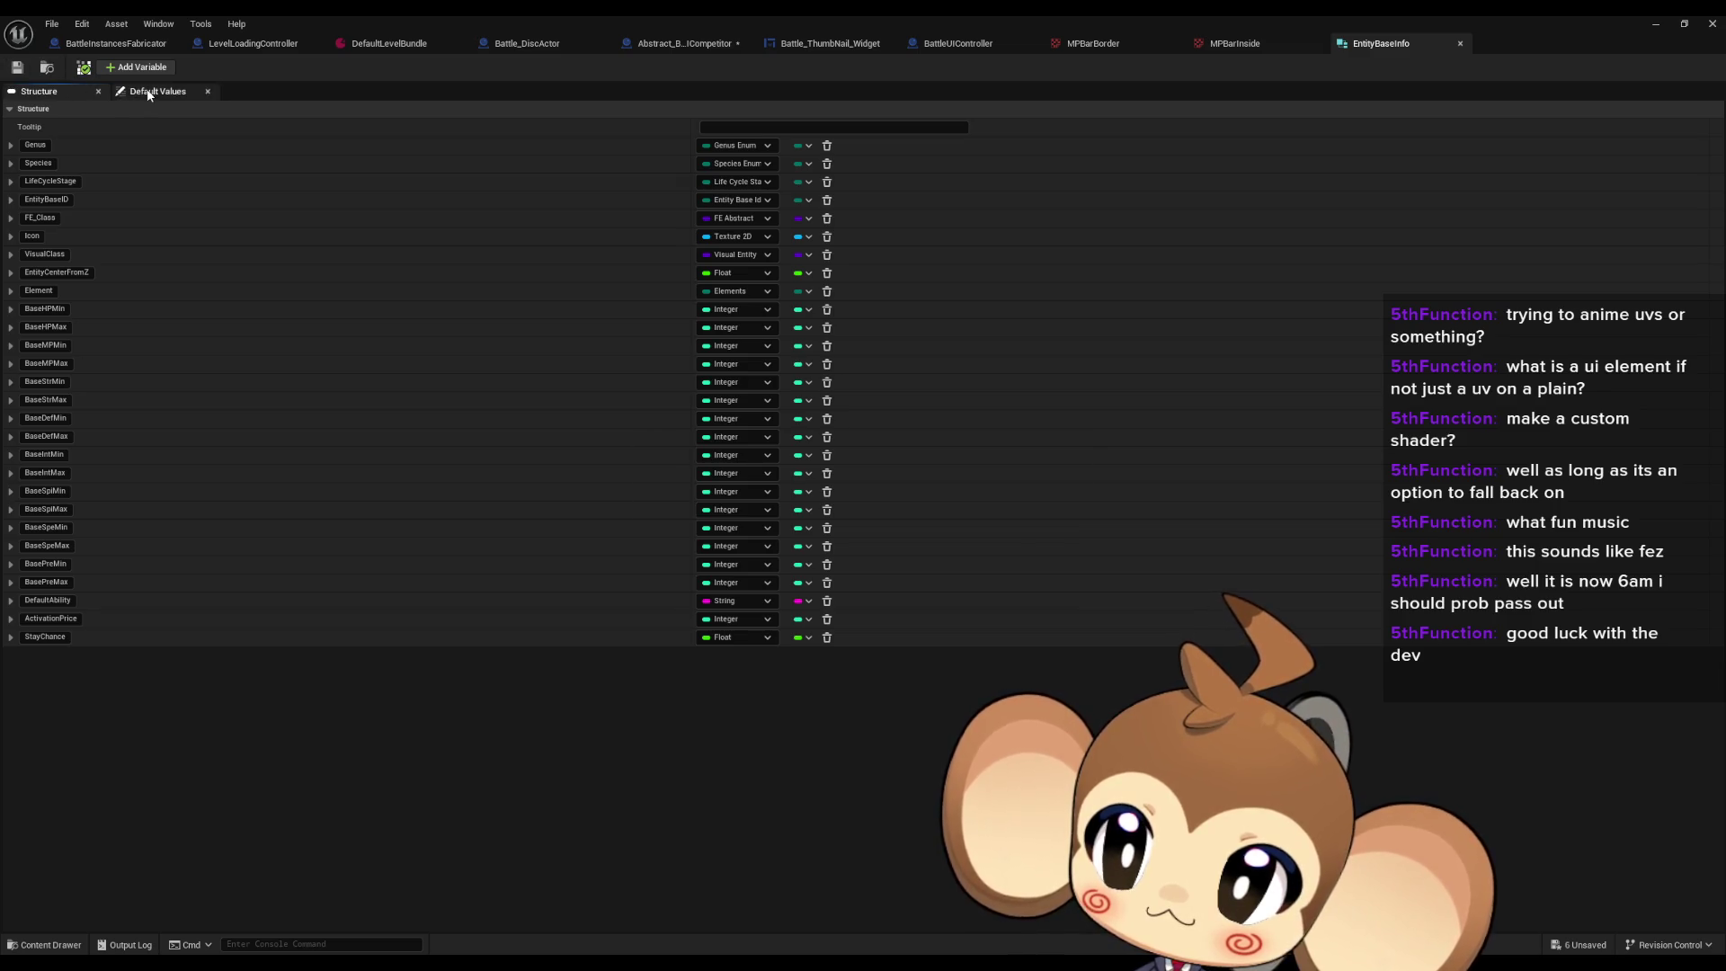
Step: Set Icon's default value to the testthumbnail texture and save EntityBaseInfo
left_click(153, 91)
left_click(755, 221)
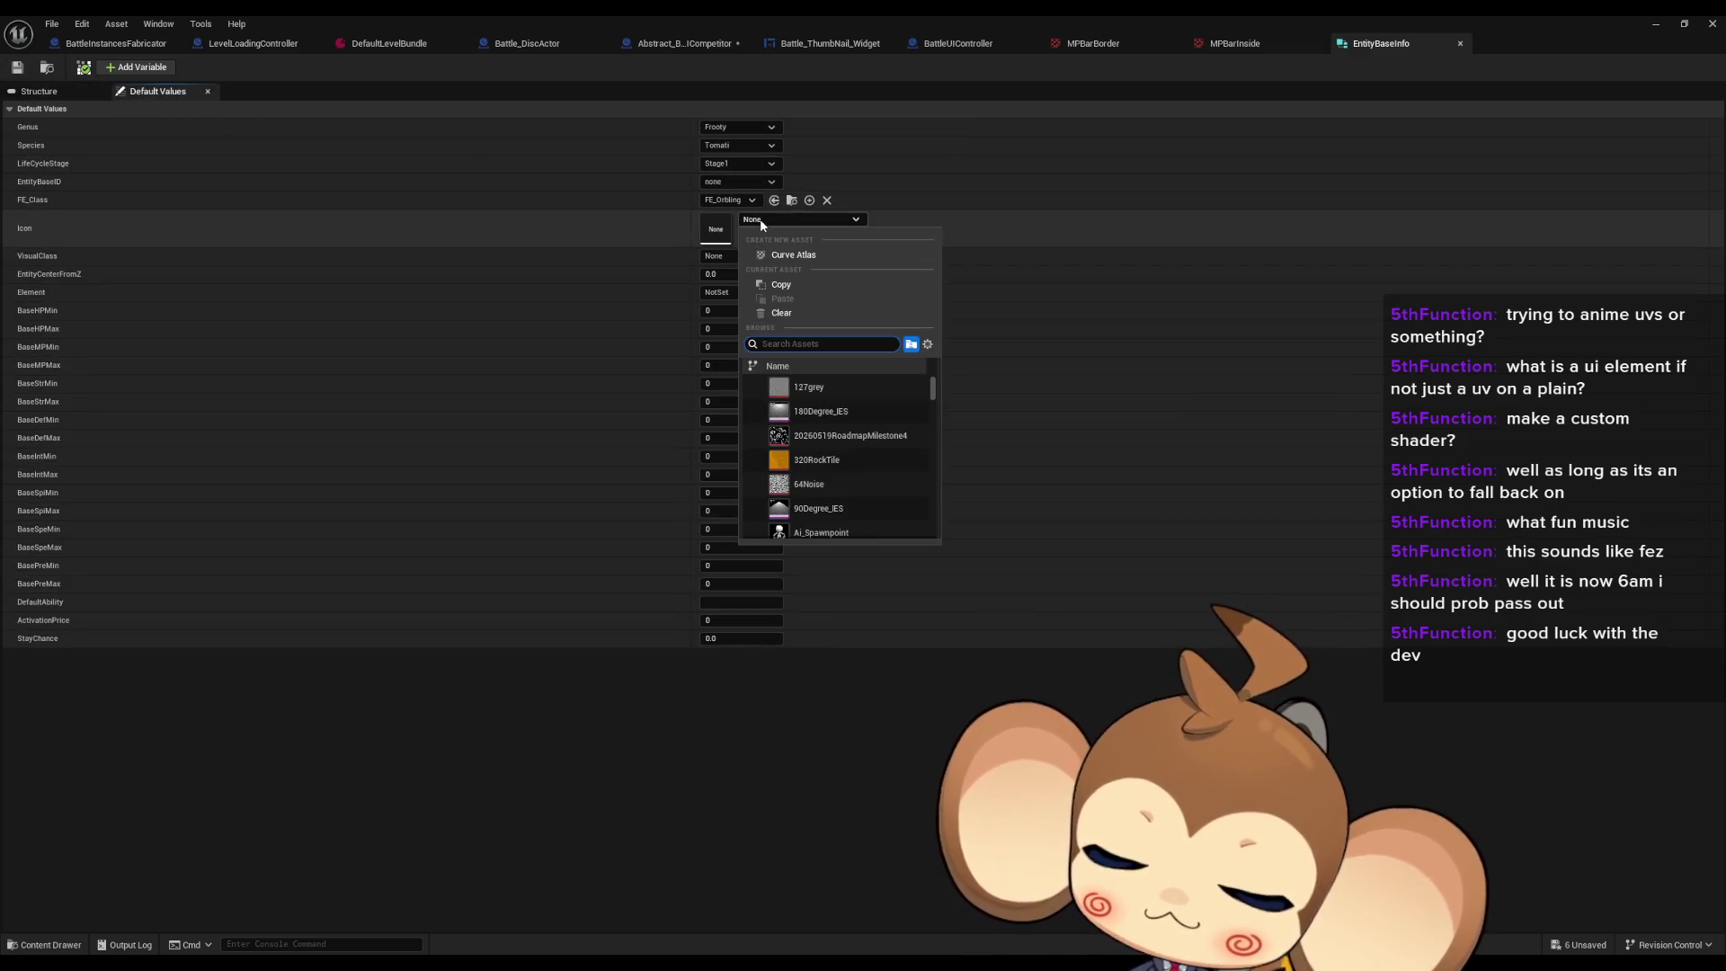
type("thumb")
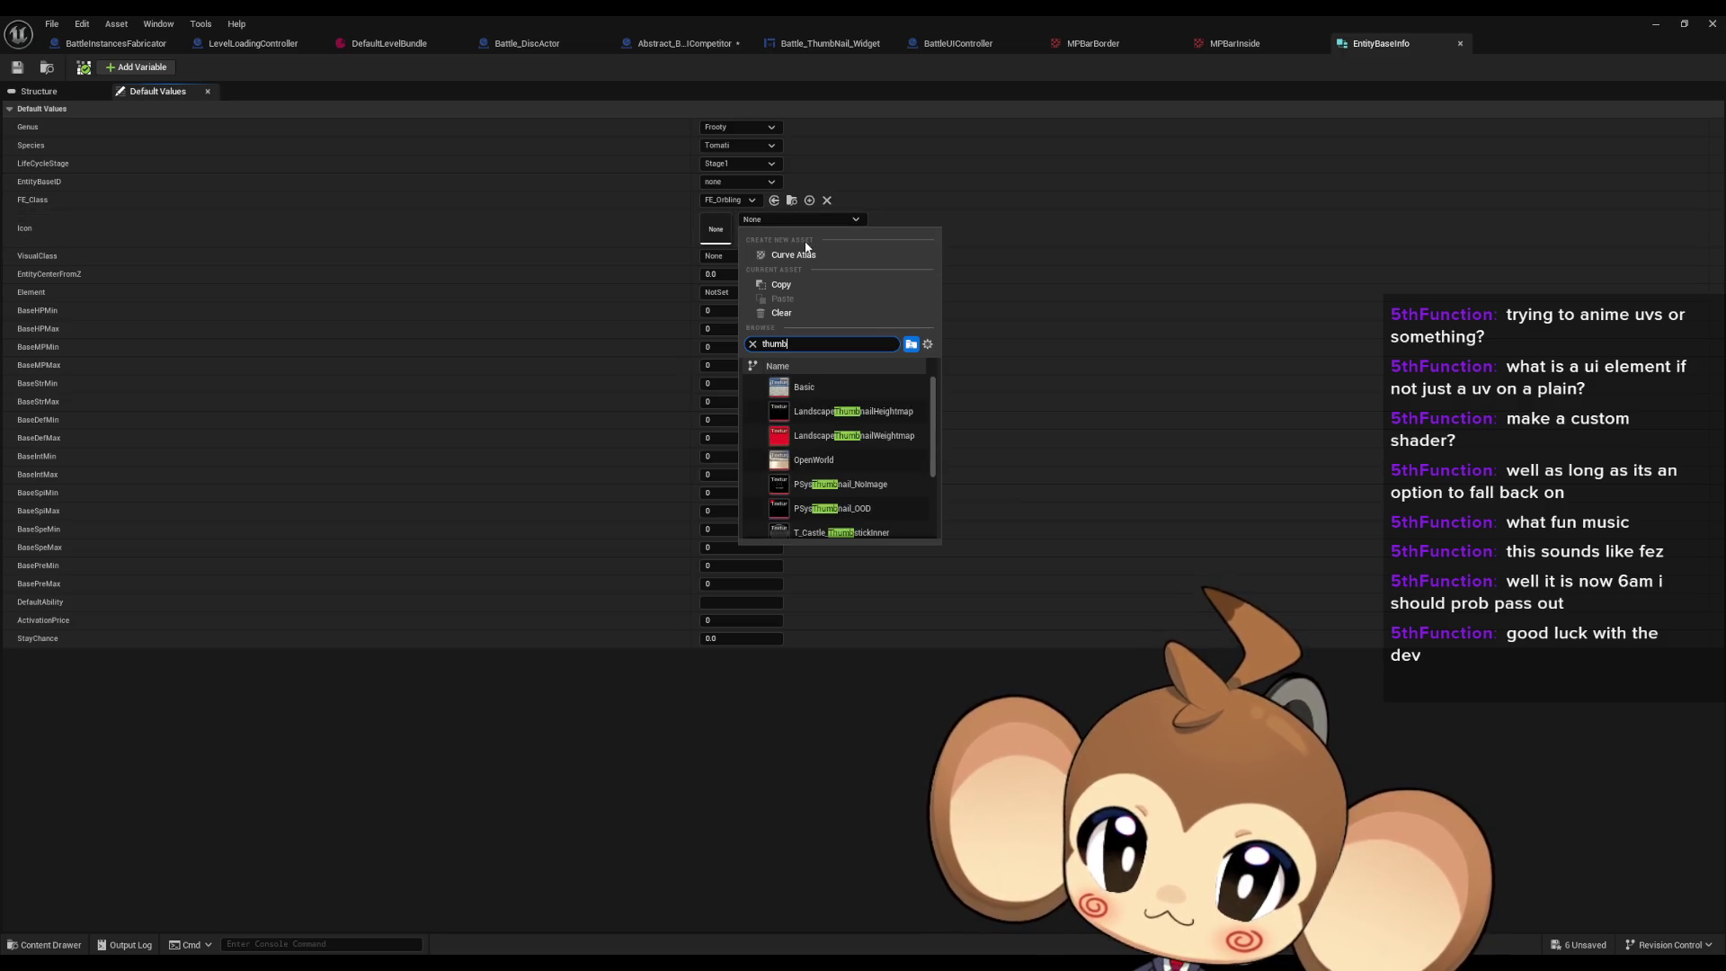
scroll(884, 386, "down", 5)
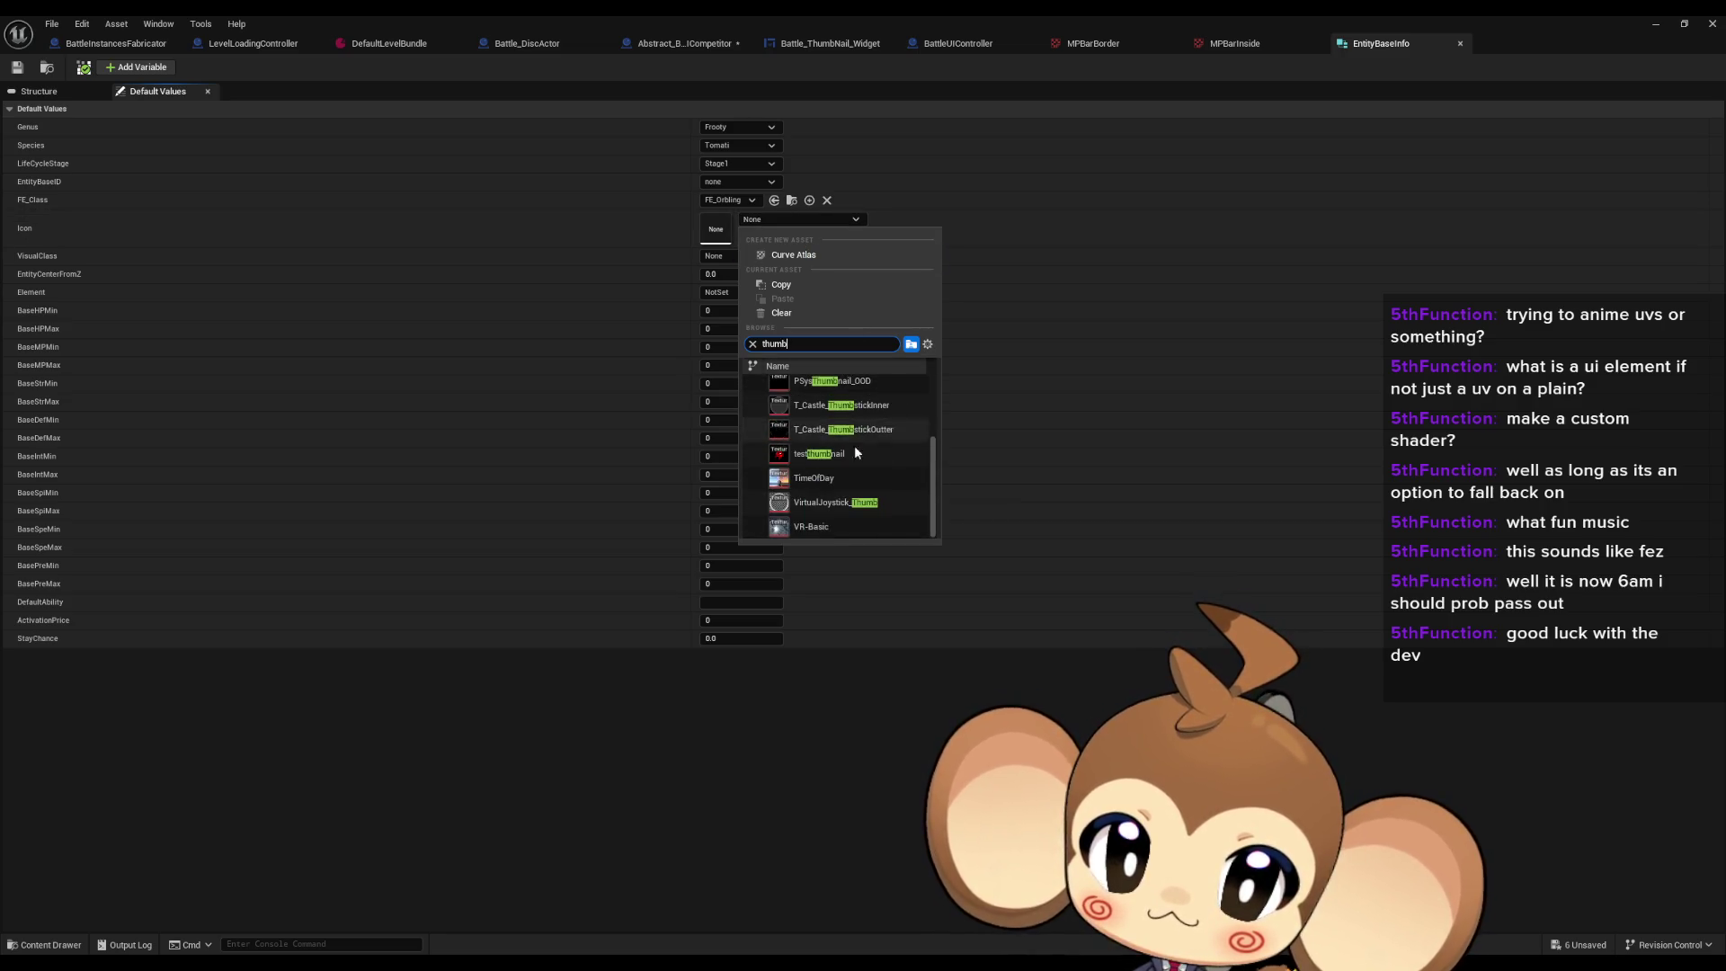
key("Escape")
left_click(19, 68)
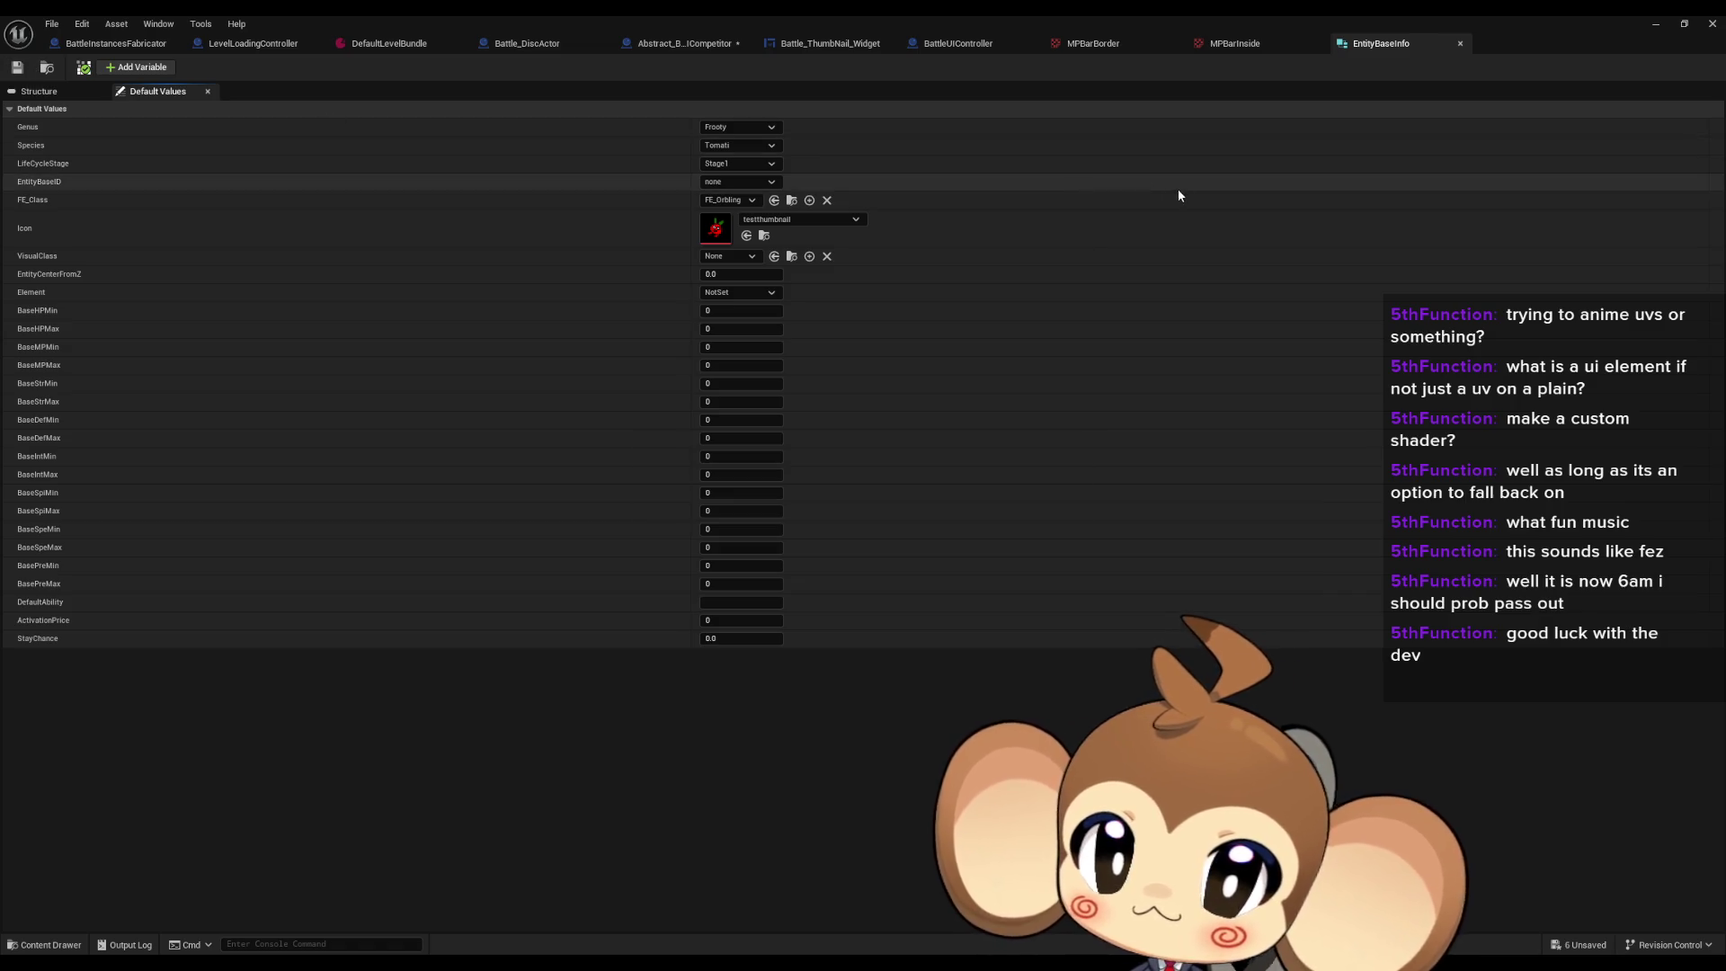
Step: Open EntityBaseInfoDataTable and check the Texture 2D icons of the Tomati, Shroomi, Fishi and Player rows
left_click(1661, 25)
double_click(898, 795)
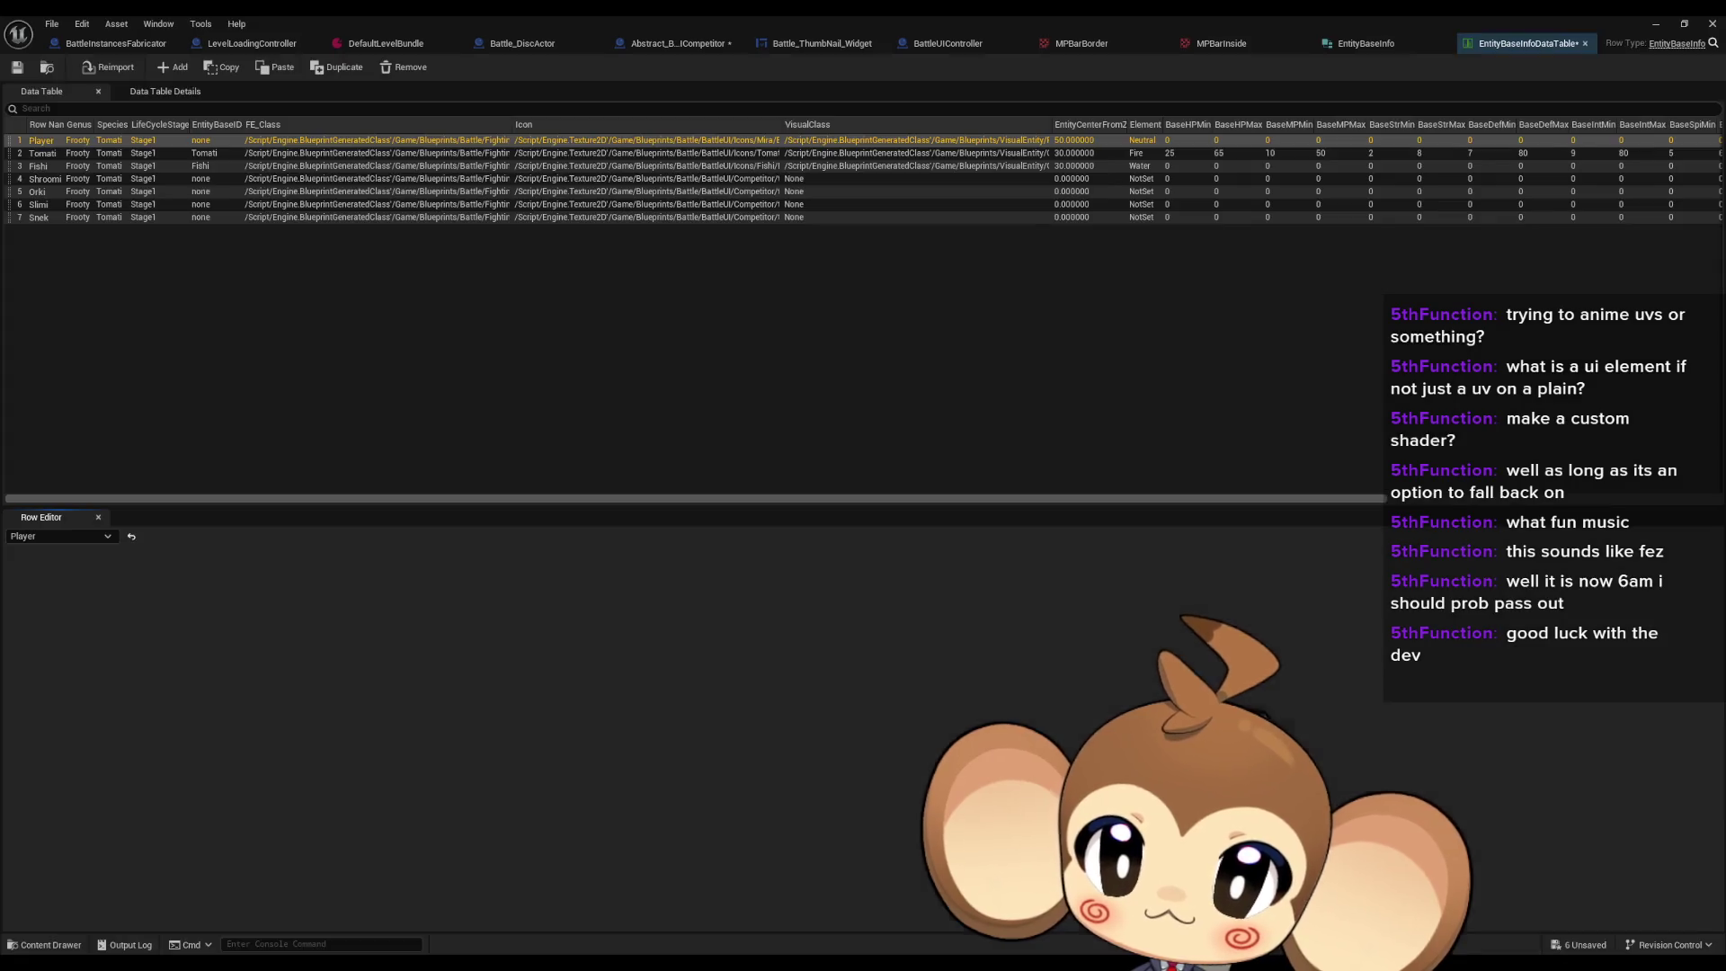
left_click(82, 153)
key("Down")
key("Down")
key("Down")
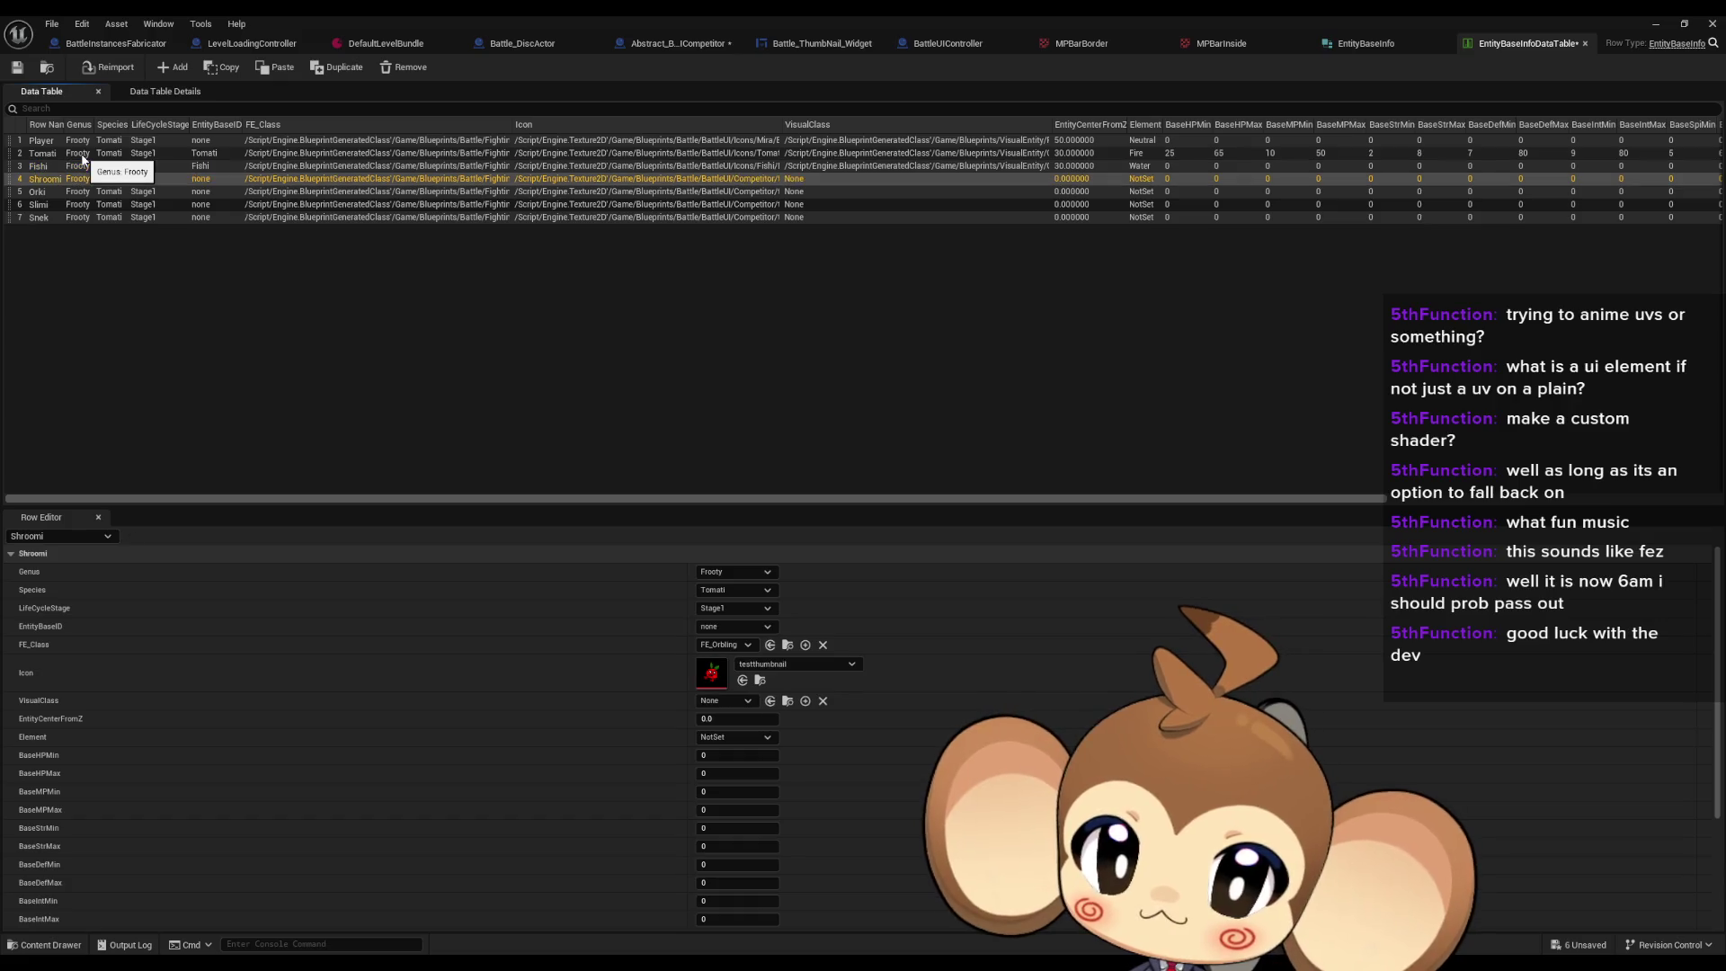
key("Up")
key("Up")
key("Up")
key("Up")
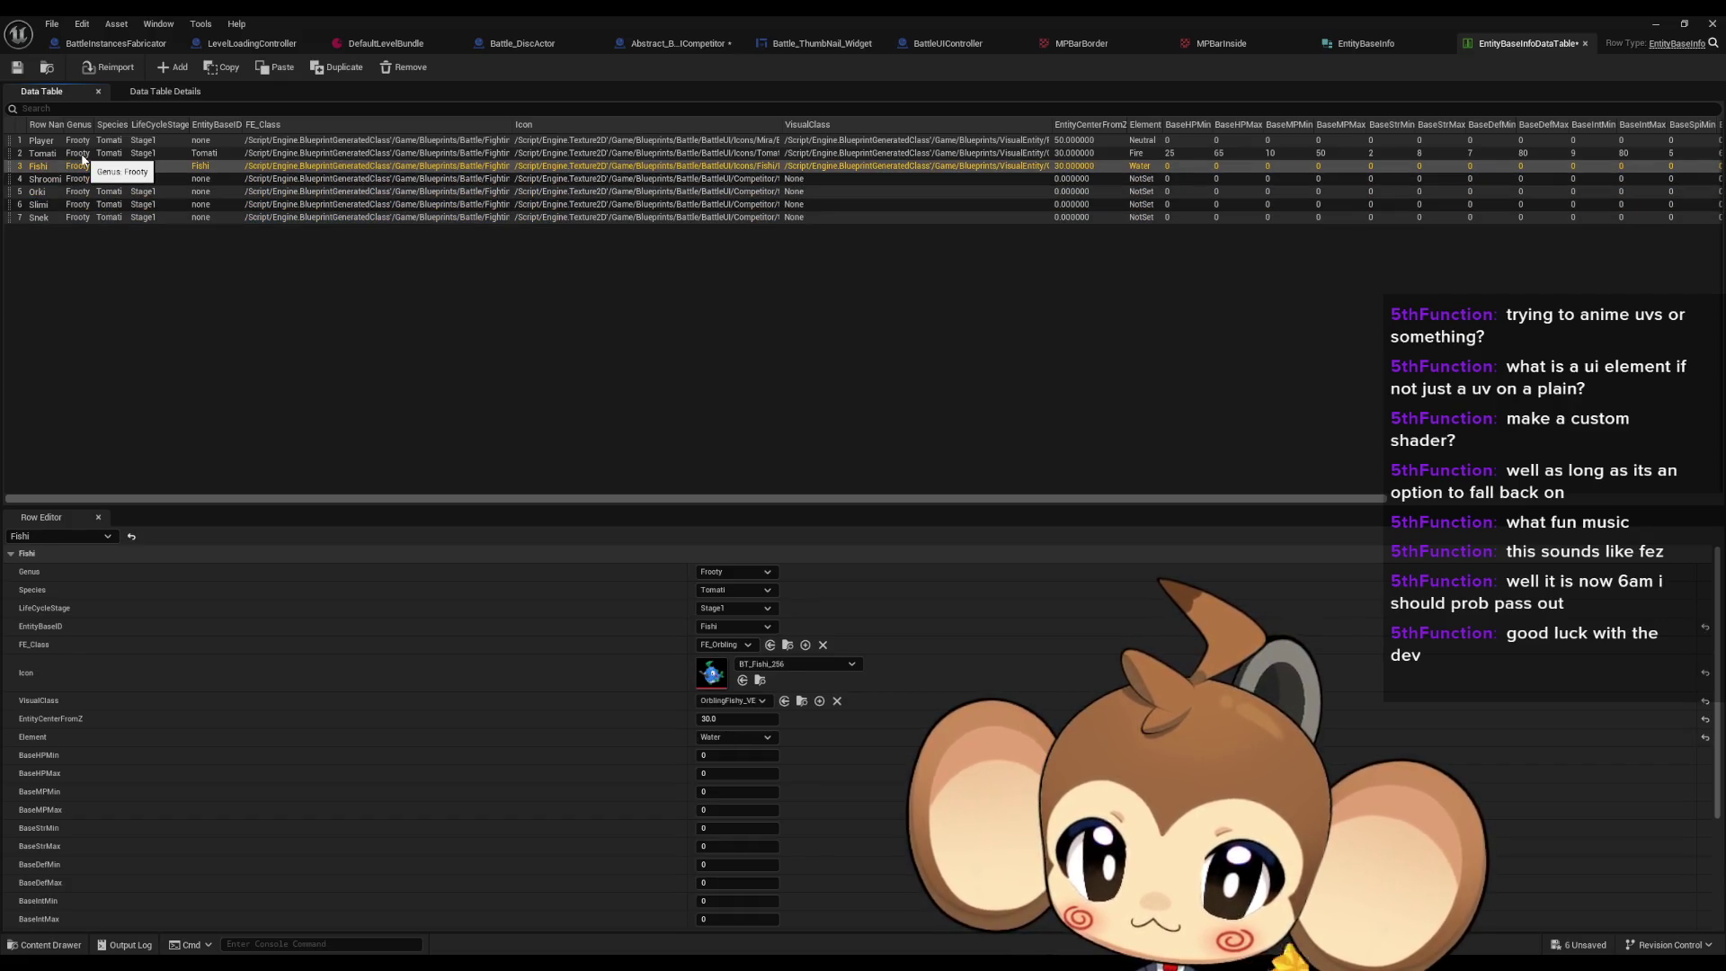
key("Up")
key("Up")
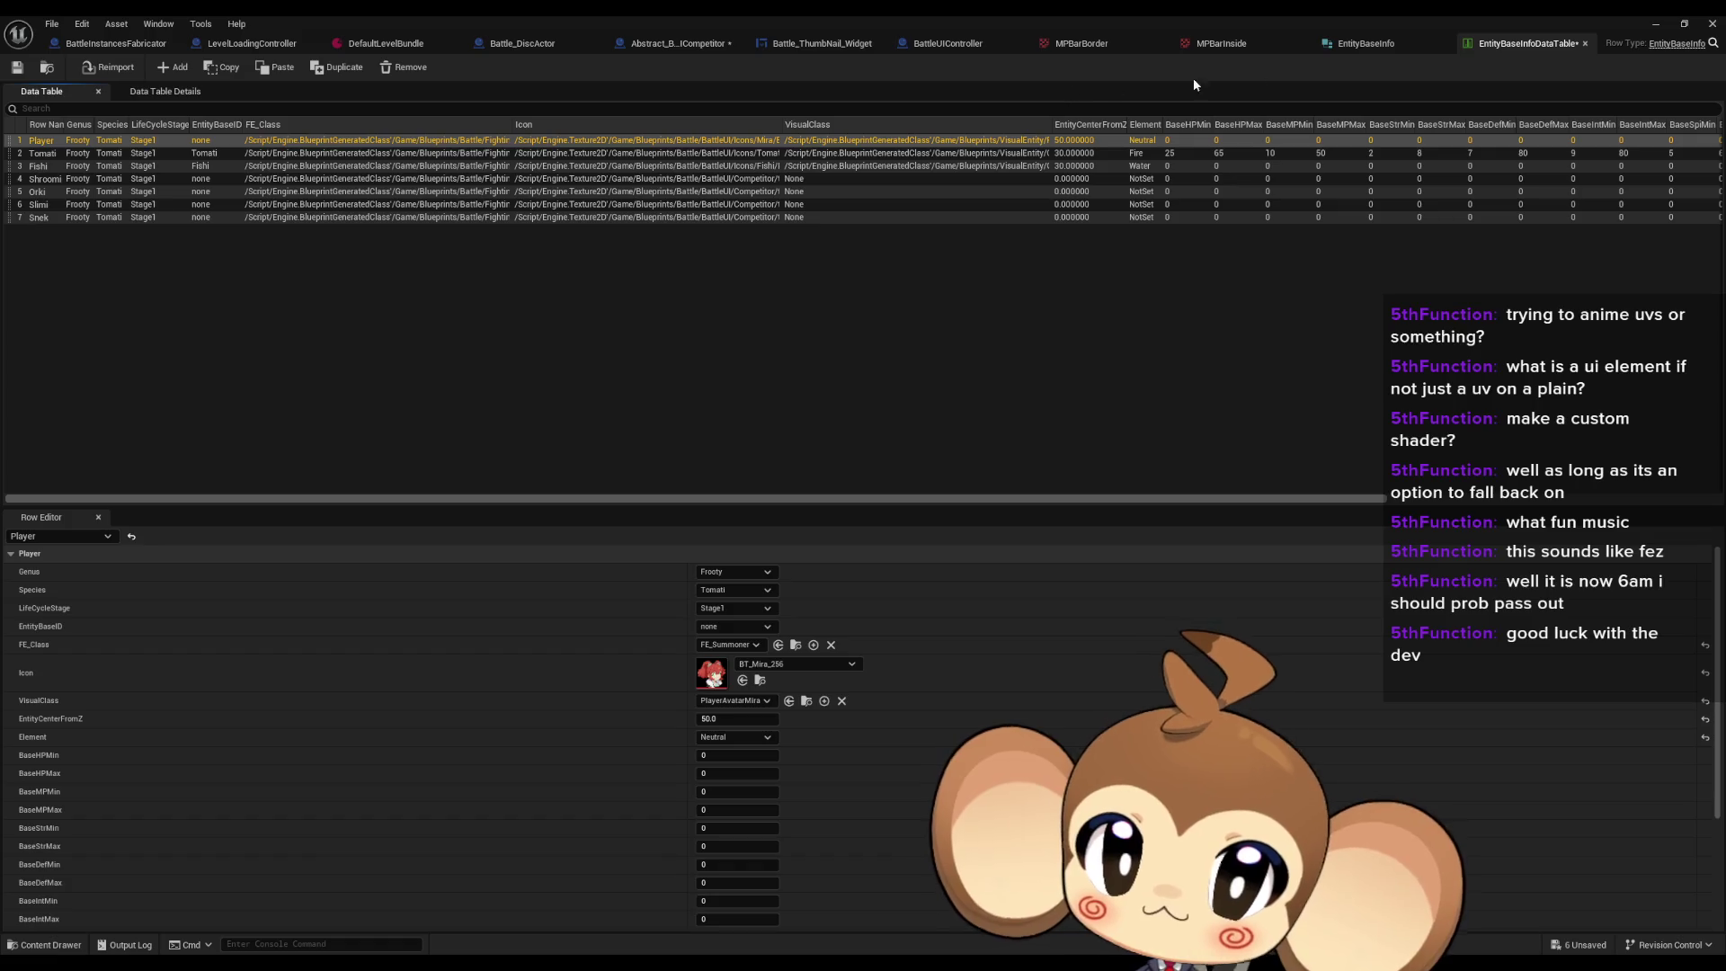
left_click(811, 43)
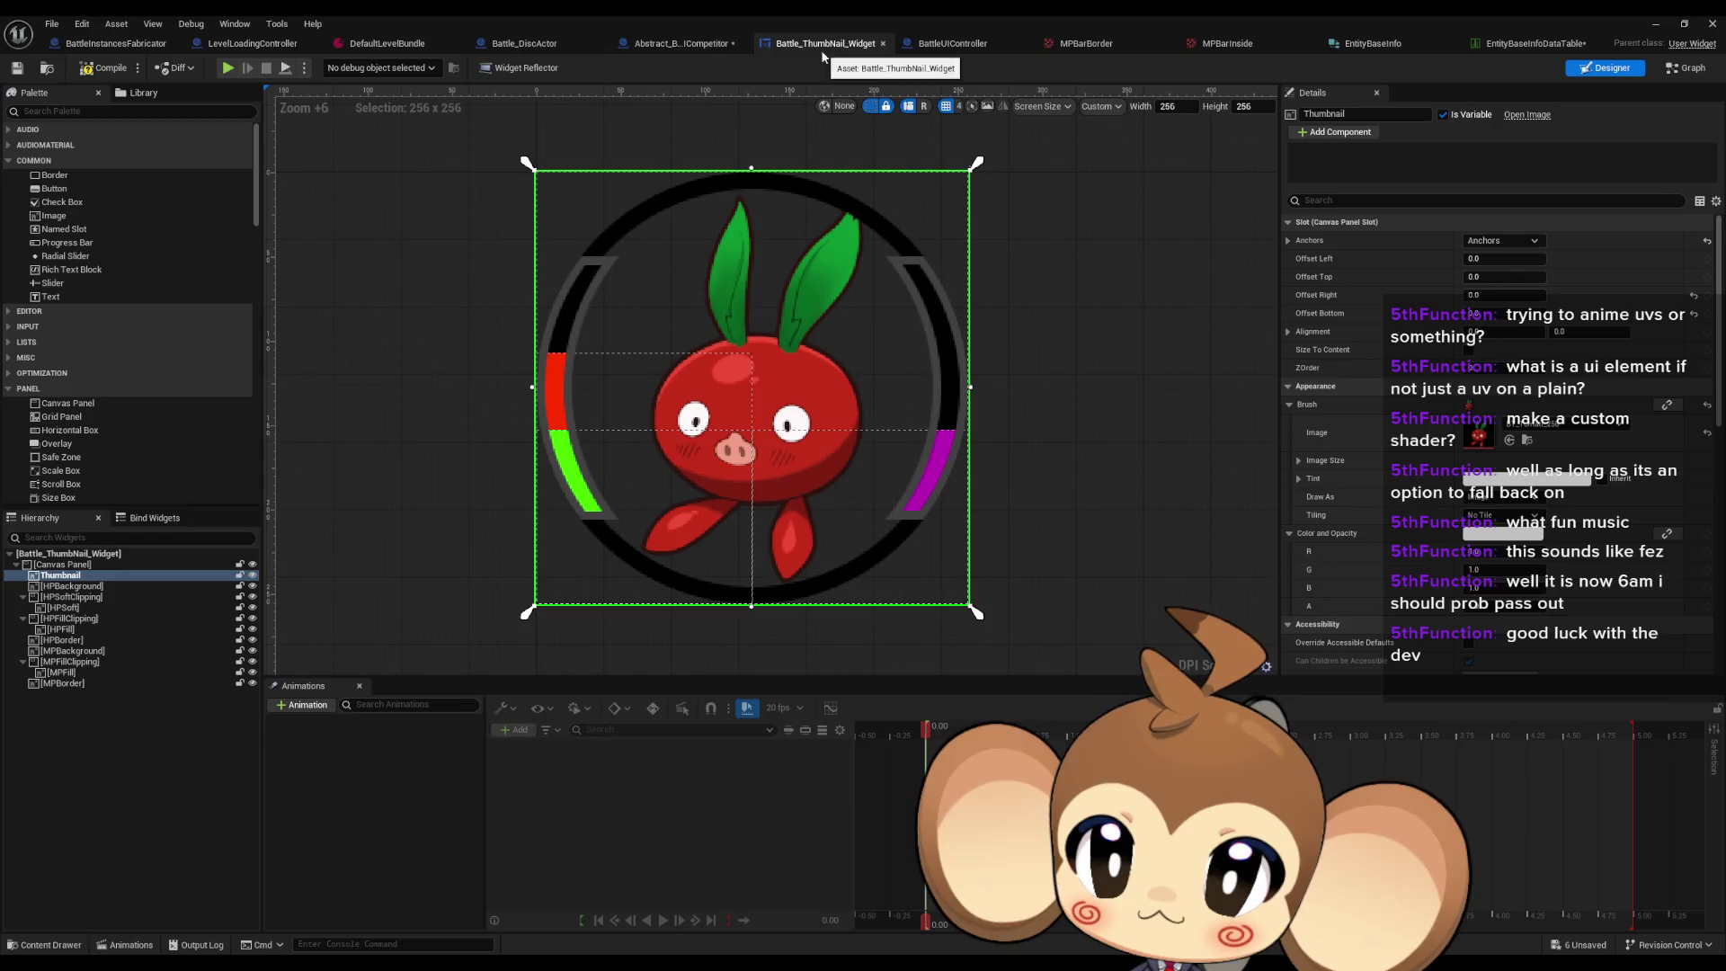
Step: Feed the entity Icon into Make Brush from Texture and reposition the thumbnail widget nodes
left_click(692, 43)
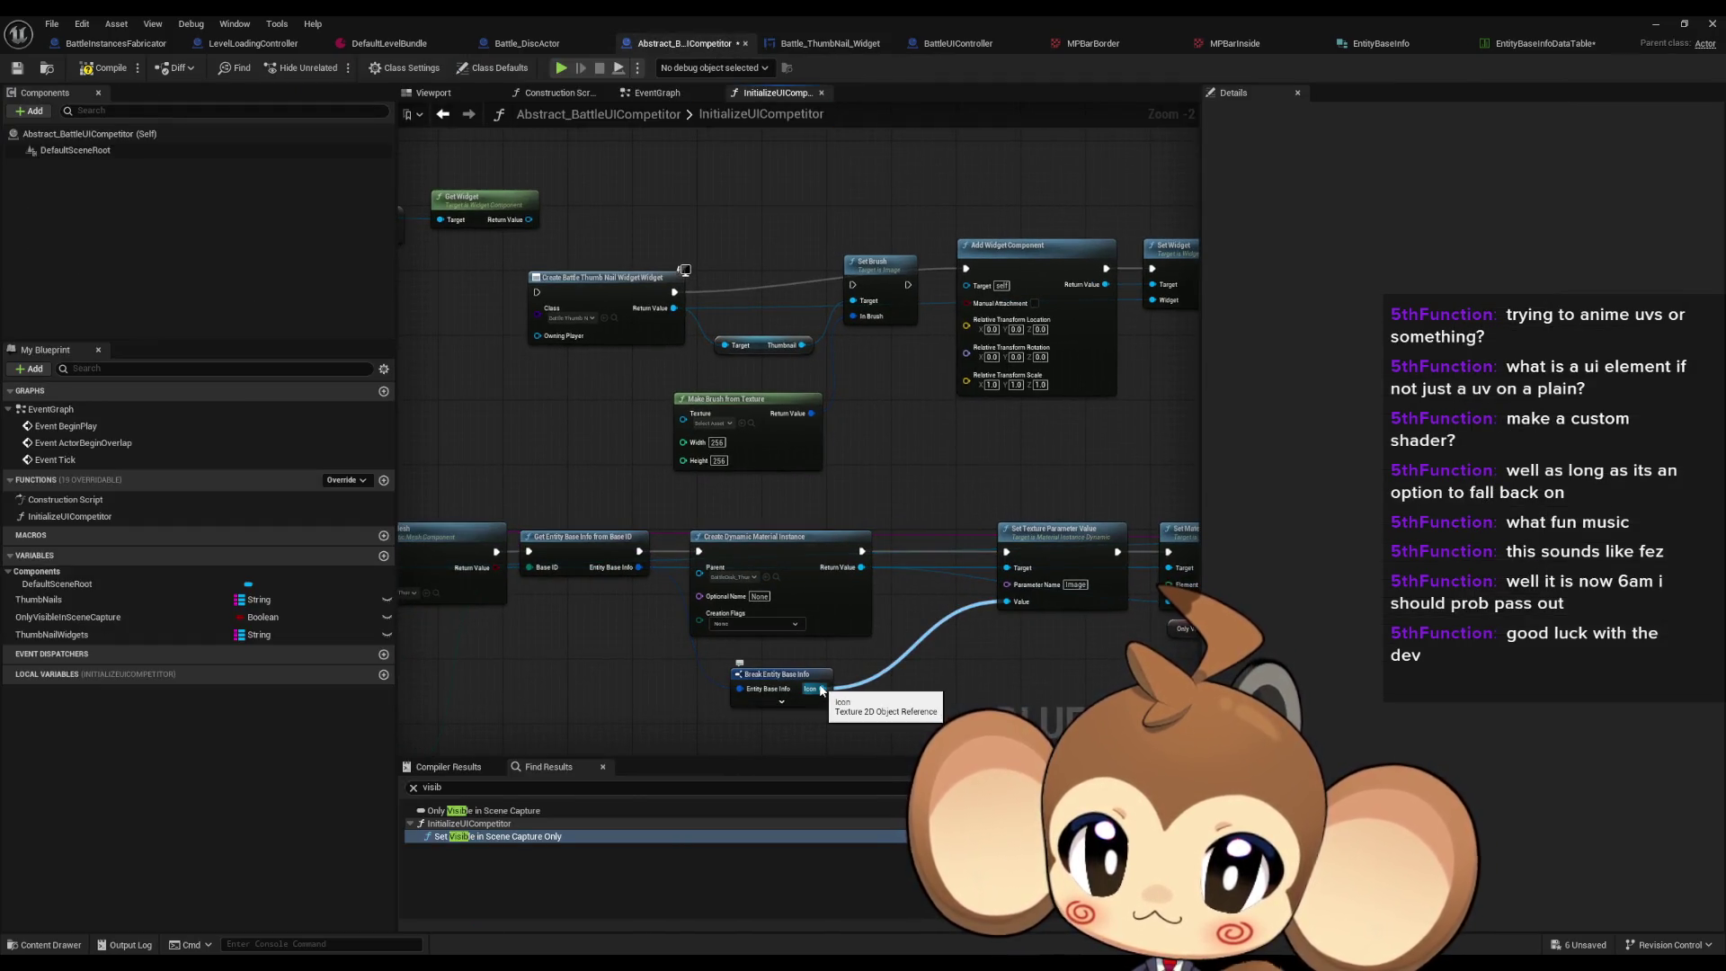
left_click_drag(821, 689, 683, 419)
left_click_drag(901, 496, 916, 535)
left_click_drag(746, 490, 1057, 288)
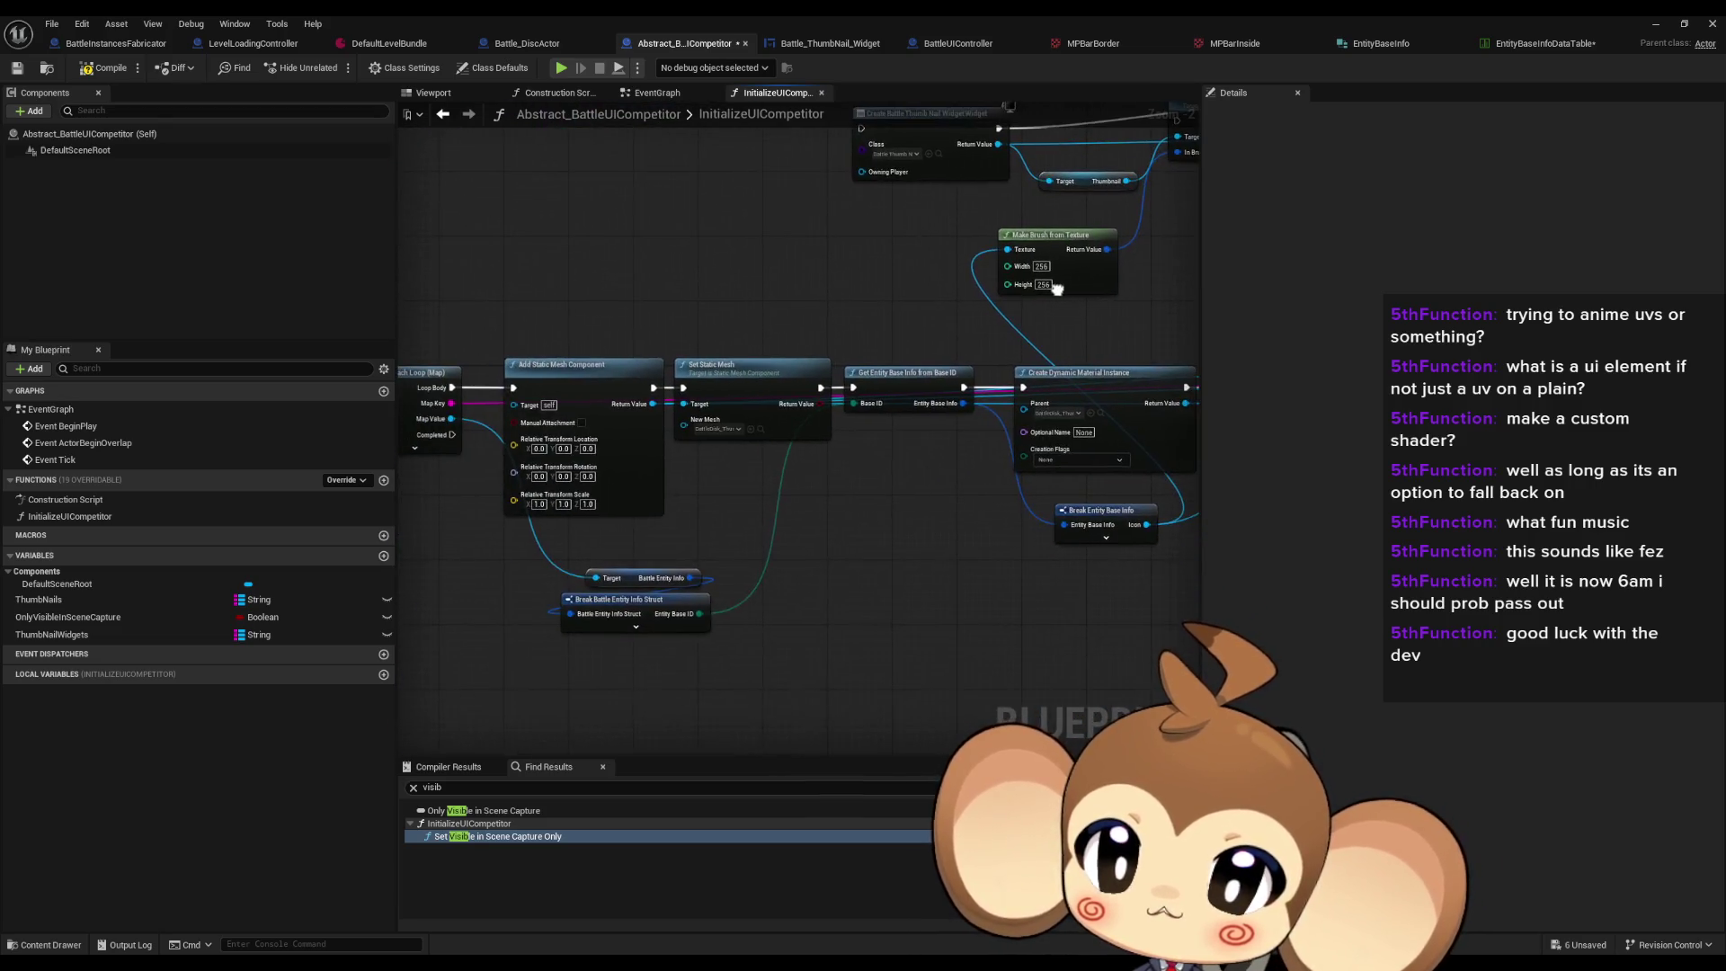
mouse_move(686, 315)
left_mouse_down()
mouse_move(543, 470)
mouse_move(599, 395)
mouse_move(728, 464)
left_mouse_up()
mouse_move(546, 219)
left_mouse_down()
mouse_move(780, 267)
mouse_move(846, 185)
mouse_move(495, 218)
left_mouse_up()
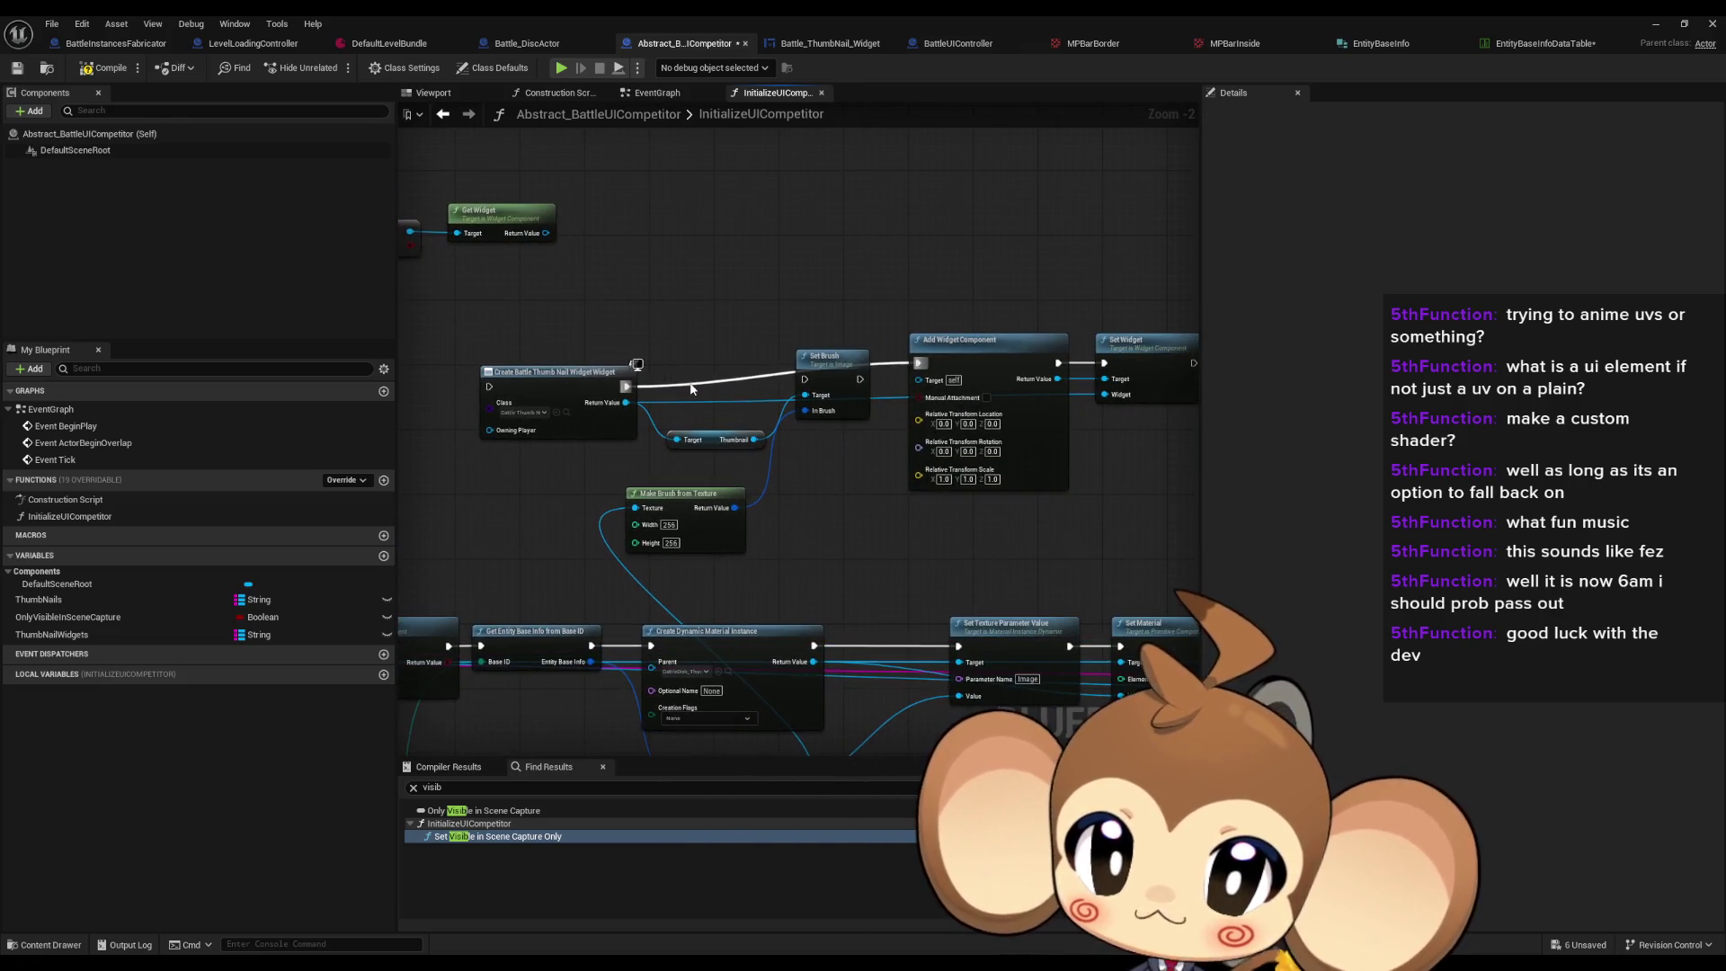
mouse_move(568, 388)
left_mouse_down()
mouse_move(568, 350)
mouse_move(563, 367)
left_mouse_up()
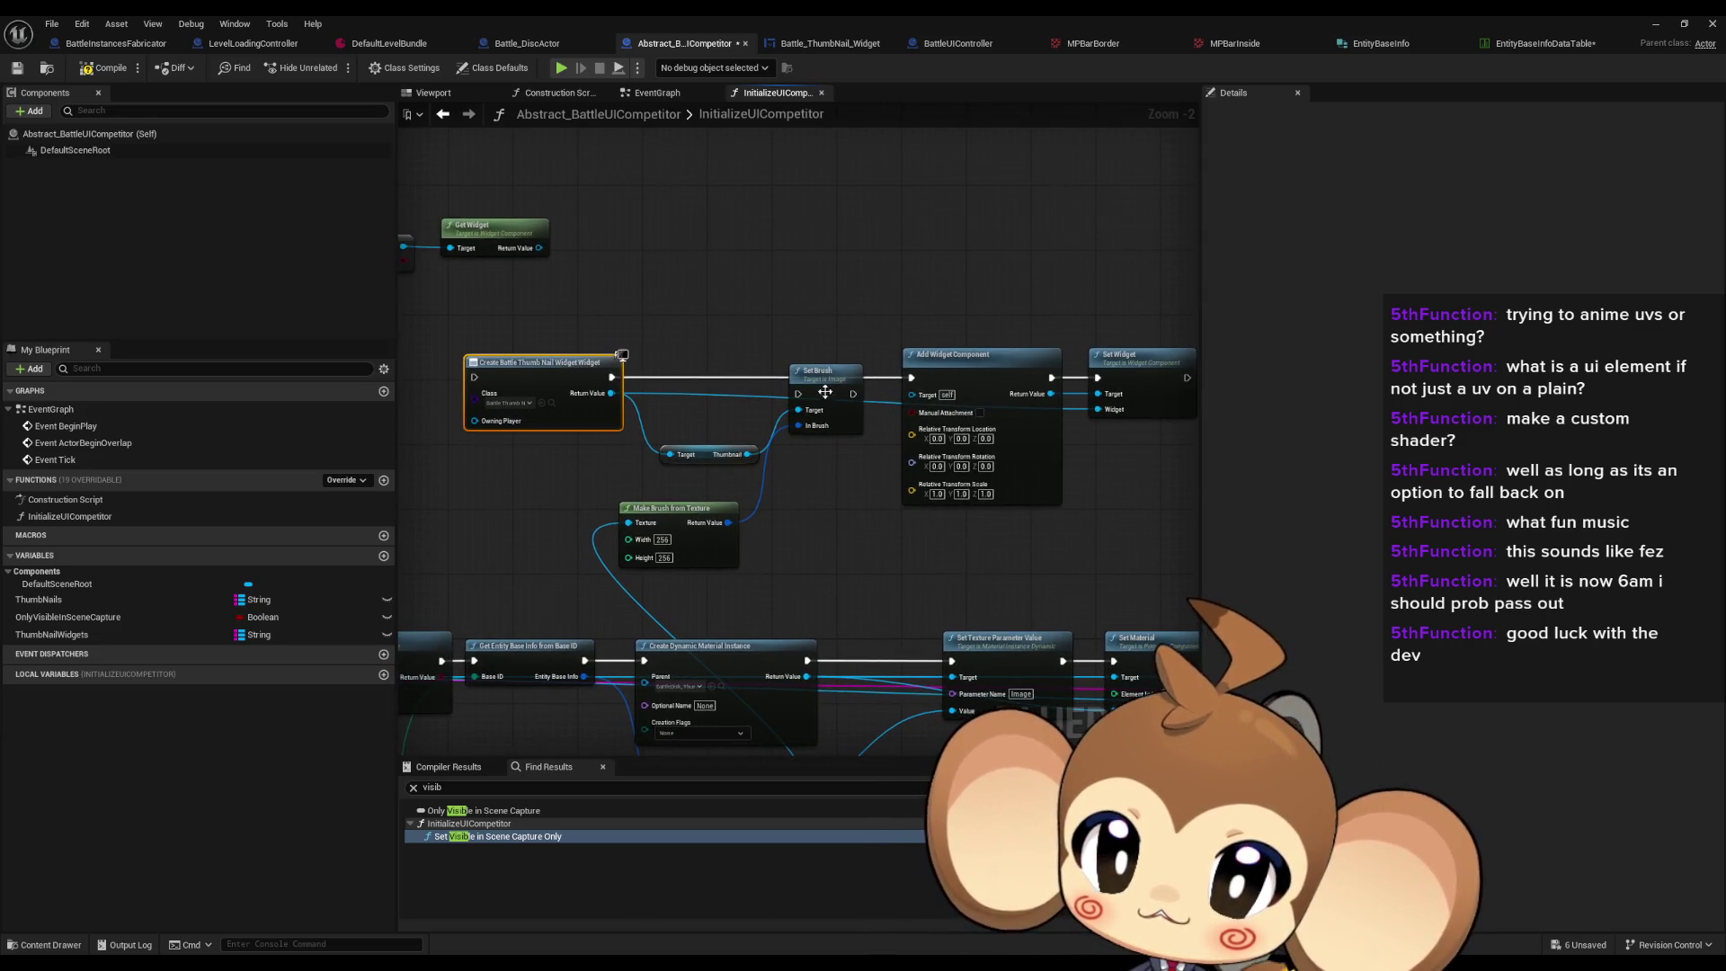
Step: Wire widget creation into Set Brush, and Set Brush into Add Widget Component
scroll(813, 412, "up", 2)
left_click_drag(775, 440, 781, 462)
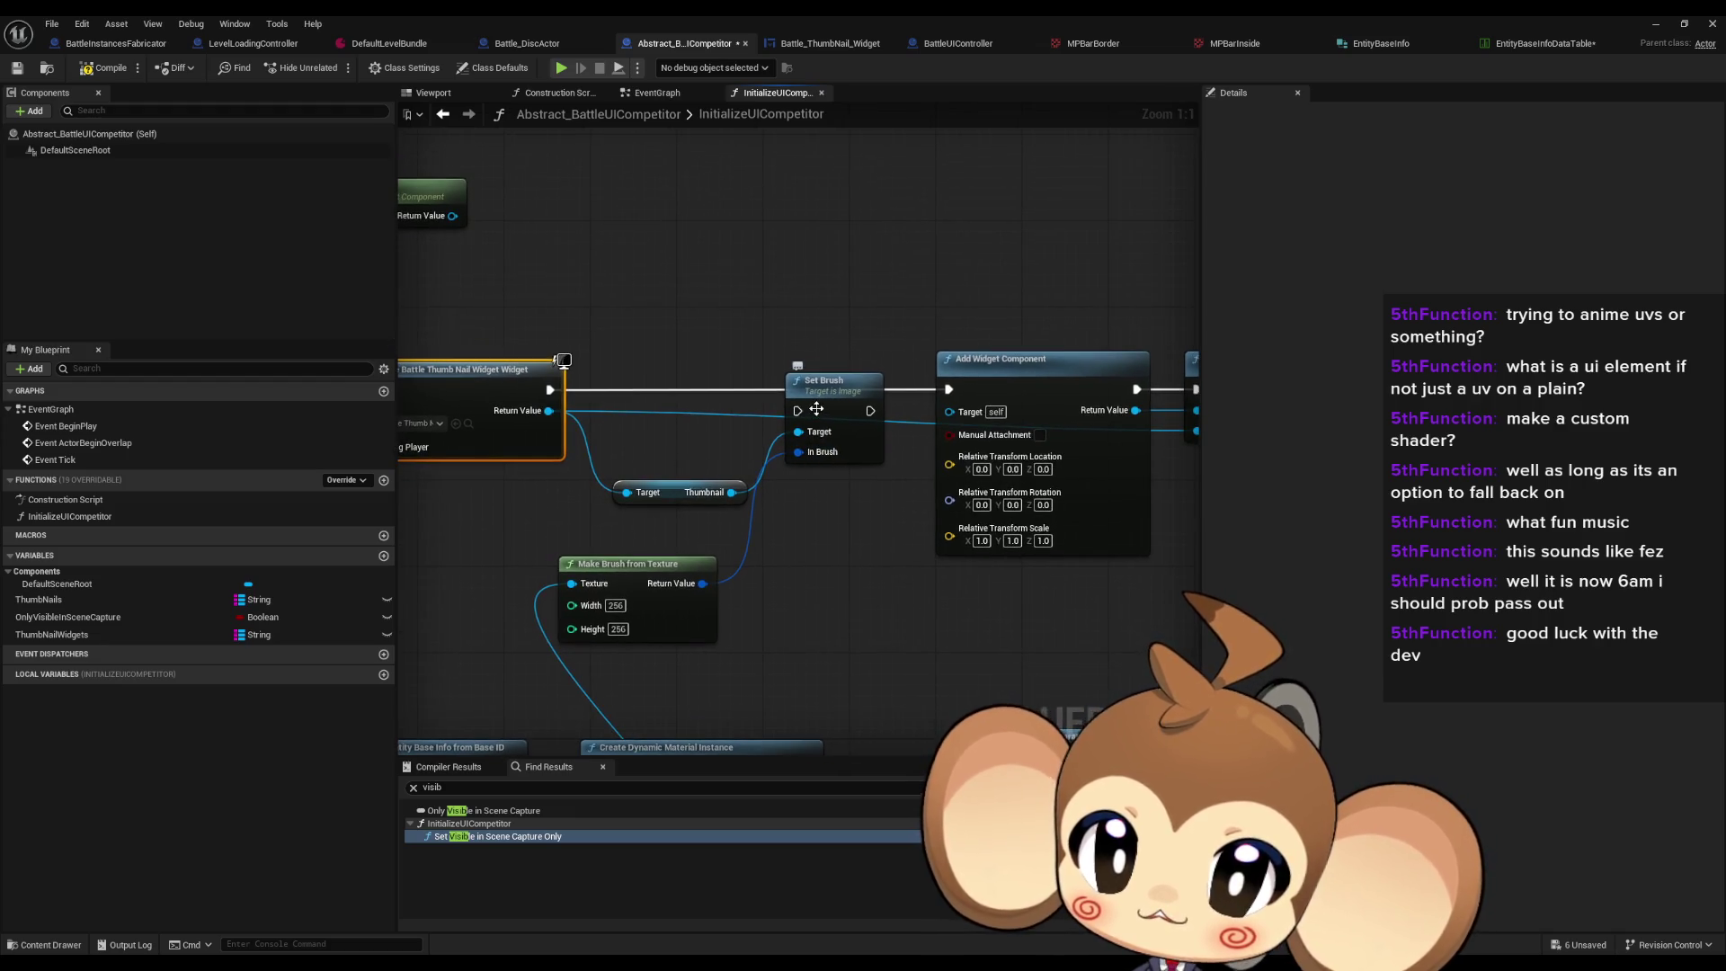
mouse_move(550, 389)
left_mouse_down()
mouse_move(797, 411)
mouse_move(948, 389)
left_mouse_up()
left_click_drag(823, 402, 834, 381)
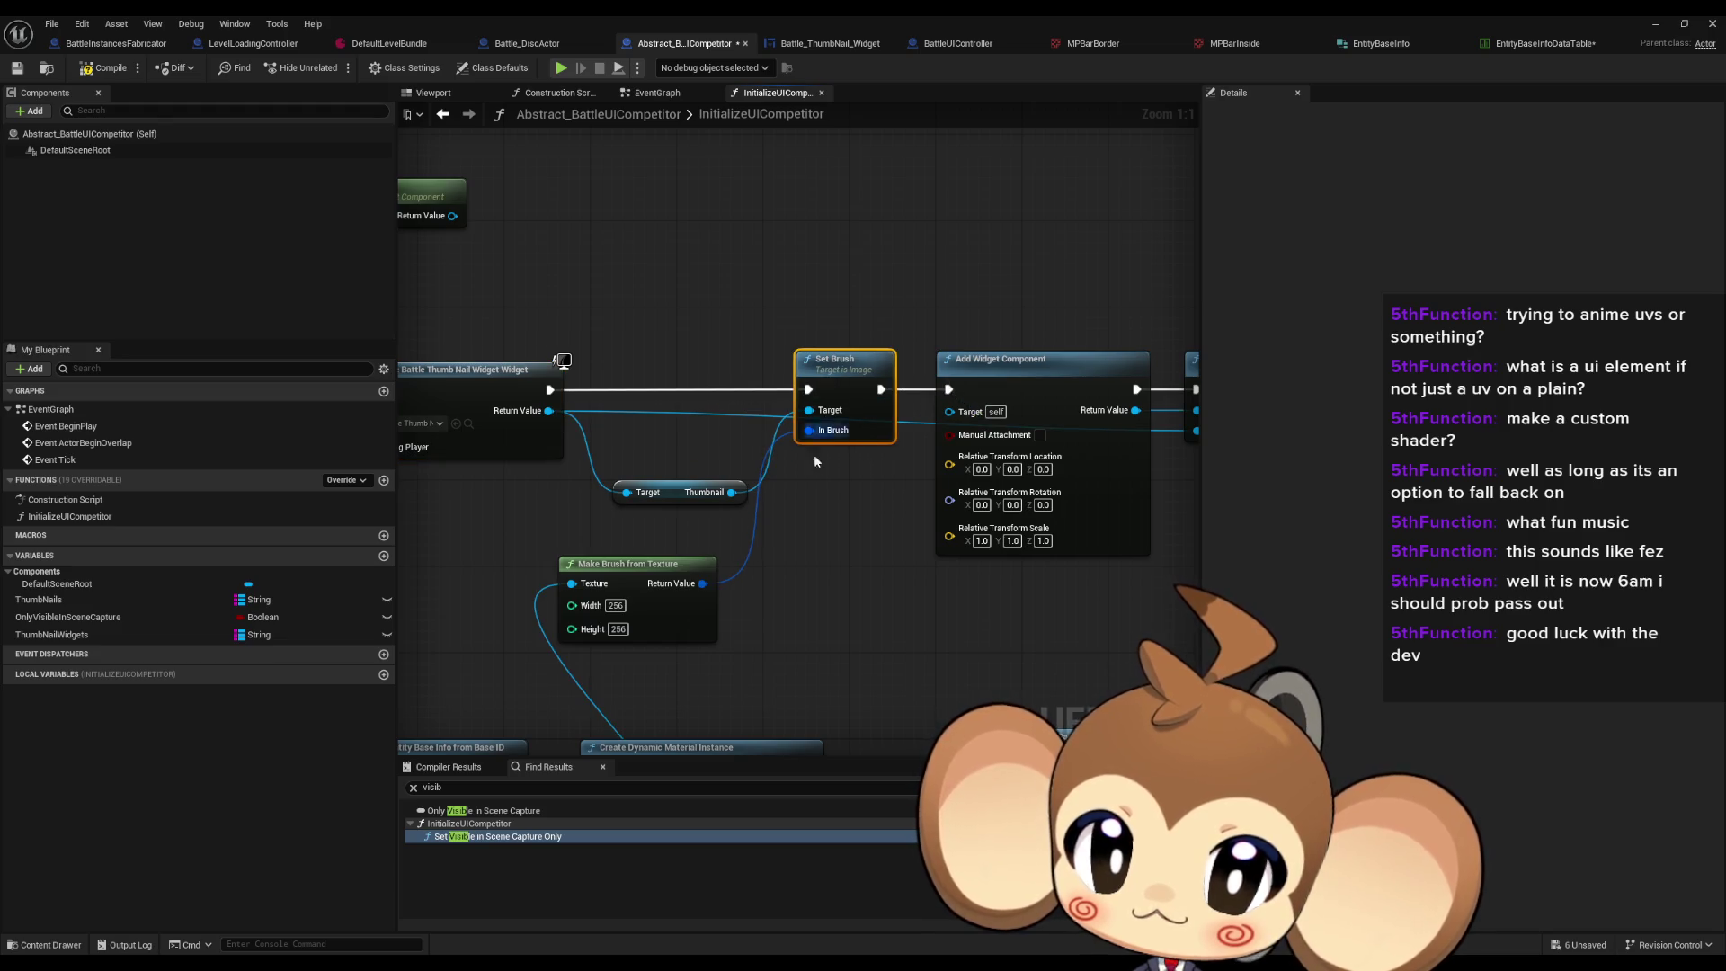
left_click(817, 485)
Step: Pan along the InitializeUICompetitor graph to check the chain through Set Visible
mouse_move(821, 483)
left_mouse_down()
mouse_move(972, 504)
mouse_move(724, 488)
left_mouse_up()
scroll(725, 488, "down", 1)
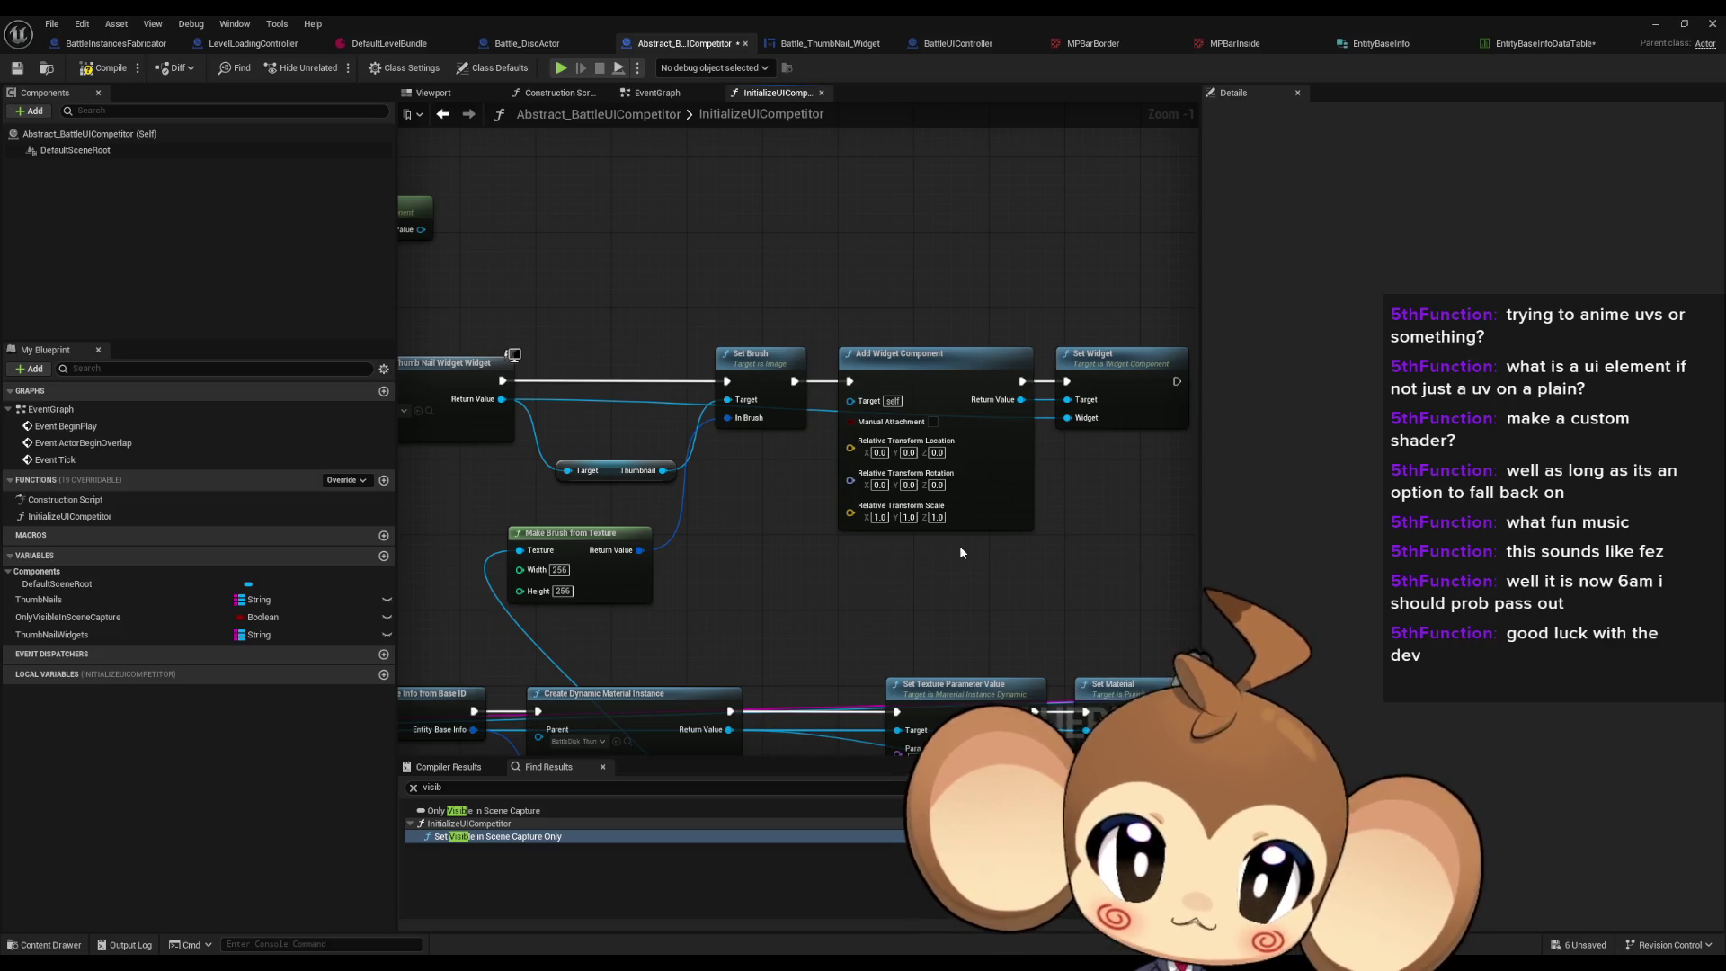
scroll(958, 546, "down", 1)
left_click_drag(1034, 550, 844, 498)
scroll(844, 498, "up", 1)
mouse_move(1084, 525)
left_mouse_down()
mouse_move(935, 459)
mouse_move(800, 451)
left_mouse_up()
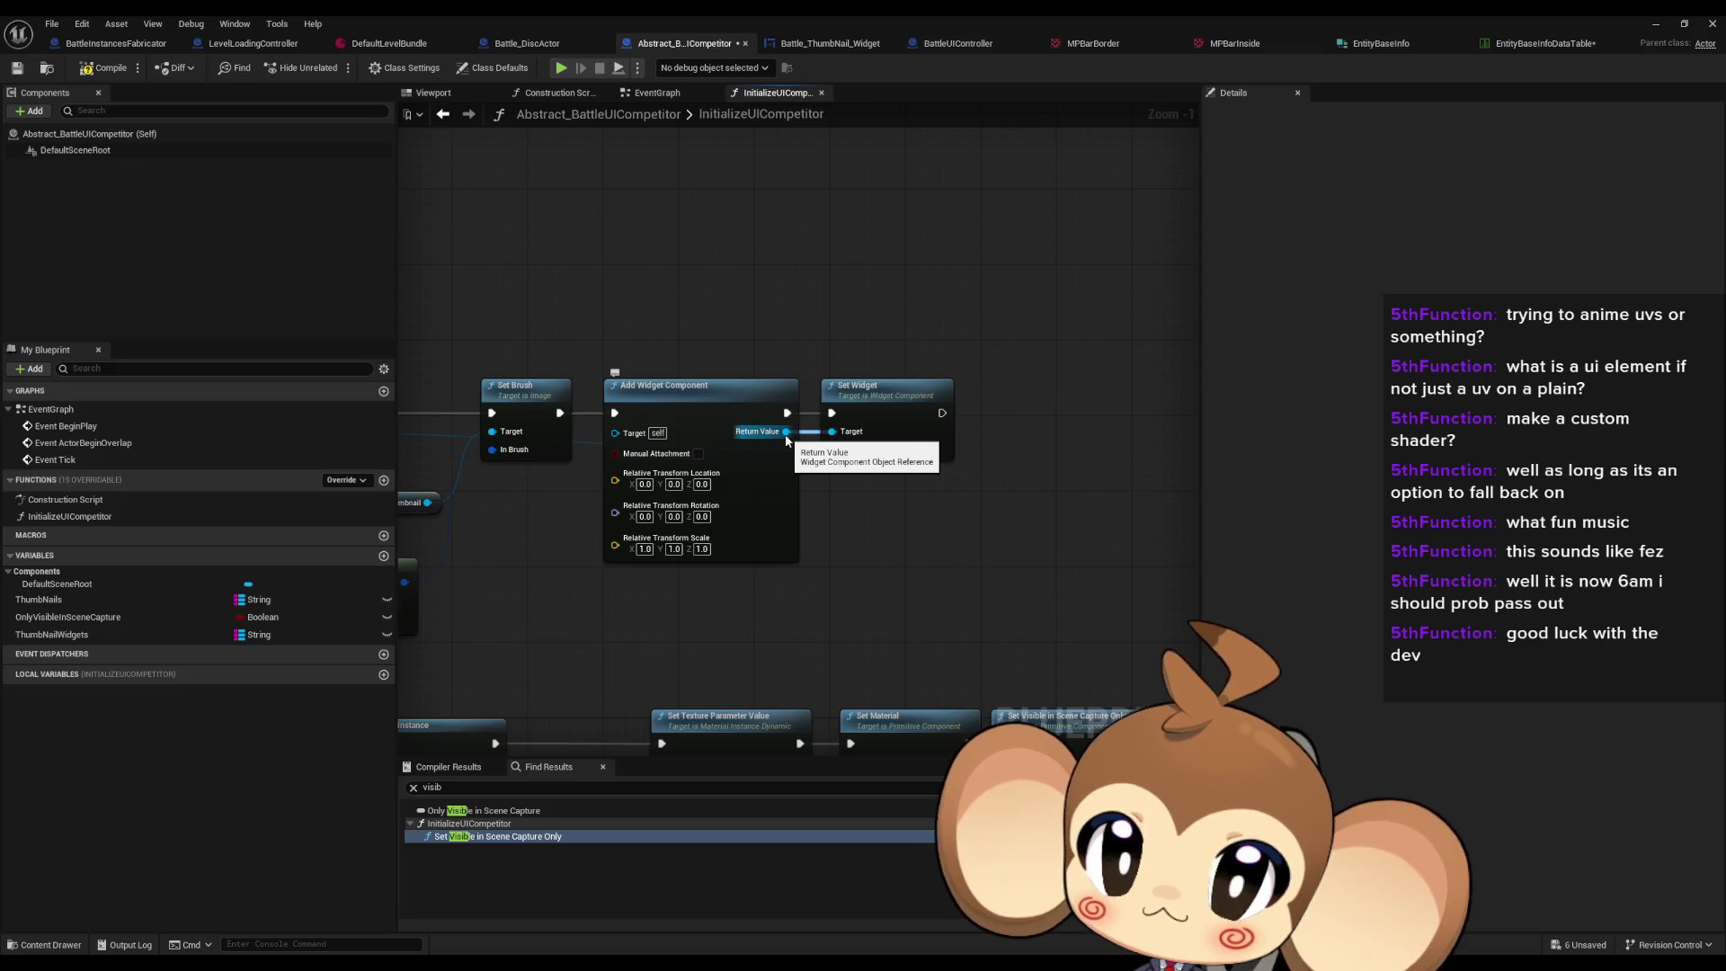
Step: Add a Set Draw Size node from Add Widget Component's Return Value
left_click(555, 45)
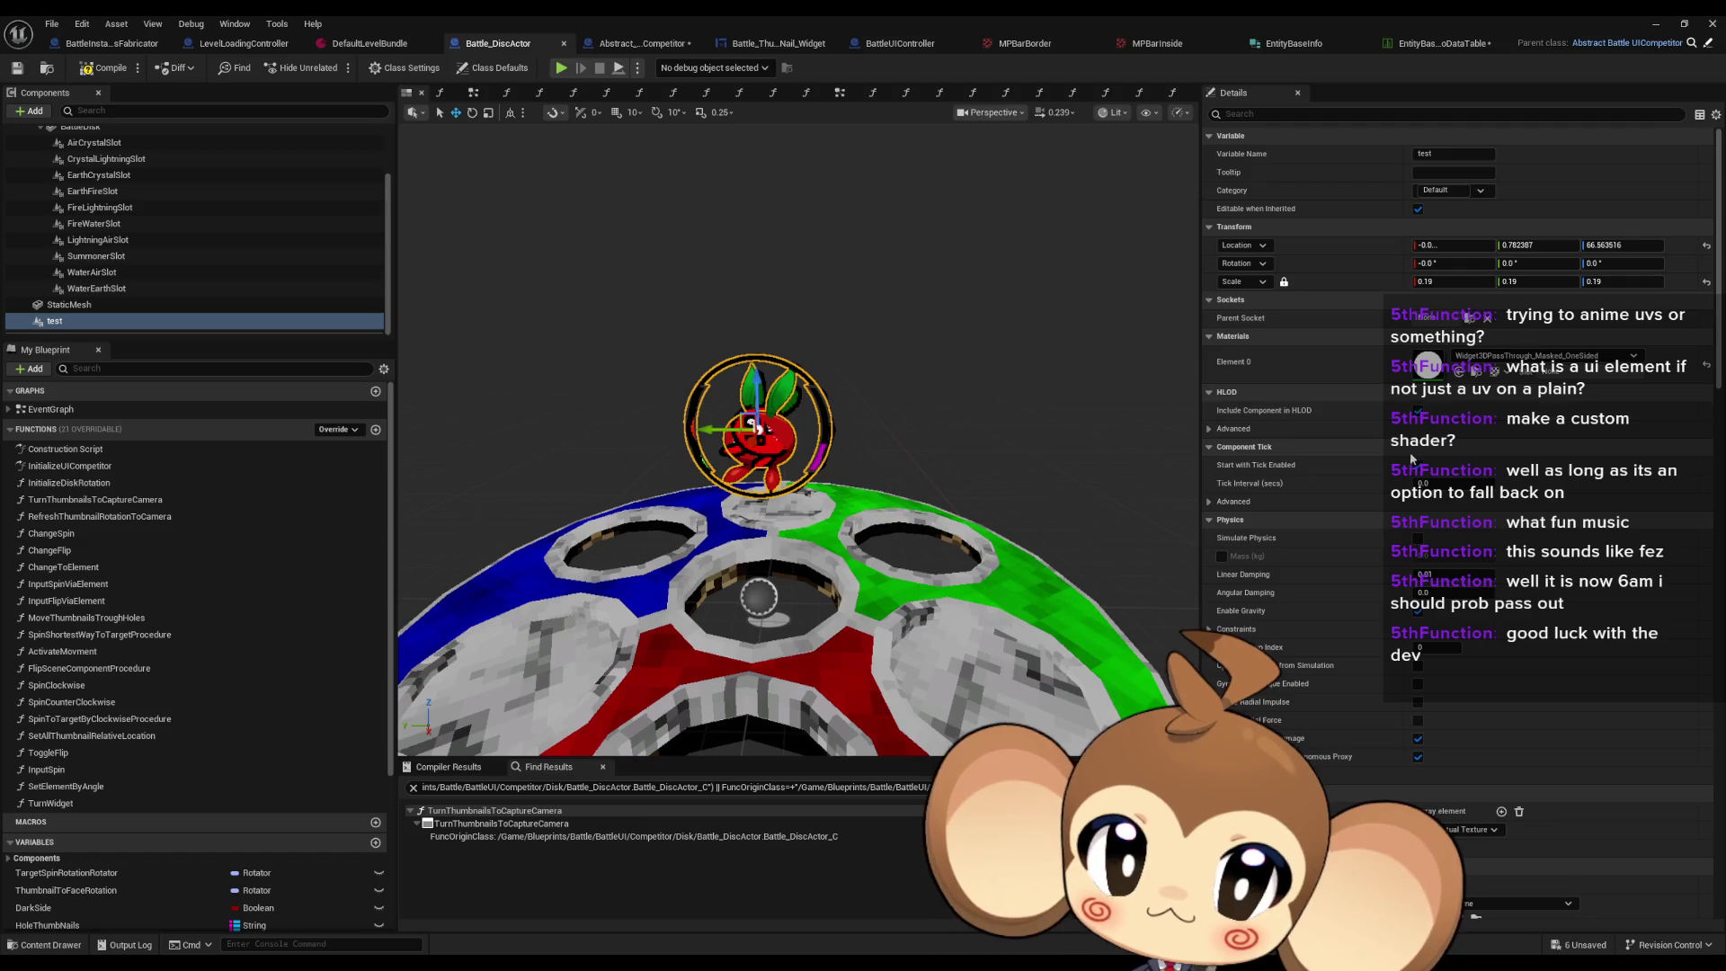
scroll(1408, 459, "down", 15)
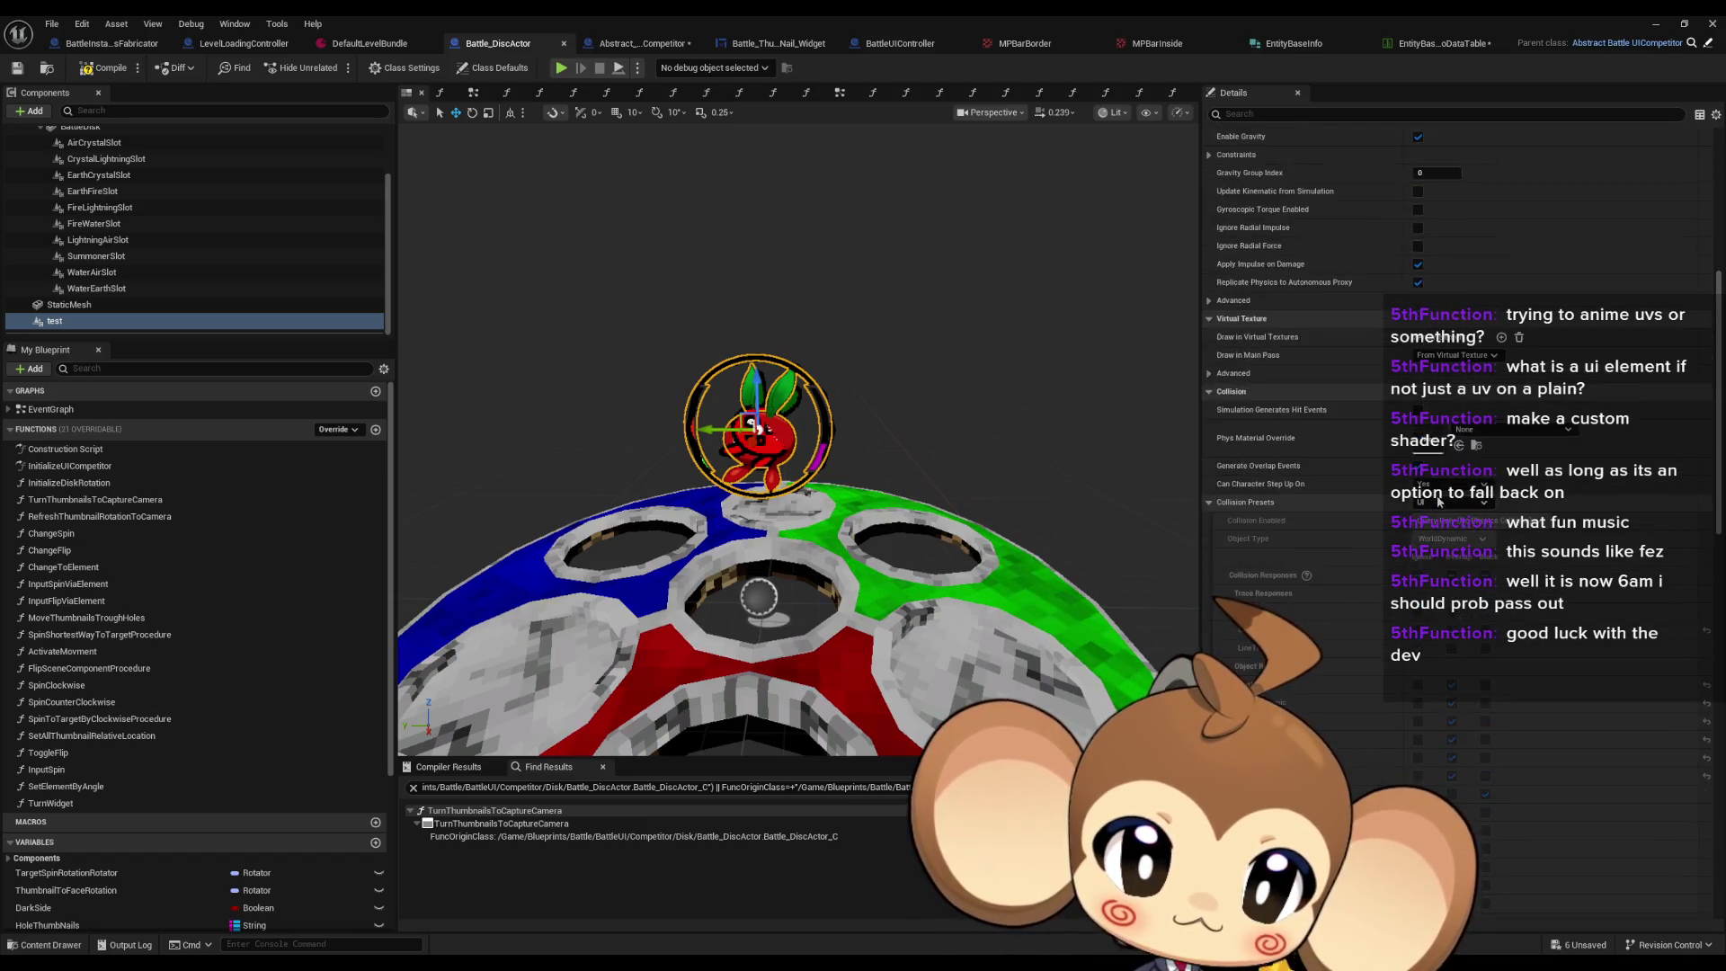
scroll(1437, 511, "down", 3)
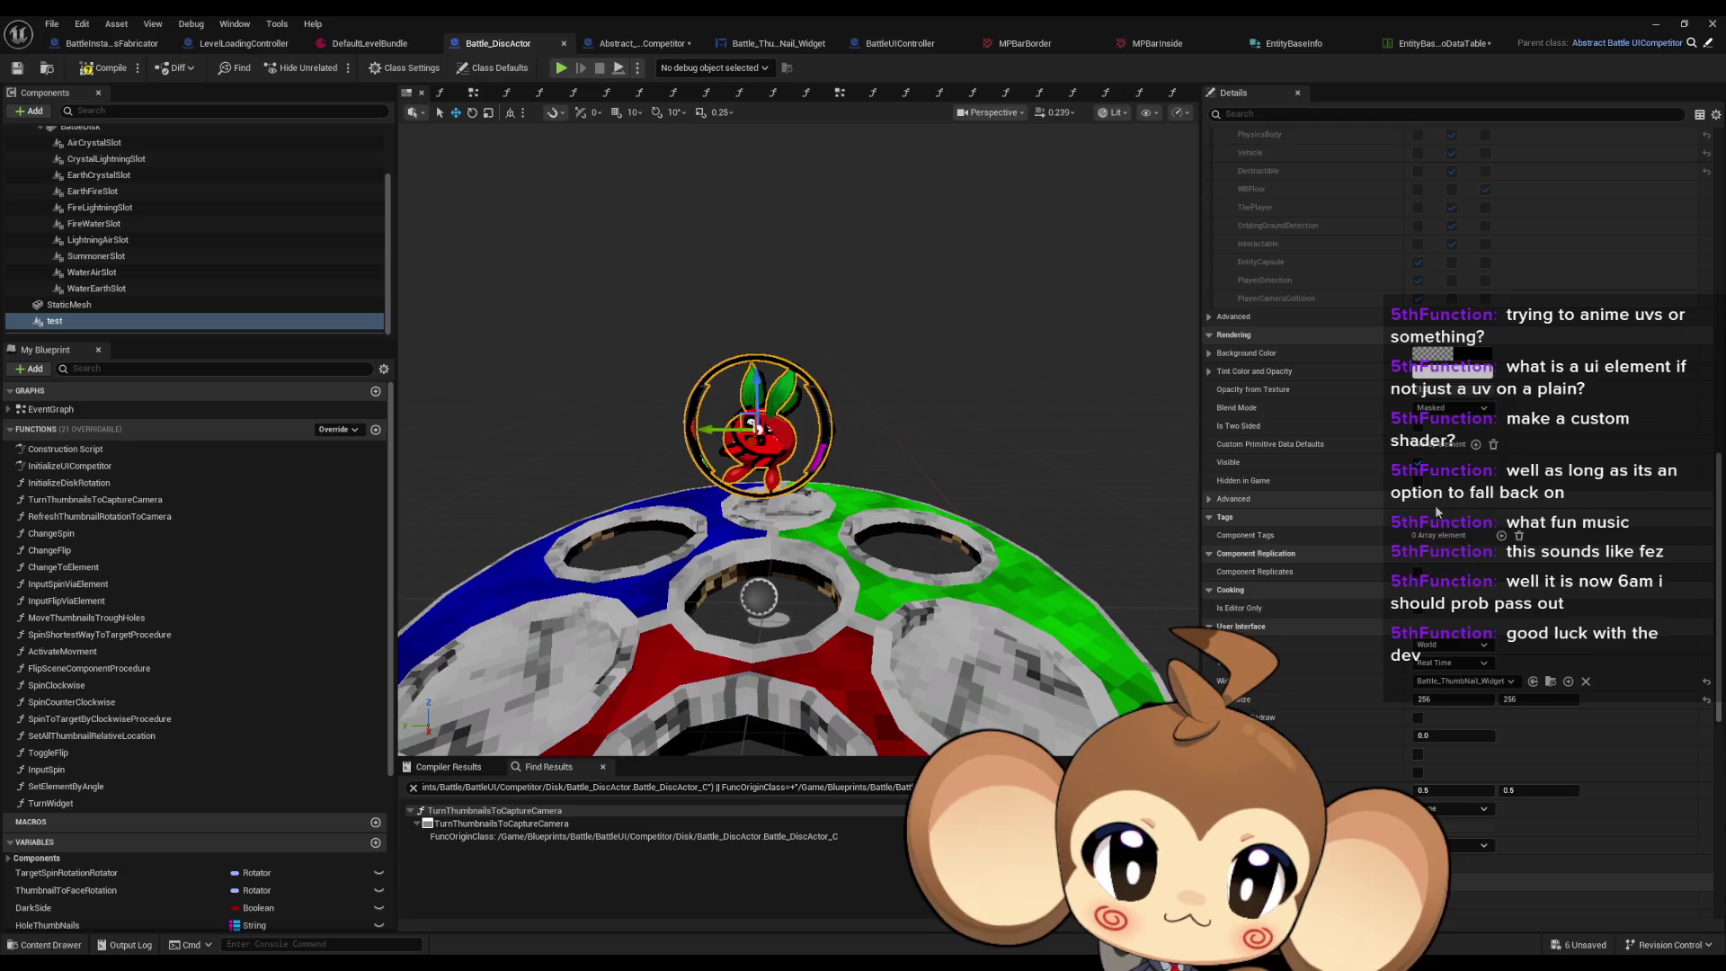
scroll(1435, 511, "down", 1)
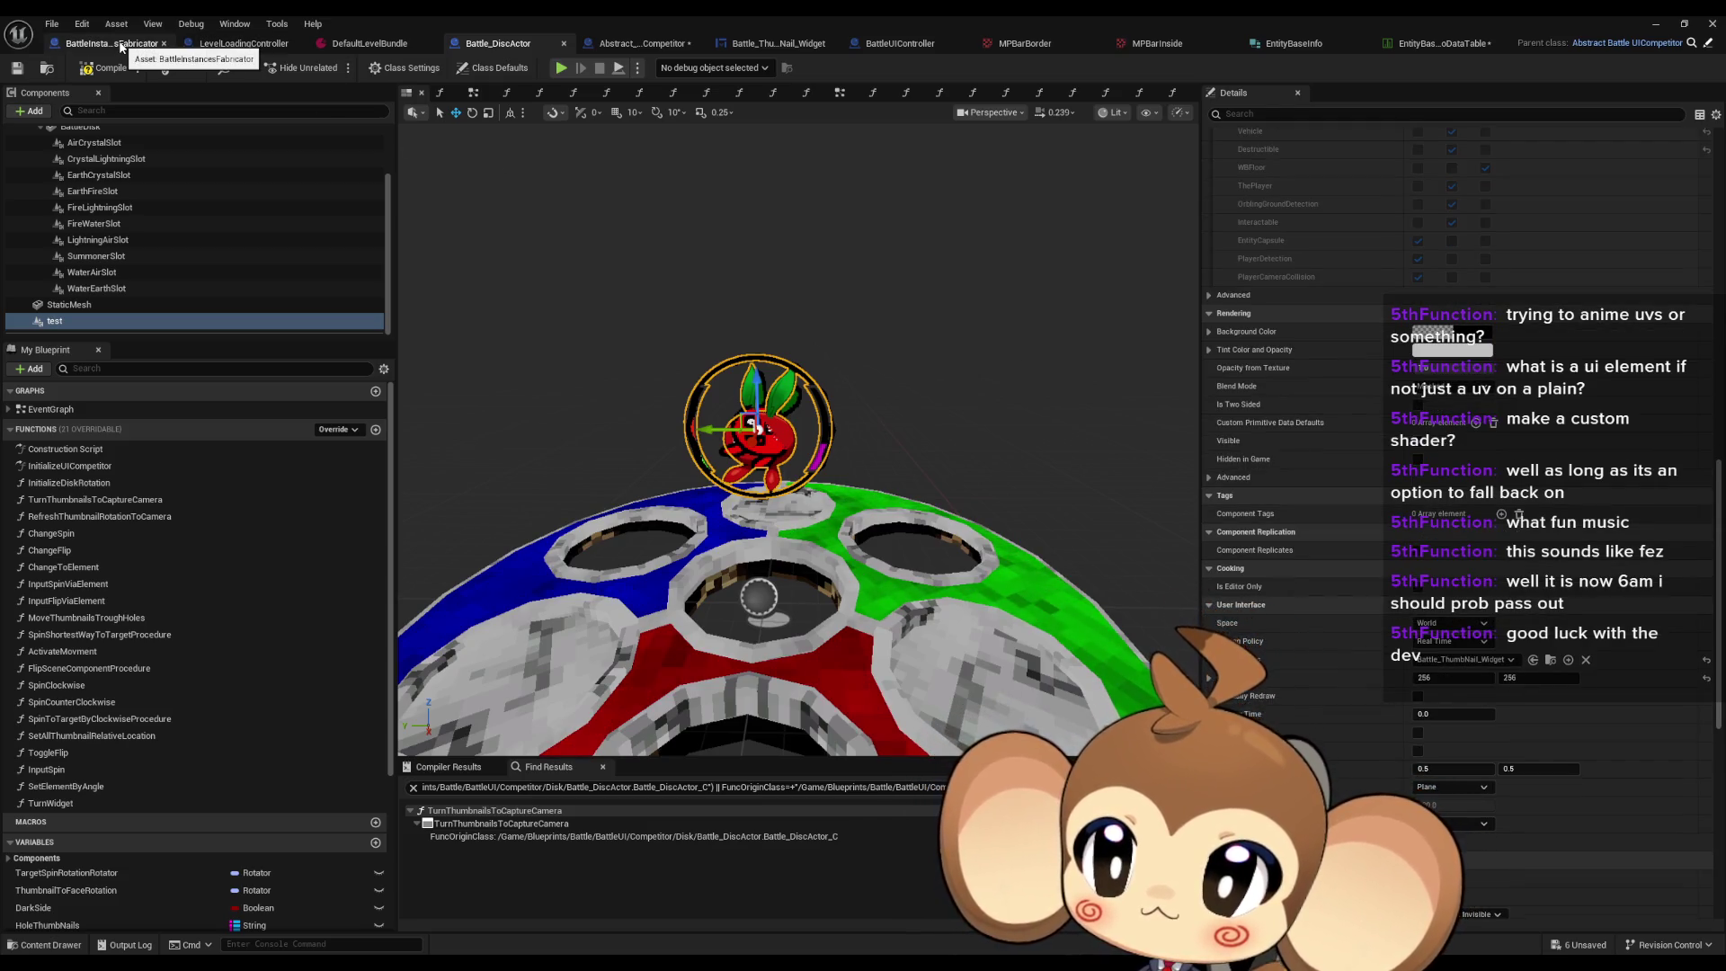
left_click(604, 45)
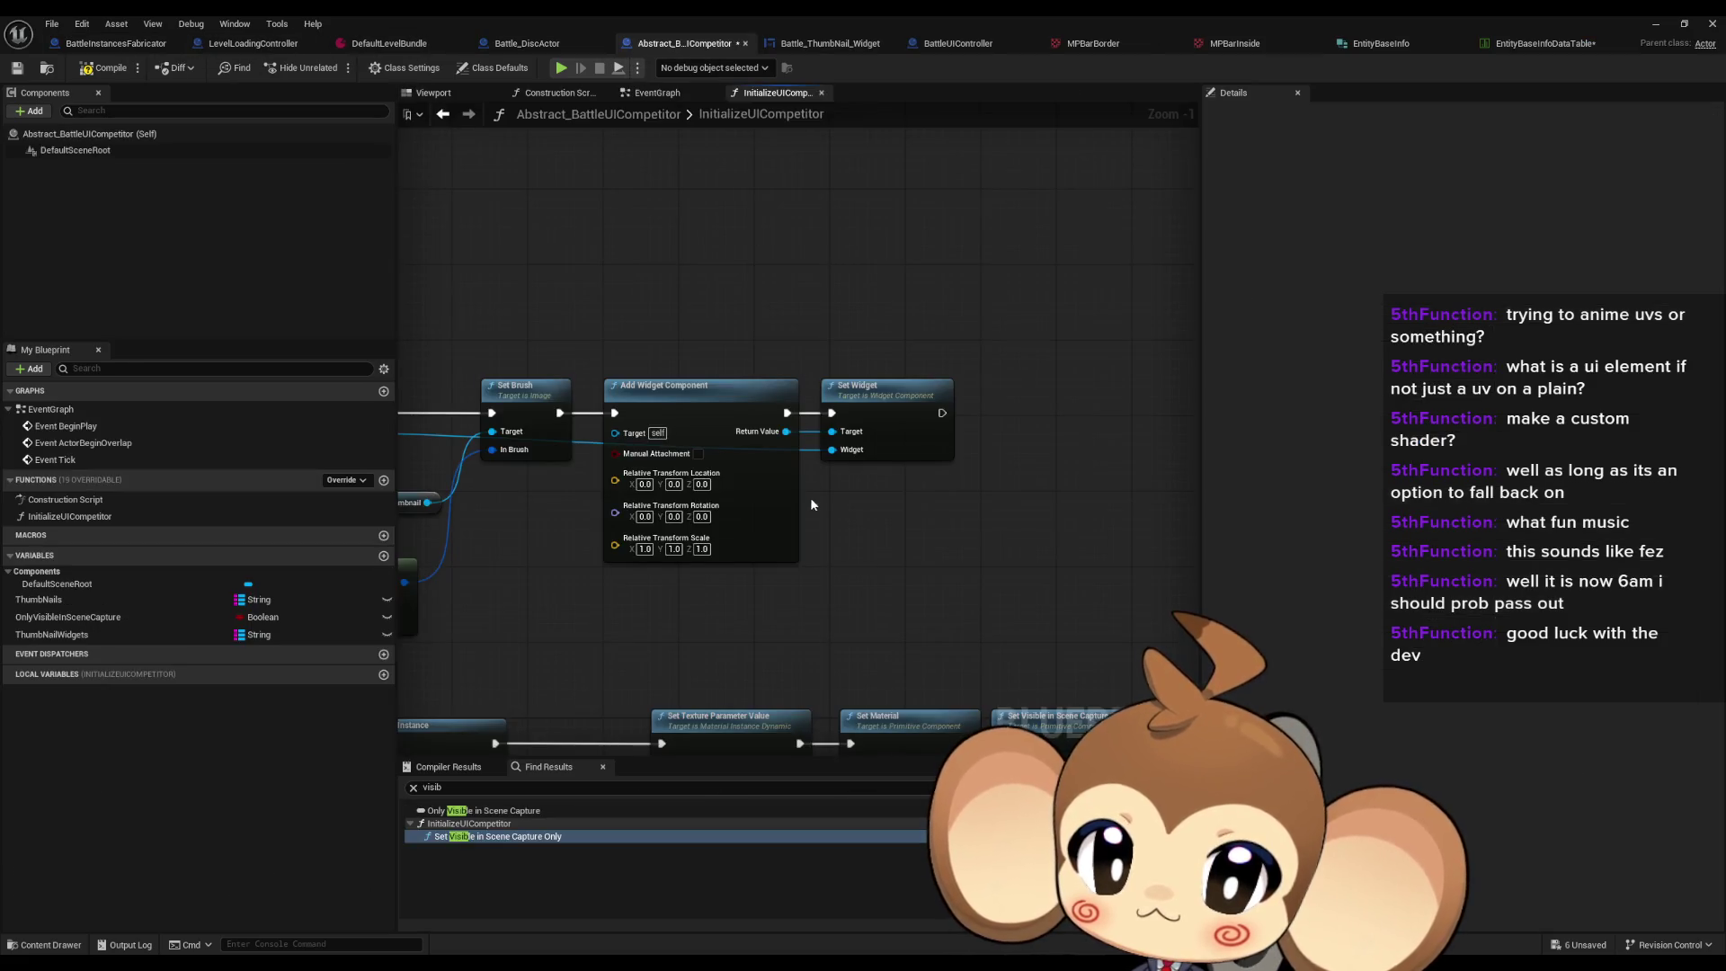
mouse_move(786, 431)
left_mouse_down()
mouse_move(890, 474)
mouse_move(844, 509)
left_mouse_up()
type("draw")
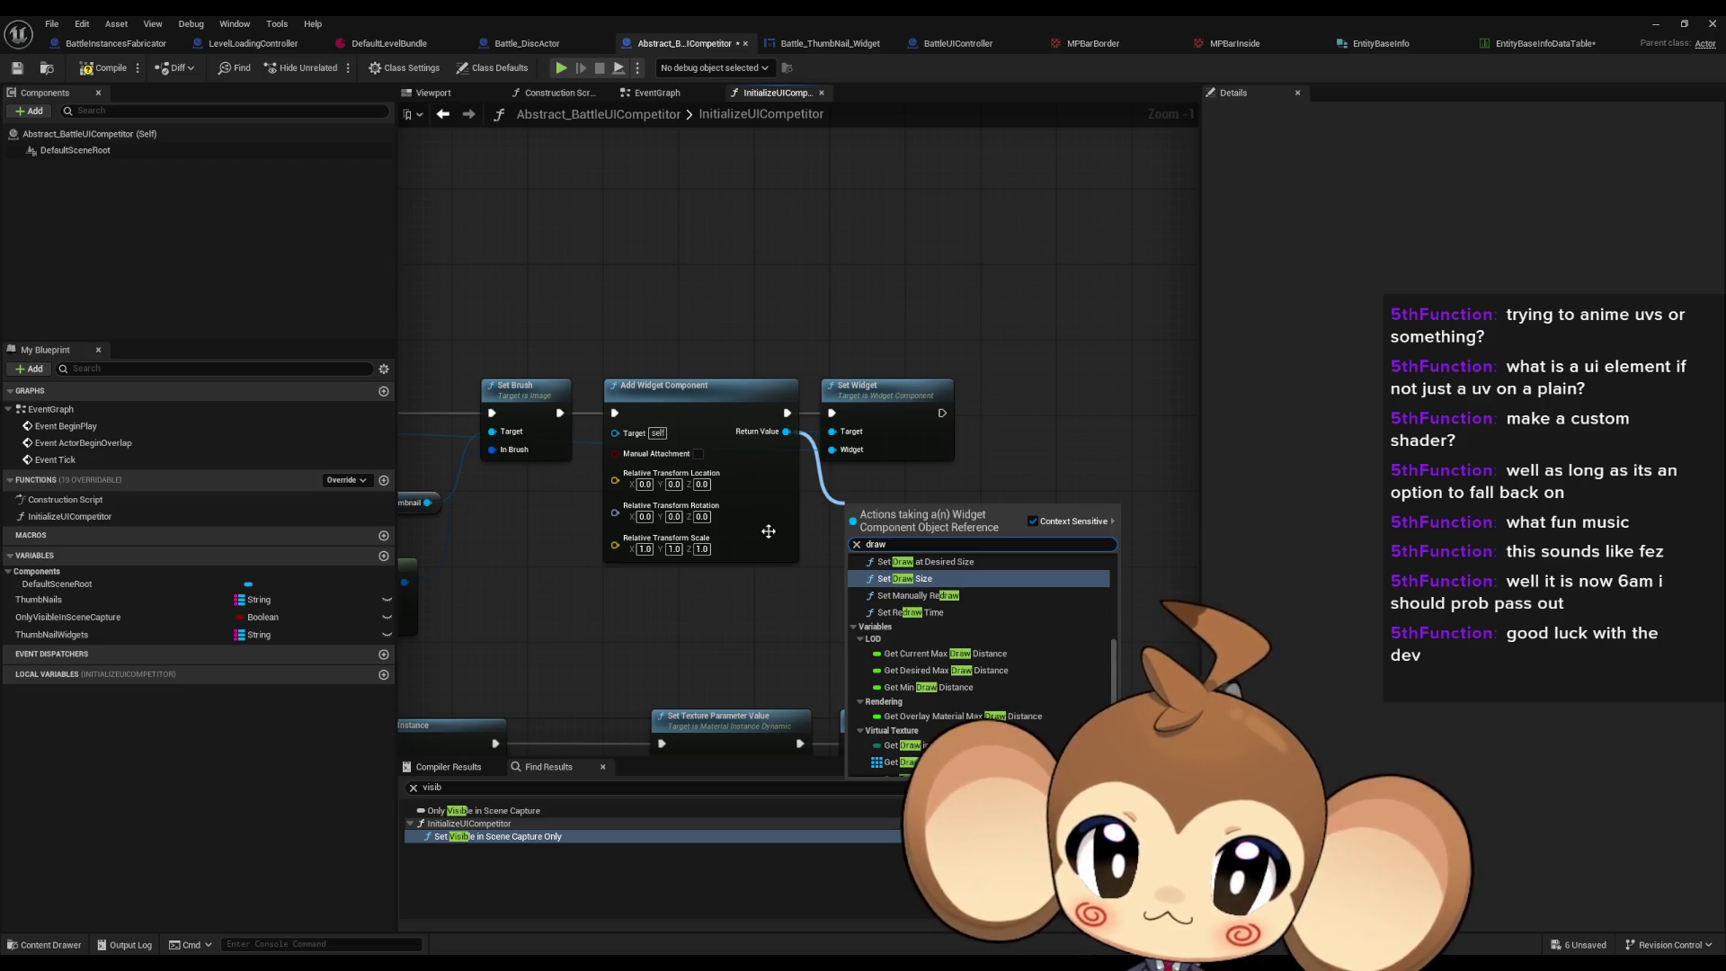
scroll(910, 662, "up", 3)
scroll(910, 663, "down", 3)
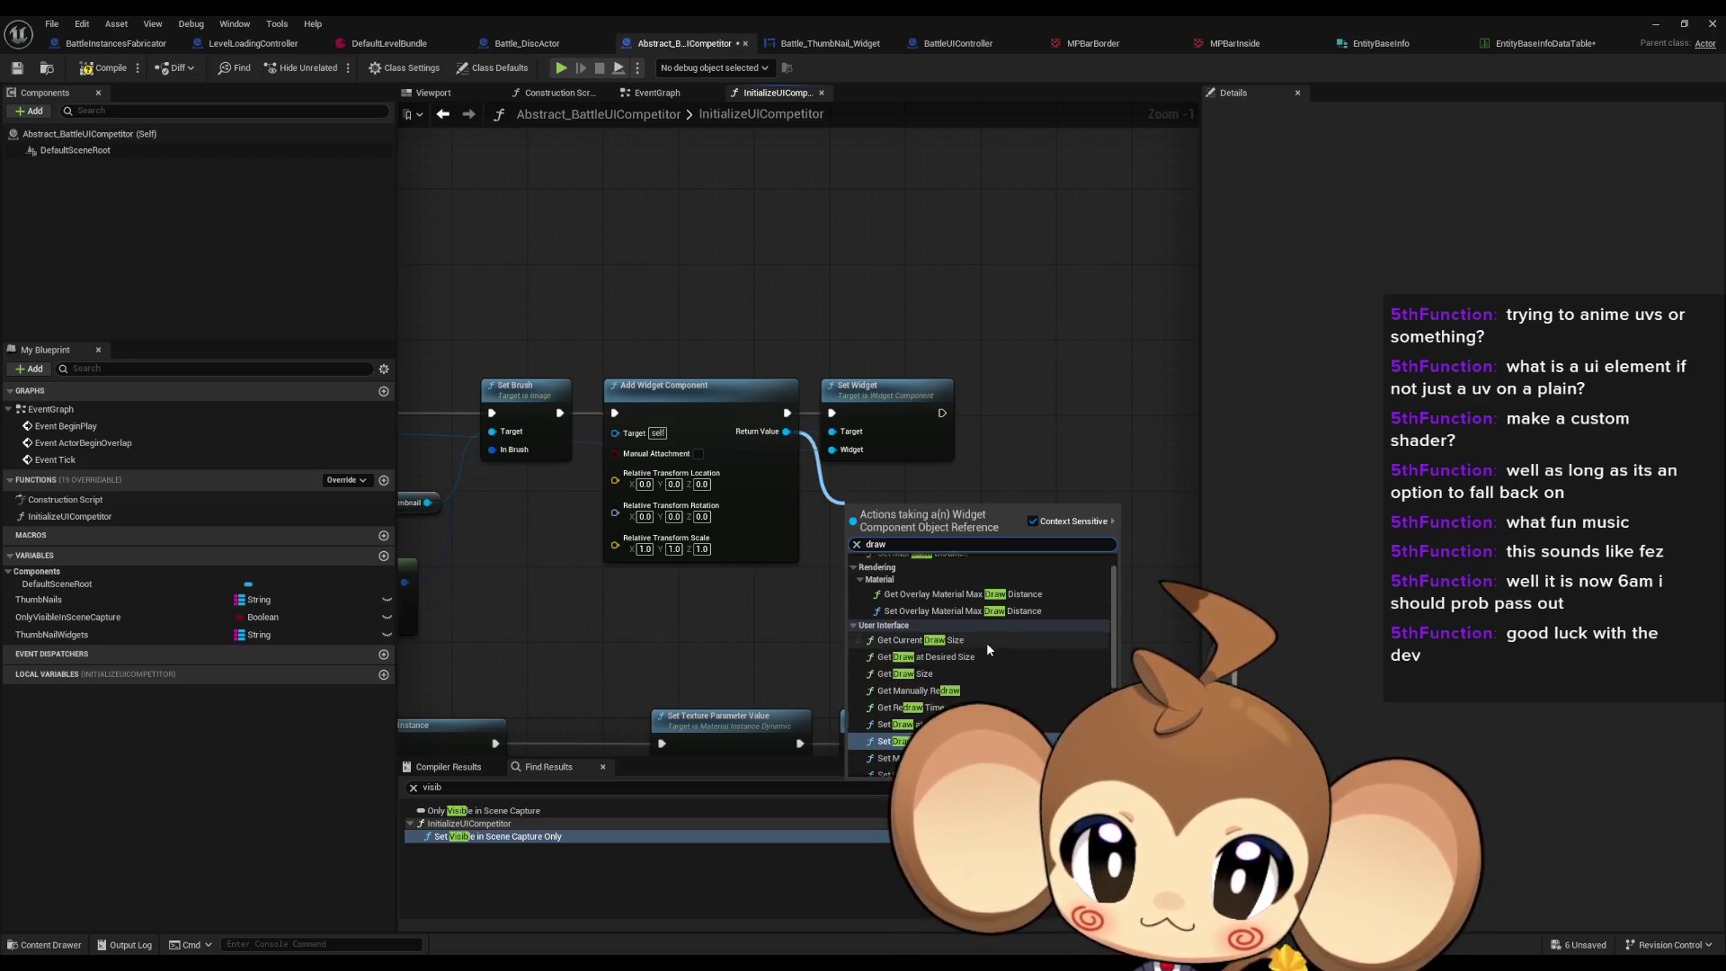
left_click(915, 676)
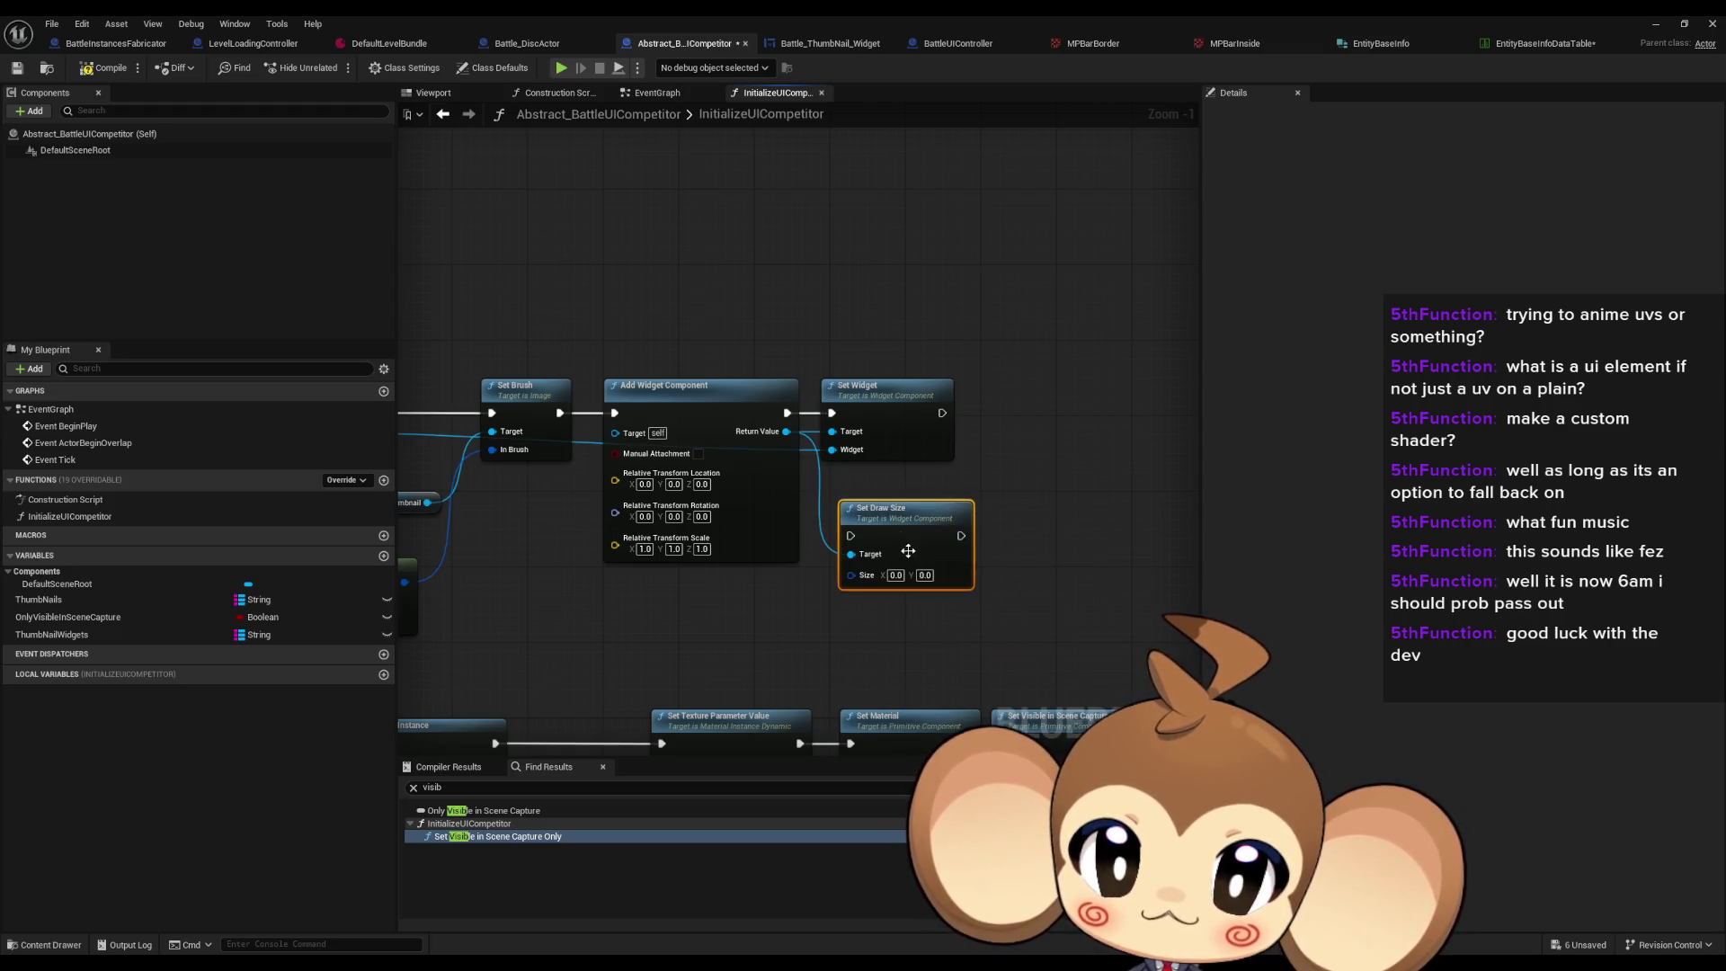
left_click_drag(898, 507, 1003, 490)
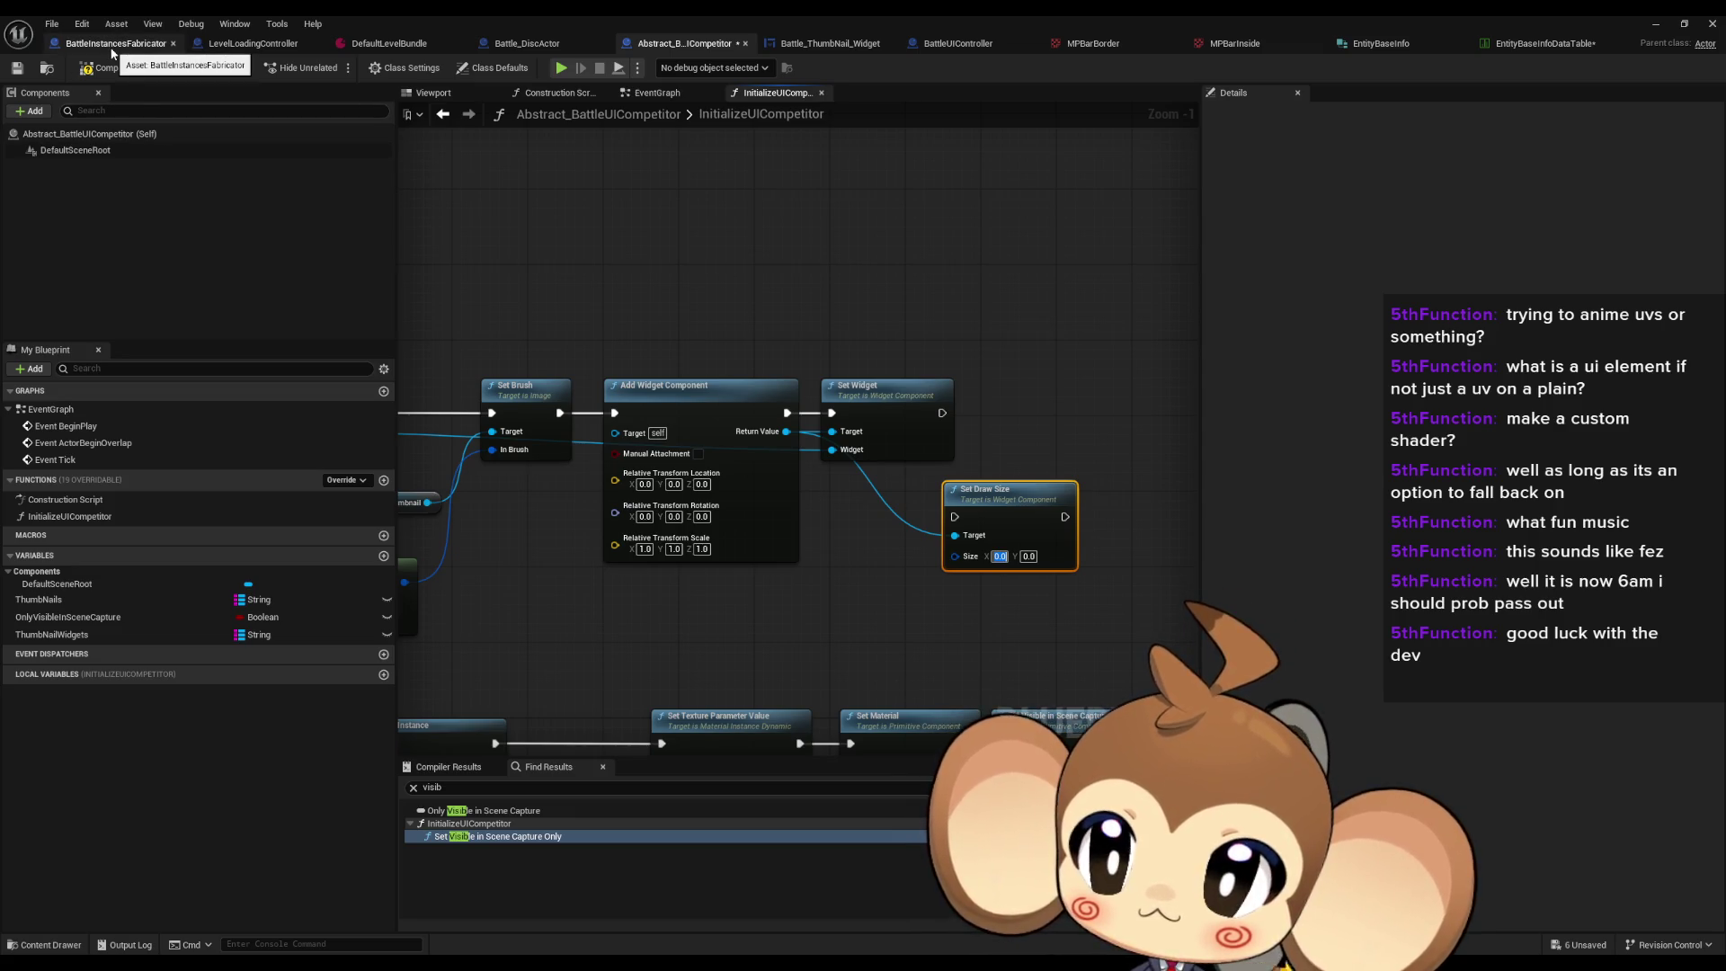
Step: Set the Set Draw Size node's Size to 256 × 256
left_click(527, 44)
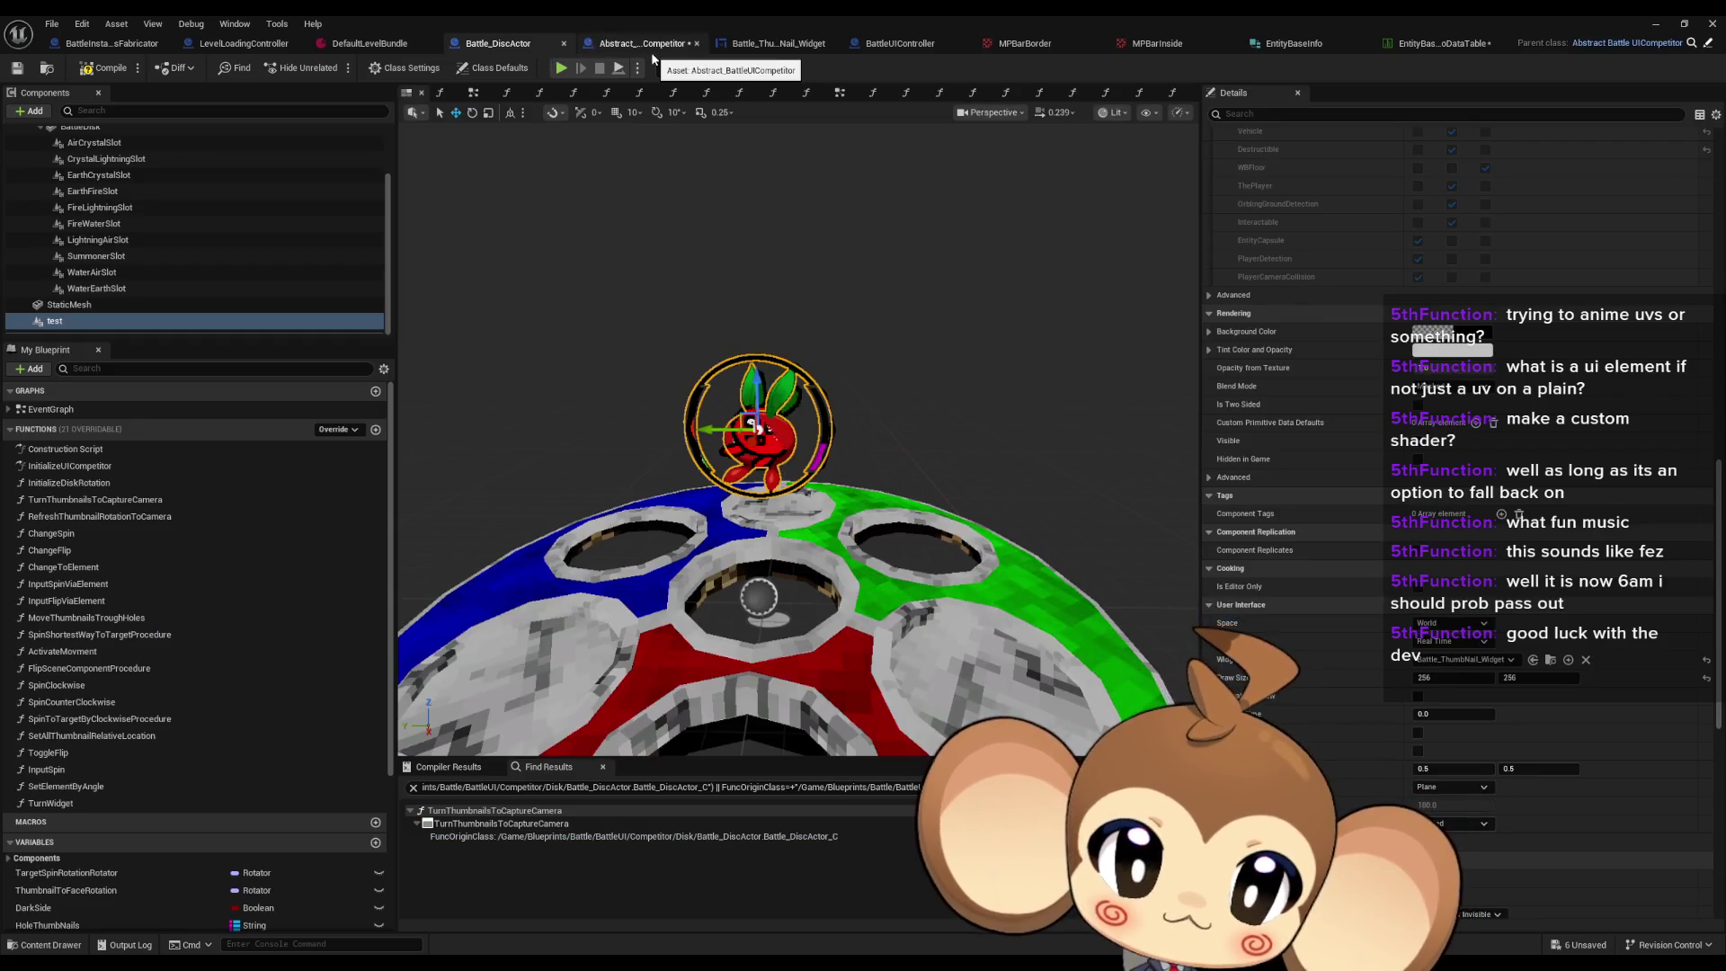
left_click(653, 47)
left_click_drag(1019, 567, 1028, 608)
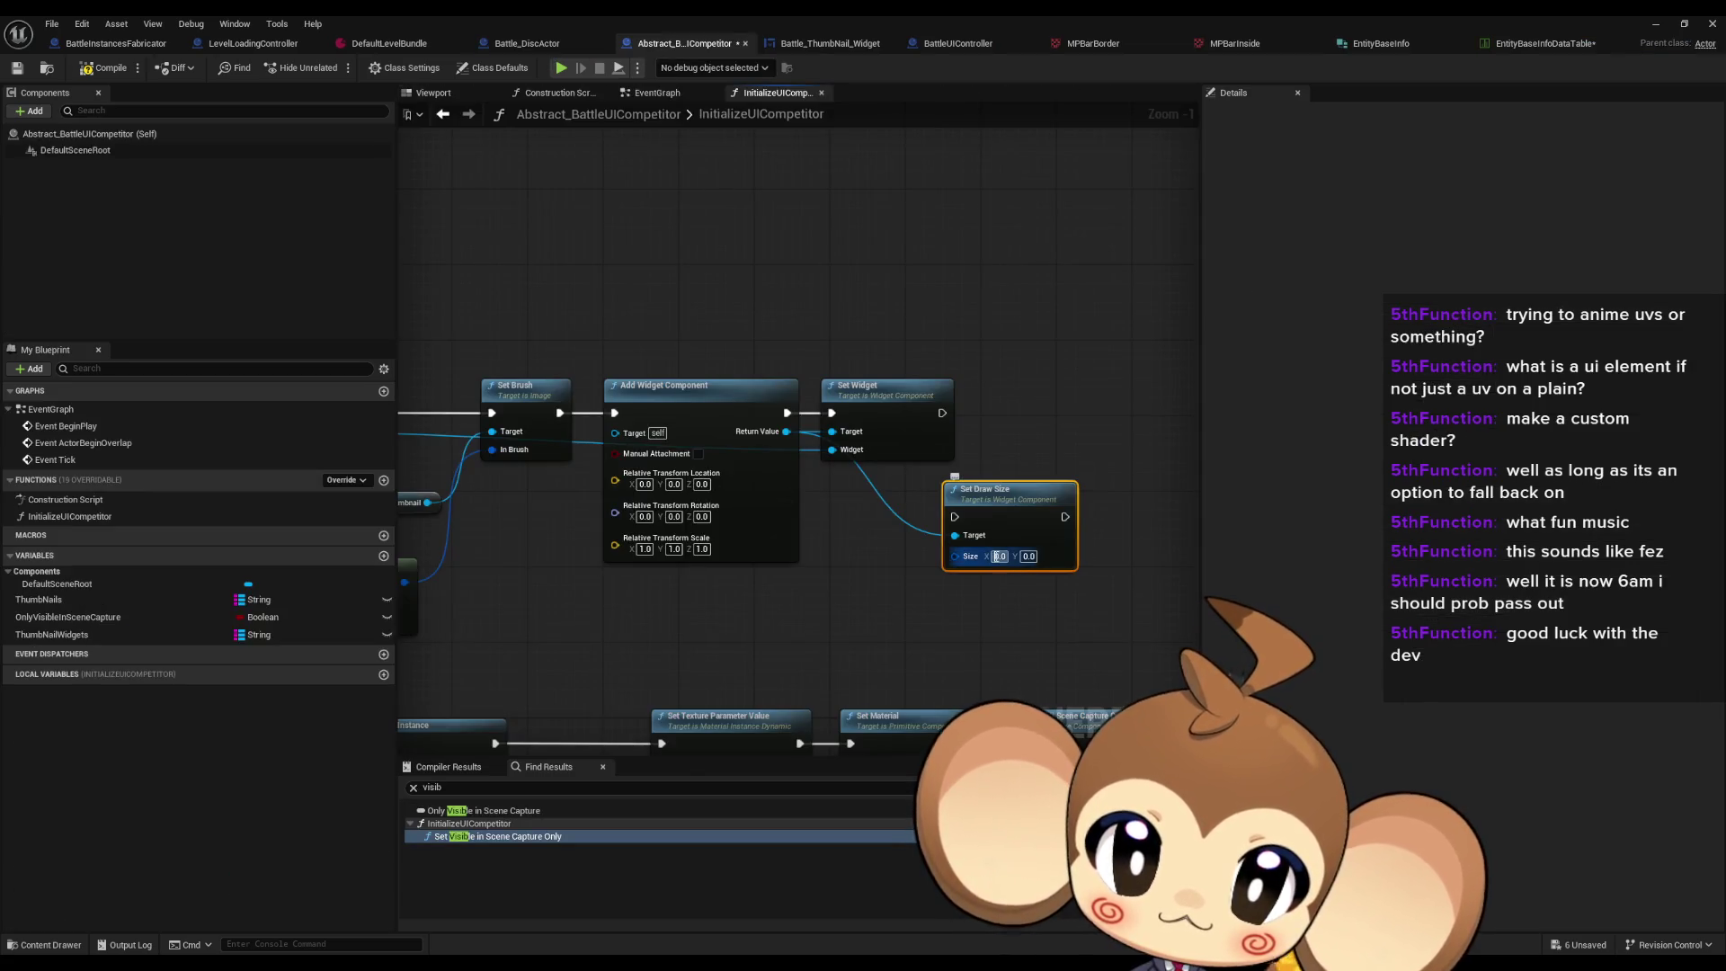
type("6")
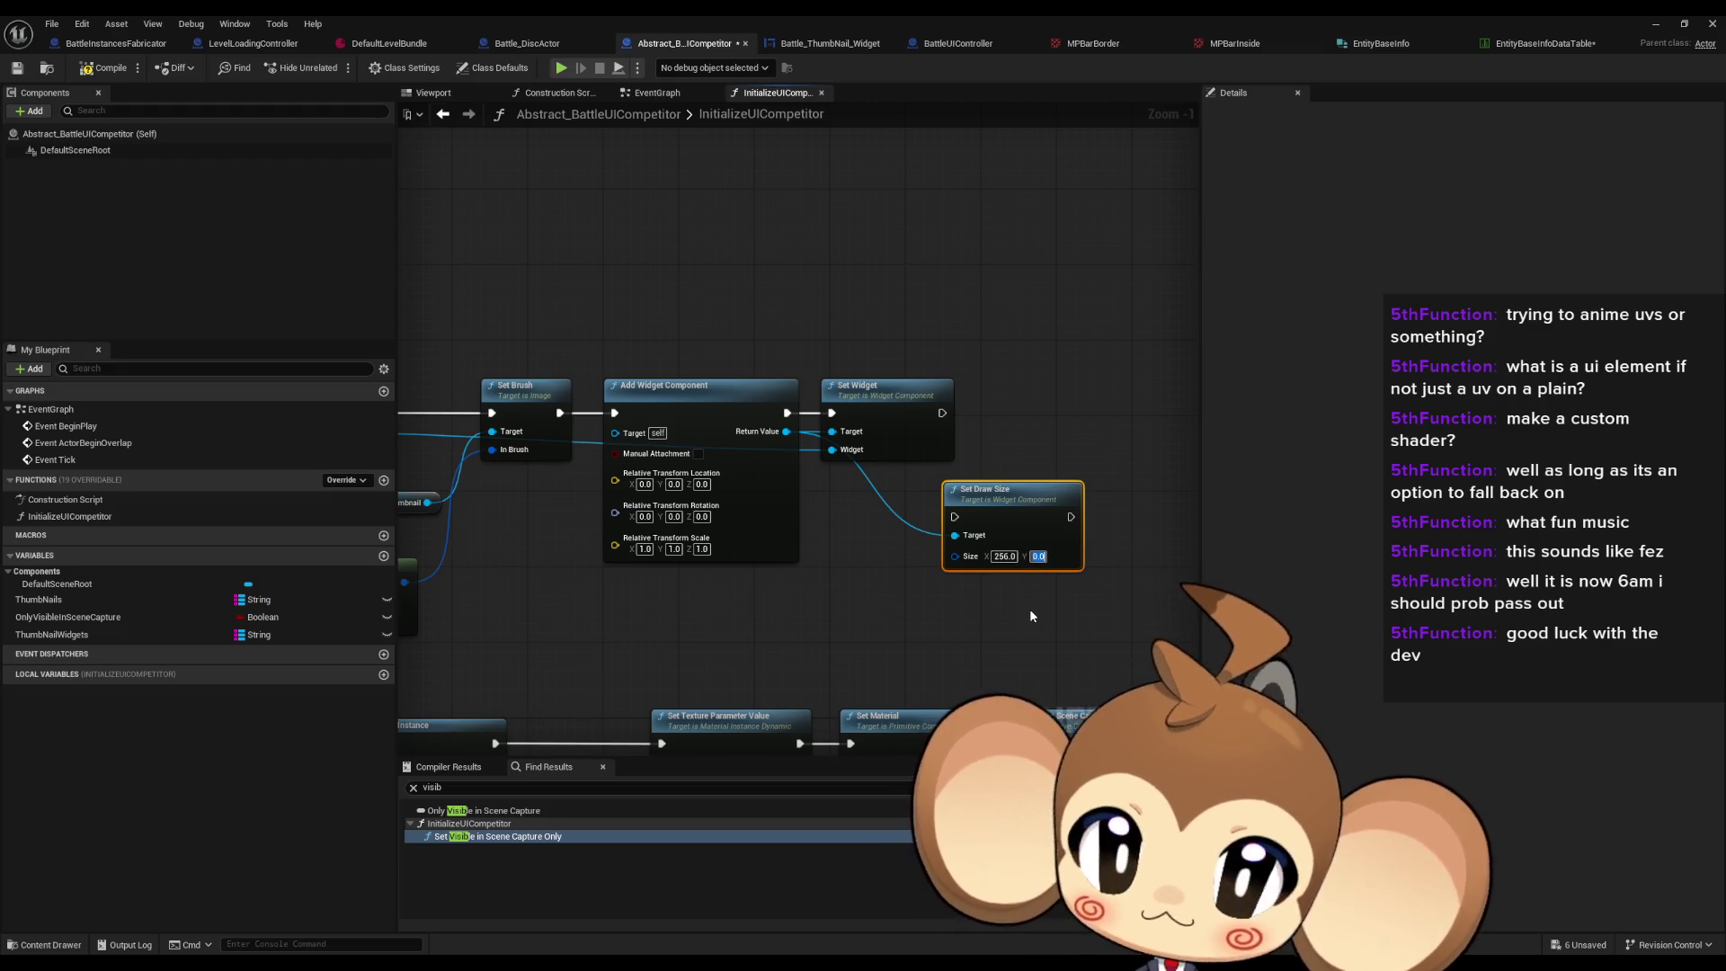
key("Tab")
type("2")
key("Tab")
type("256")
key("Return")
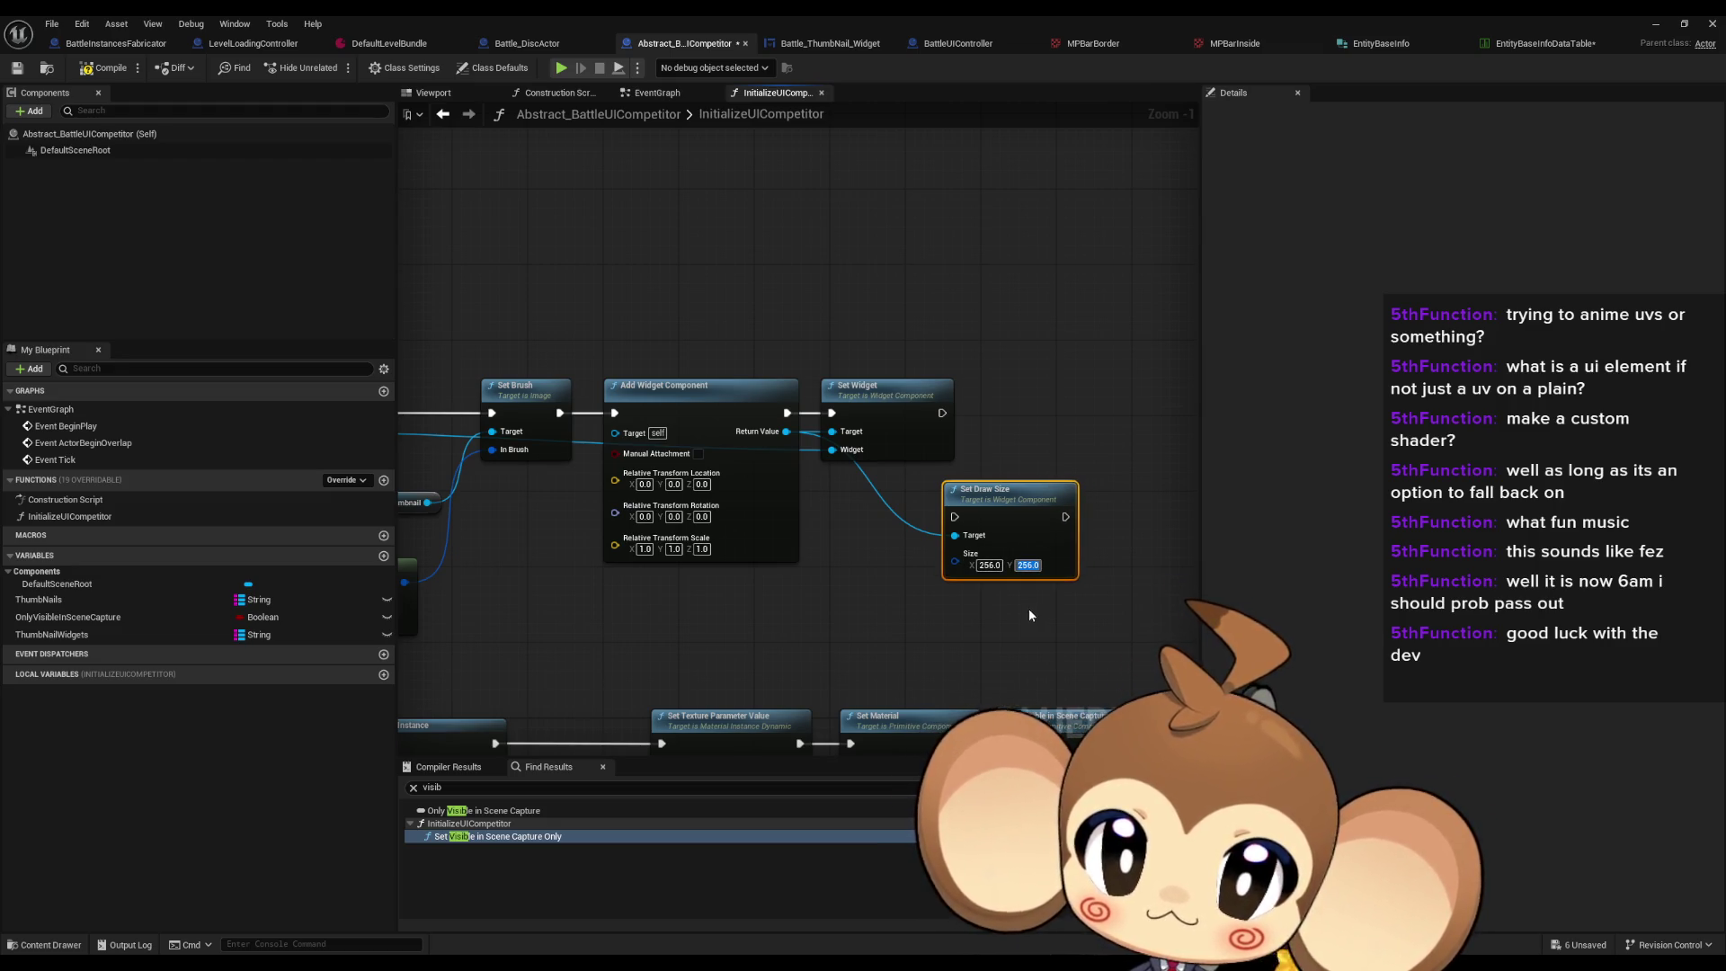
Step: Run Set Draw Size after Set Widget and start setting the relative scale to 0.1
mouse_move(955, 517)
left_mouse_down()
mouse_move(957, 439)
mouse_move(1023, 402)
left_mouse_up()
left_click(941, 542)
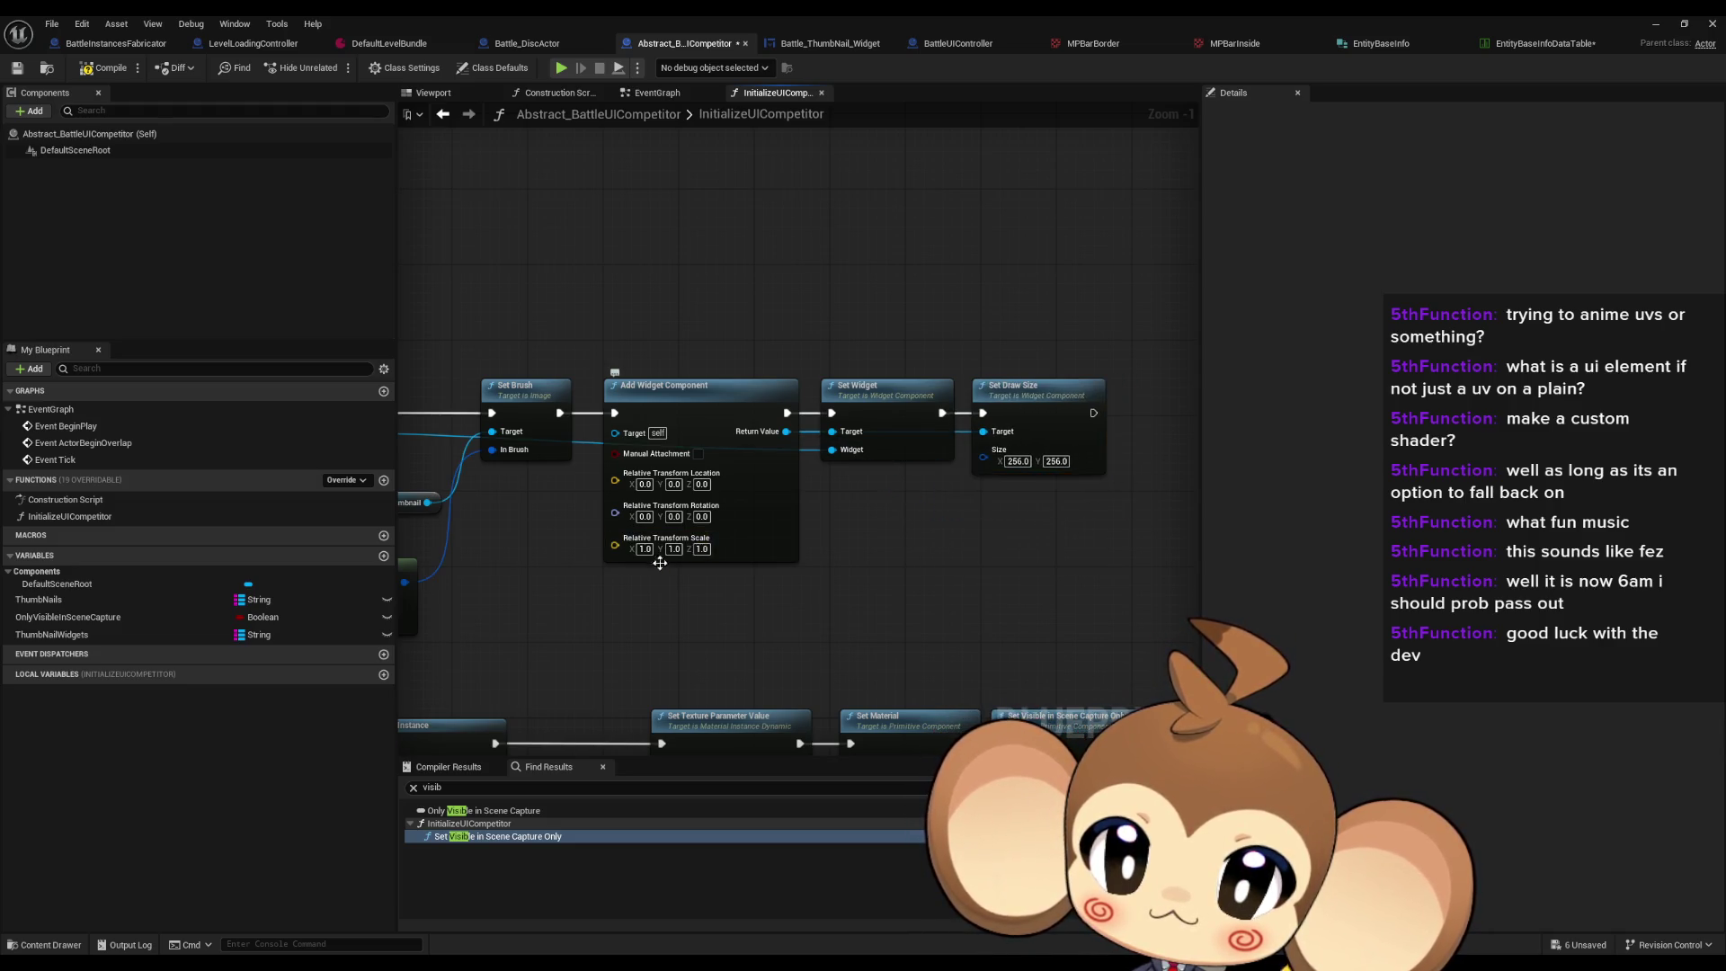
left_click(615, 561)
type("0.")
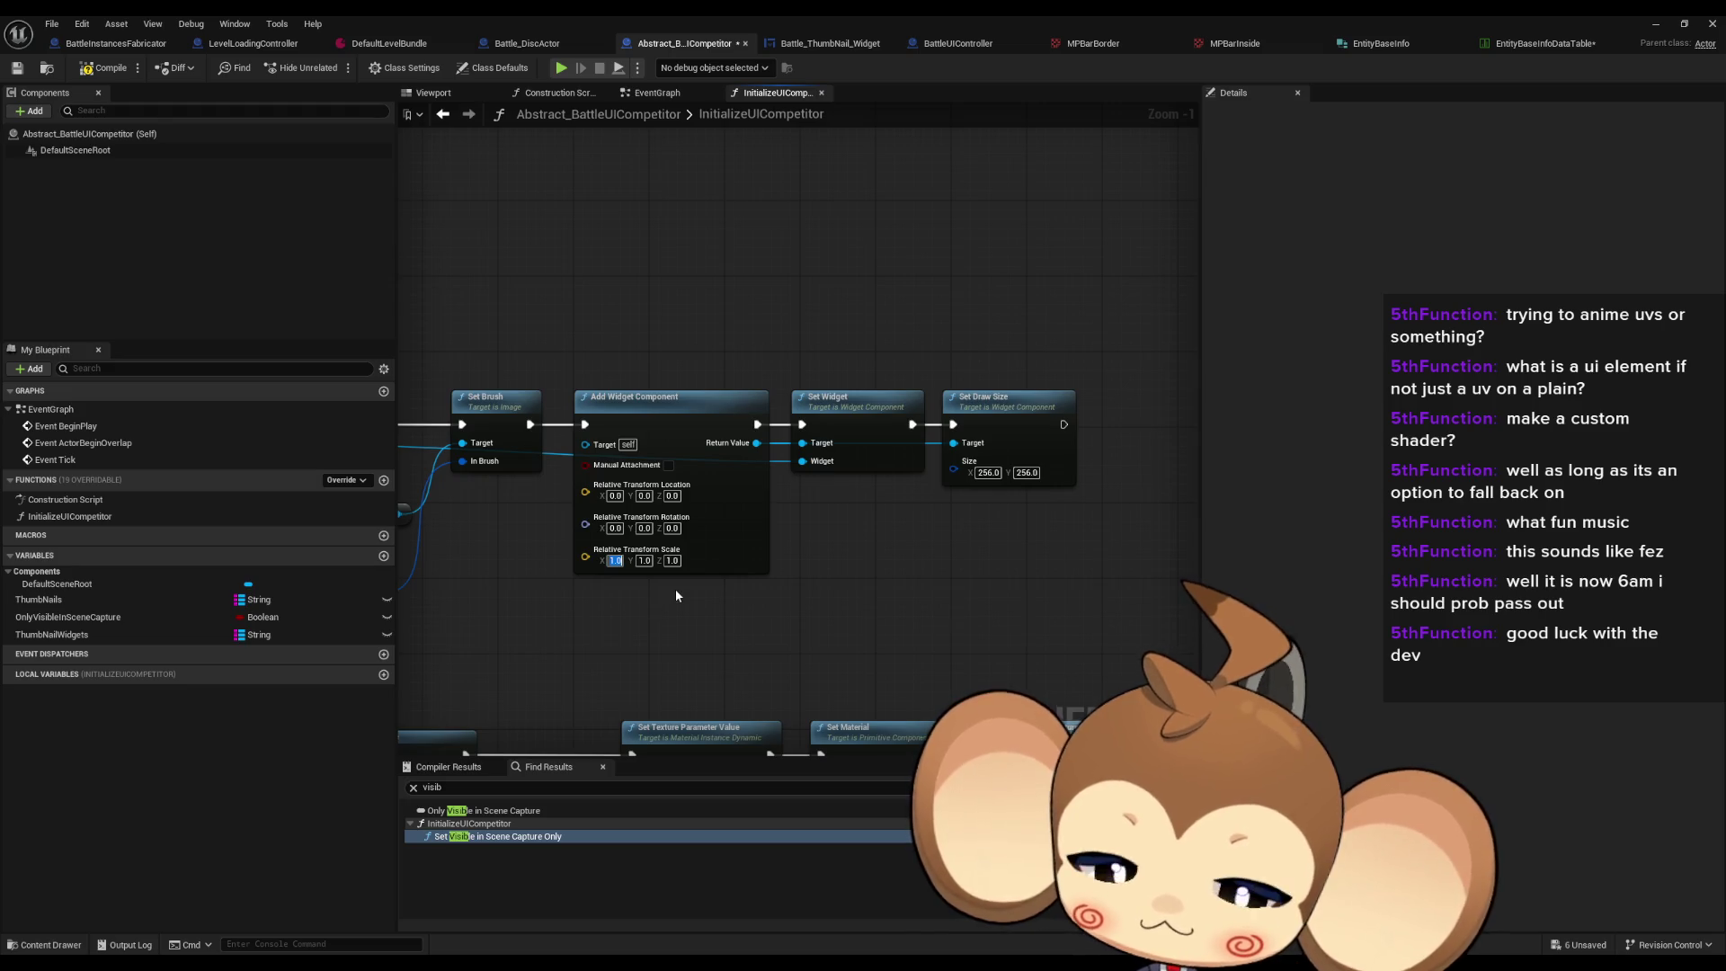
type("1")
key("Tab")
type("0.")
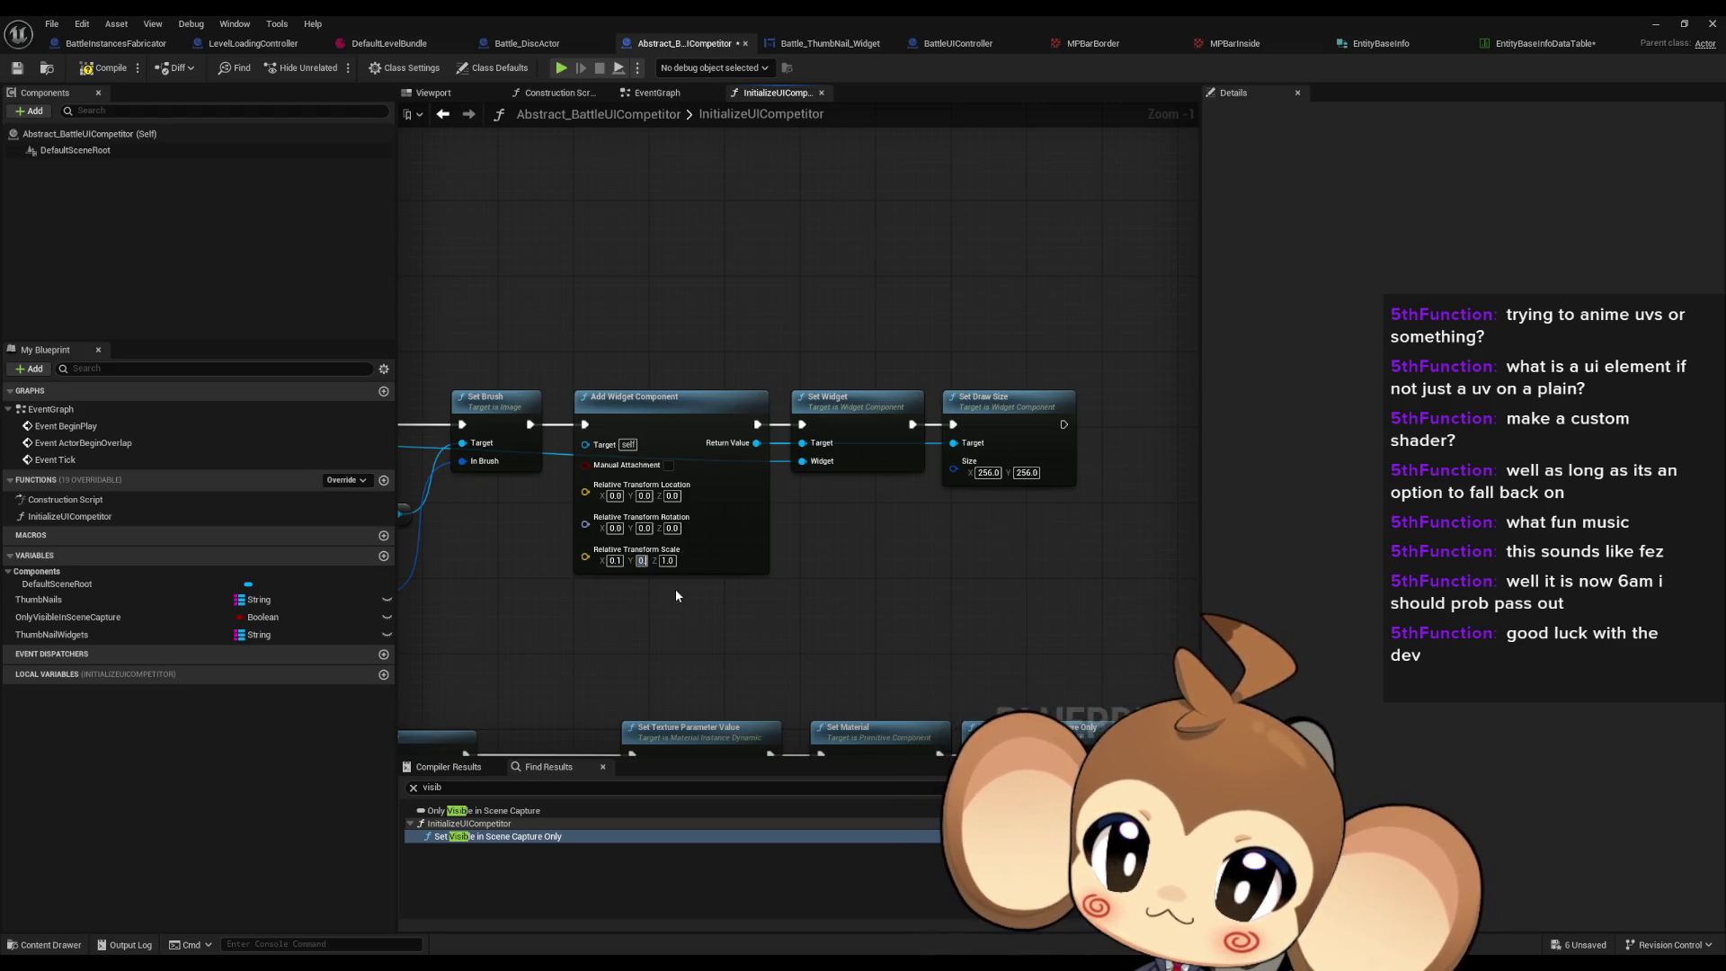
Step: Finish the 0.1 scale and paste a copy of the Set Visible in Scene Capture Only nodes
key("Return")
scroll(900, 498, "down", 1)
scroll(910, 534, "up", 1)
left_click_drag(910, 540, 936, 418)
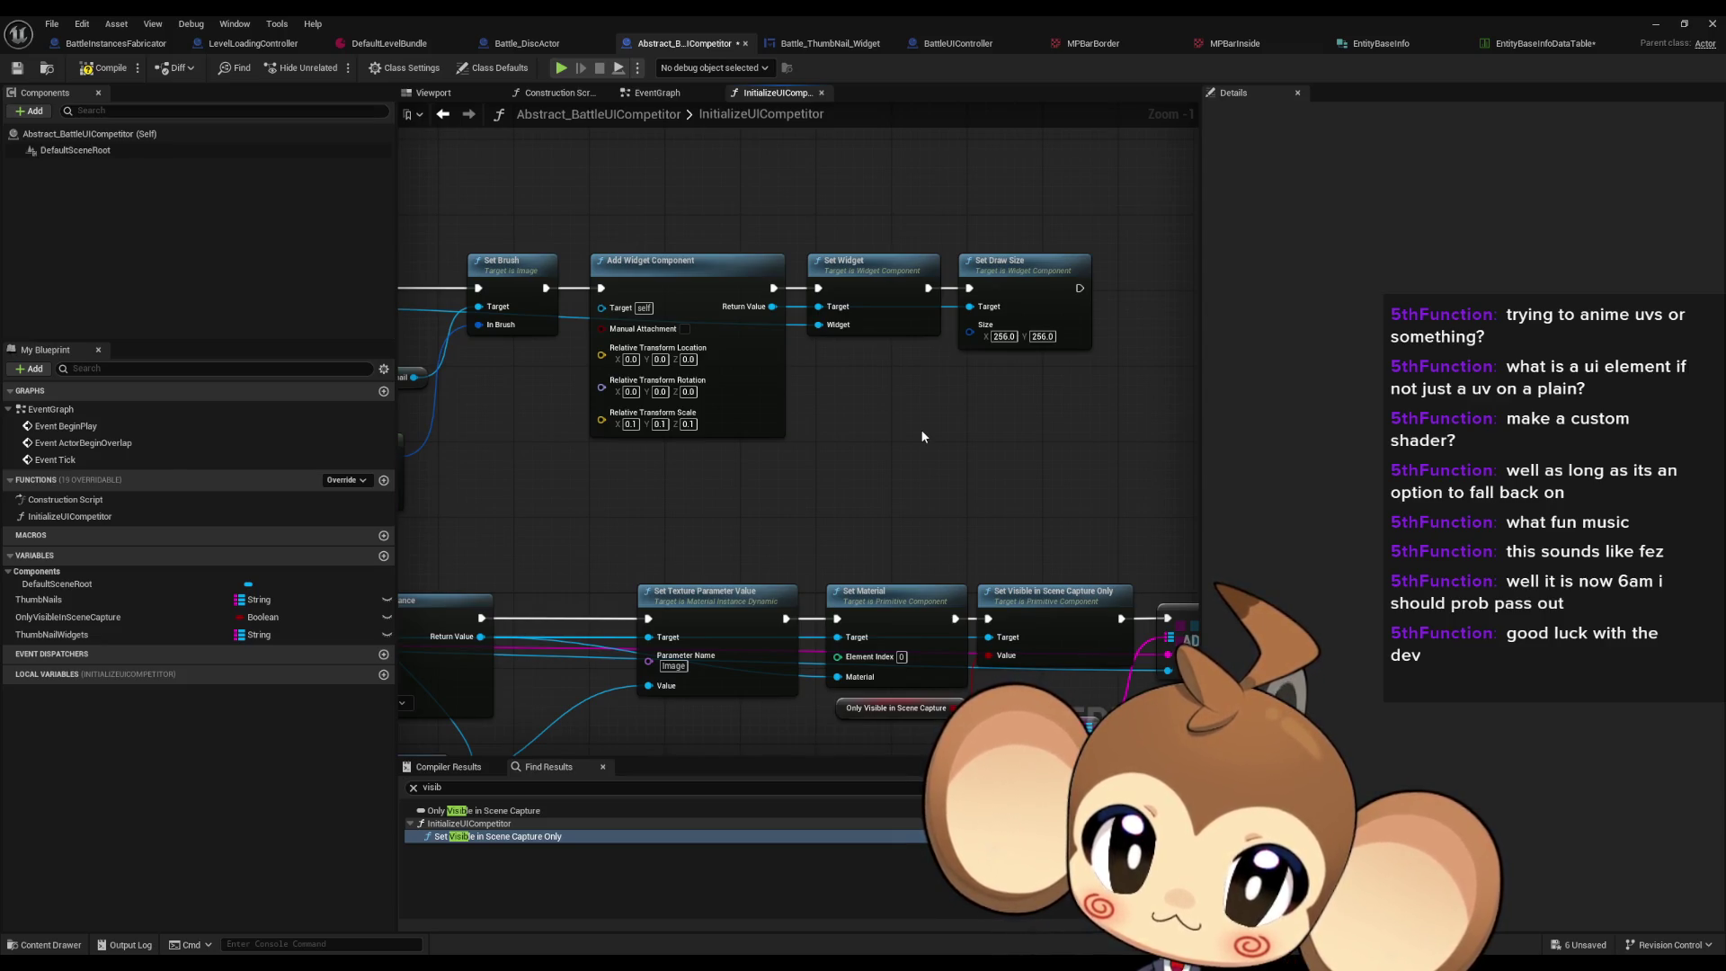
left_click_drag(983, 440, 889, 386)
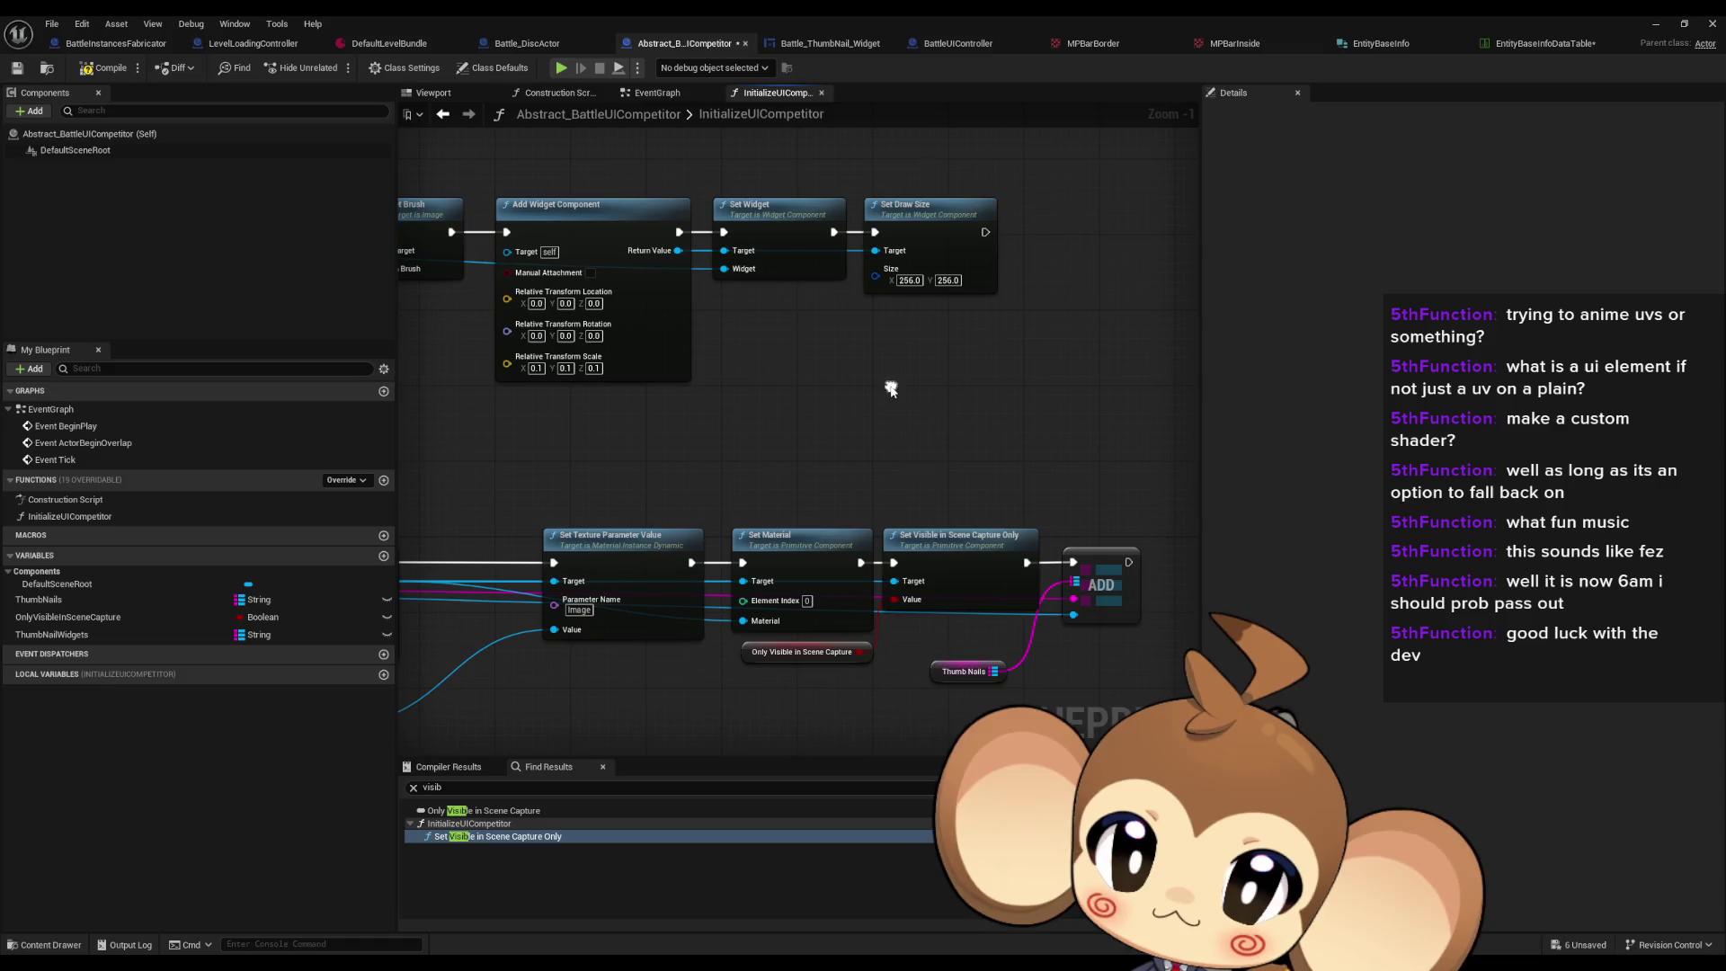
left_click_drag(830, 435, 830, 438)
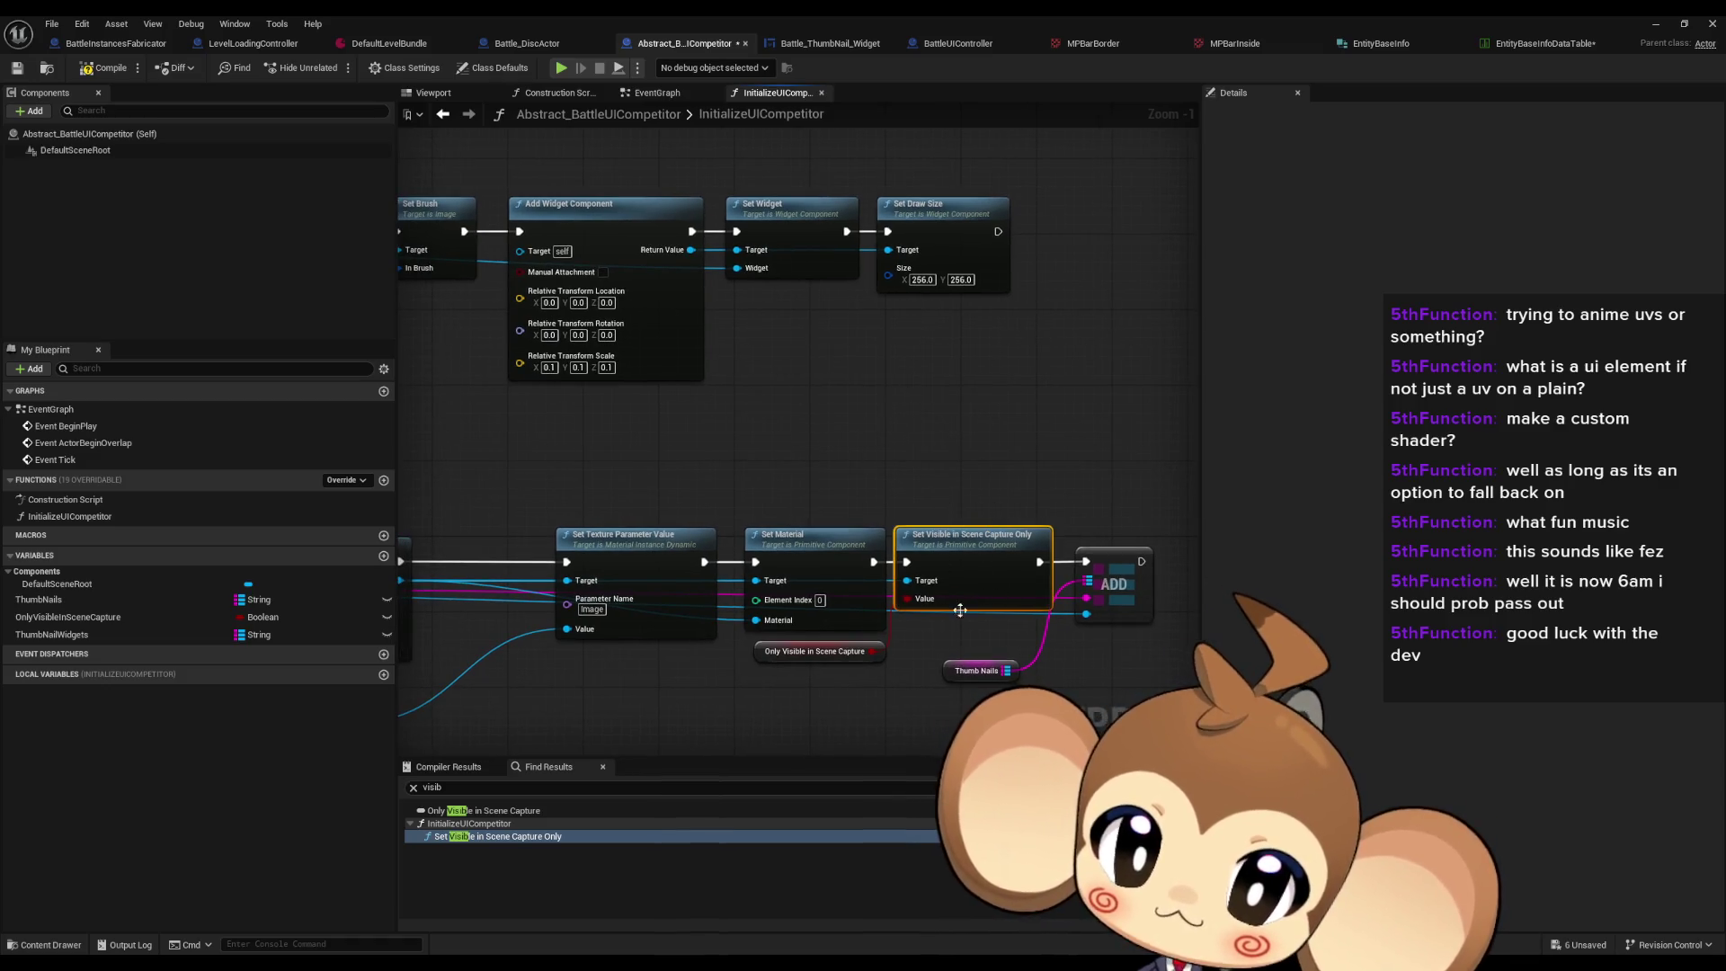
key("ctrl+v")
scroll(981, 404, "down", 1)
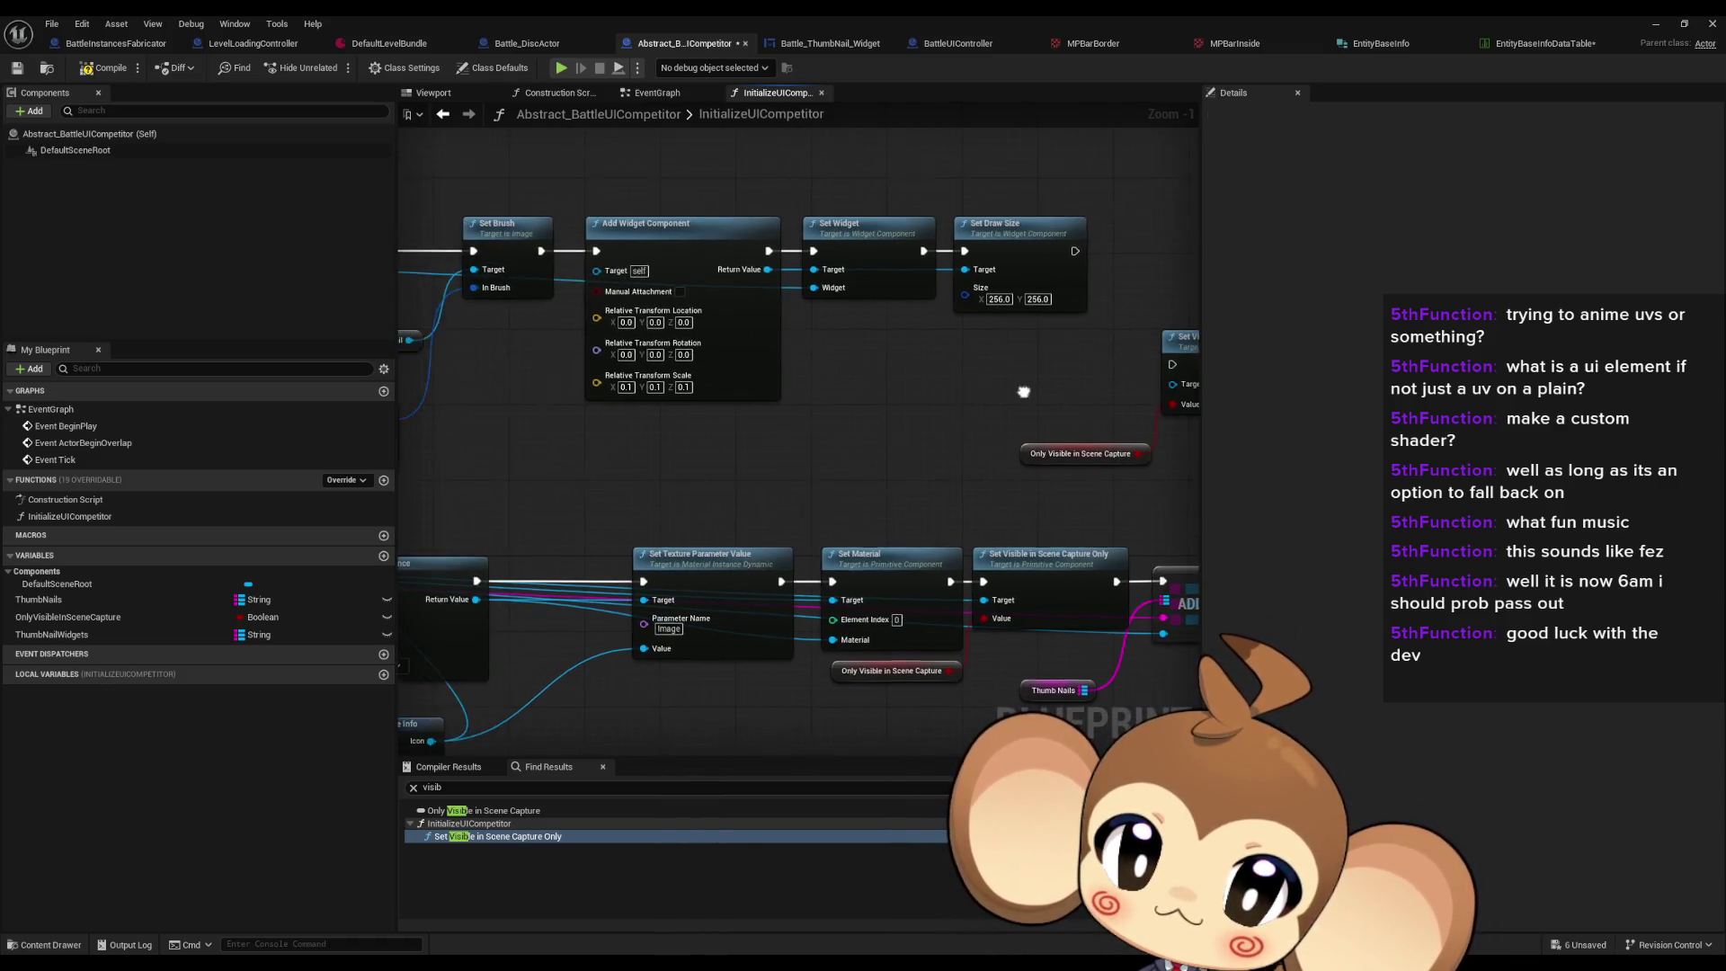
left_click_drag(981, 405, 898, 403)
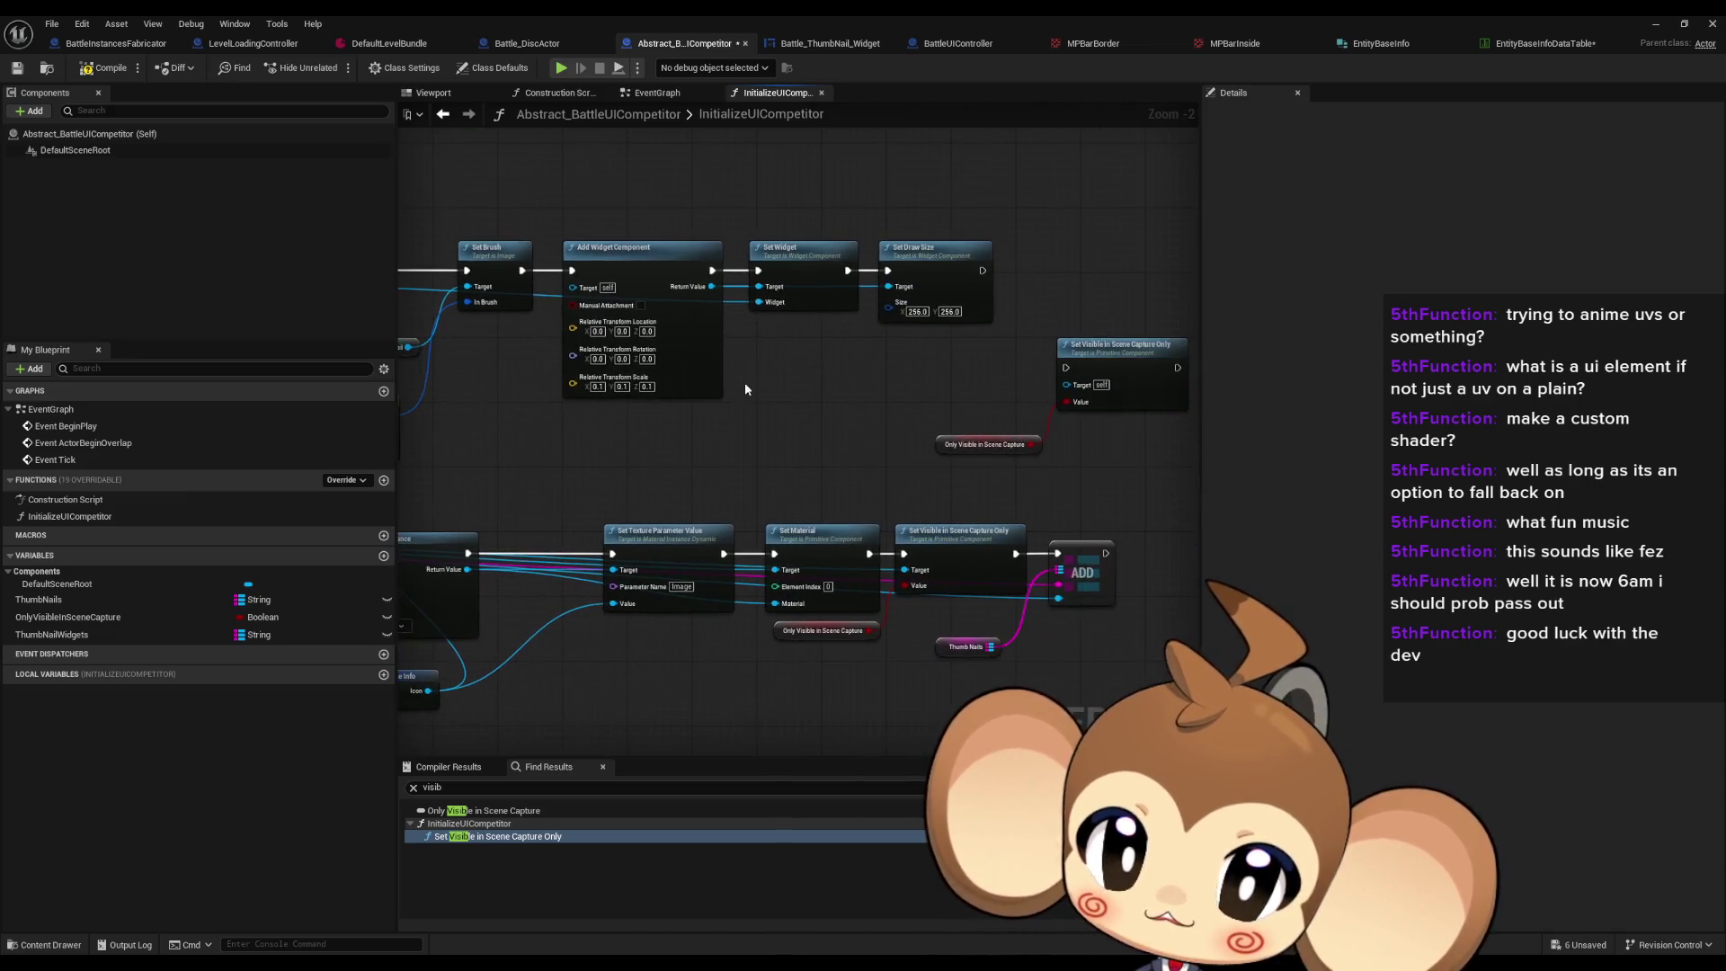
Step: Feed the widget component into the copied Set Visible node and ADD it to ThumbNailWidgets
left_click_drag(711, 292, 1068, 387)
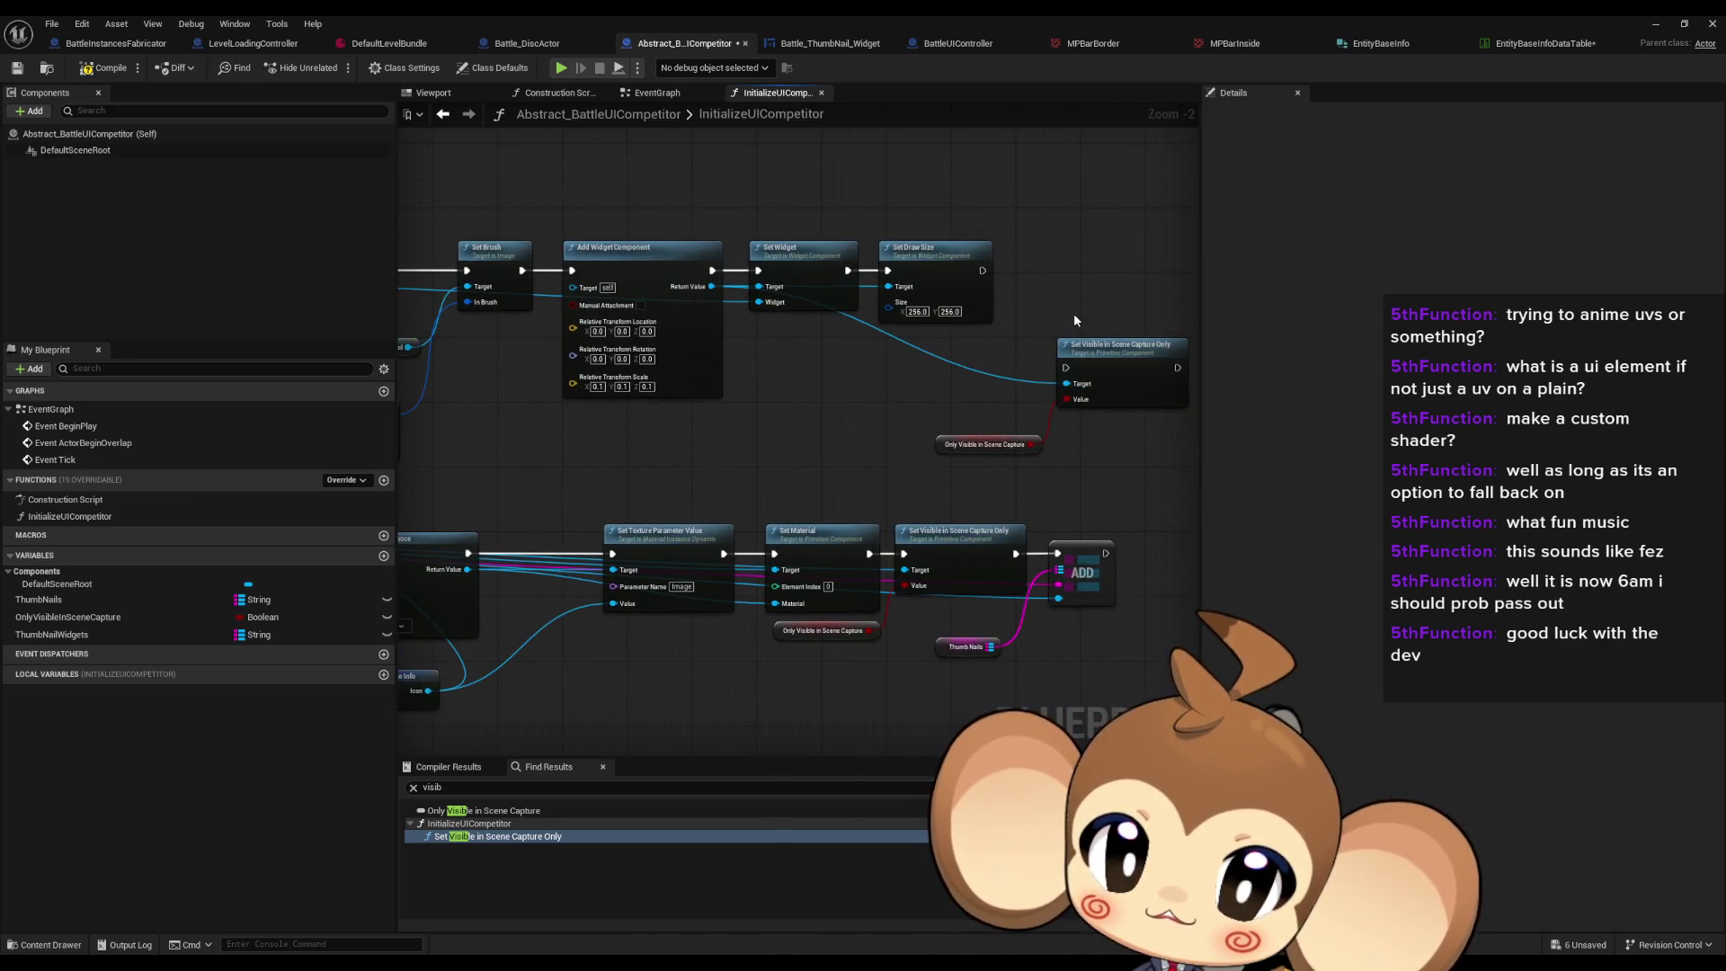
scroll(818, 374, "down", 2)
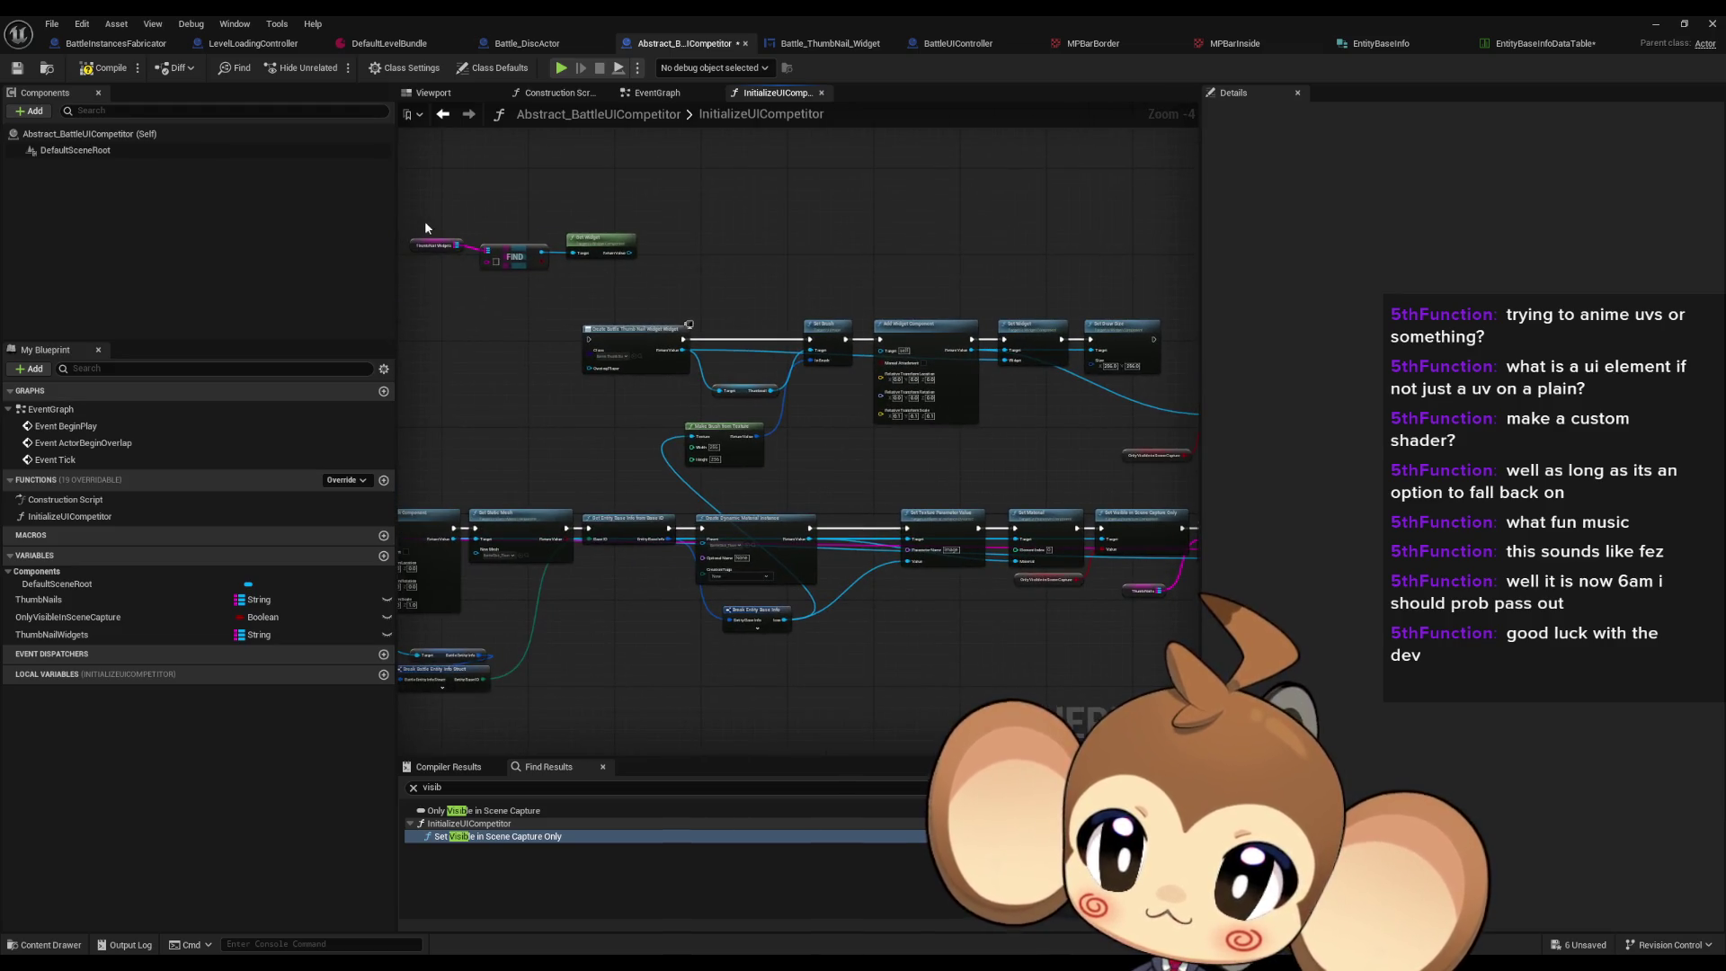
left_click(435, 243)
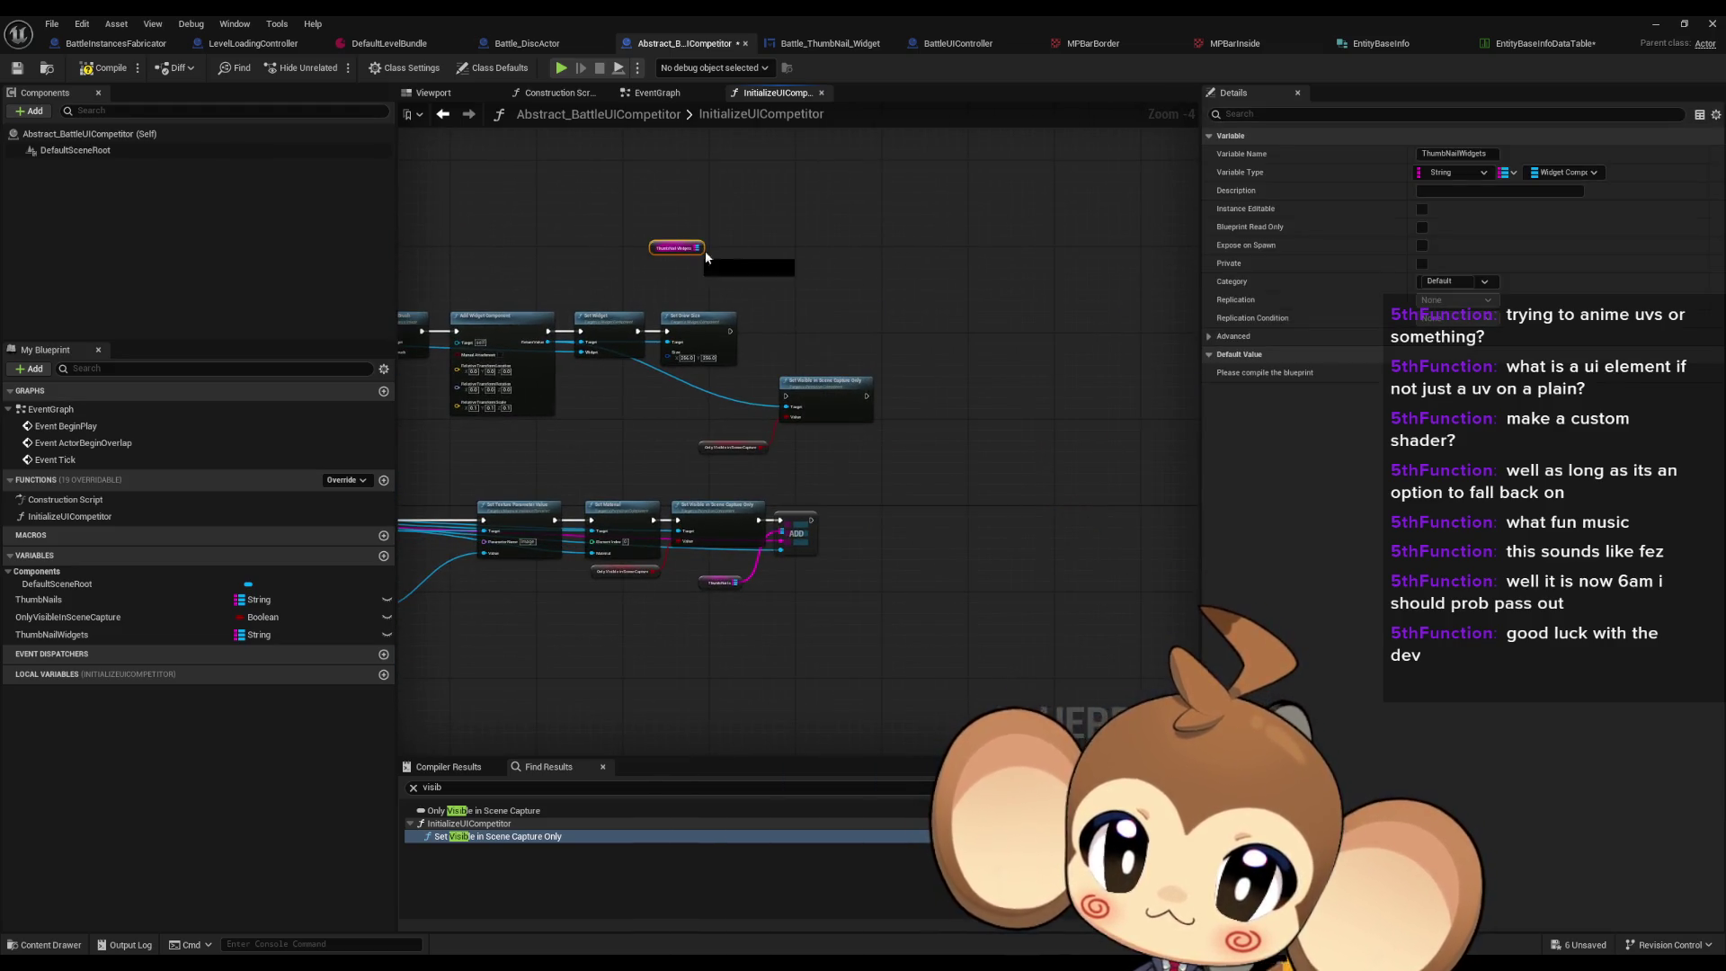
left_click_drag(697, 249, 818, 274)
type("ad")
left_click(870, 366)
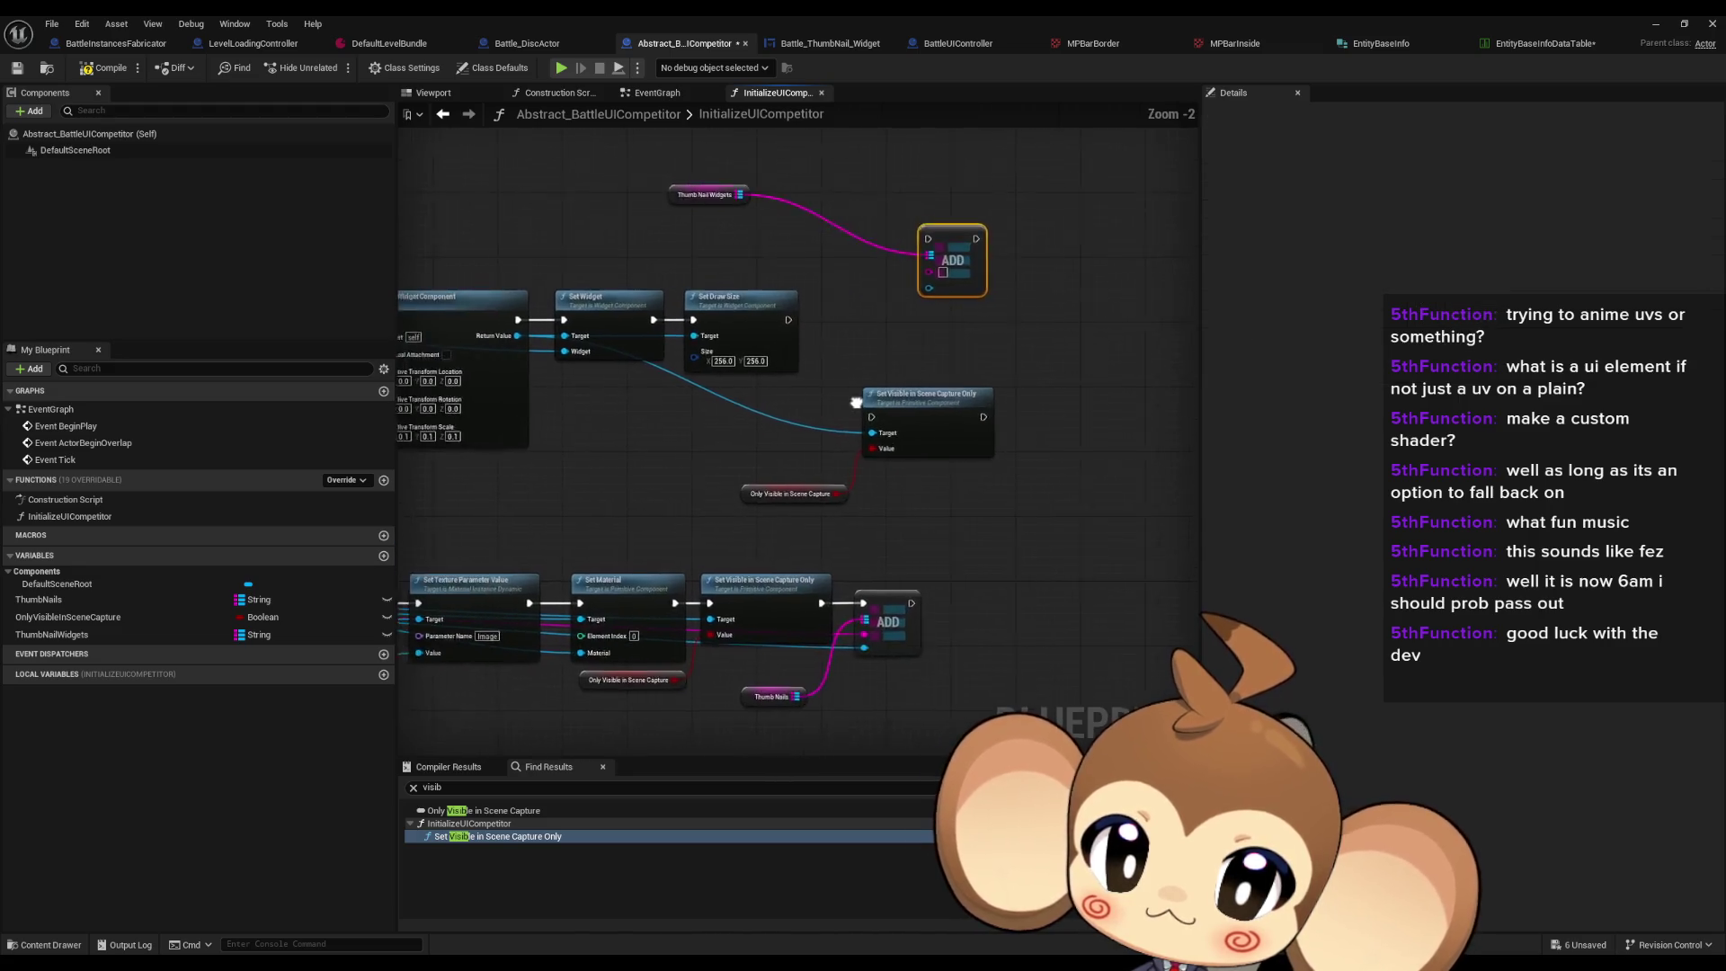
scroll(952, 401, "up", 1)
mouse_move(953, 420)
left_mouse_down()
mouse_move(678, 534)
mouse_move(784, 570)
mouse_move(988, 270)
mouse_move(834, 237)
left_mouse_up()
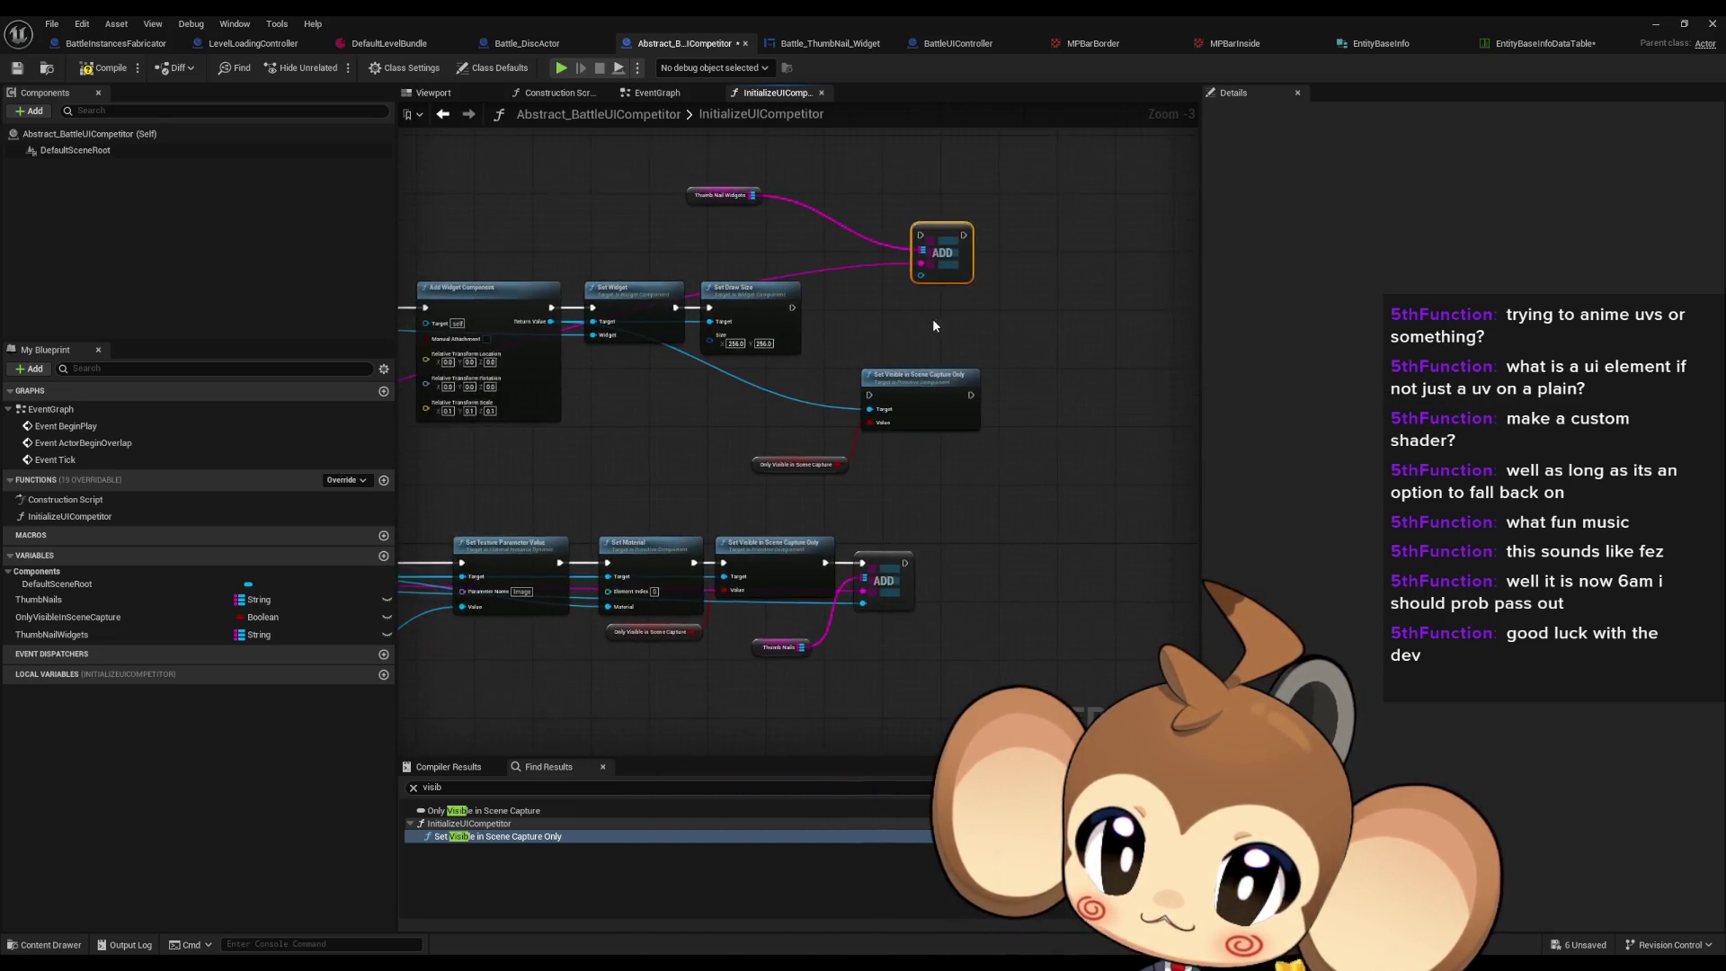
scroll(931, 318, "up", 2)
left_click_drag(1057, 359, 597, 419)
left_click_drag(1034, 490, 1022, 442)
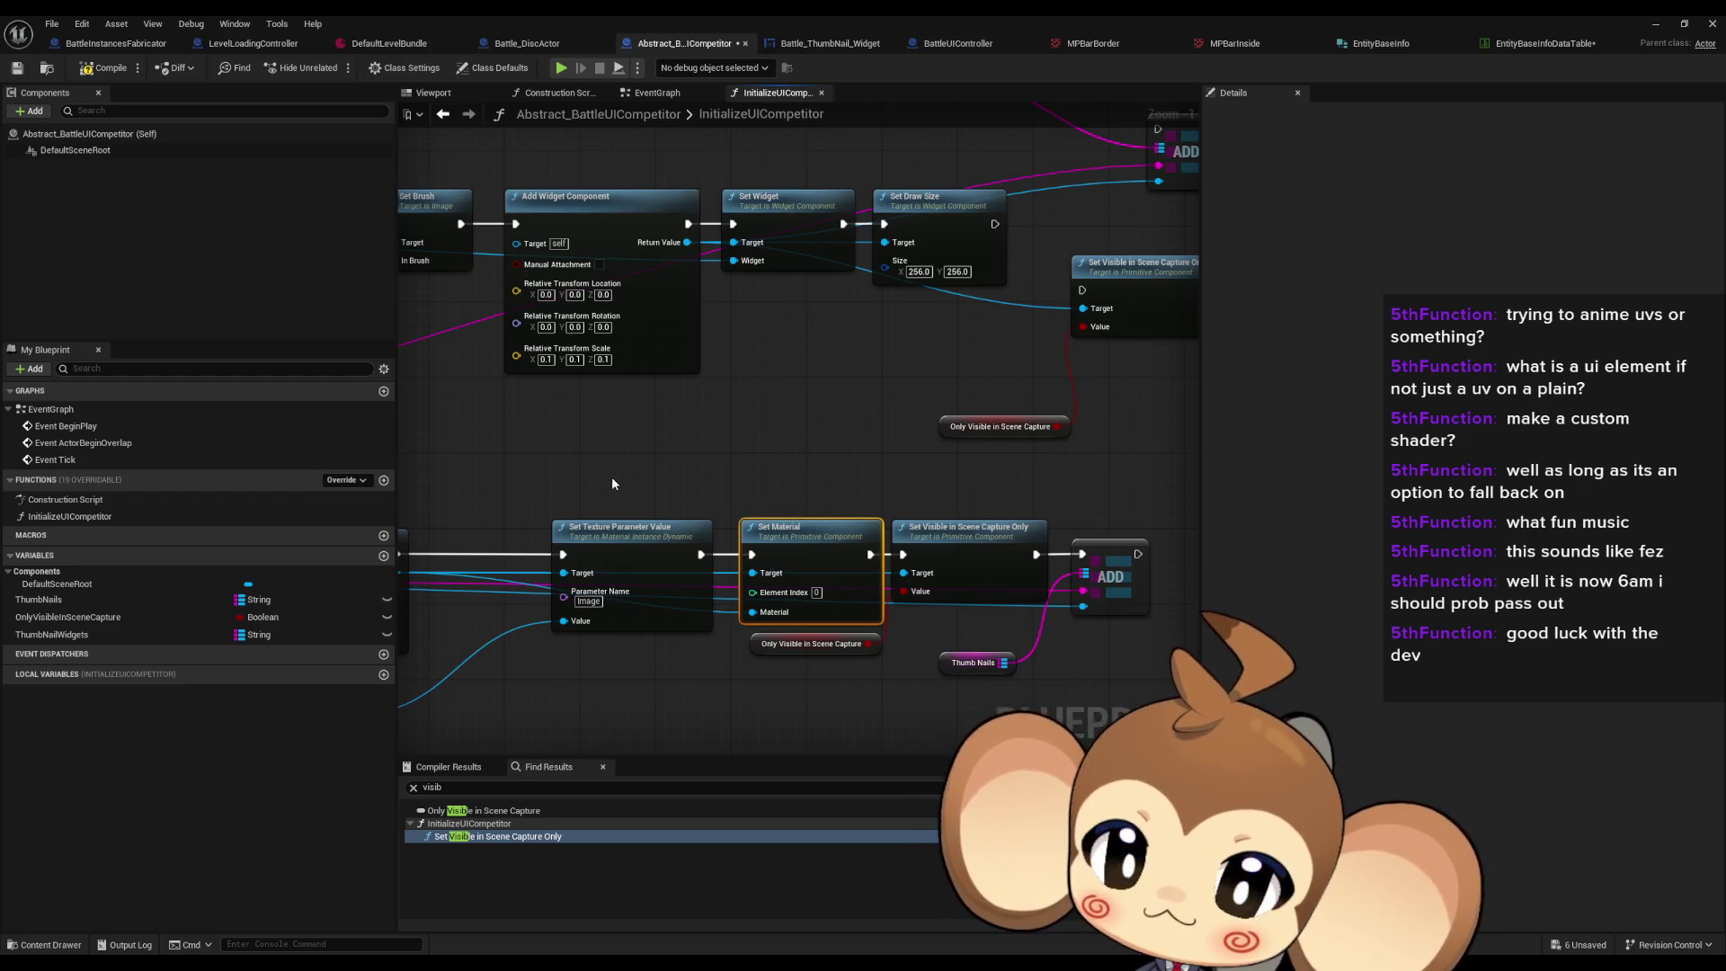
Step: Chain execution from Set Draw Size through Set Visible in Scene Capture Only into ADD
left_click(674, 532)
scroll(710, 423, "down", 1)
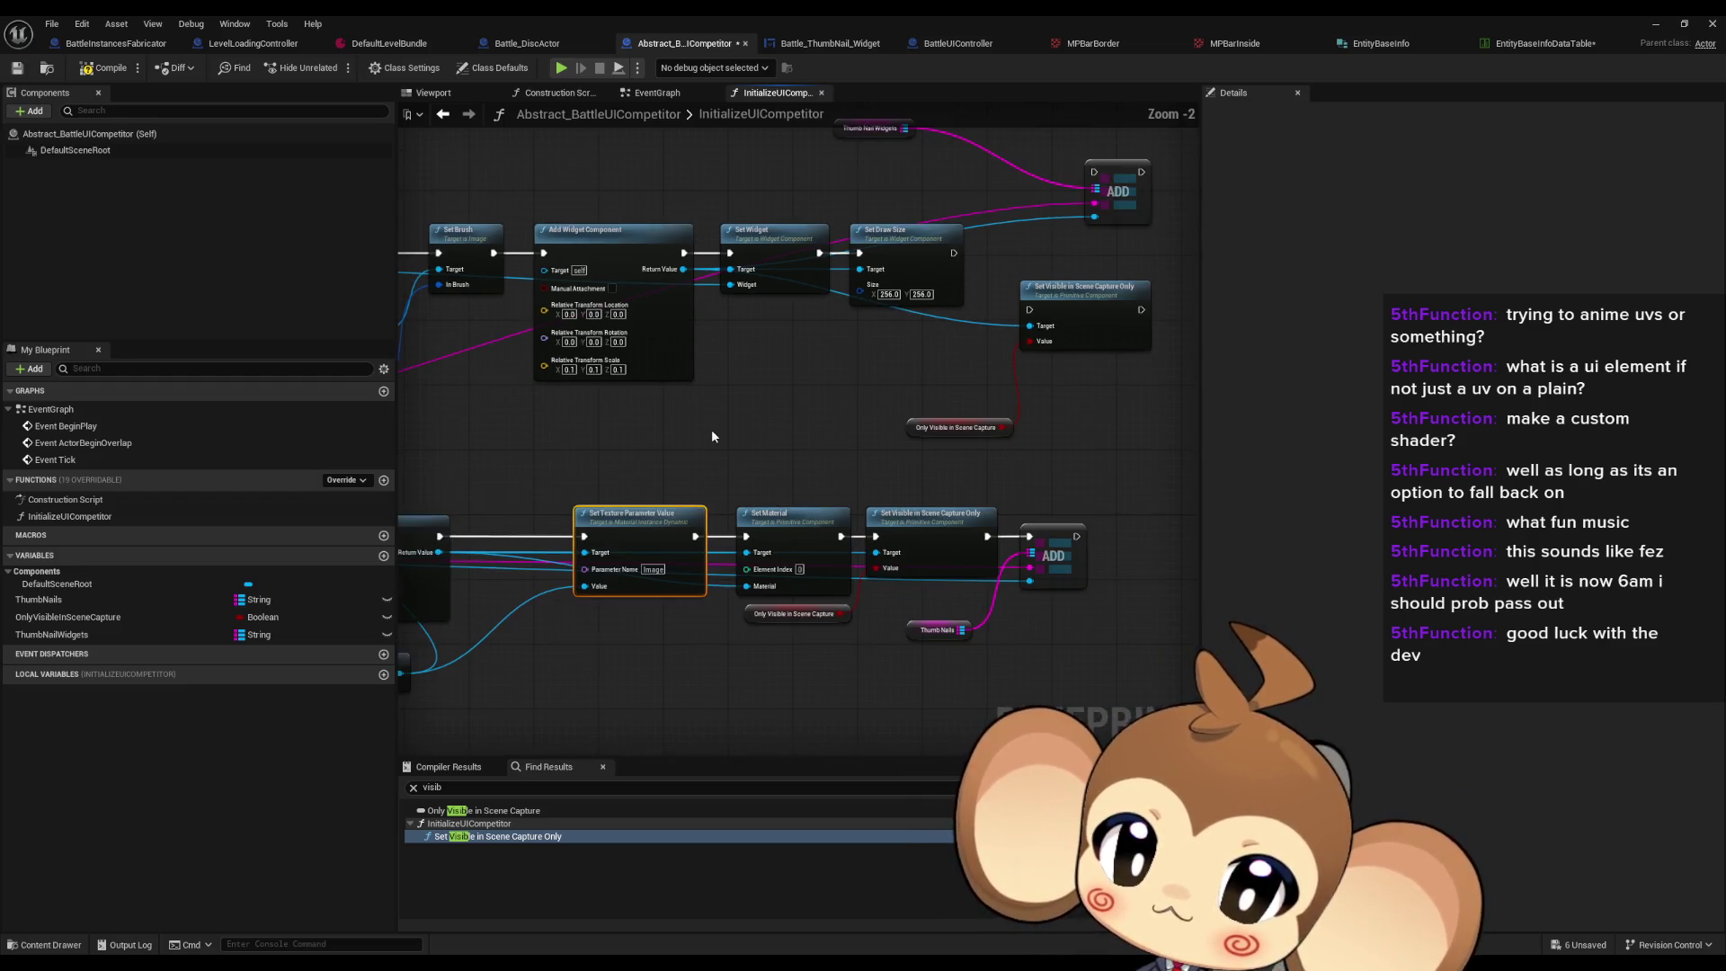
left_click_drag(710, 431, 735, 467)
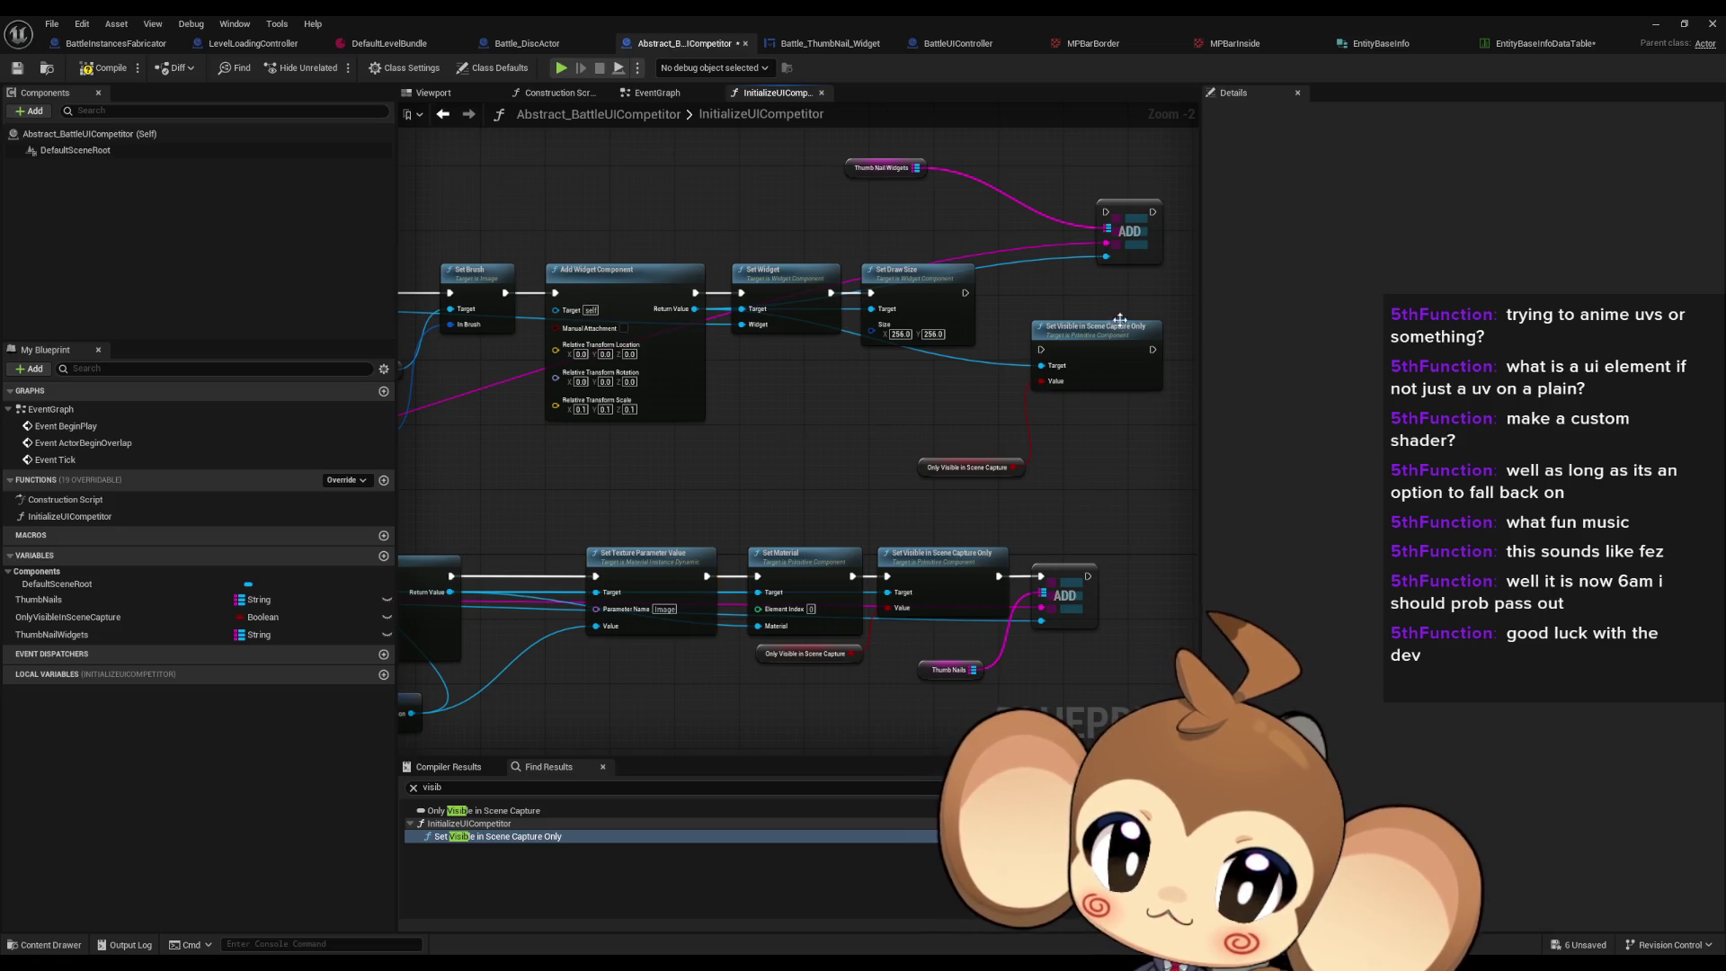
left_click_drag(1039, 349, 964, 292)
mouse_move(1098, 211)
left_mouse_down()
mouse_move(1152, 349)
mouse_move(1083, 326)
mouse_move(1060, 293)
mouse_move(1159, 310)
mouse_move(1132, 313)
left_mouse_up()
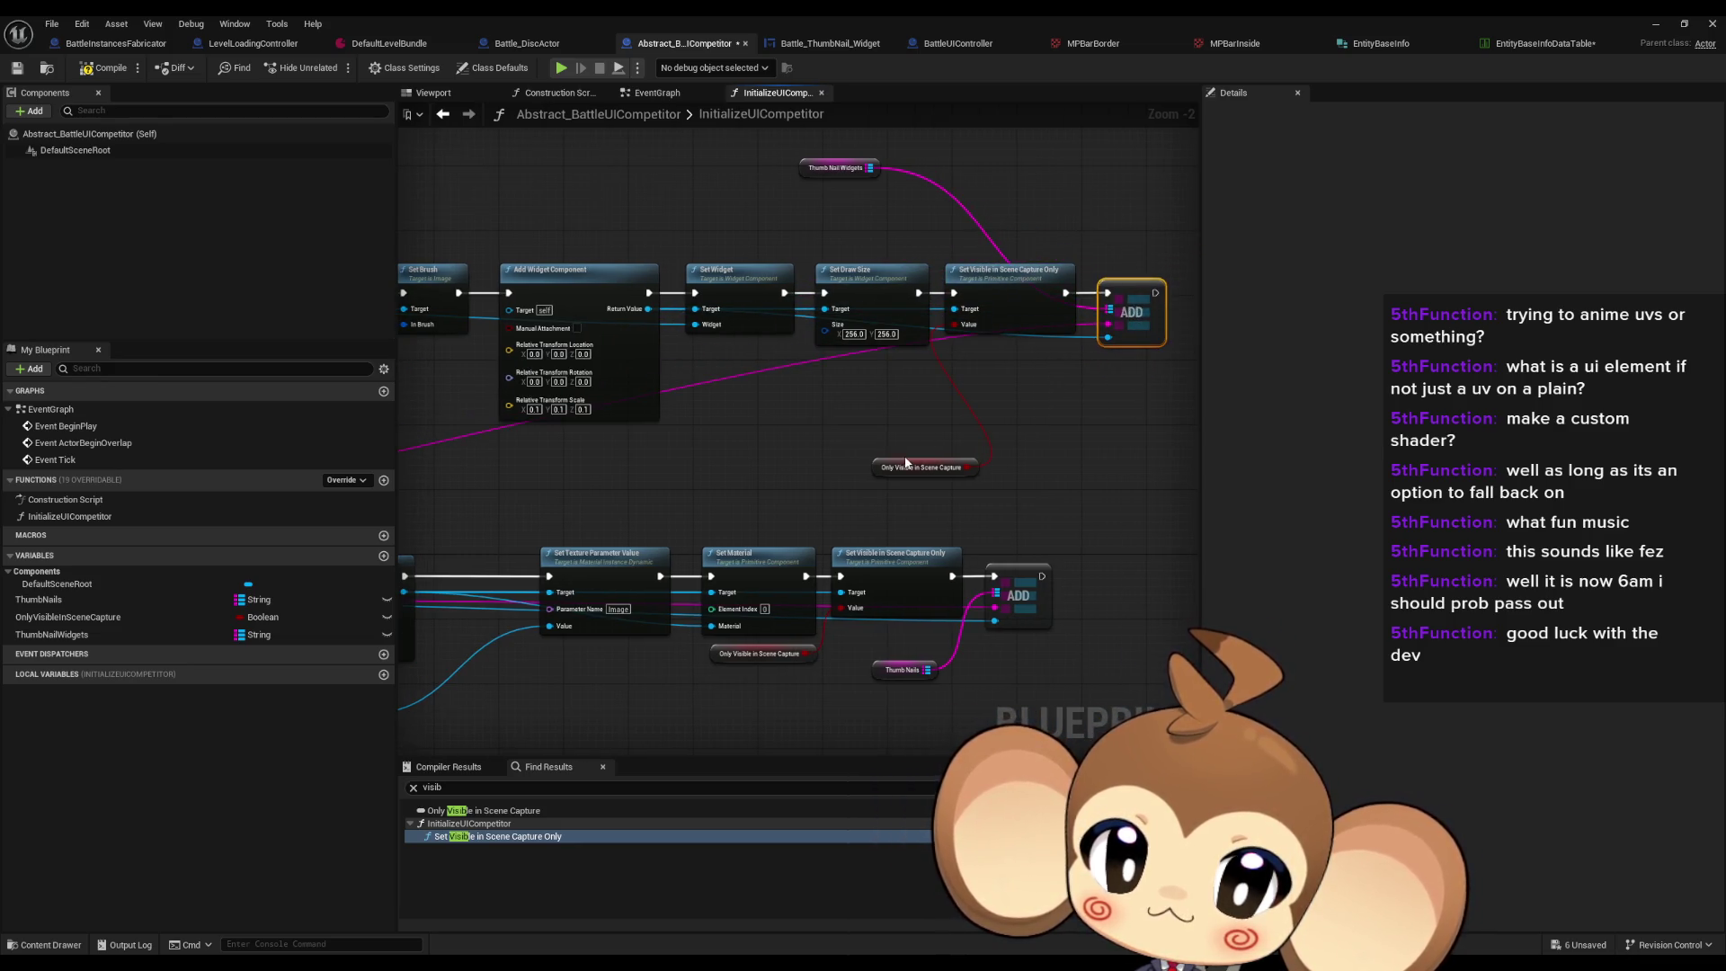
Step: Route Loop Body into the thumbnail widget creation and move the static mesh nodes aside
scroll(906, 462, "down", 1)
mouse_move(737, 489)
left_mouse_down()
mouse_move(936, 459)
mouse_move(1078, 462)
mouse_move(944, 462)
mouse_move(994, 443)
left_mouse_up()
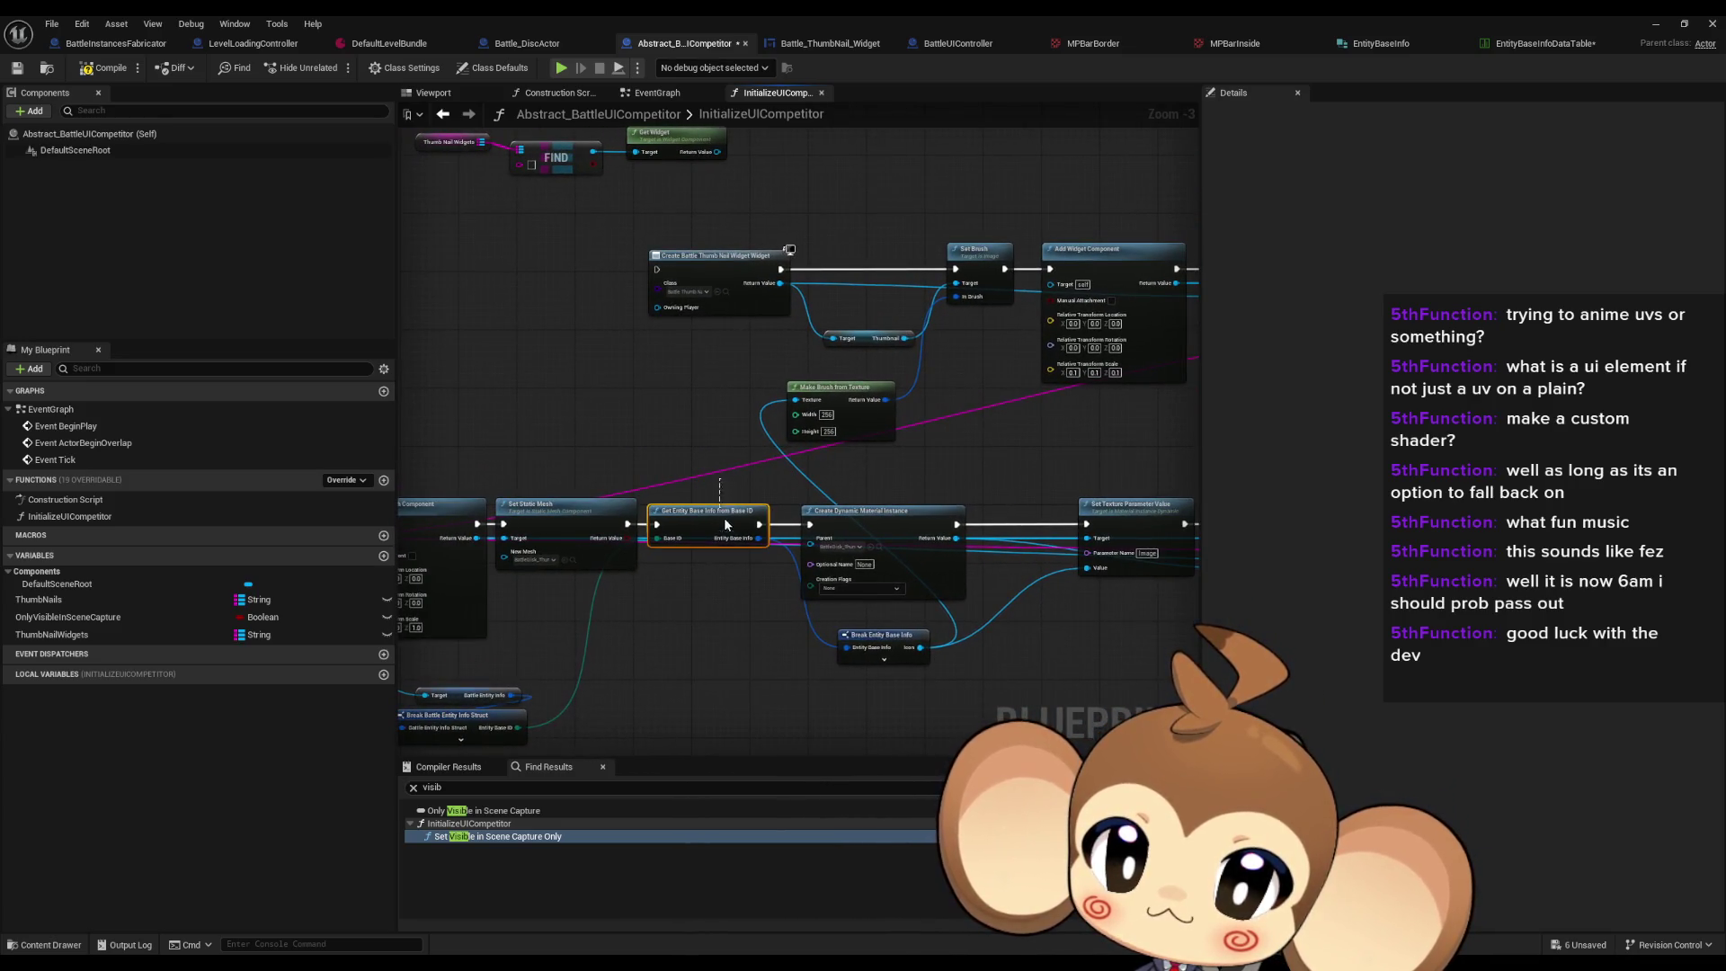
left_click_drag(746, 563, 1003, 606)
mouse_move(551, 572)
left_mouse_down()
mouse_move(909, 310)
mouse_move(828, 435)
mouse_move(915, 577)
left_mouse_up()
left_click_drag(895, 516, 596, 690)
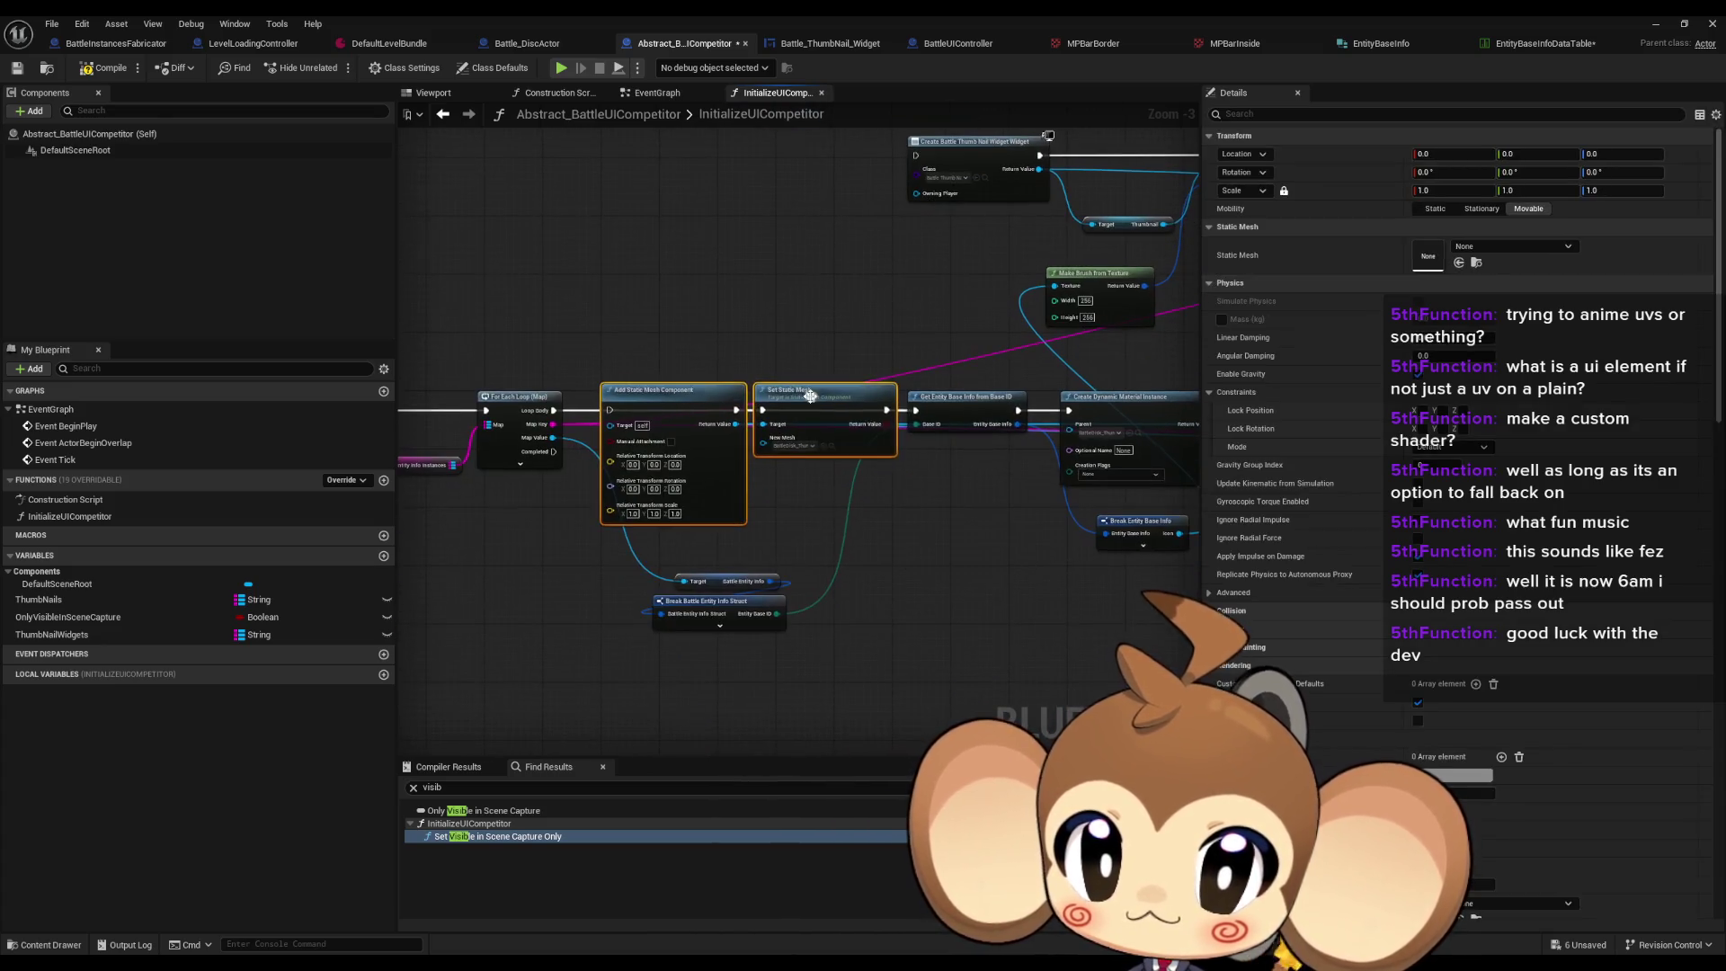
mouse_move(807, 401)
left_mouse_down()
mouse_move(769, 244)
mouse_move(742, 218)
mouse_move(795, 613)
mouse_move(789, 714)
left_mouse_up()
Step: Draw a link from Get Entity Base Info, review the widget chain, and save all
left_click_drag(864, 572, 762, 319)
left_click_drag(881, 429, 685, 384)
left_click(623, 260)
mouse_move(878, 234)
left_mouse_down()
mouse_move(464, 223)
mouse_move(519, 232)
mouse_move(434, 241)
left_mouse_up()
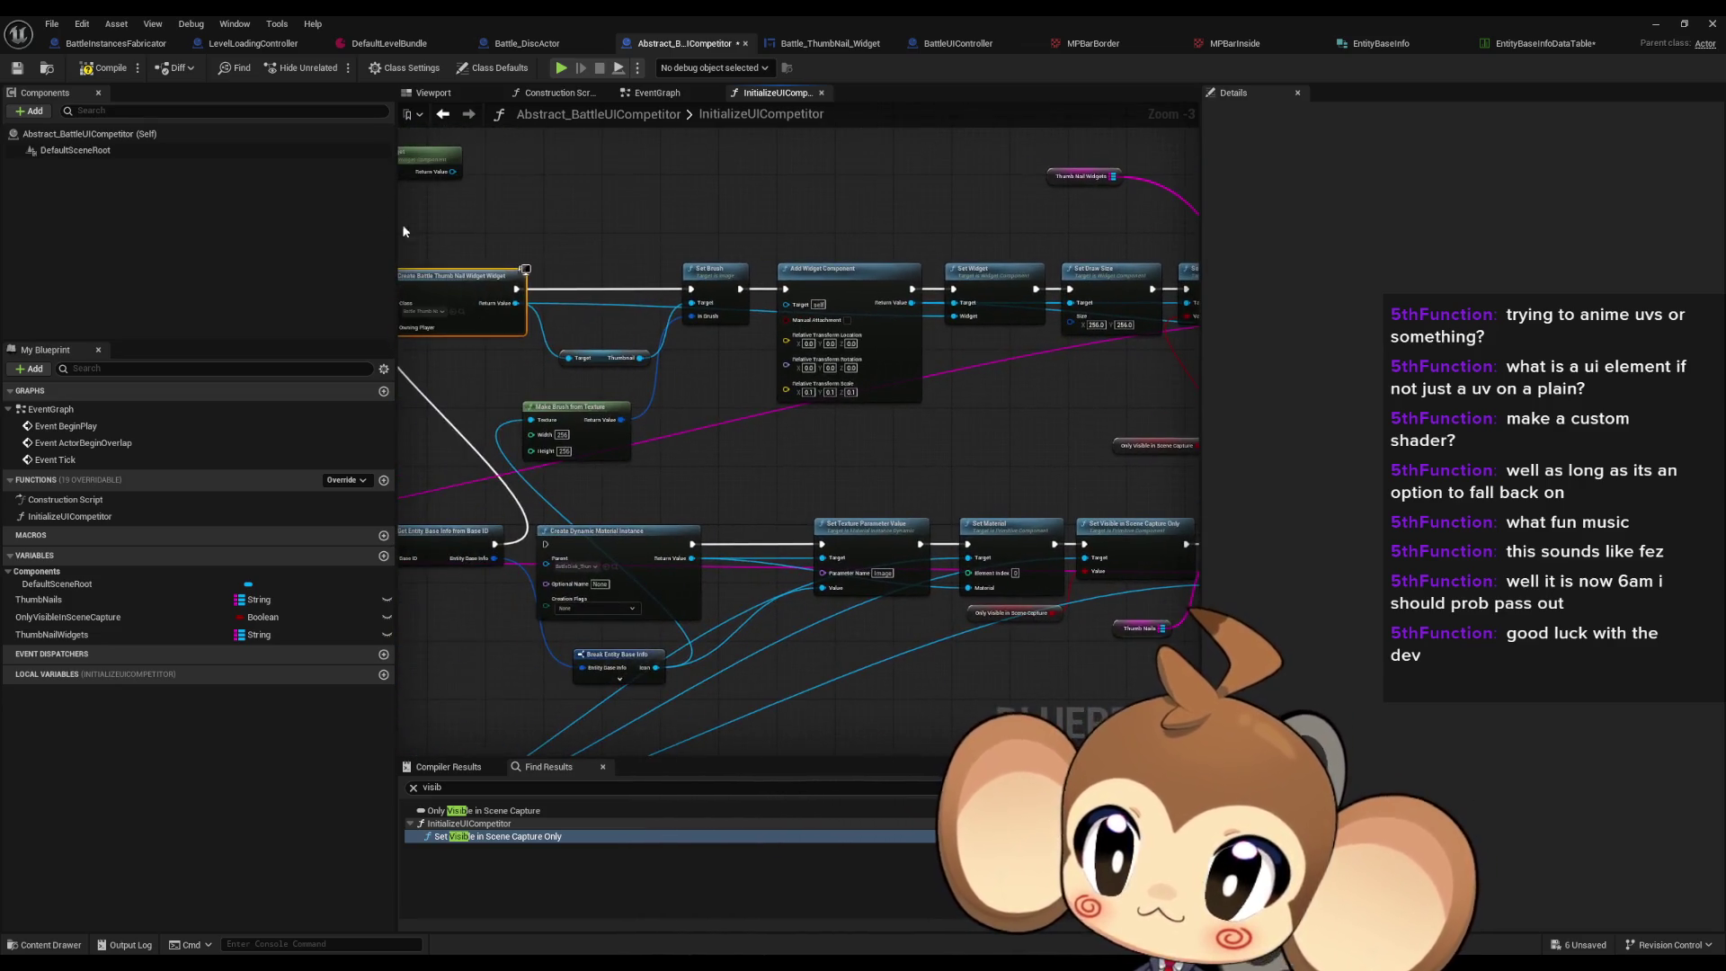
key("ctrl+shift+s")
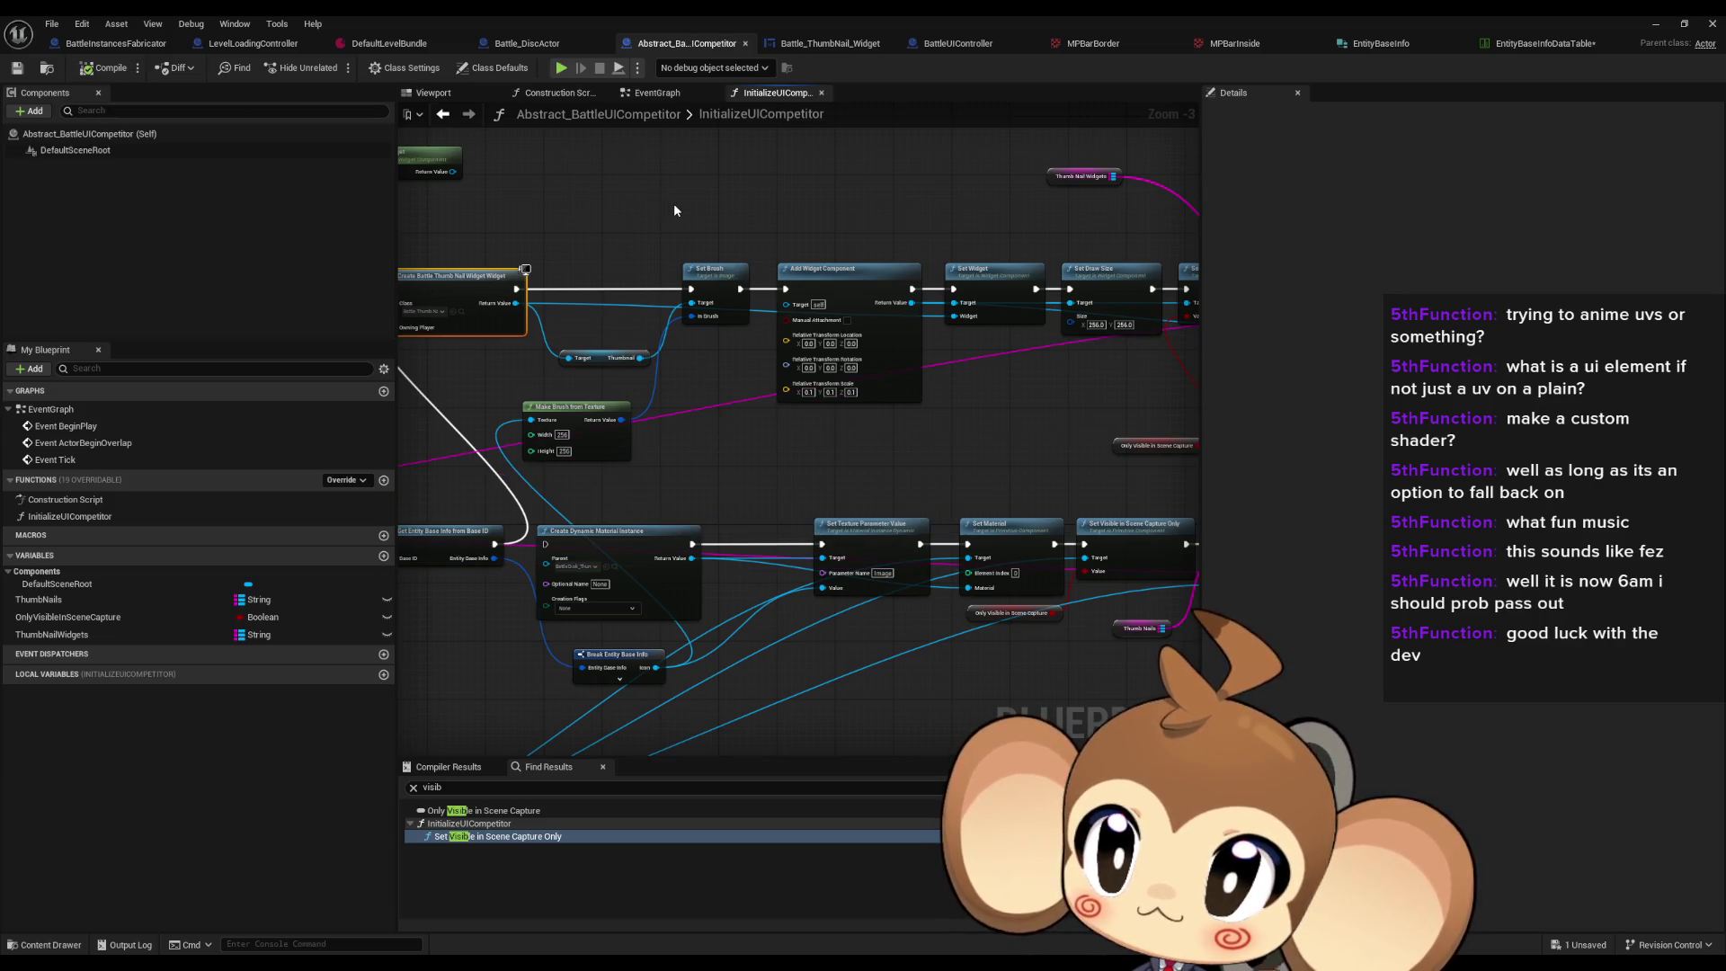
left_click(540, 43)
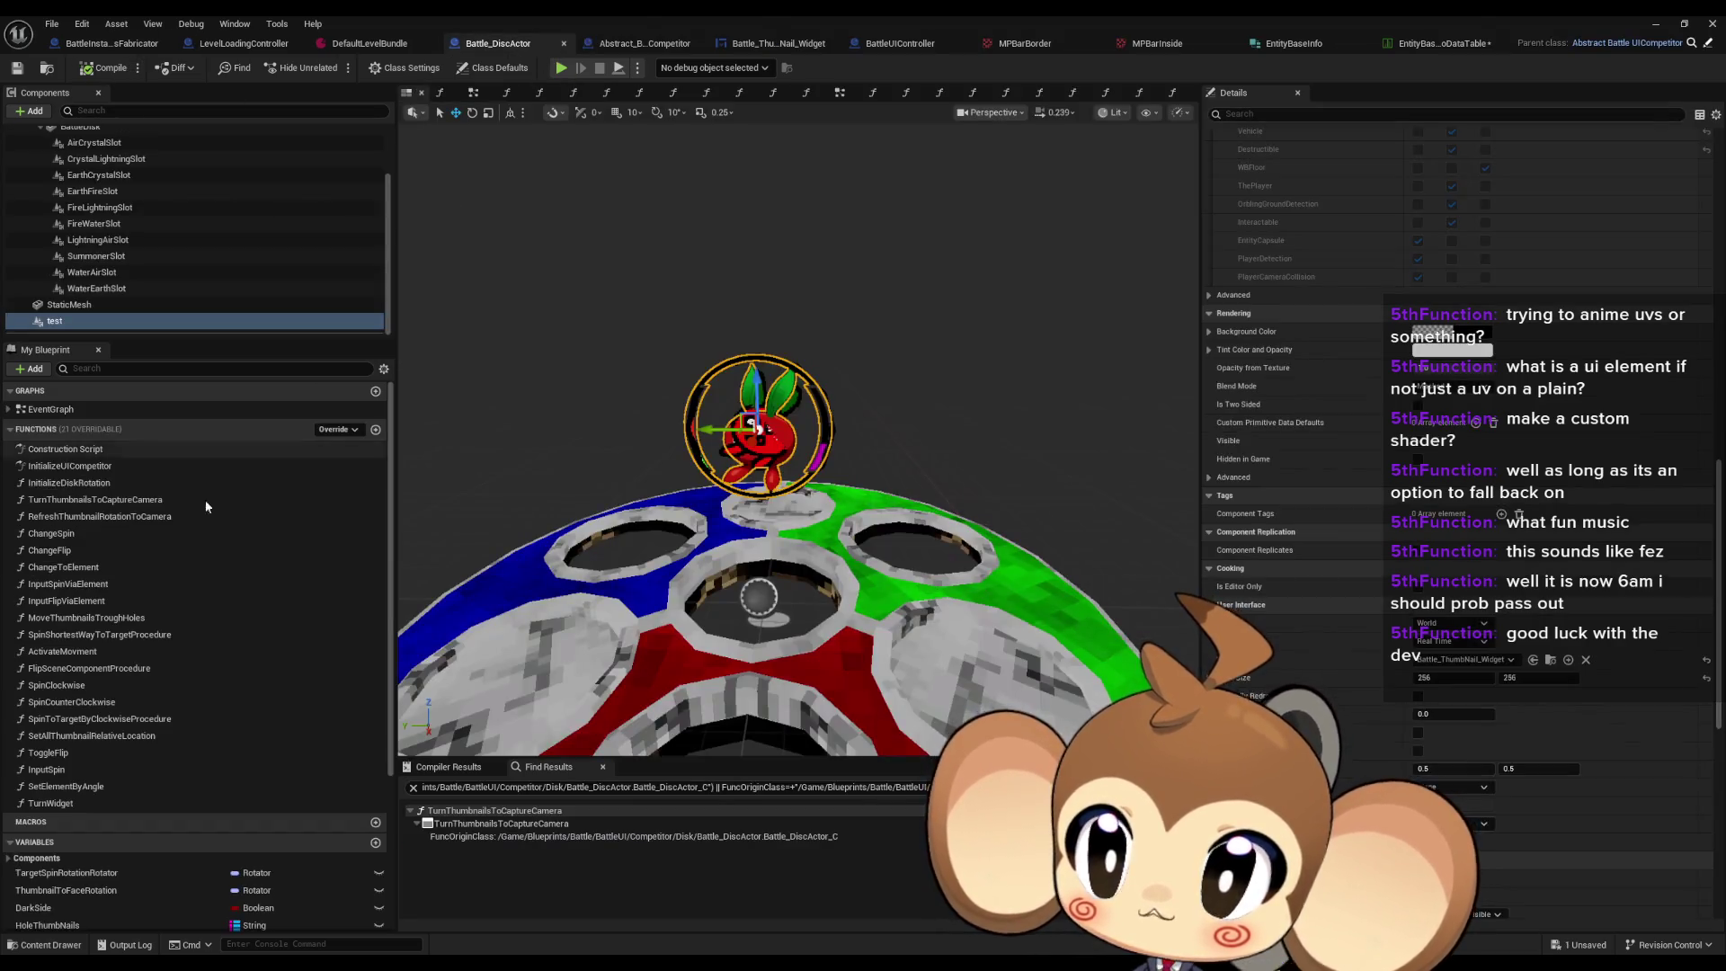
Step: Review Battle_DiscActor's InitializeUICompetitor graph from Set Visible through the ADD and attach nodes
double_click(97, 467)
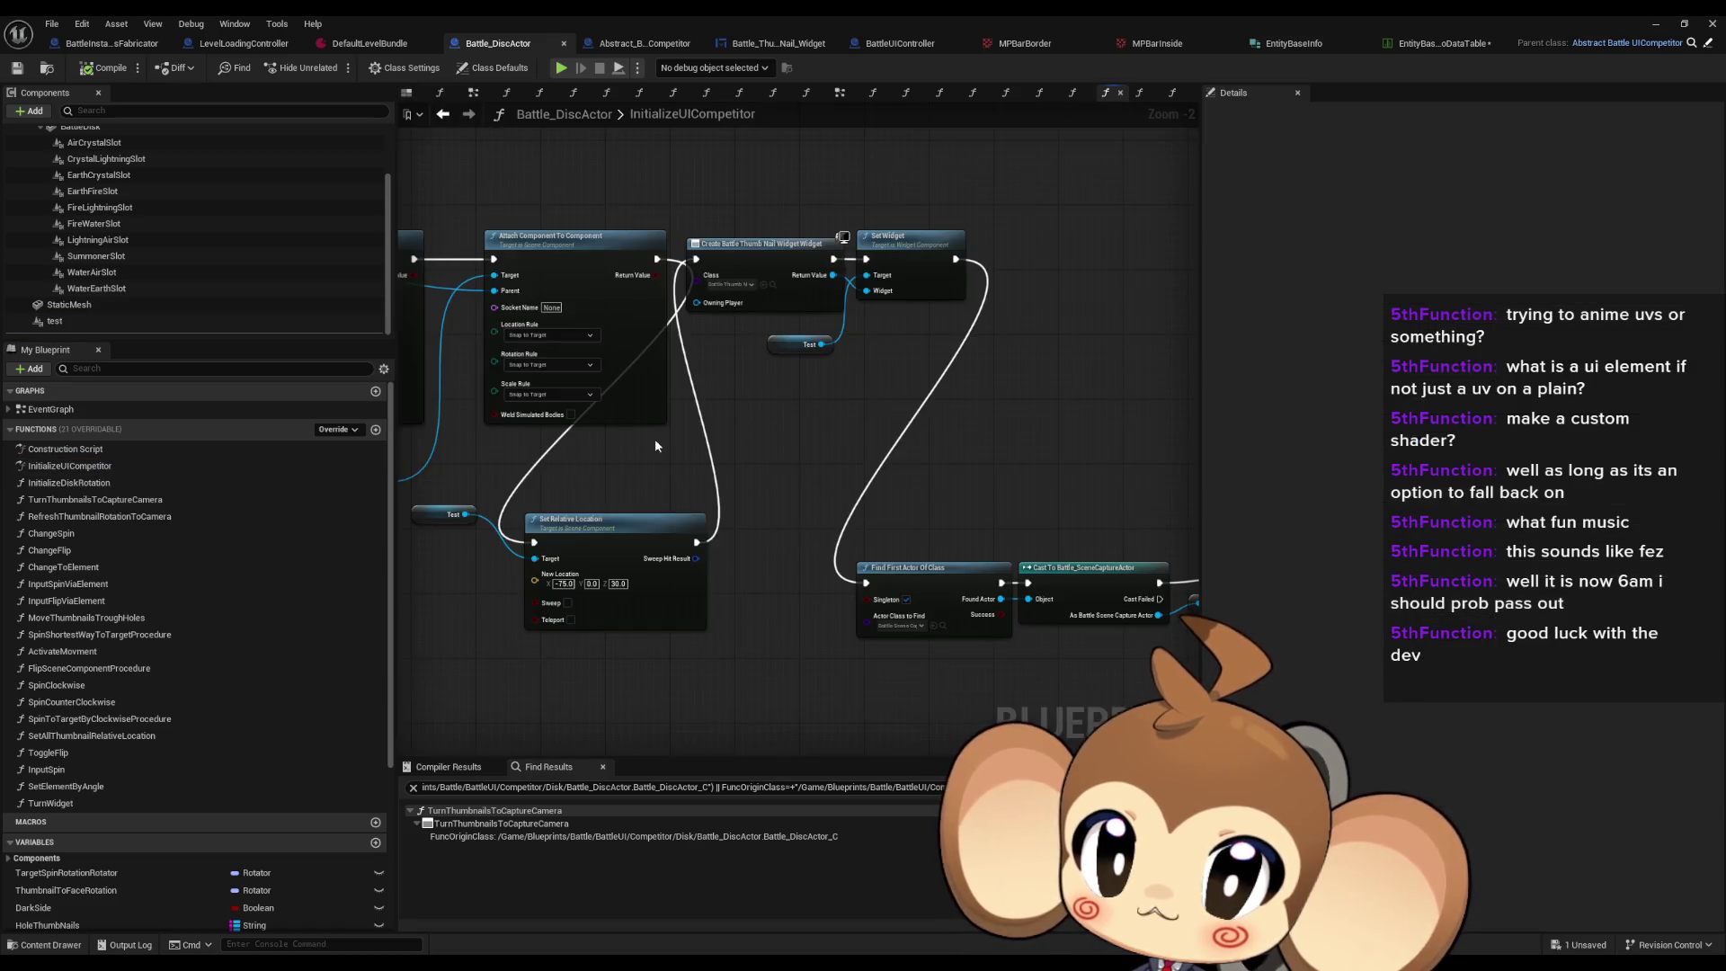
scroll(938, 502, "down", 5)
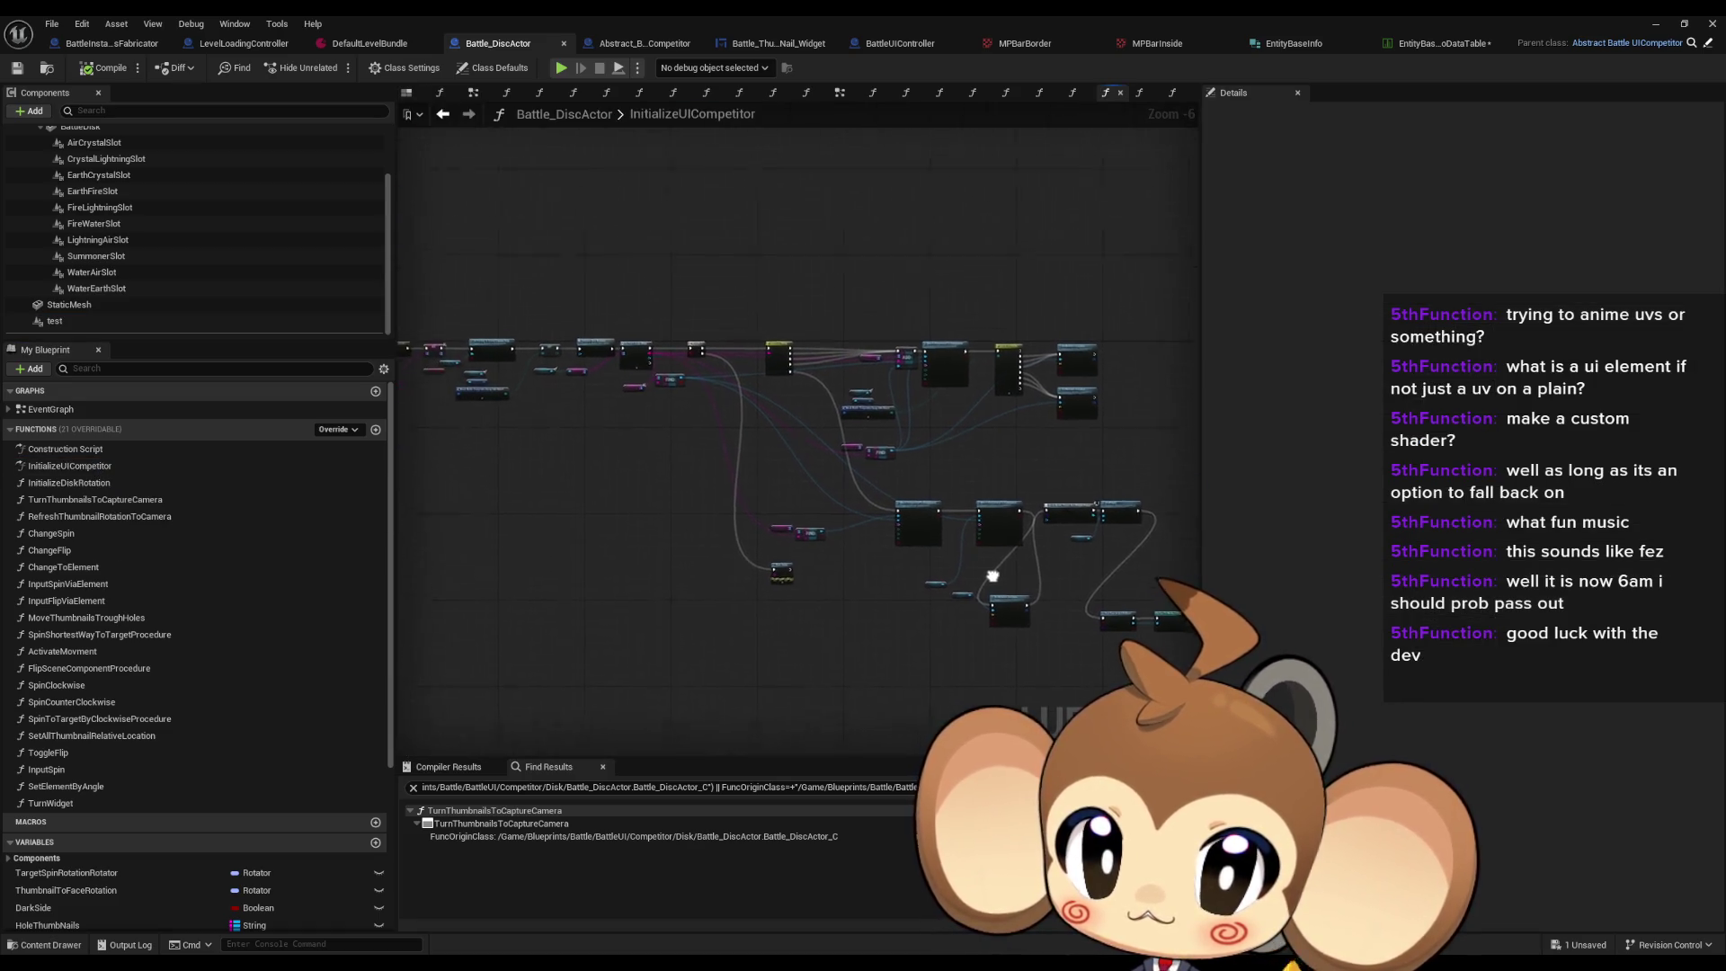
scroll(519, 443, "up", 7)
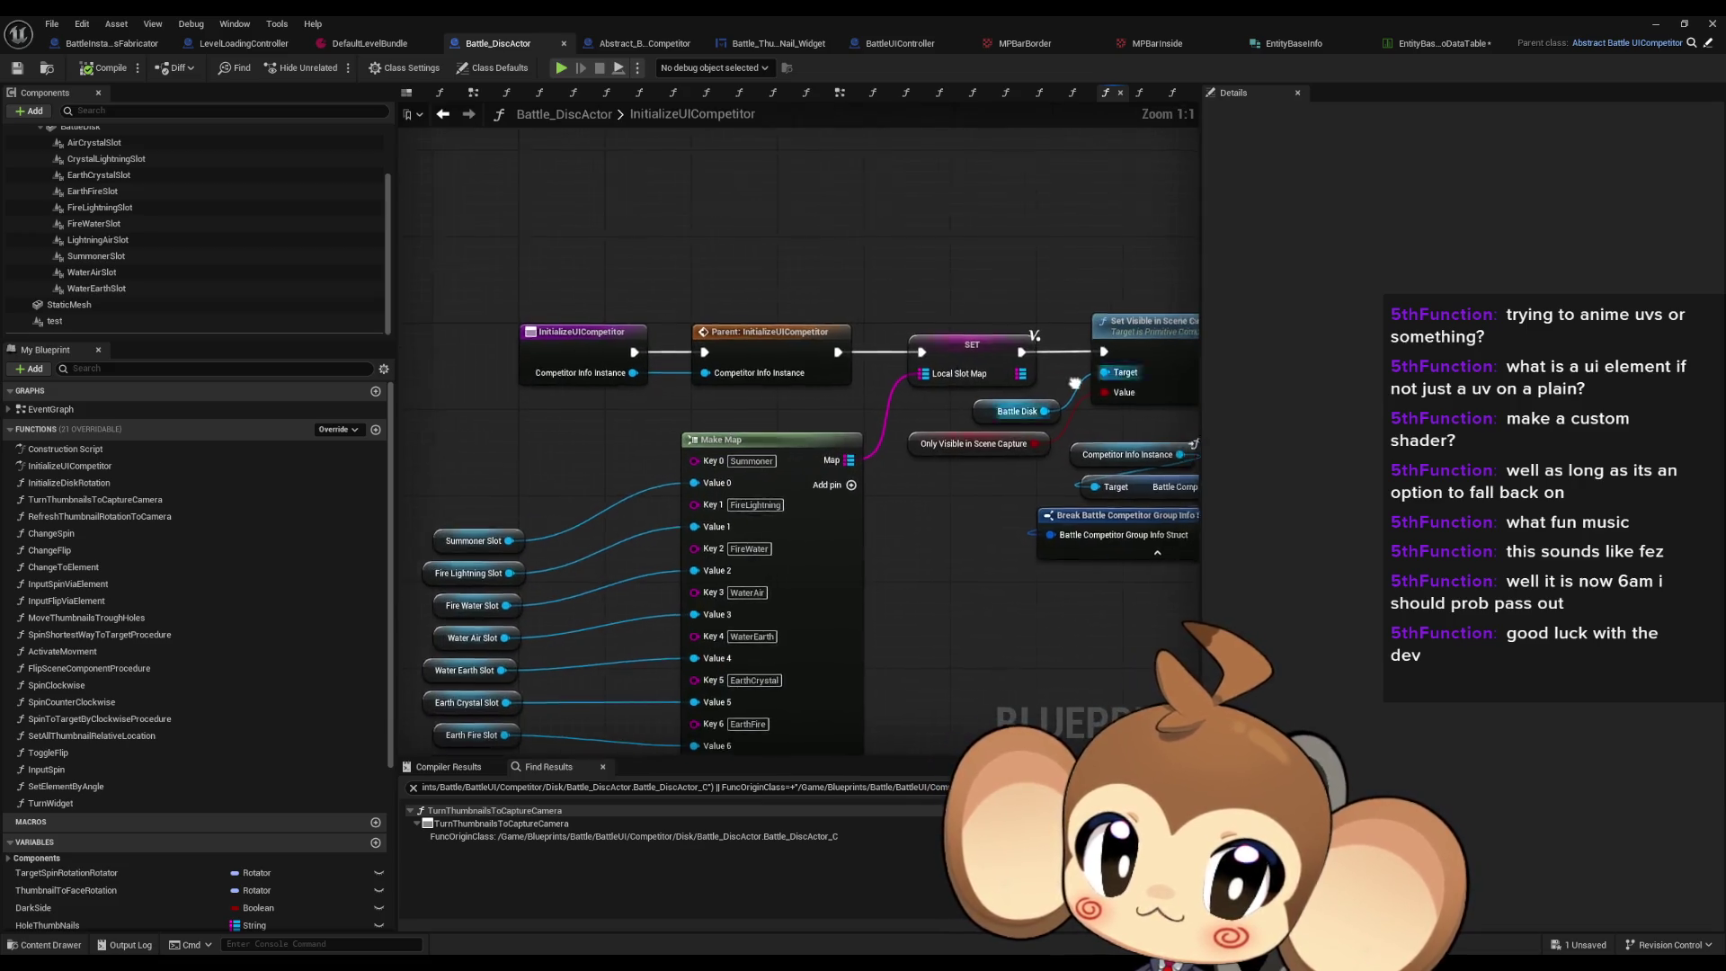
left_click(1160, 325)
left_click_drag(1160, 486, 548, 494)
left_click(881, 351)
left_click_drag(1016, 359, 518, 340)
left_click_drag(694, 310, 269, 340)
mouse_move(840, 326)
left_mouse_down()
mouse_move(482, 296)
mouse_move(563, 369)
left_mouse_up()
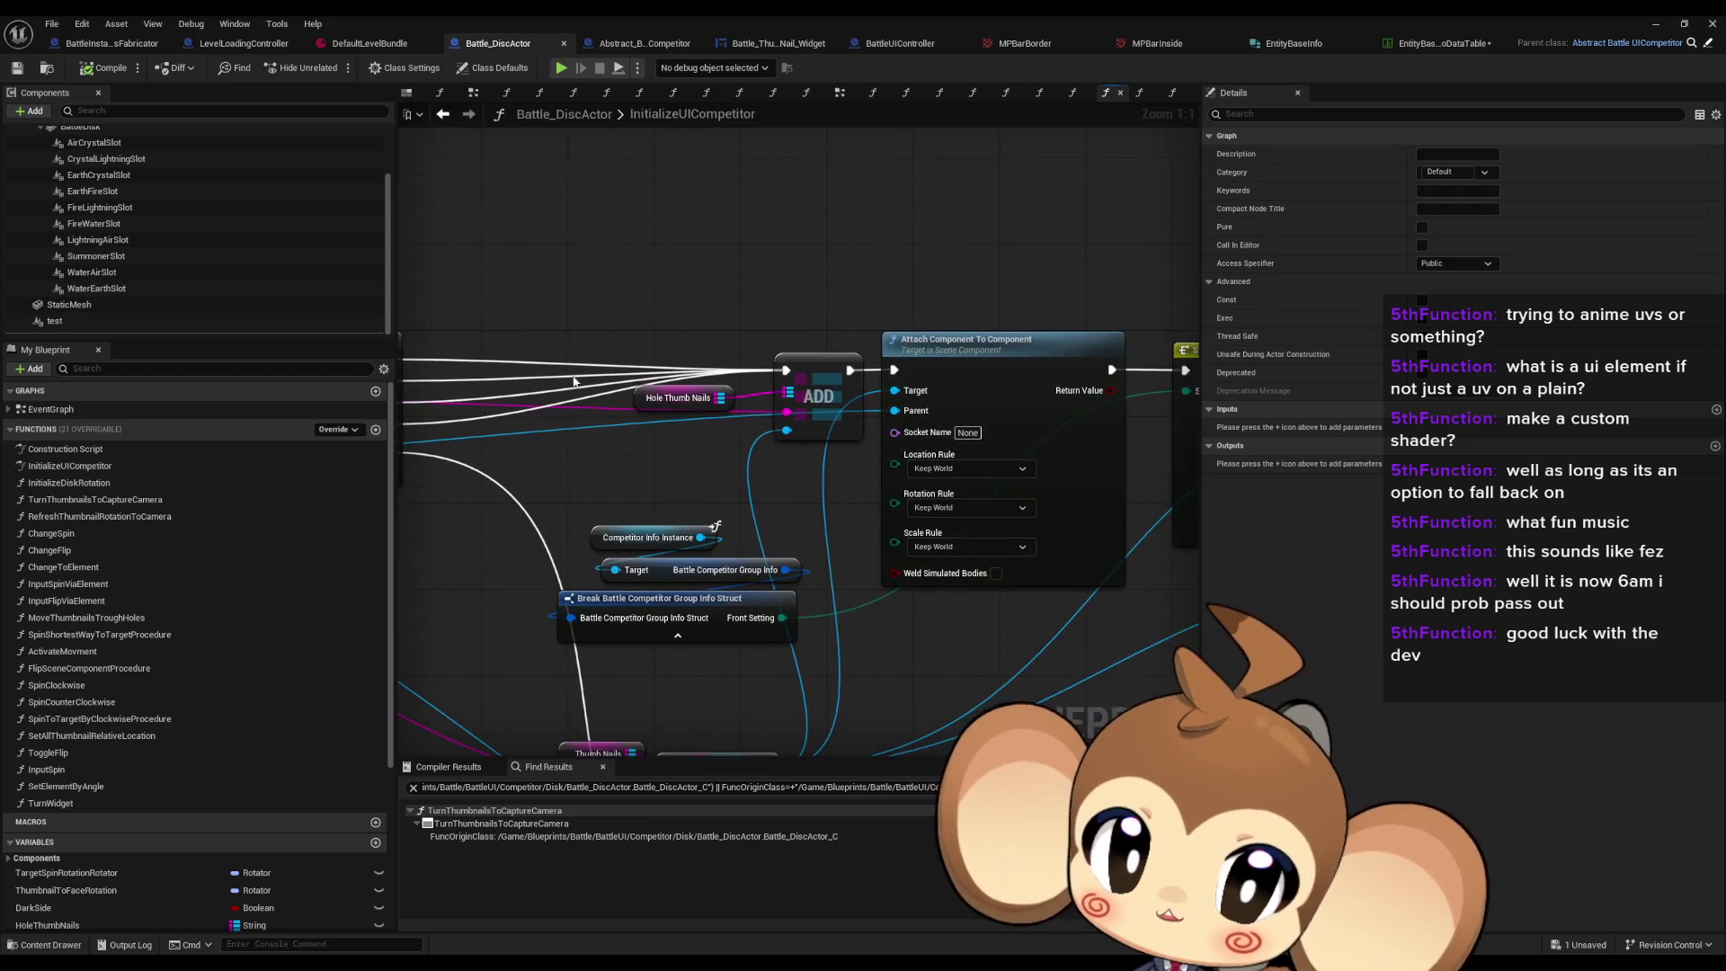
scroll(913, 510, "down", 1)
scroll(935, 683, "down", 1)
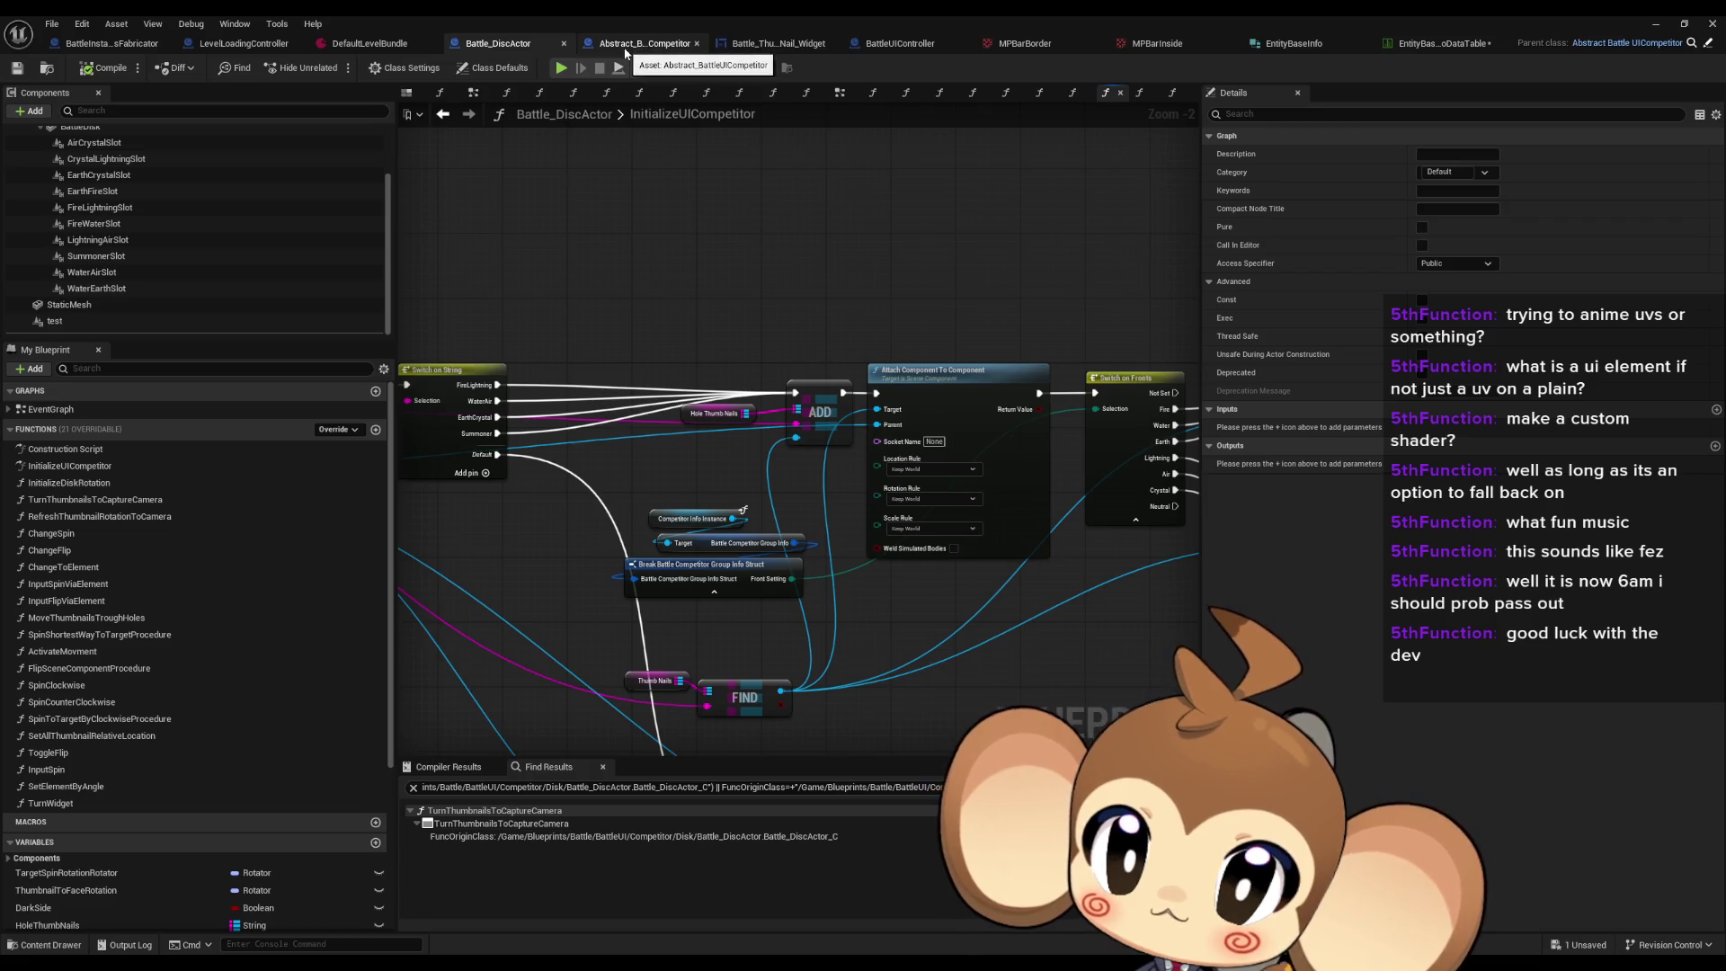
Step: Inspect the test component's Details, then go back to Abstract_BattleUICompetitor
left_click(77, 318)
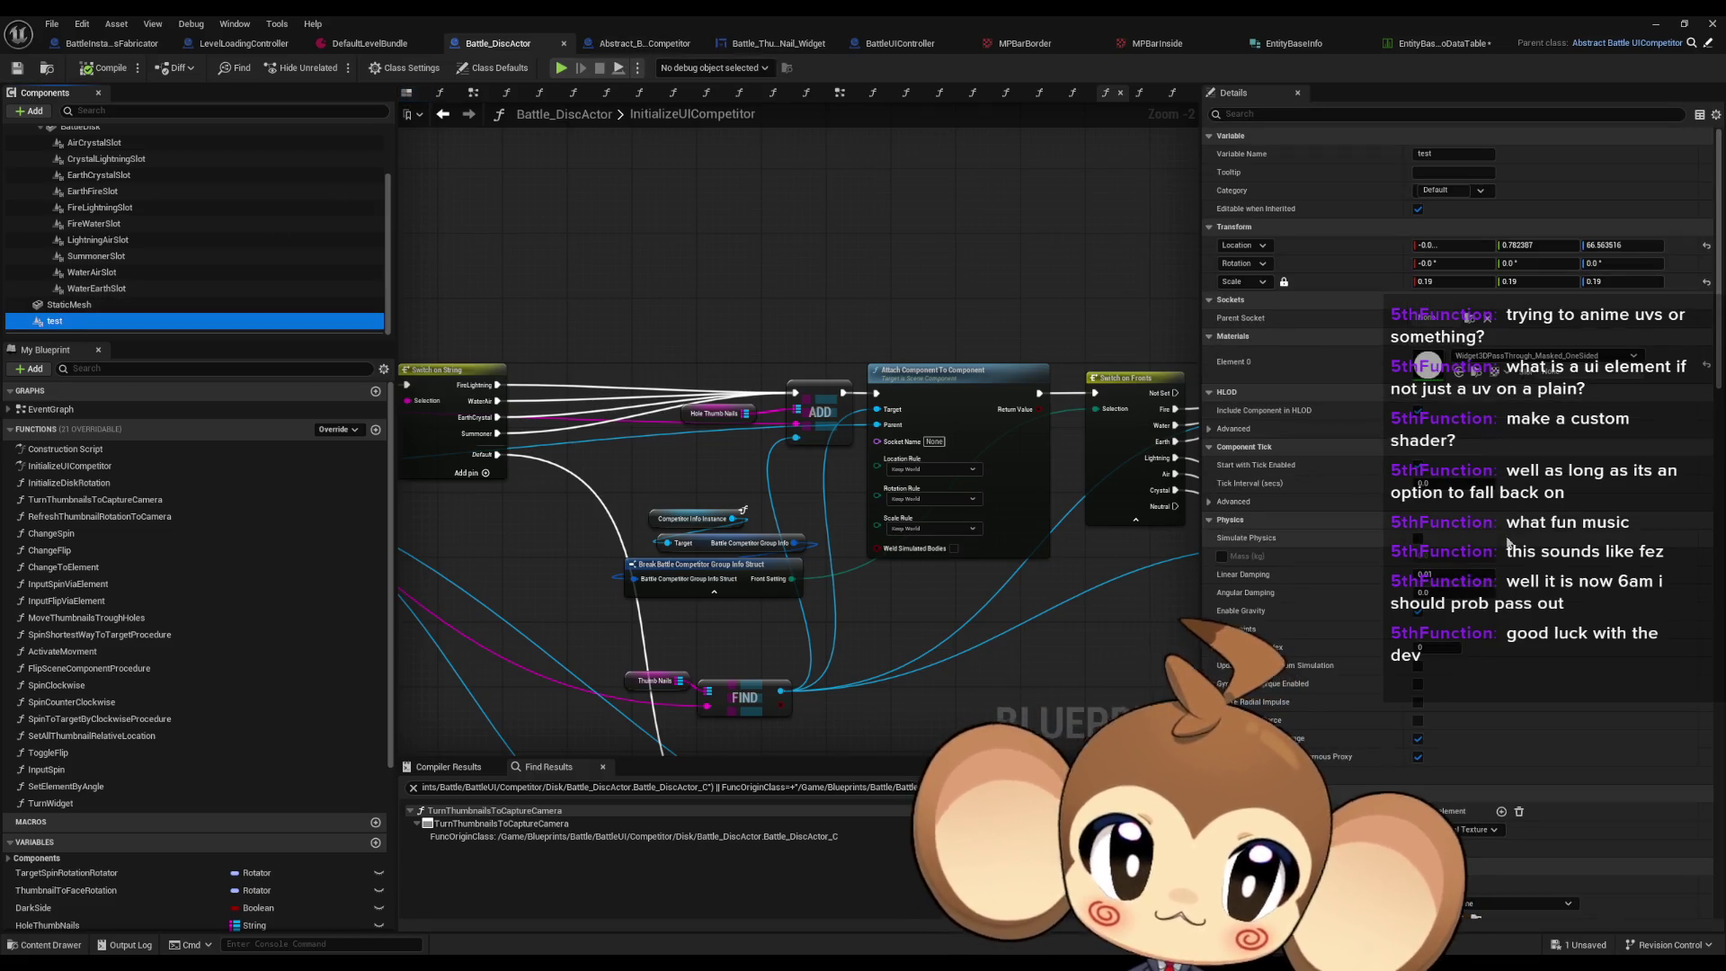
scroll(1508, 542, "down", 10)
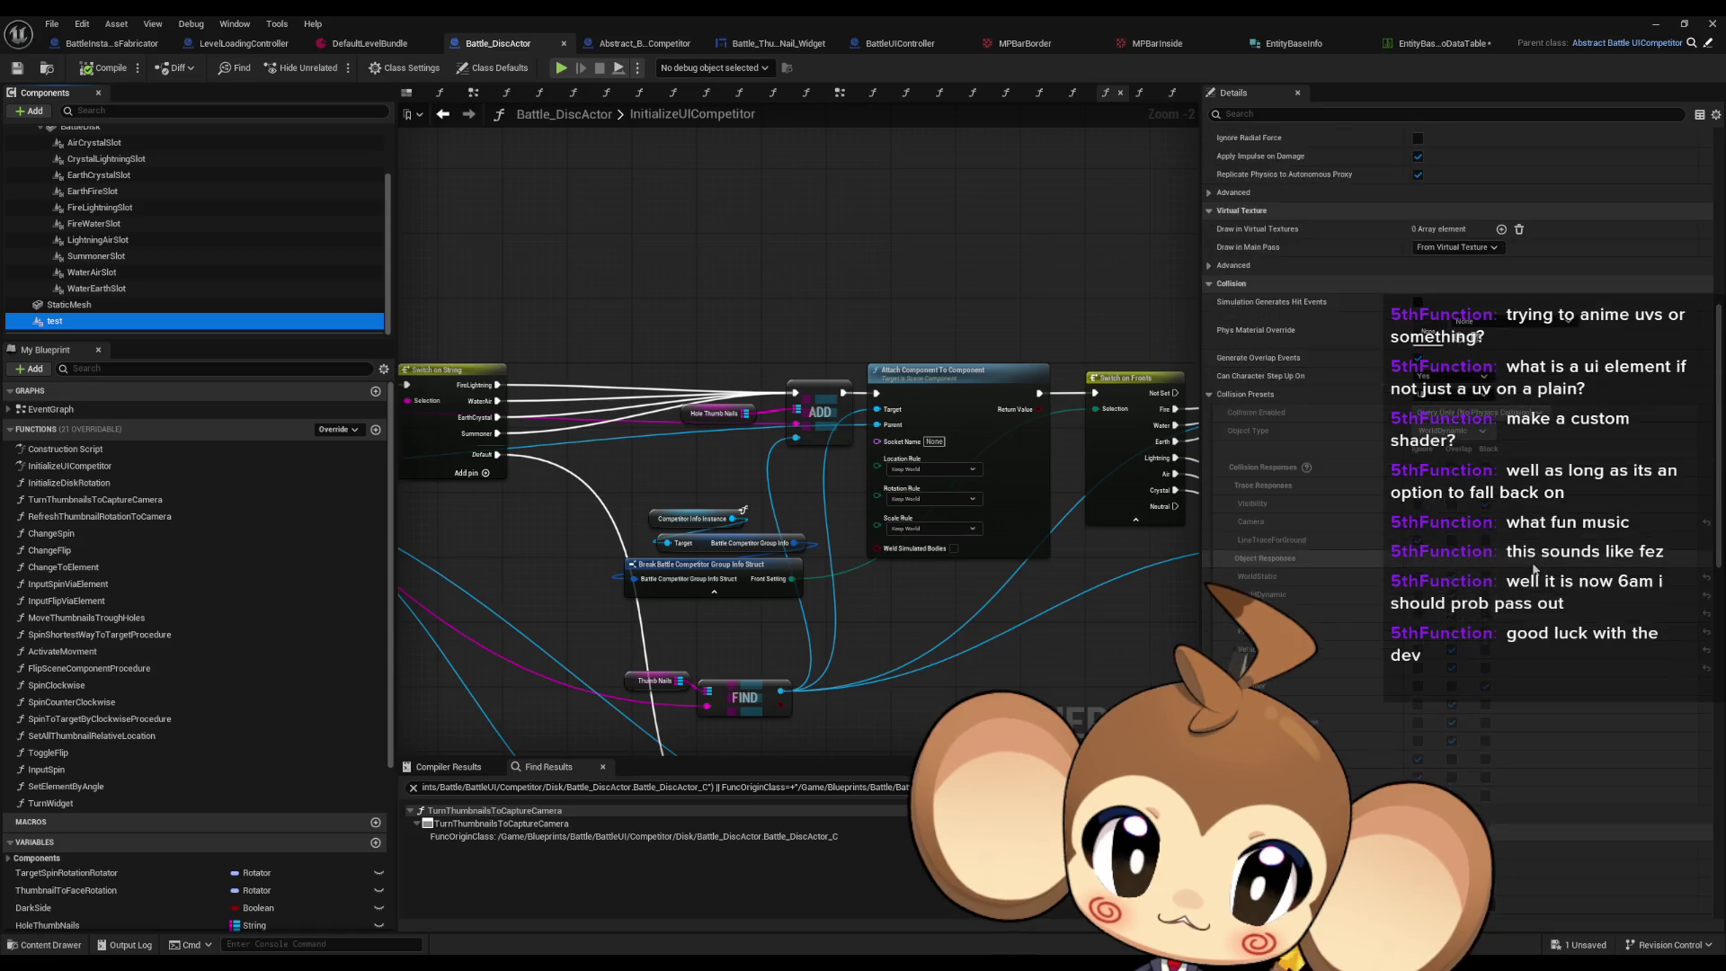
scroll(1517, 573, "down", 5)
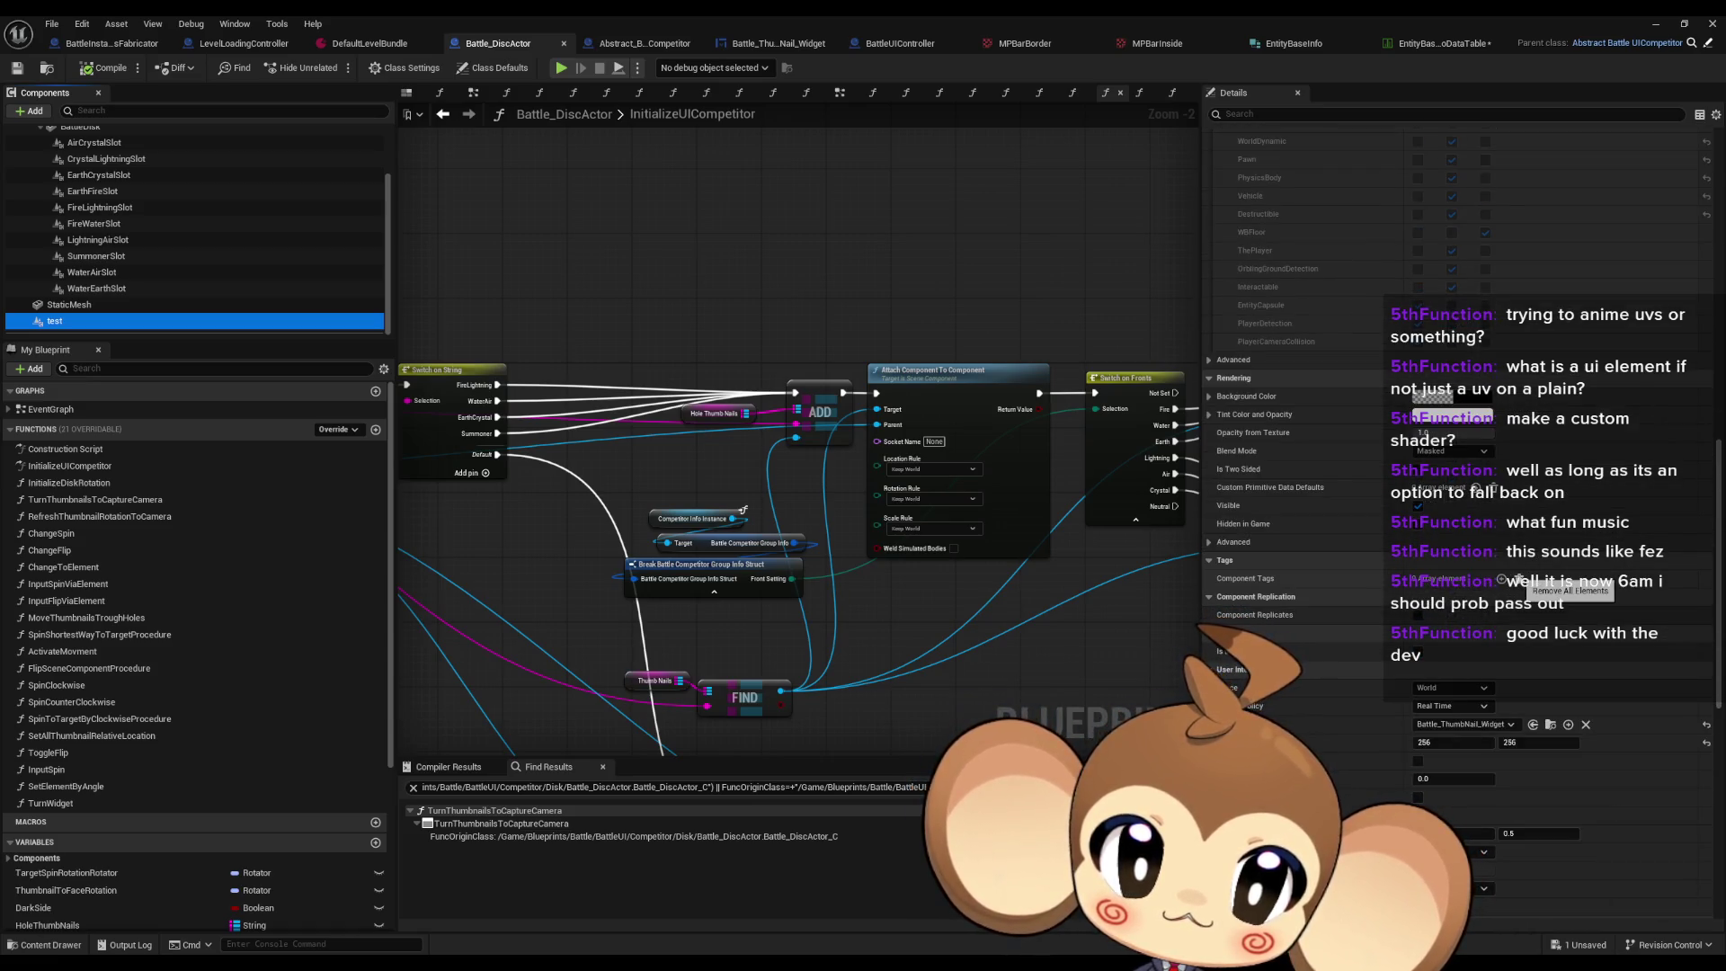
left_click(645, 52)
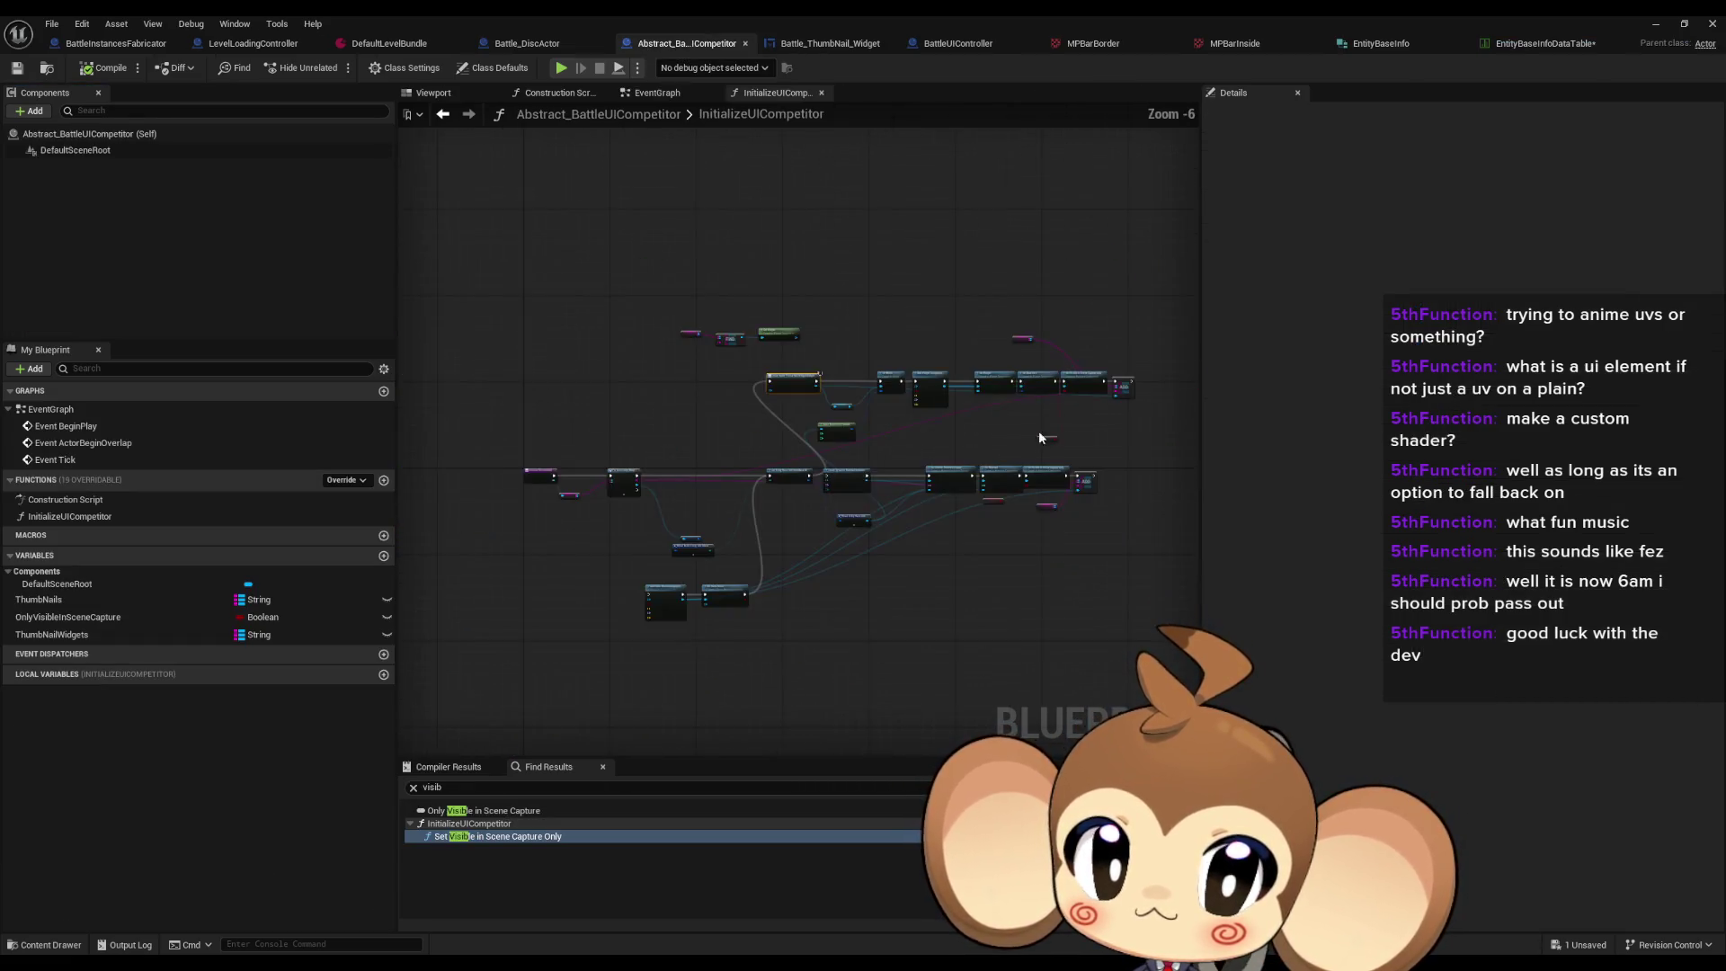
Step: Add a Set Pivot node for the new widget component and split its In Pivot into X and Y
scroll(586, 414, "up", 2)
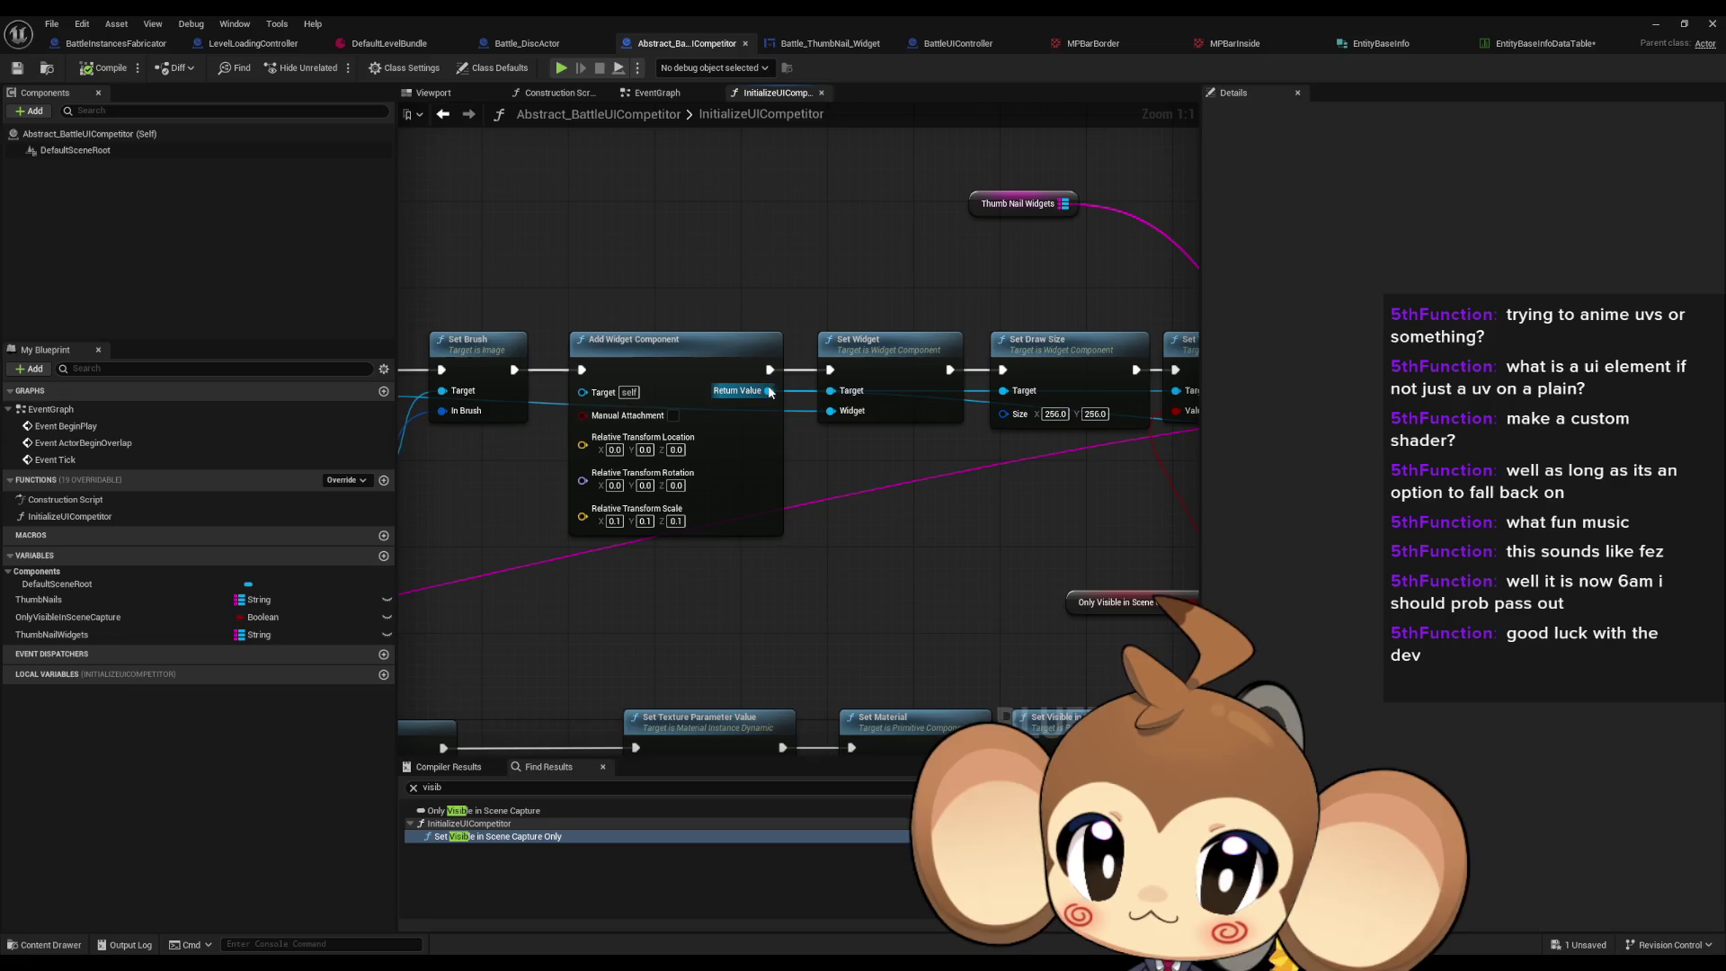
left_click_drag(438, 390, 884, 493)
type("pi")
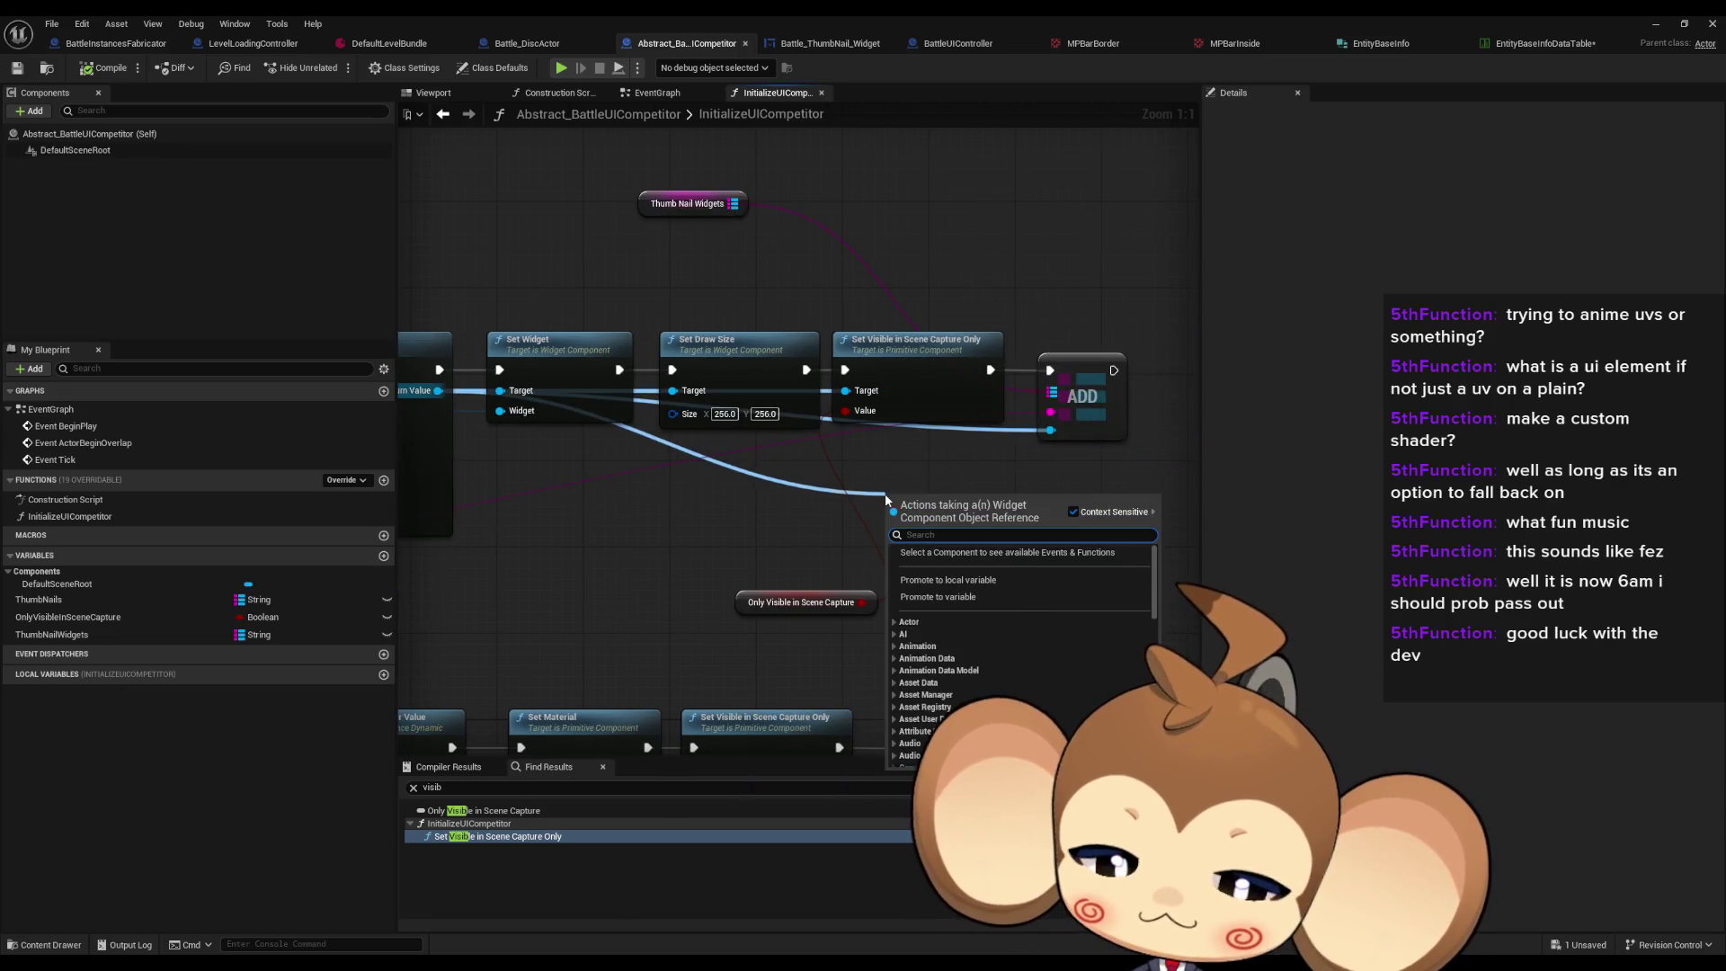
type("vo")
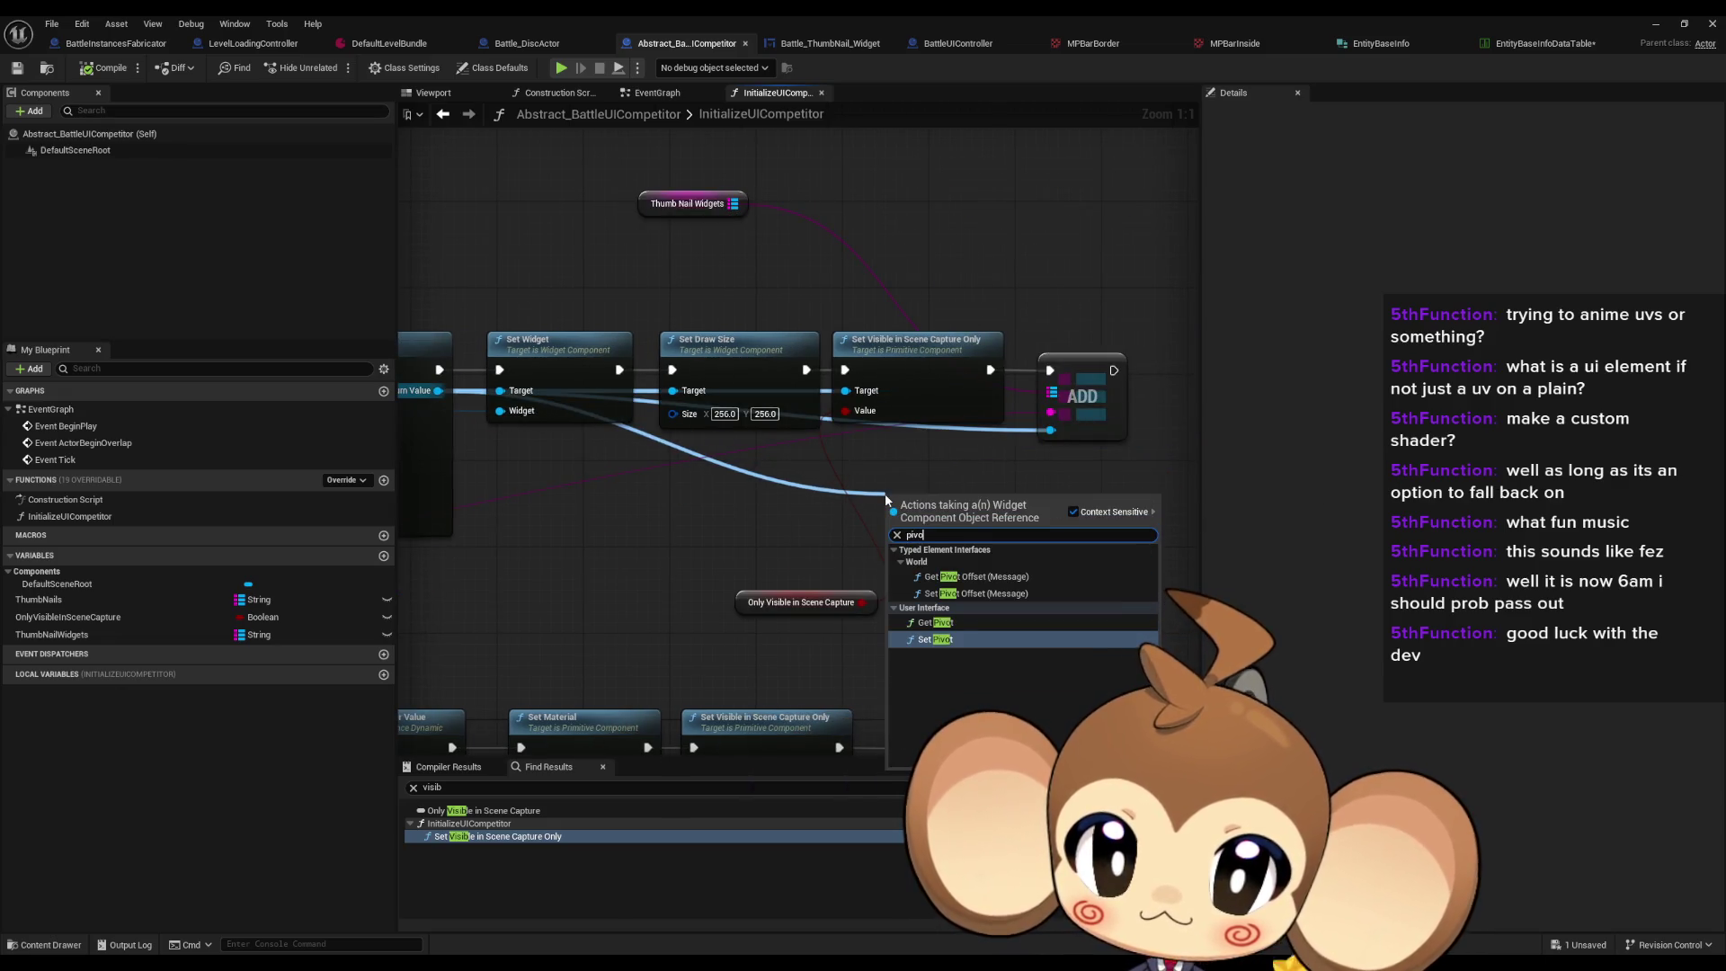
key("Return")
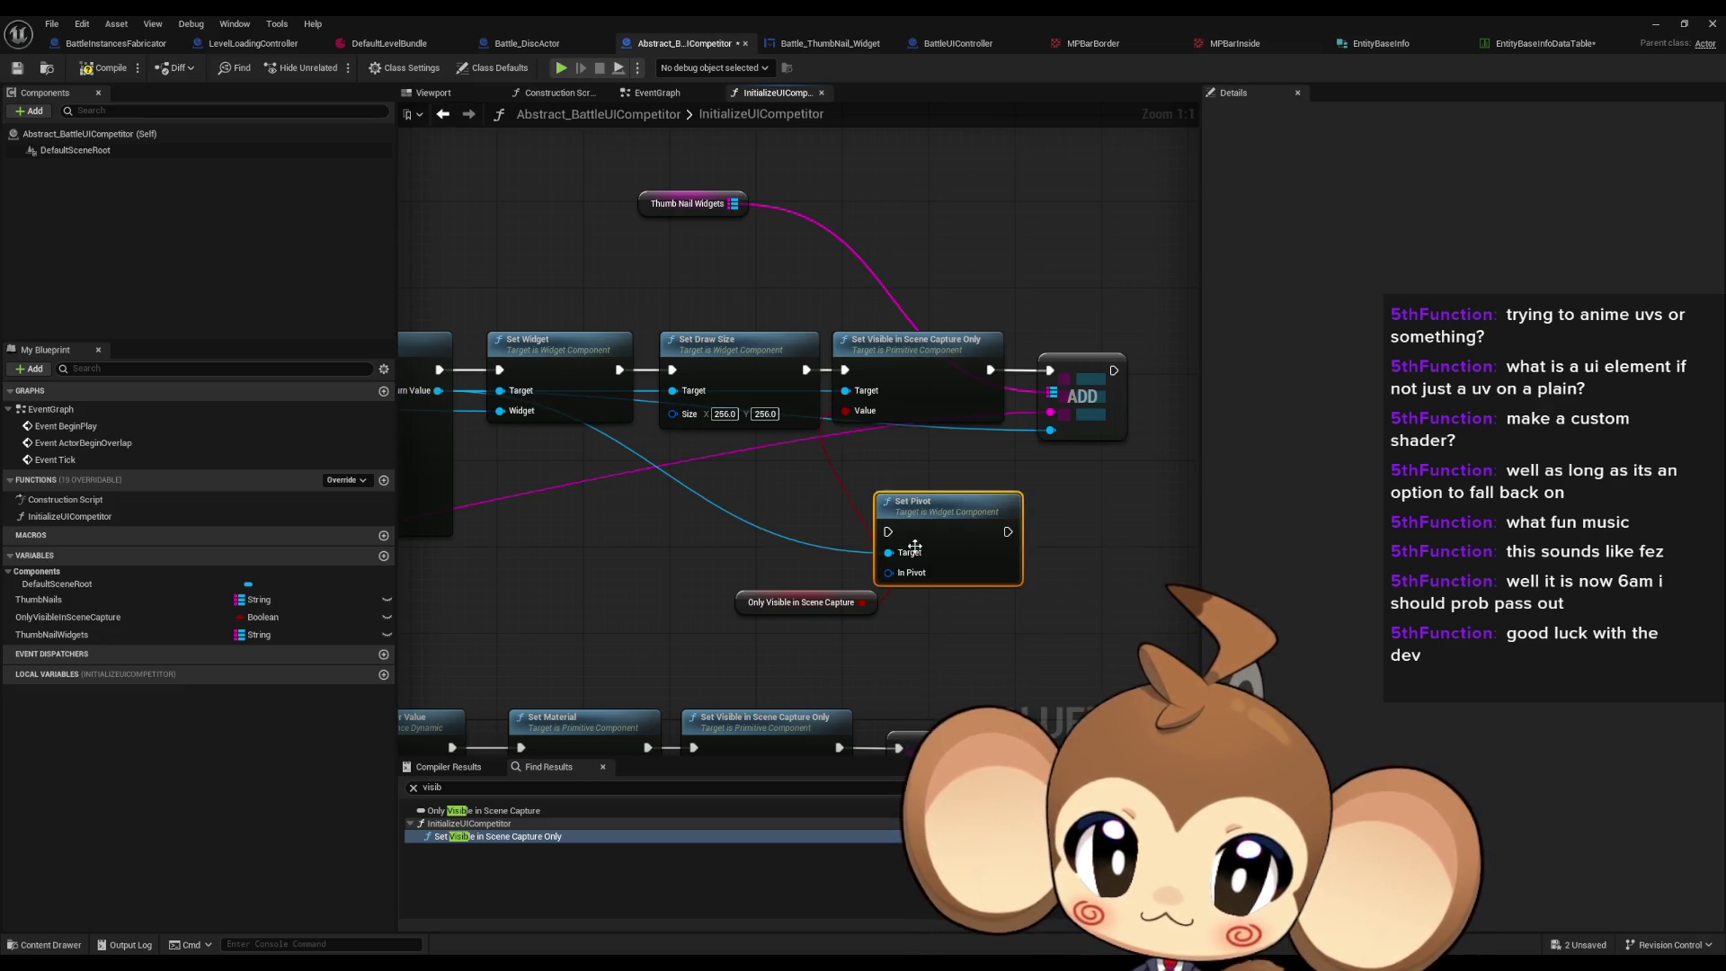
left_click_drag(888, 570, 739, 542)
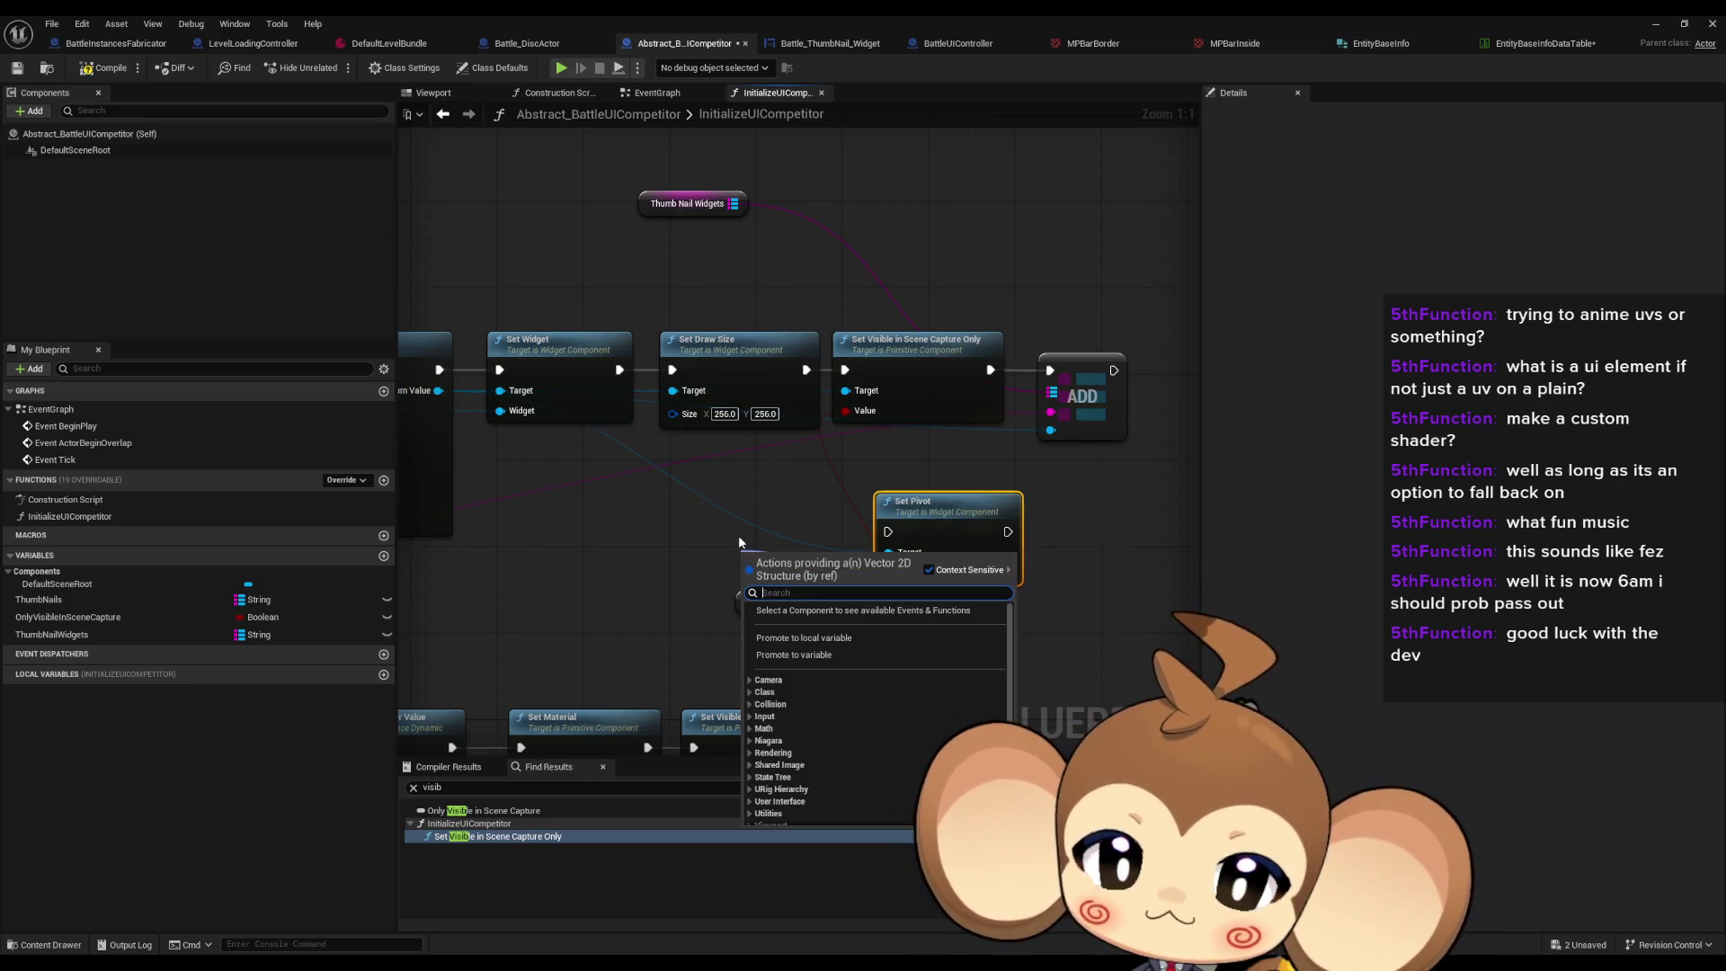
left_click(778, 492)
right_click(886, 574)
left_click(929, 655)
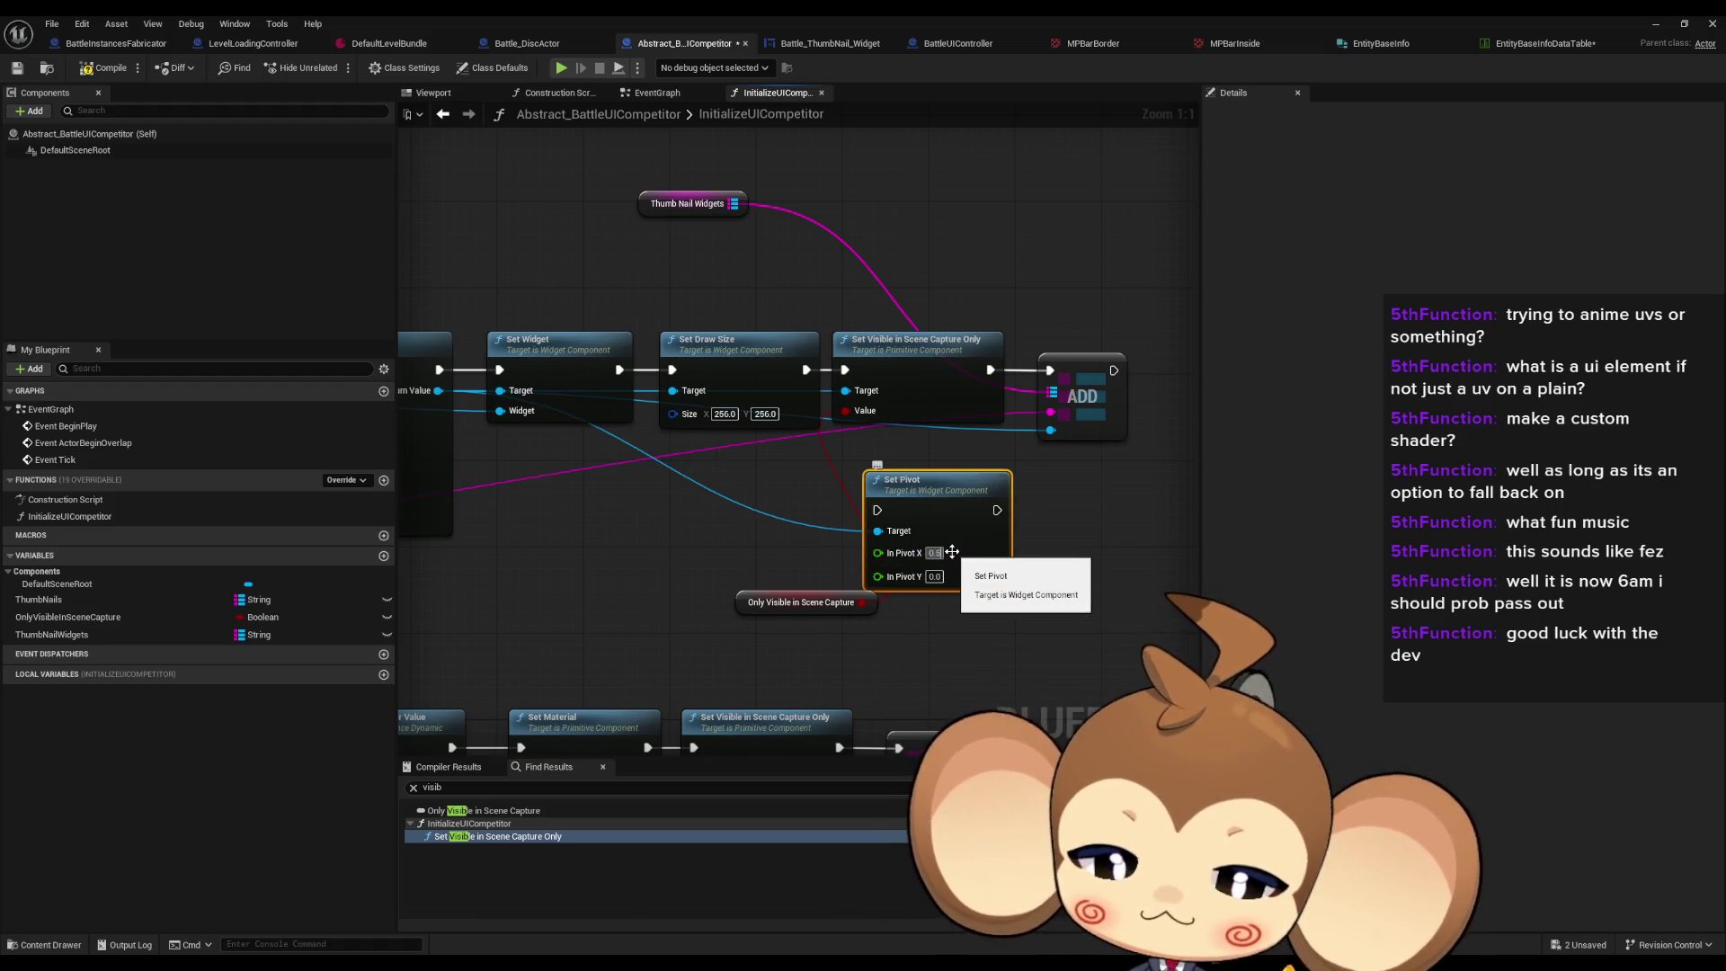
Step: Wire Set Pivot (0.5, 0.5) between Set Draw Size and Set Visible, then line the nodes up
mouse_move(929, 514)
left_mouse_down()
mouse_move(875, 504)
mouse_move(881, 406)
mouse_move(845, 369)
mouse_move(811, 379)
mouse_move(824, 498)
left_mouse_up()
left_click_drag(894, 313, 1061, 387)
left_click_drag(888, 352, 1035, 465)
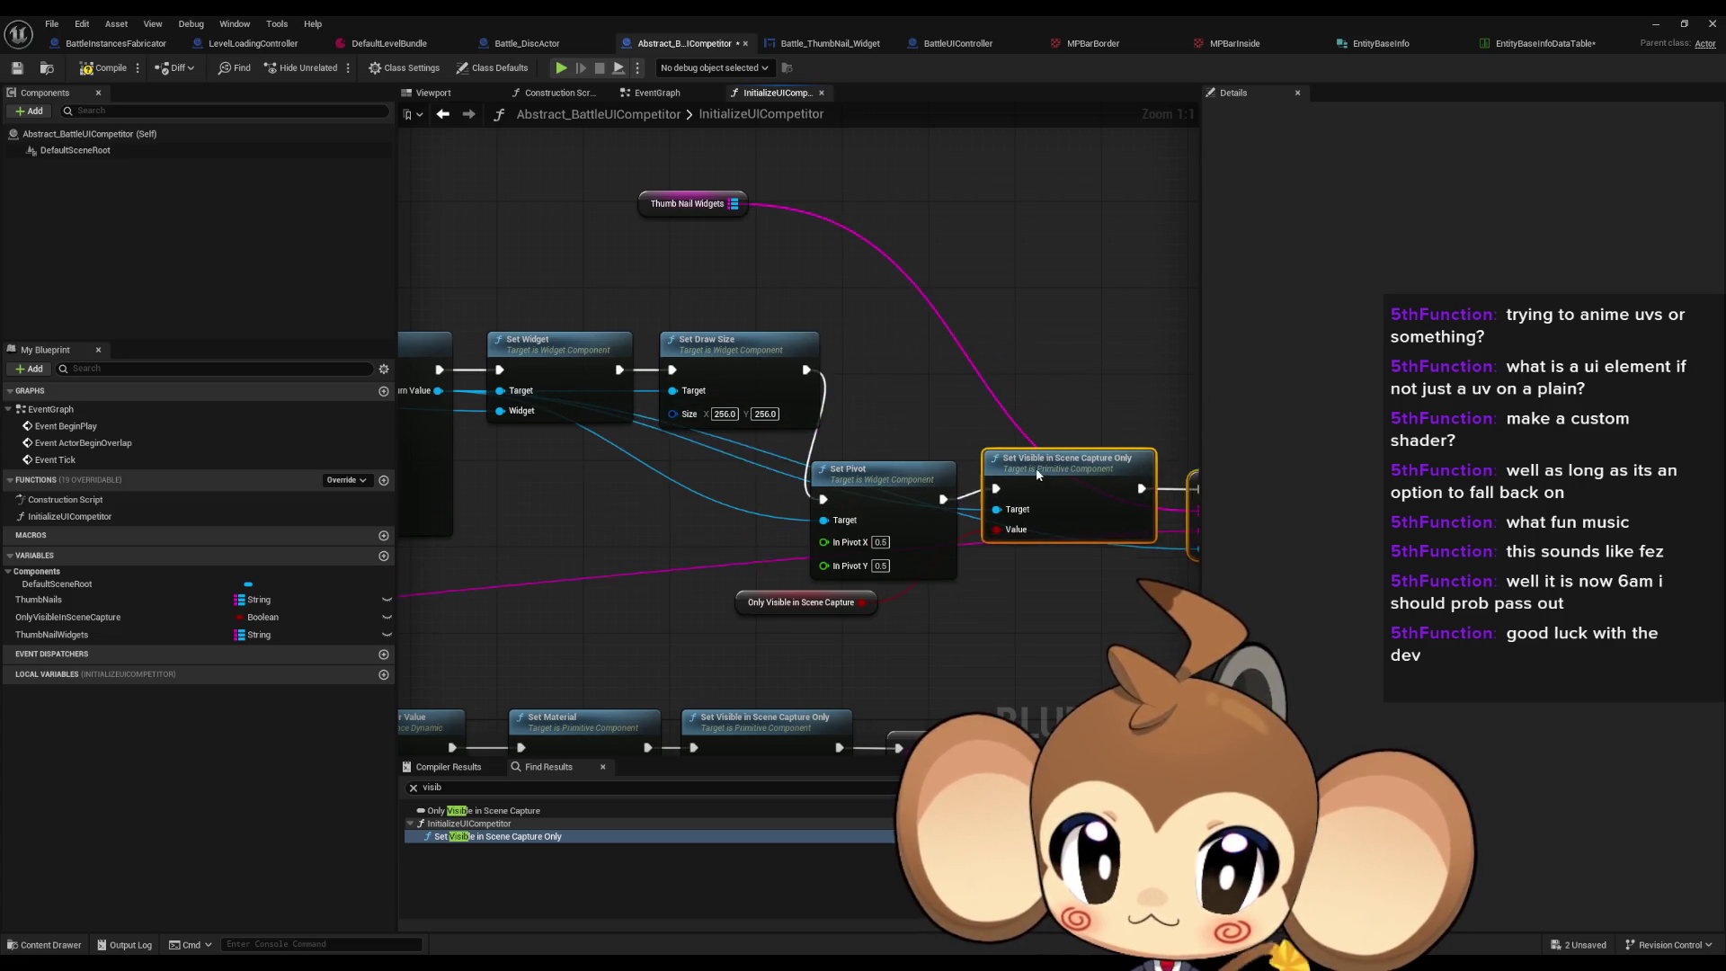
left_click_drag(863, 494, 896, 364)
left_click(823, 508)
left_click(489, 42)
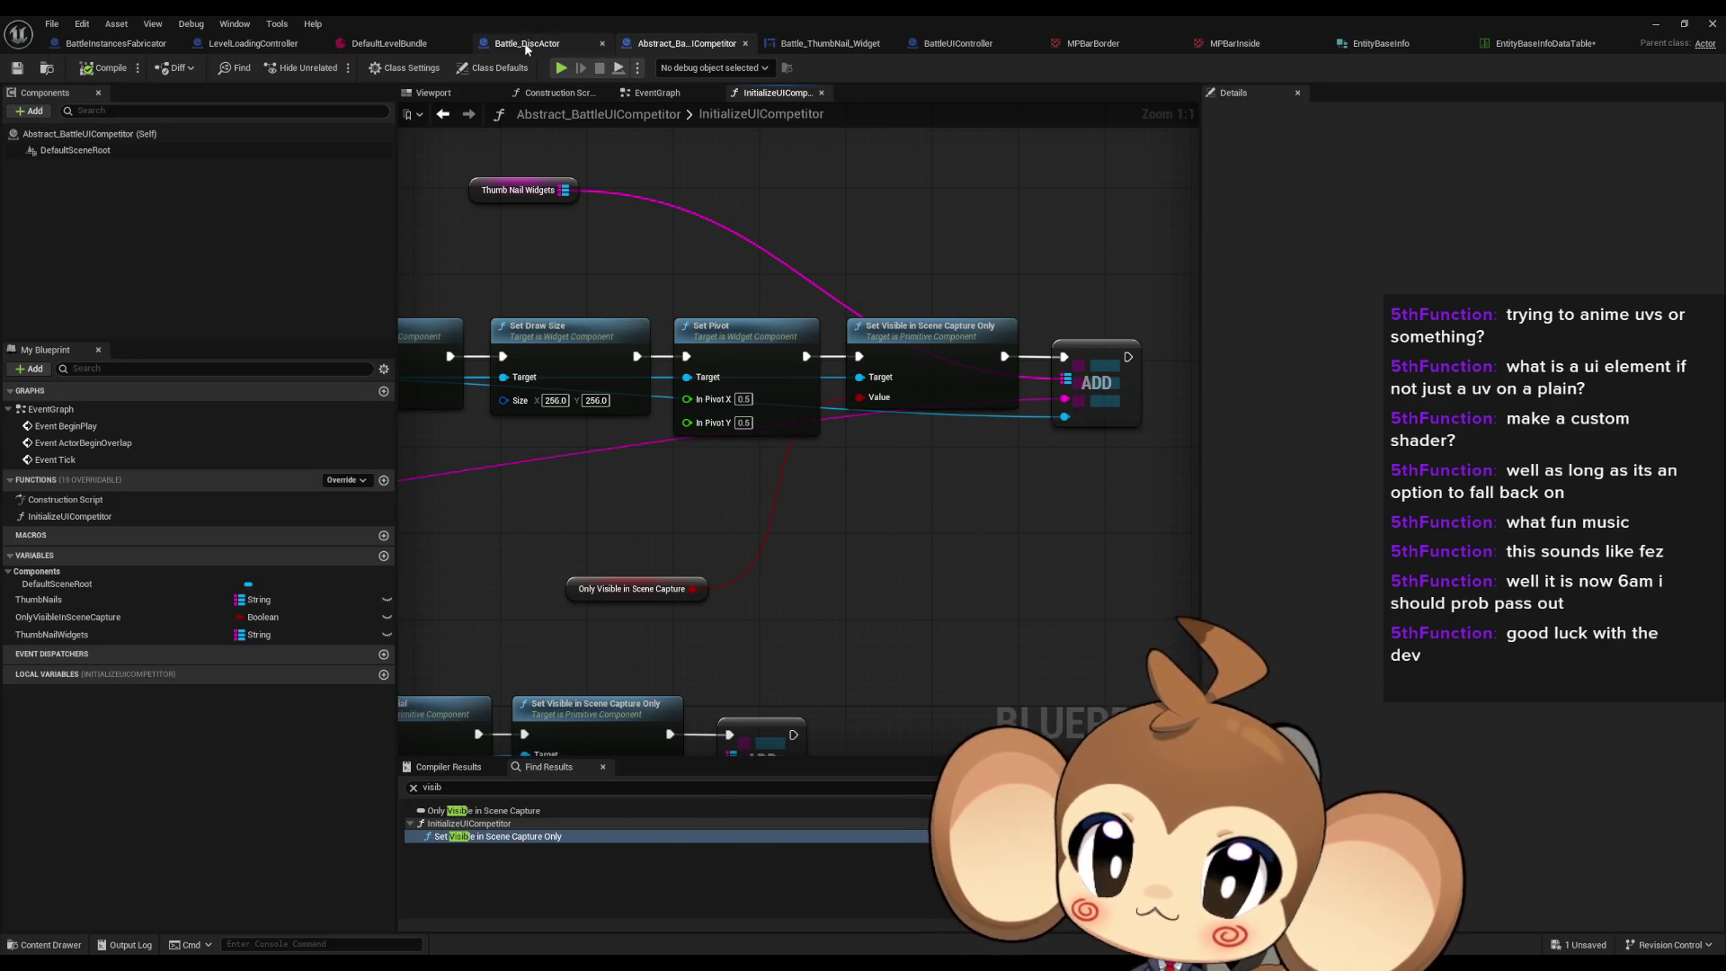
scroll(656, 328, "down", 1)
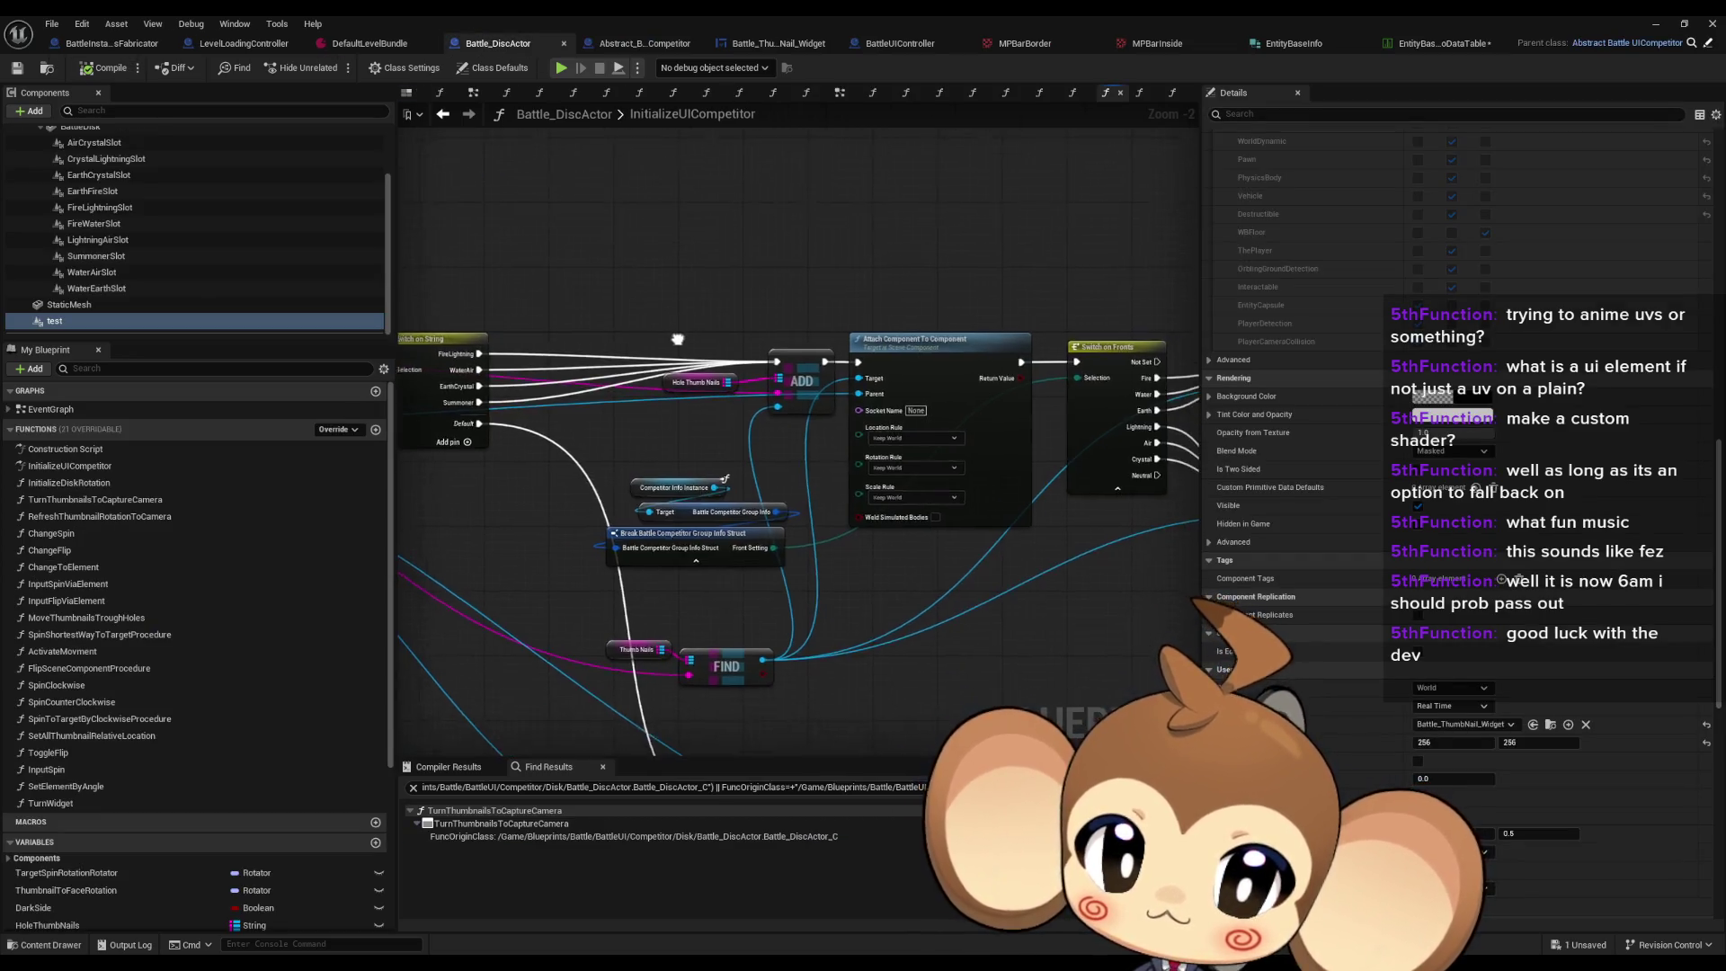
scroll(686, 423, "up", 3)
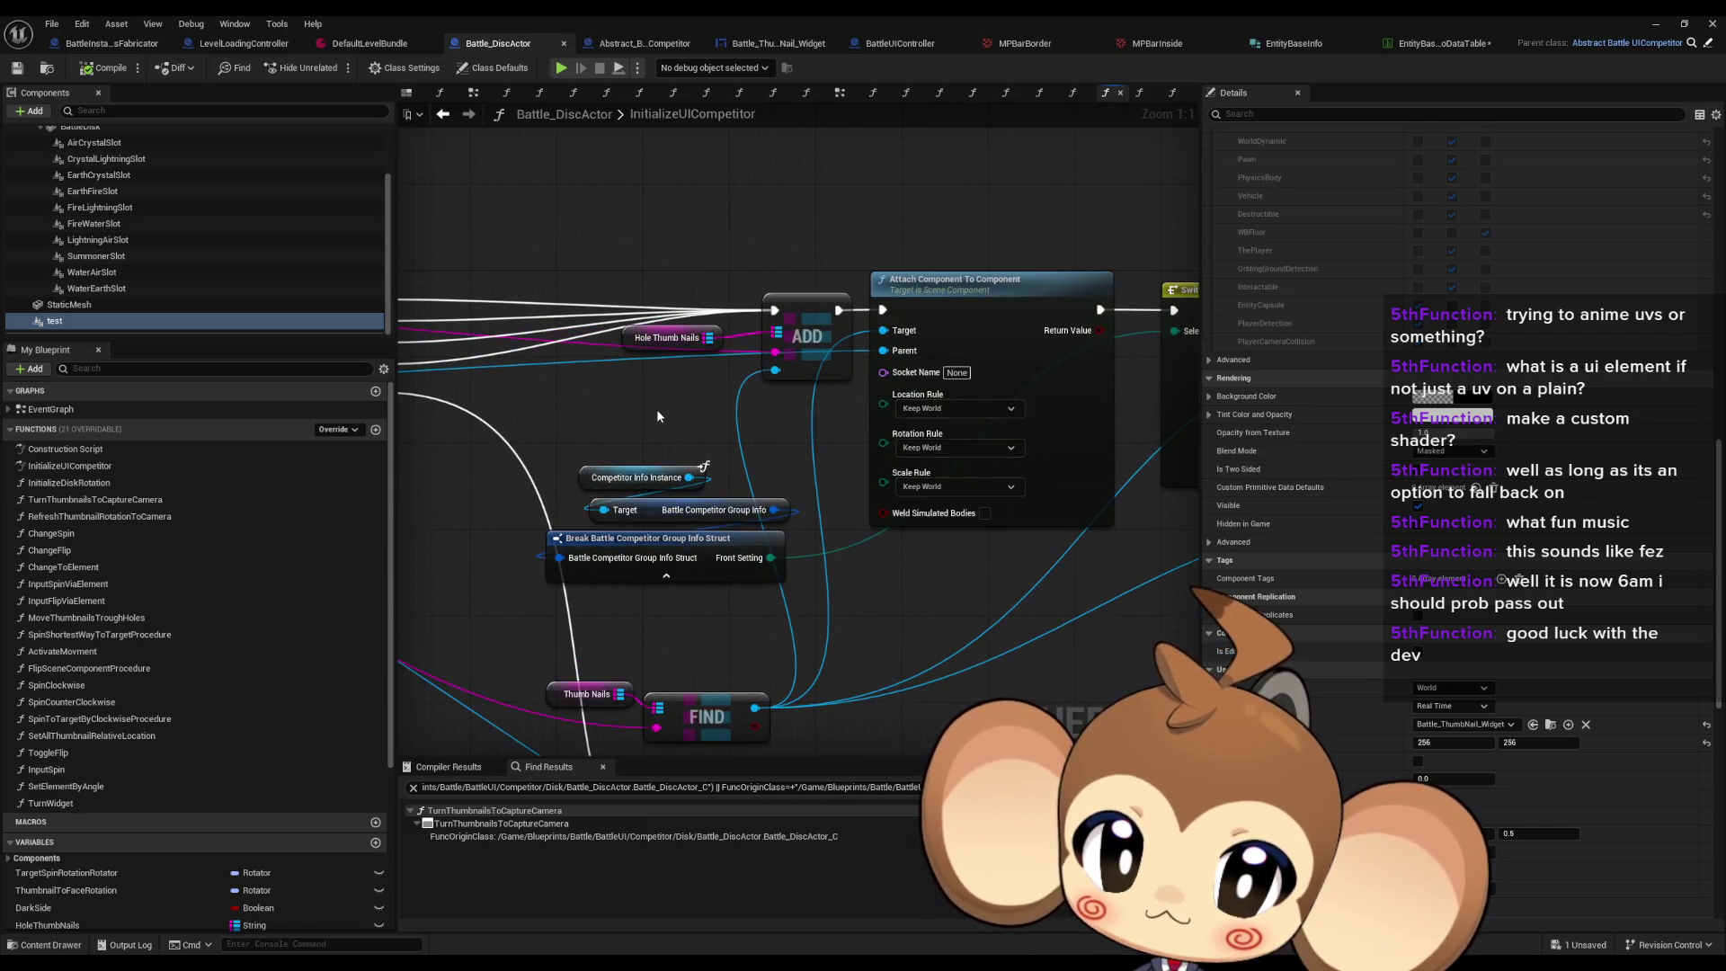
left_click_drag(658, 406, 737, 314)
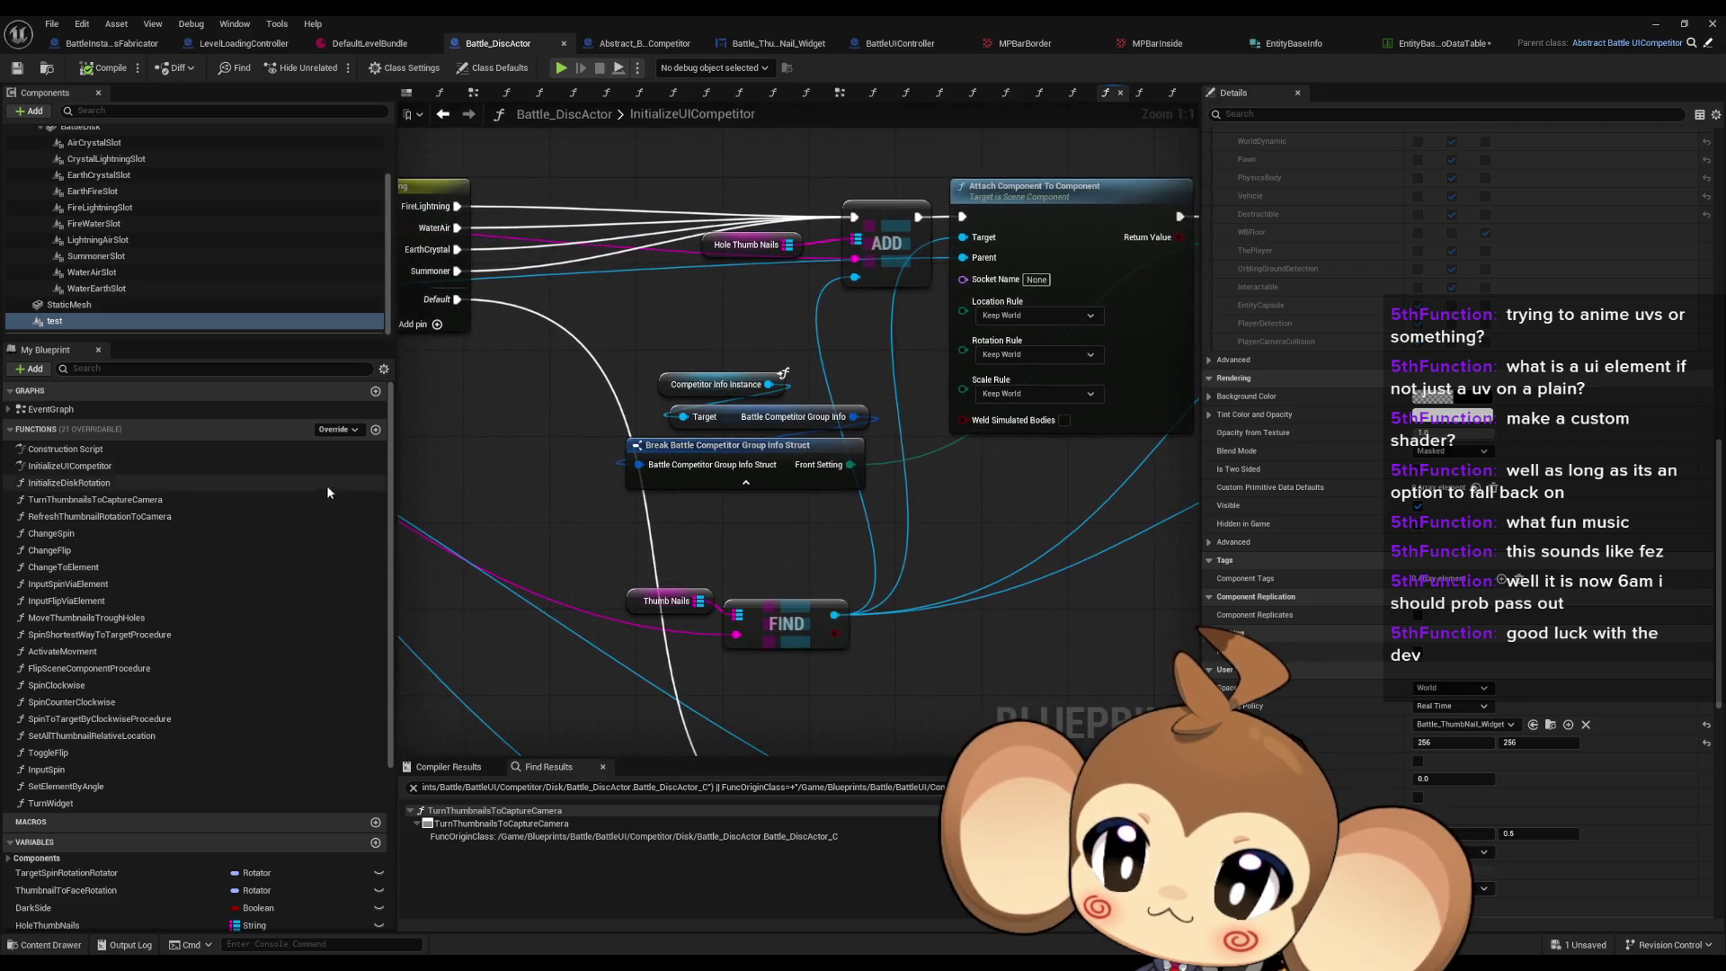
scroll(224, 671, "down", 3)
scroll(224, 671, "down", 3)
left_click_drag(457, 299, 638, 536)
type("thu")
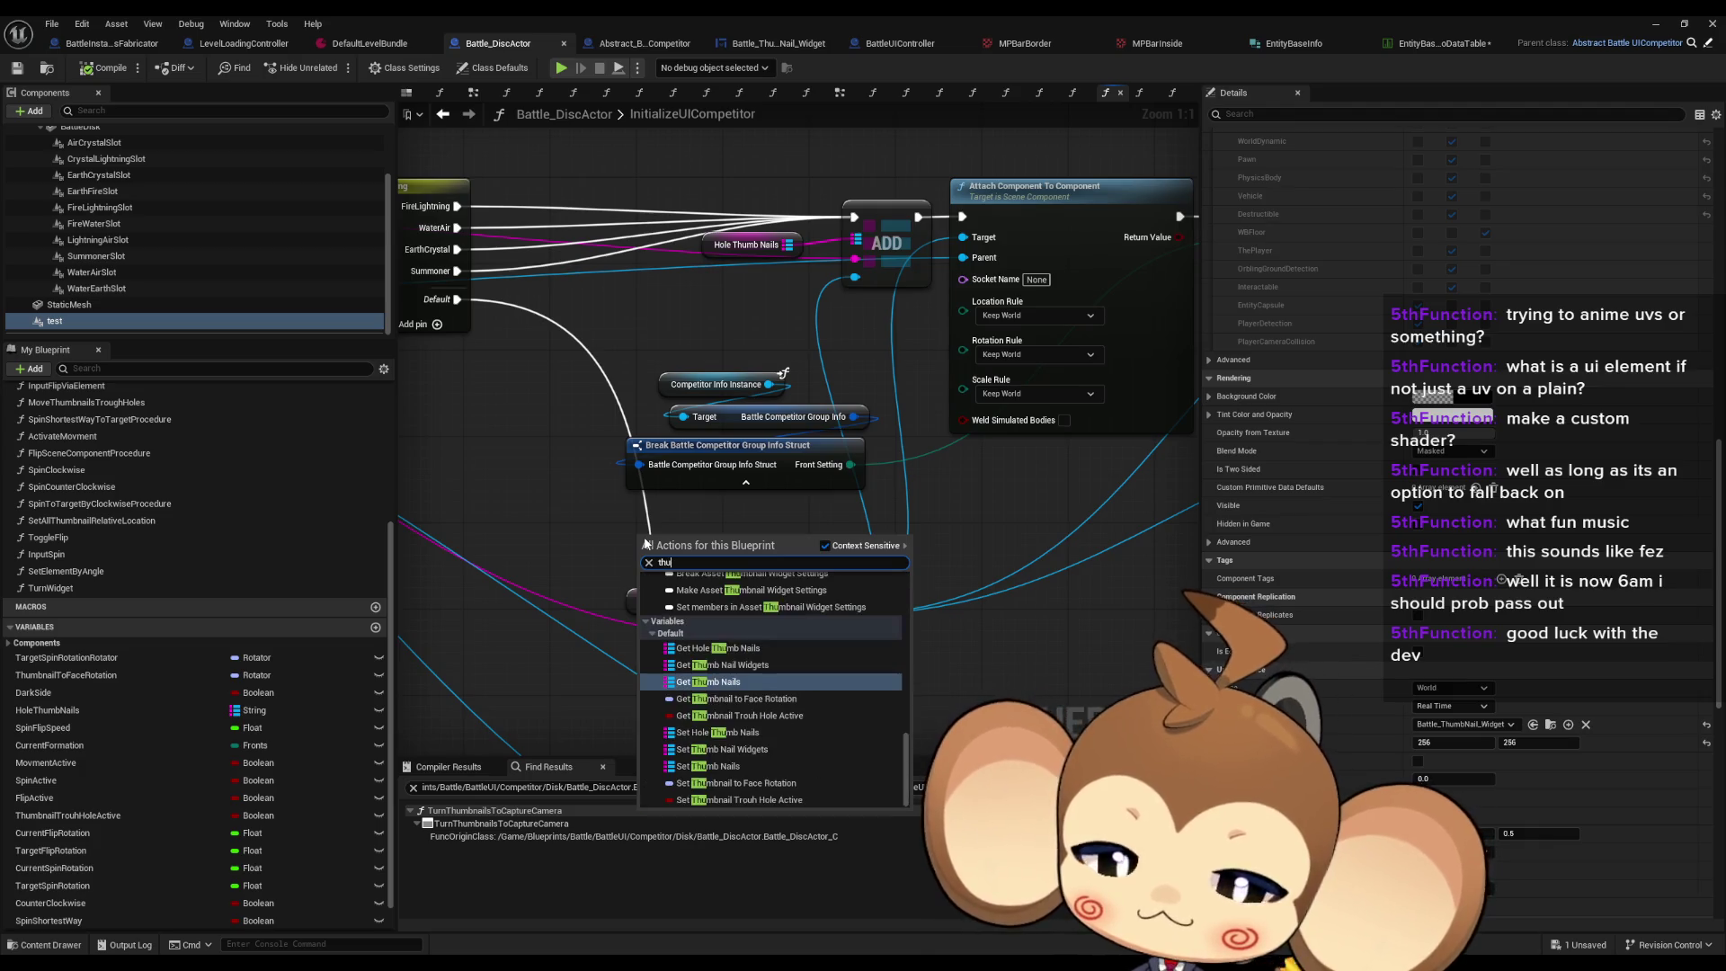
type("mb na")
key("Up")
key("Return")
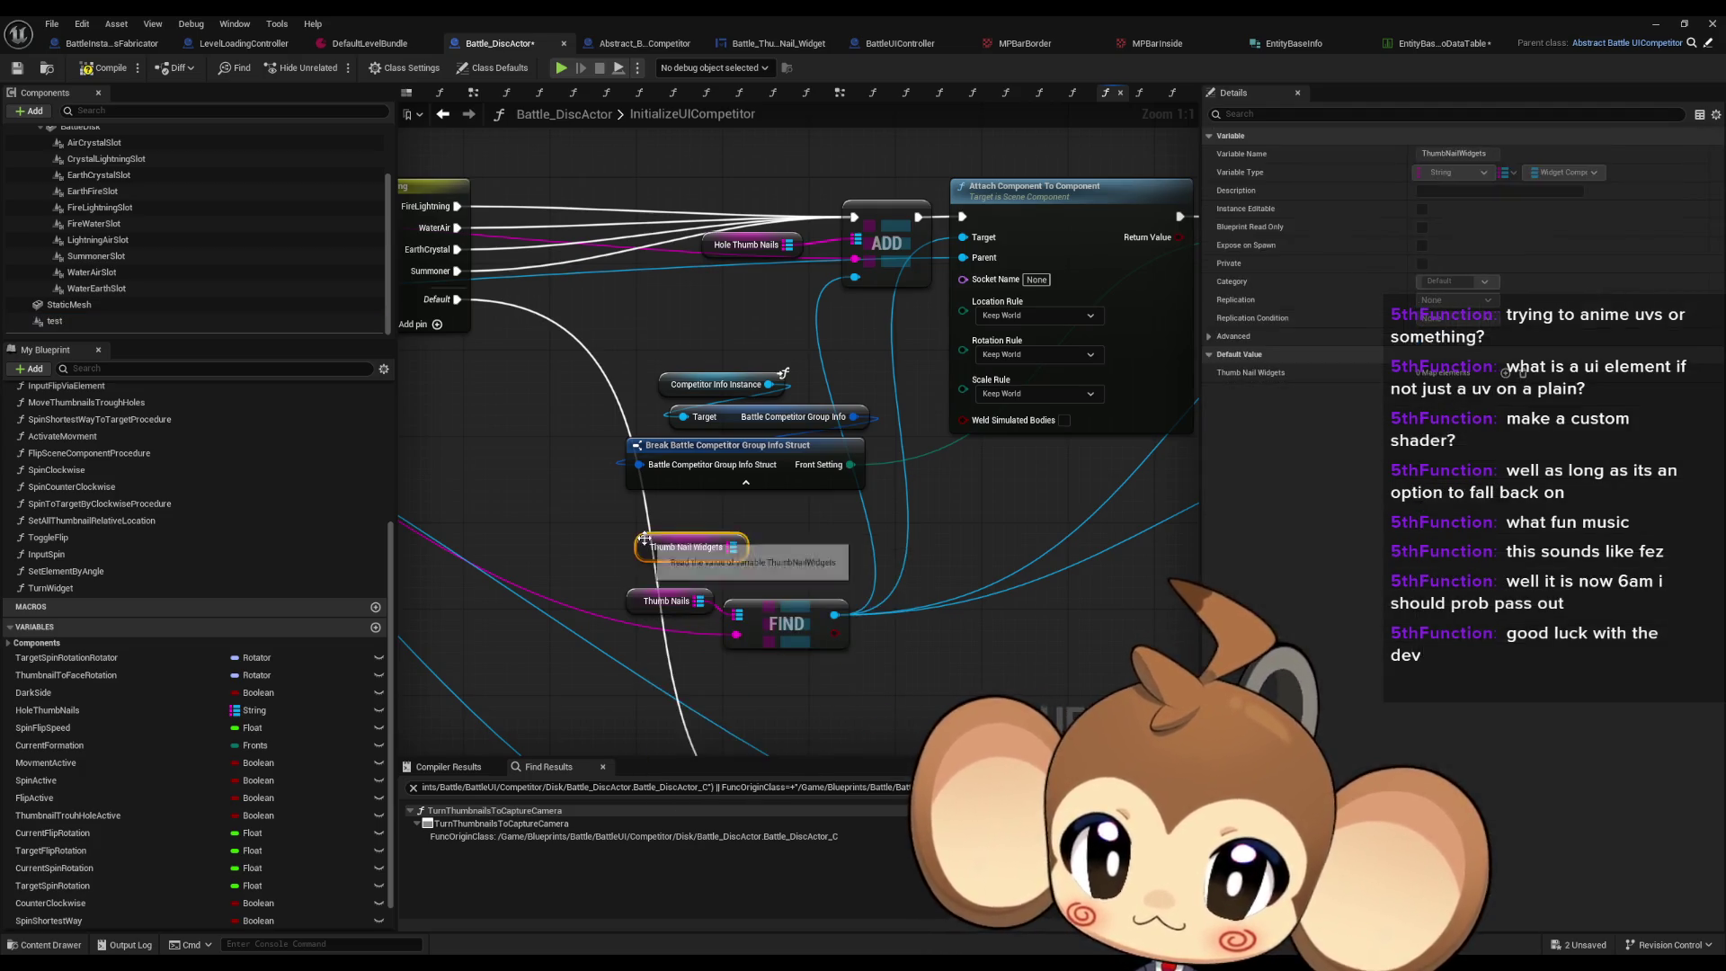
left_click_drag(773, 530, 821, 537)
mouse_move(755, 562)
left_mouse_down()
mouse_move(722, 541)
mouse_move(825, 534)
left_mouse_up()
type("find")
key("Return")
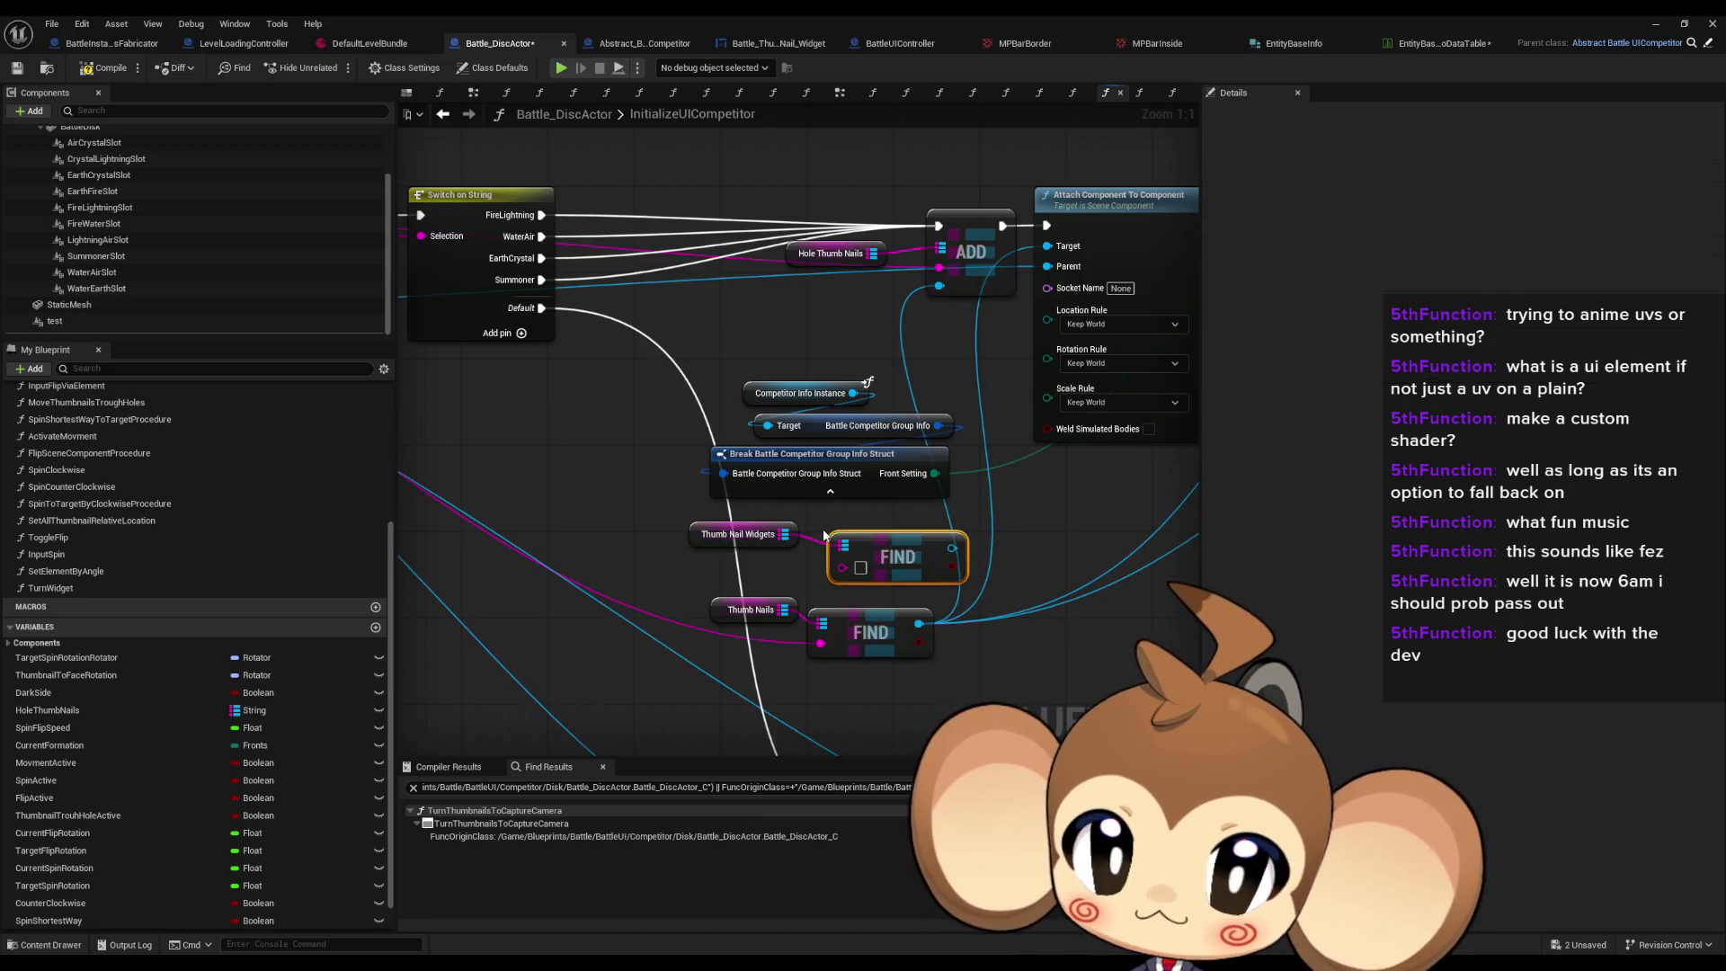
scroll(1008, 582, "down", 2)
mouse_move(1035, 585)
left_mouse_down()
mouse_move(596, 492)
mouse_move(455, 327)
mouse_move(658, 404)
mouse_move(597, 472)
mouse_move(629, 422)
mouse_move(705, 384)
mouse_move(636, 488)
left_mouse_up()
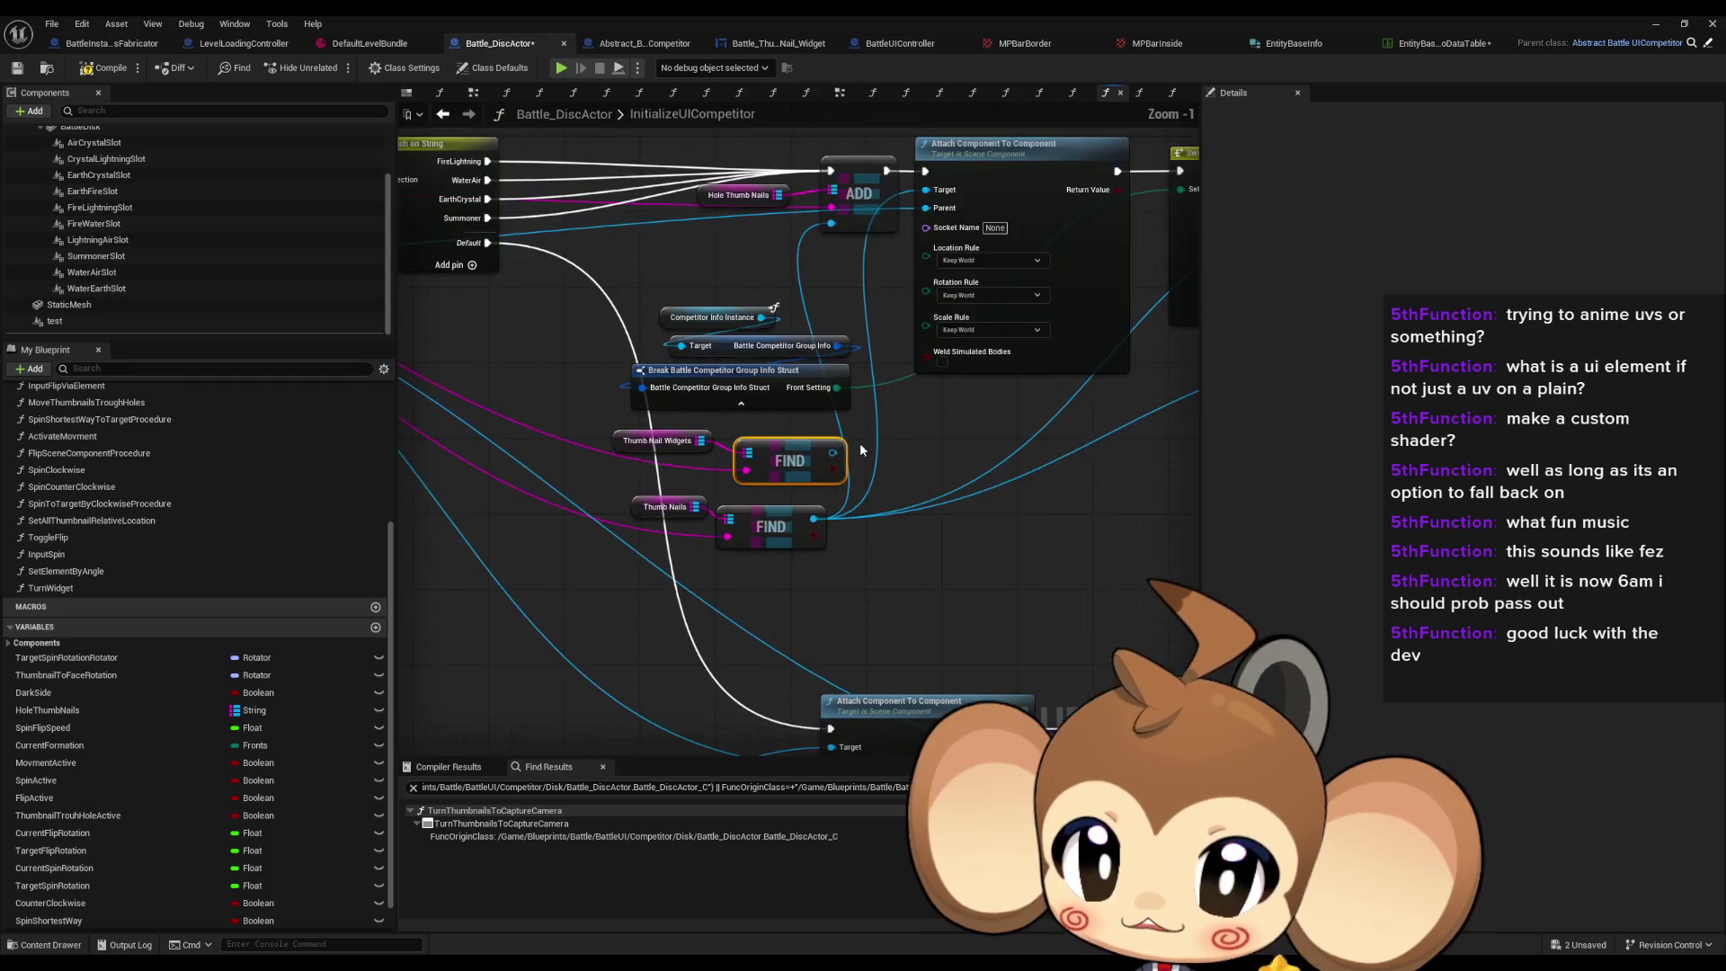
scroll(778, 516, "up", 1)
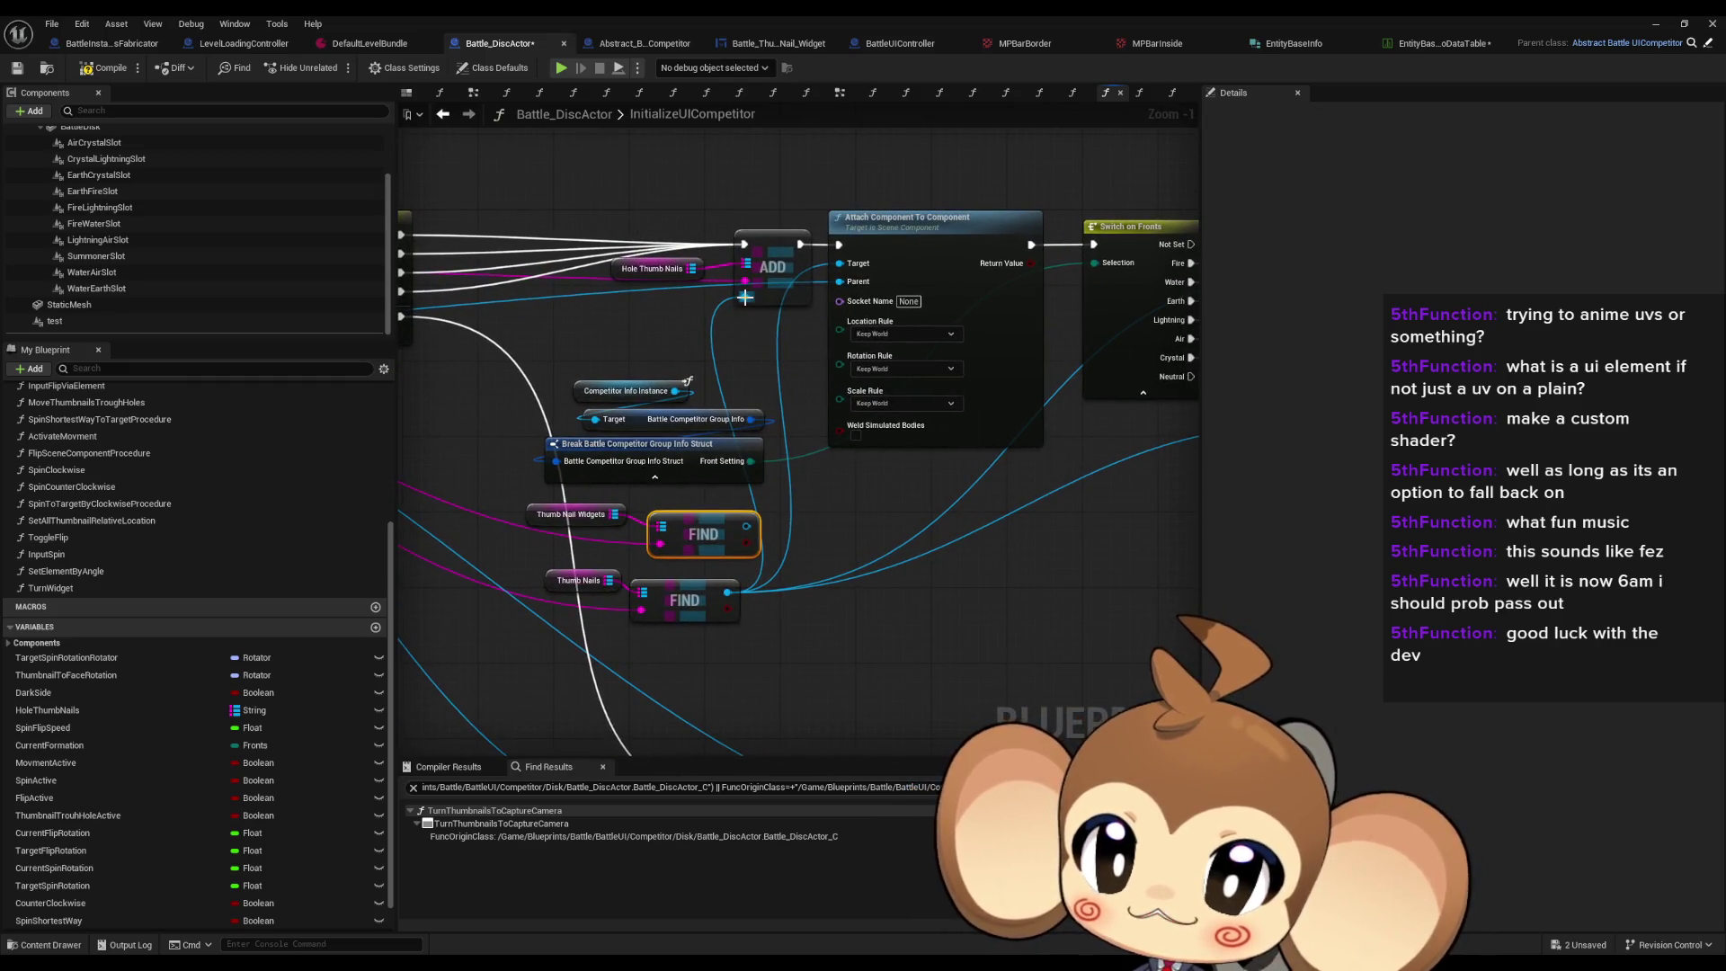
left_click(773, 284)
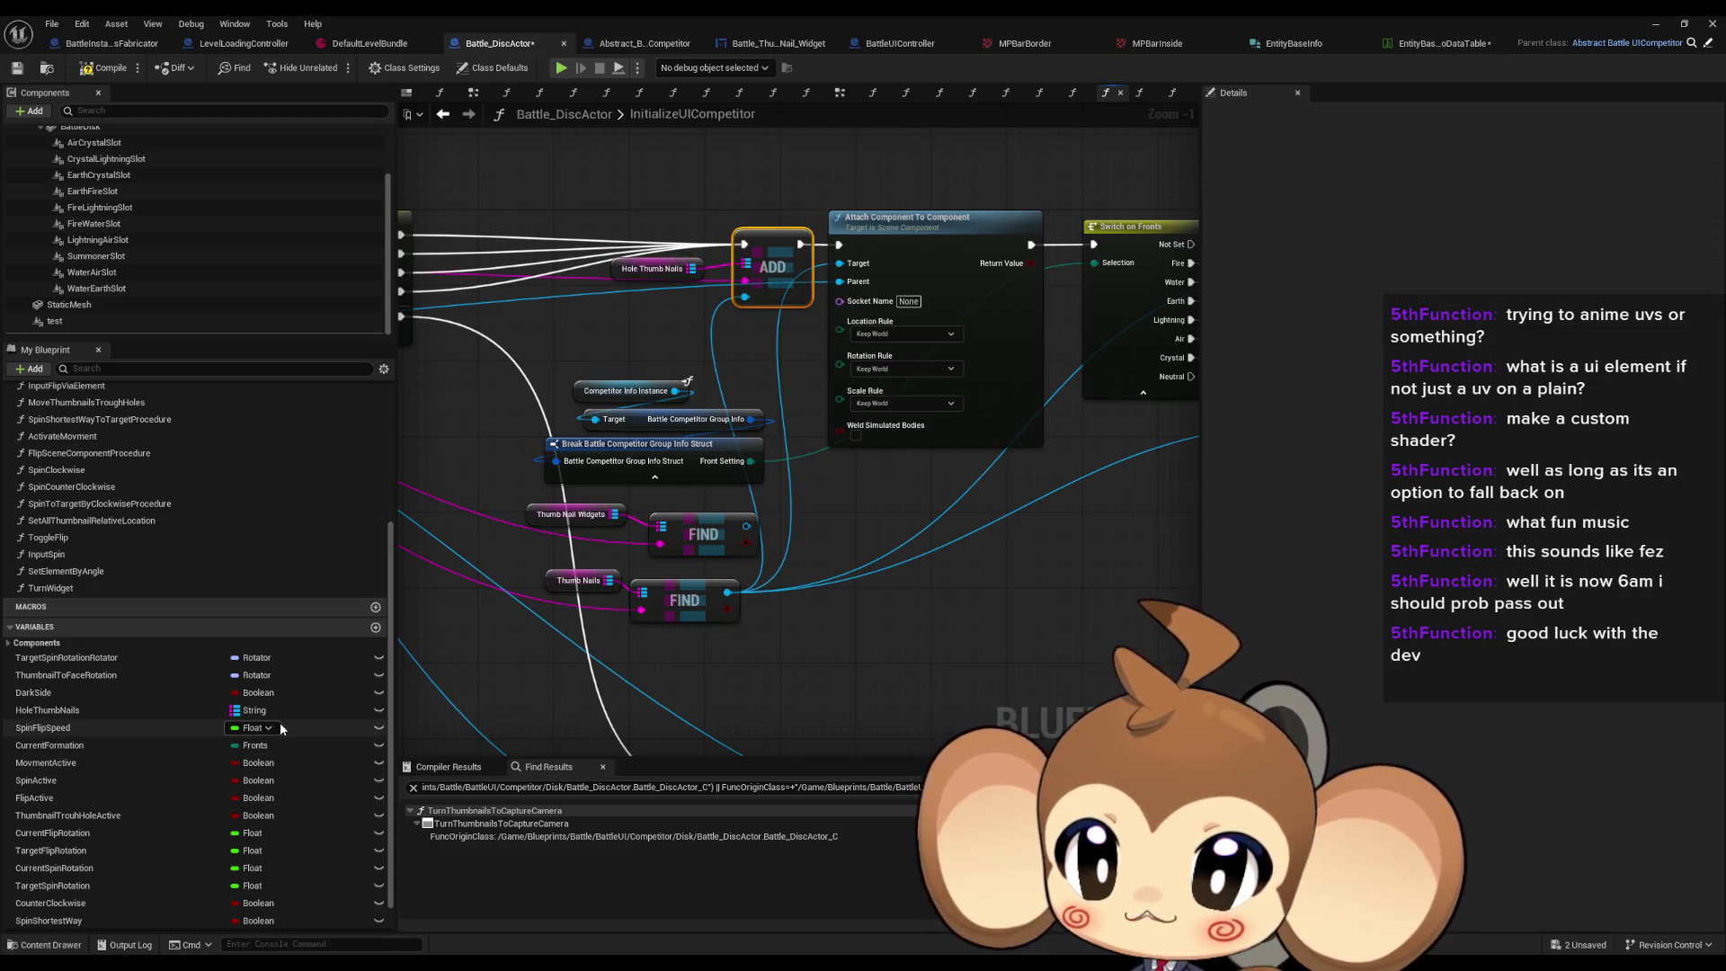
Step: Create a HoleThumbNailWidgets variable as a map from String to Widget Component
left_click(375, 628)
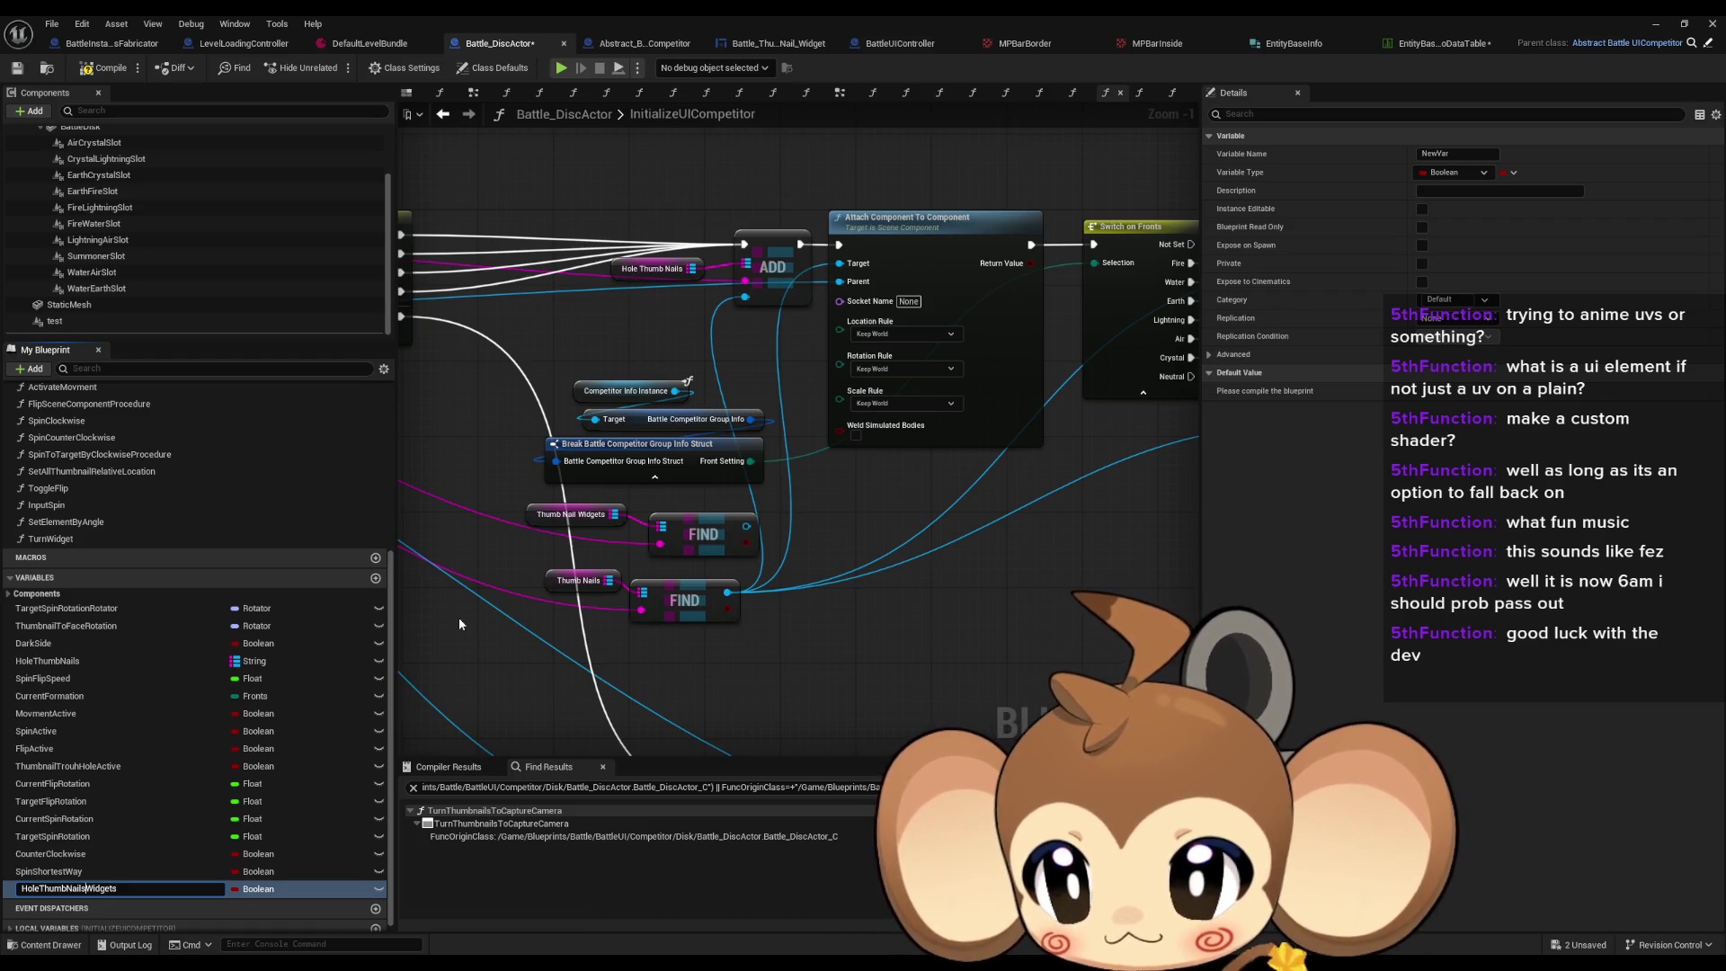
key("Return")
left_click(1453, 172)
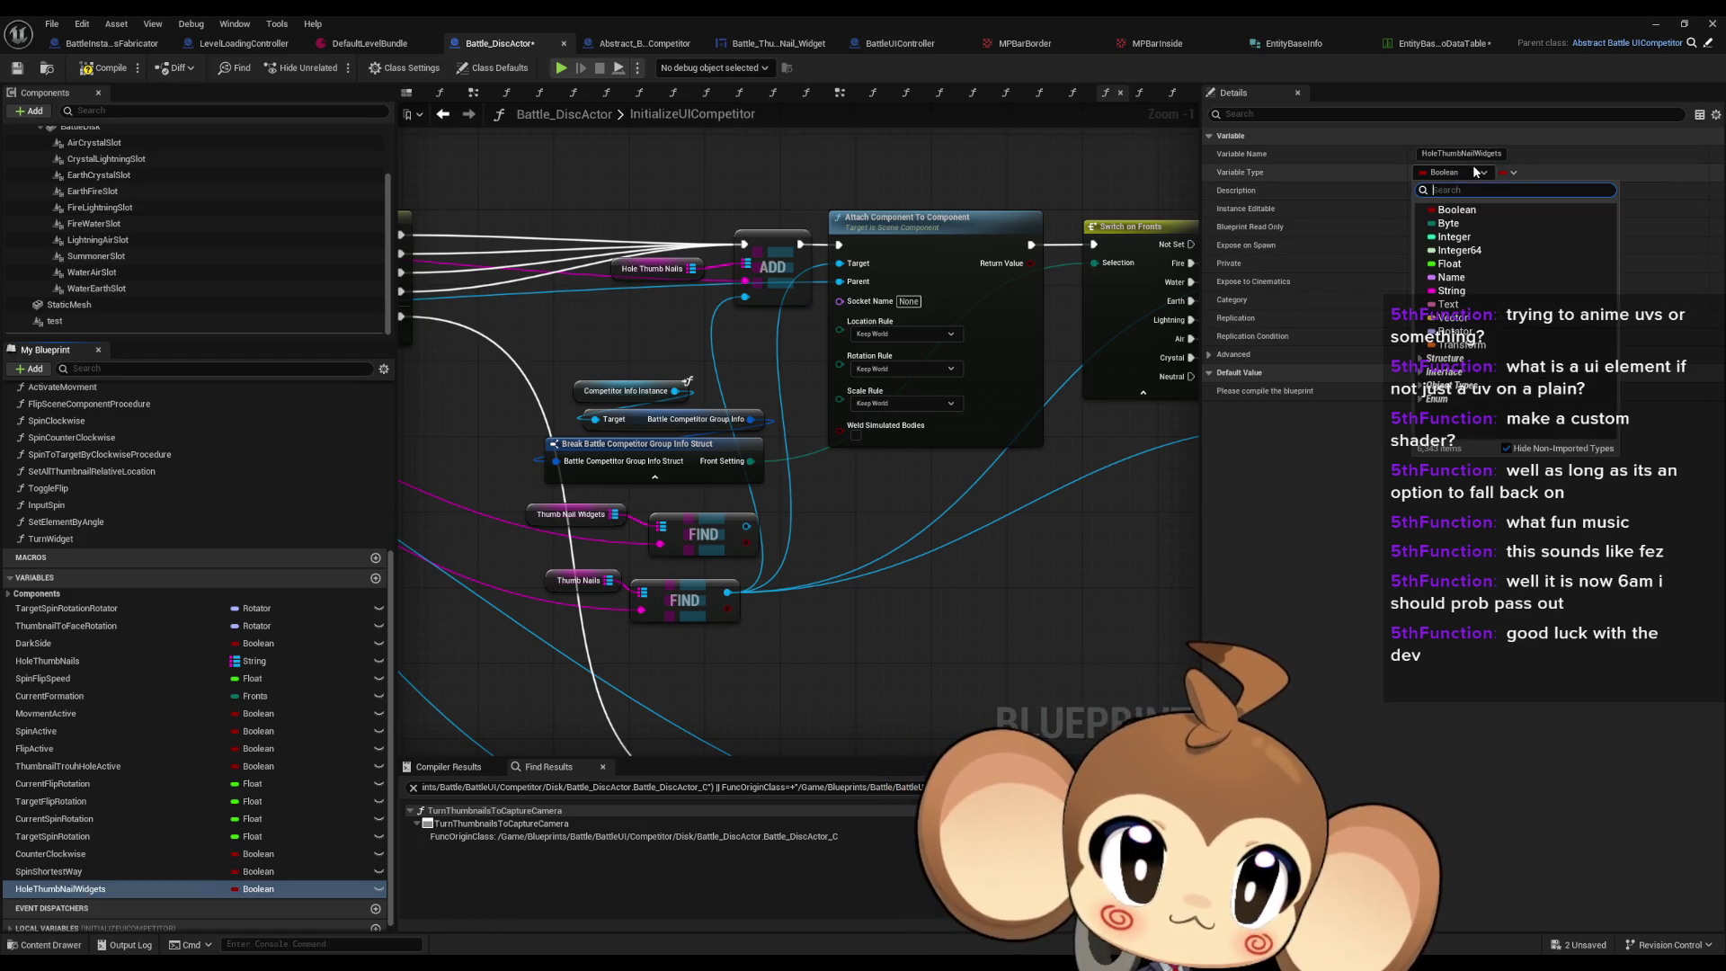
left_click(1451, 291)
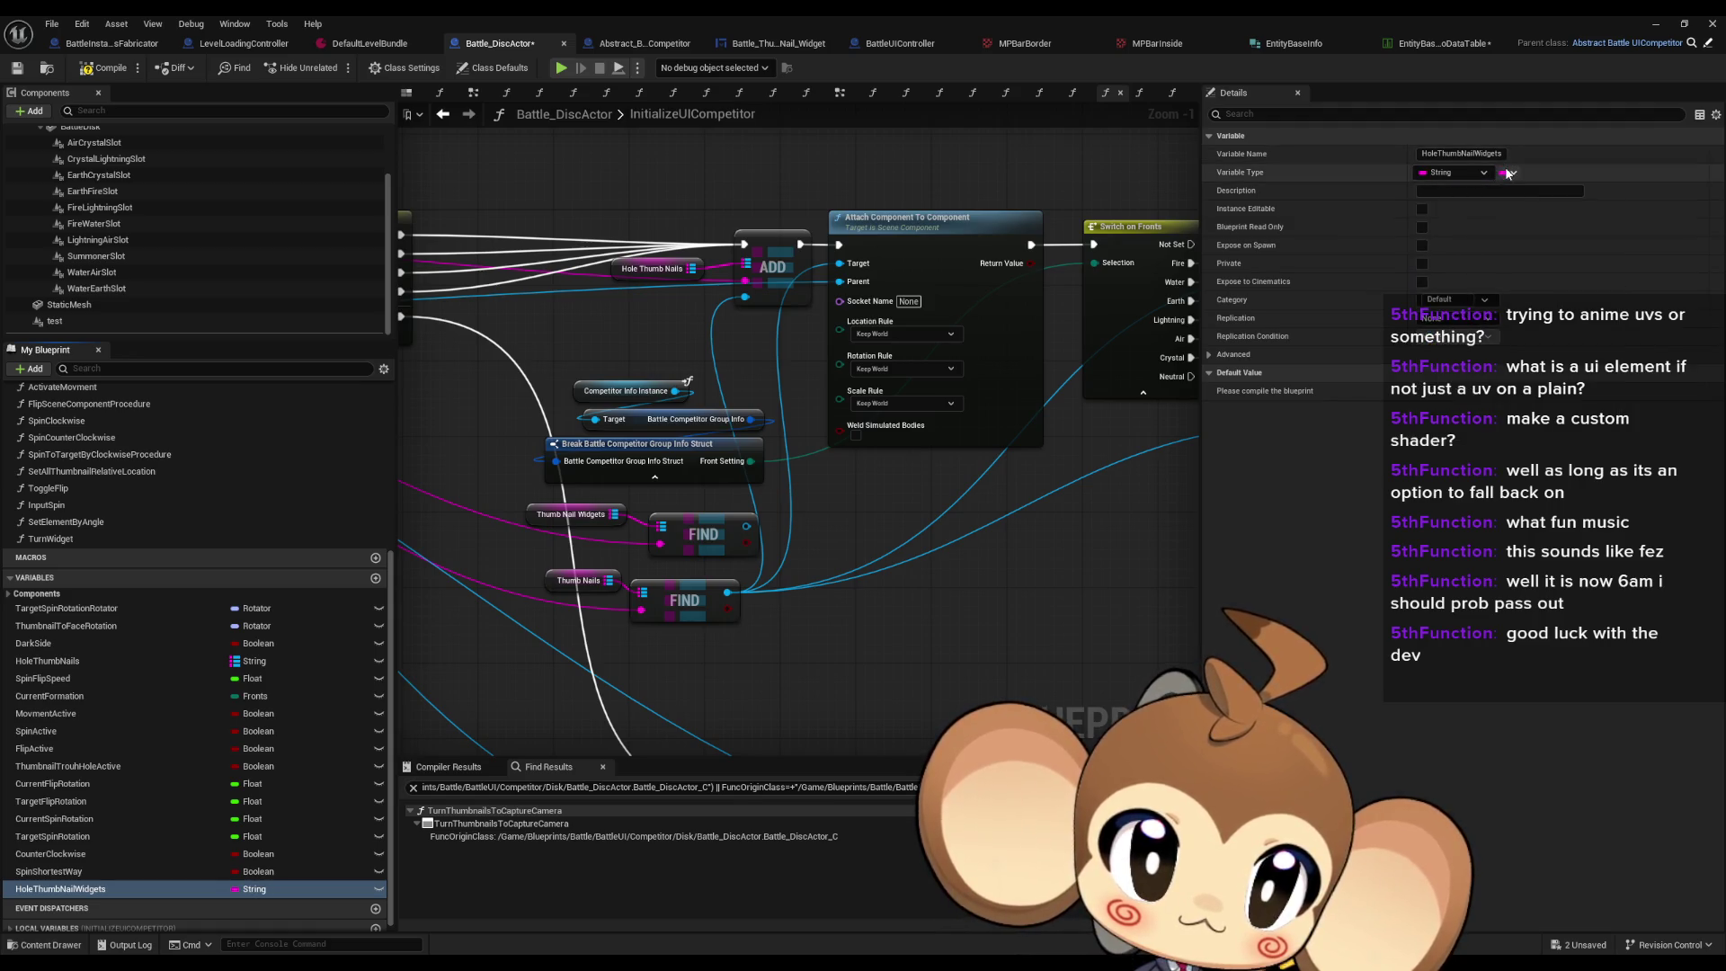
left_click(1509, 171)
left_click(1495, 246)
left_click(1560, 171)
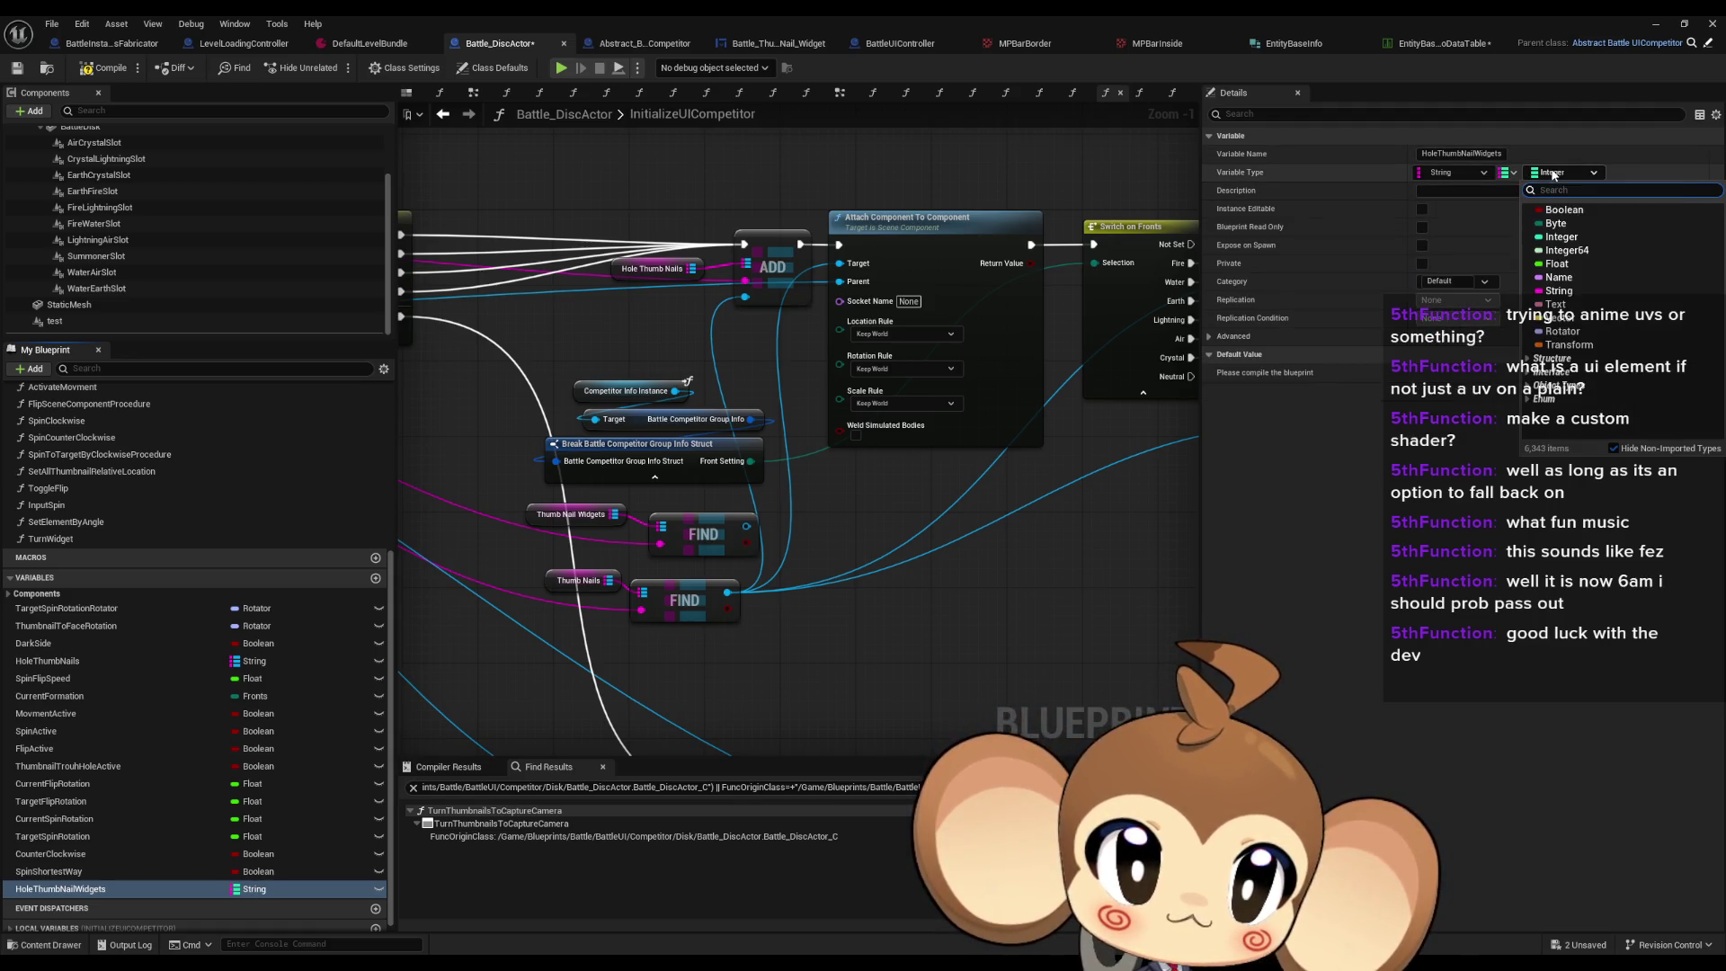
type("widge")
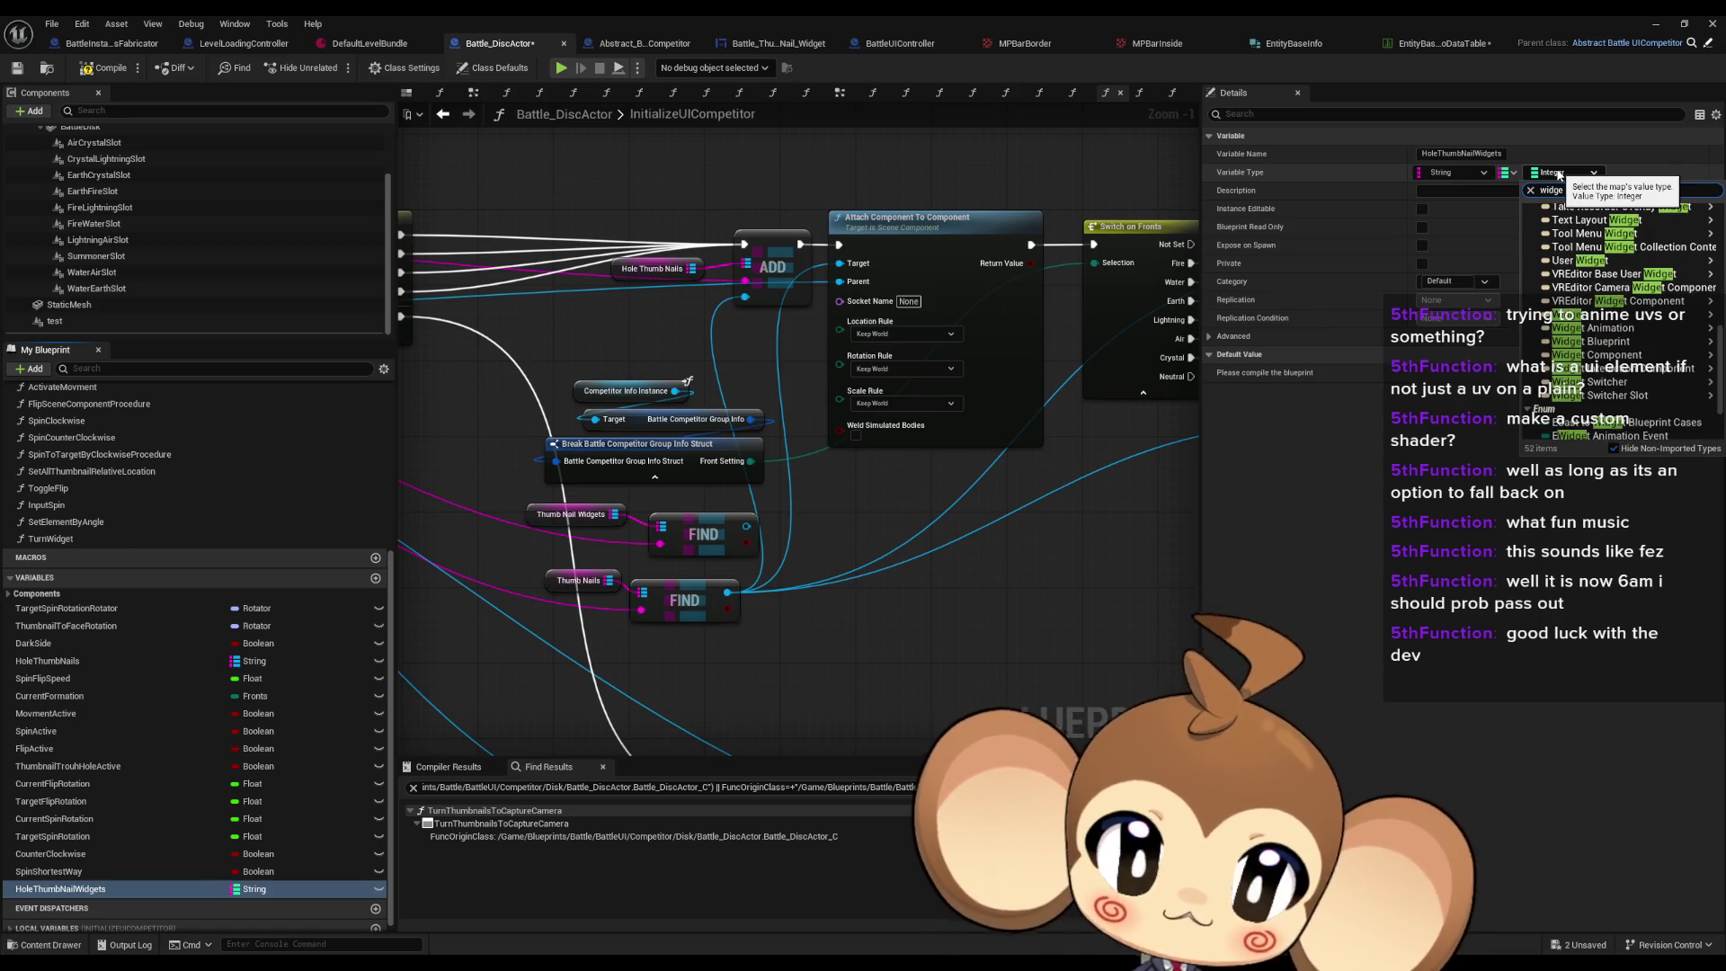
type("t comp")
key("Return")
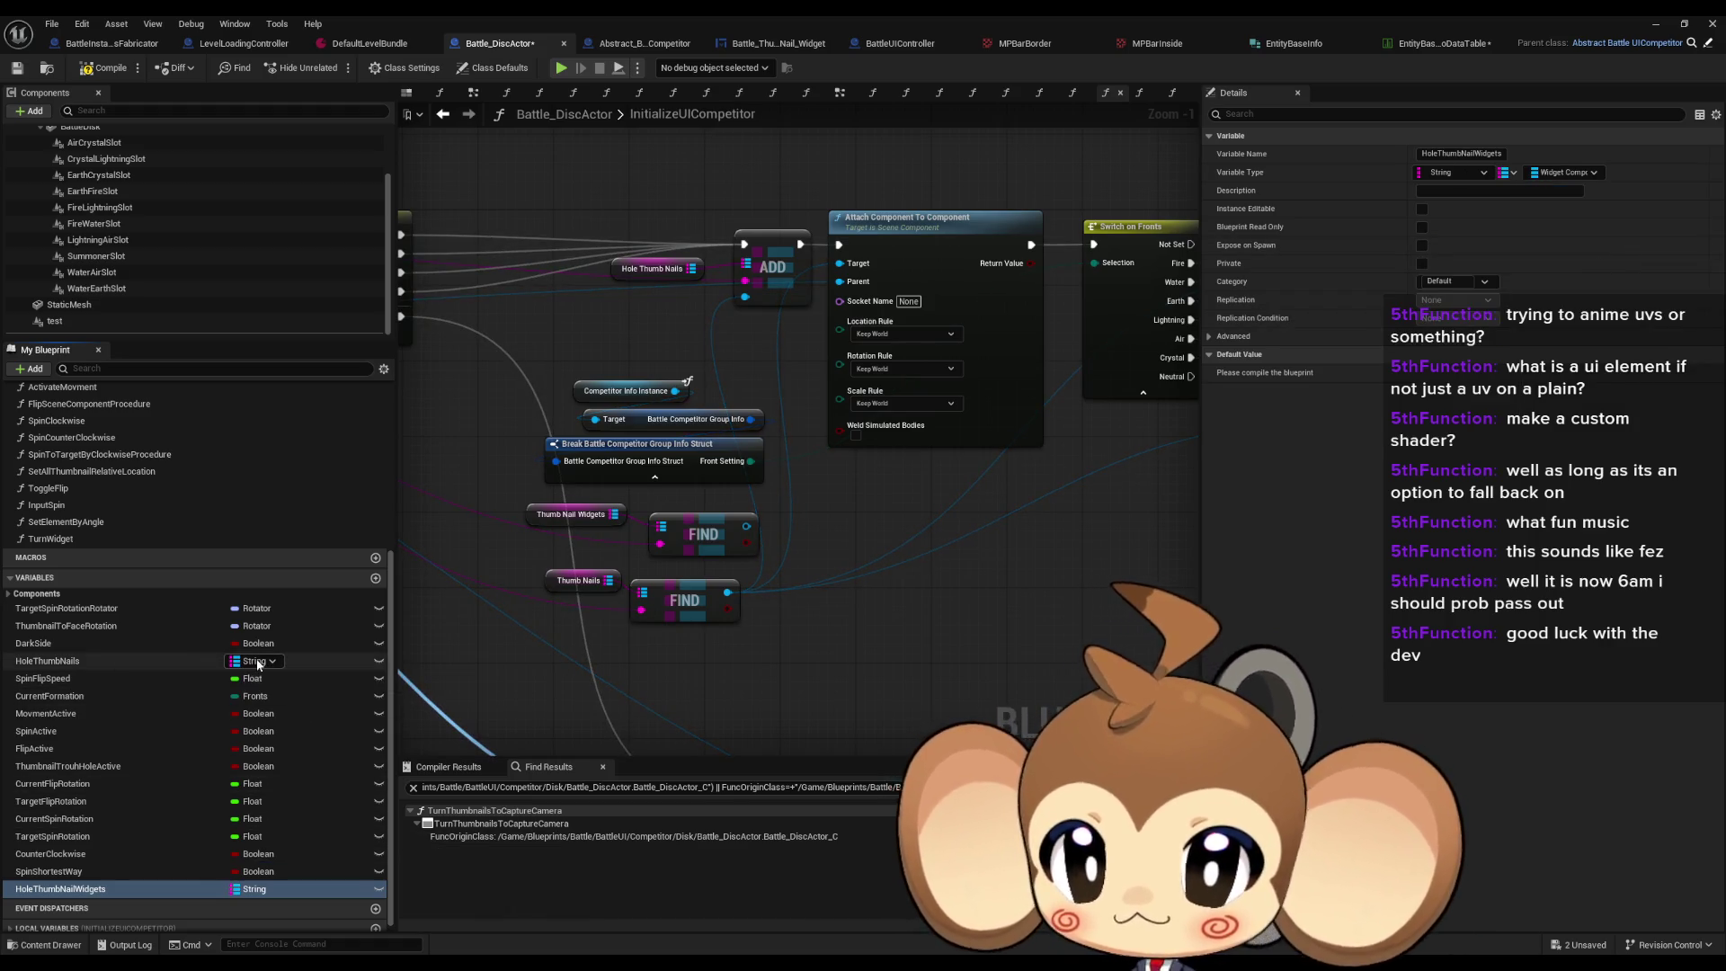
Step: Move HoleThumbNailWidgets below HoleThumbNails, place its getter in the graph and attach an Add node
left_click(162, 657)
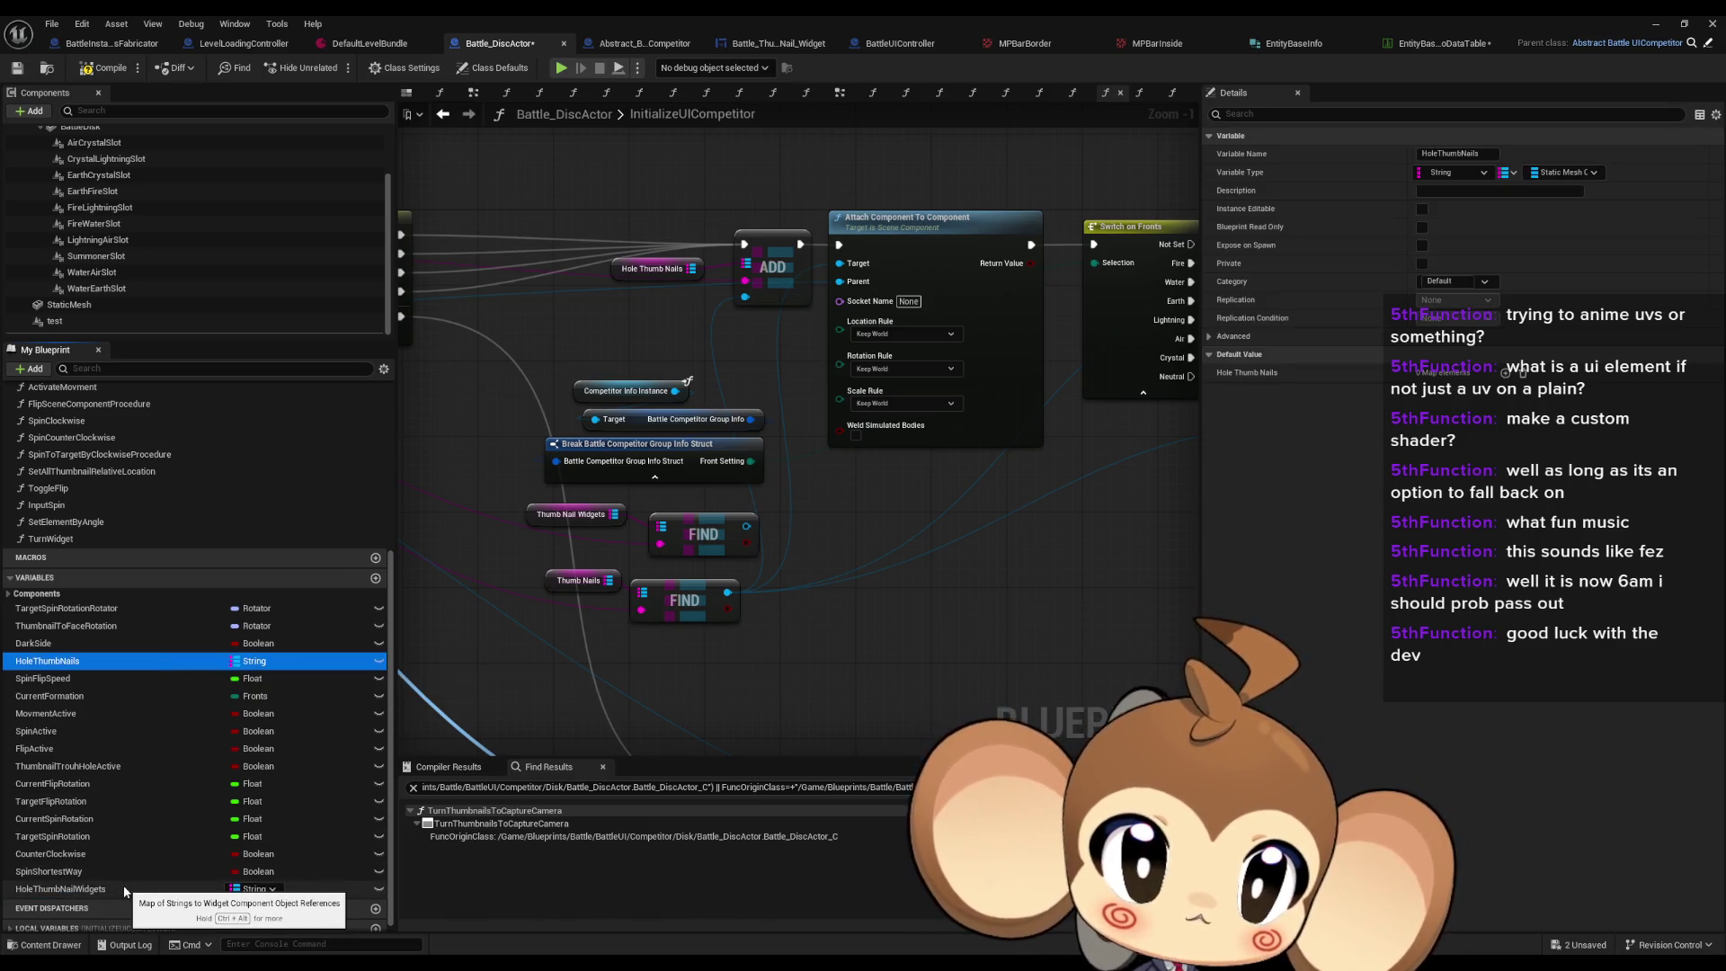
left_click(118, 891)
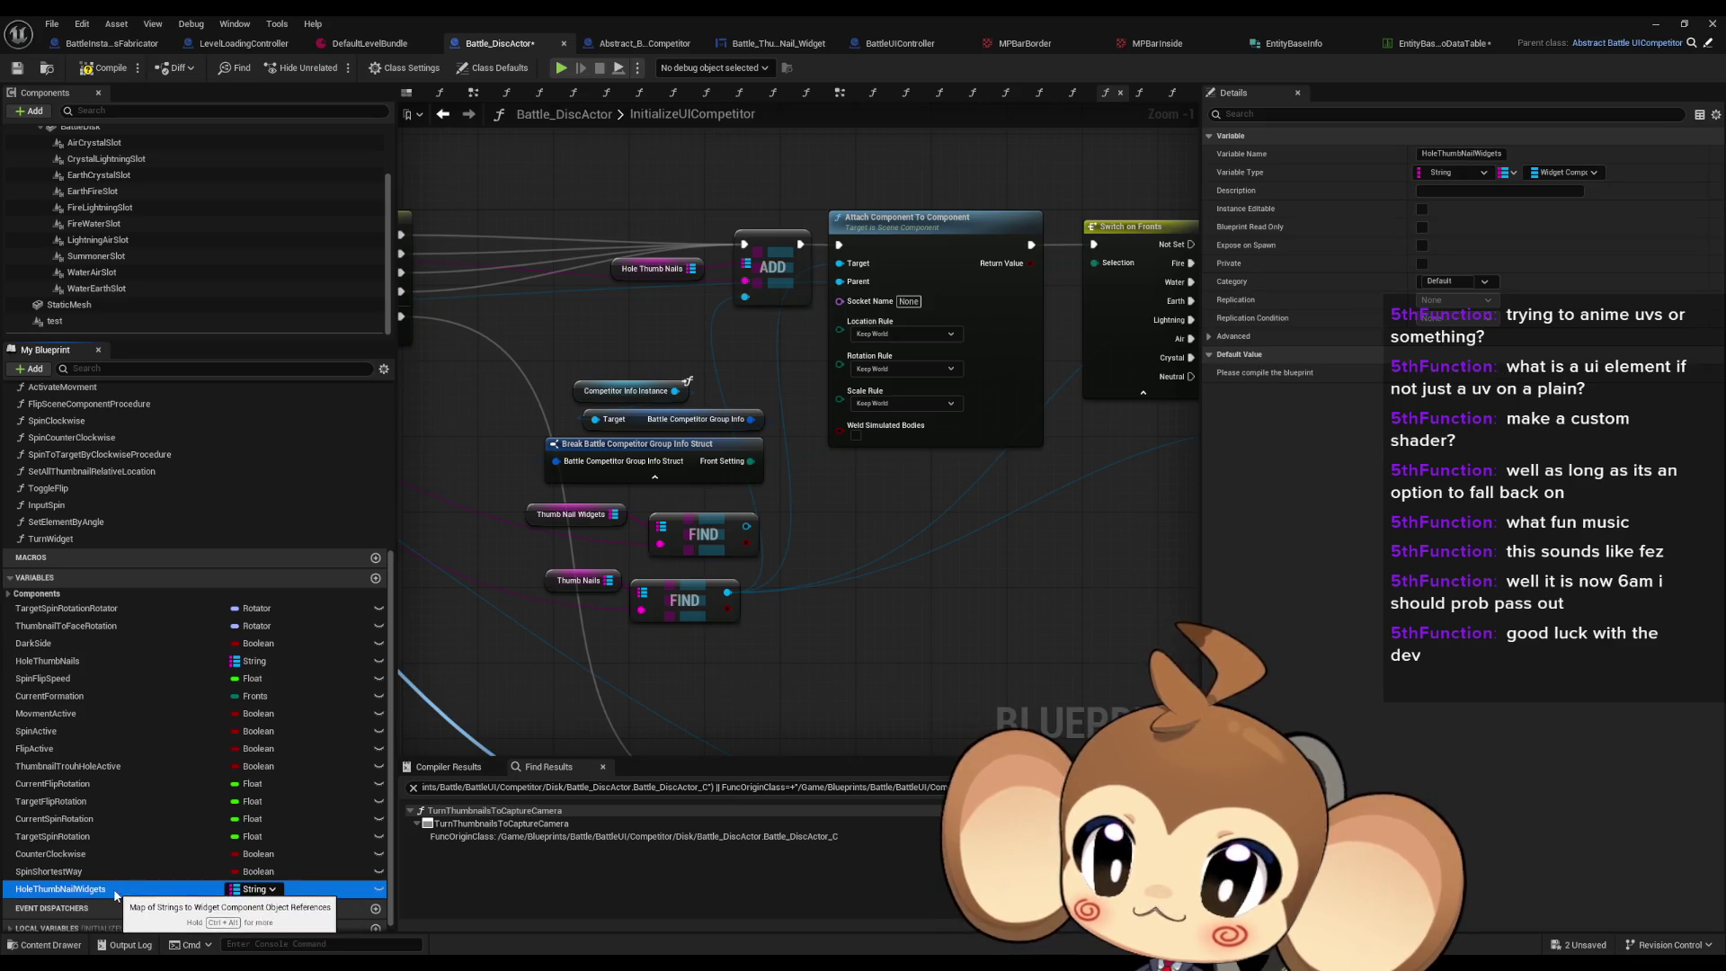
left_click_drag(112, 894, 64, 686)
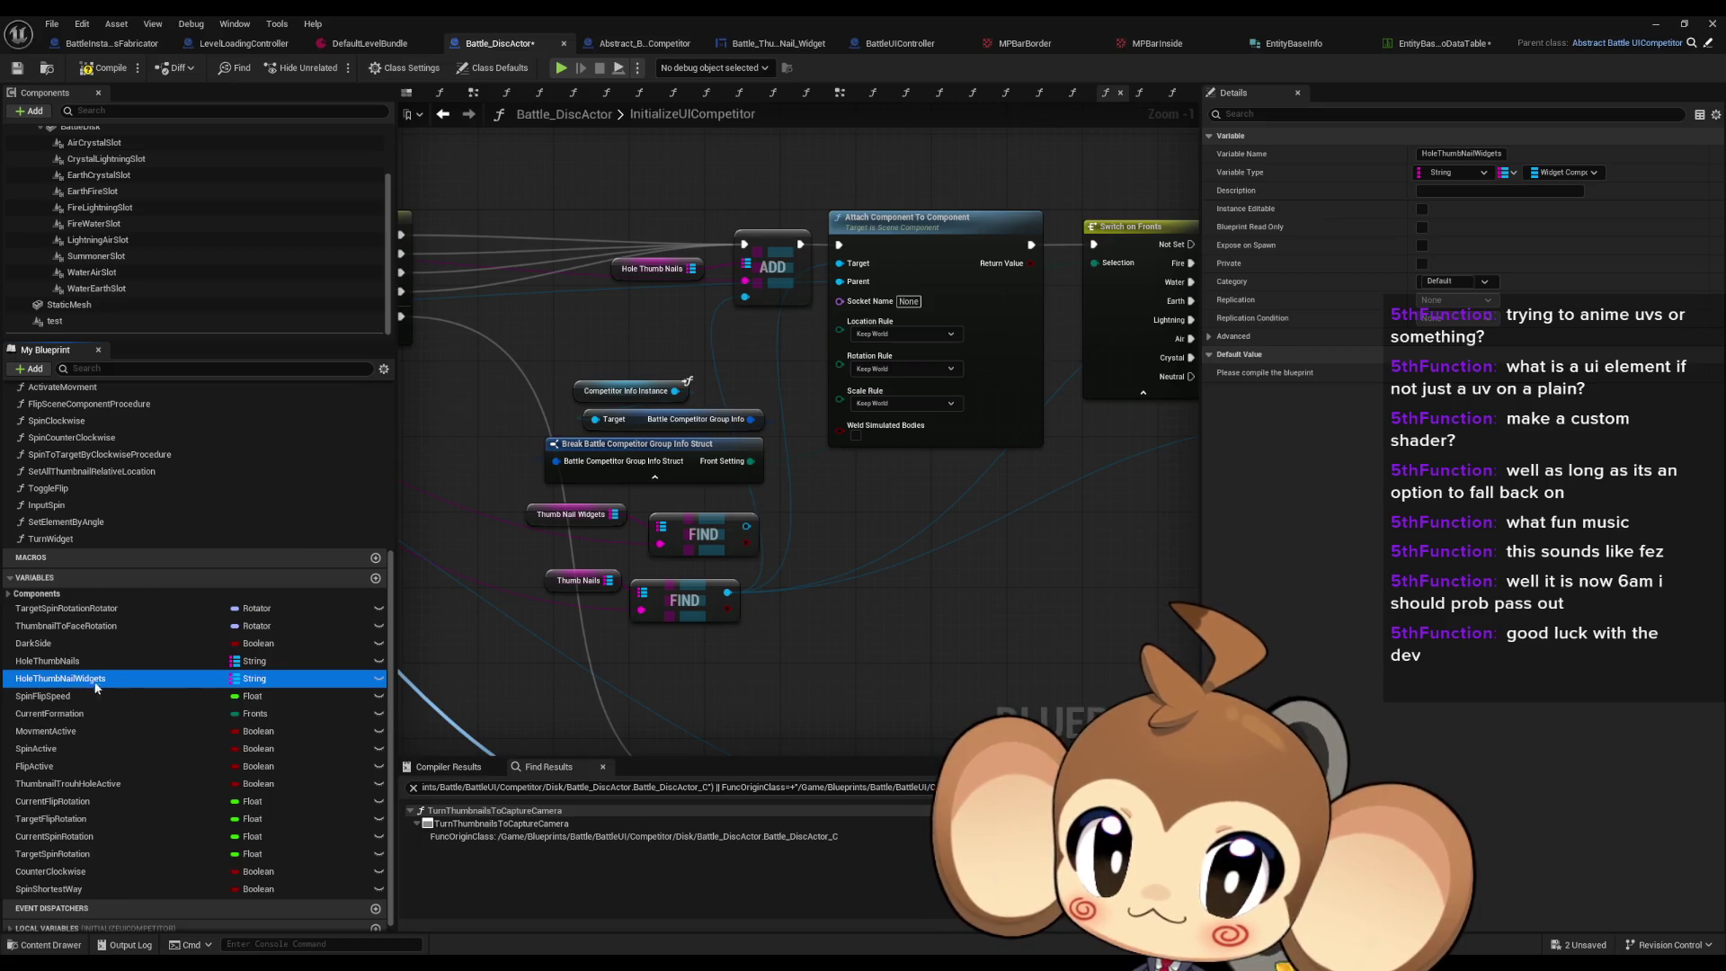
mouse_move(785, 688)
left_mouse_down()
mouse_move(603, 677)
mouse_move(798, 680)
mouse_move(891, 521)
mouse_move(409, 539)
mouse_move(414, 553)
mouse_move(515, 554)
mouse_move(392, 462)
mouse_move(569, 280)
left_mouse_up()
left_click(809, 697)
type("add")
left_click(836, 765)
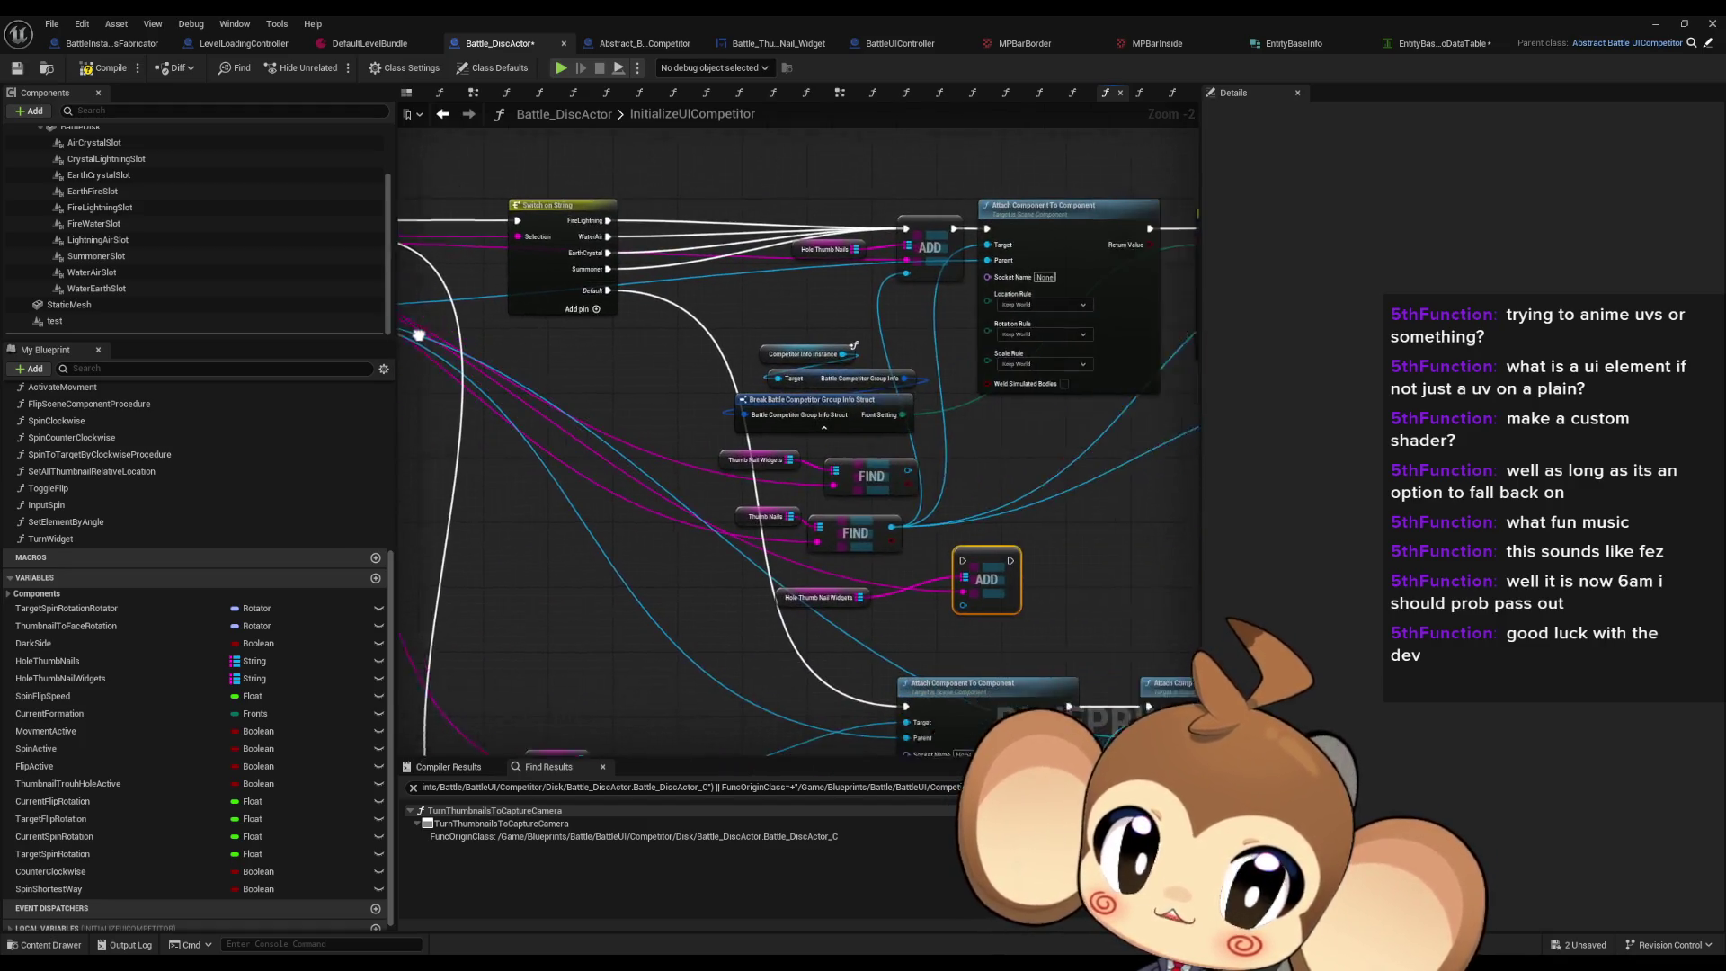
Step: Feed the Thumb Nail Widgets FIND result into the new Add node's value pin
left_click(782, 609)
scroll(909, 545, "up", 1)
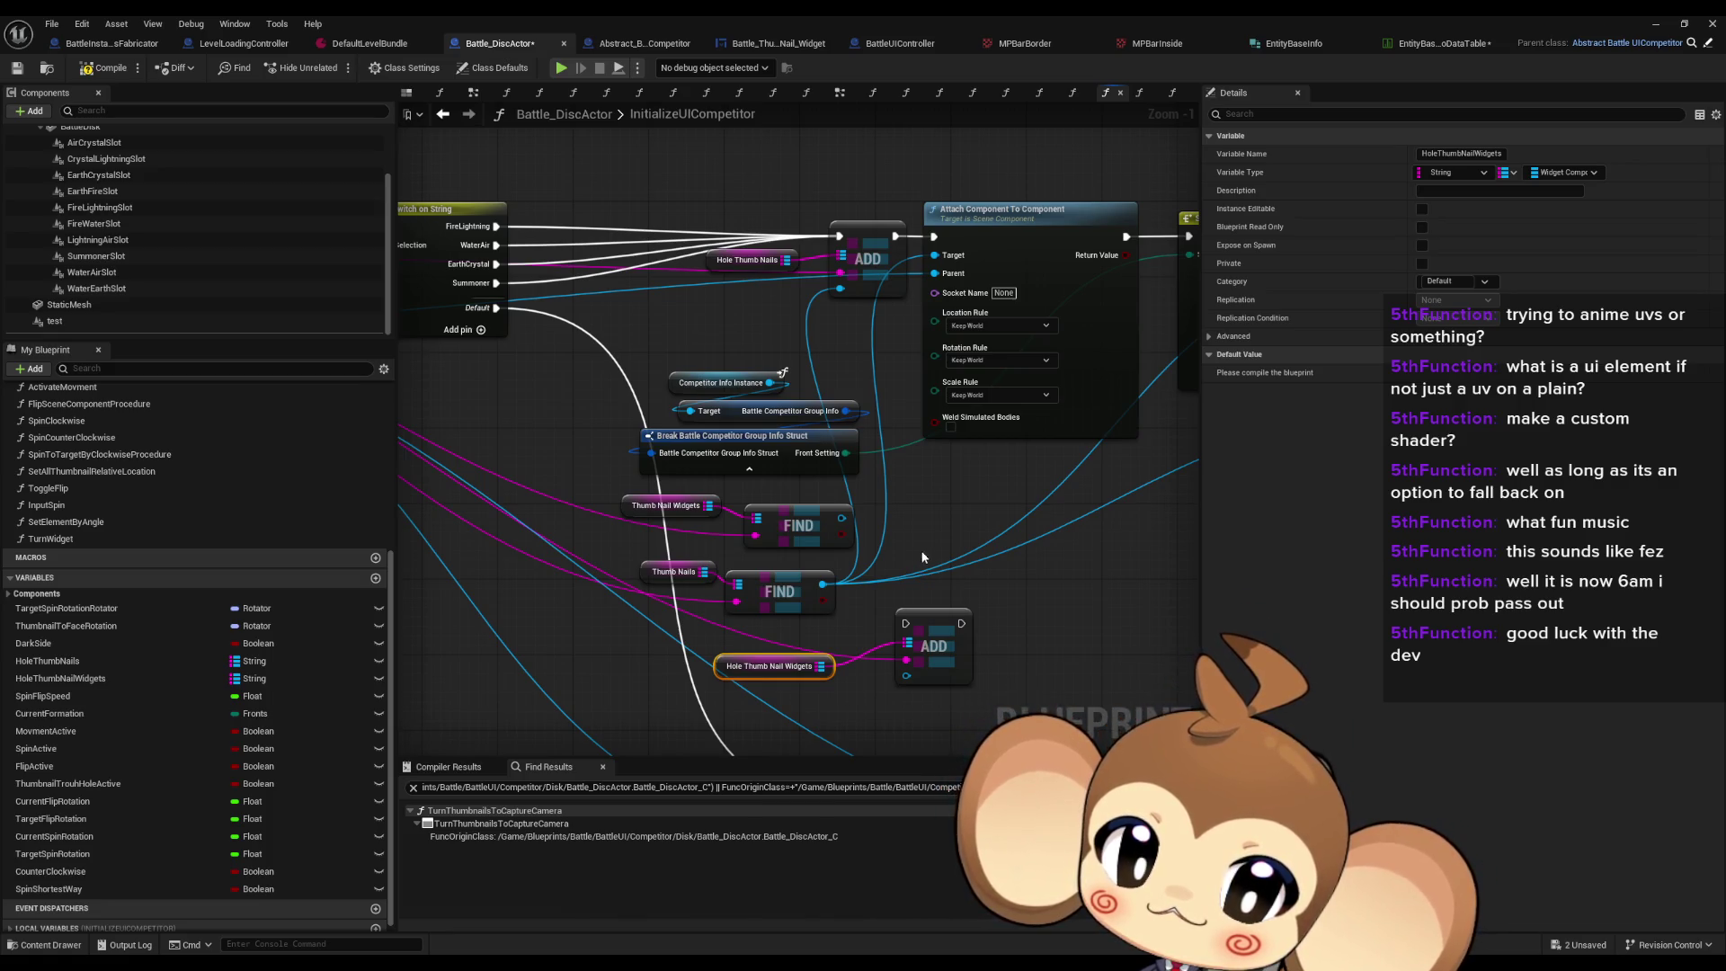
left_click_drag(906, 675, 842, 519)
mouse_move(966, 627)
left_mouse_down()
mouse_move(868, 618)
mouse_move(892, 622)
left_mouse_up()
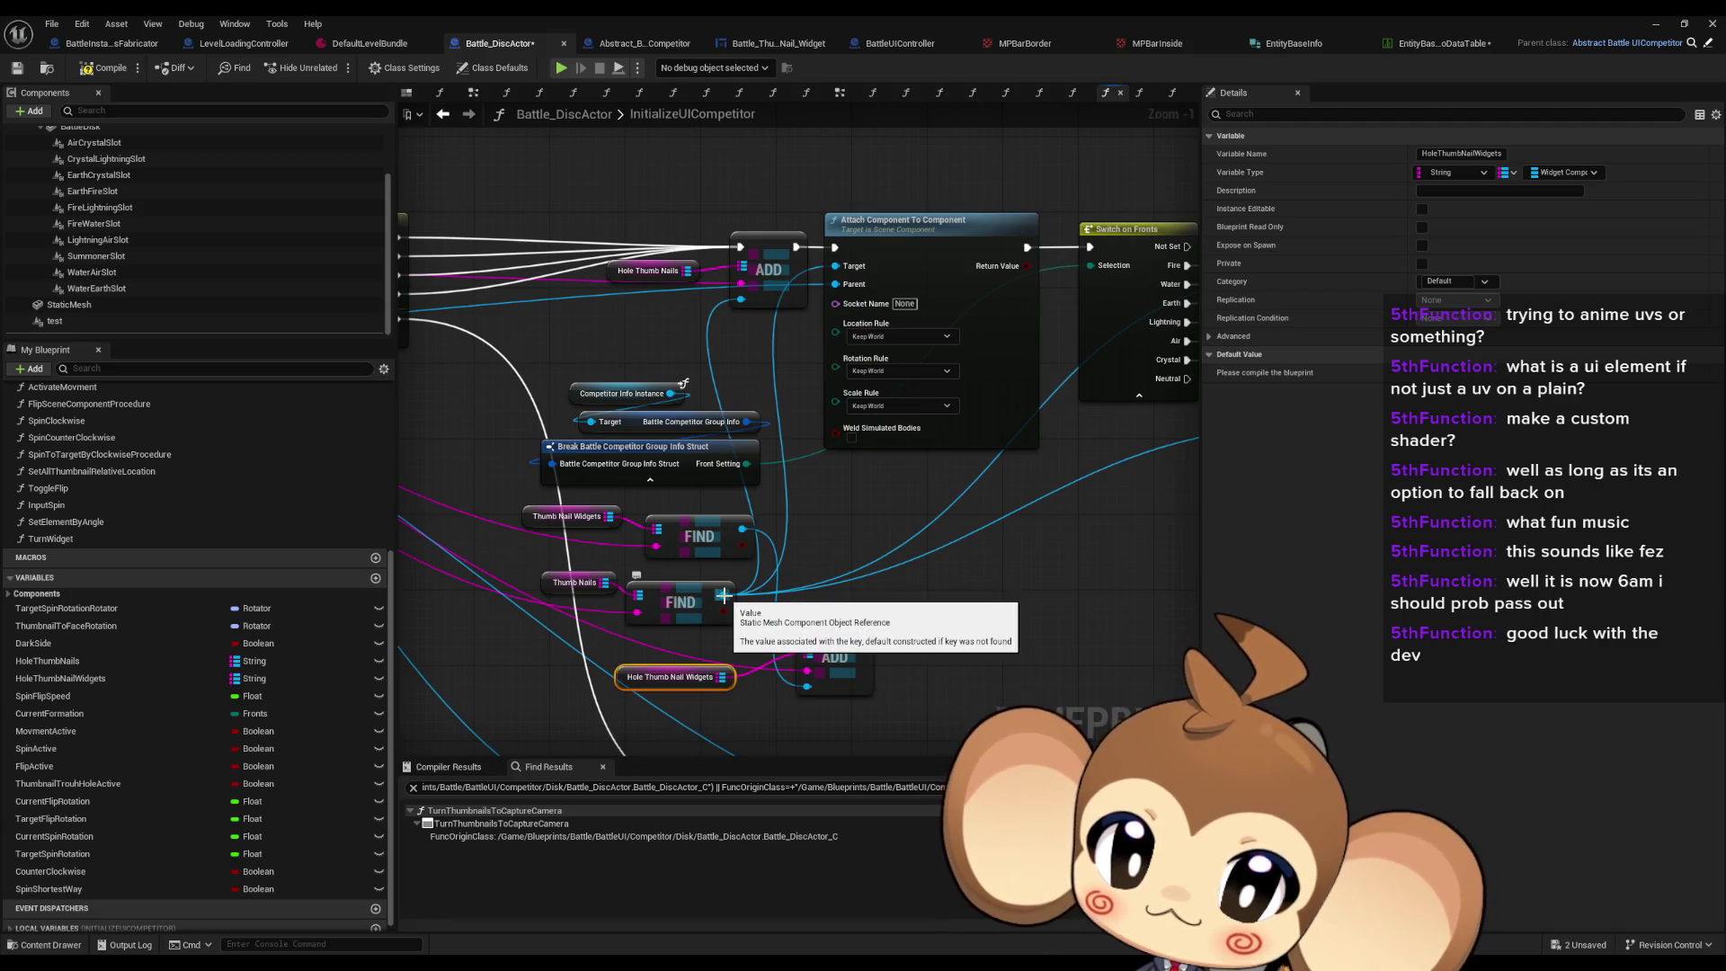
mouse_move(916, 548)
left_mouse_down()
mouse_move(542, 559)
mouse_move(688, 564)
left_mouse_up()
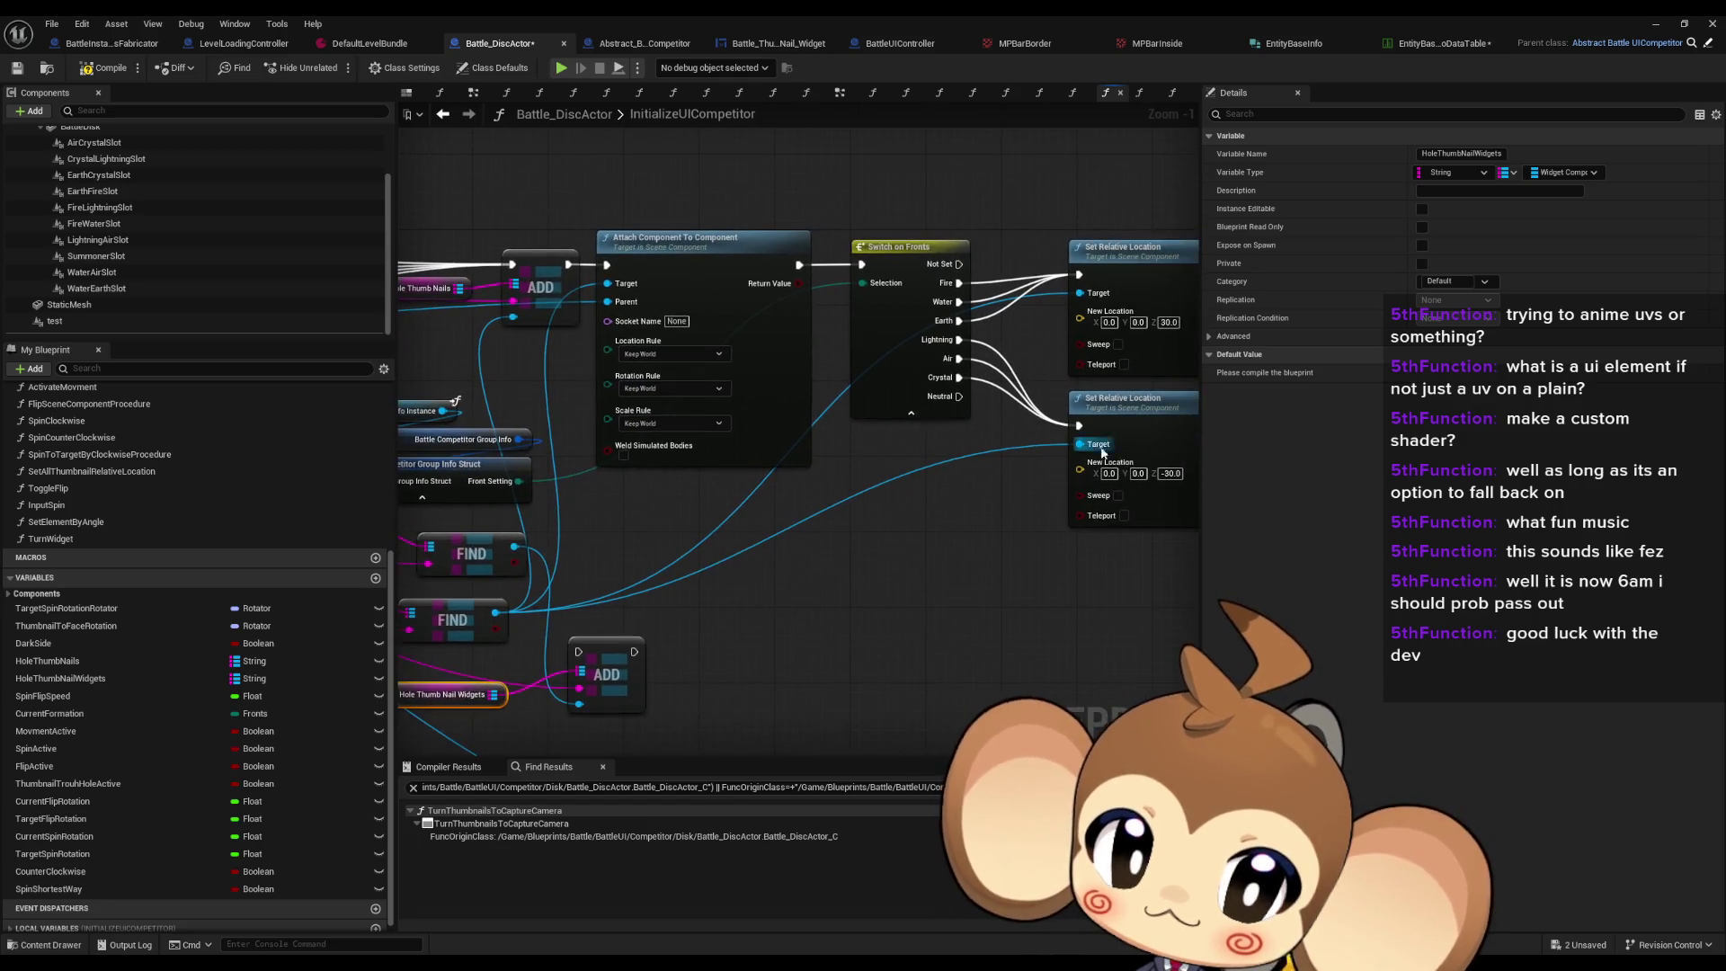
left_click_drag(590, 659, 788, 640)
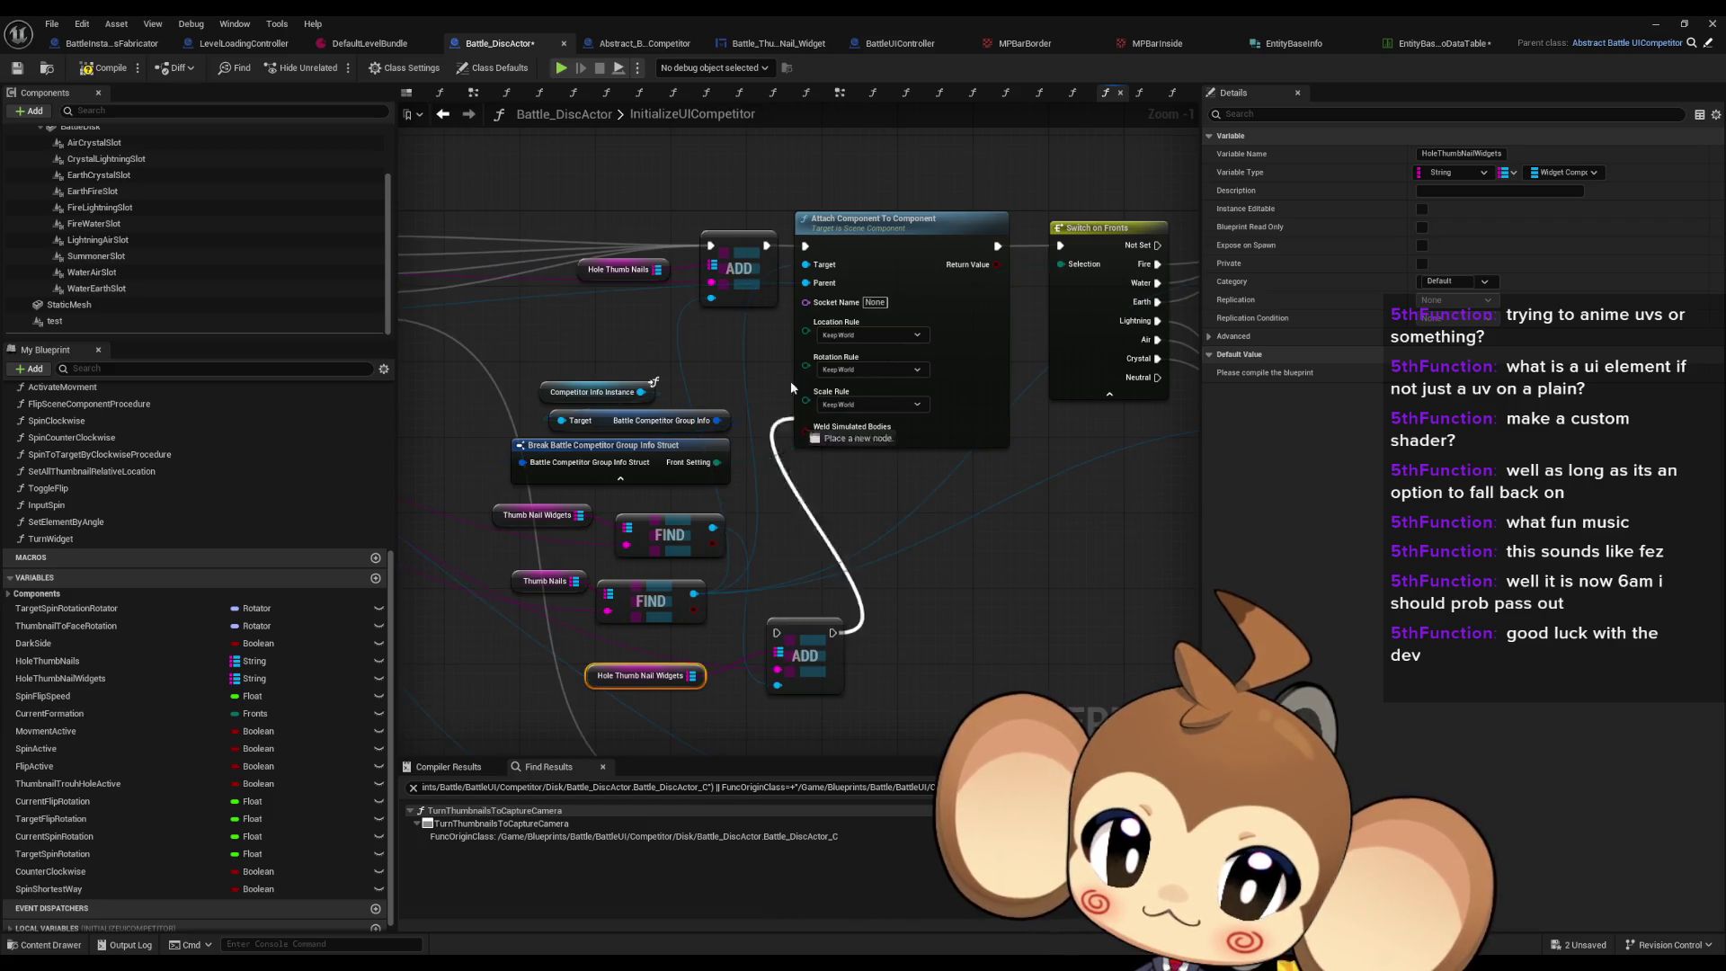
Step: Run the new Add from the EarthCrystal case and connect the lookup result to the top Add node
mouse_move(817, 639)
left_mouse_down()
mouse_move(960, 654)
mouse_move(701, 476)
mouse_move(503, 283)
mouse_move(522, 287)
left_mouse_up()
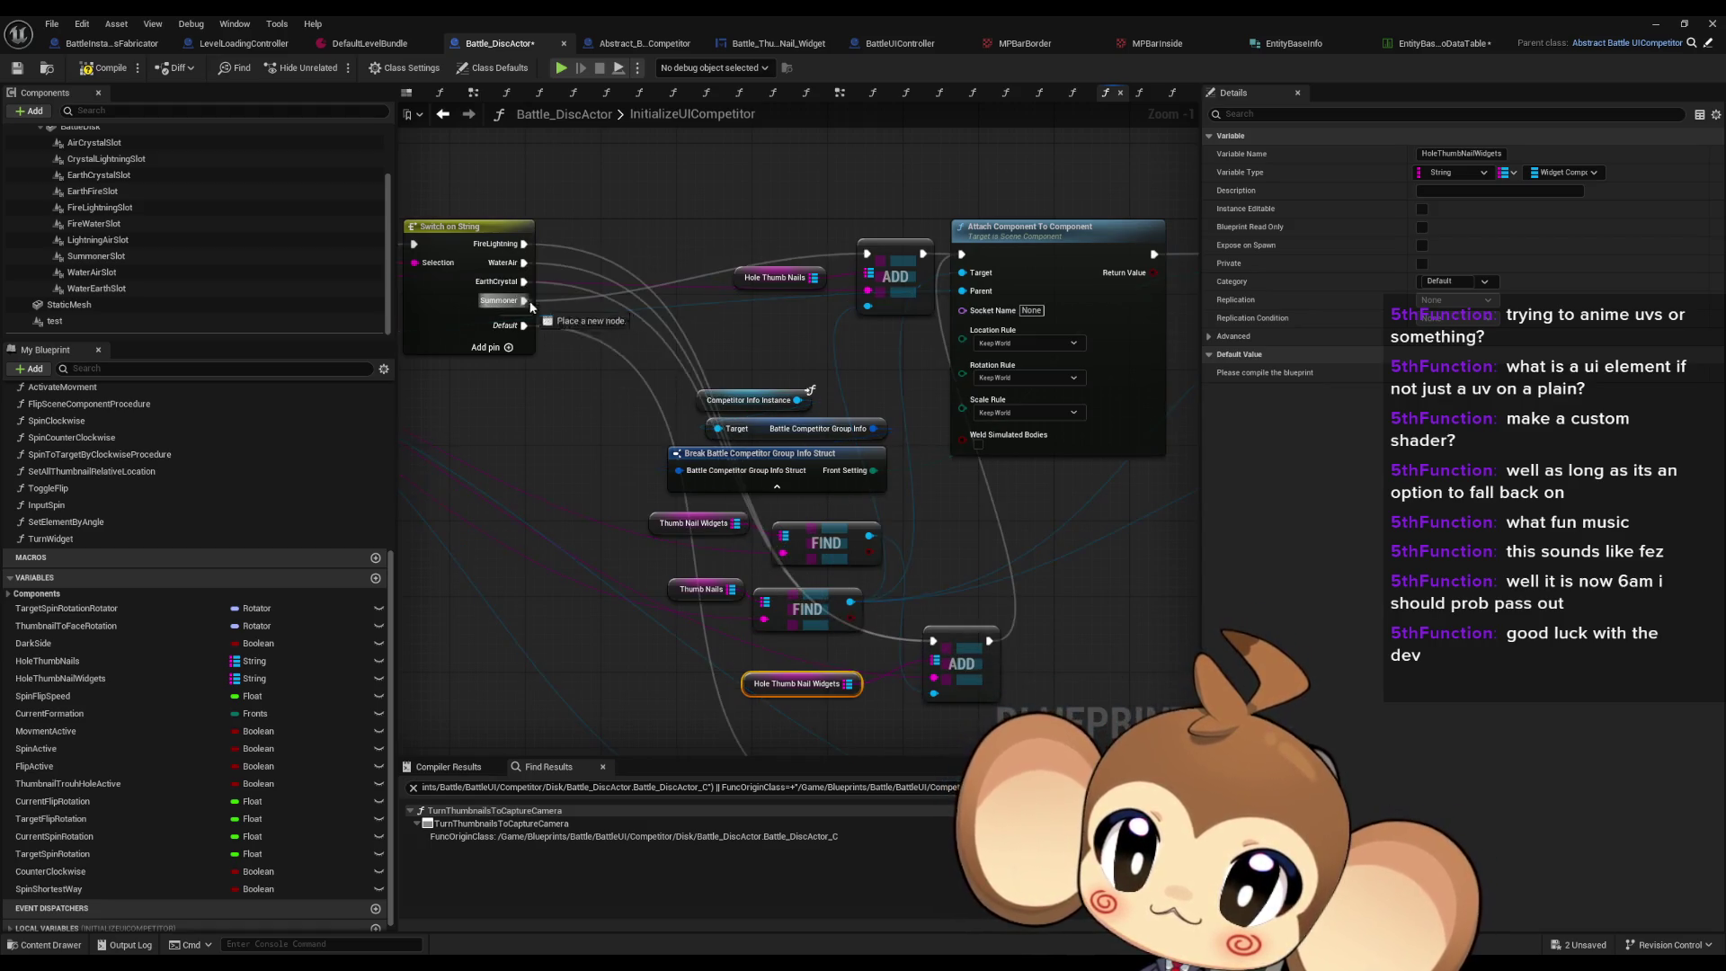
left_click_drag(1027, 553, 922, 552)
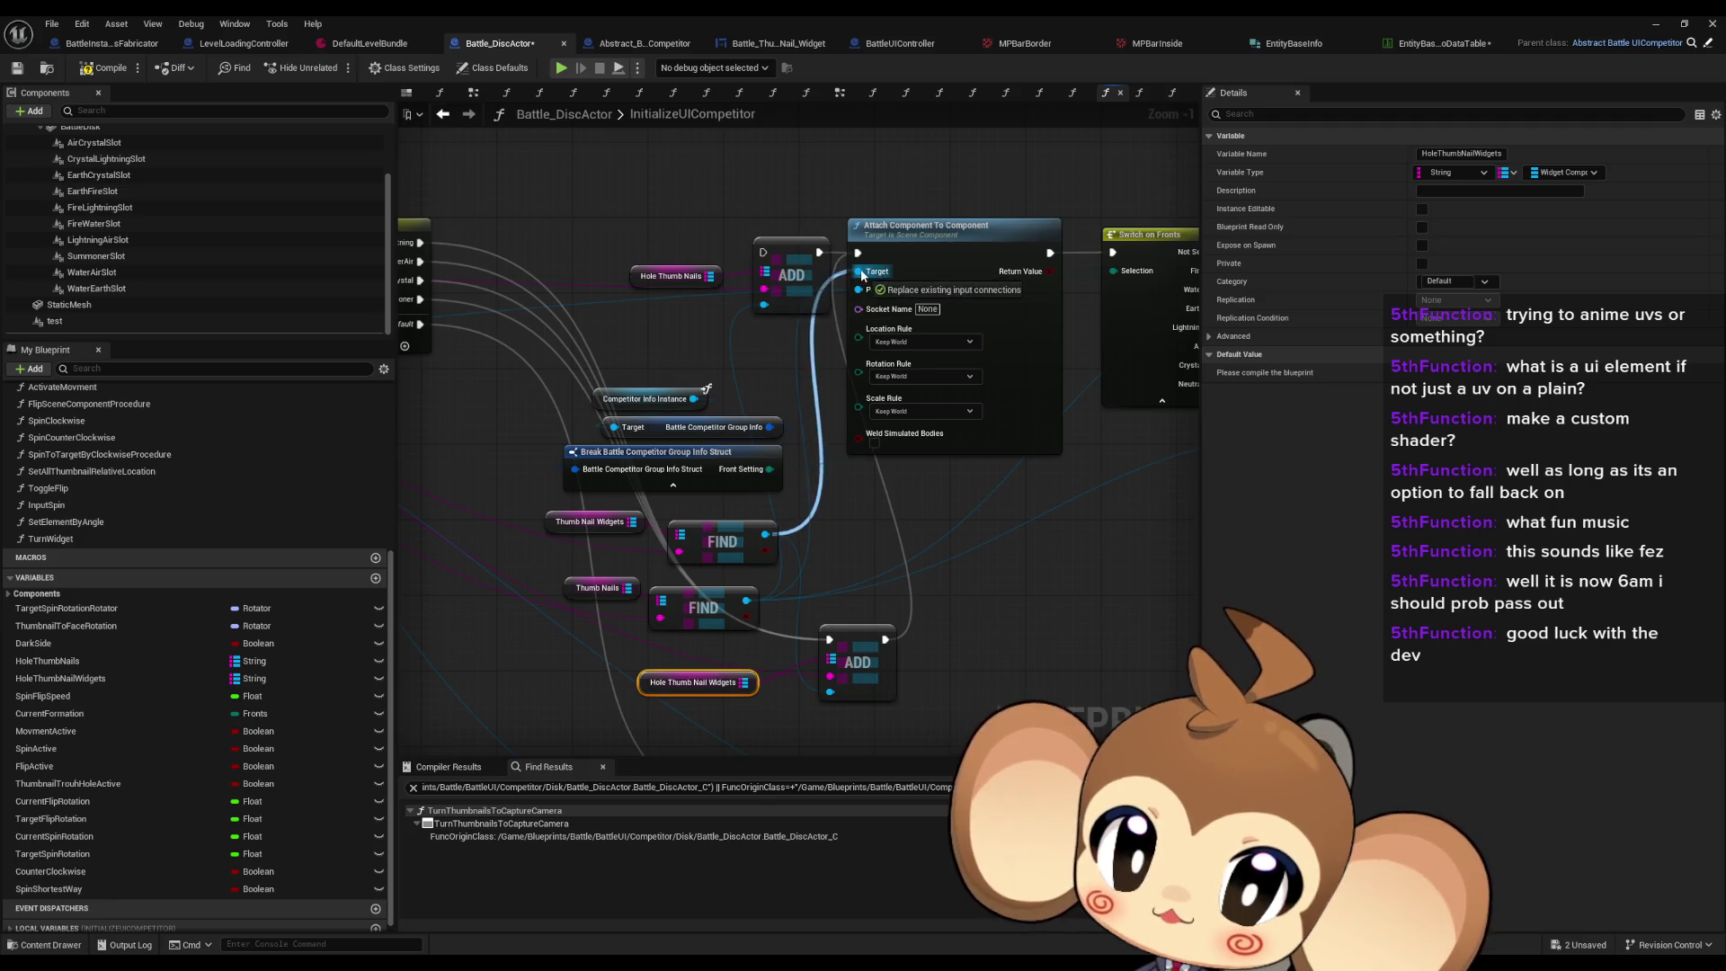
left_click_drag(871, 504, 739, 490)
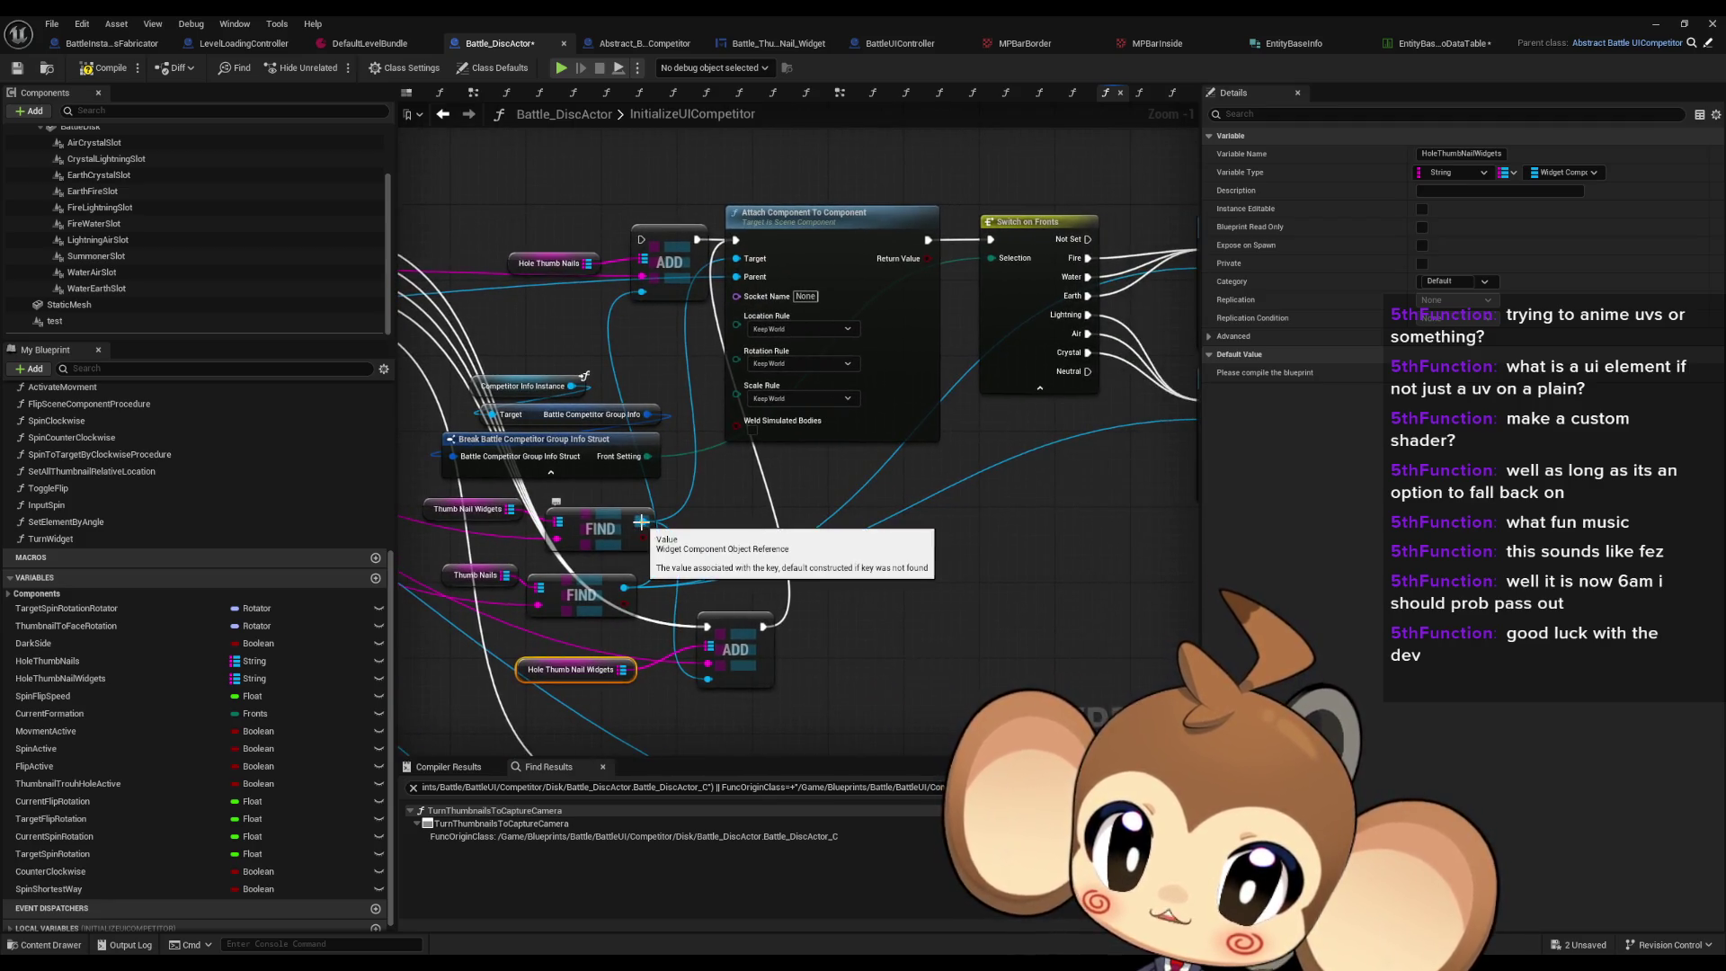
mouse_move(632, 521)
left_mouse_down()
mouse_move(1286, 442)
mouse_move(1133, 432)
mouse_move(552, 535)
mouse_move(529, 521)
left_mouse_up()
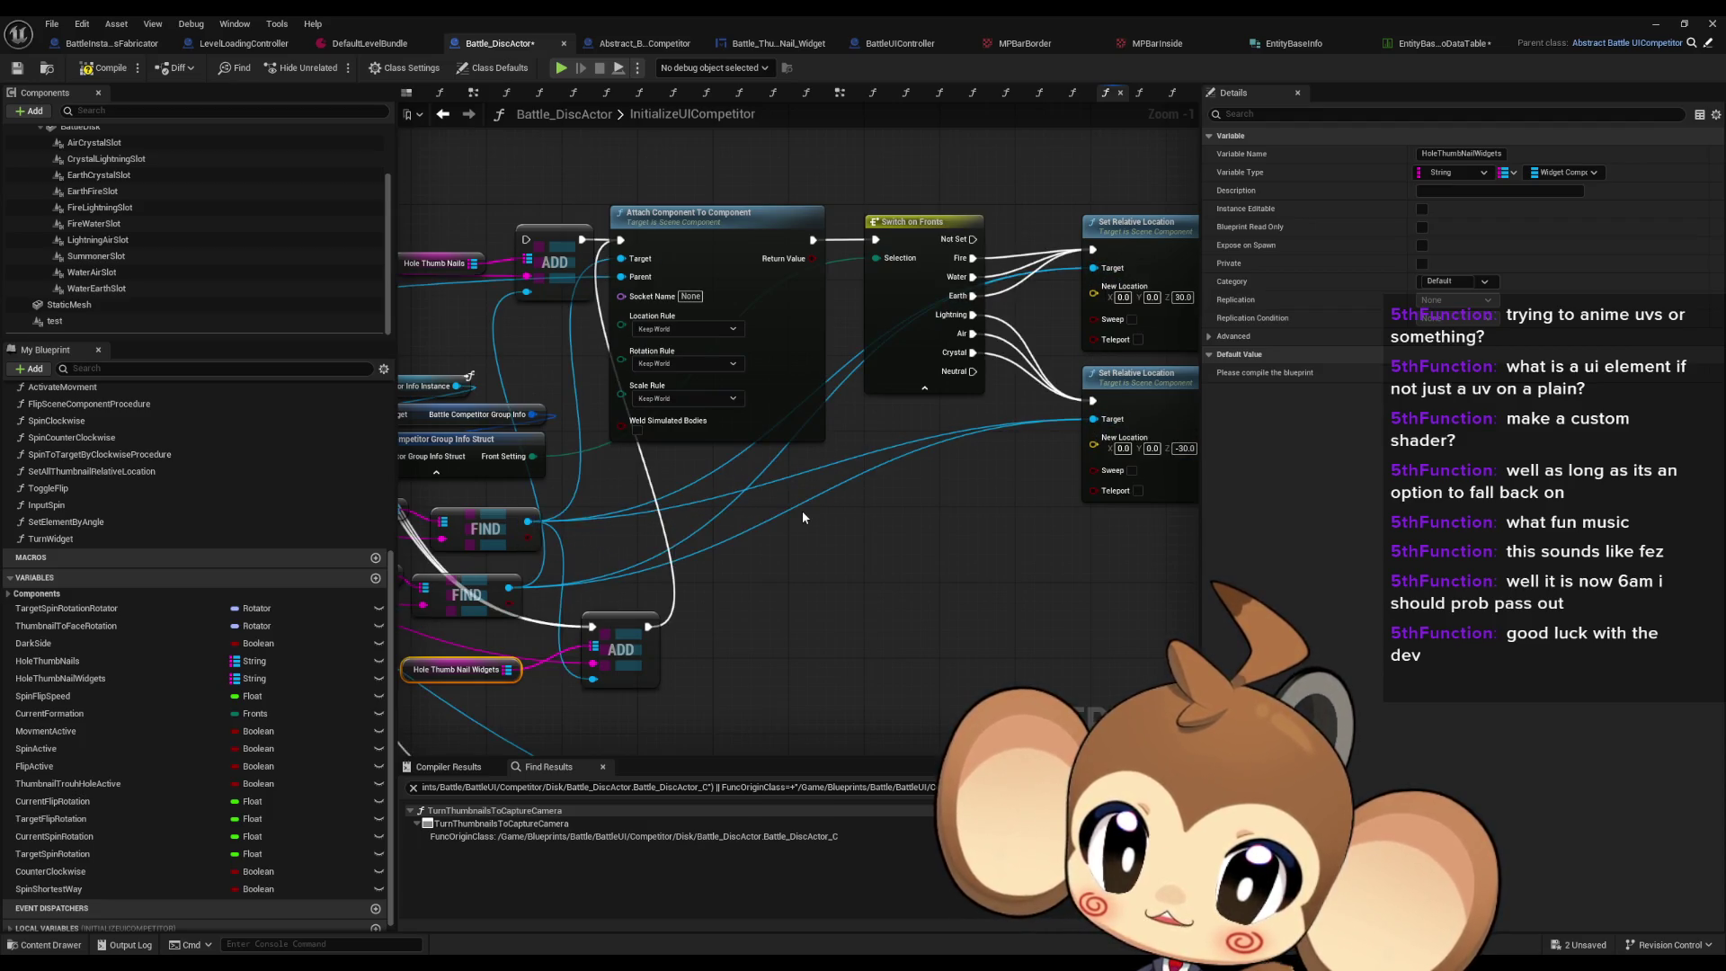
left_click_drag(551, 593, 561, 288)
left_click(893, 545)
mouse_move(896, 544)
left_mouse_down()
mouse_move(883, 533)
mouse_move(956, 461)
left_mouse_up()
scroll(881, 535, "down", 2)
left_click_drag(680, 483, 761, 403)
left_click_drag(808, 333, 841, 337)
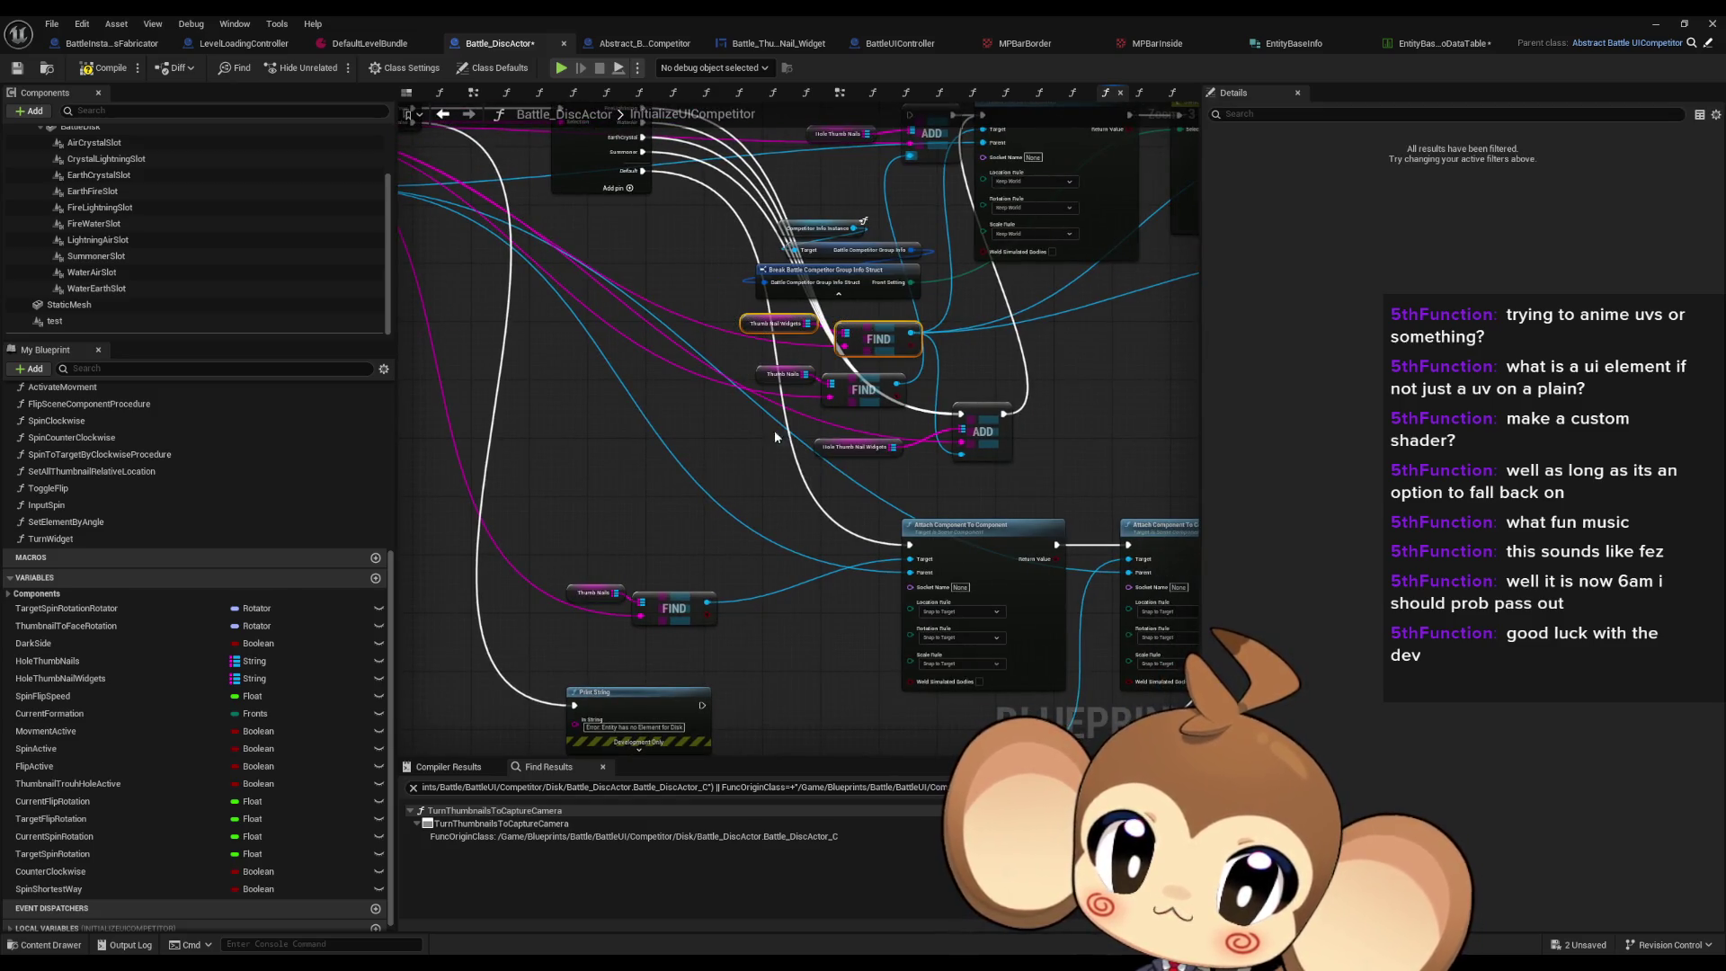
Step: Paste a copy of the Thumb Nail Widgets lookup, wiring its key to Map Key and output to Attach Component's Target
key("ctrl+v")
mouse_move(606, 515)
left_mouse_down()
mouse_move(816, 543)
mouse_move(444, 157)
left_mouse_up()
mouse_move(716, 447)
left_mouse_down()
mouse_move(818, 449)
mouse_move(989, 530)
left_mouse_up()
scroll(649, 525, "up", 3)
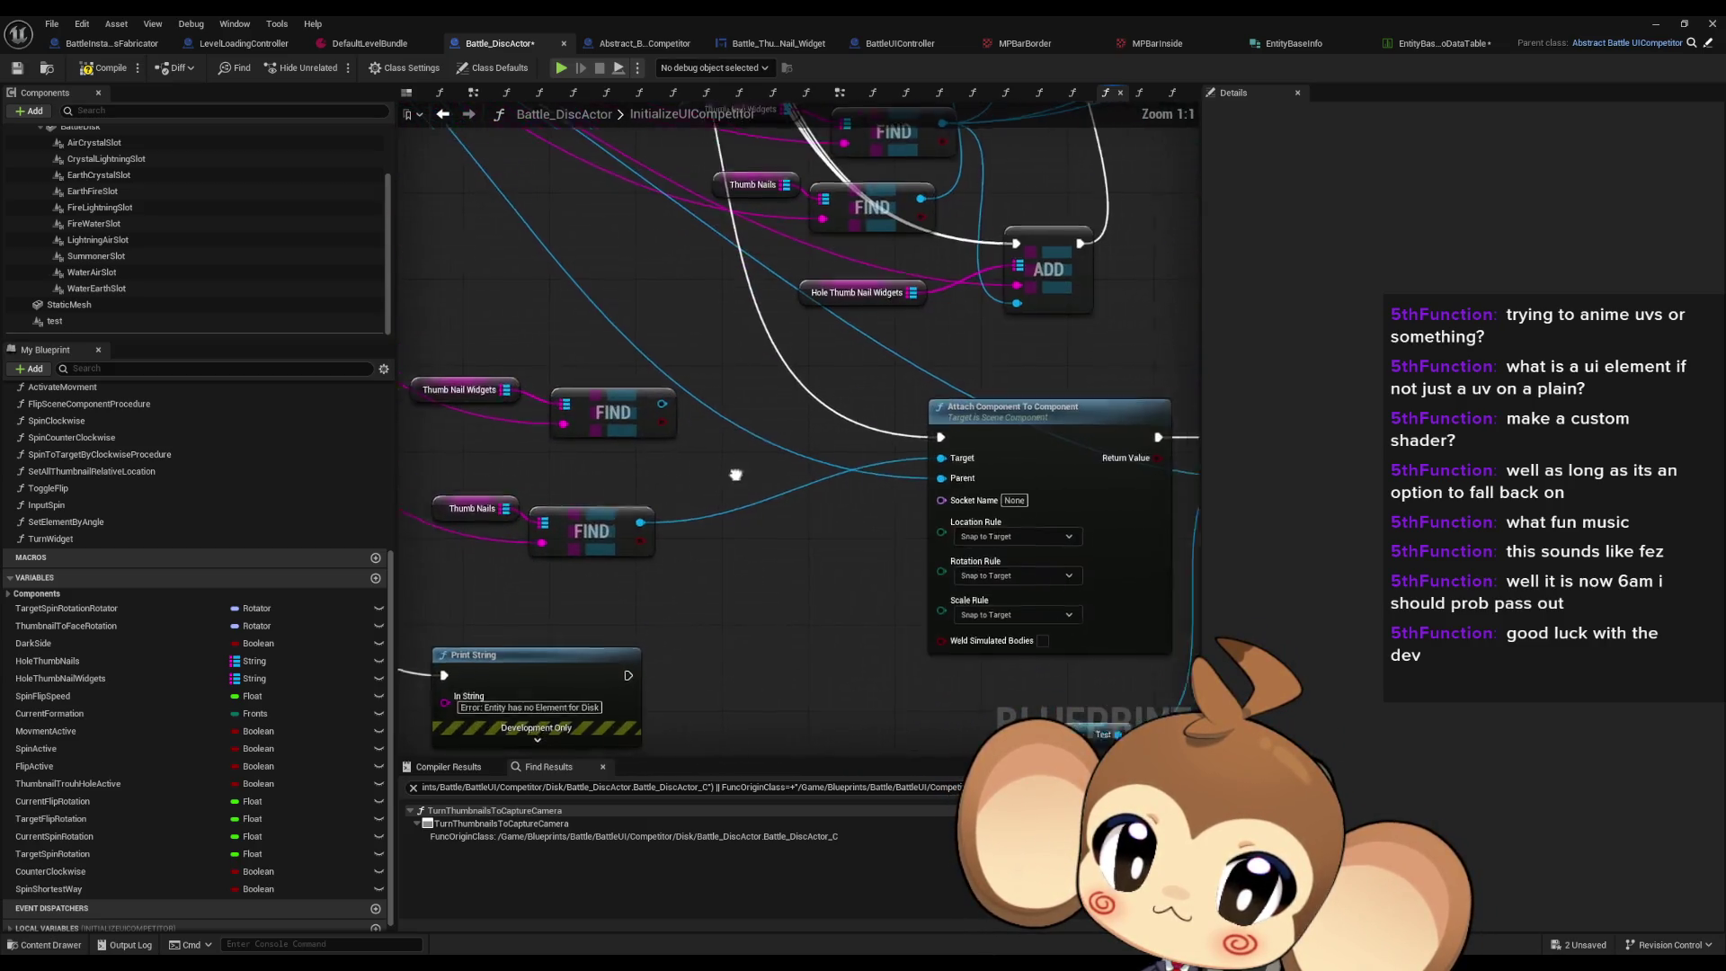
mouse_move(576, 461)
left_mouse_down()
mouse_move(858, 519)
mouse_move(710, 494)
mouse_move(548, 398)
mouse_move(759, 422)
mouse_move(1020, 593)
mouse_move(1122, 611)
left_mouse_up()
Step: Set the lower Attach Component To Component node's Scale Rule to Keep Relative
scroll(735, 577, "down", 2)
scroll(899, 503, "down", 1)
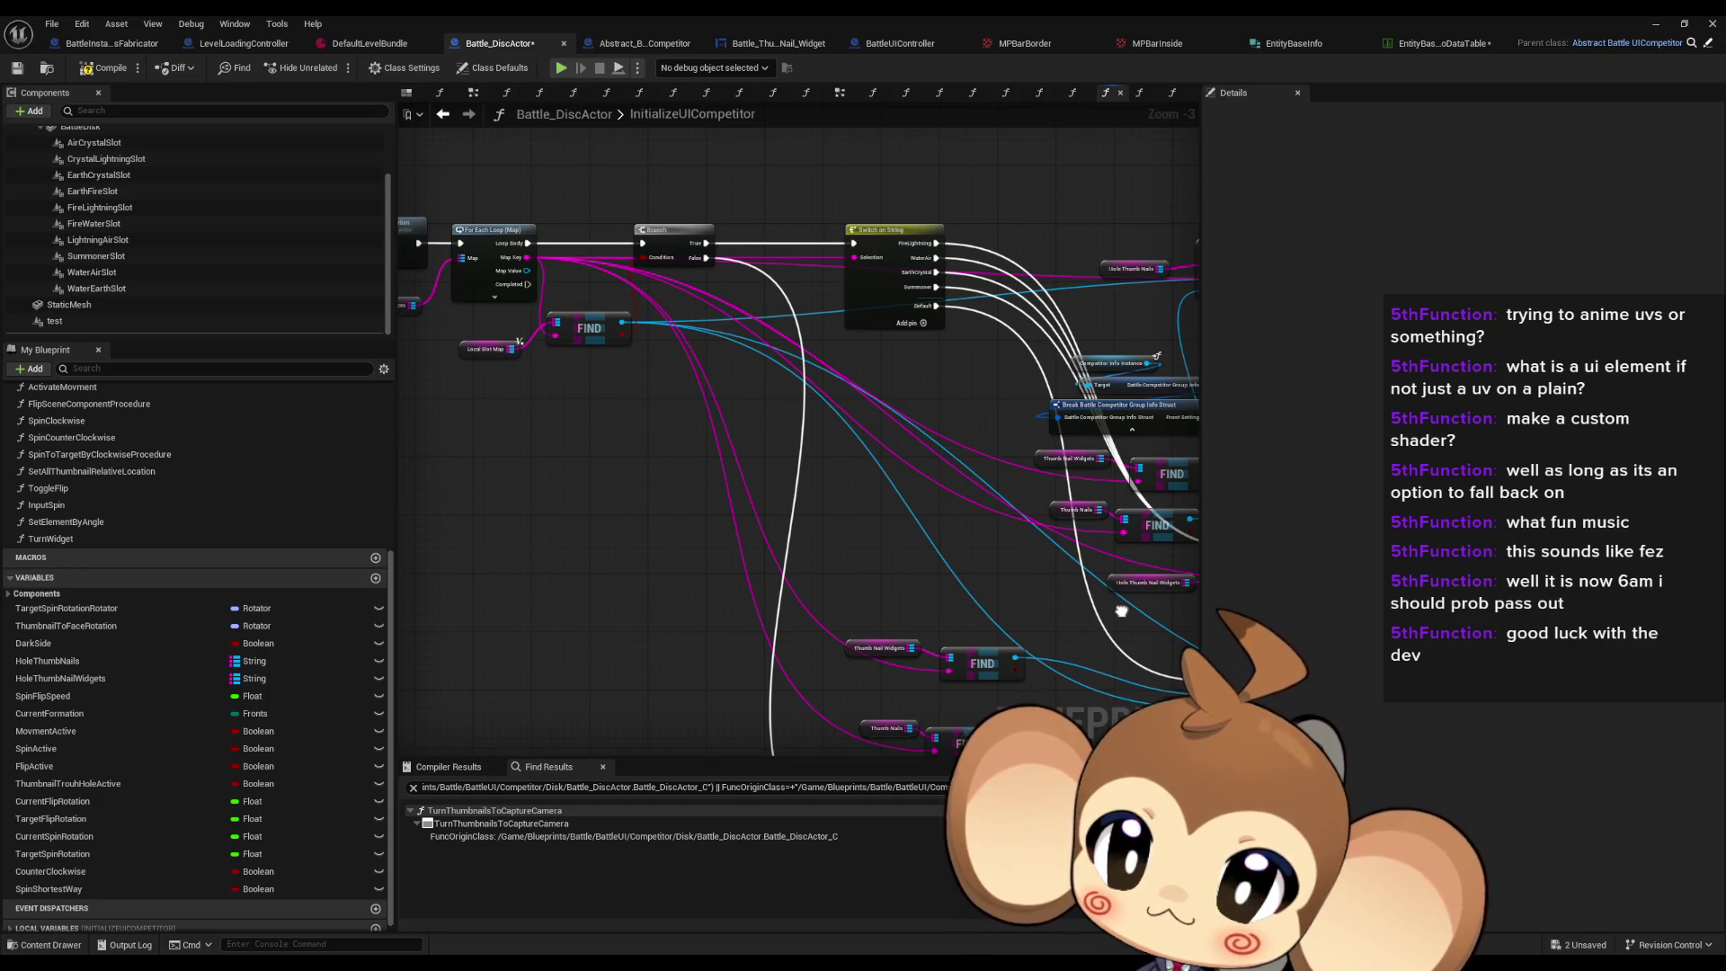
left_click_drag(1122, 612, 653, 396)
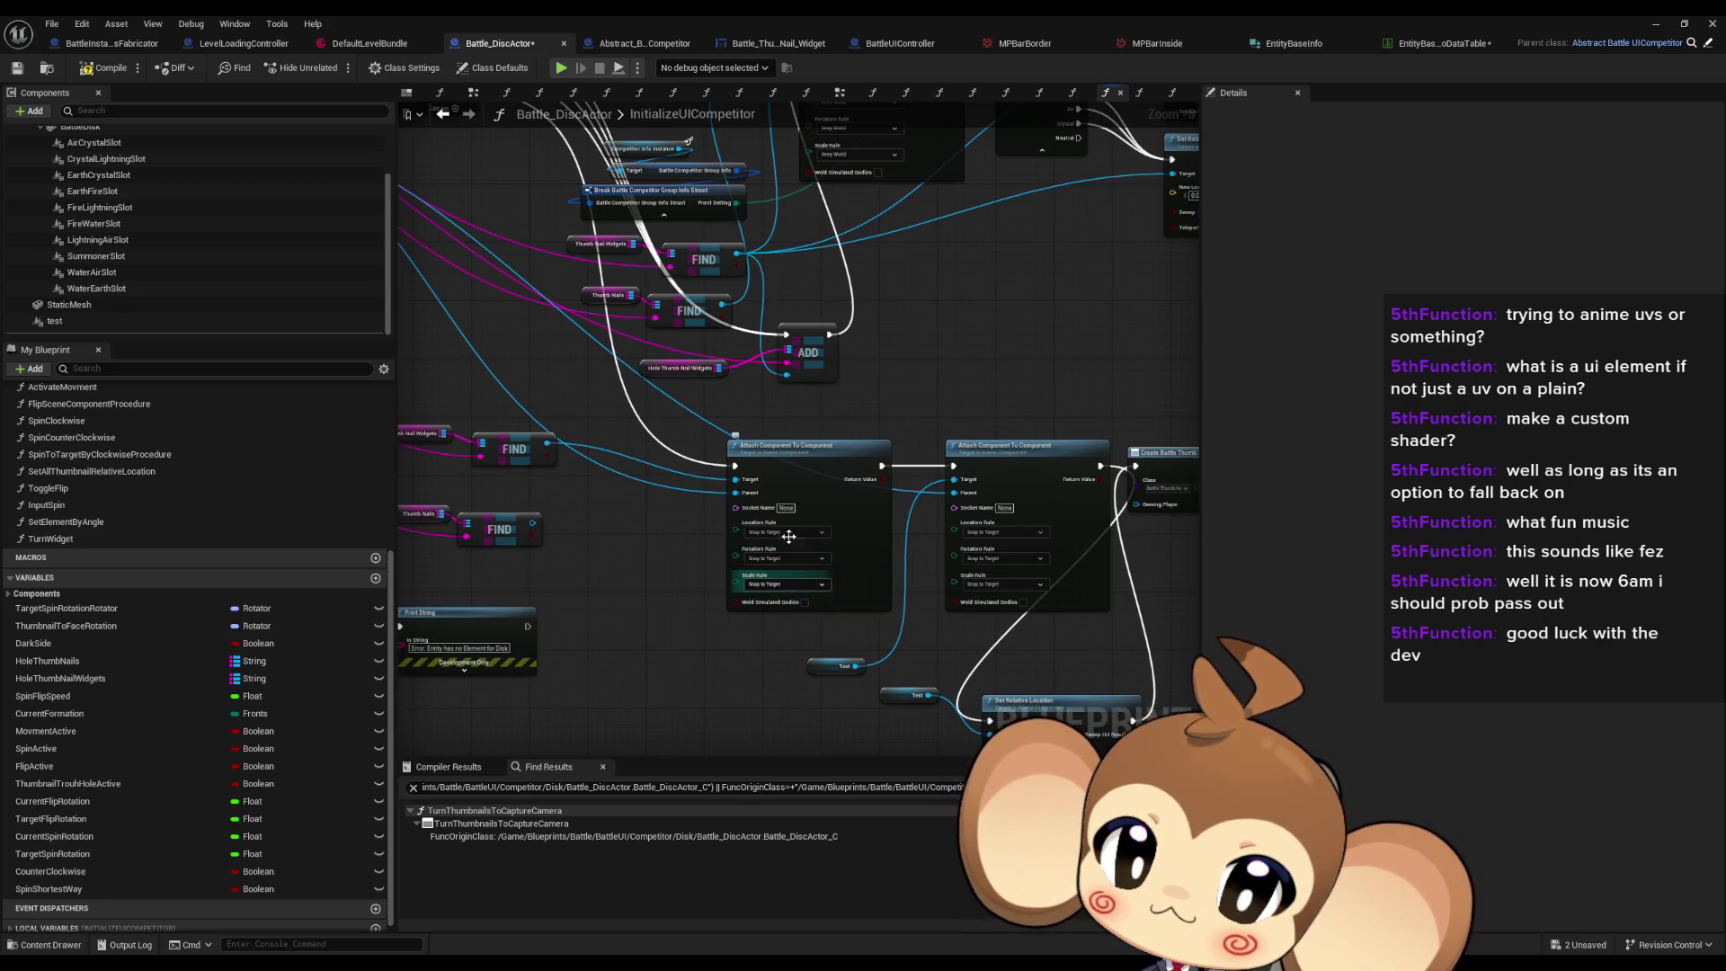
scroll(844, 127, "up", 3)
left_click_drag(844, 127, 805, 434)
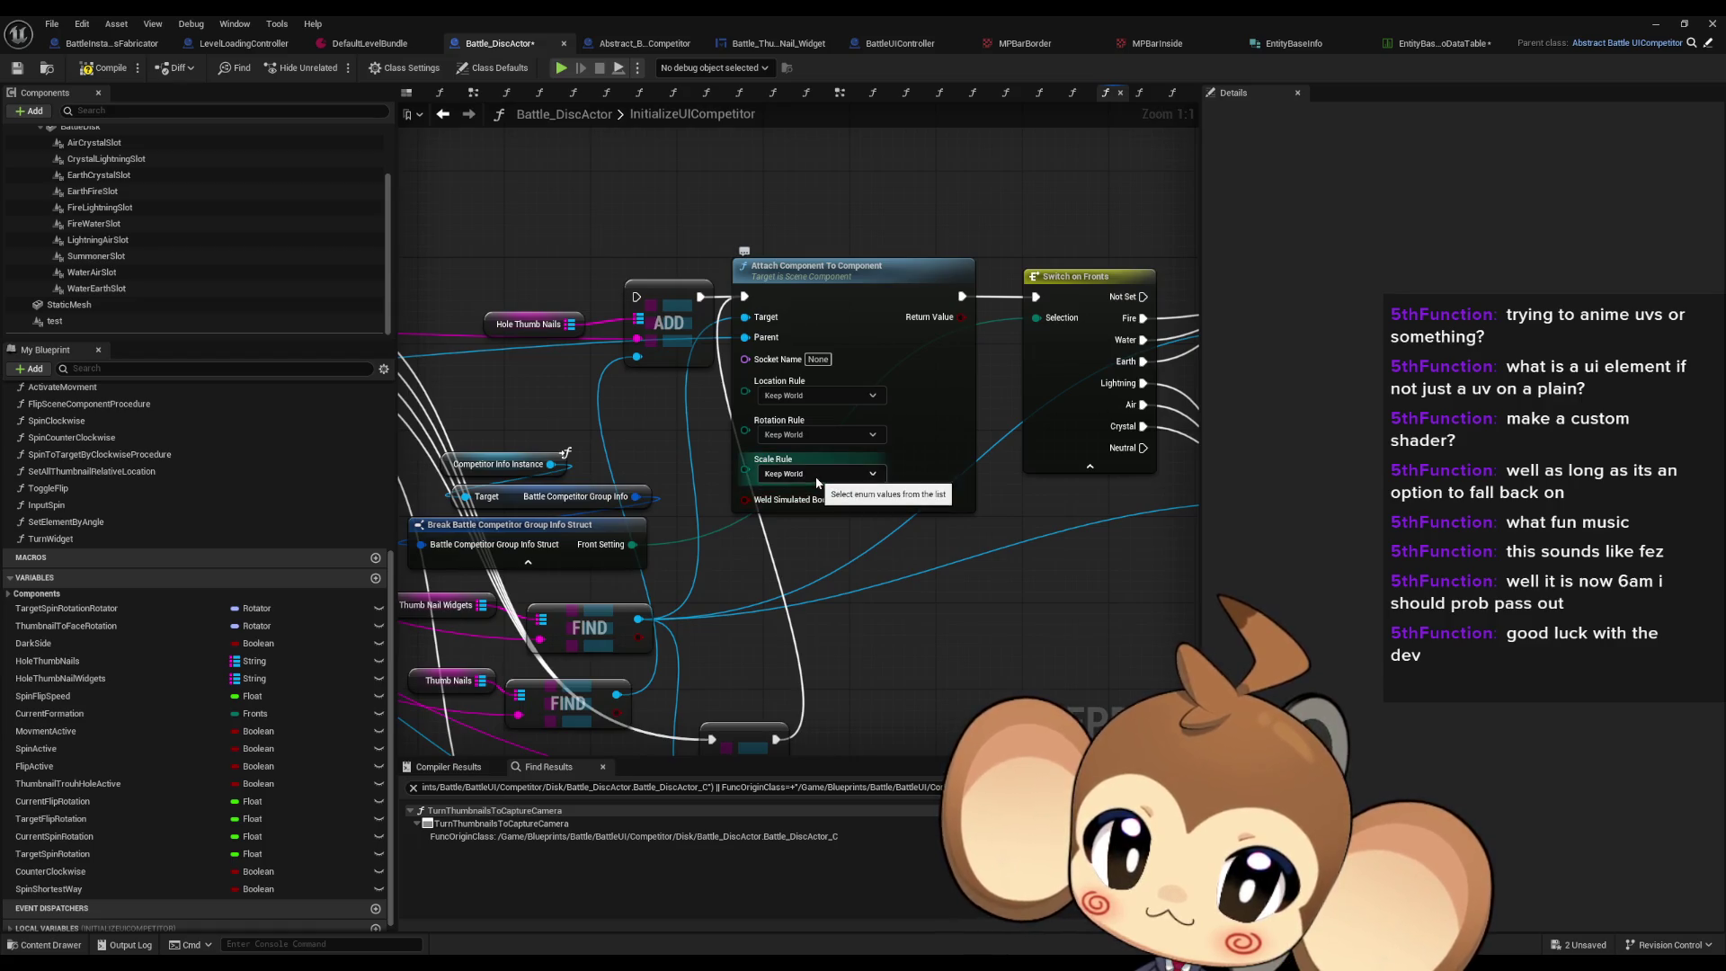
scroll(845, 481, "down", 6)
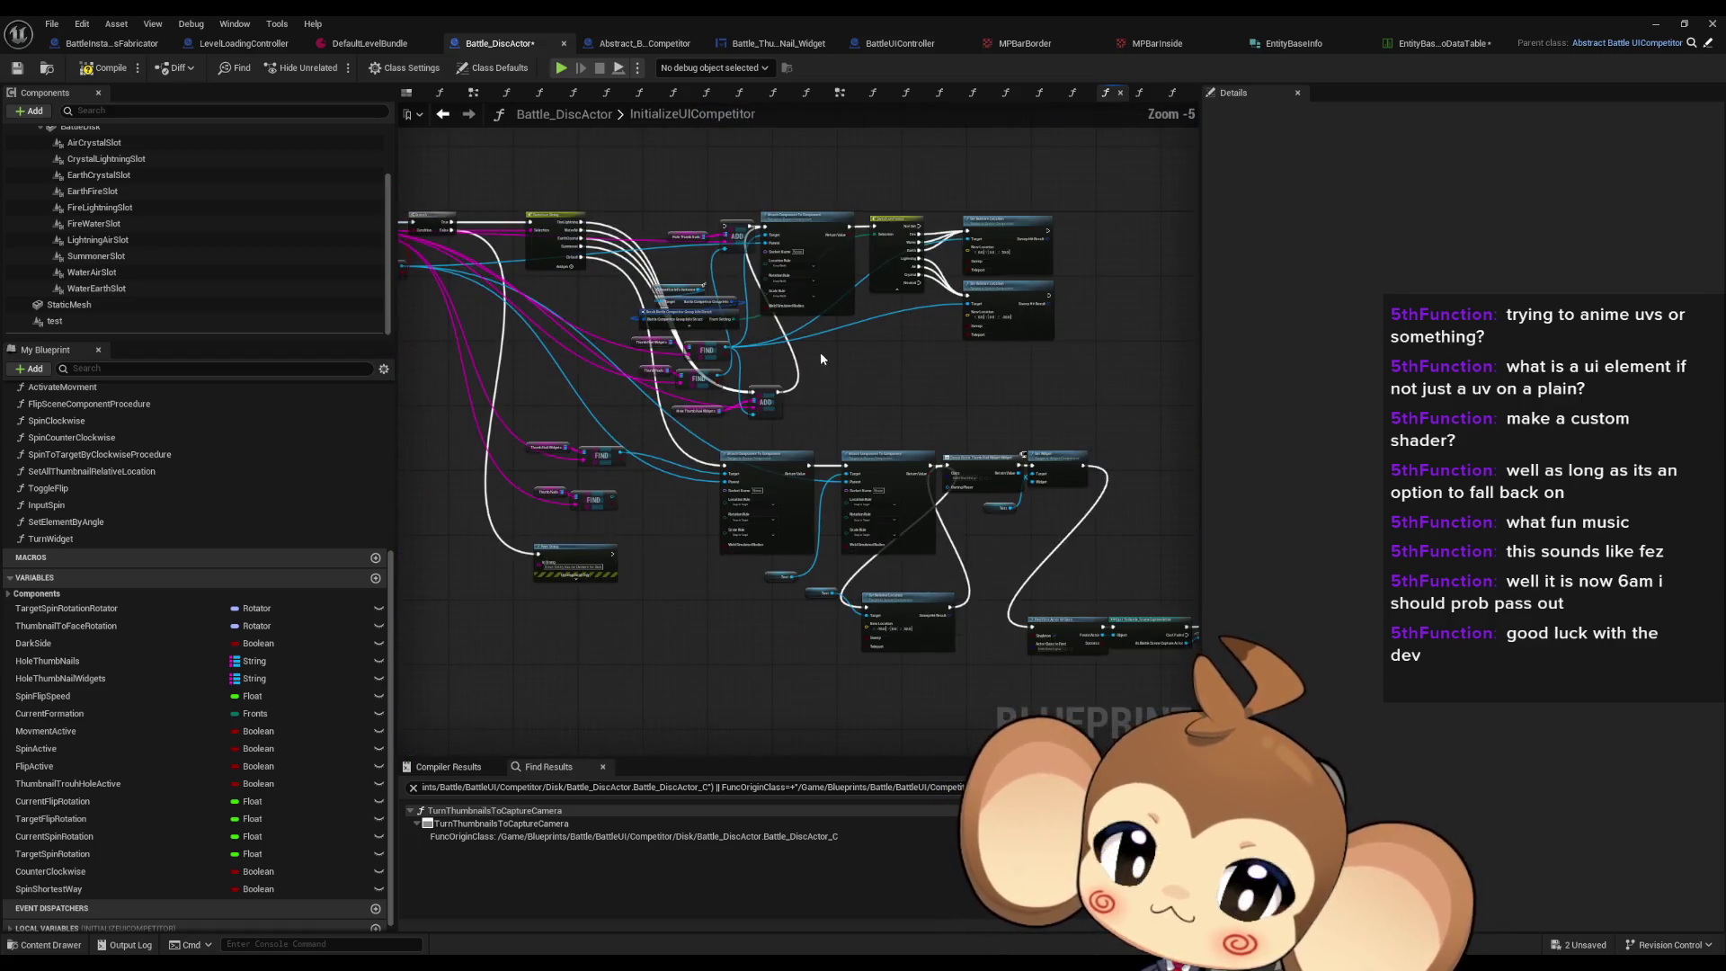
scroll(904, 324, "up", 2)
mouse_move(812, 433)
left_mouse_down()
mouse_move(709, 300)
mouse_move(828, 231)
left_mouse_up()
left_click(665, 504)
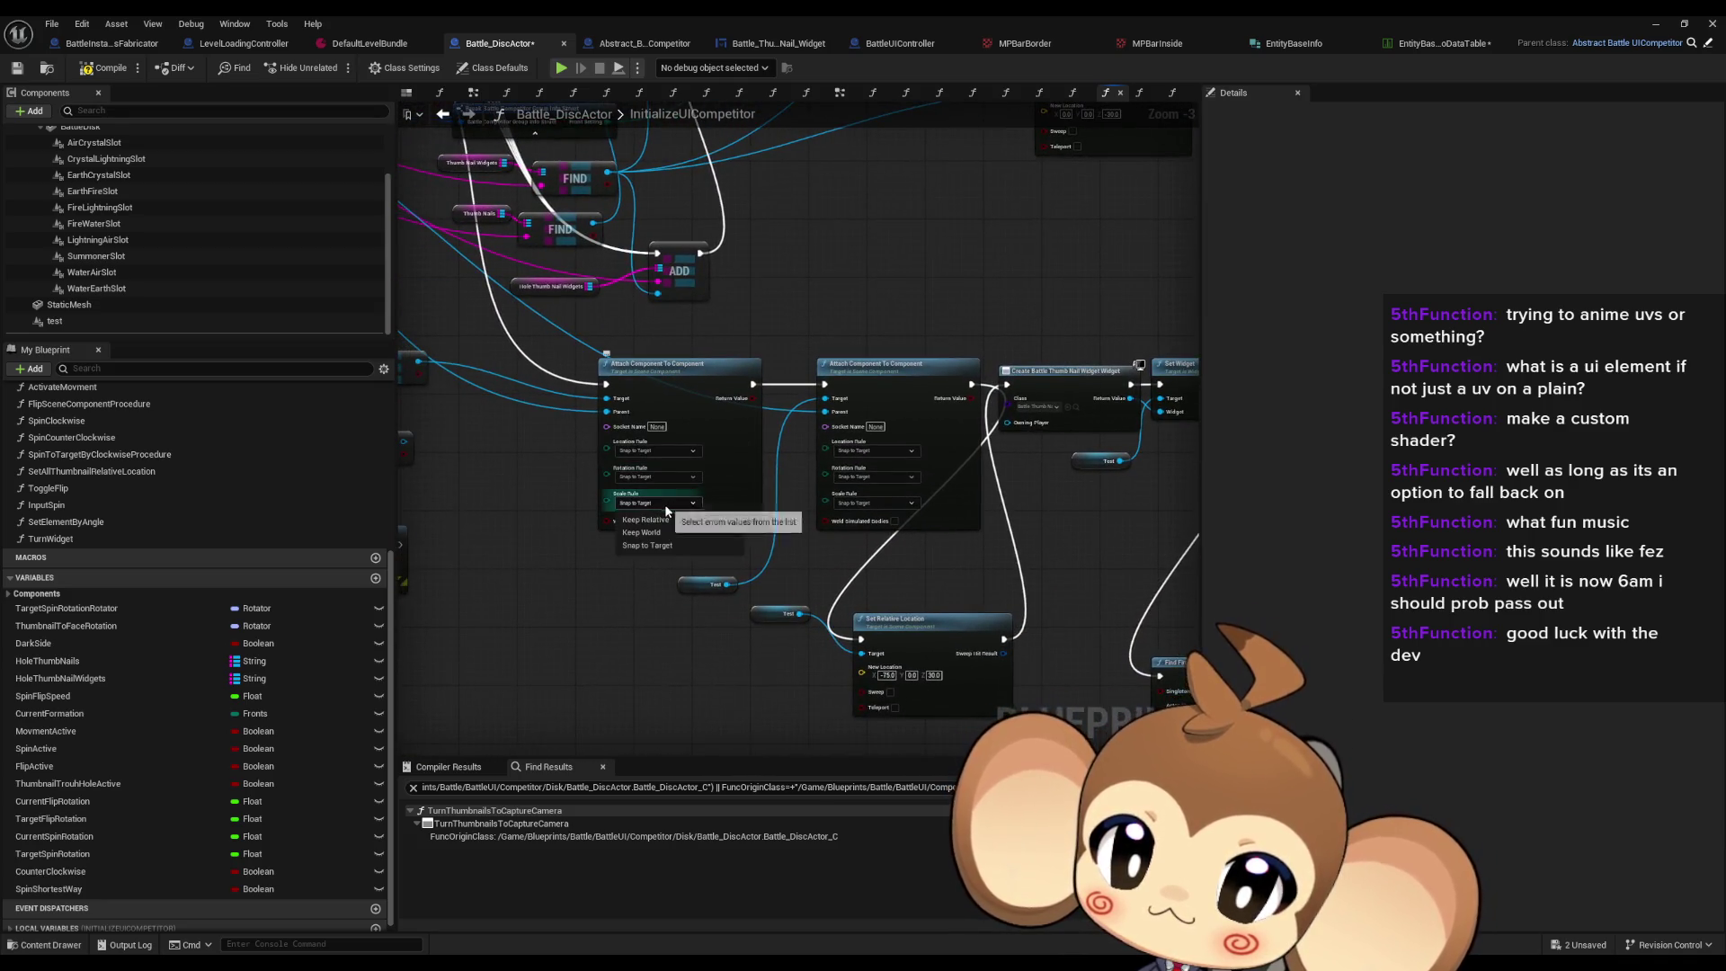
left_click(665, 523)
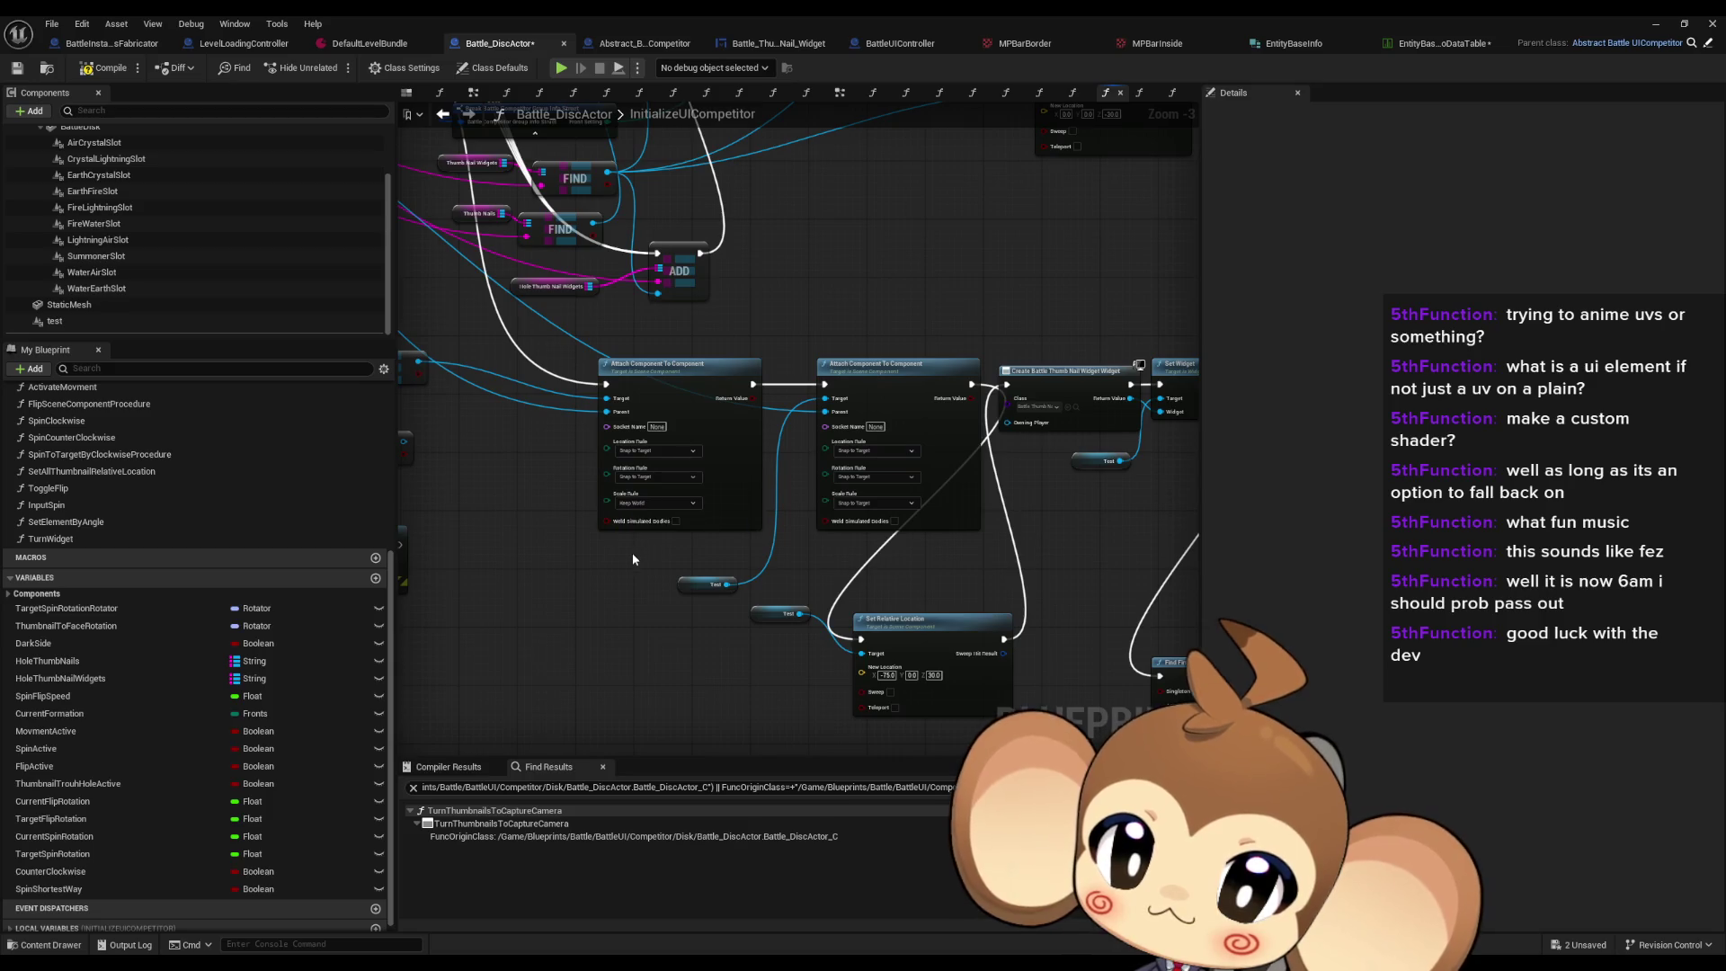
scroll(870, 495, "up", 2)
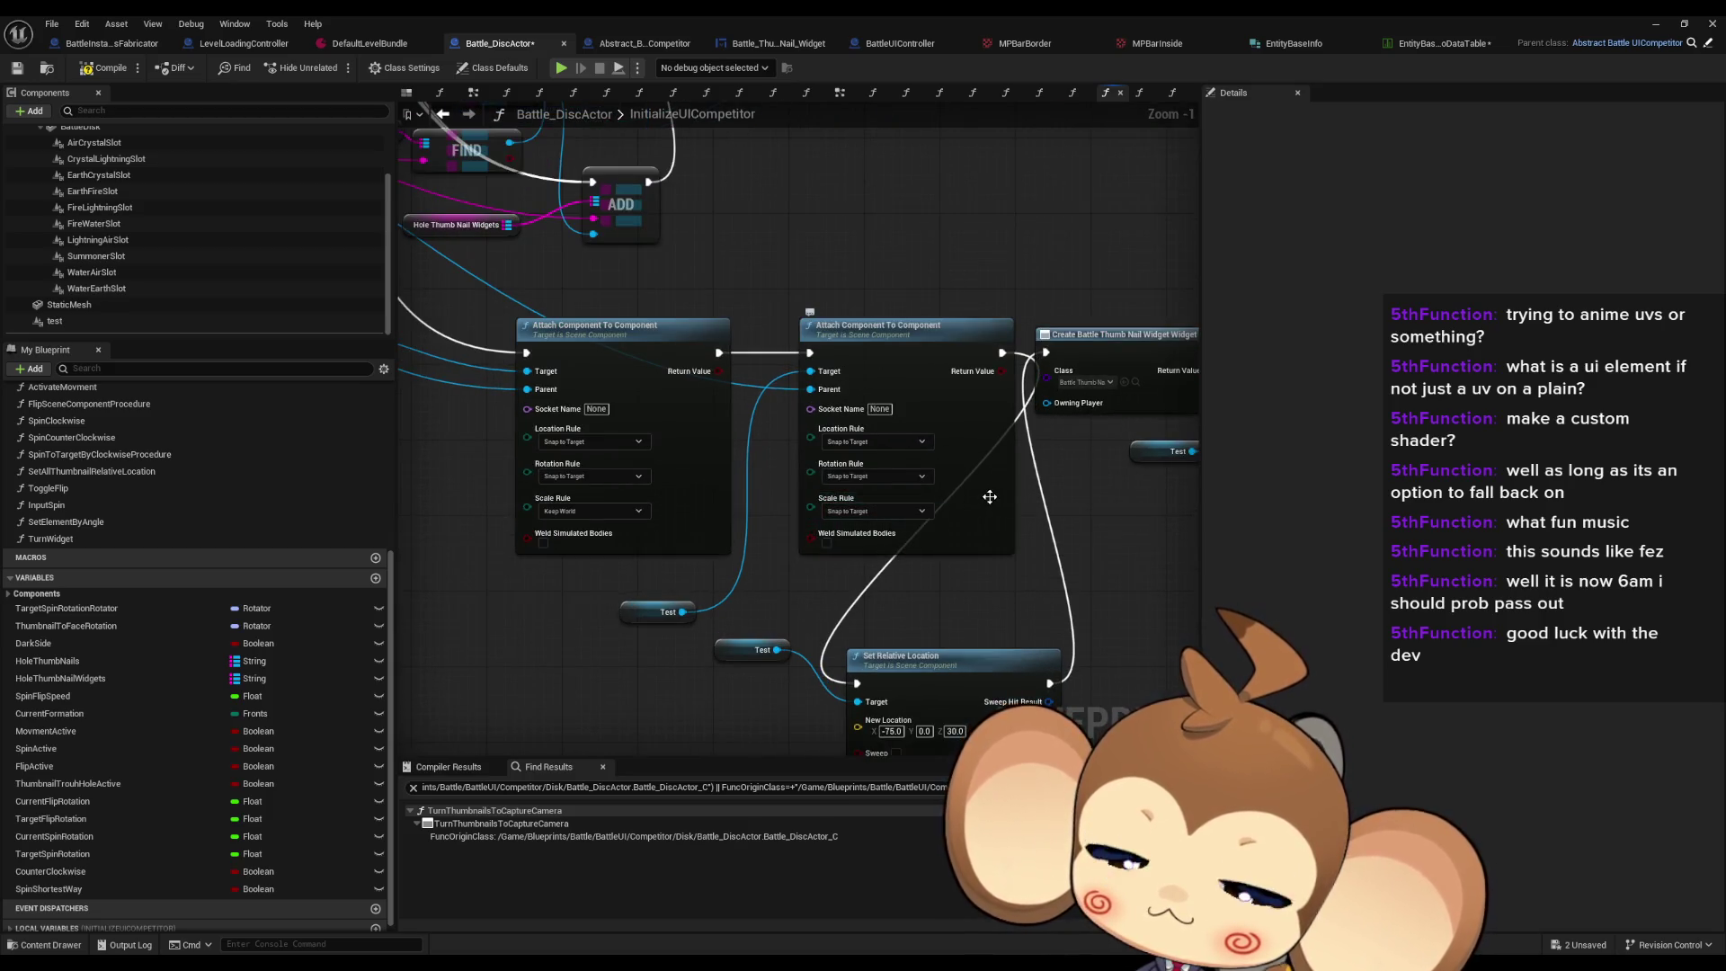
left_click_drag(988, 497, 920, 474)
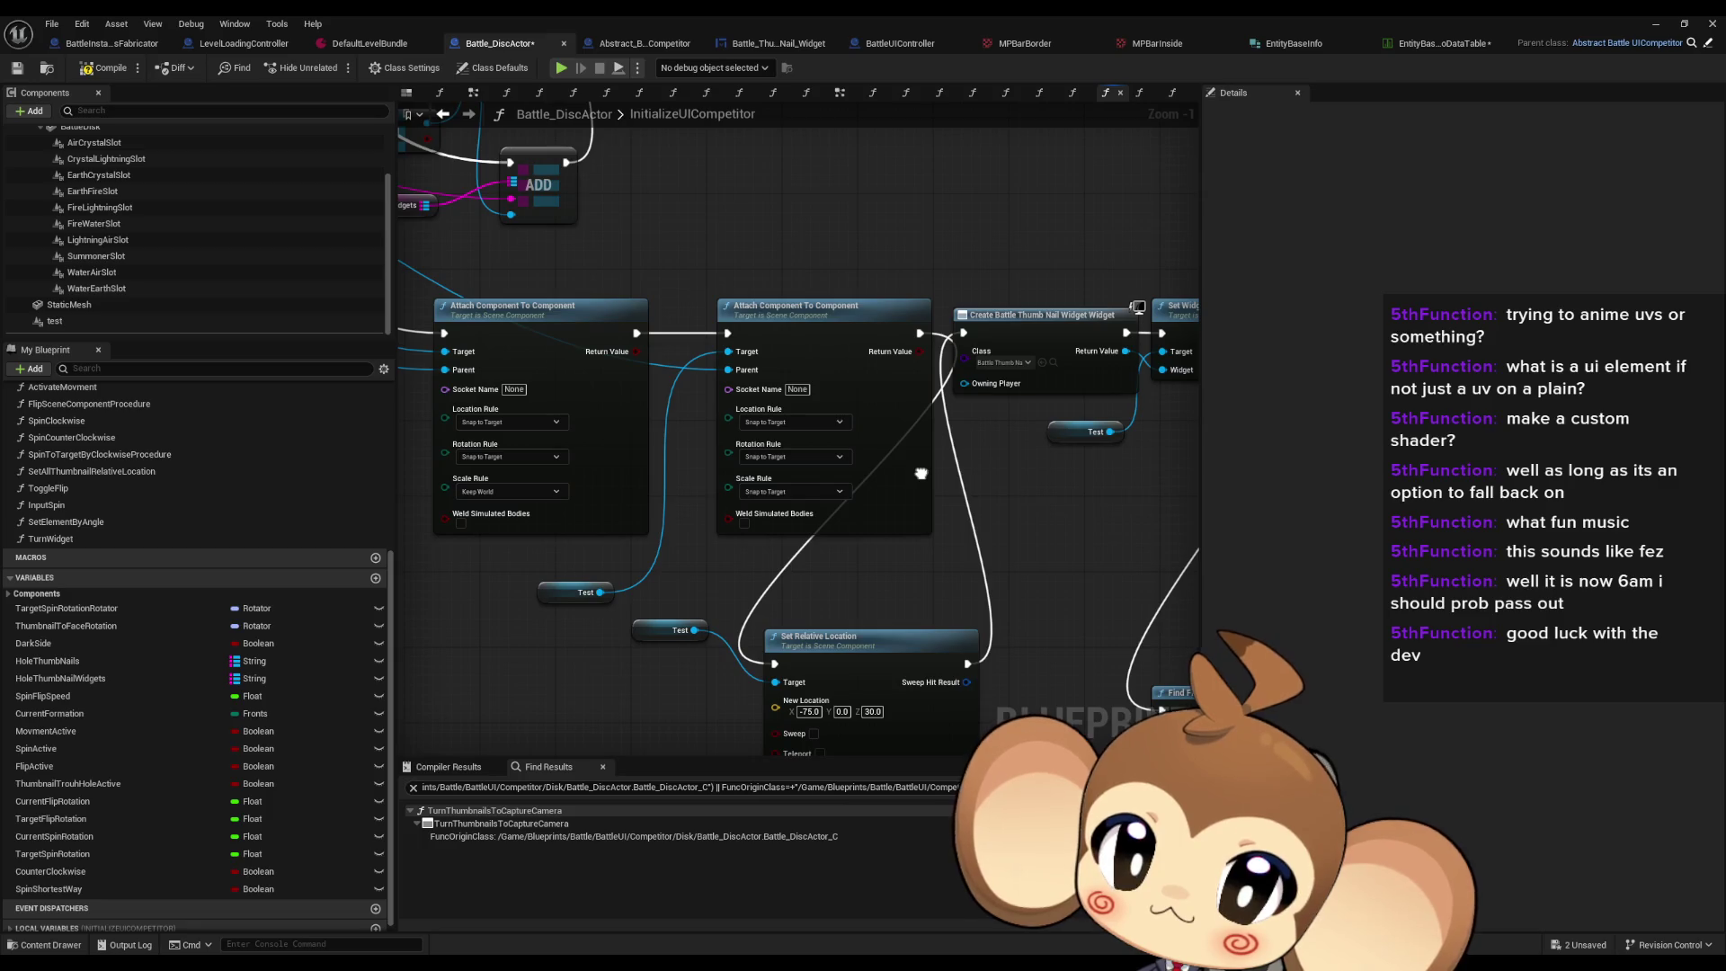
scroll(920, 474, "down", 2)
left_click_drag(809, 443, 657, 359)
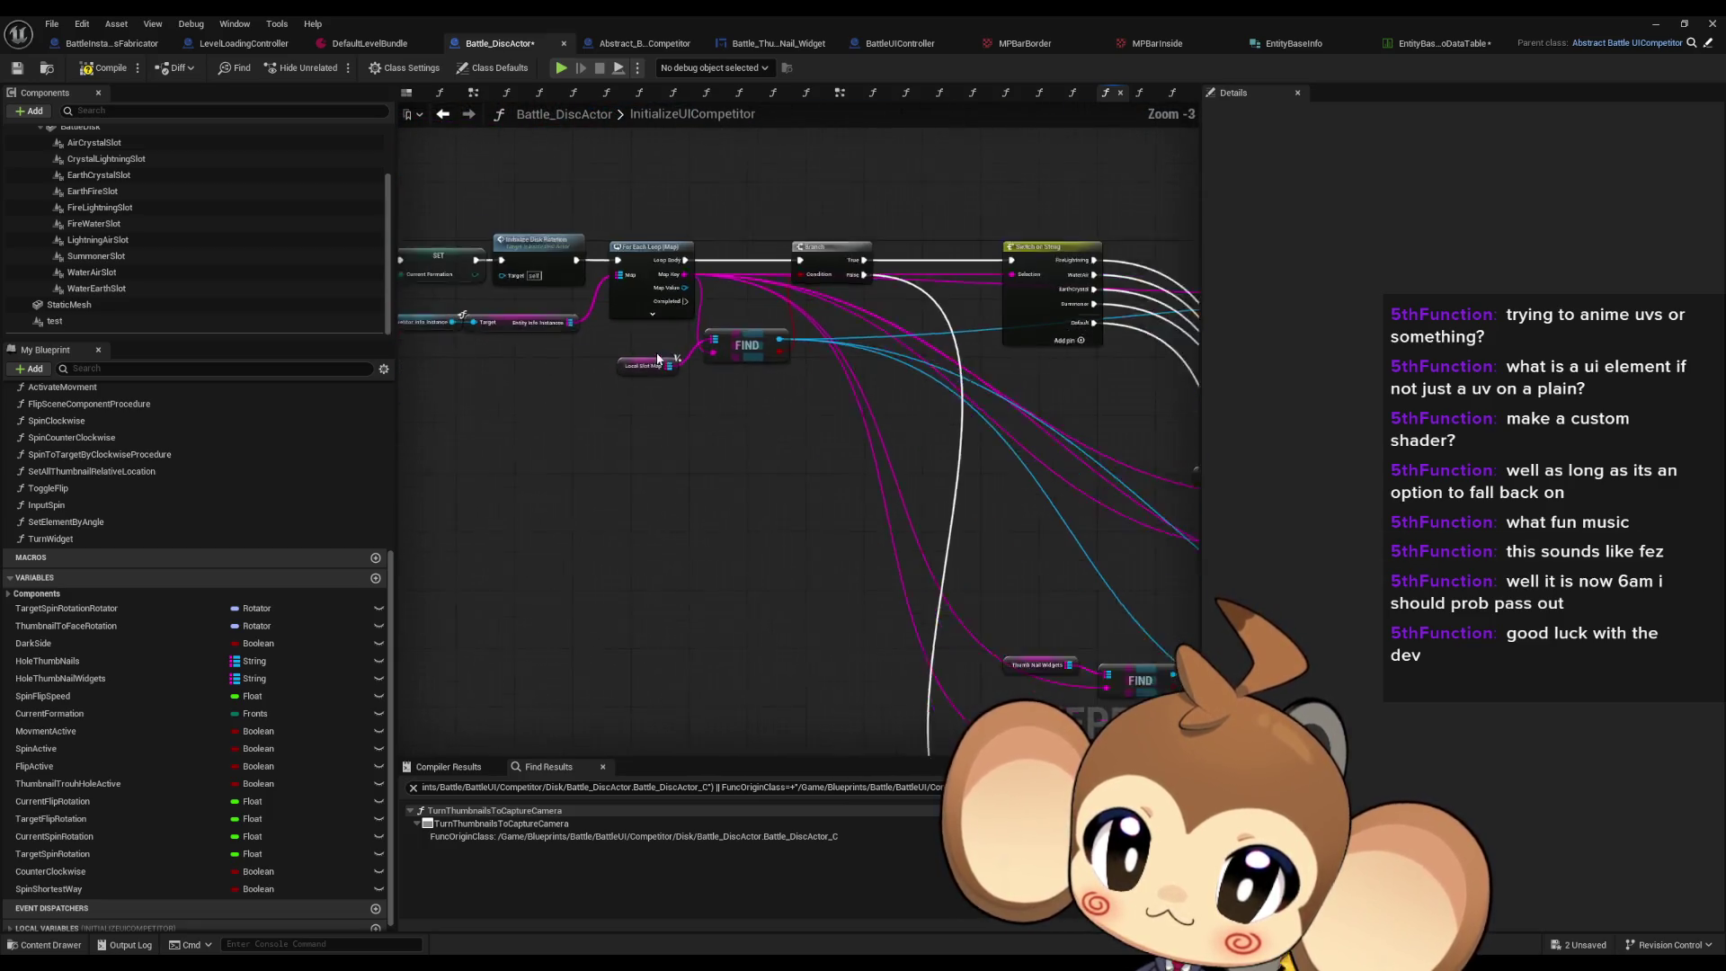
scroll(657, 358, "up", 1)
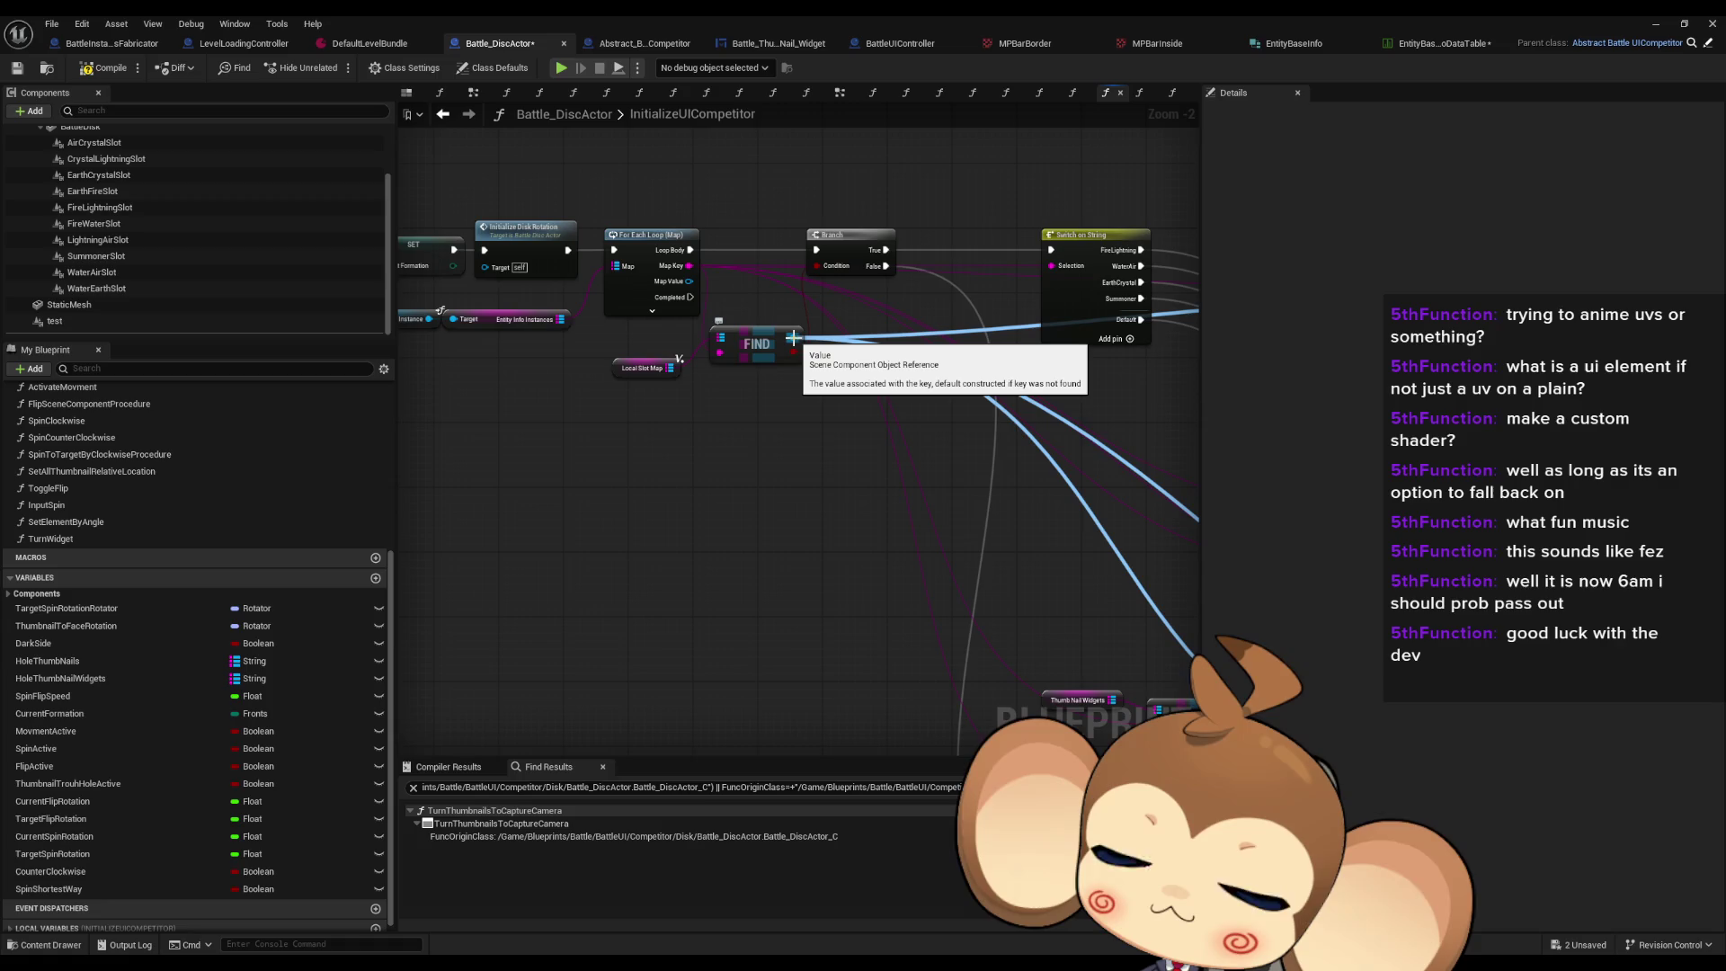
left_click_drag(792, 338, 653, 336)
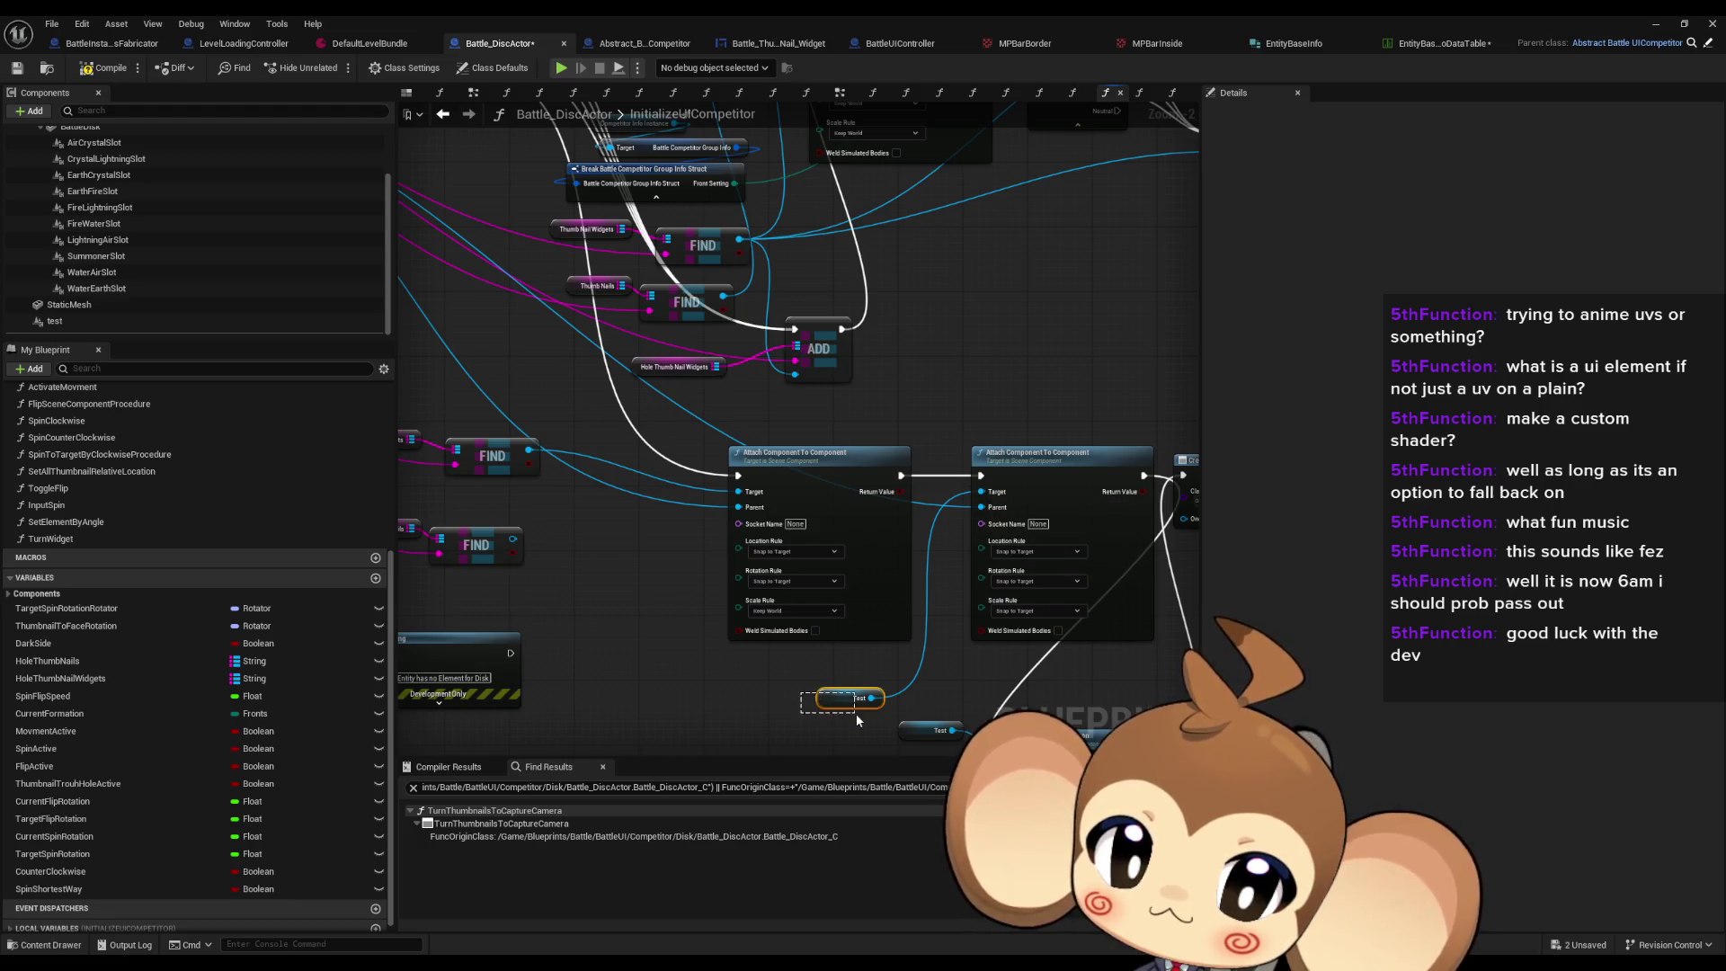
left_click_drag(855, 712, 855, 712)
scroll(855, 712, "up", 1)
mouse_move(901, 436)
left_mouse_down()
mouse_move(821, 387)
mouse_move(678, 395)
left_mouse_up()
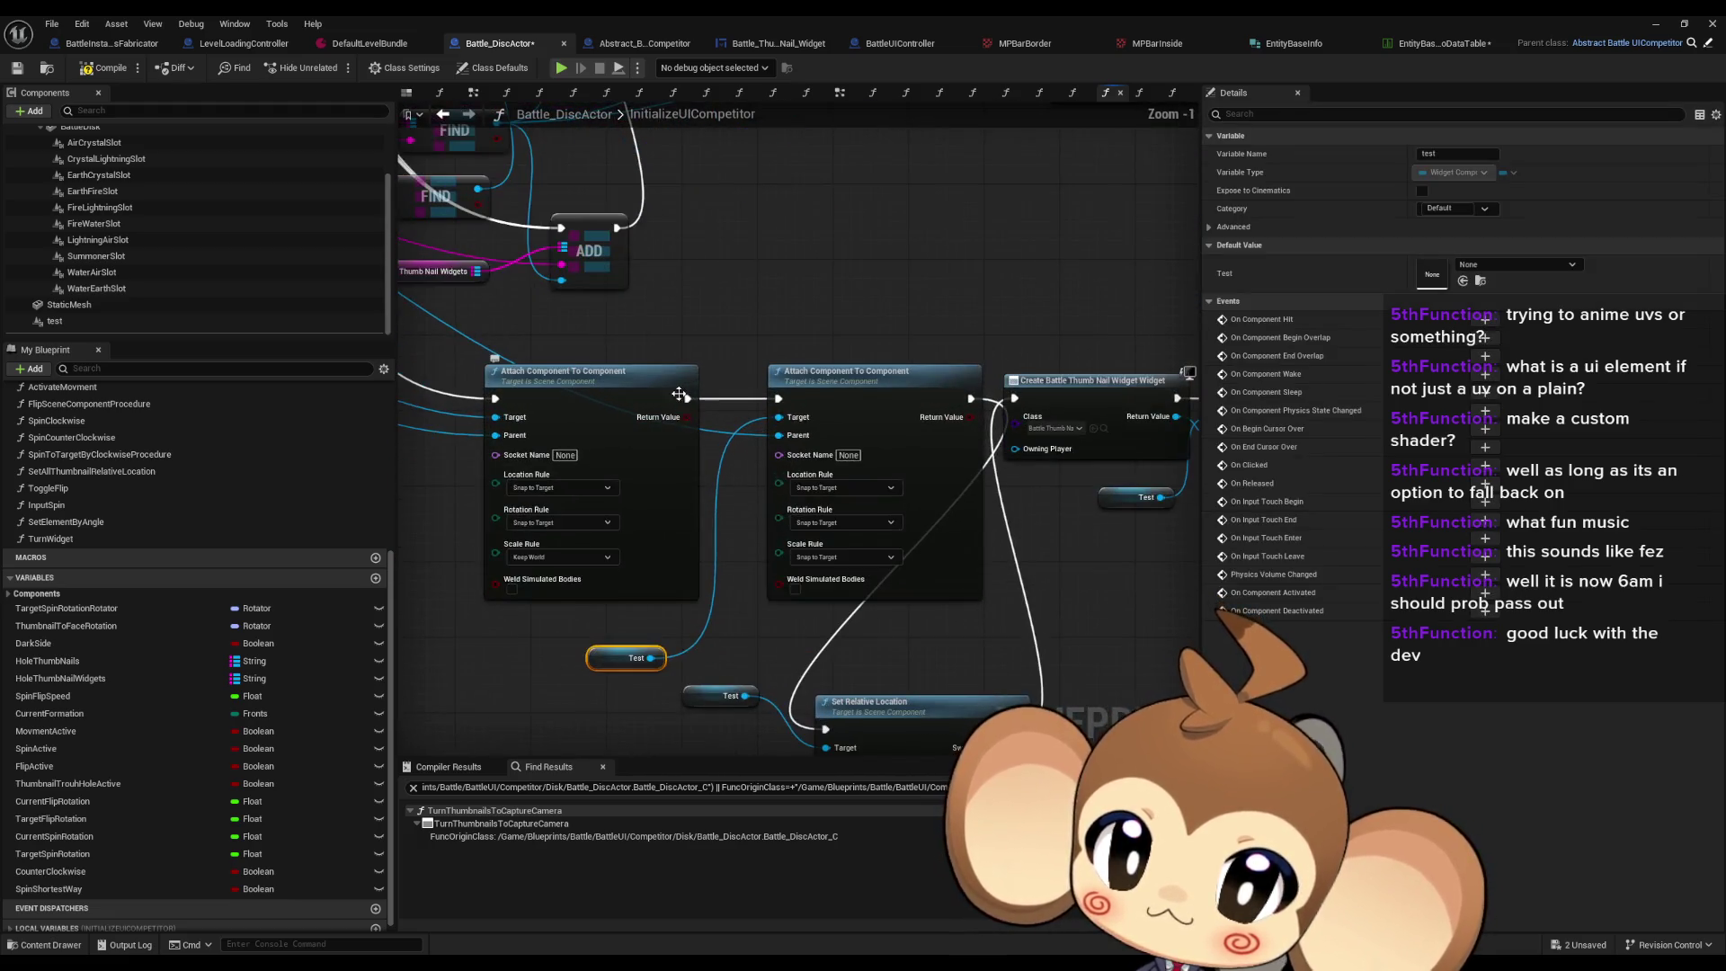
left_click(902, 297)
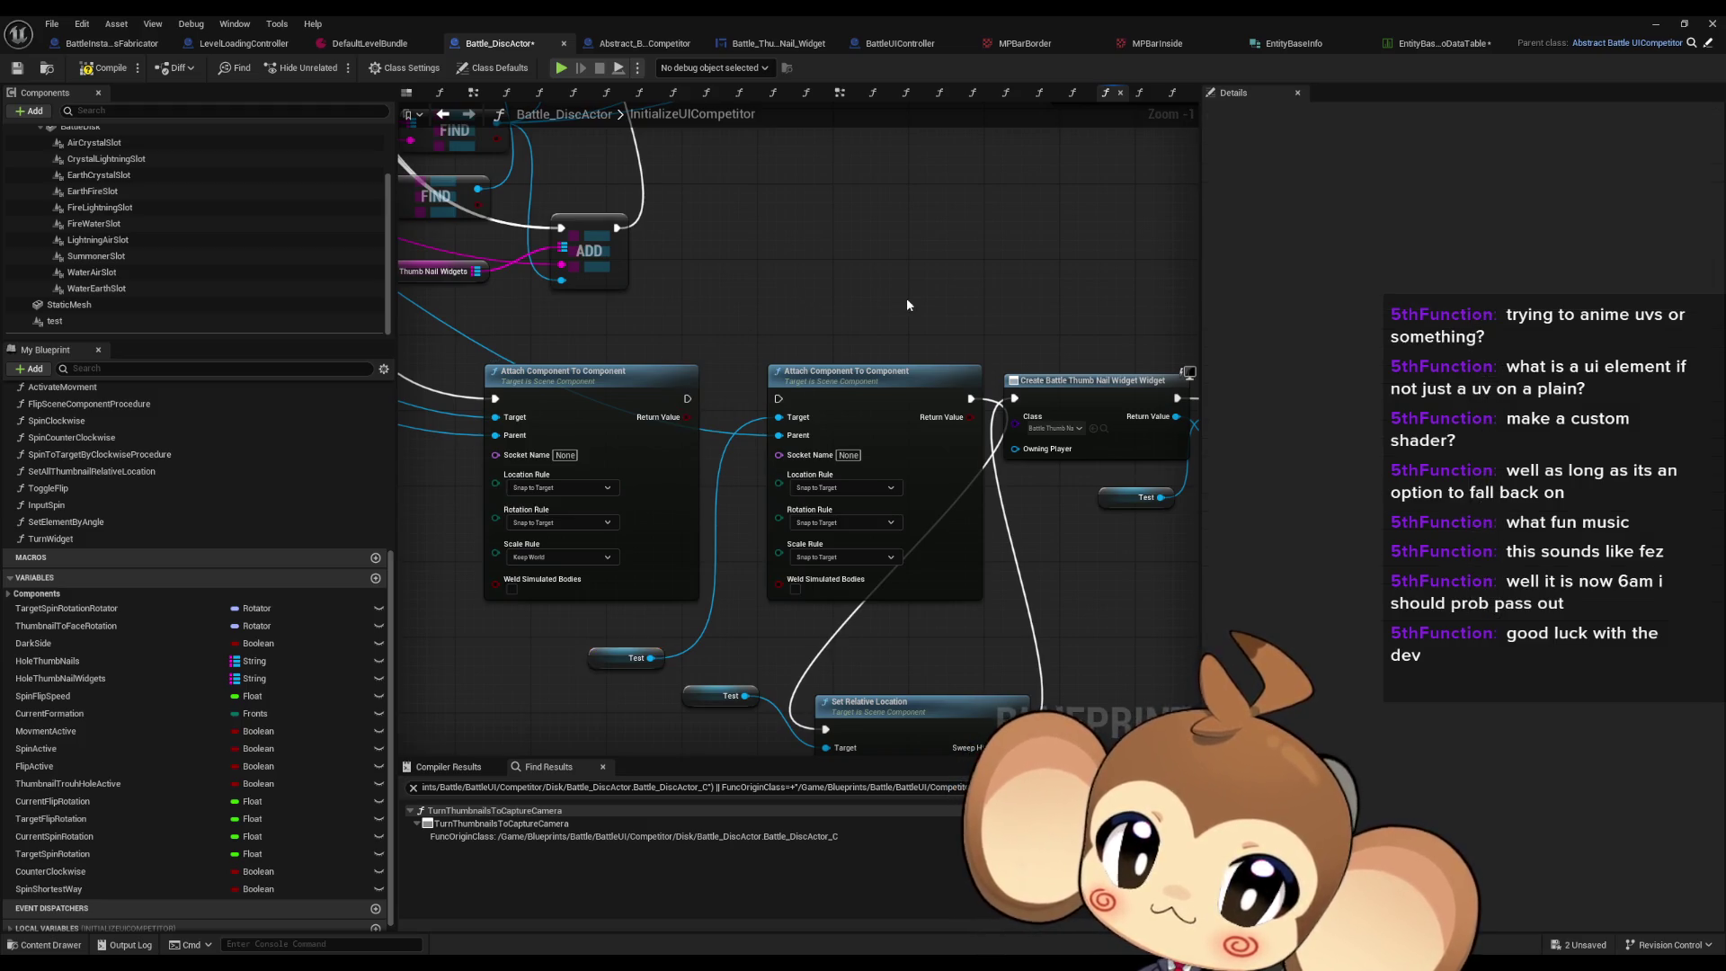
scroll(908, 299, "down", 2)
mouse_move(817, 266)
left_mouse_down()
mouse_move(747, 229)
mouse_move(191, 193)
mouse_move(1199, 340)
left_mouse_up()
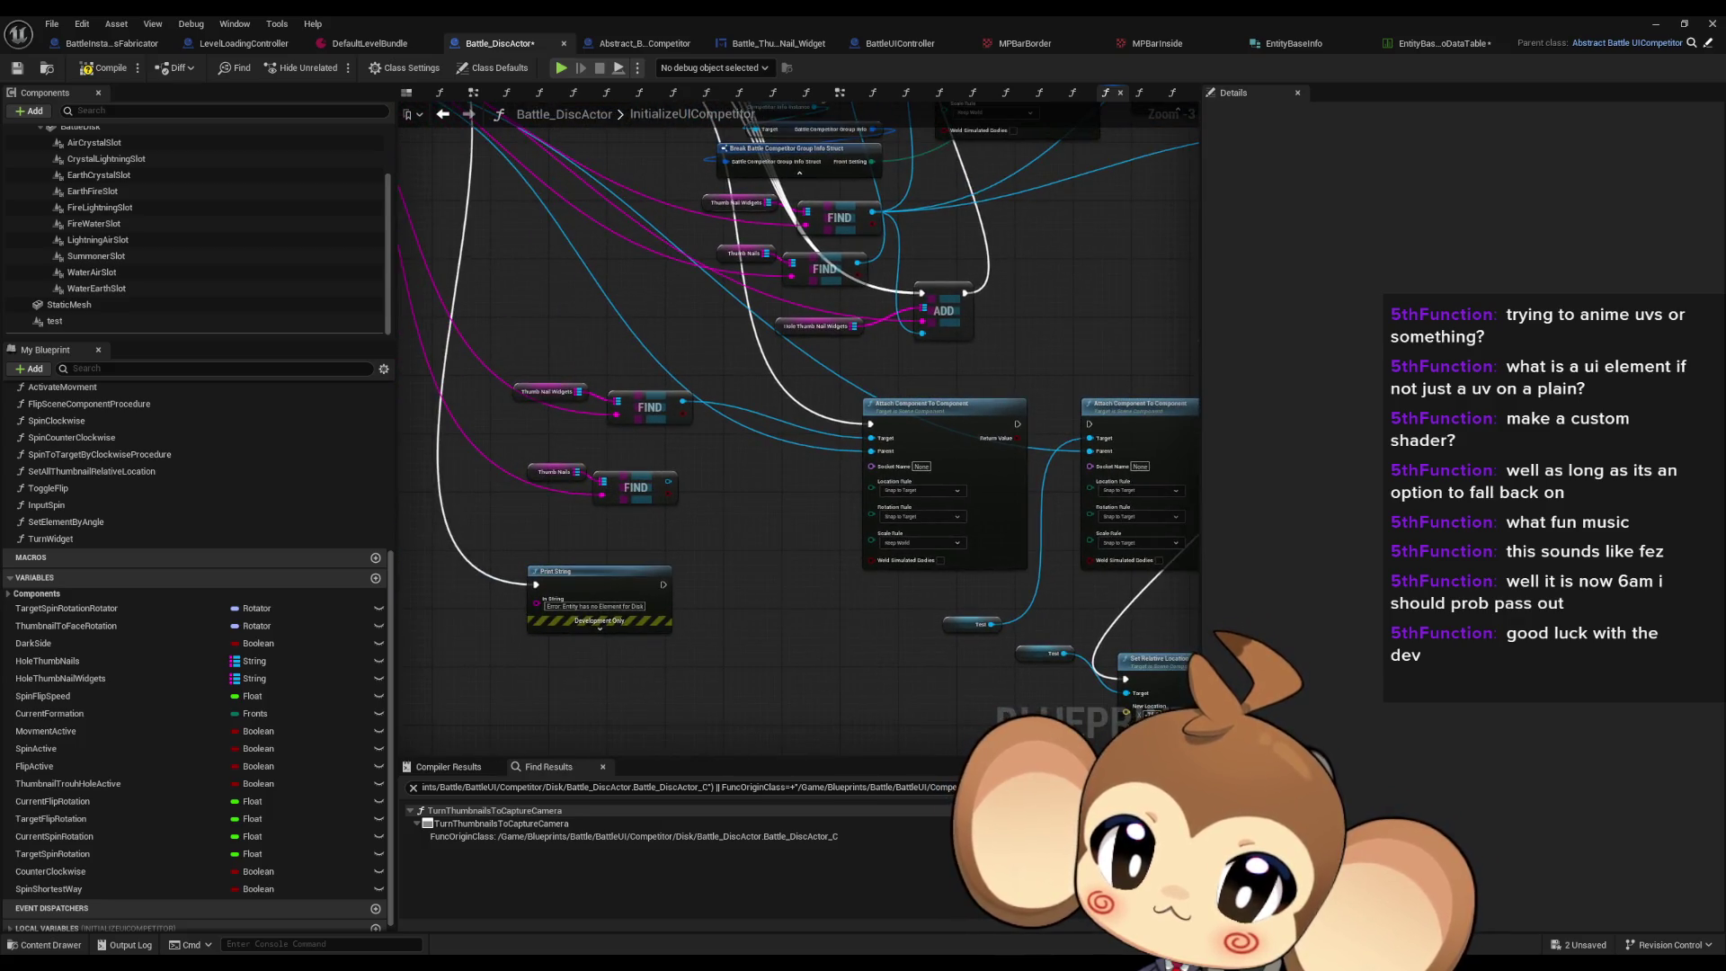
Step: Find references to ThumbNails and jump to its use in RefreshThumbnailRotationToCamera
right_click(535, 481)
mouse_move(647, 606)
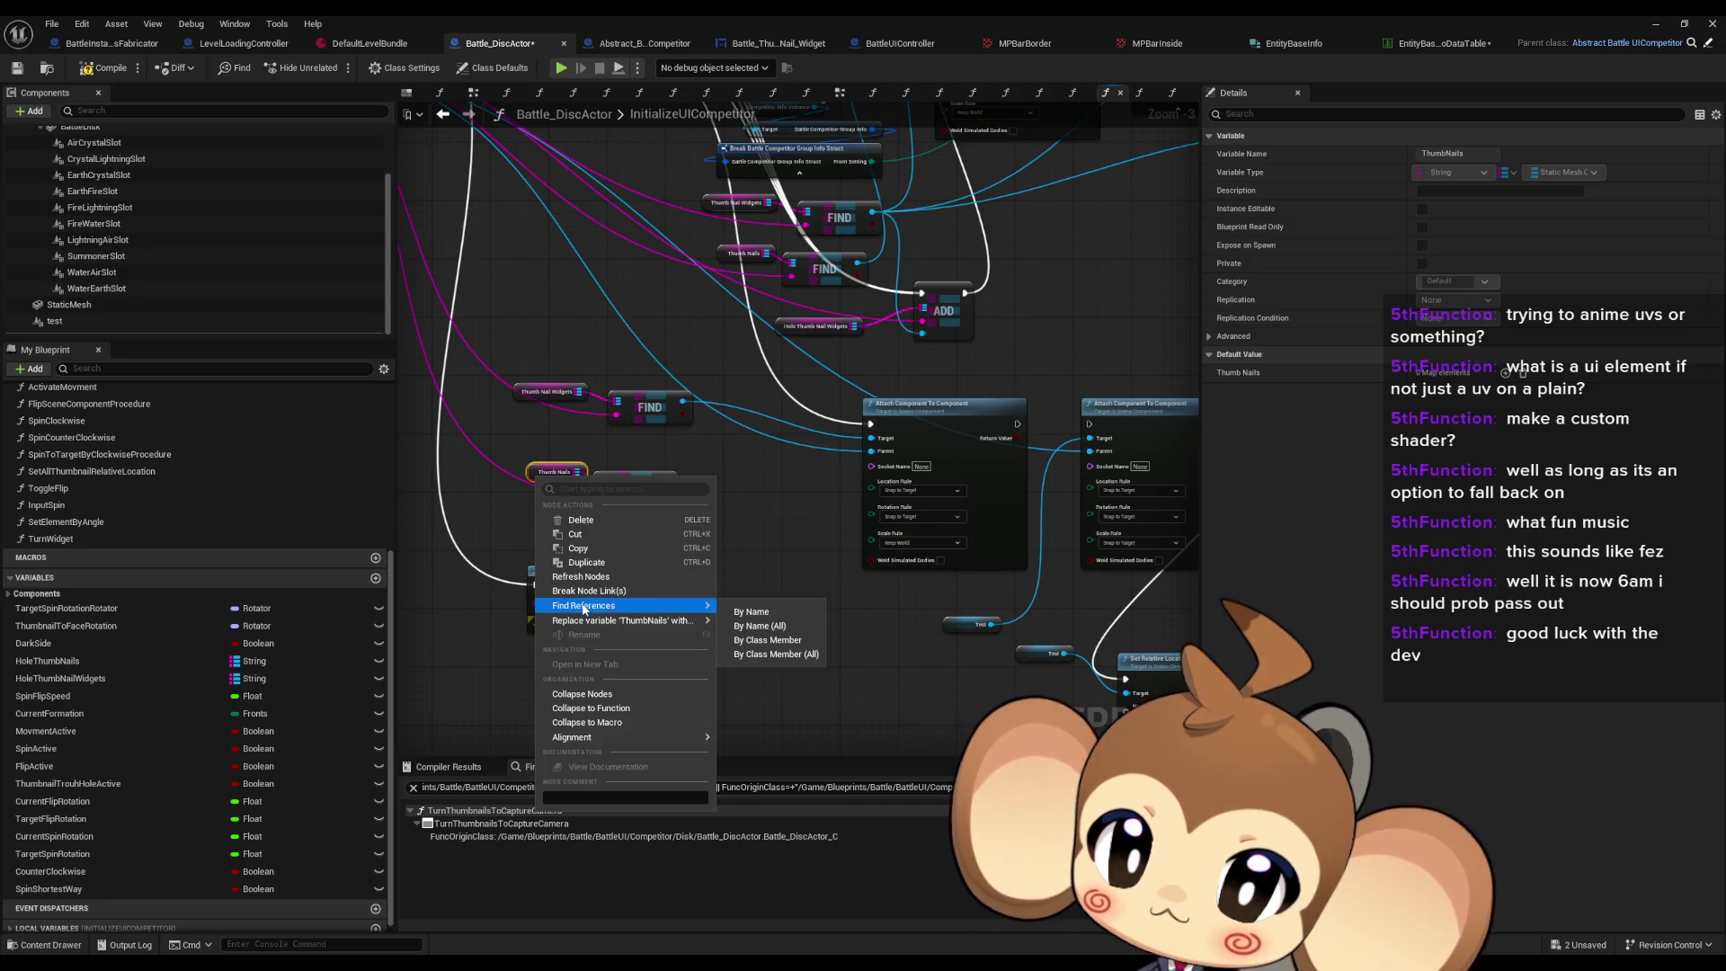
left_click(775, 627)
left_click(459, 823)
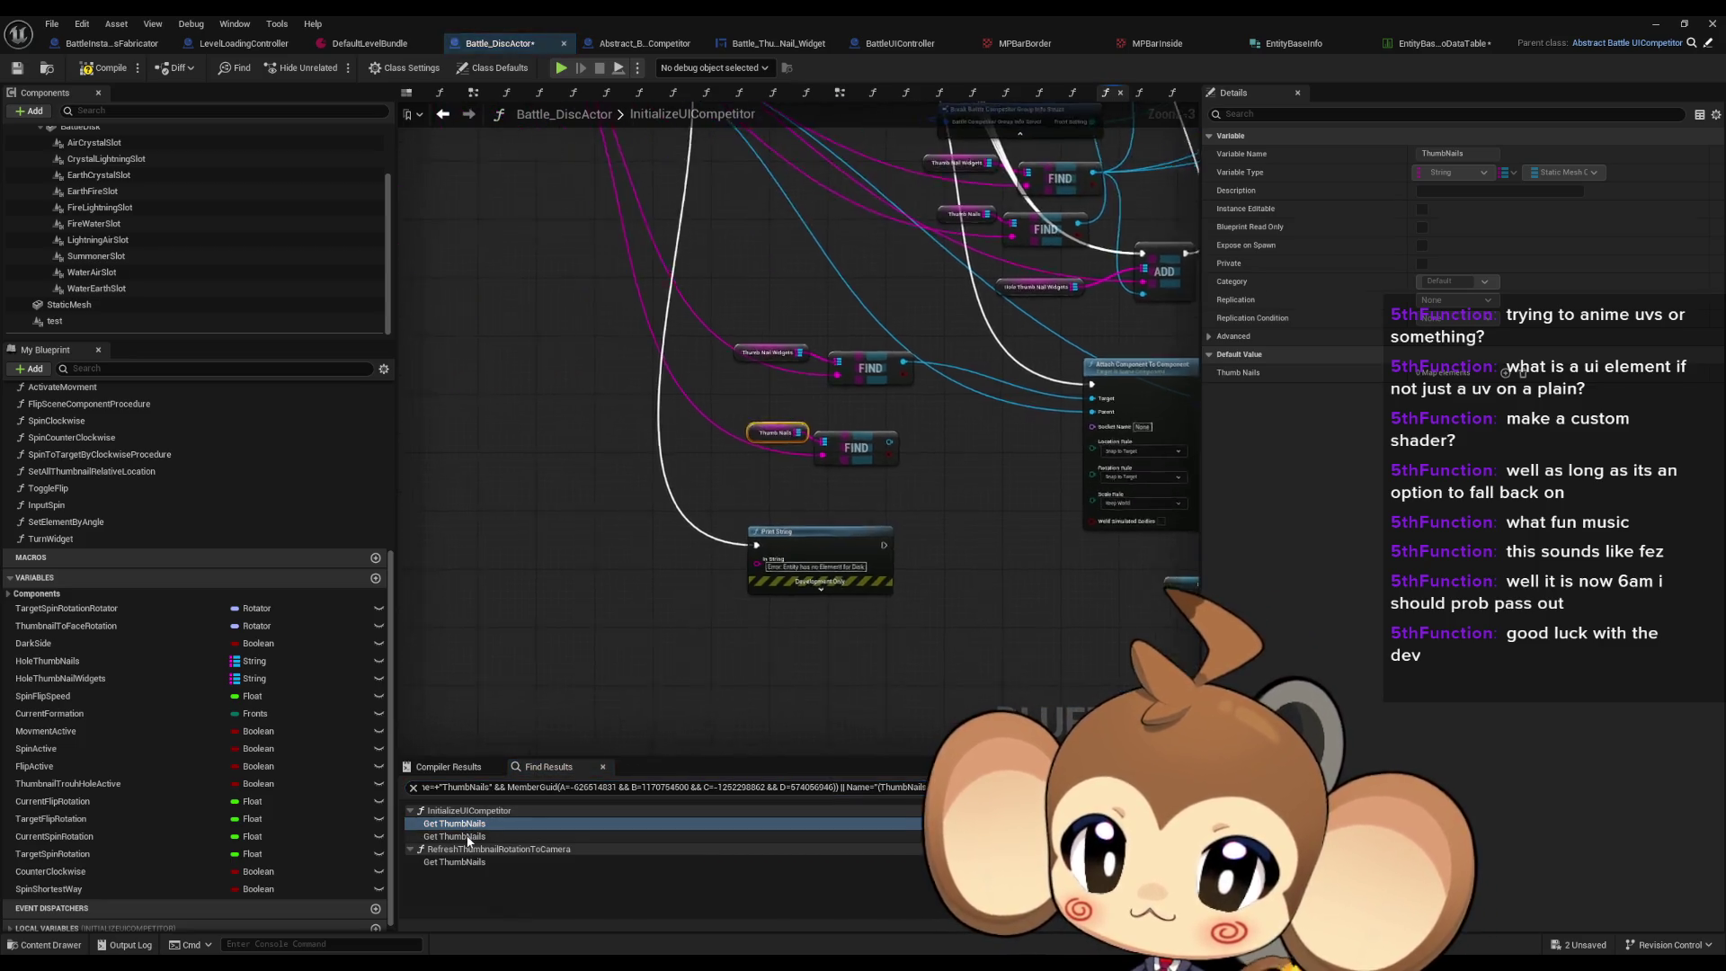
left_click(460, 863)
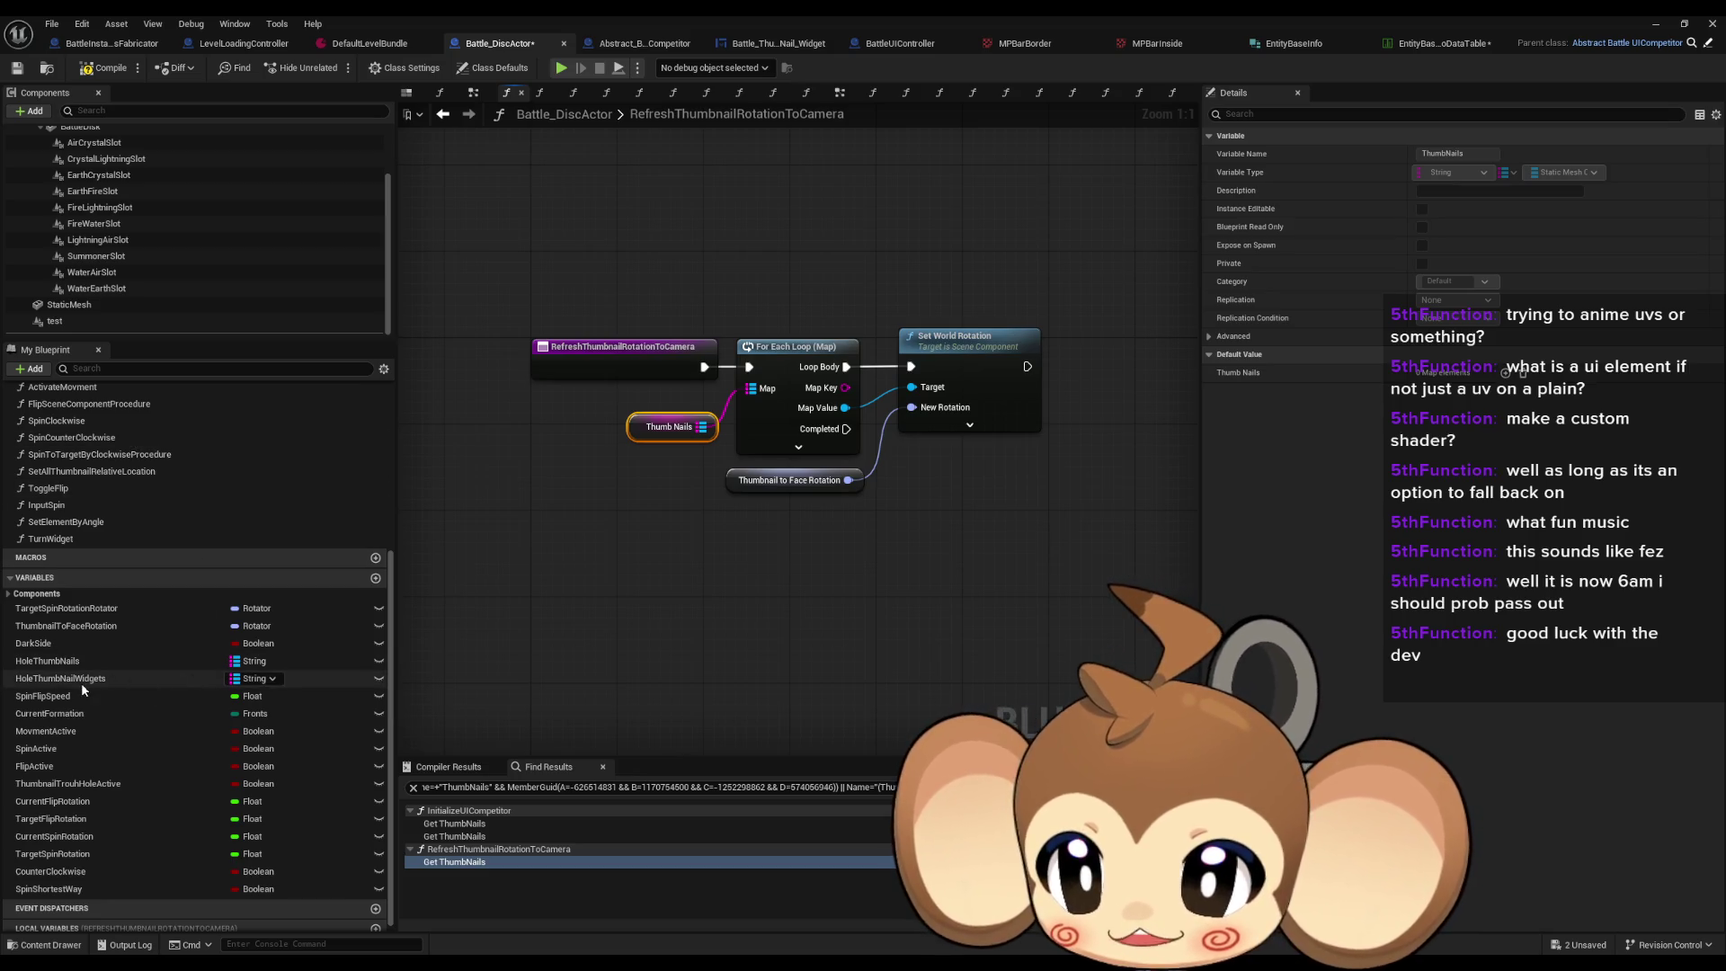
scroll(78, 683, "up", 3)
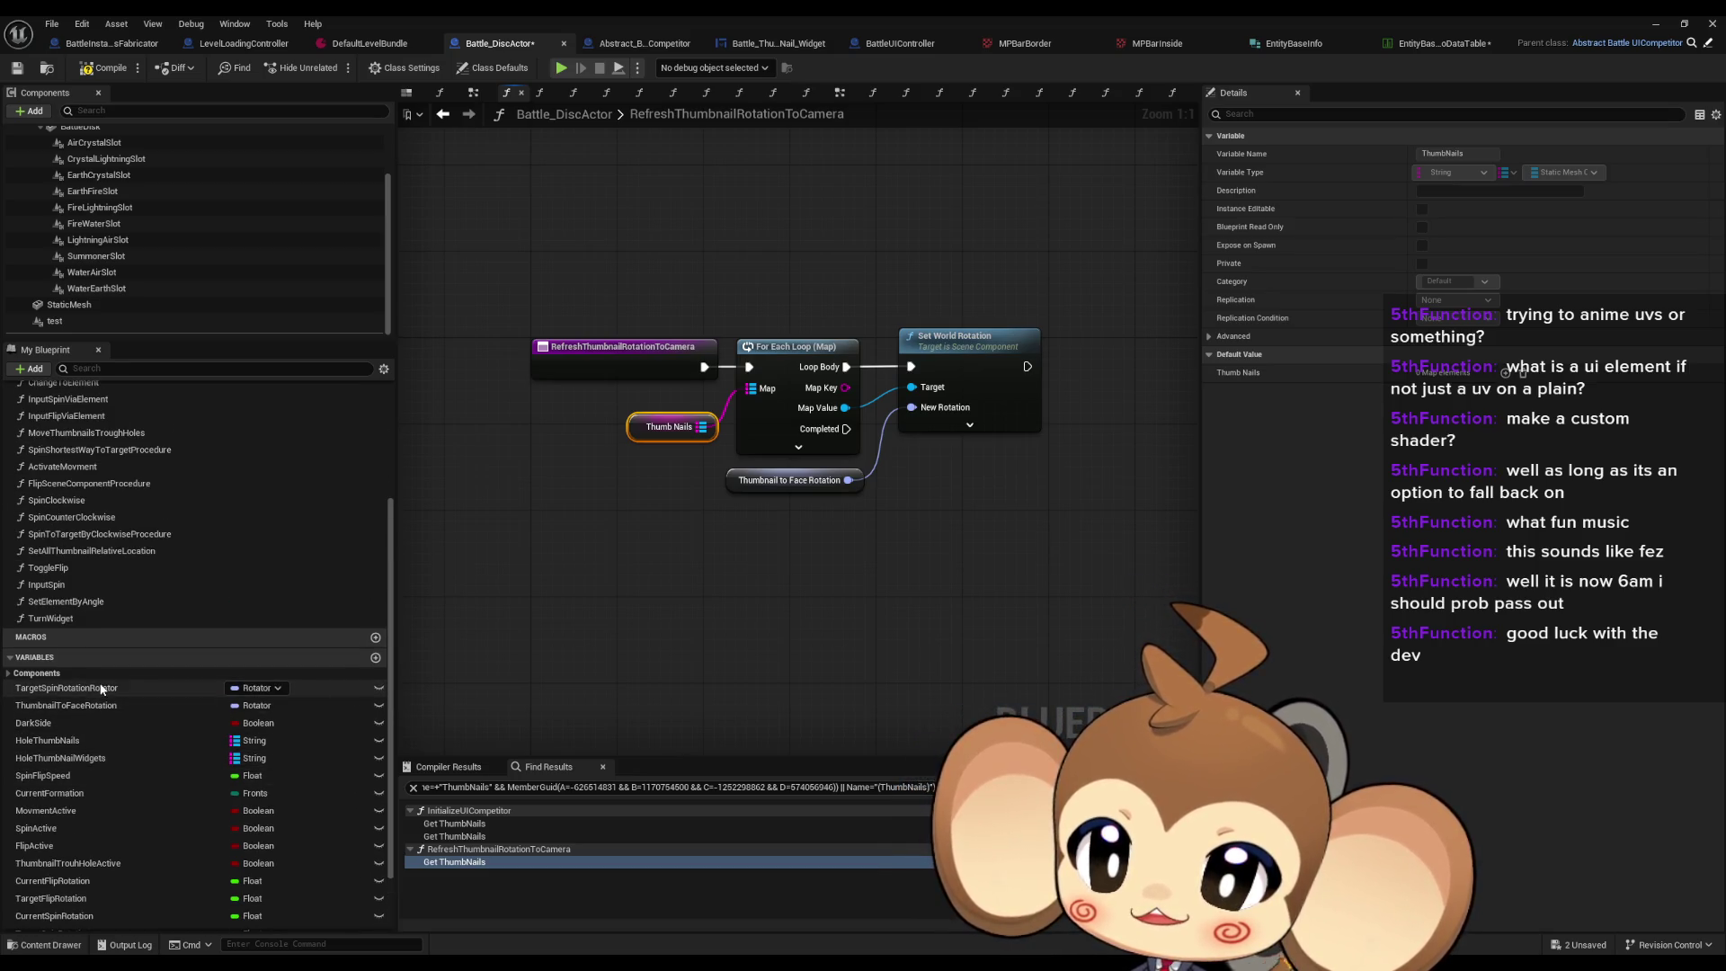
scroll(82, 724, "down", 3)
Step: Add a Thumb Nail Widgets getter feeding a For Each Loop (Map)
left_click(621, 573)
right_click(621, 573)
type("thu")
key("Up")
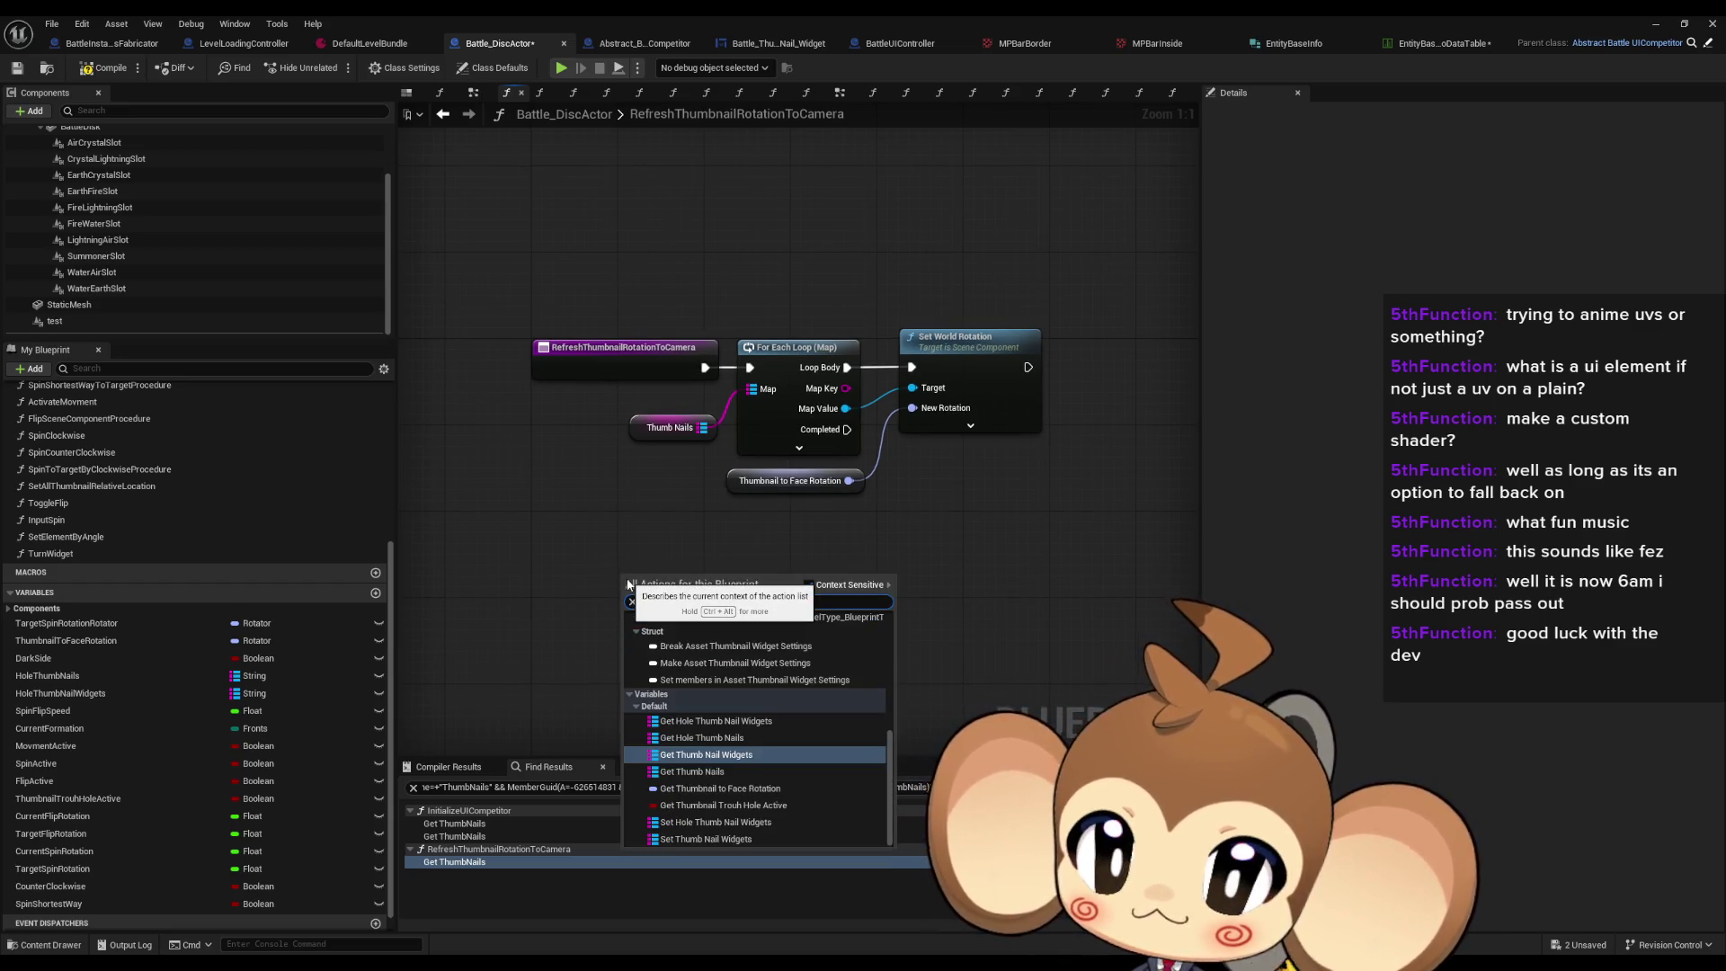
type("w")
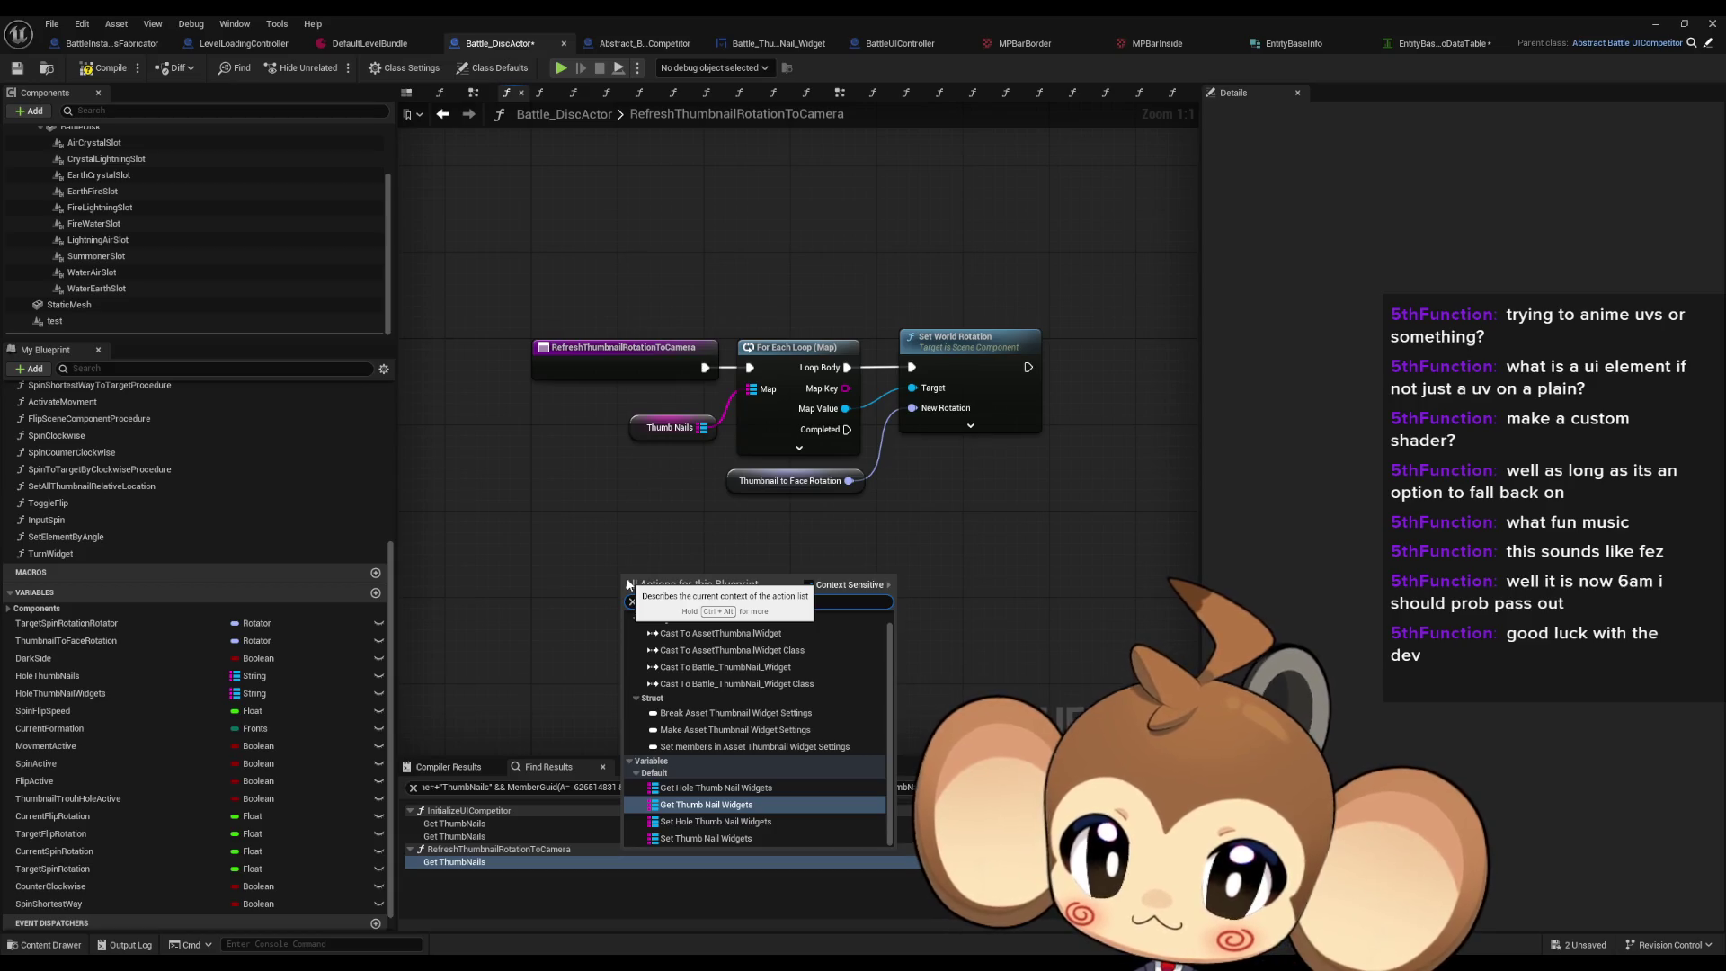
key("Return")
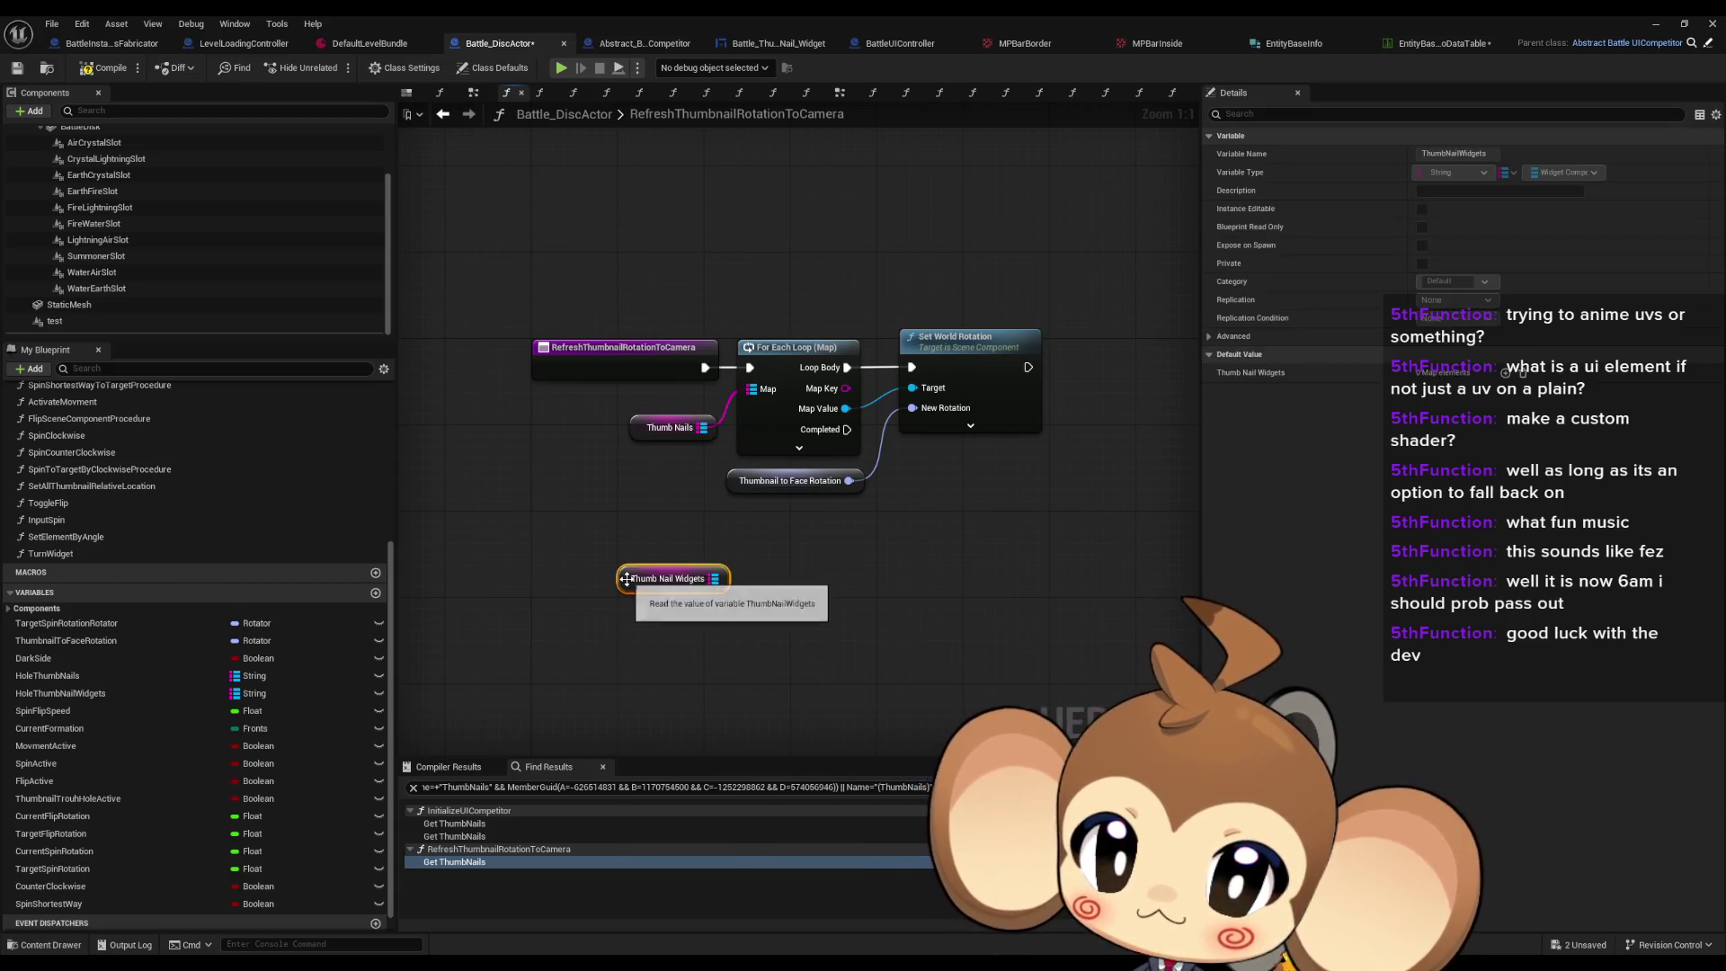
left_click_drag(738, 589, 739, 589)
type("for each map")
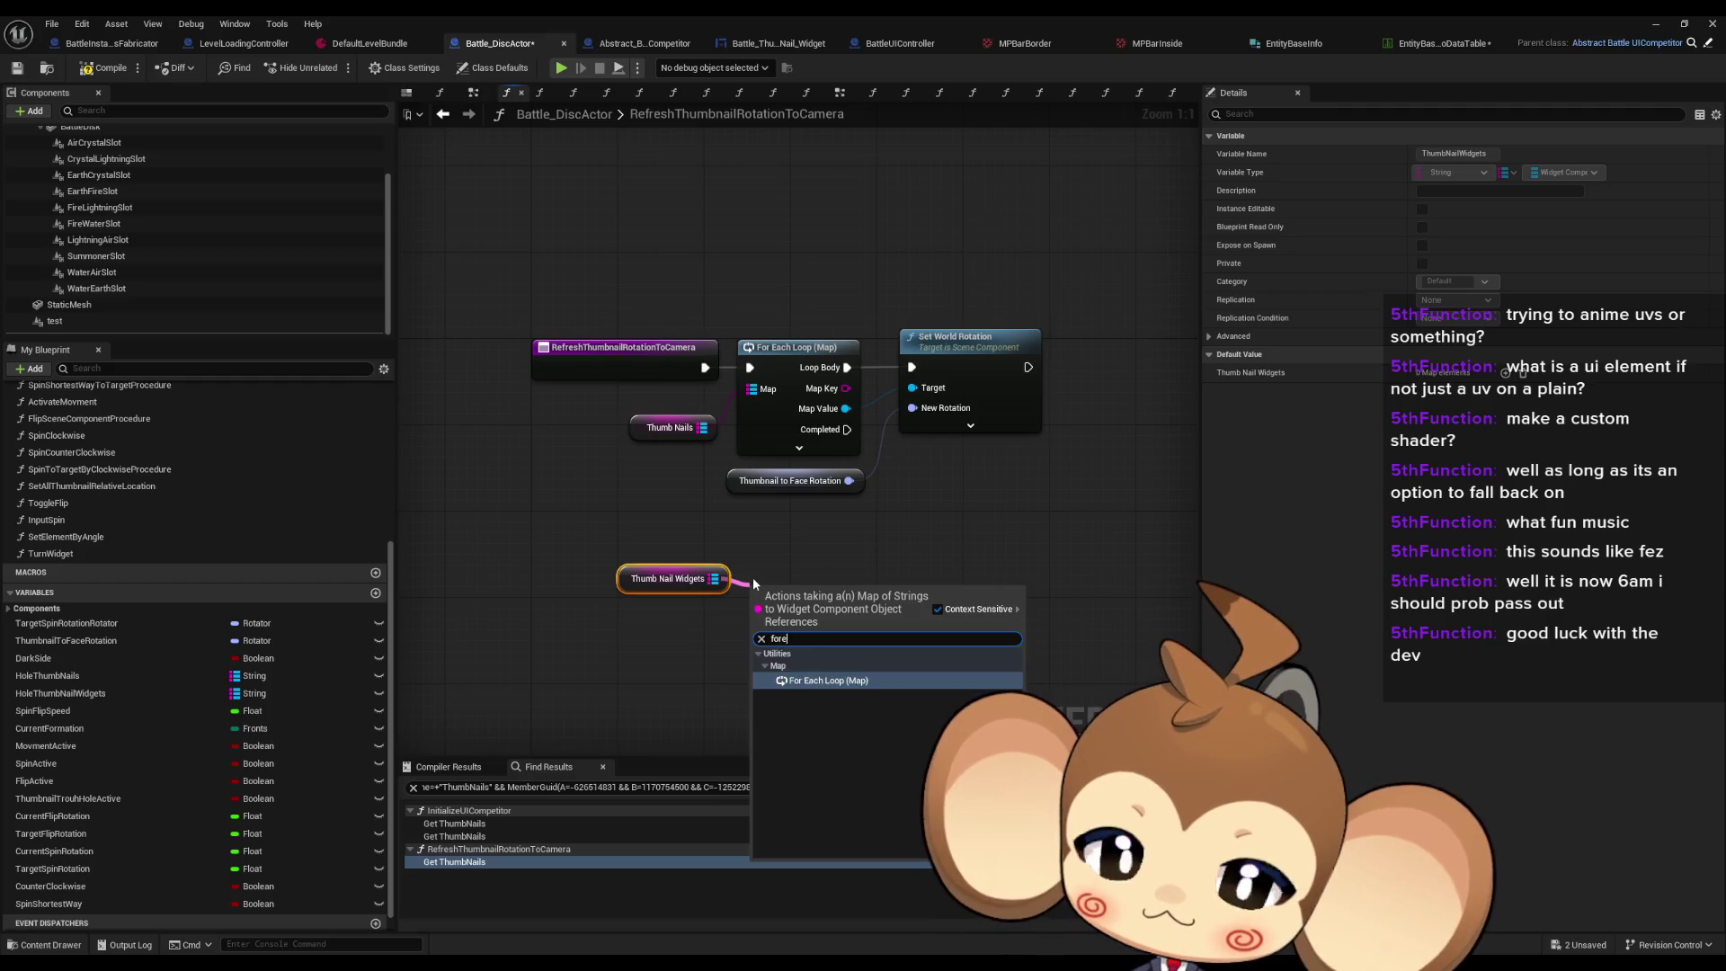
key("Return")
Step: Set each widget's world rotation from Thumbnail to Face Rotation and chain the loop into the function
left_click_drag(953, 563, 847, 548)
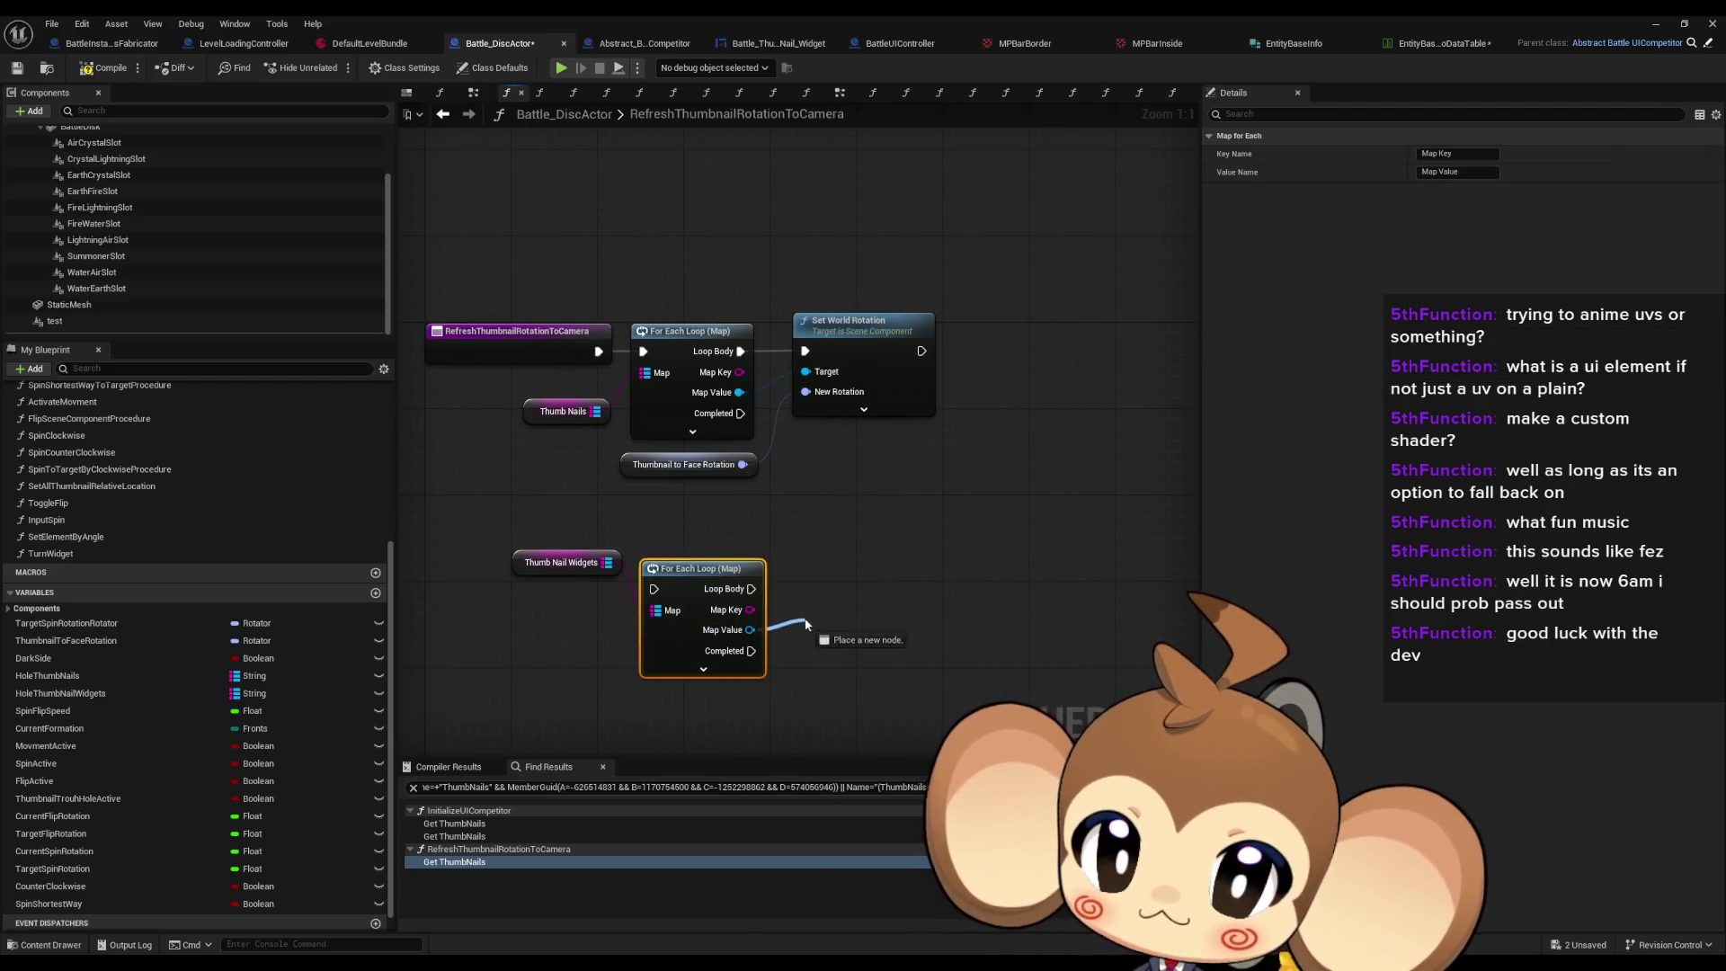
left_click_drag(806, 625, 809, 621)
type("set world ro")
key("Return")
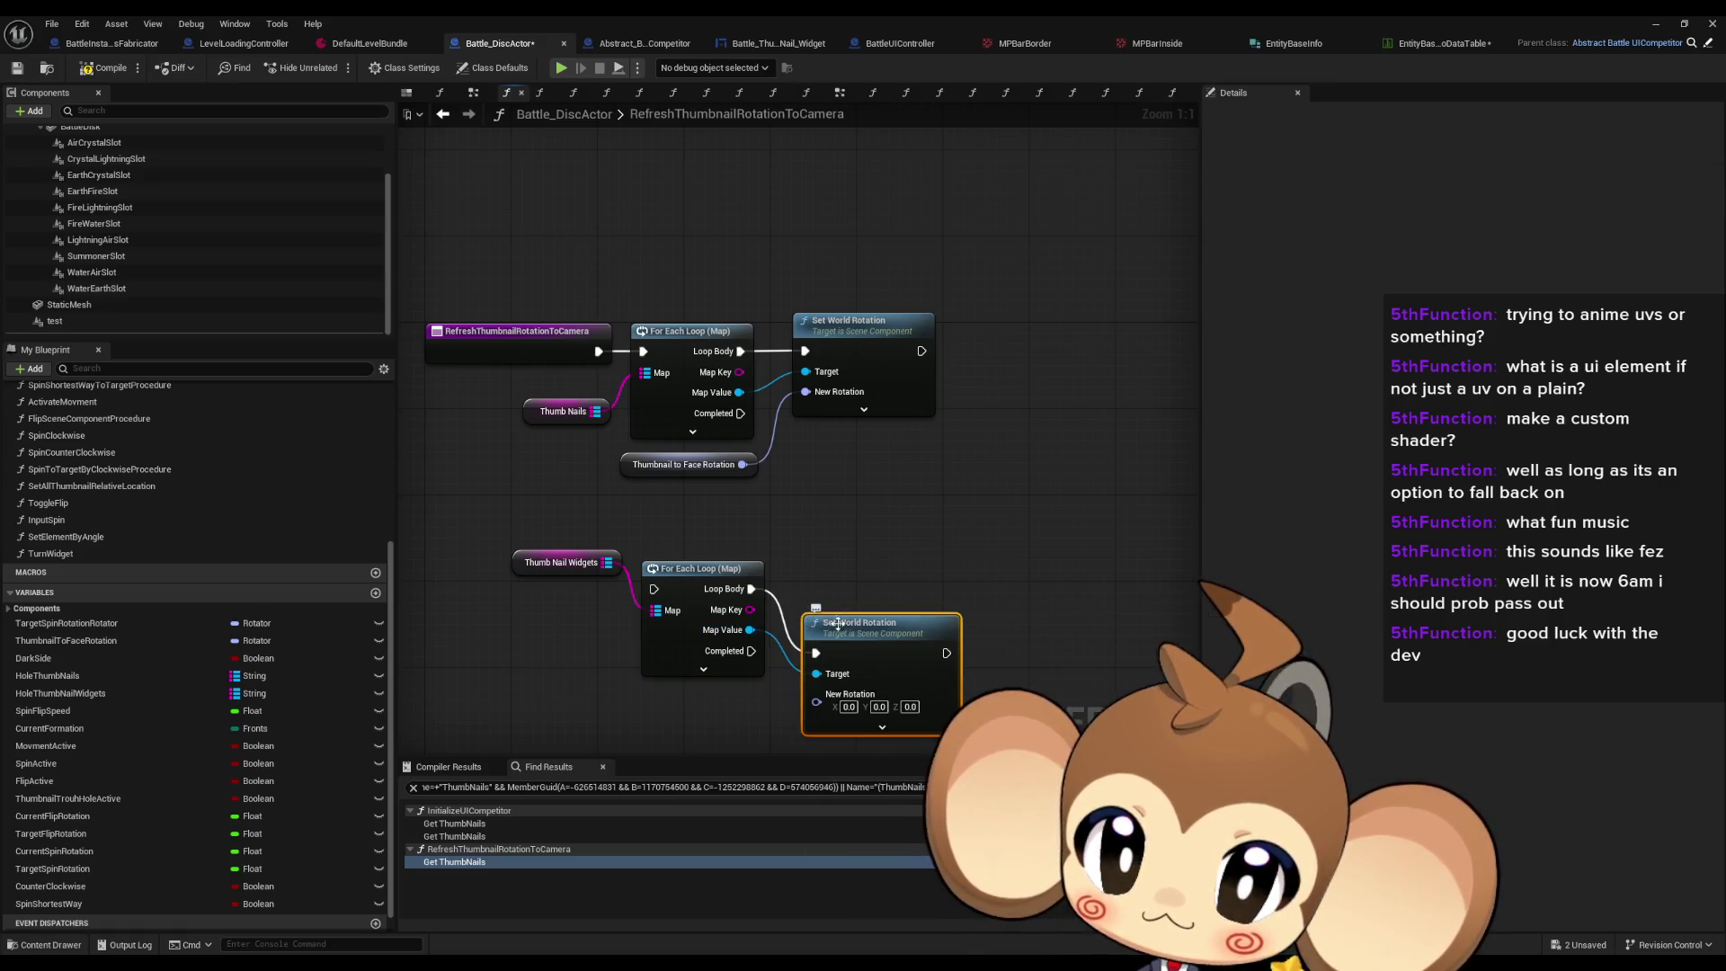
left_click_drag(818, 638, 743, 463)
left_click_drag(607, 449, 598, 352)
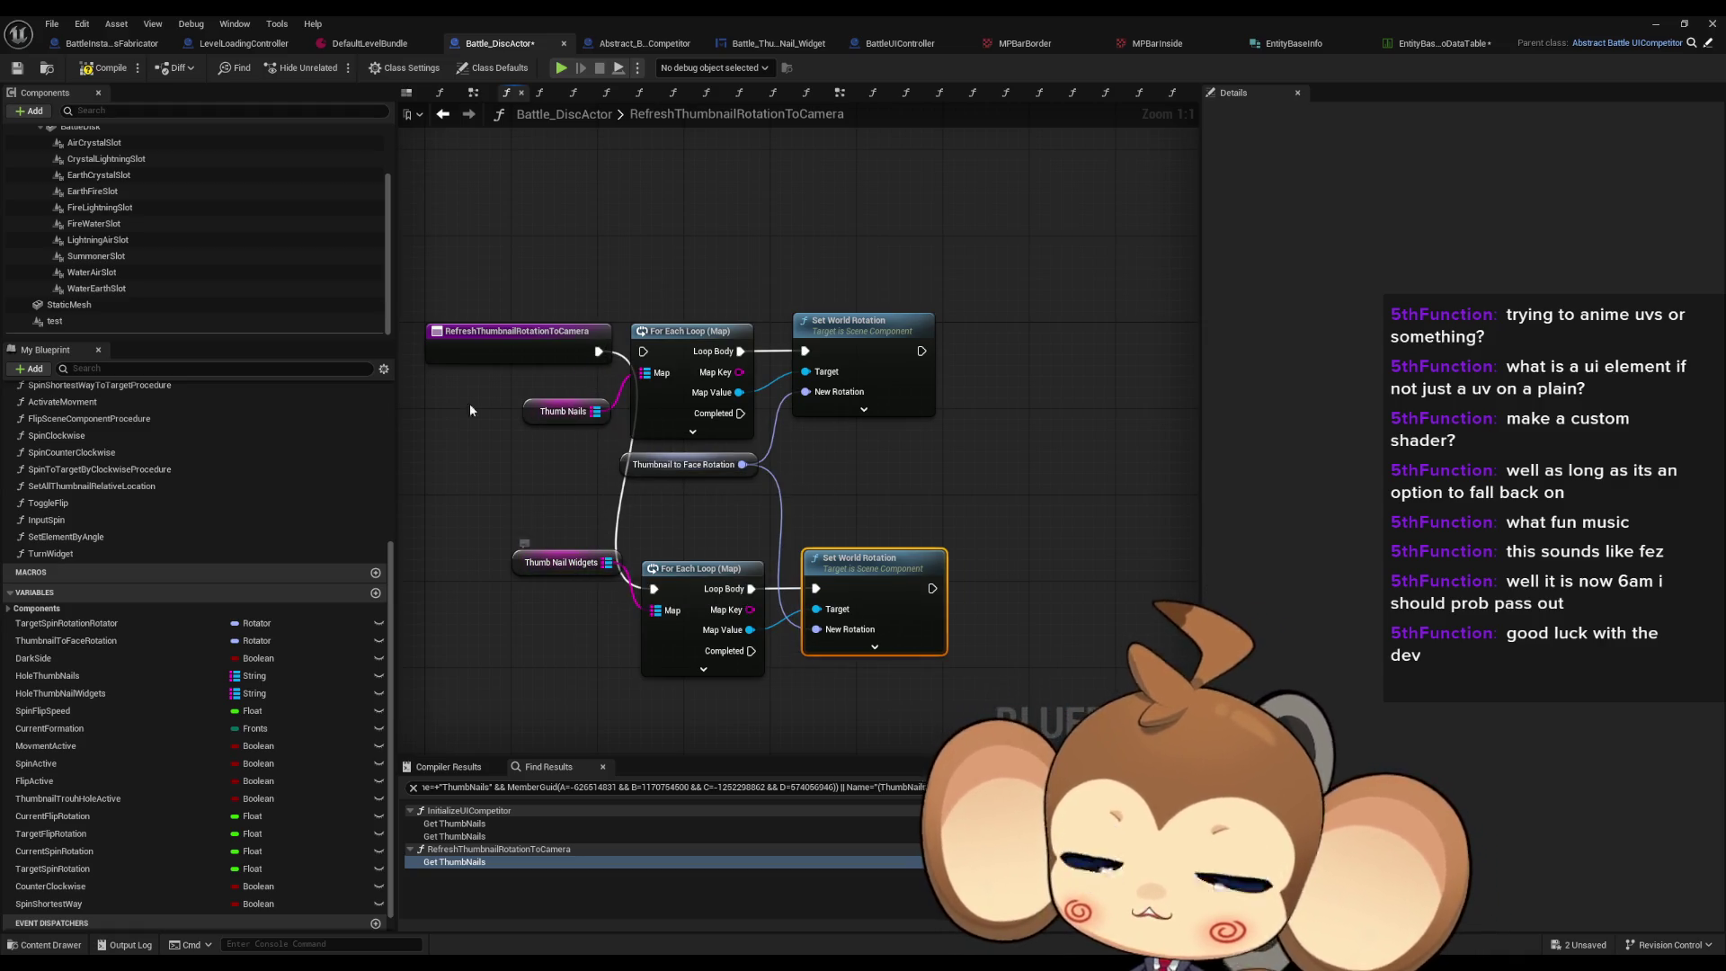
Step: Compile Battle_DiscActor, check ThumbNails references in Abstract_BattleUICompetitor, and minimise the blueprint editor
left_click(99, 70)
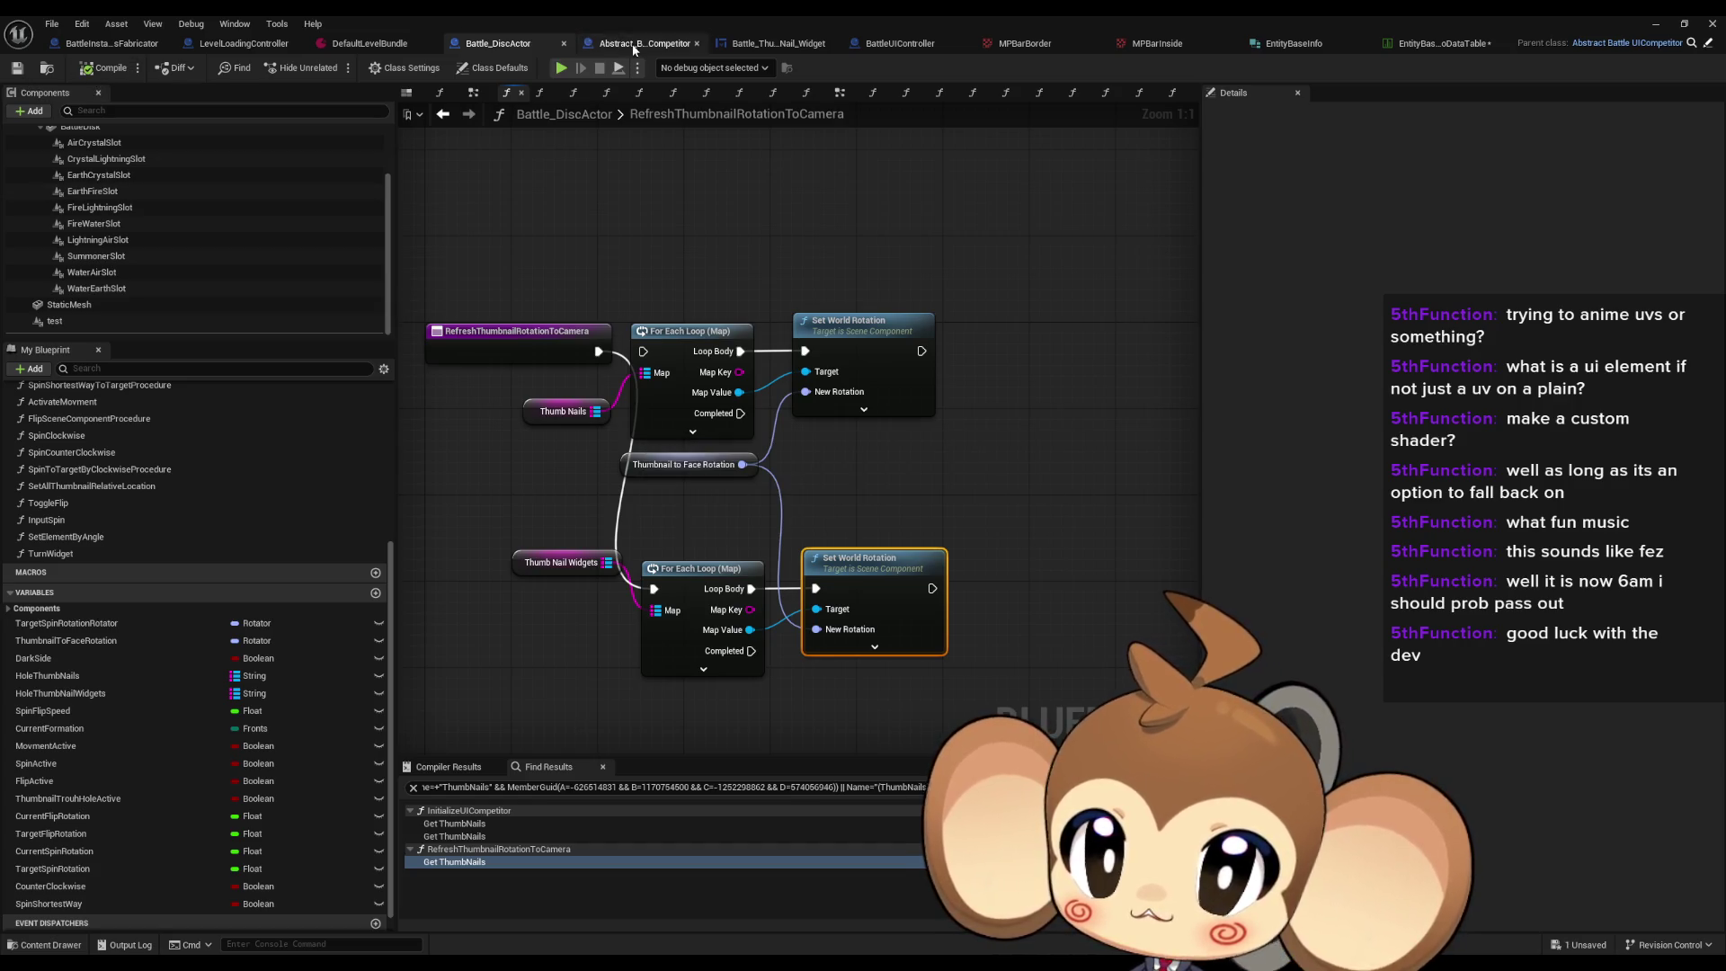
left_click(633, 44)
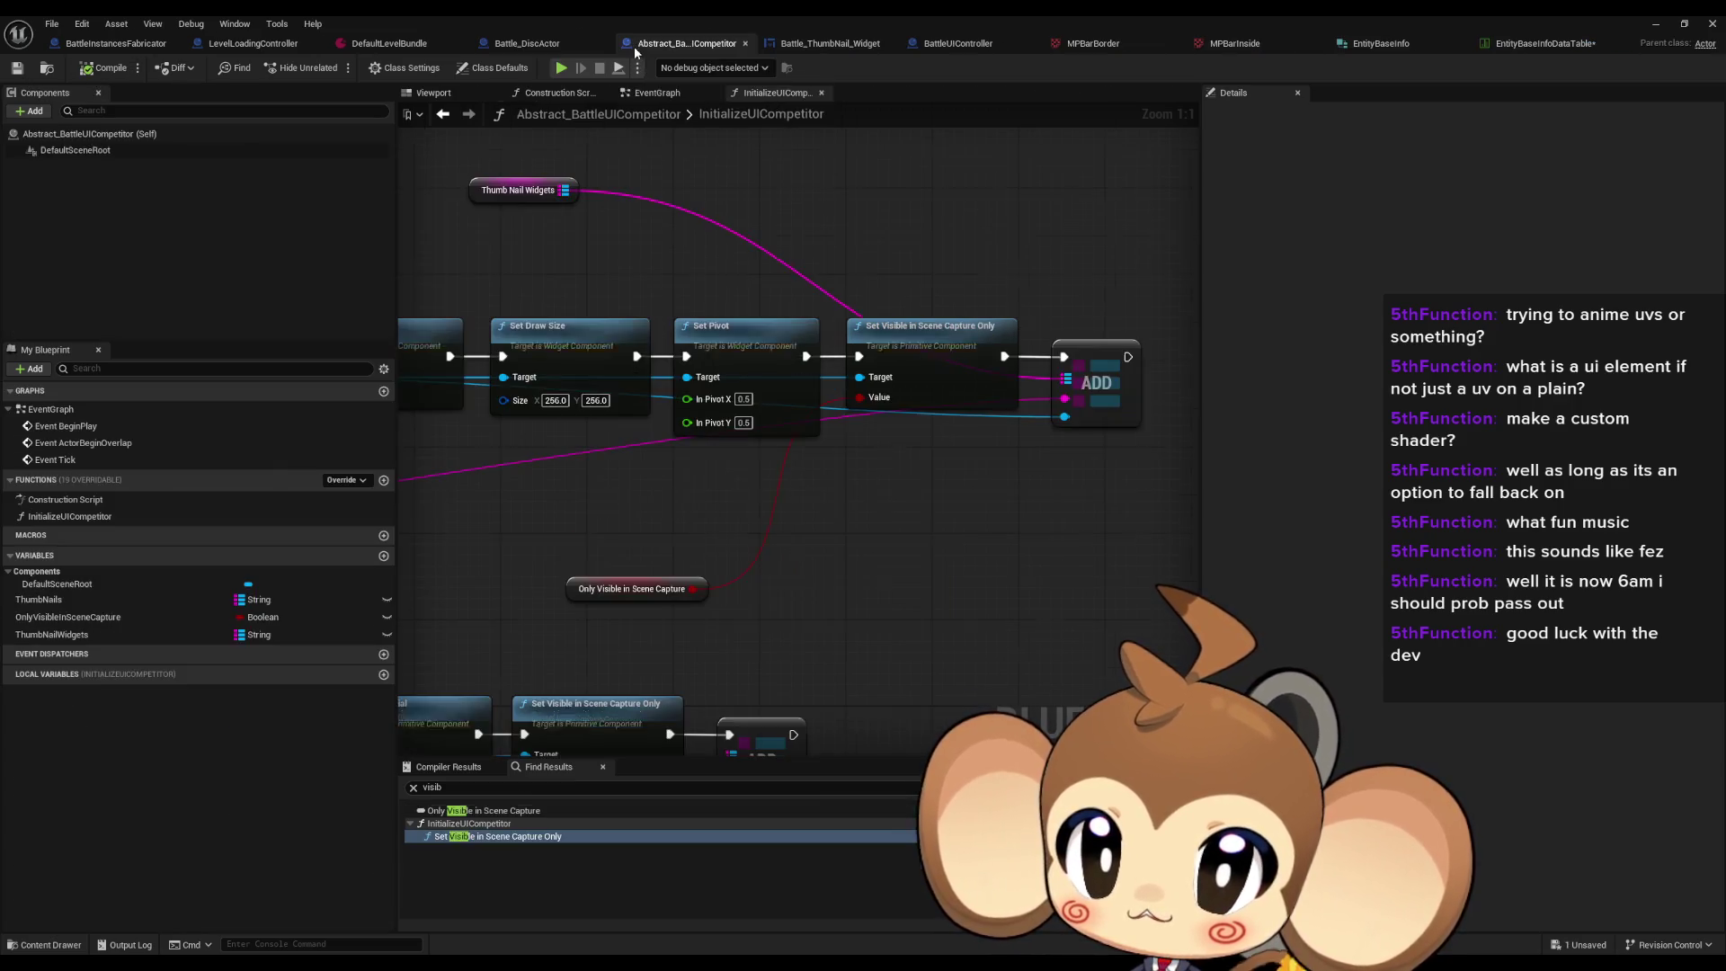
right_click(74, 601)
mouse_move(162, 636)
left_click(261, 688)
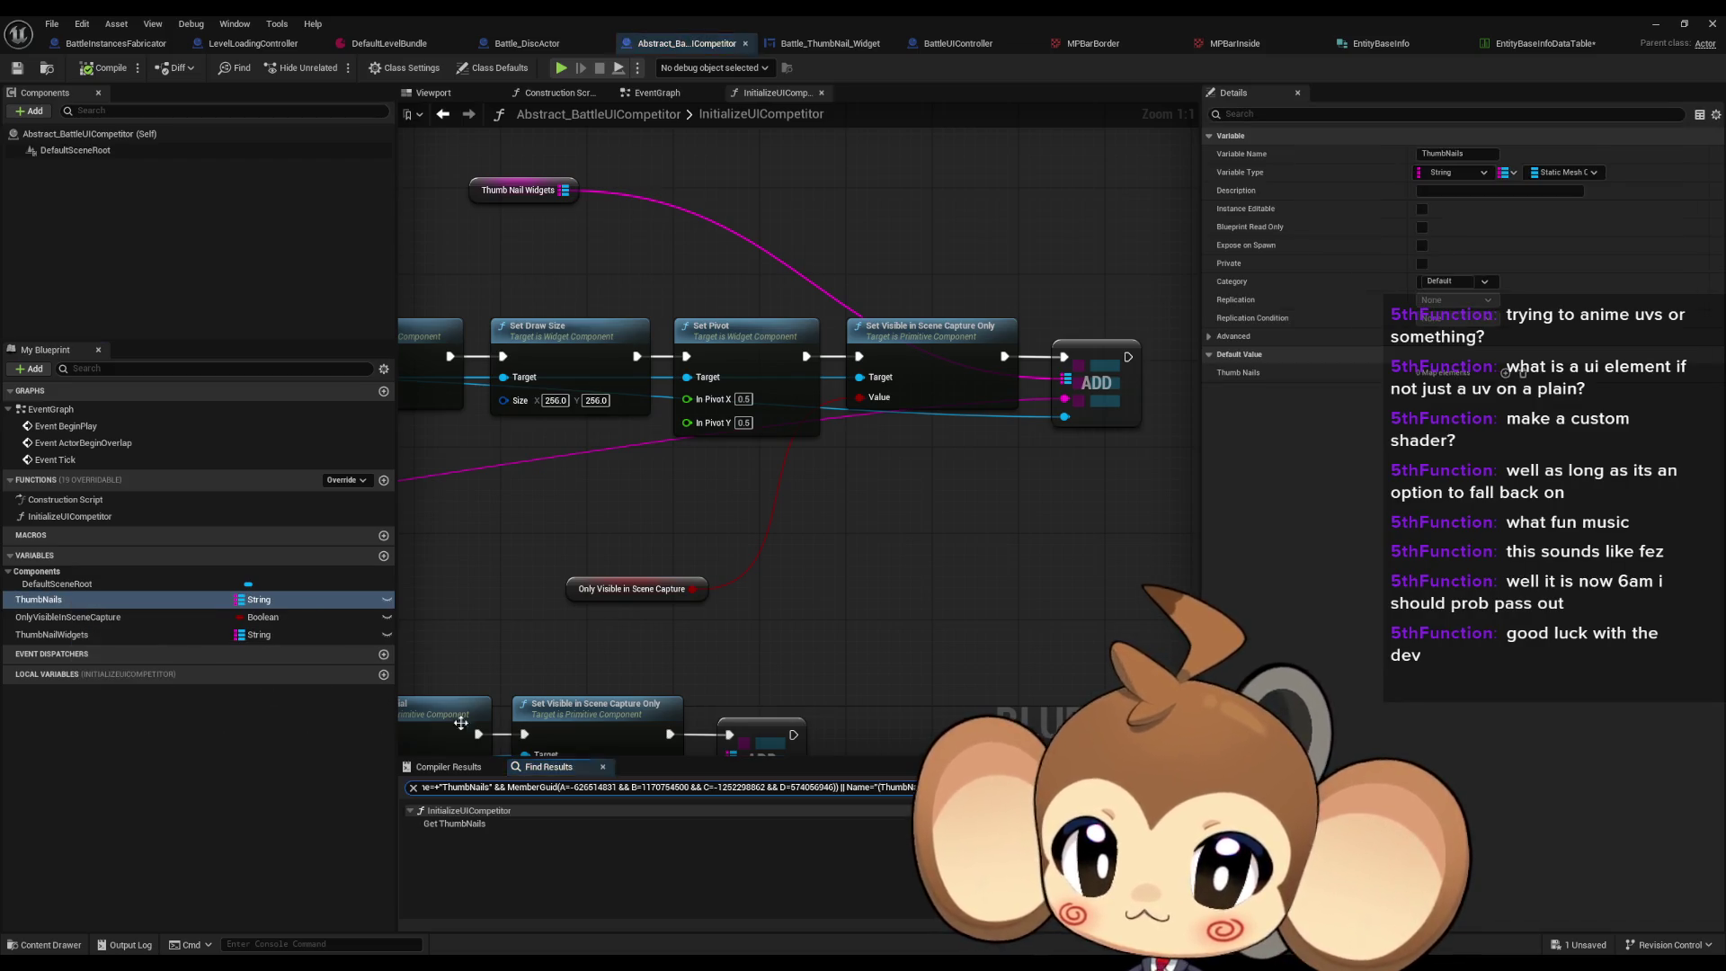
left_click(1656, 25)
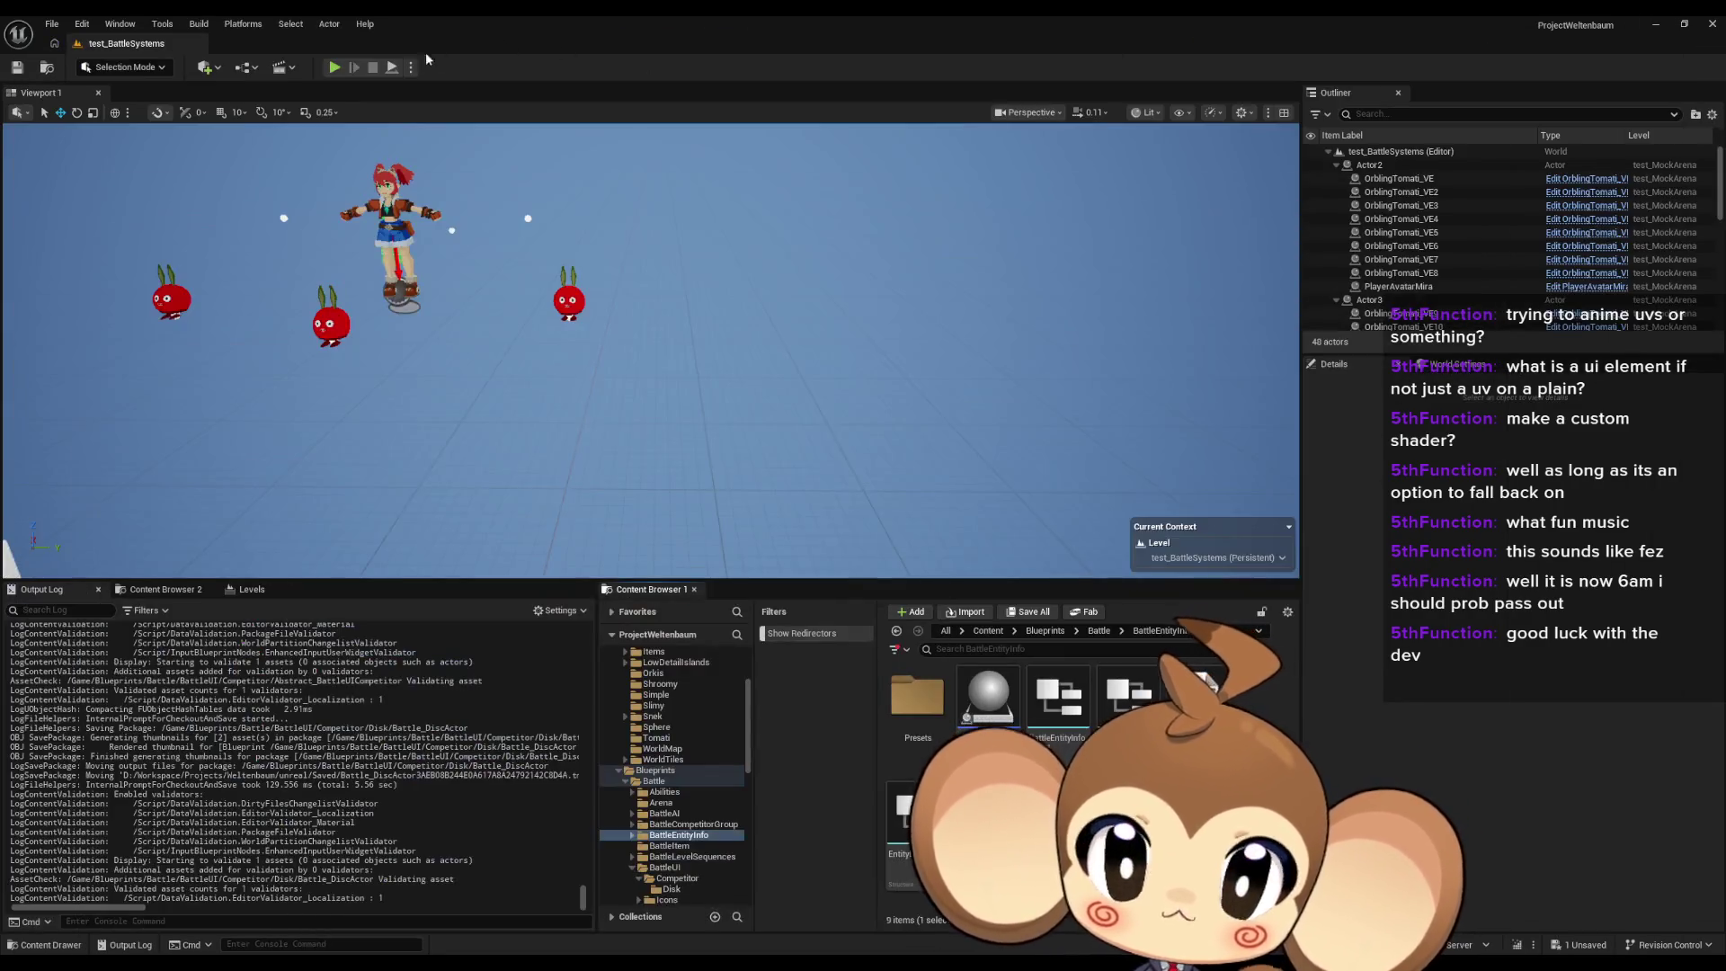
Step: Run and stop a play-in-editor test of the competitor discs, then restore the Abstract_BattleUICompetitor editor
left_click(335, 68)
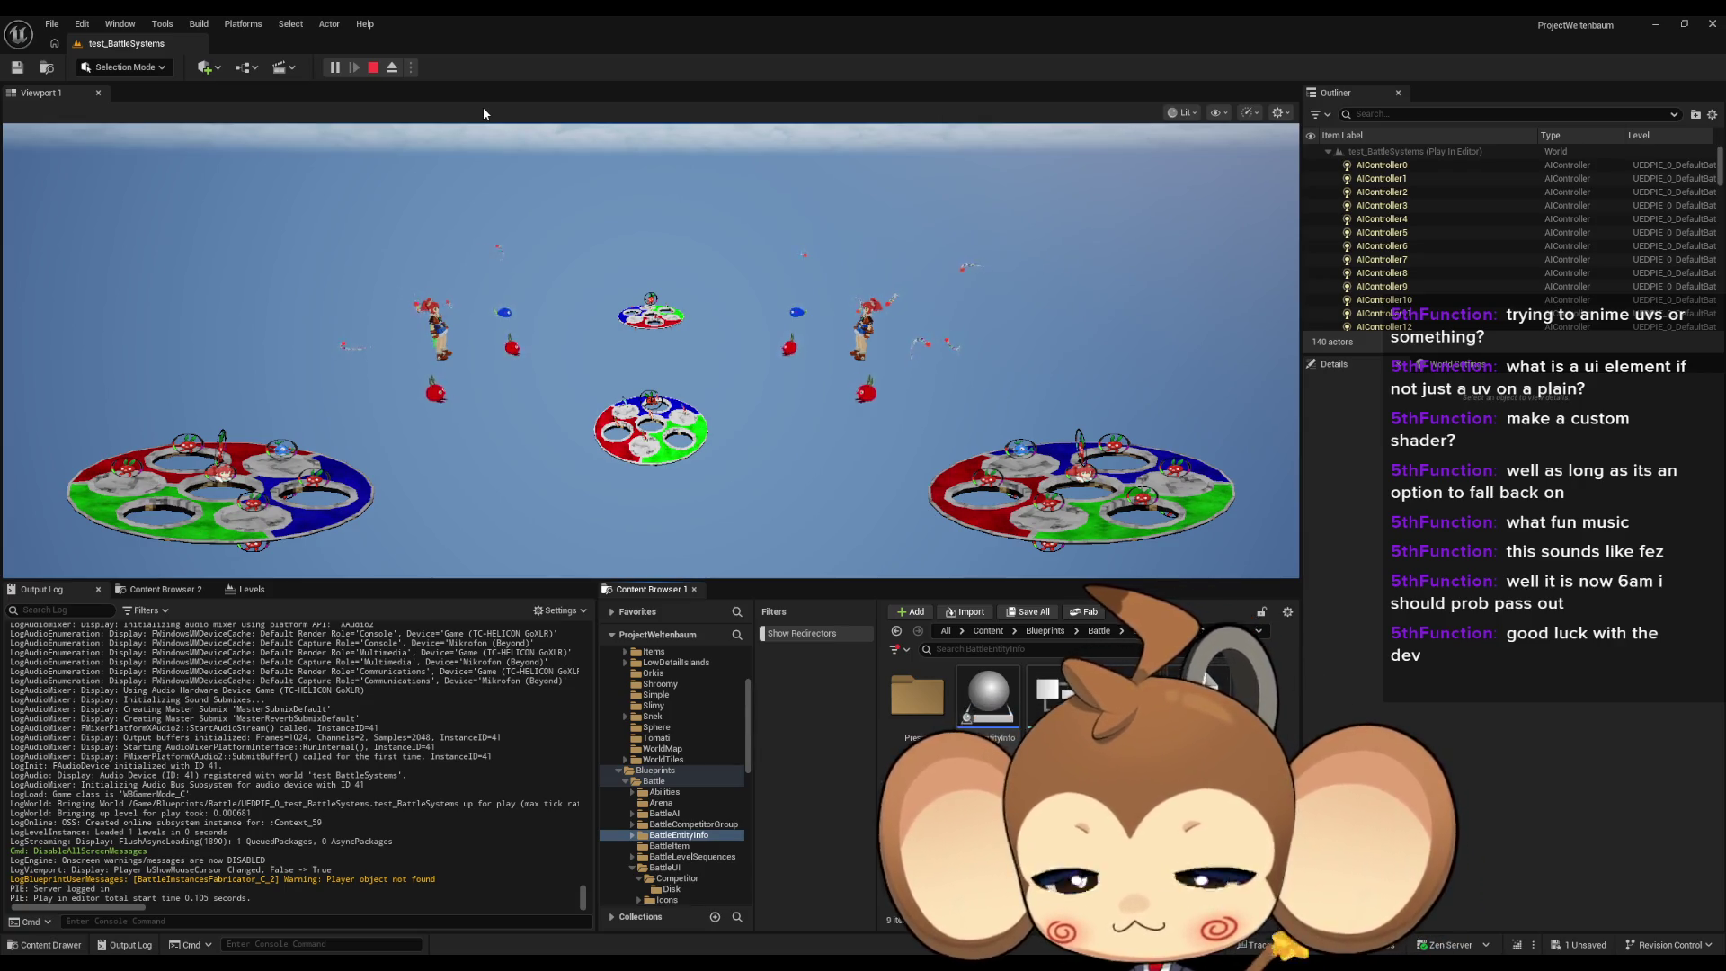
left_click(374, 68)
left_click(710, 889)
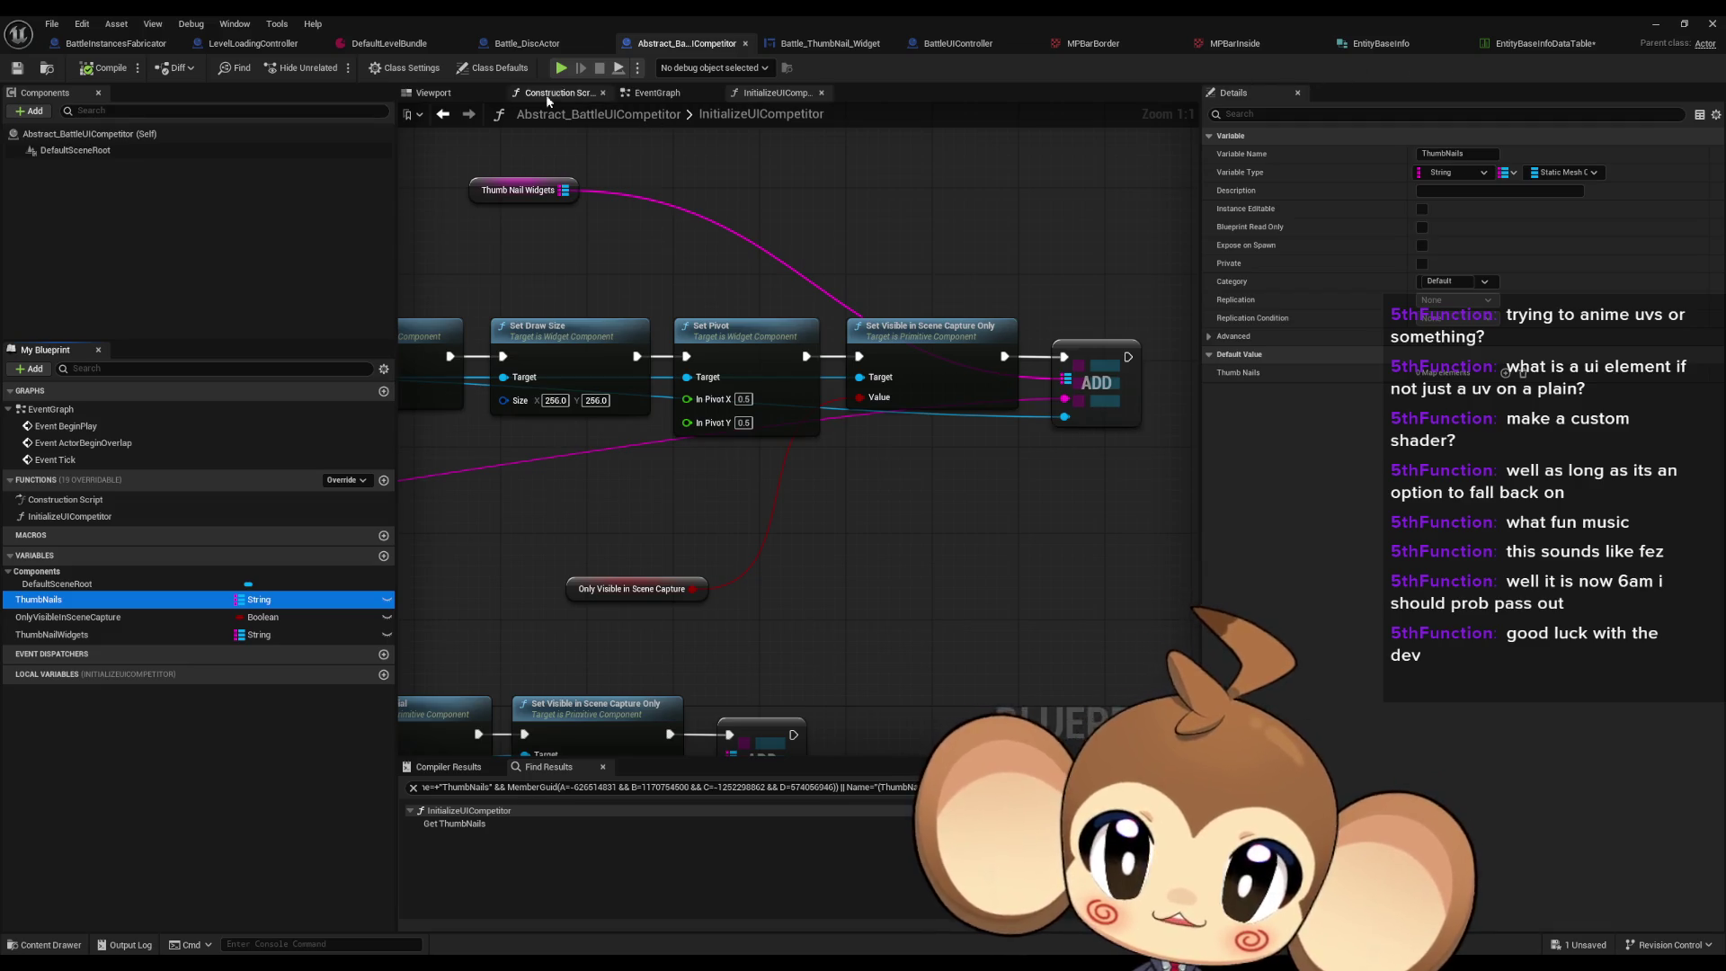
Step: Check the test component's 0.19 scale in Battle_DiscActor and review its InitializeUICompetitor graph
left_click(516, 45)
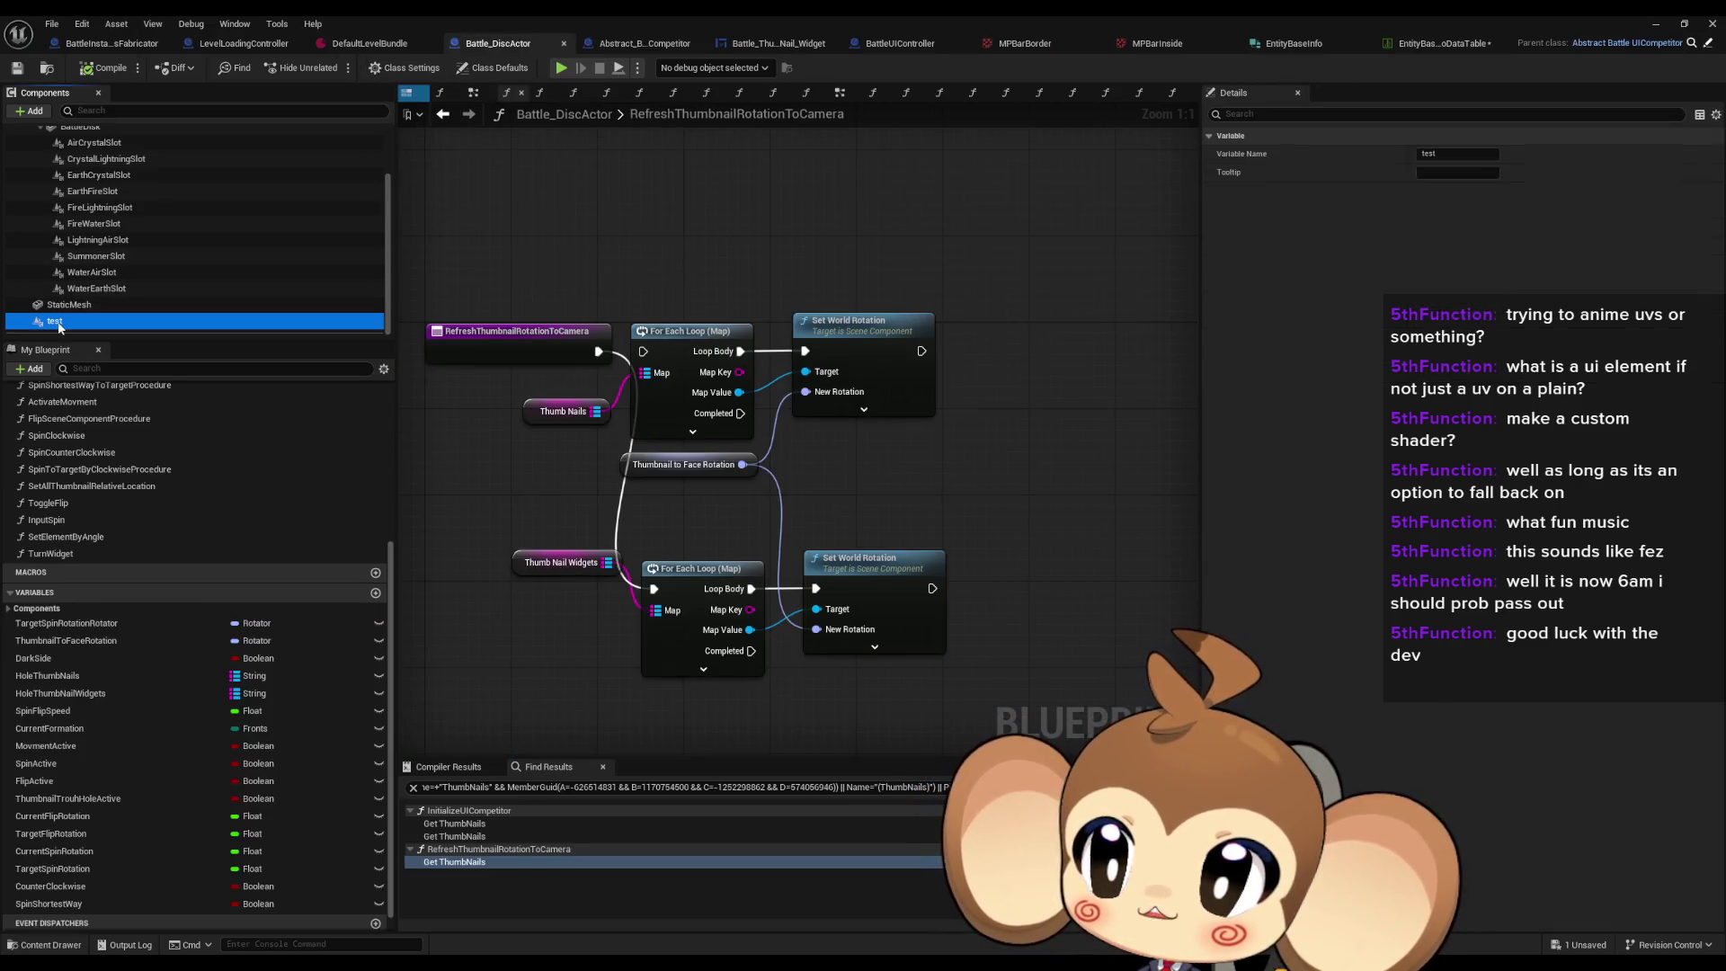
left_click(1444, 281)
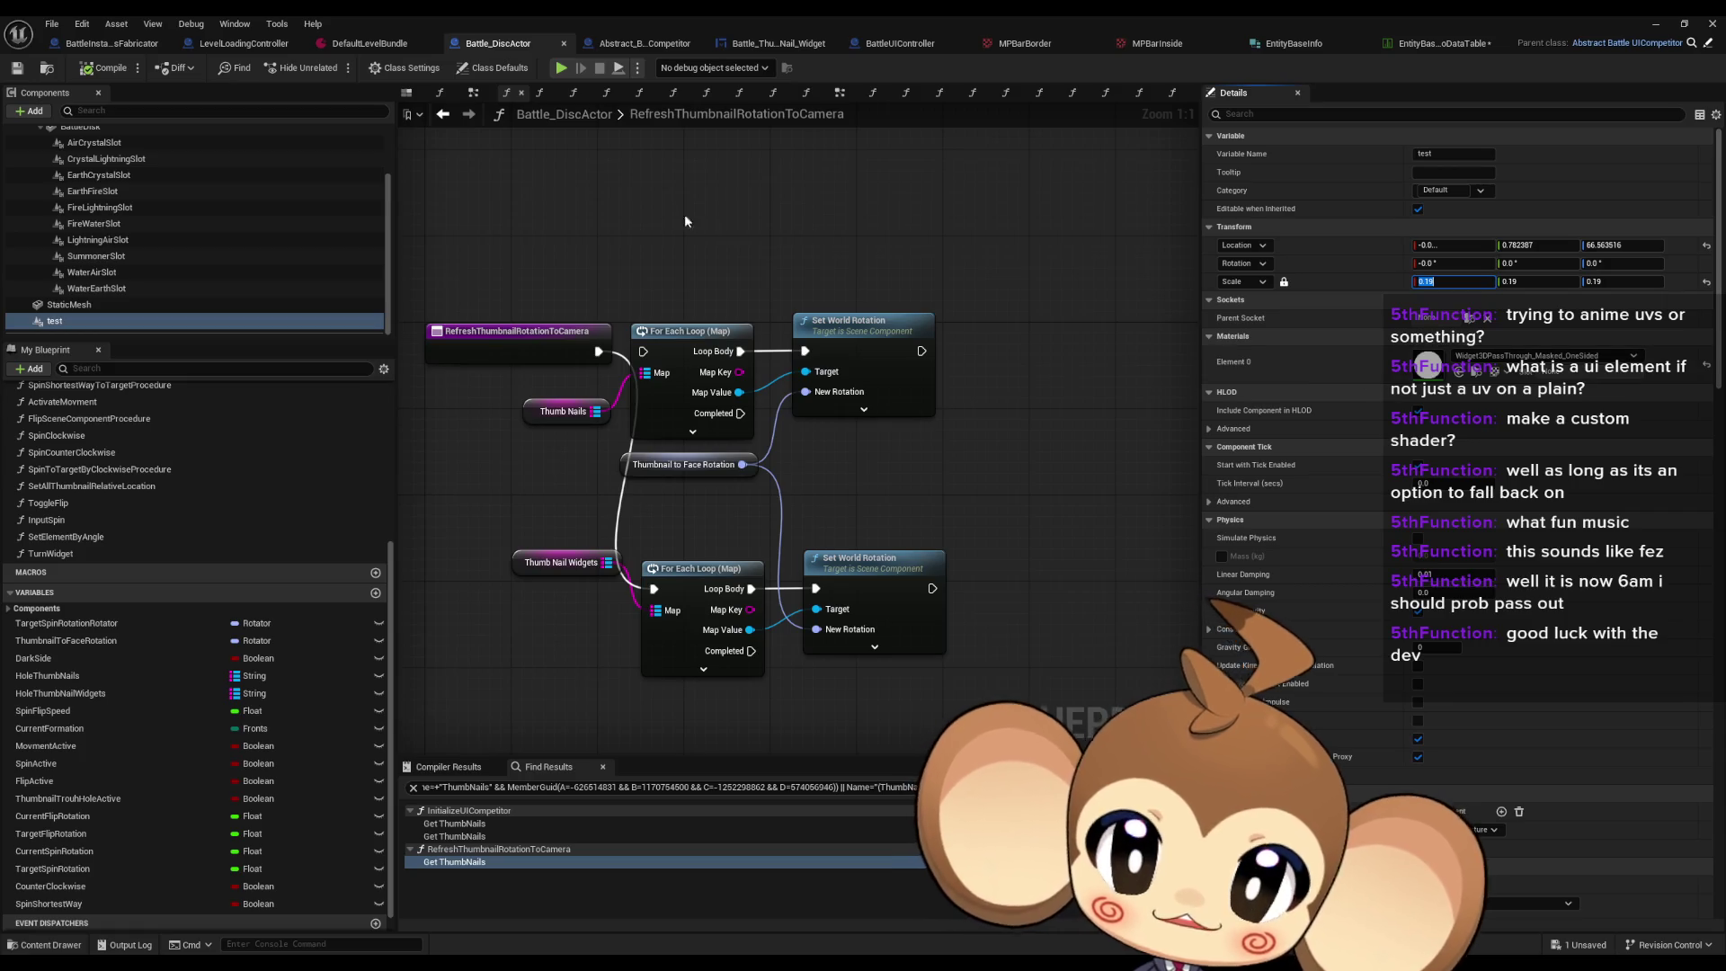
scroll(85, 475, "up", 5)
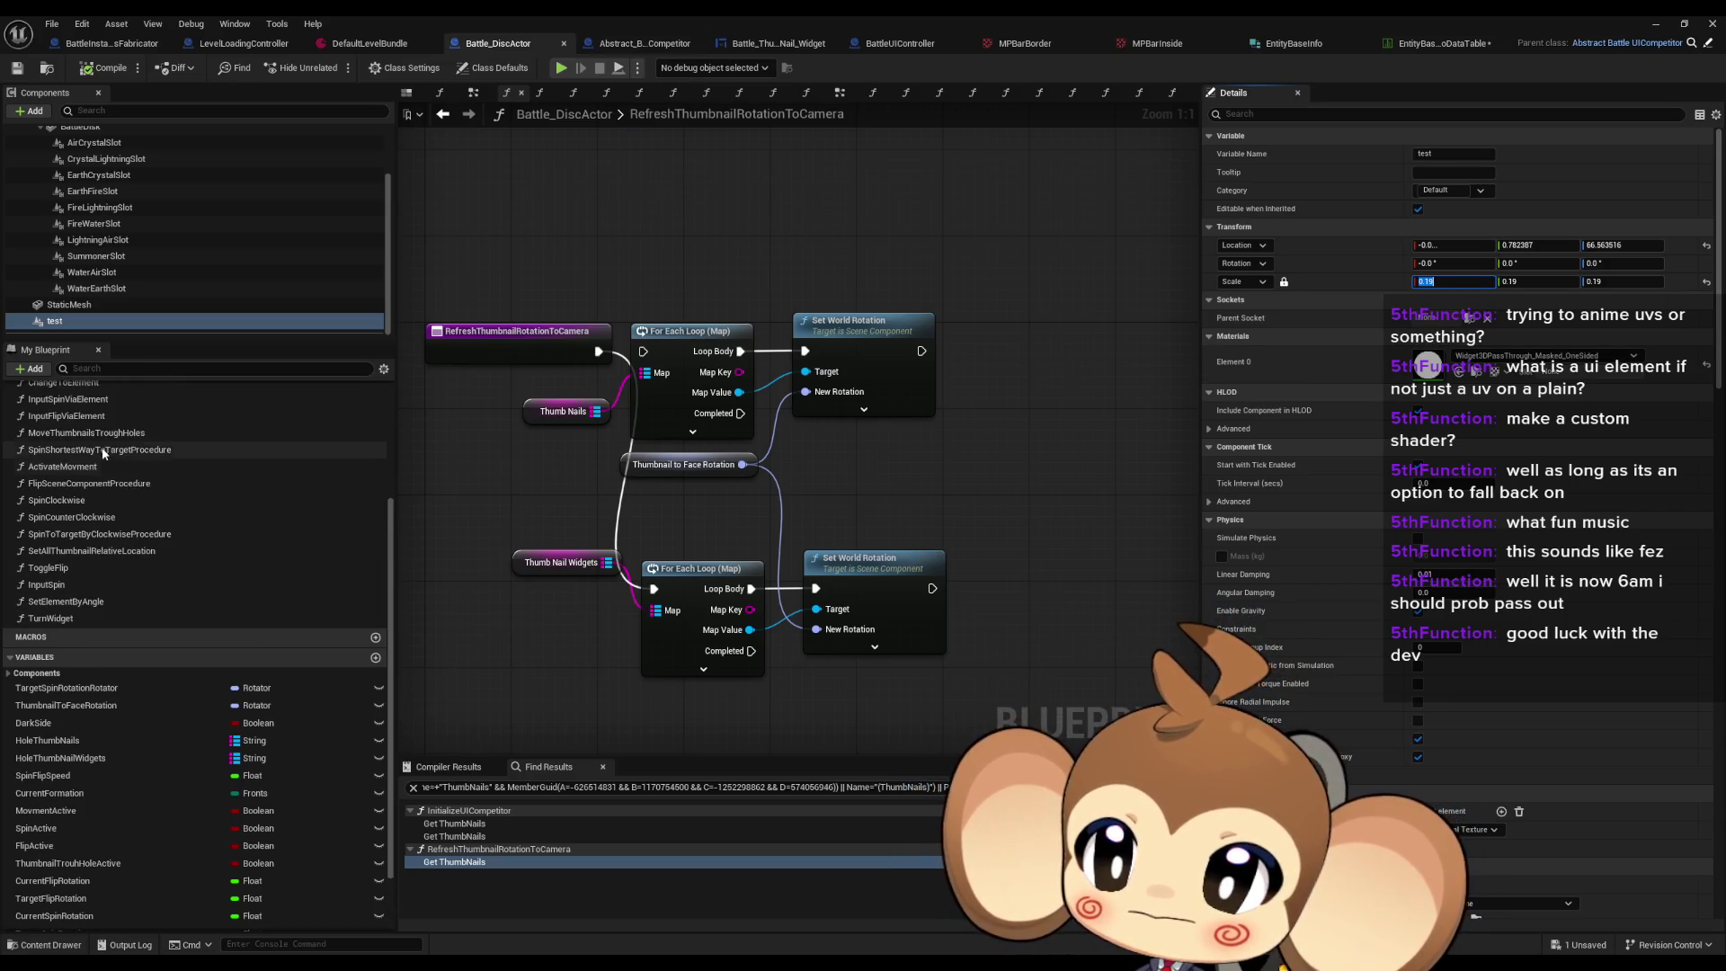
double_click(71, 467)
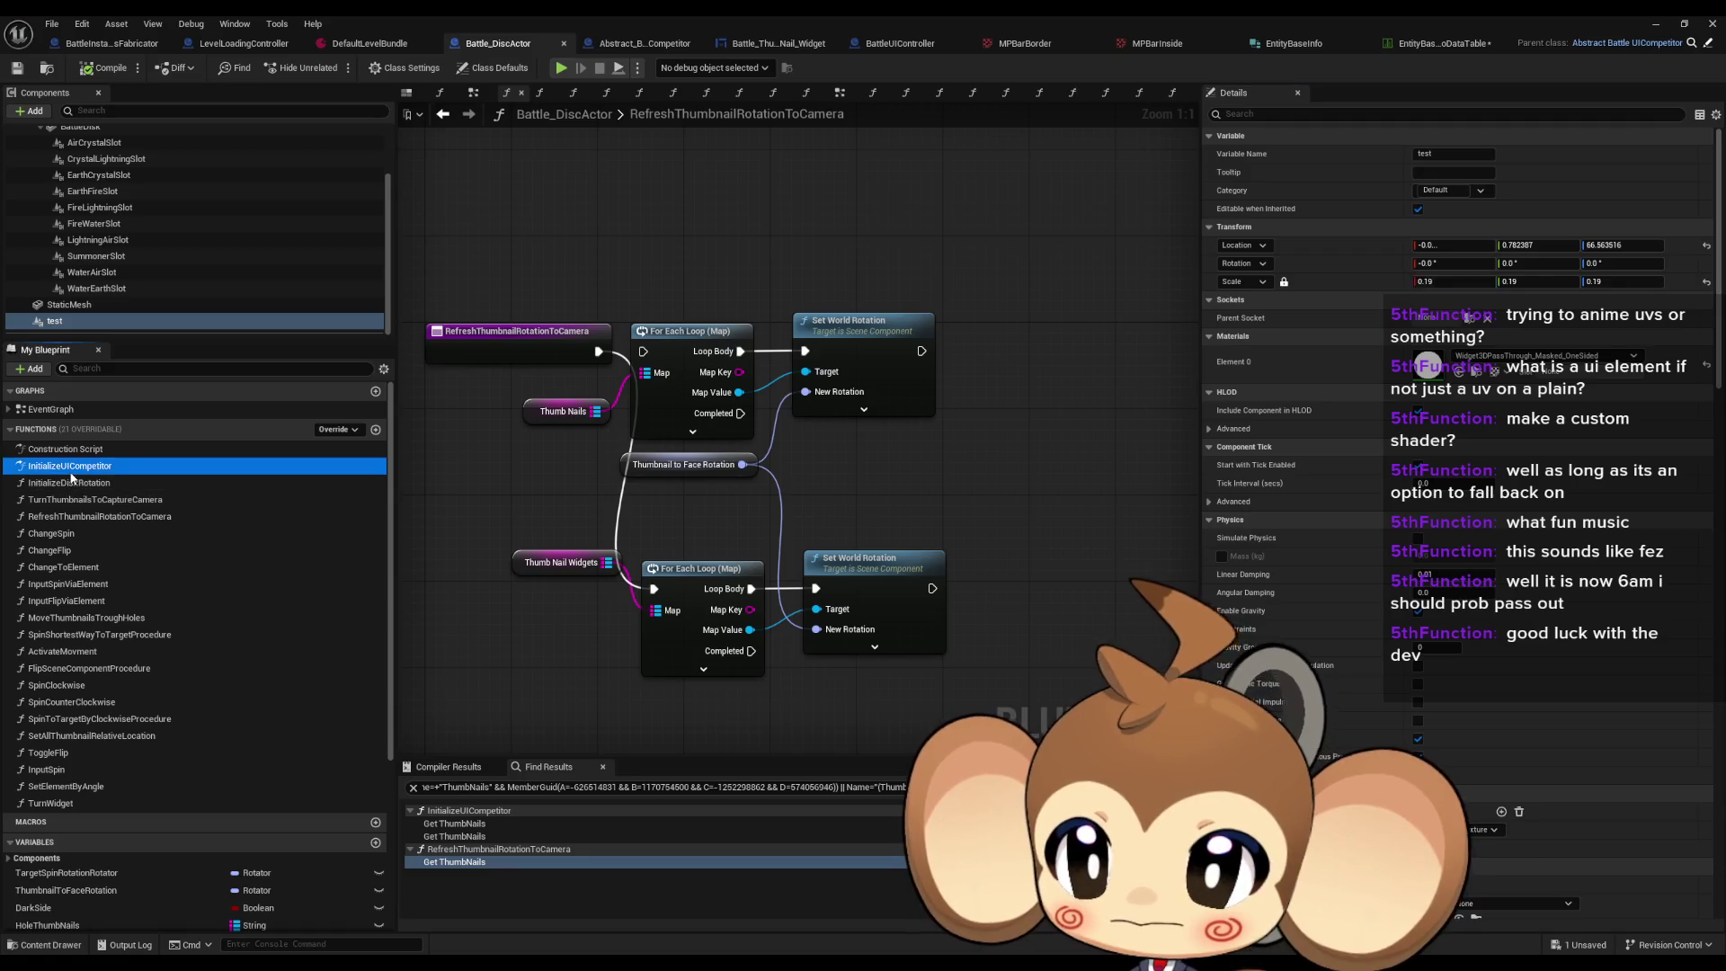
scroll(468, 461, "down", 5)
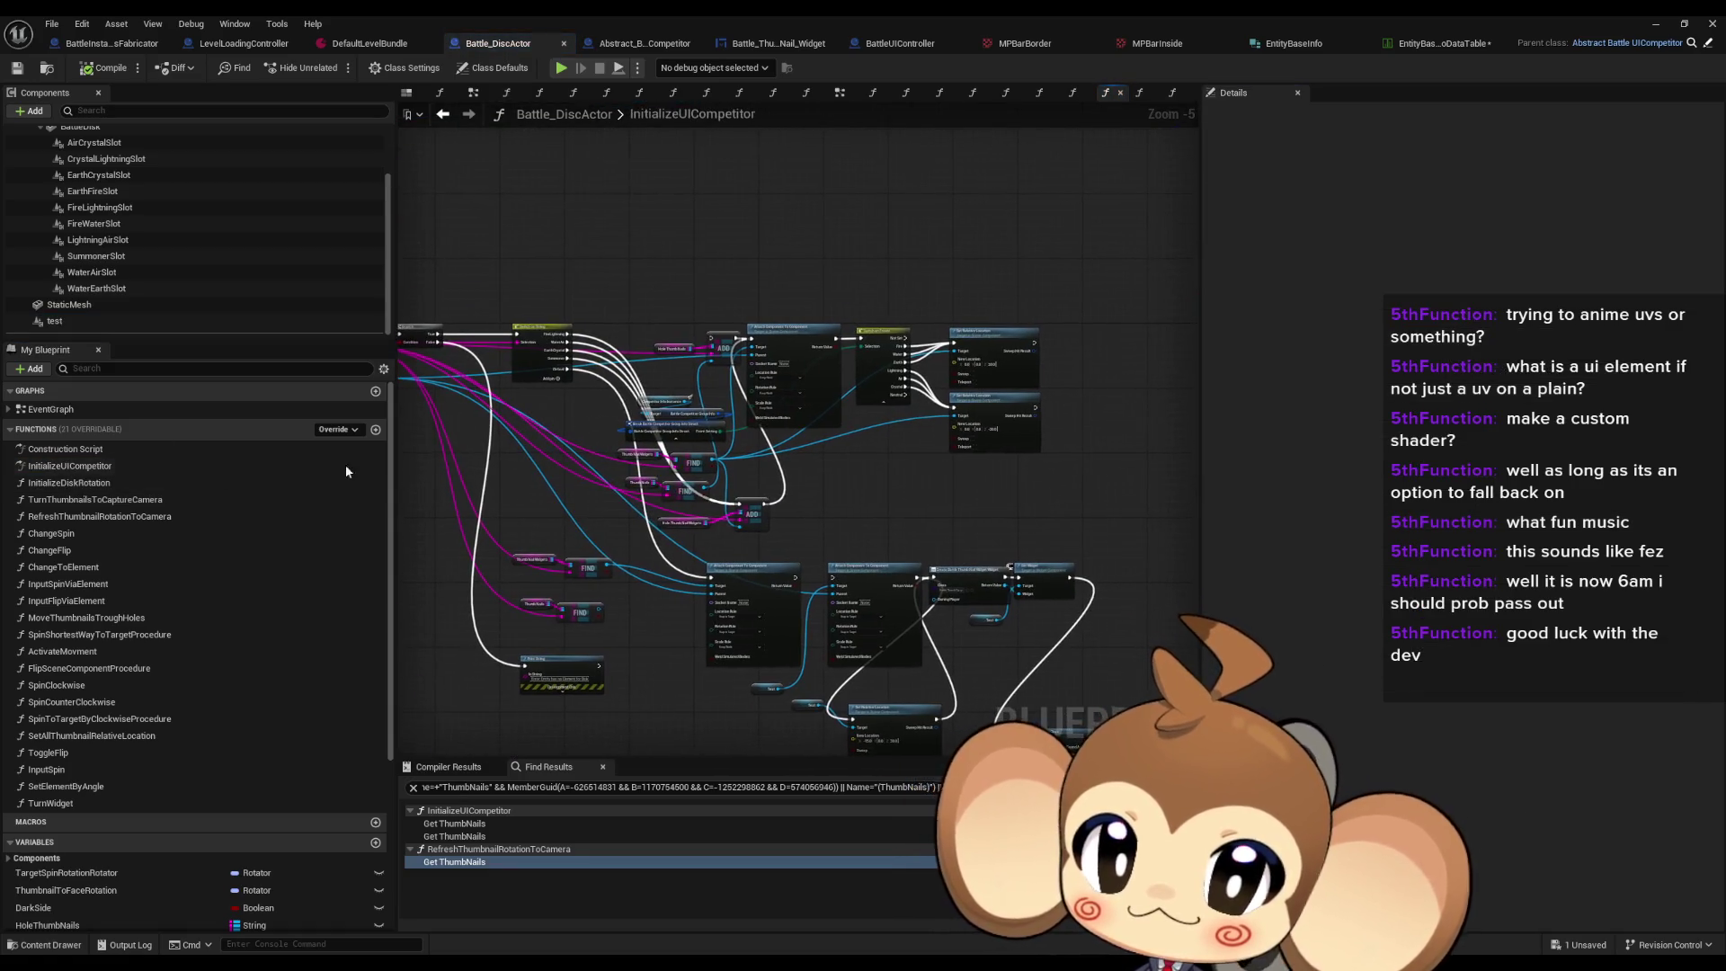
left_click_drag(539, 449, 764, 478)
scroll(779, 401, "up", 4)
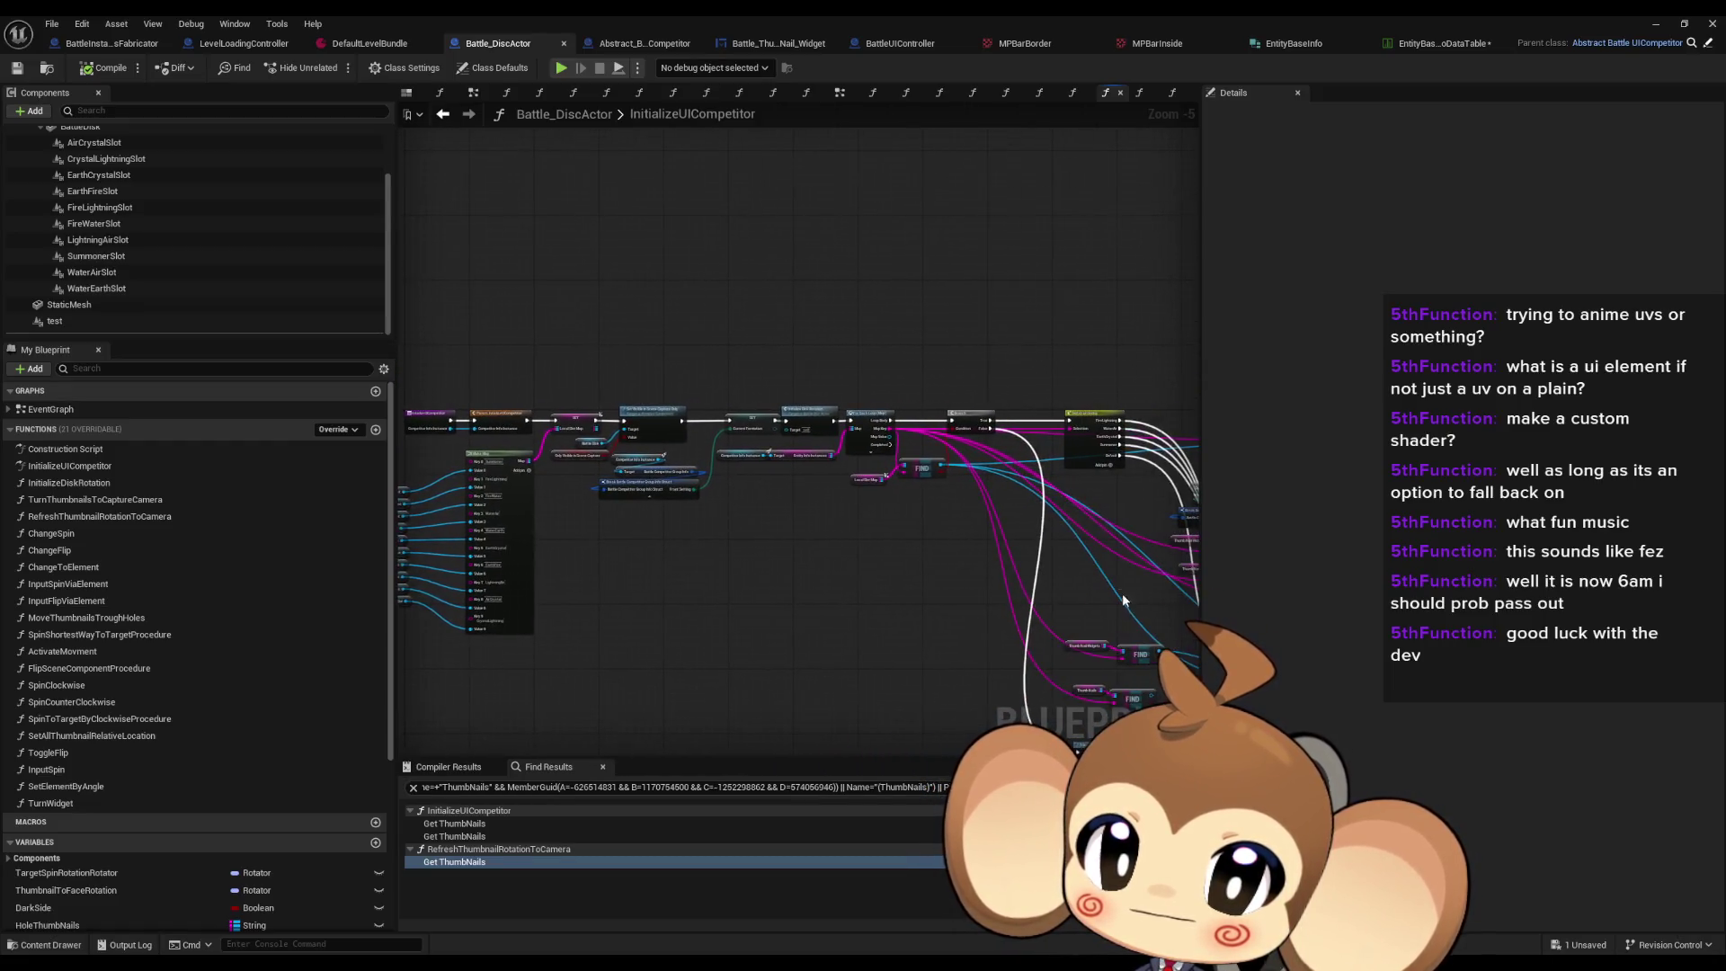
left_click_drag(958, 485, 404, 411)
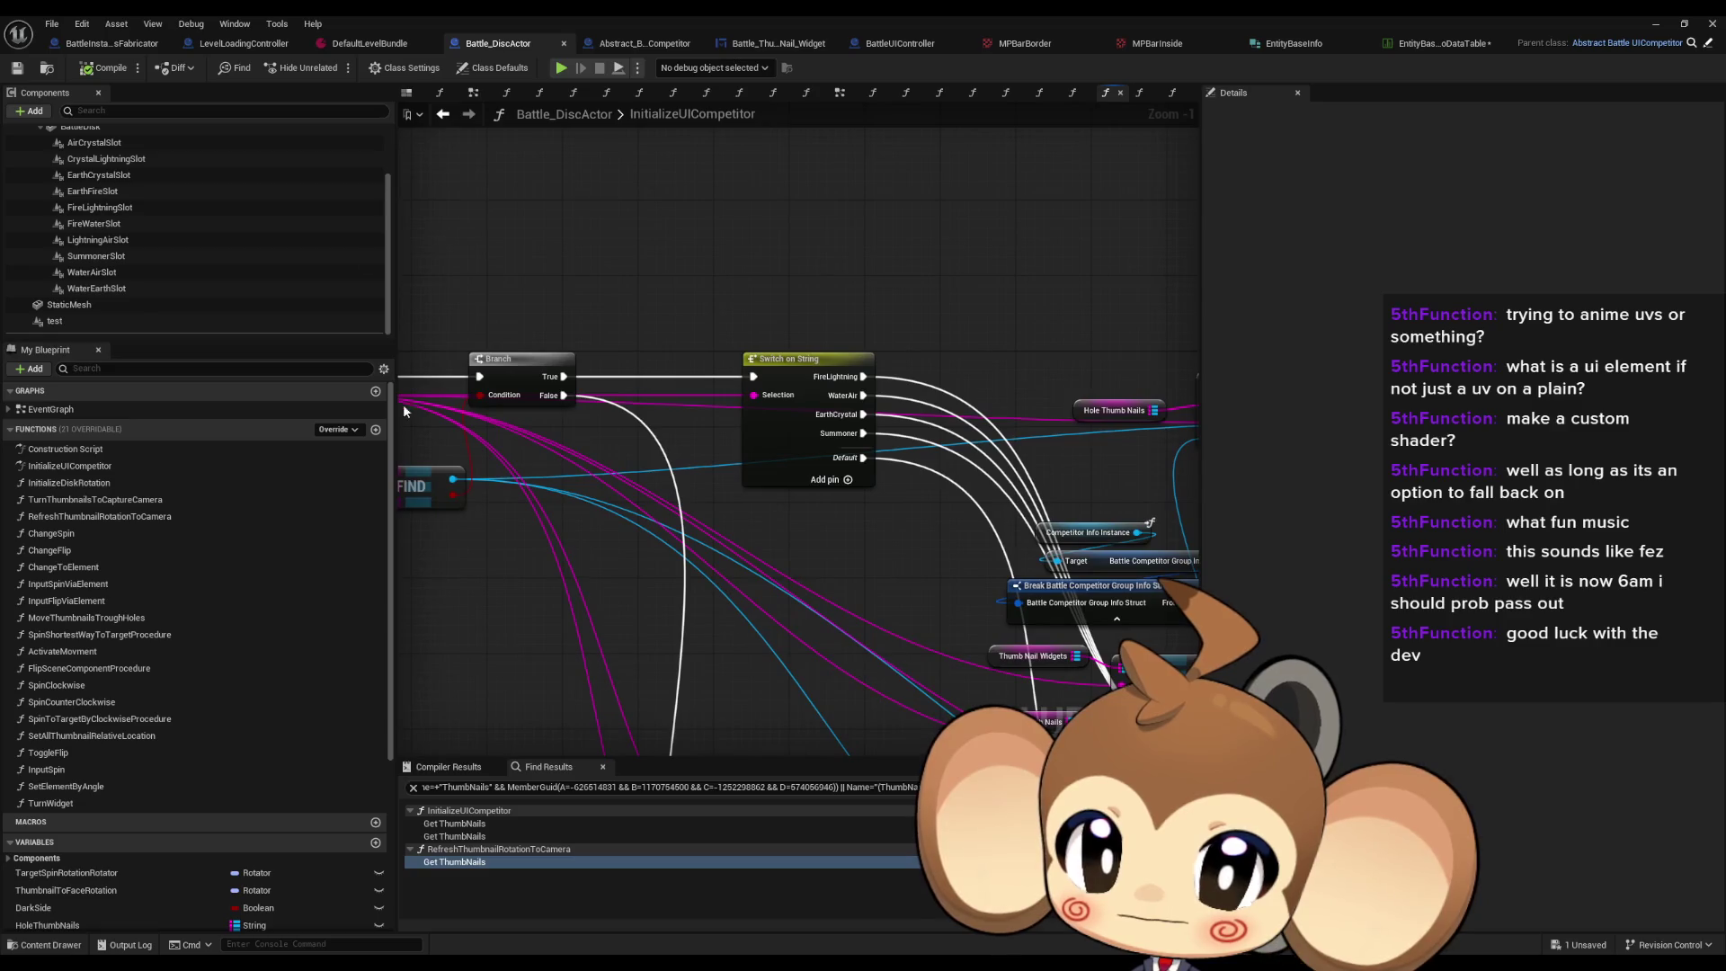
Step: Check the Add Widget Component's 0.1 scale in Abstract_BattleUICompetitor, then return to the running play test
left_click(645, 44)
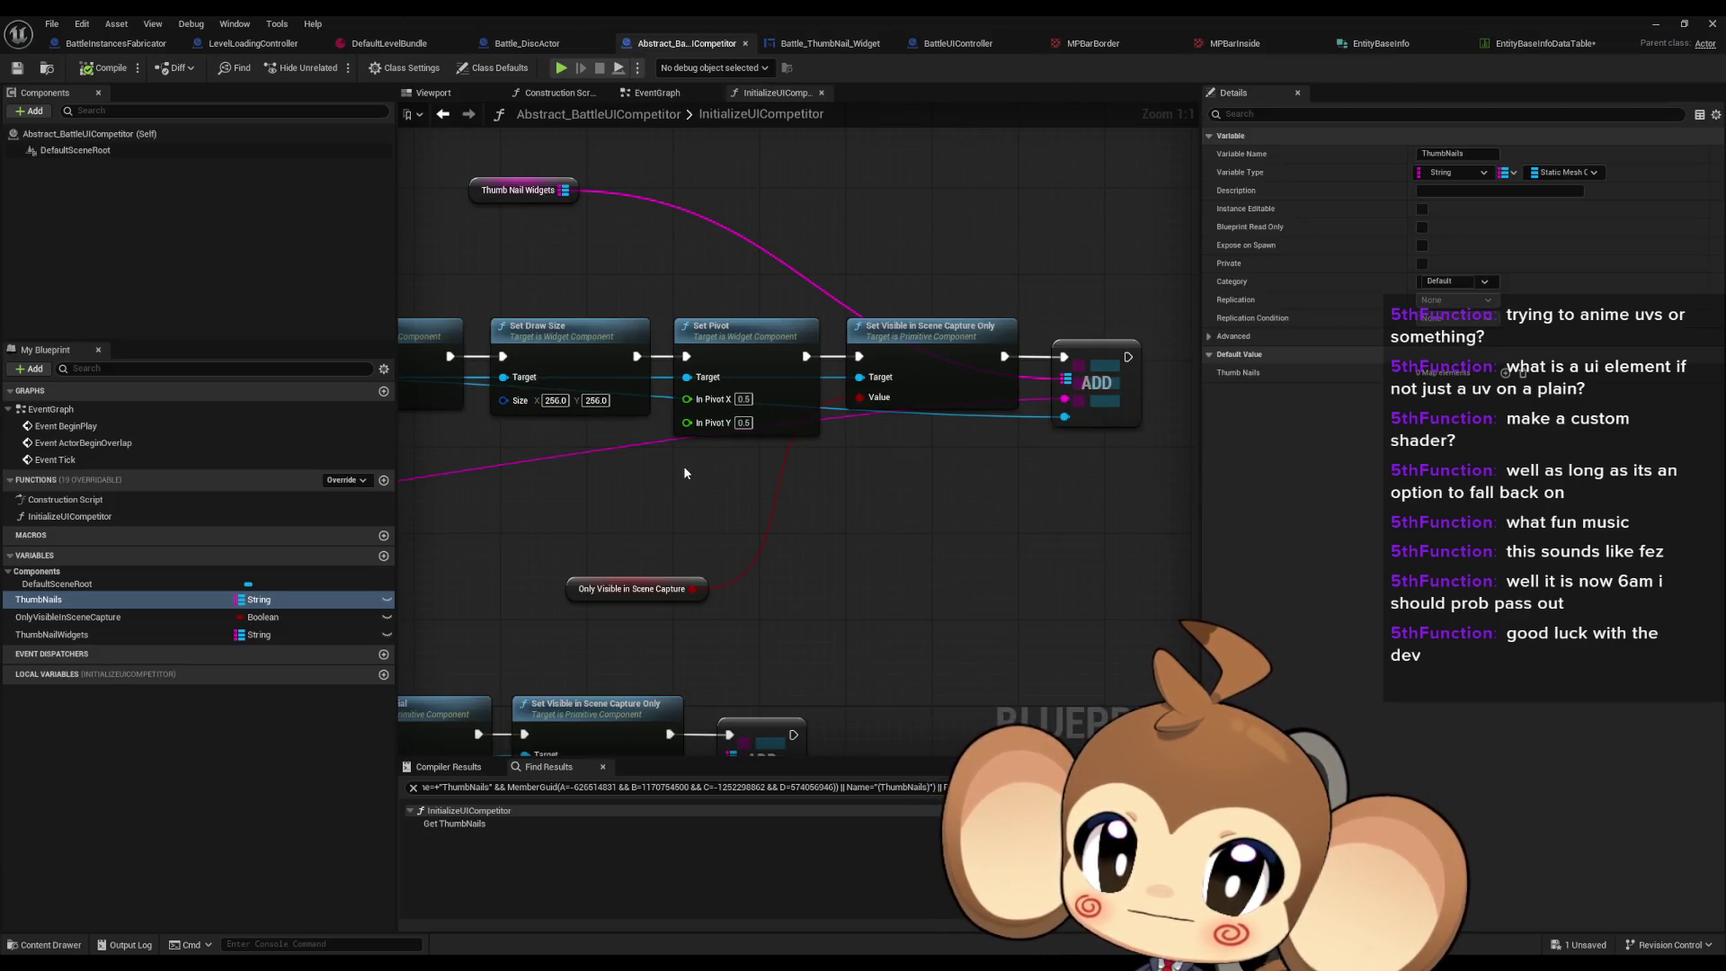
scroll(683, 466, "down", 2)
left_click_drag(683, 465, 899, 486)
scroll(899, 485, "up", 2)
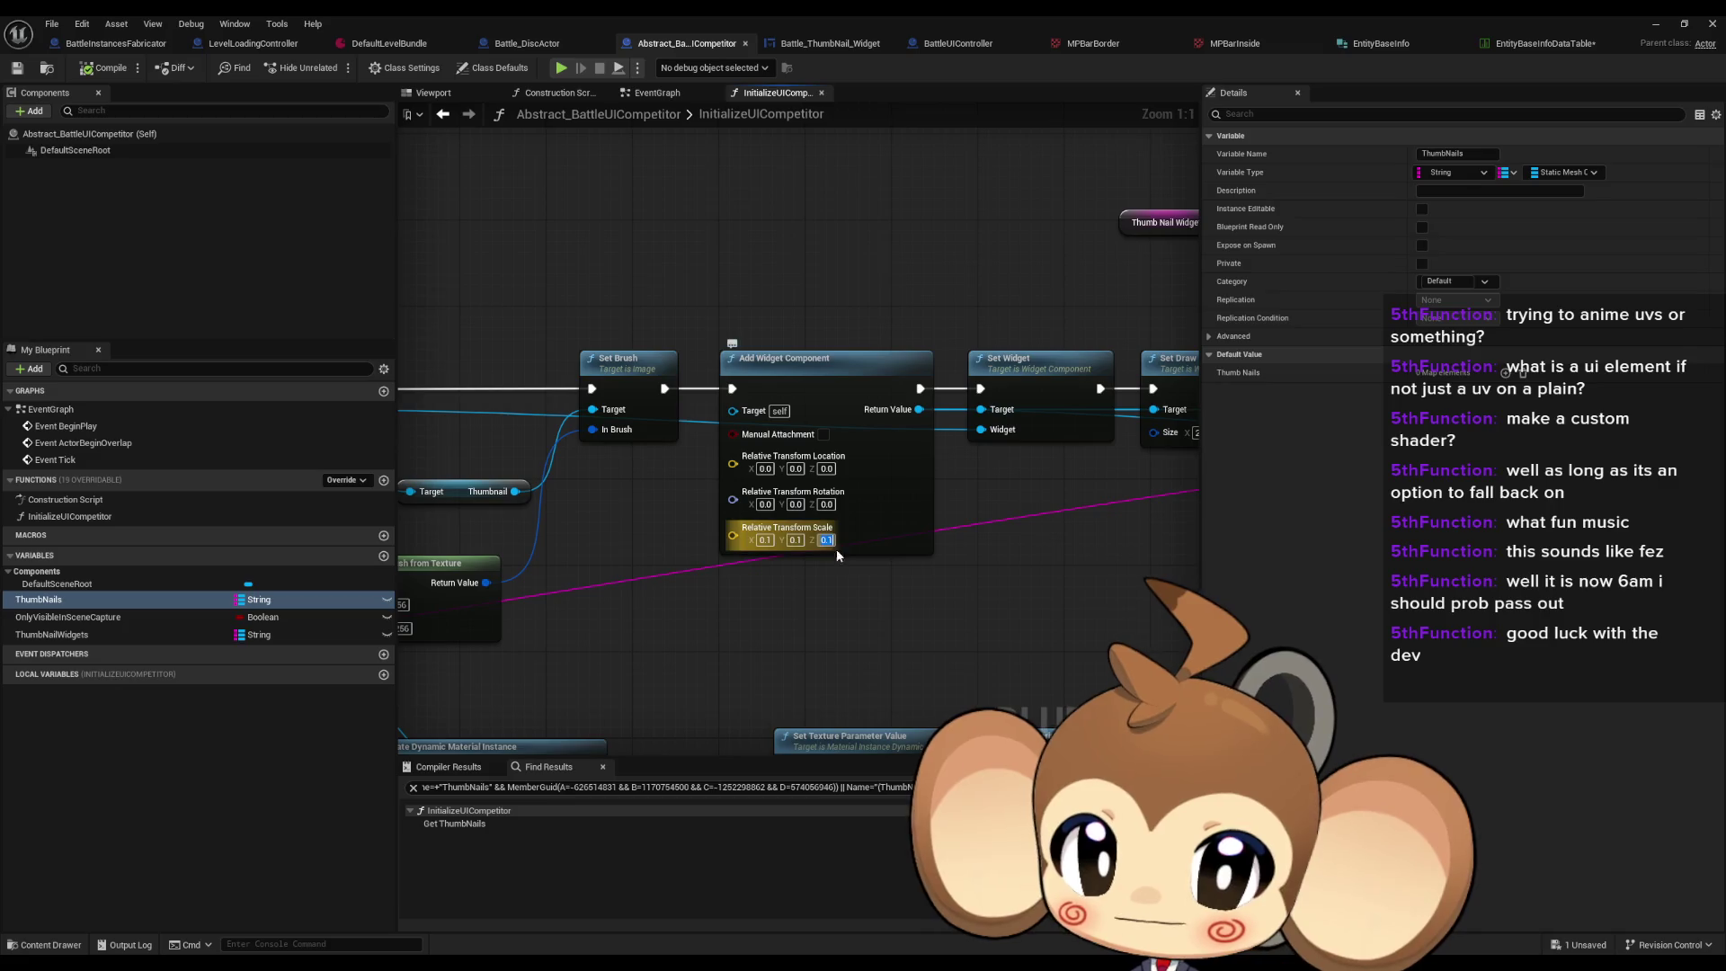
left_click(1673, 32)
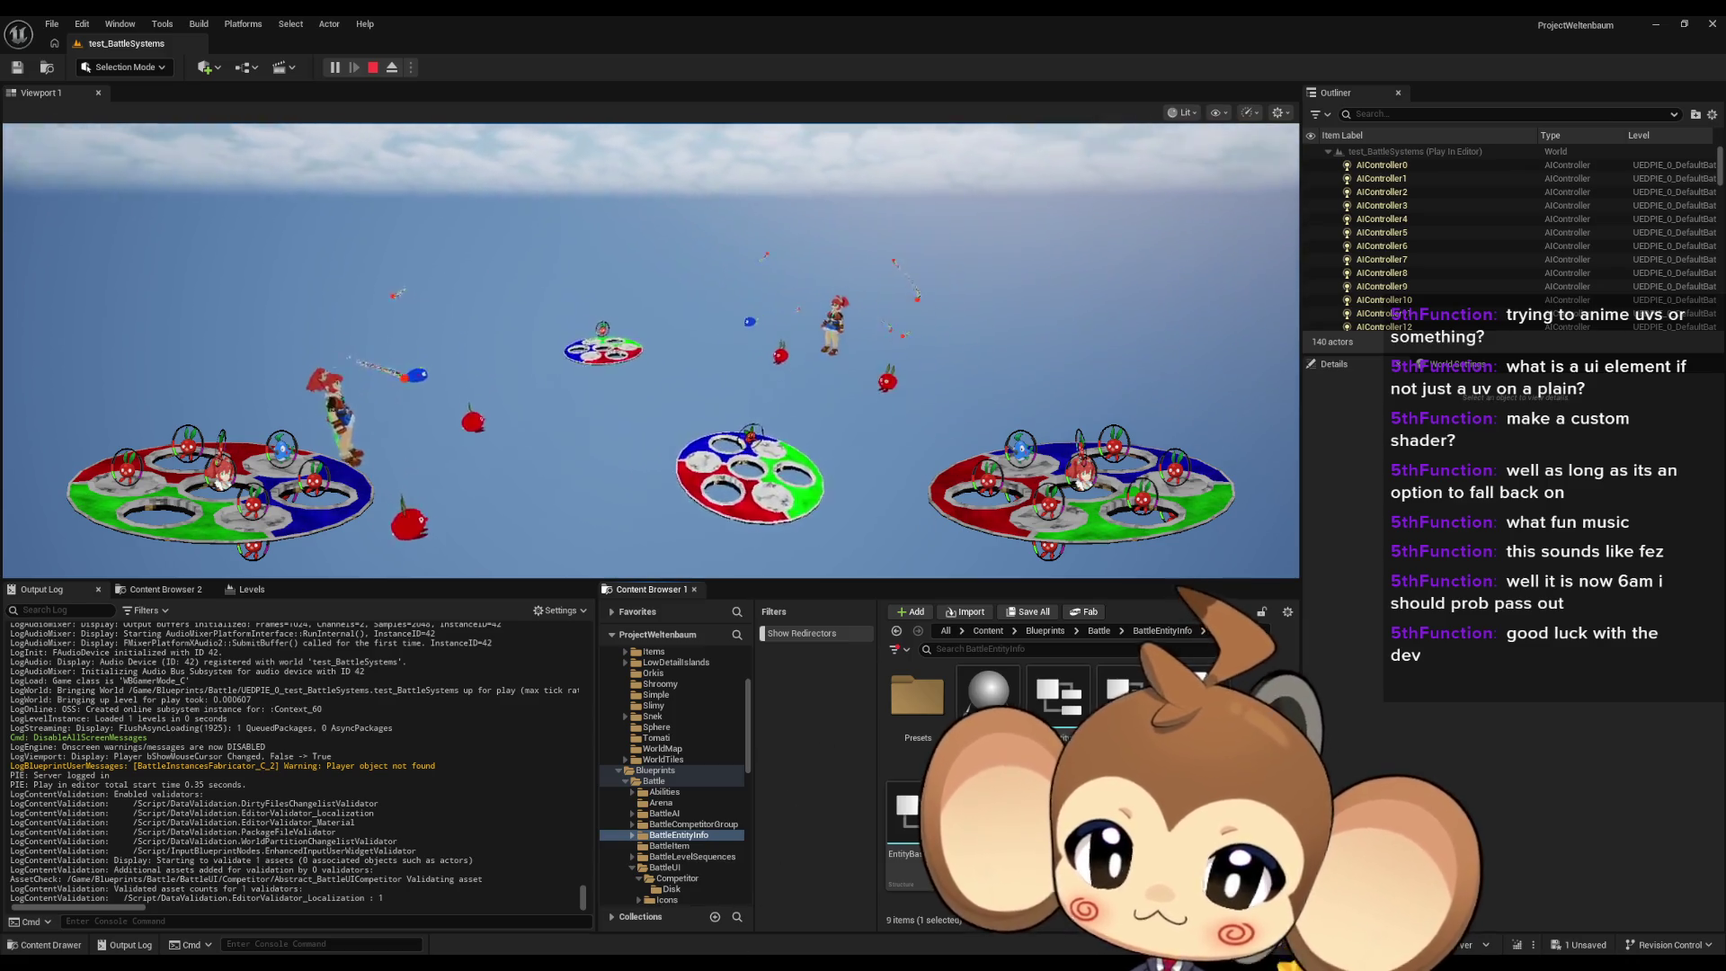
Step: Stop the play test and set the Add Widget Component's relative scale to 0.19 on all axes
mouse_move(707, 966)
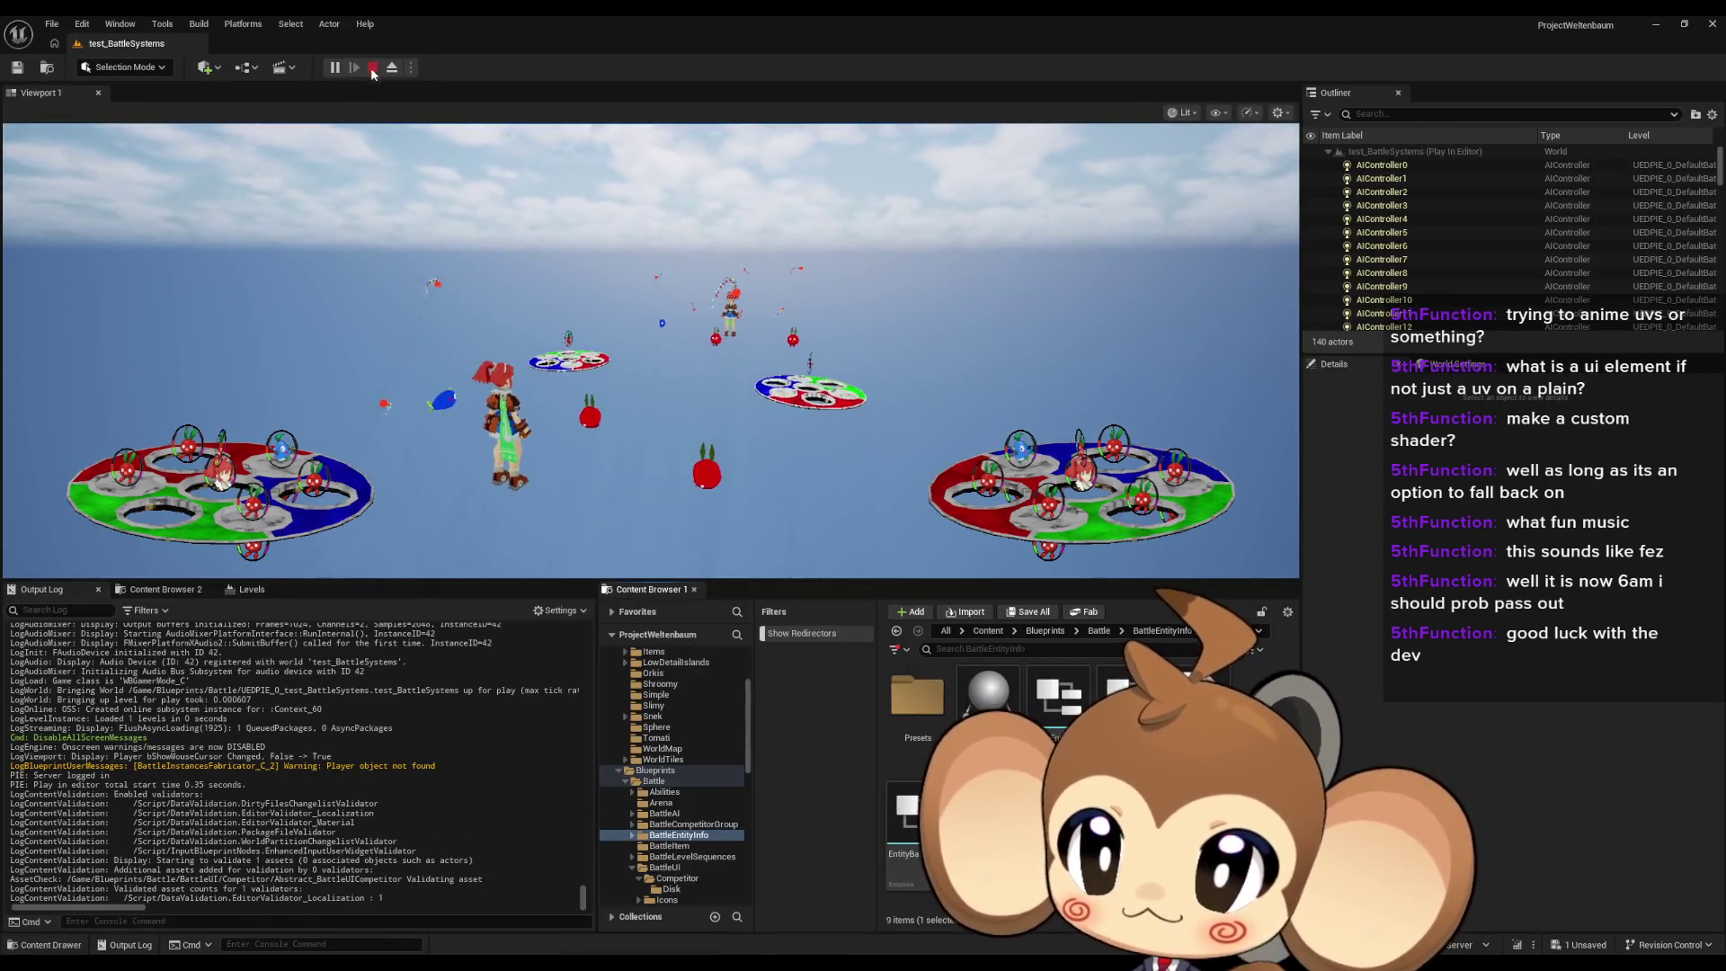
key("Escape")
left_click(769, 904)
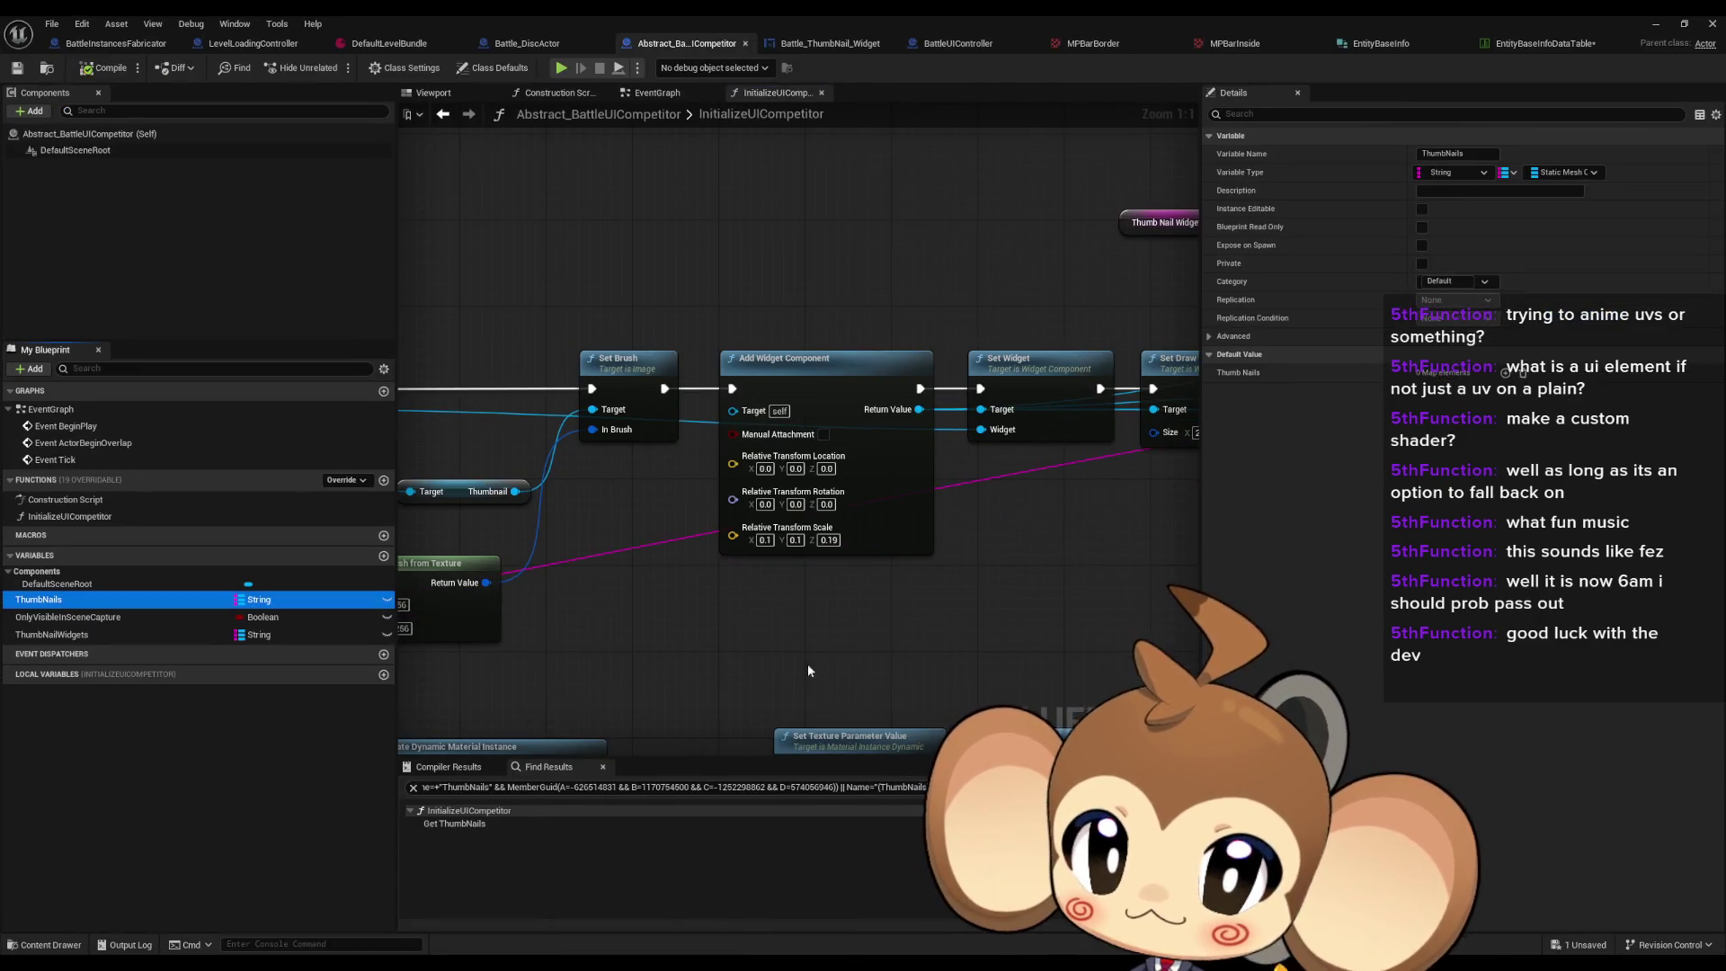
left_click(796, 539)
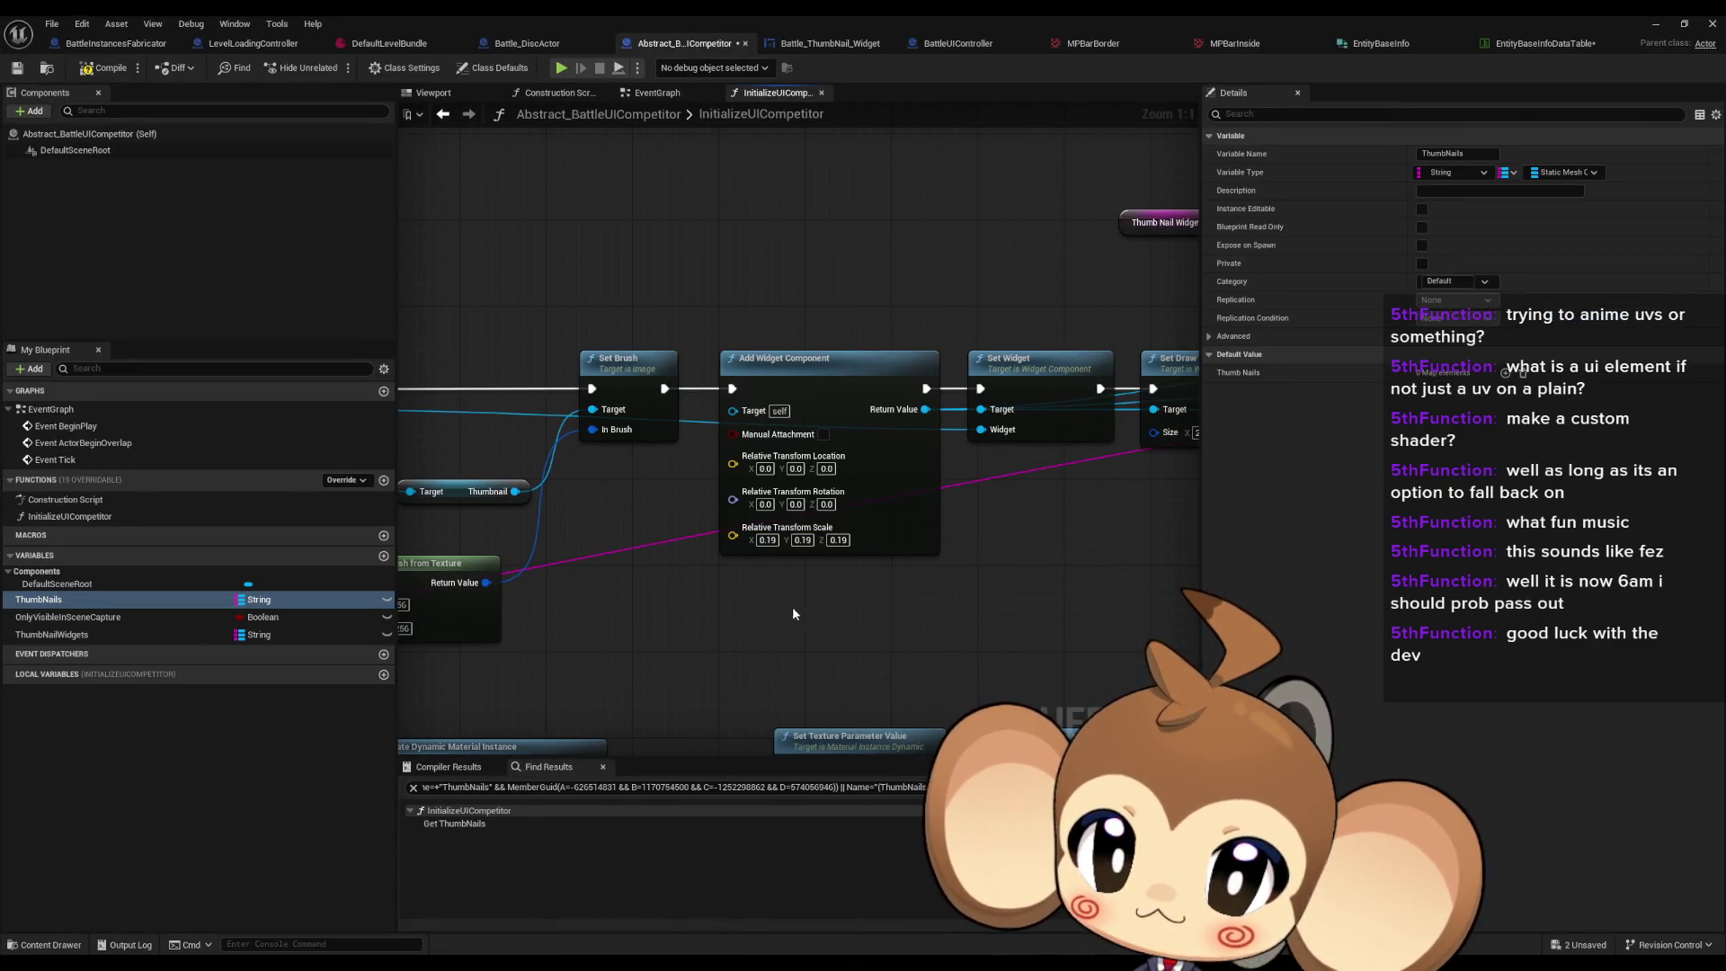
Step: Play-test the battle scene again with Alt+P to view the larger thumbnail widgets
left_click(1651, 23)
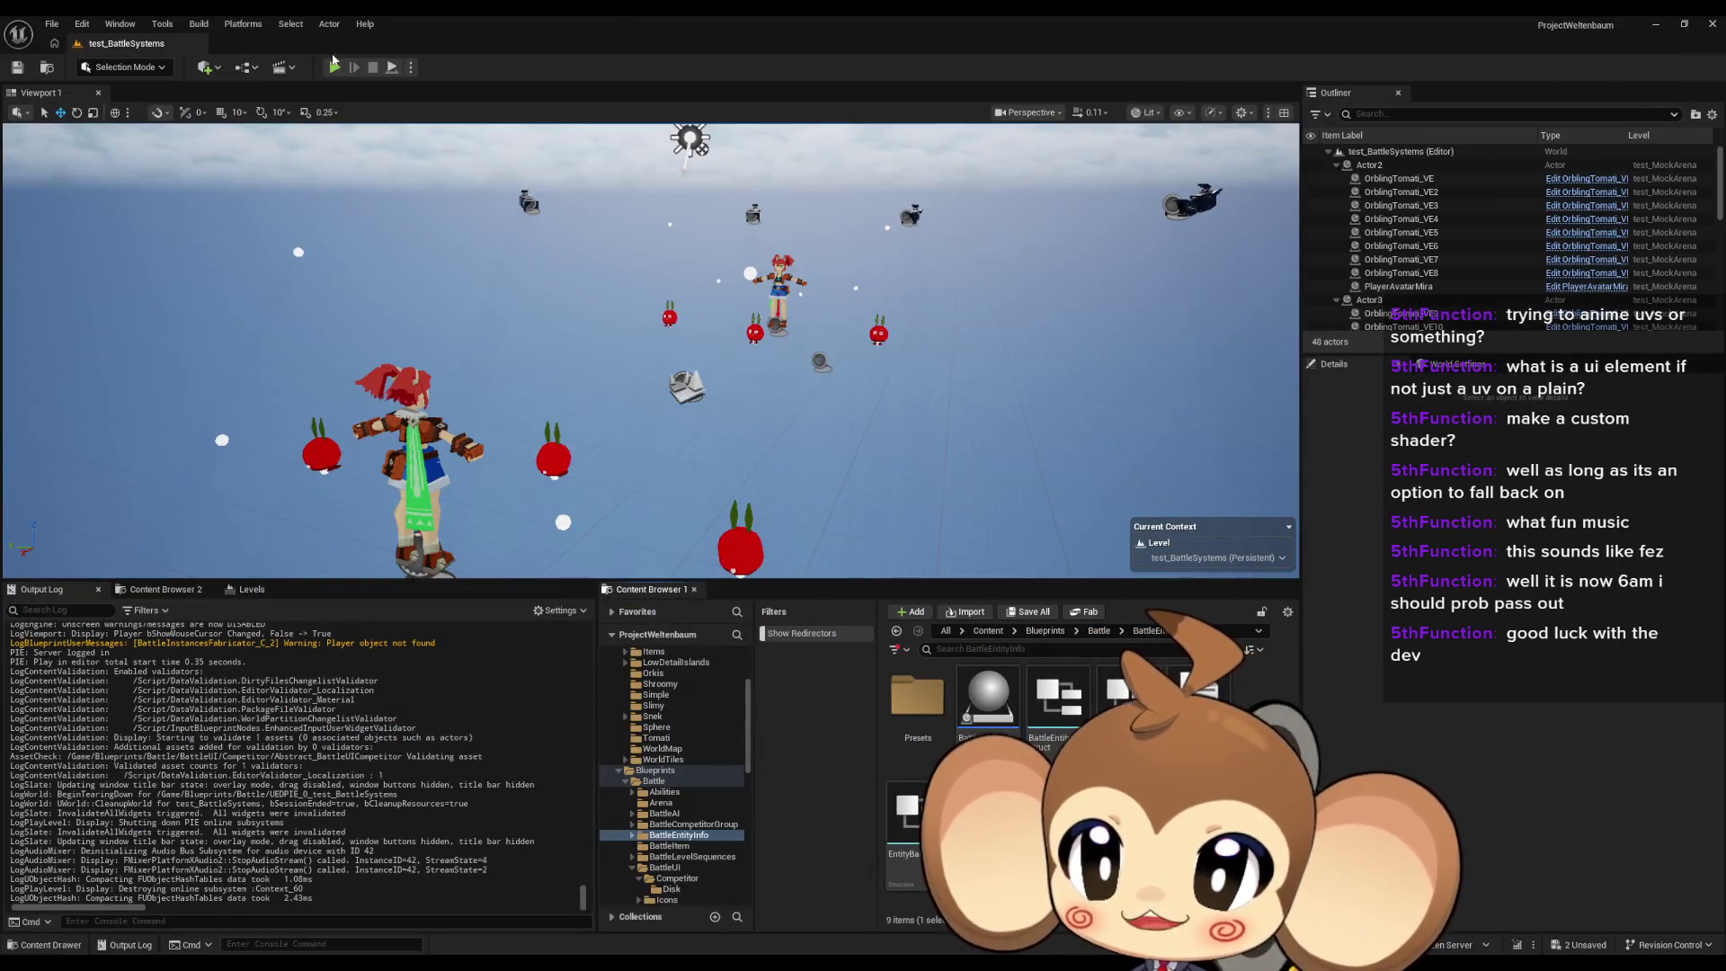
key("alt+p")
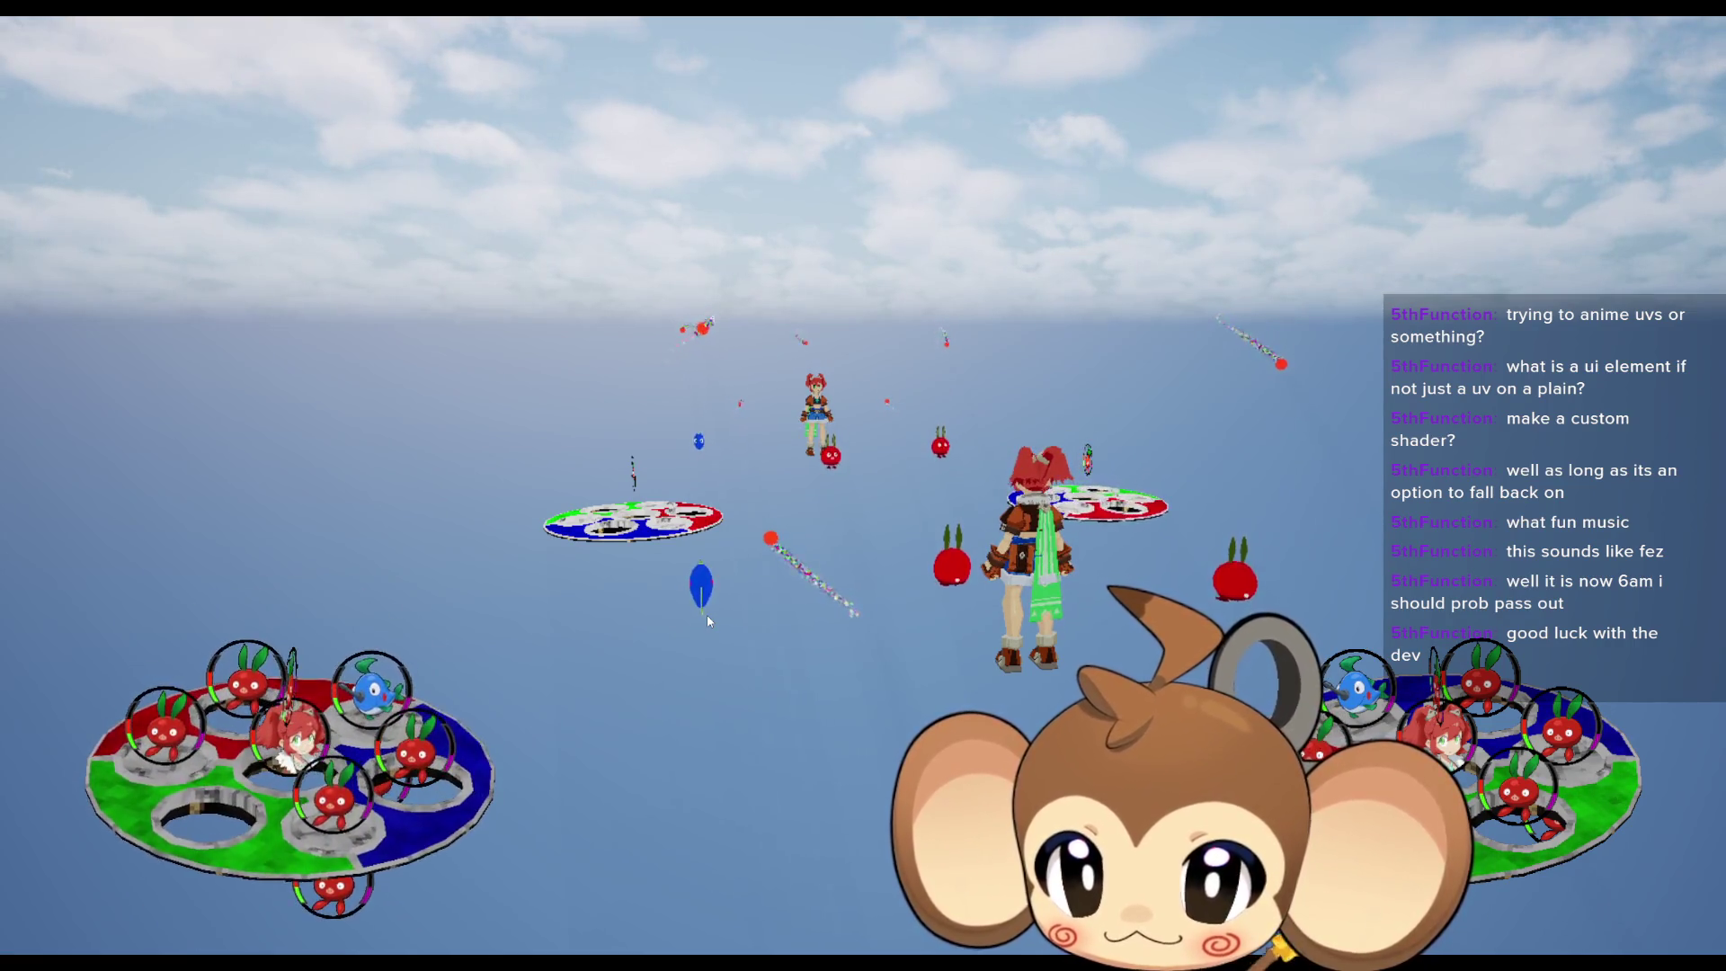
key("F11")
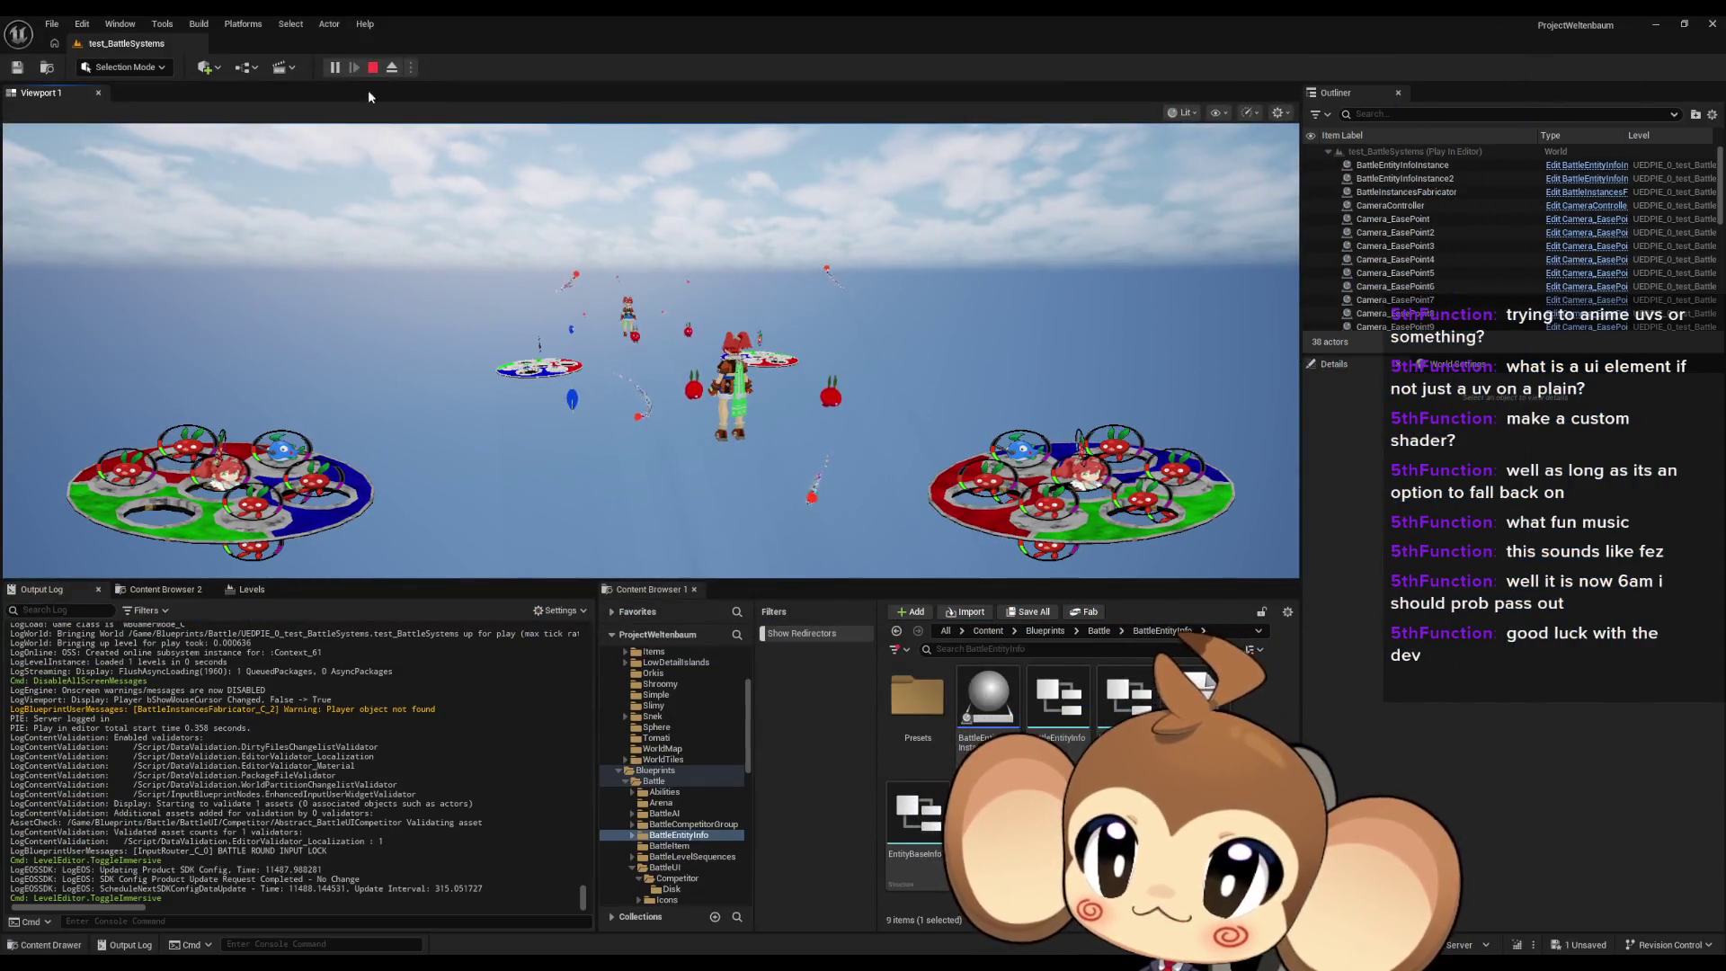
left_click(373, 67)
Step: In the Battle_DiscActor blueprint, find all references to the HoleThumbNails variable
mouse_move(707, 961)
left_click(763, 940)
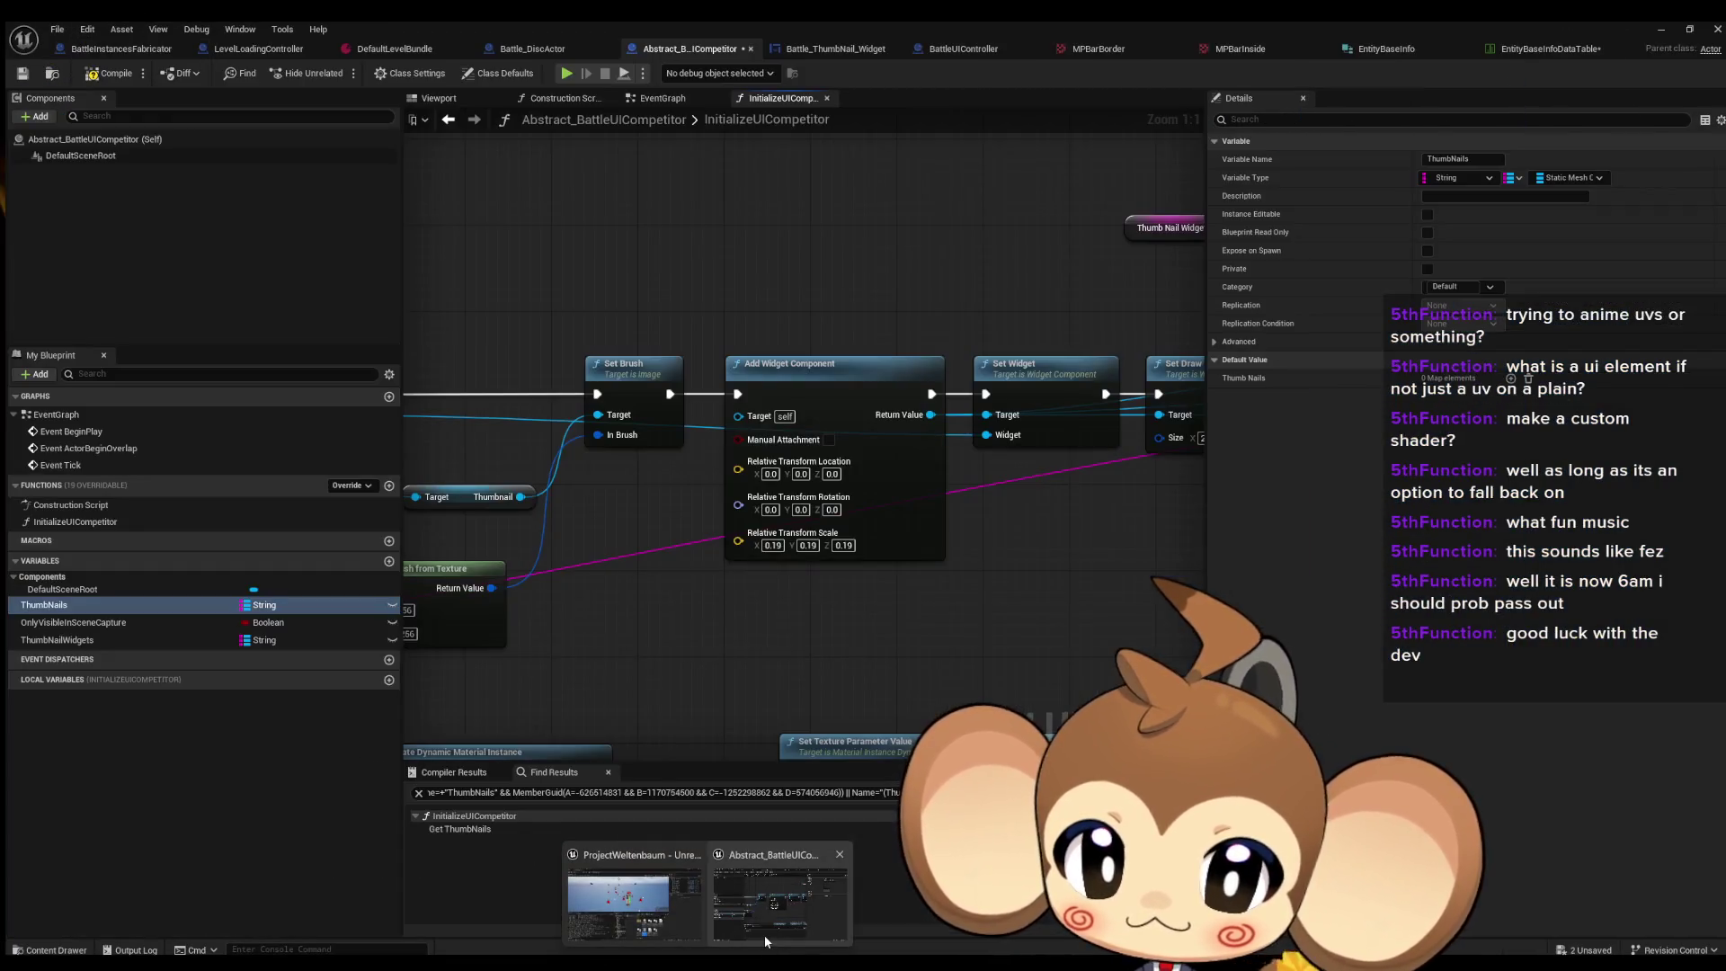
left_click(764, 940)
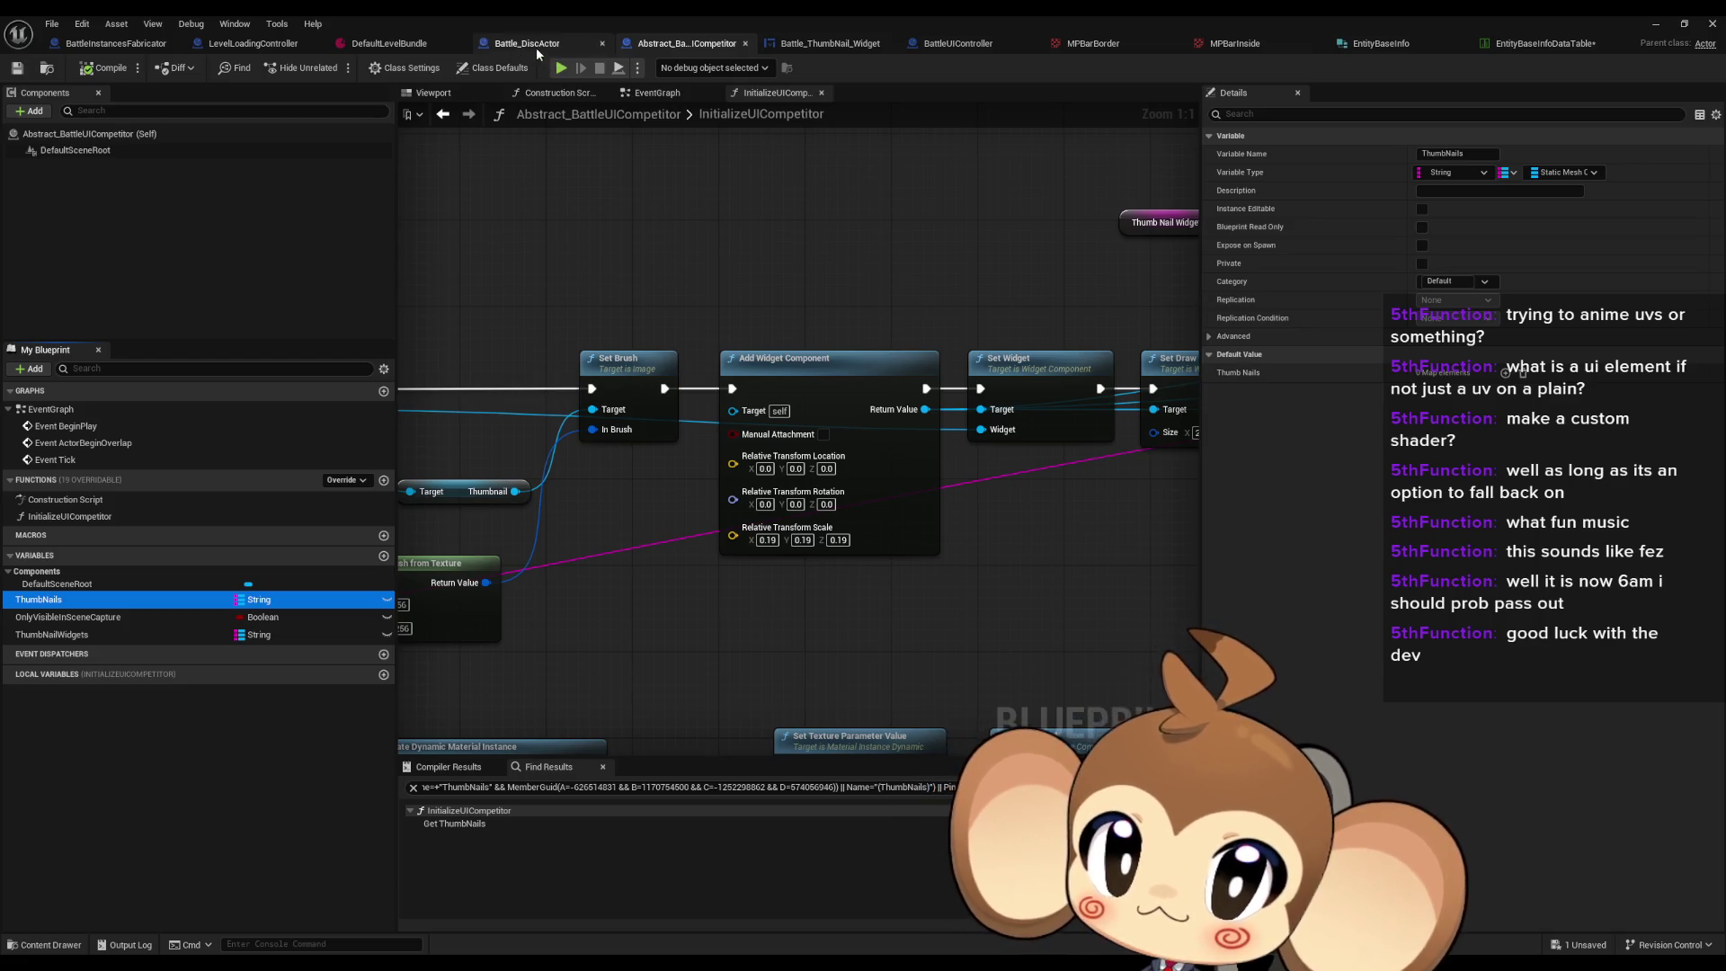
left_click(522, 43)
scroll(131, 818, "down", 3)
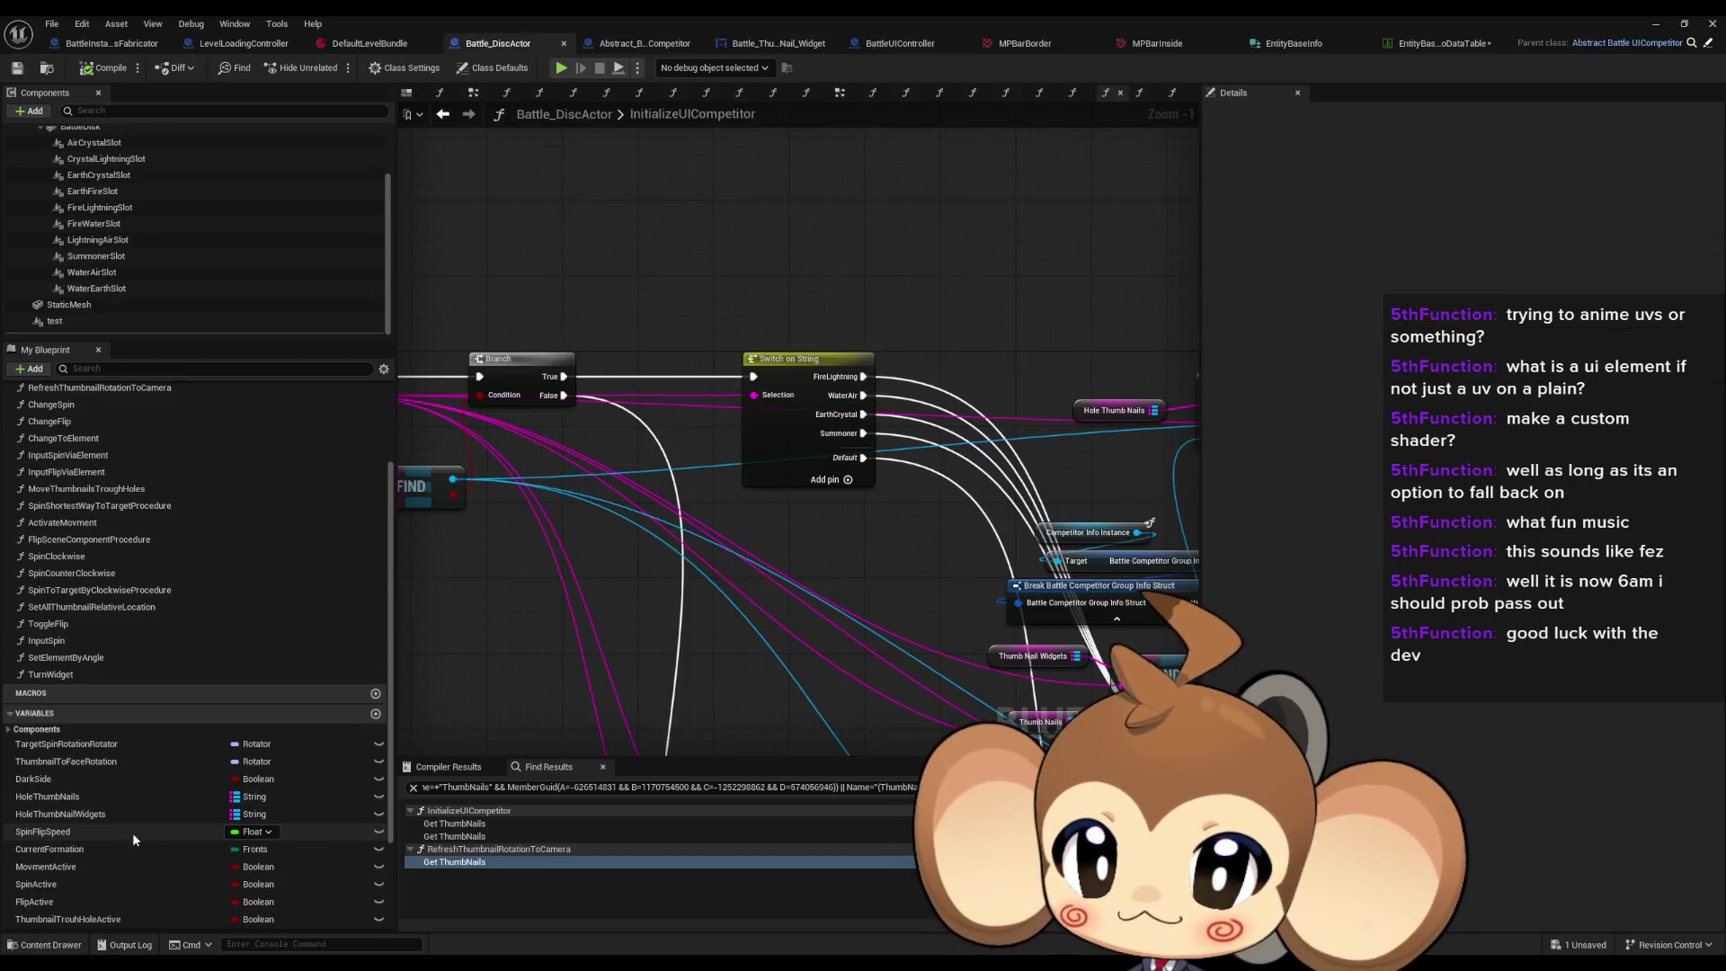
right_click(74, 798)
mouse_move(141, 849)
left_click(252, 868)
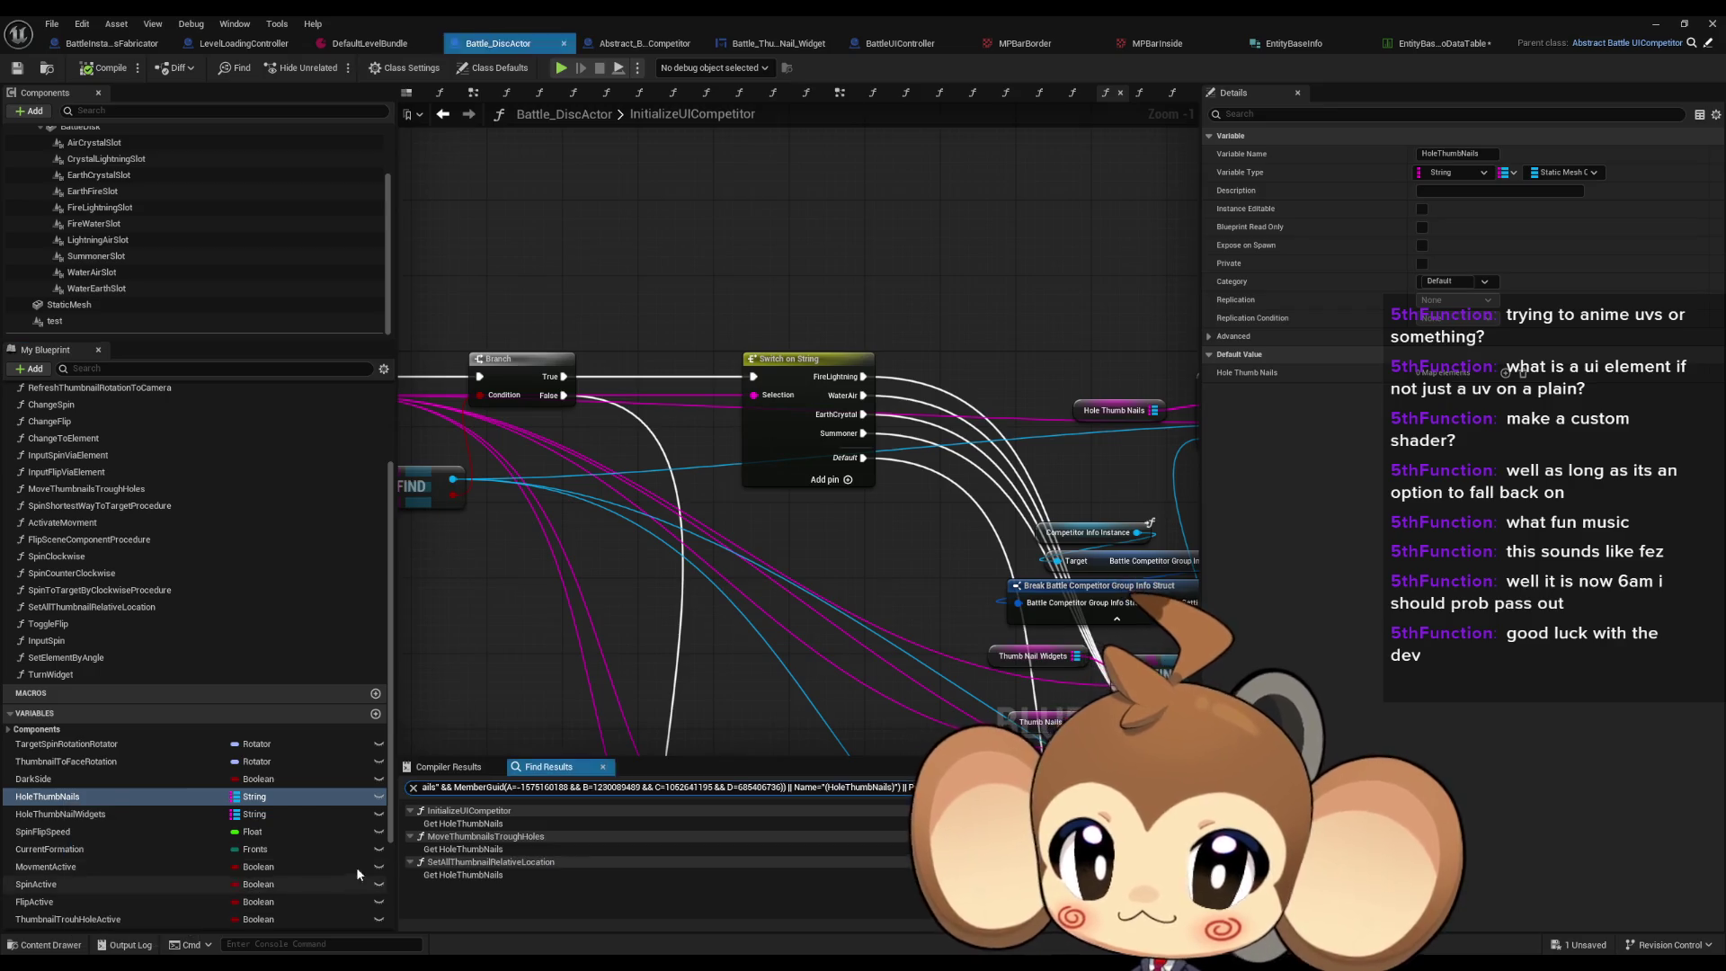
Step: In MoveThumbnailsTroughHoles, add a HoleThumbNailWidgets getter feeding a For Each Loop (Map)
left_click(463, 824)
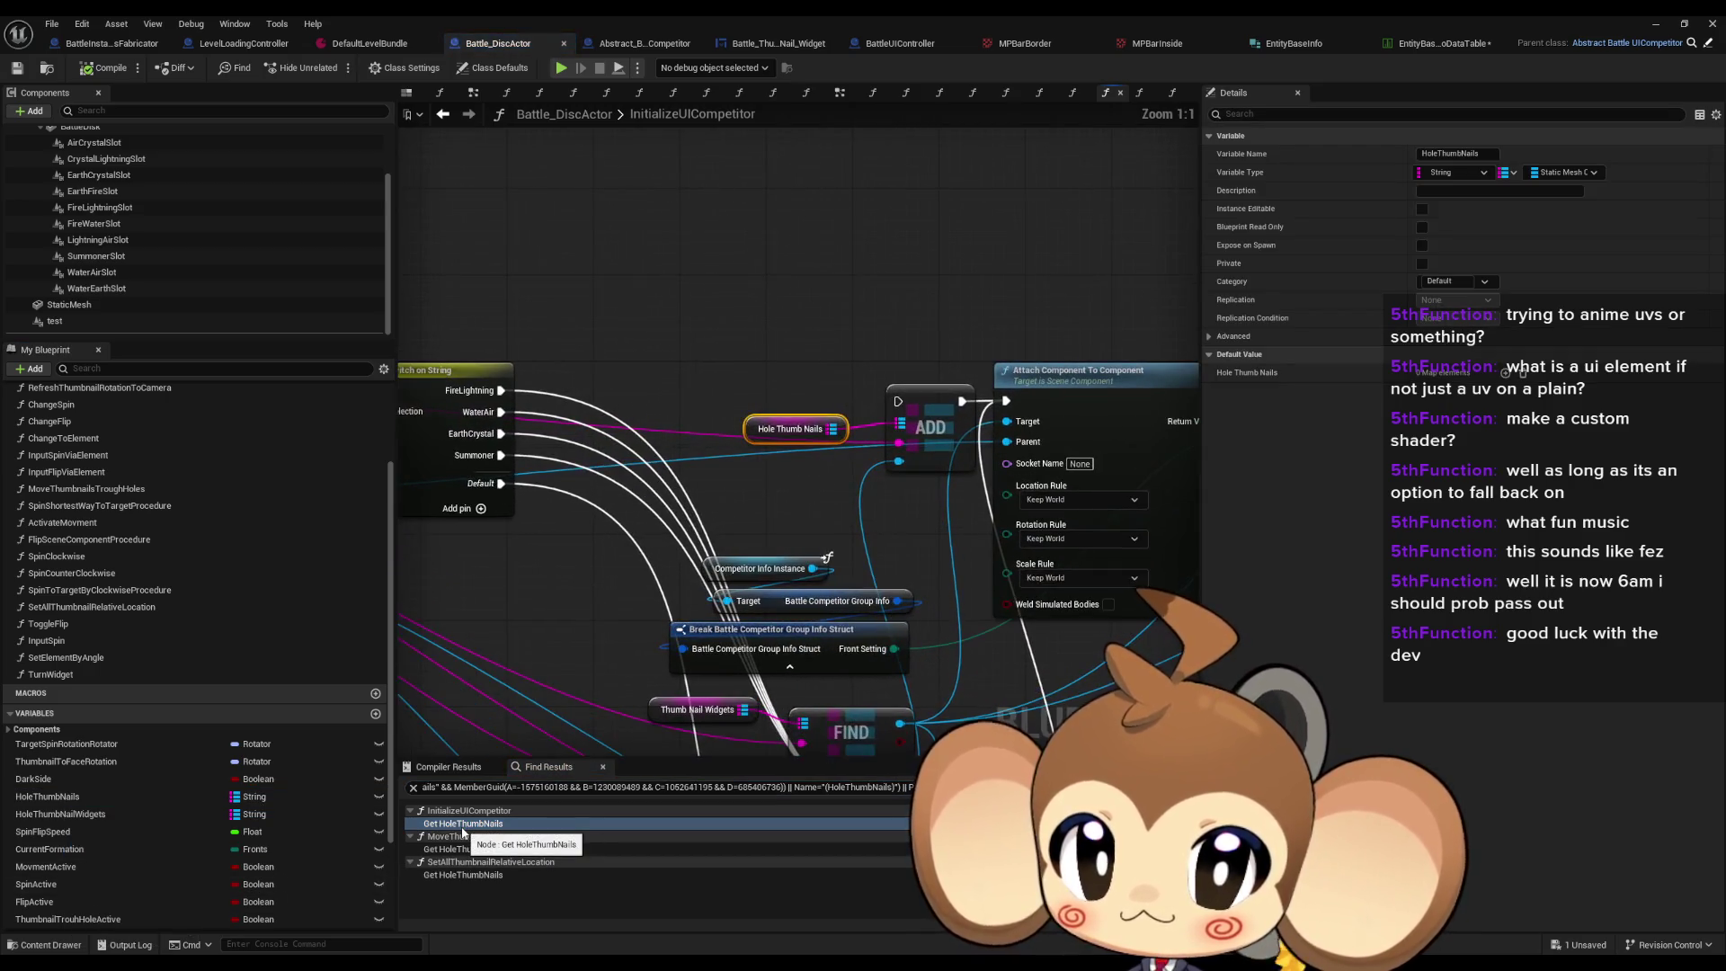
scroll(741, 540, "up", 1)
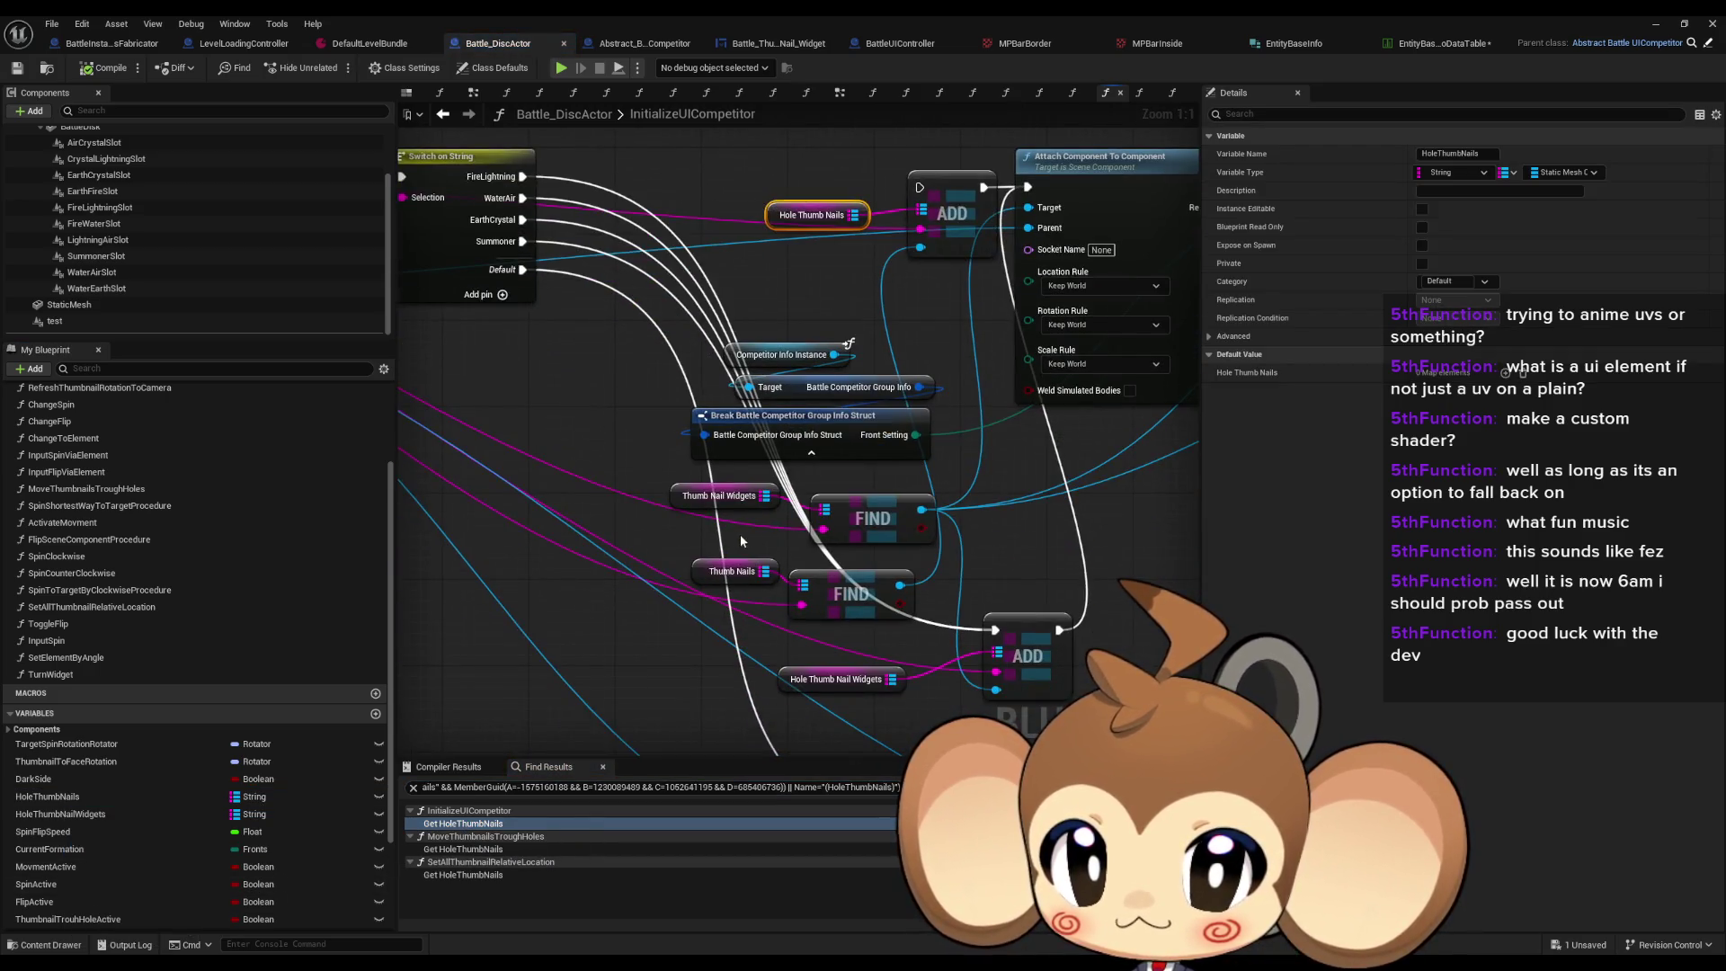
left_click(463, 849)
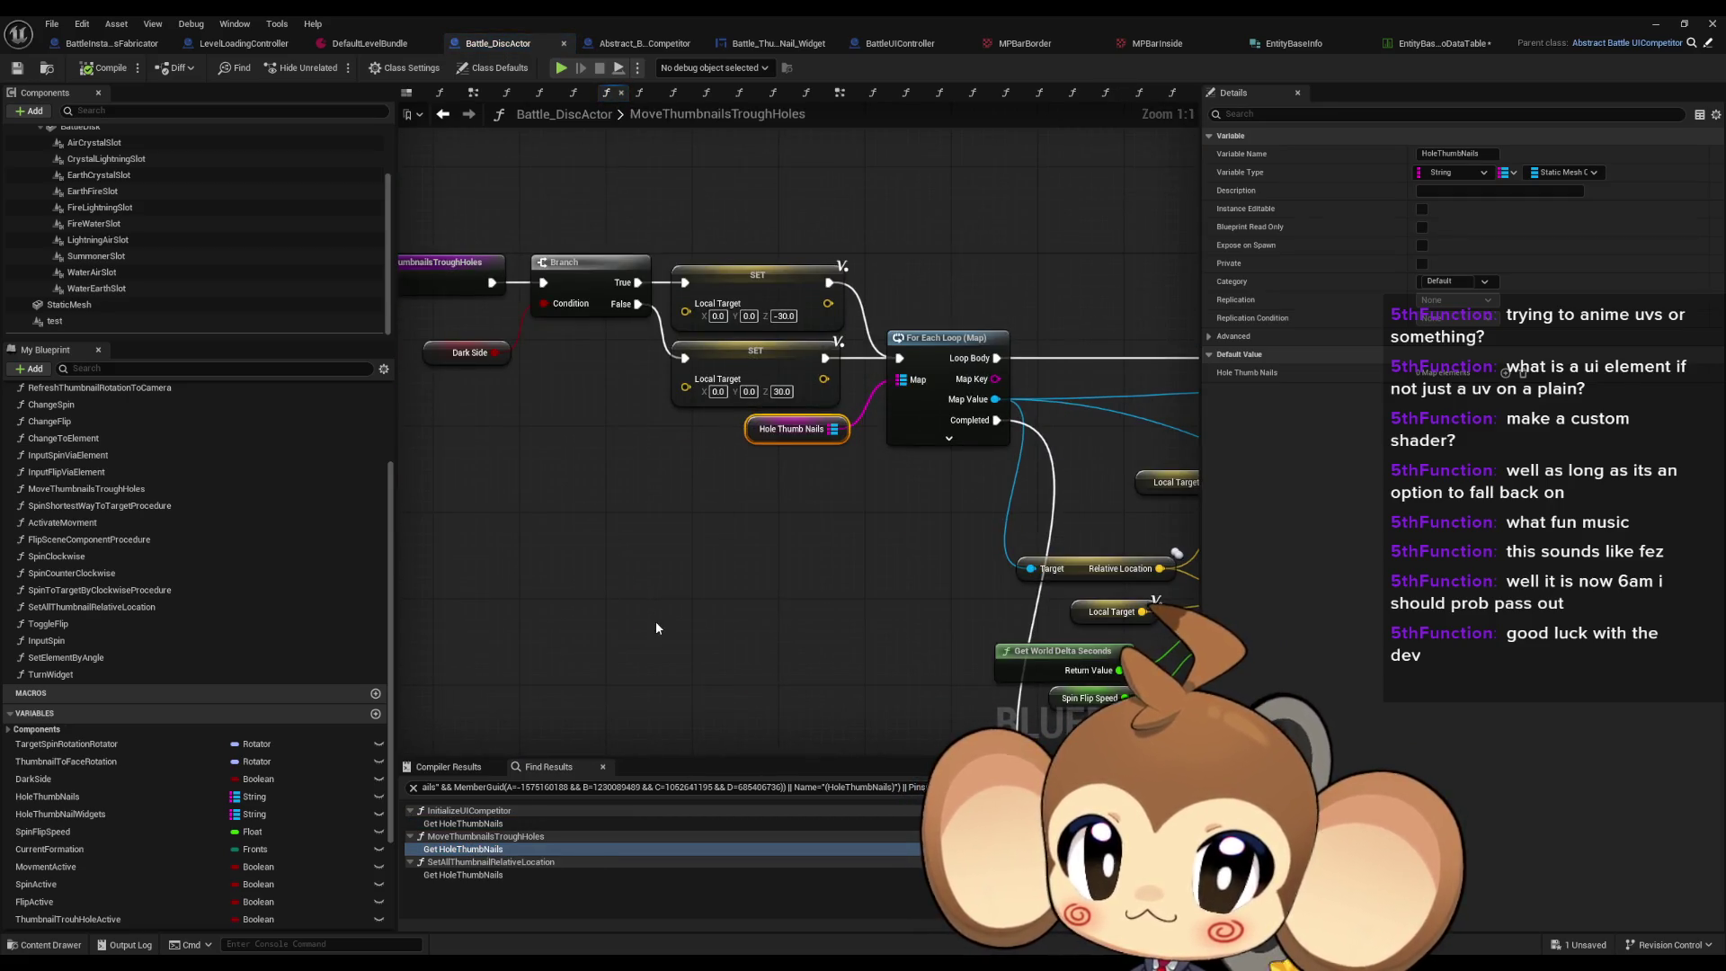
left_click(133, 810)
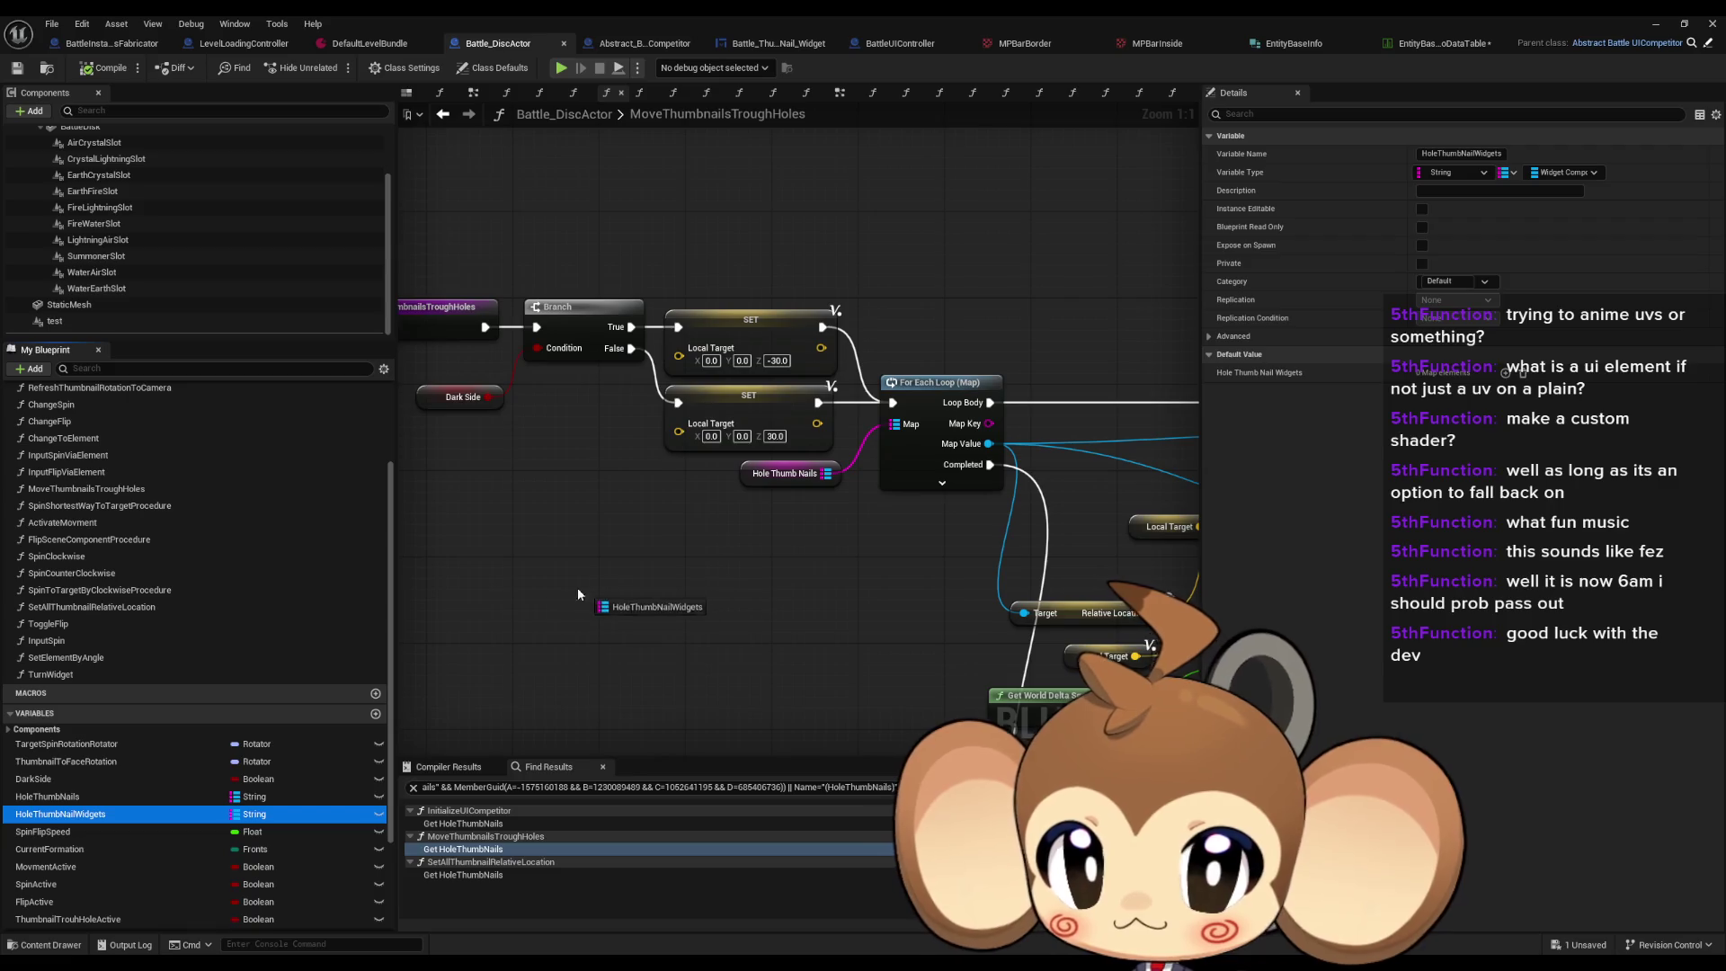
left_click_drag(577, 593, 520, 619)
left_click(566, 632)
mouse_move(626, 624)
left_mouse_down()
mouse_move(692, 619)
mouse_move(640, 593)
mouse_move(533, 601)
mouse_move(501, 567)
mouse_move(636, 534)
mouse_move(1123, 539)
mouse_move(908, 534)
left_mouse_up()
type("for")
key("Return")
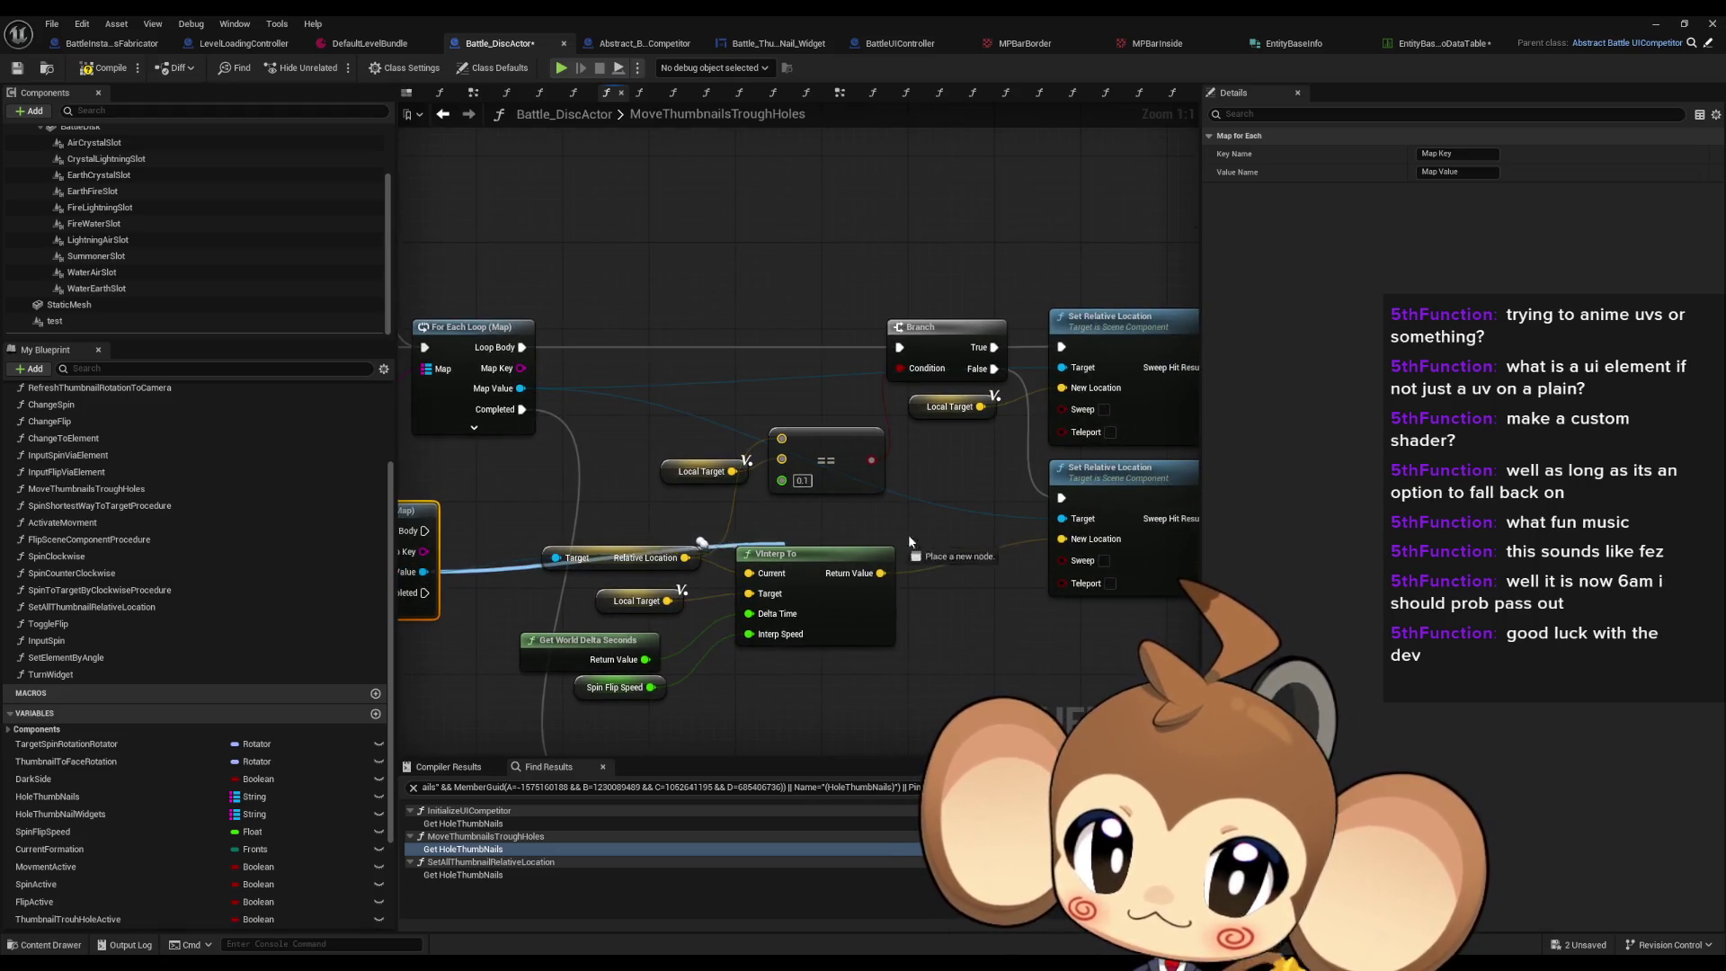
Step: Wire the widget loop into the second Set Relative Location, running after the local target is set
left_click_drag(1042, 511, 1062, 519)
mouse_move(1062, 368)
left_mouse_down()
mouse_move(431, 503)
mouse_move(423, 521)
mouse_move(651, 537)
mouse_move(629, 385)
left_mouse_up()
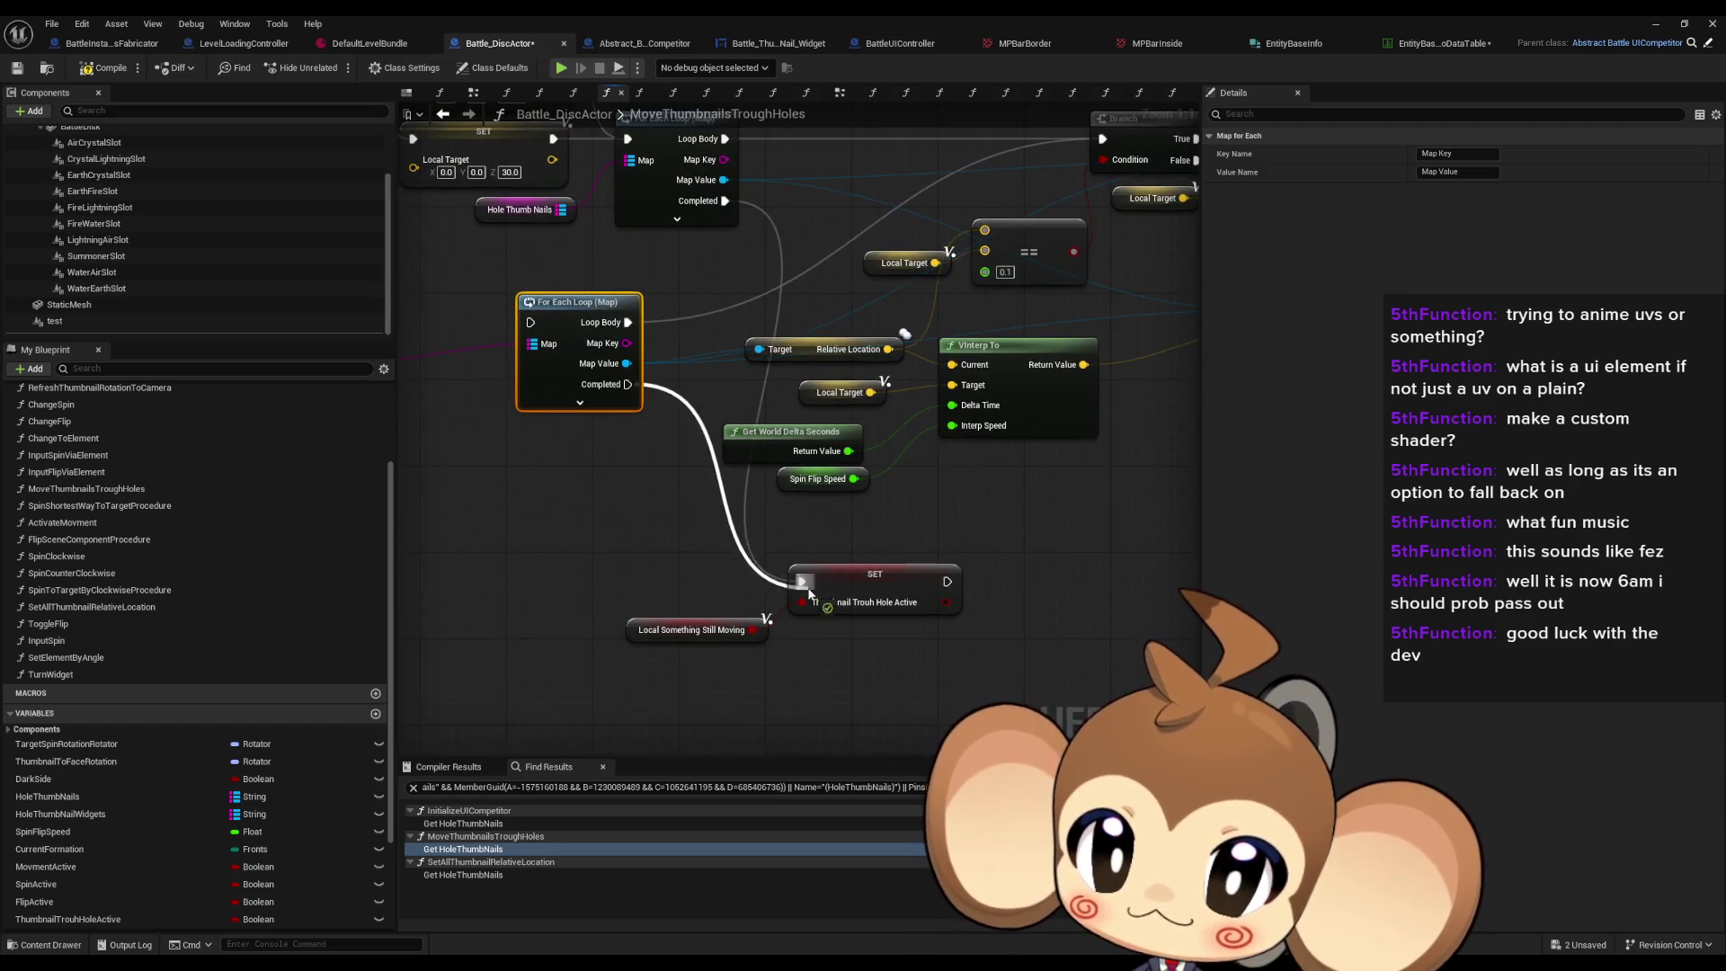
mouse_move(647, 552)
left_mouse_down()
mouse_move(697, 396)
mouse_move(670, 368)
left_mouse_up()
mouse_move(674, 293)
left_mouse_down()
mouse_move(665, 554)
mouse_move(649, 553)
left_mouse_up()
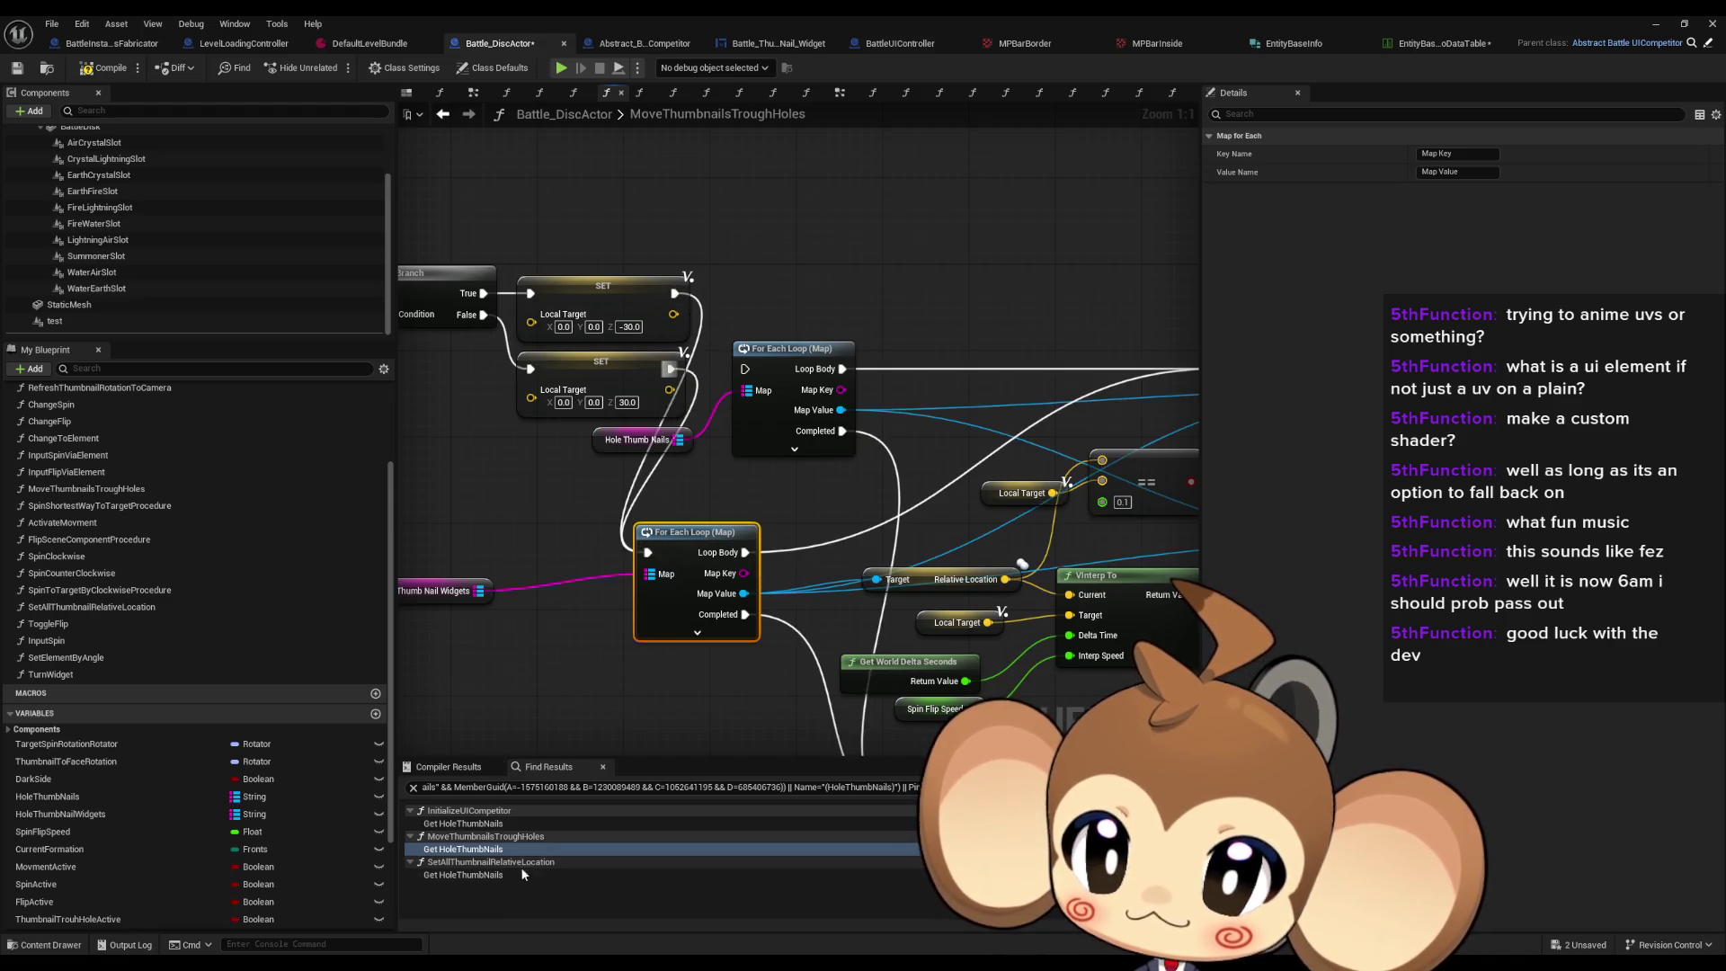
Step: In SetAllThumbnailRelativeLocation, add a HoleThumbNailWidgets getter with a For Each Loop (Map) beside the thumbnail loop
double_click(521, 873)
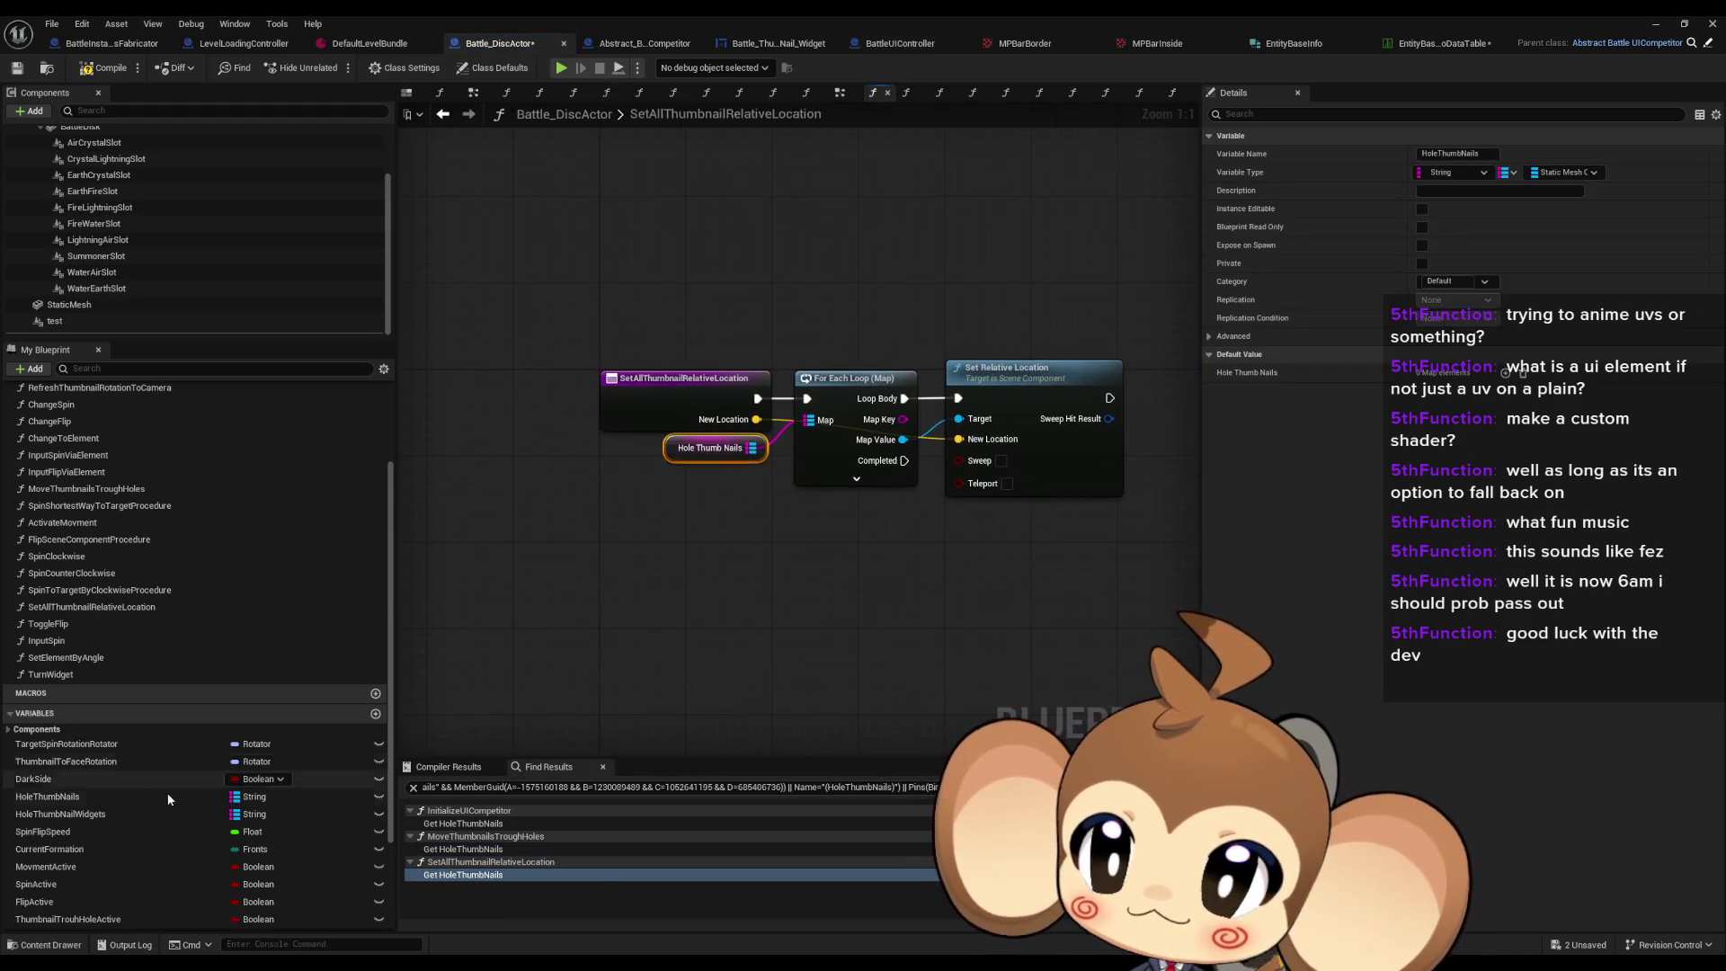
mouse_move(108, 813)
left_mouse_down()
mouse_move(642, 624)
mouse_move(620, 570)
left_mouse_up()
left_click(661, 593)
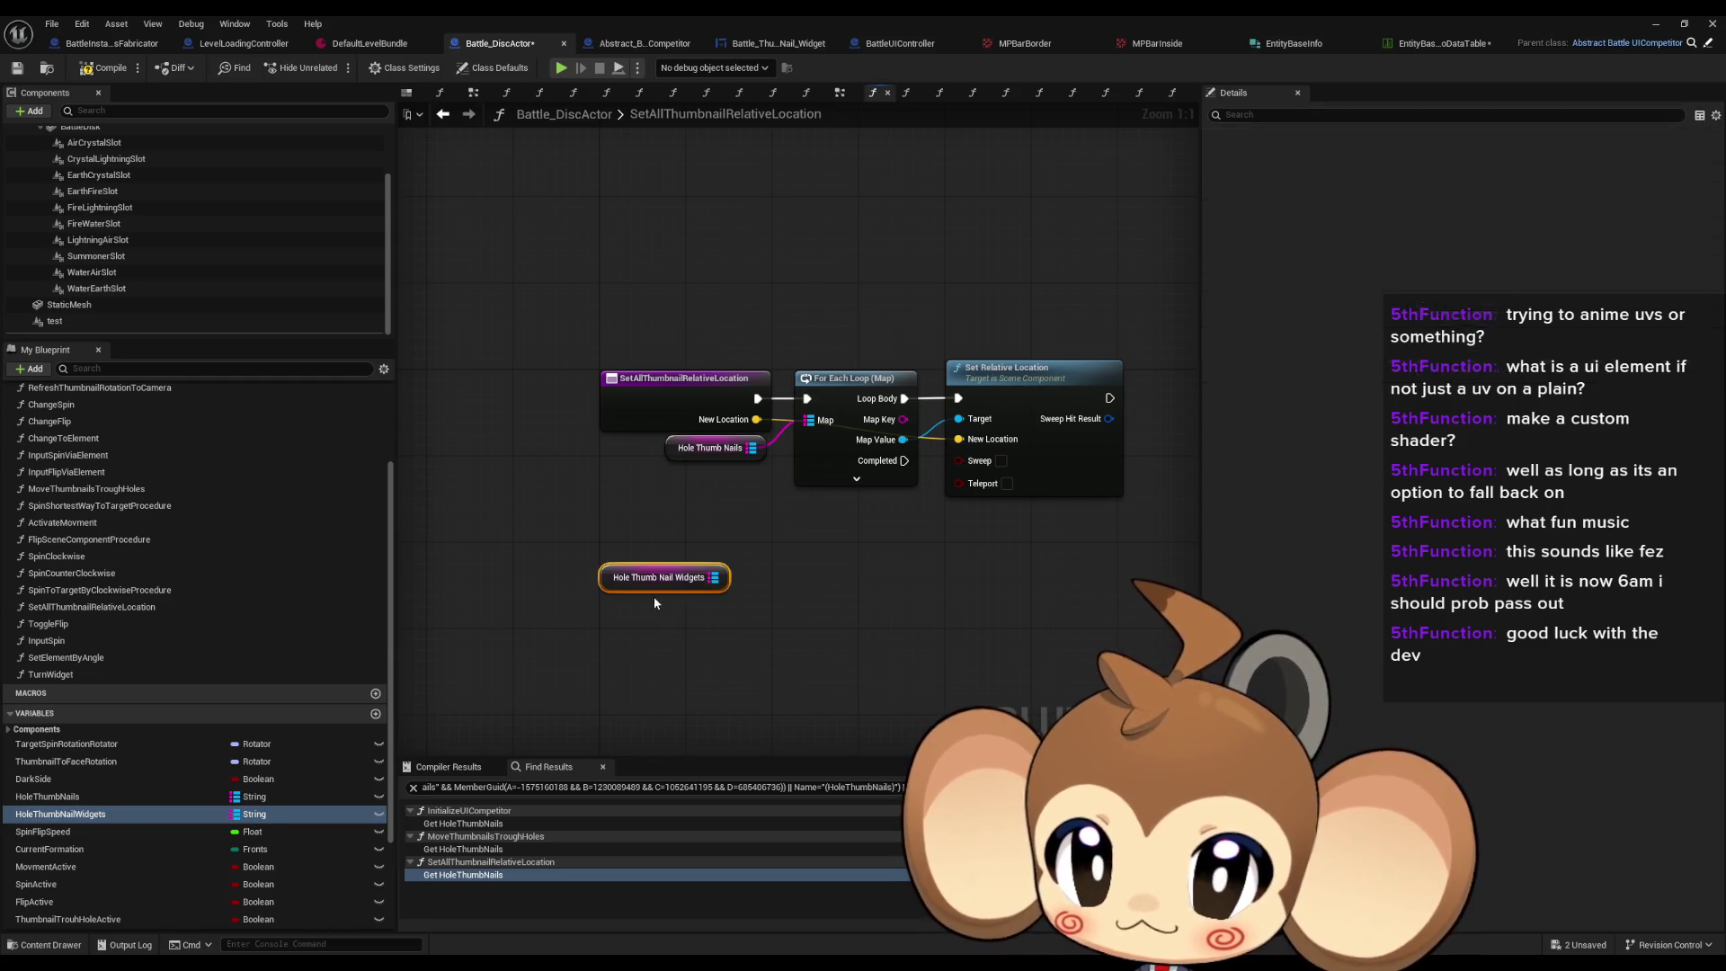
left_click_drag(800, 582, 800, 584)
type("for each")
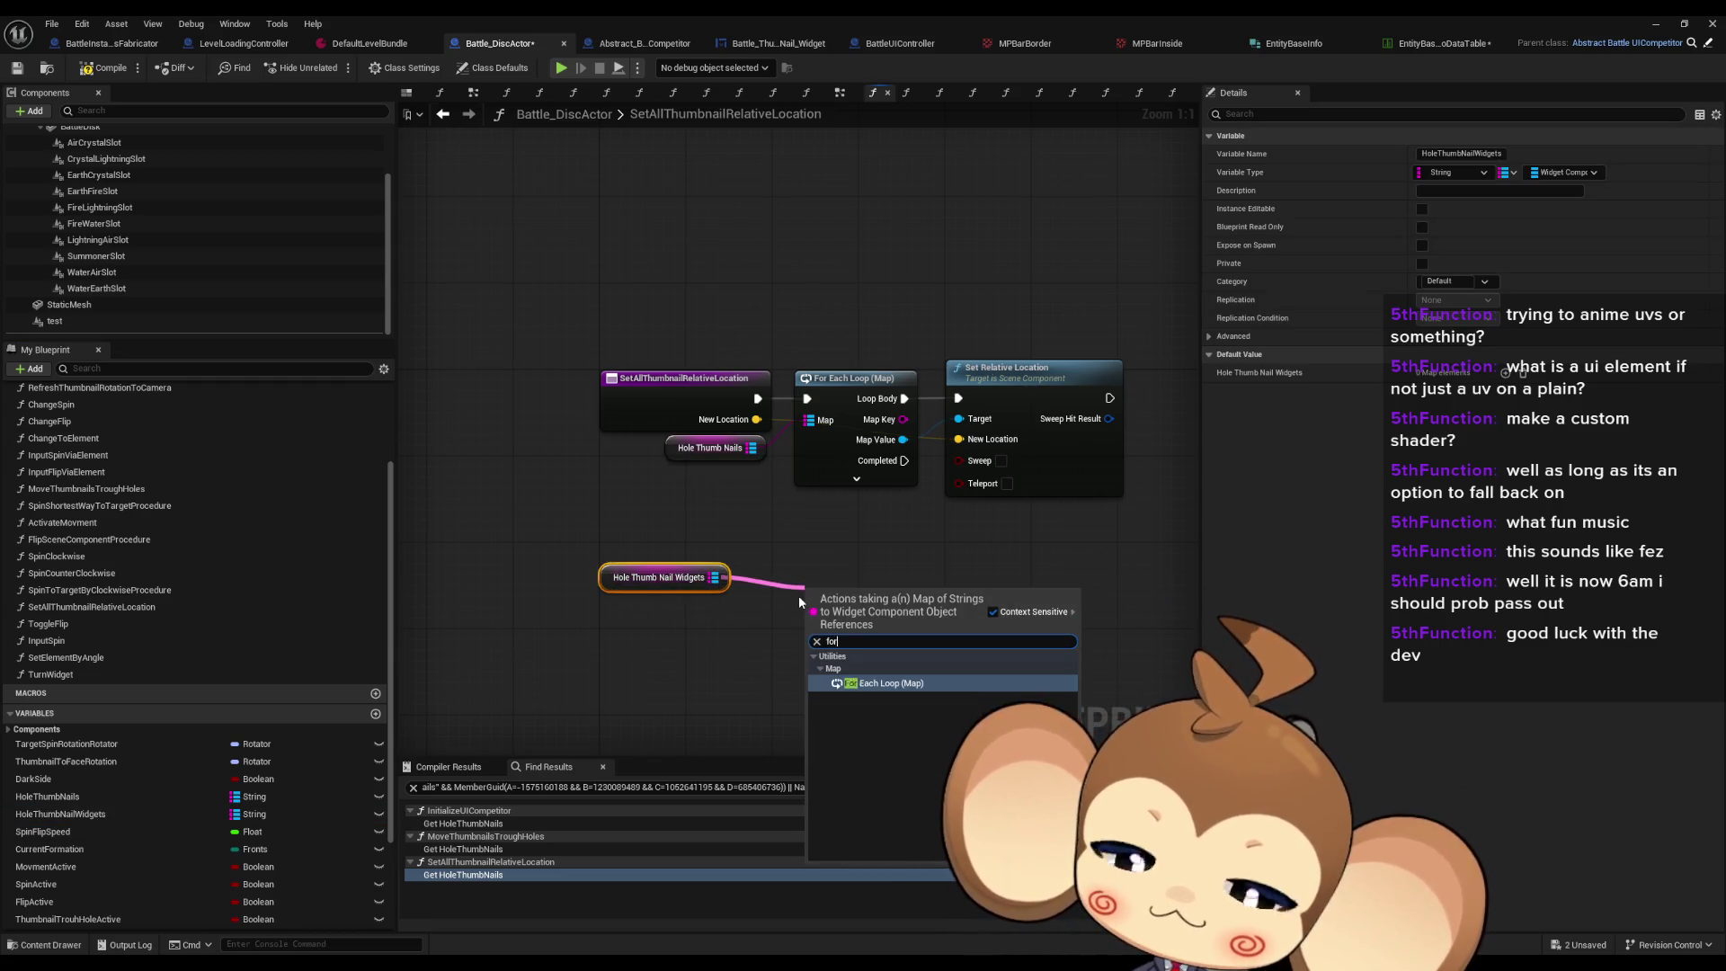
key("Return")
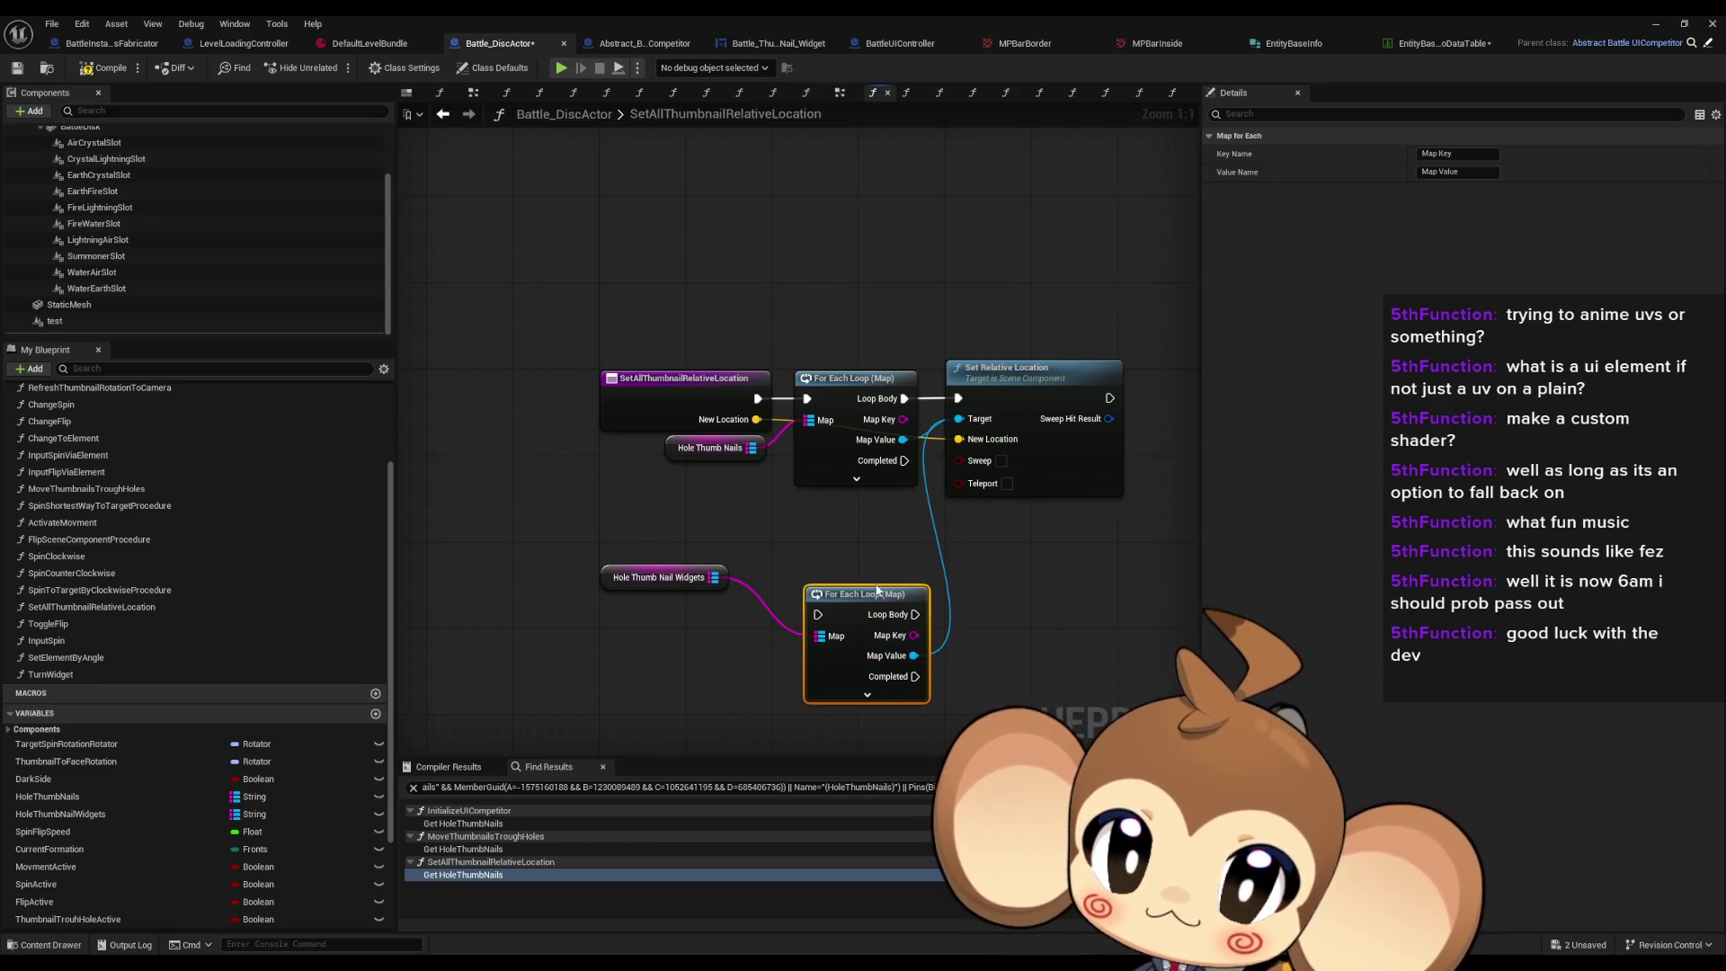
left_click_drag(876, 588, 866, 541)
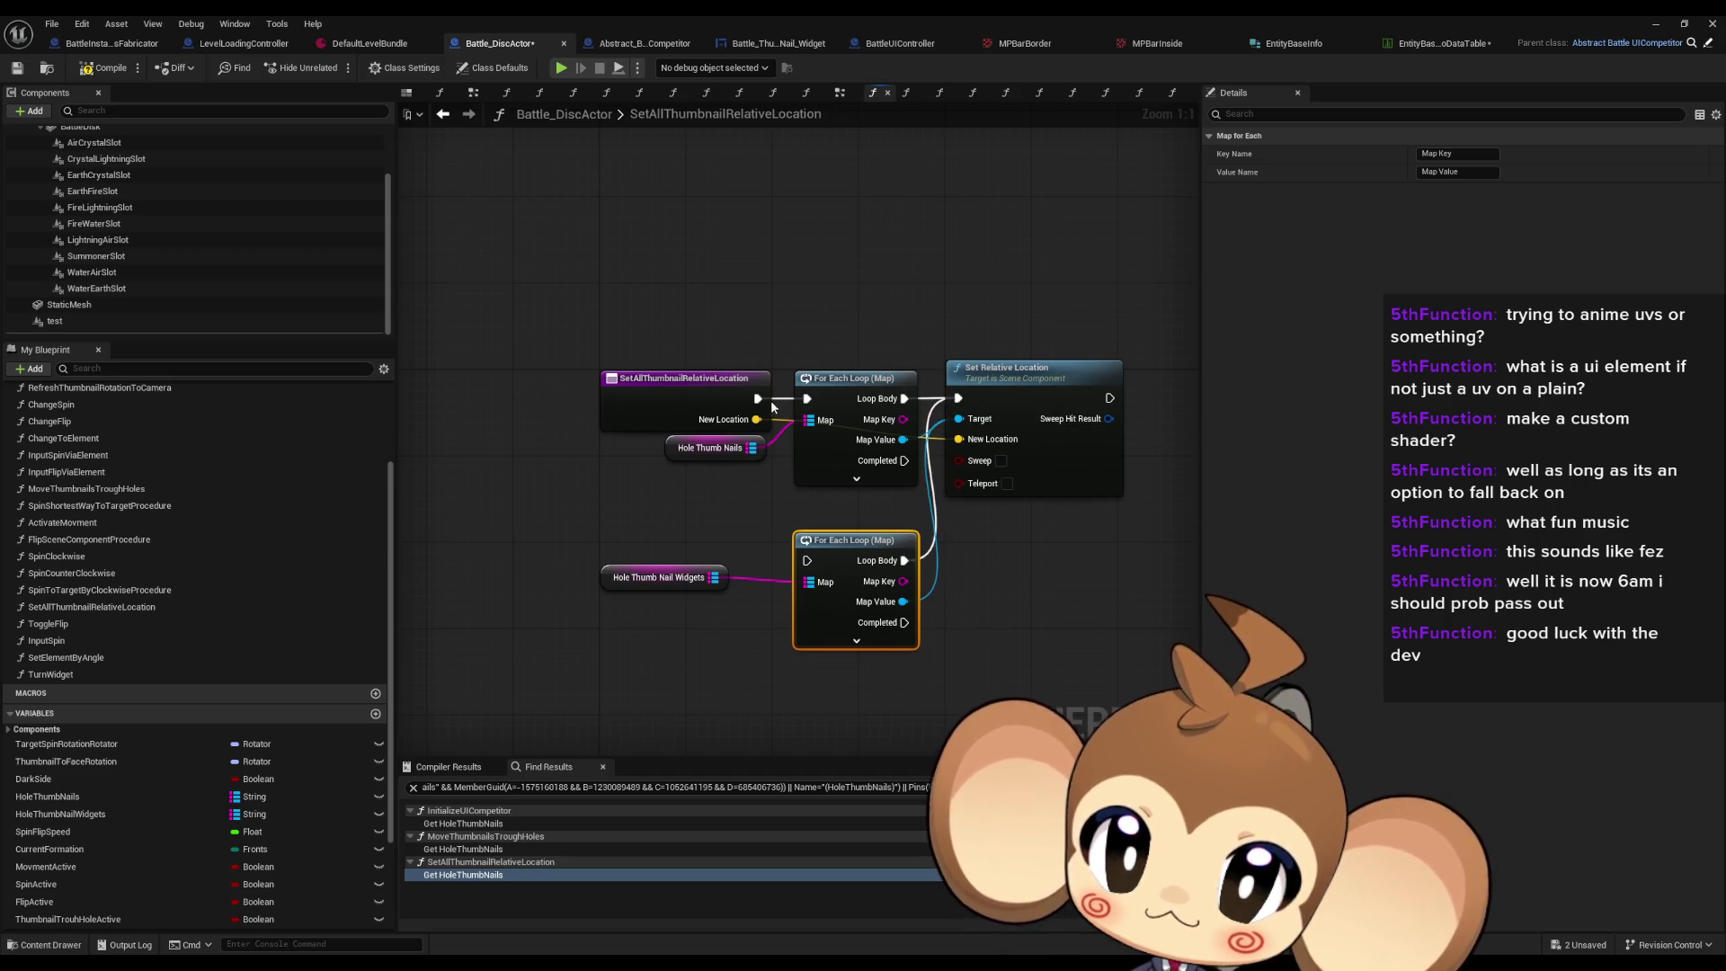
left_click(1661, 22)
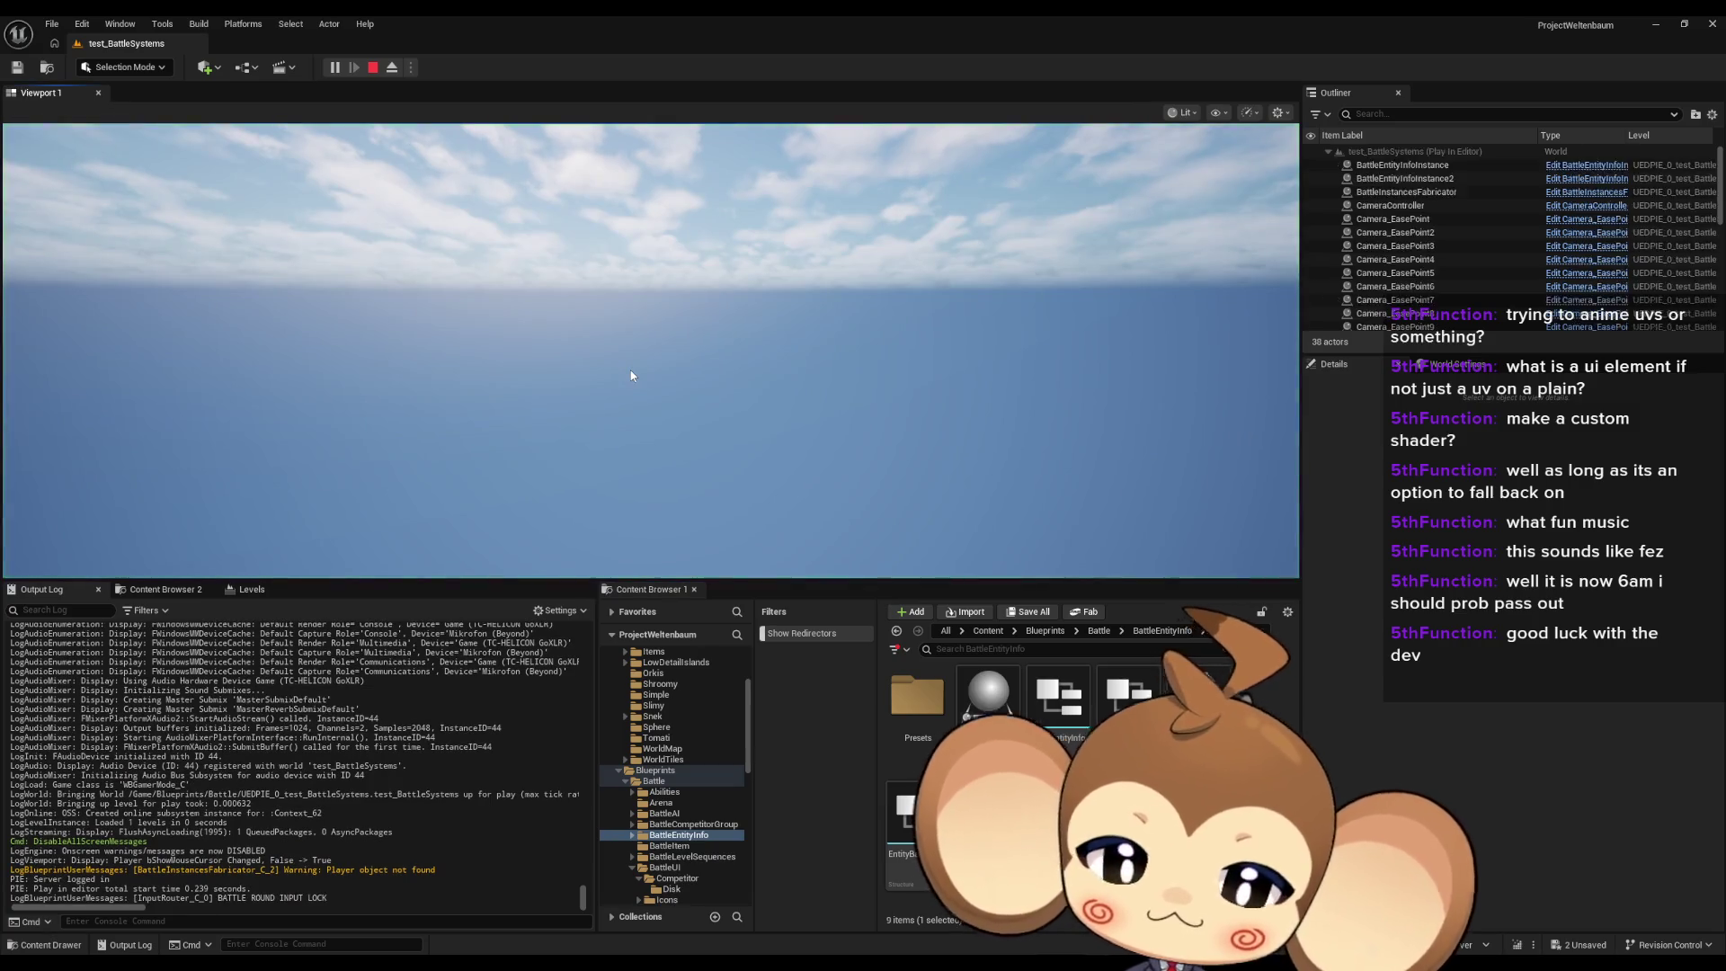
Step: Switch the running test_BattleSystems play session to full screen with F11
key("F11")
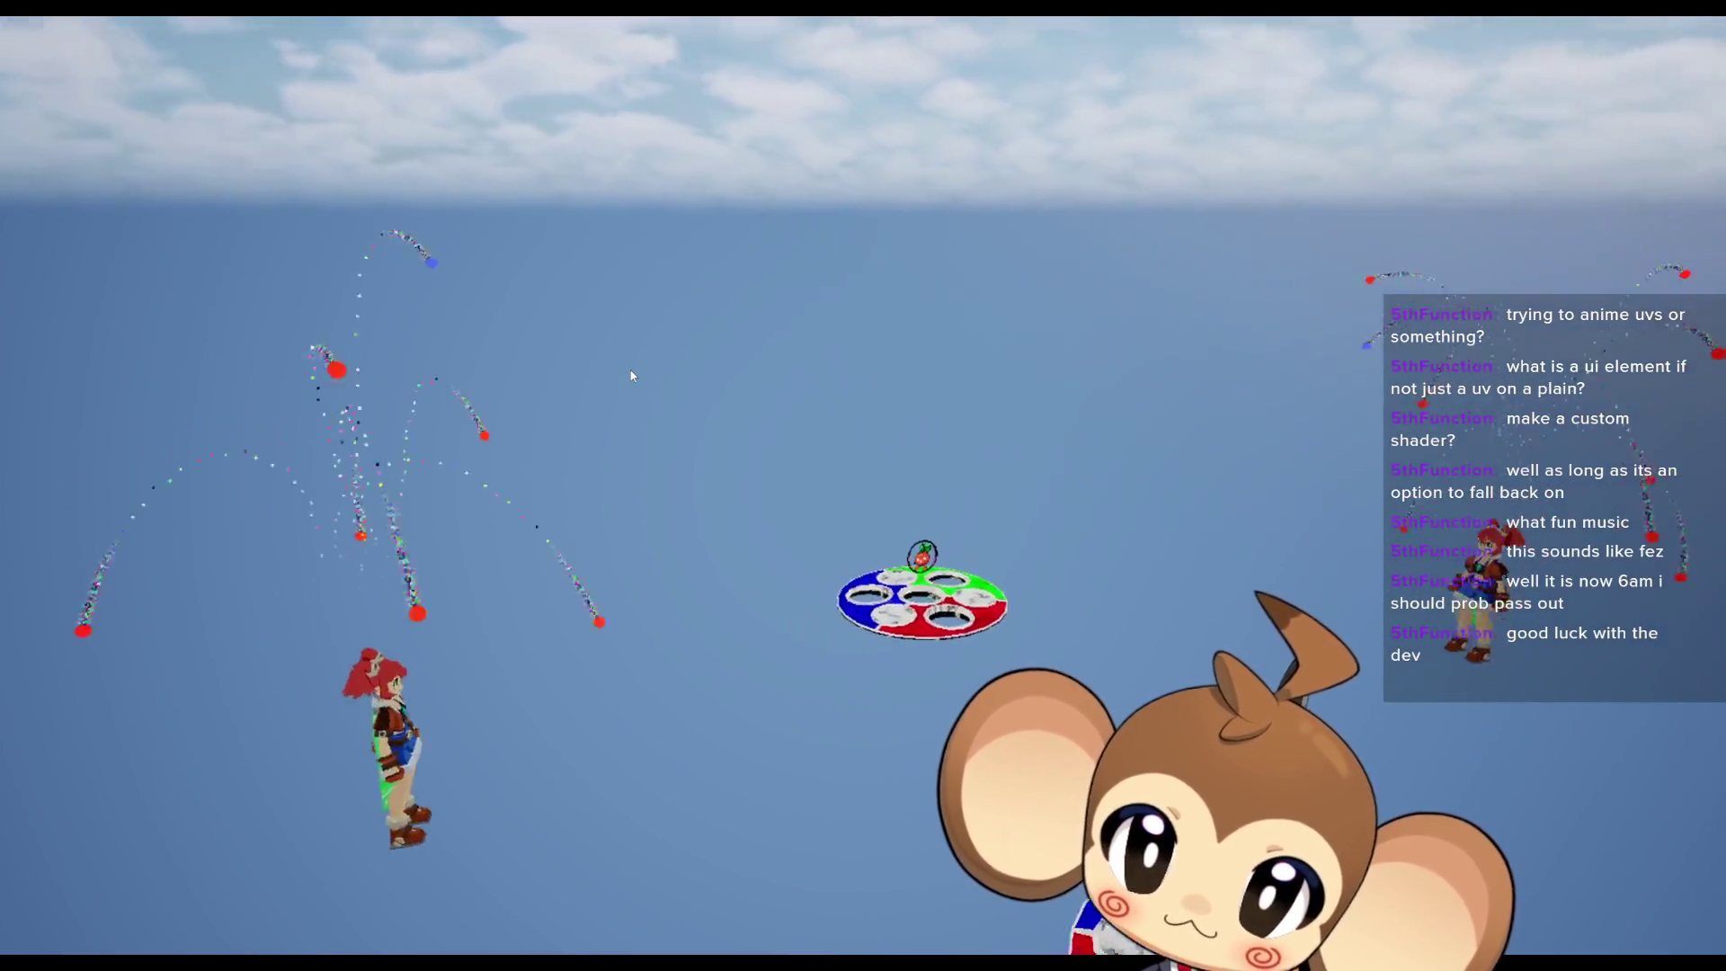
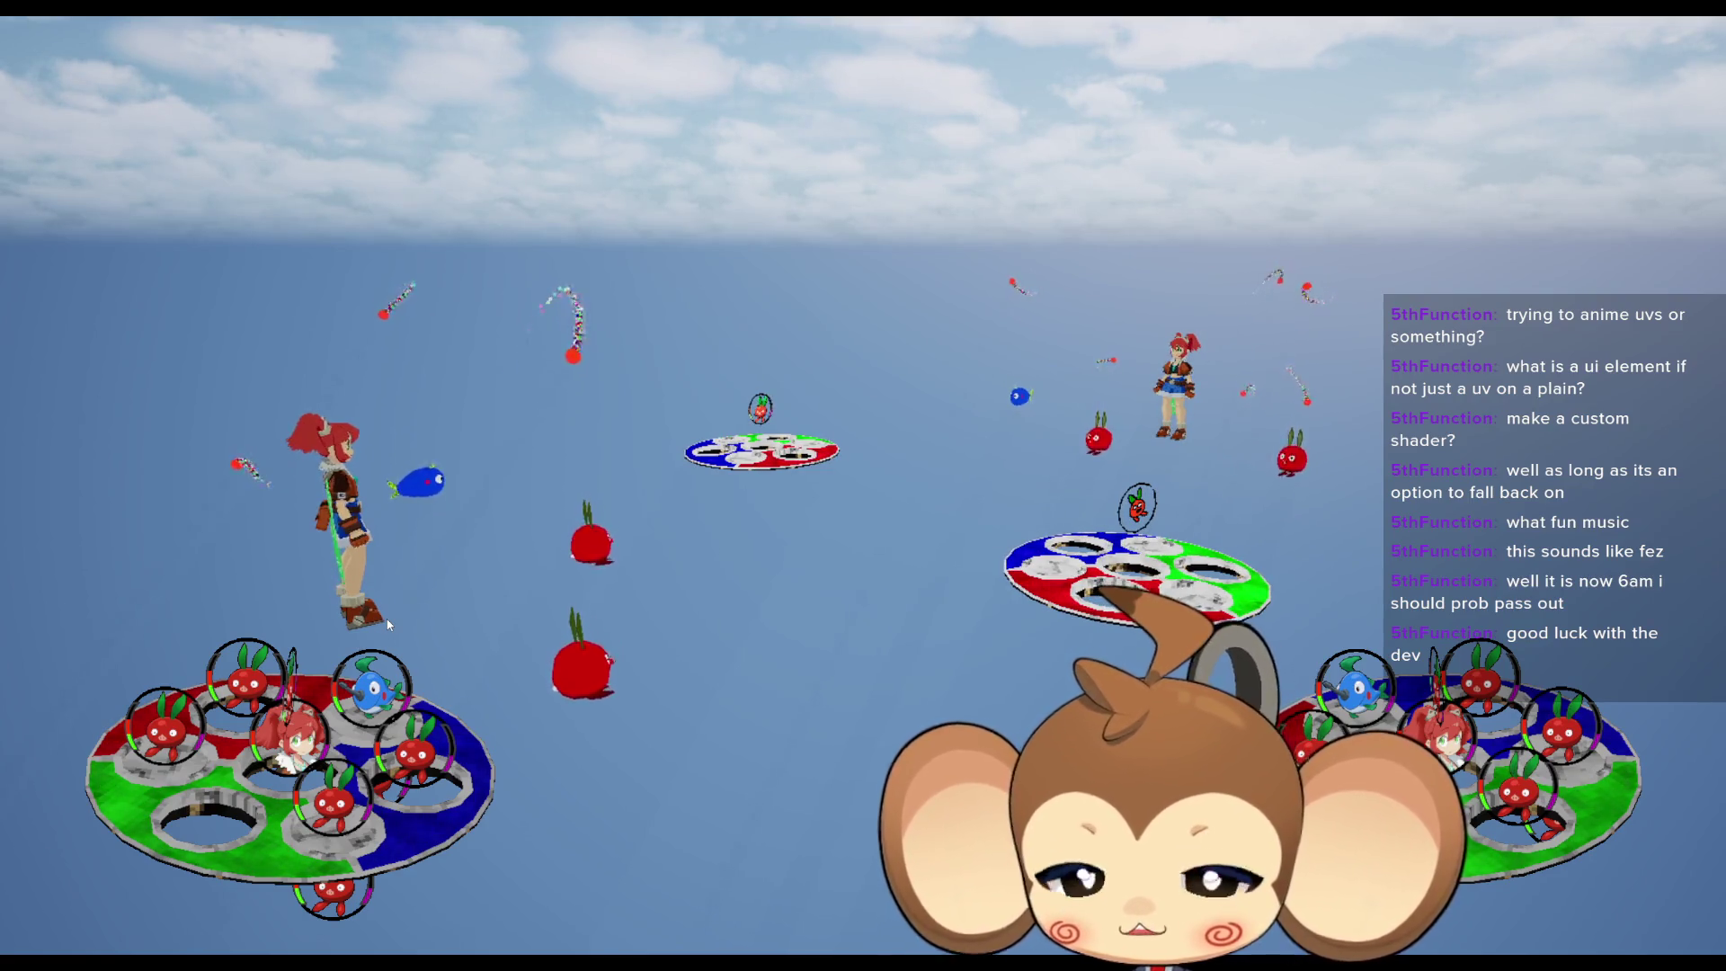
Step: Exit the full-screen game view and return to Battle_DiscActor's SetAllThumbnailRelativeLocation function
key("F11")
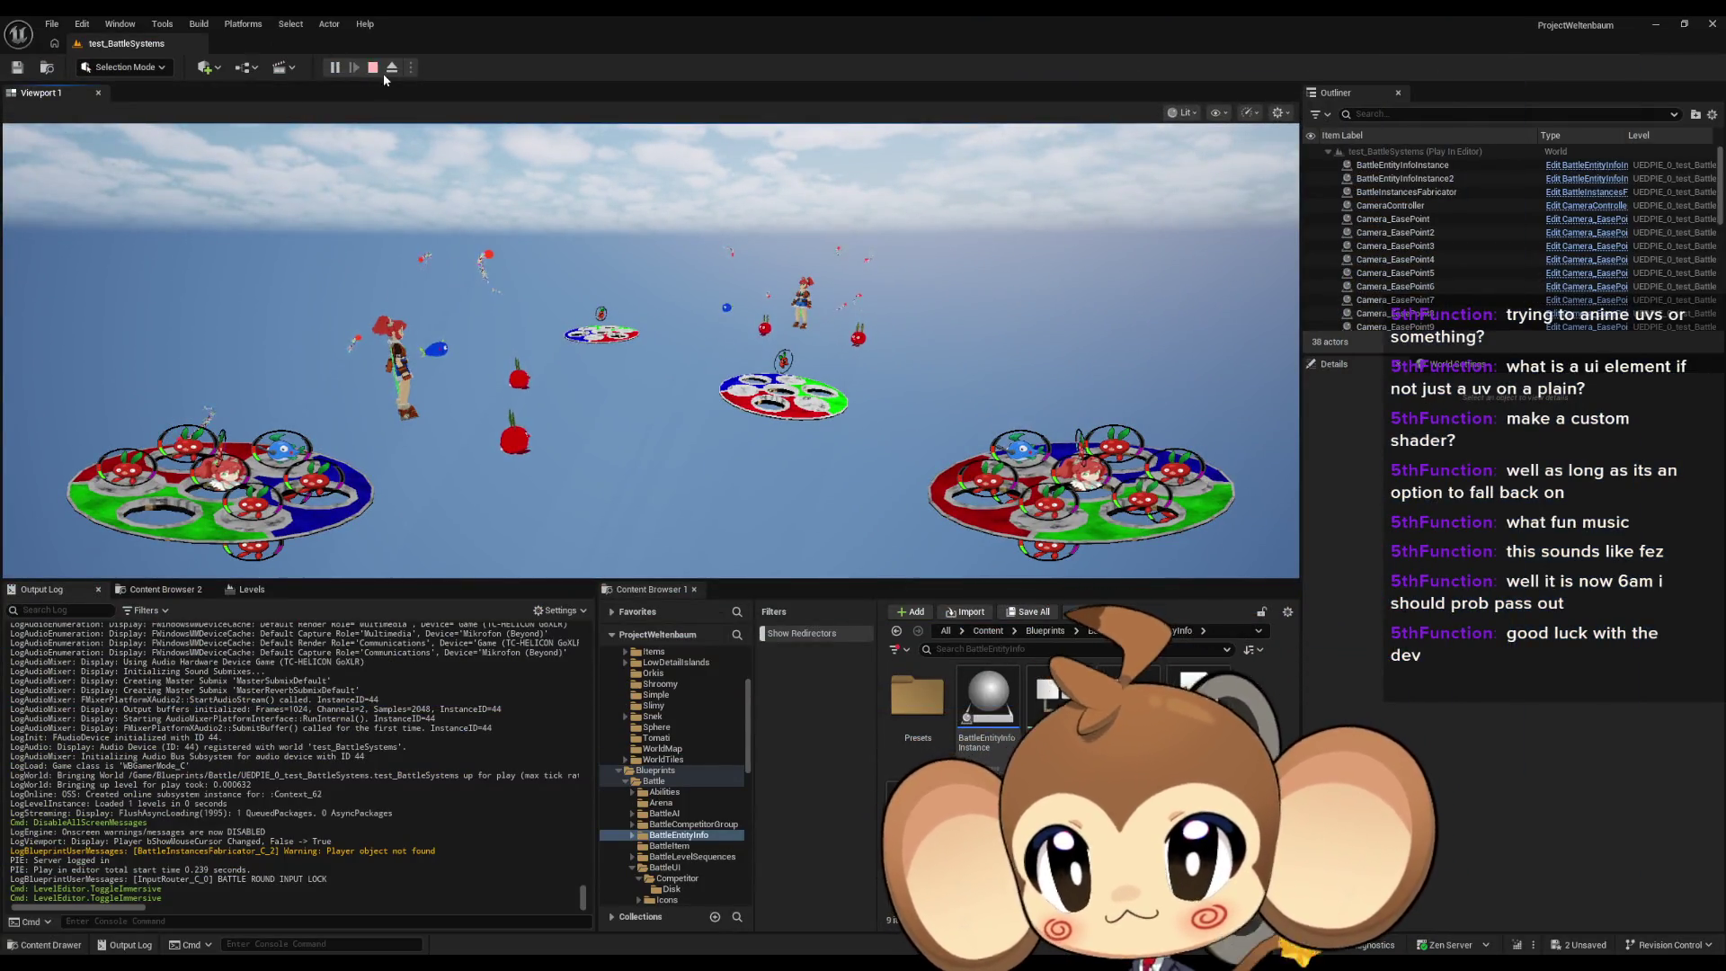
mouse_move(706, 965)
left_click(777, 919)
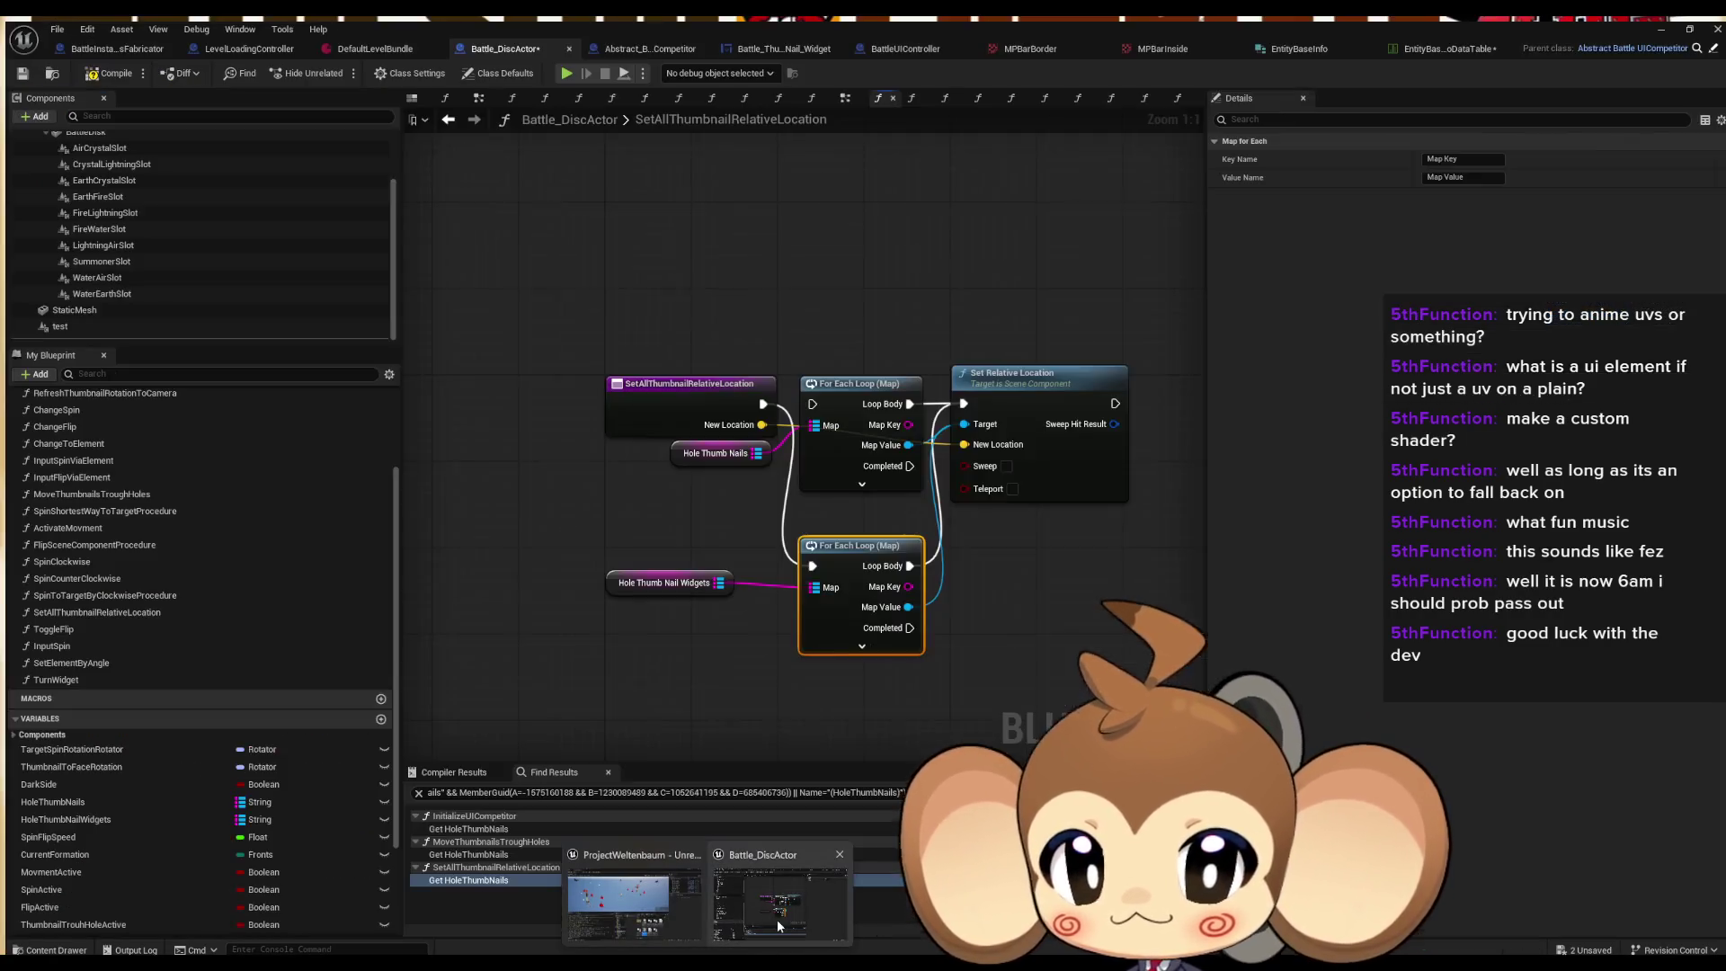
Step: Inspect Battle_DiscActor's StaticMesh component and the HoleThumbNails find results
scroll(205, 279, "up", 2)
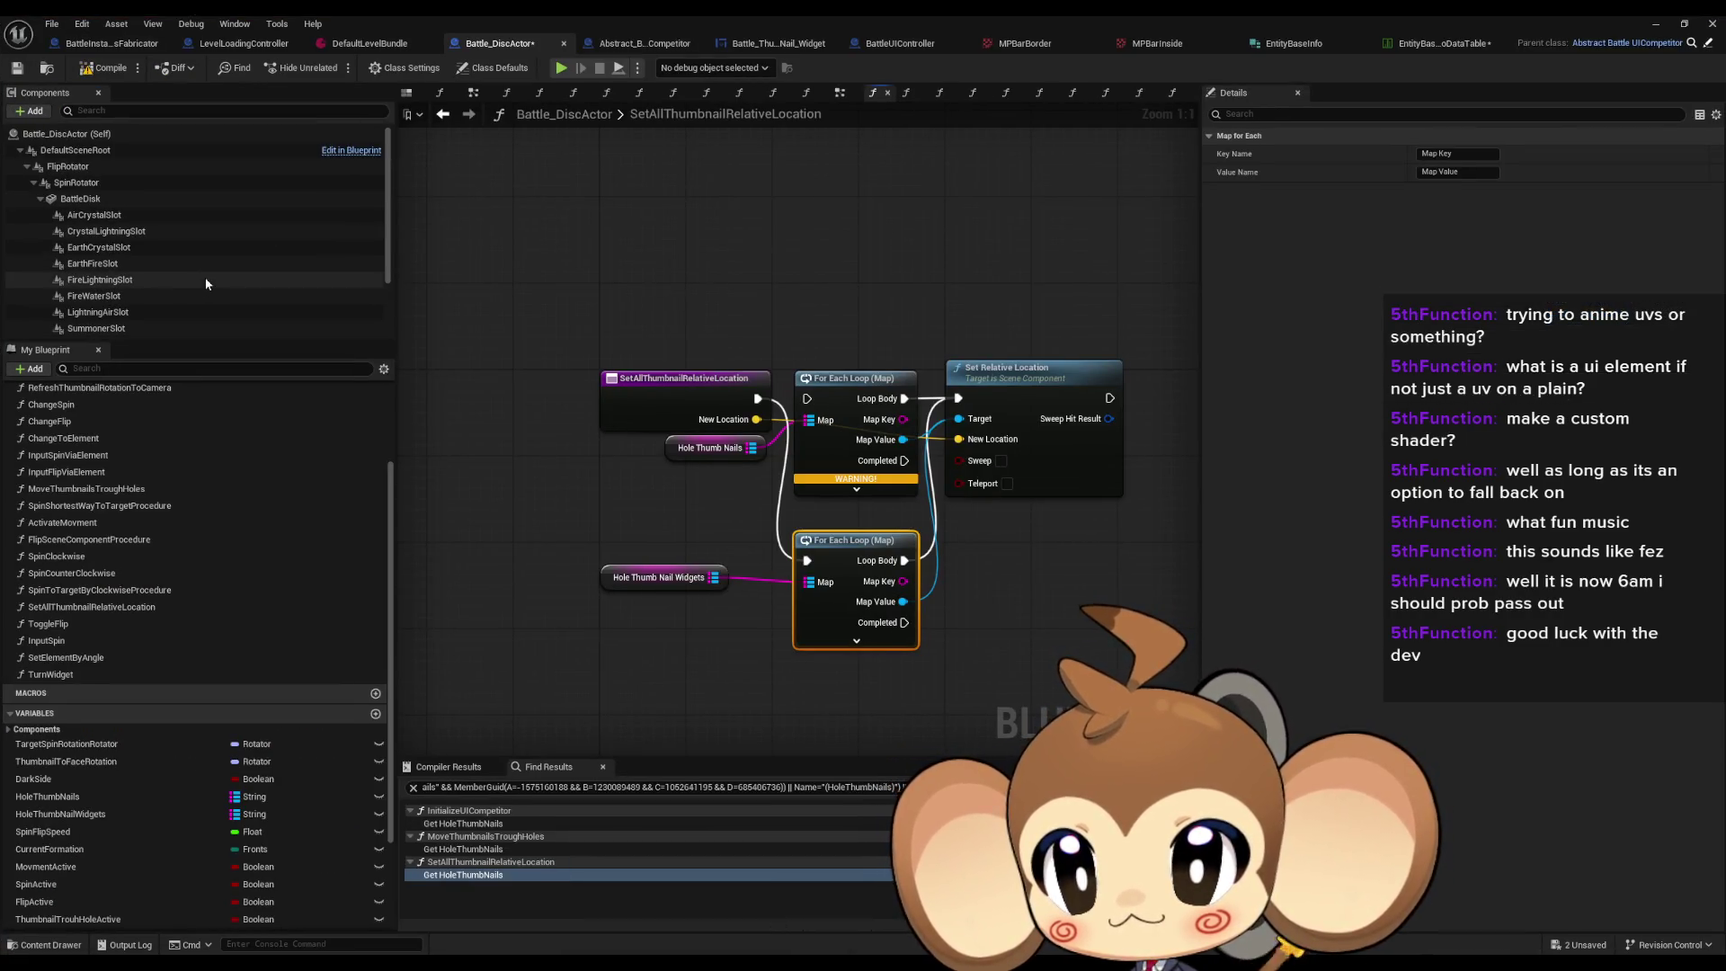
scroll(205, 283, "down", 3)
left_click(77, 320)
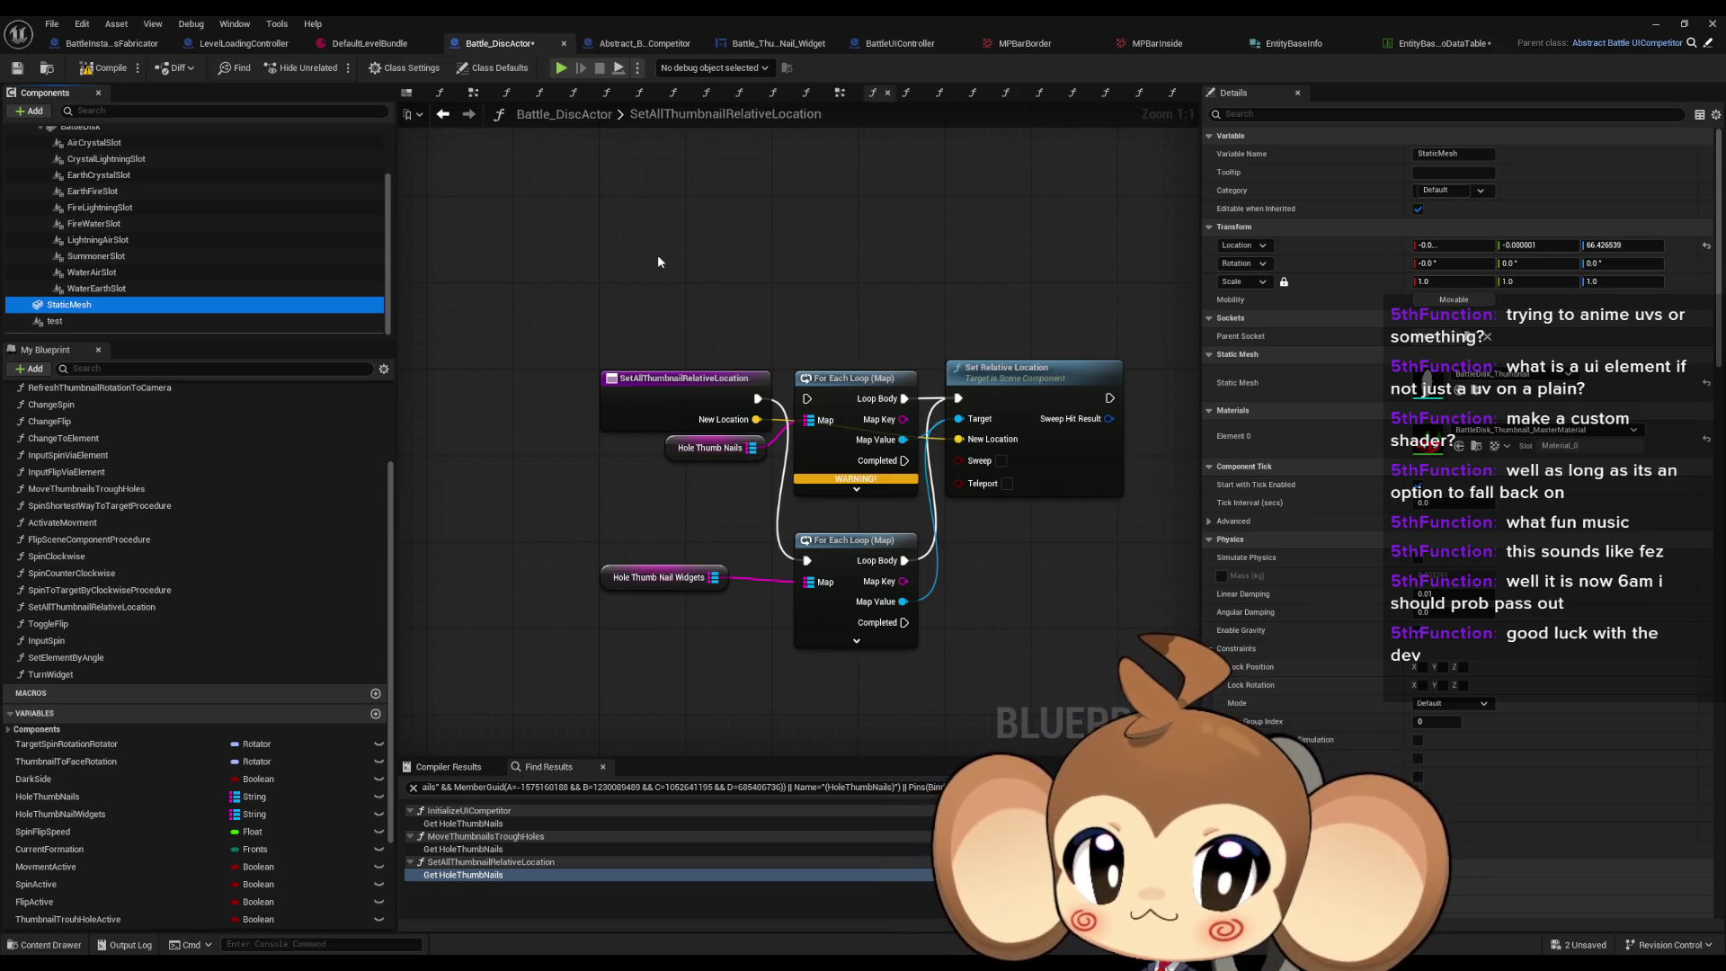
mouse_move(870, 479)
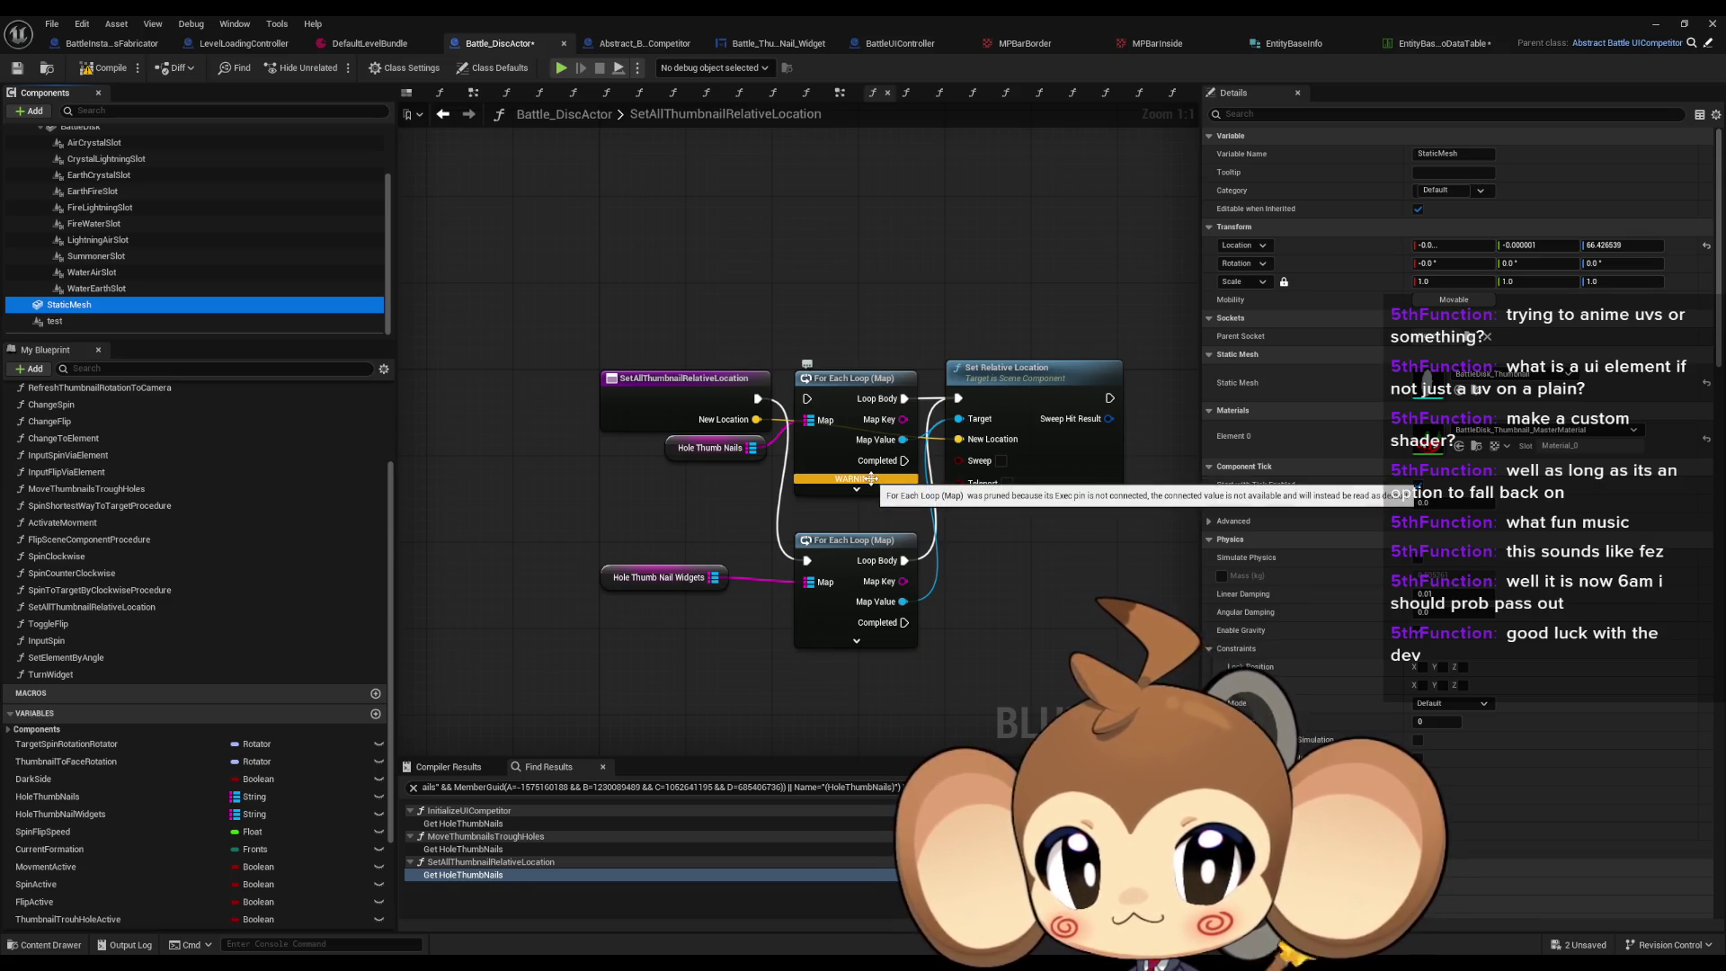
left_click(902, 440)
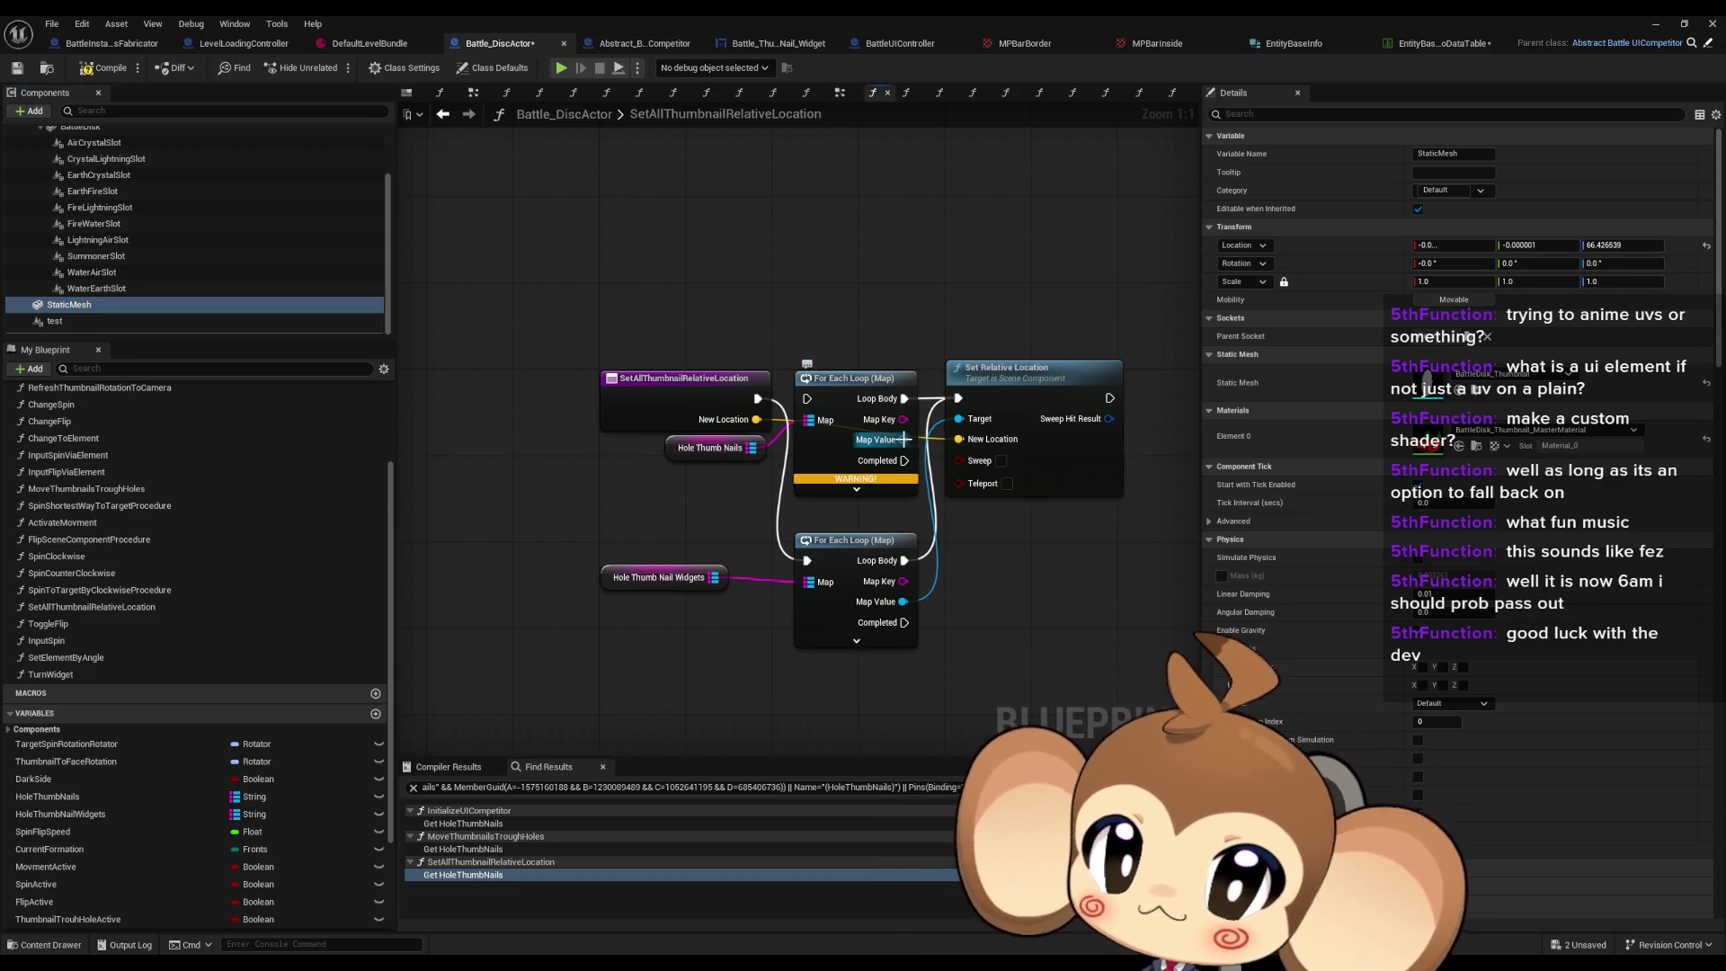
Step: Break the old HoleThumbNails loop's Map Value wires in MoveThumbnailsTroughHoles, then check InitializeUICompetitor and compile
left_click(526, 848)
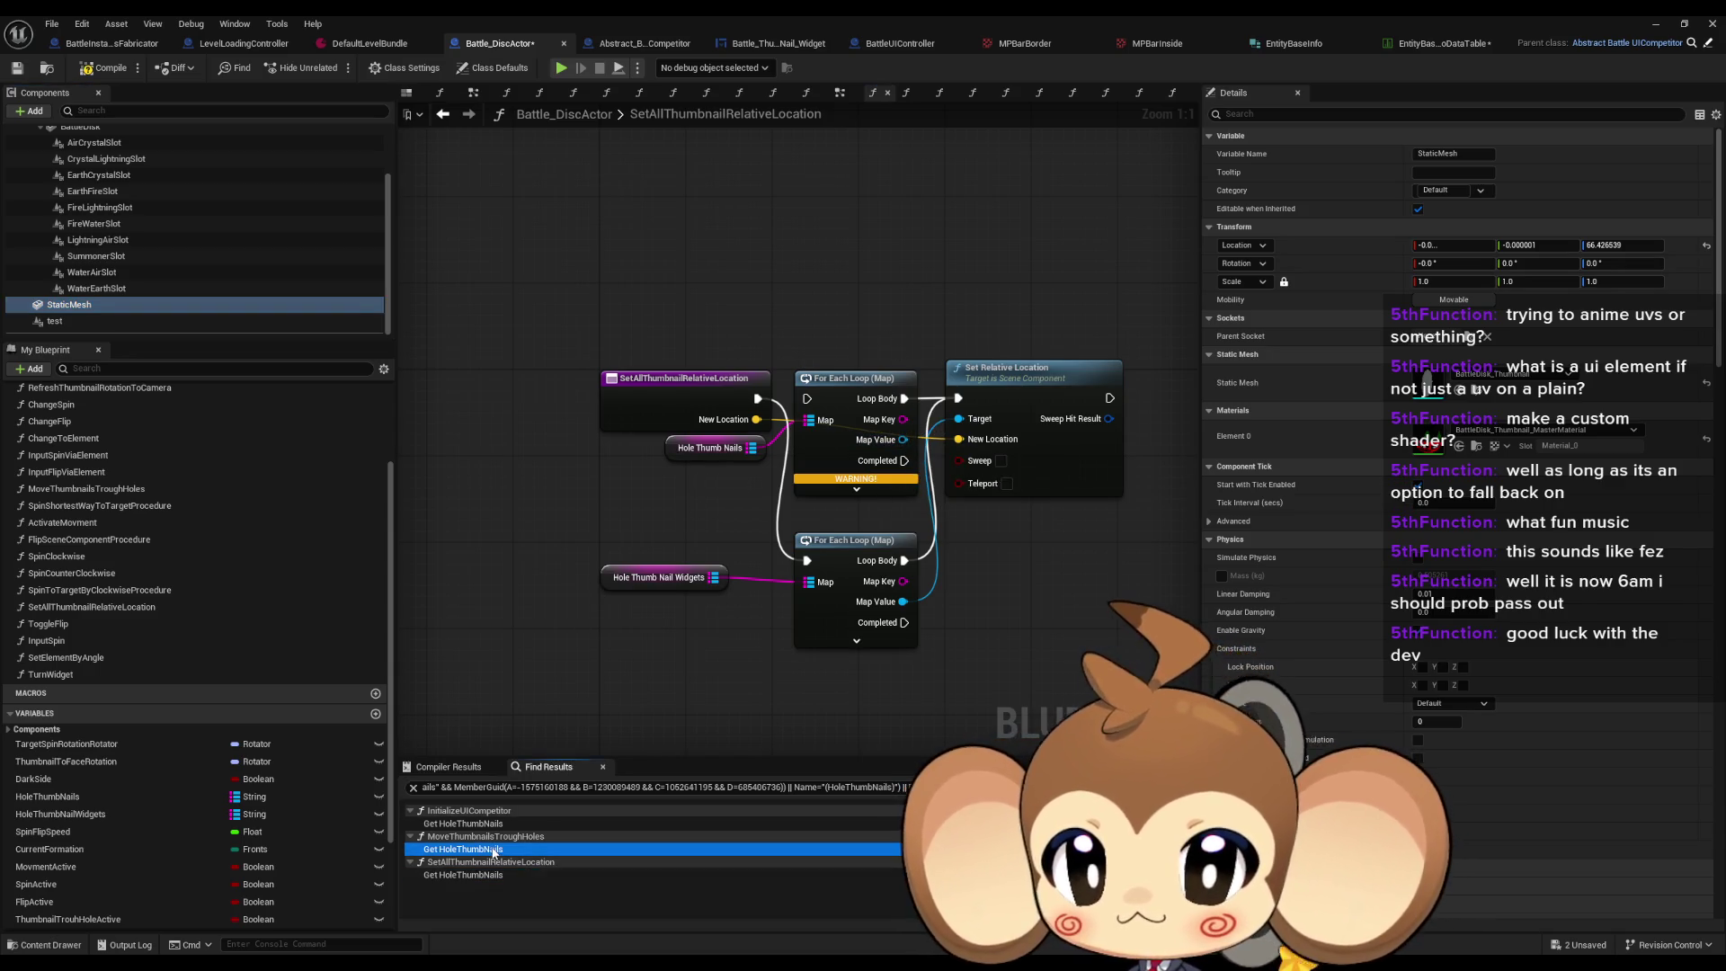
left_click(995, 399, "alt")
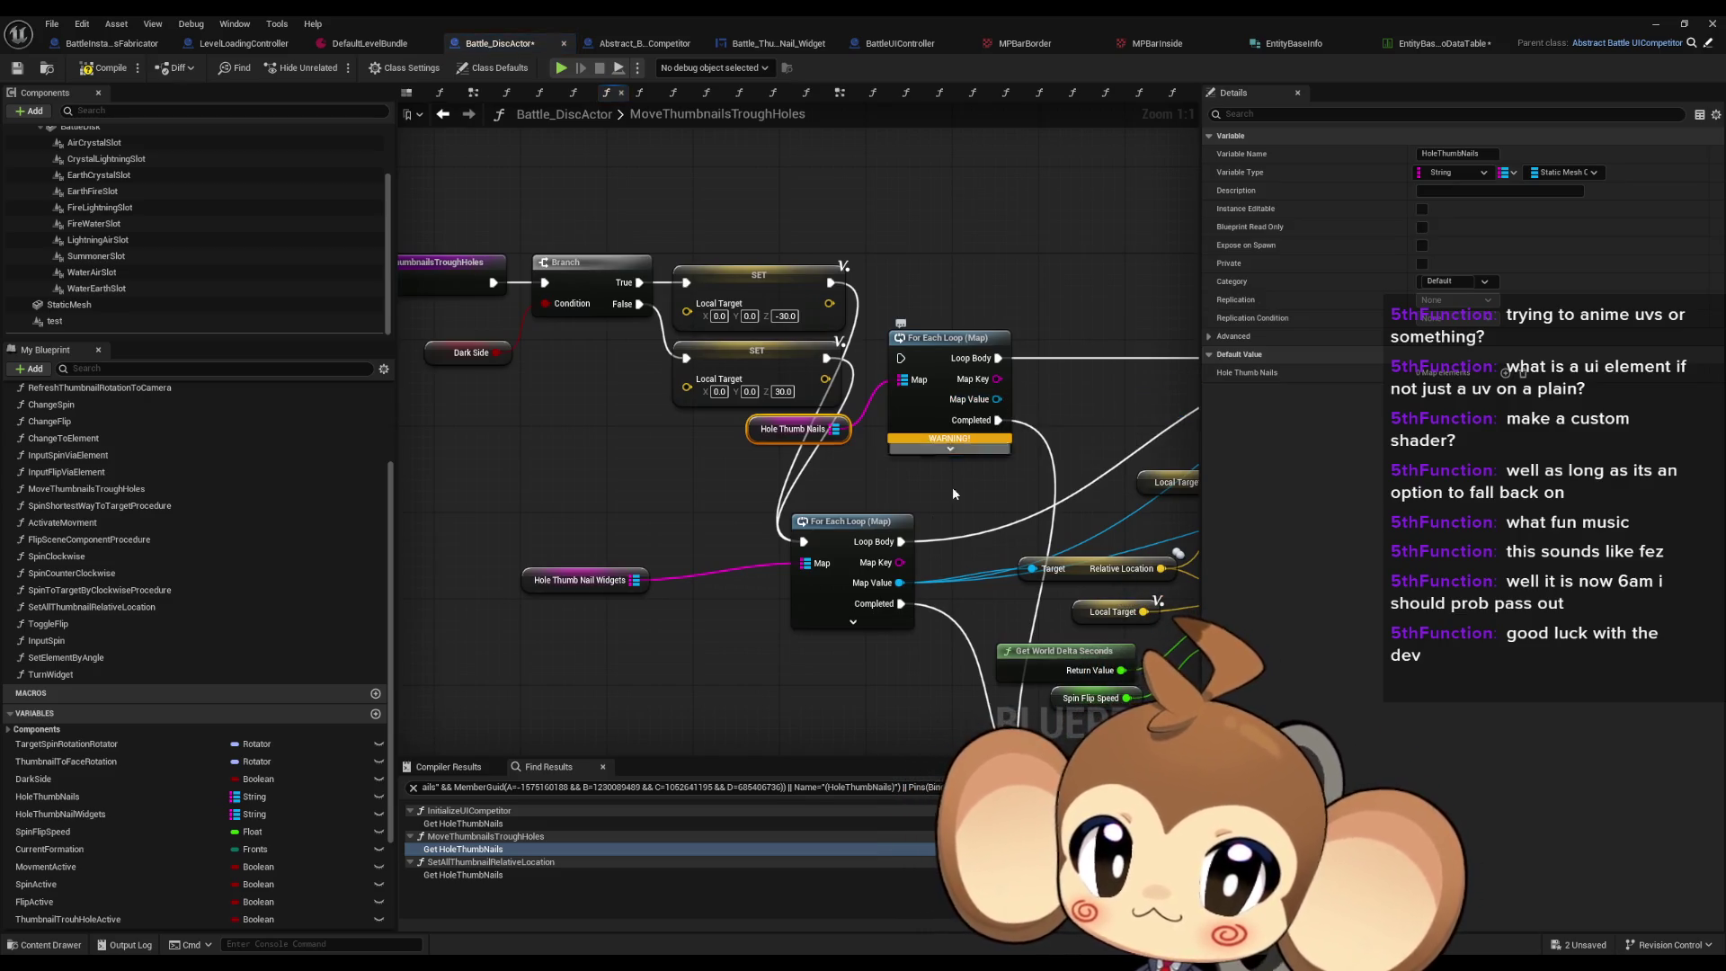
left_click(509, 823)
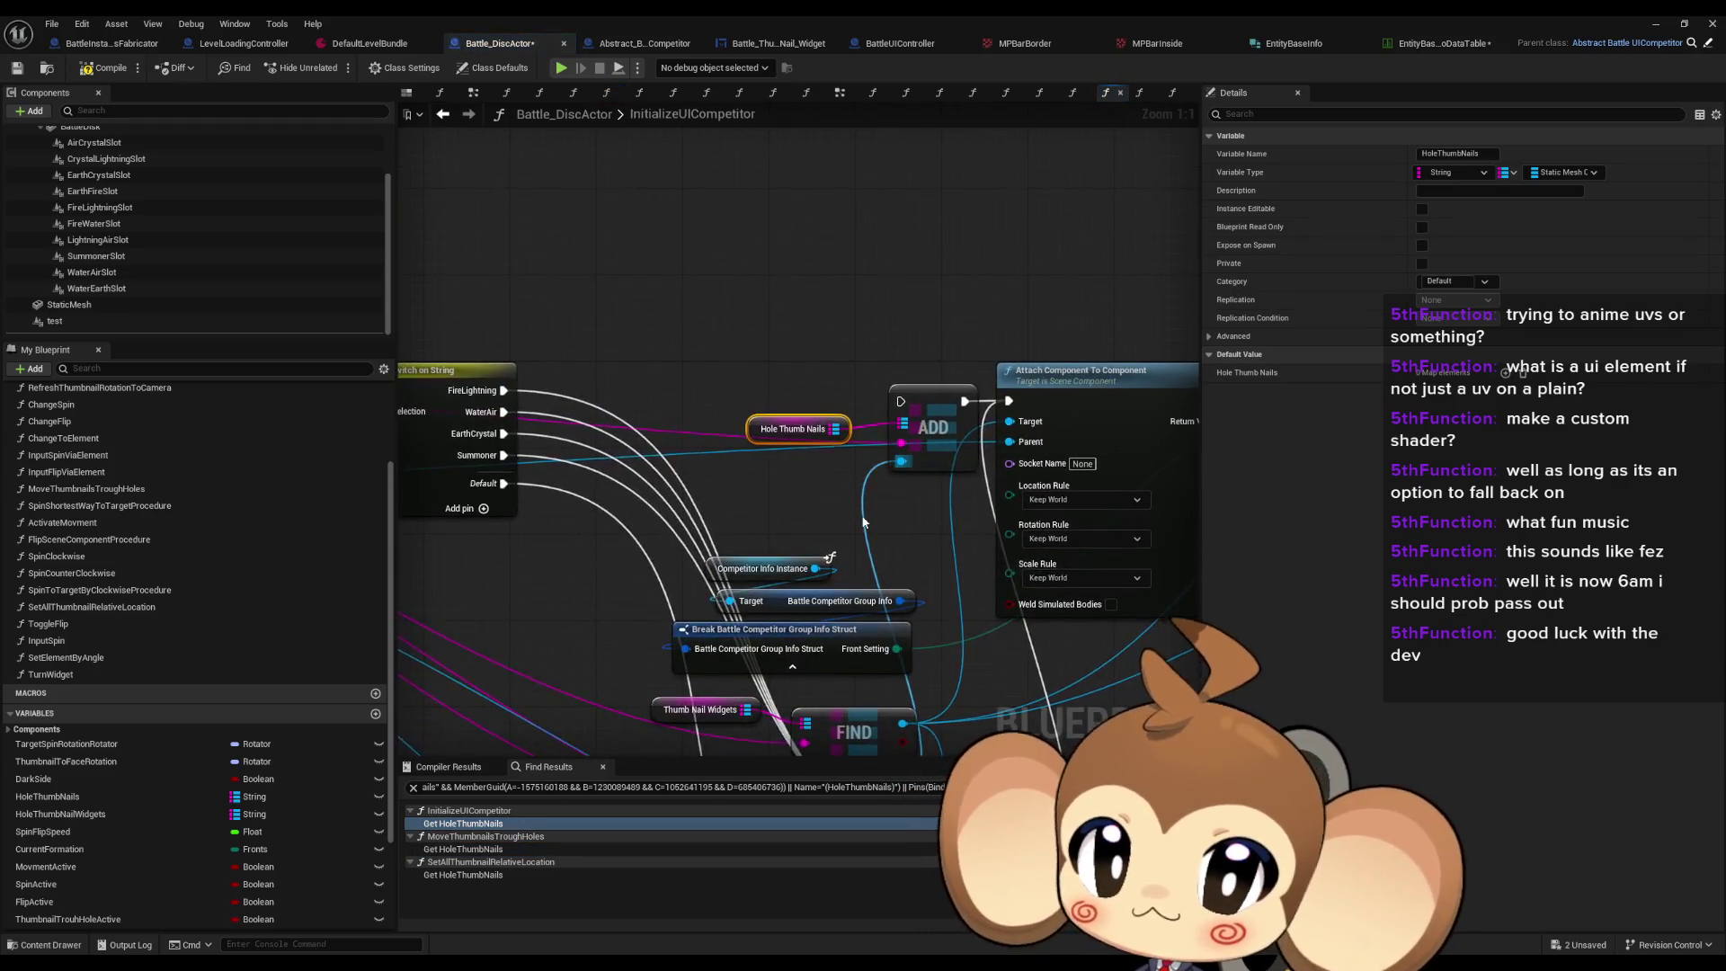
scroll(861, 516, "up", 2)
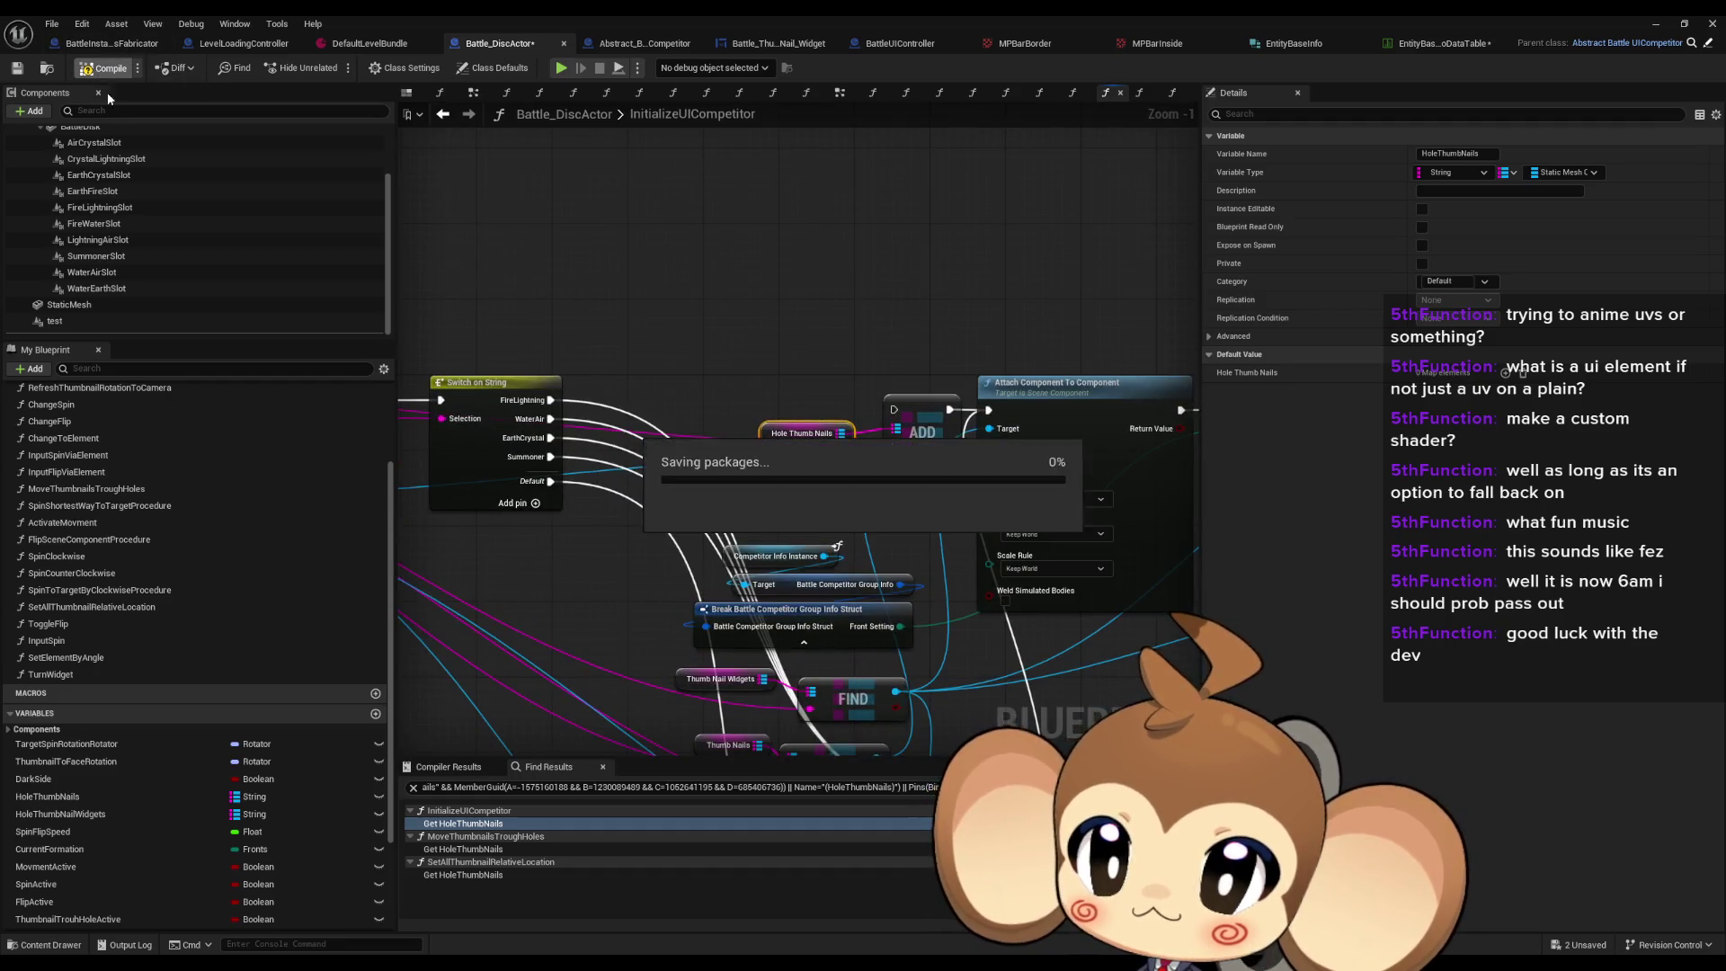
left_click(539, 767)
Step: Confirm Battle_DiscActor compiled successfully and review the HoleThumbNails search results
left_click(461, 770)
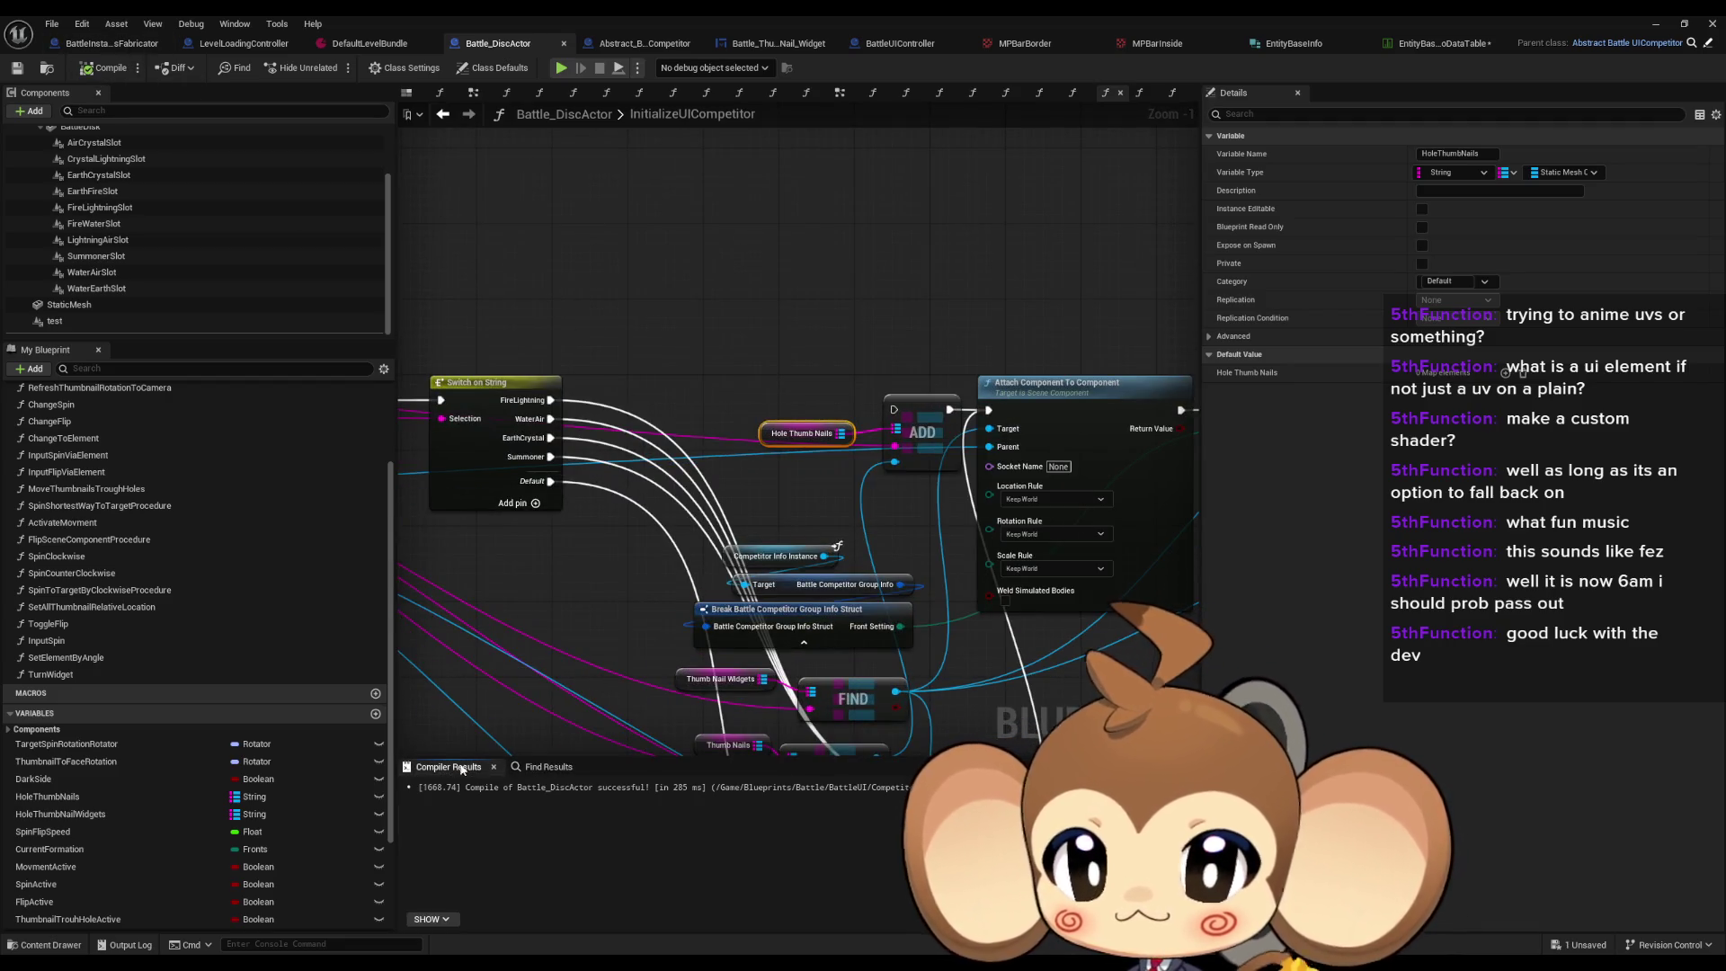
left_click(539, 767)
left_click_drag(525, 653, 648, 620)
scroll(182, 306, "up", 2)
scroll(178, 288, "up", 2)
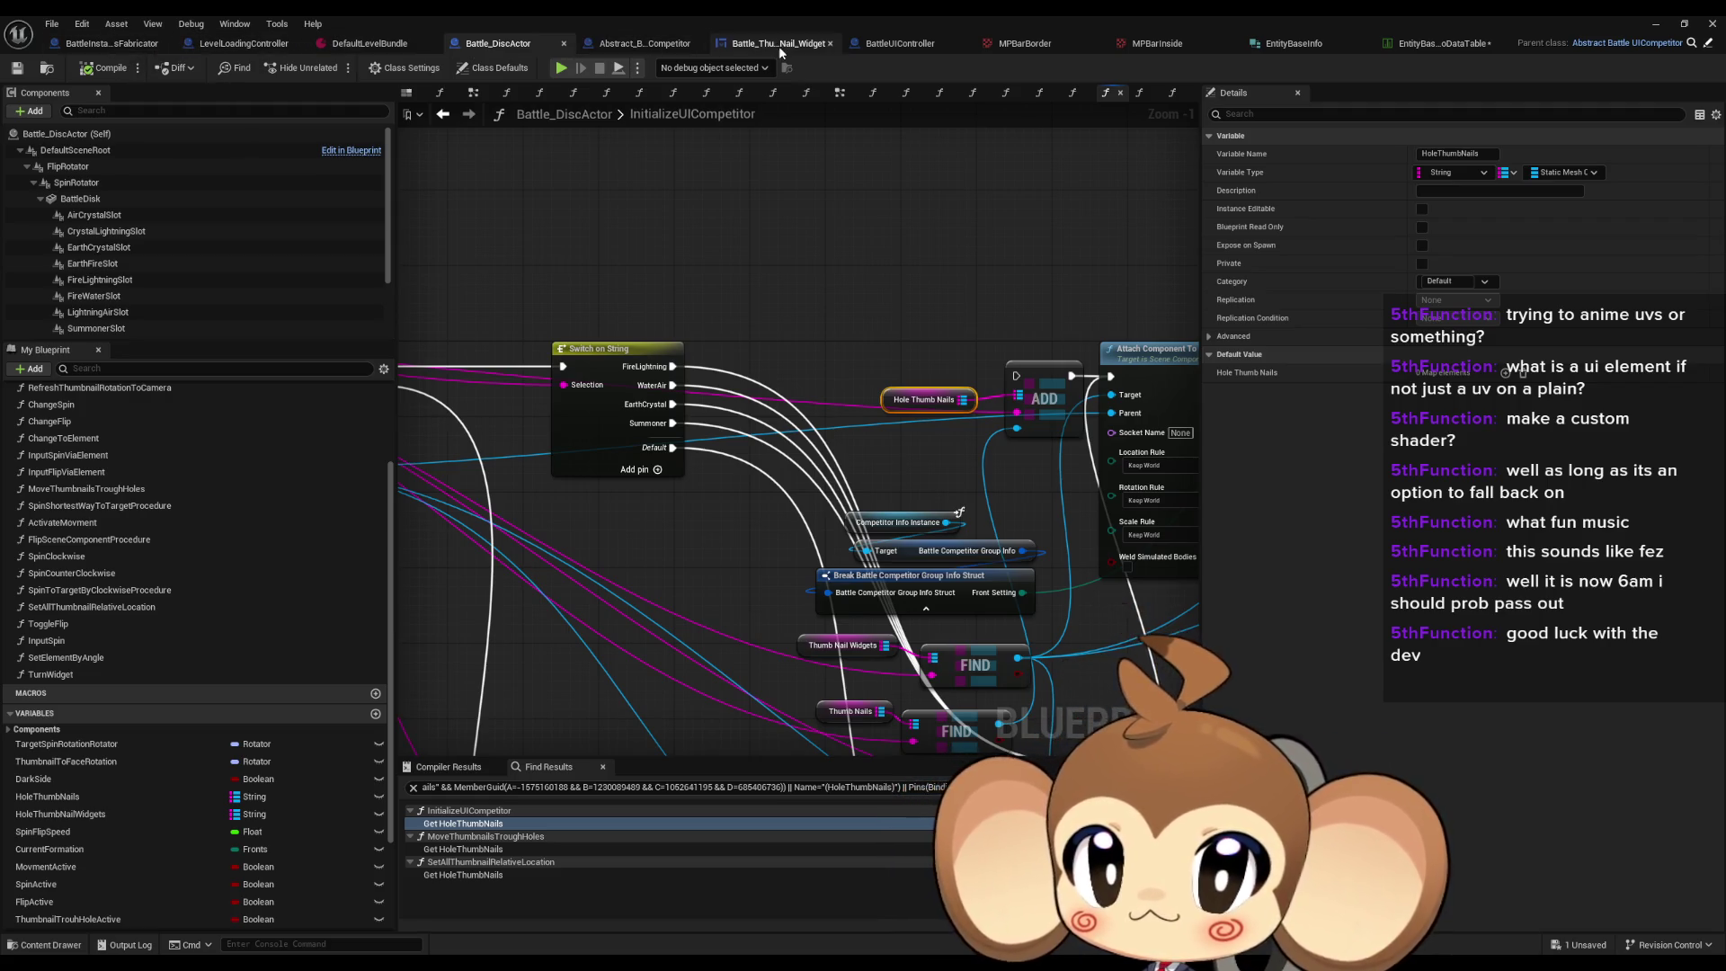
Step: Check the BattleUIController and Abstract_BattleUICompetitor blueprints, then minimize the blueprint editor
left_click(903, 44)
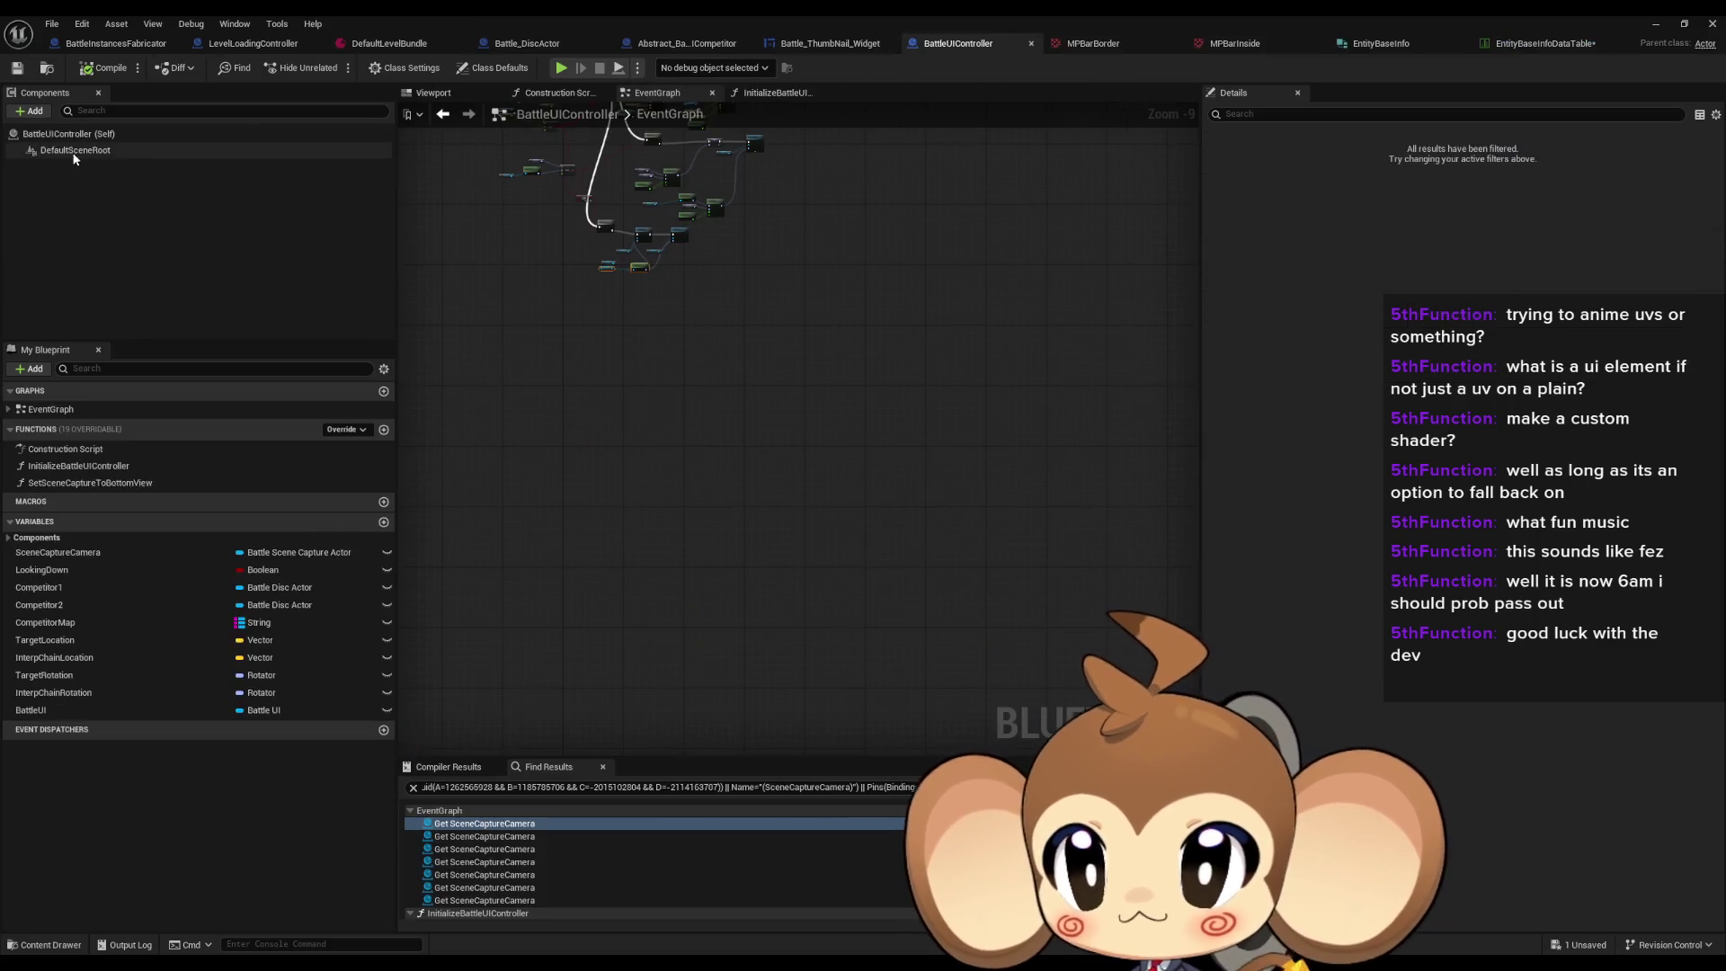
left_click(680, 45)
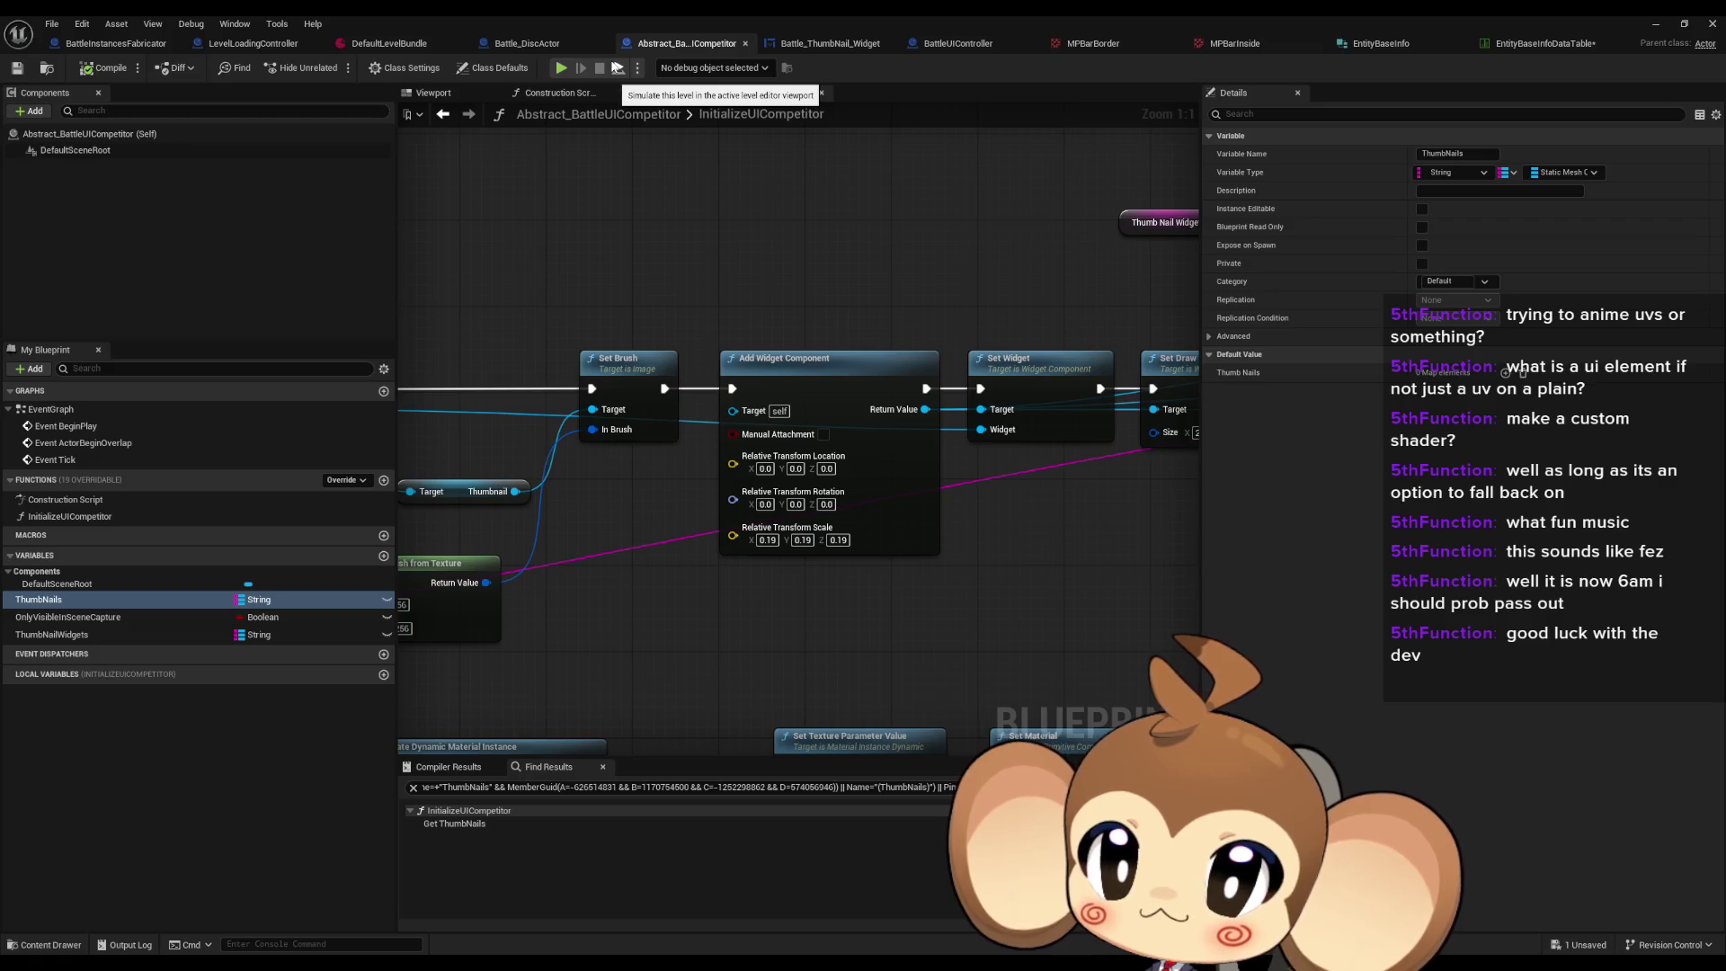
left_click(1657, 30)
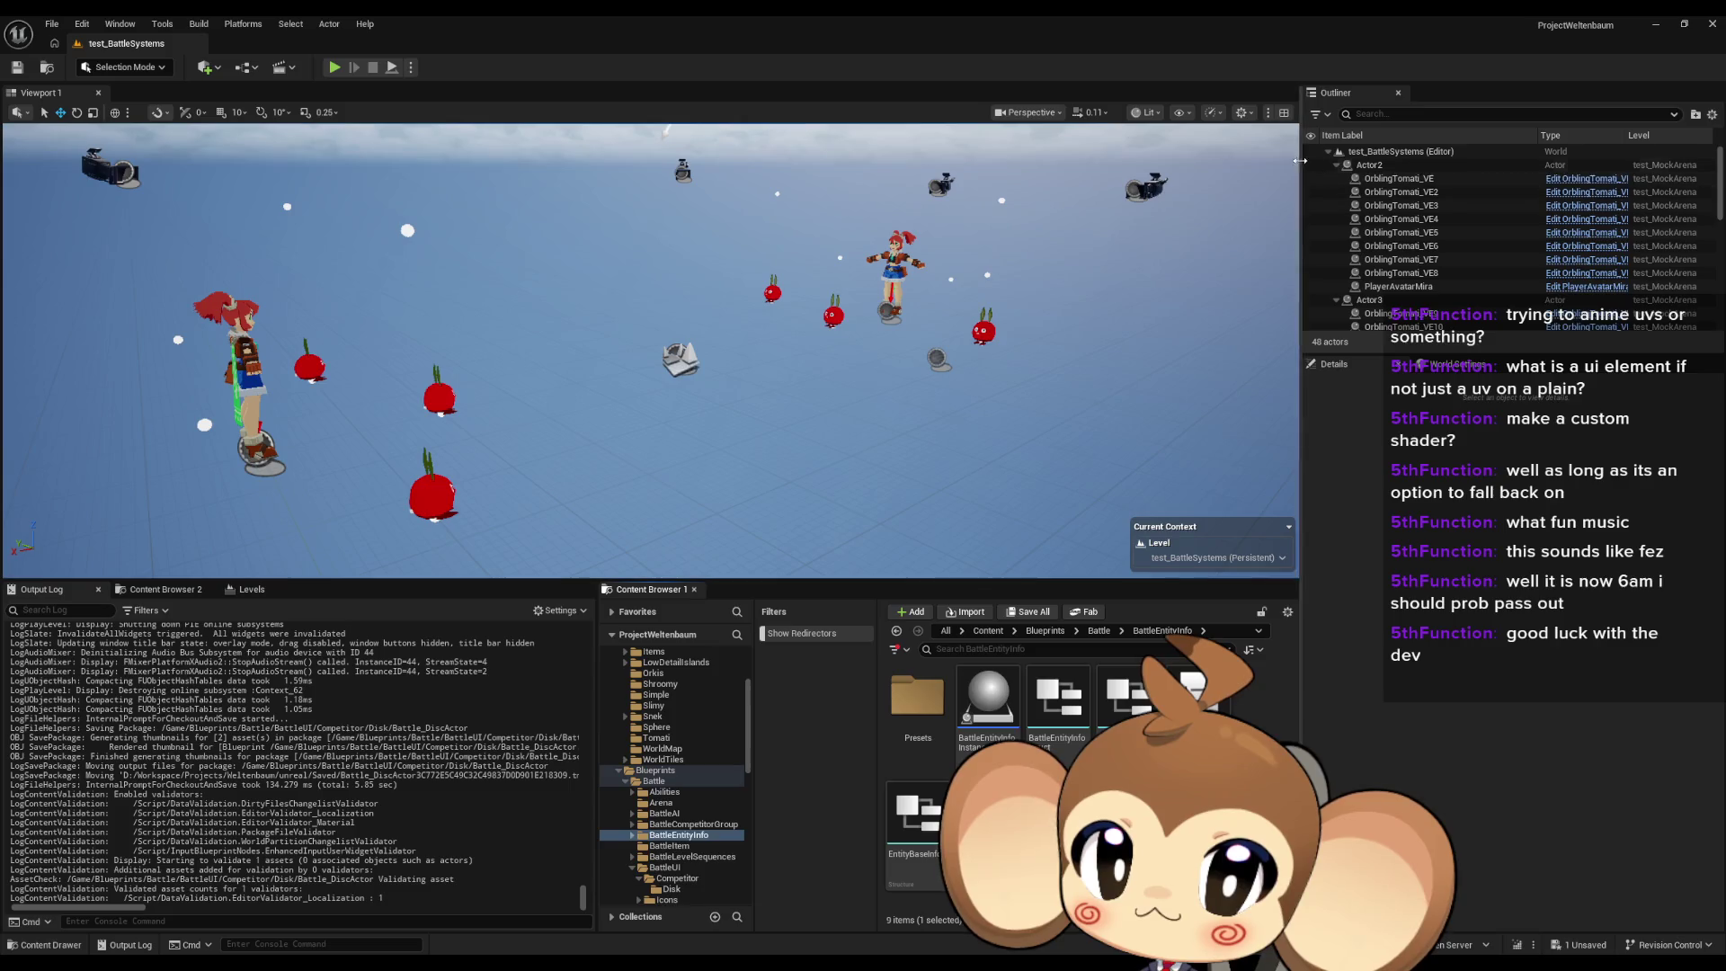
Step: Collapse the Actor2 and Actor3 groups in the Outliner
left_click(1335, 165)
left_click(1335, 178)
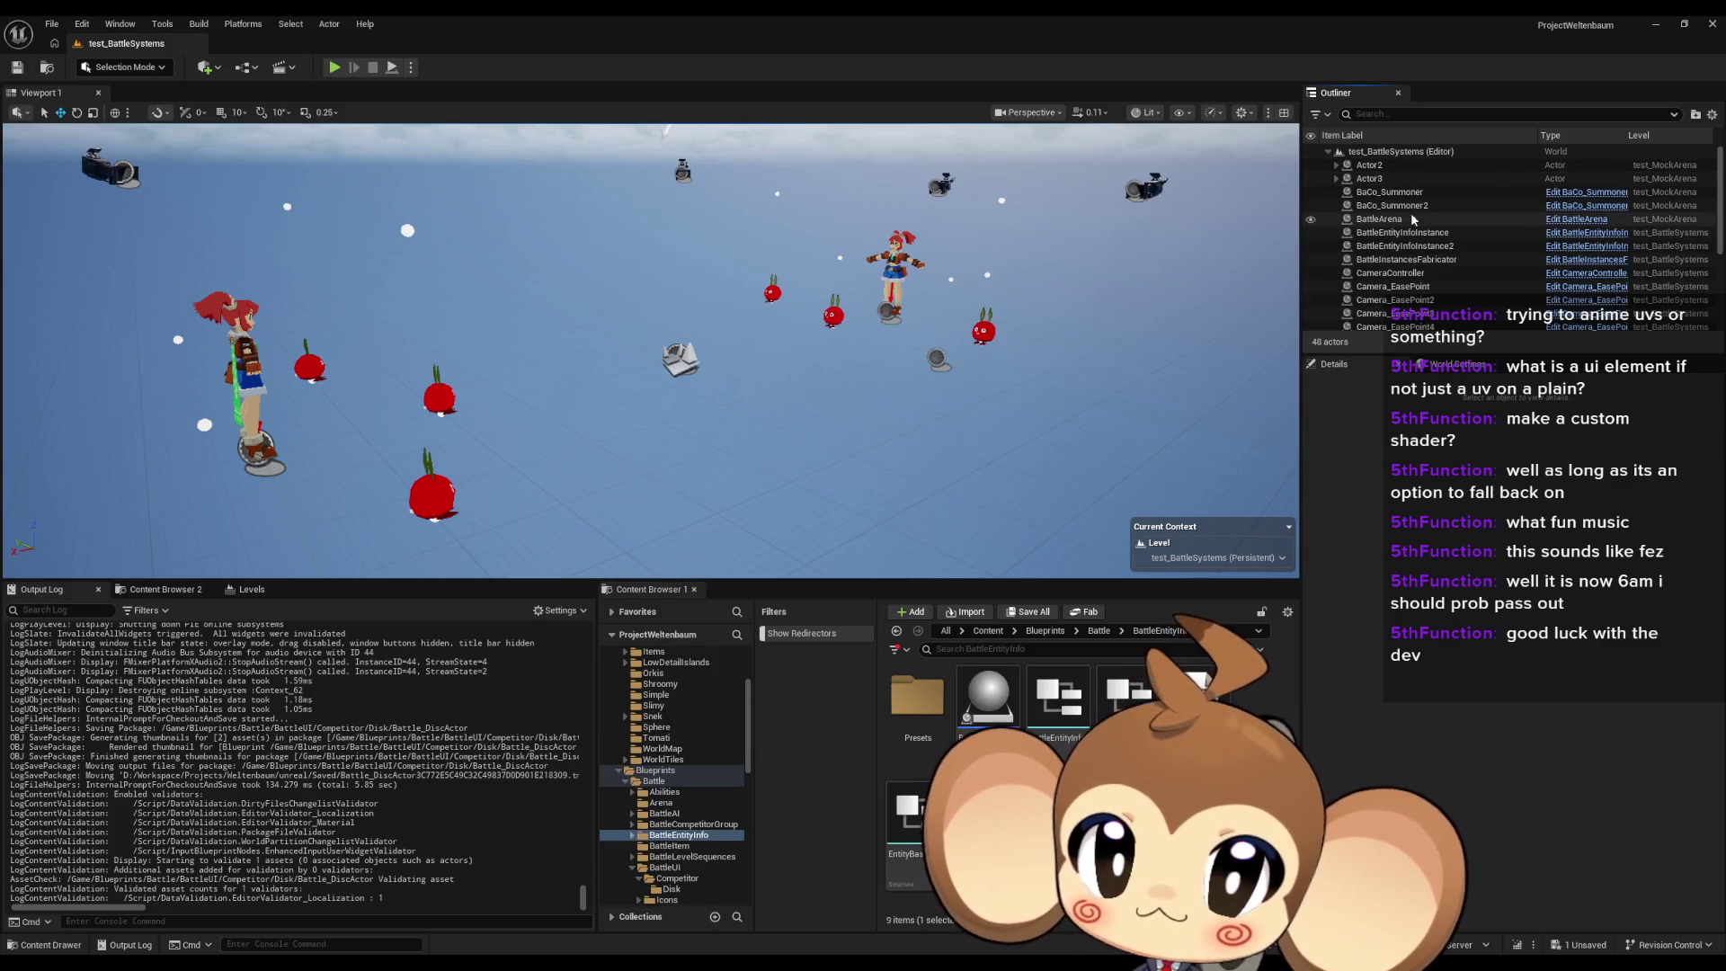
scroll(1495, 207, "down", 5)
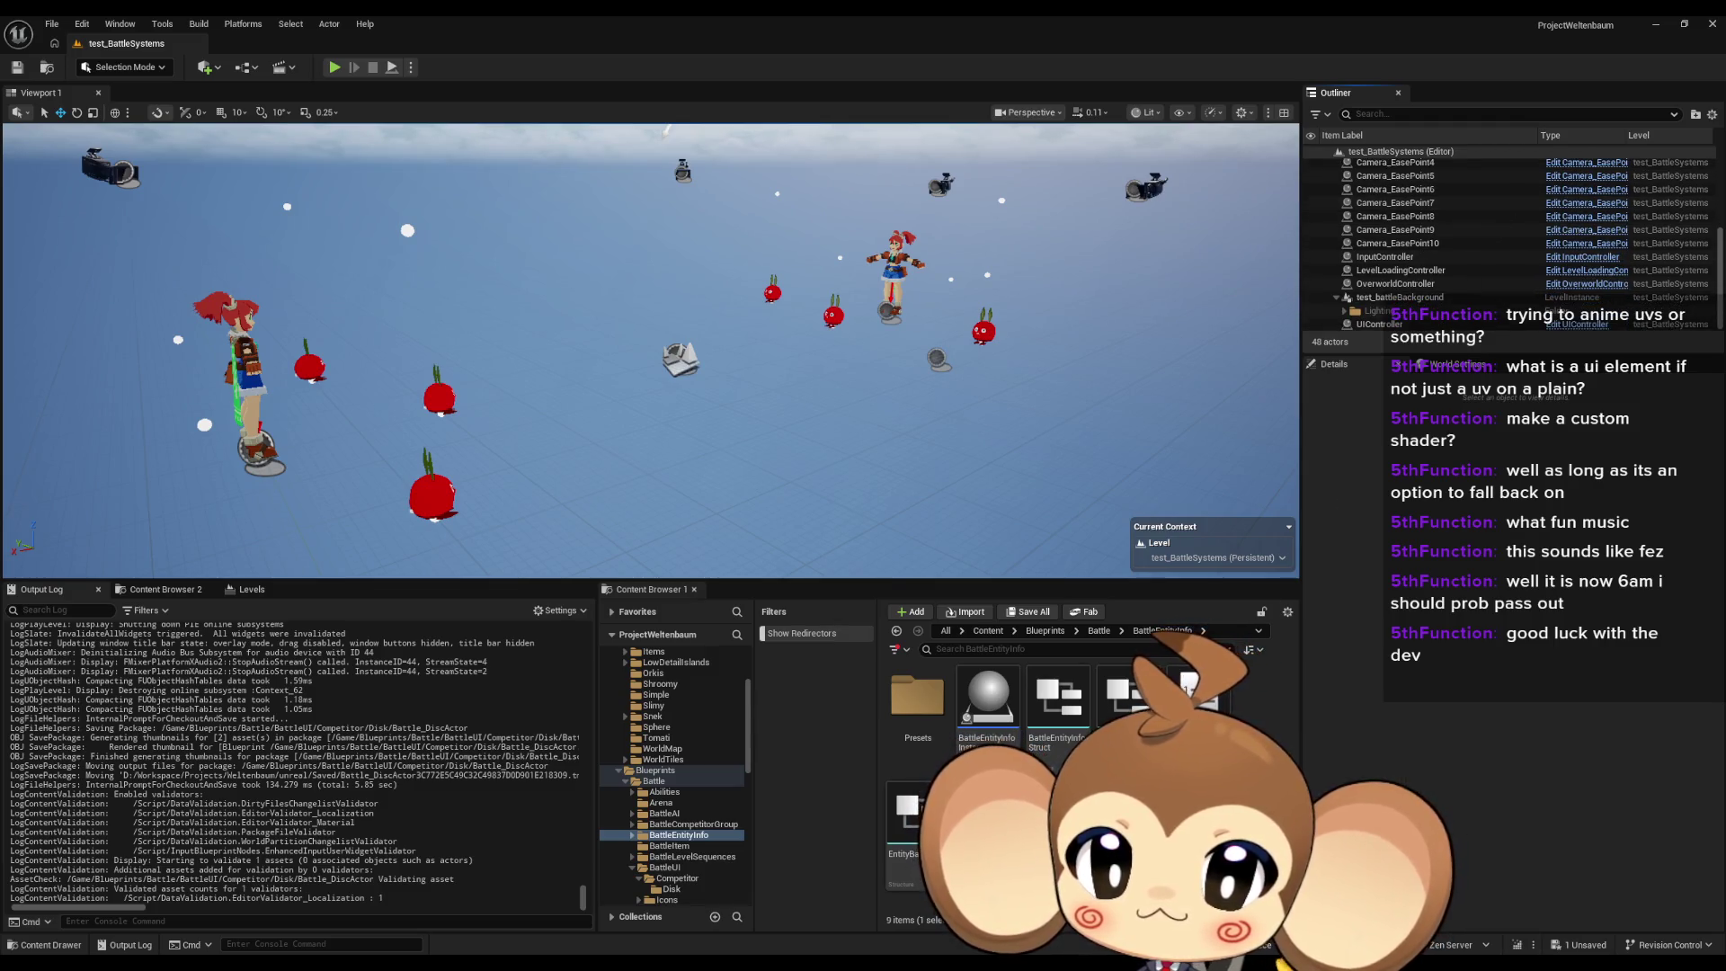
Step: Browse into BattleUI, briefly open BattleUIController, then open SceneCapture's Battle_SceneCaptureActor blueprint
left_click(1098, 635)
double_click(1057, 791)
double_click(1127, 696)
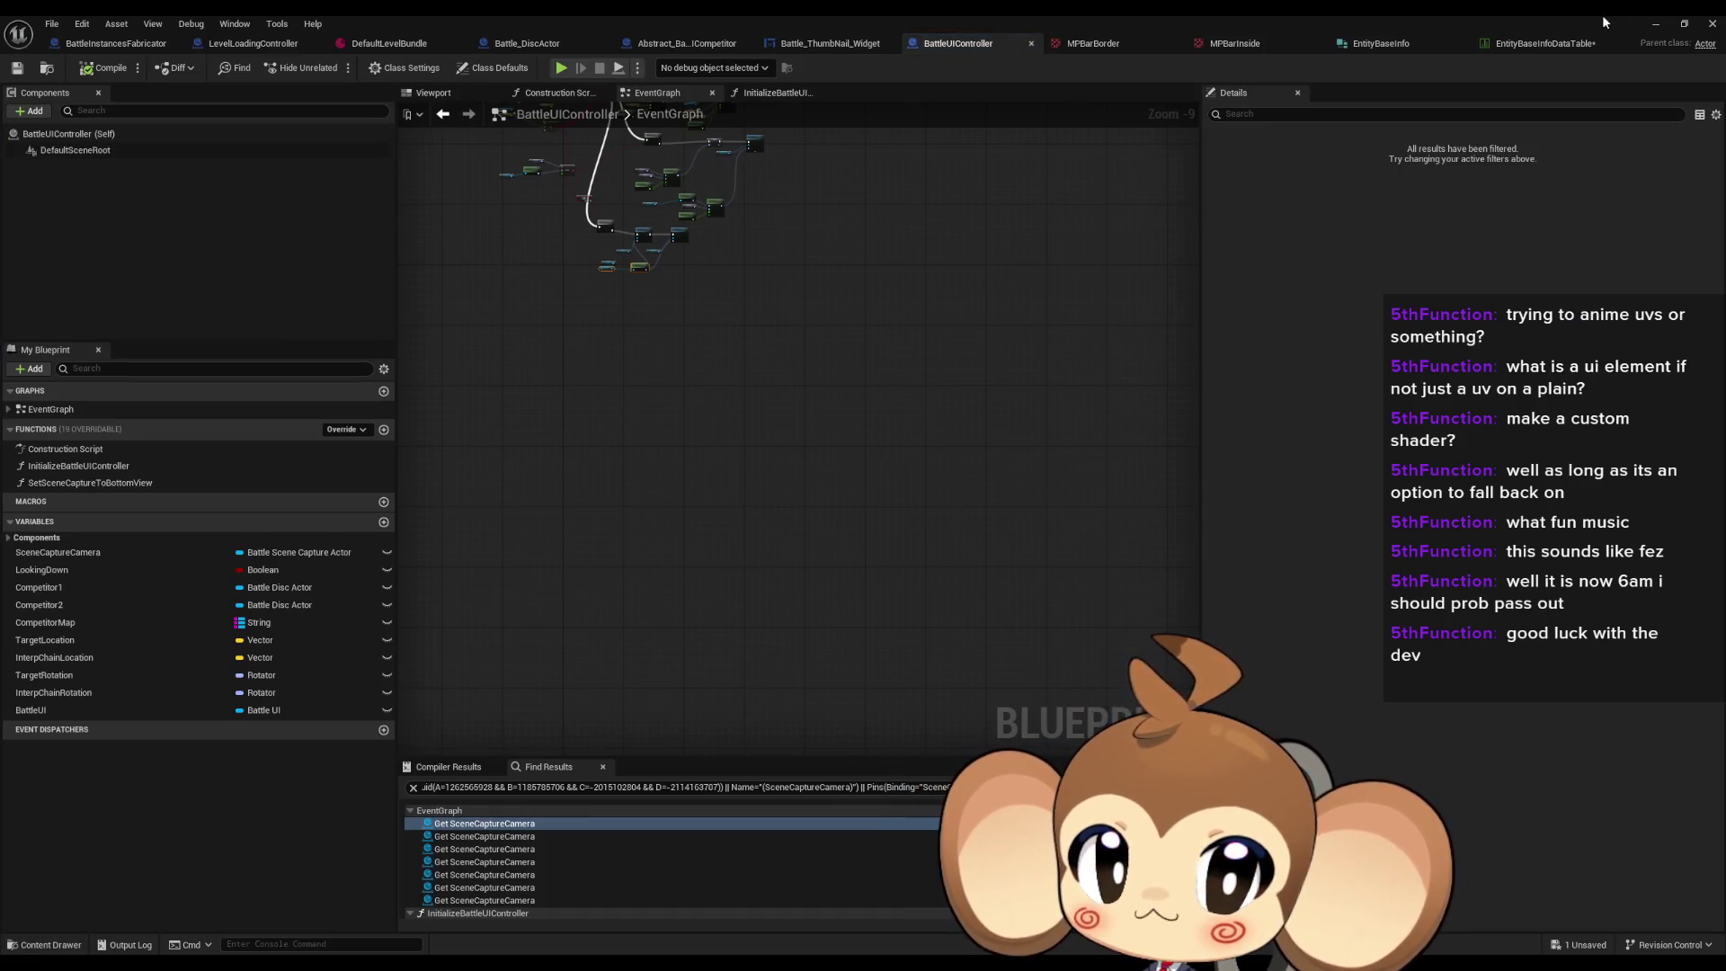
left_click(1656, 32)
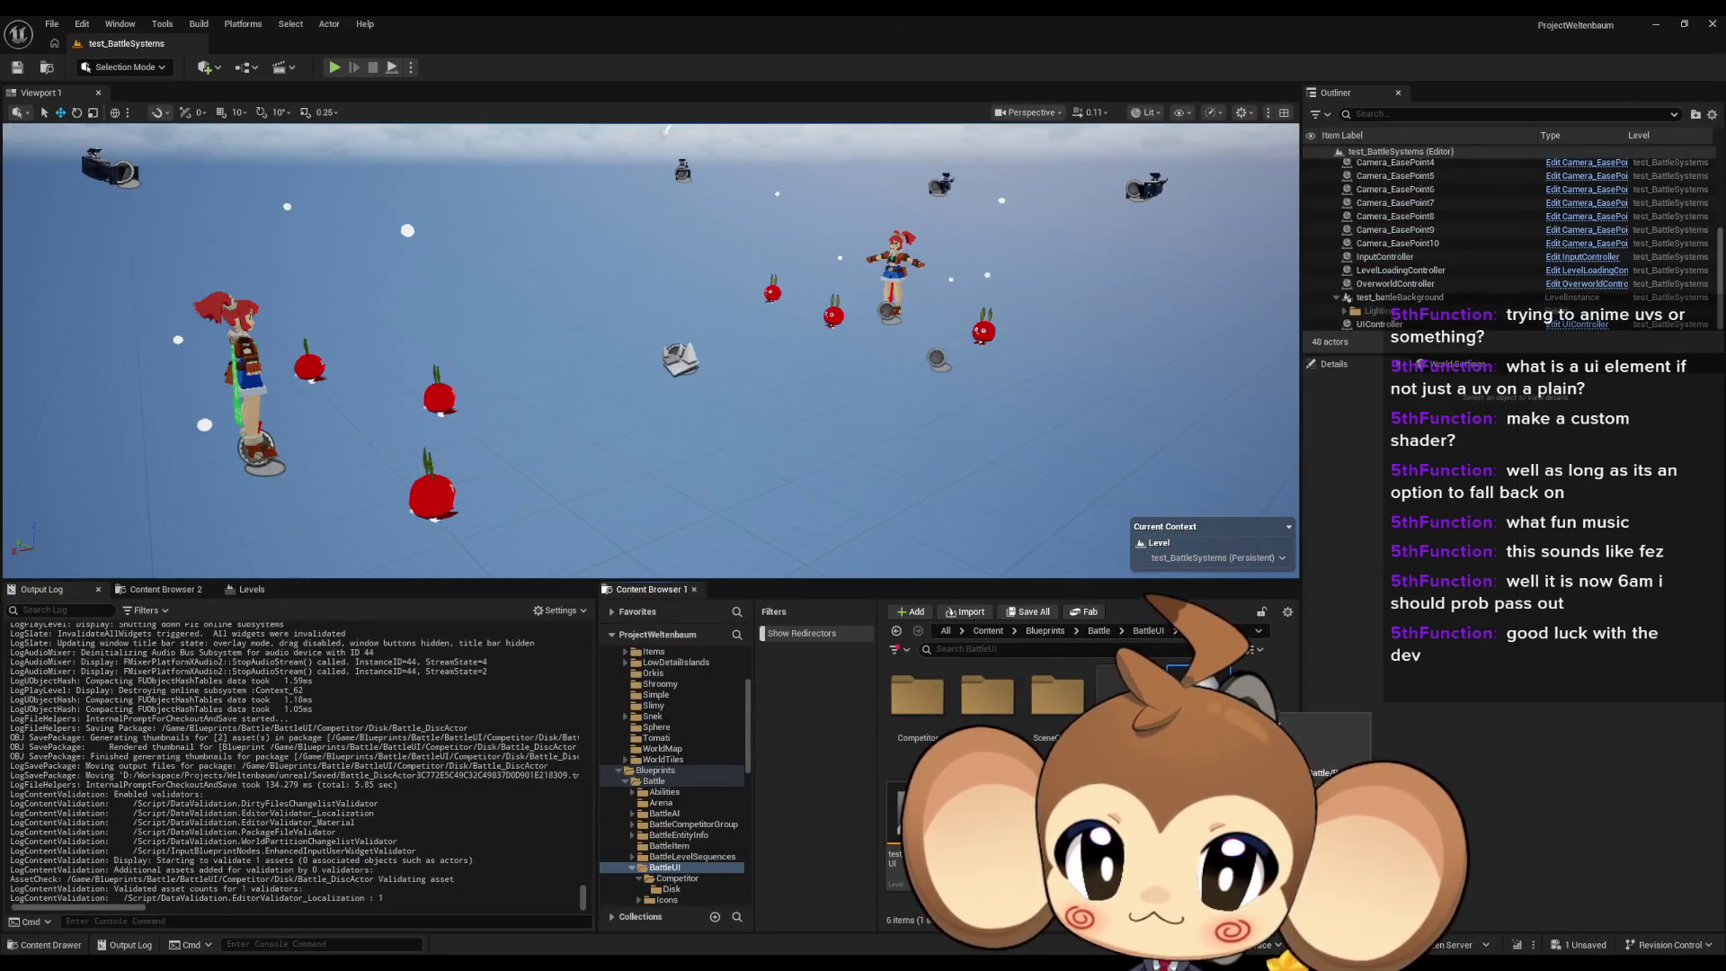
double_click(1057, 697)
double_click(928, 710)
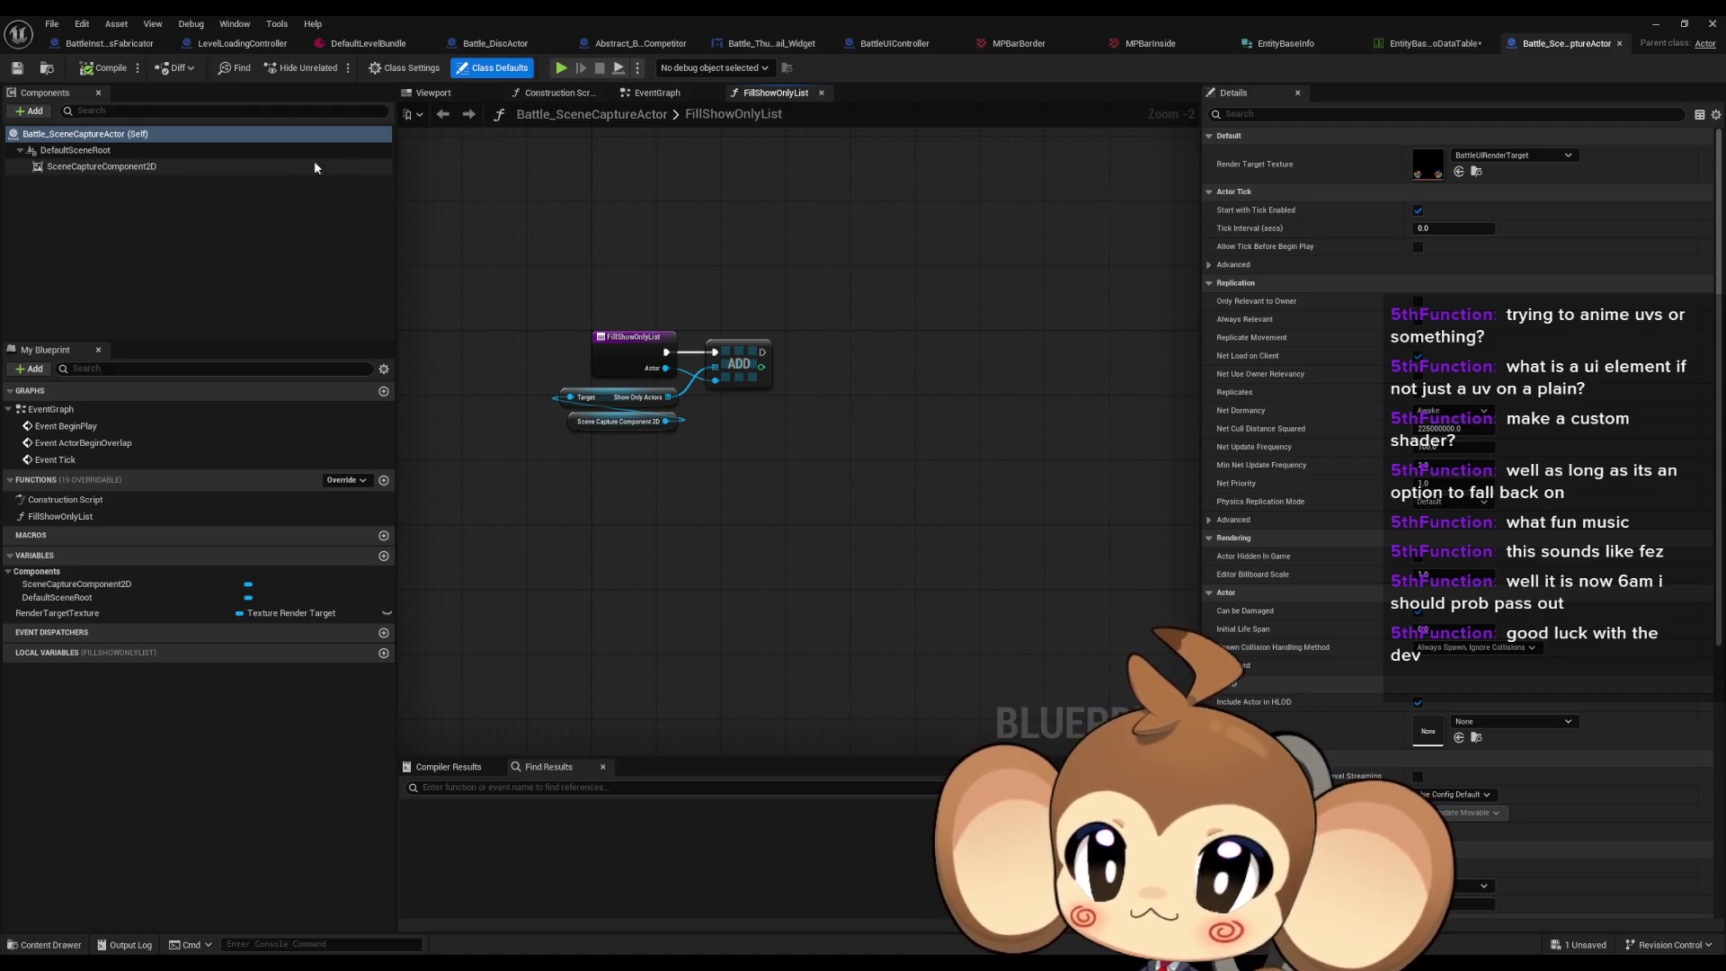
Step: Preview the scene capture actor, then find BattleUIController's SceneCaptureCamera references by name
left_click(423, 93)
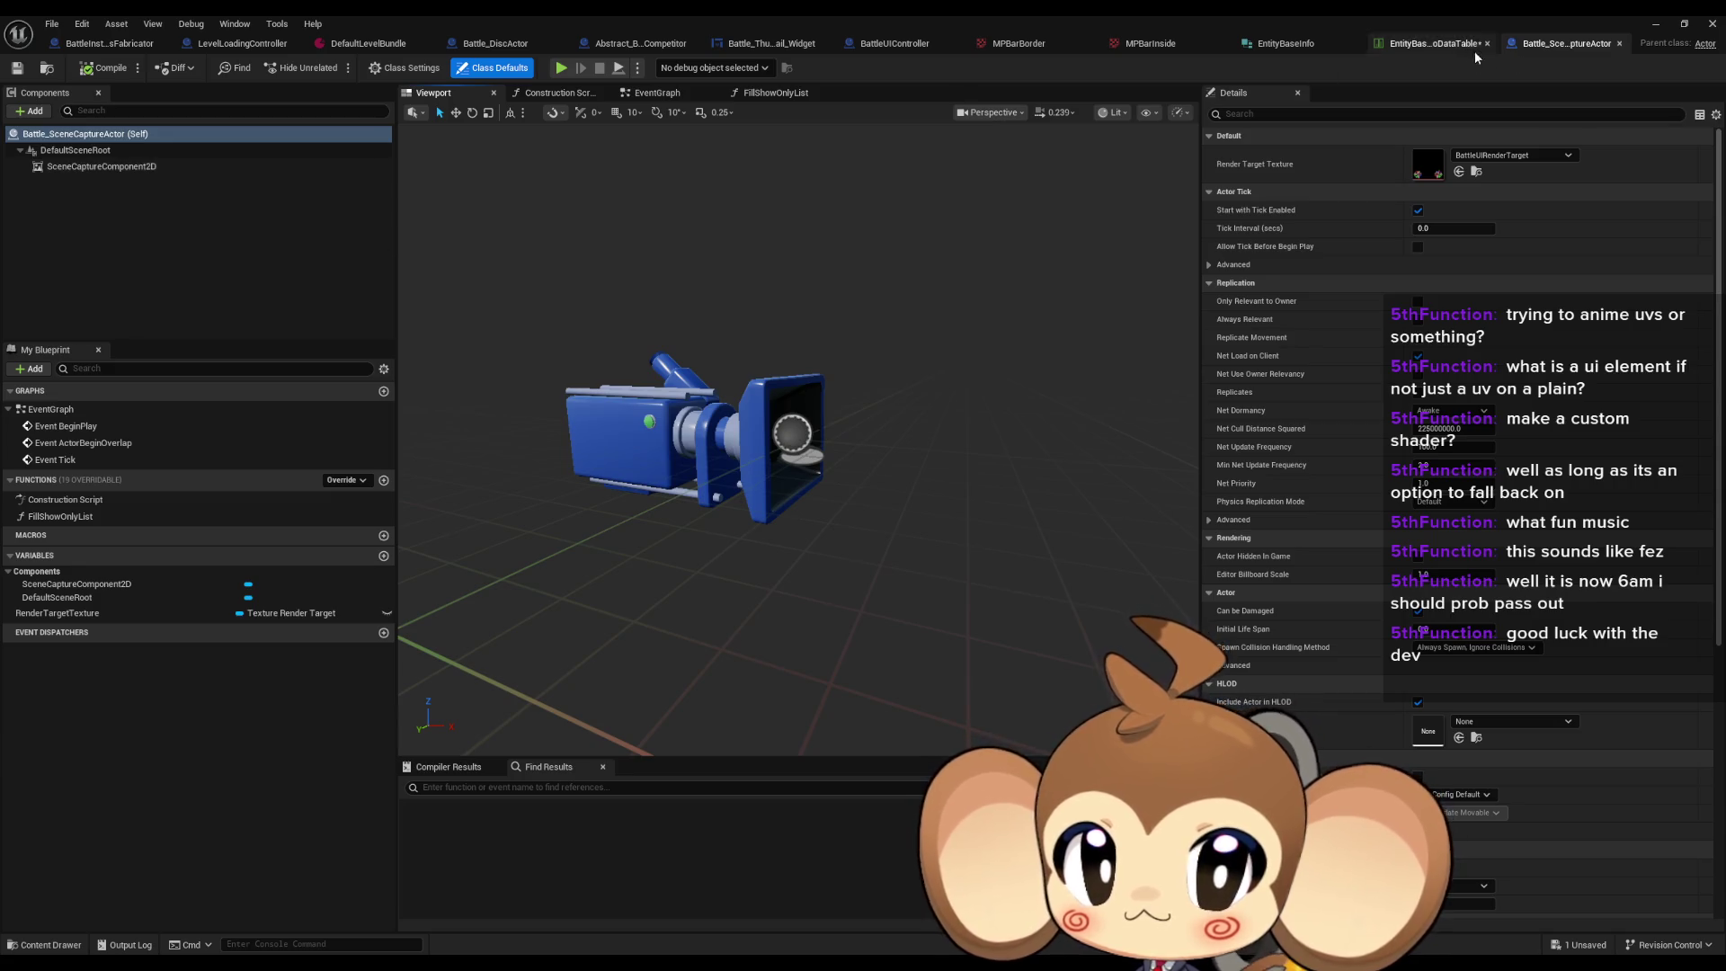
left_click(898, 46)
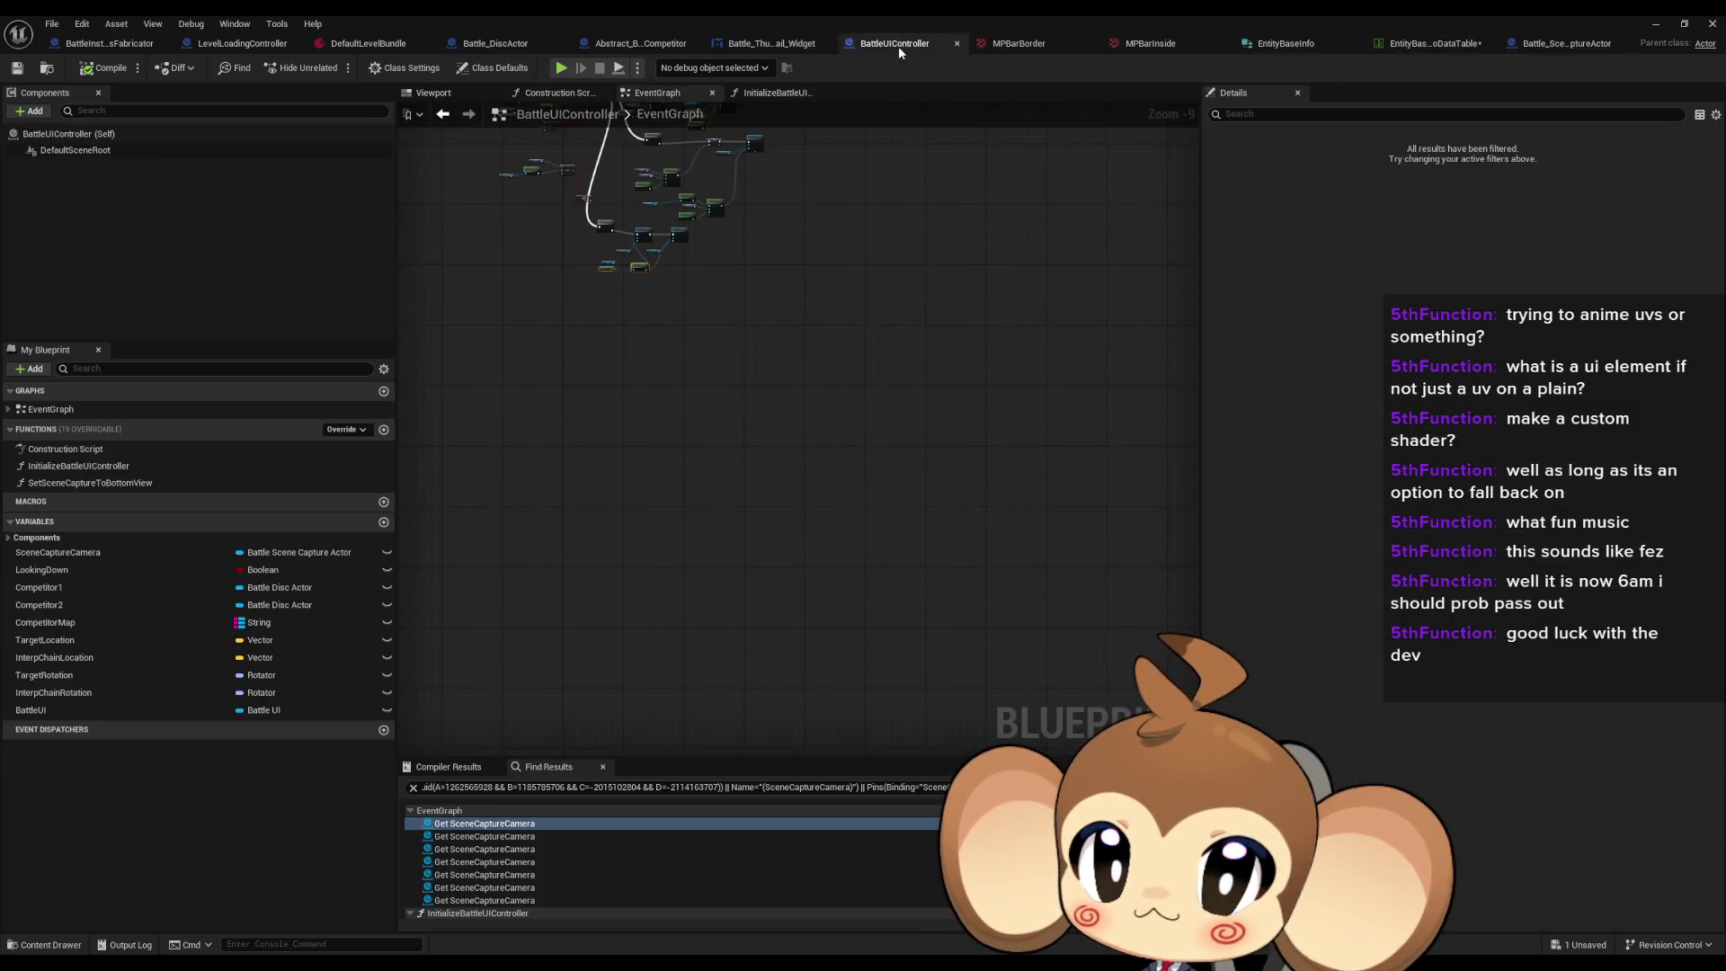
right_click(162, 555)
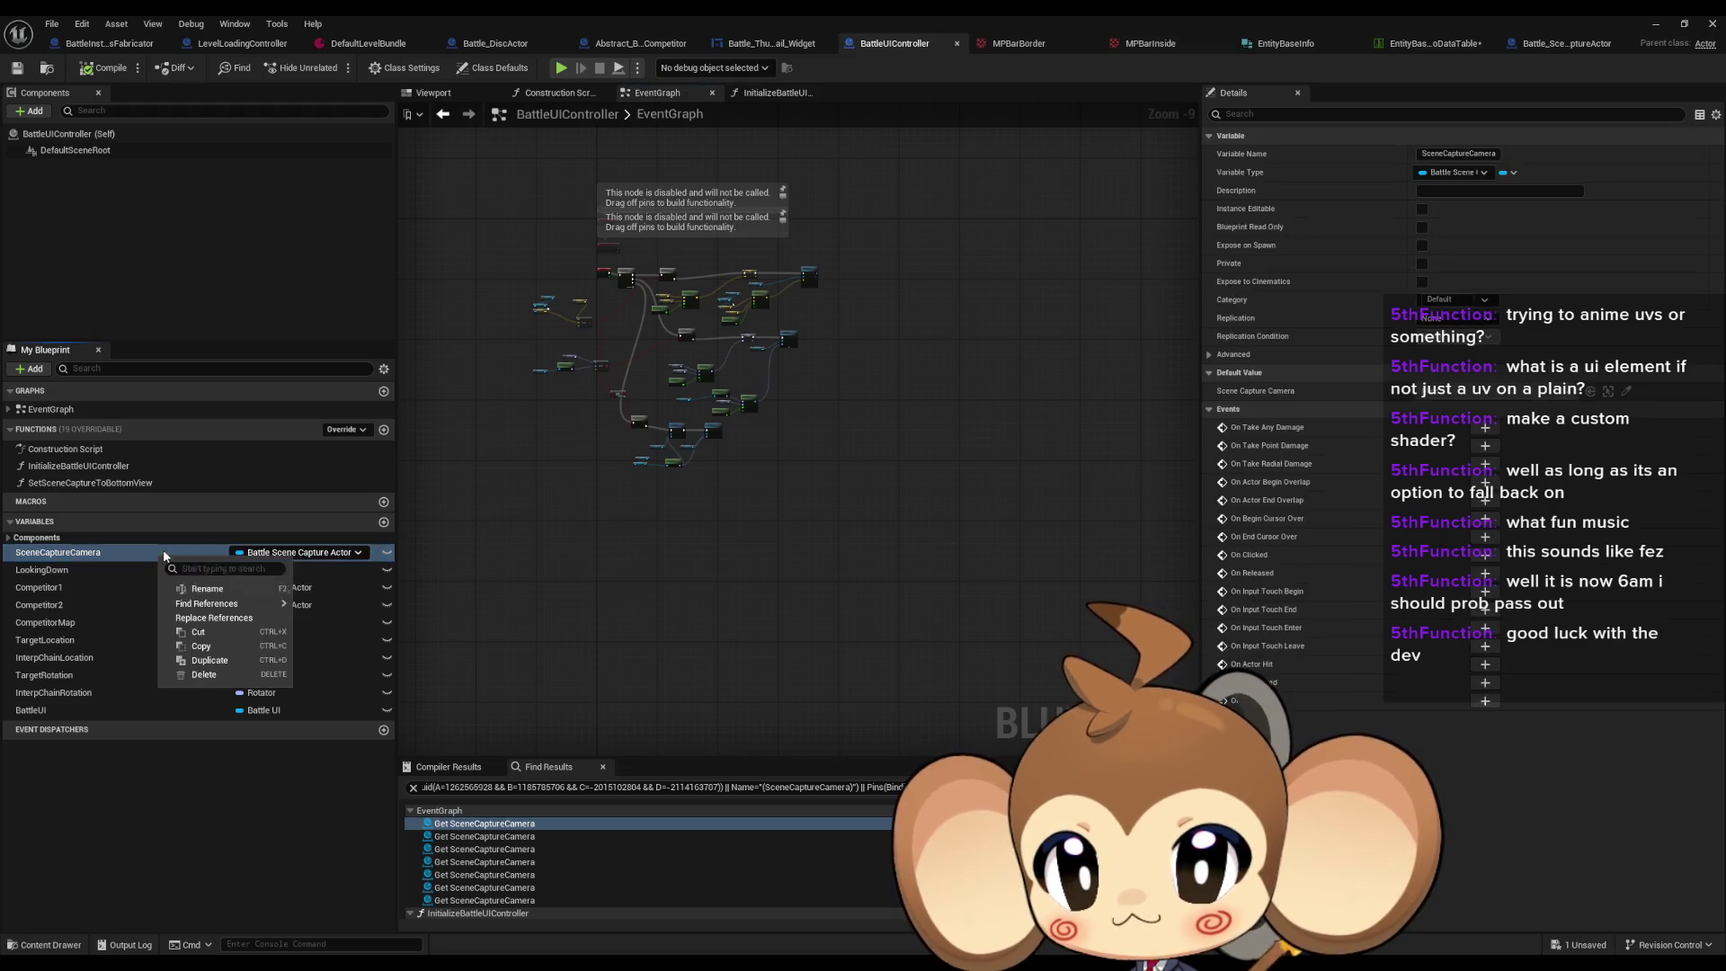
mouse_move(222, 597)
left_click(323, 610)
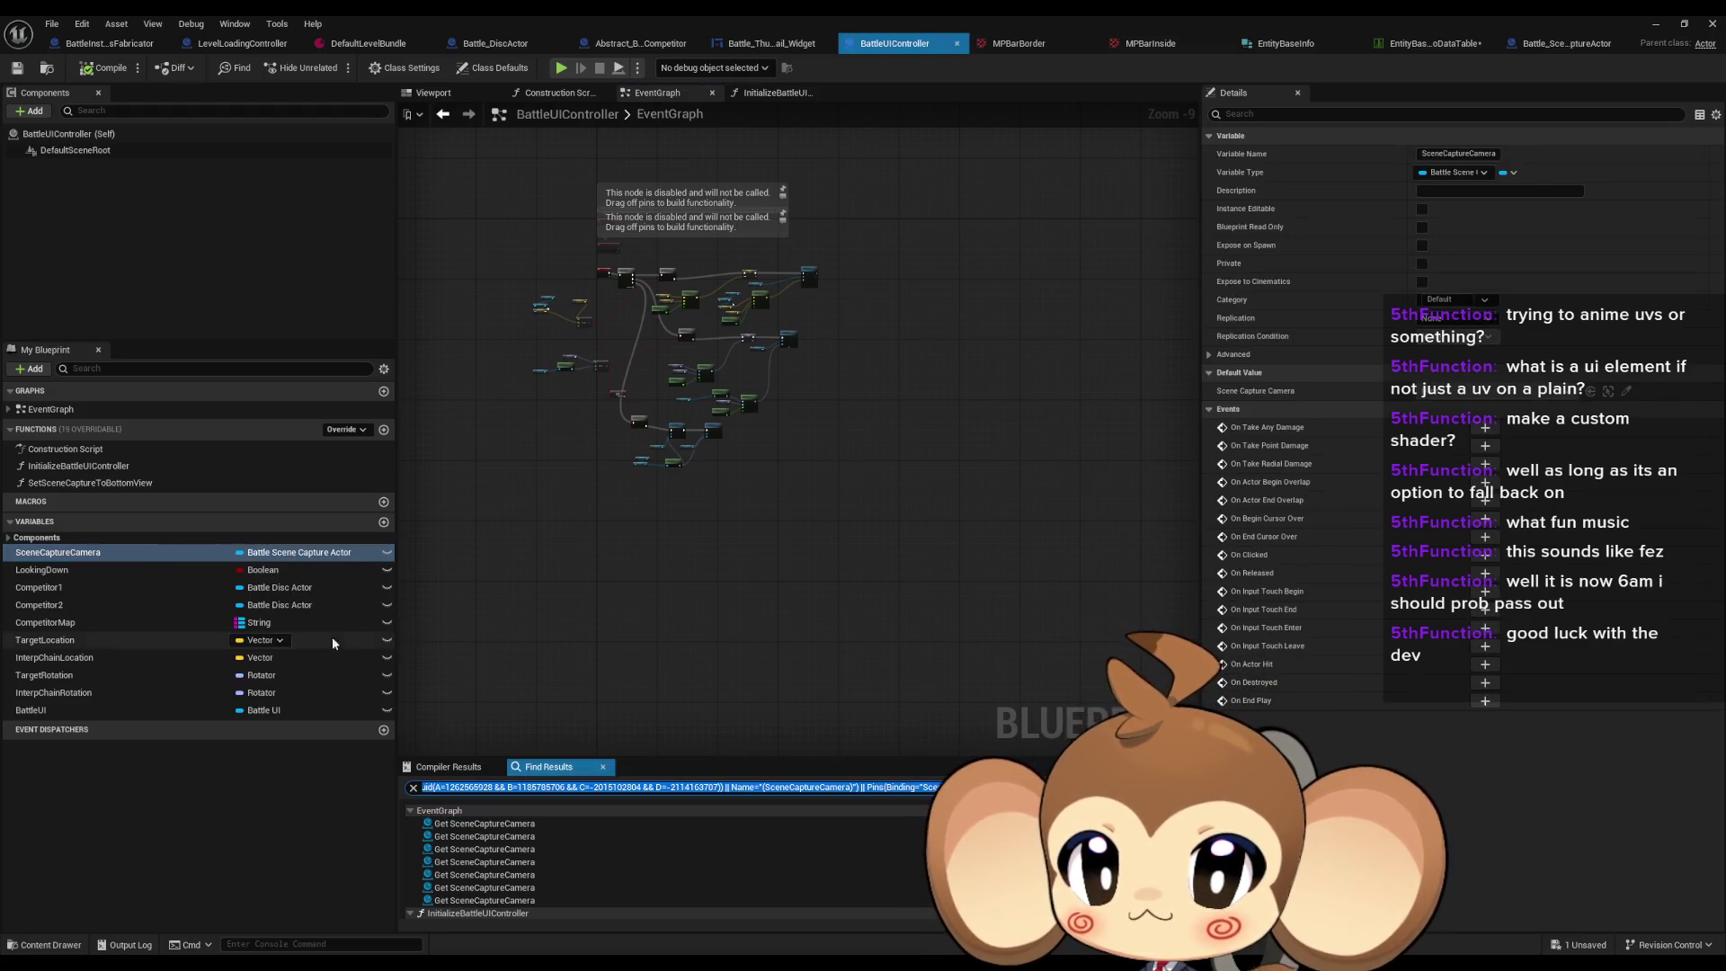
Step: Step through the results to the Get World Rotation use in InitializeBattleUIController
left_click(481, 825)
scroll(854, 541, "down", 4)
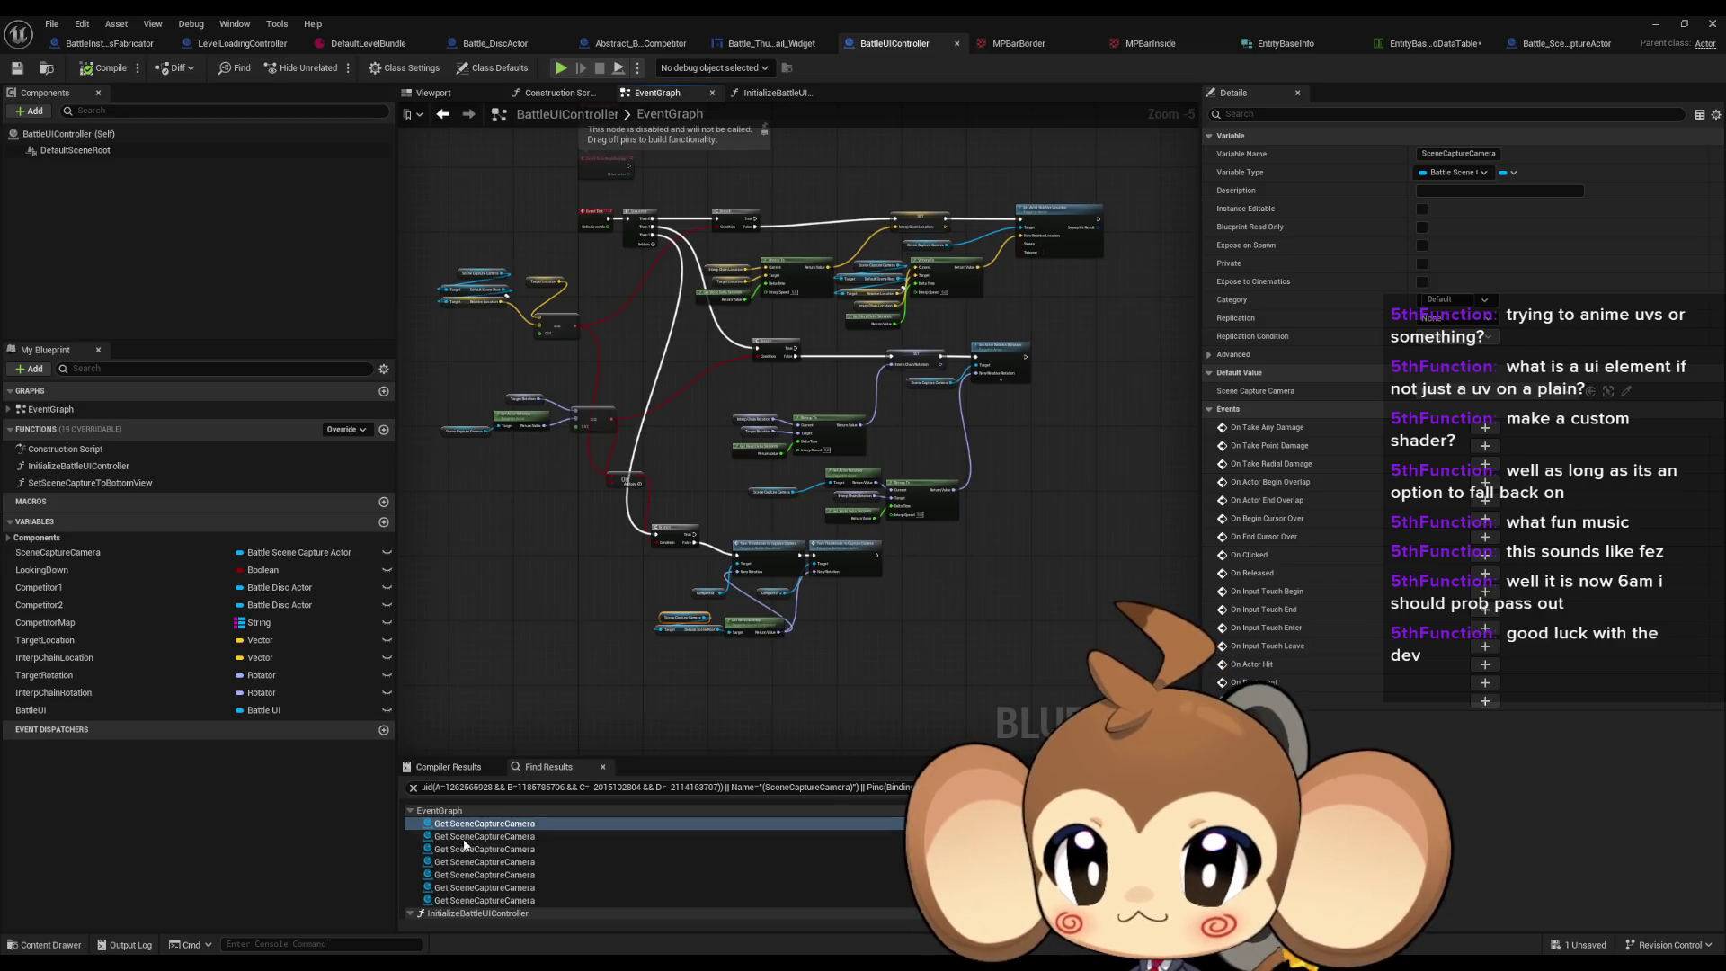
scroll(490, 855, "down", 2)
left_click(489, 854)
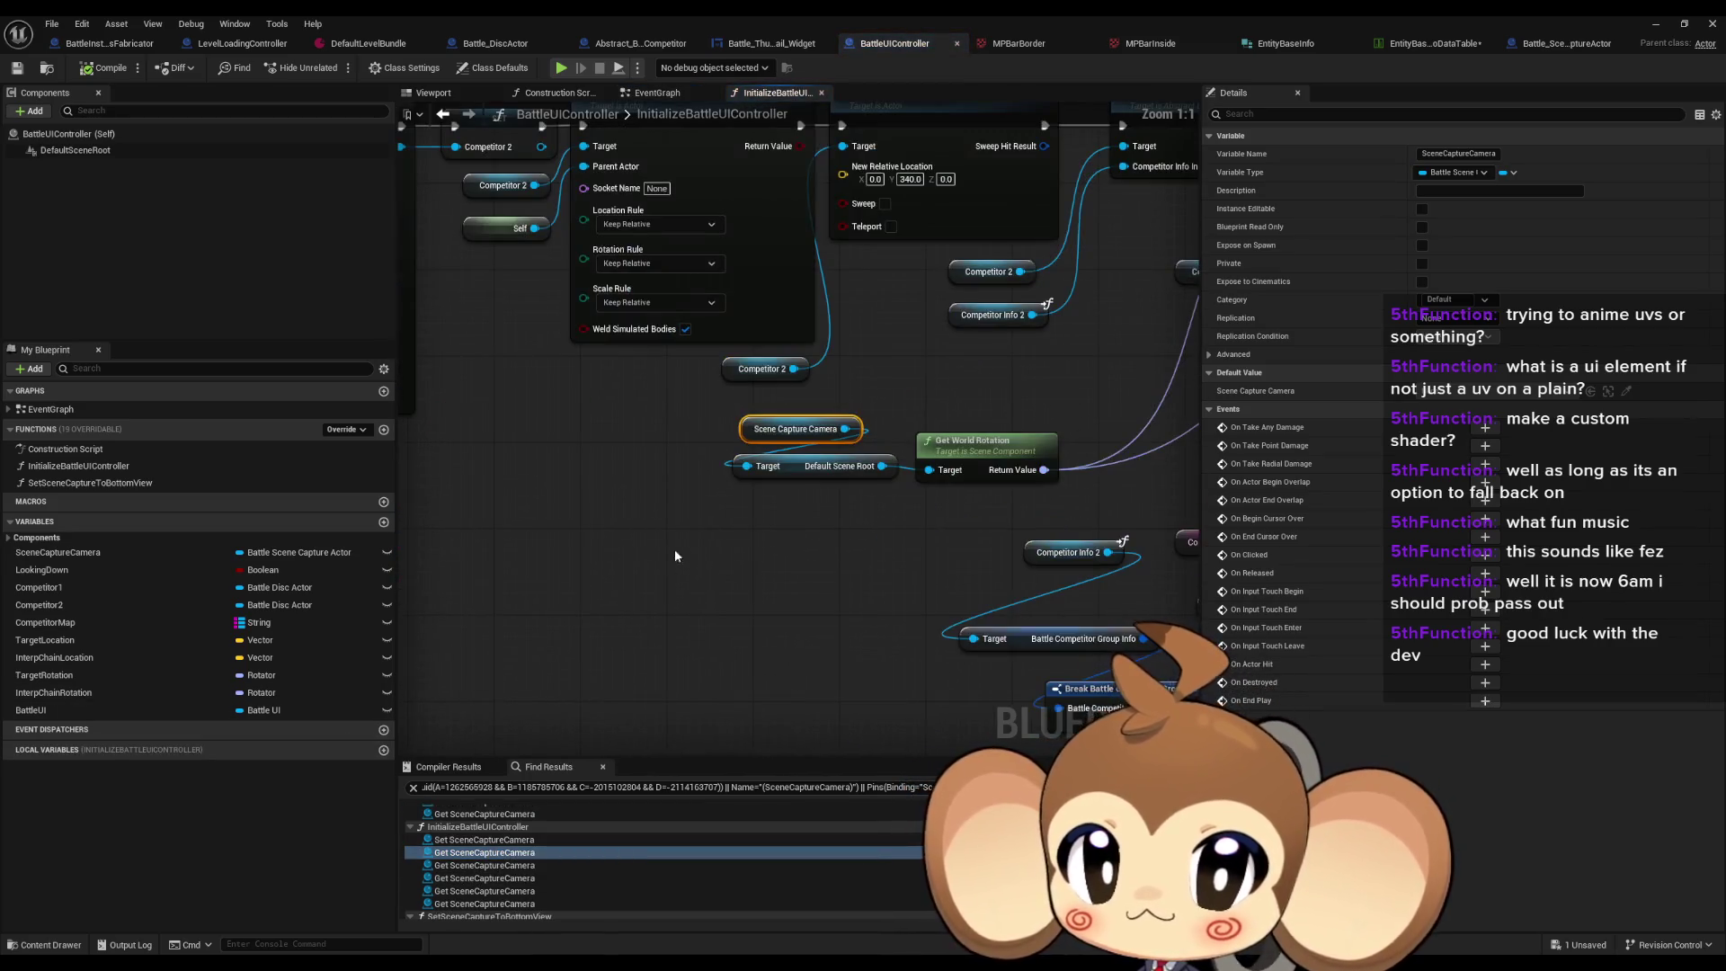
Step: Trace where SceneCaptureCamera is set back to InitializeBattleUIController's entry node, then minimize the editor
left_click(490, 840)
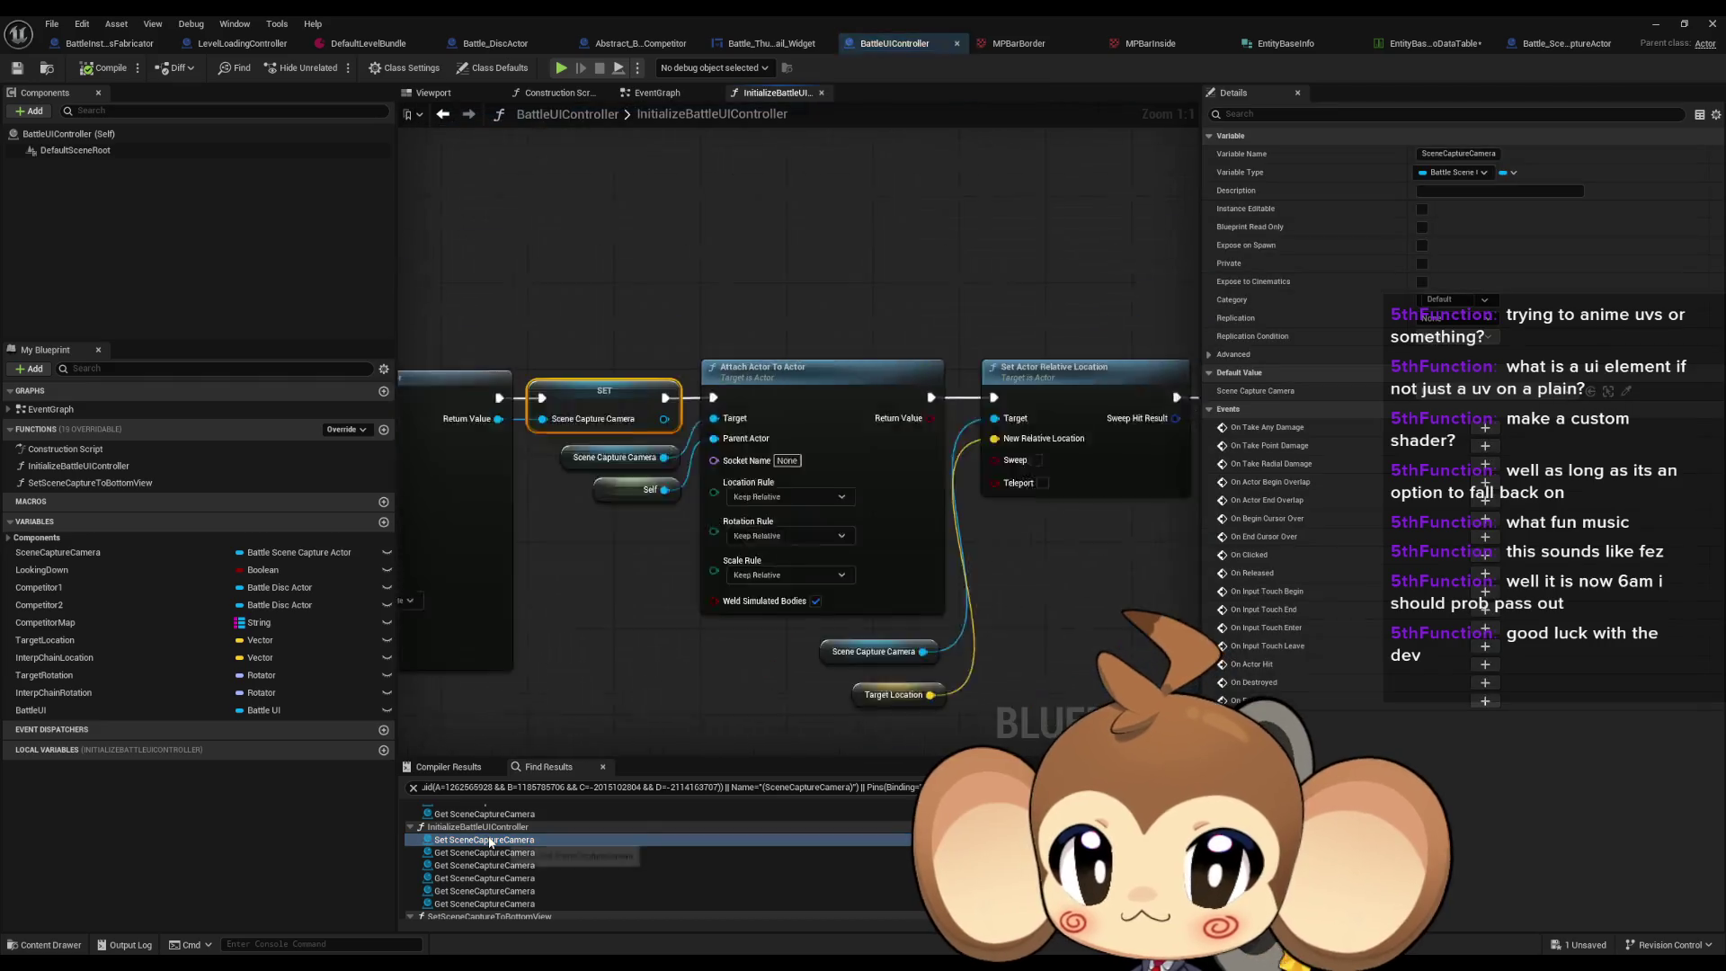
left_click(526, 530)
left_click_drag(544, 561, 898, 567)
left_click_drag(732, 542, 866, 552)
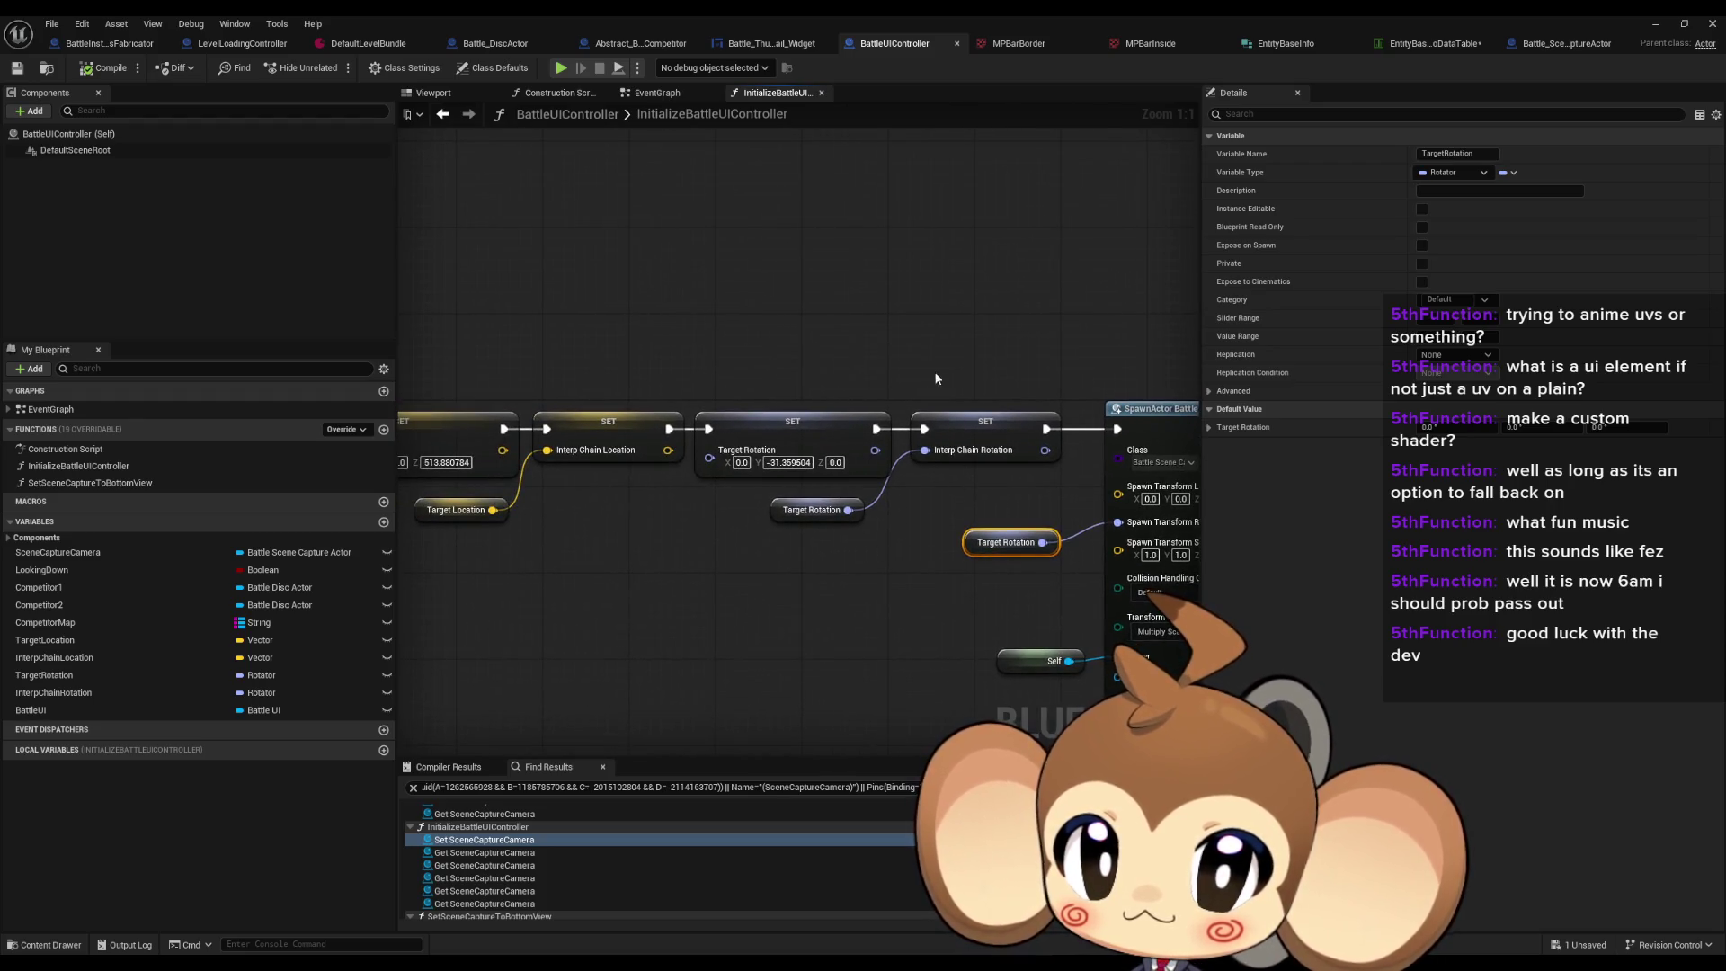
left_click_drag(766, 513, 1049, 509)
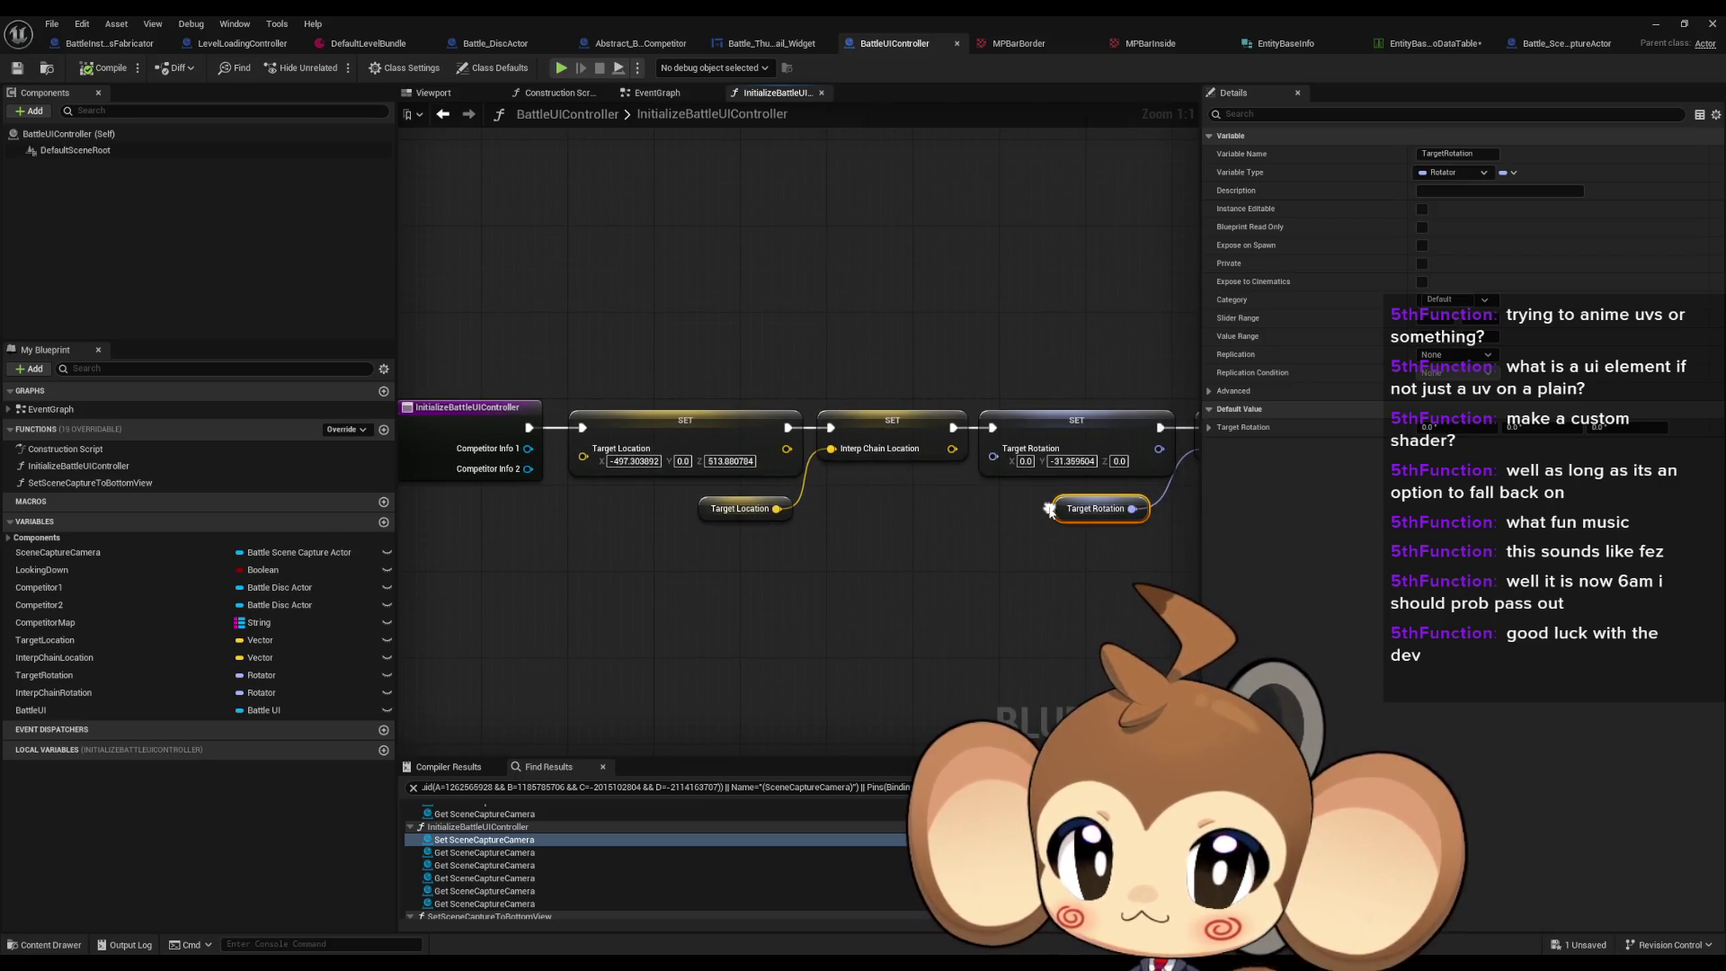
left_click_drag(1080, 439, 851, 433)
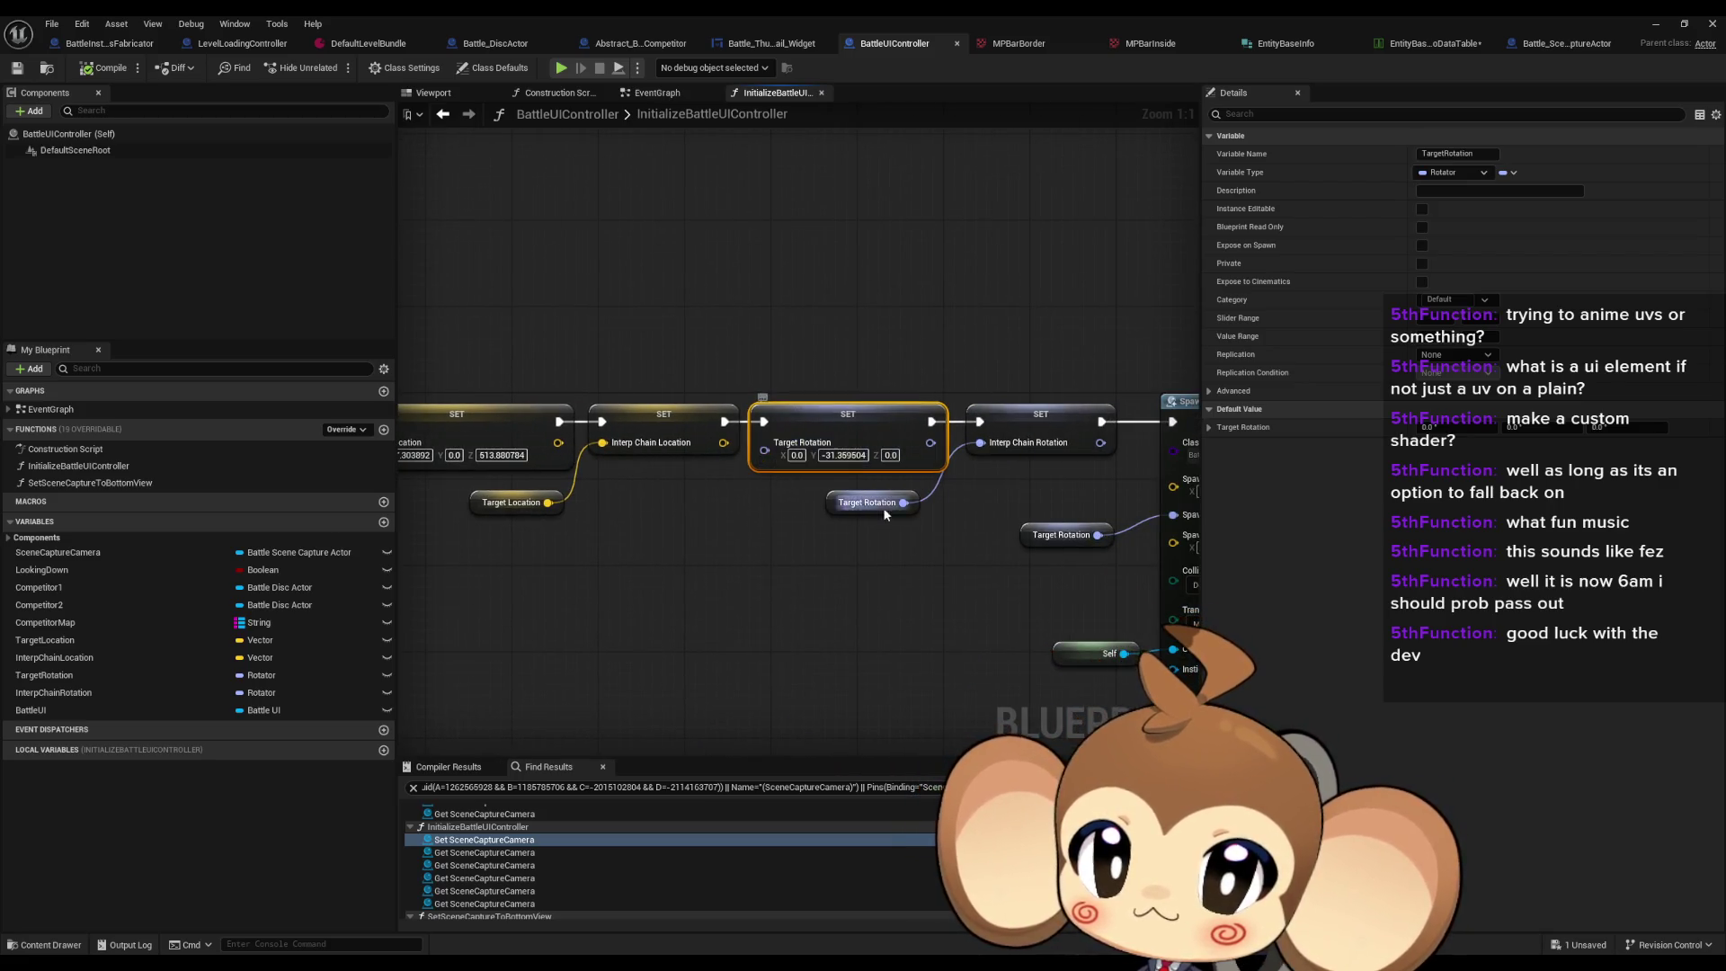
left_click_drag(715, 590, 1007, 593)
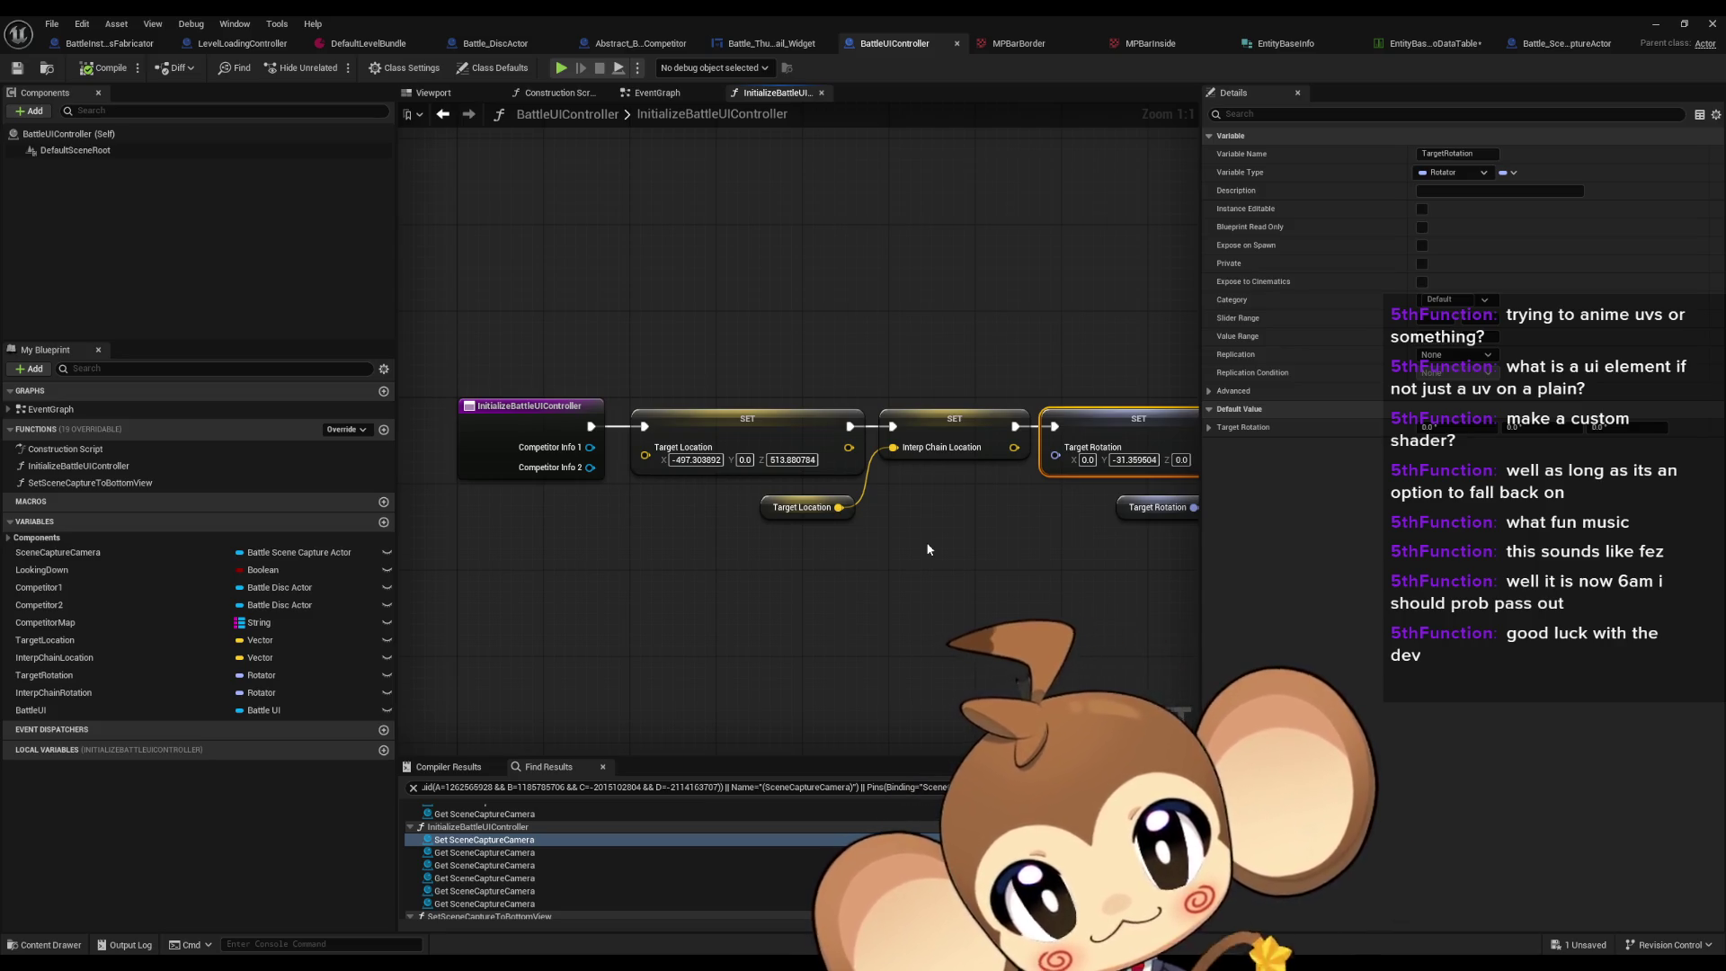
left_click(1656, 25)
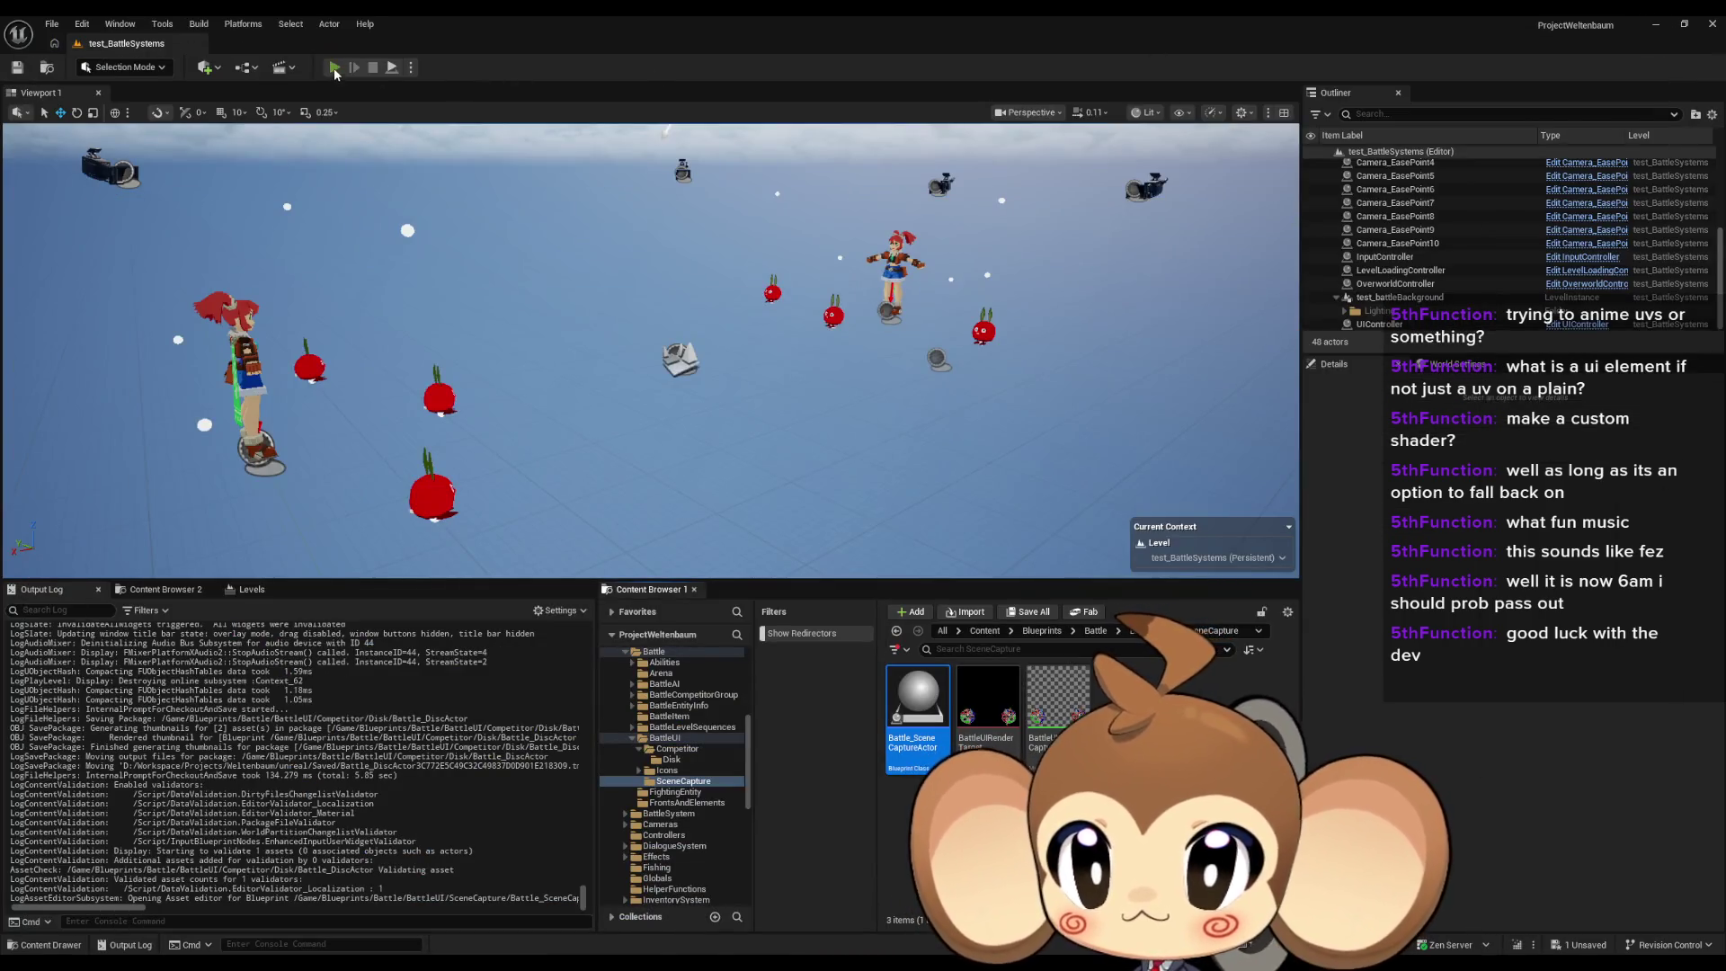
Step: Play the test_BattleSystems level and toggle its full-screen view with F11
left_click(334, 68)
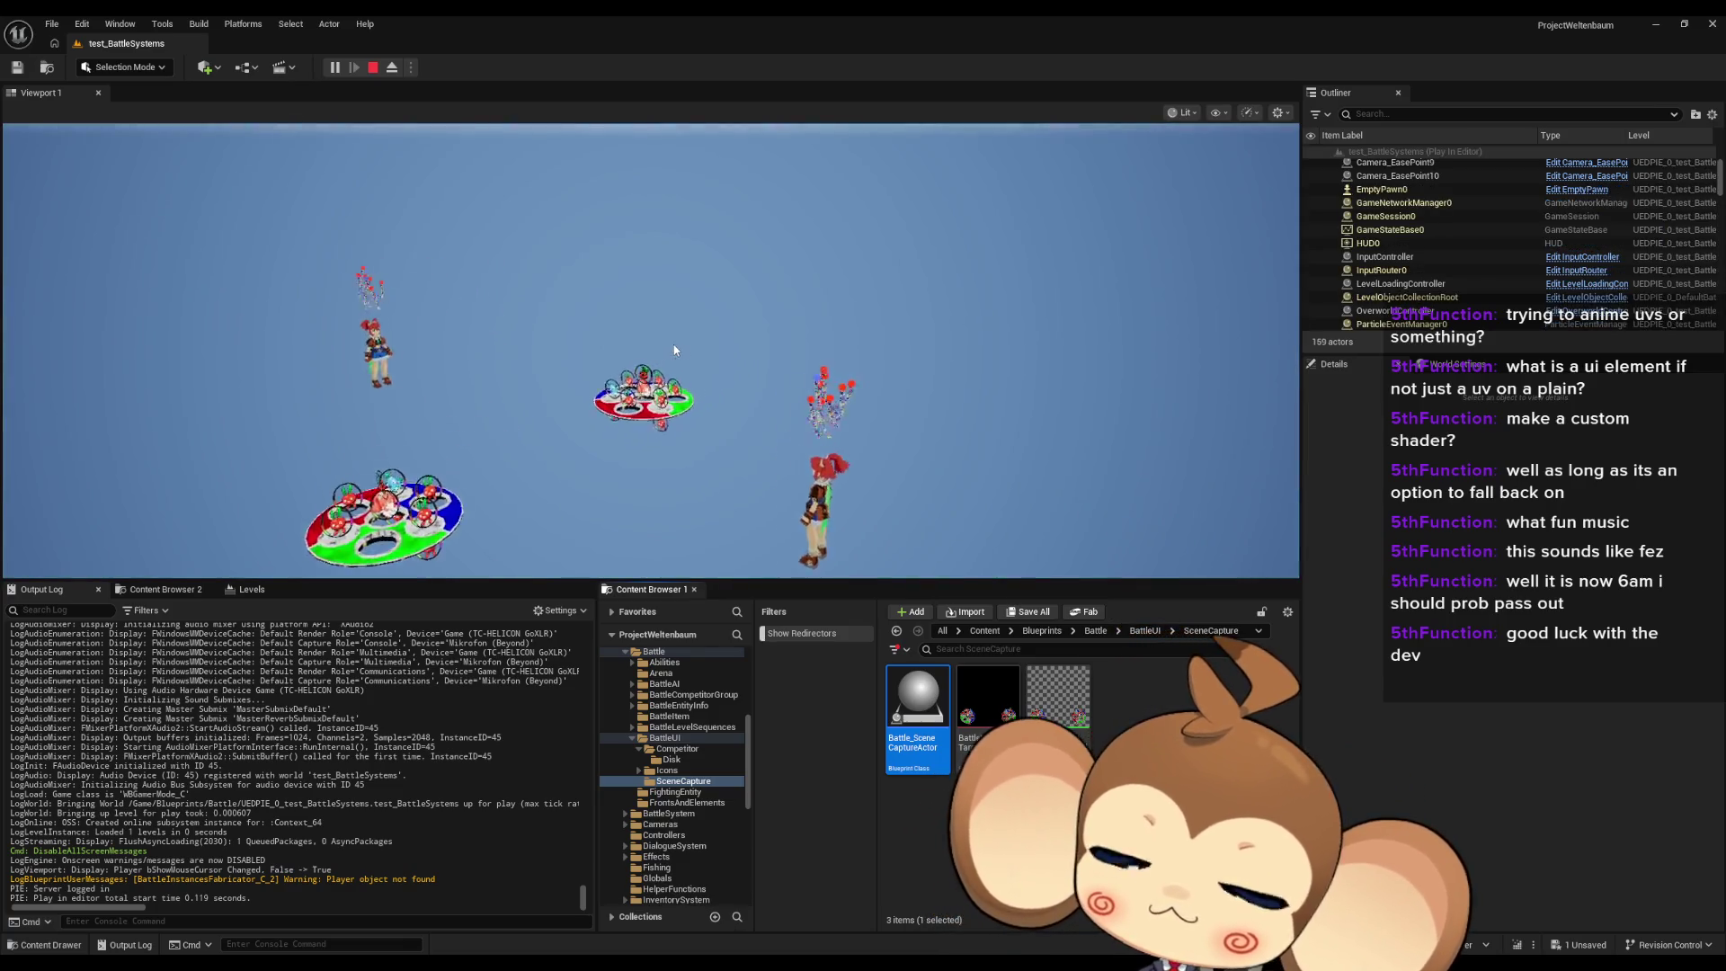
key("F11")
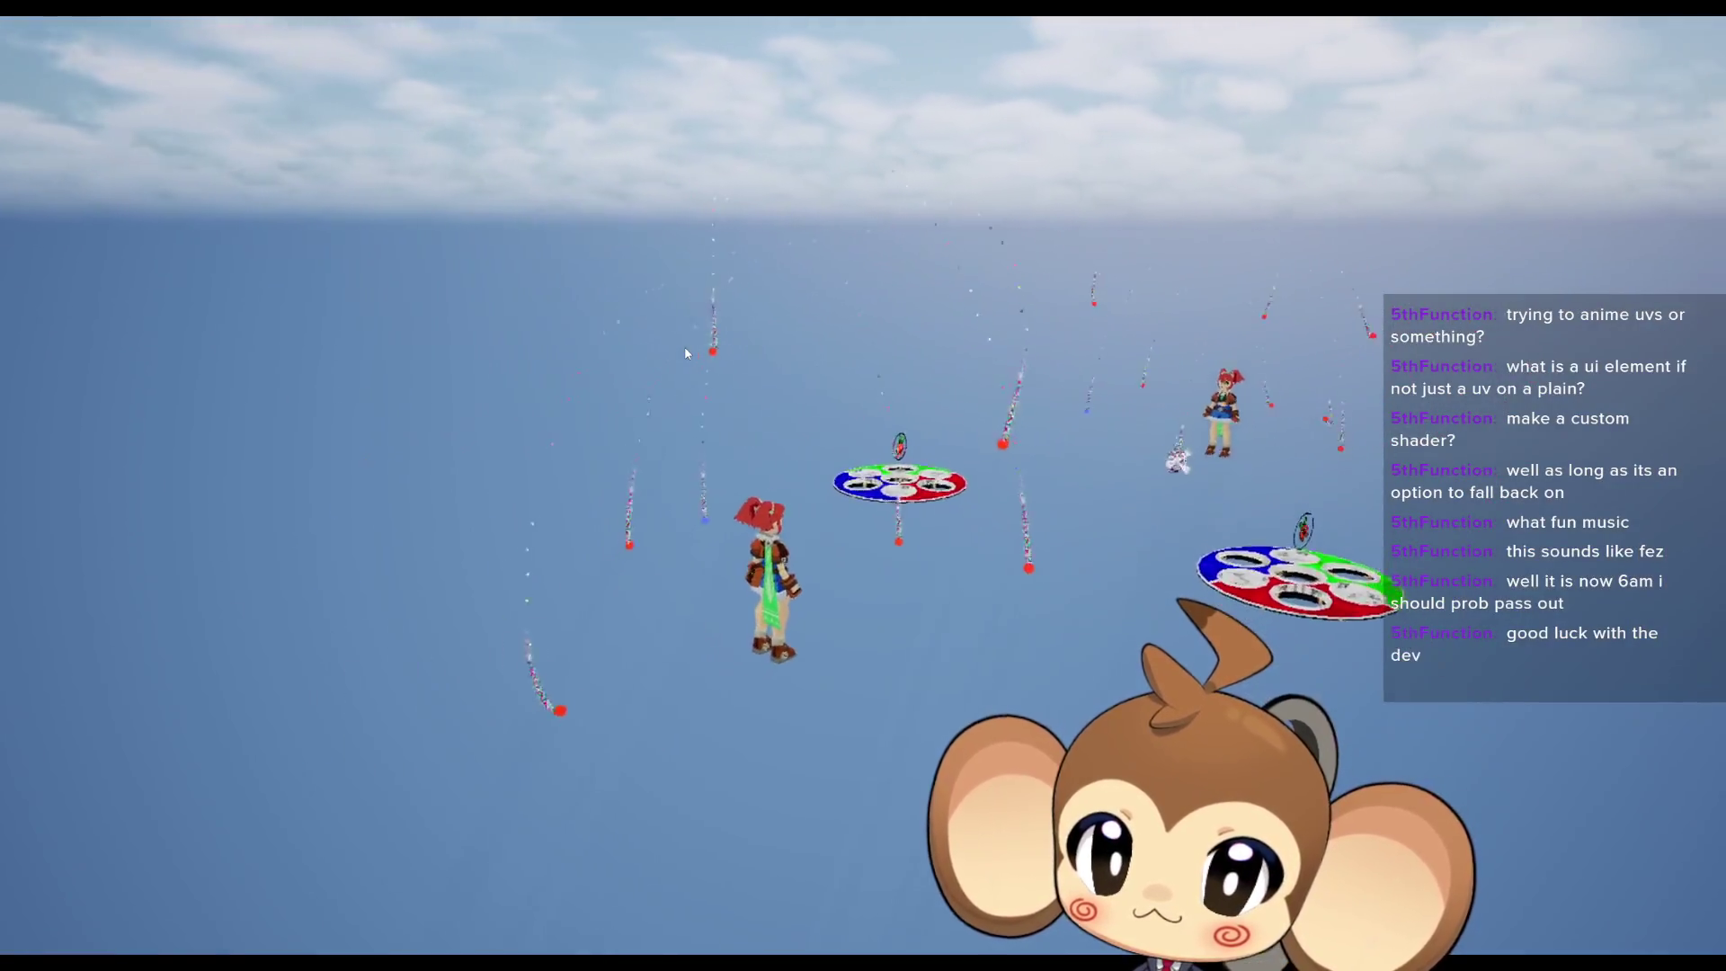
key("F11")
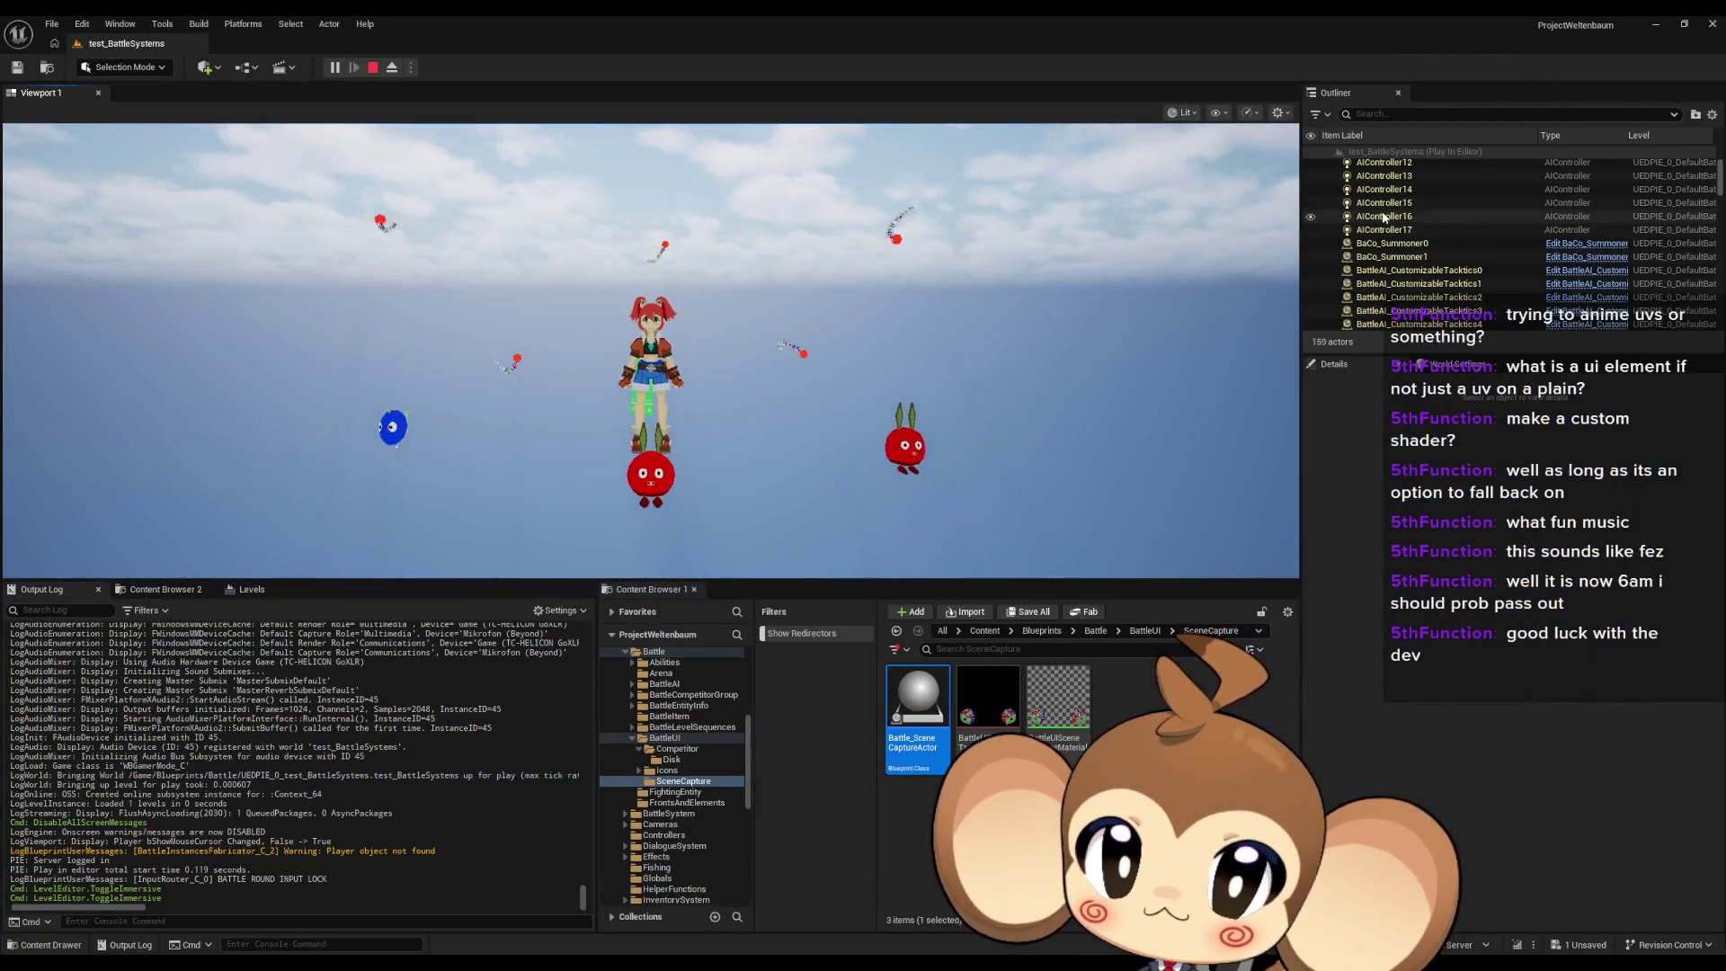
scroll(1488, 234, "down", 1)
left_click_drag(1718, 179, 1717, 306)
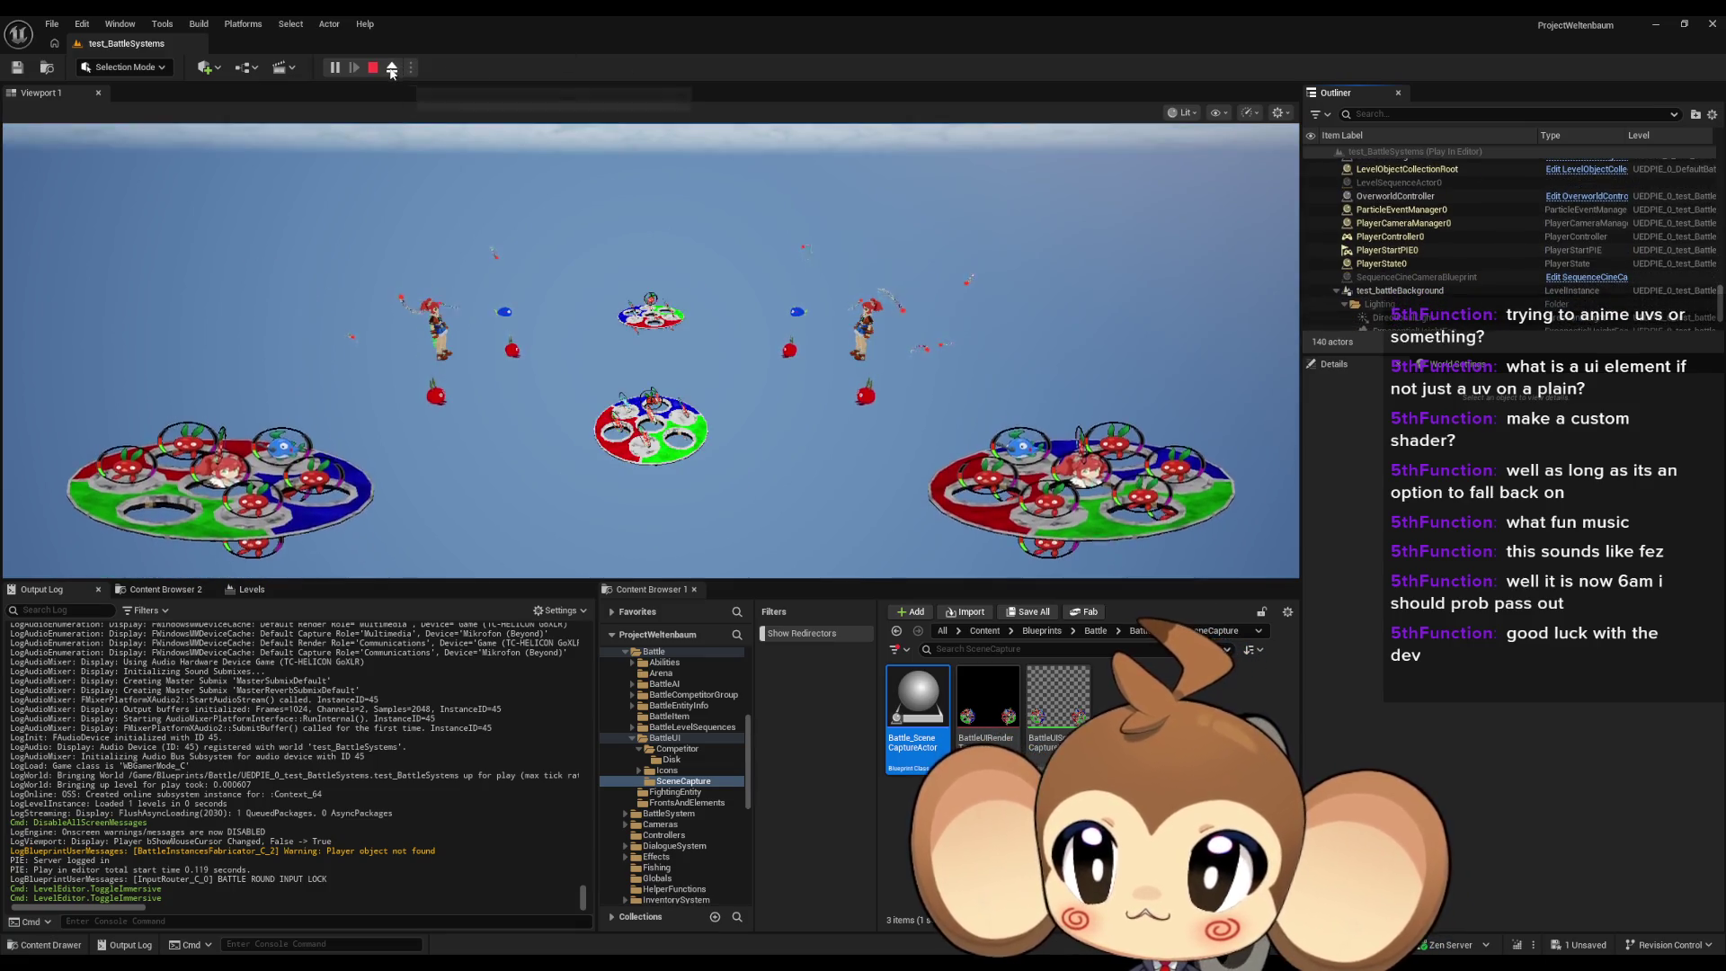
Step: Eject from the player and select the spawned Battle_SceneCaptureActor0 with the rotate tool
left_click(392, 68)
scroll(1469, 230, "up", 5)
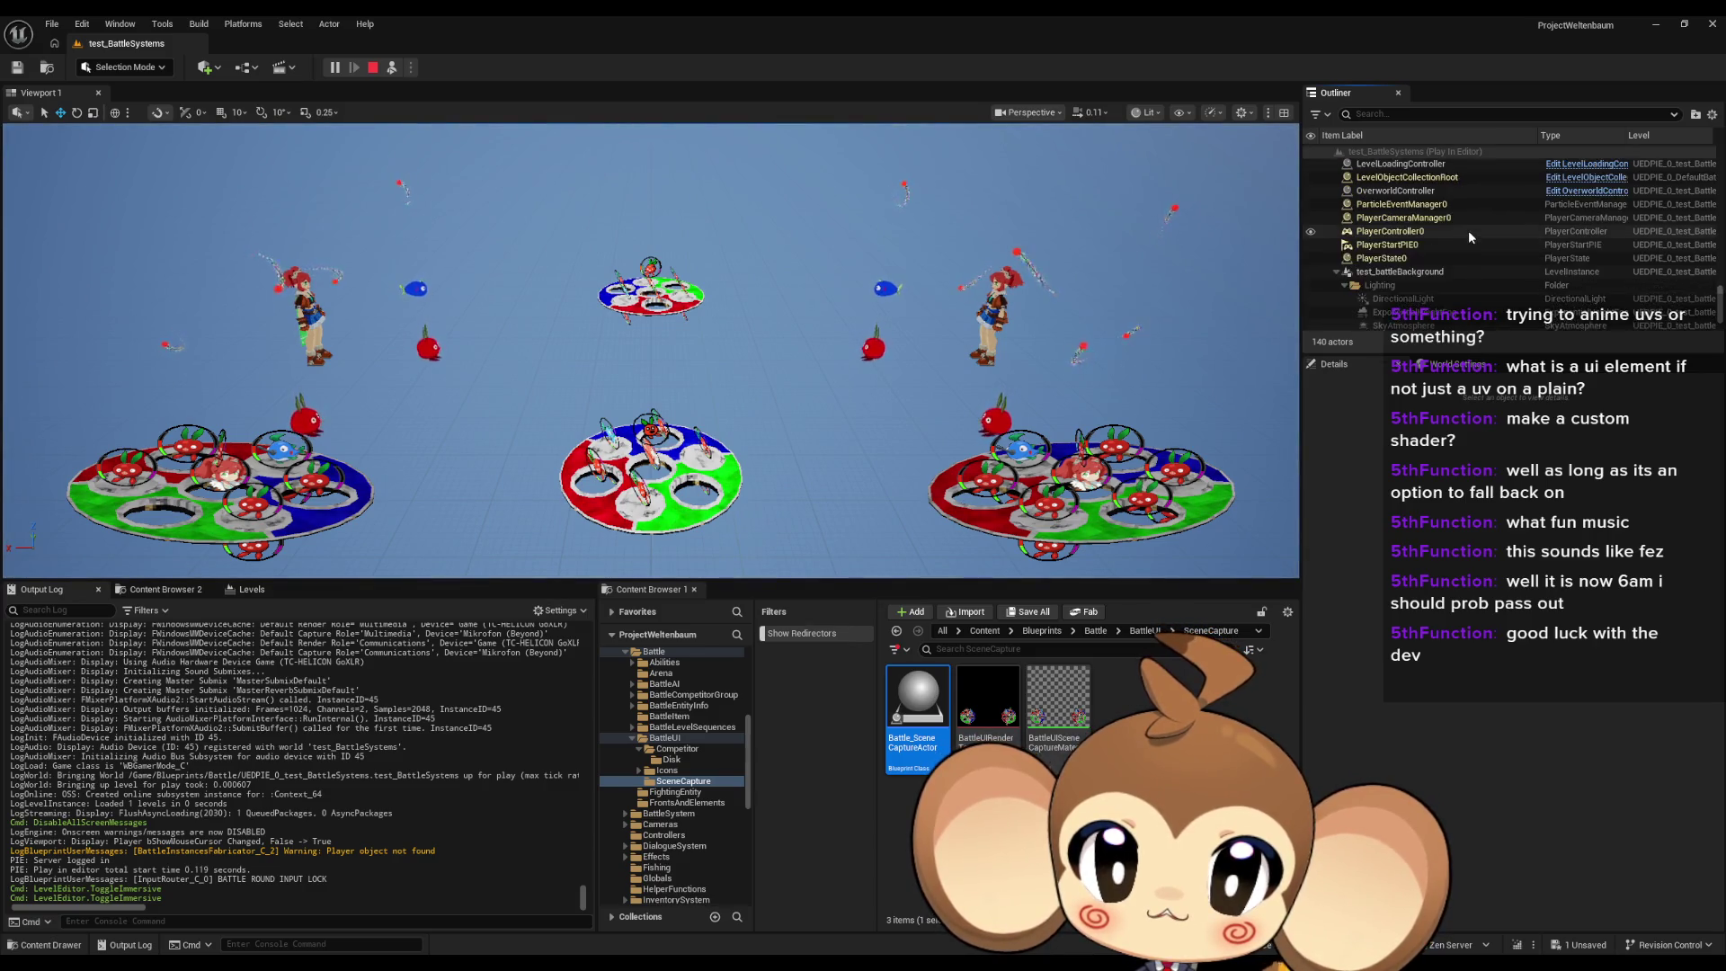
scroll(1470, 233, "up", 5)
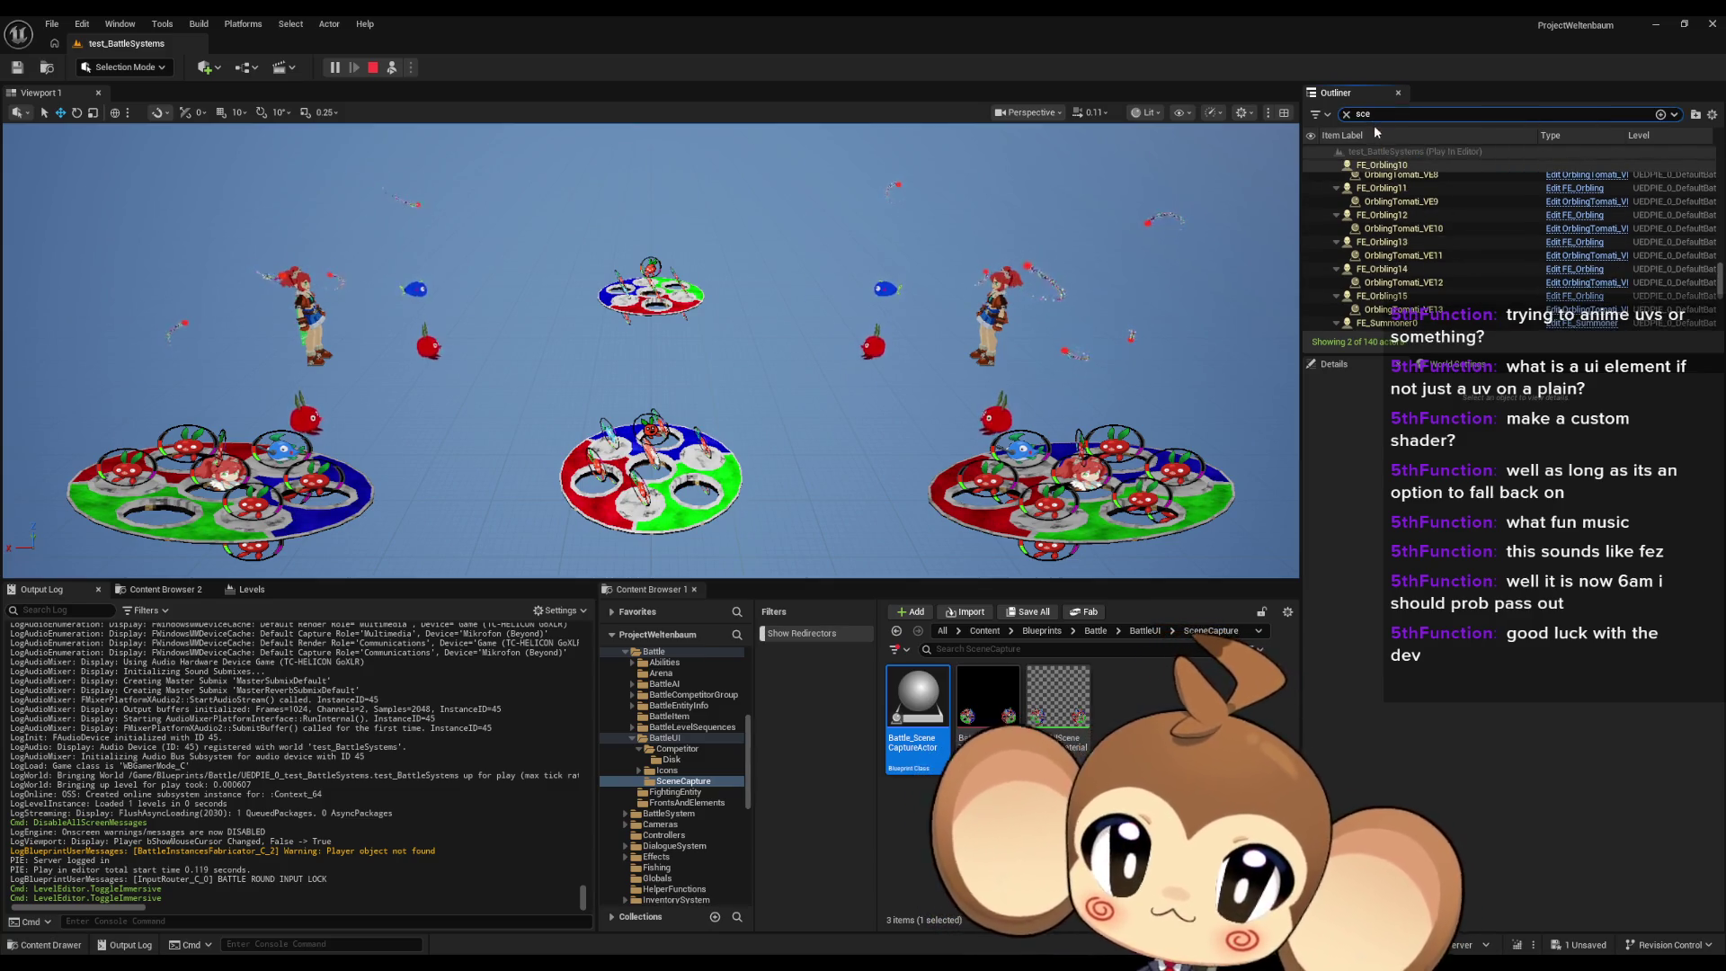
left_click(1411, 178)
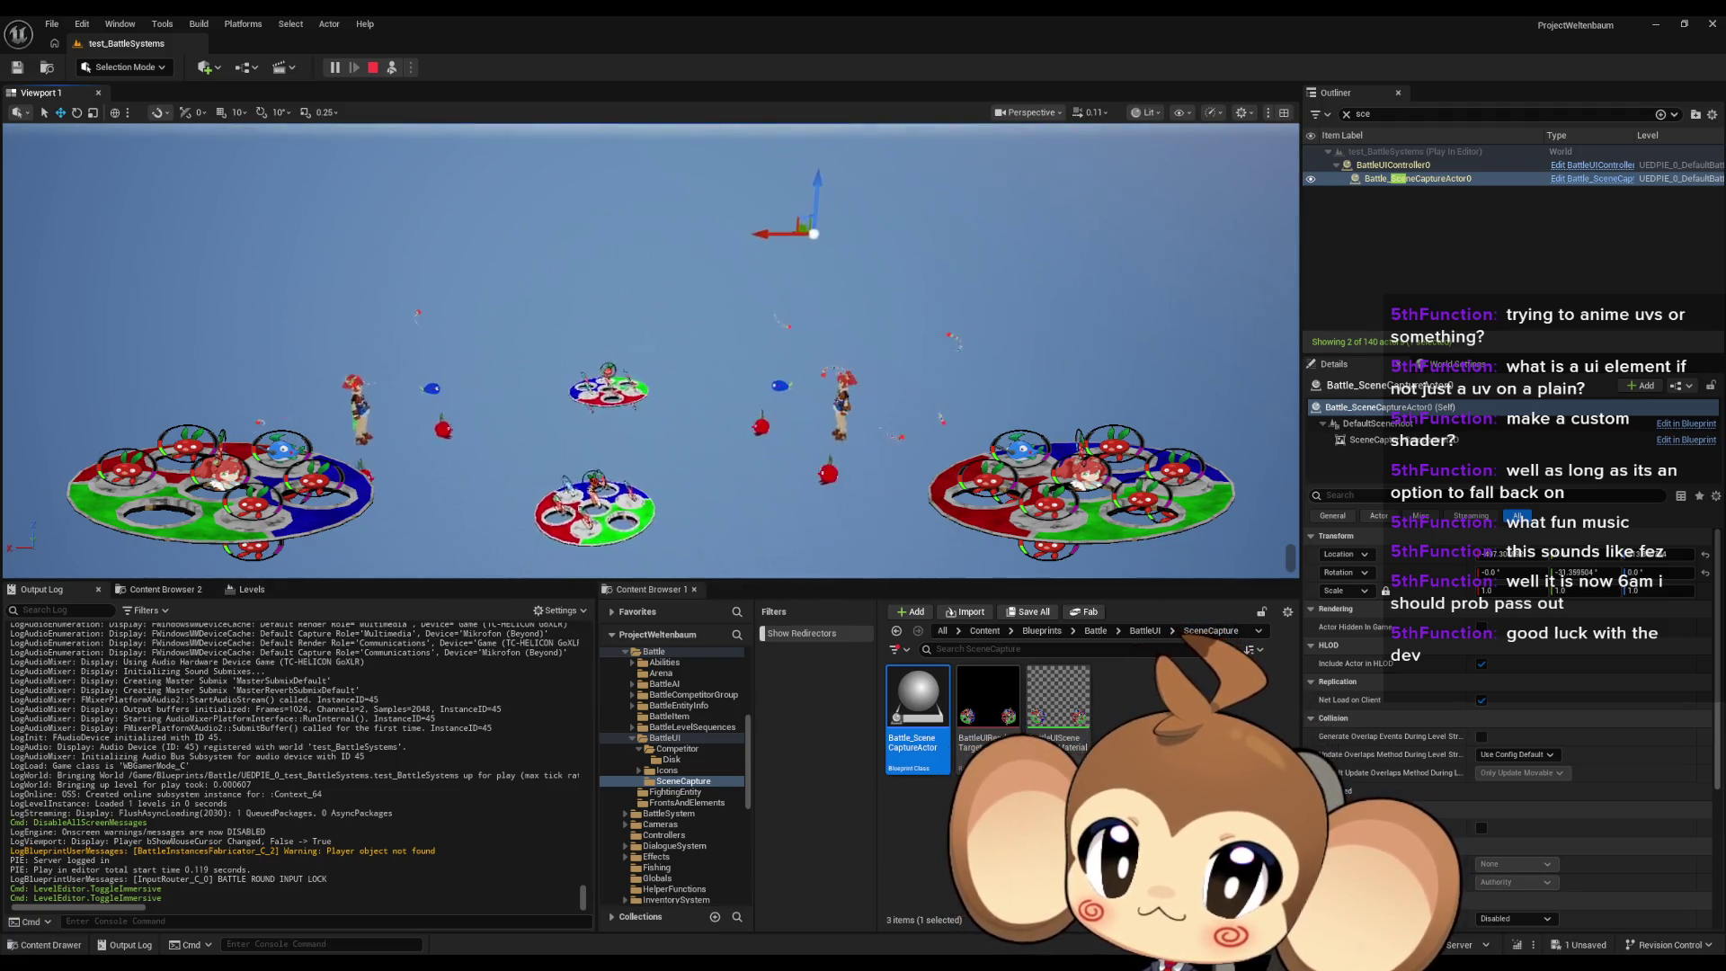
left_click(78, 114)
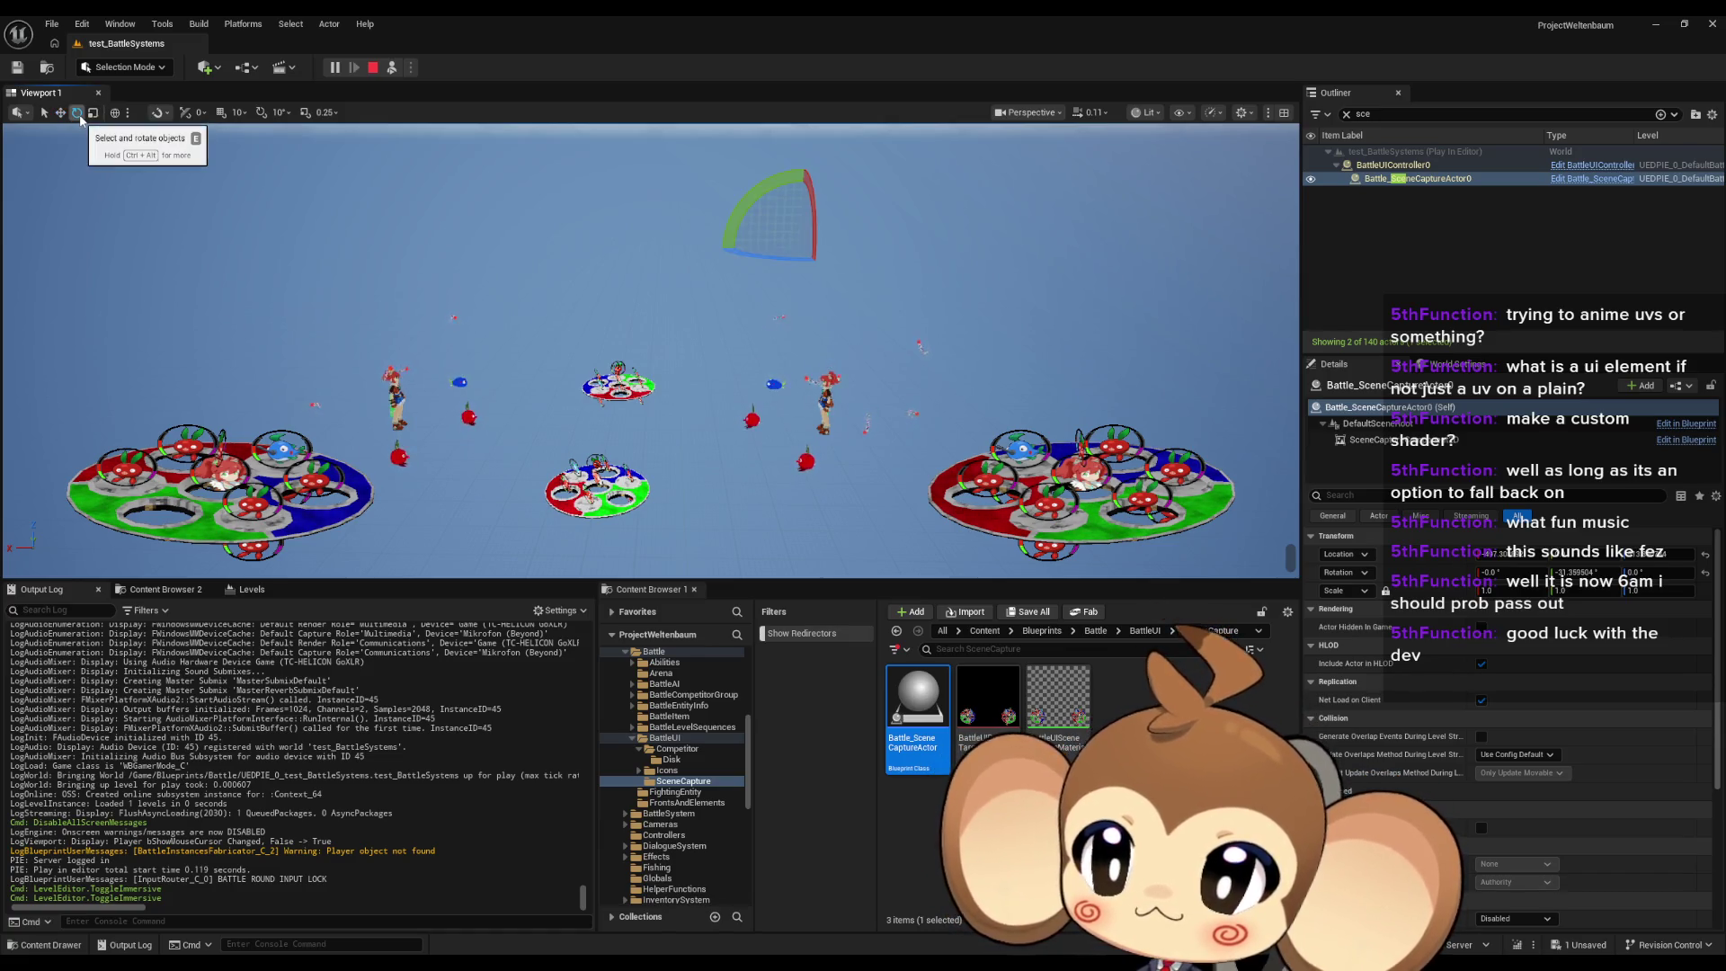
Step: Rotate Battle_SceneCaptureActor0 in full-screen view to test a new angle on the discs
key("F11")
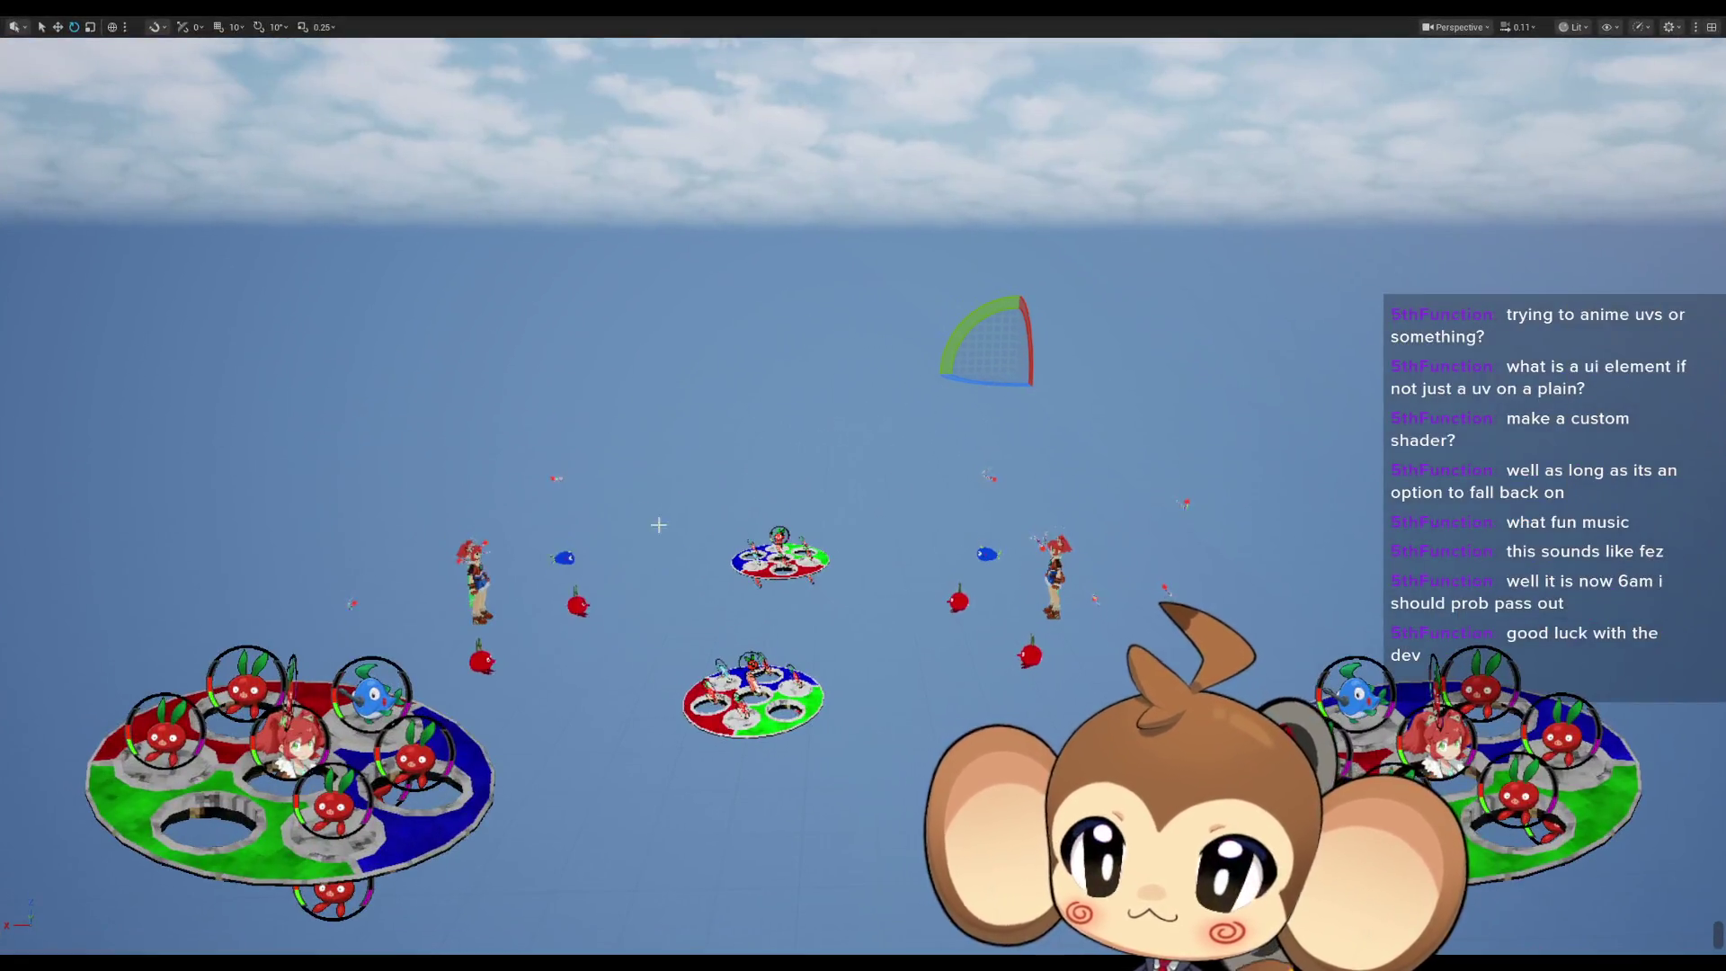
left_click_drag(1060, 605, 988, 548)
mouse_move(1031, 464)
left_mouse_down()
mouse_move(1028, 497)
mouse_move(1071, 554)
left_mouse_up()
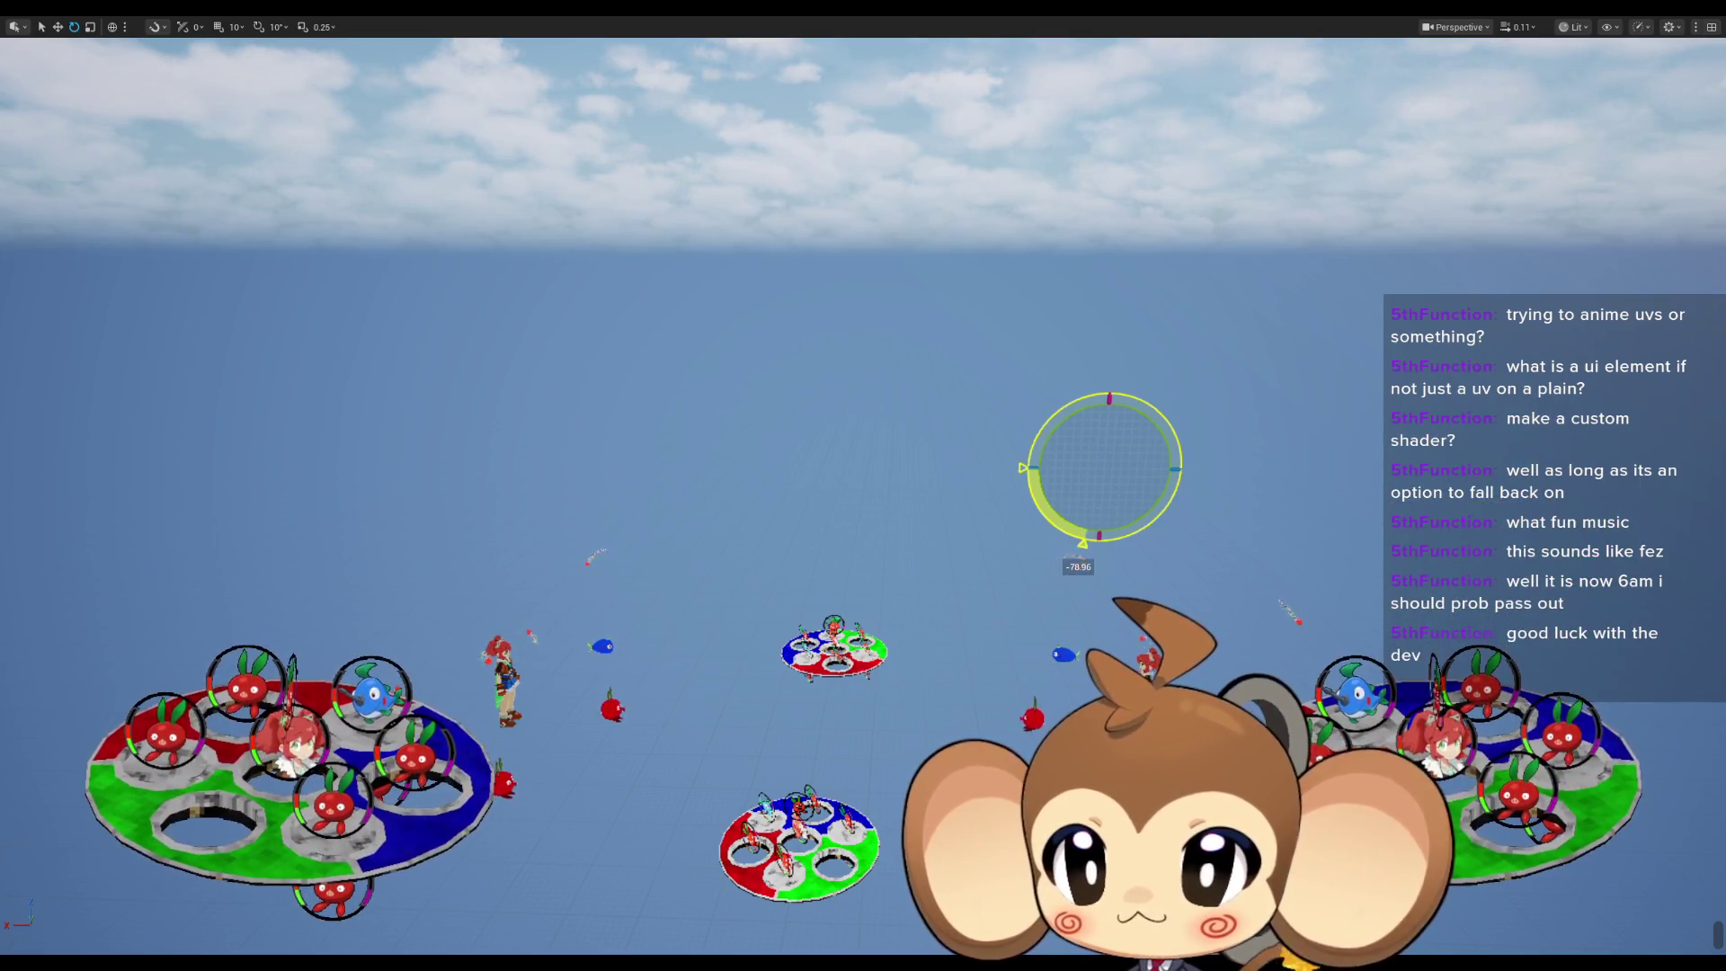
mouse_move(1025, 491)
left_mouse_down()
mouse_move(1030, 438)
mouse_move(1038, 515)
mouse_move(1028, 457)
mouse_move(1025, 494)
mouse_move(1044, 523)
mouse_move(1029, 477)
mouse_move(1045, 524)
left_mouse_up()
key("F11")
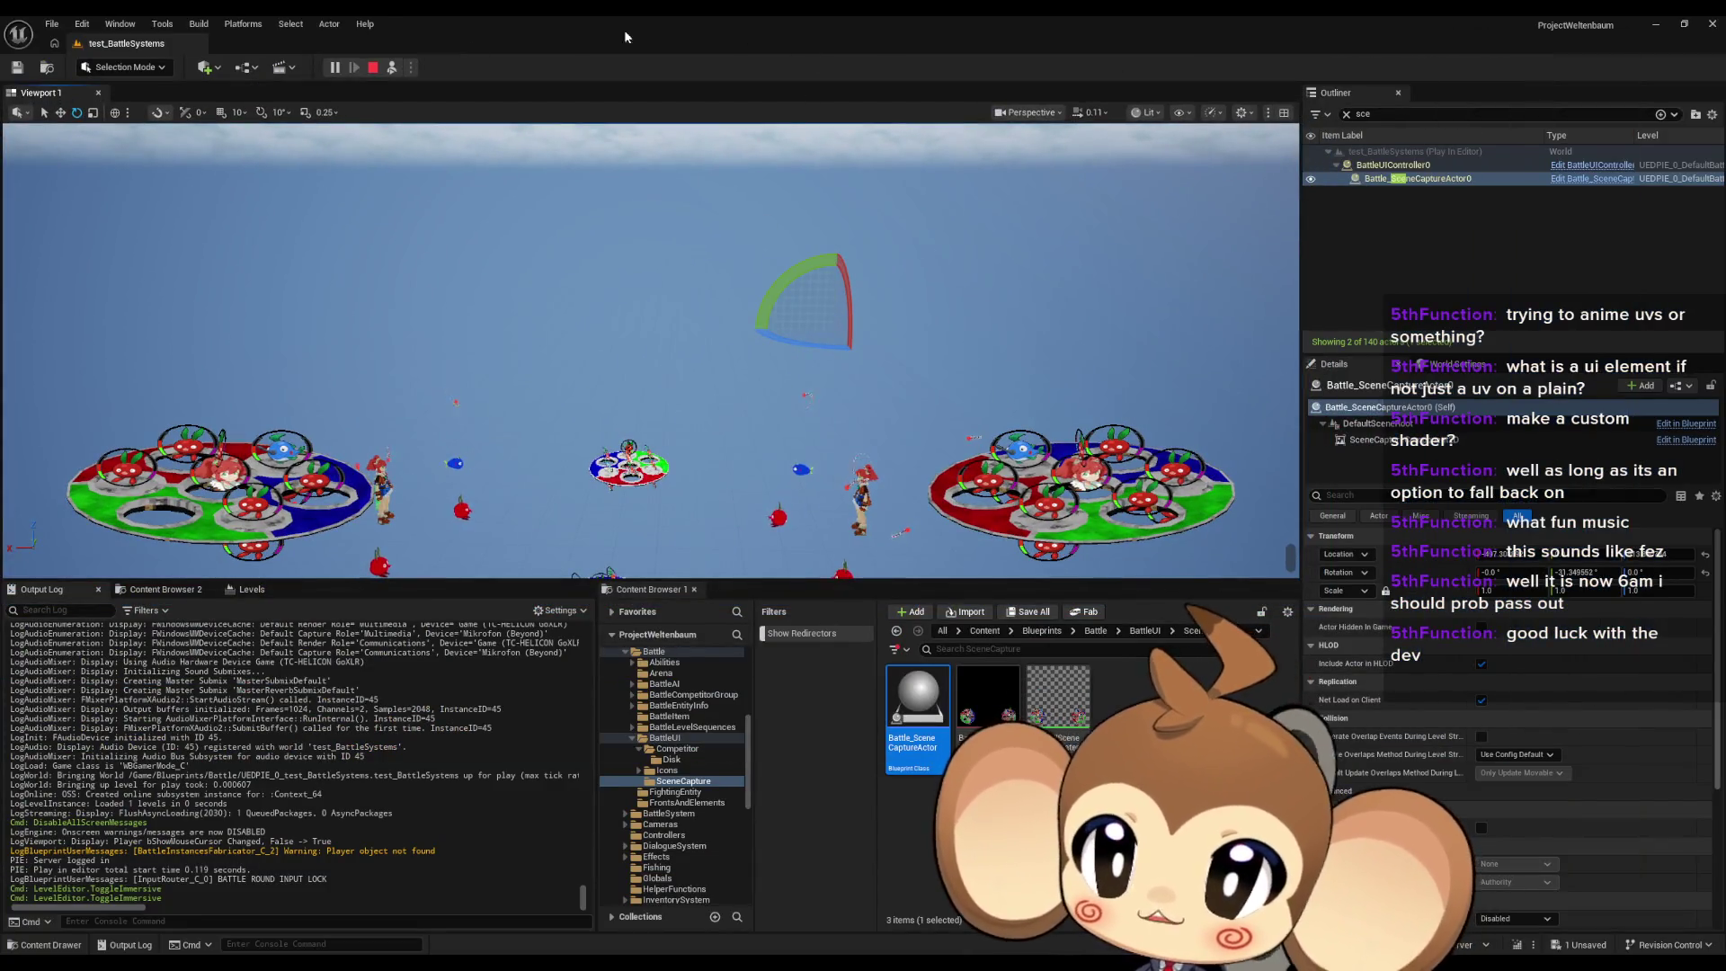
Step: Stop play, restore the blueprint editor and view Battle_SceneCaptureActor's EventGraph
left_click(391, 69)
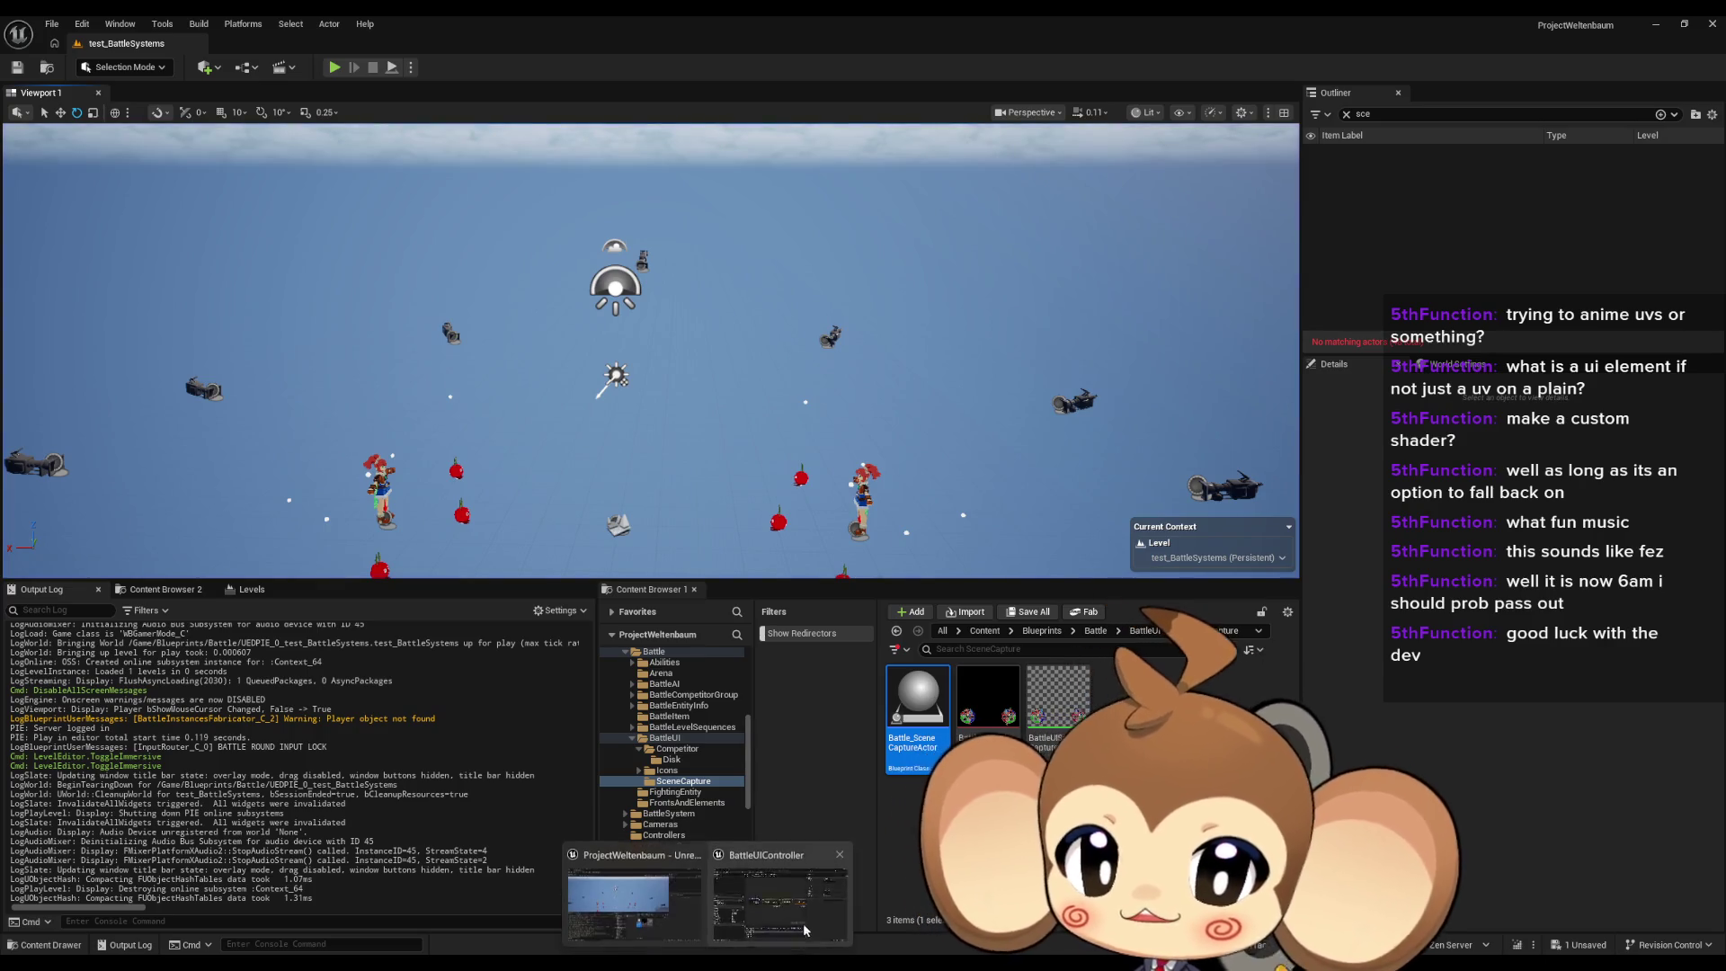
left_click(803, 920)
left_click(803, 921)
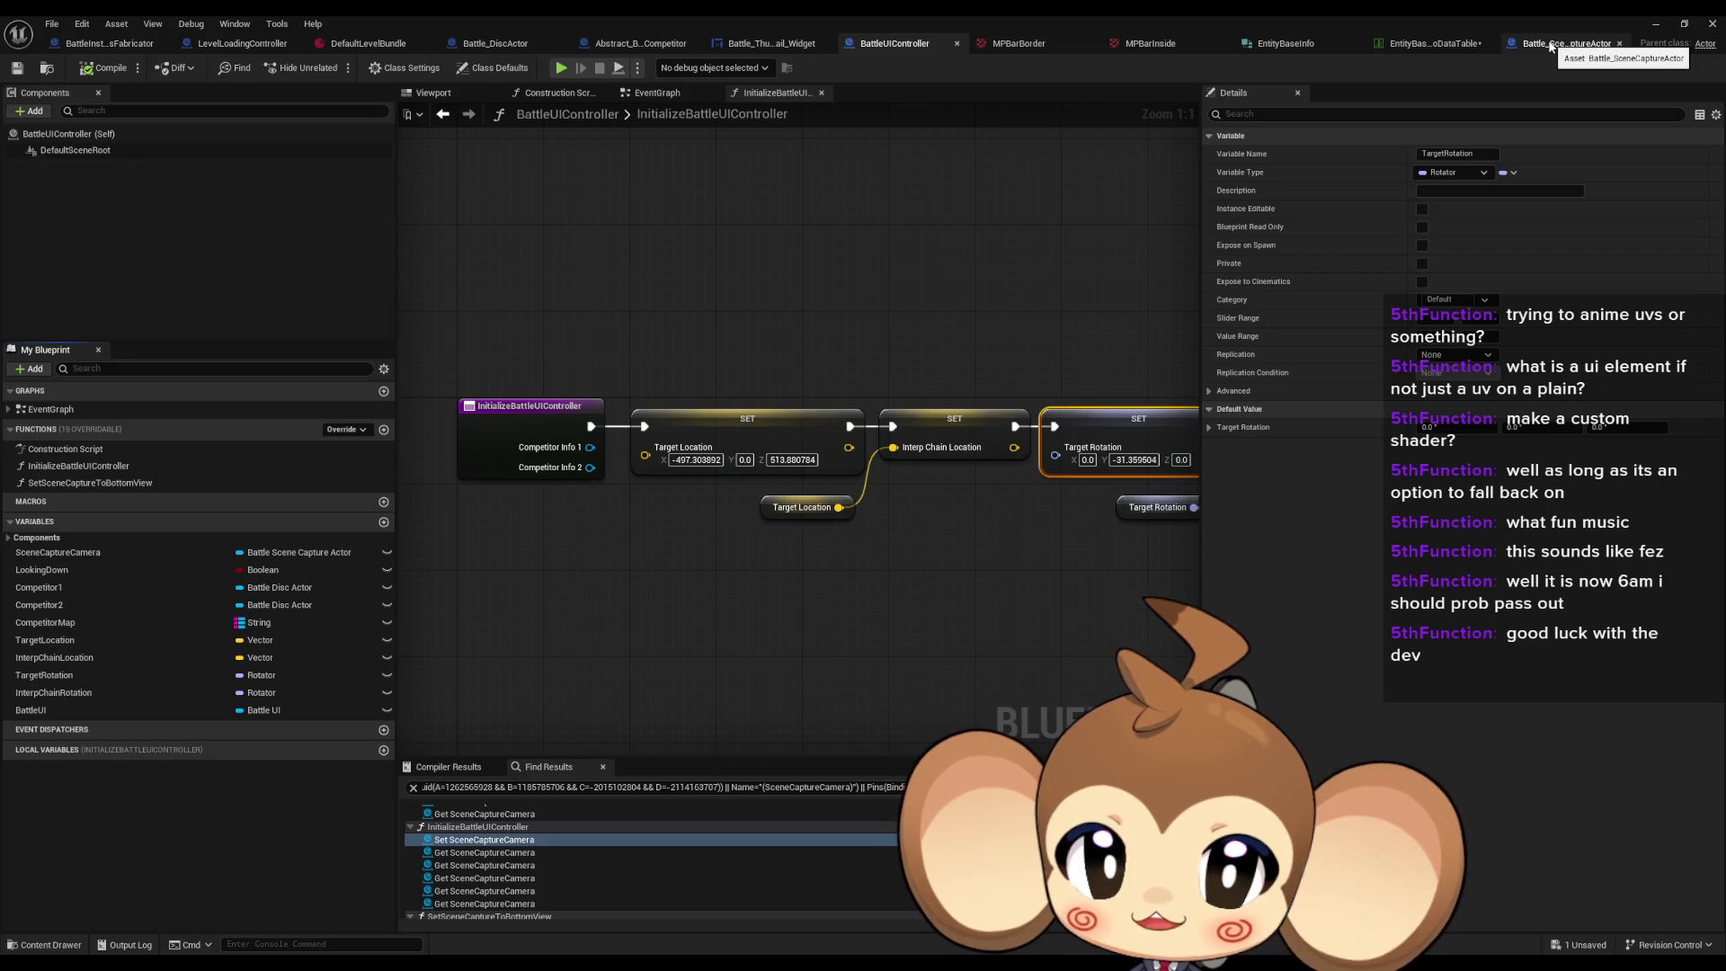
left_click(1550, 45)
double_click(52, 409)
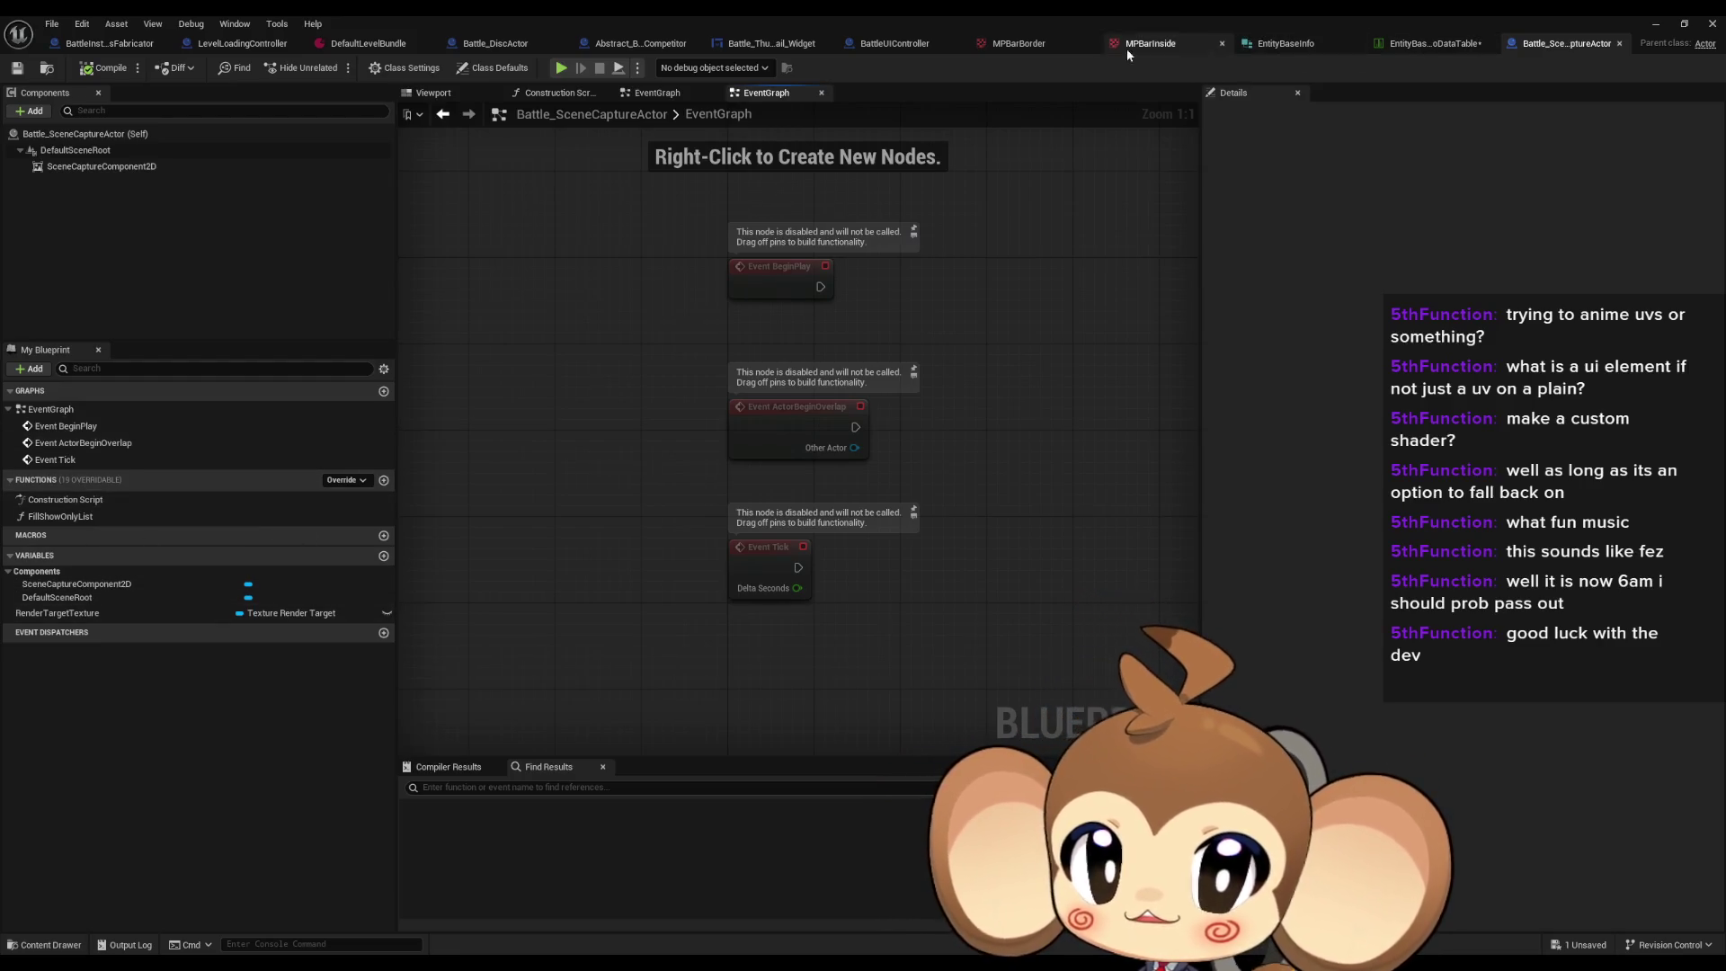
Step: Review BattleUIController's initialize chain from the SpawnActor node back through the SET nodes
left_click(764, 46)
left_click(879, 46)
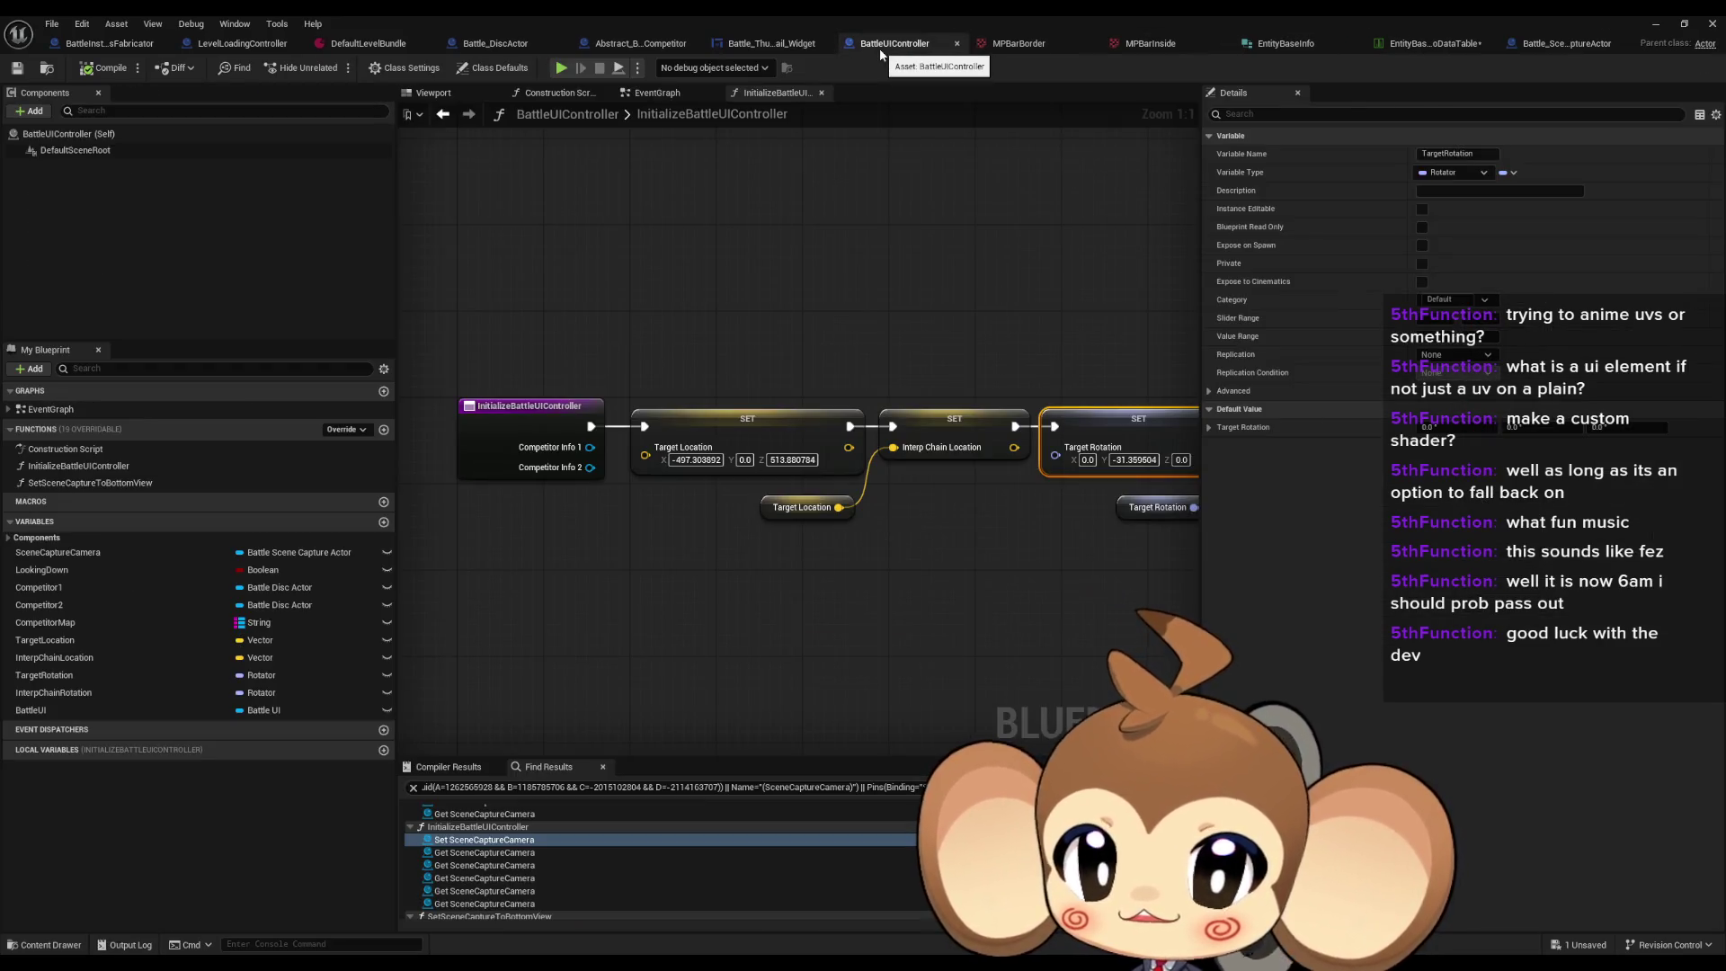
scroll(733, 499, "down", 3)
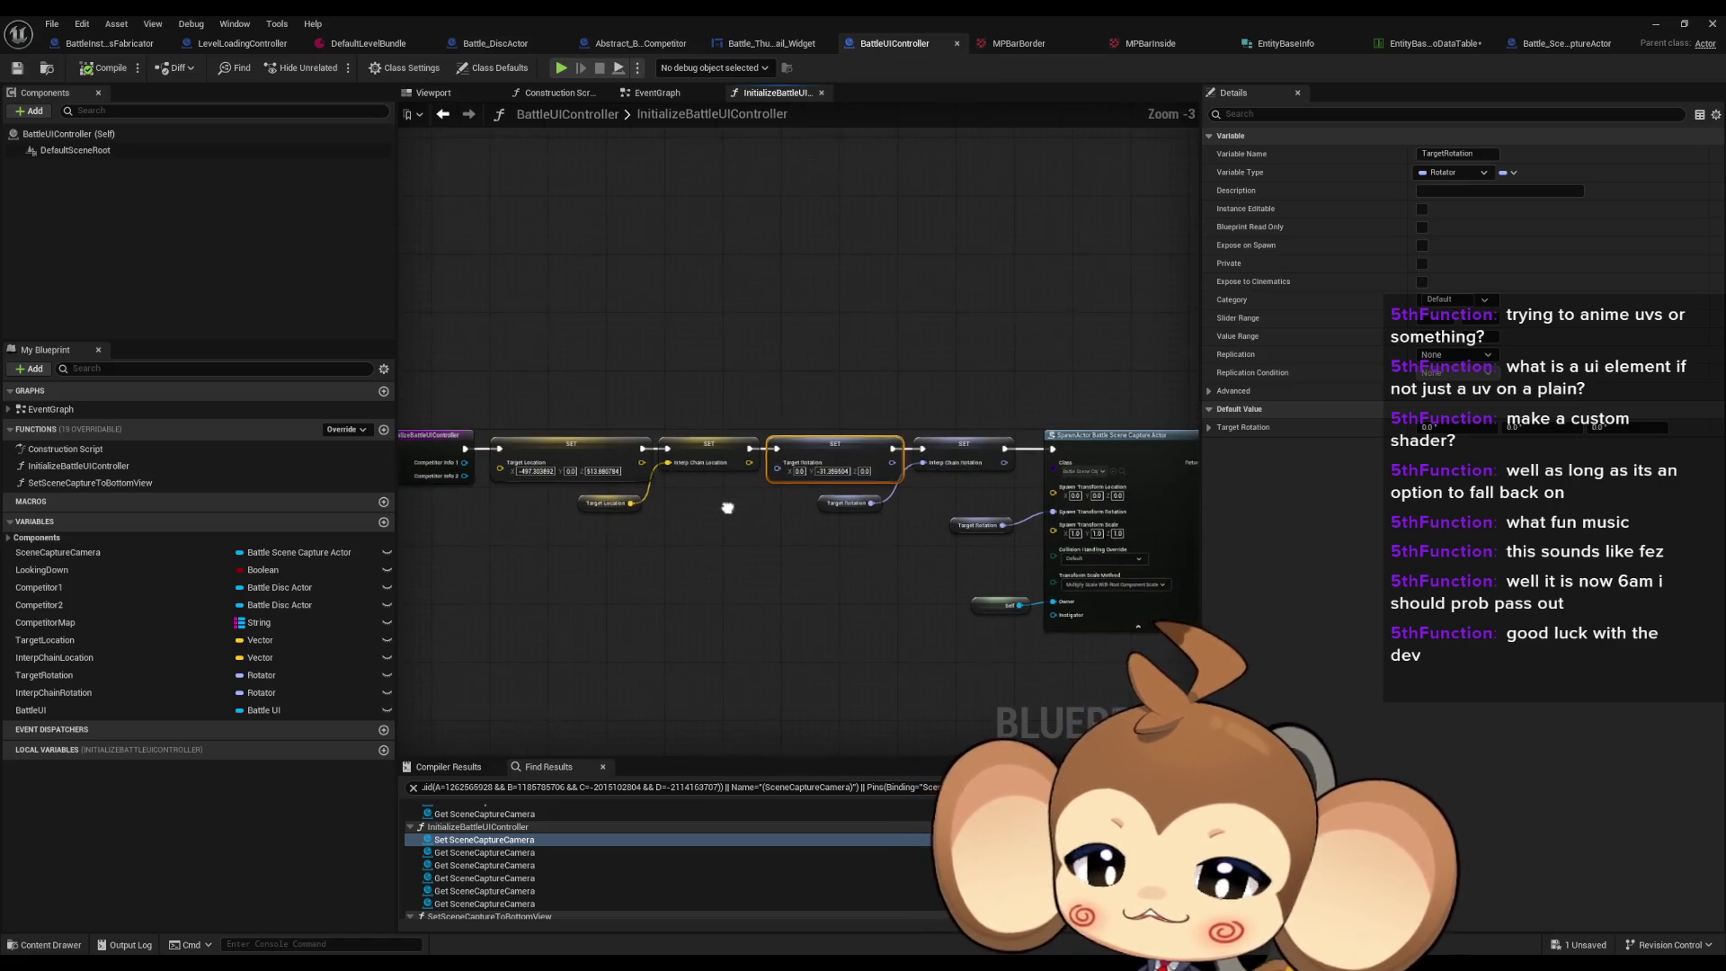
left_click_drag(728, 503, 893, 500)
scroll(963, 510, "up", 3)
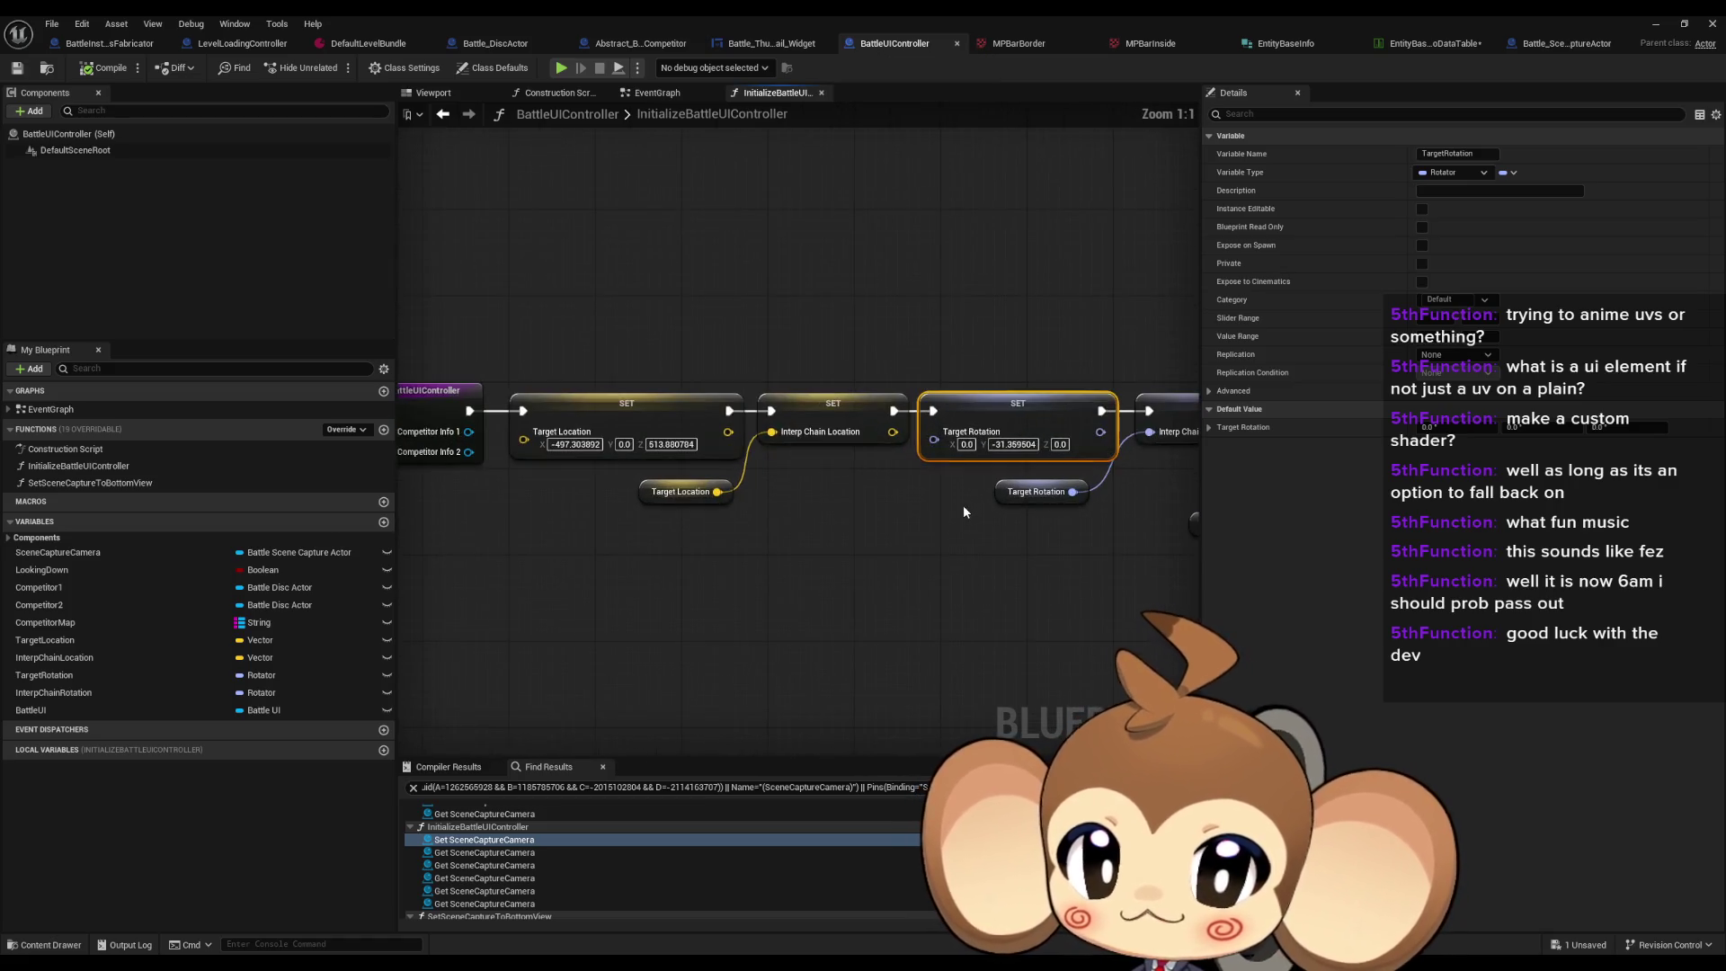
left_click_drag(1159, 399, 712, 363)
left_click(728, 398)
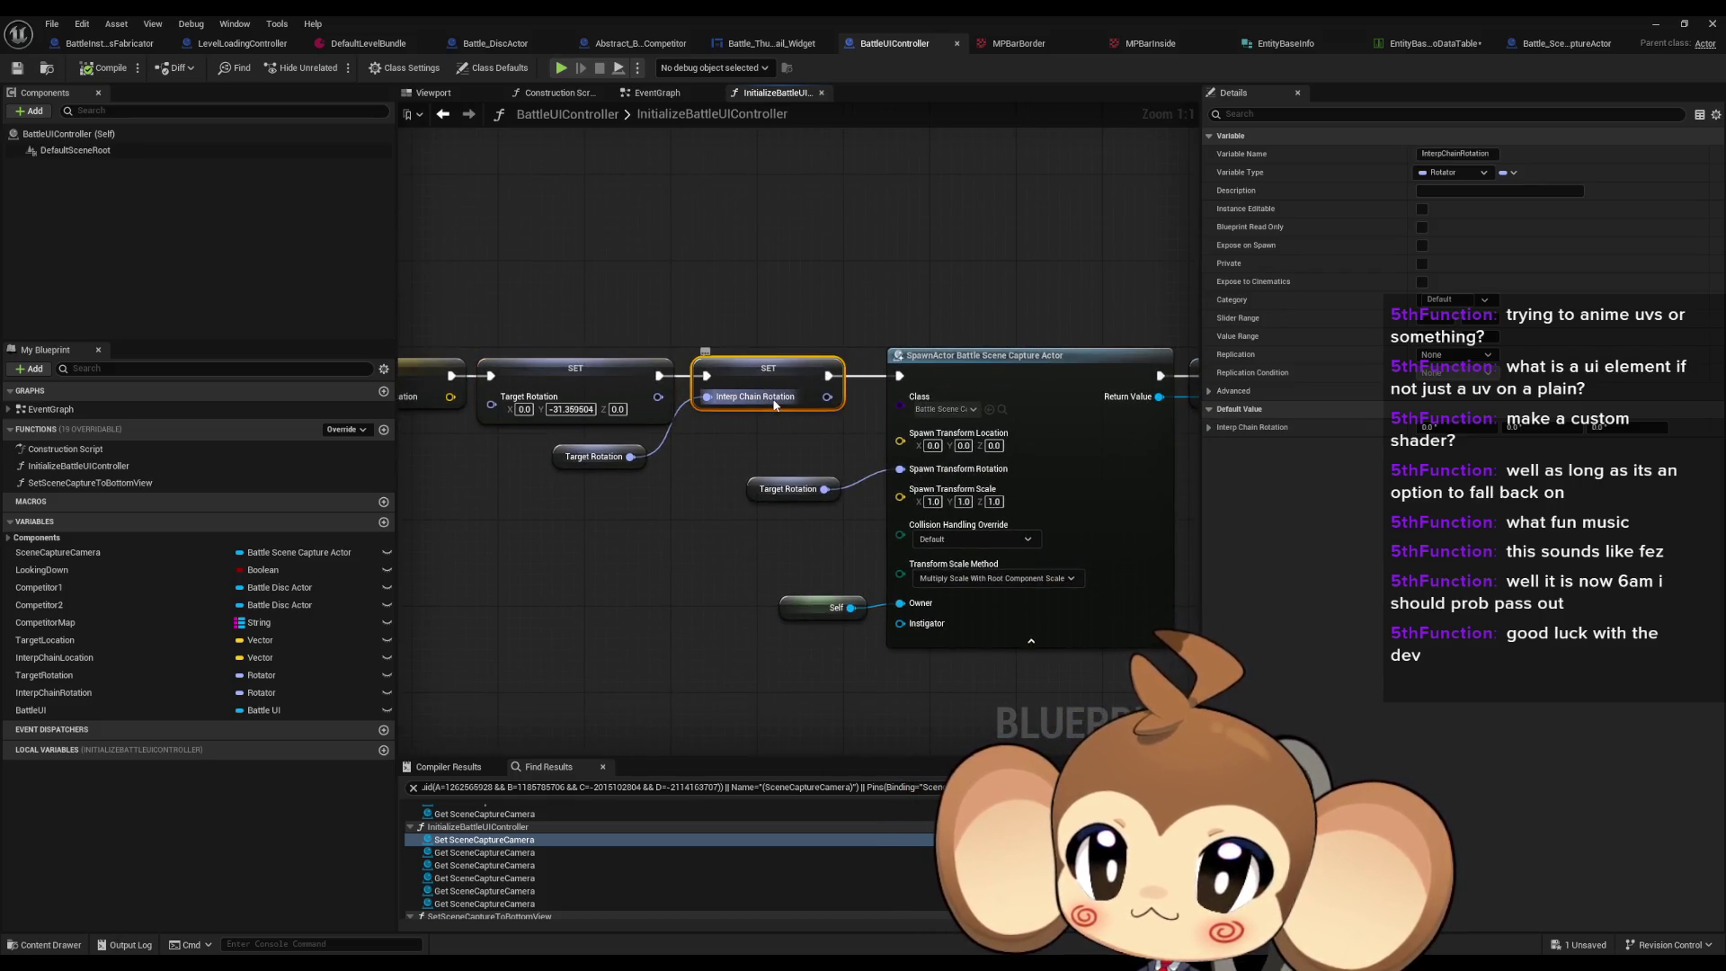
left_click_drag(654, 412, 804, 394)
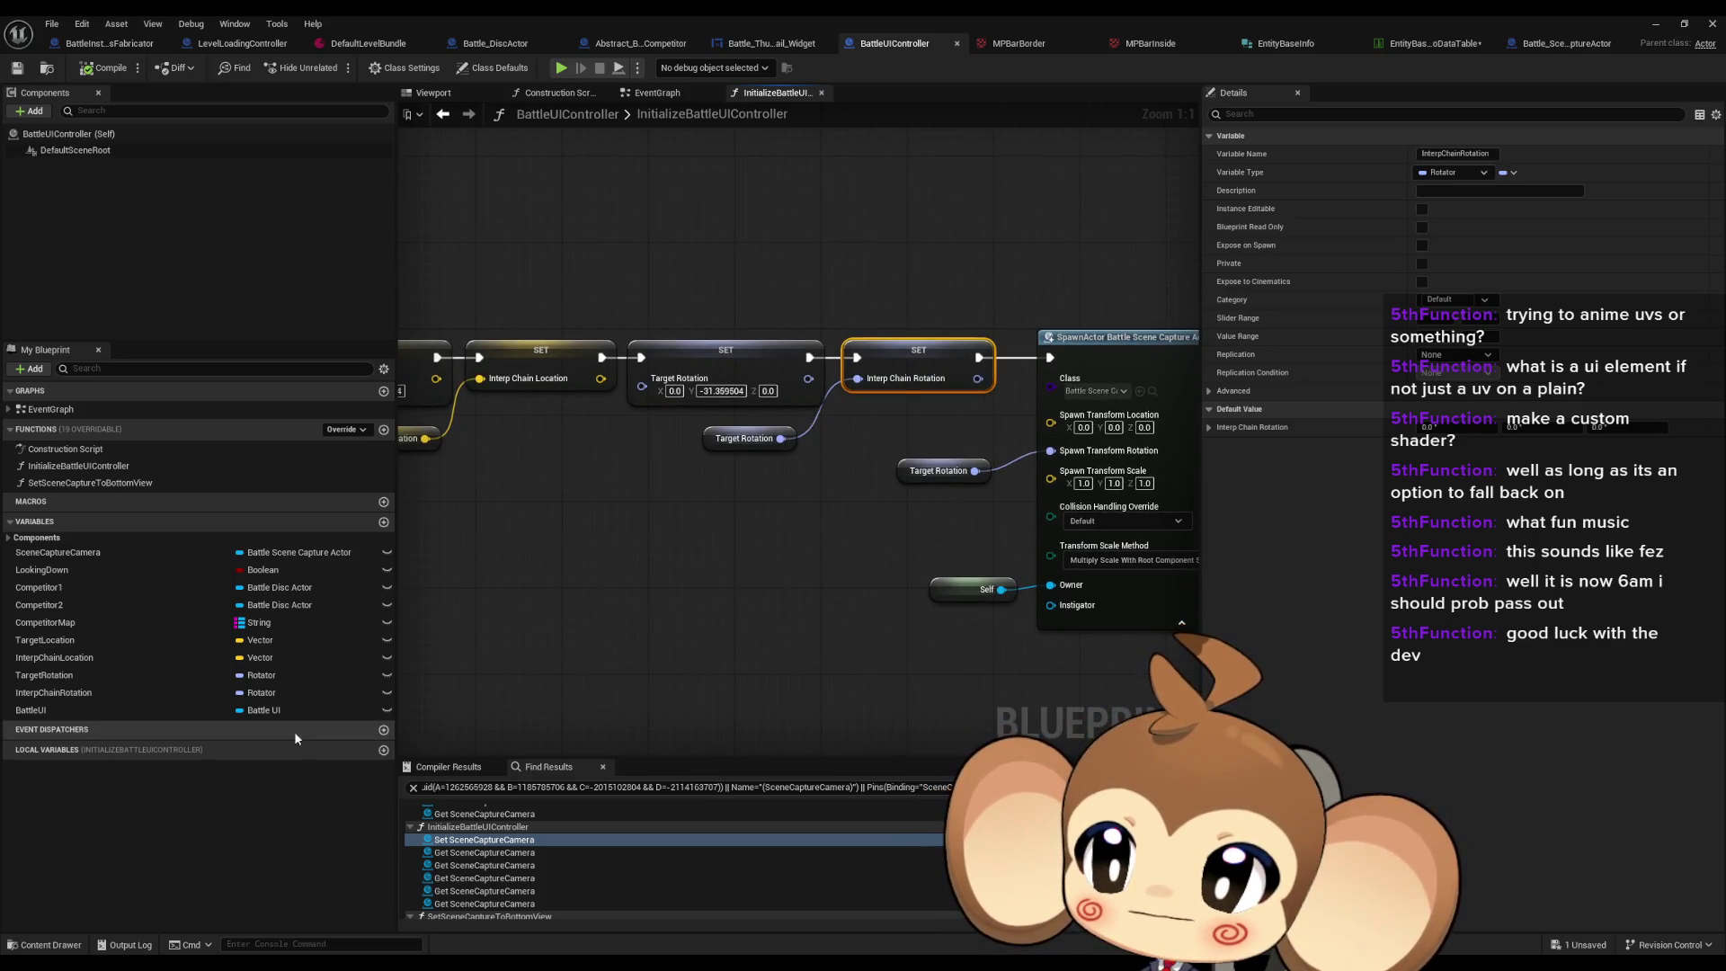
Step: Make TargetRotation and TargetLocation instance editable, then minimize the blueprint editor
left_click(105, 674)
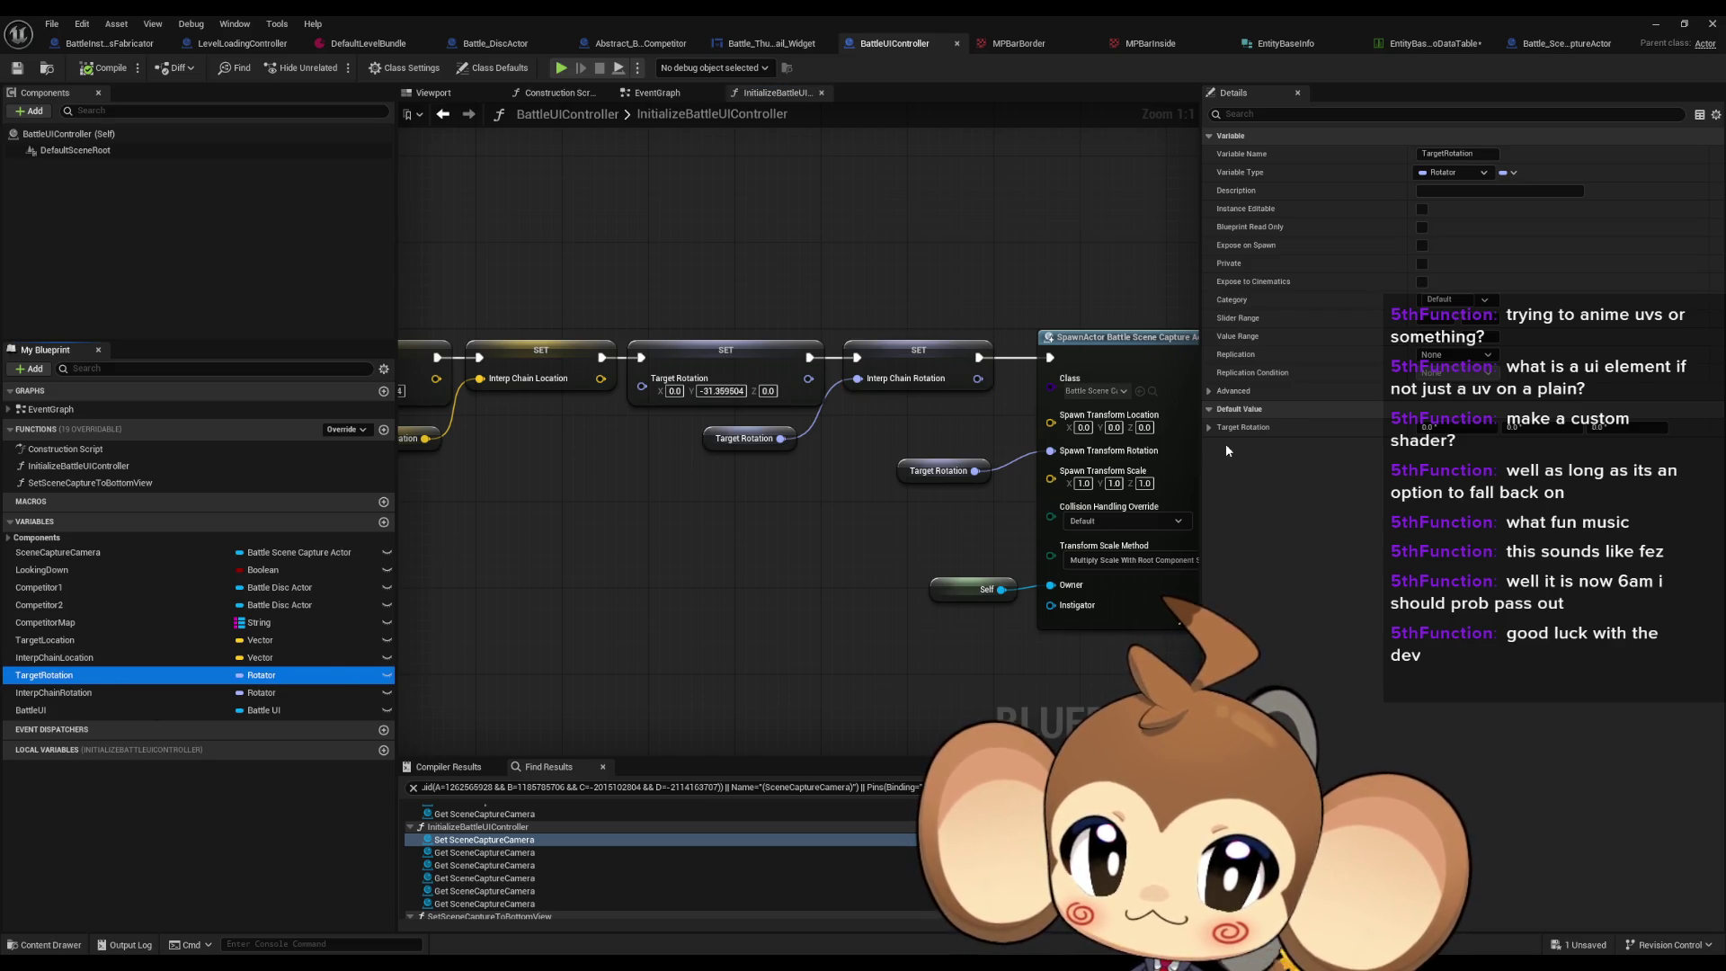
left_click(726, 356)
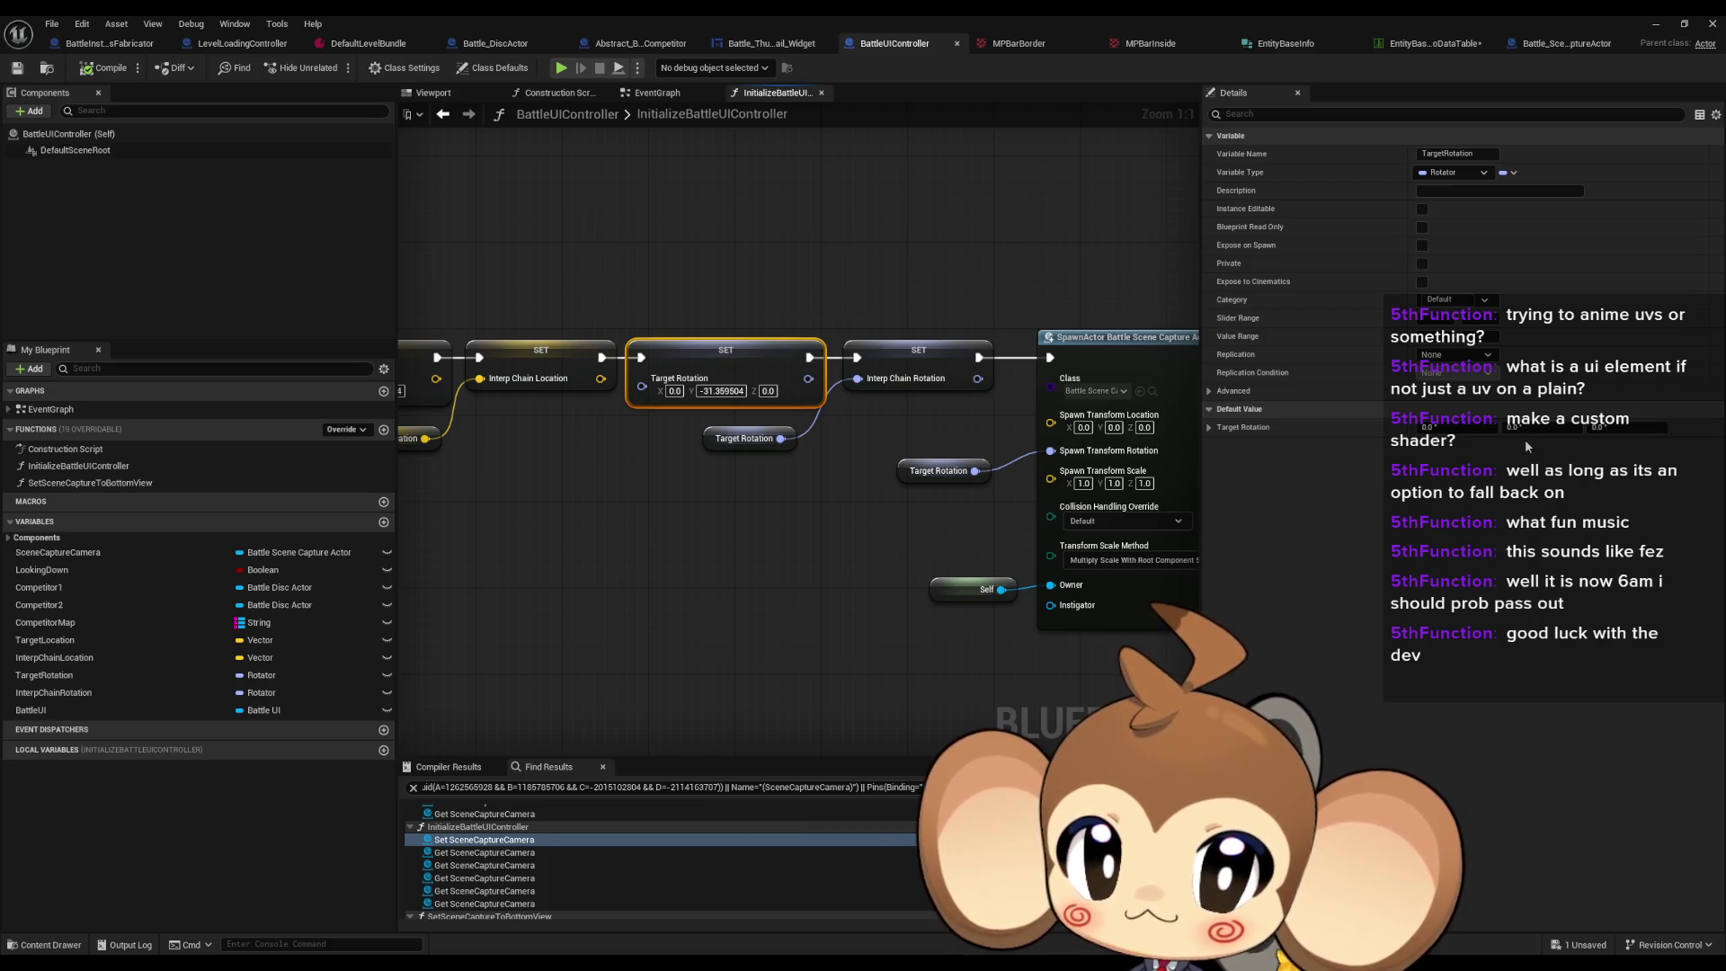
left_click(386, 676)
left_click(386, 640)
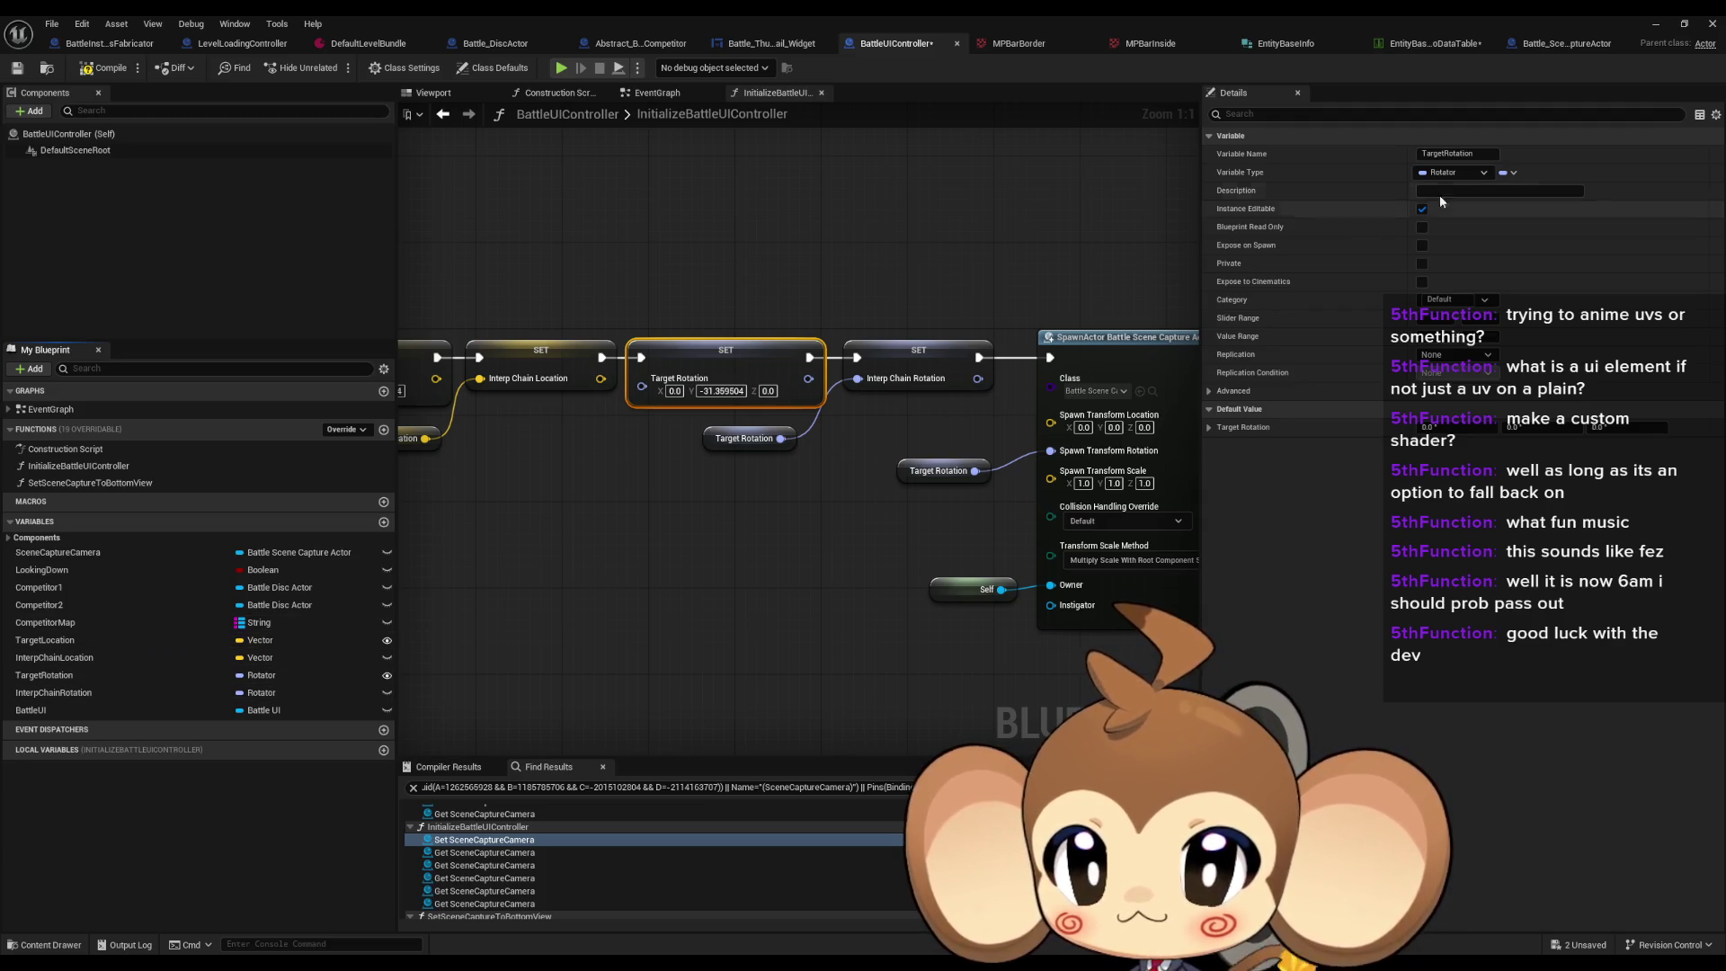
left_click(1651, 28)
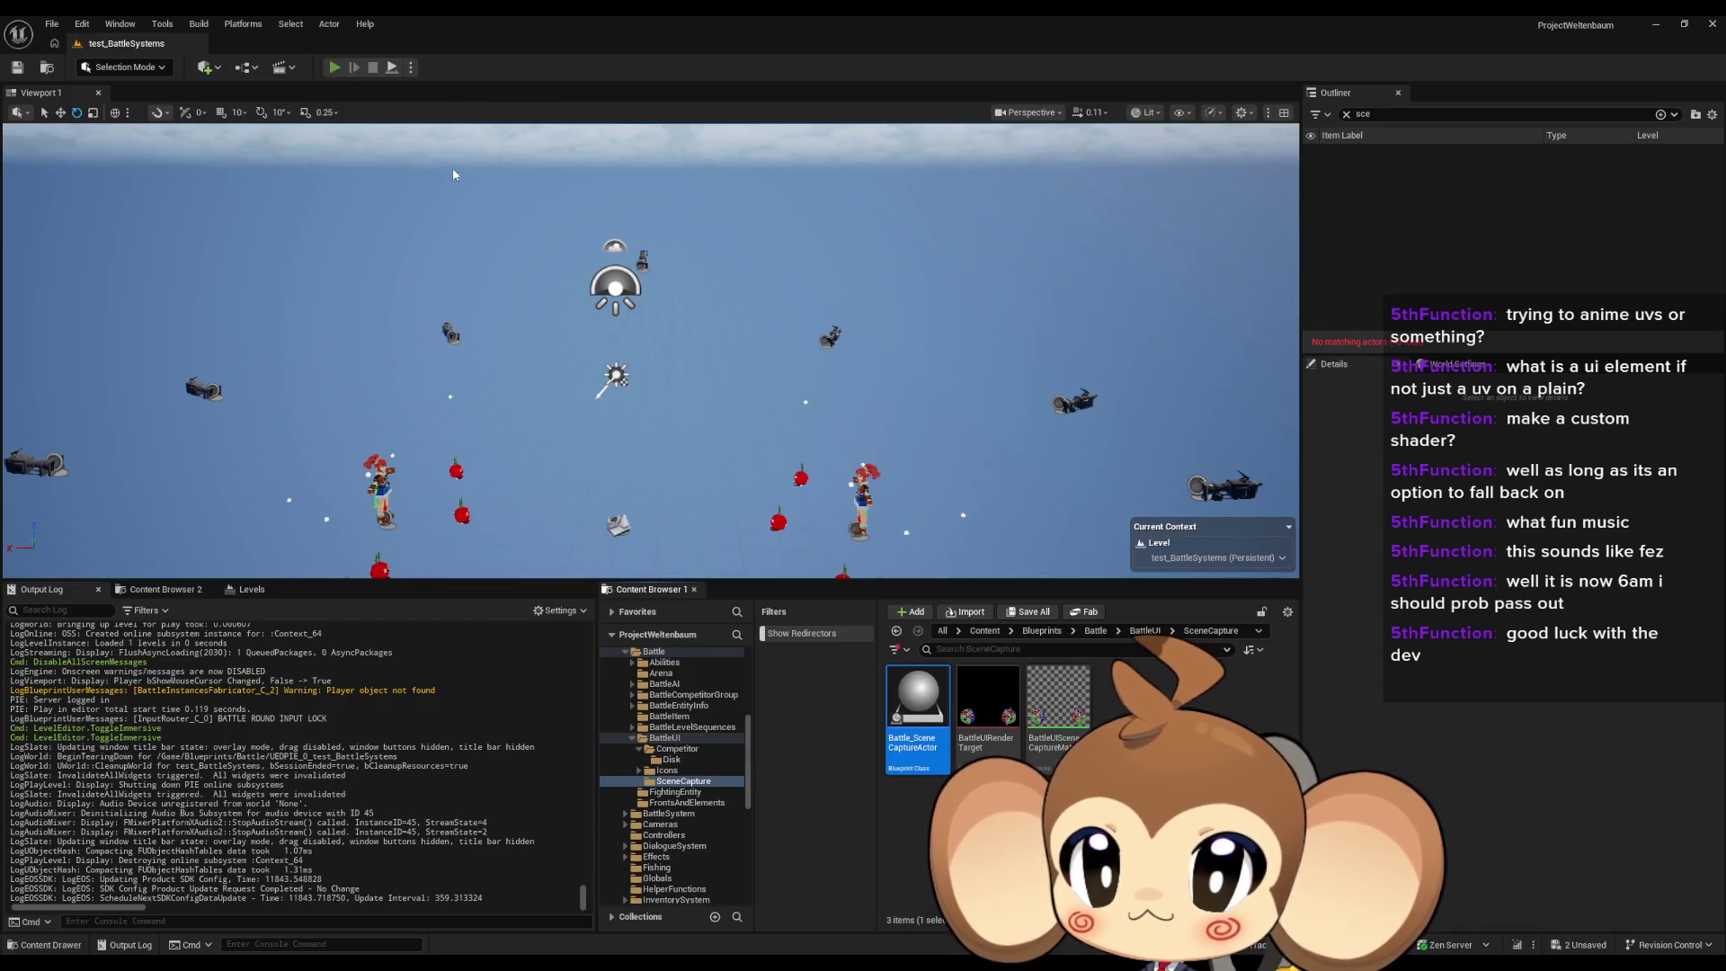
Step: Play the level again with Alt+P and select Battle_SceneCaptureActor0 in the Outliner
key("alt+p")
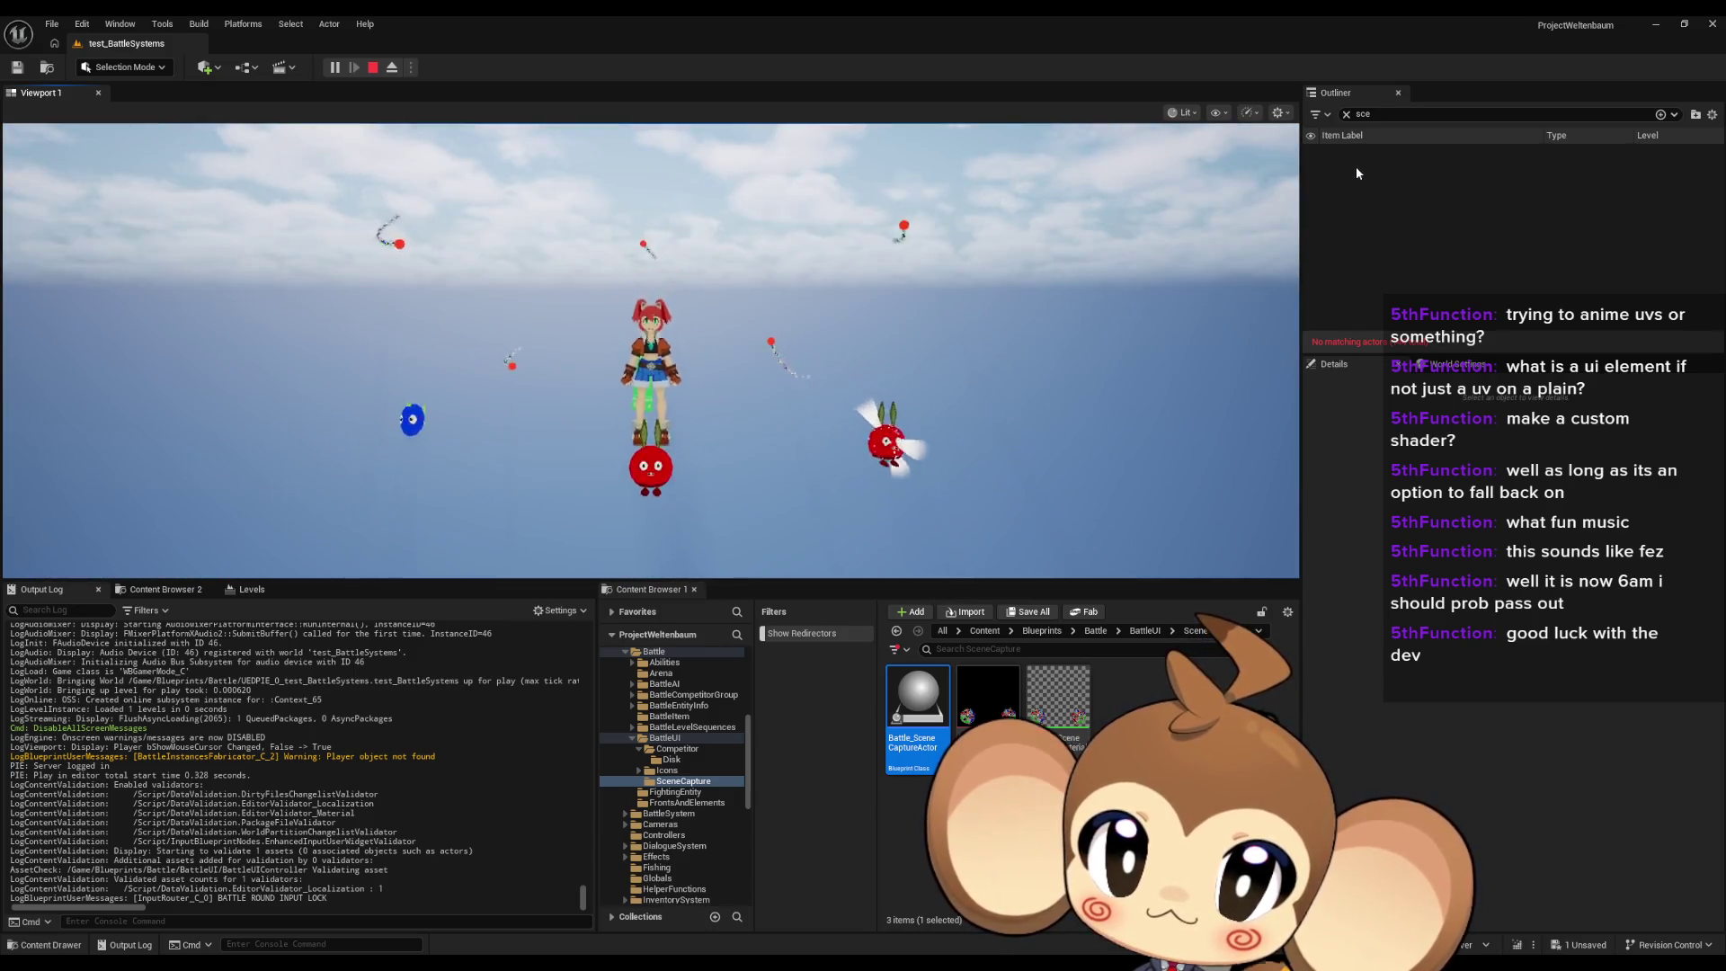
left_click(1375, 114)
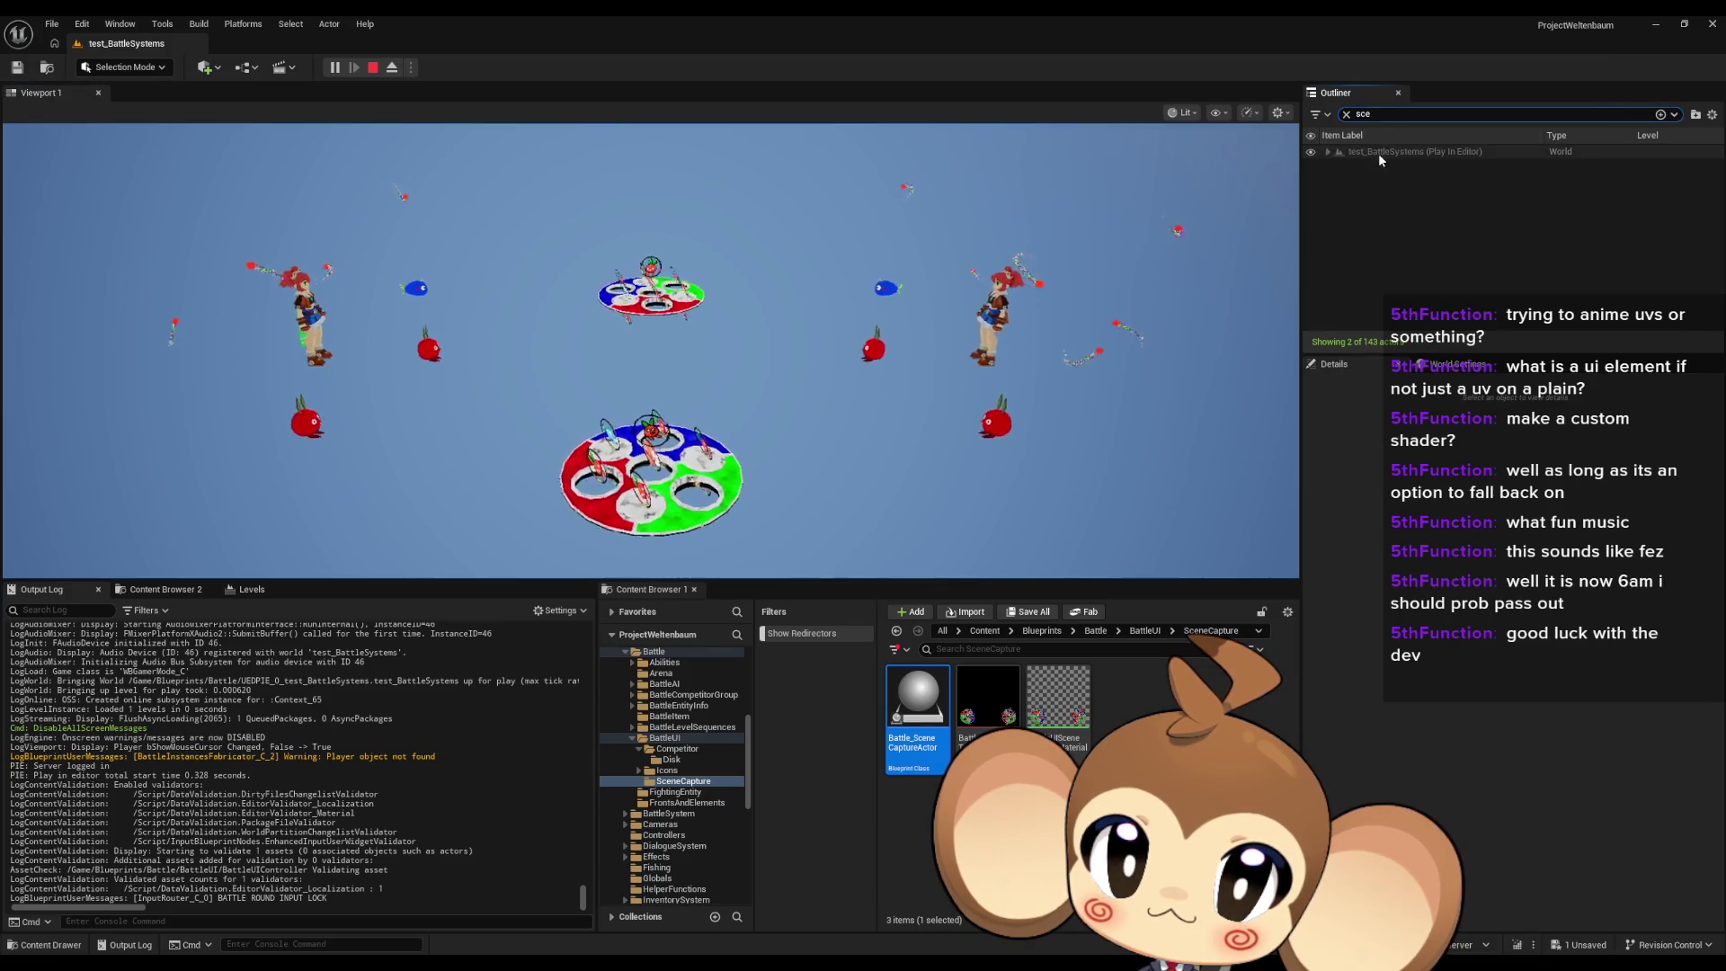
left_click(1393, 179)
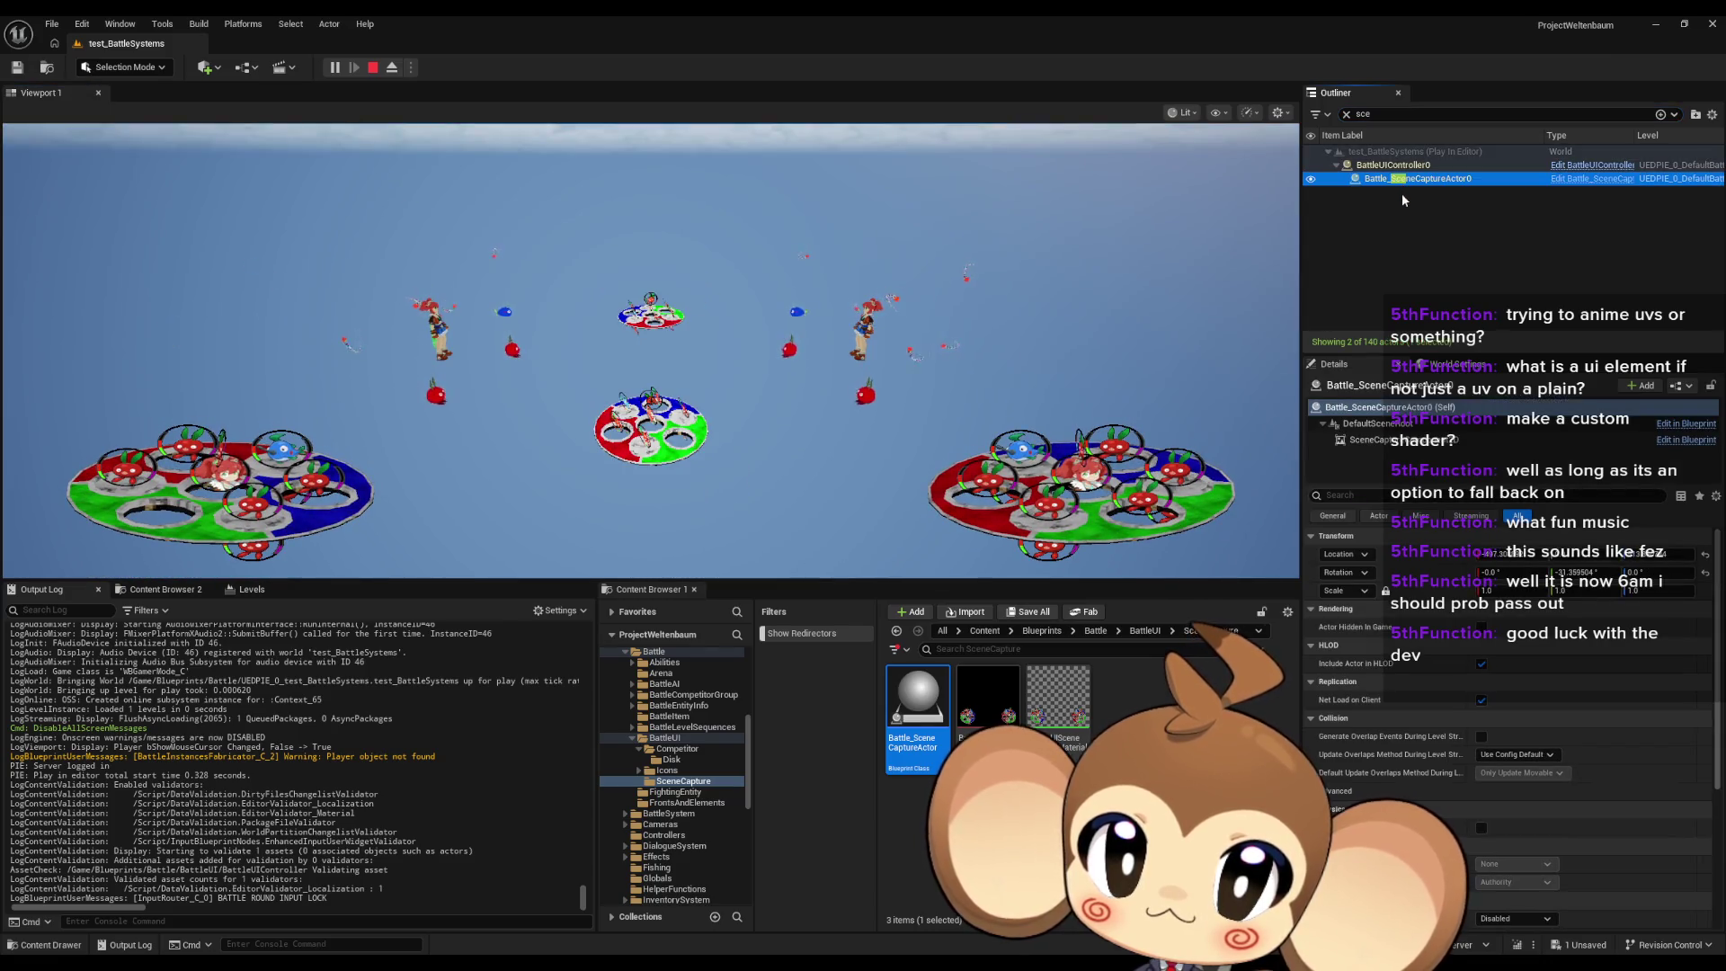
left_click(1474, 278)
left_click(1429, 179)
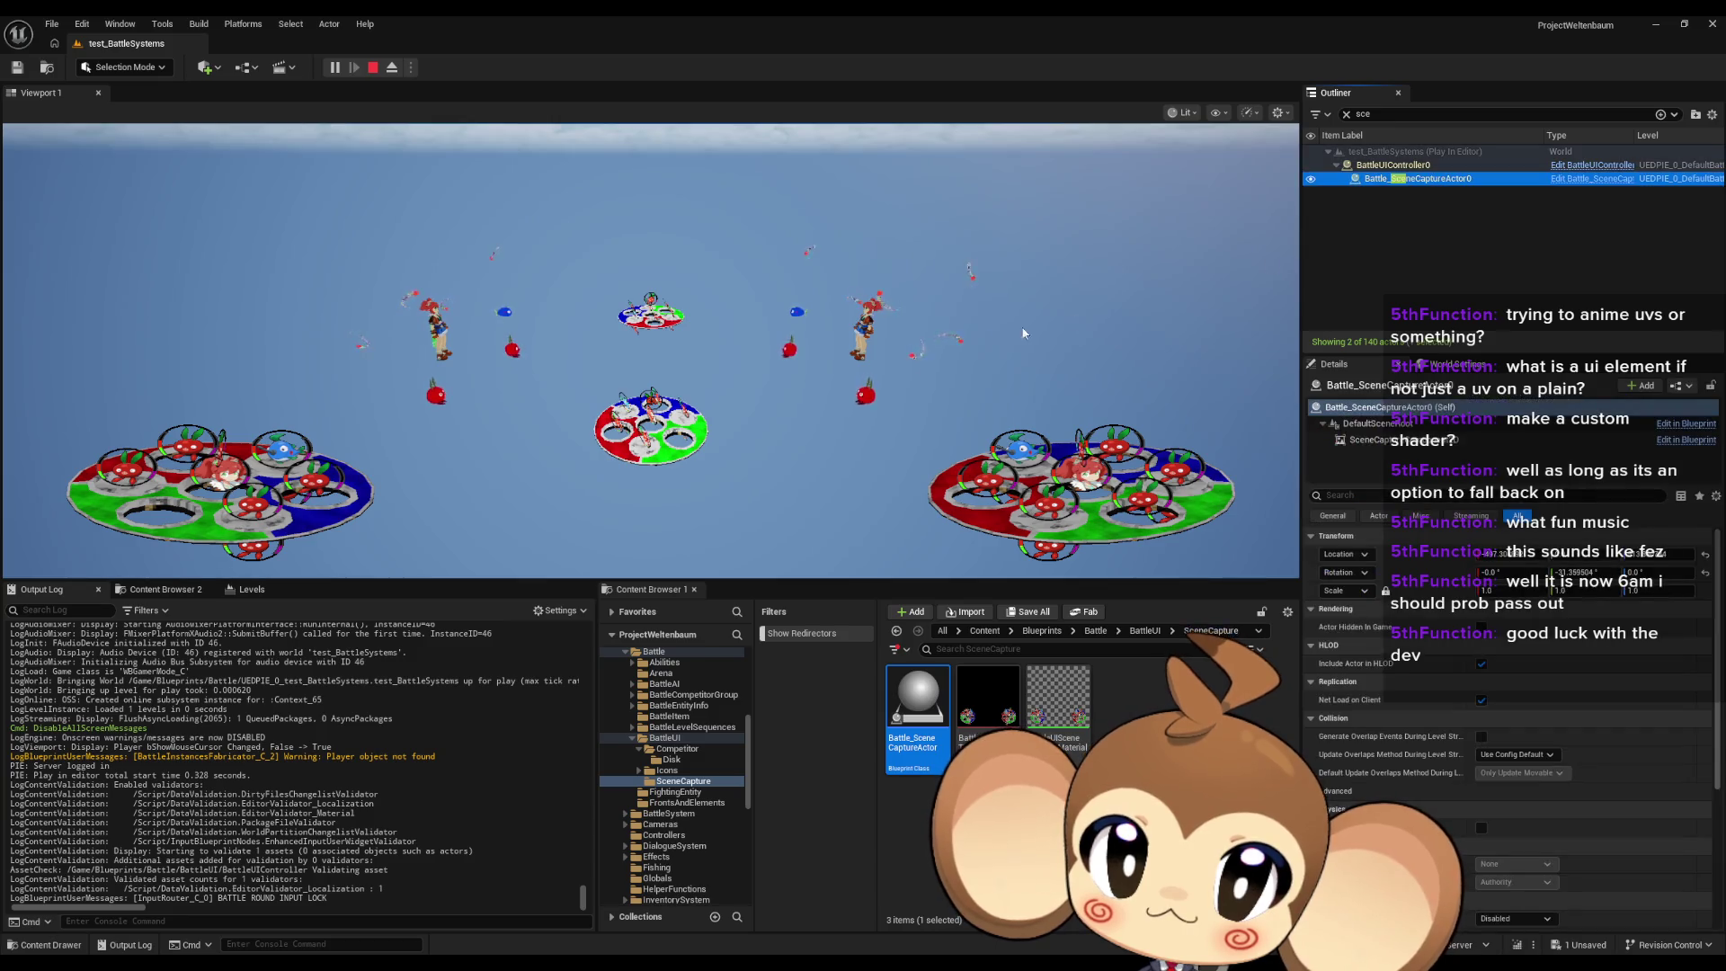
Step: Move the Outliner selection up to BattleUIController0 to show its Details
key("F11")
key("F11")
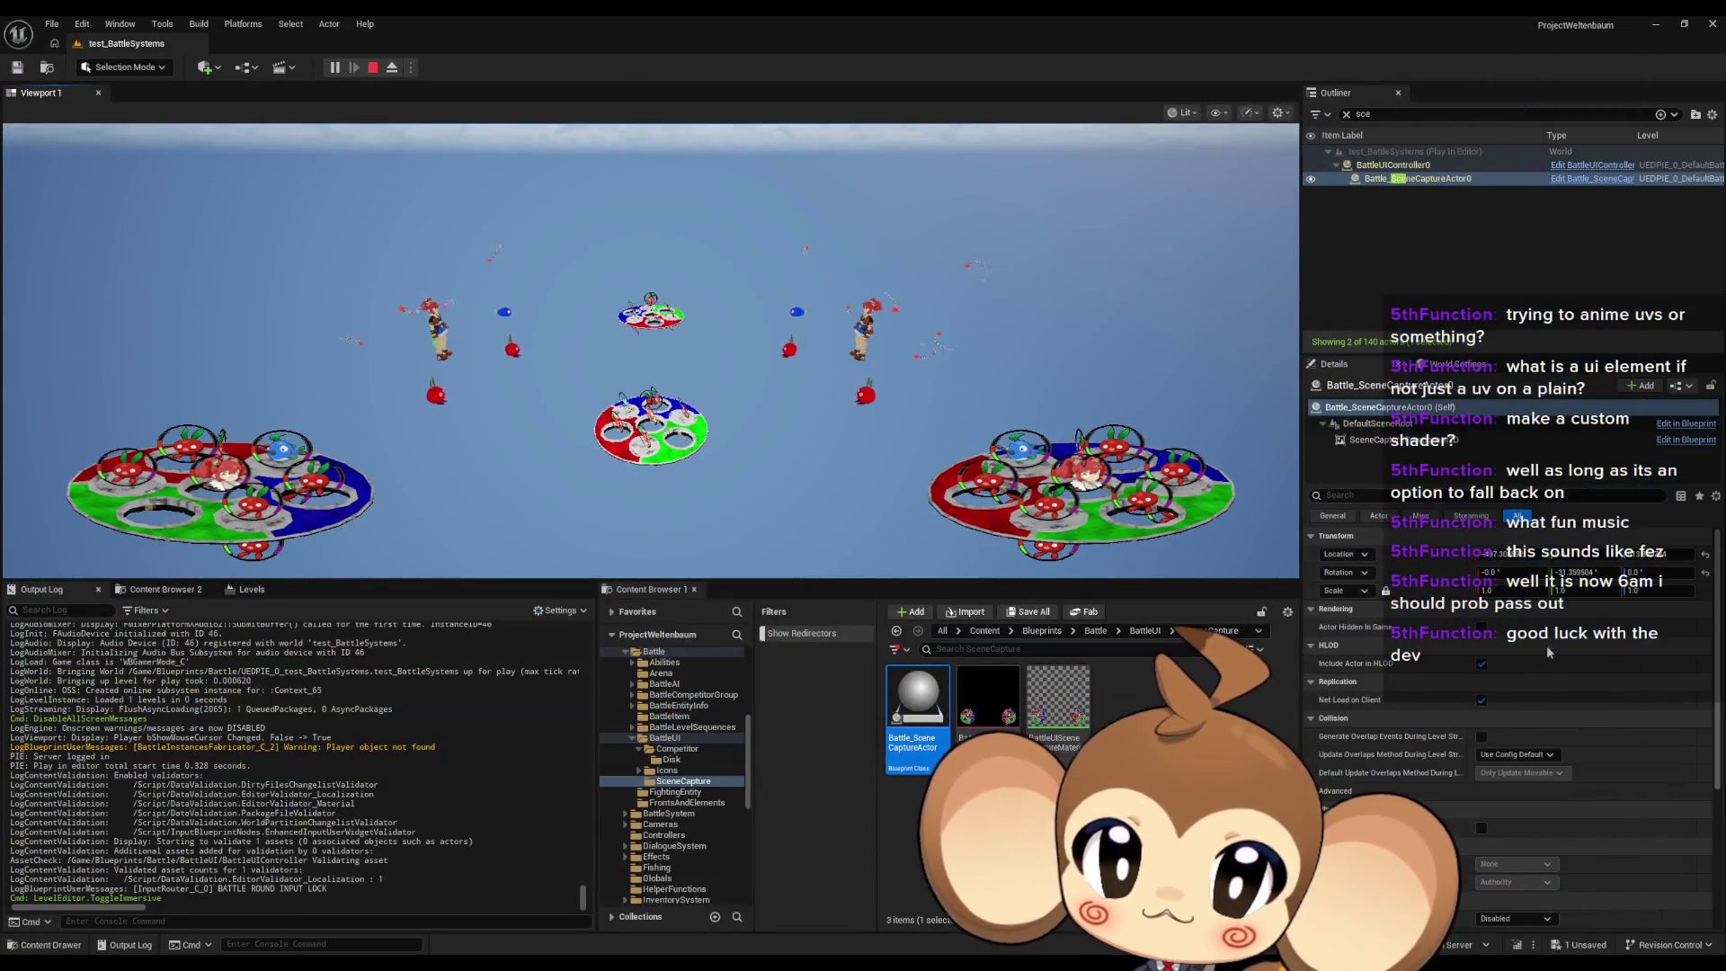
scroll(1489, 665, "down", 3)
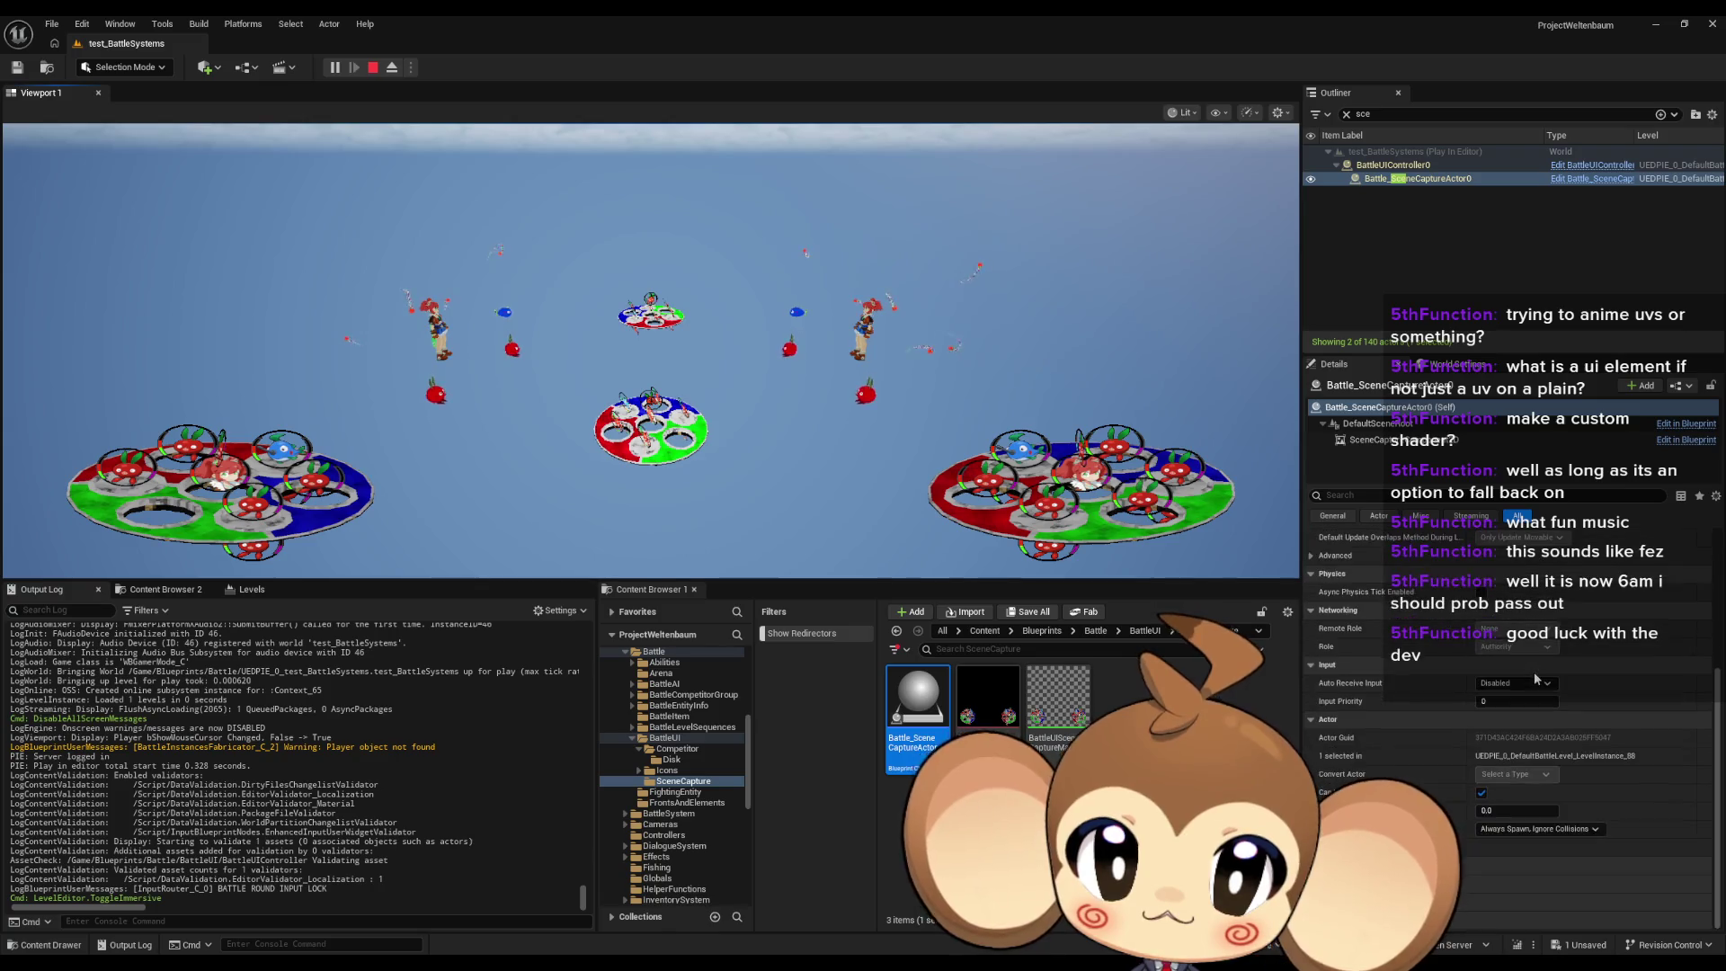
scroll(1528, 672, "up", 2)
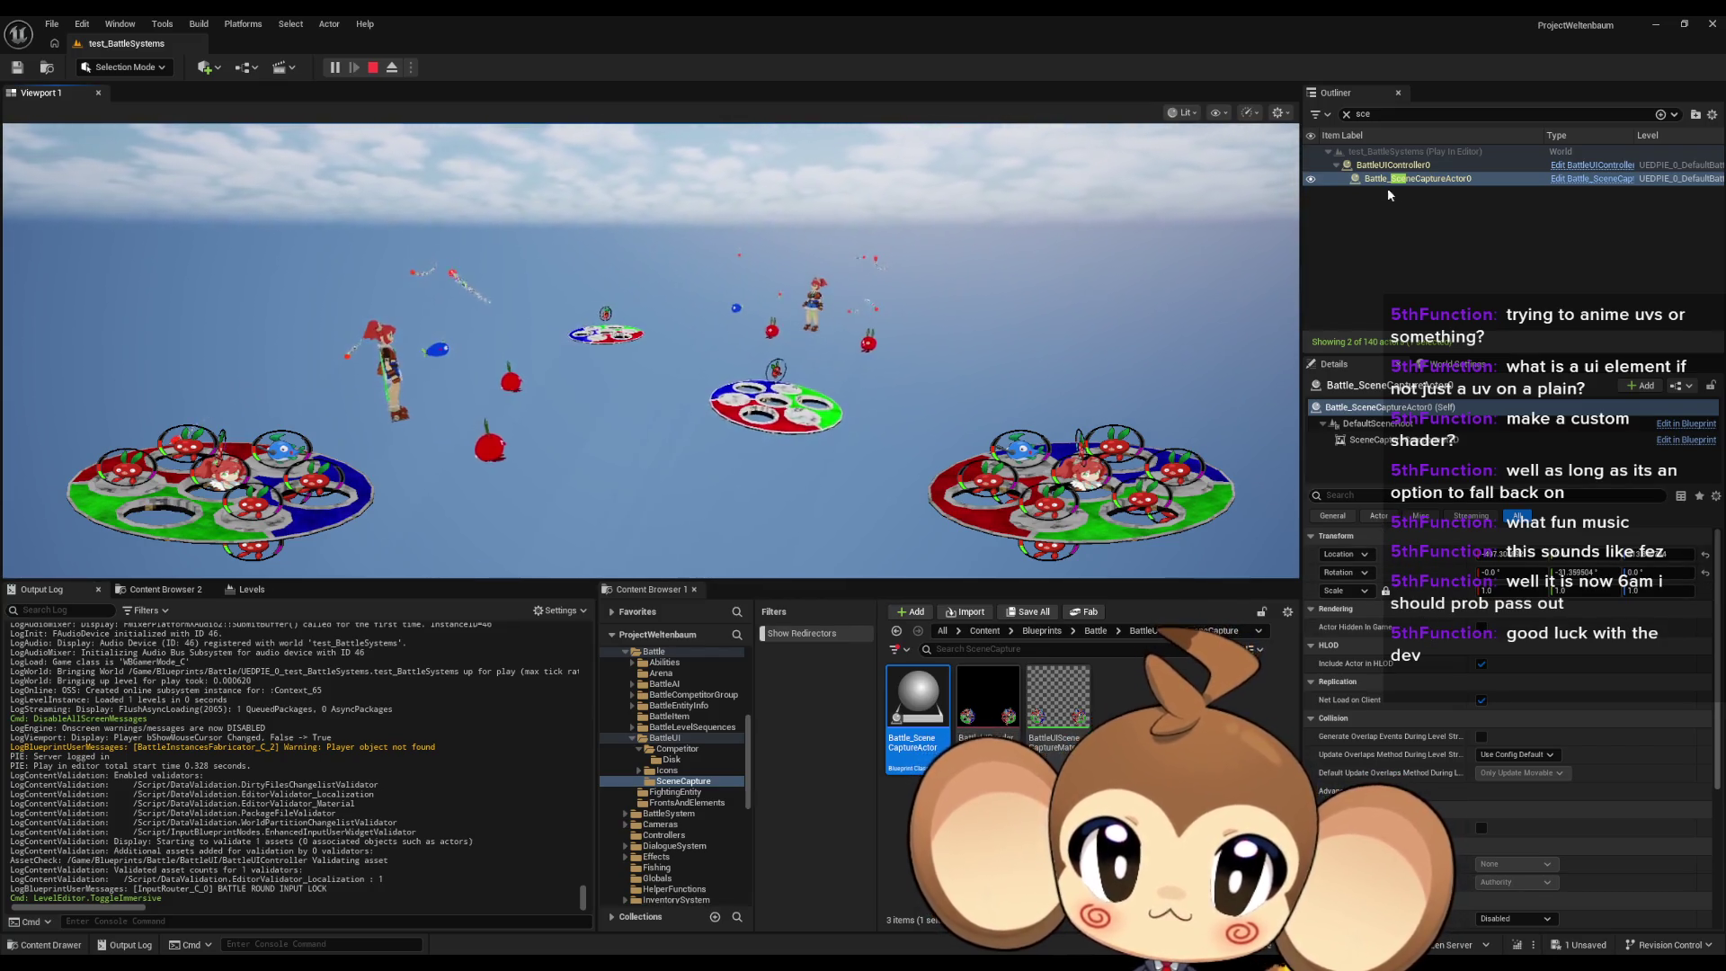
key("Up")
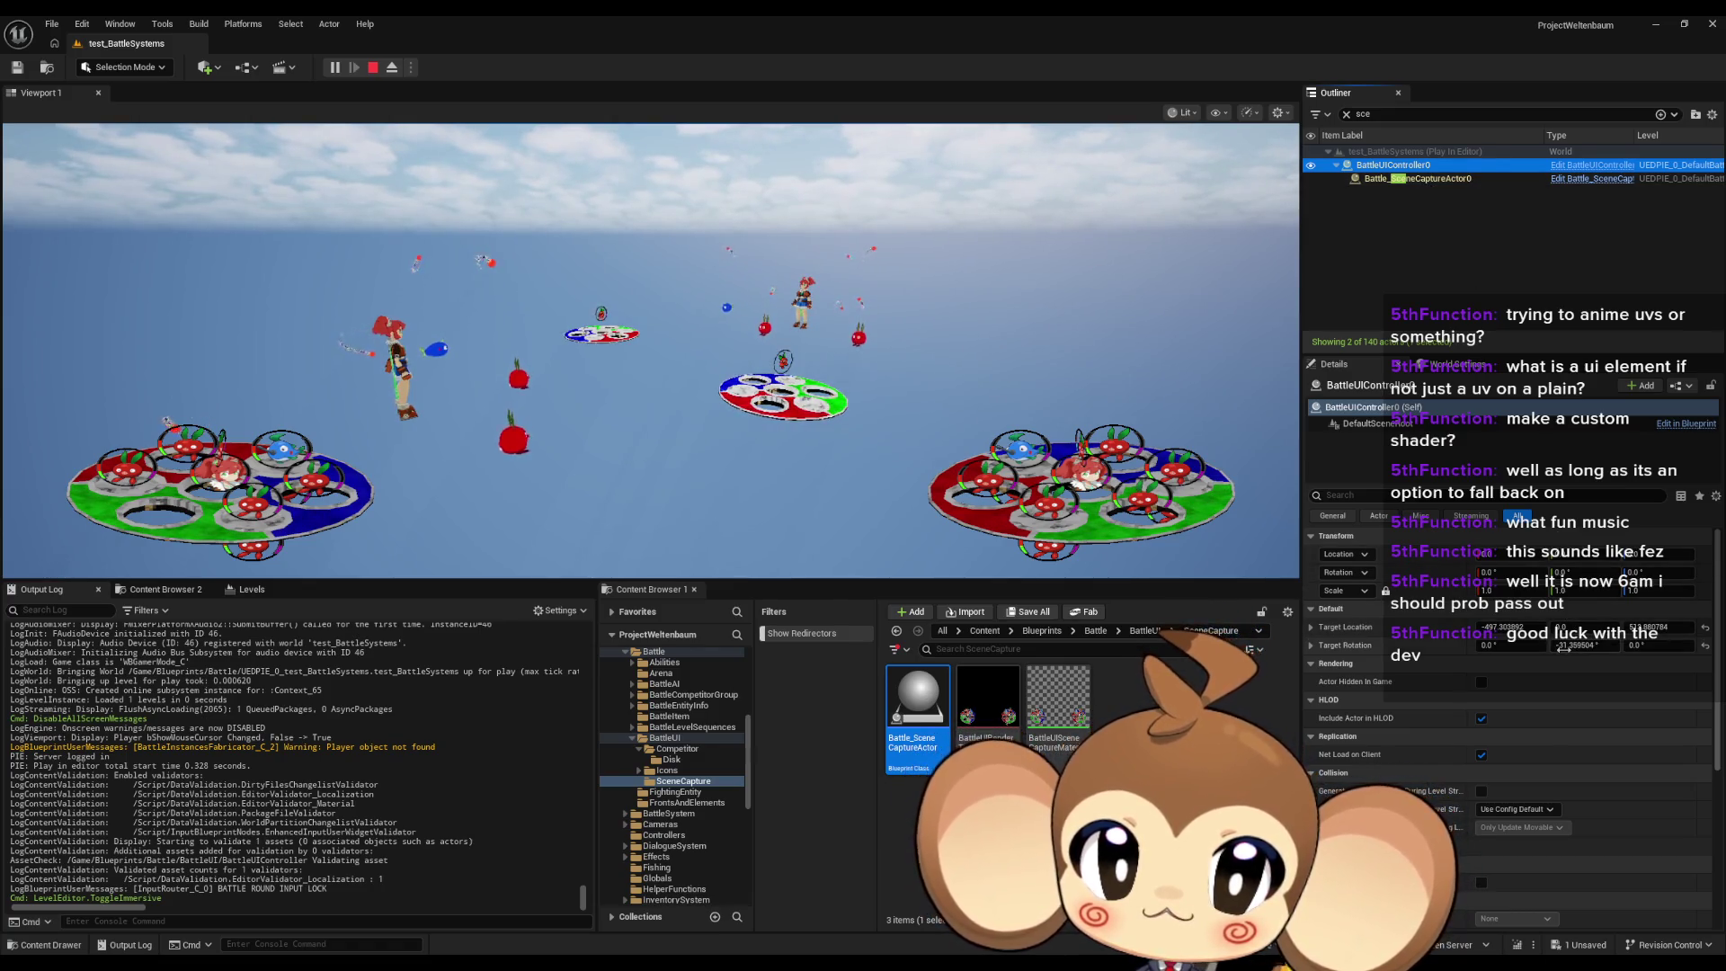
Step: Tune BattleUIController0's Target Rotation pitch live until it settles near -38.27 and frames the platforms
mouse_move(1563, 648)
left_mouse_down()
mouse_move(1518, 649)
mouse_move(1578, 645)
mouse_move(1557, 645)
left_mouse_up()
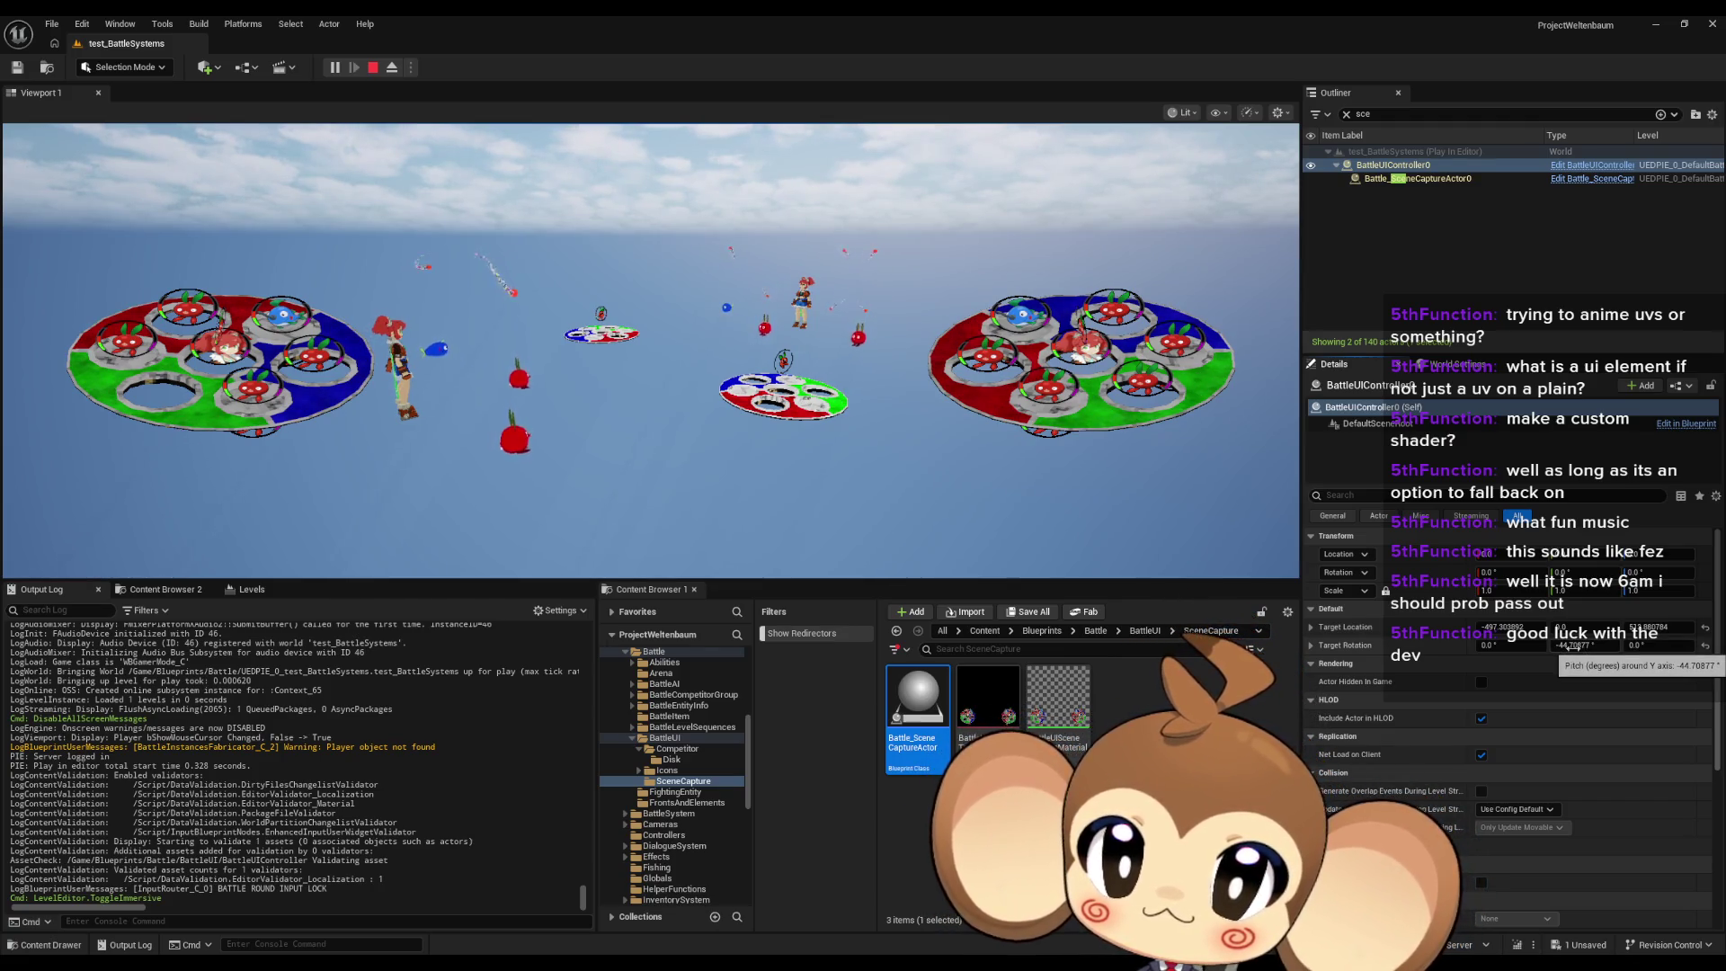
mouse_move(1571, 645)
left_mouse_down()
mouse_move(1649, 645)
mouse_move(1590, 645)
left_mouse_up()
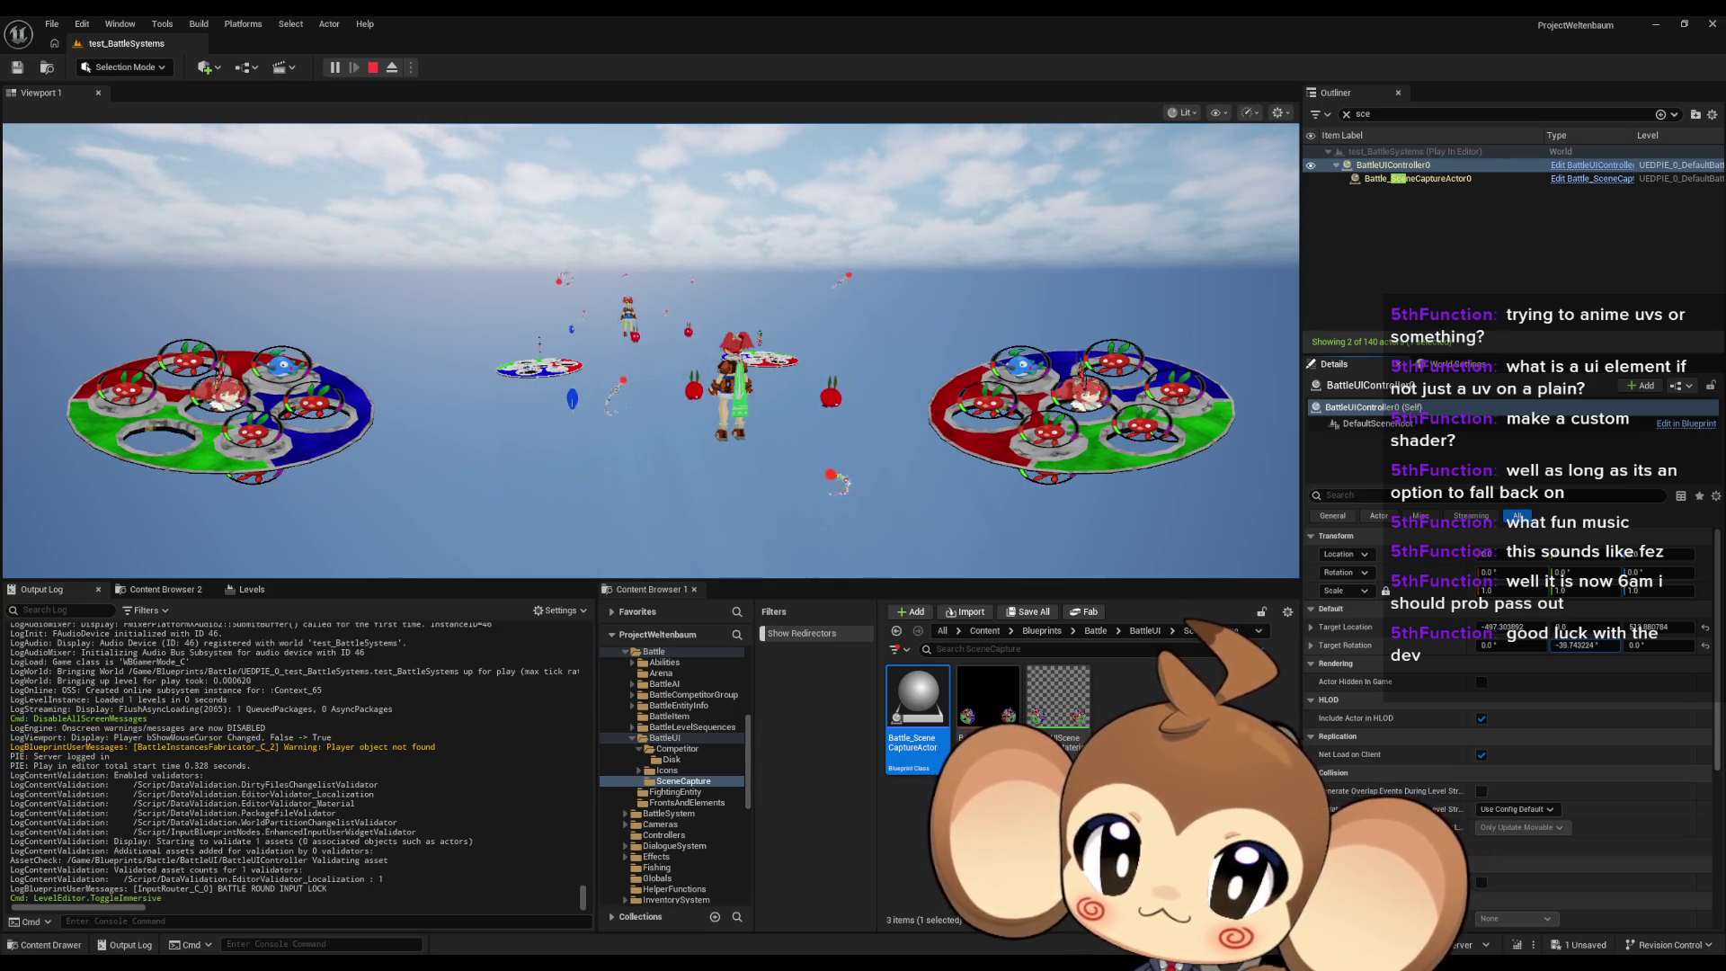
left_click_drag(1590, 645, 1593, 645)
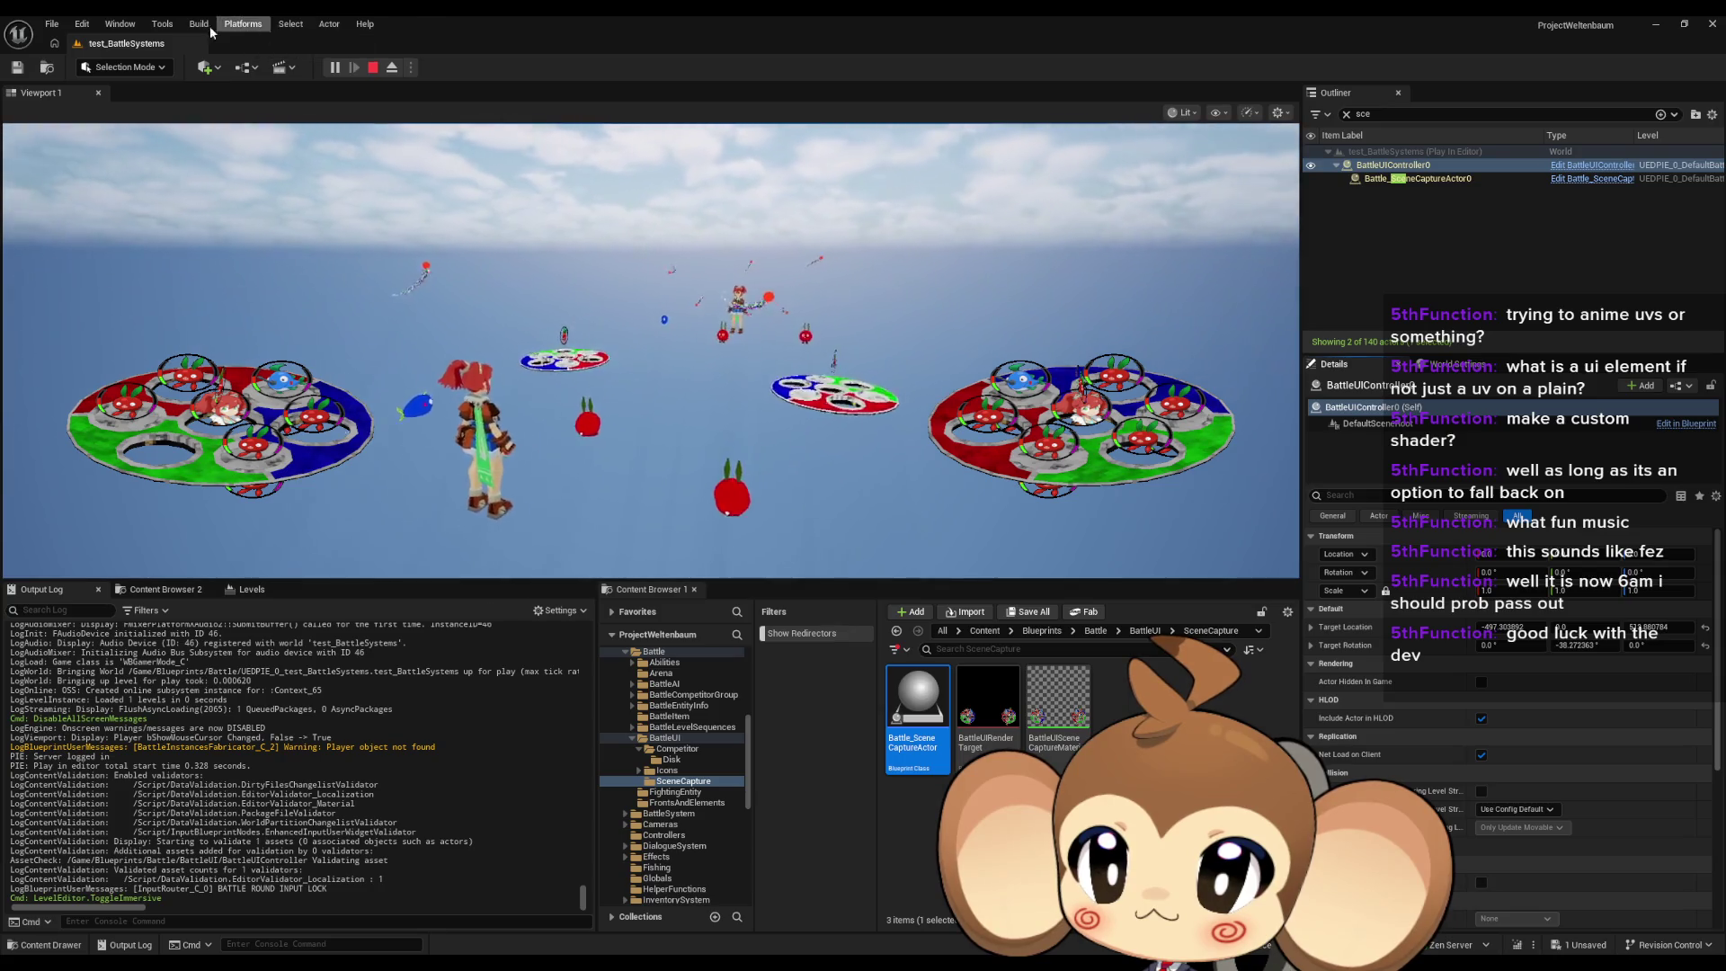
Step: Open a floating Details 2 panel from the Window menu and move it to the right
left_click(121, 32)
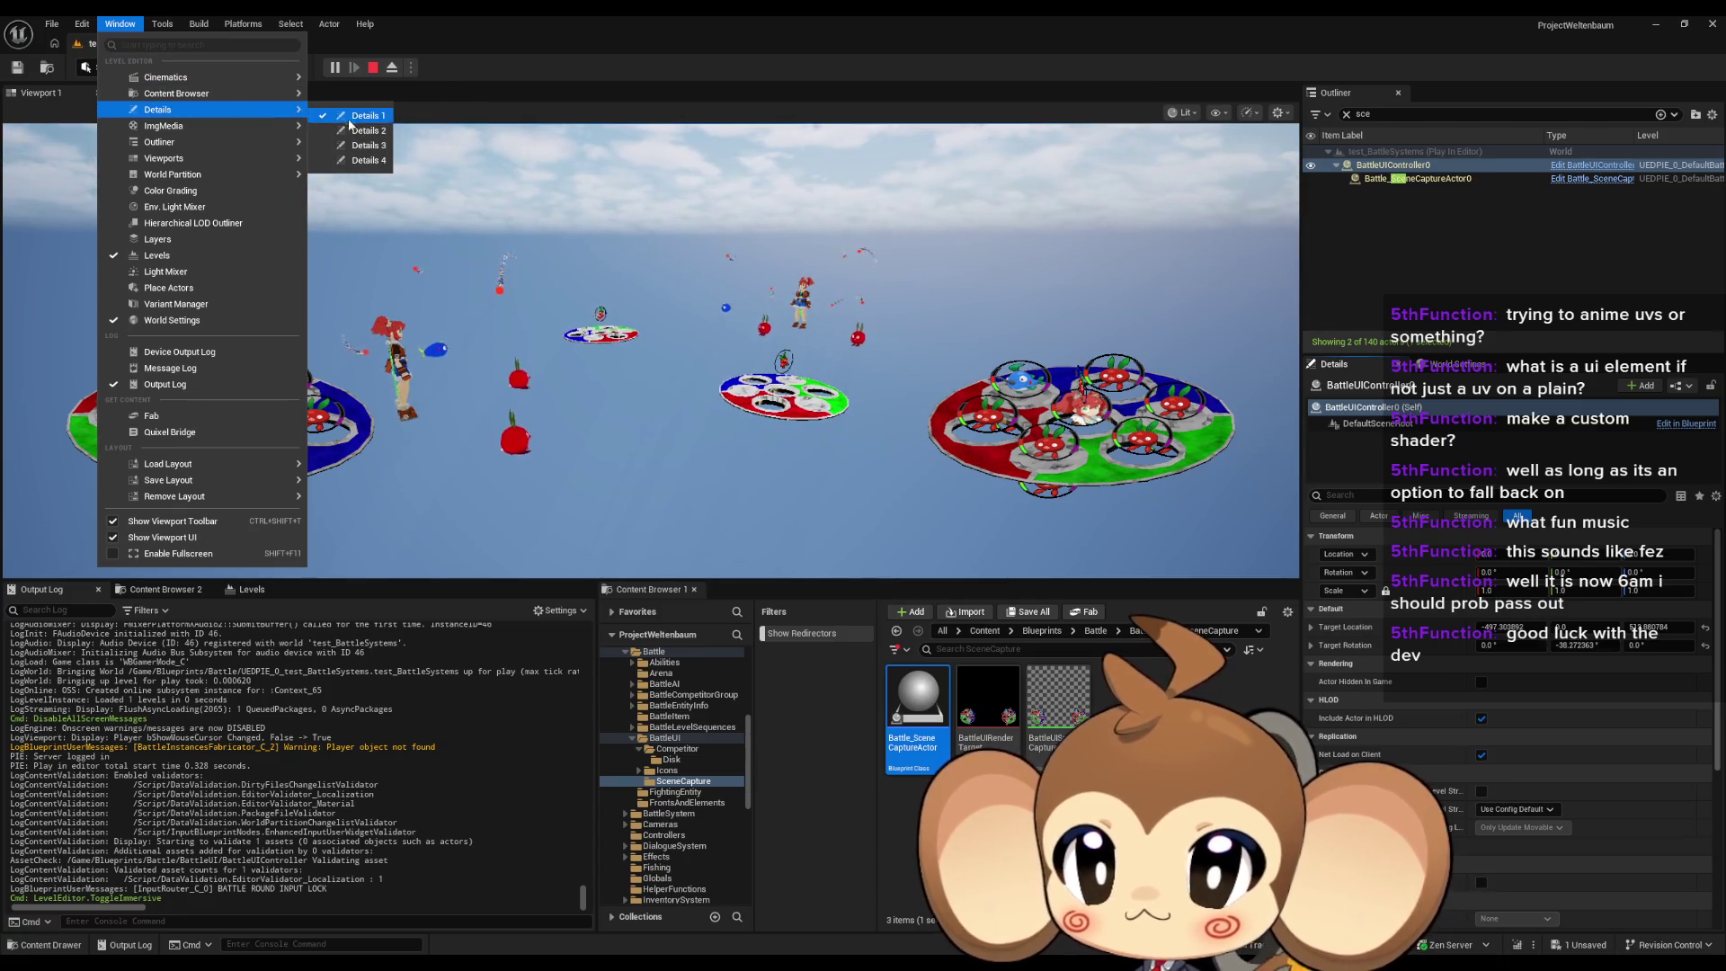
left_click(354, 128)
mouse_move(849, 300)
left_mouse_down()
mouse_move(1401, 421)
mouse_move(1725, 395)
left_mouse_up()
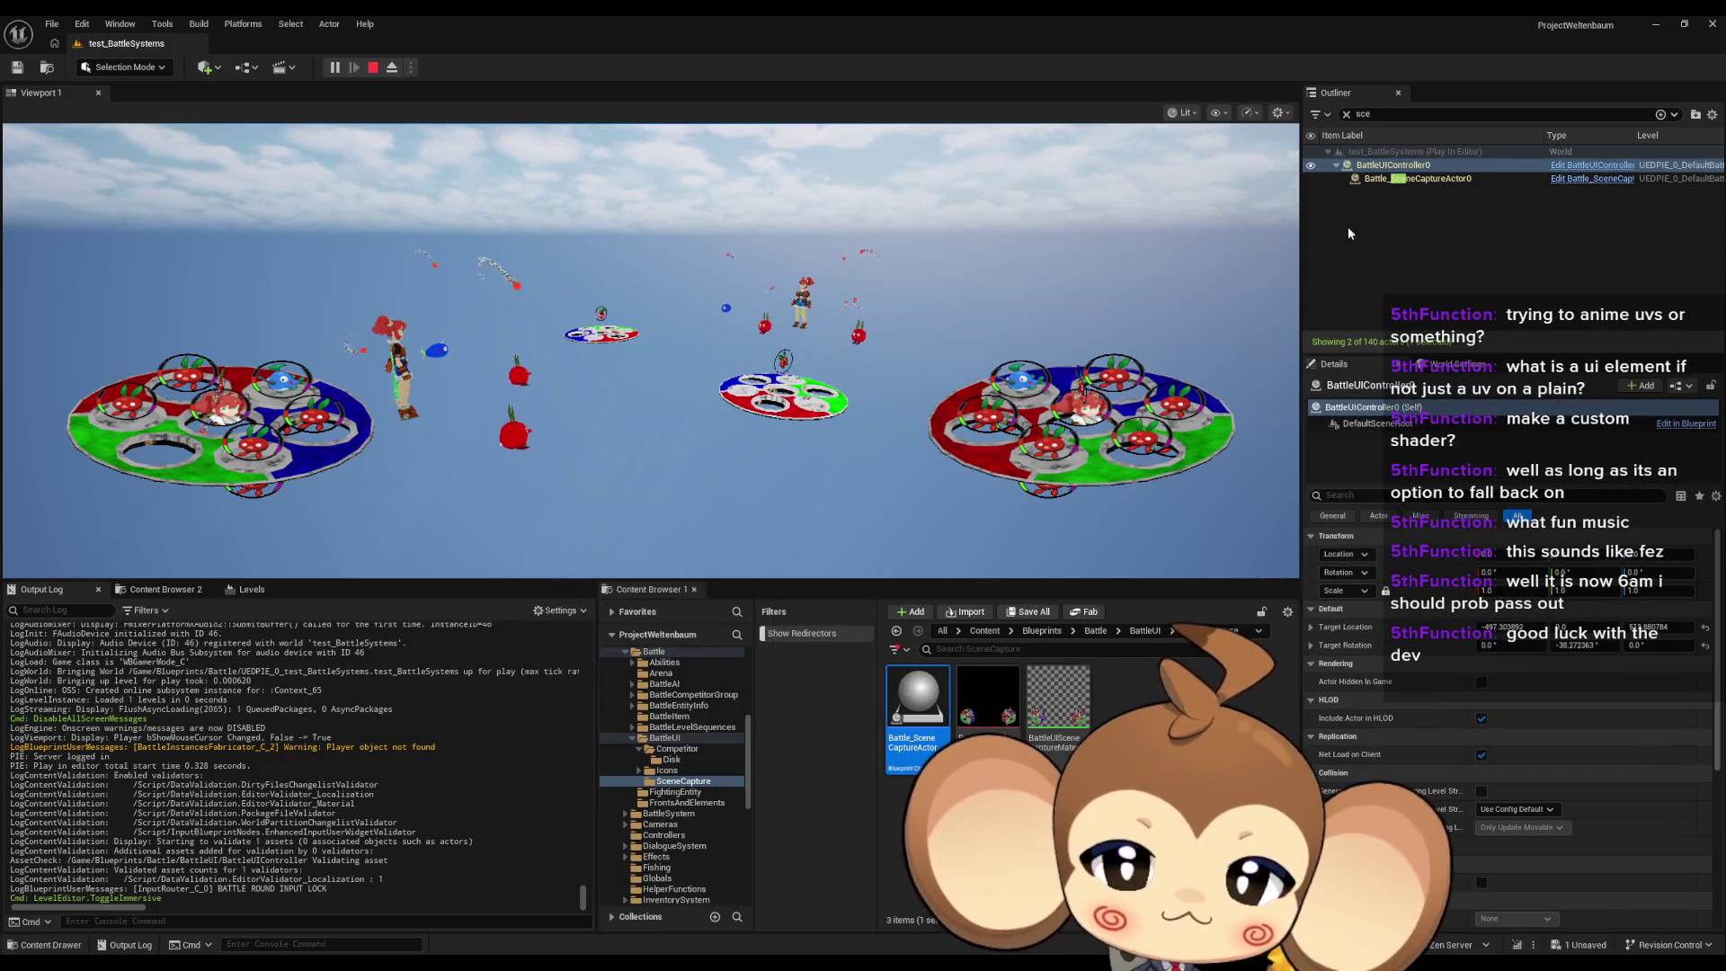
Step: Toggle the game view fullscreen on and off, then stop the play session
left_click(121, 27)
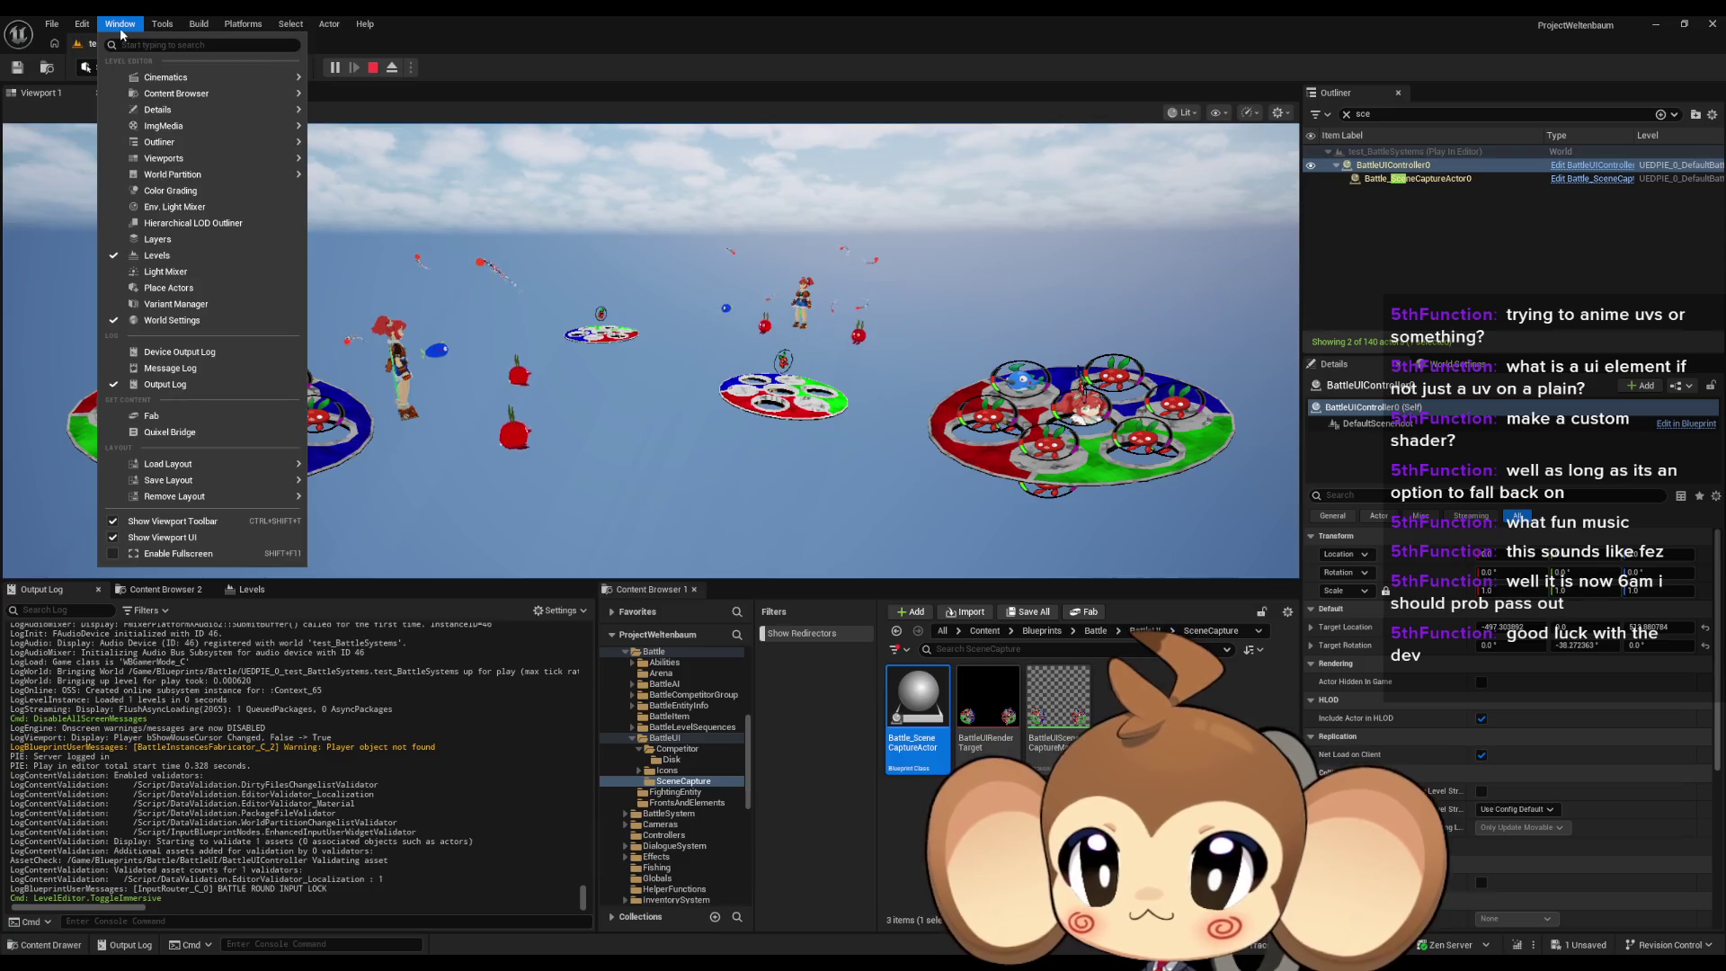
left_click(120, 30)
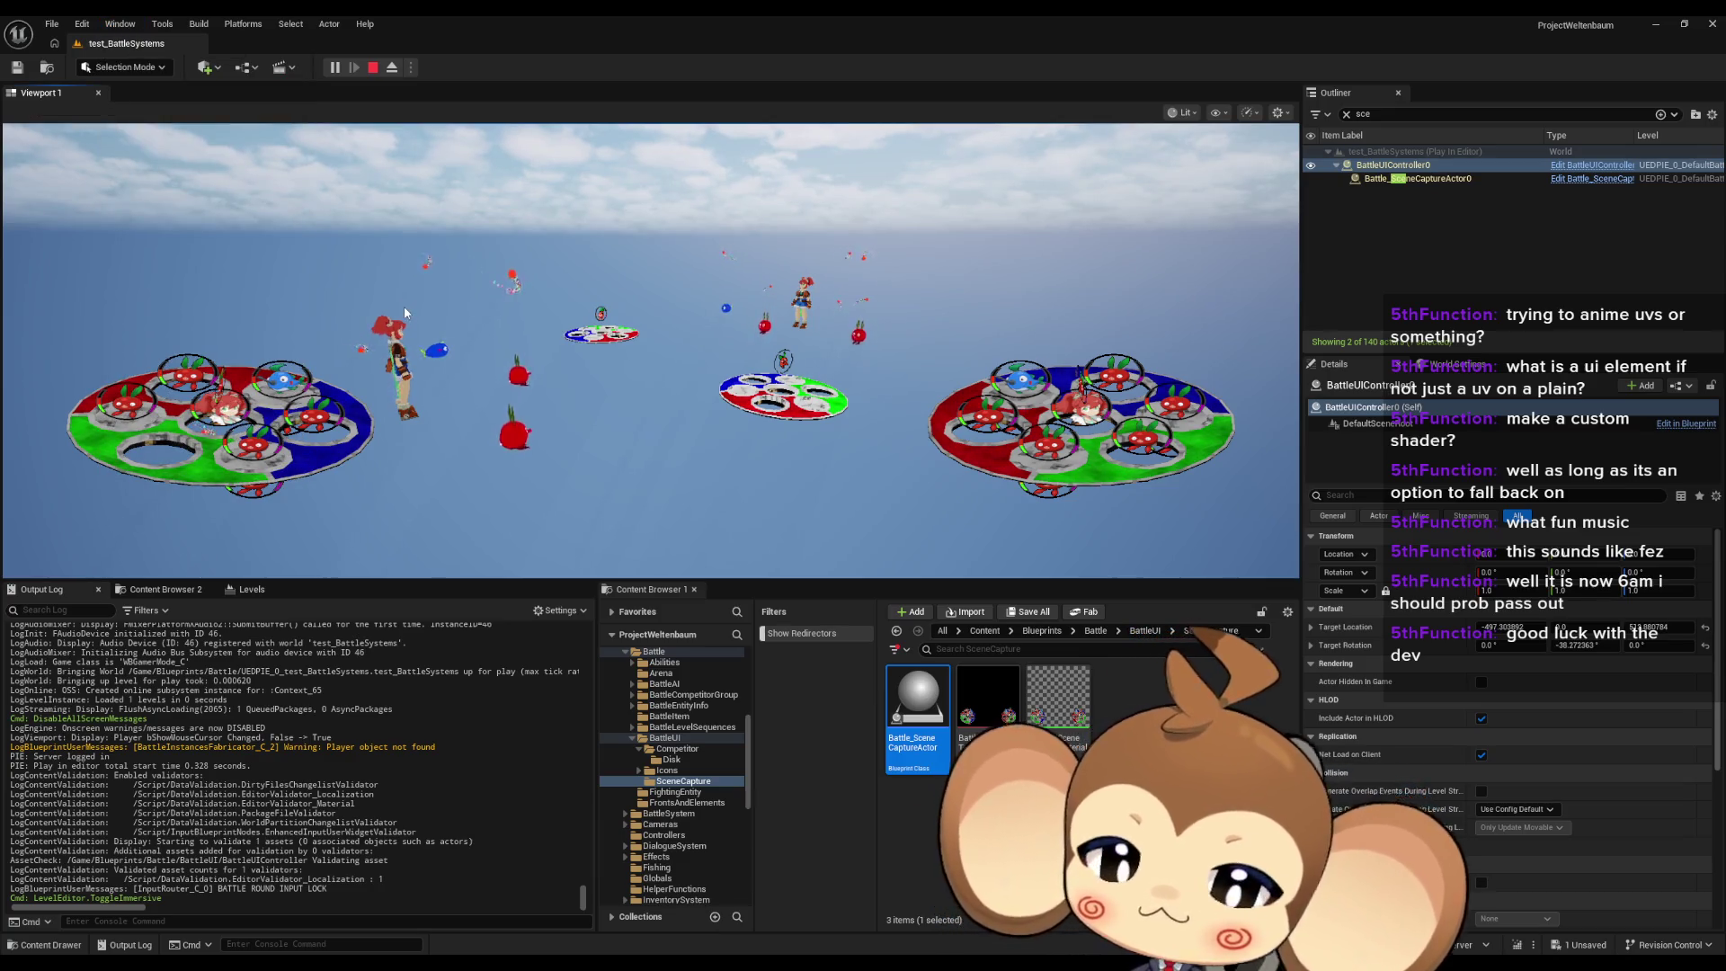
key("F11")
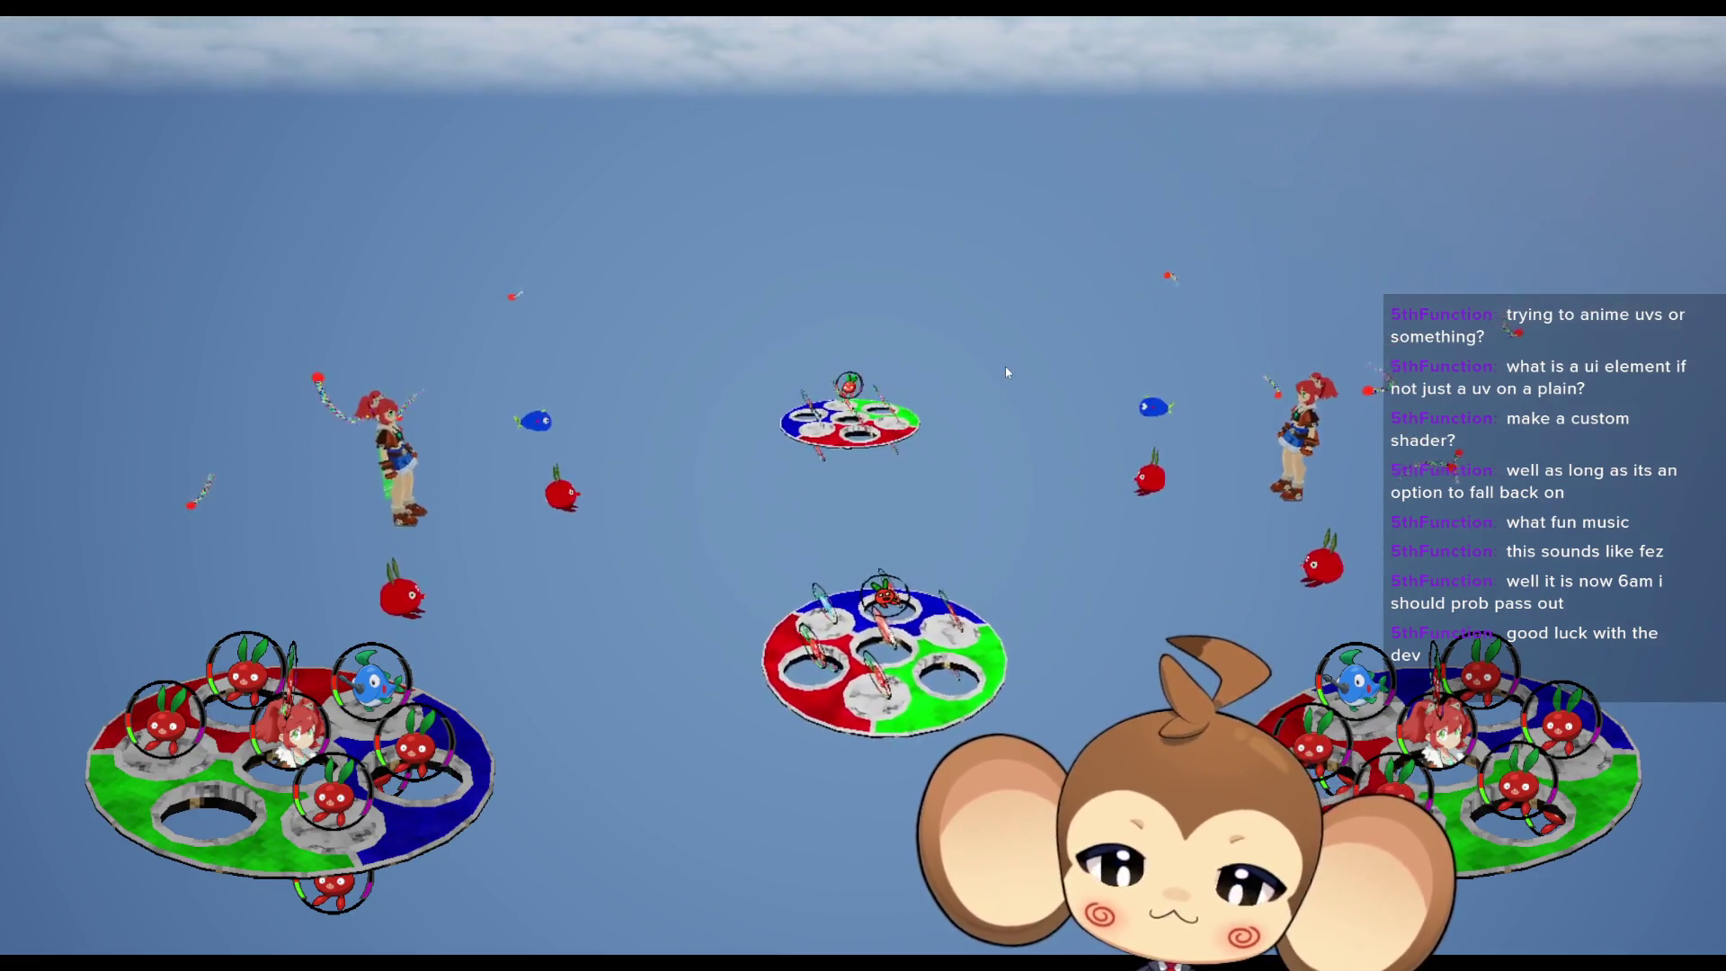
key("F11")
left_click(372, 67)
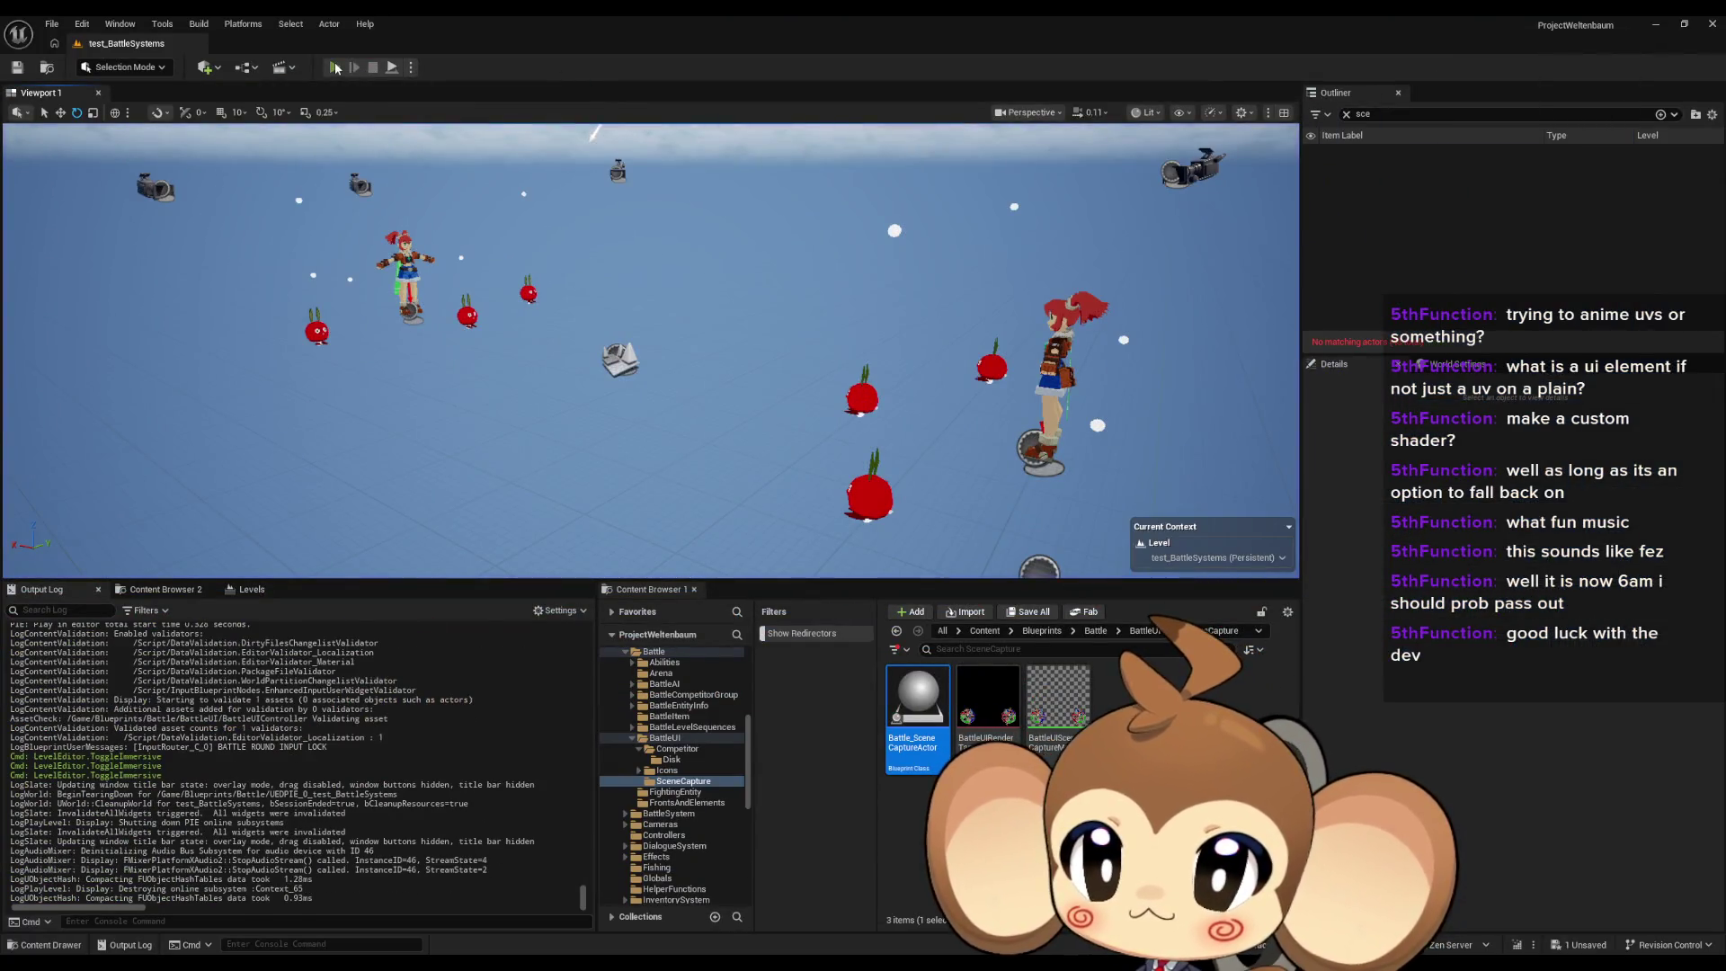
Step: Start a new play session and select Battle_SceneCaptureActor0 to inspect its properties
left_click(335, 68)
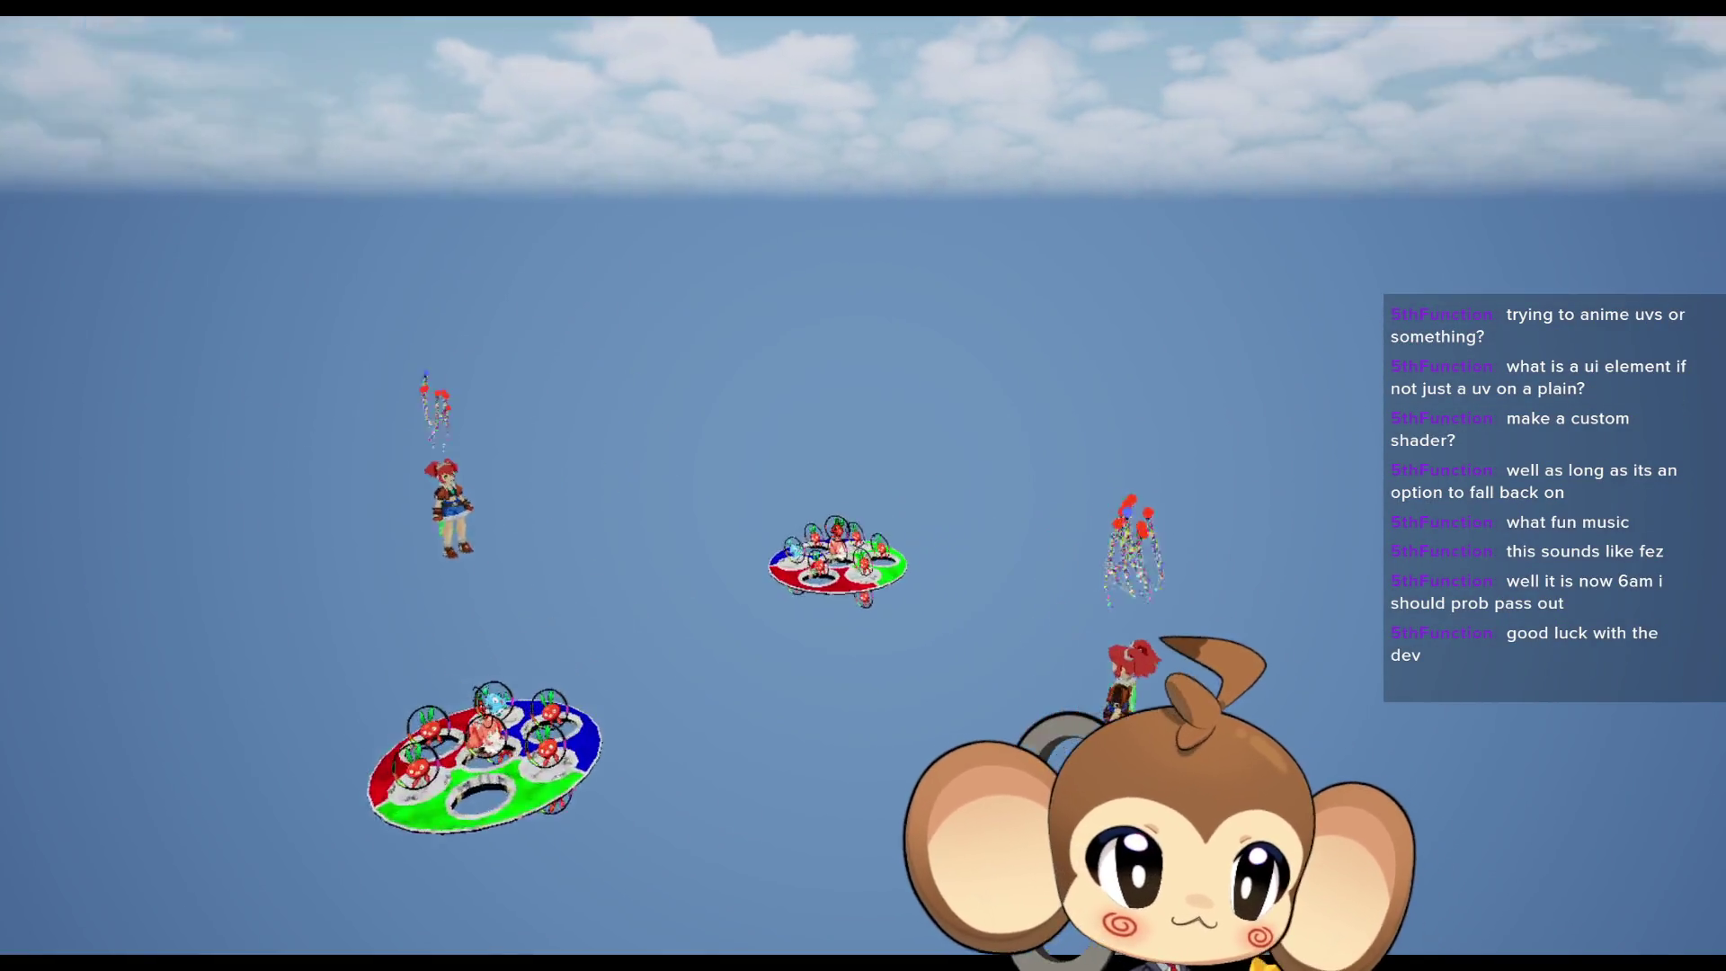
key("F11")
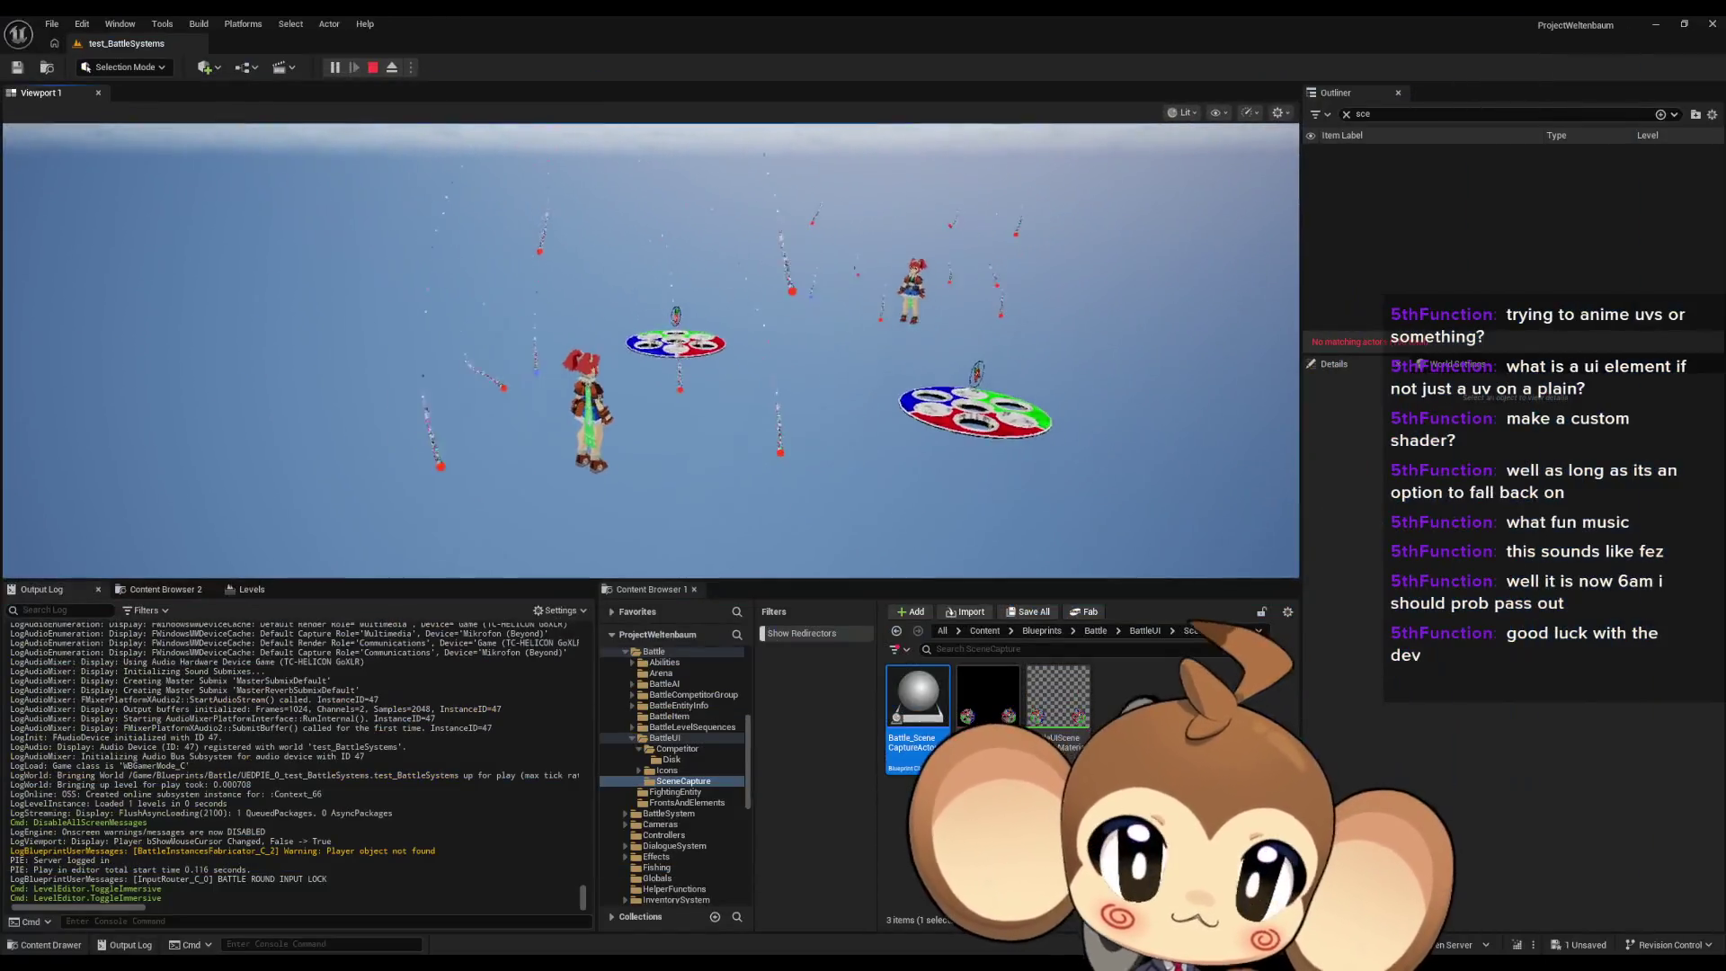
left_click(1417, 178)
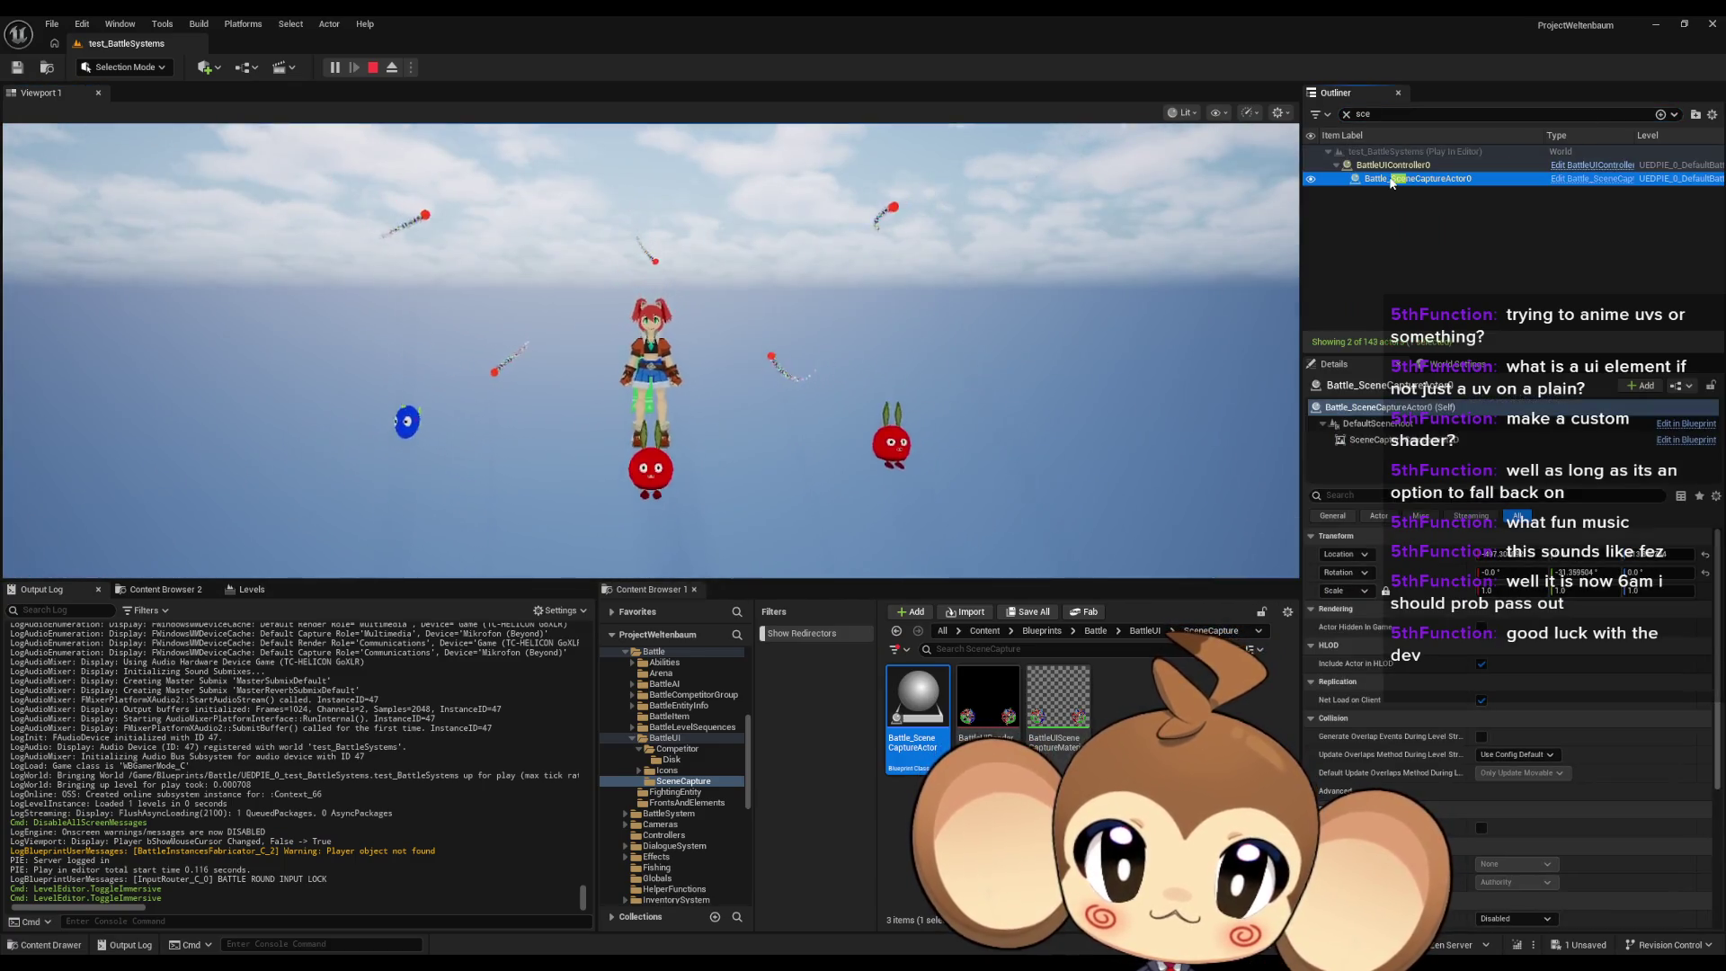
left_click(501, 282)
Step: Check the battle in fullscreen game view, then leave fullscreen and stop the session
key("F11")
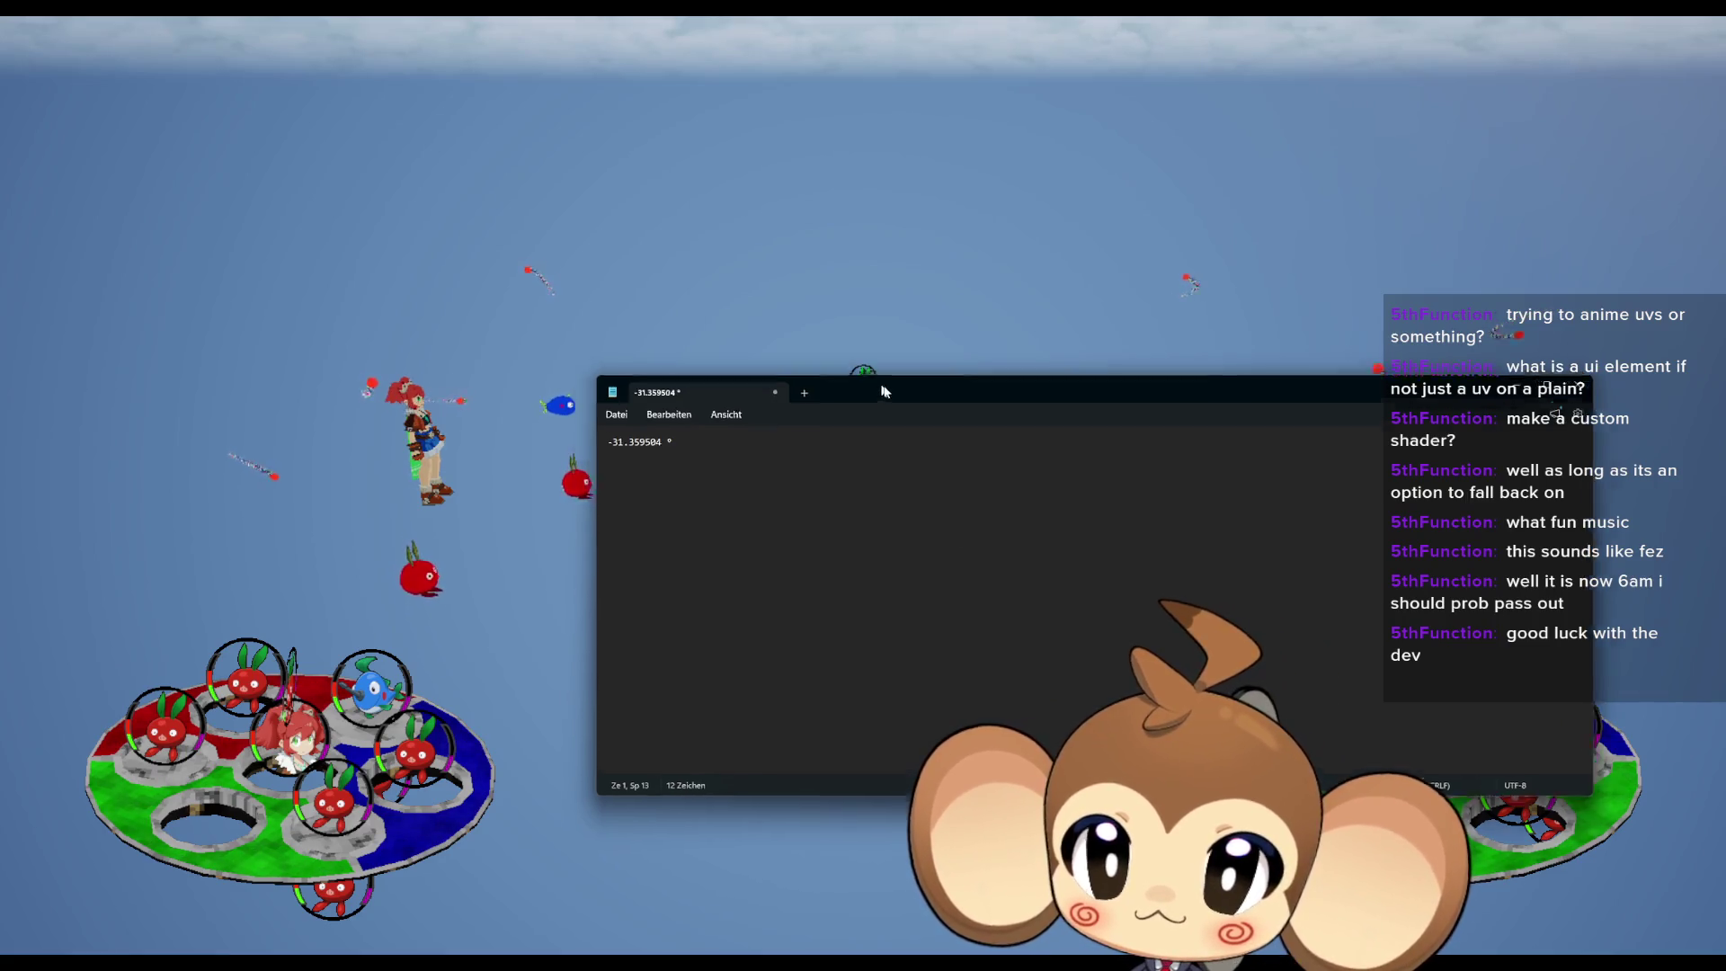
key("alt+Tab")
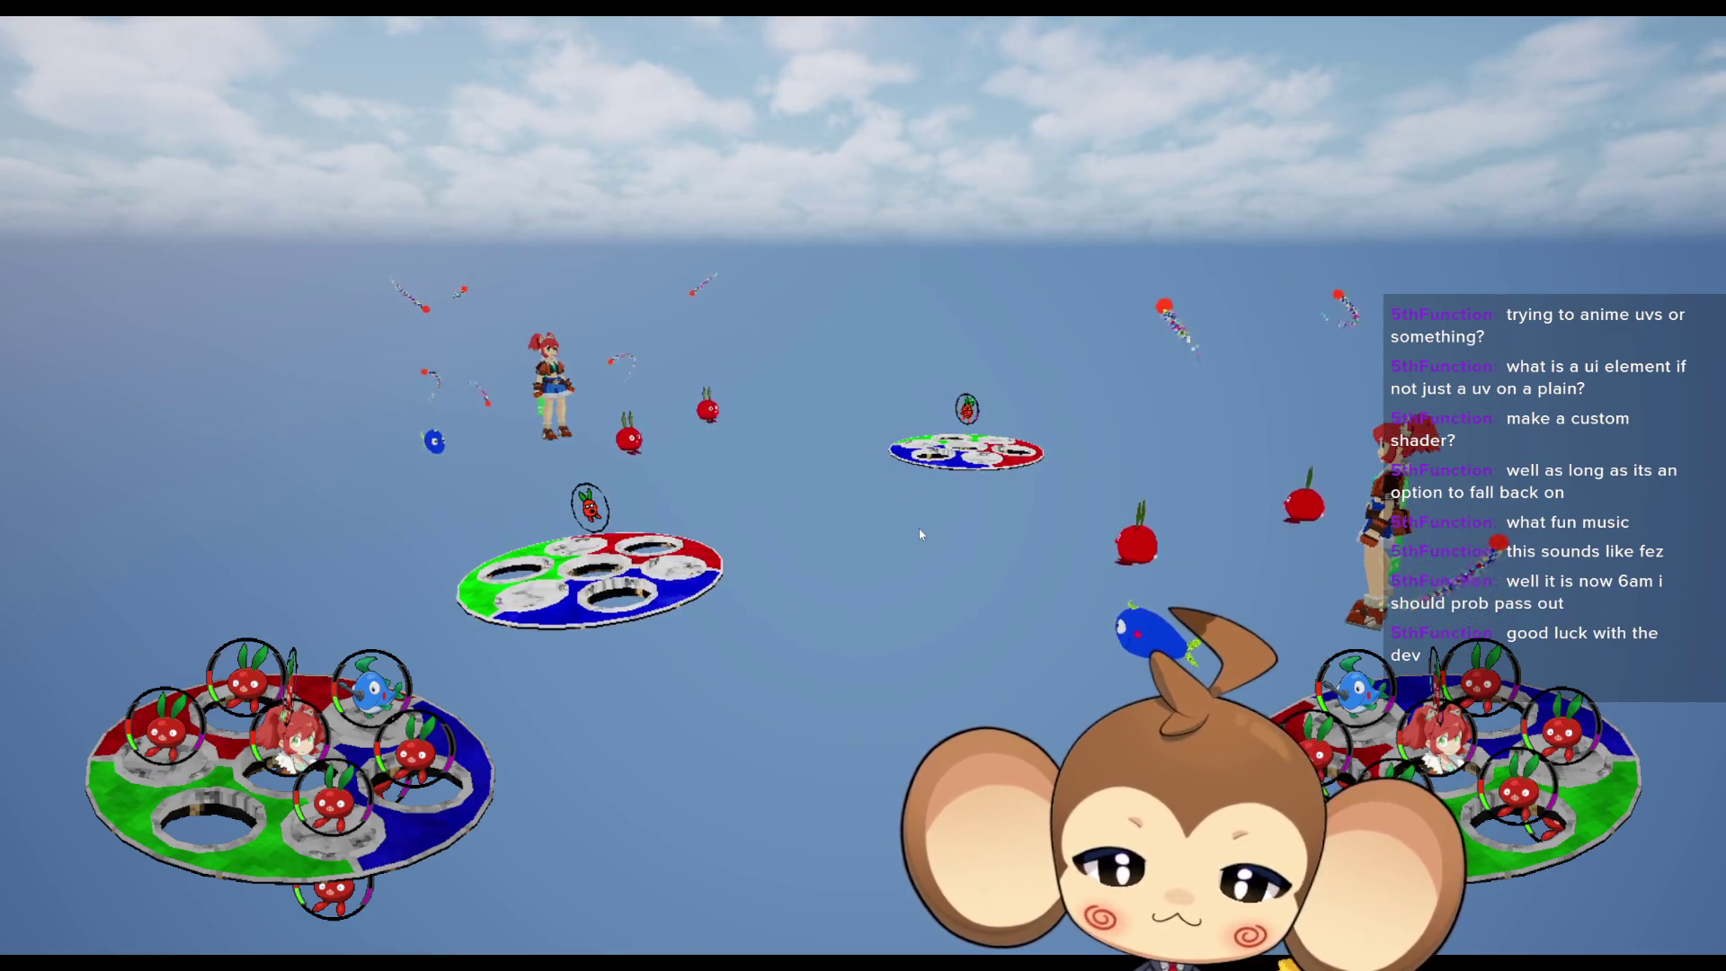
key("F11")
left_click(374, 71)
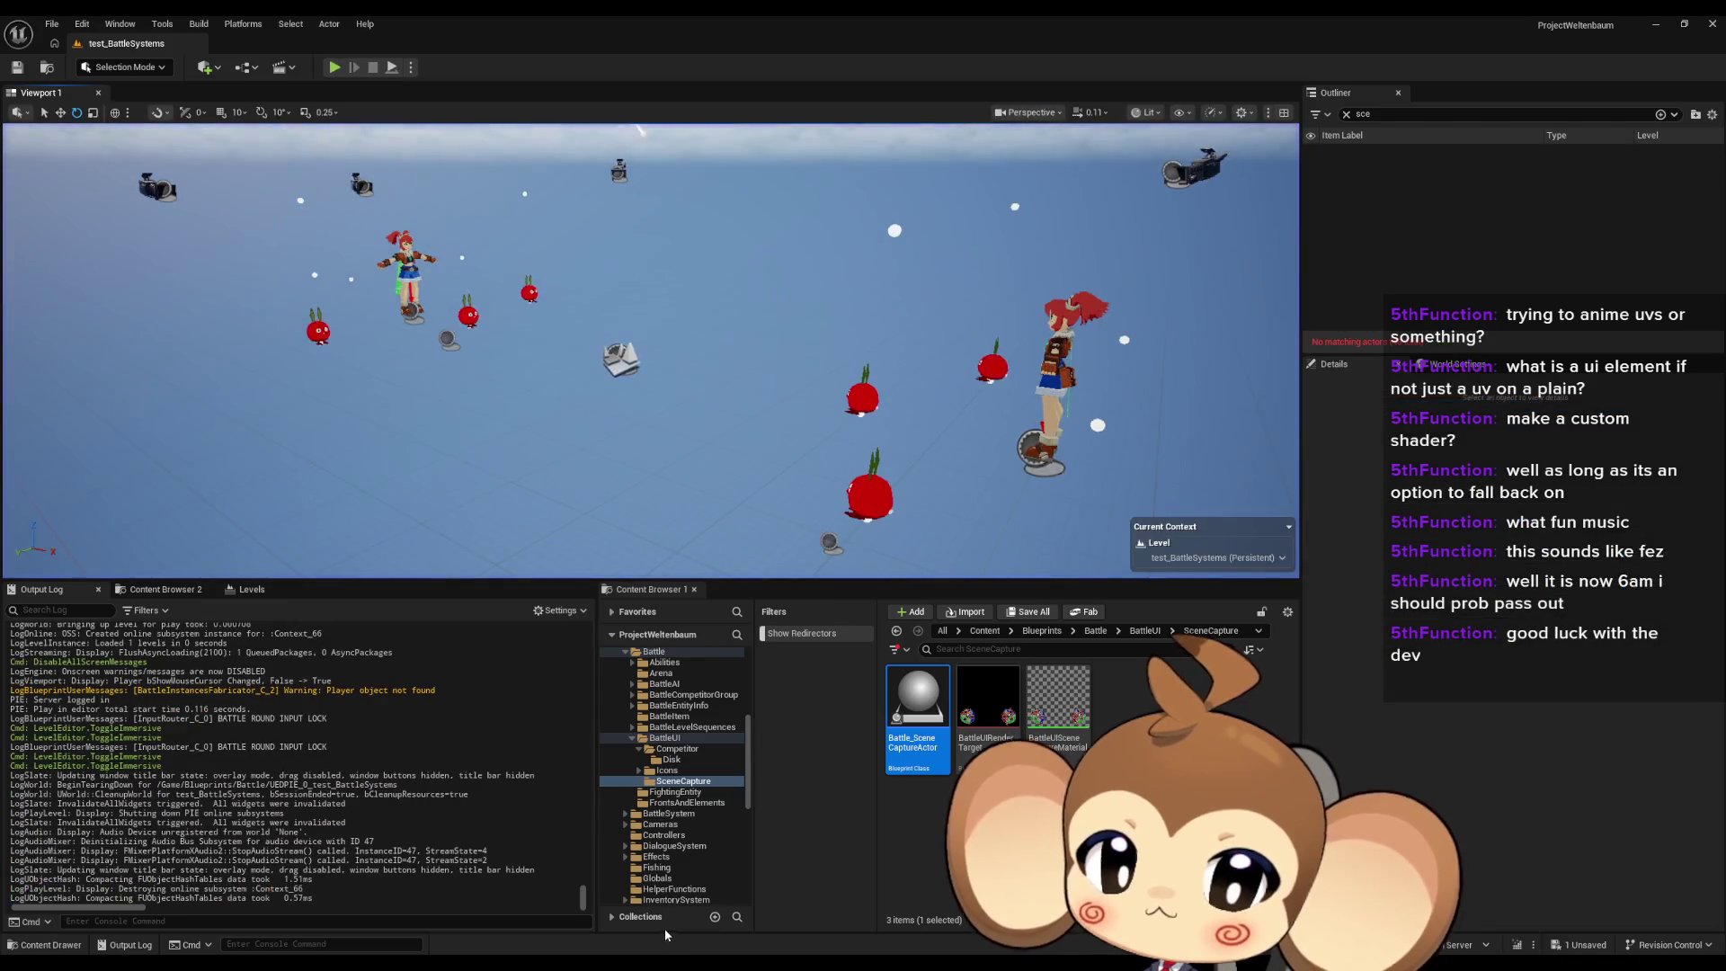
Step: Save the BattleUIController blueprint and switch over to the Battle_DiscActor graph
key("ctrl+s")
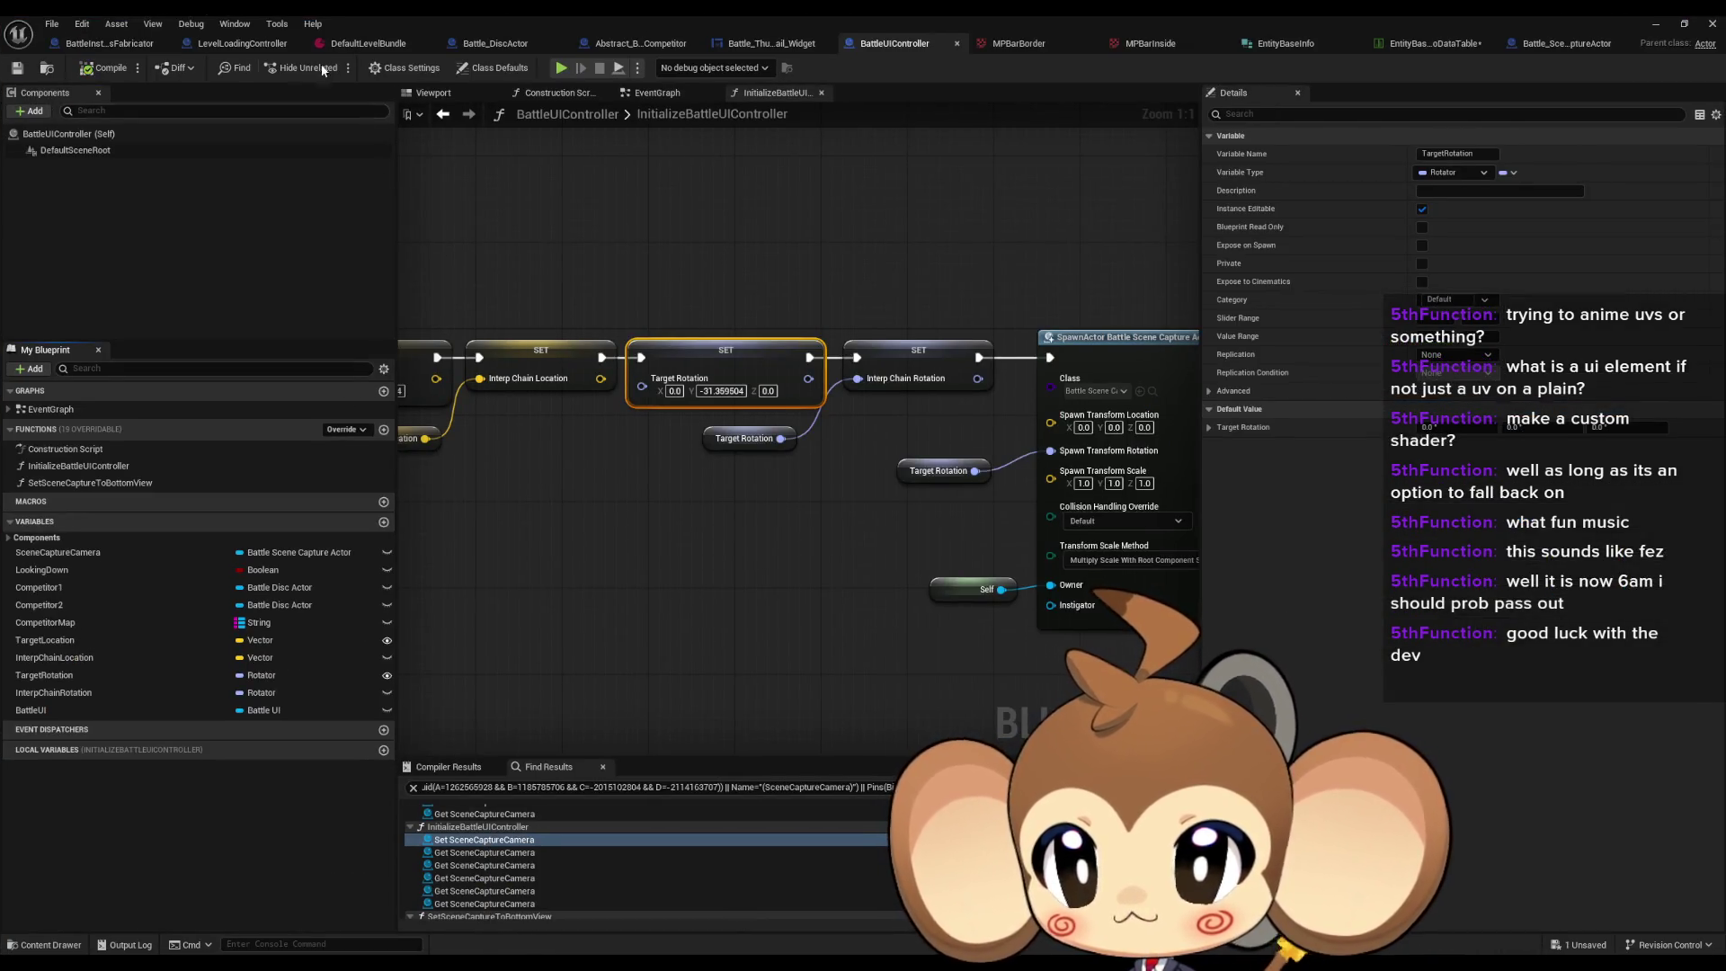
left_click(756, 45)
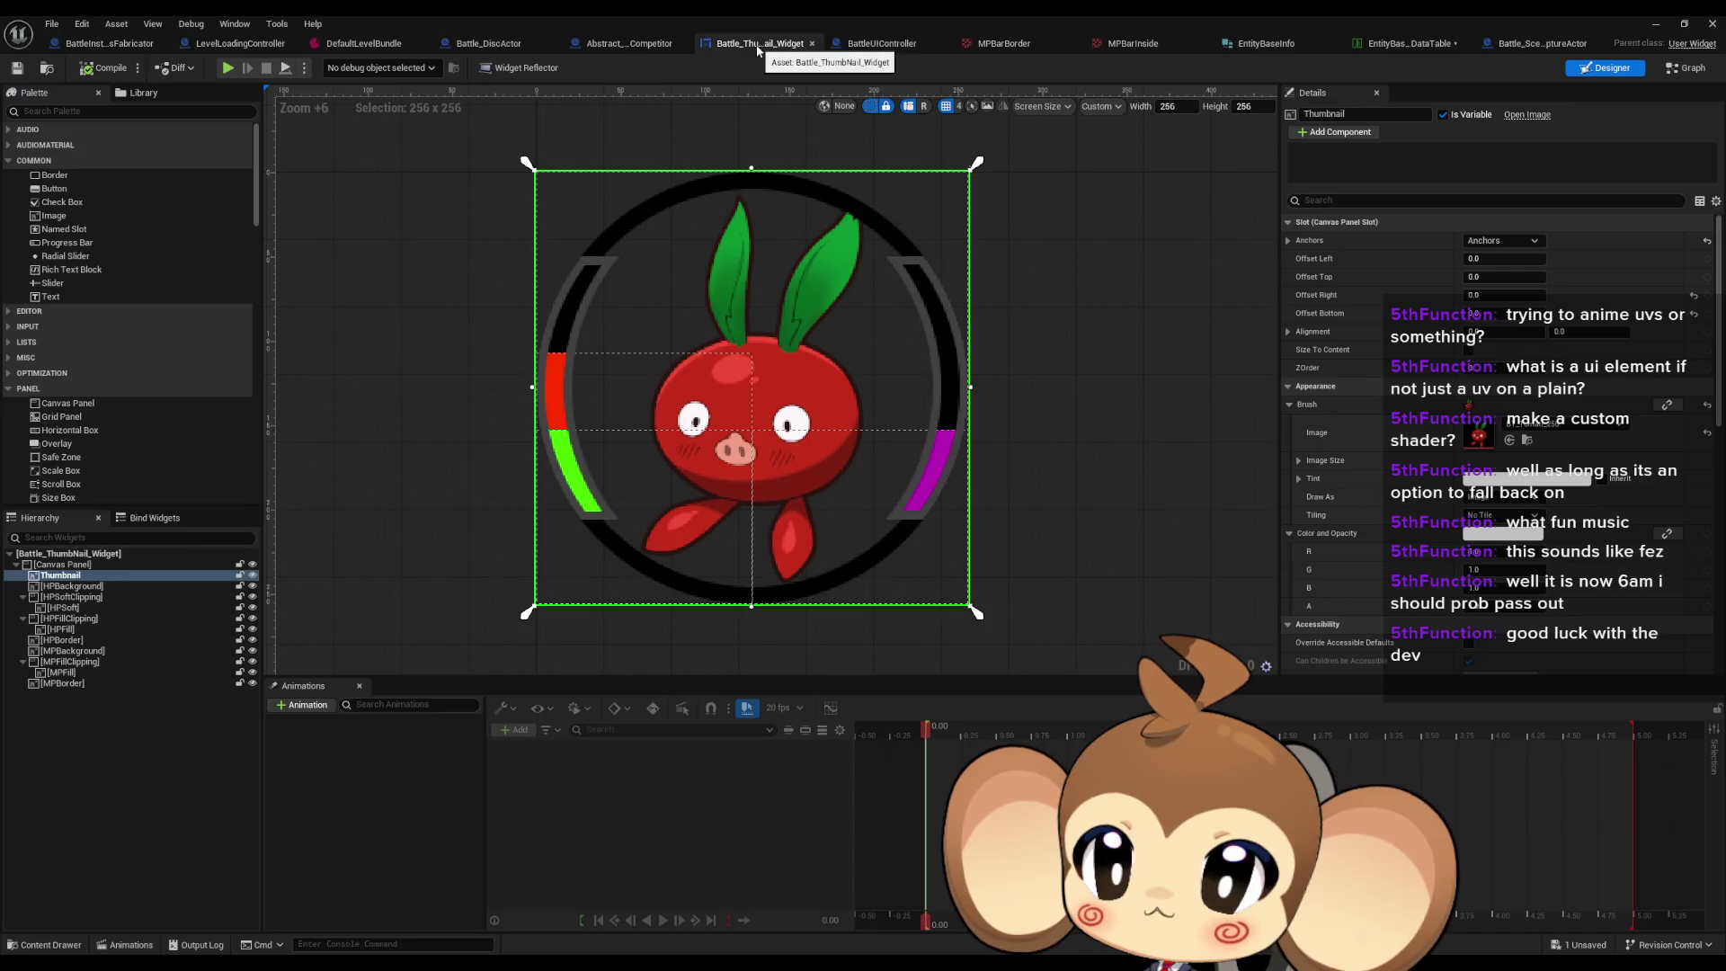
left_click(871, 45)
left_click(620, 44)
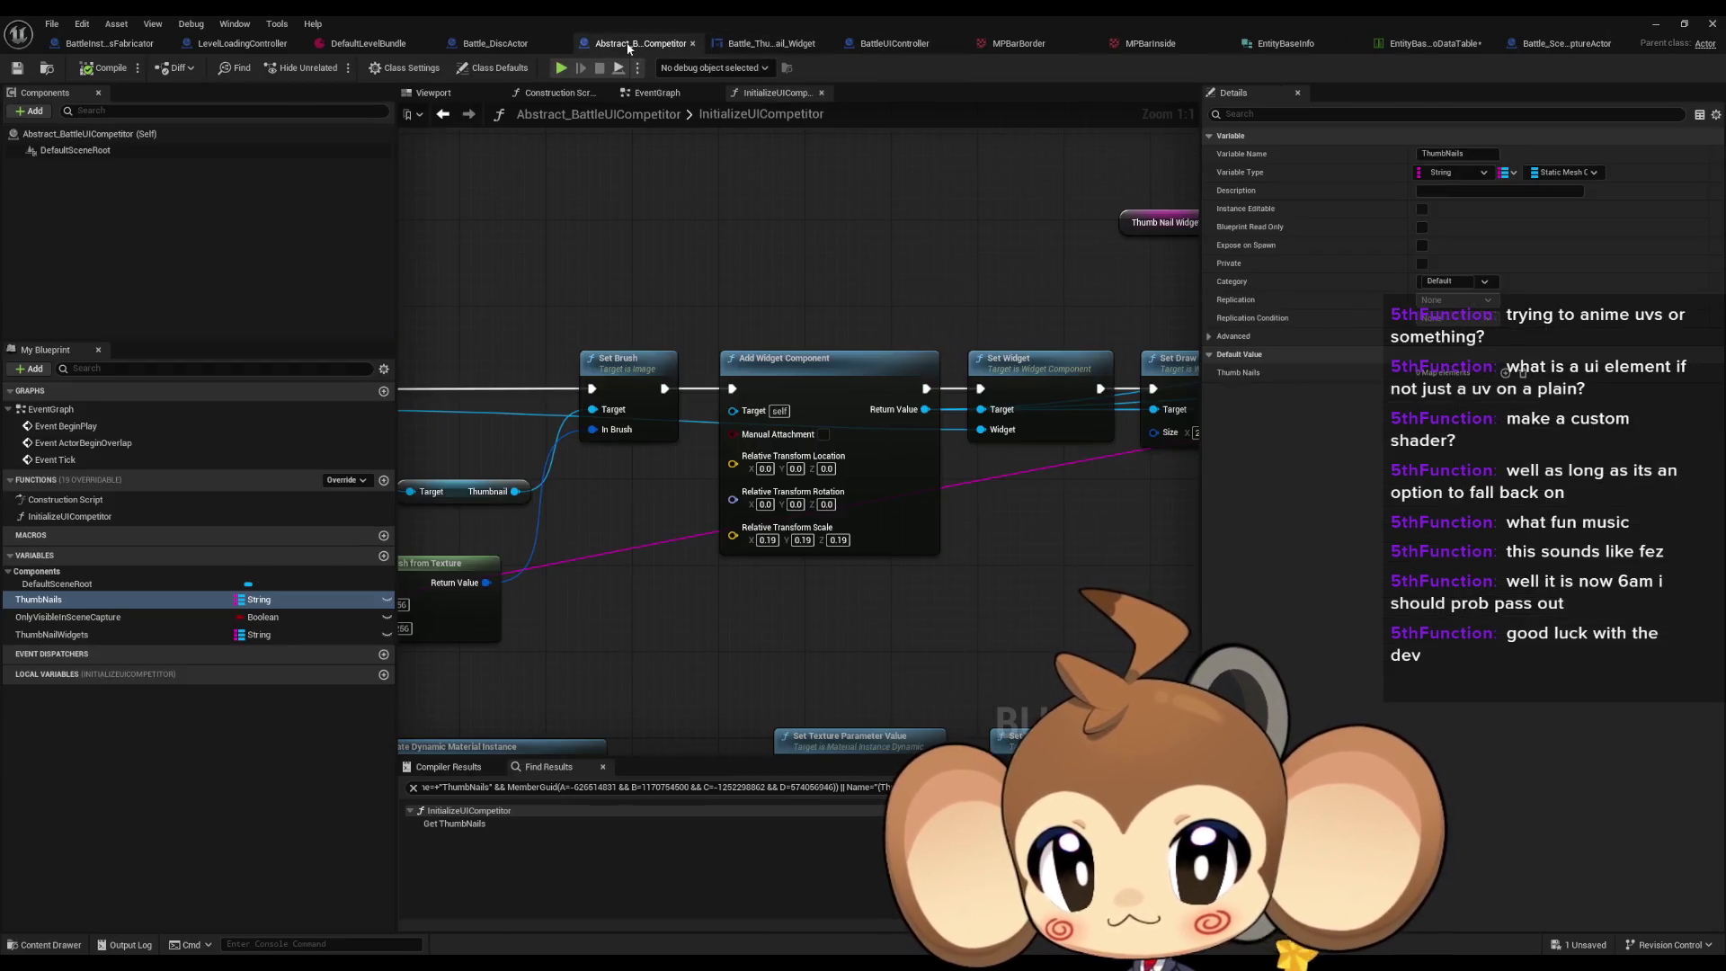
left_click(496, 45)
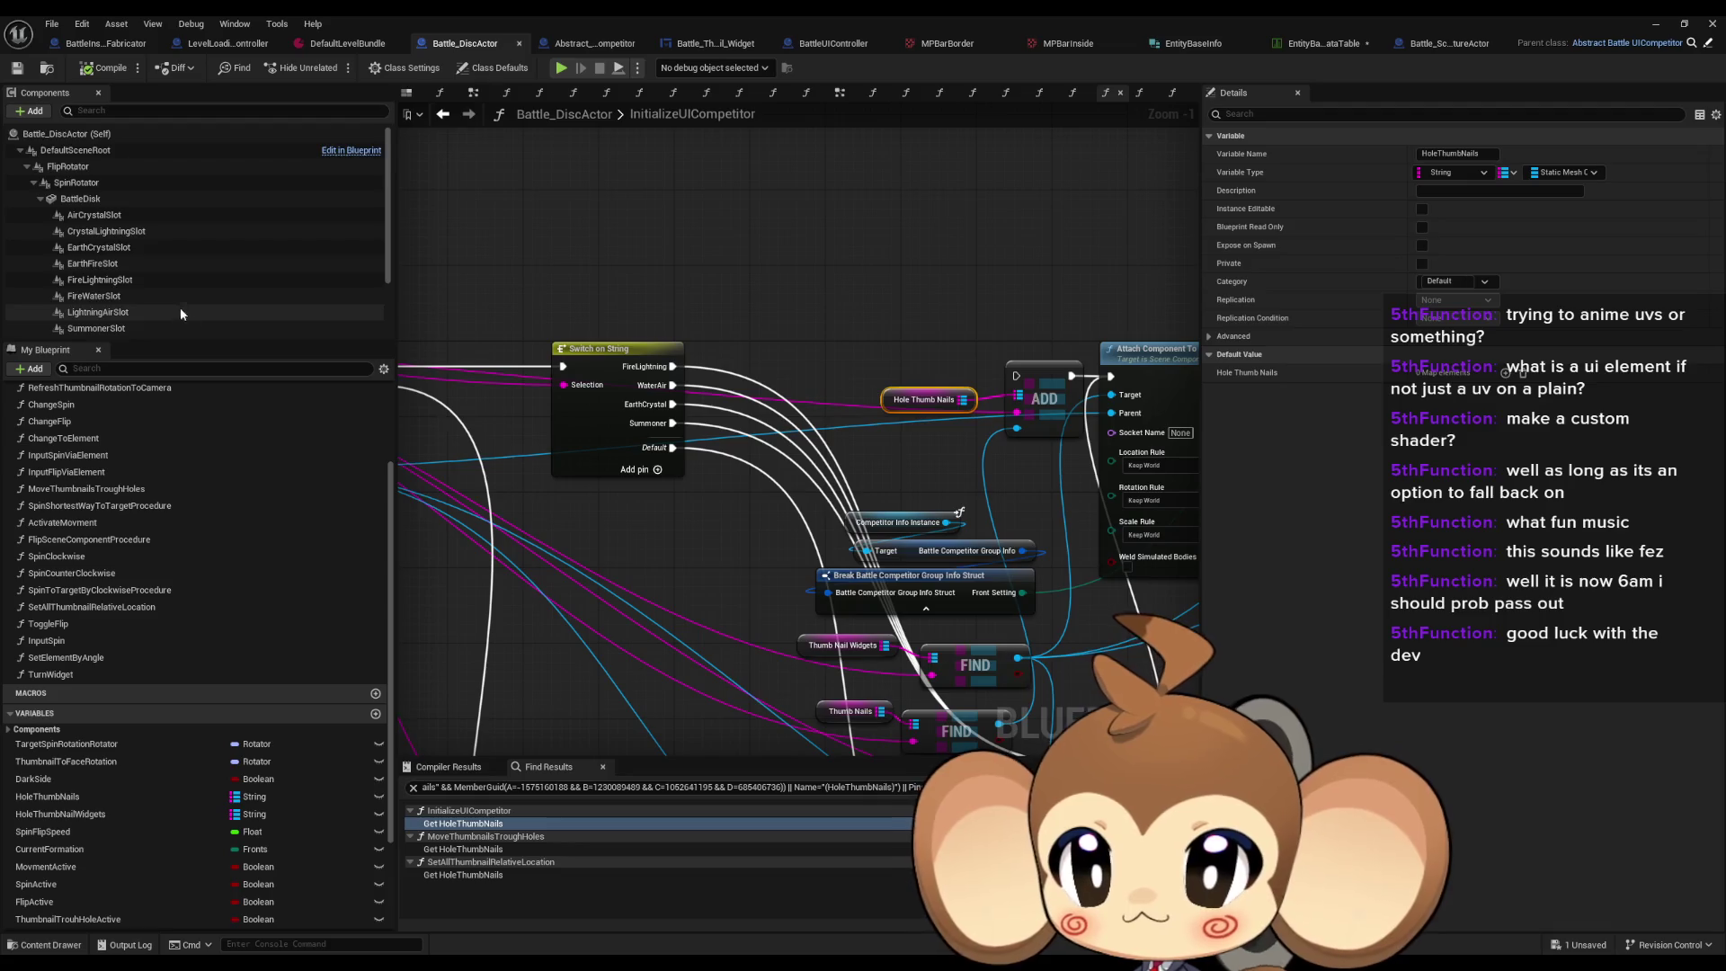
Step: Delete the leftover test component, compile Battle_DiscActor, and locate the erroring TurnWidget nodes
scroll(171, 314, "down", 2)
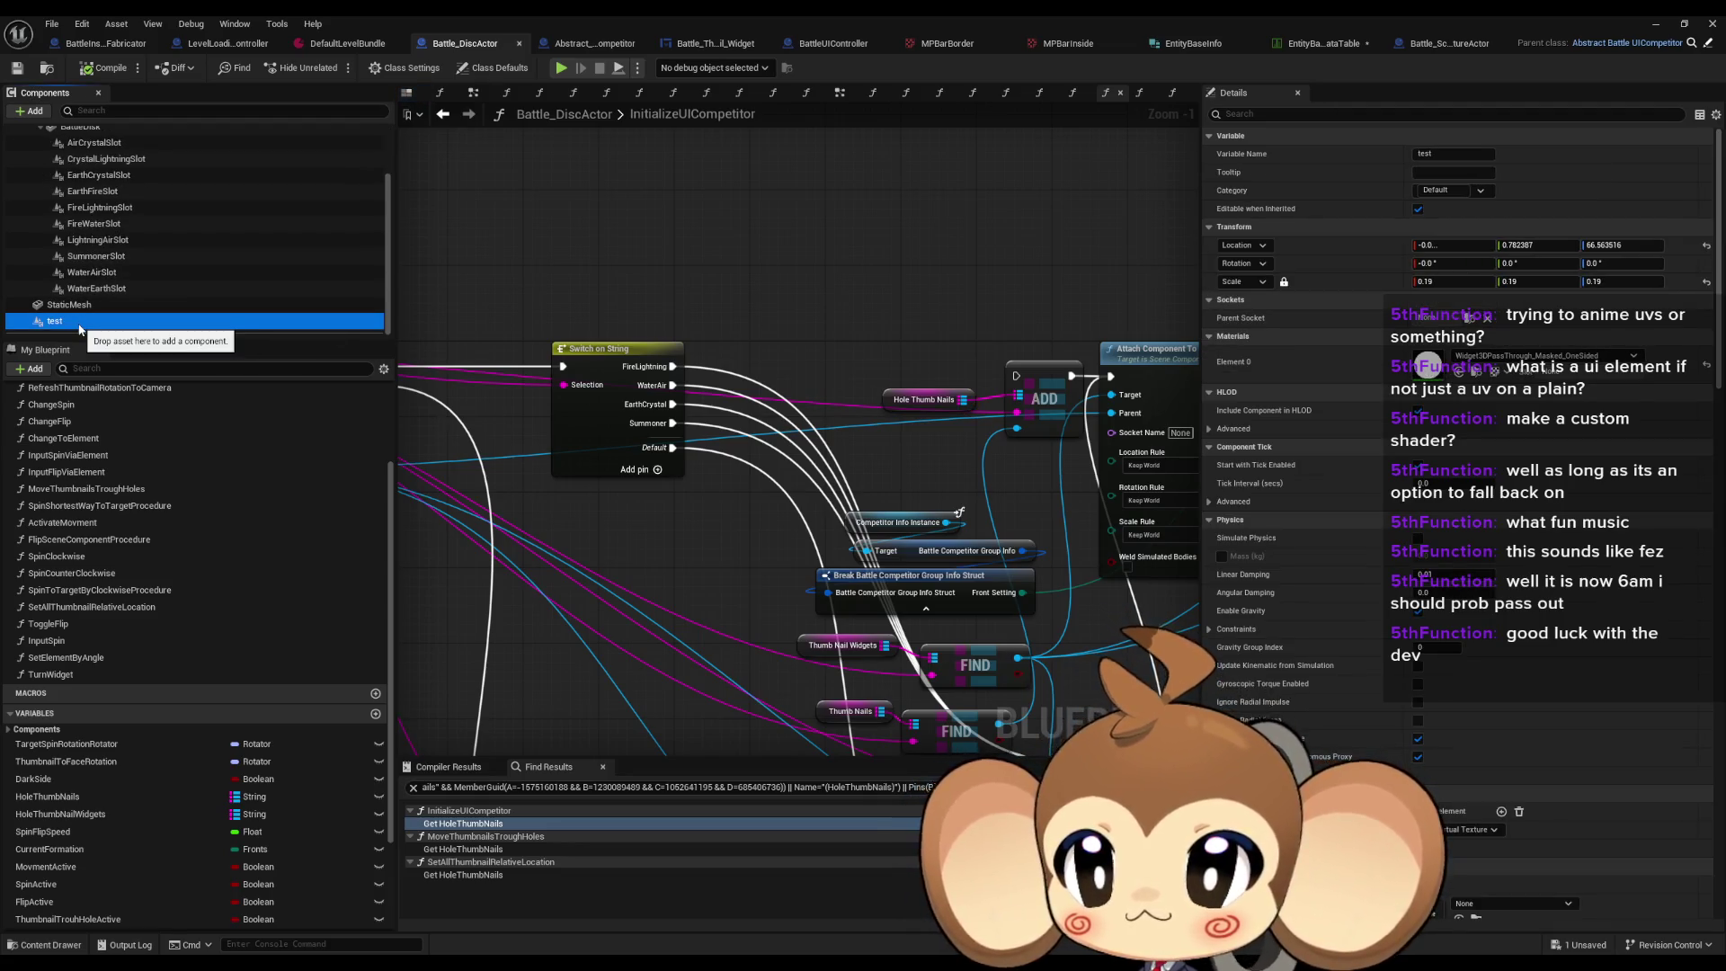
key("Delete")
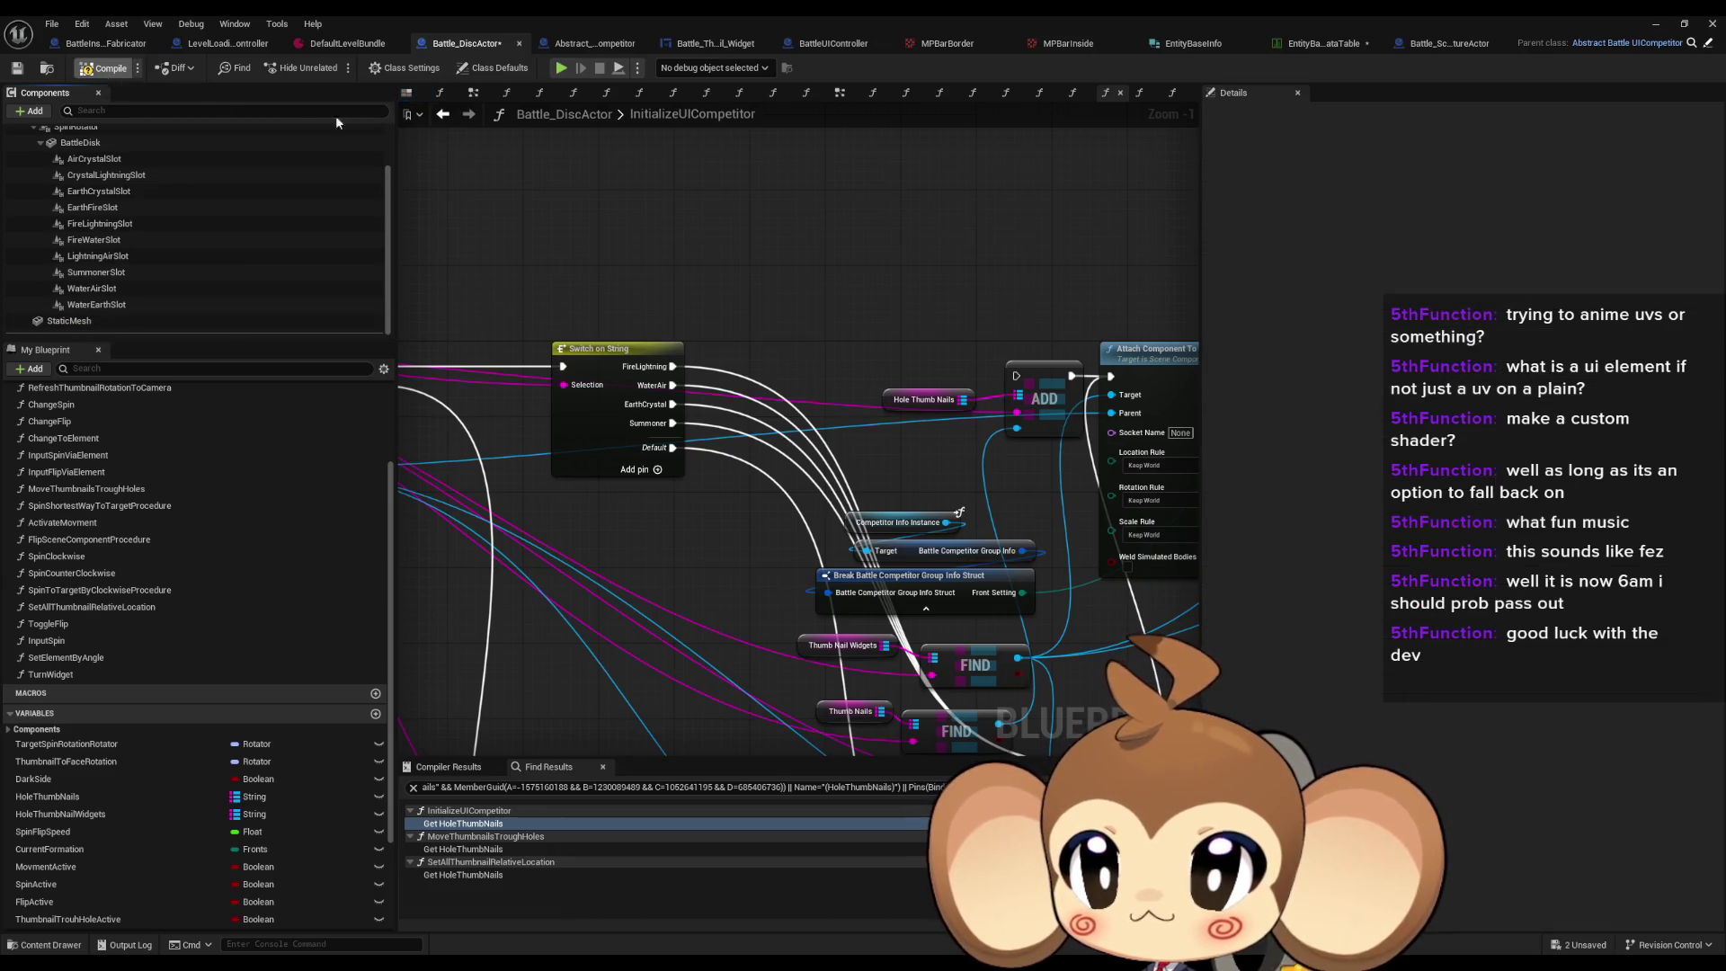
key("F7")
left_click(735, 787)
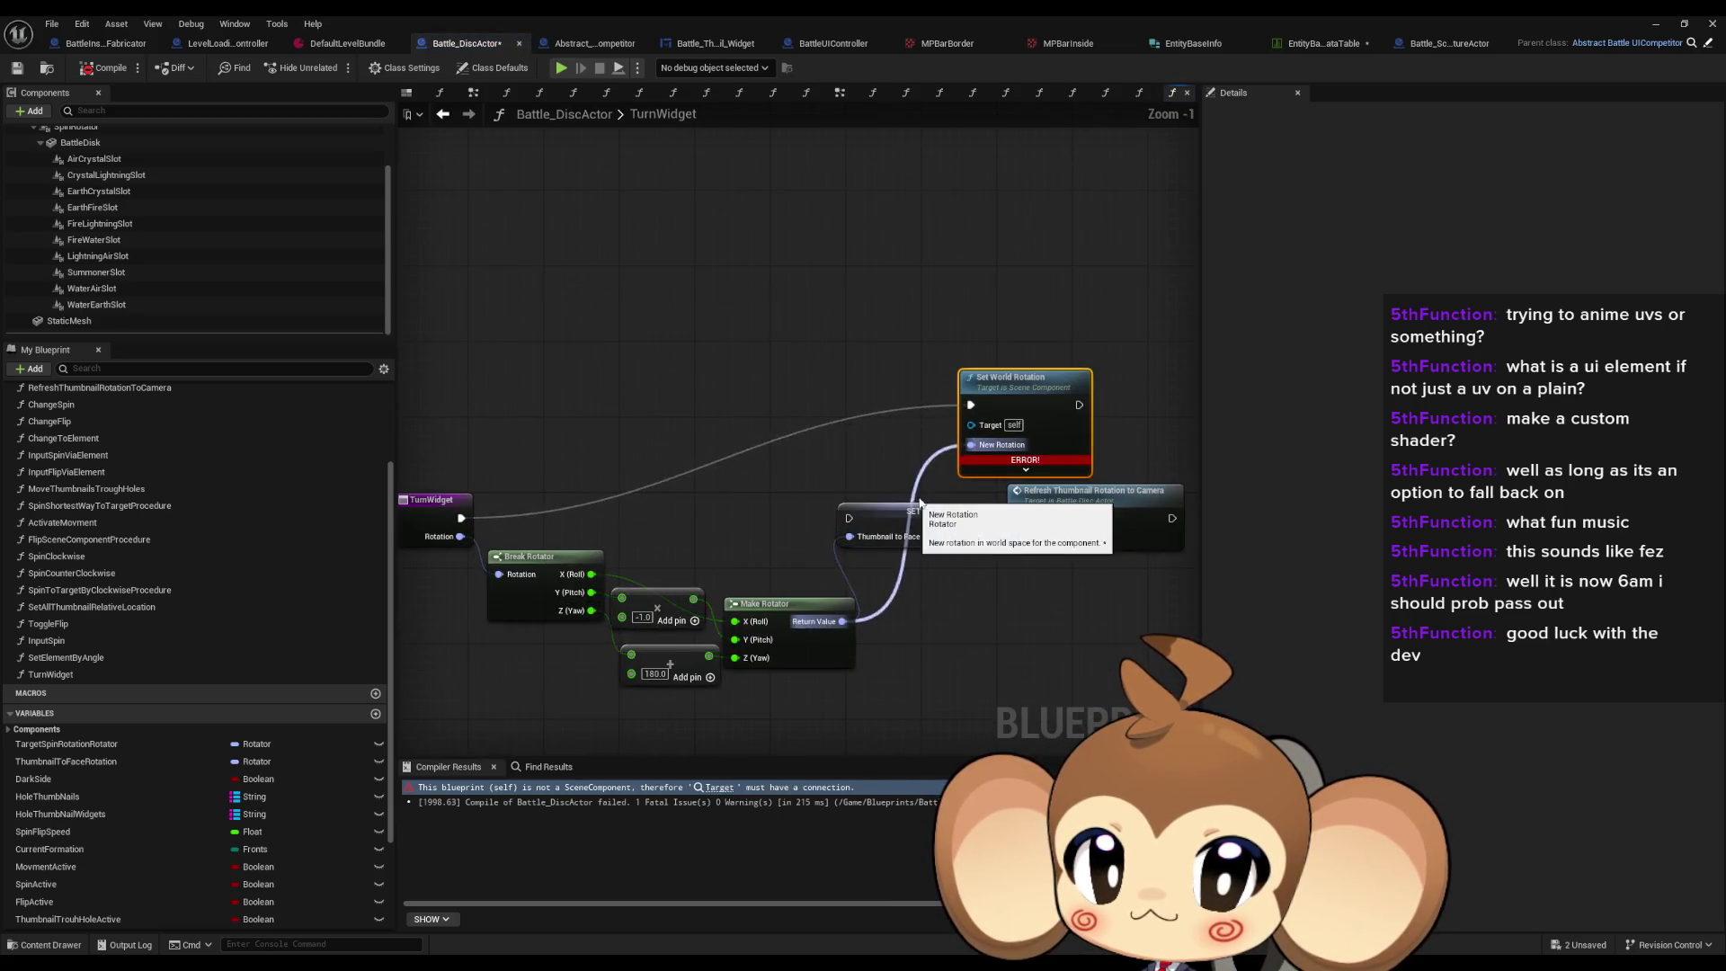
left_click_drag(575, 577, 729, 580)
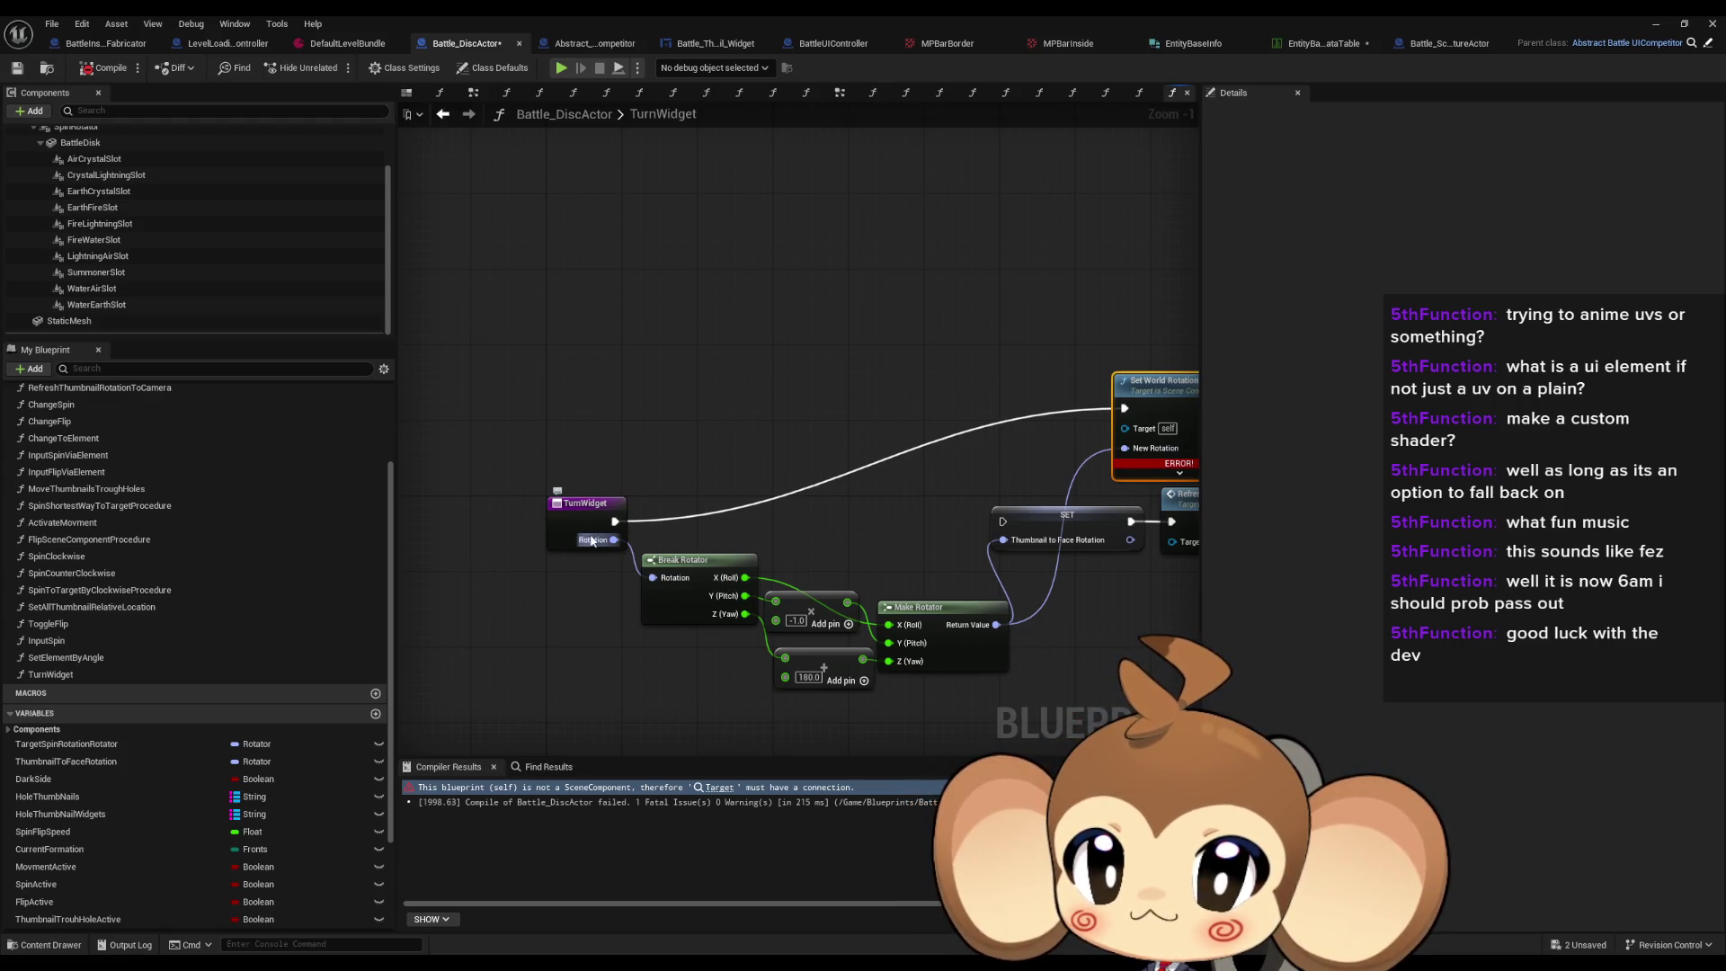
Step: Find TurnWidget's remaining use in InitializeUICompetitor, delete the function, and view Compiler Results
right_click(63, 675)
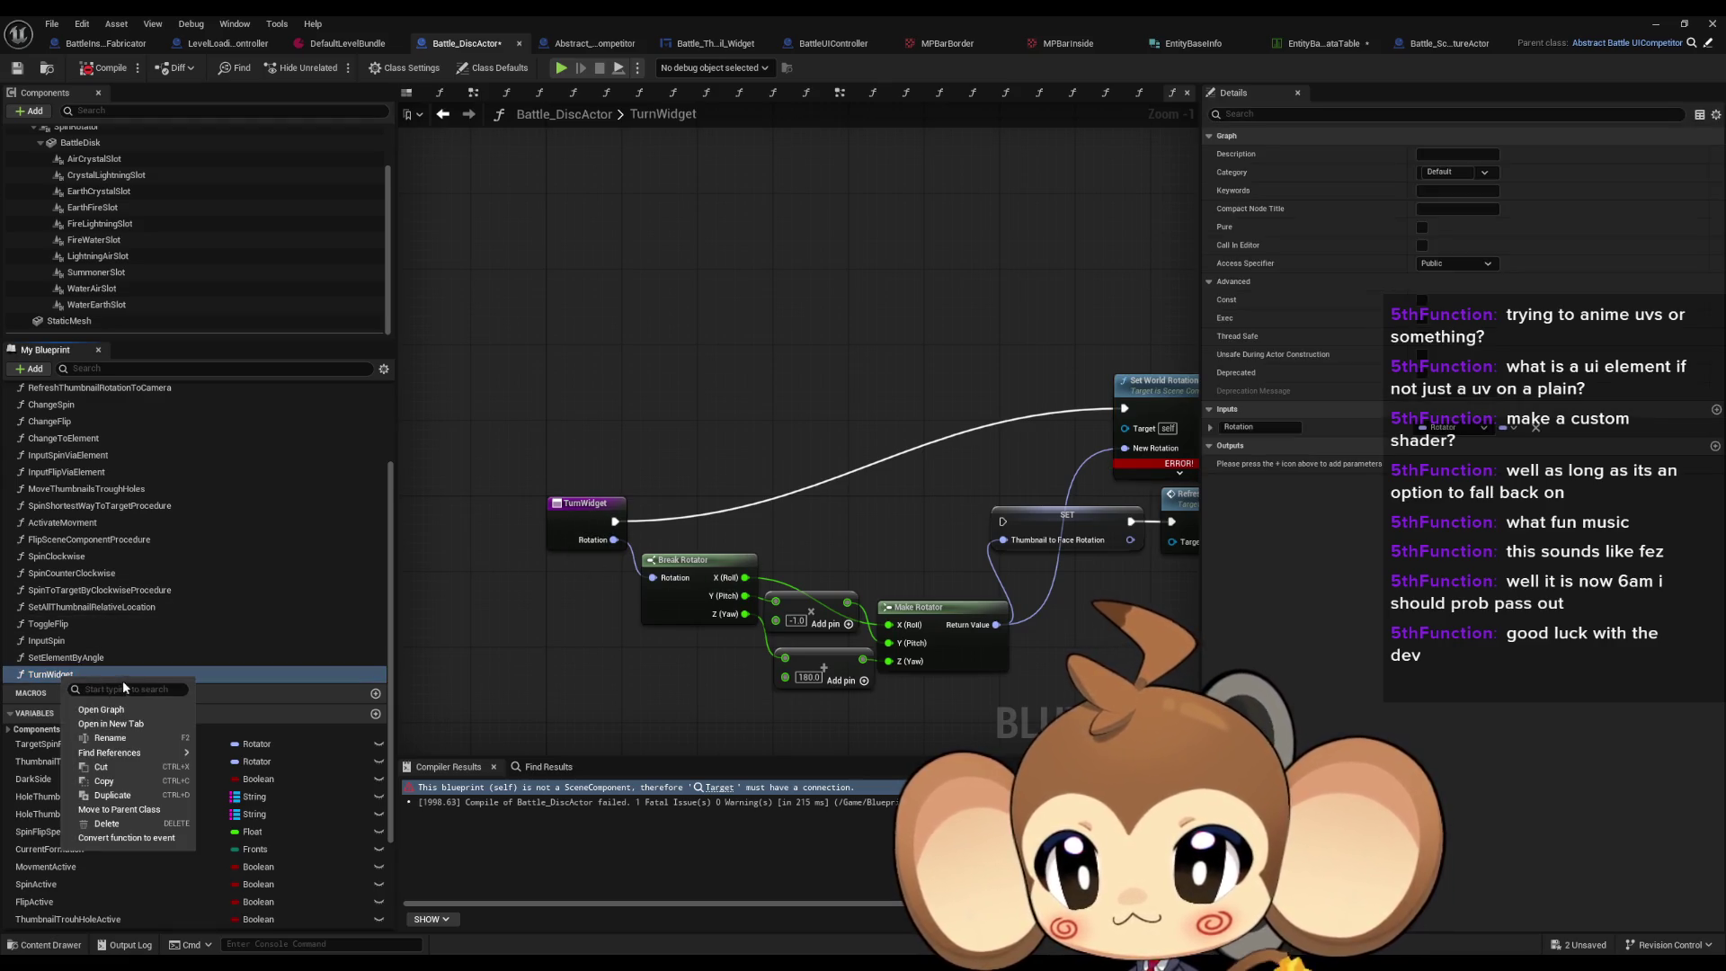
left_click(238, 787)
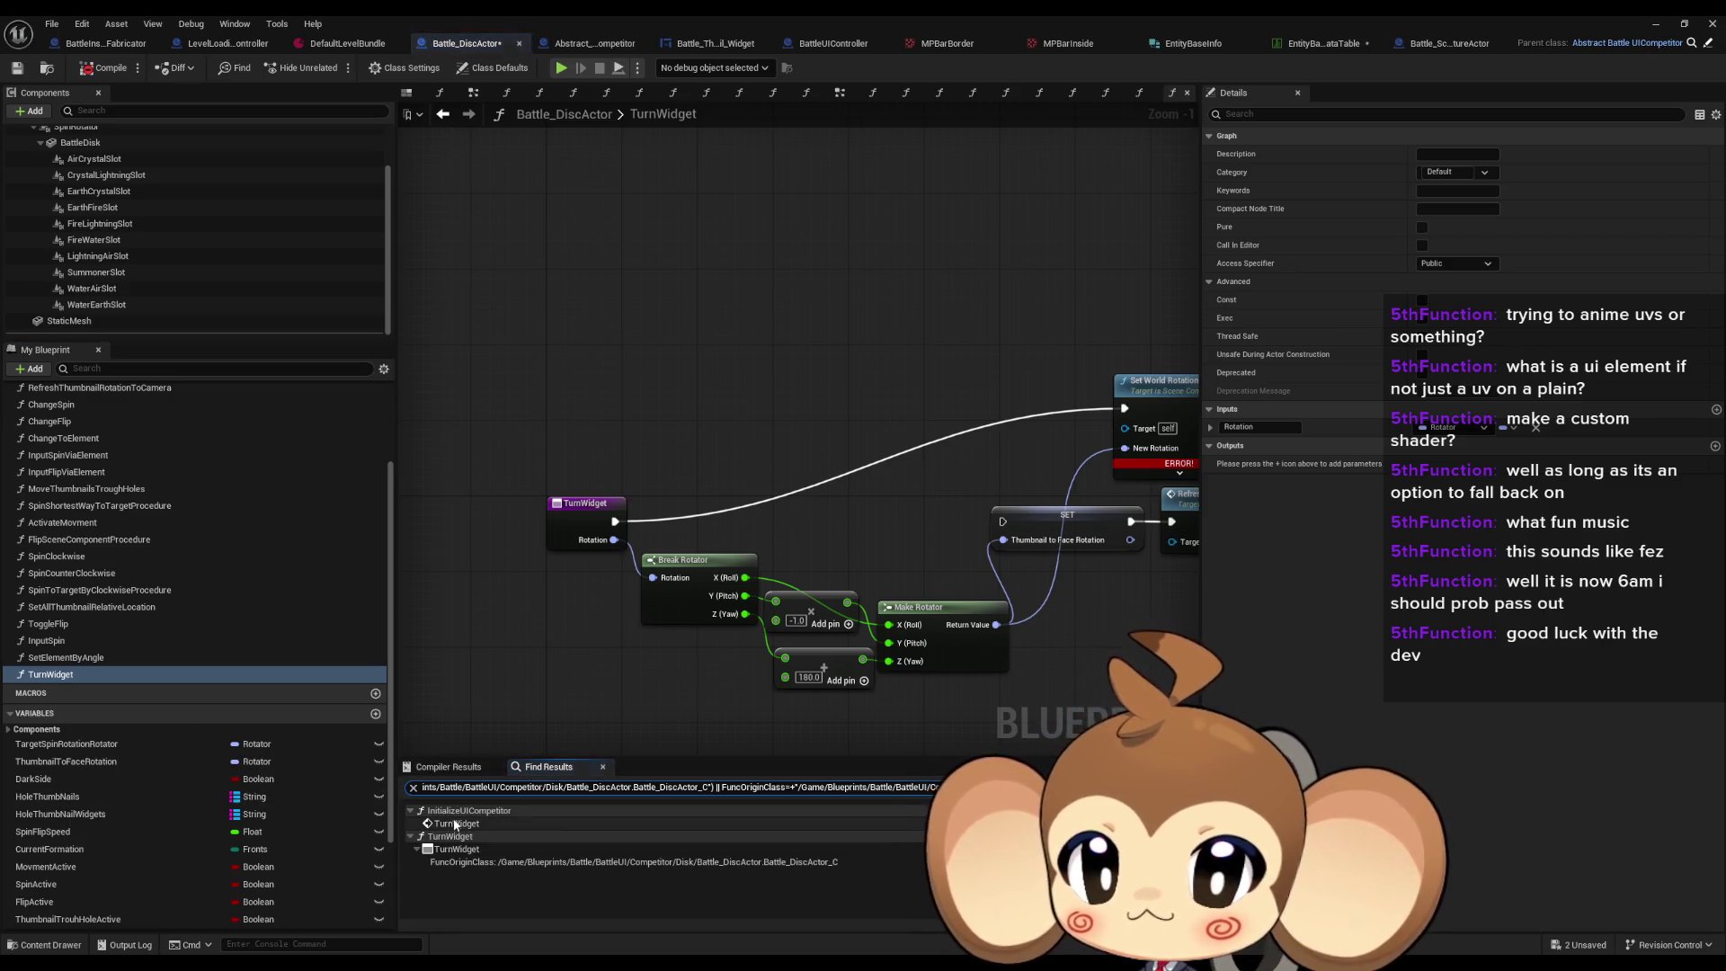
left_click(455, 824)
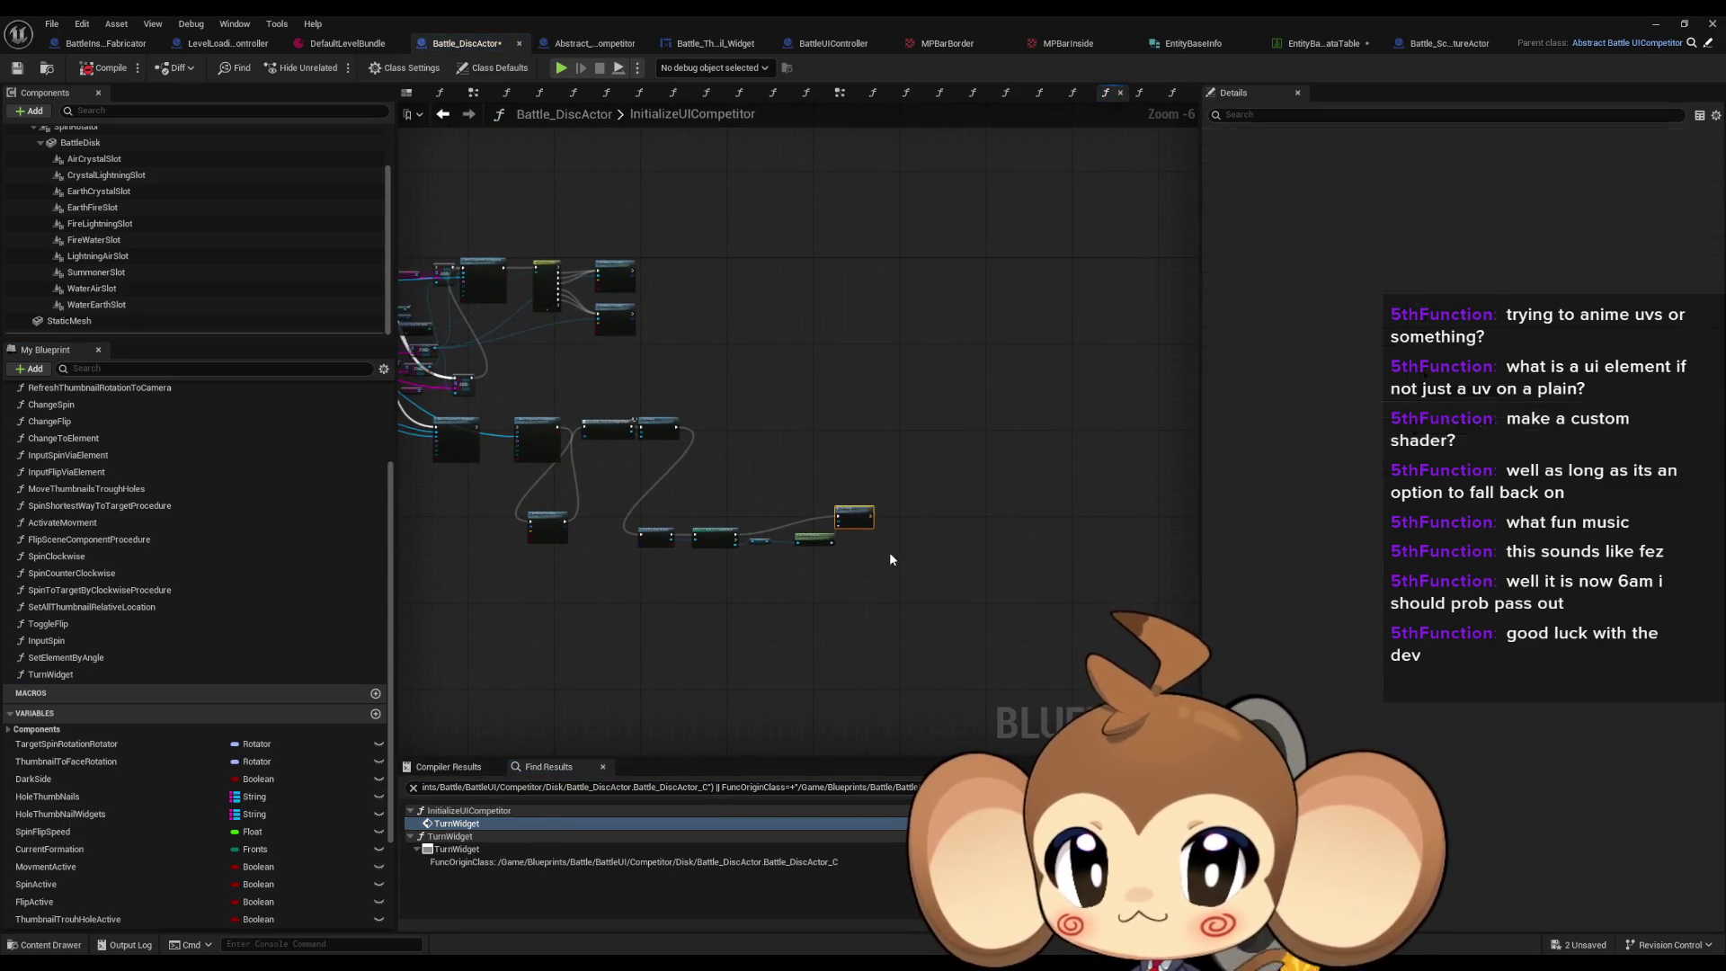
key("Delete")
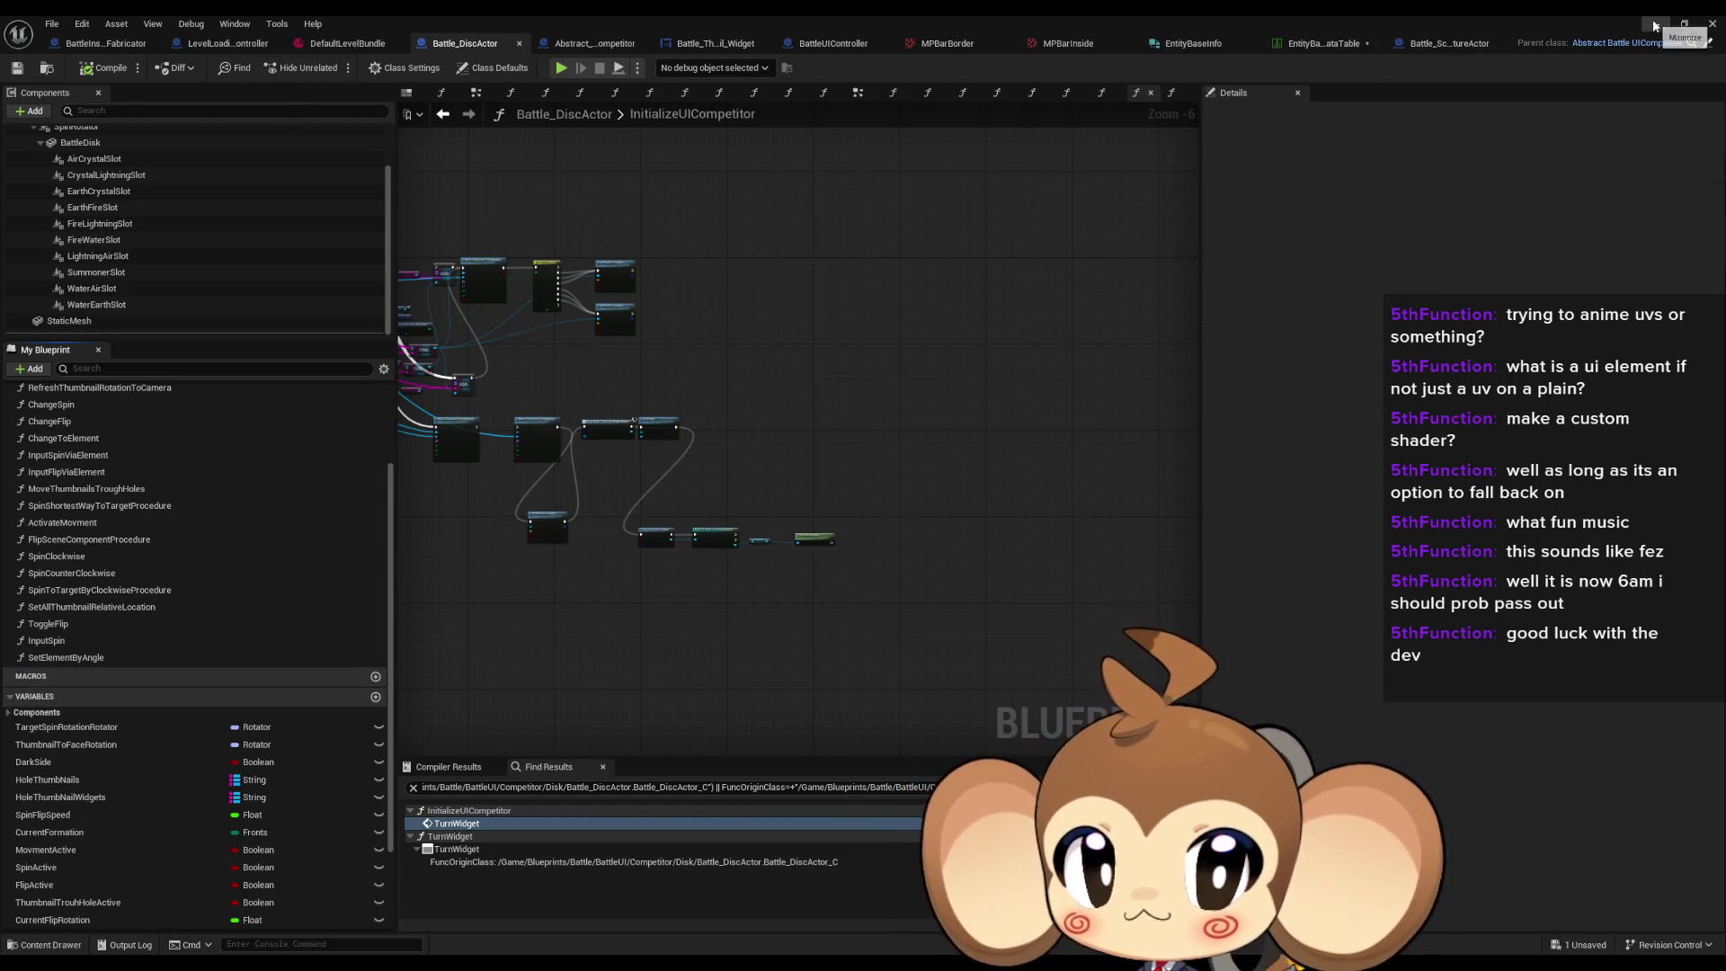
left_click(447, 766)
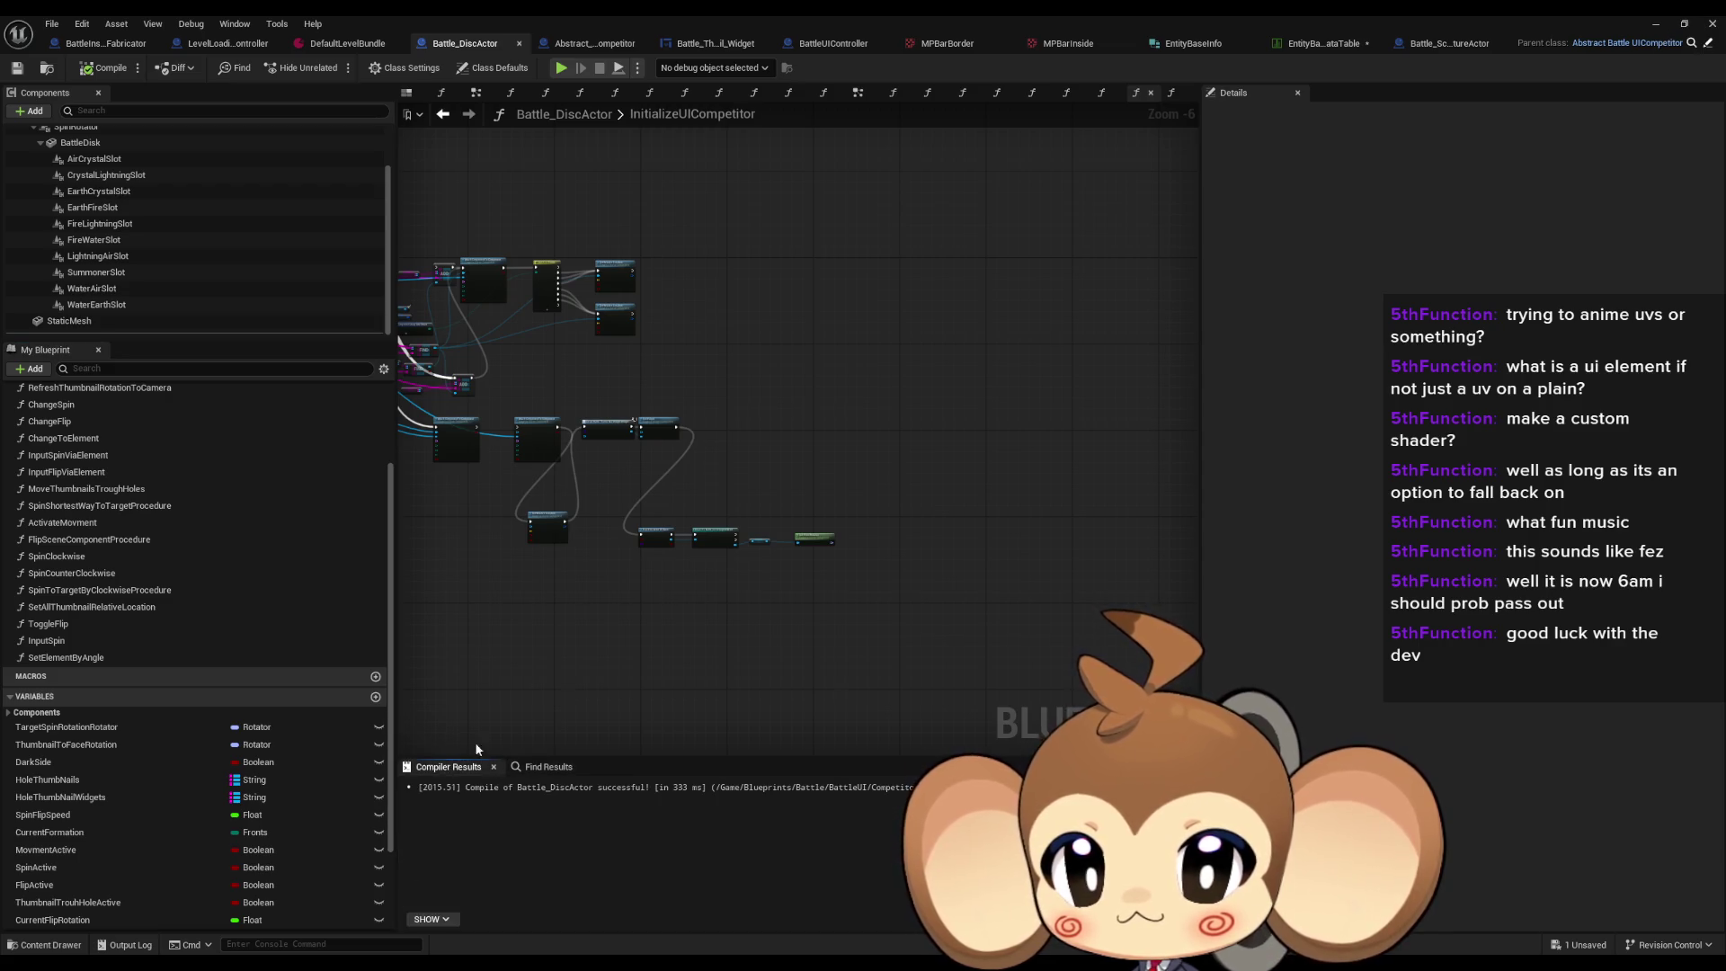
left_click(1656, 25)
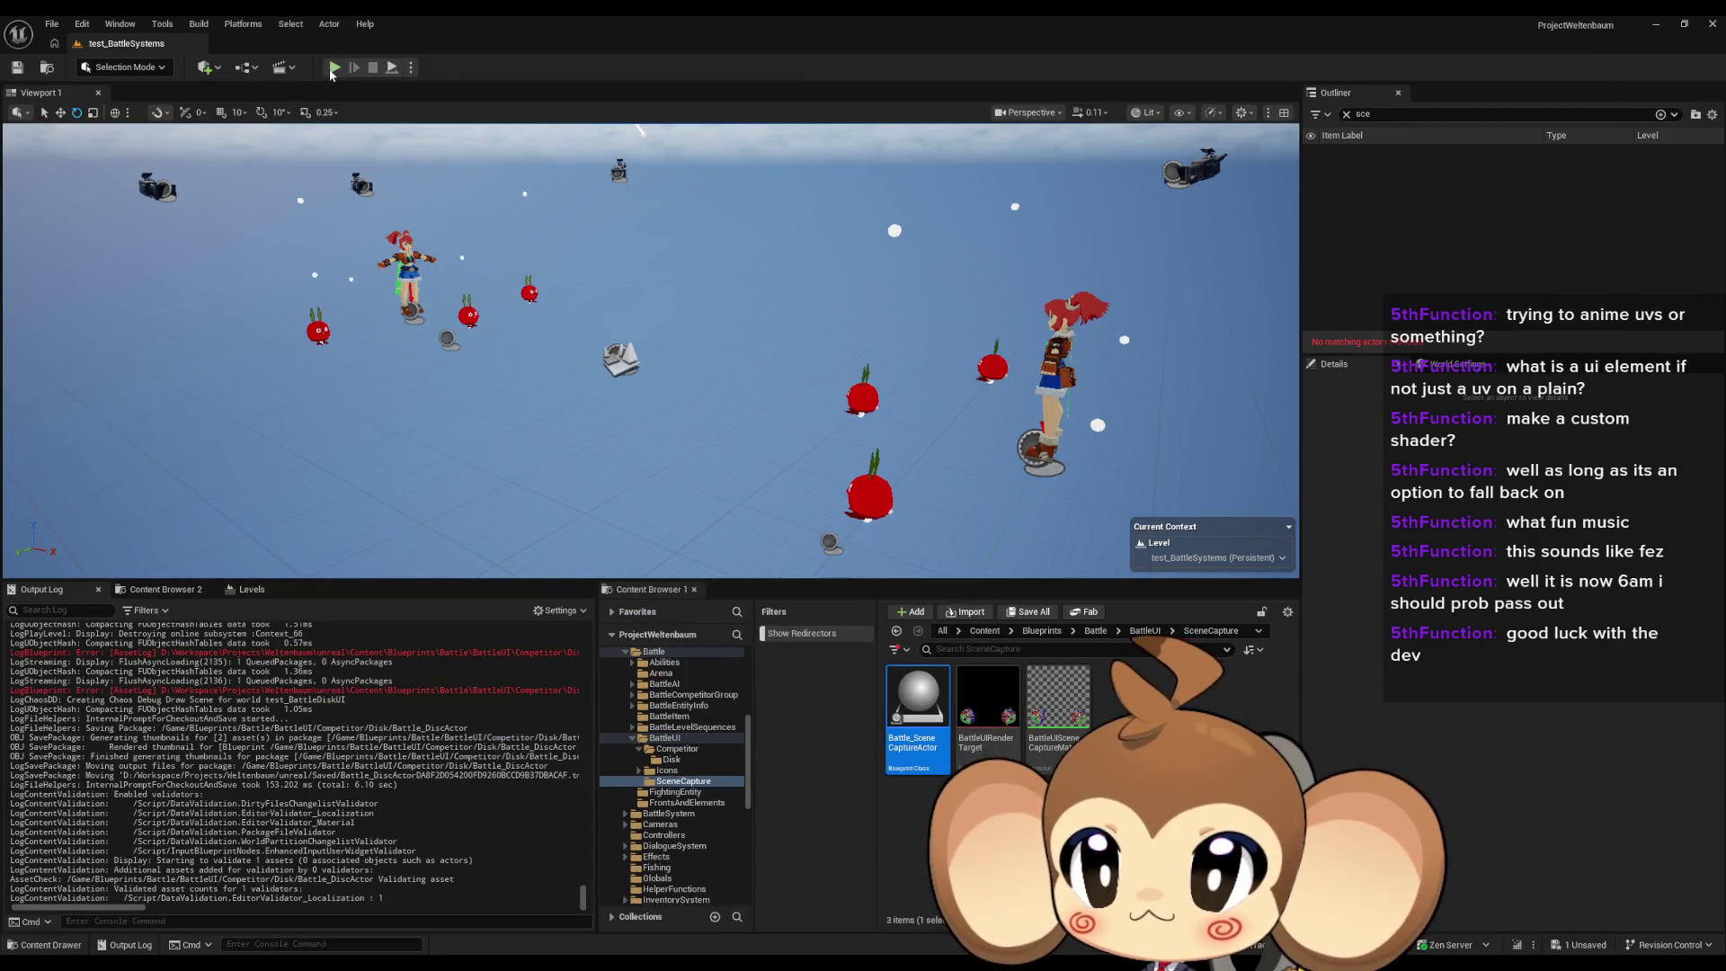
left_click(333, 68)
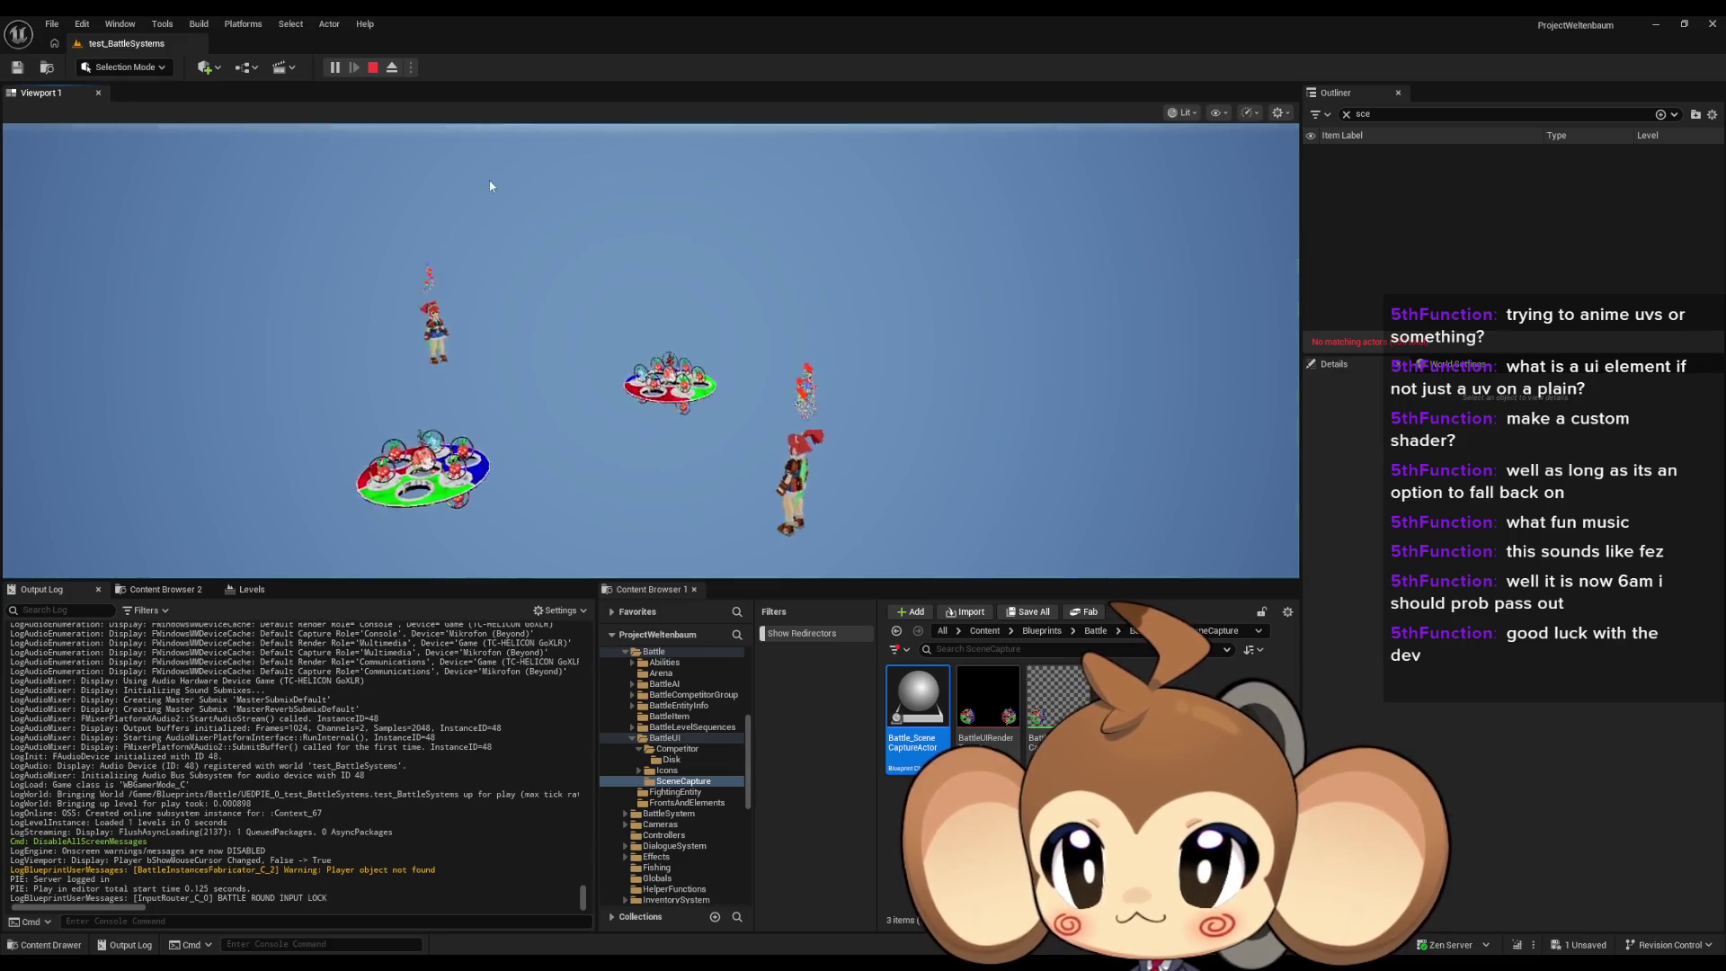
left_click(1415, 177)
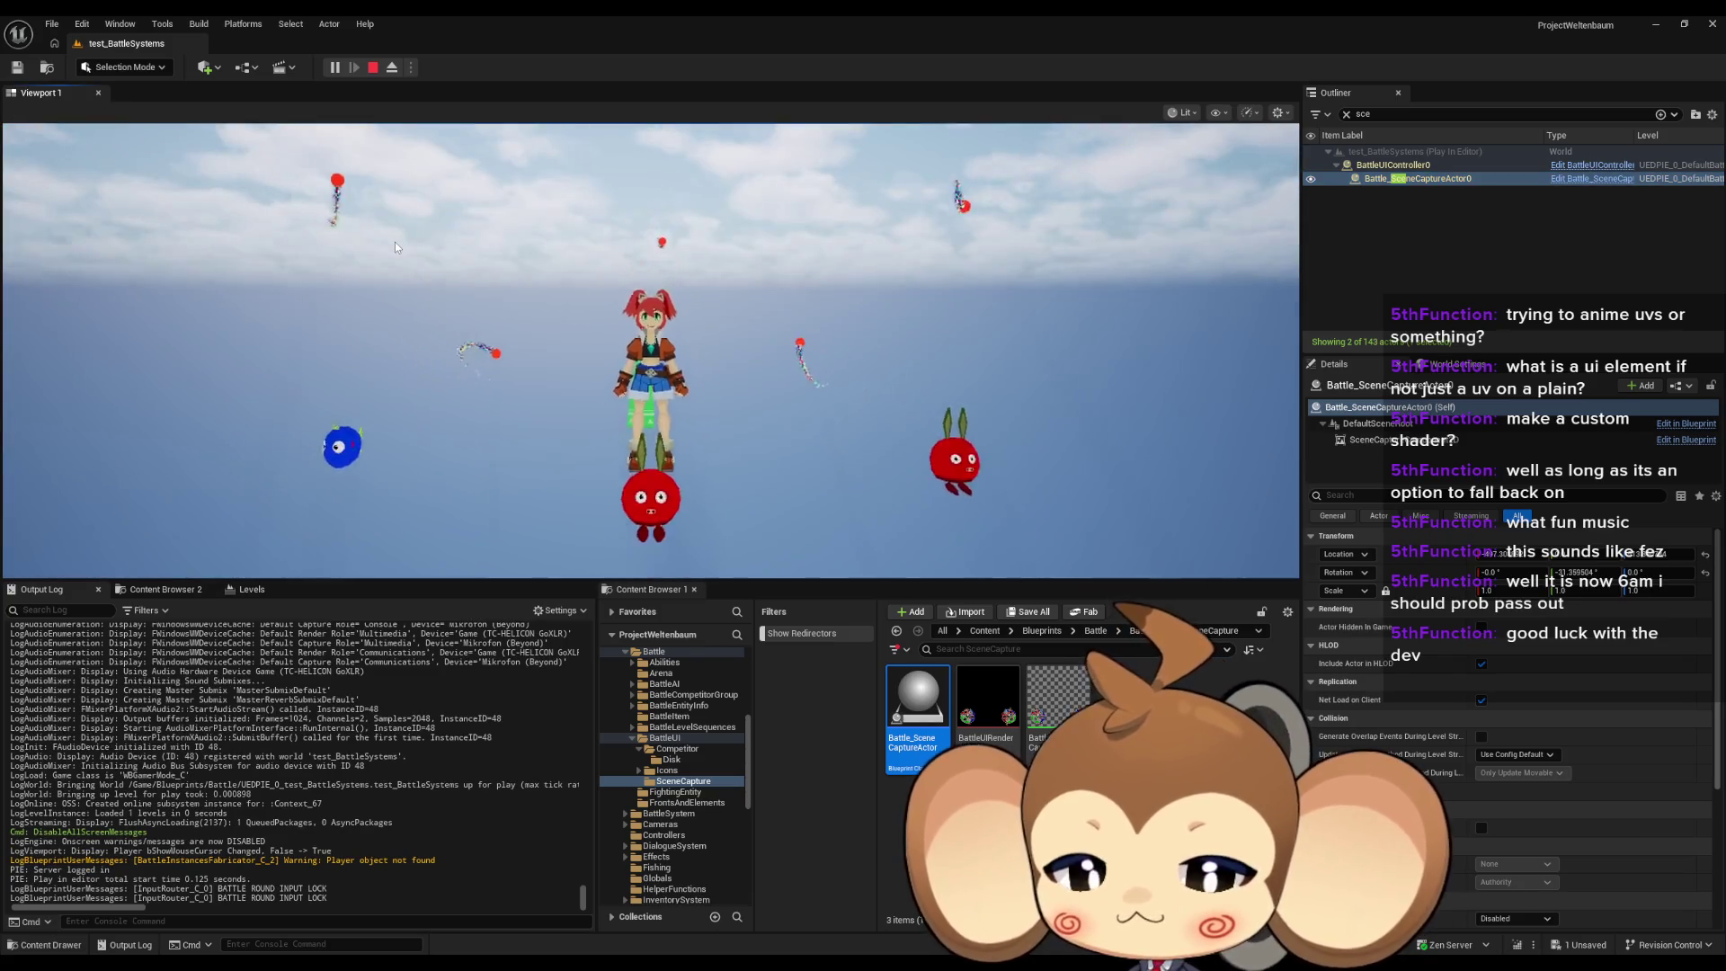
key("F11")
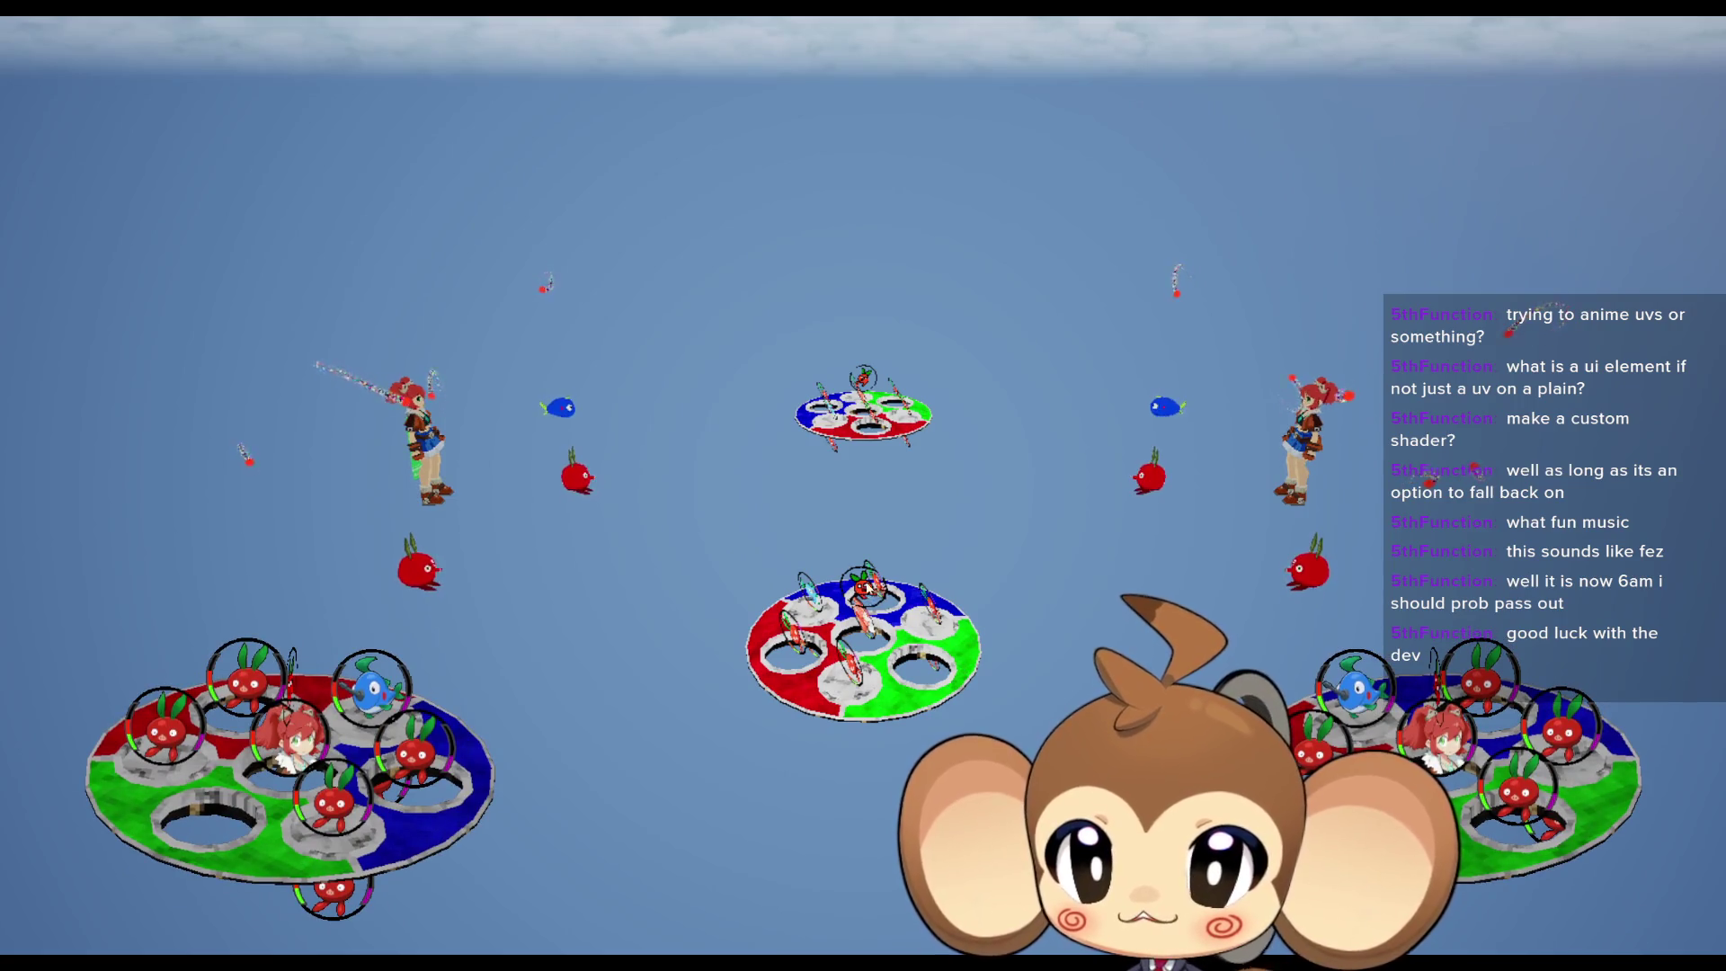
key("F11")
left_click(373, 69)
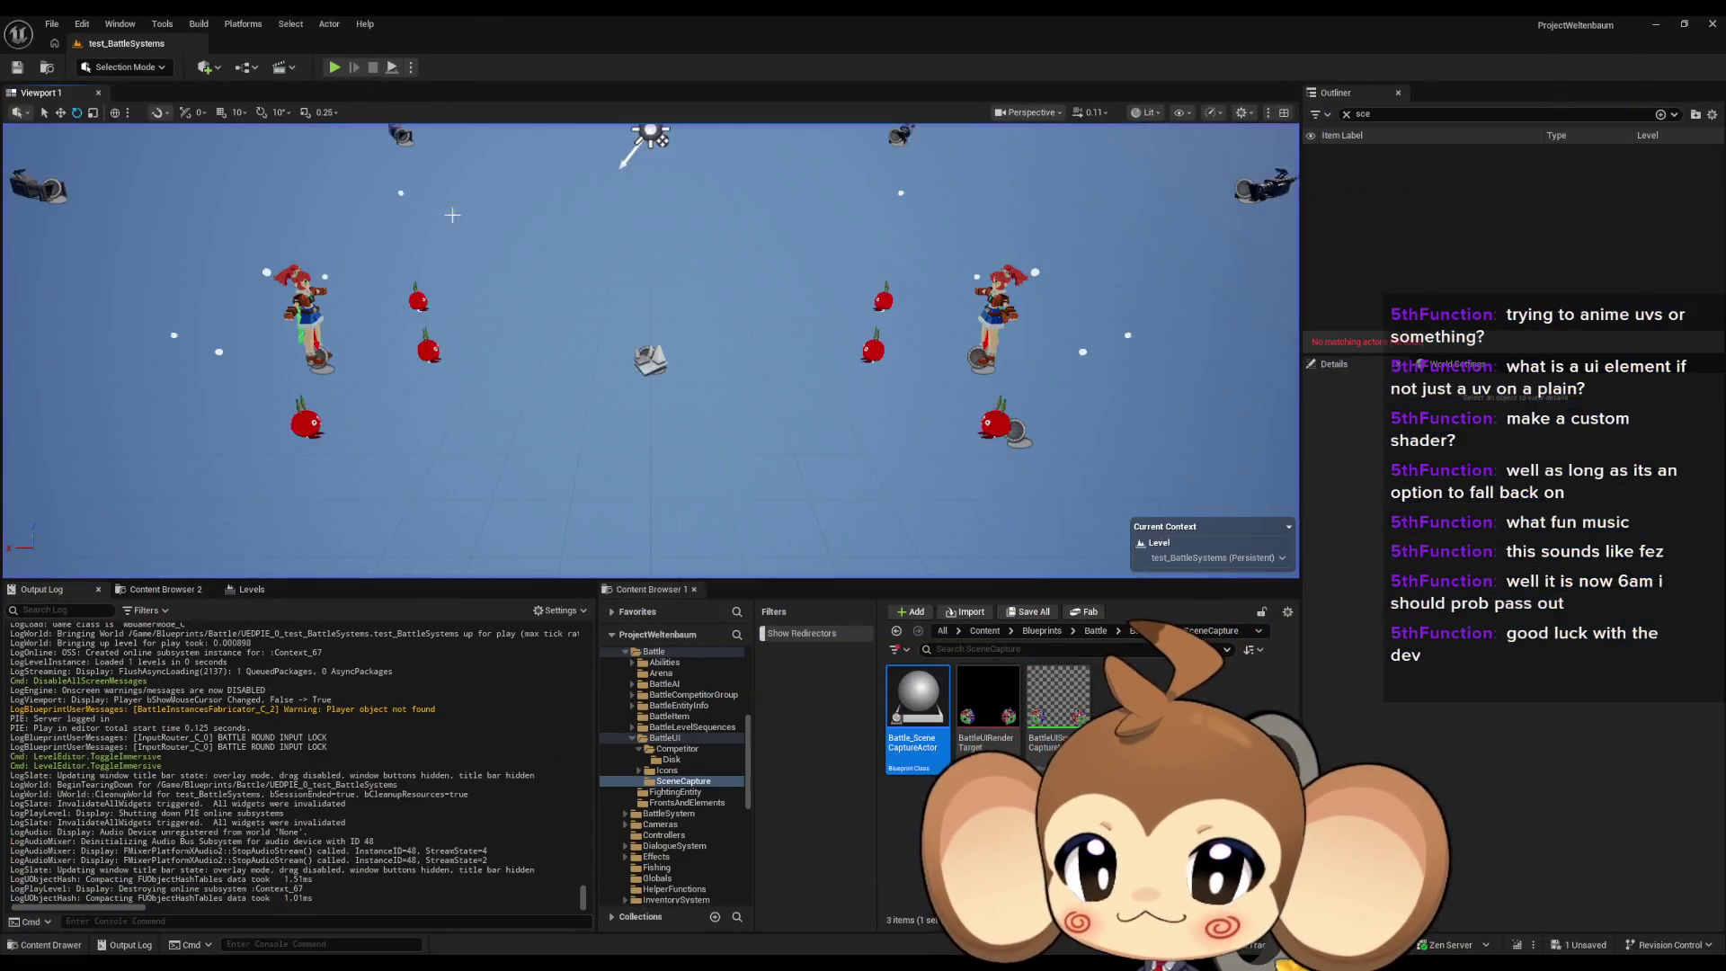
key("alt+Tab")
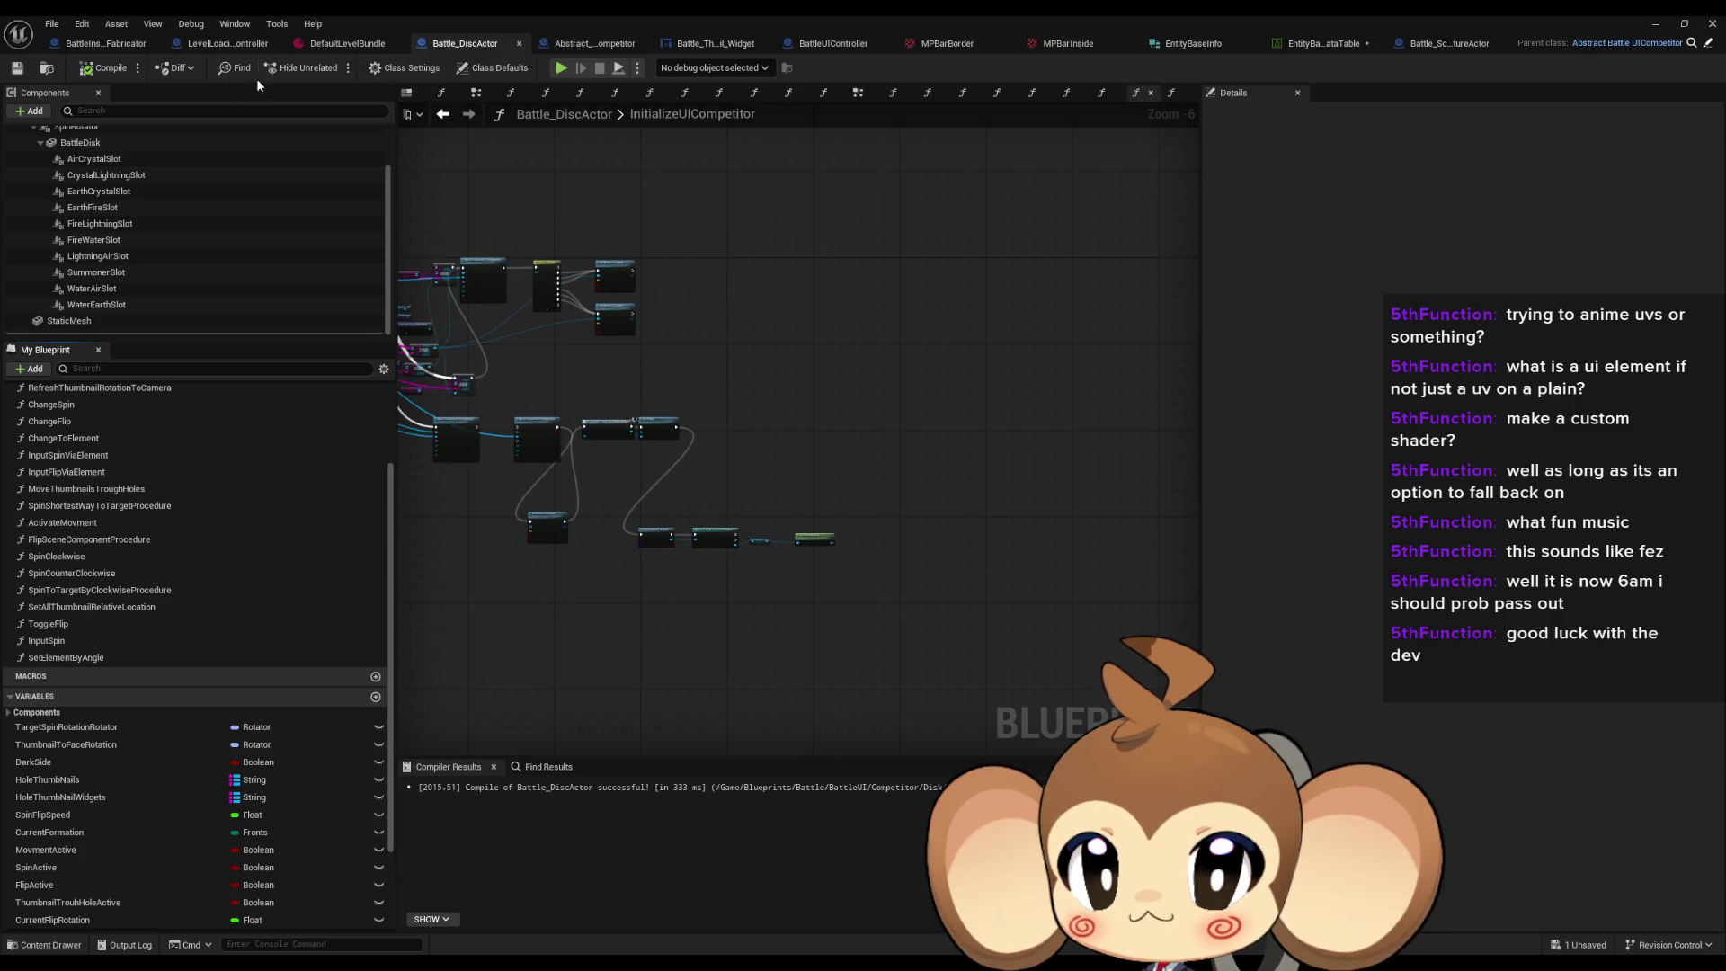
Step: Delete Battle_DiscActor's StaticMesh component and launch a play-in-editor run of test_BattleSystems
scroll(90, 180, "up", 2)
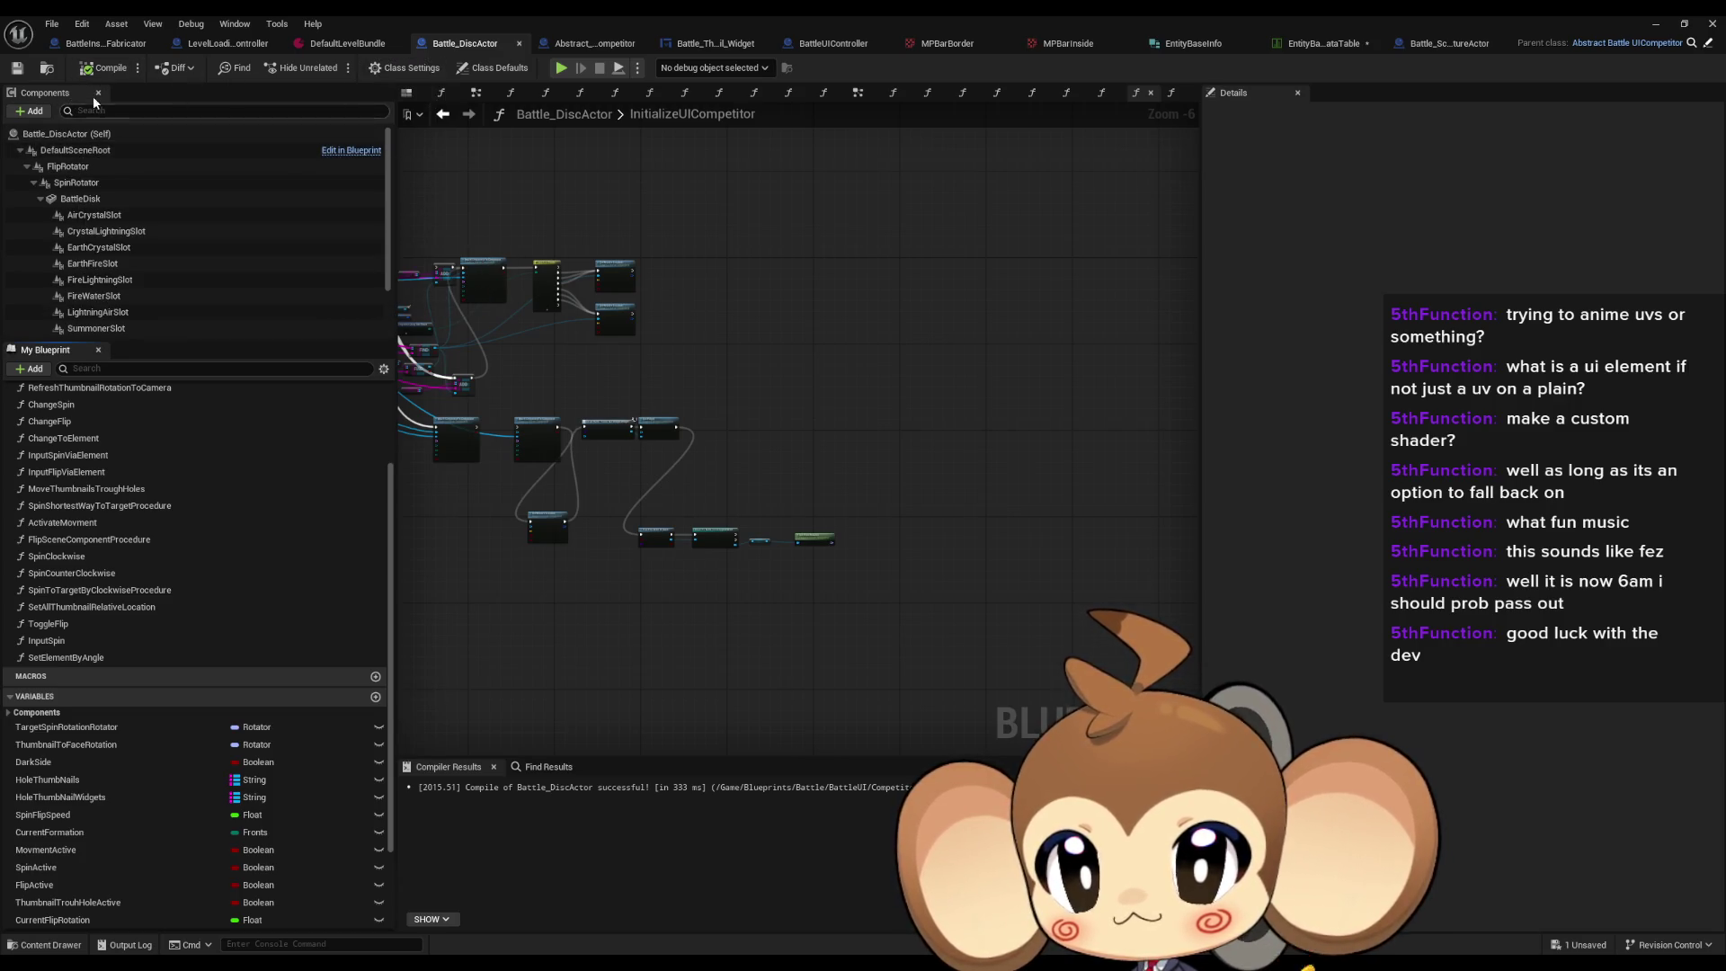
scroll(87, 291, "down", 2)
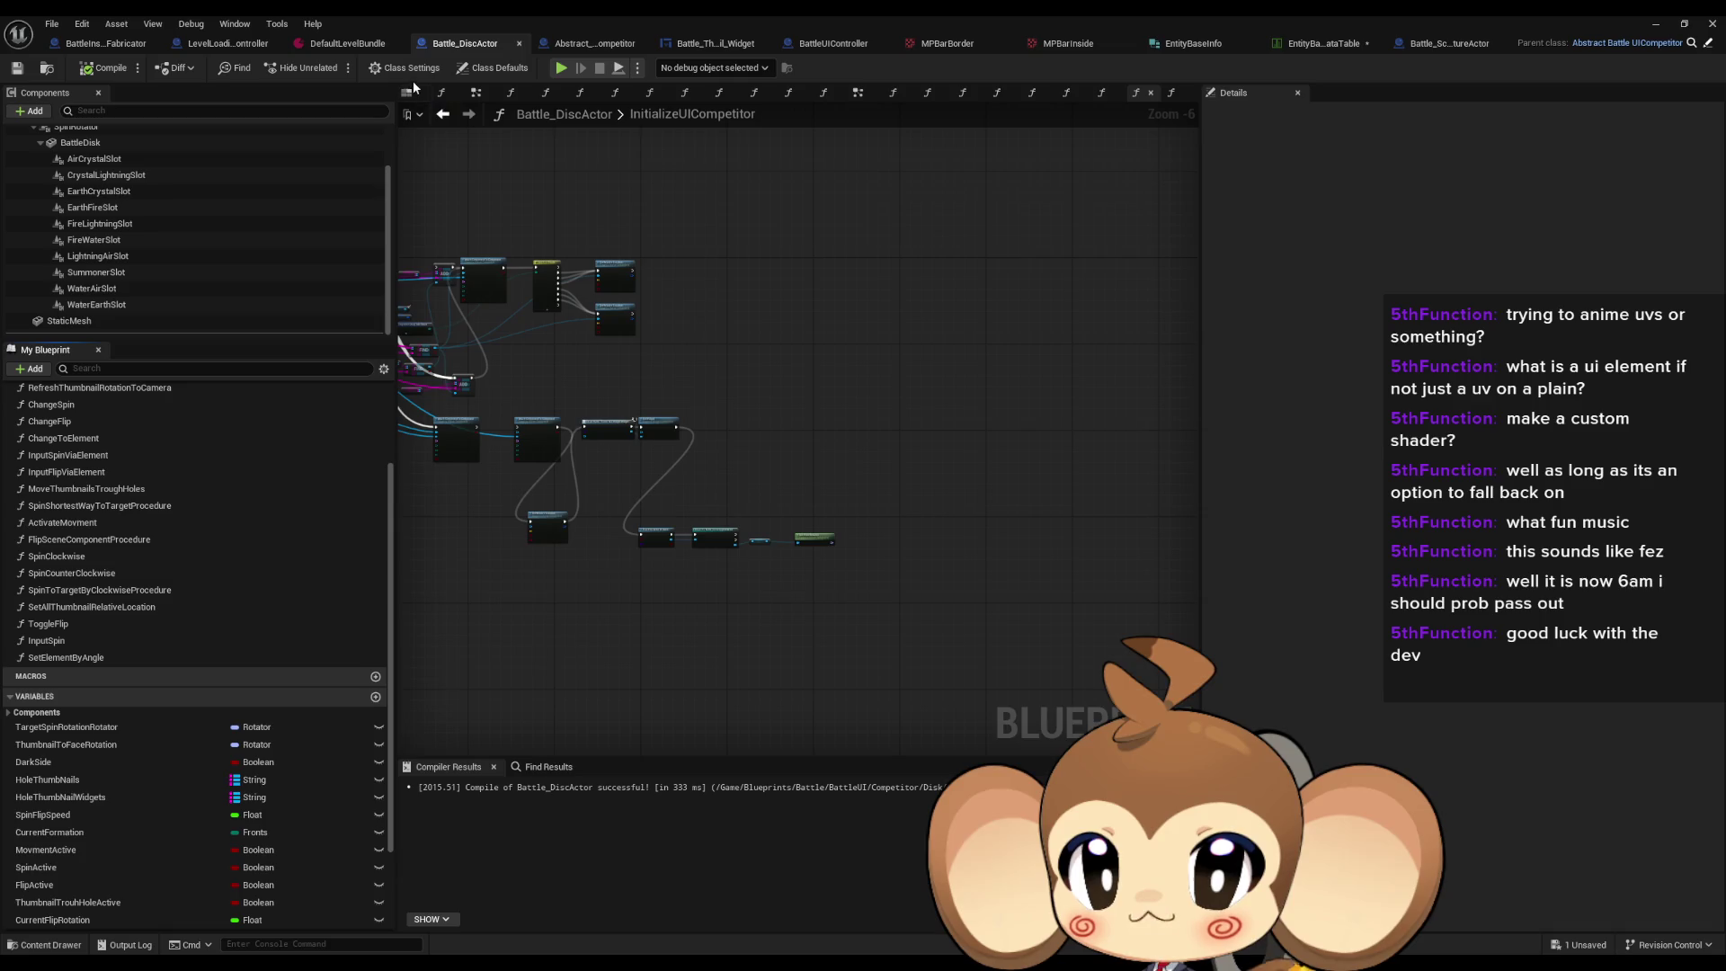
left_click(408, 92)
left_click(108, 322)
key("Delete")
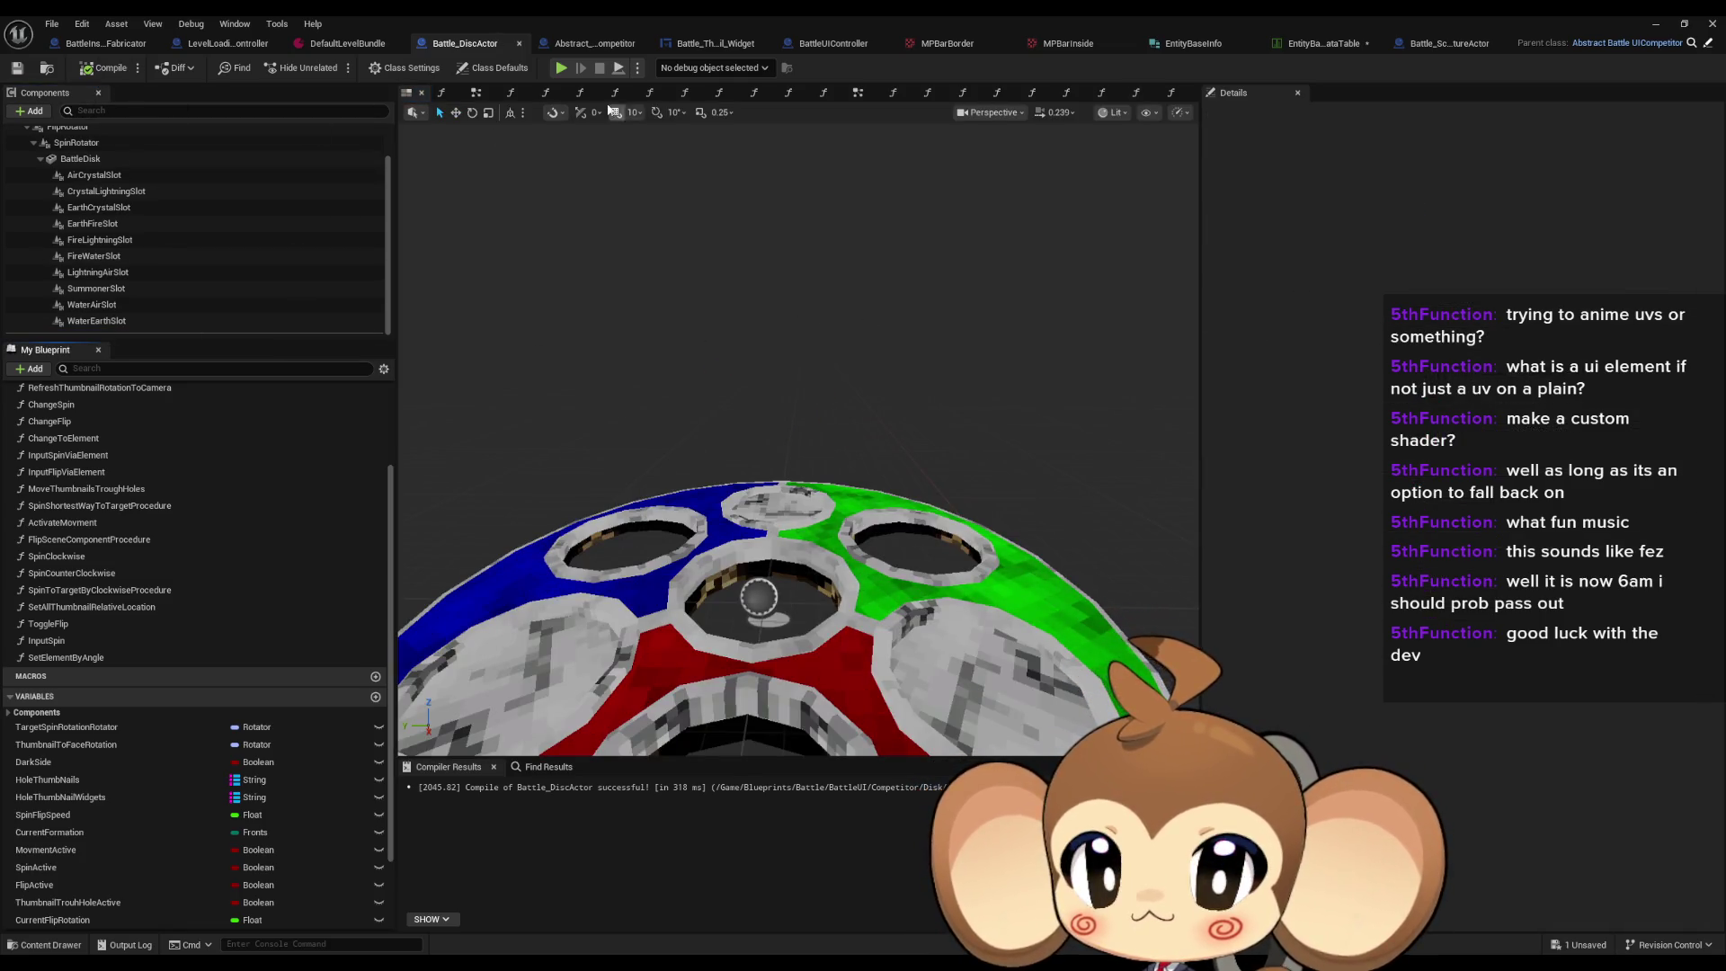
left_click(1658, 25)
left_click(334, 67)
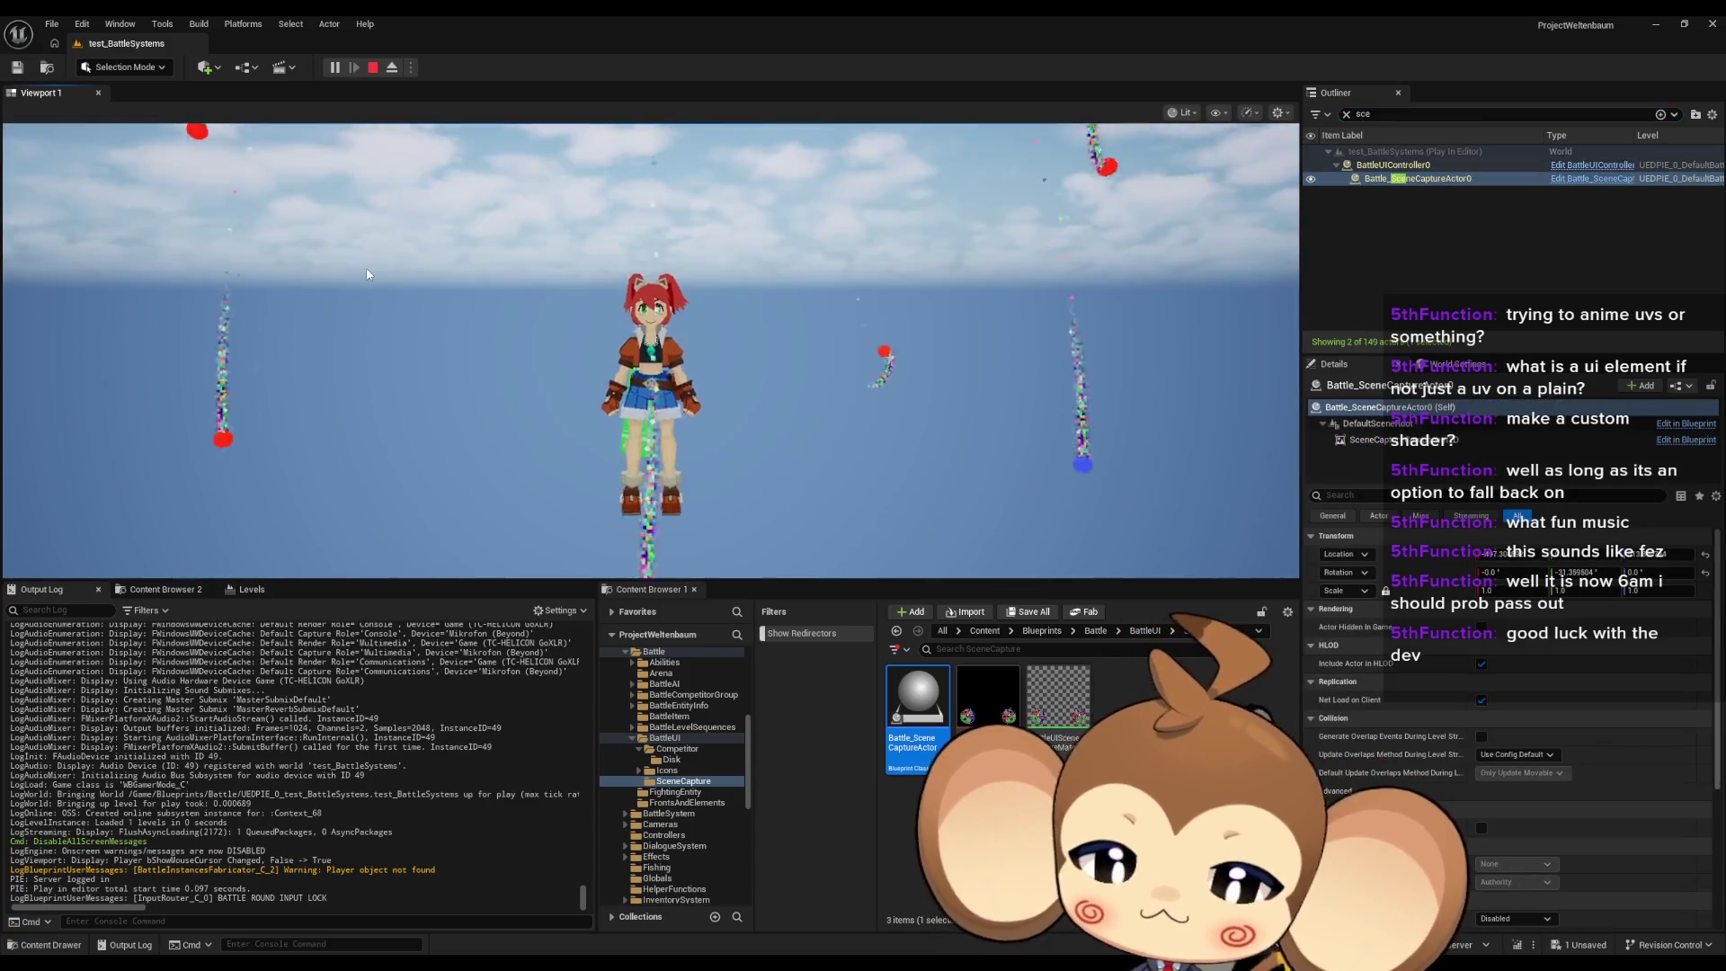
Step: View the battle fullscreen, then stop and restart the test play
key("F11")
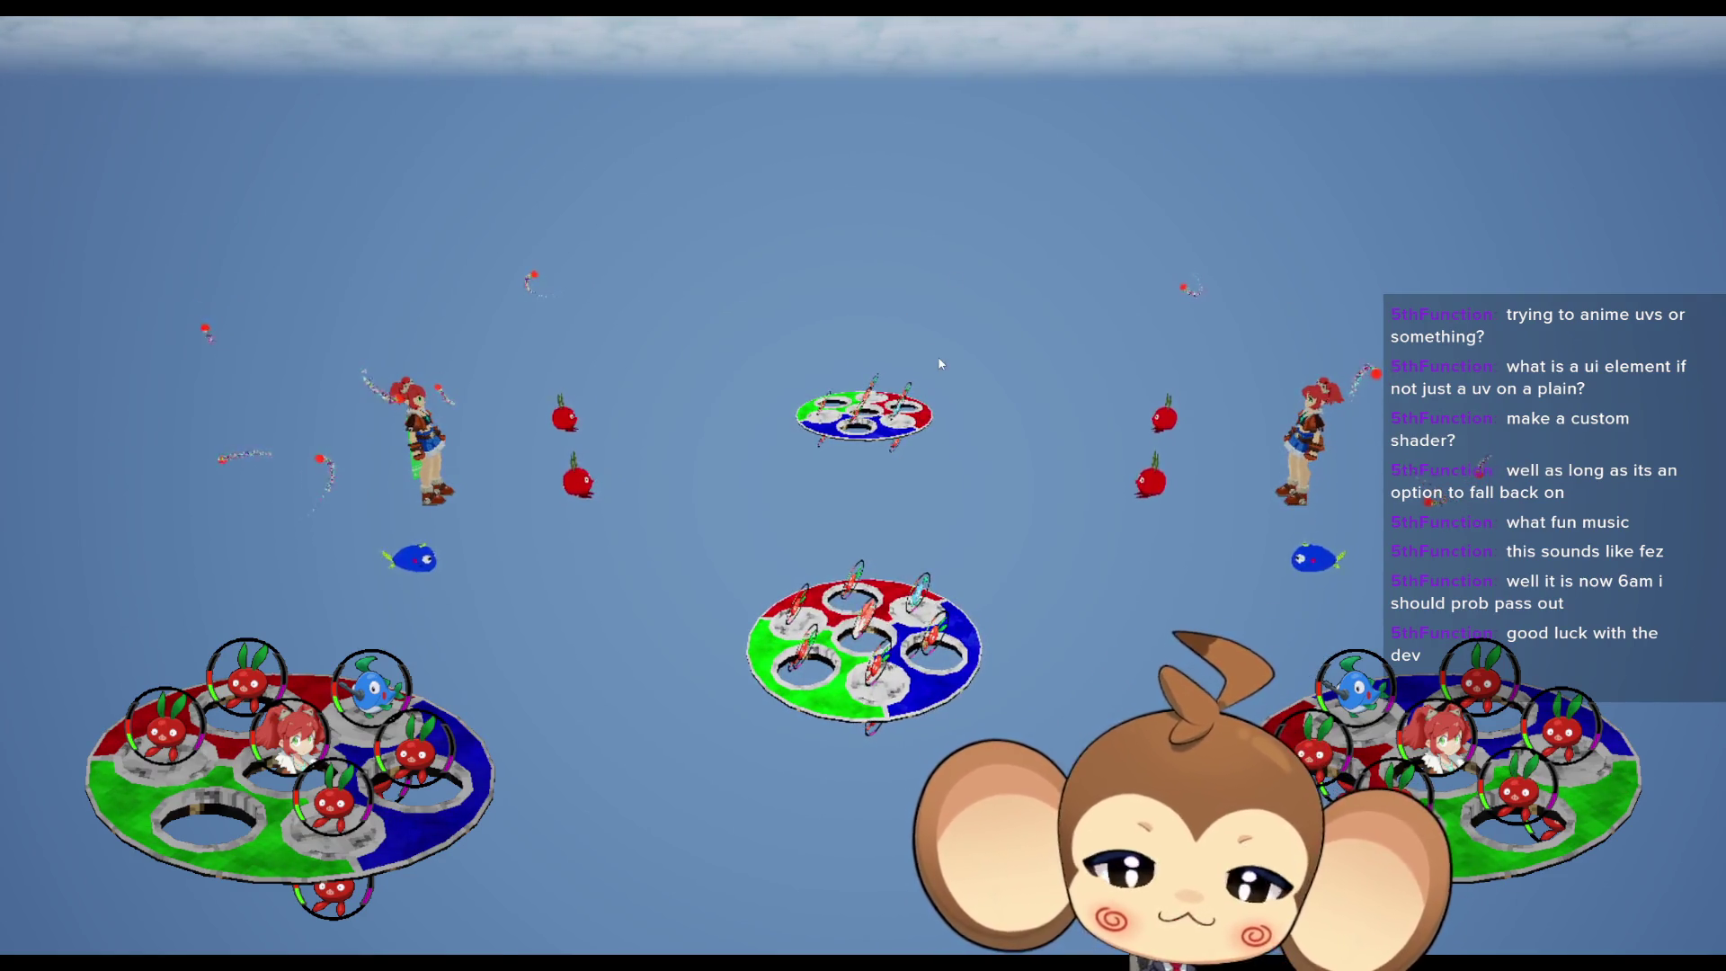
key("F11")
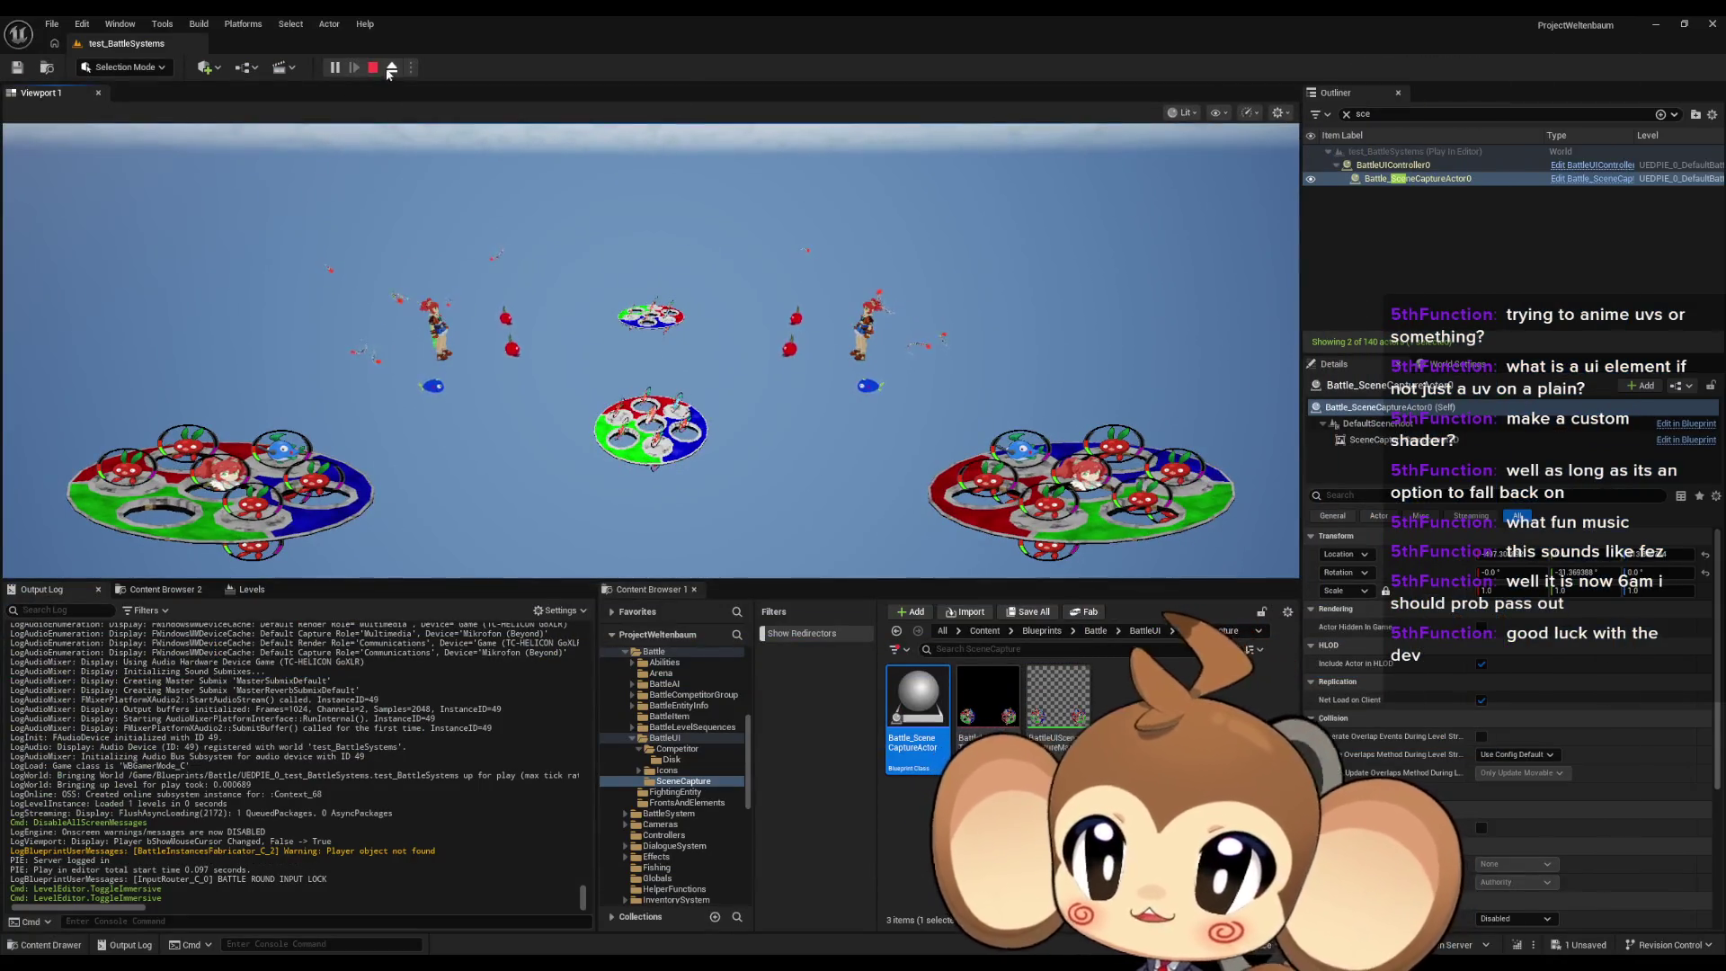
left_click(373, 68)
left_click(334, 67)
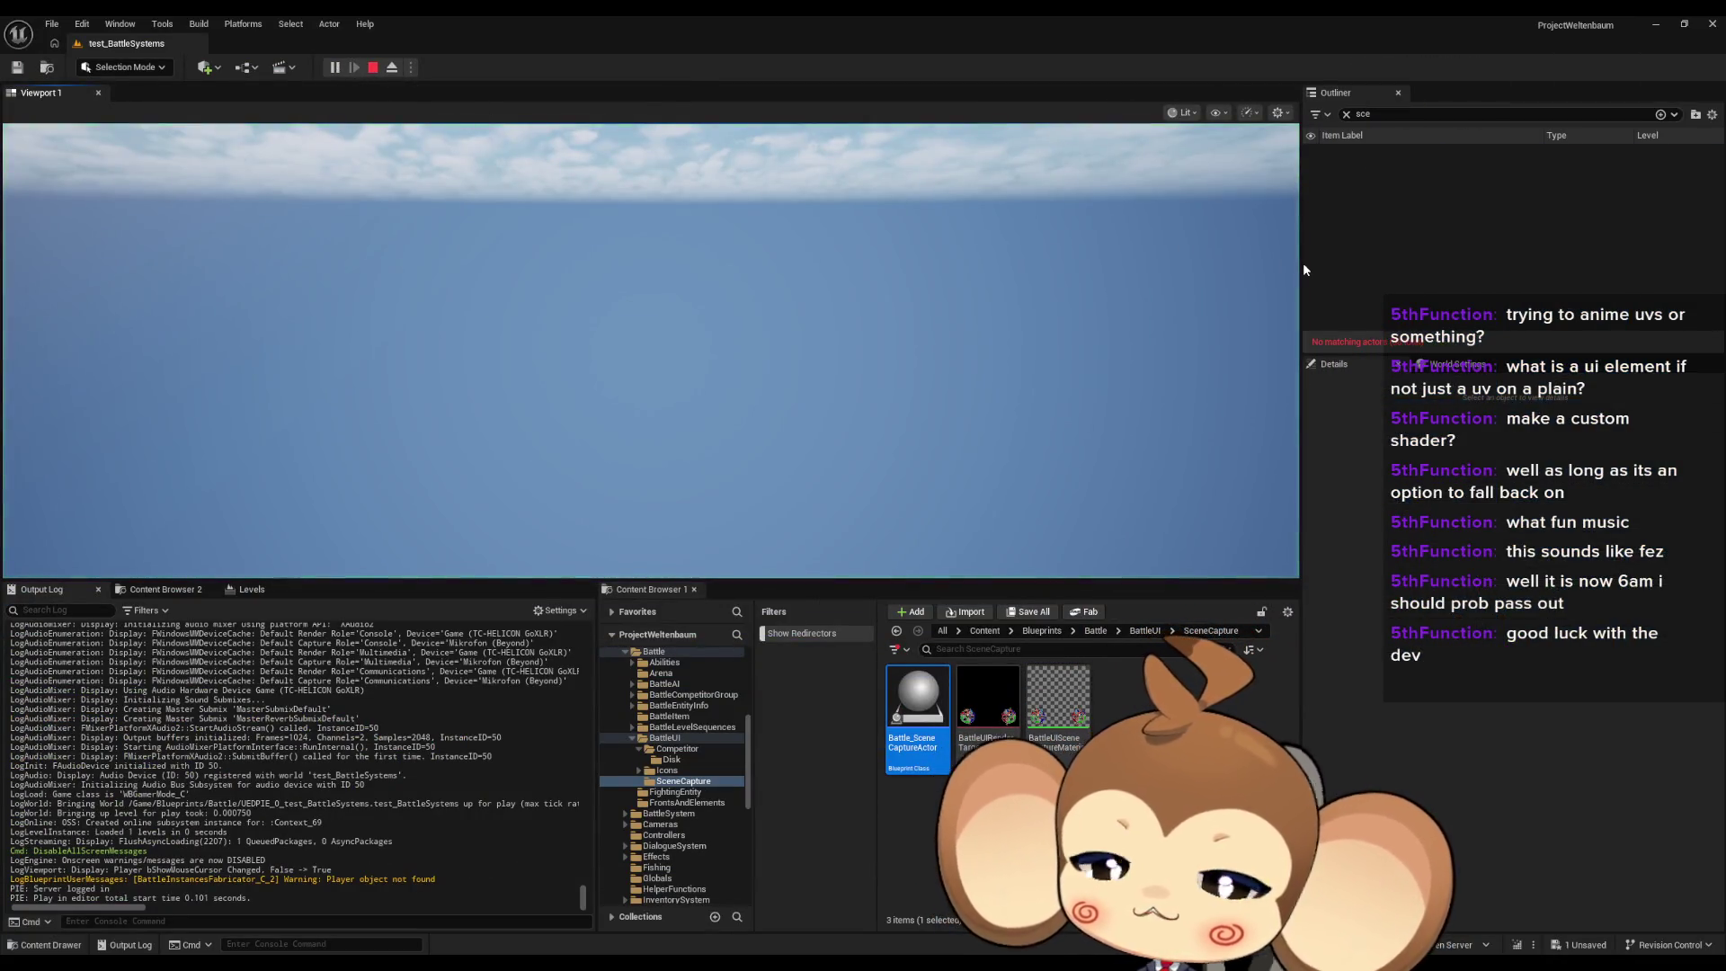
Step: Select Battle_SceneCaptureActor0 and BattleUIController0, then return the game view to fullscreen
left_click(1405, 177)
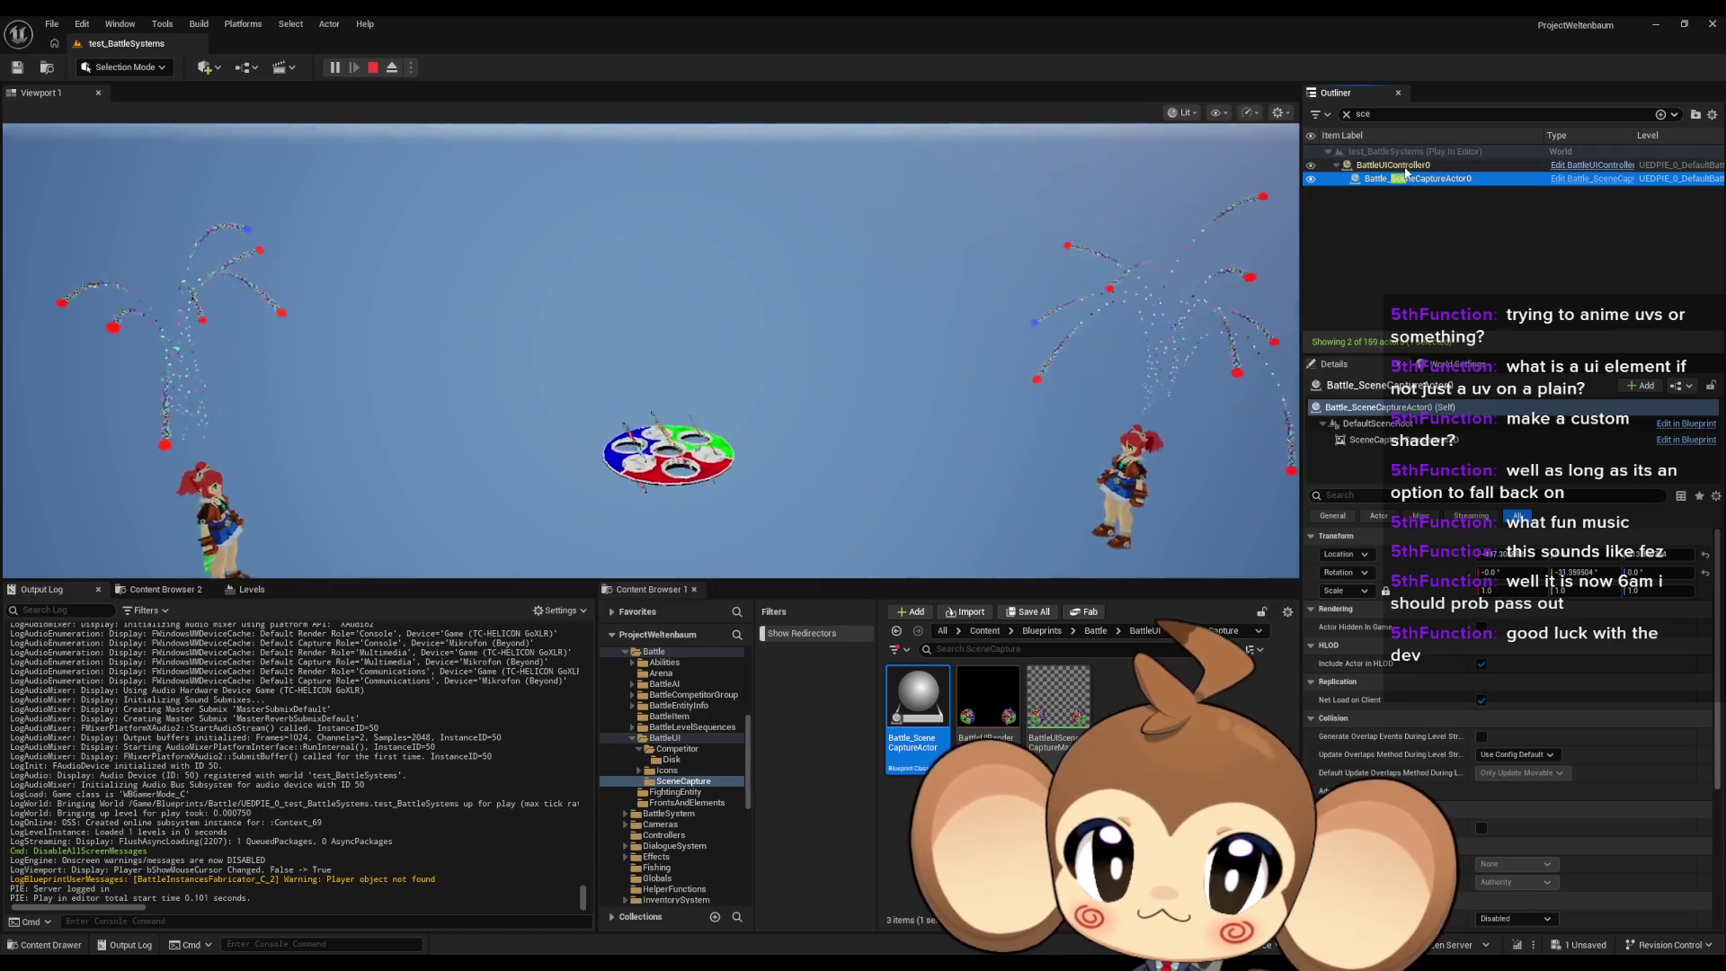
left_click(1404, 165)
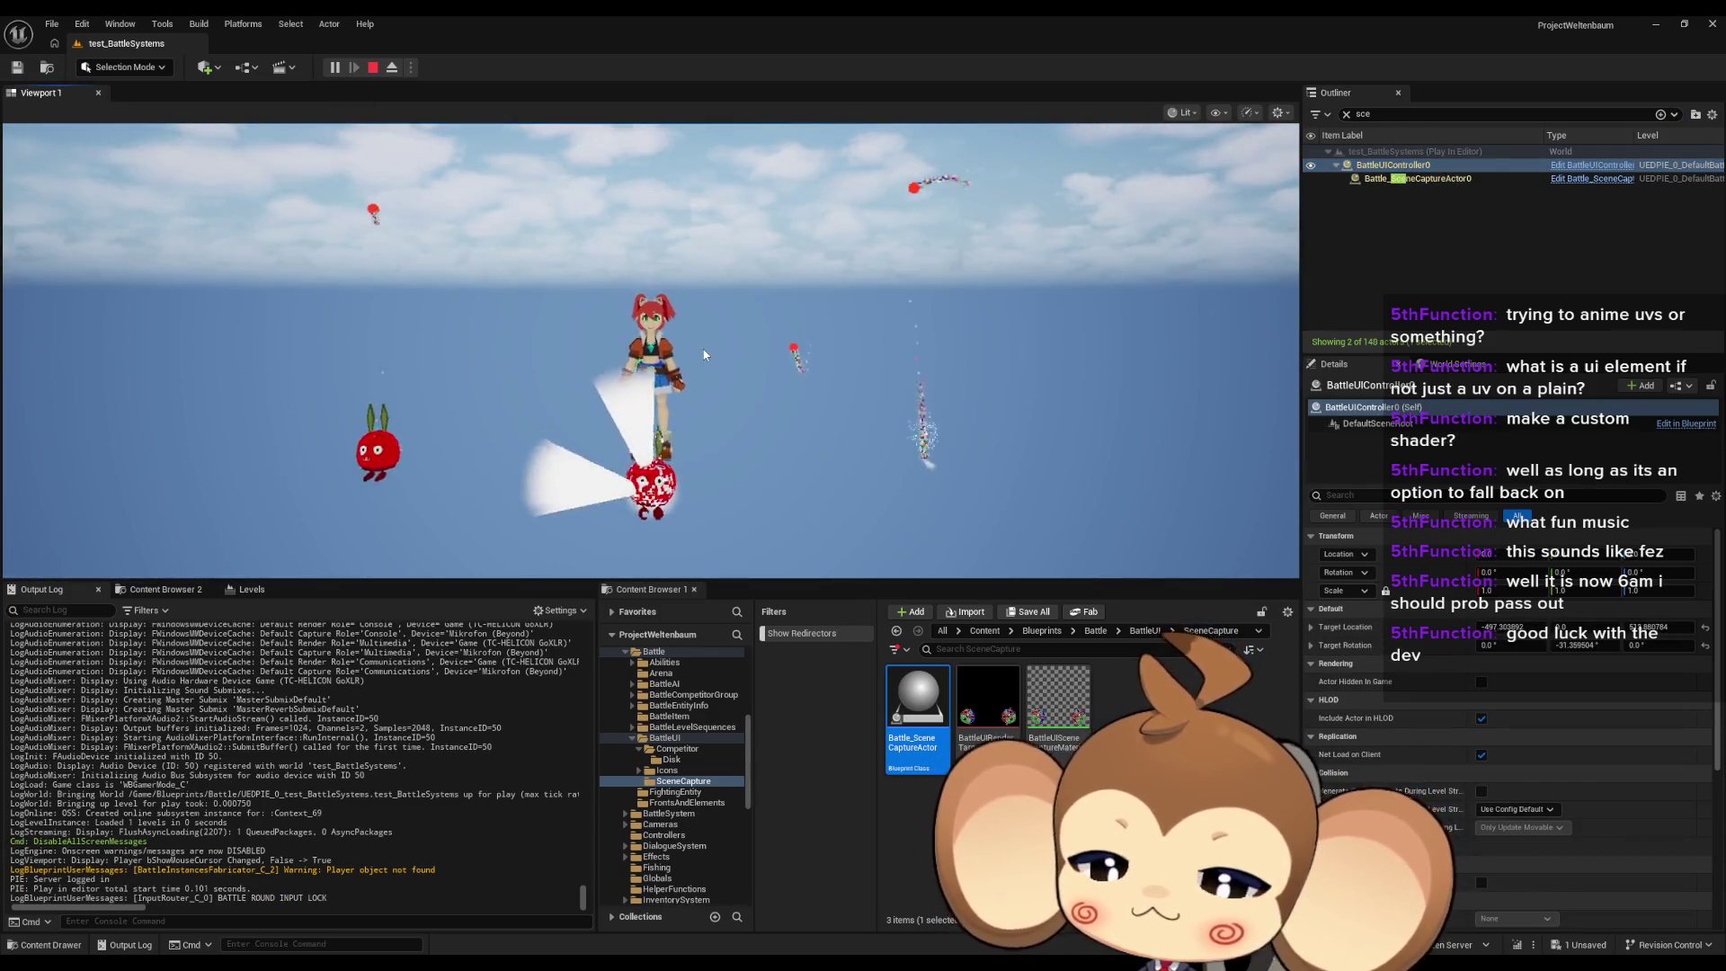
key("F11")
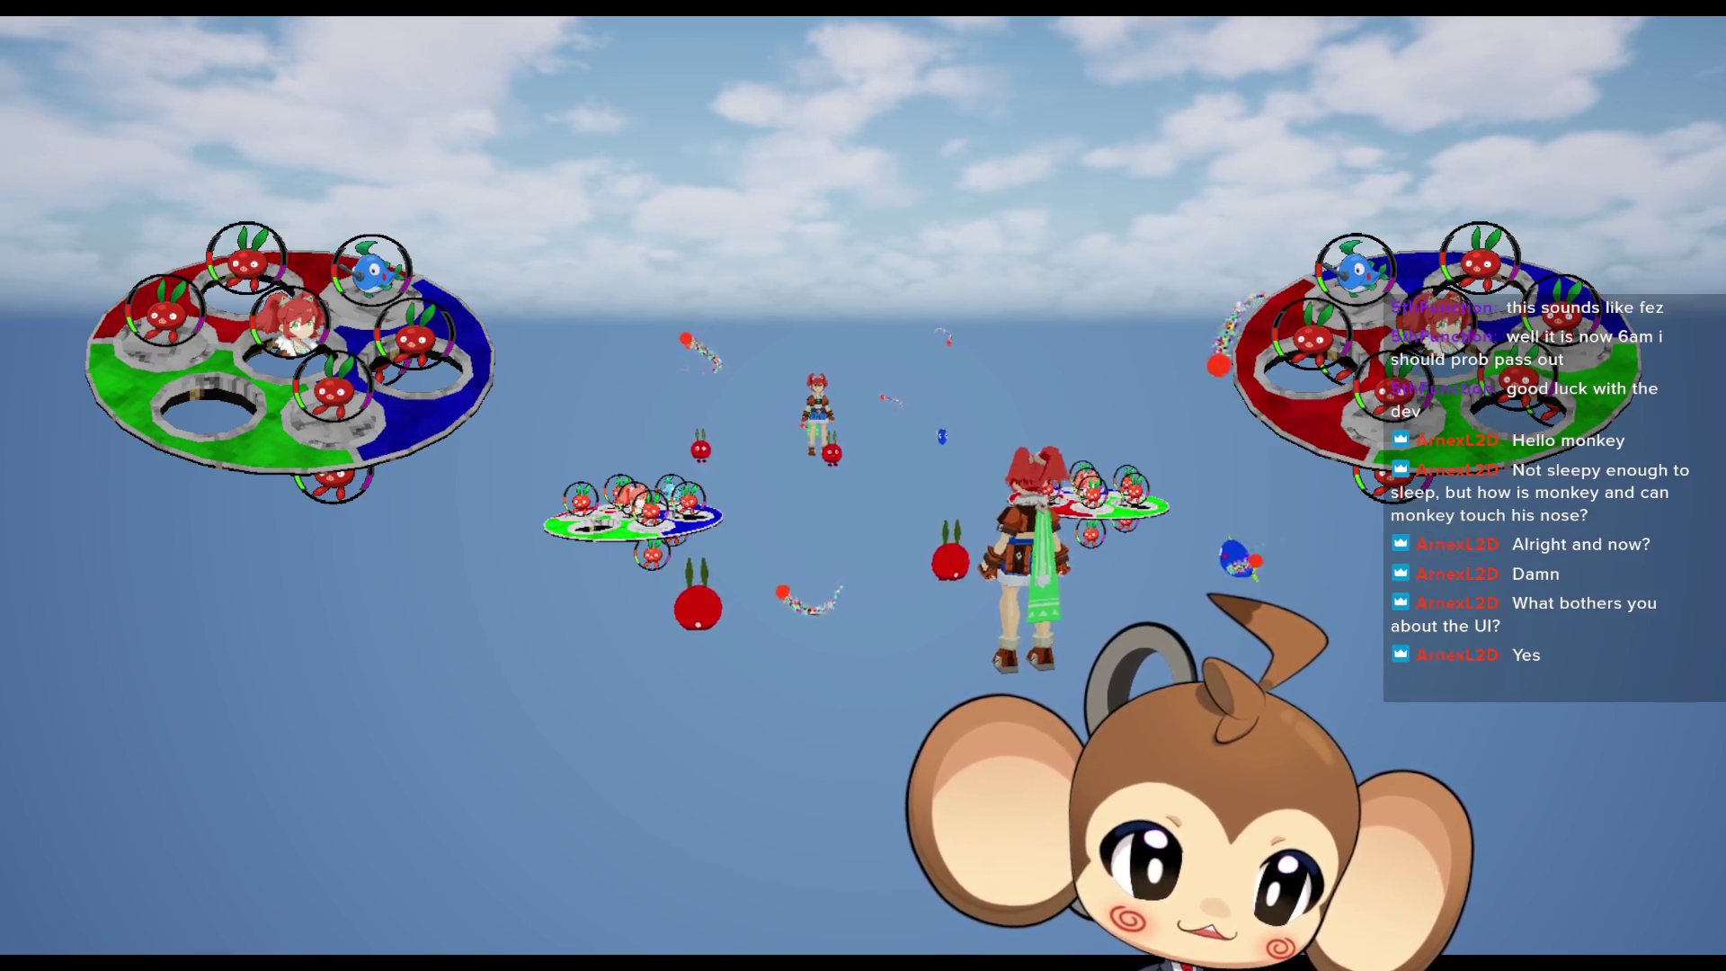
Step: Walk the character left across the platforms, toggling fullscreen game view off and on before exiting
key("a")
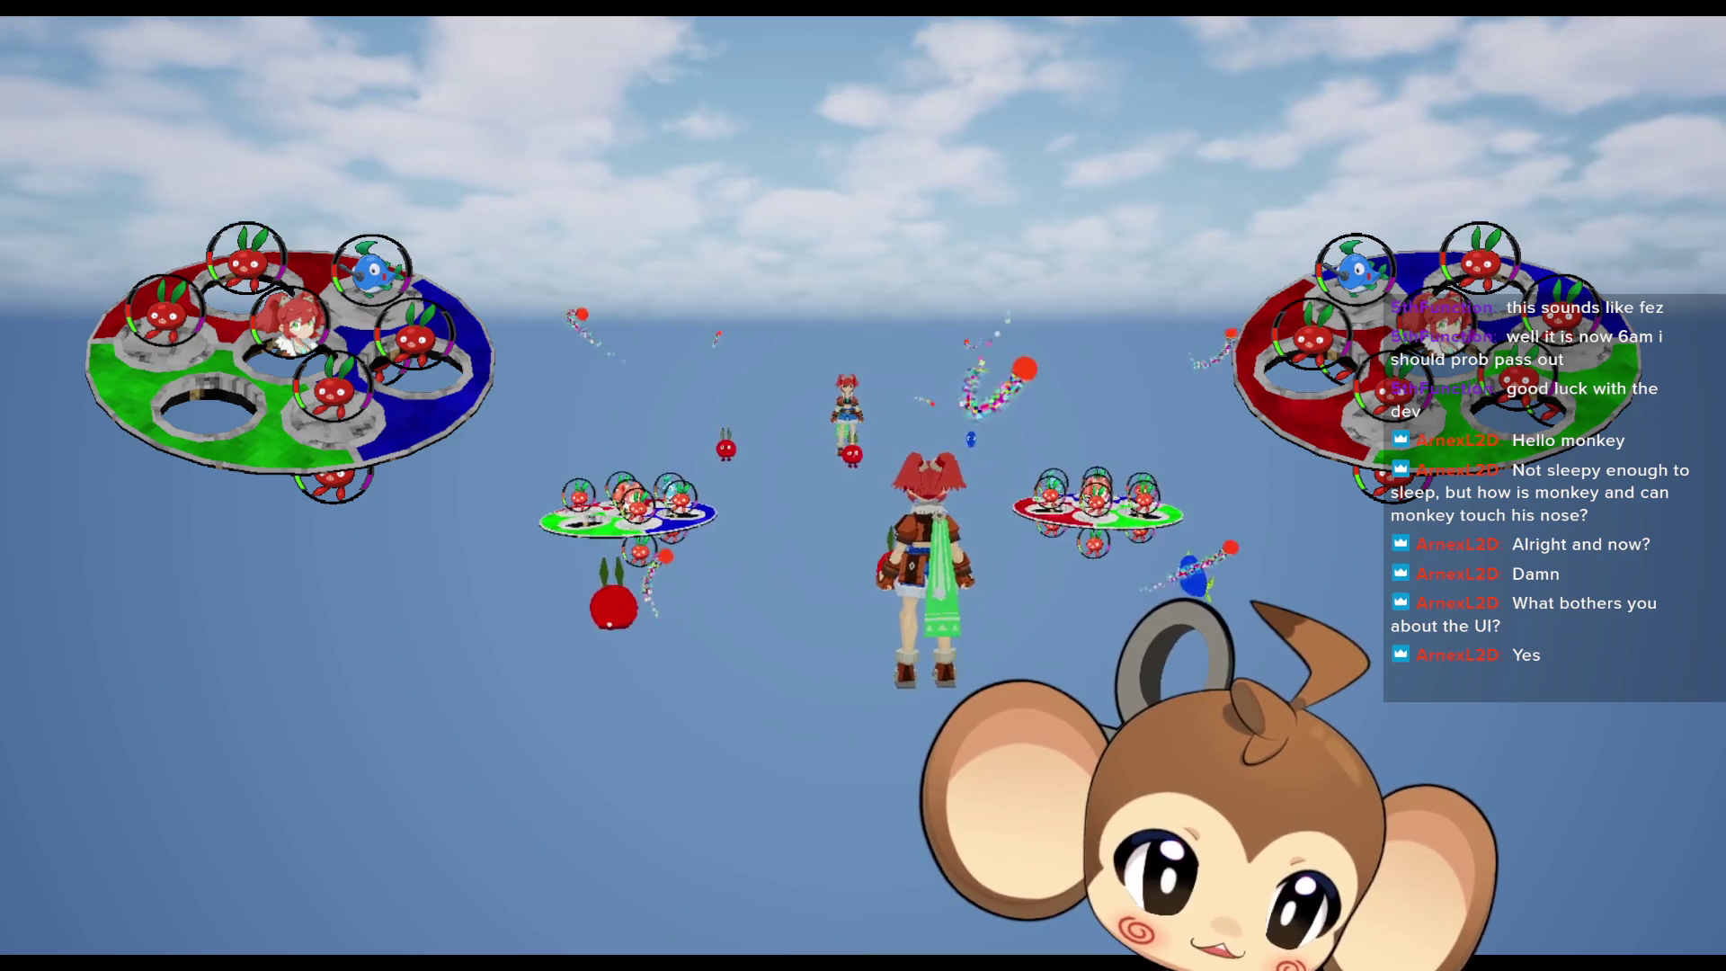
key("a")
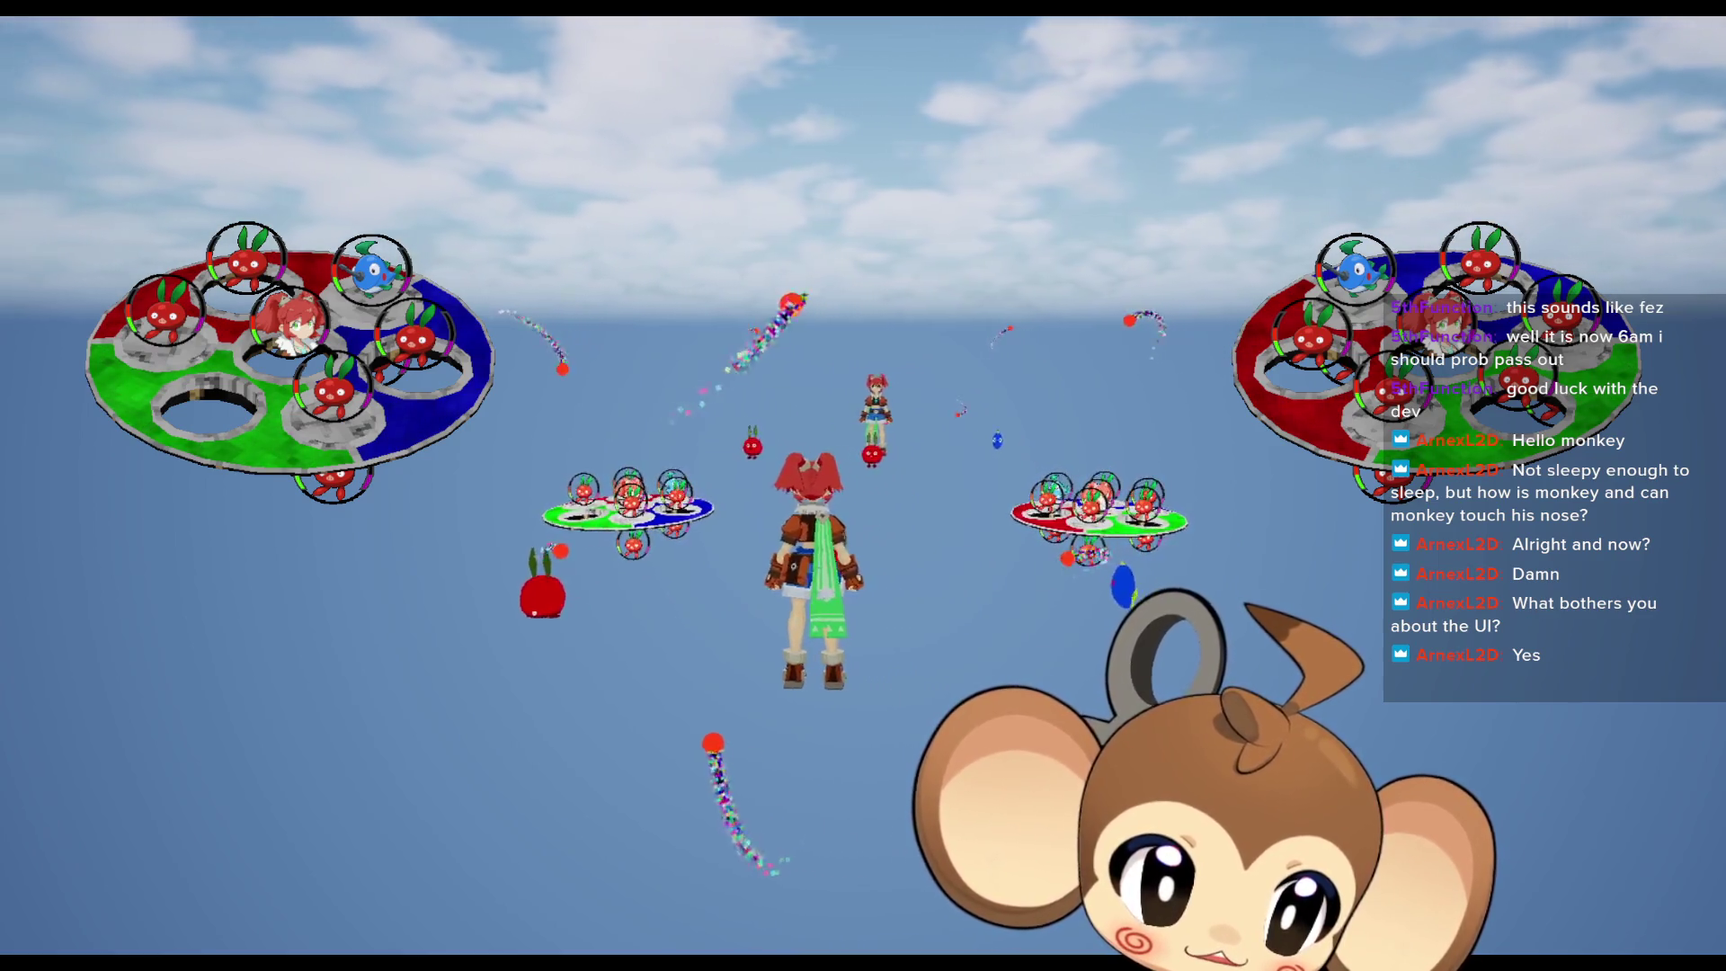
key("a")
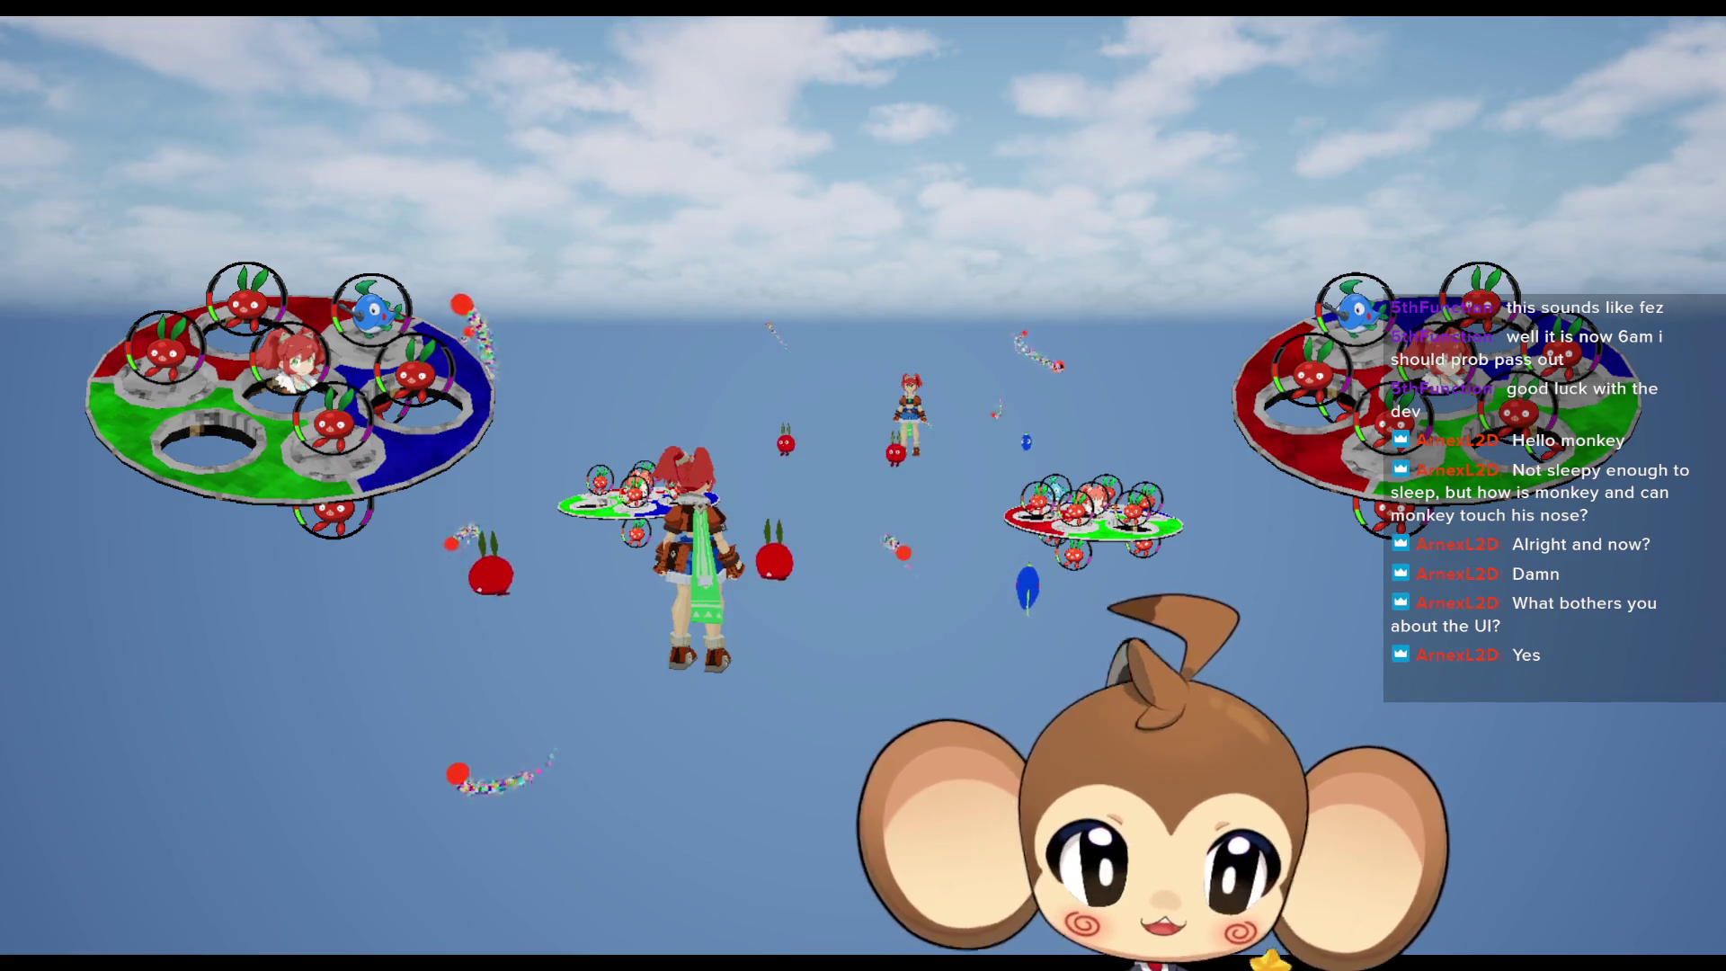
key("F11")
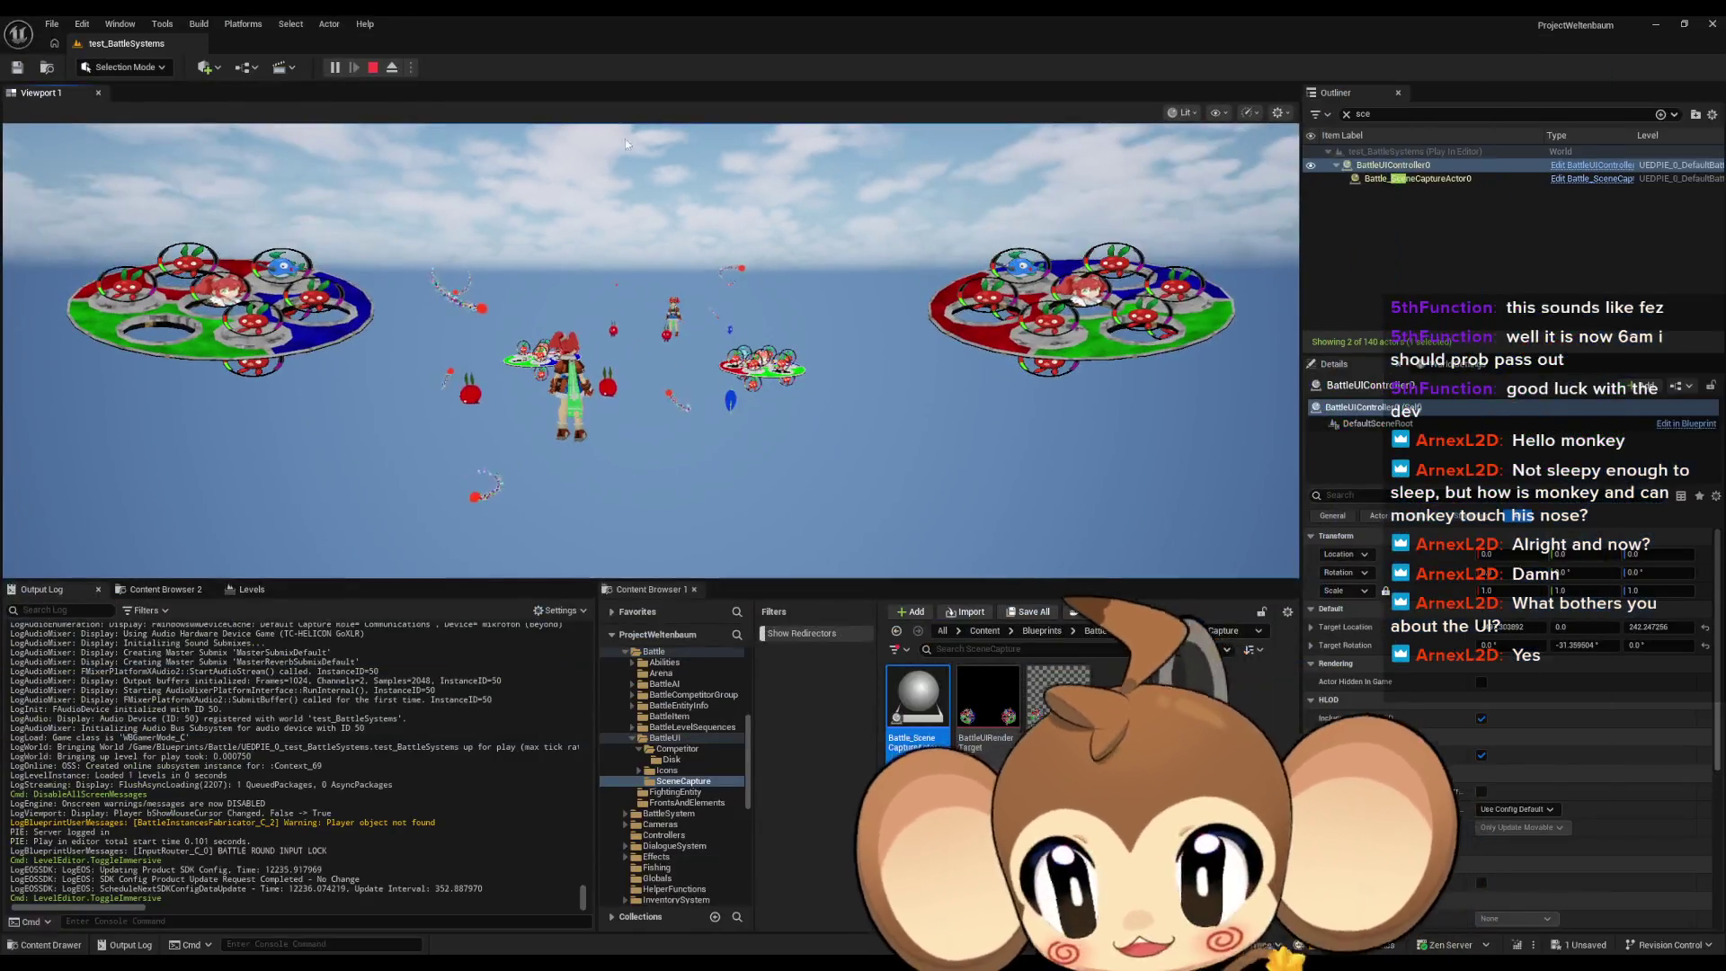
key("F11")
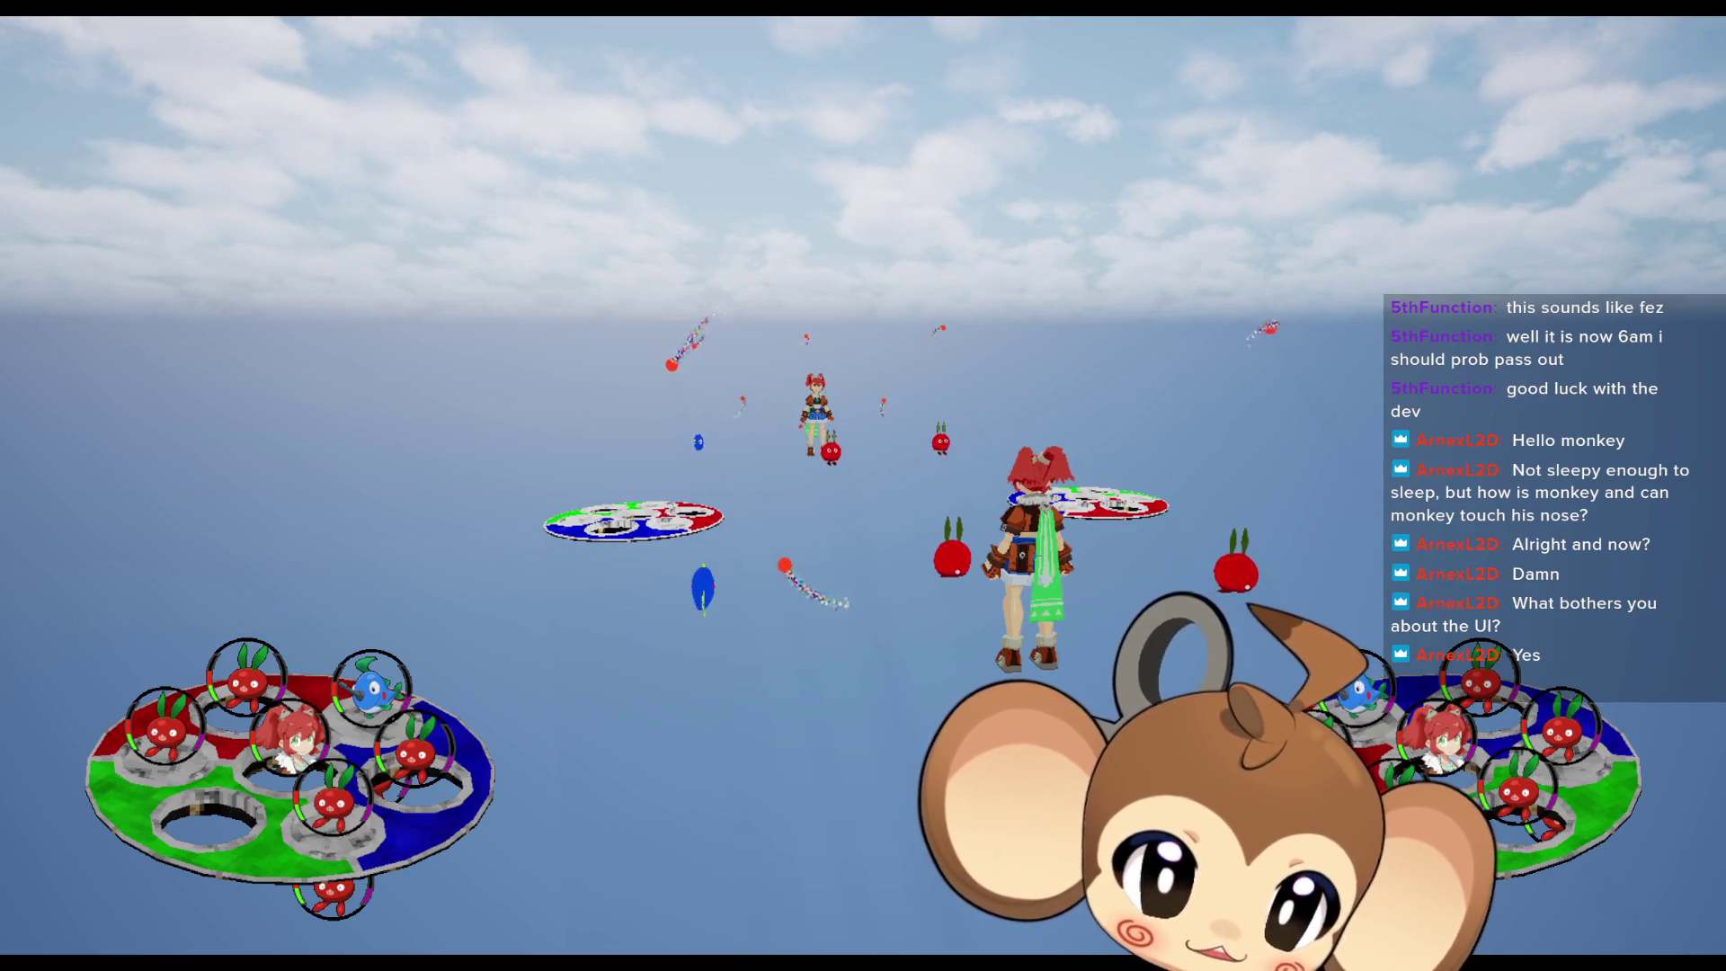
key("F11")
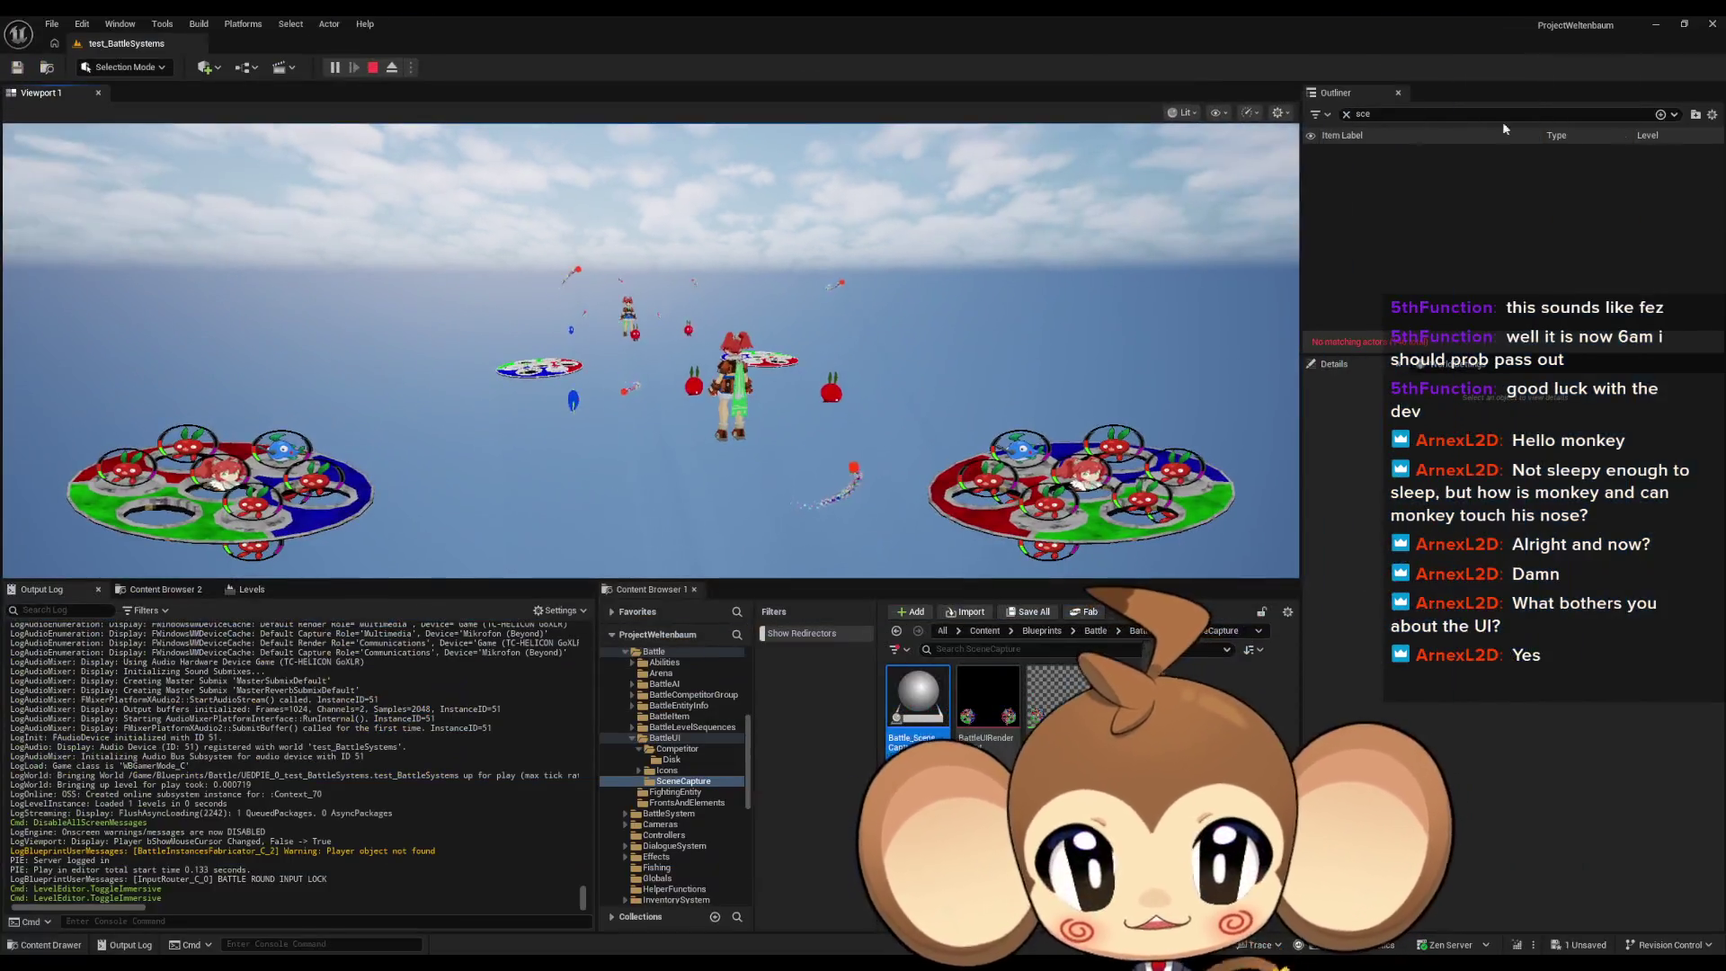
Step: Select BattleUIController0 and switch the running battle to fullscreen game view
left_click(1394, 166)
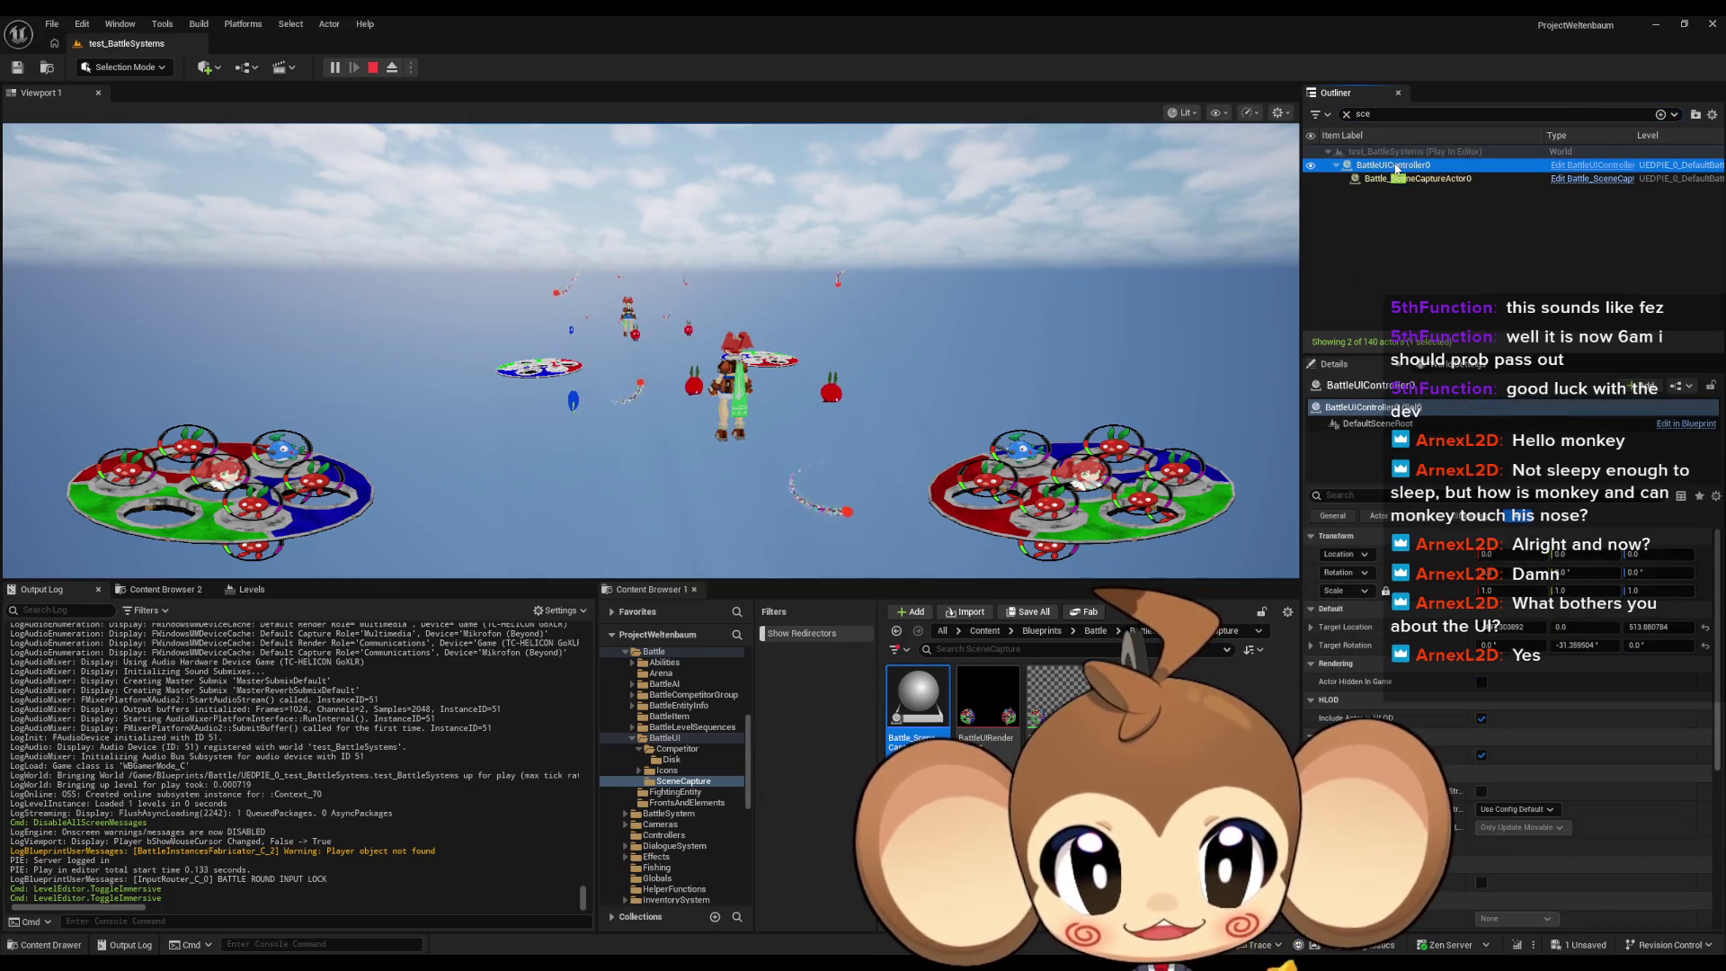
key("F11")
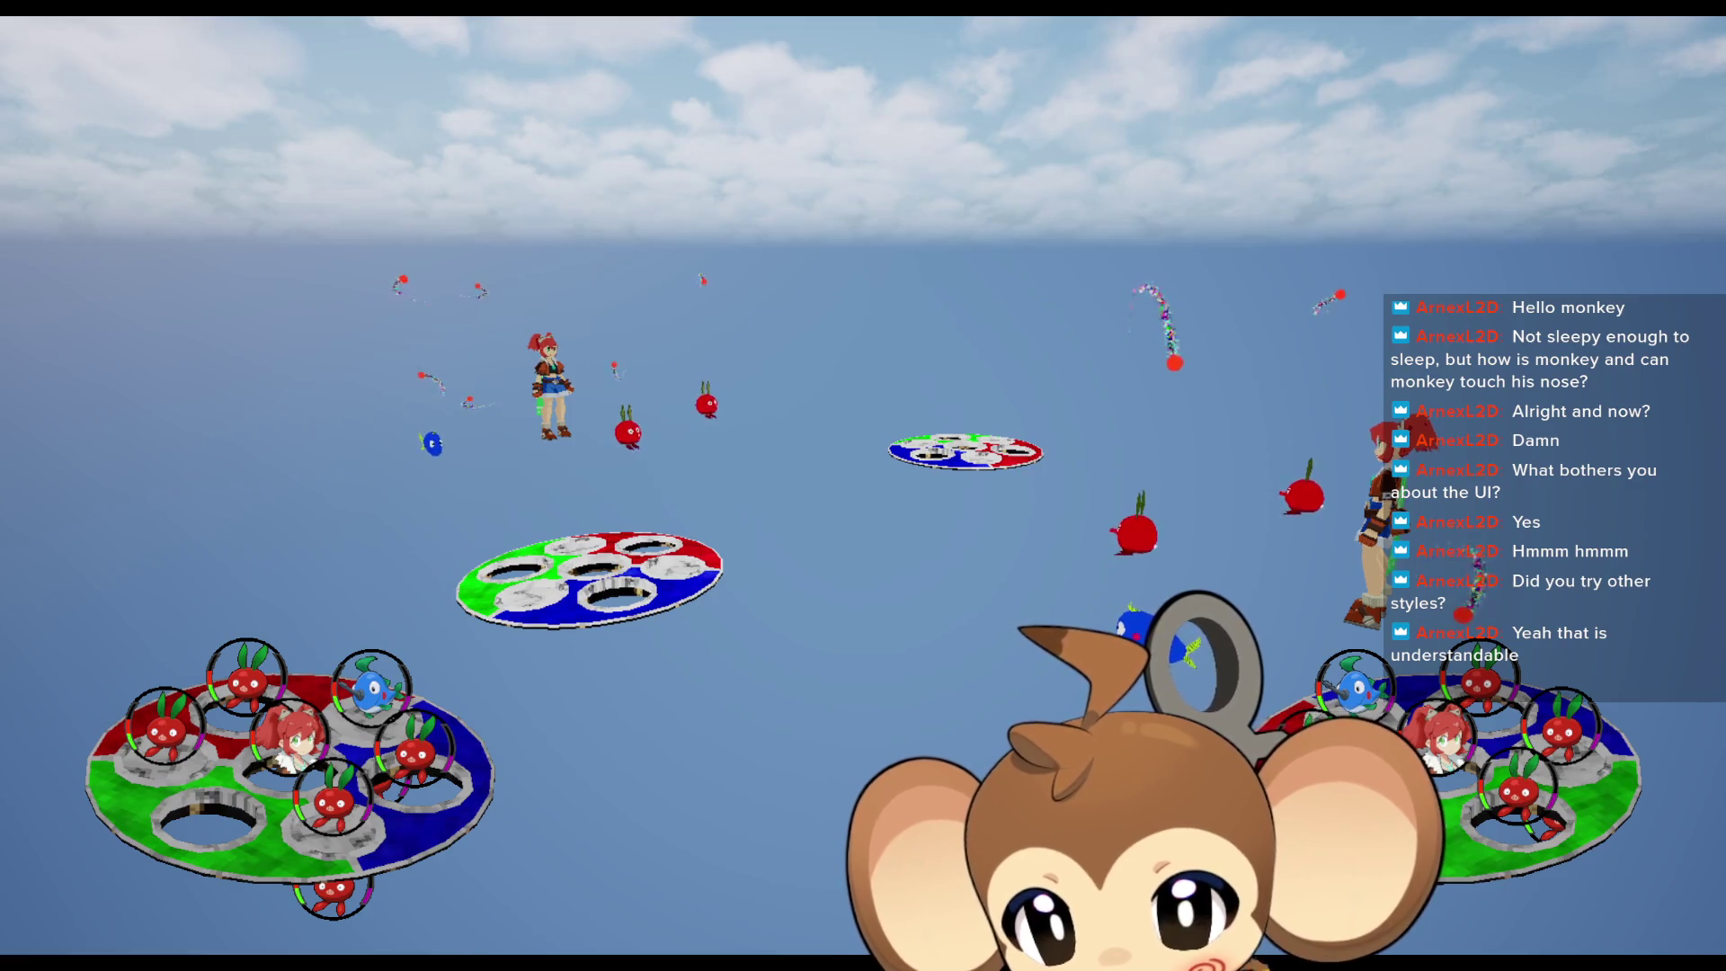
scroll(829, 495, "up", 7)
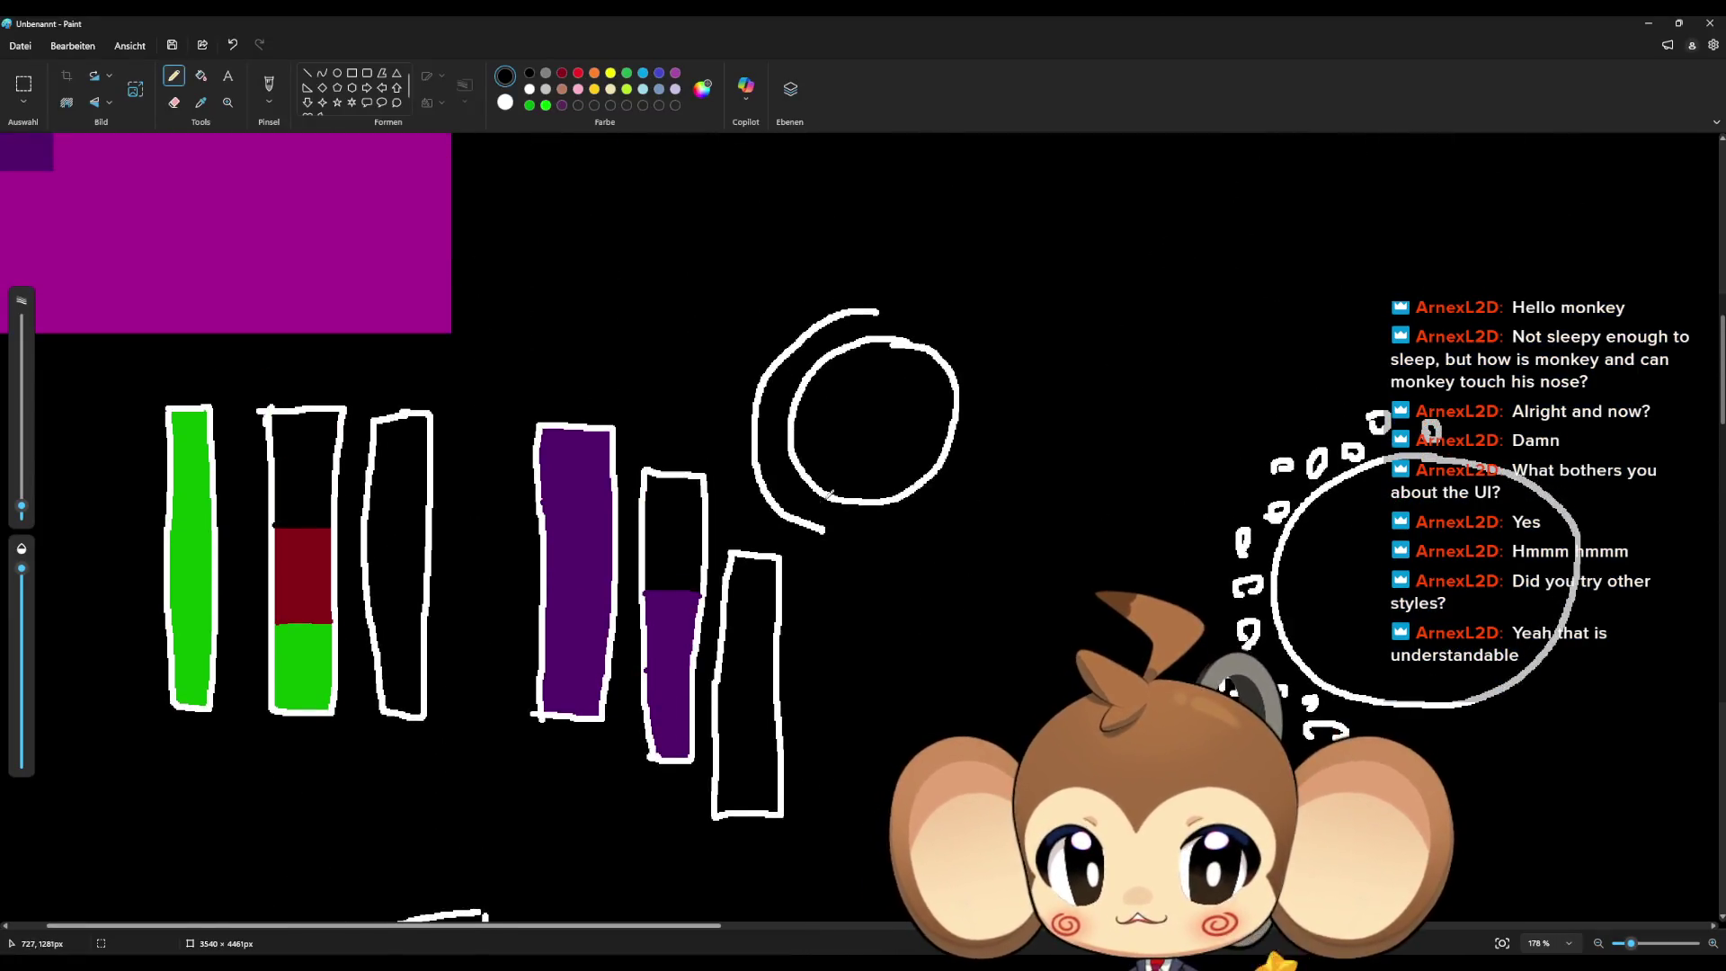
scroll(828, 495, "up", 8)
scroll(854, 539, "down", 3)
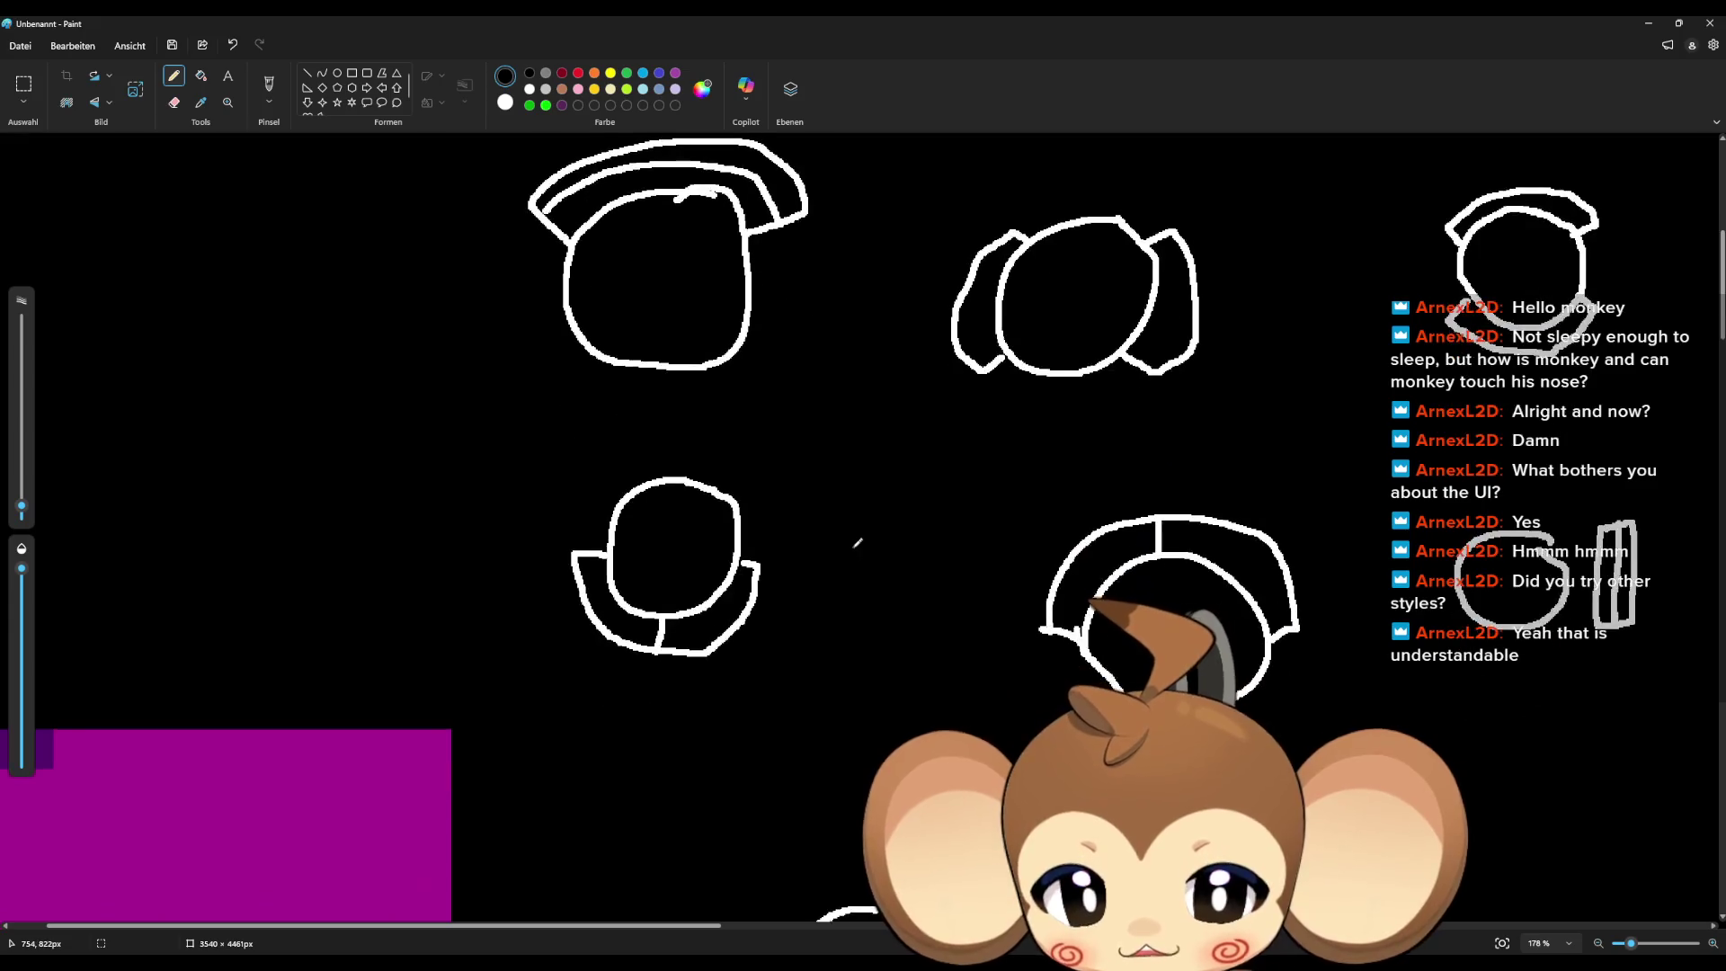
scroll(856, 543, "down", 5)
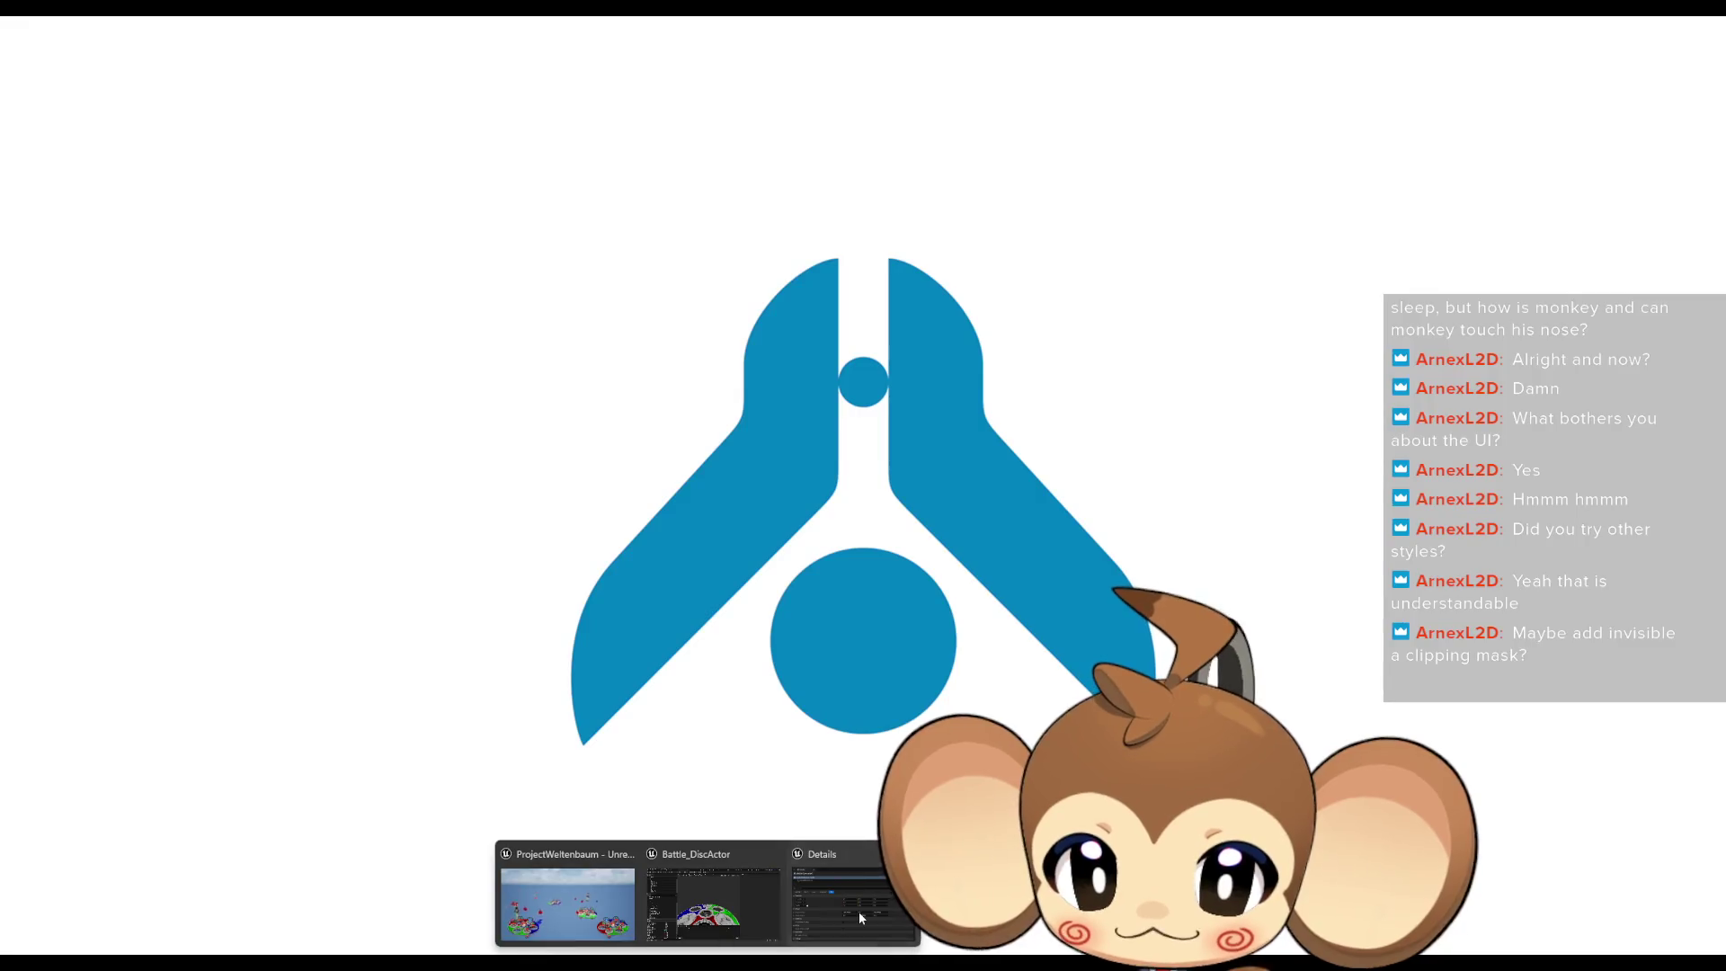
left_click(859, 910)
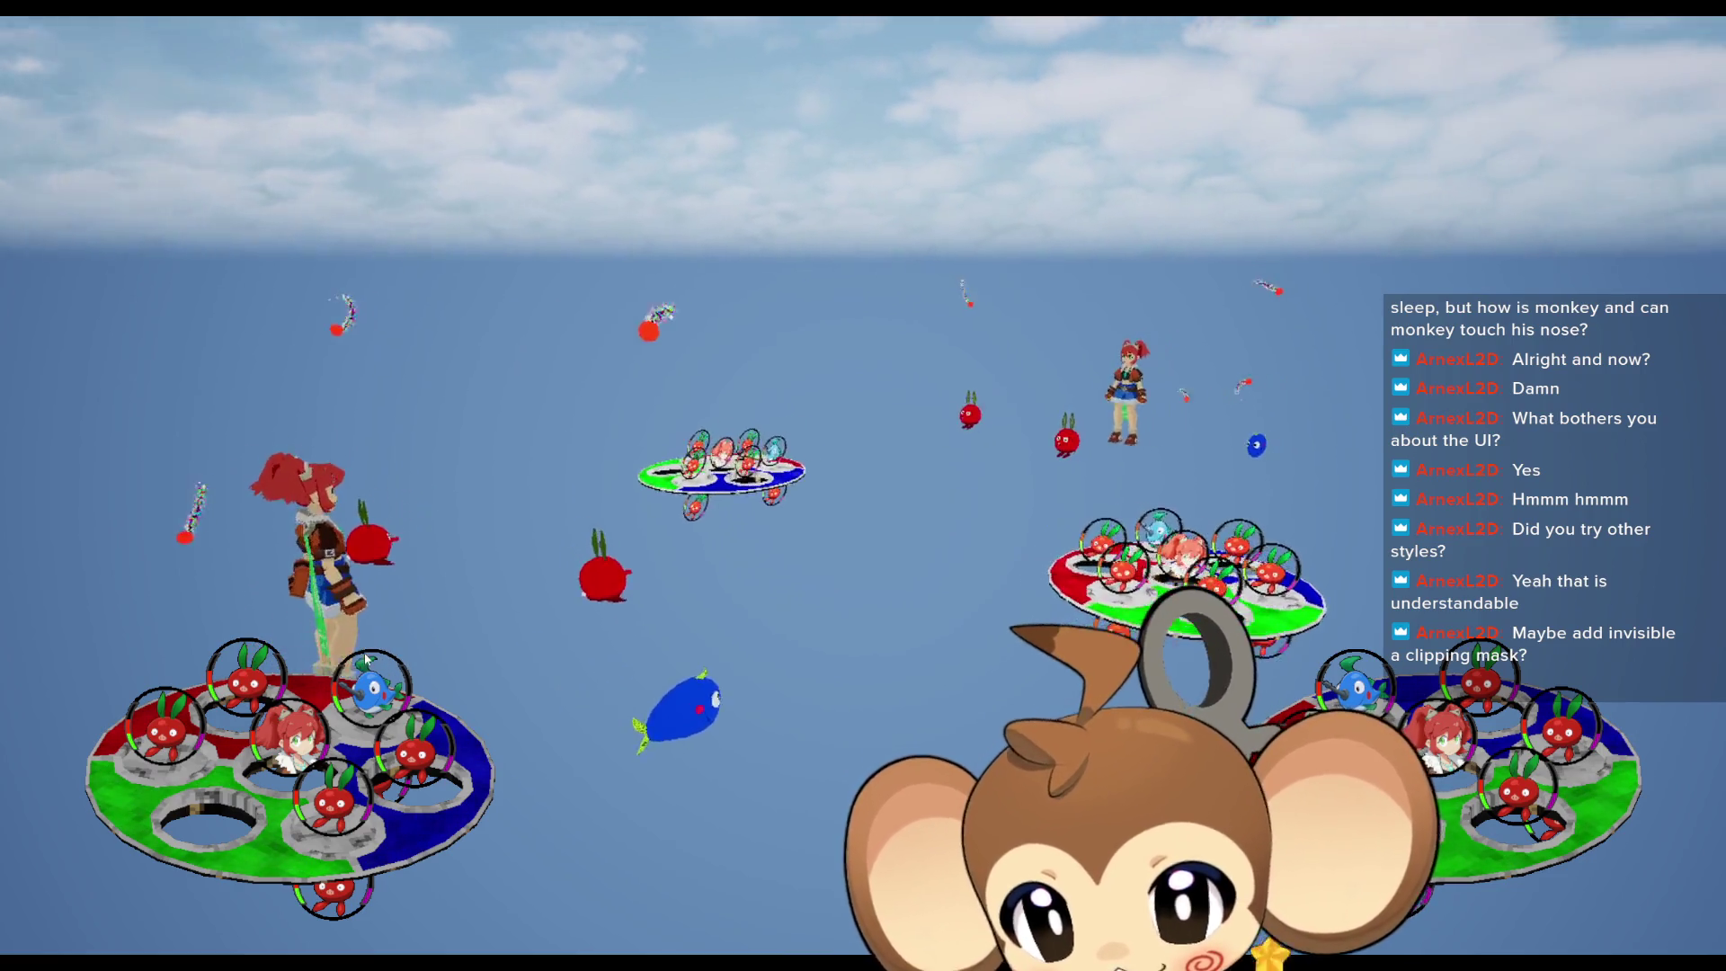
Step: Walk the character forward, toggle fullscreen off, then restore the editor to a smaller window over the sketch
key("d")
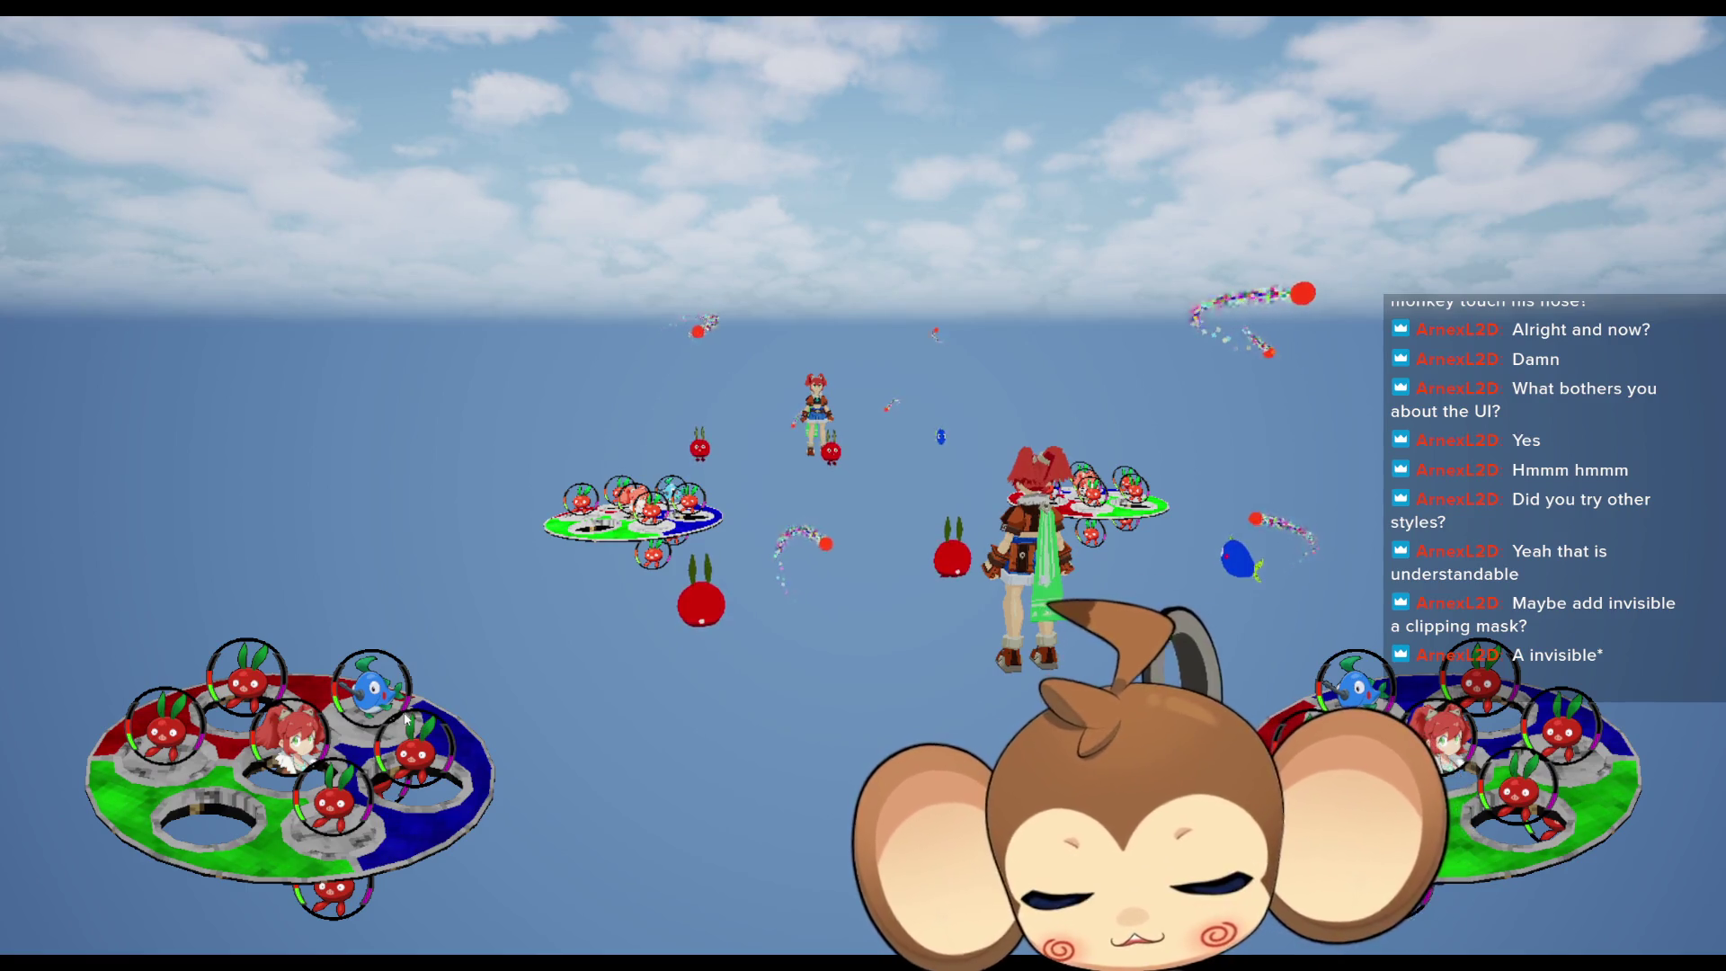
key("F11")
key("F11")
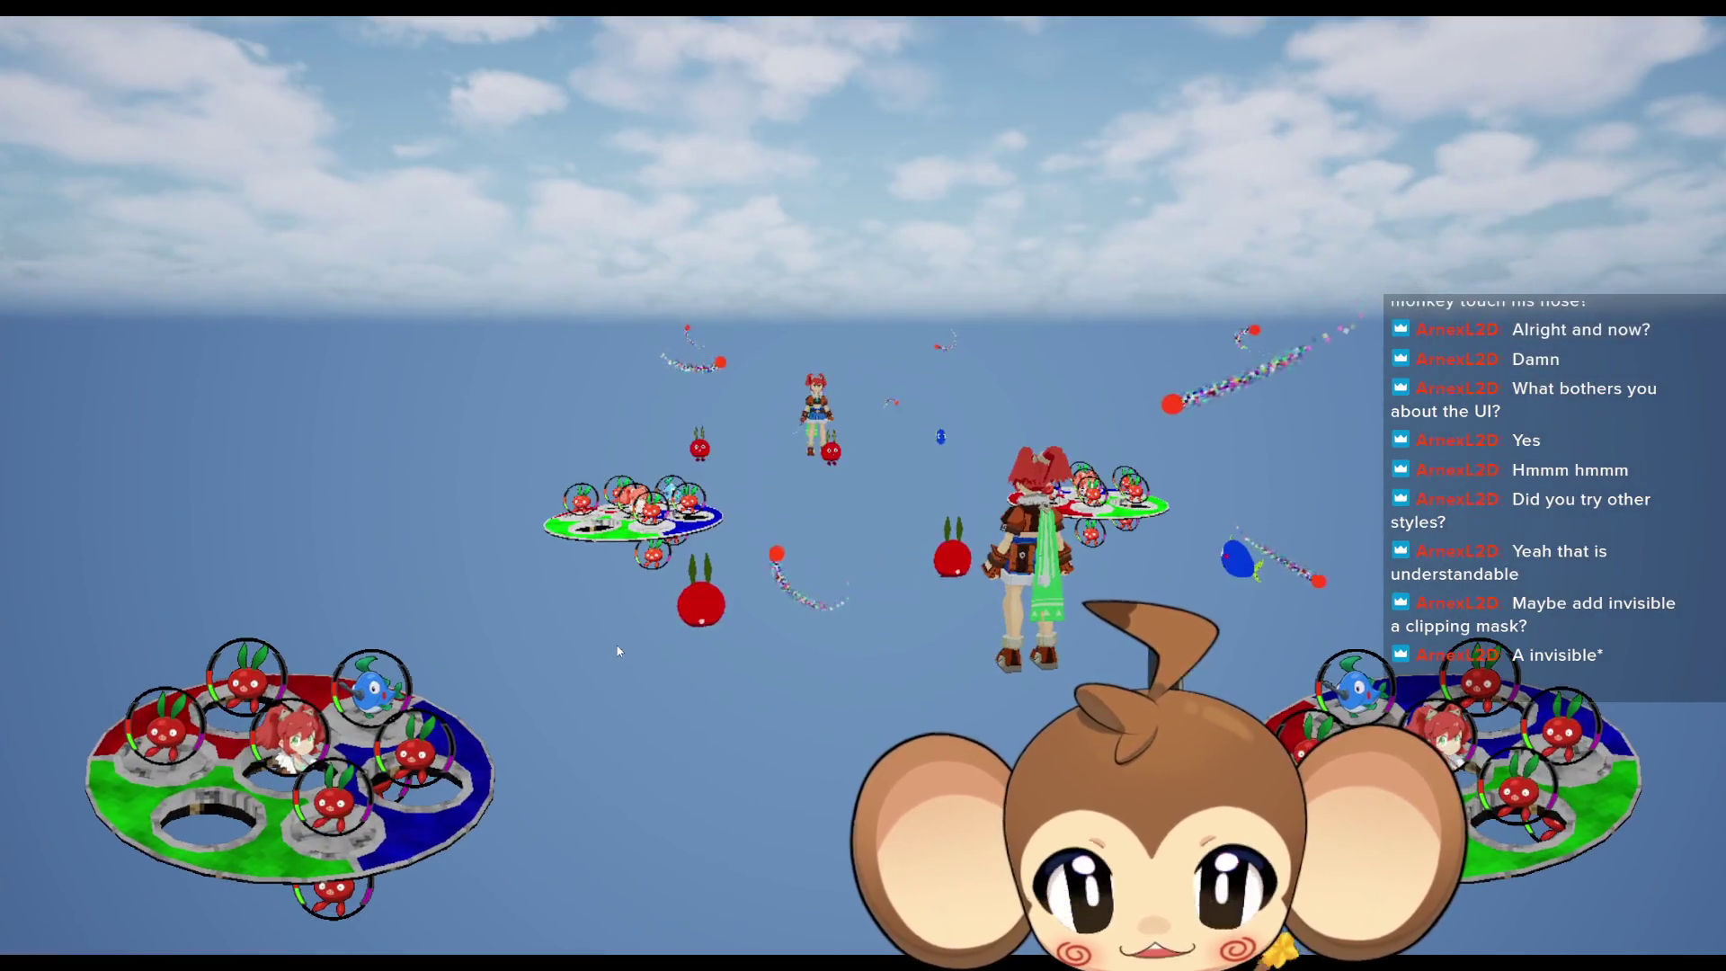
key("F11")
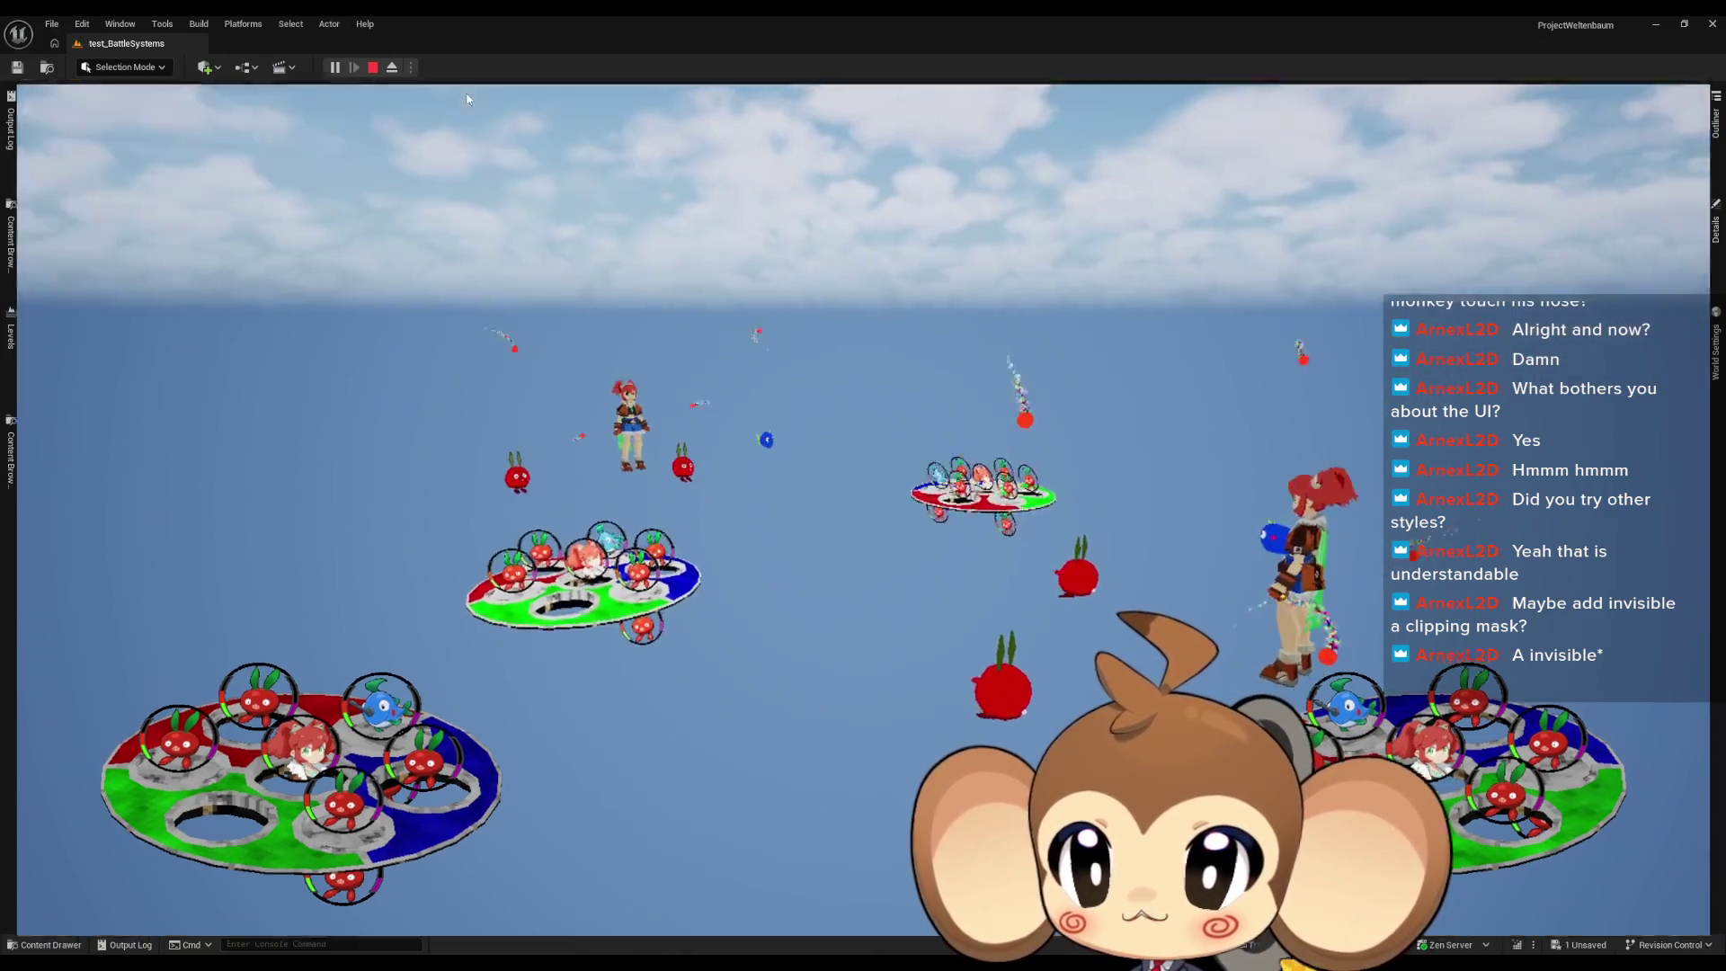
key("F11")
key("F11")
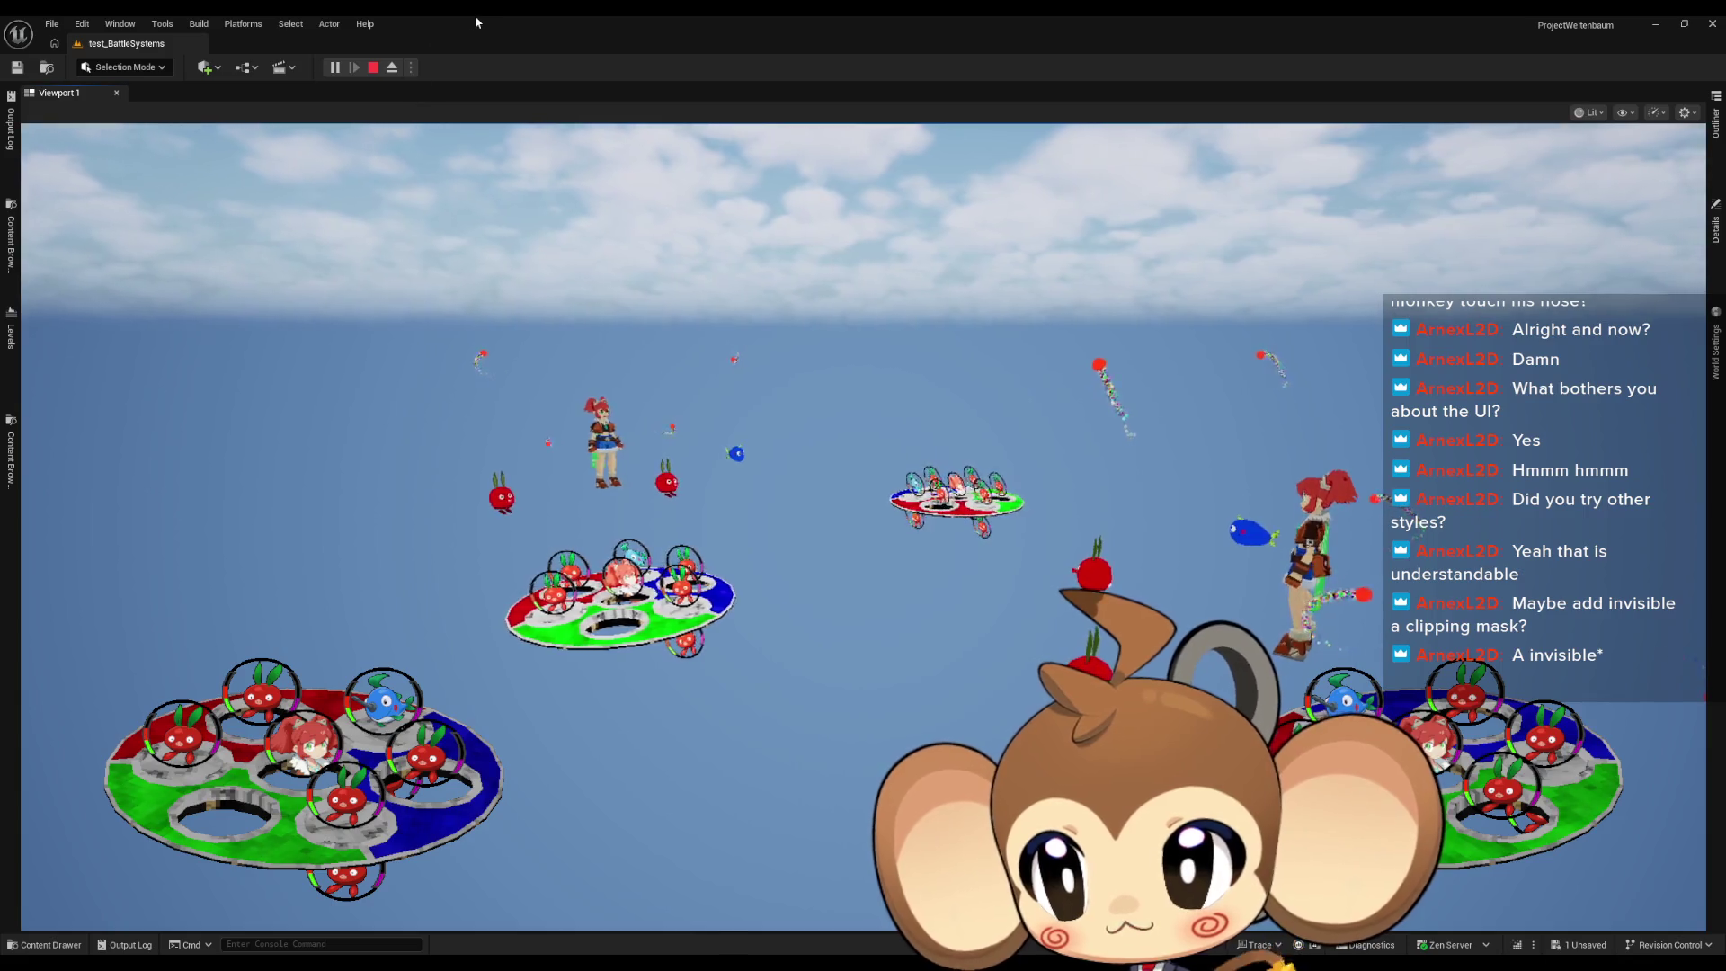
double_click(475, 14)
mouse_move(933, 261)
left_mouse_down()
mouse_move(948, 386)
mouse_move(984, 239)
left_mouse_up()
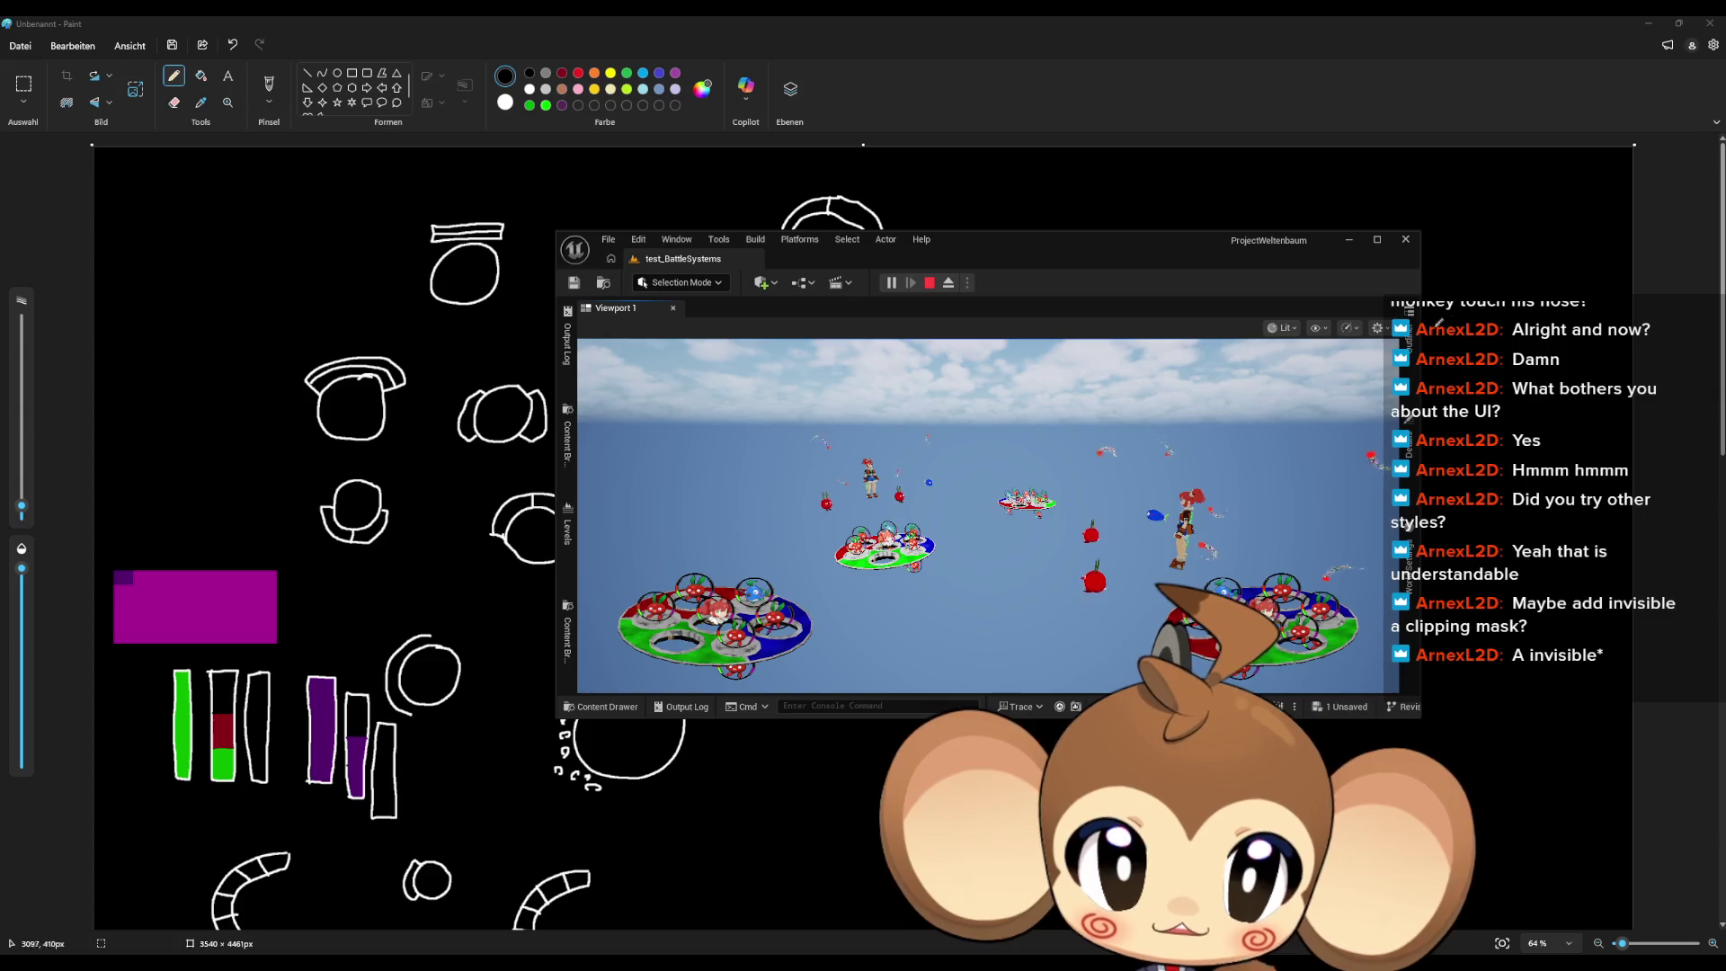
Step: Move the editor aside, check the Battle_DiscActor blueprint, then maximize the level editor to full screen
mouse_move(1012, 254)
left_mouse_down()
mouse_move(854, 280)
mouse_move(806, 263)
left_mouse_up()
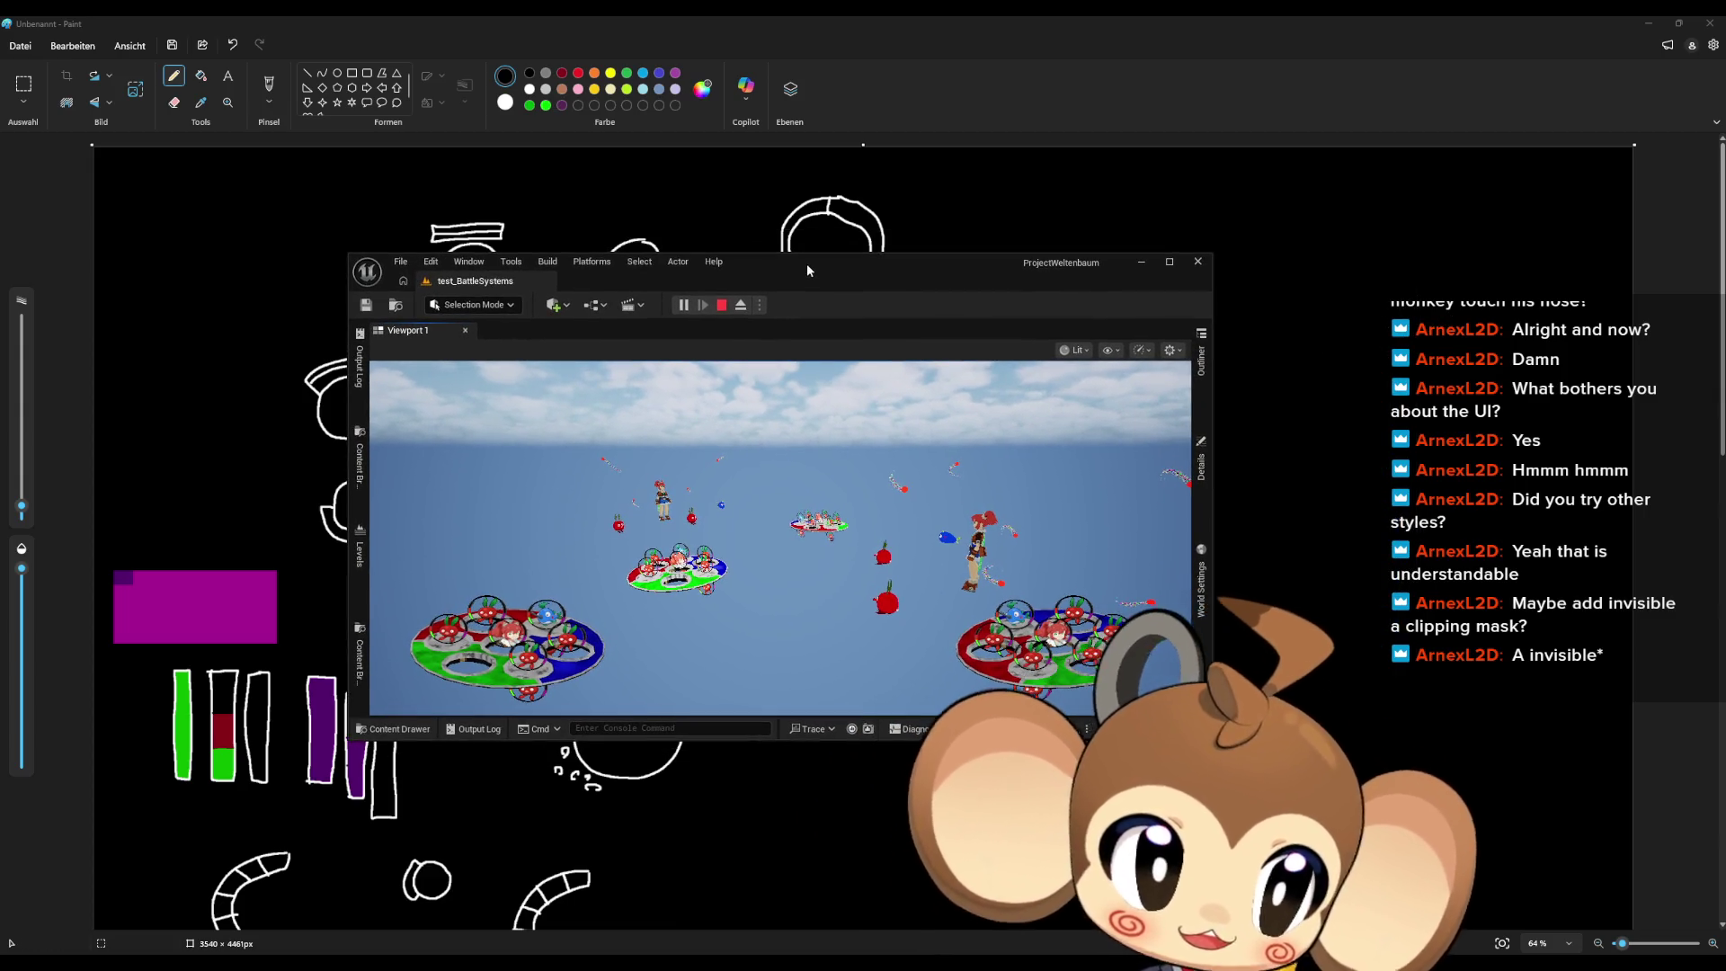
mouse_move(710, 966)
left_click(736, 920)
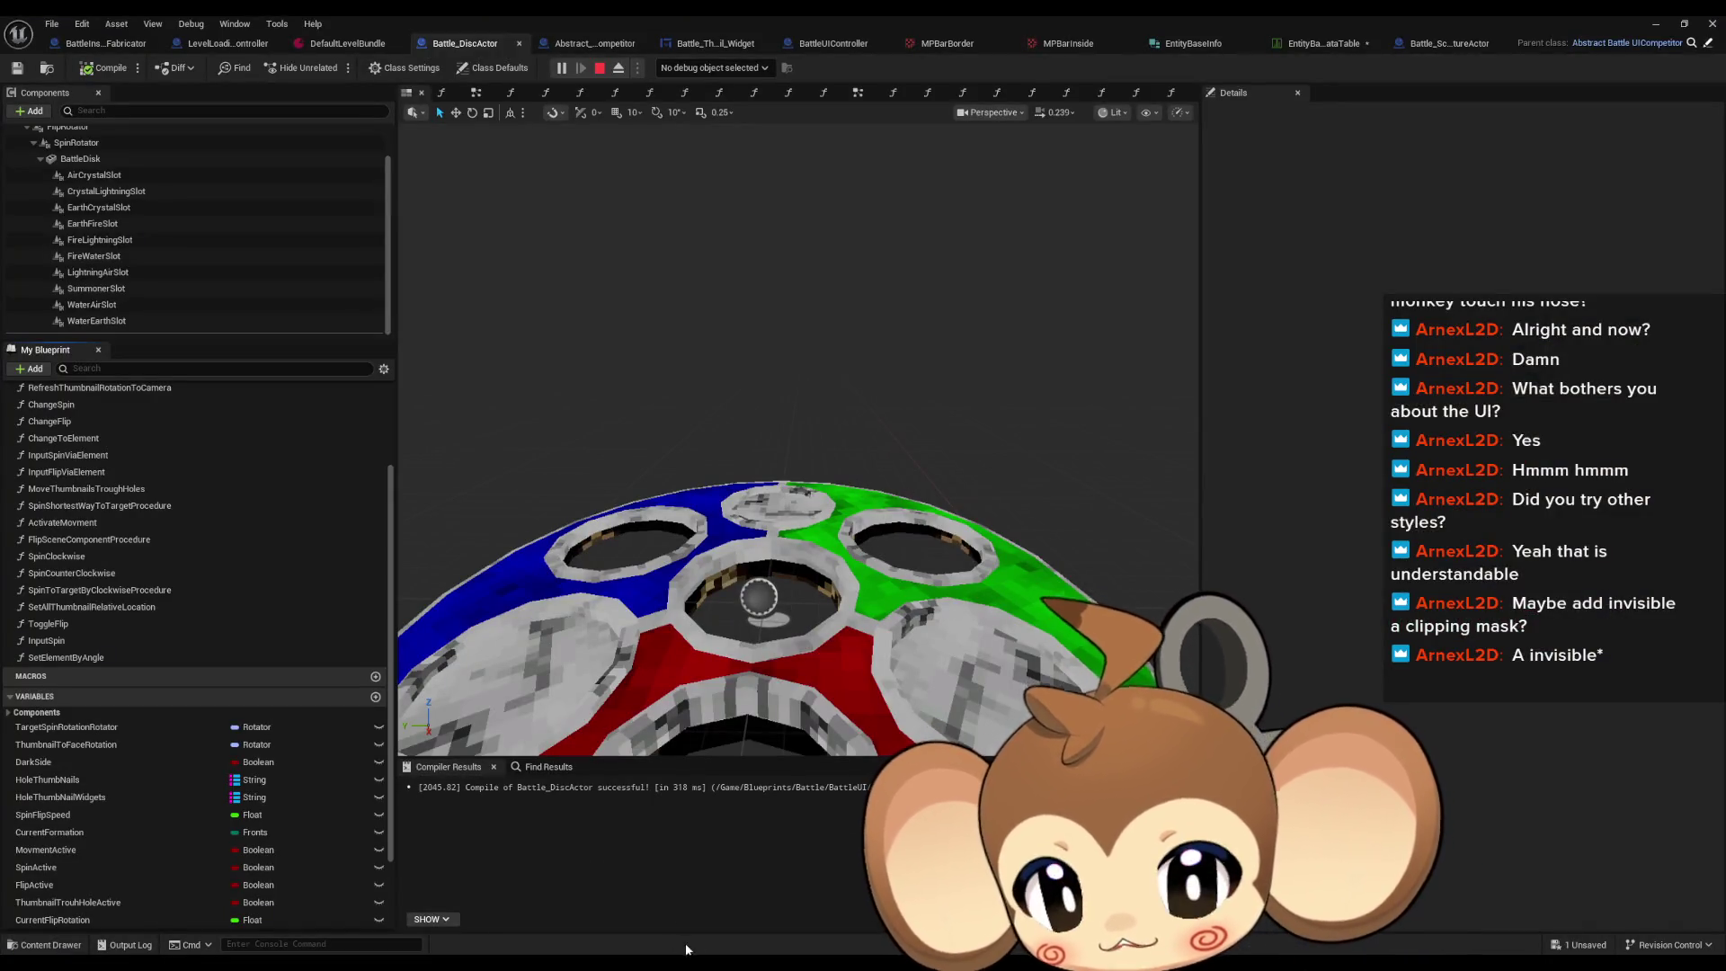
left_click(1683, 23)
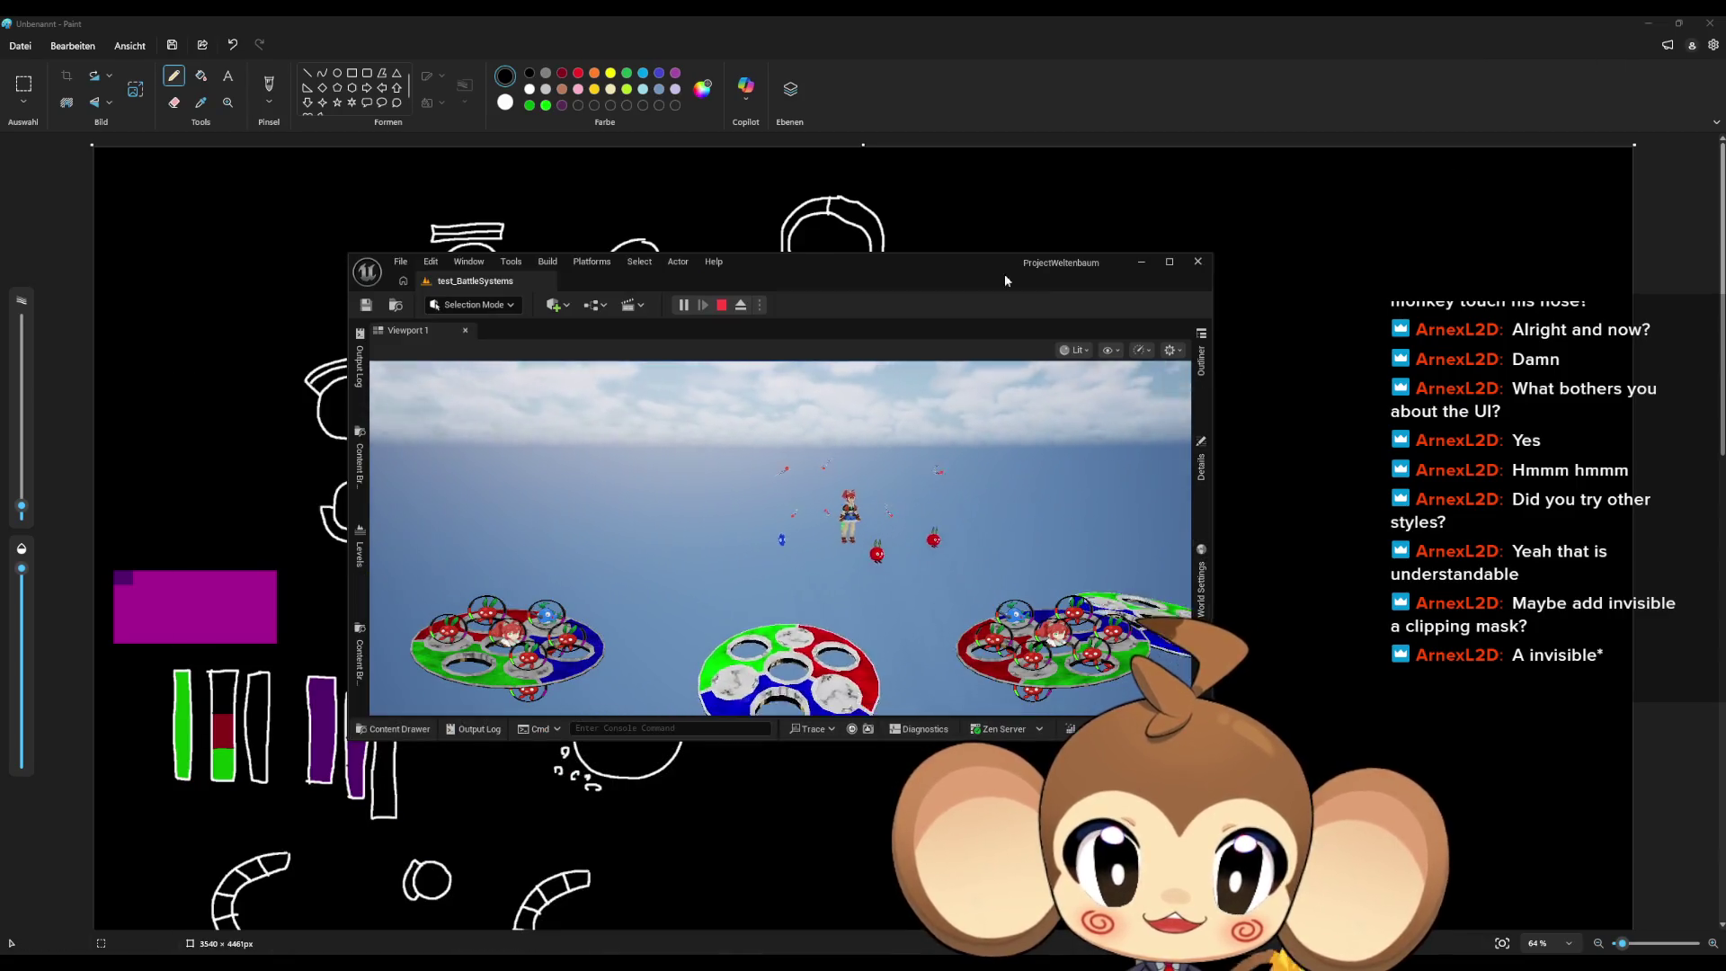
double_click(988, 266)
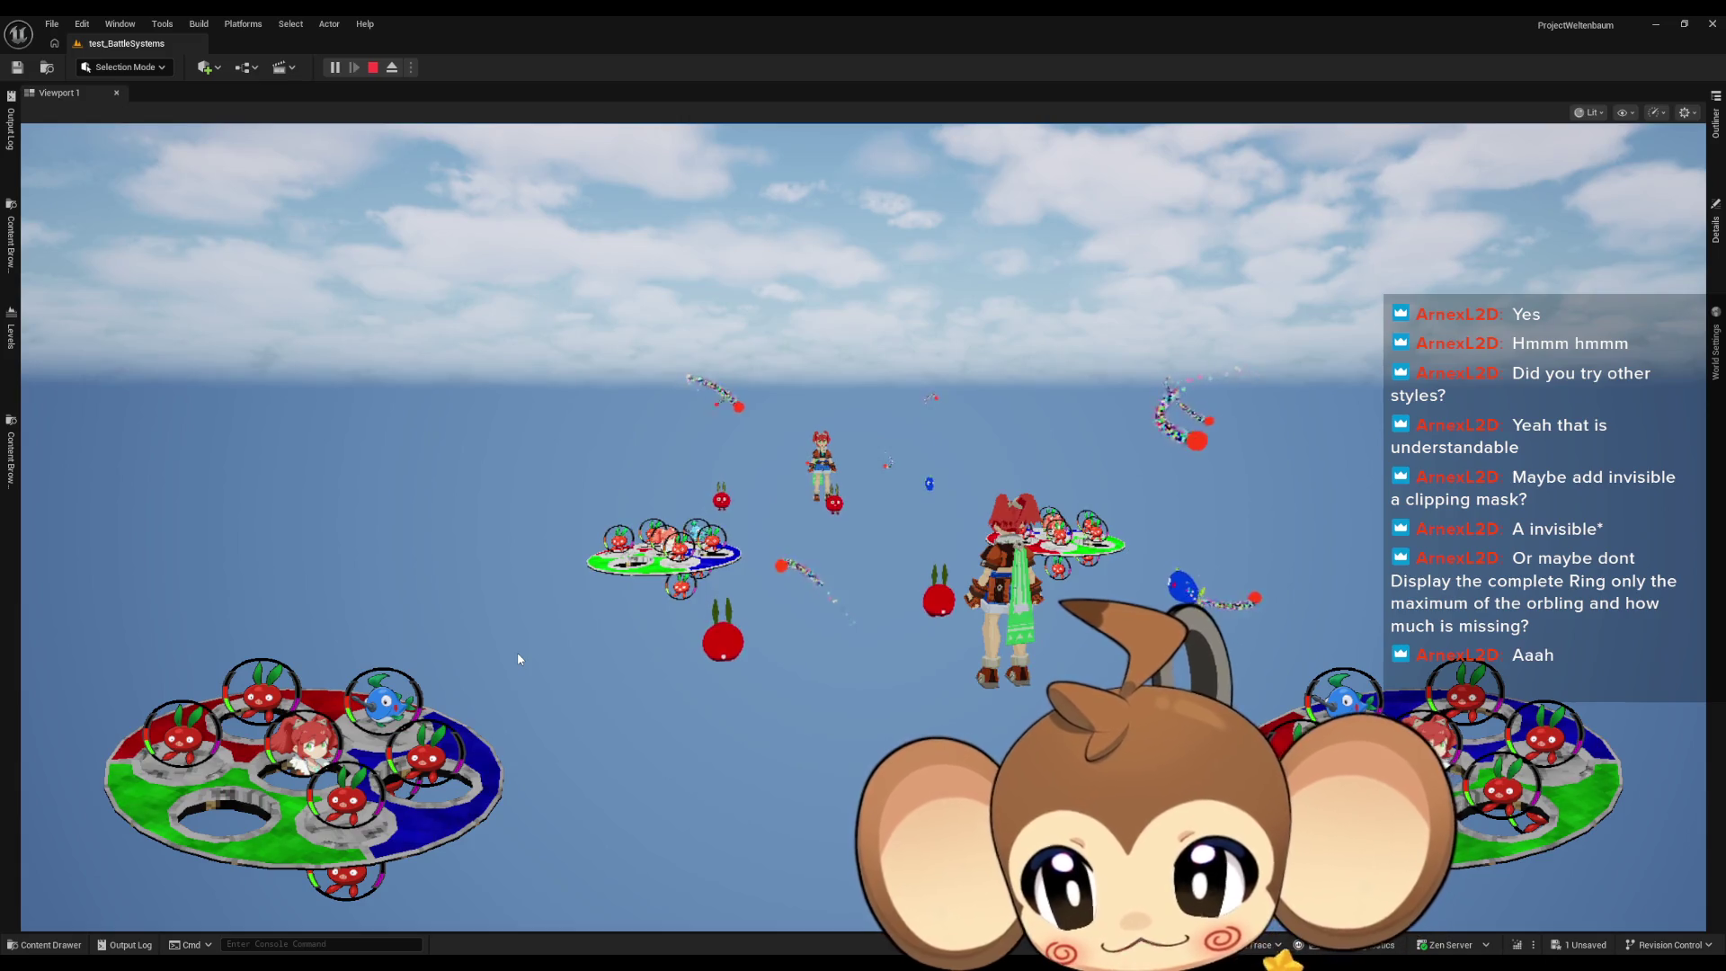
key("F11")
key("F11")
Step: Stop the play test and bring up the Battle_ThumbNail_Widget designer
key("Escape")
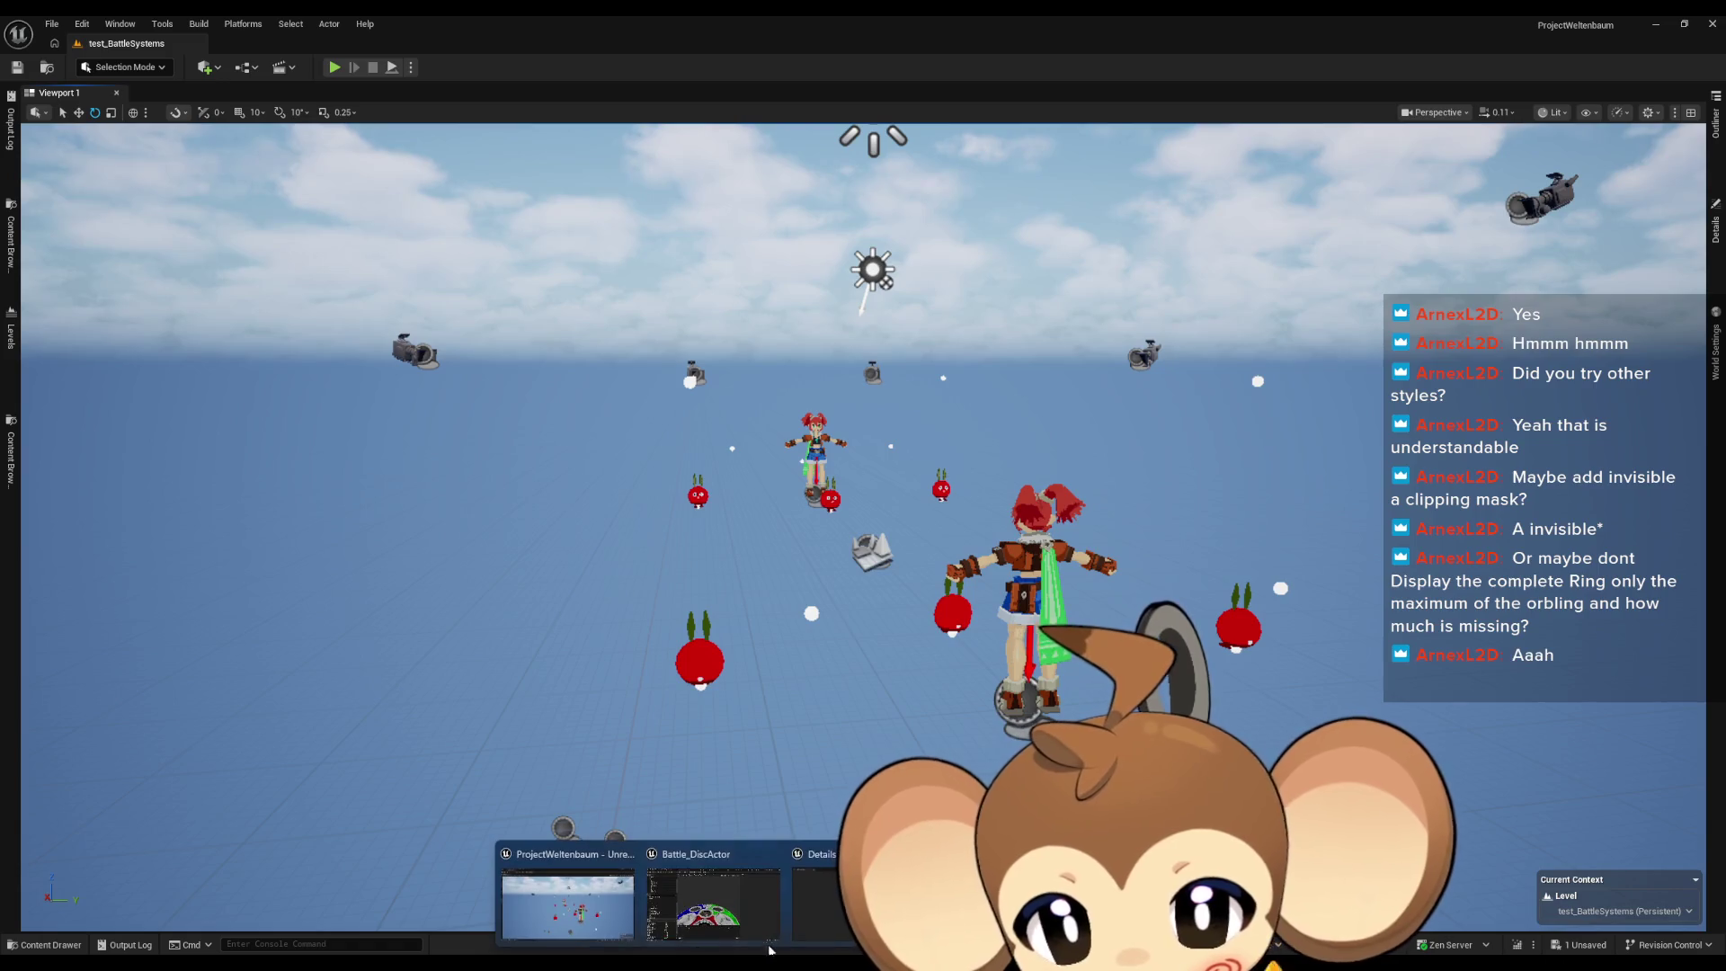
left_click(742, 896)
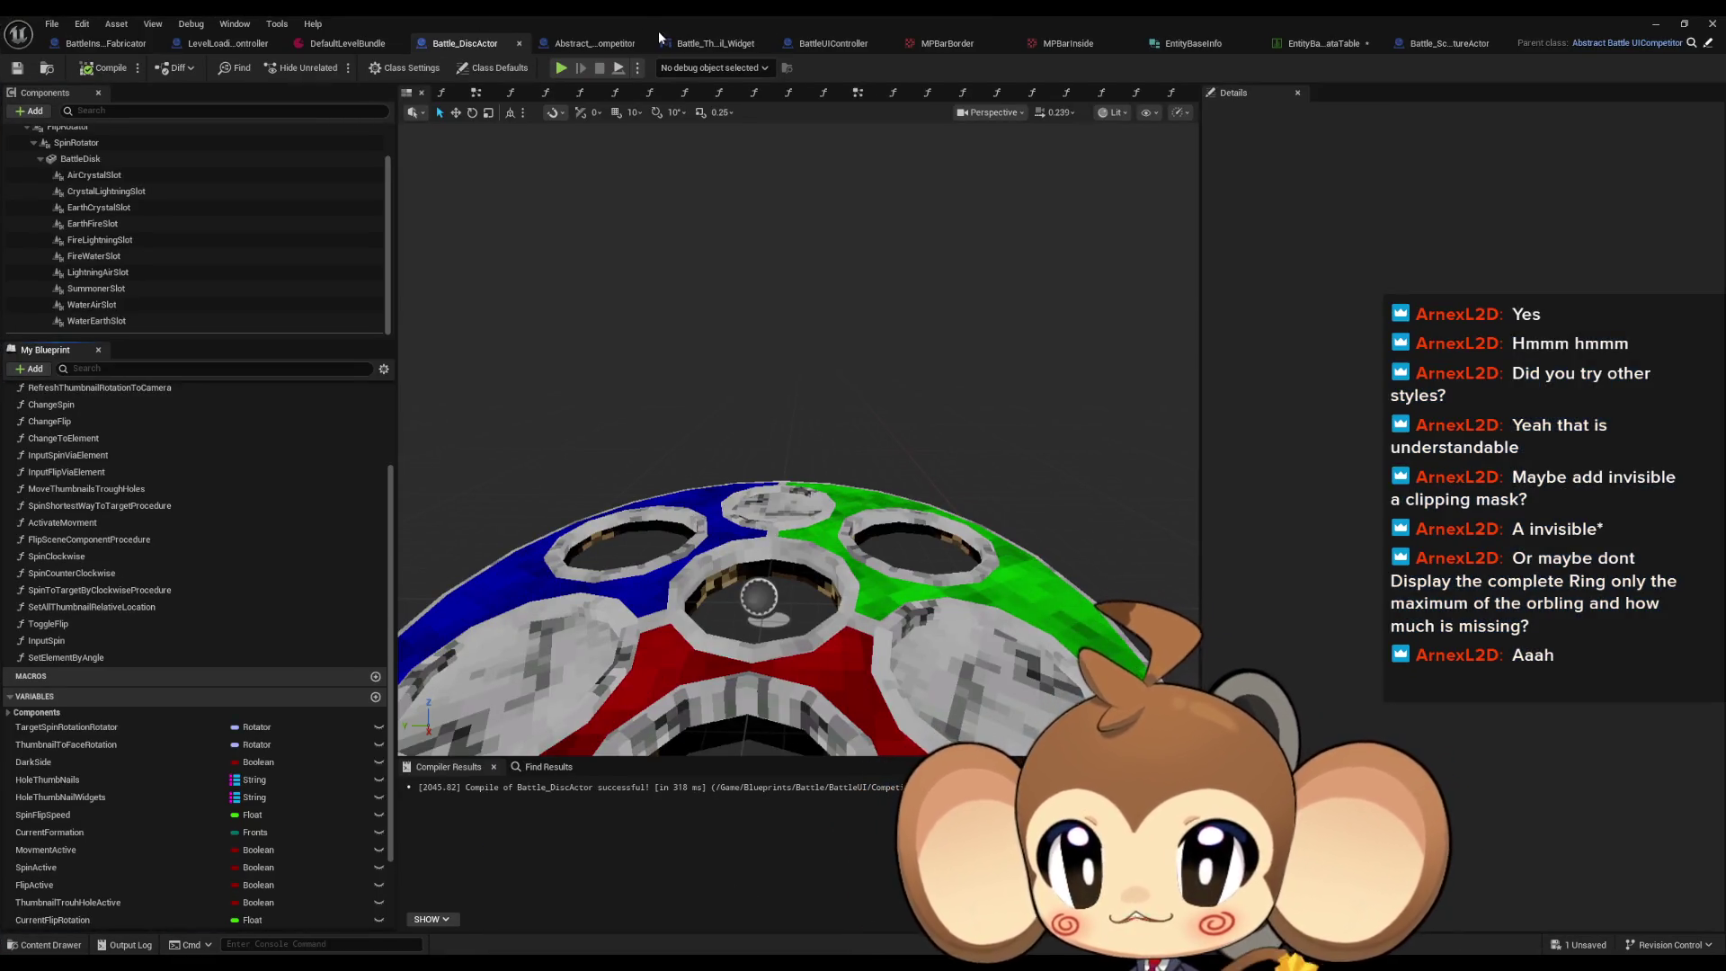
left_click(719, 41)
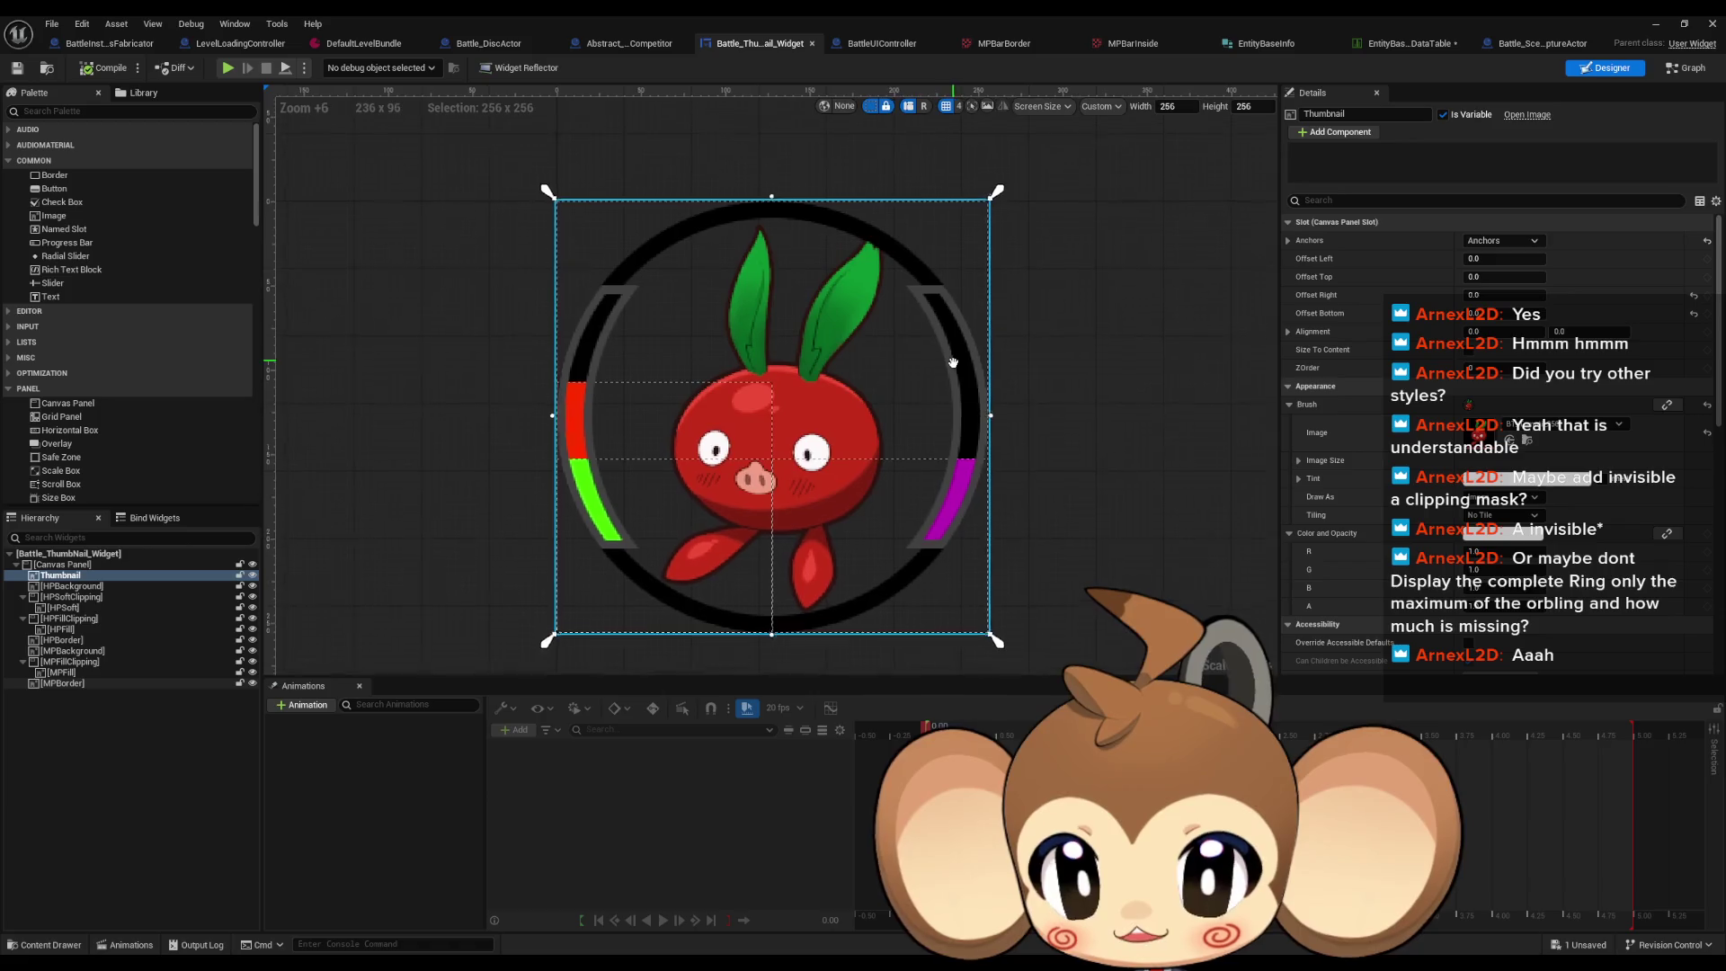
Step: Raise the top edges of HPSoftClipping and HPFillClipping, fill top to about 142.39
left_click(94, 597)
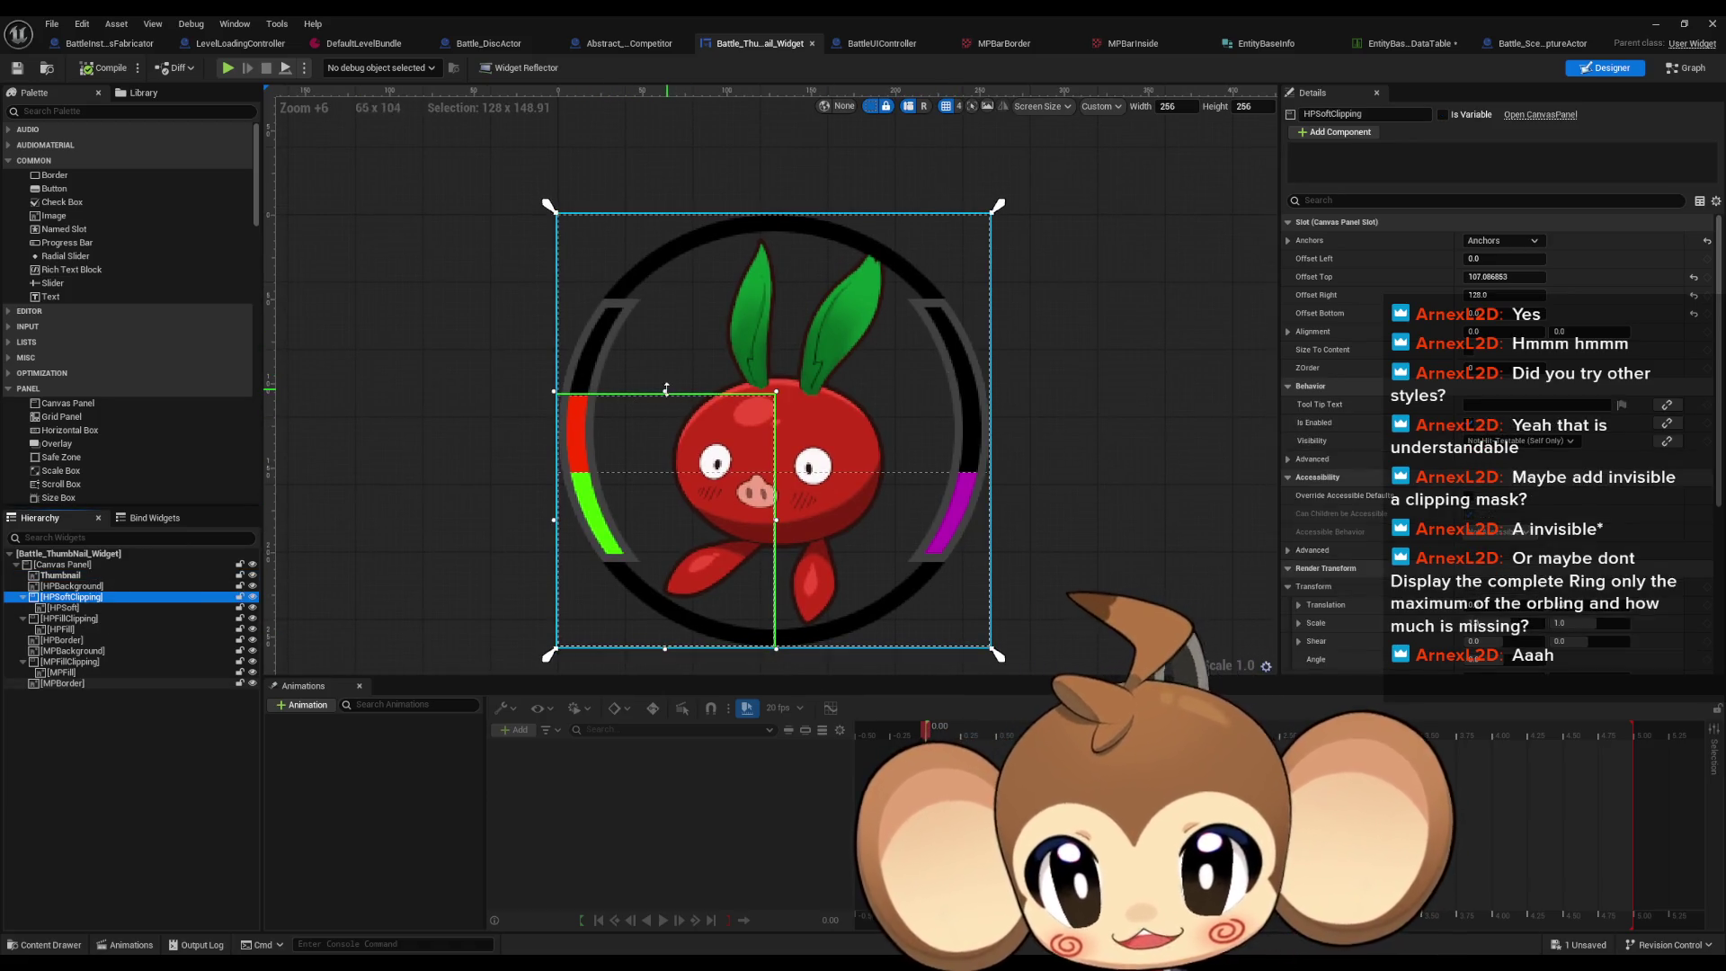
mouse_move(666, 392)
left_mouse_down()
mouse_move(671, 332)
mouse_move(665, 367)
left_mouse_up()
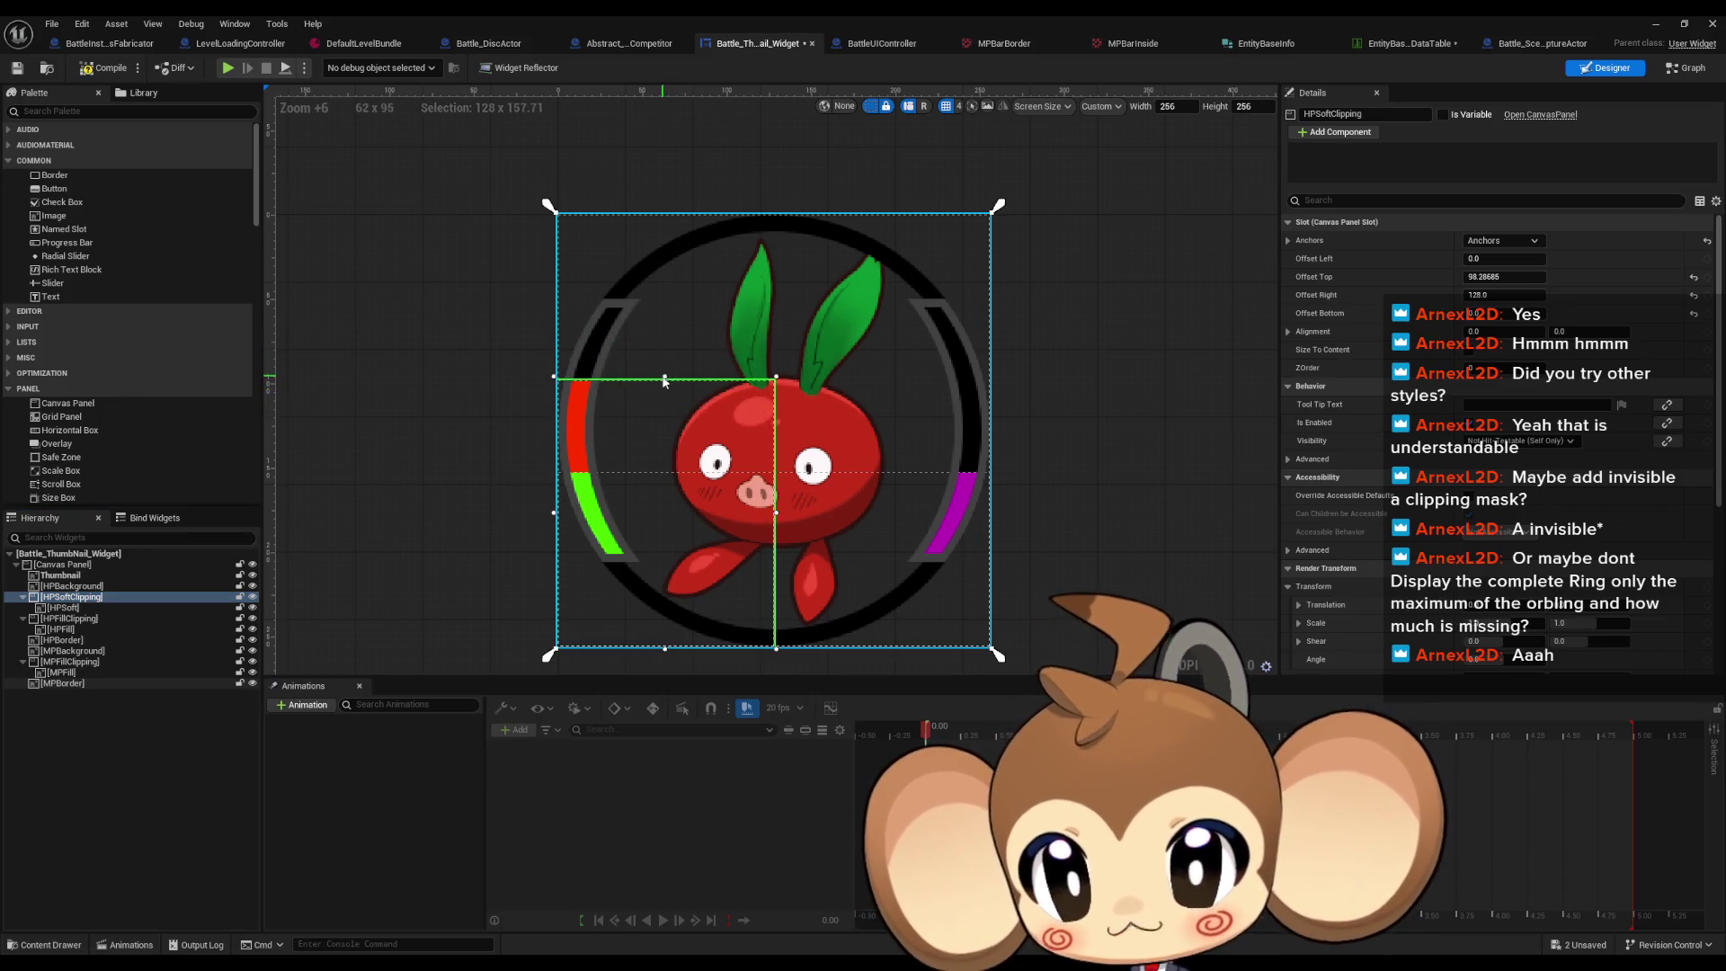
left_click(69, 618)
mouse_move(670, 469)
left_mouse_down()
mouse_move(670, 436)
mouse_move(670, 451)
left_mouse_up()
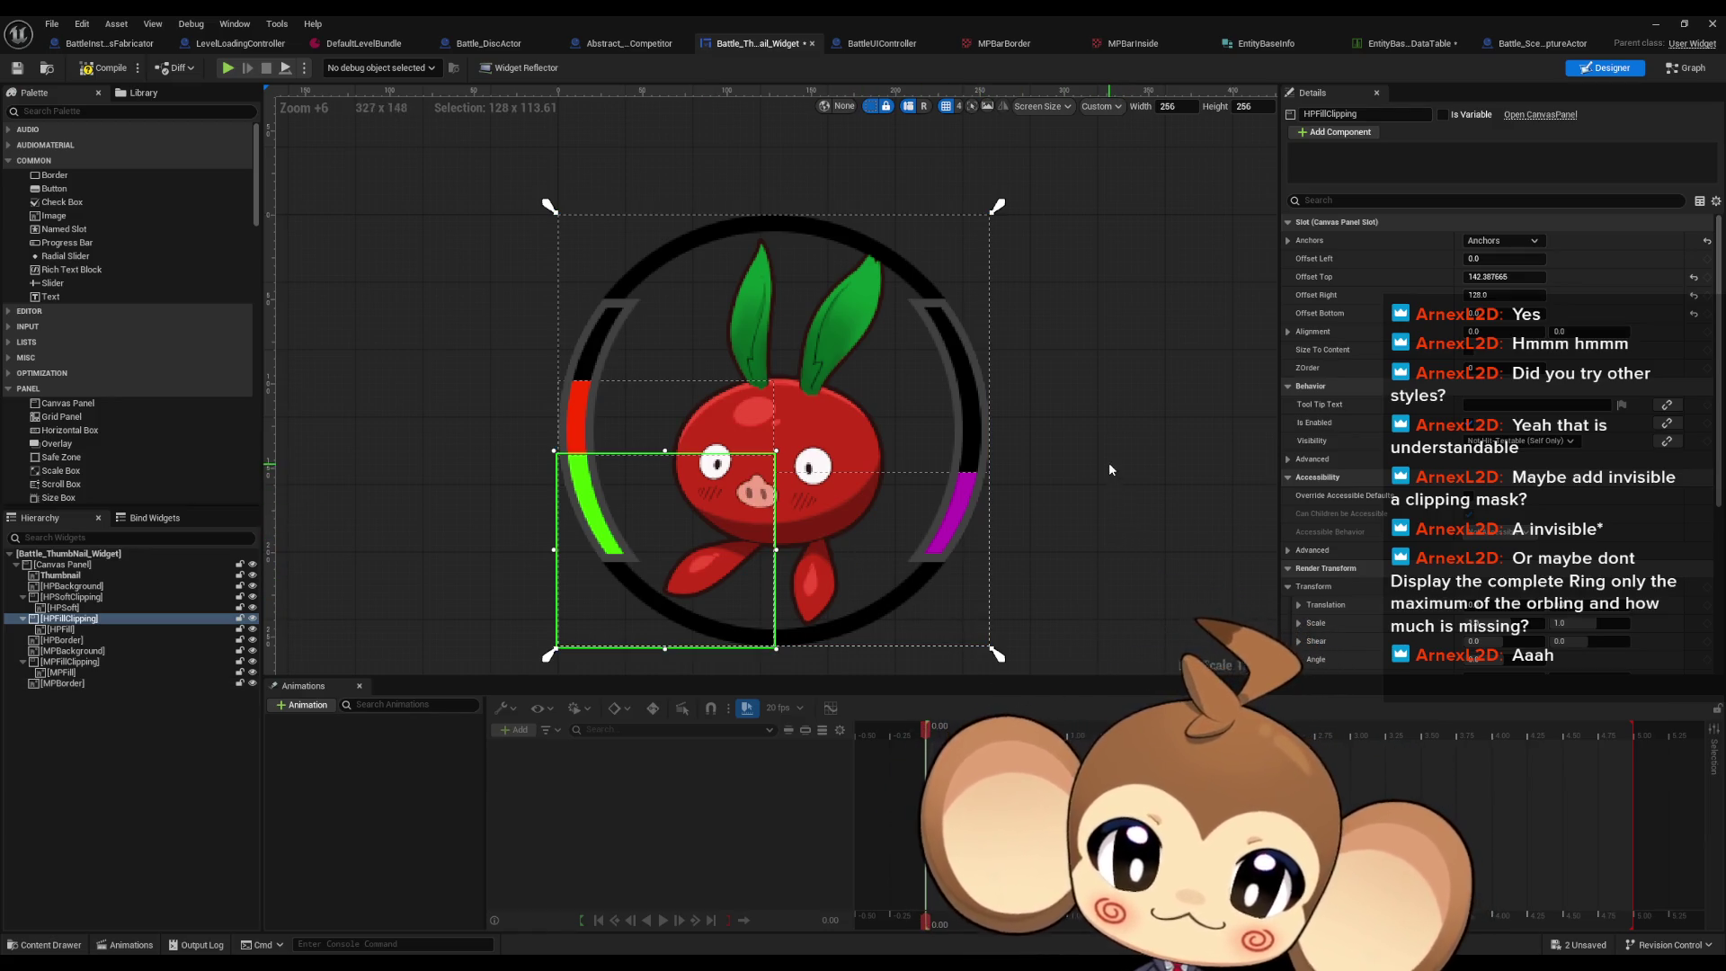
key("alt+Tab")
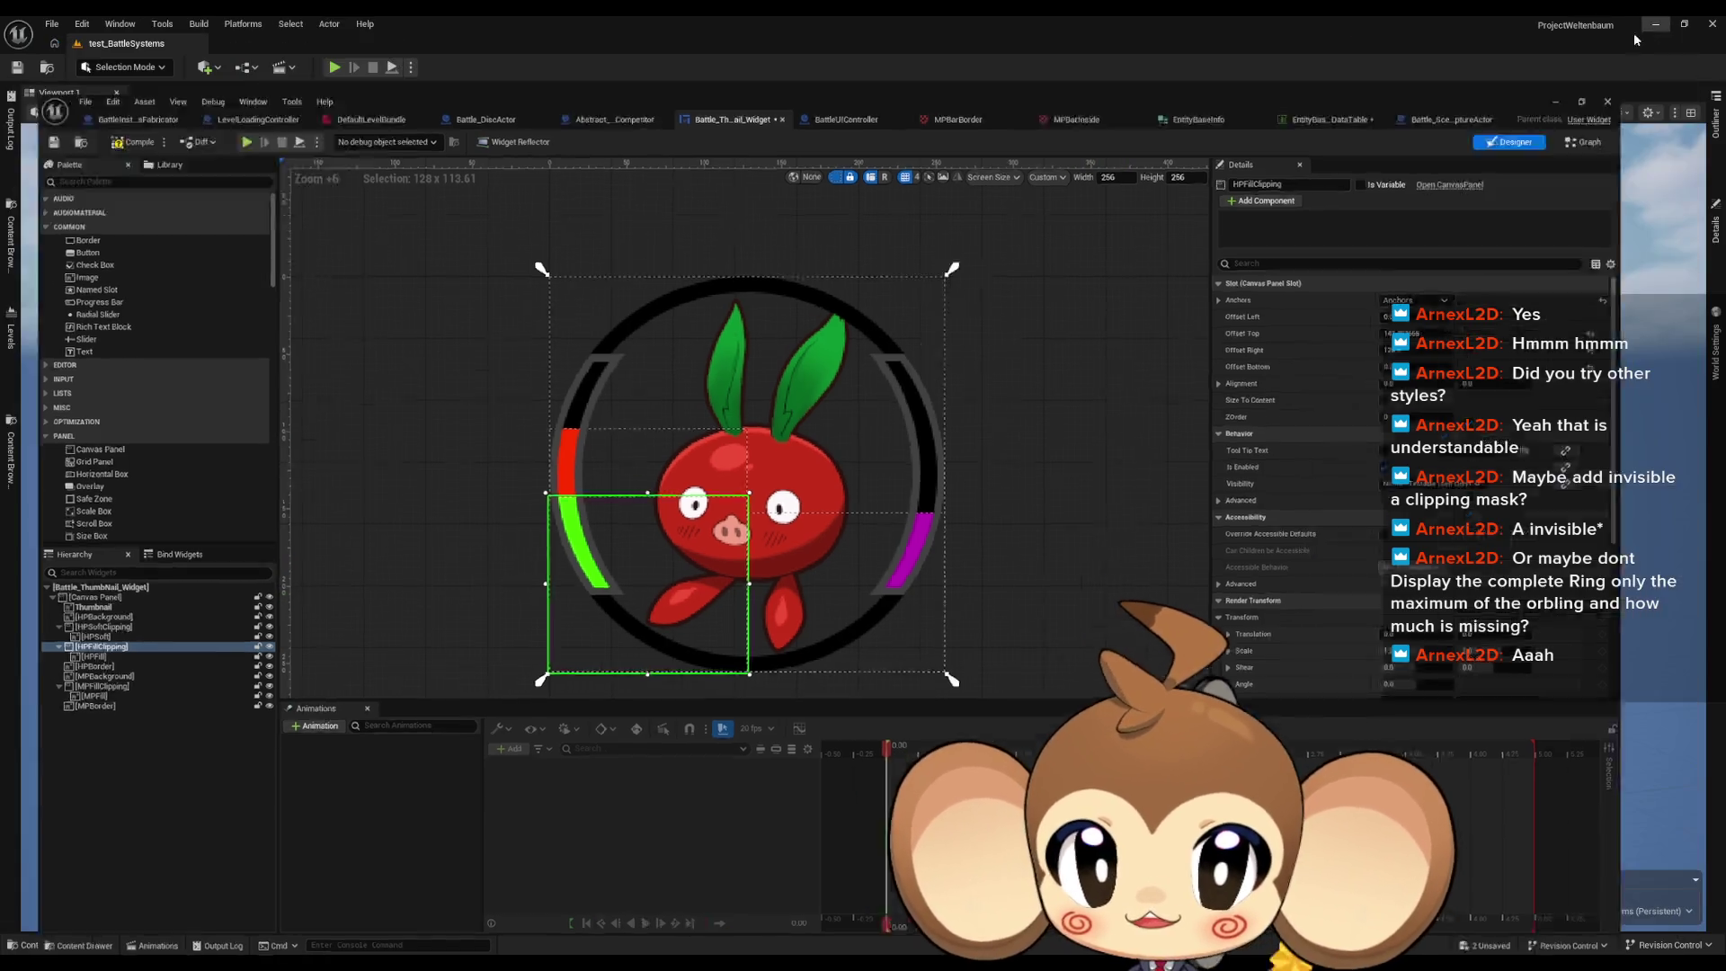
left_click(9, 135)
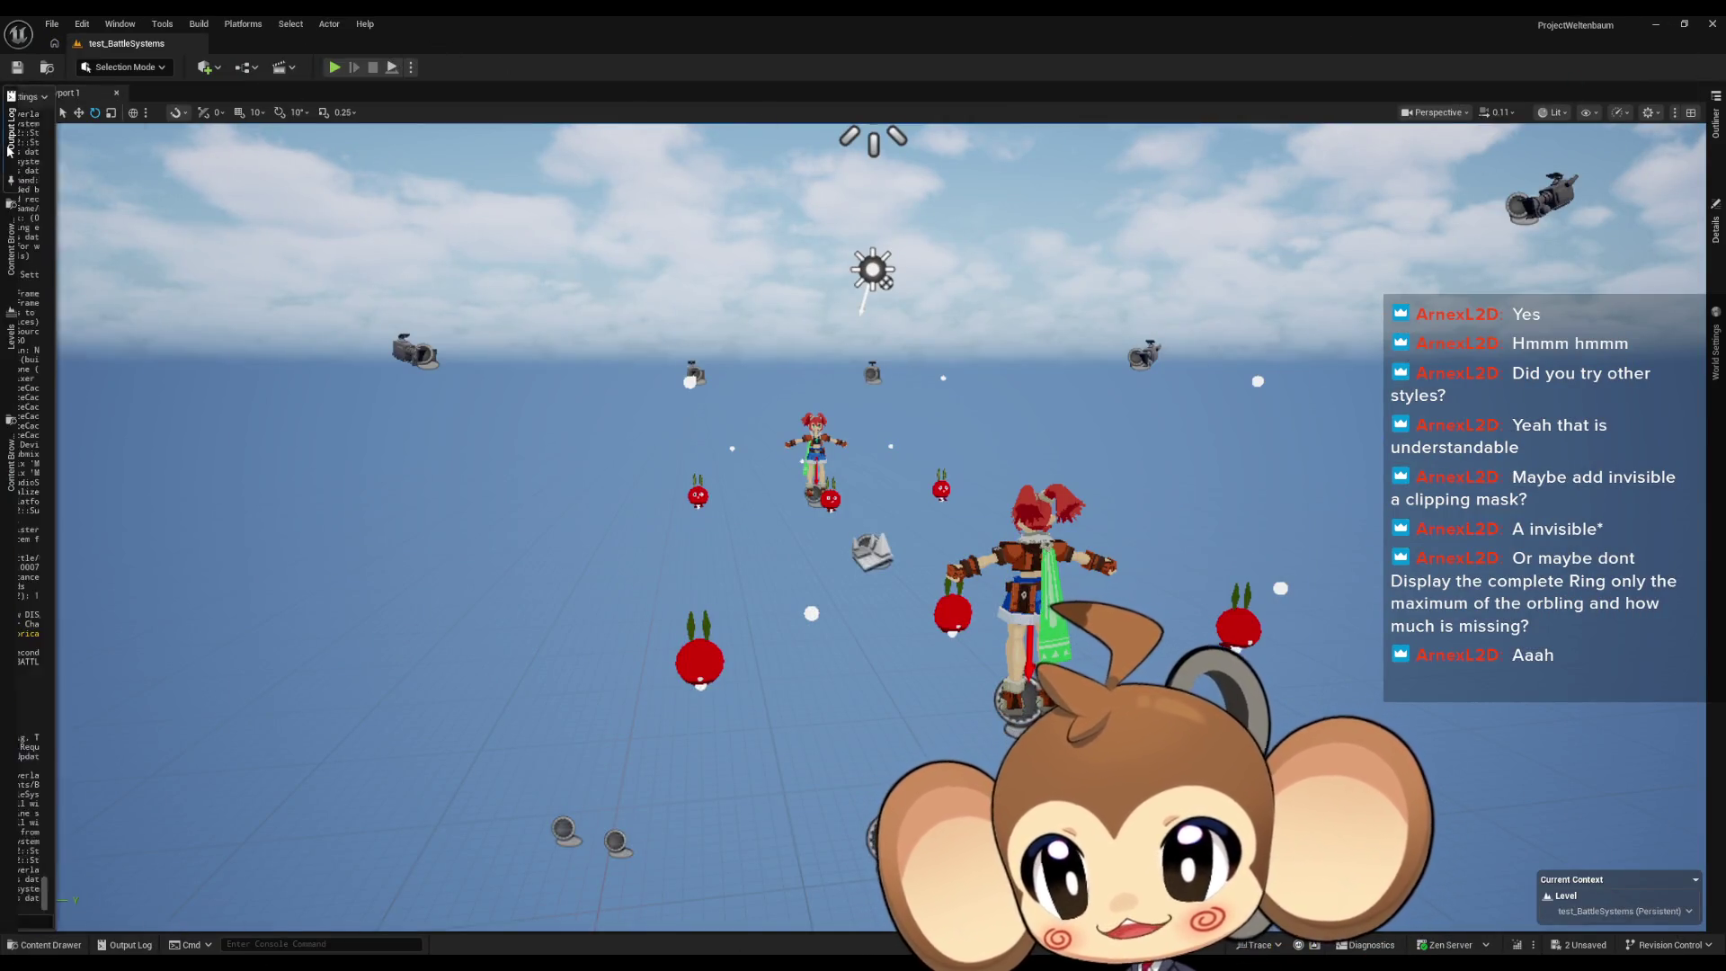
Step: Toggle the output log and content browser side panels open and closed
left_click(8, 150)
left_click(9, 135)
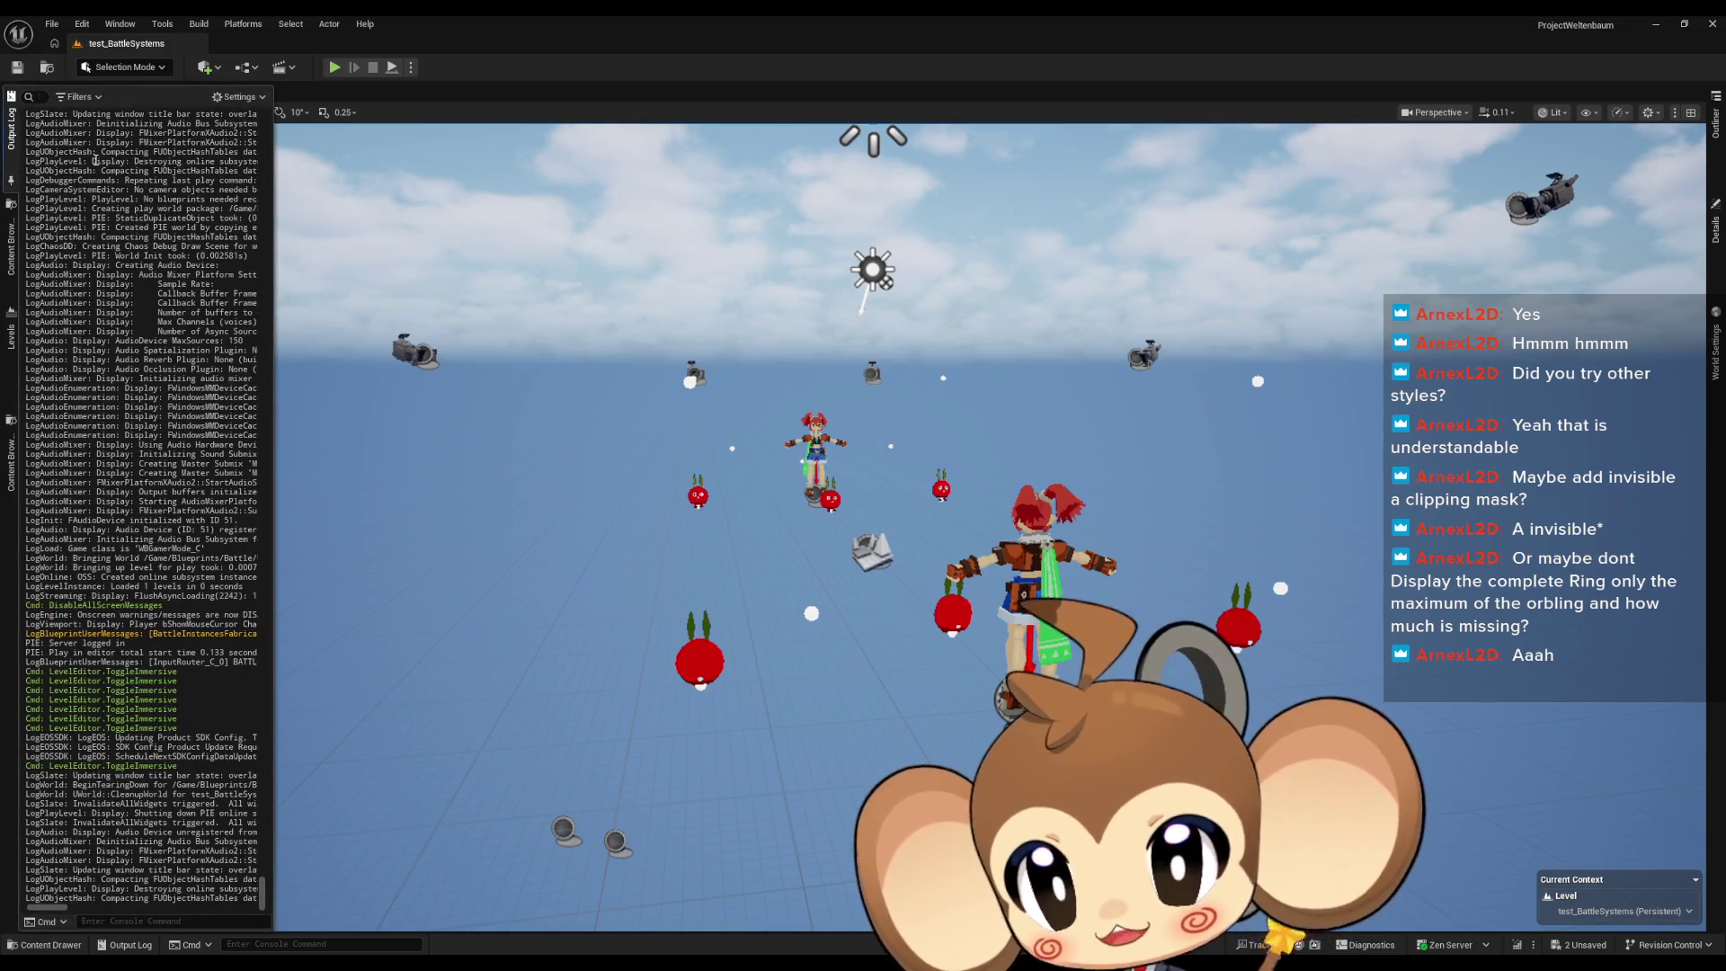
left_click(11, 117)
left_click(11, 117)
left_click(11, 118)
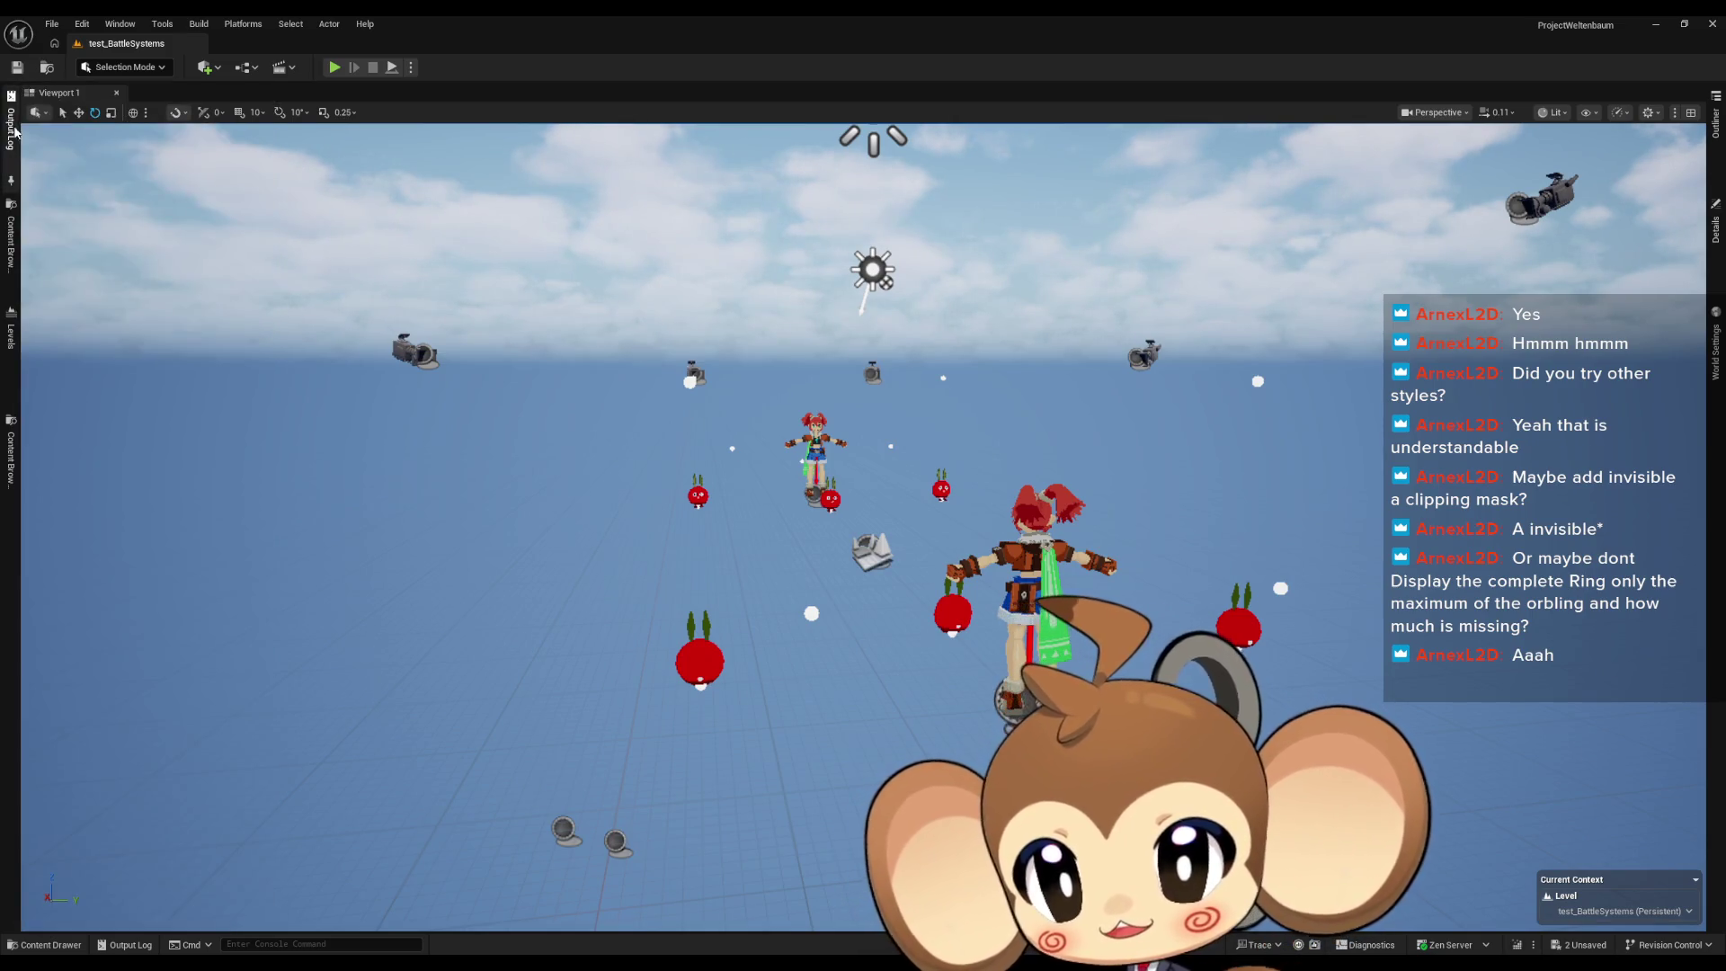
left_click(10, 121)
left_click(11, 135)
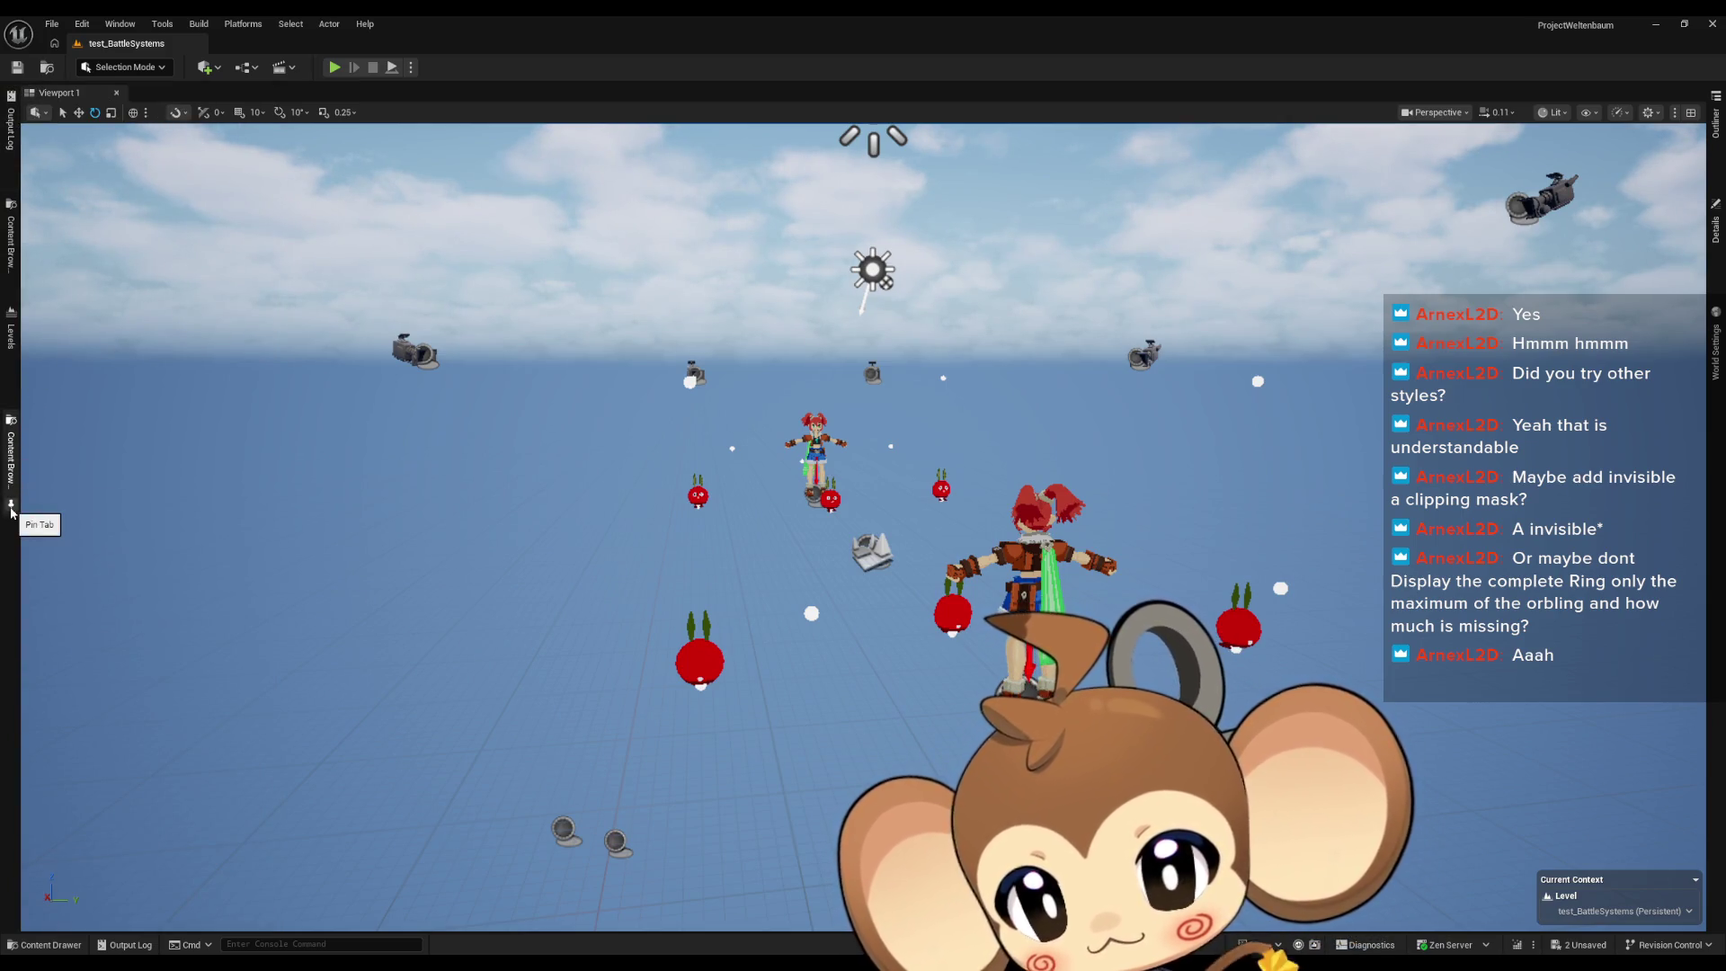
left_click(11, 507)
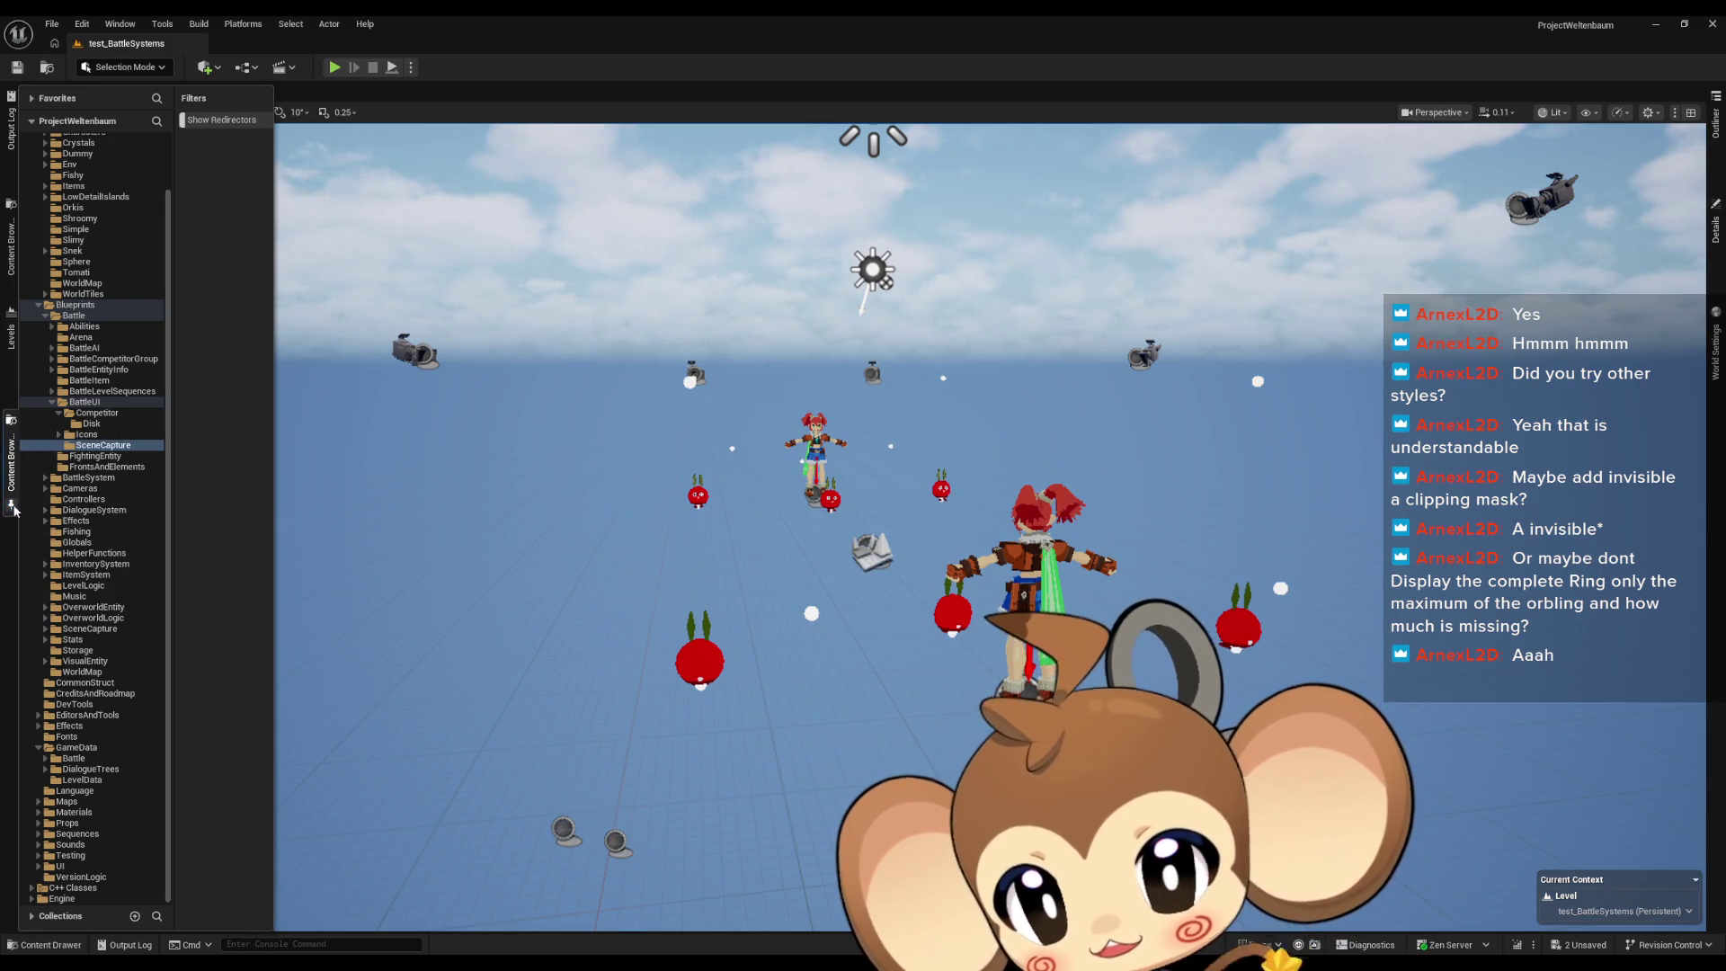
left_click(9, 456)
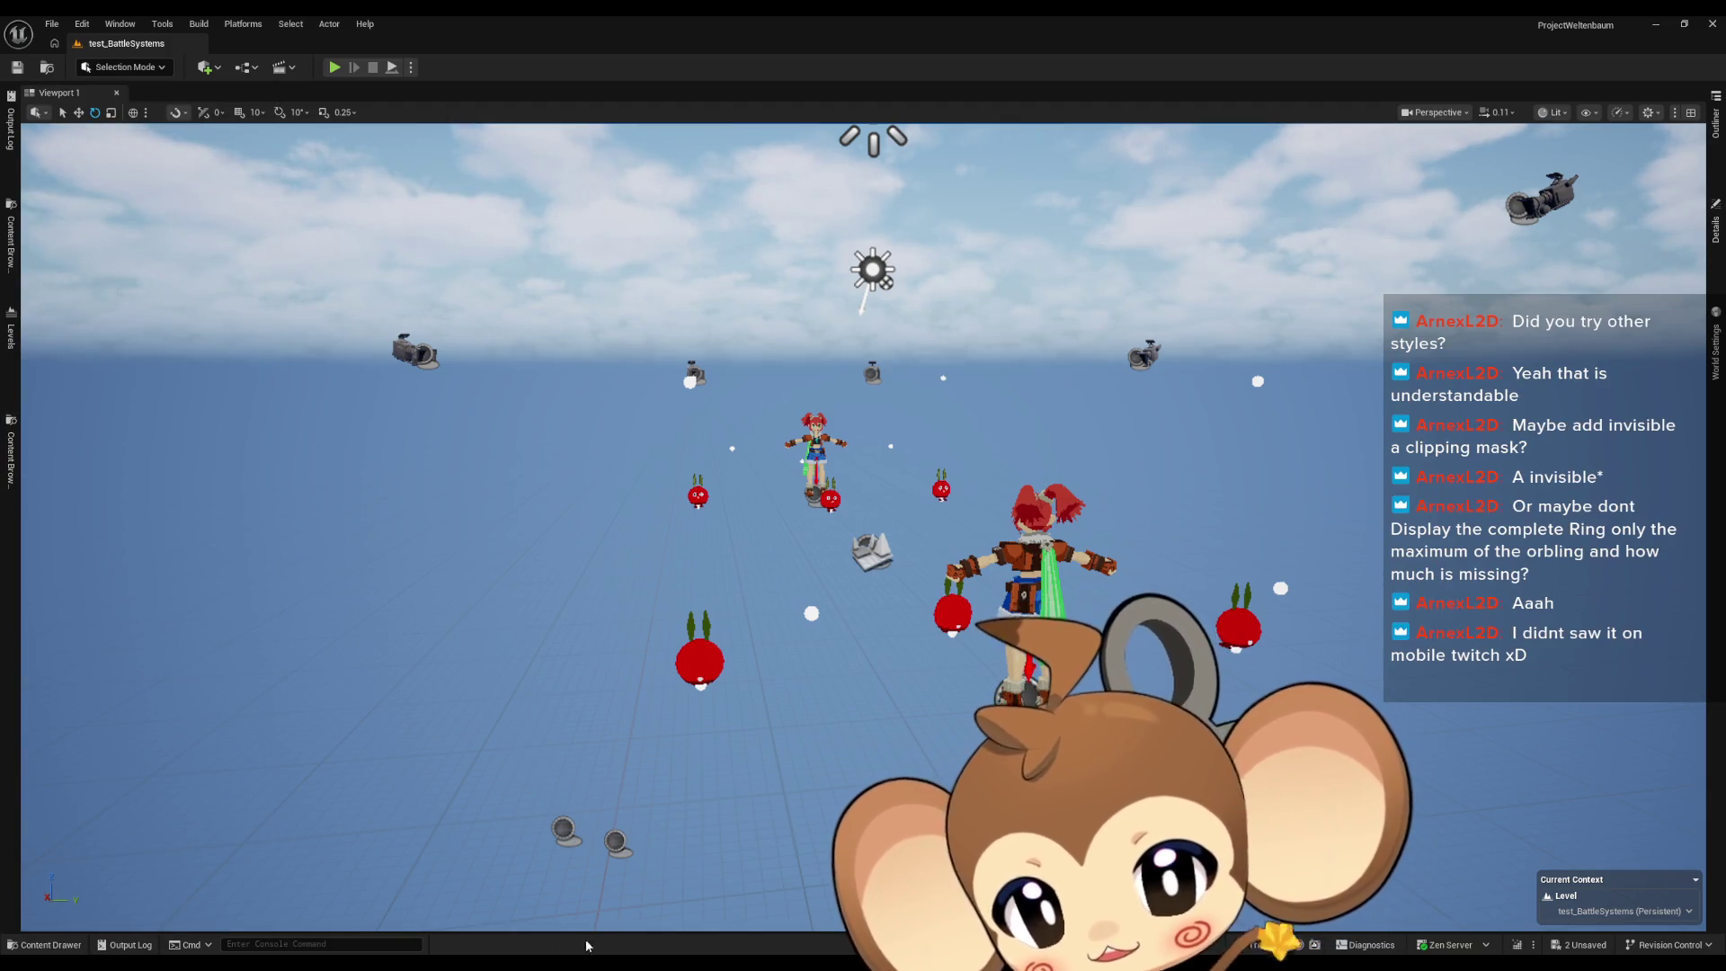
Step: Dock the content browser, levels list, second content browser and output log at the bottom
right_click(17, 471)
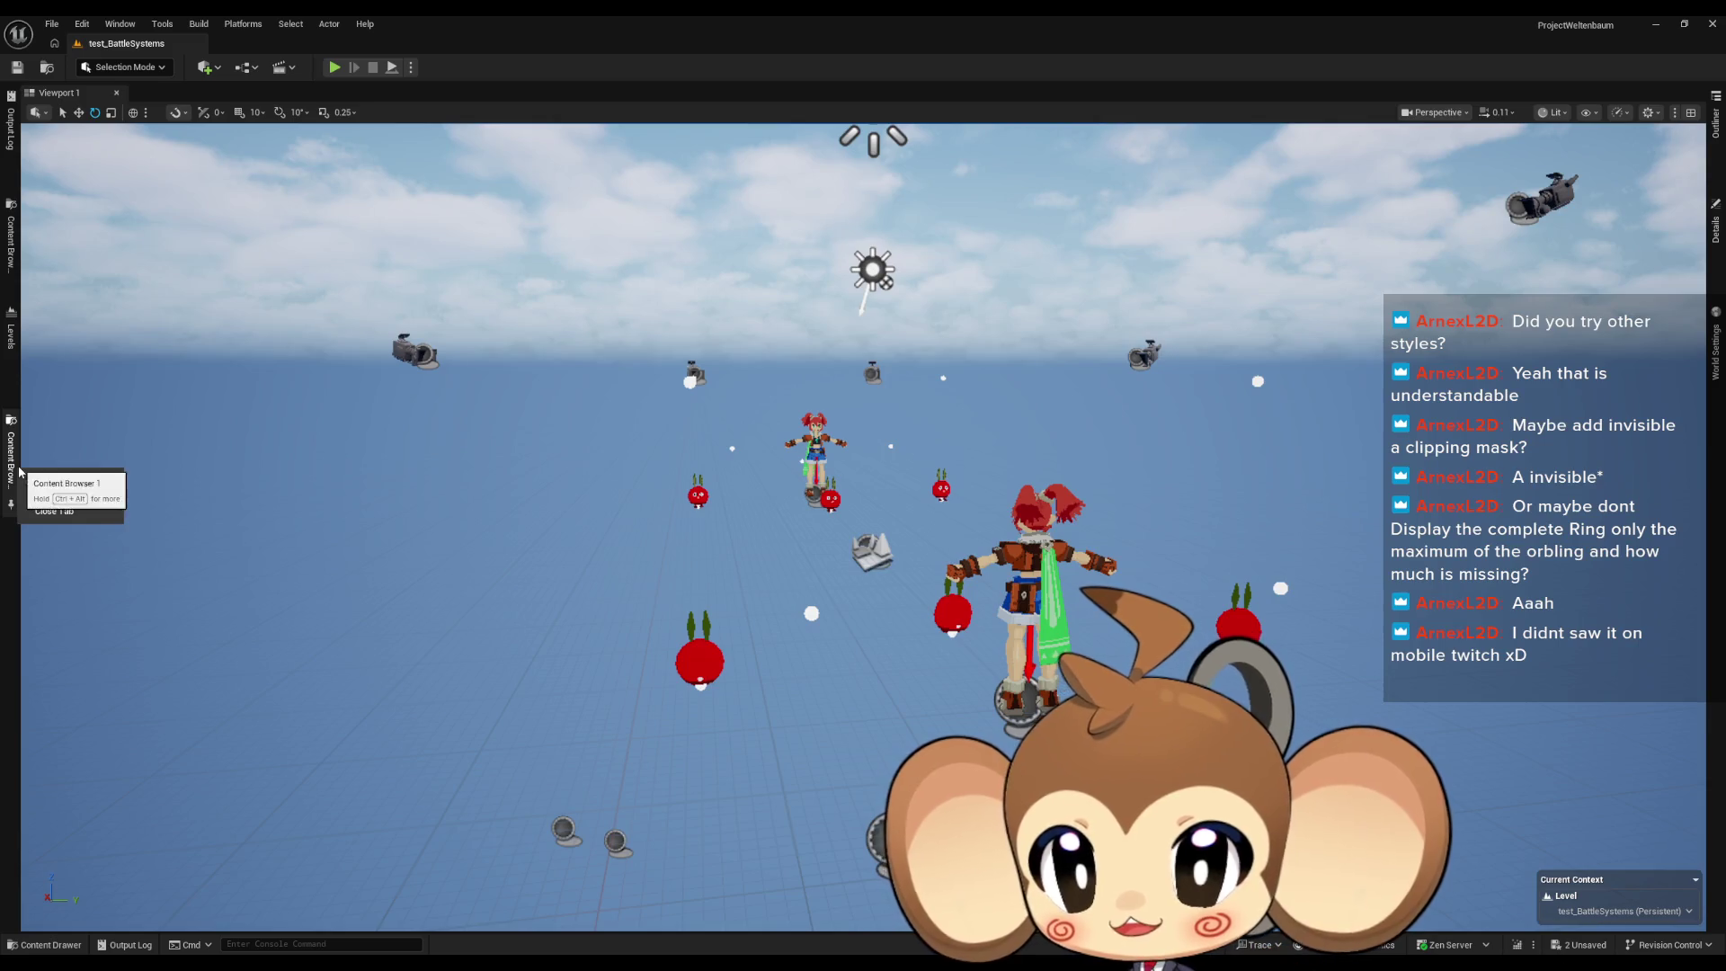
left_click(88, 500)
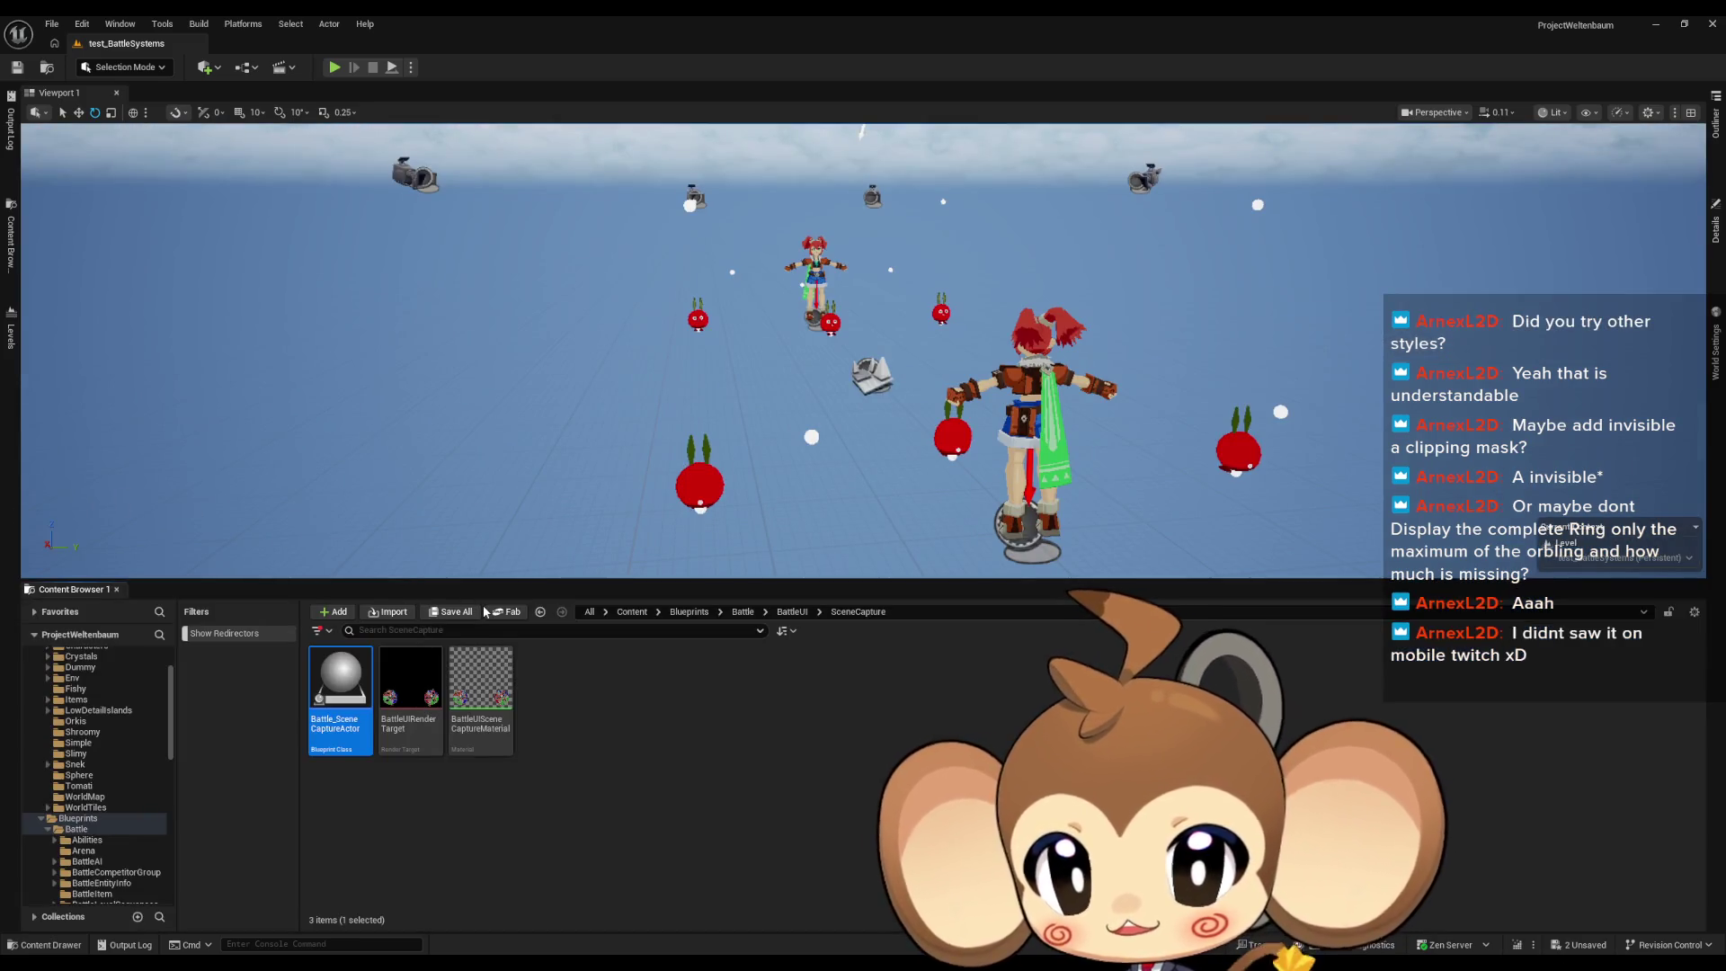
right_click(11, 339)
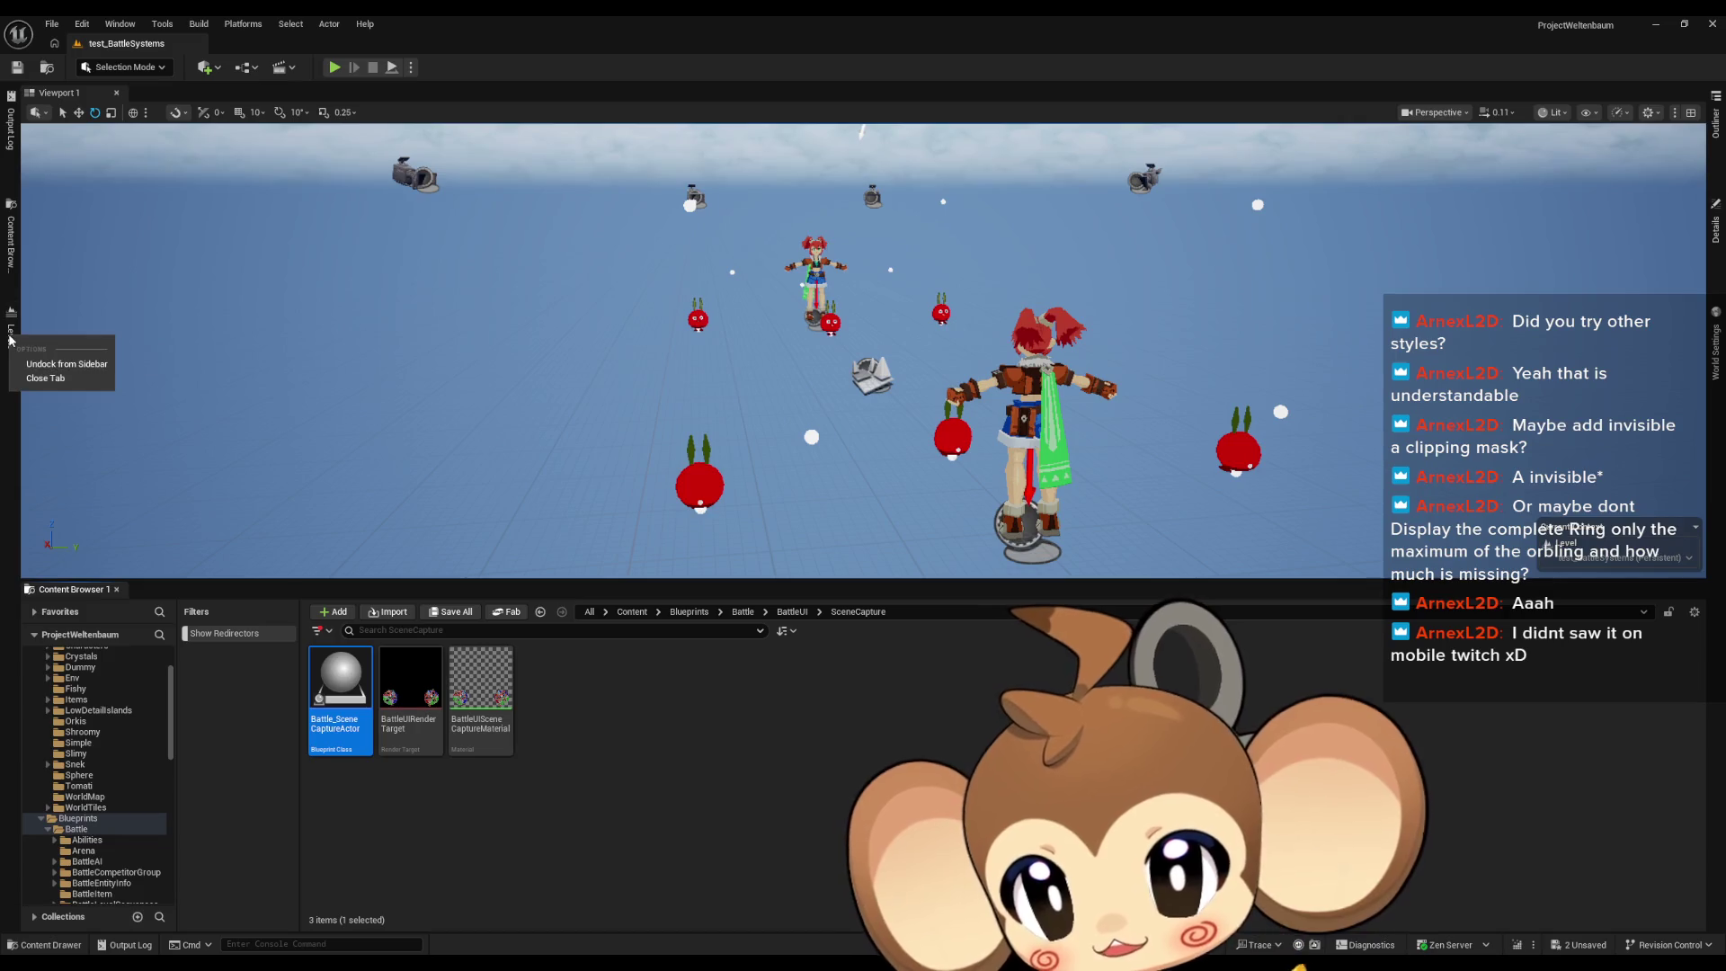
left_click(60, 364)
right_click(11, 253)
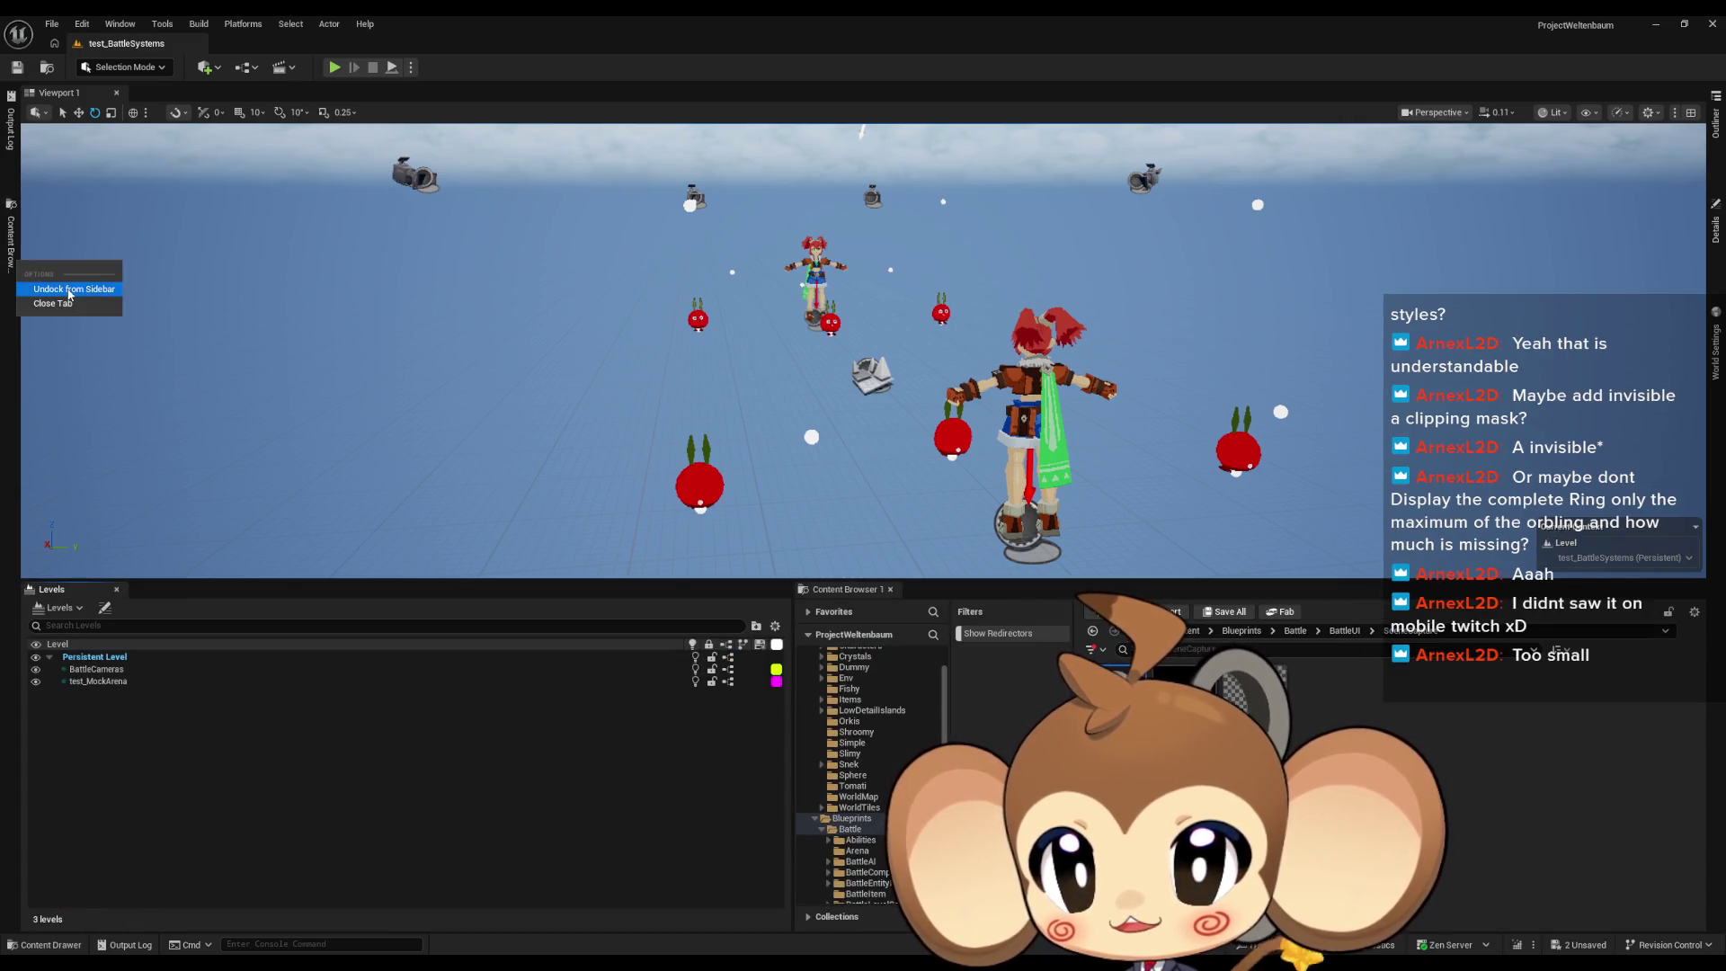
left_click(56, 284)
right_click(13, 144)
left_click(67, 174)
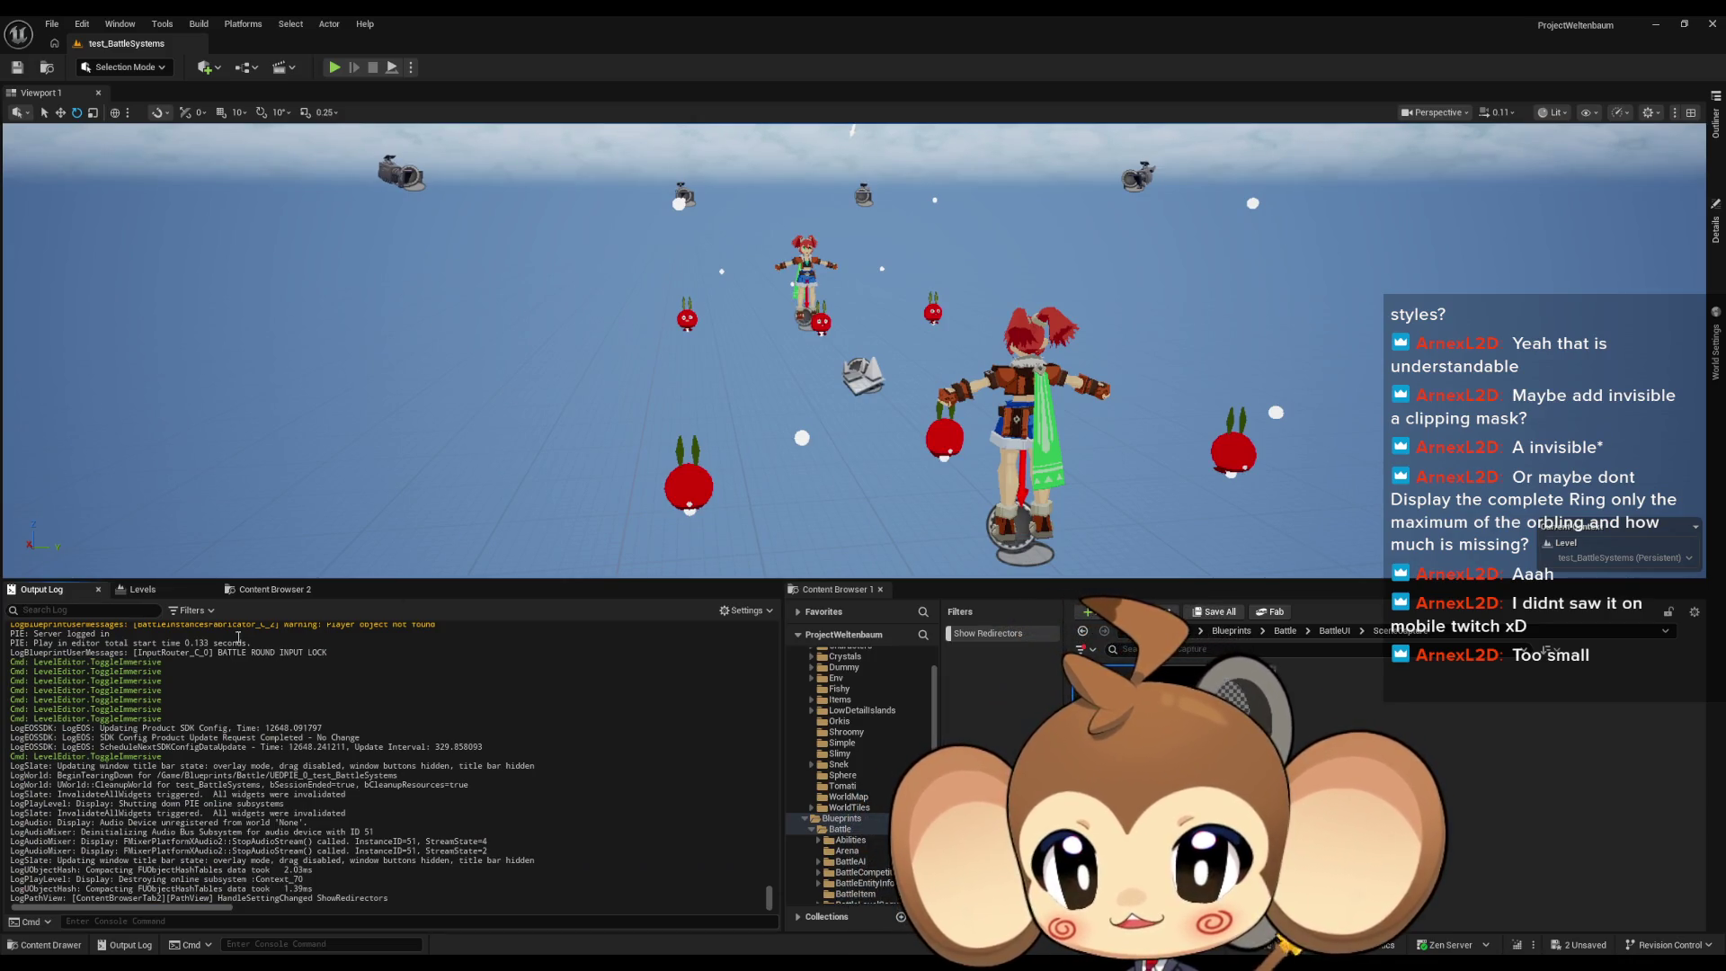
left_click(155, 589)
left_click(250, 592)
left_click(142, 590)
left_click(63, 591)
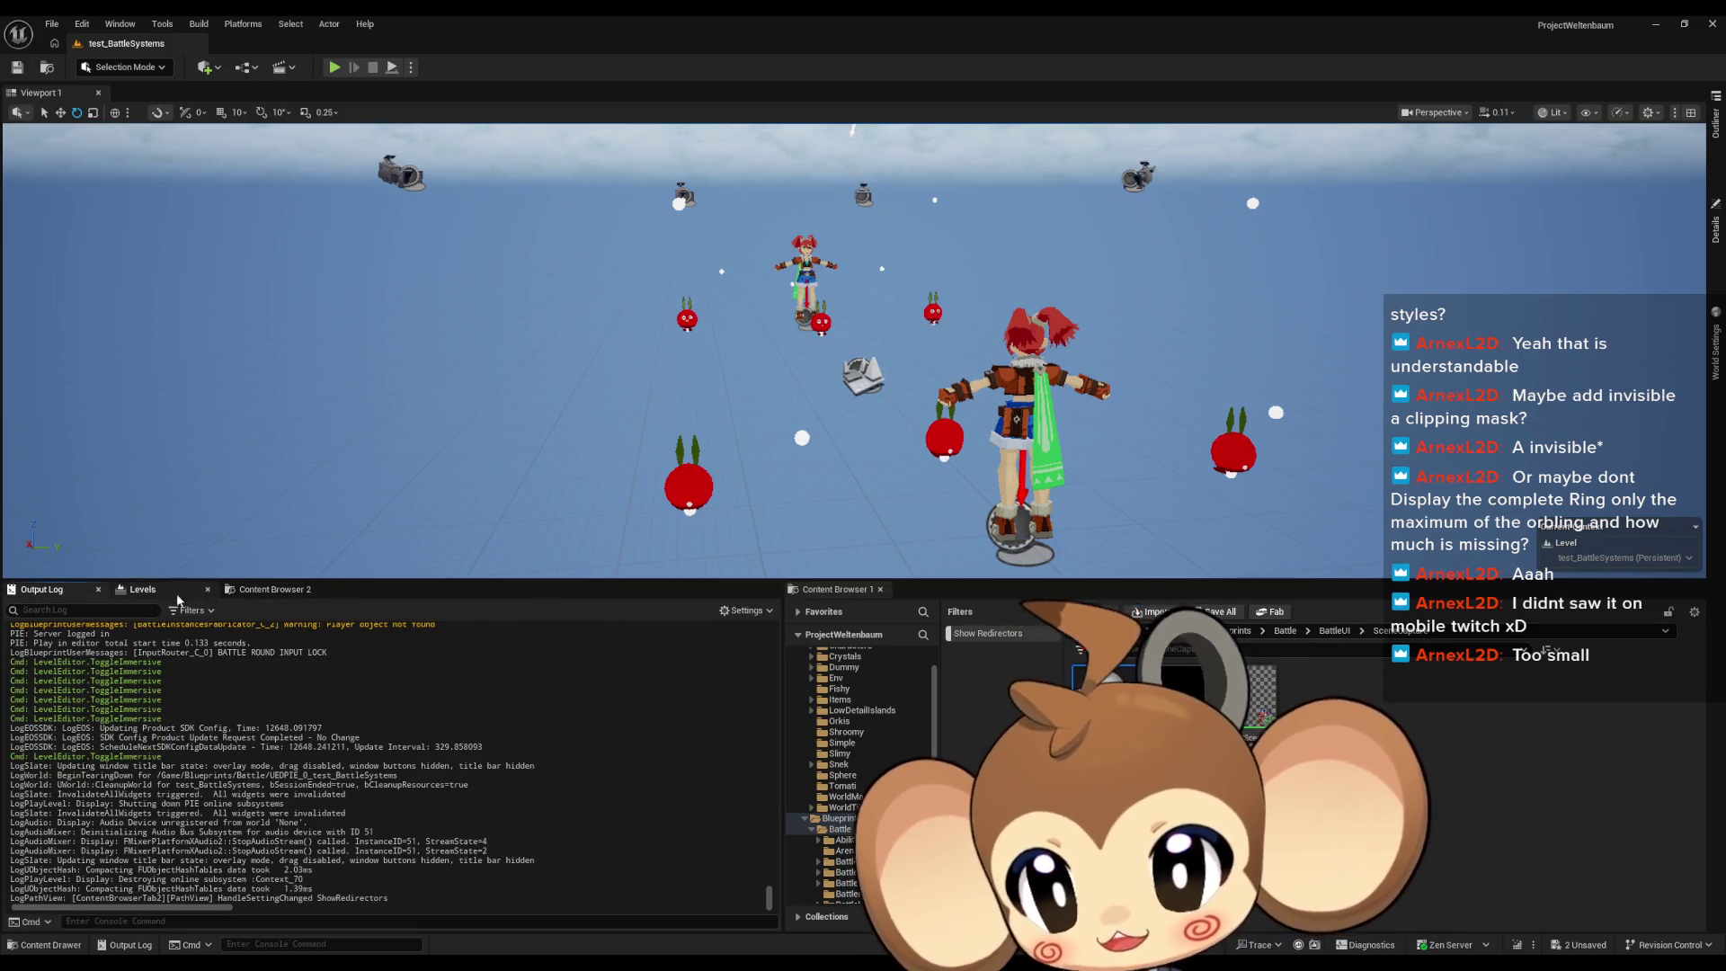
Step: Dock World Settings and the Outliner as permanent panels on the right
right_click(1715, 354)
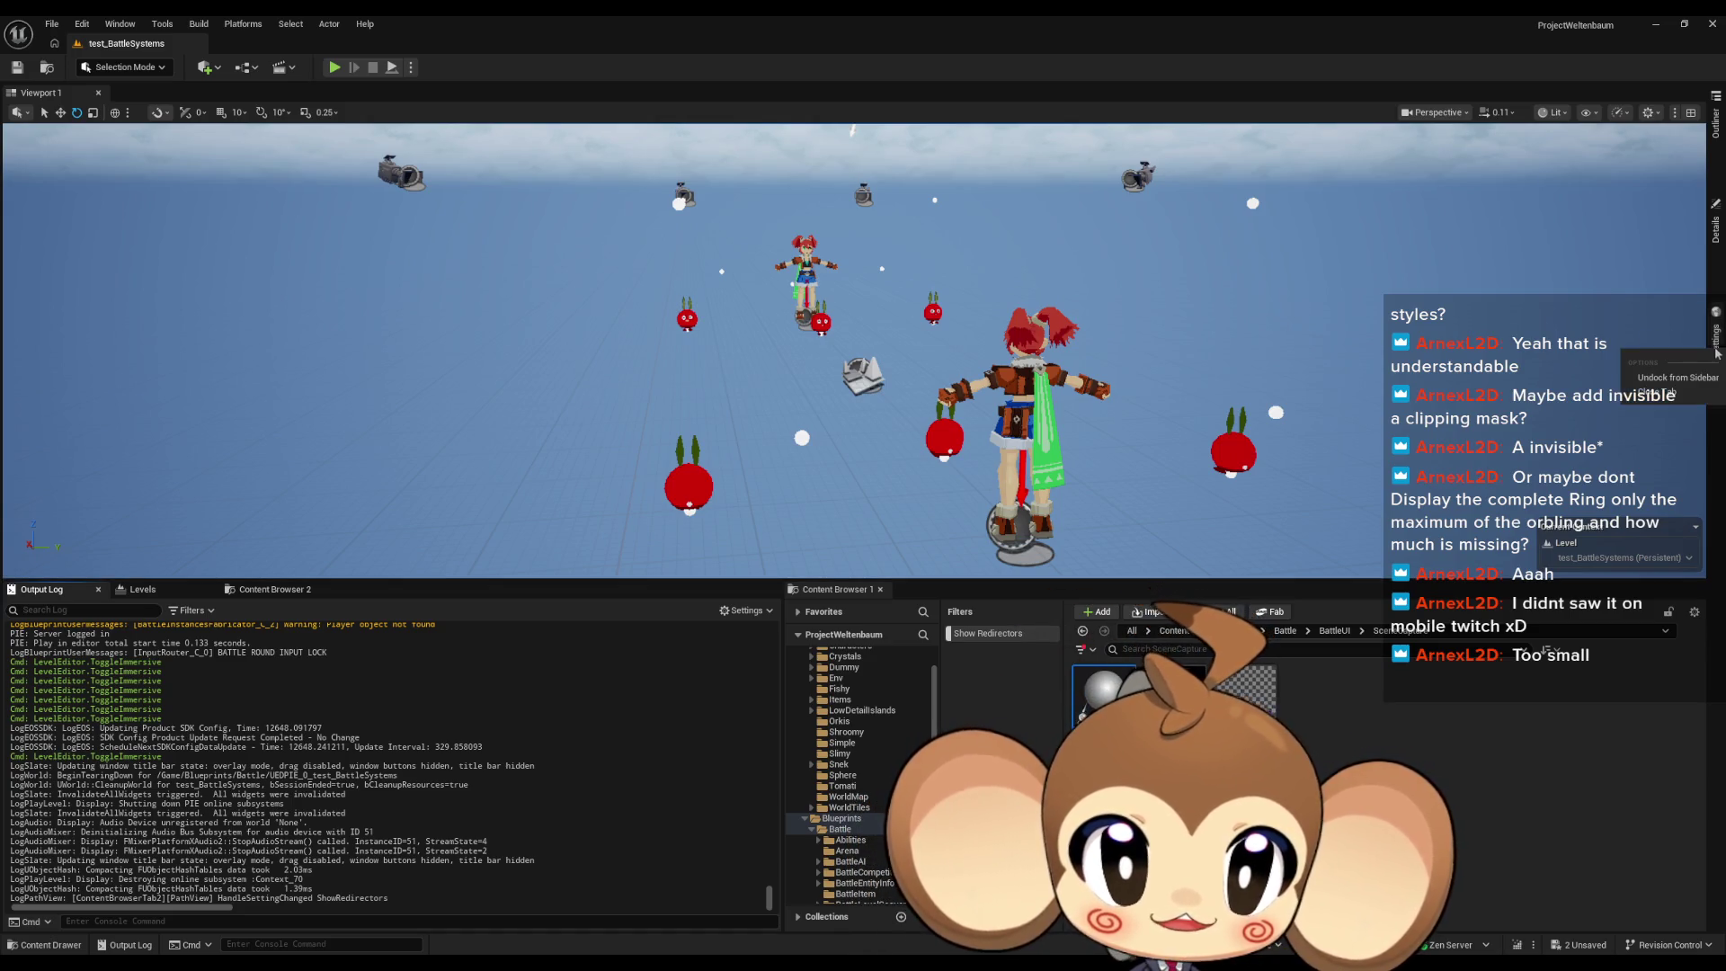
left_click(1680, 379)
right_click(1716, 224)
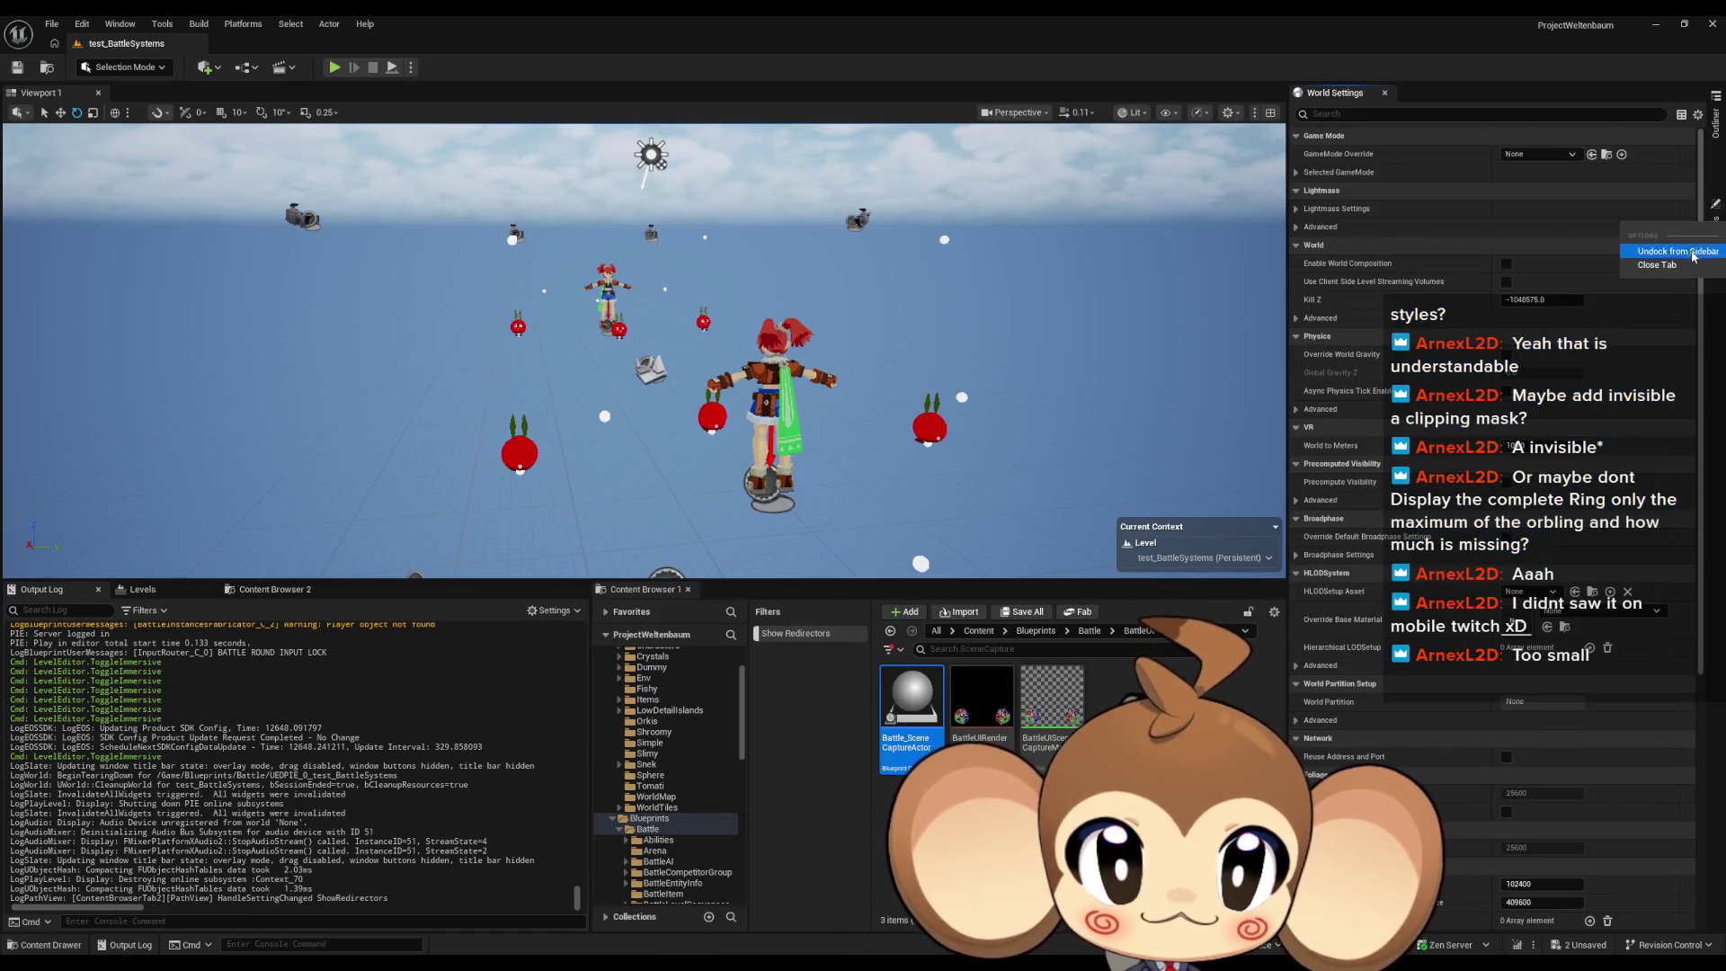
left_click(1693, 256)
right_click(1718, 131)
left_click(1676, 158)
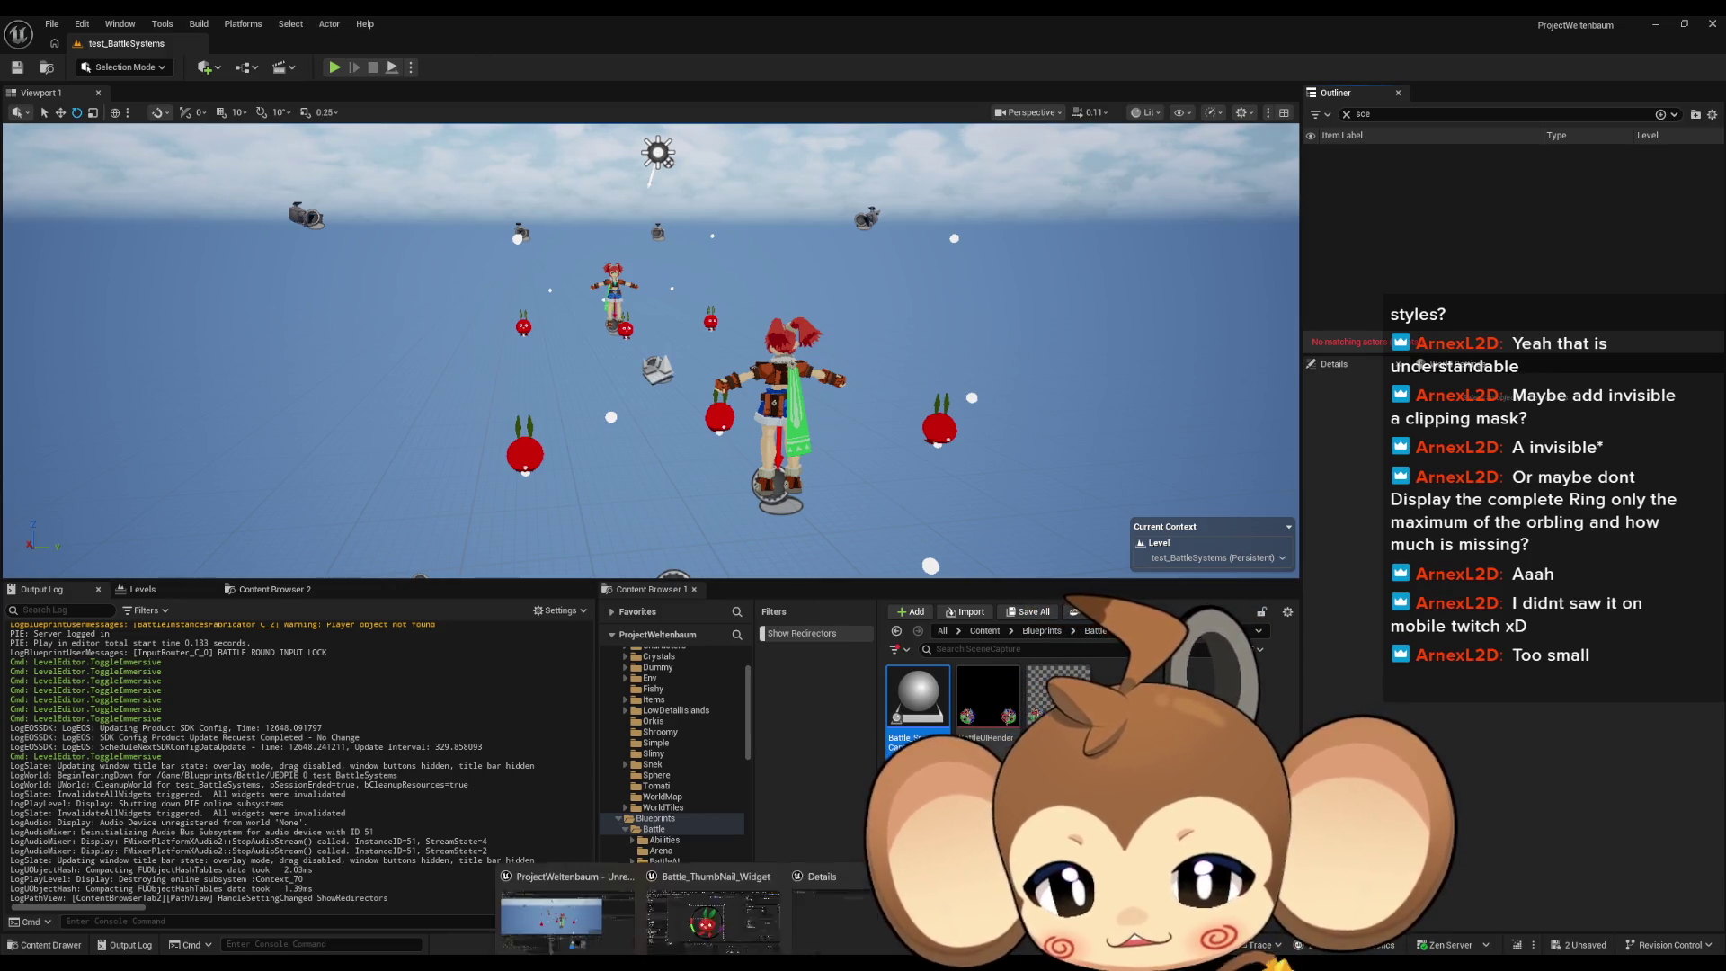
Step: Pan and zoom the thumbnail widget design, then show Abstract_BattleUICompetitor's InitializeUICompetitor graph
left_click(717, 913)
left_click_drag(689, 250, 664, 286)
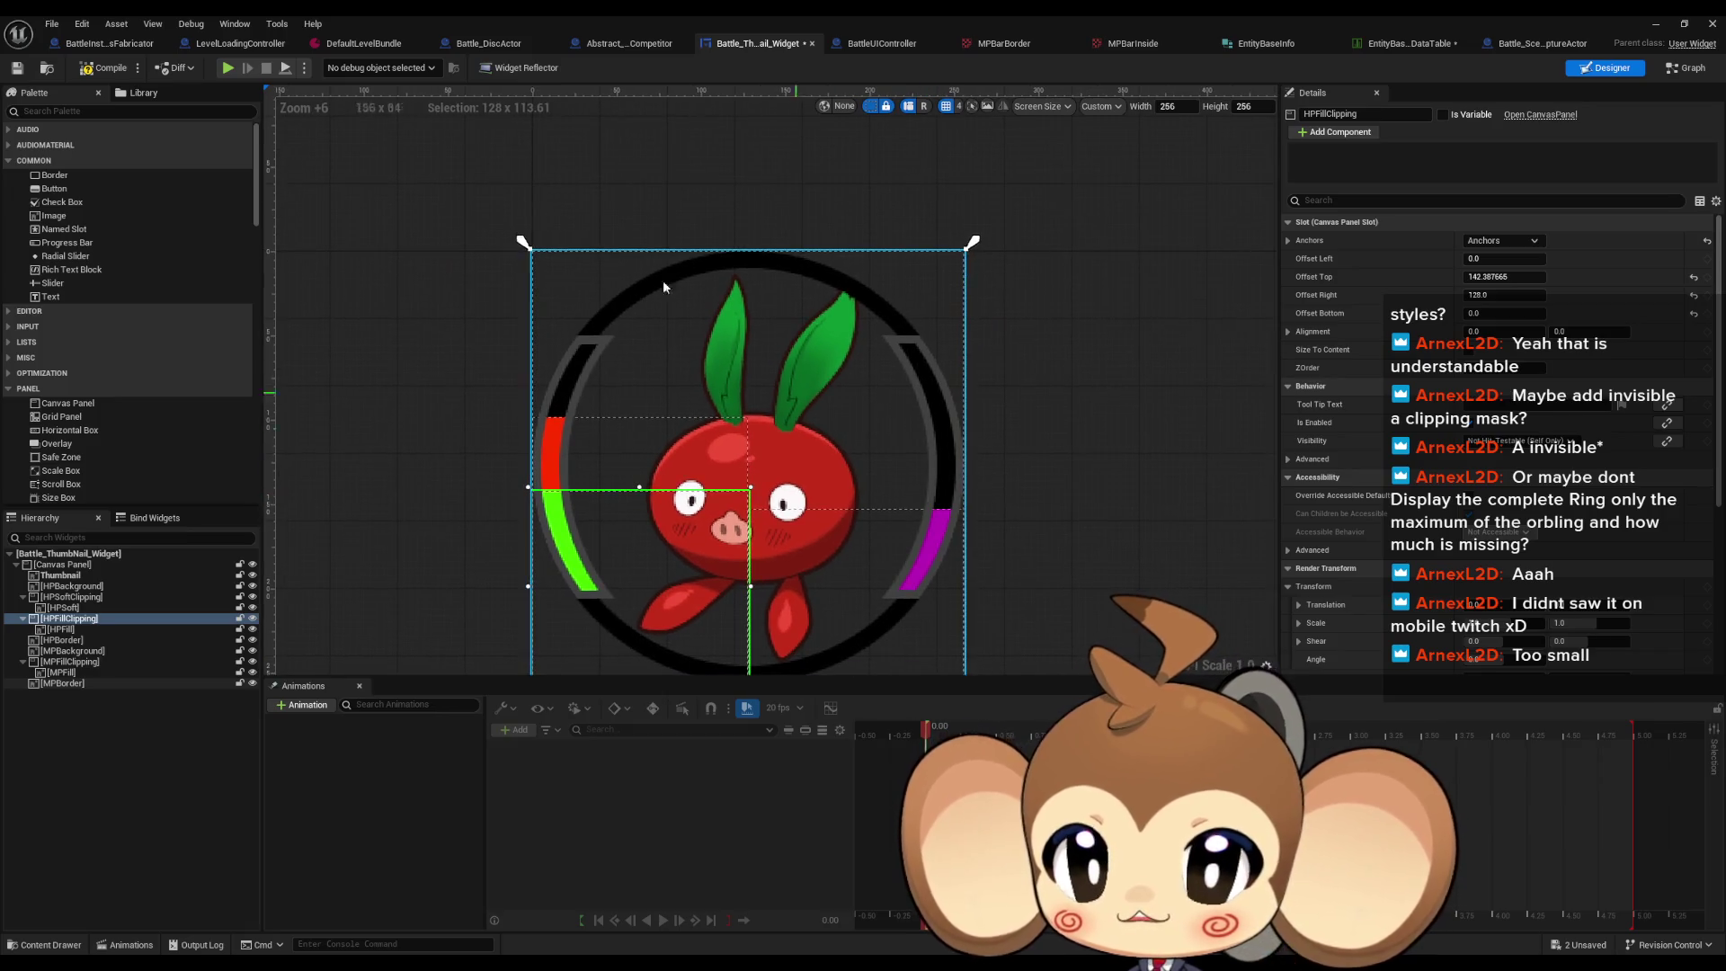
scroll(1034, 270, "down", 3)
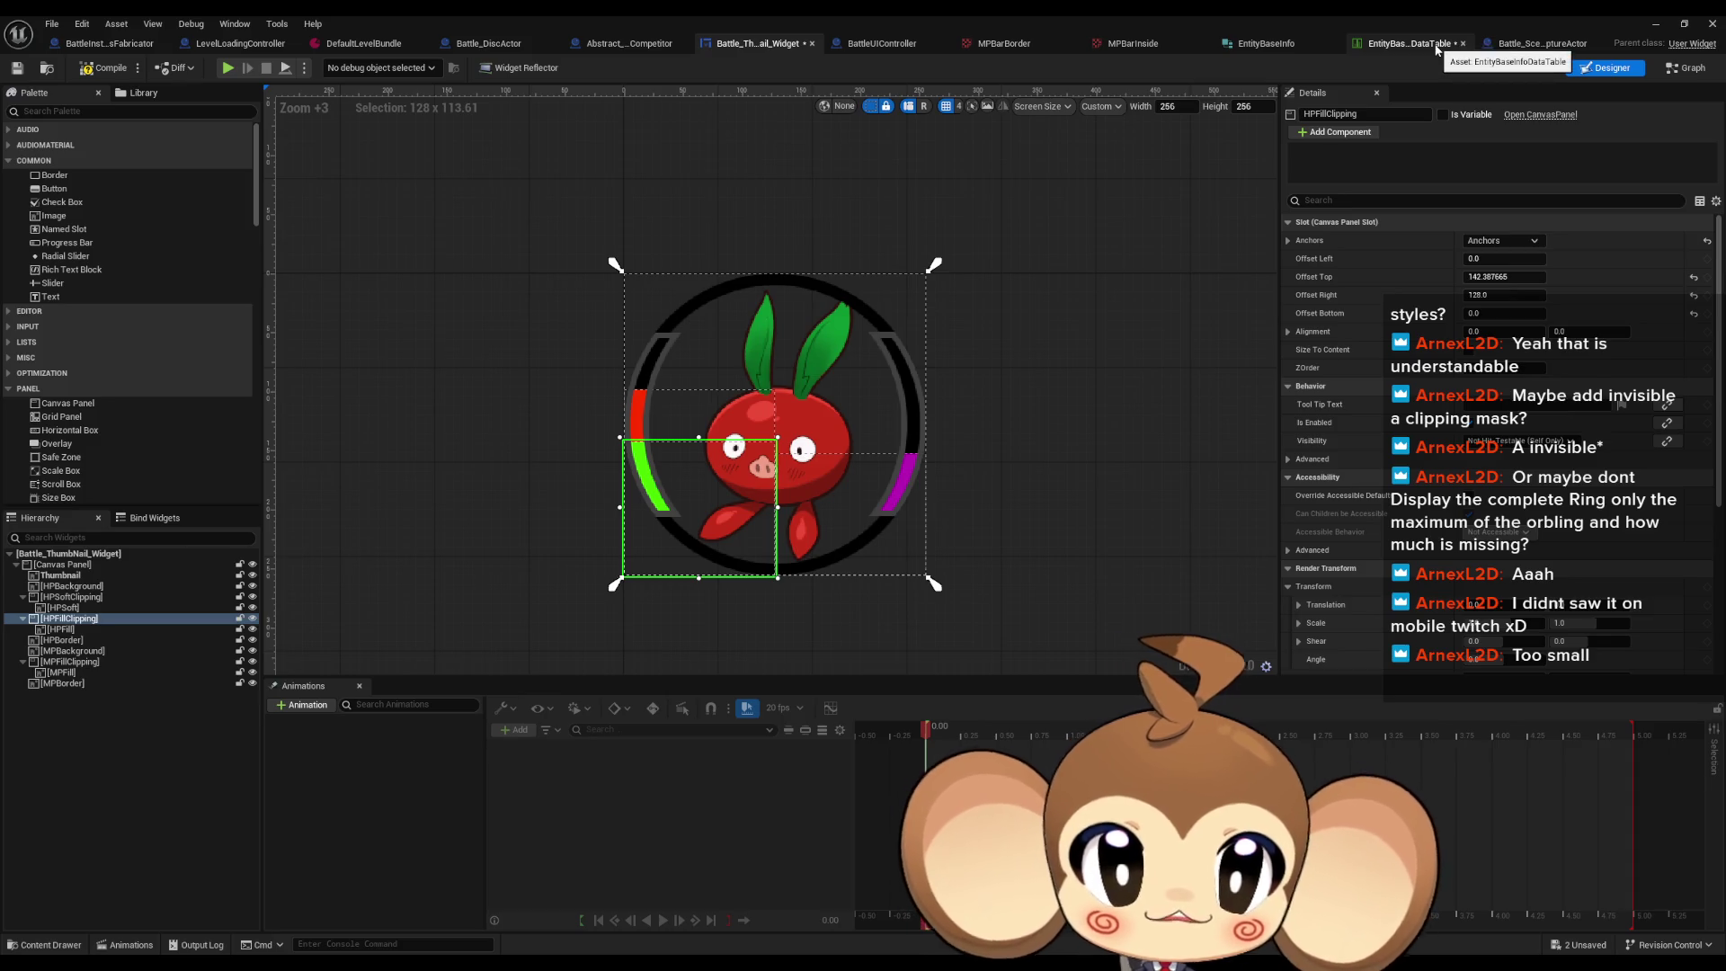
left_click(629, 43)
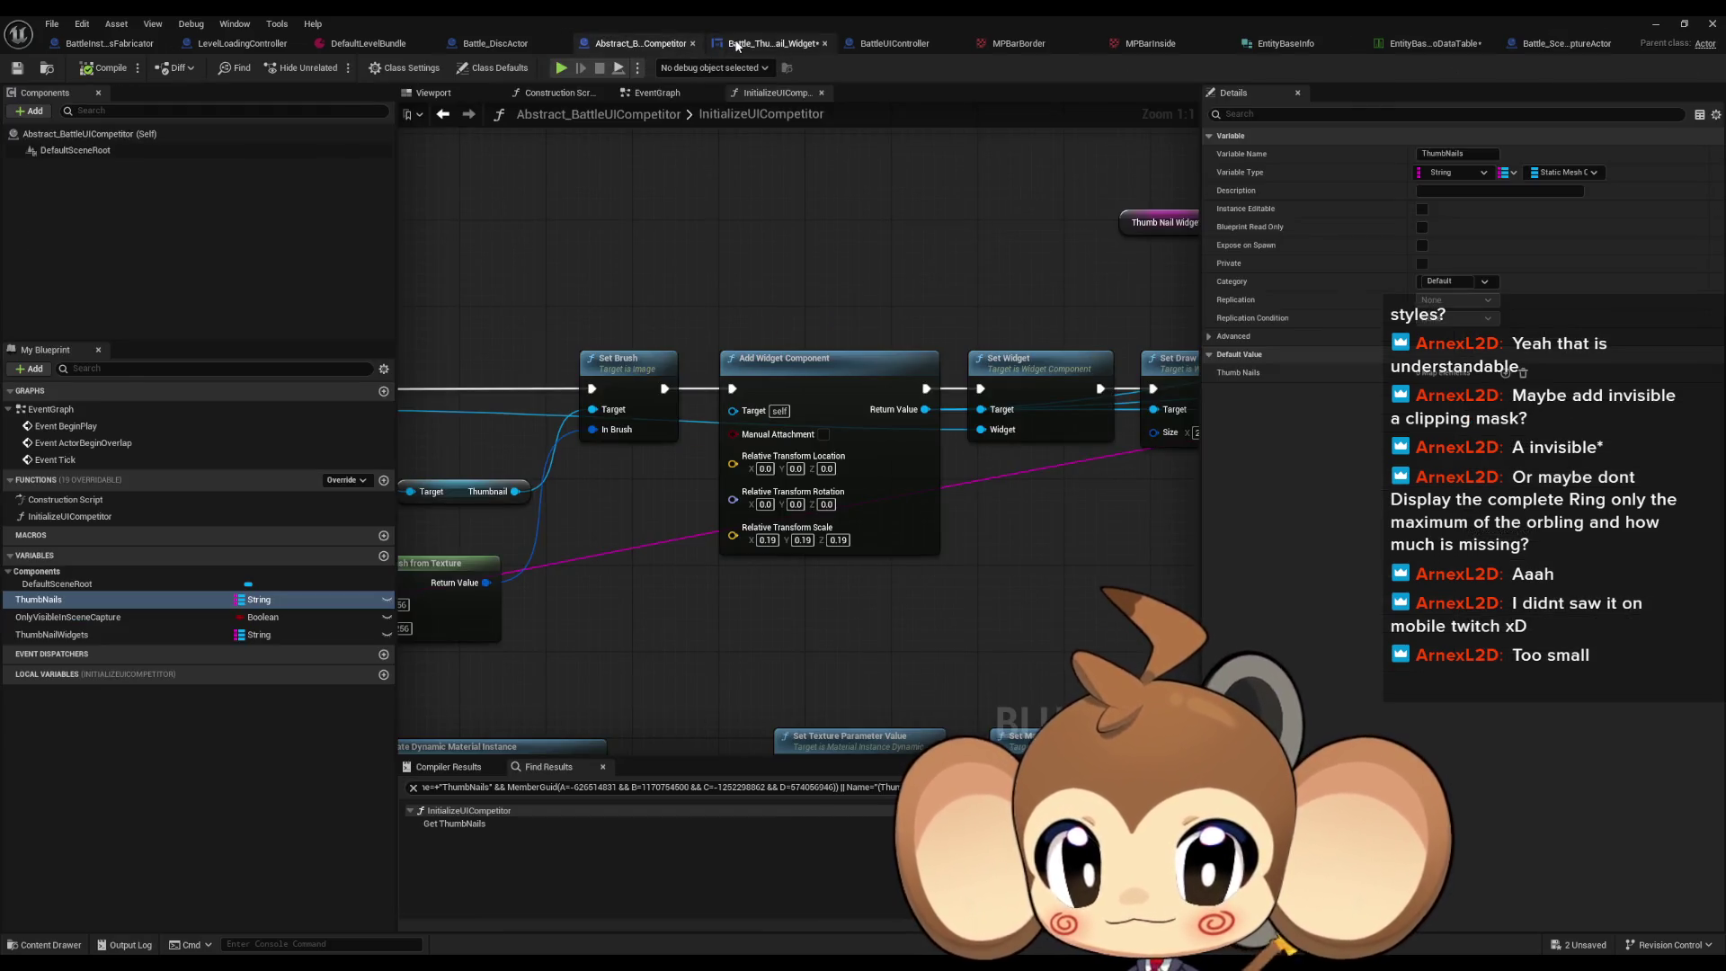
Step: Minimise the blueprint editor, start Play on the battle level and select BattleUIController0
left_click(755, 44)
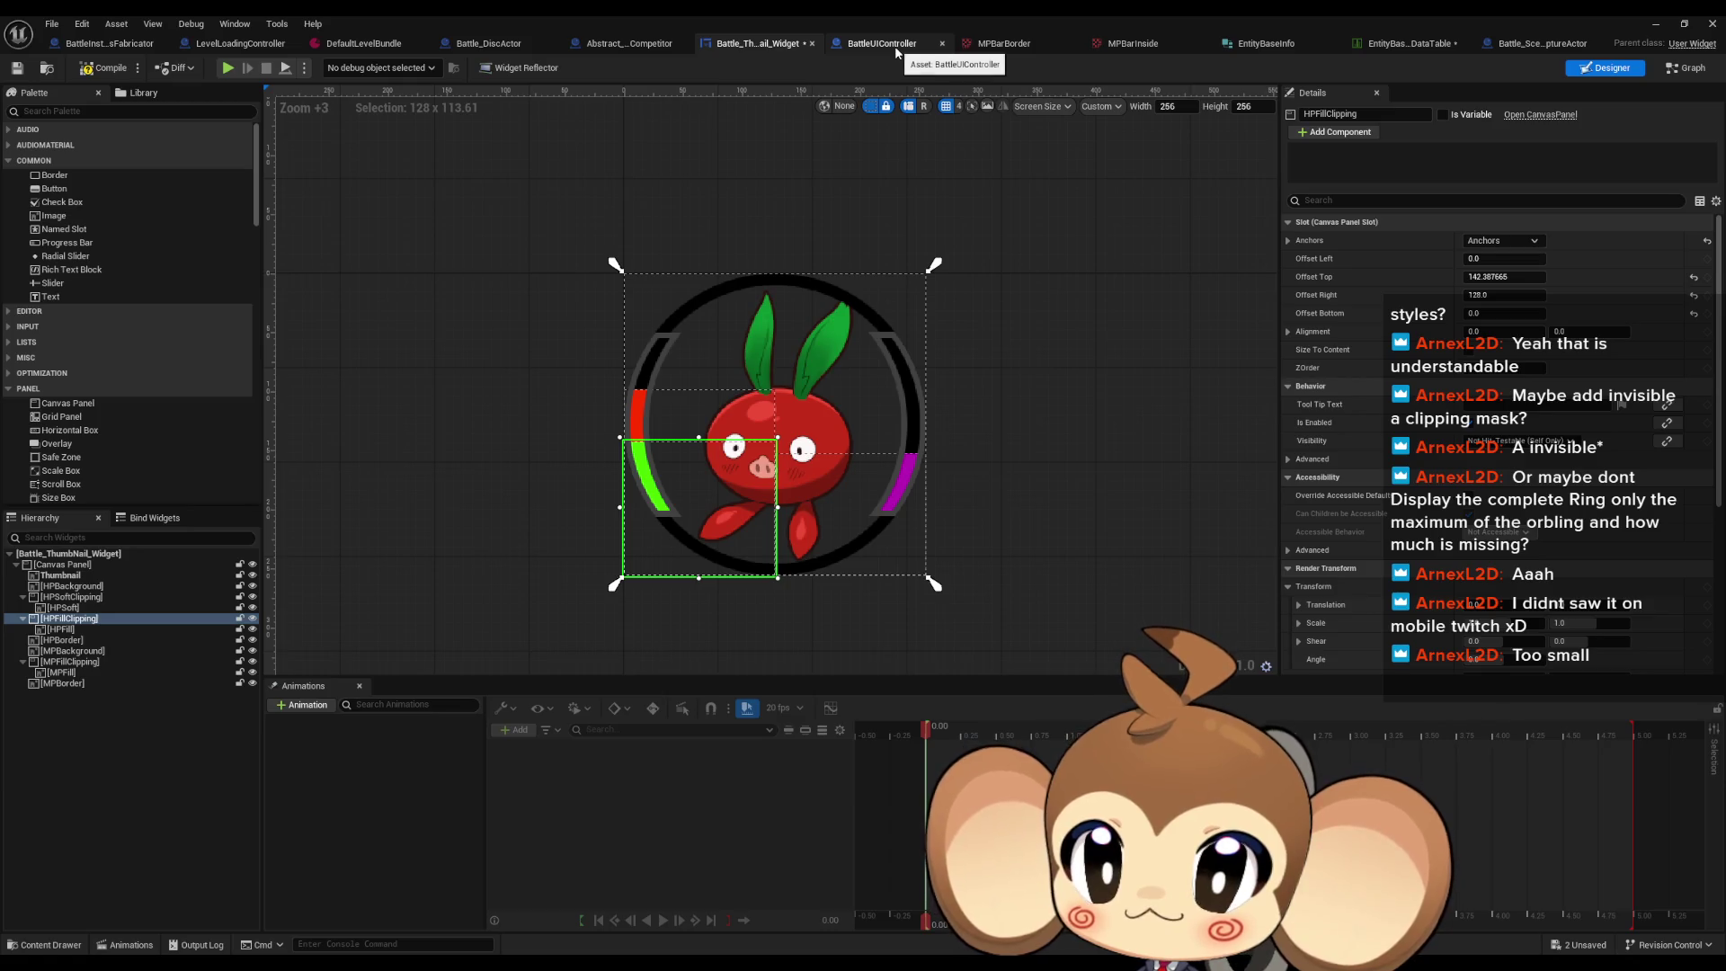
left_click(1655, 24)
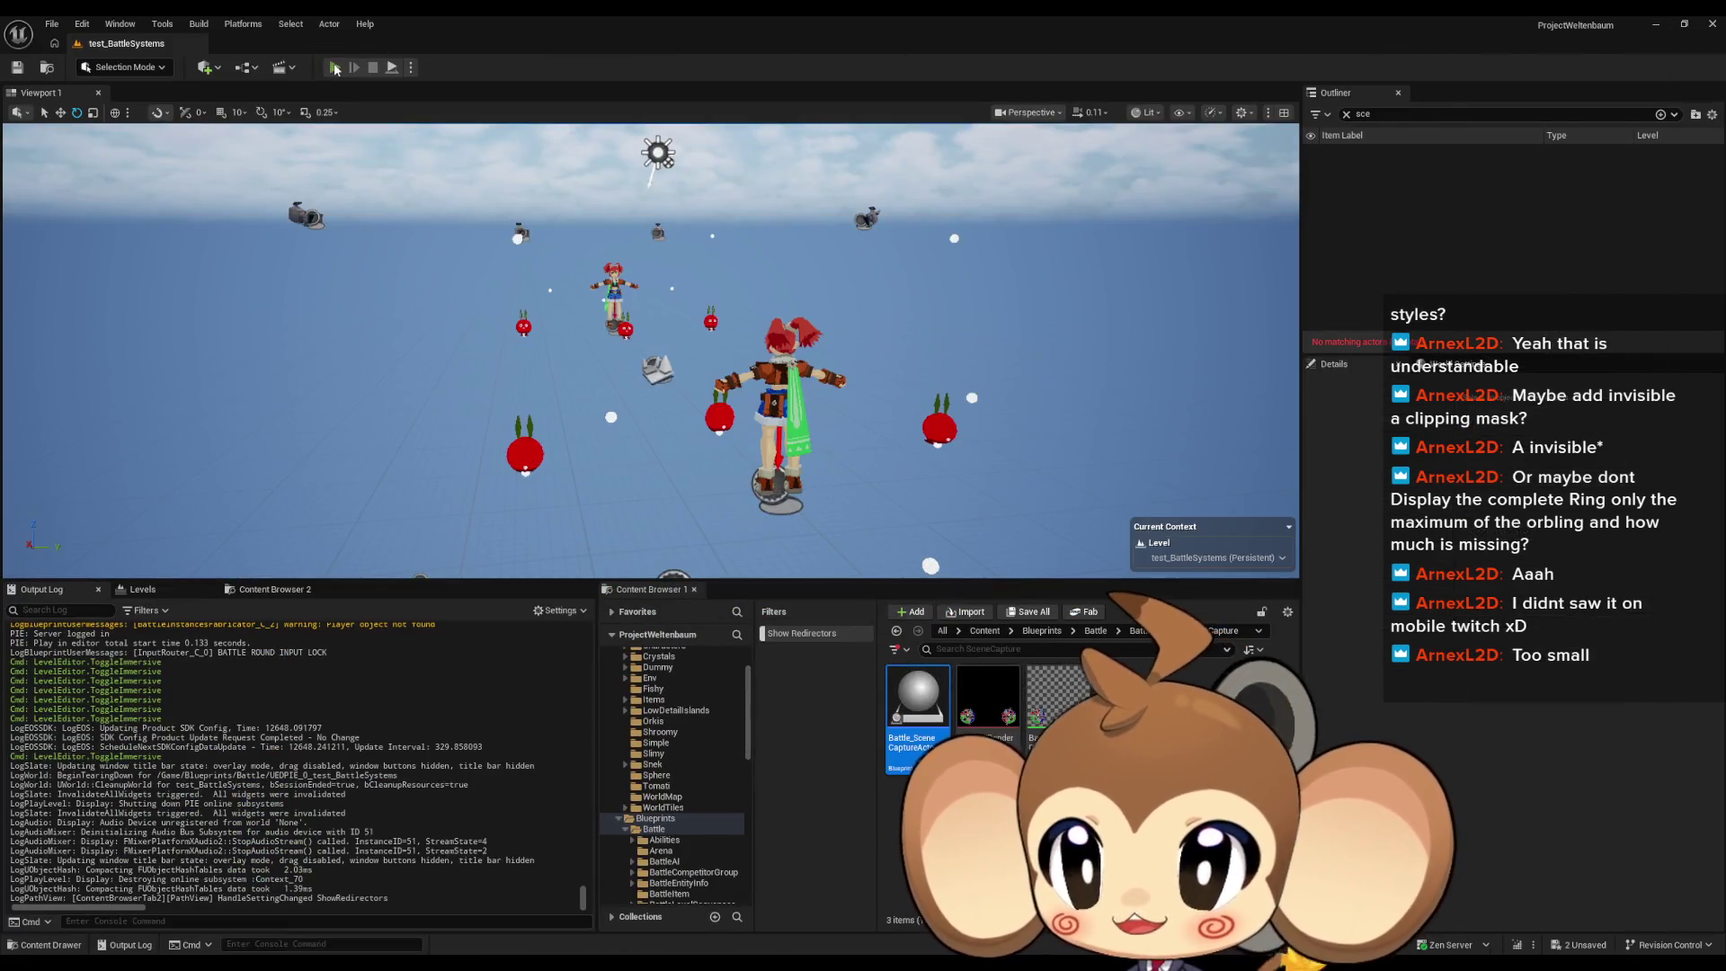
left_click(334, 67)
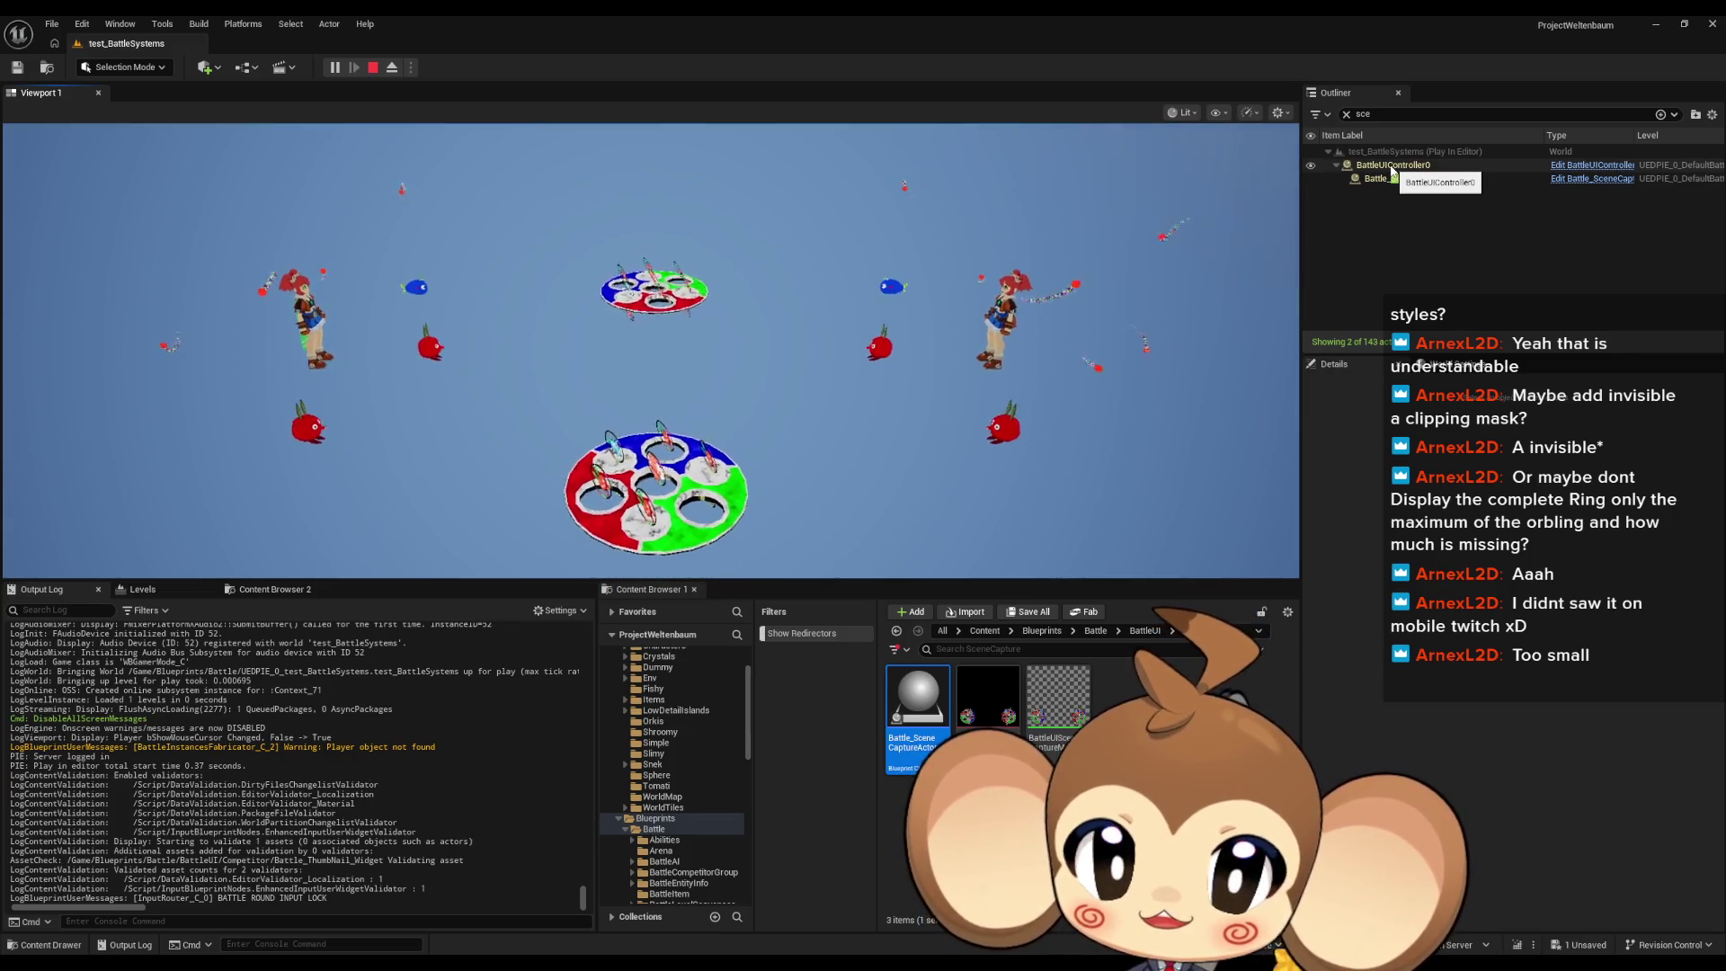
left_click(1391, 166)
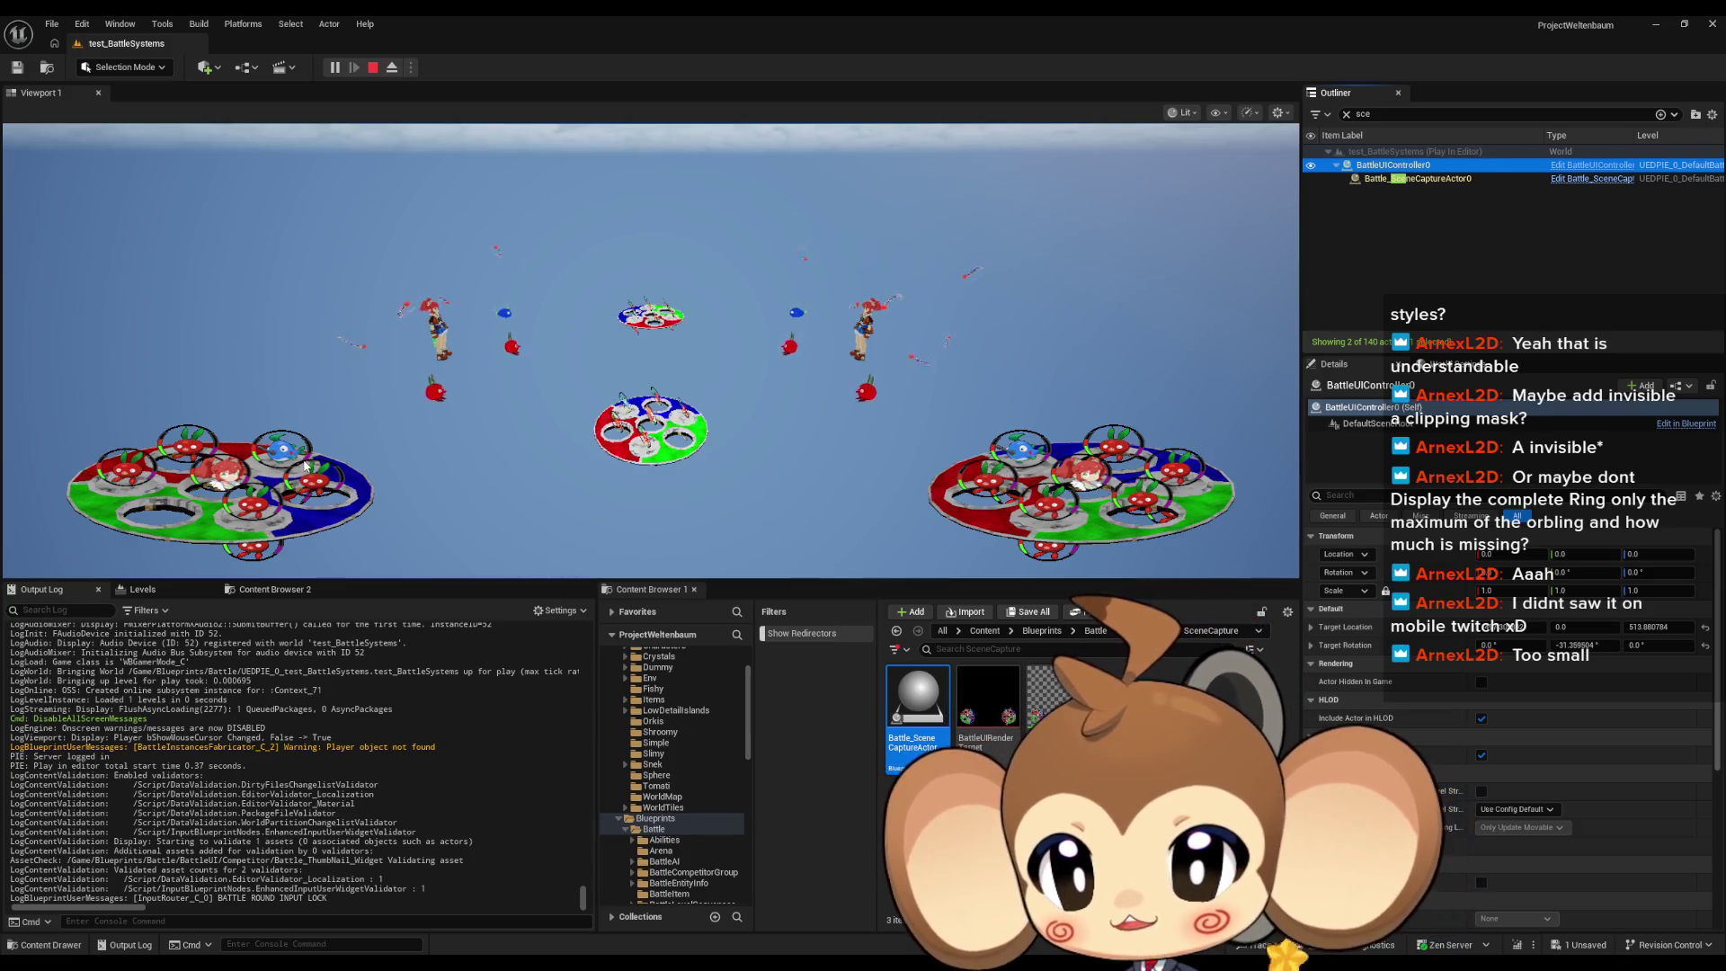
Step: Watch fullscreen while walking toward the centre discs' thumbnail rings, then stop playing
key("F11")
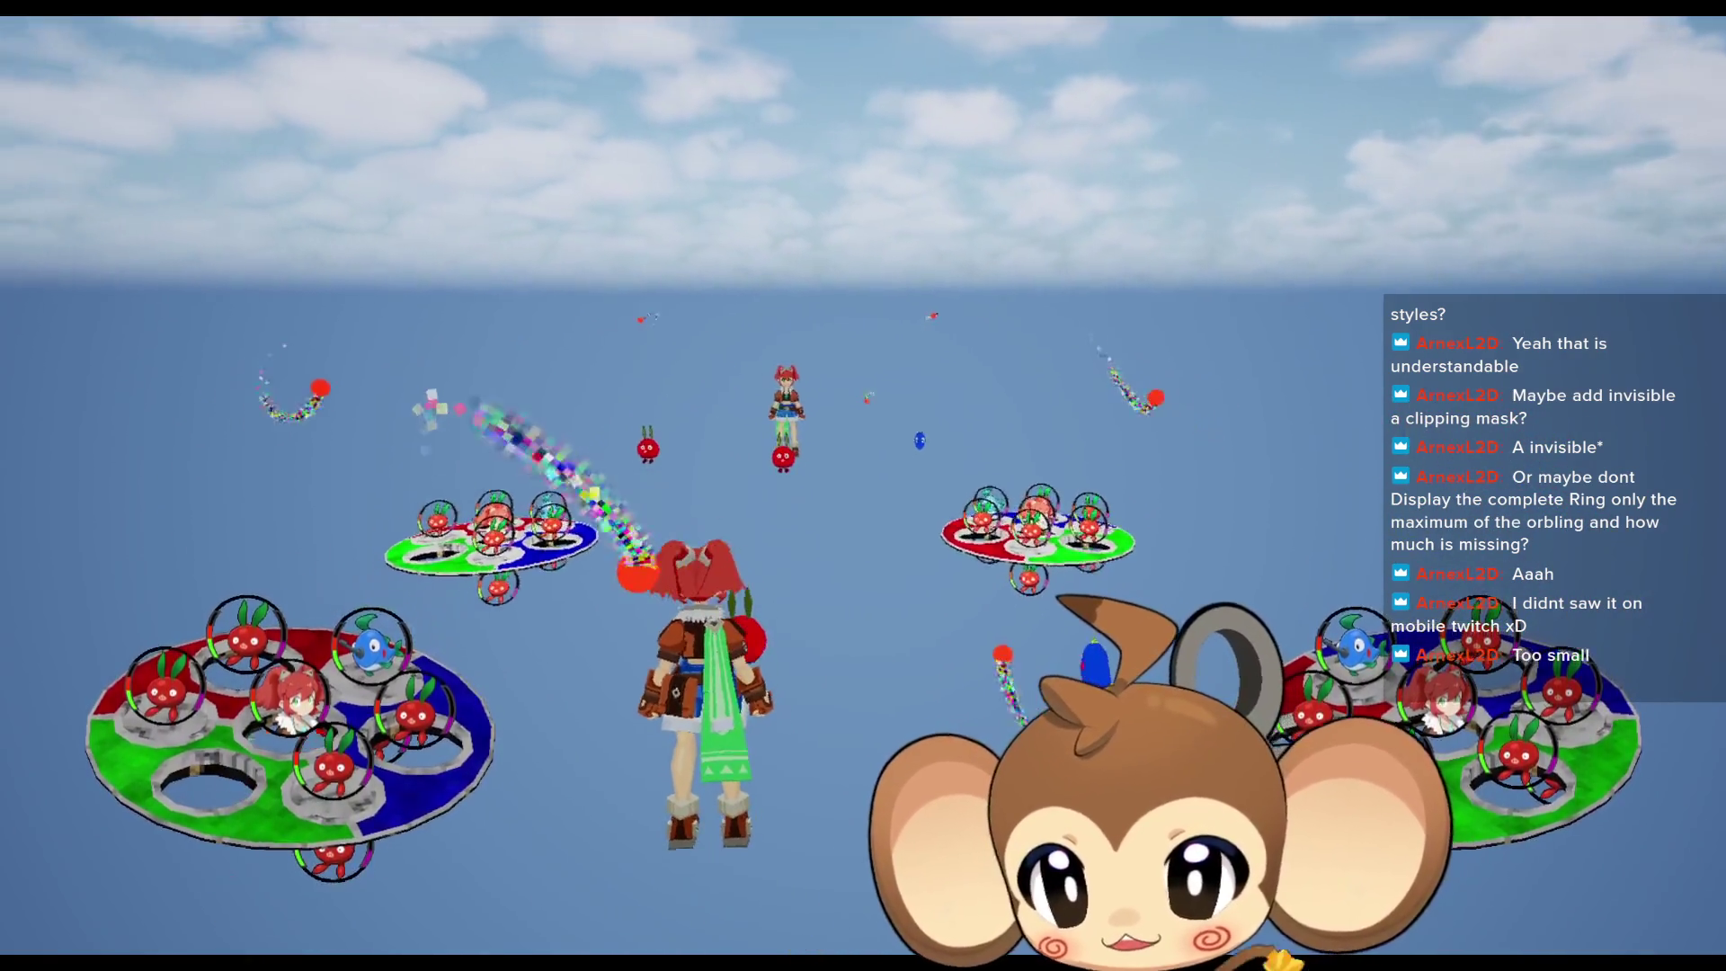
key("w")
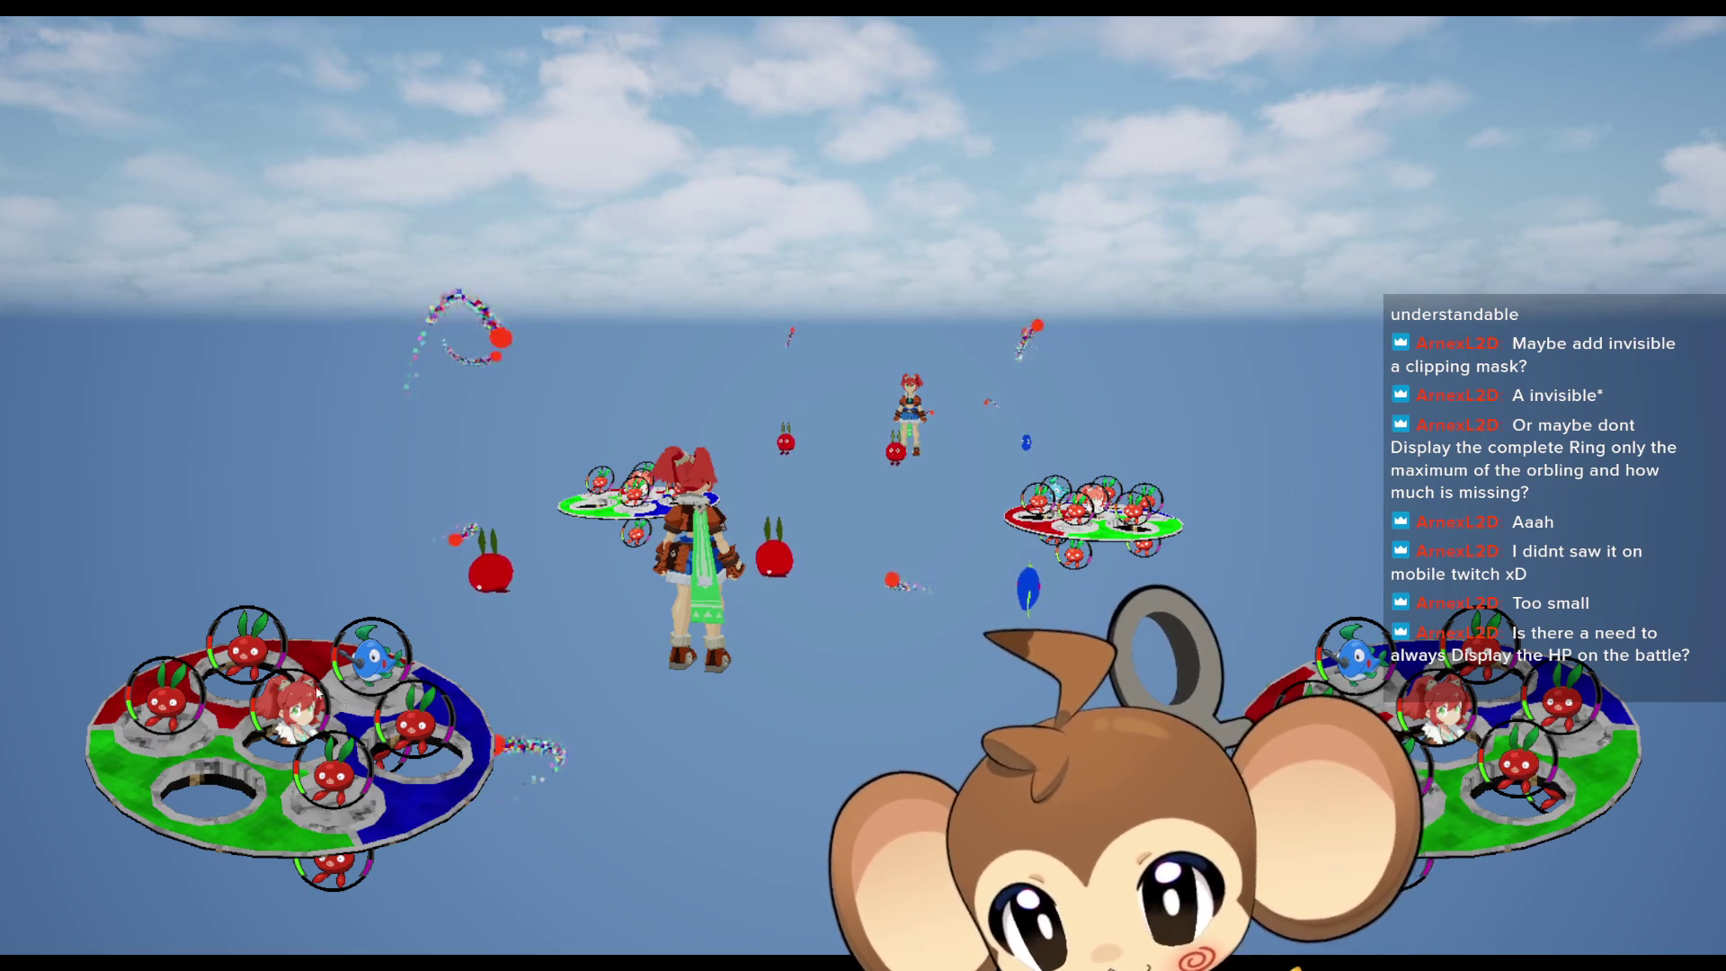
key("F11")
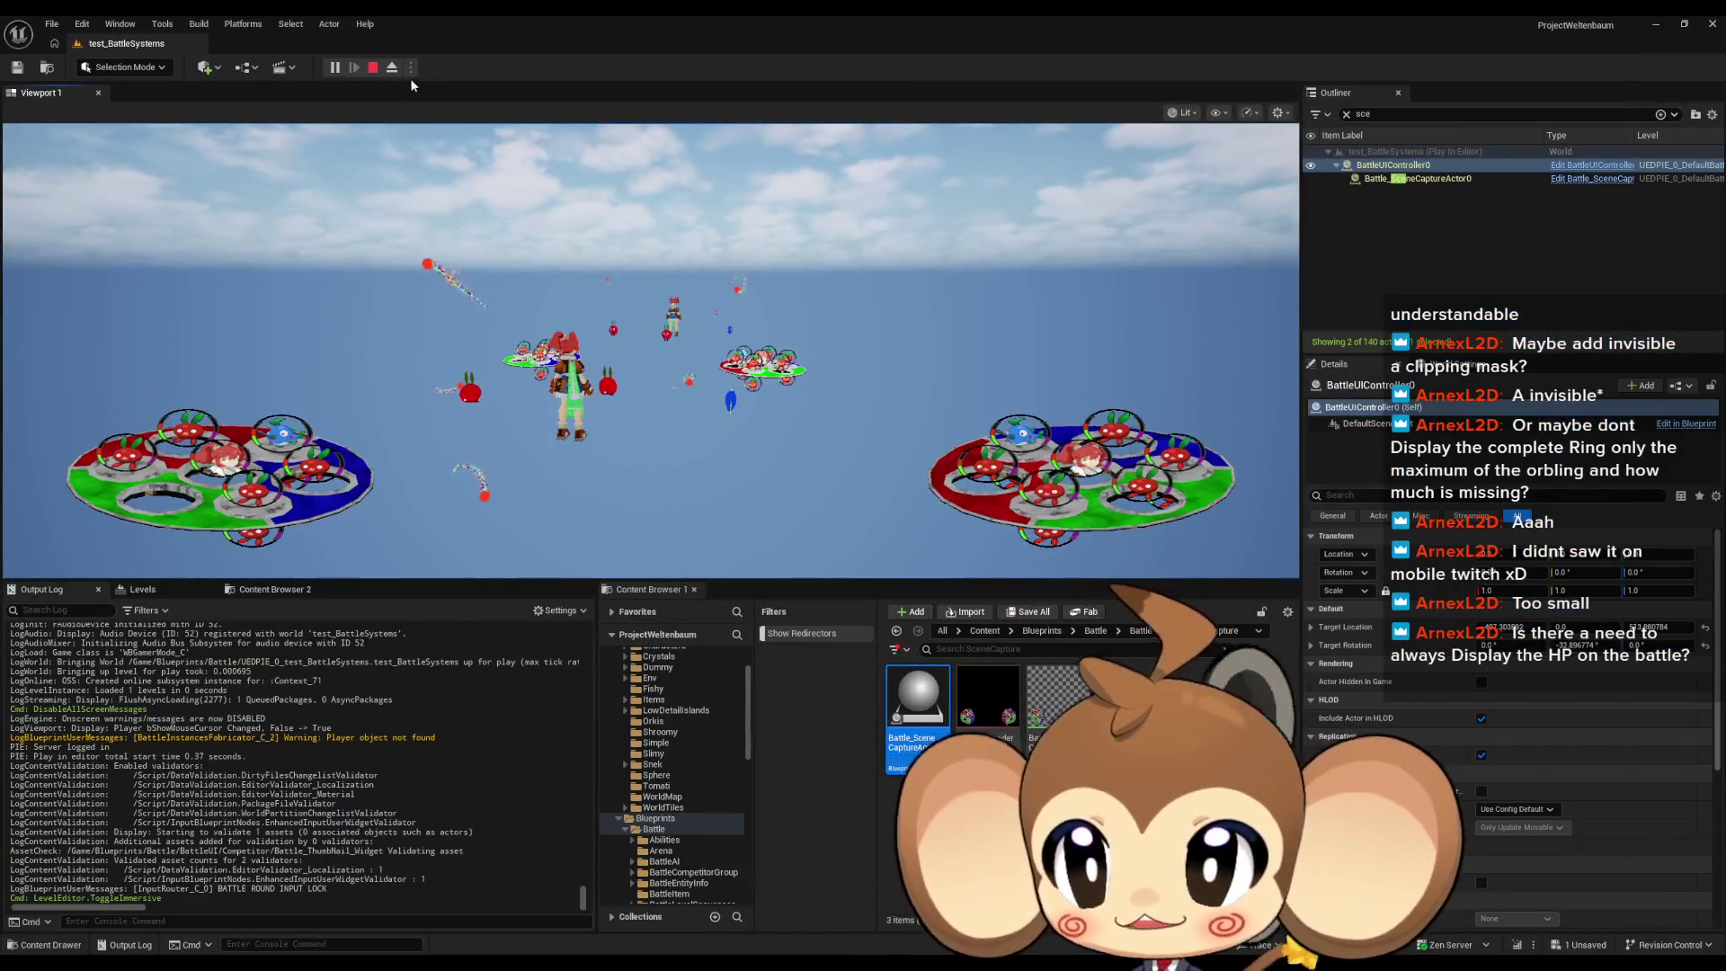
left_click(374, 69)
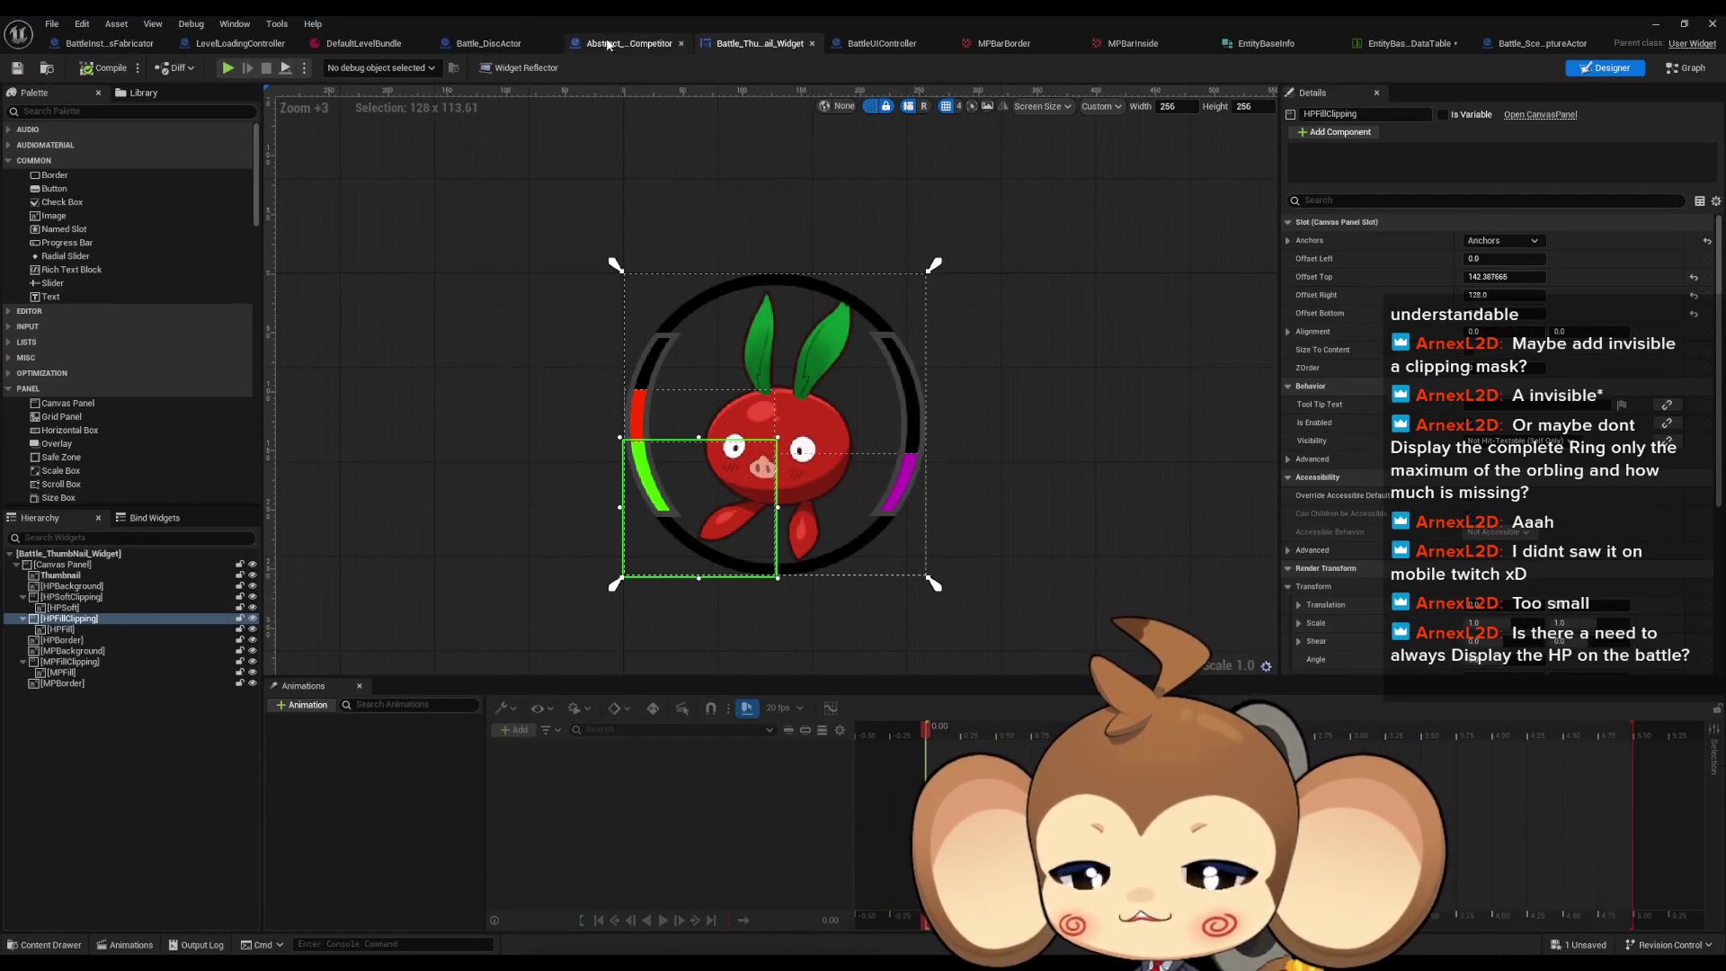
left_click(644, 45)
scroll(822, 634, "down", 5)
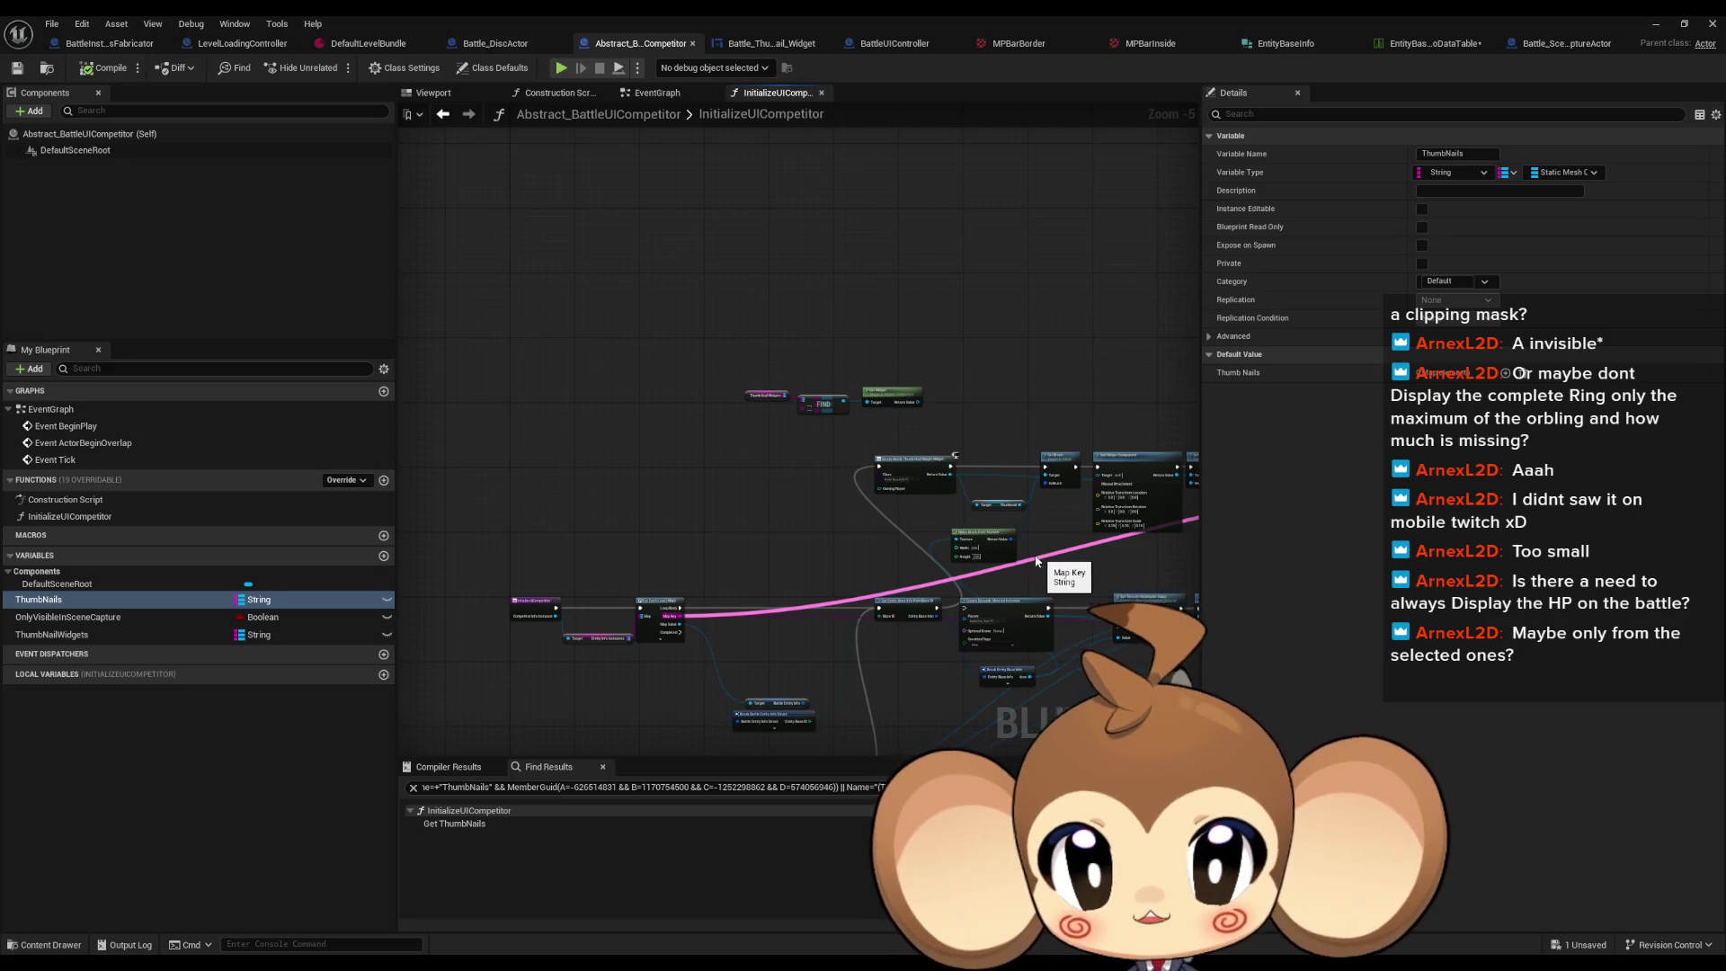
left_click_drag(1037, 561, 866, 536)
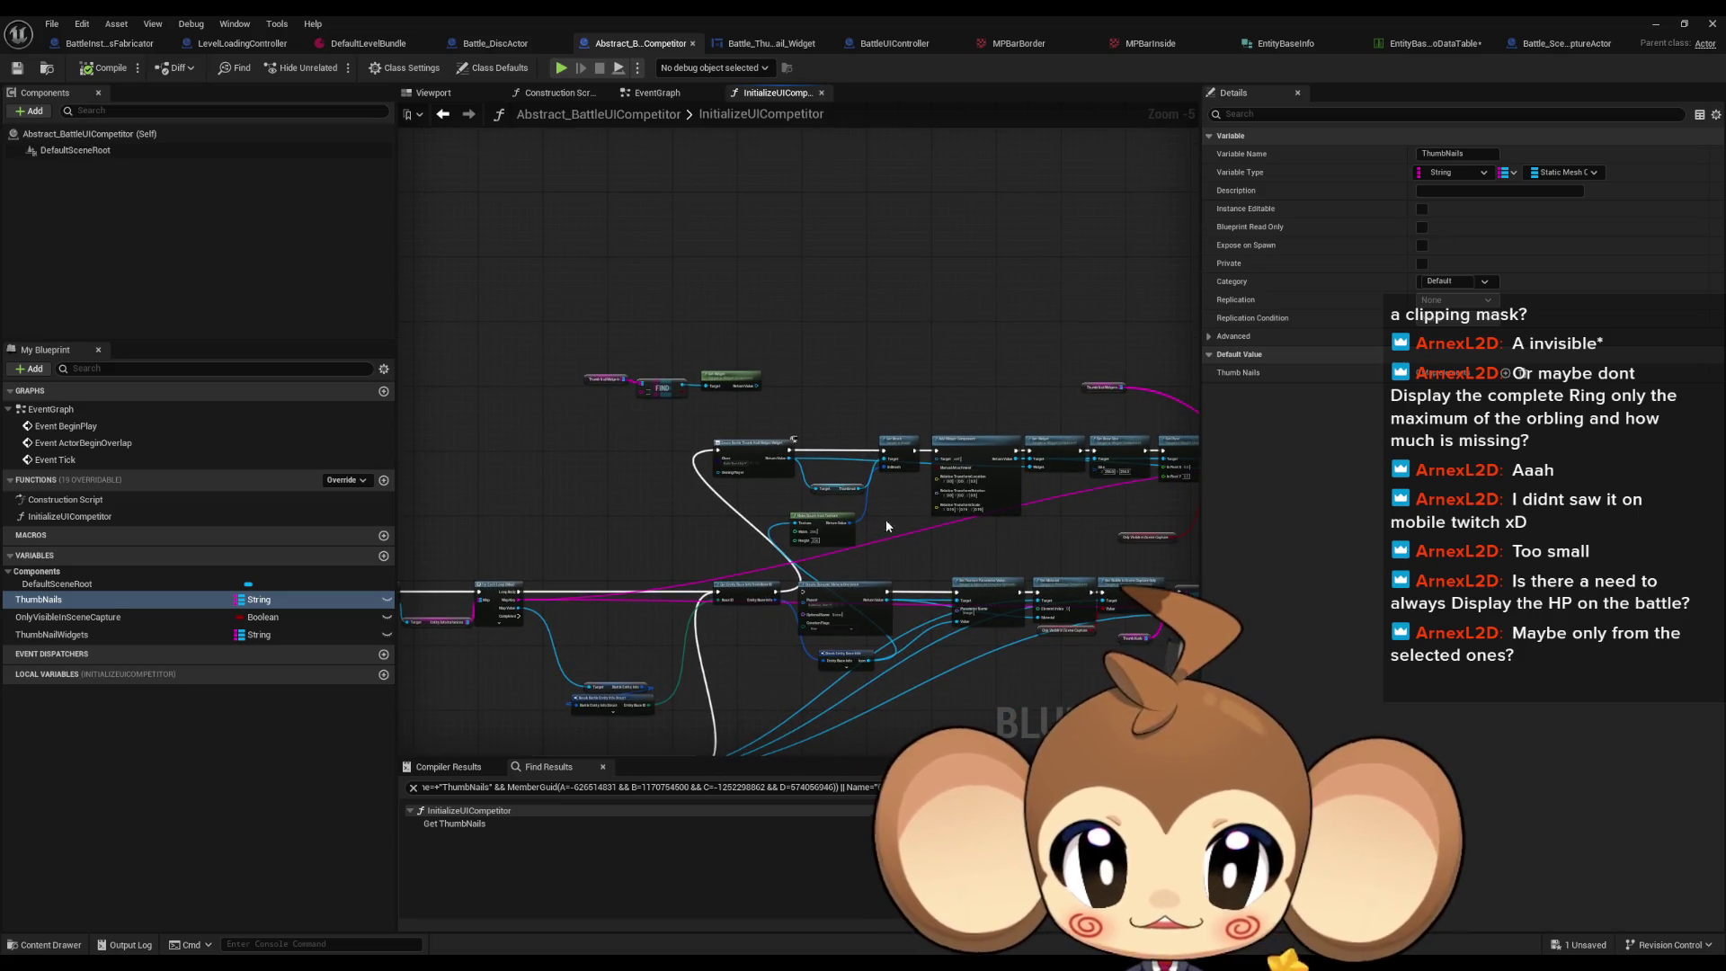
scroll(886, 519, "down", 1)
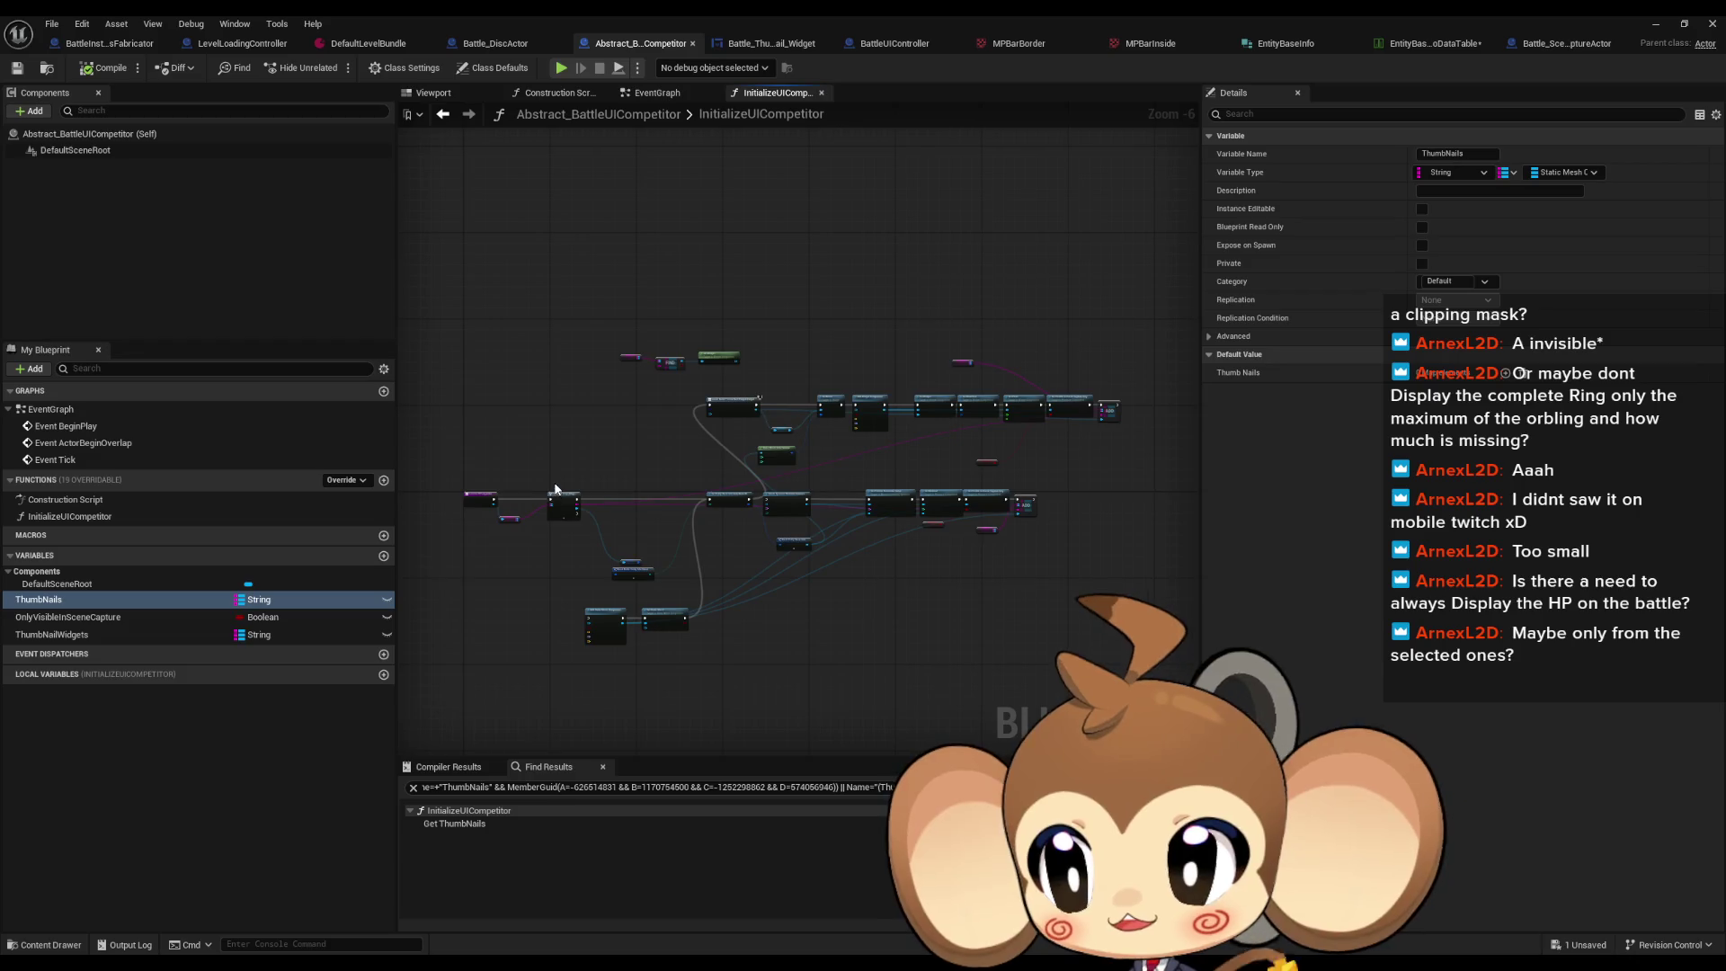
left_click_drag(555, 490, 641, 509)
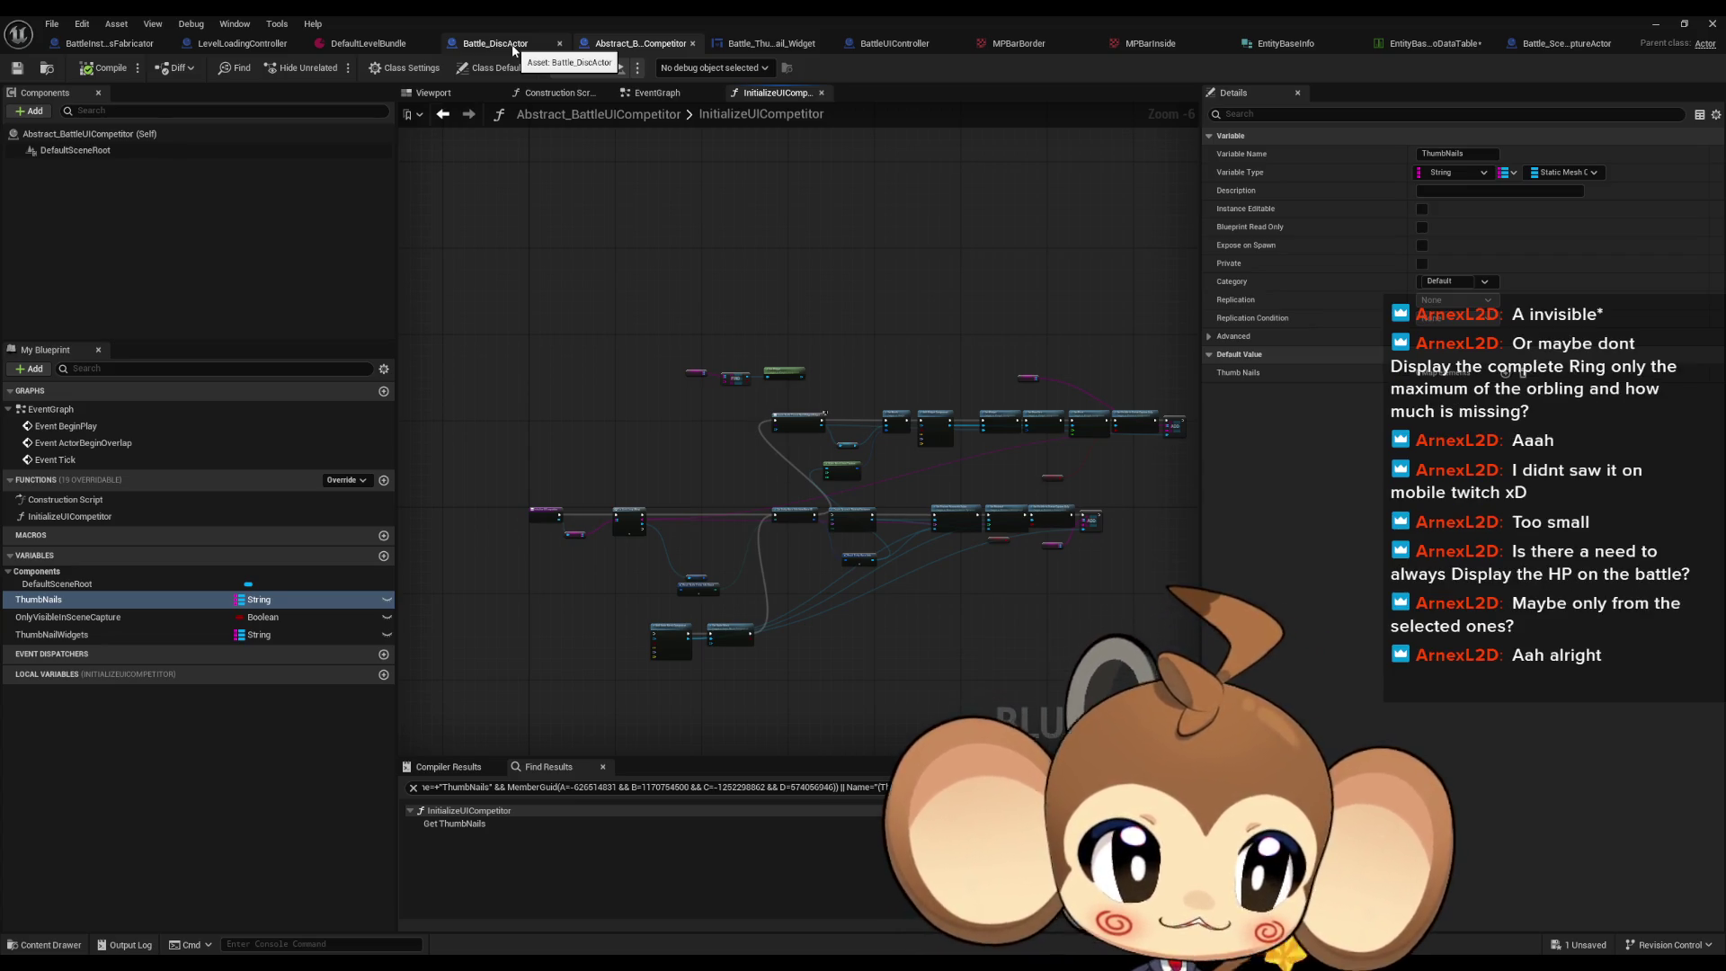
left_click(768, 47)
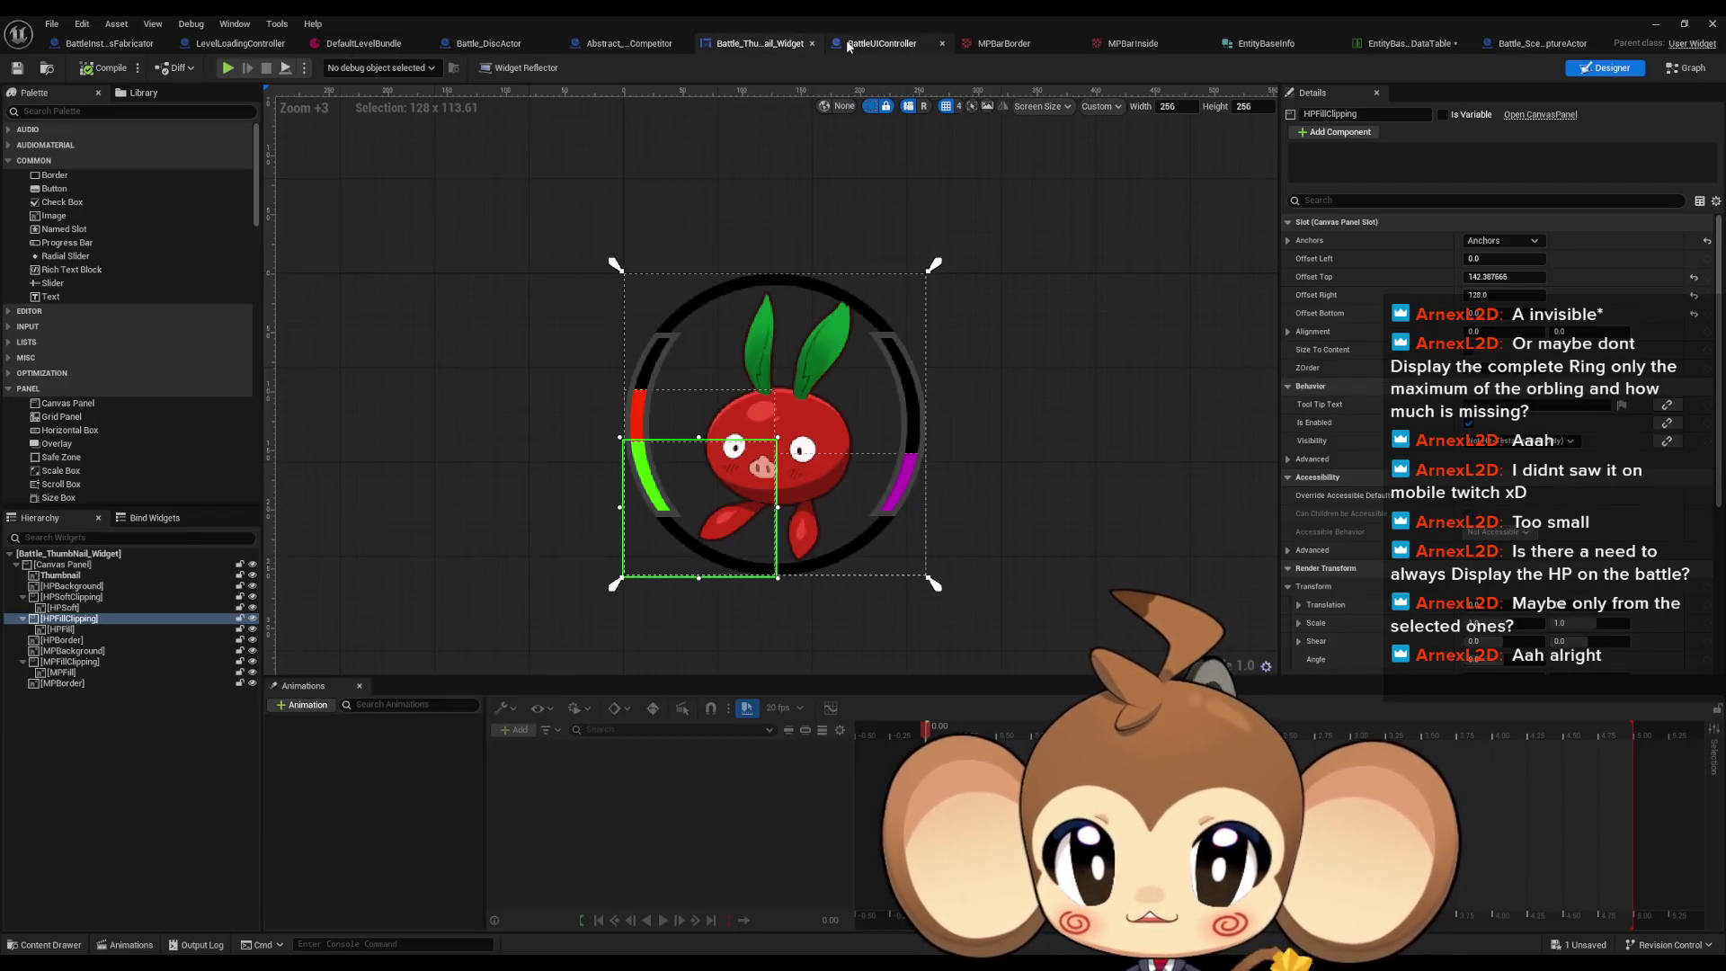
Step: Set BattleUIController's Target Rotation Y to -32.896774 and start a play test
left_click(876, 46)
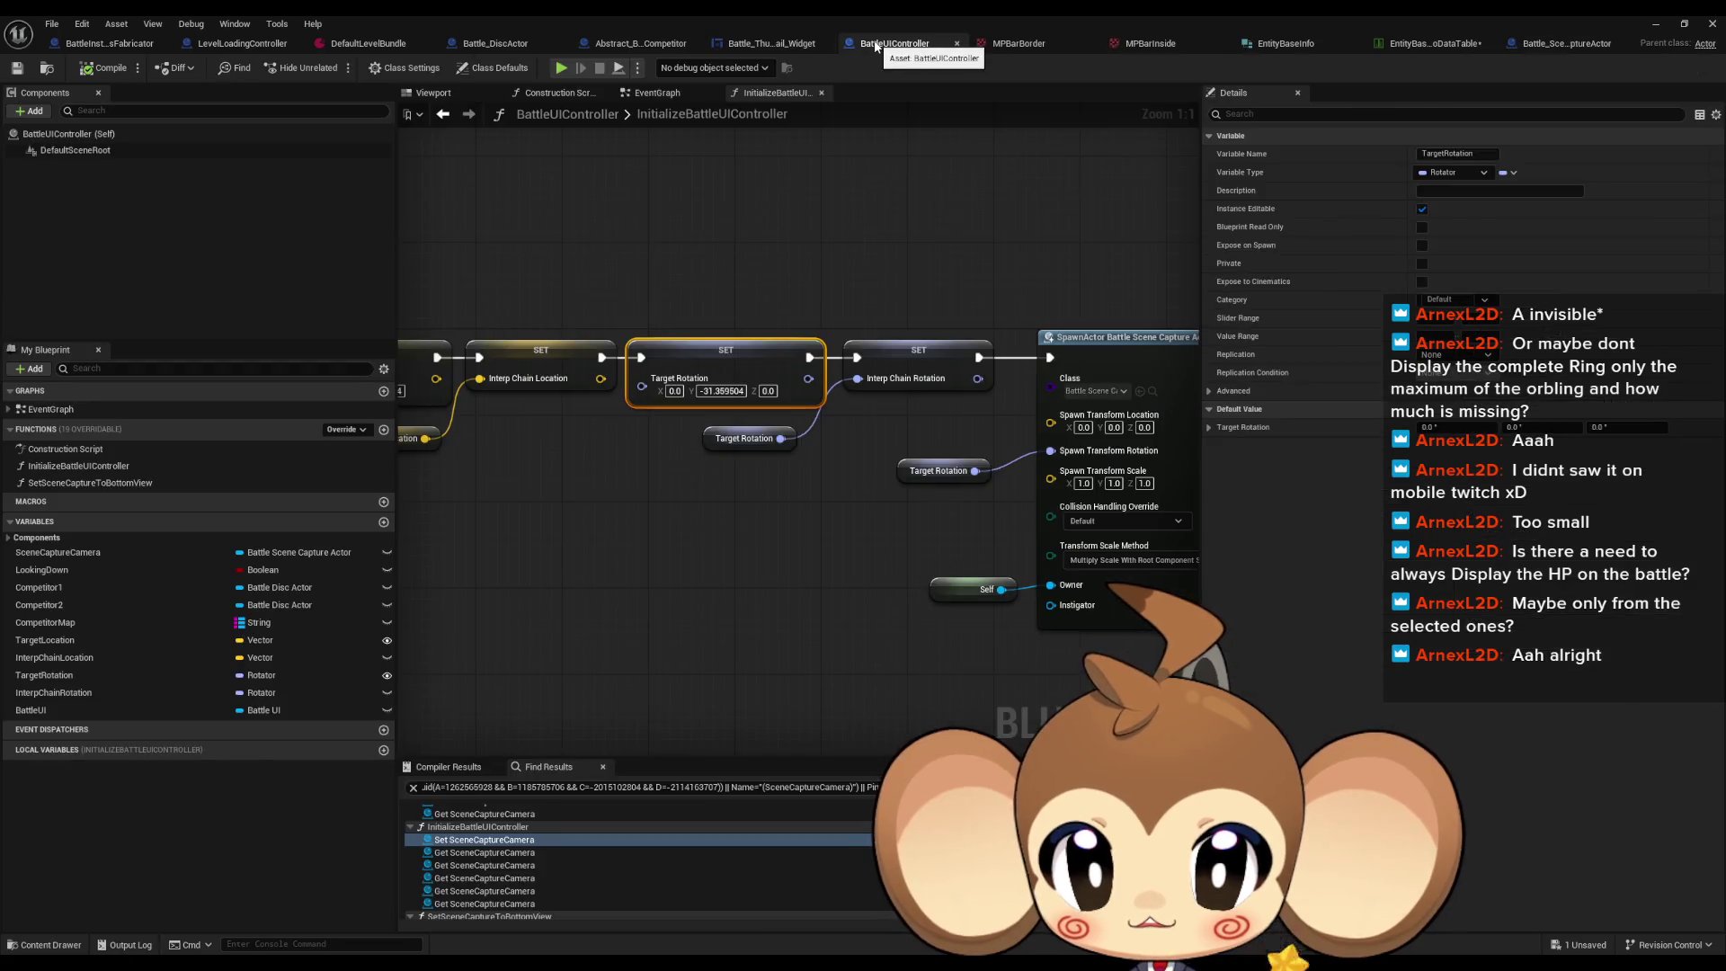
left_click(680, 469)
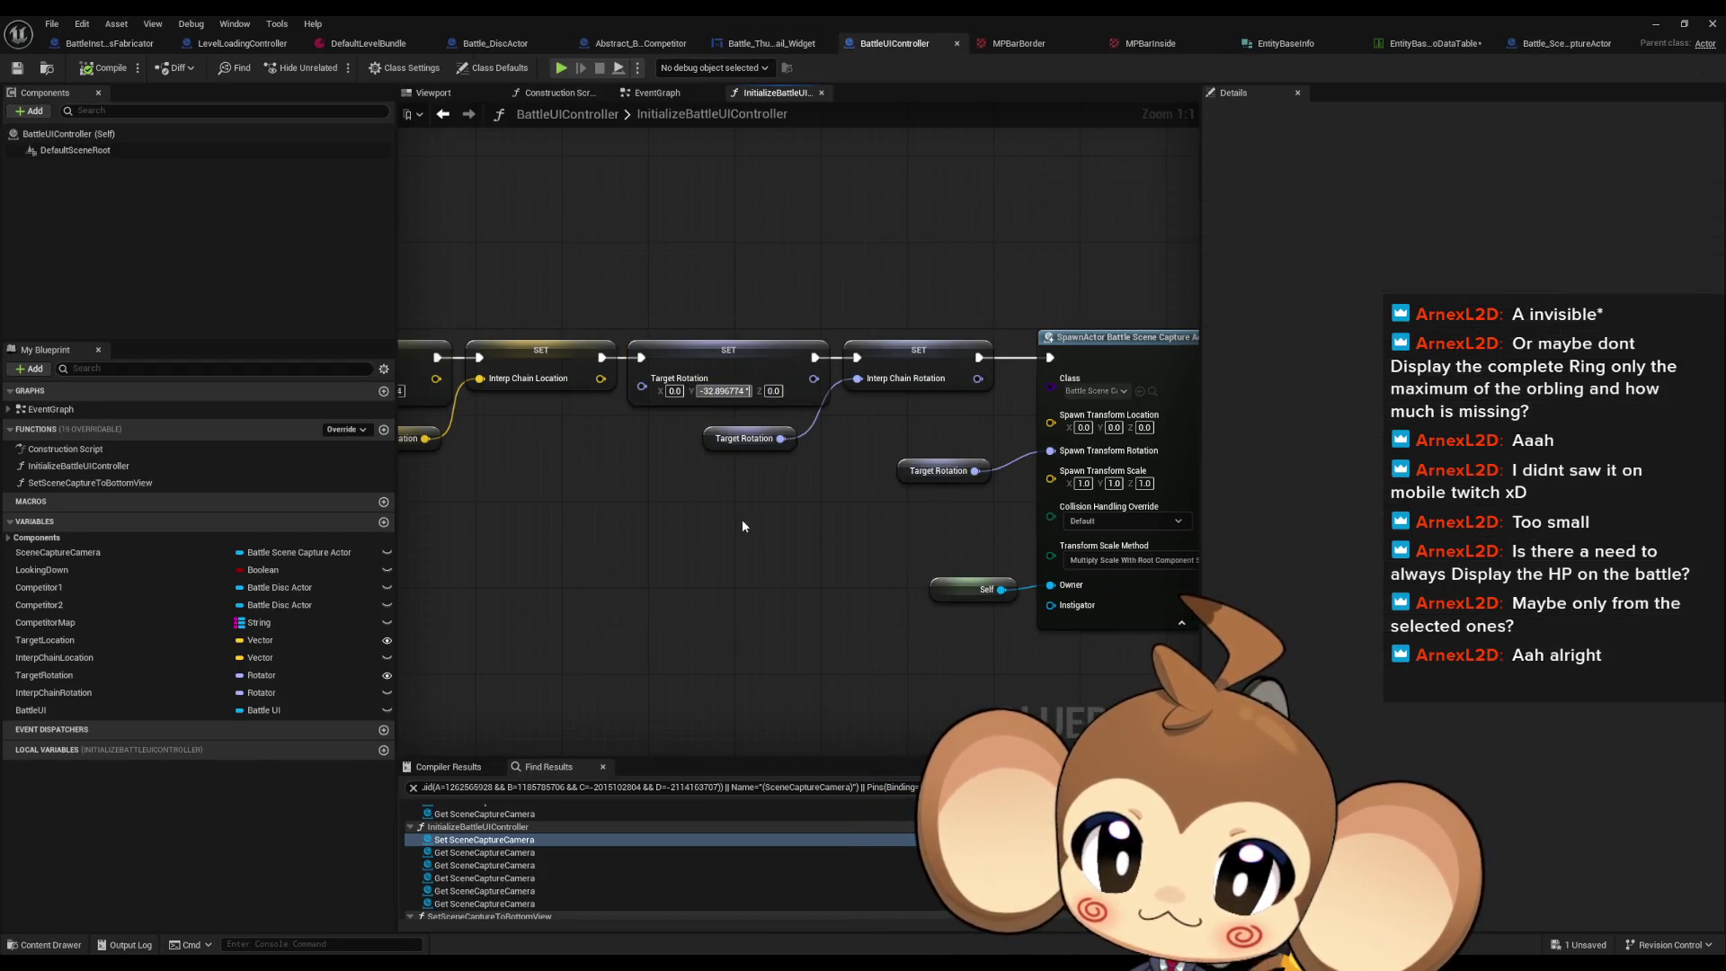
key("Return")
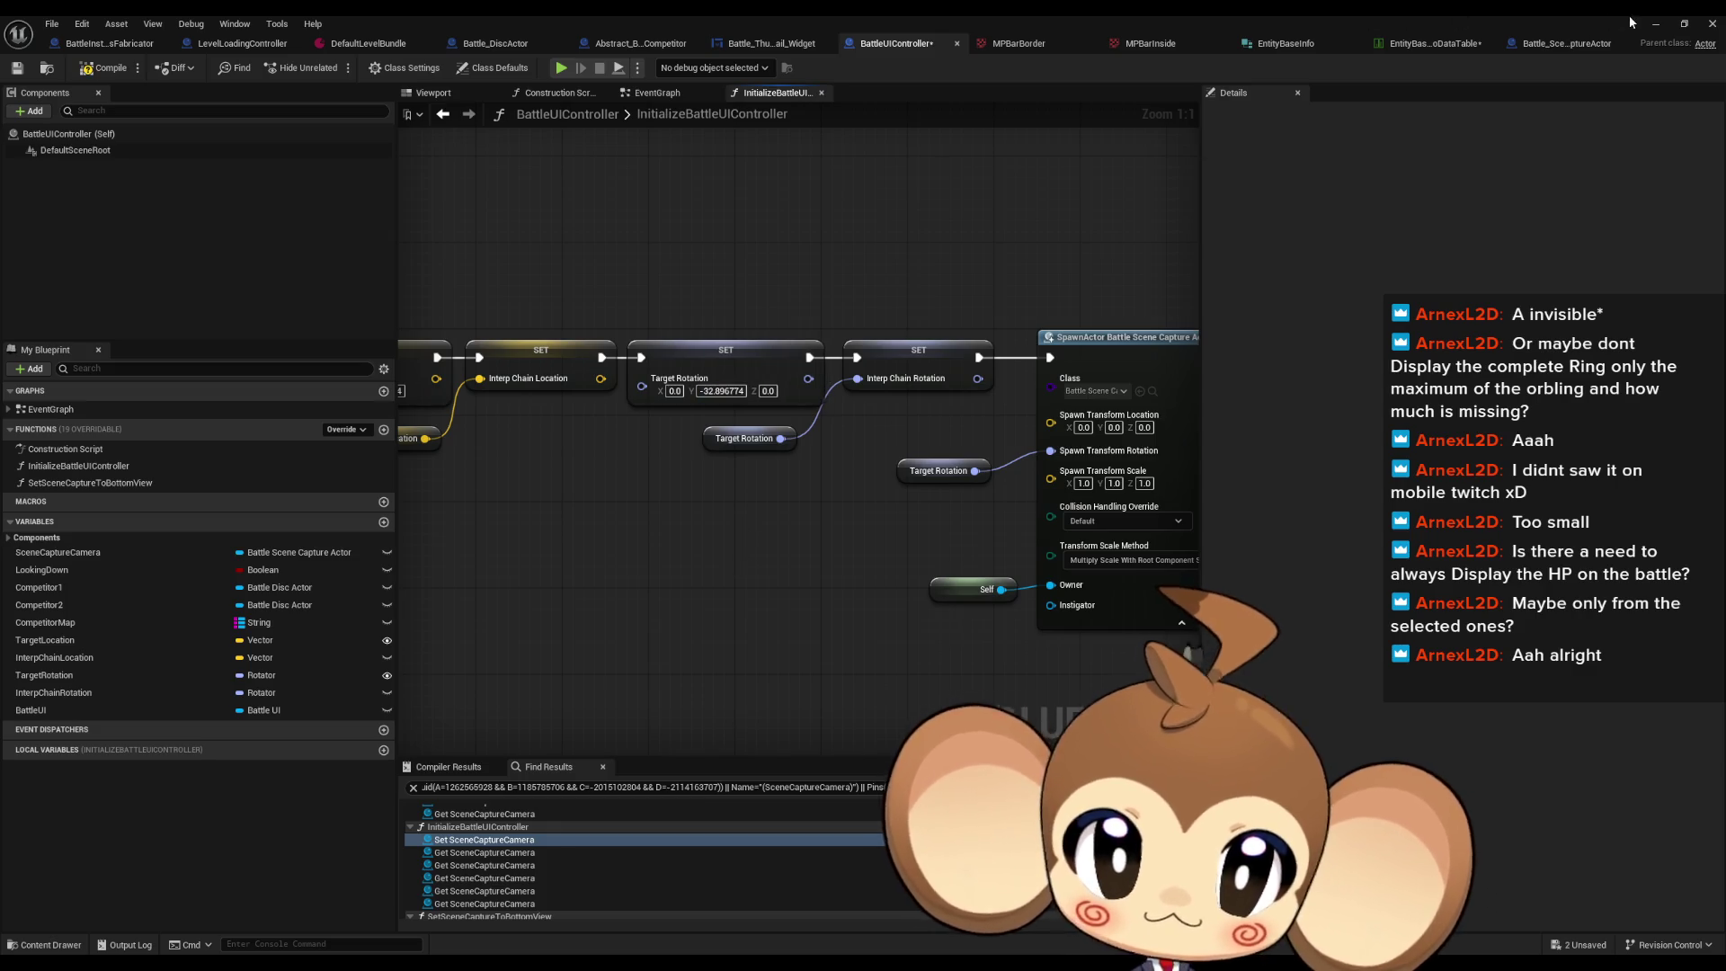
left_click(1654, 24)
key("alt+p")
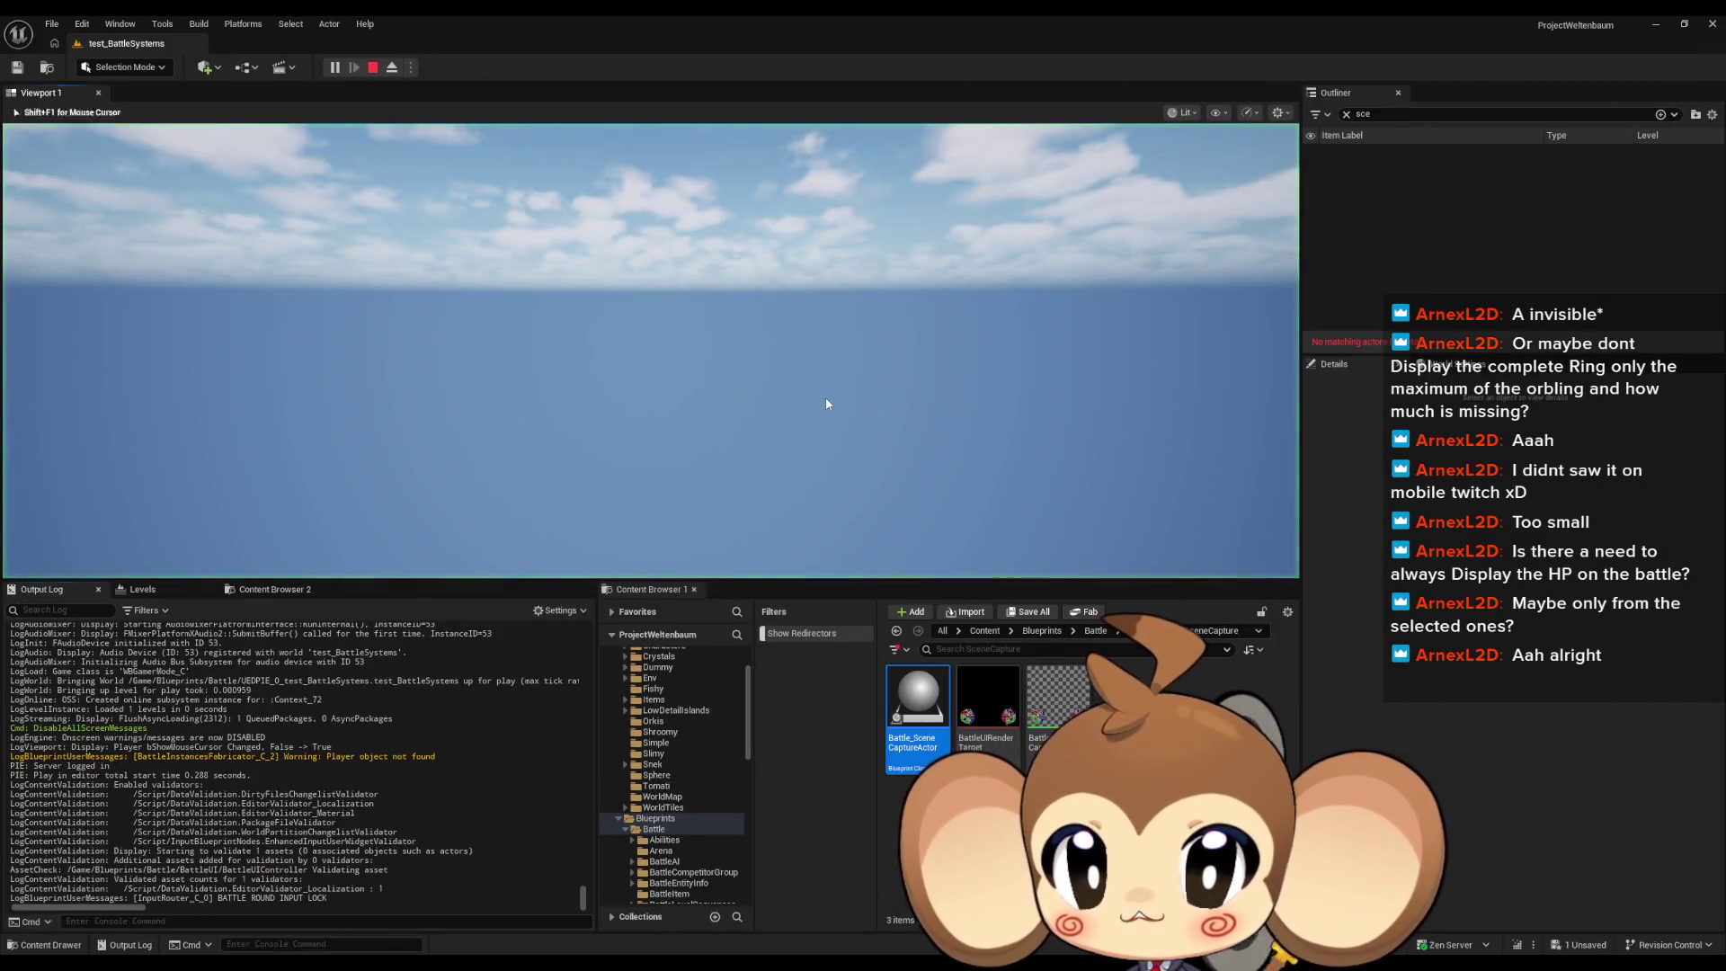
Step: Watch the battle fullscreen from the new camera angle, then stop and return to BattleUIController
key("F11")
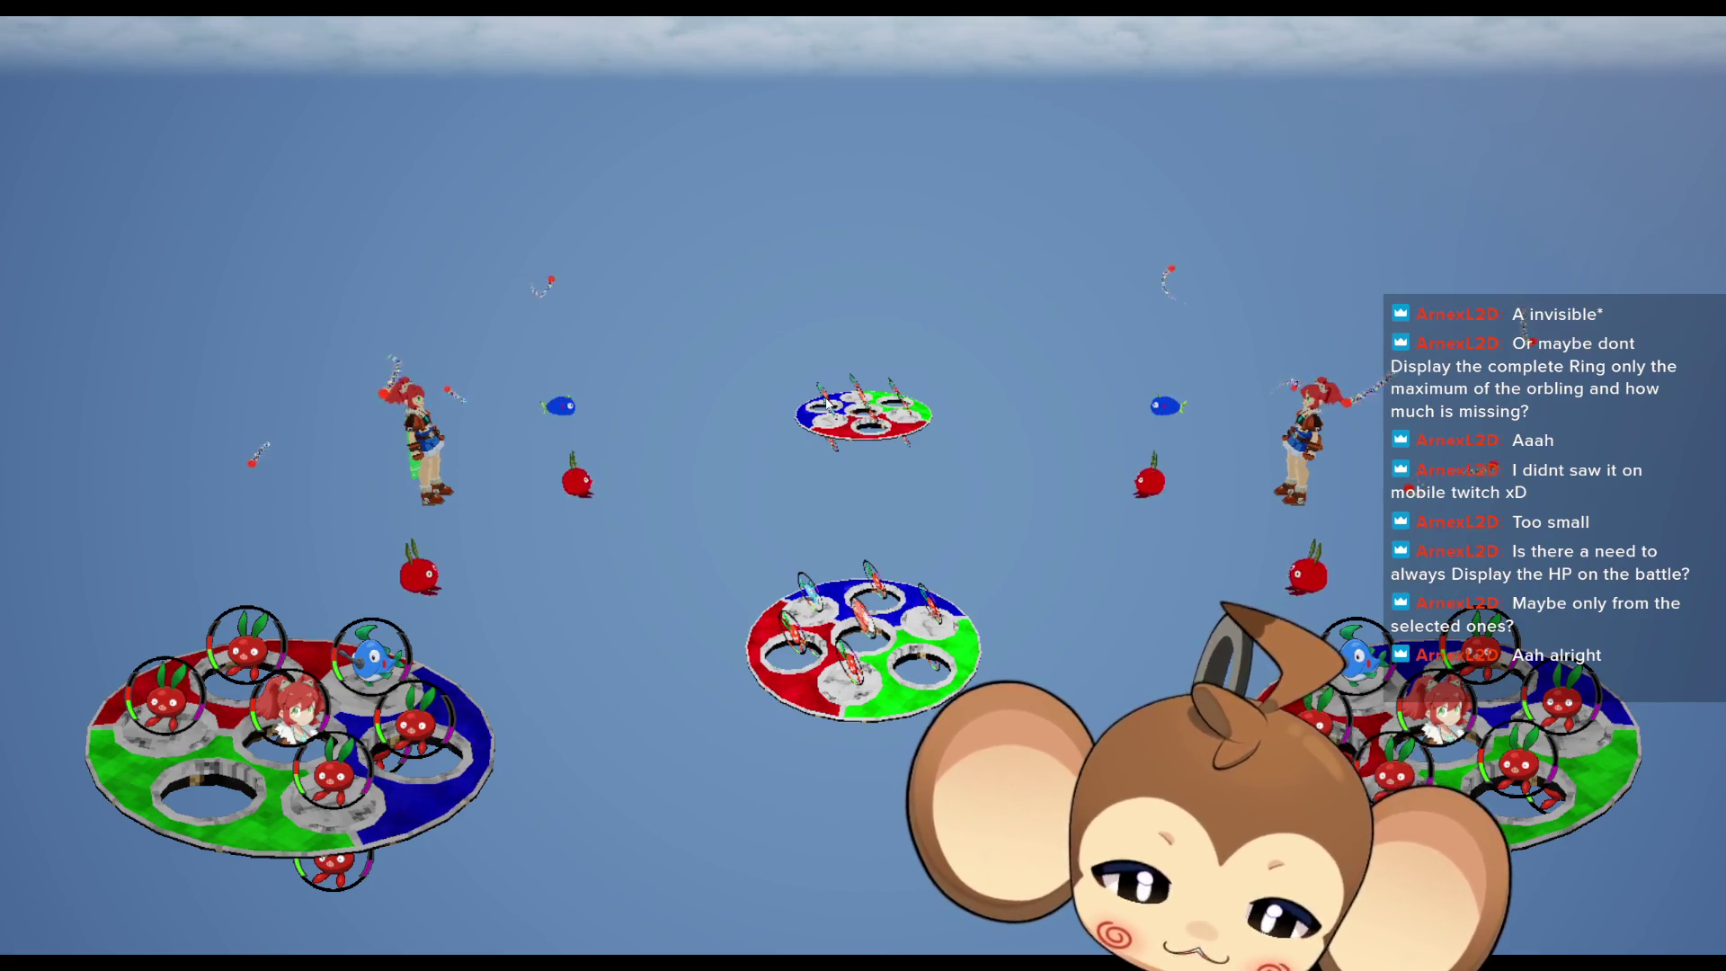
key("F11")
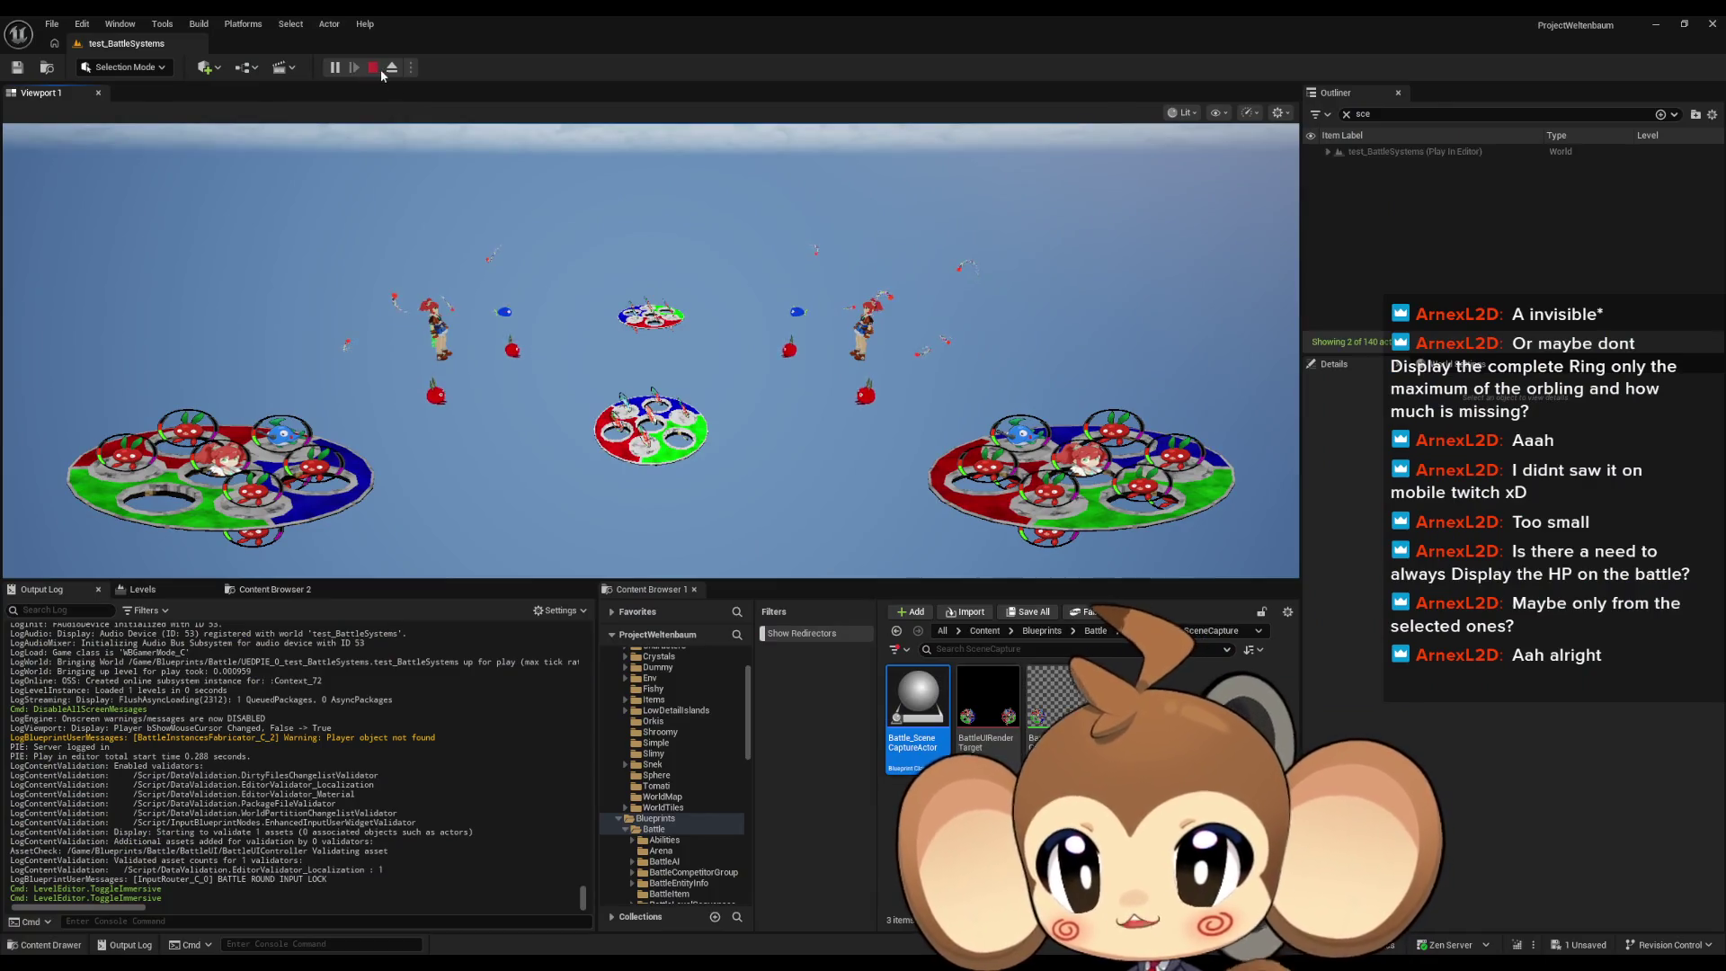
left_click(376, 68)
key("alt+Tab")
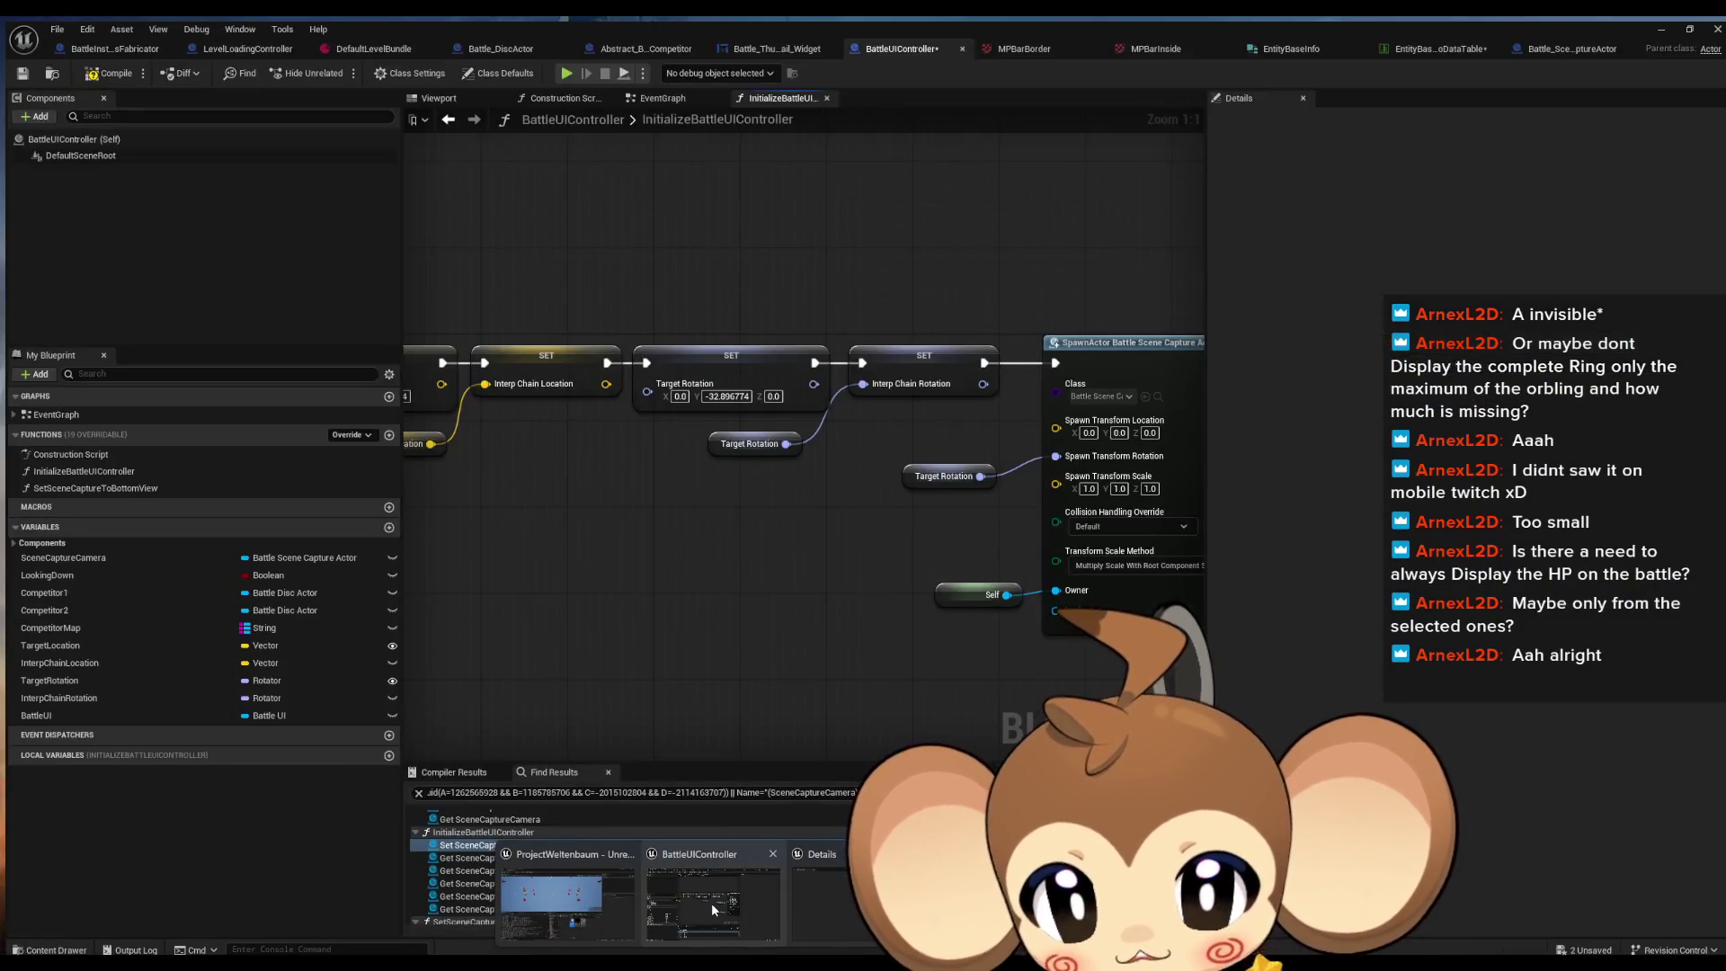
Step: Look through the widget, Abstract_BattleUICompetitor and Battle_DiscActor tabs, inspecting OnlyVisibleInSceneCapture
double_click(710, 902)
scroll(653, 566, "down", 3)
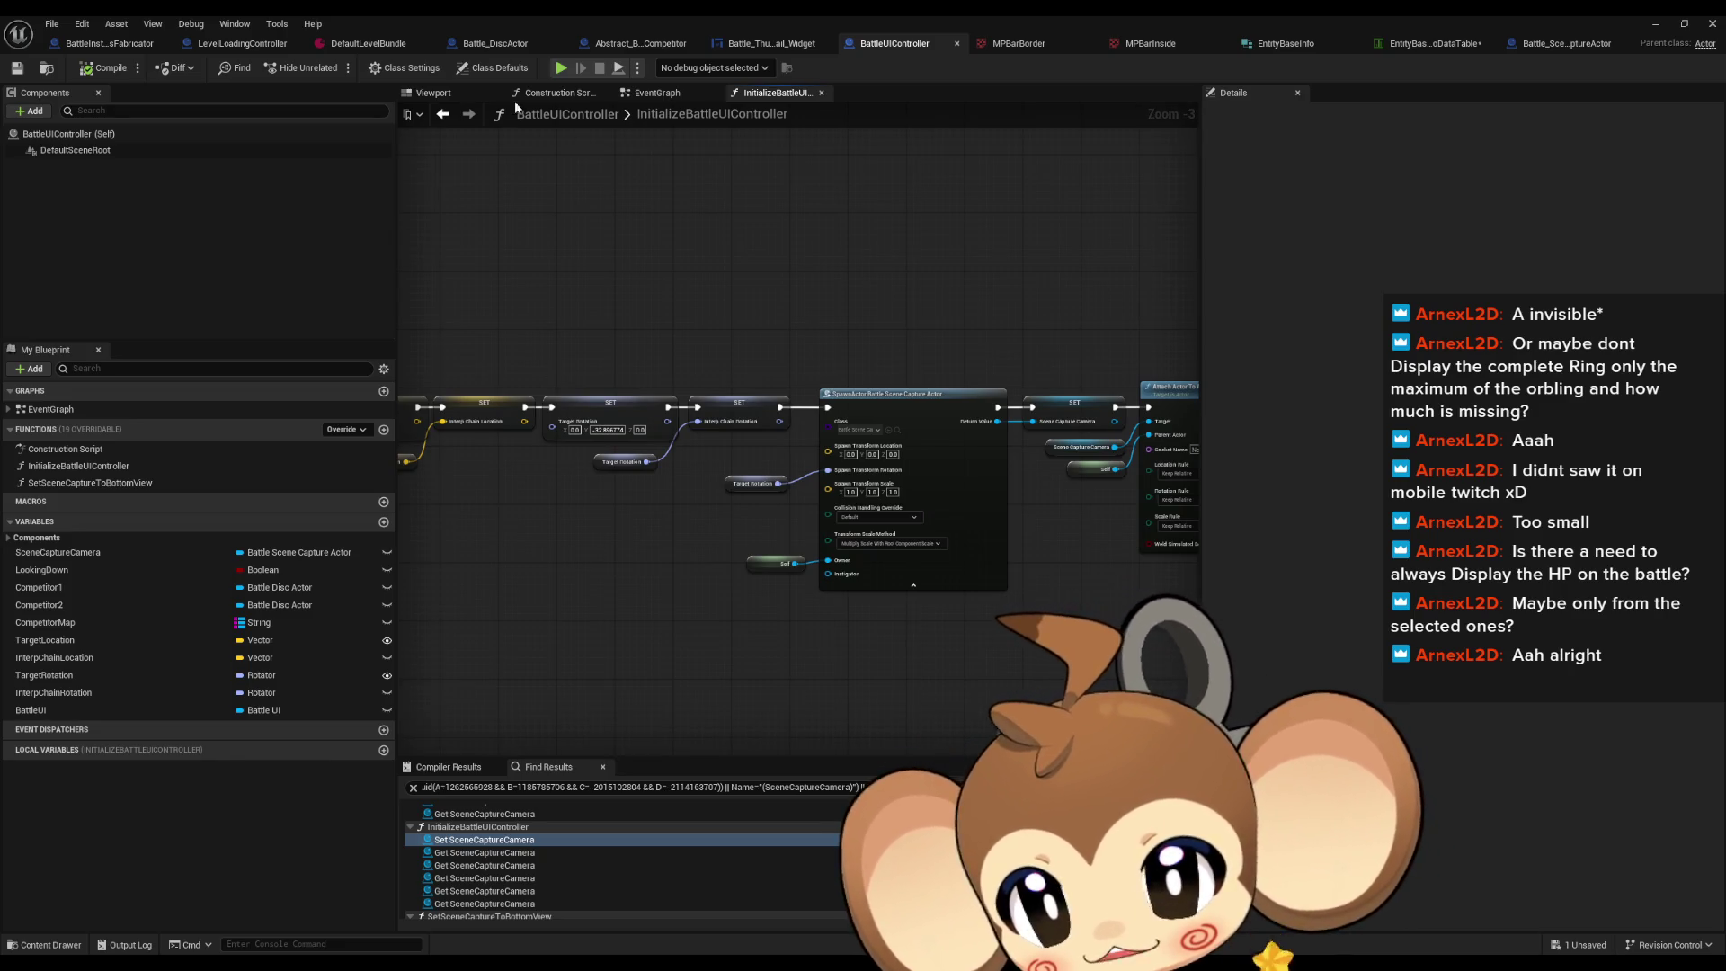
left_click(741, 45)
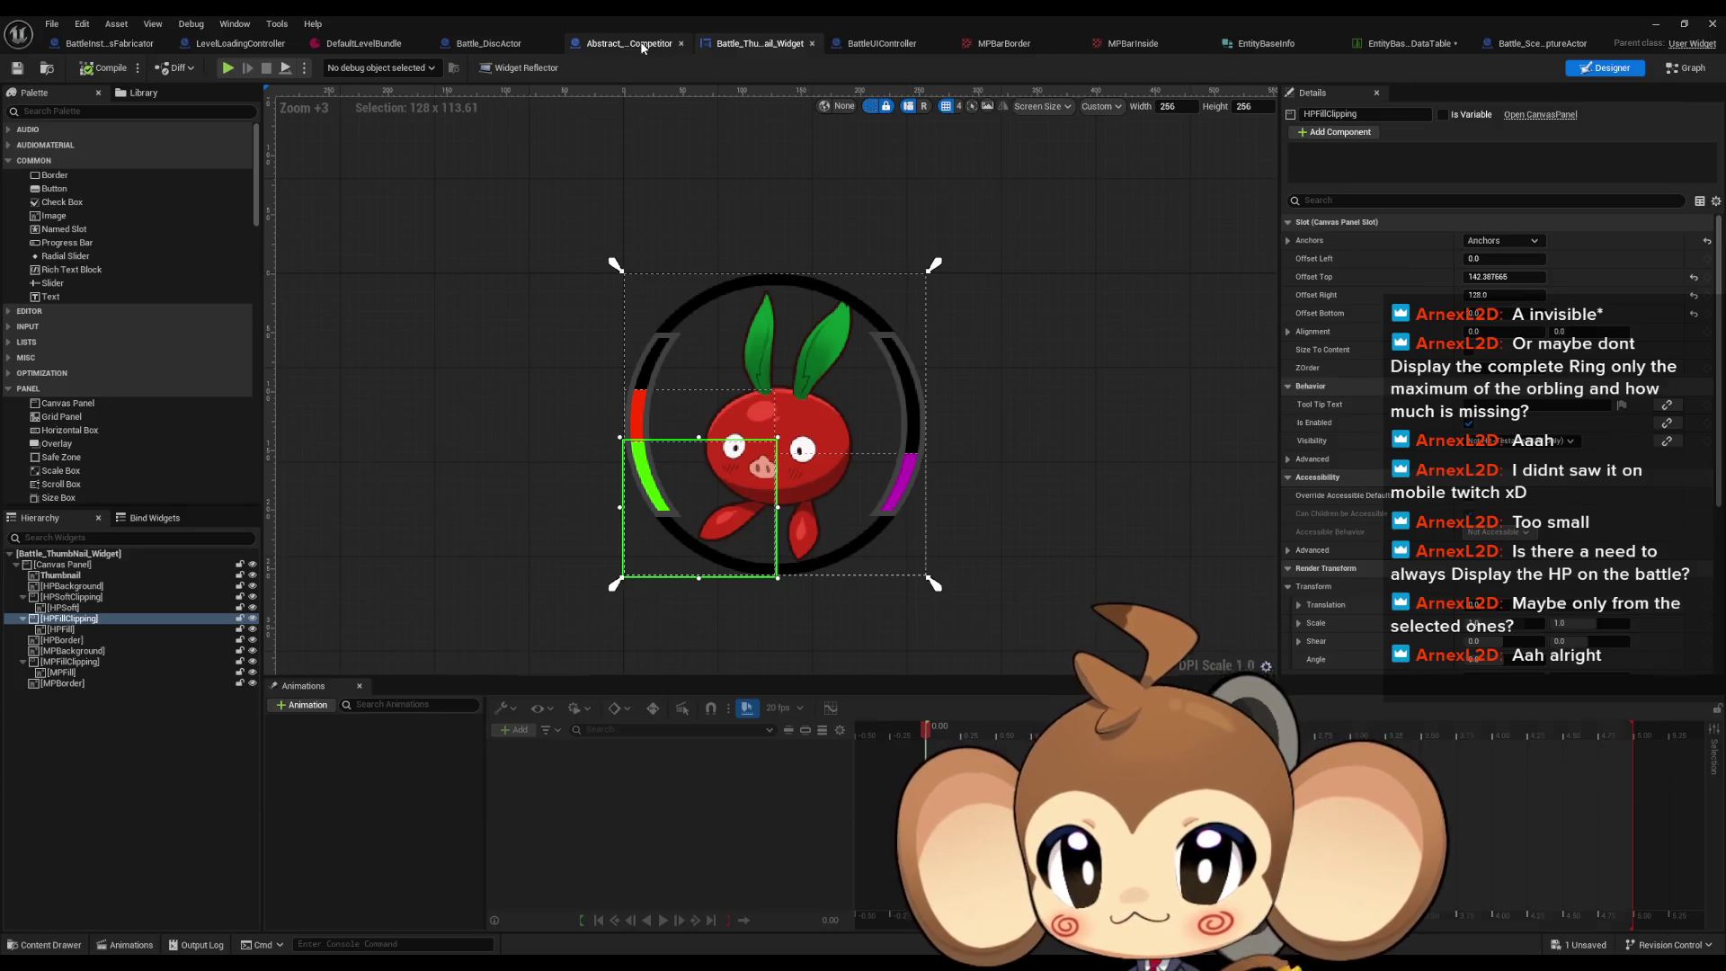
left_click(642, 45)
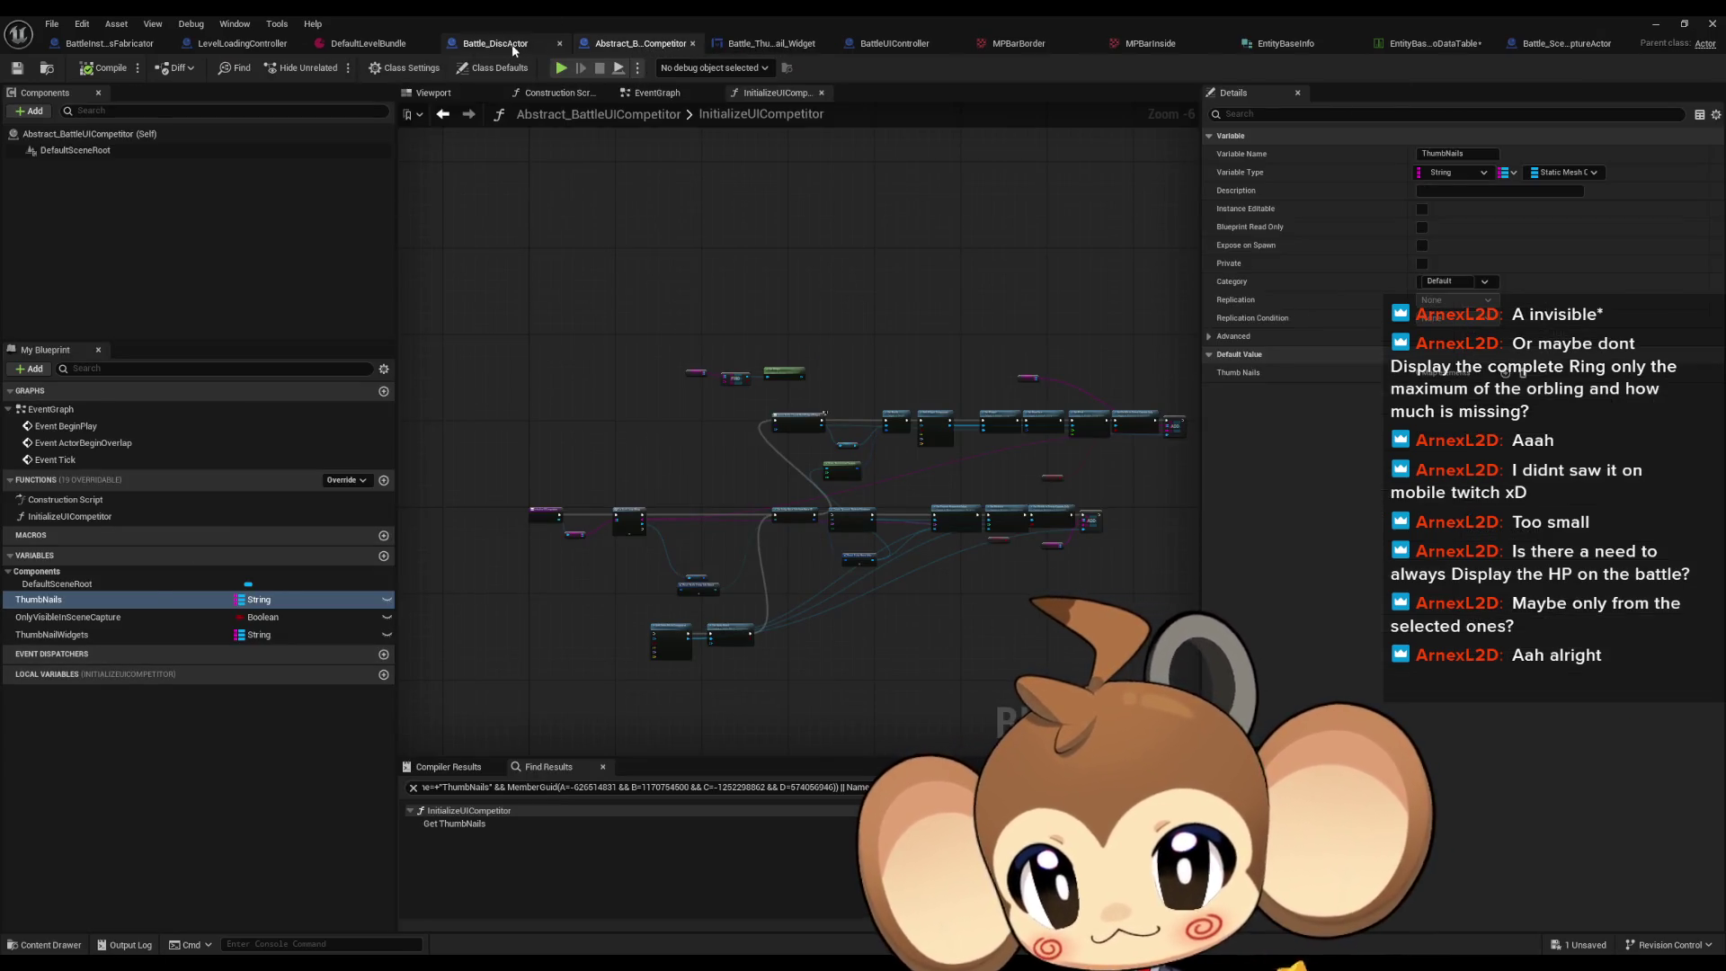
left_click(505, 45)
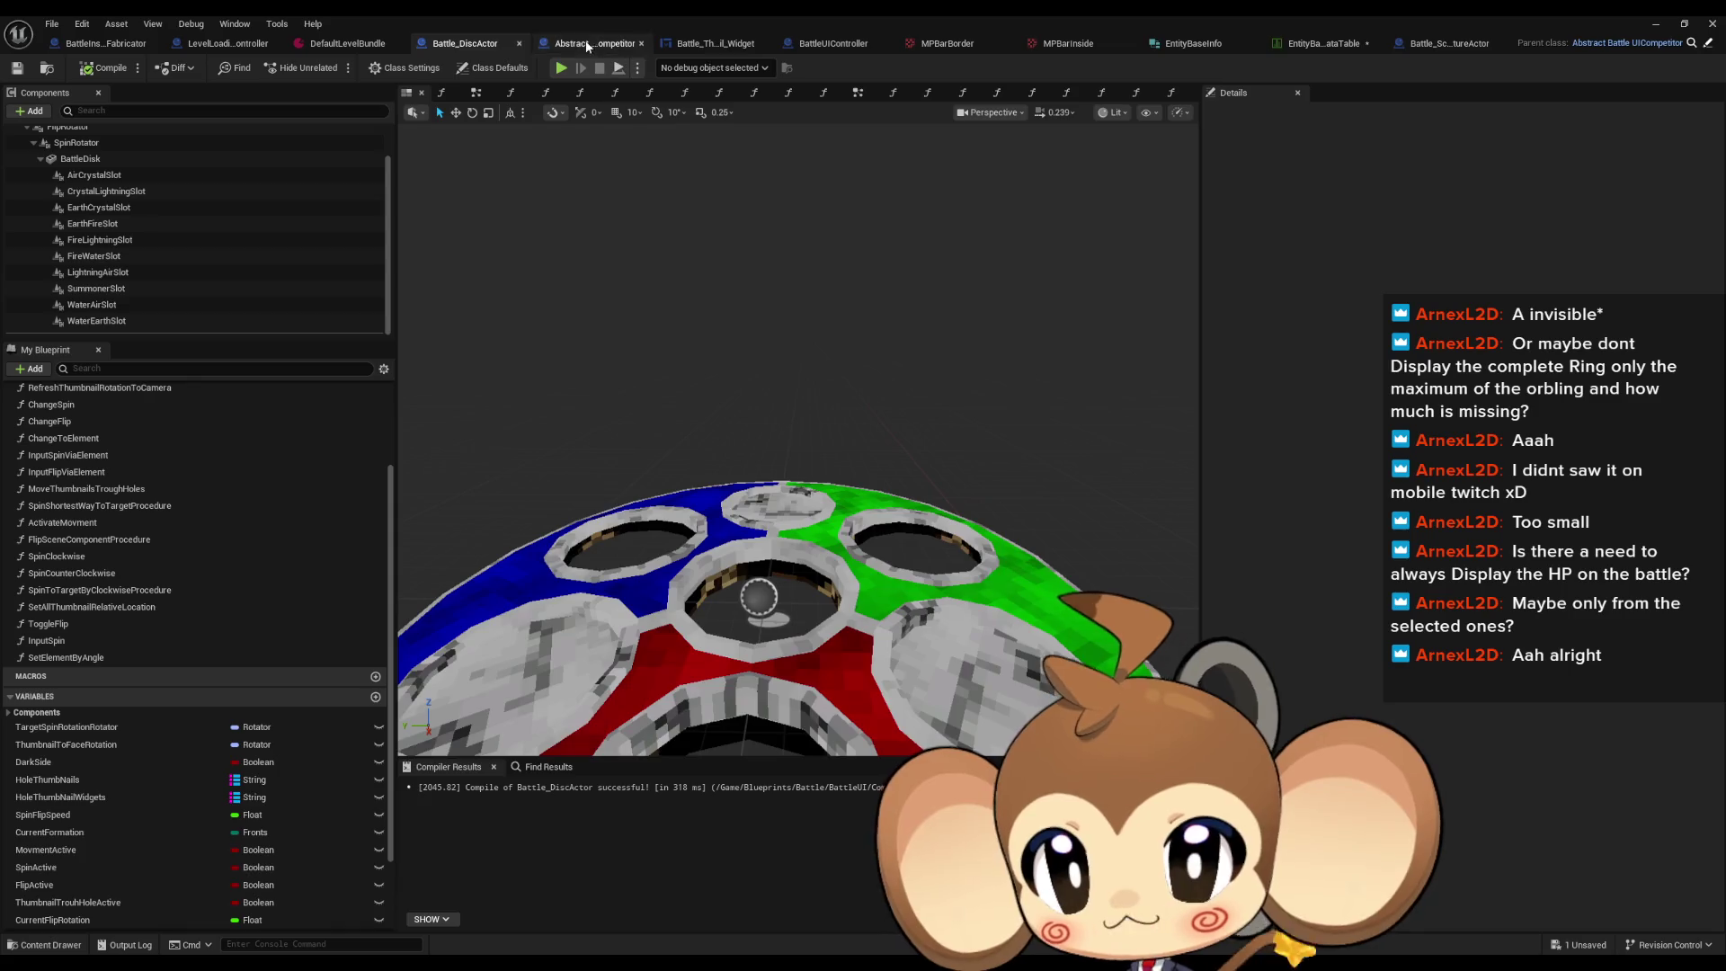
left_click(585, 42)
left_click(67, 616)
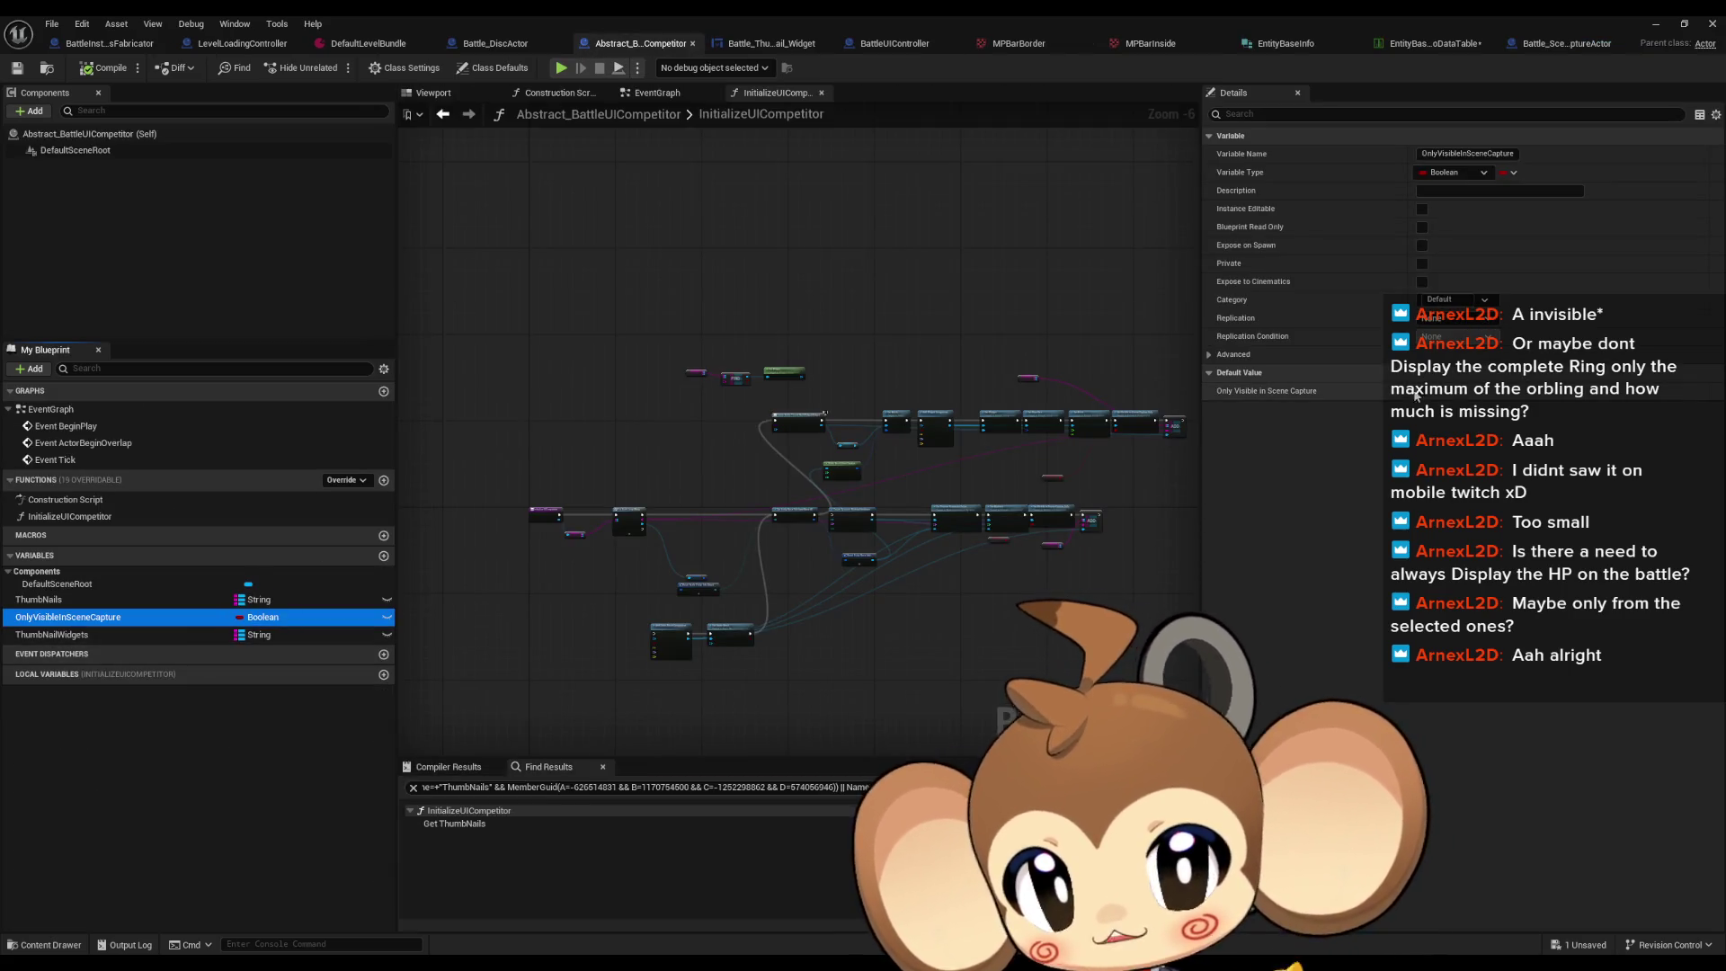
key("alt+Tab")
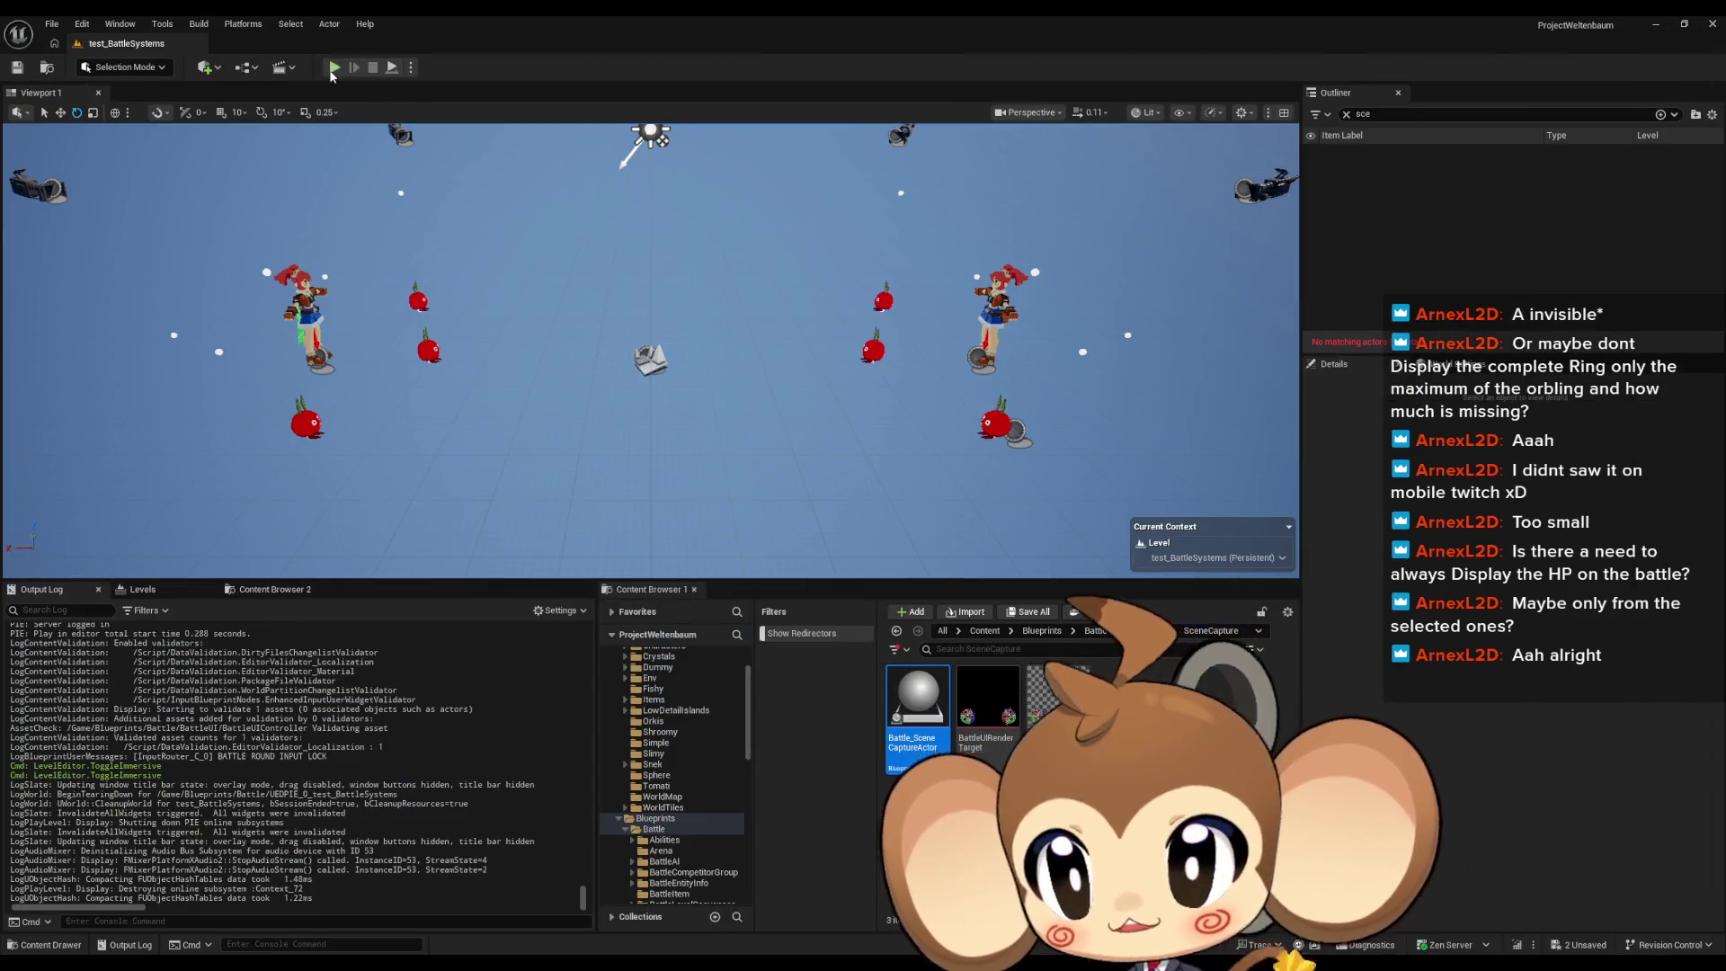
Step: Run a fullscreen battle test with Alt+P, let it play out, then stop it
key("alt+p")
key("F11")
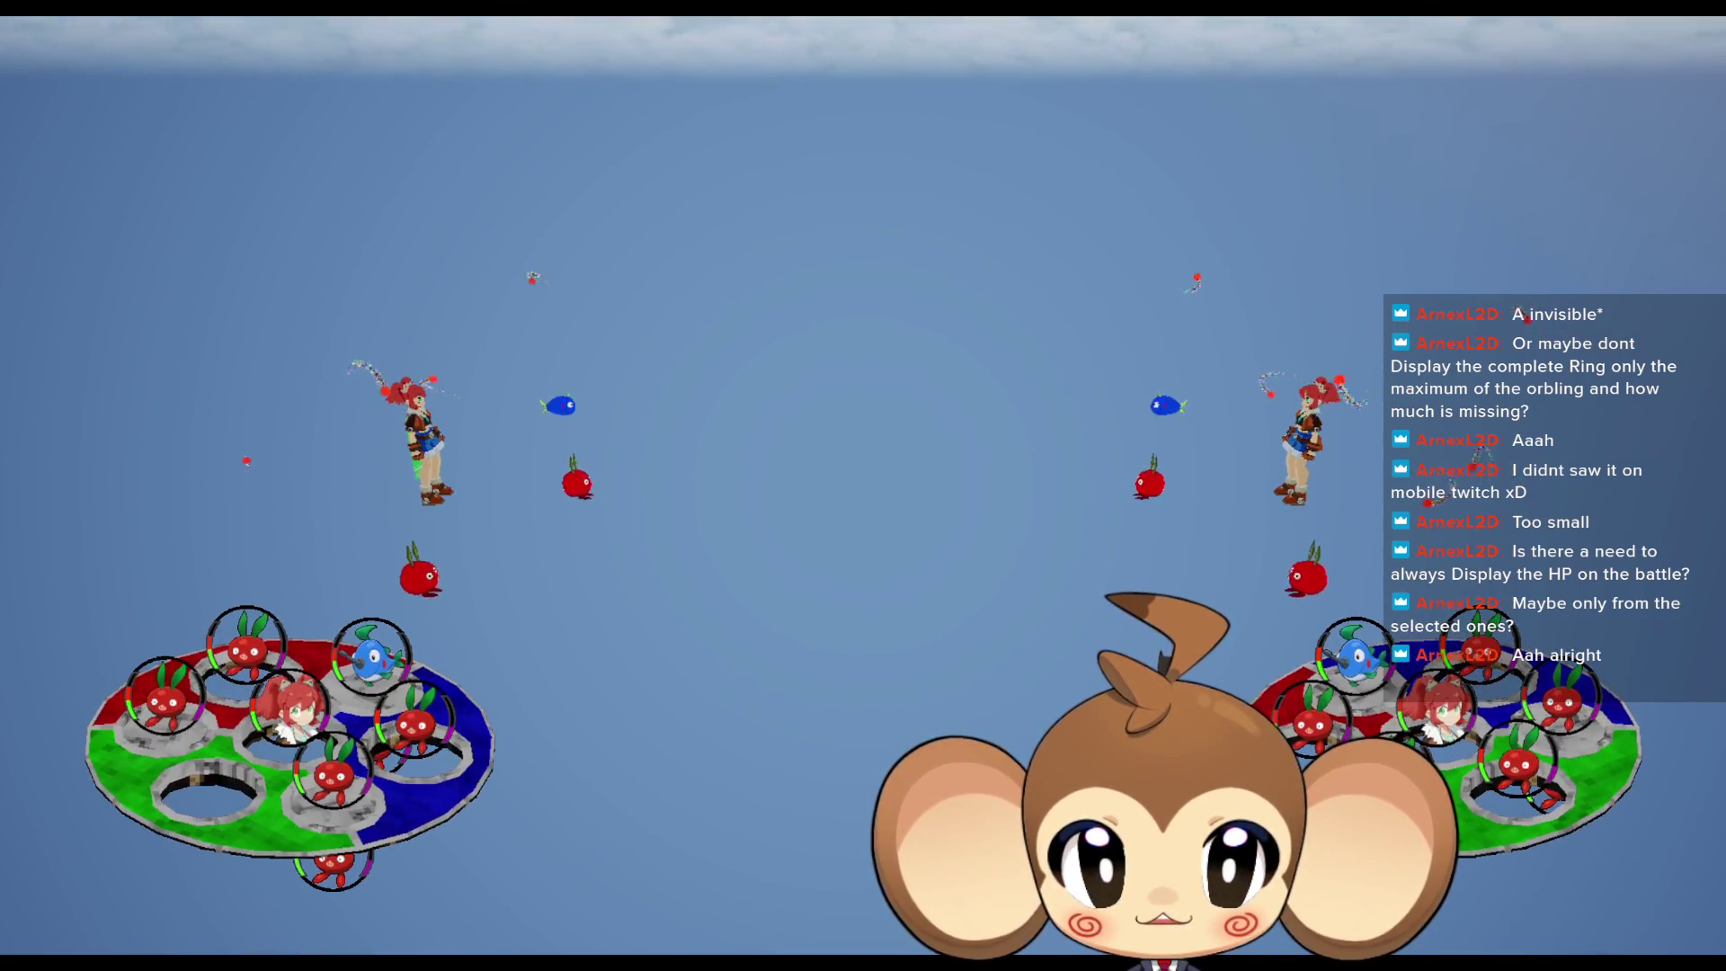
scroll(858, 765, "down", 1)
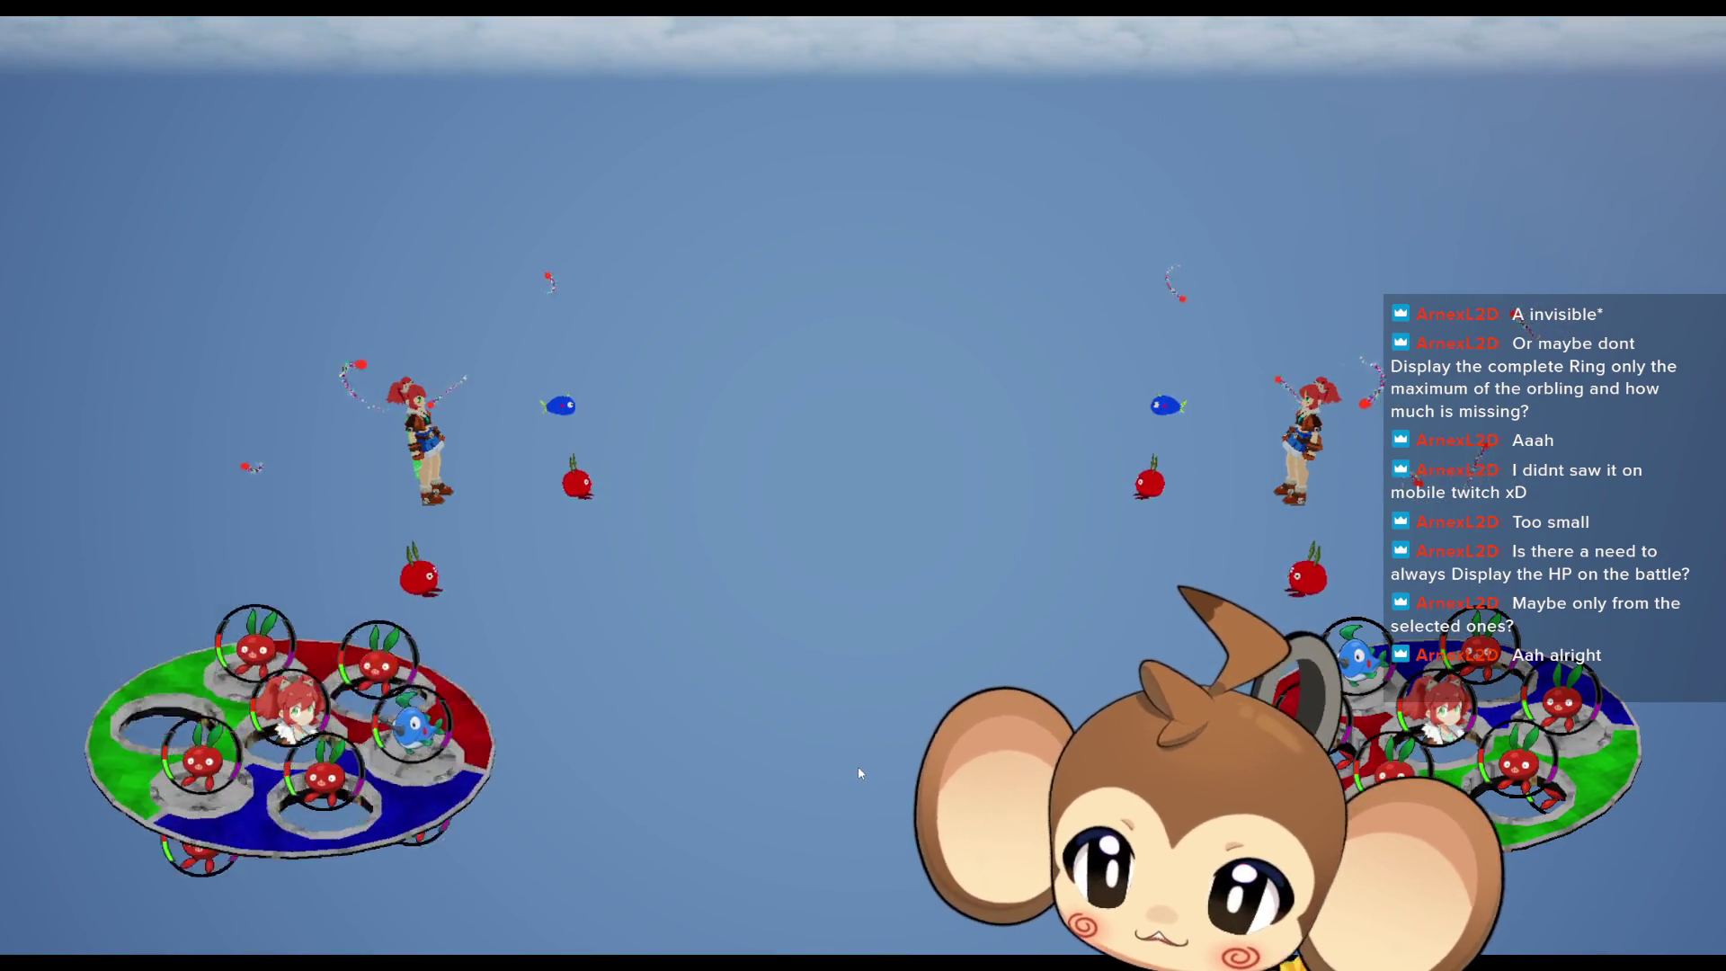
scroll(857, 765, "down", 1)
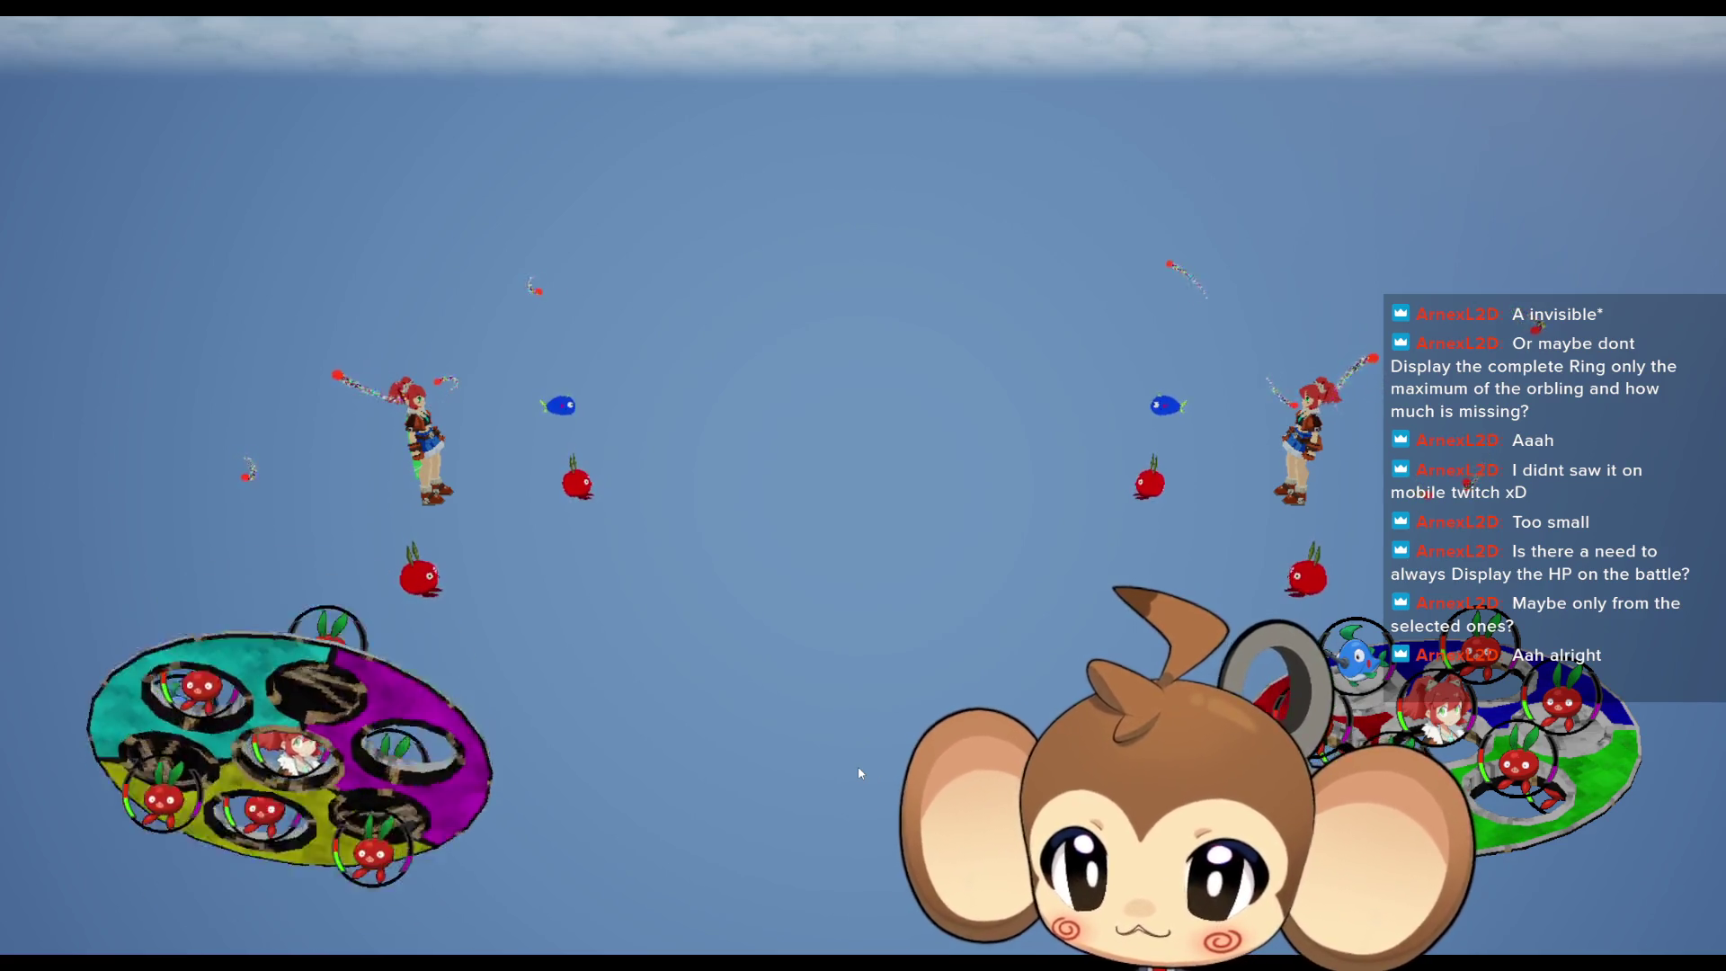
scroll(858, 766, "down", 1)
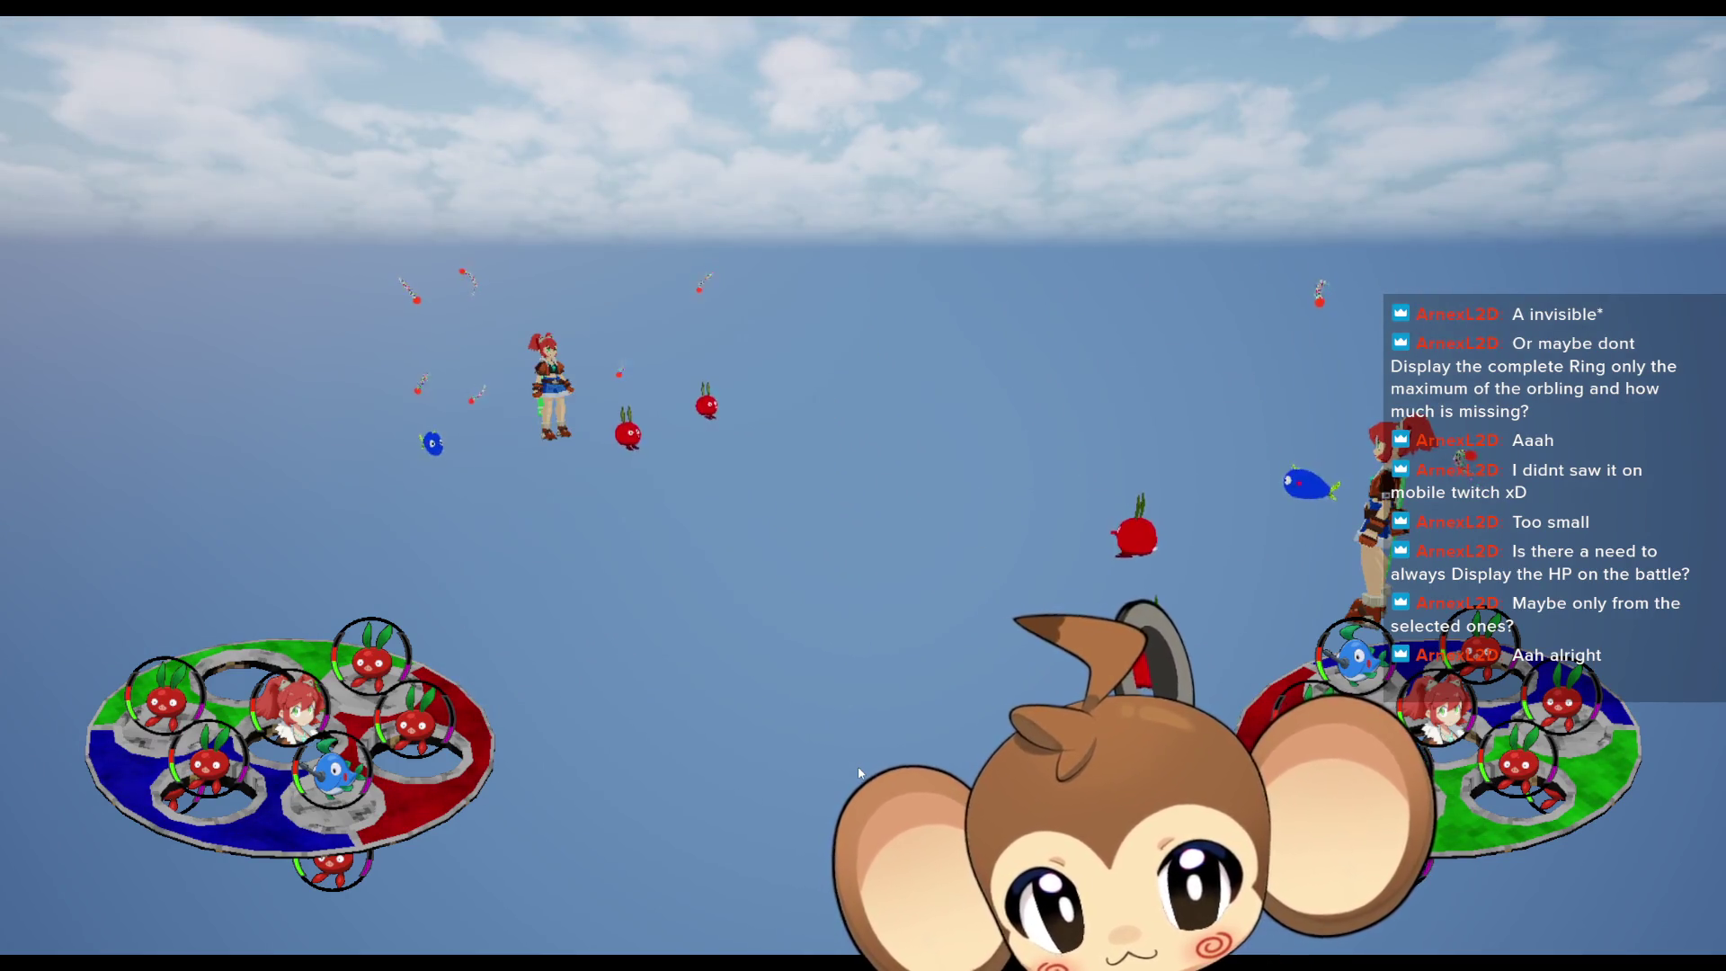
key("F11")
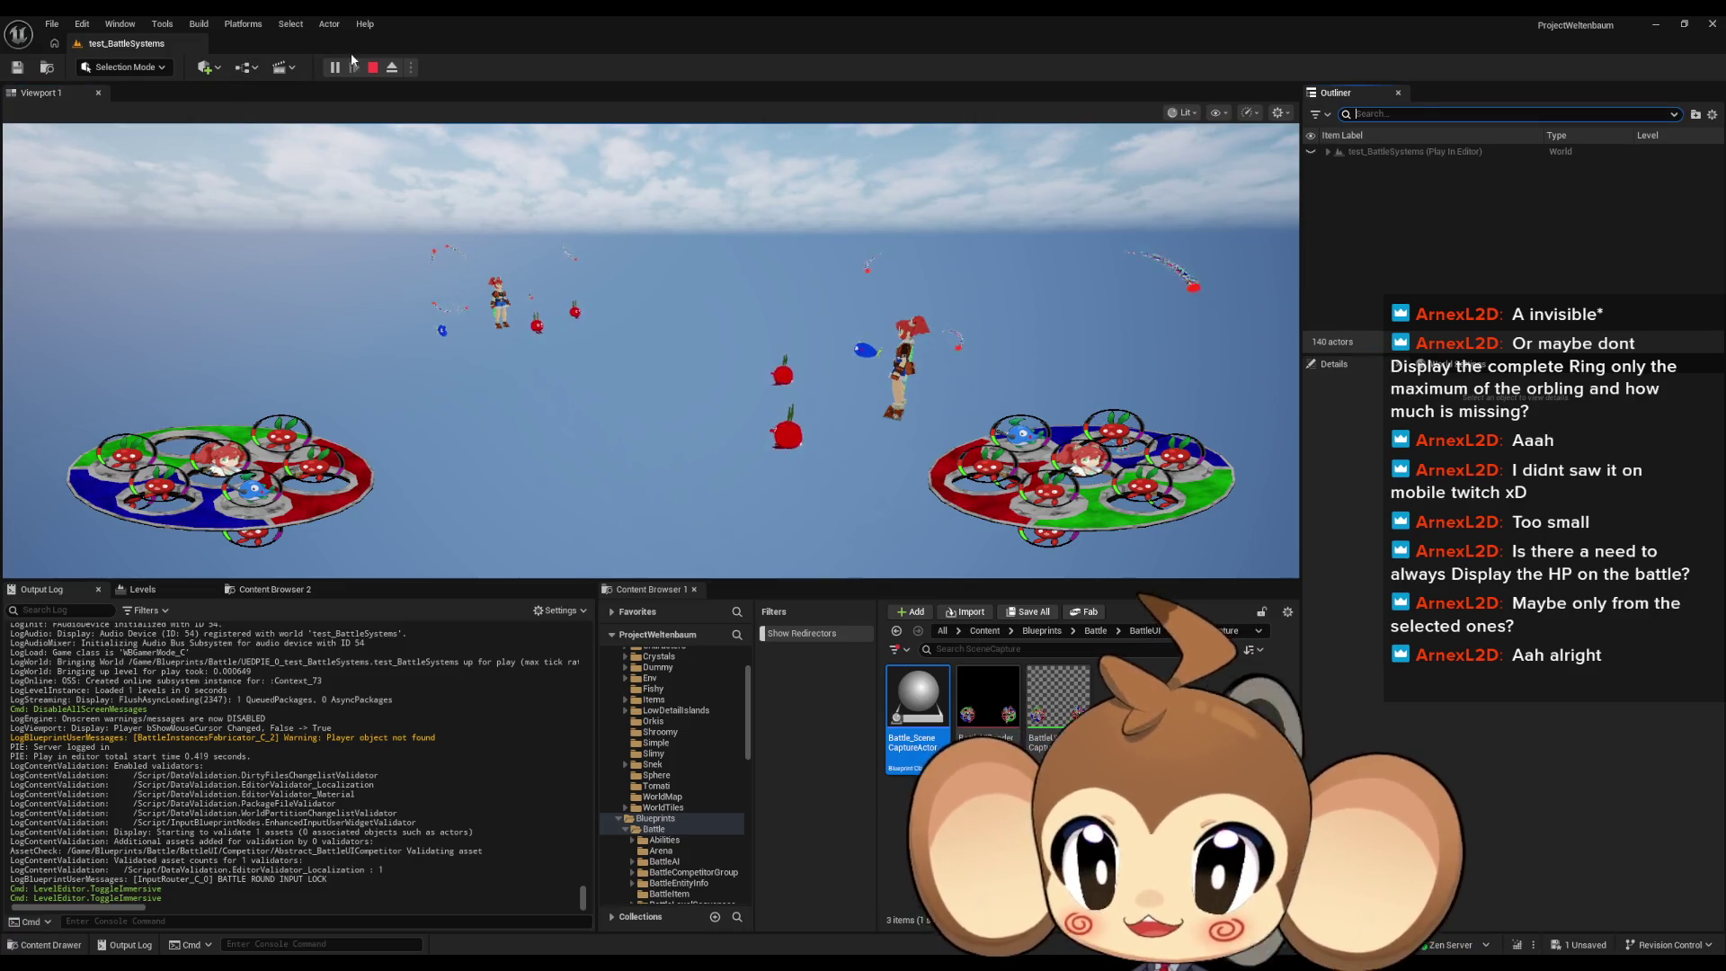
left_click(373, 68)
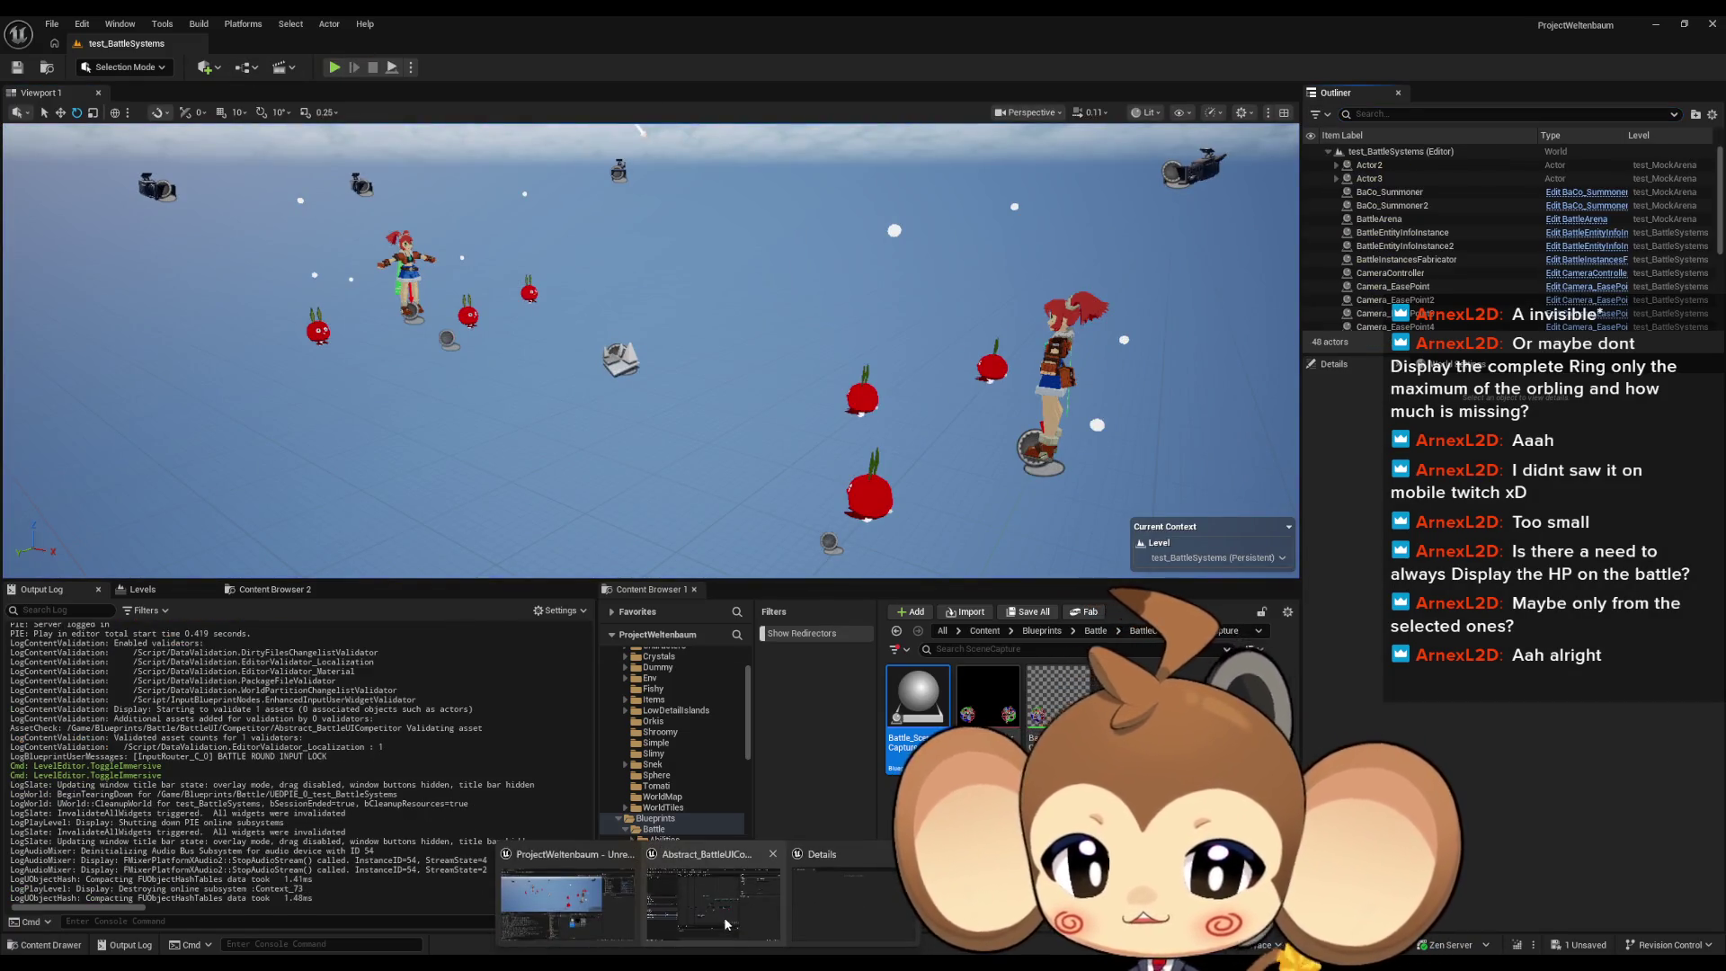
key("alt+Tab")
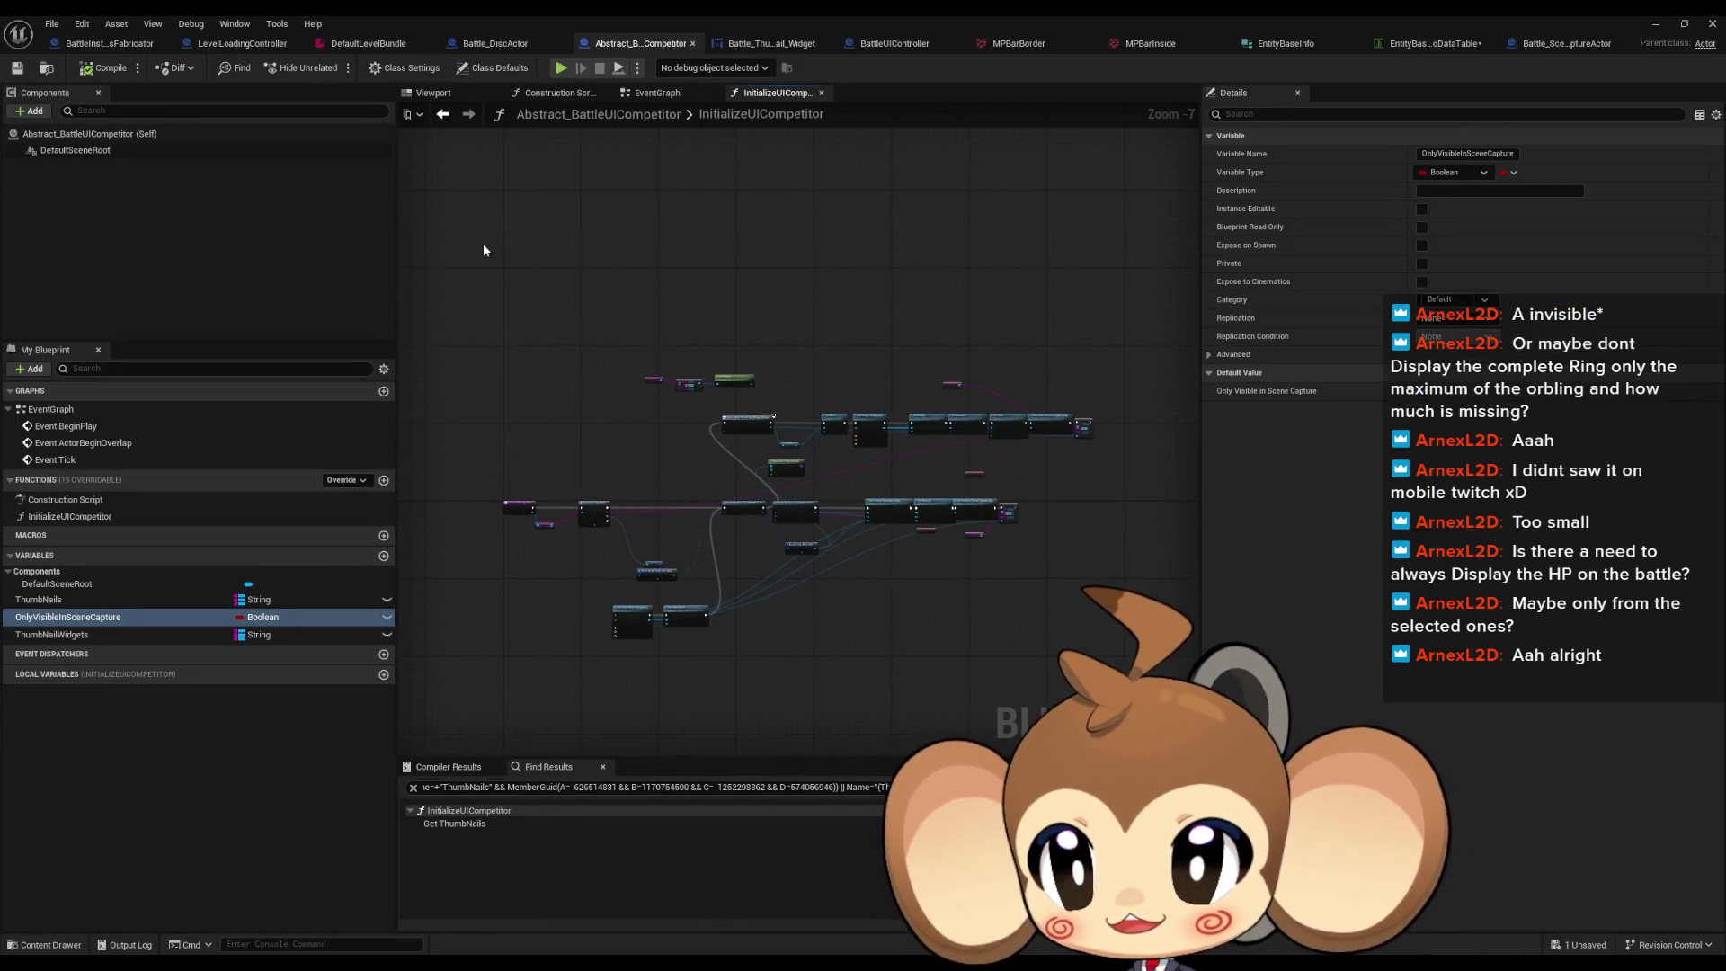
Step: Middle-click away the BattleInstancesFabricator, LevelLoadingController and DefaultLevelBundle tabs
left_click(115, 43)
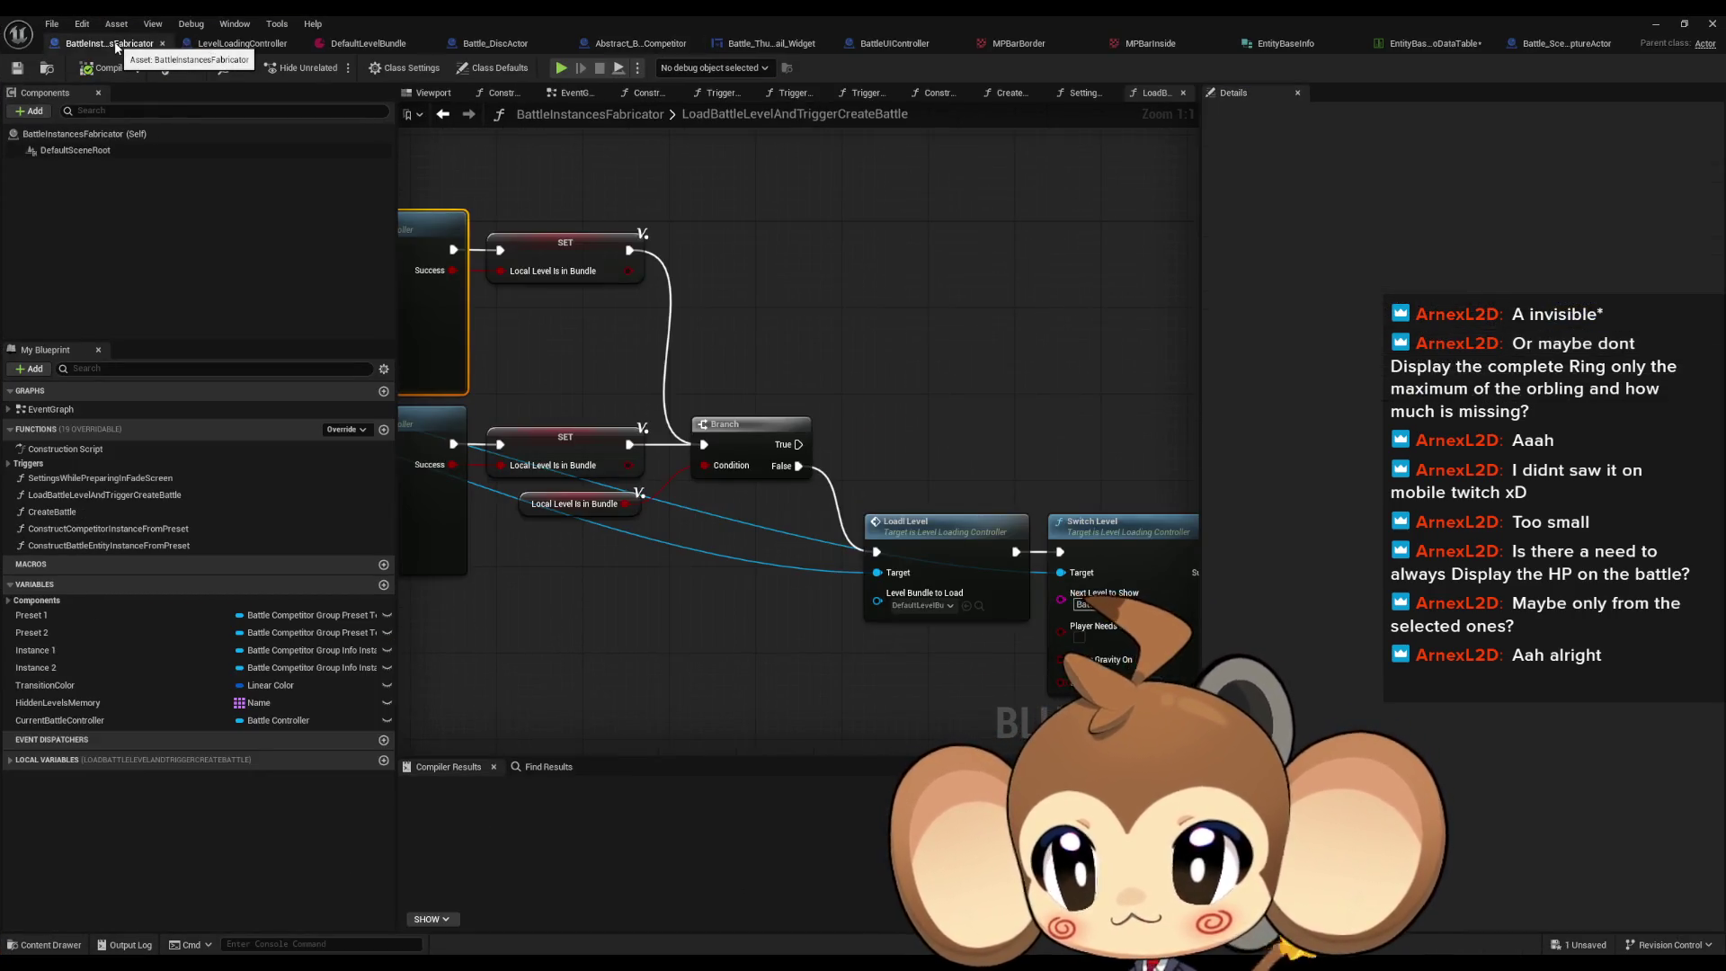
scroll(572, 255, "down", 3)
scroll(772, 342, "up", 2)
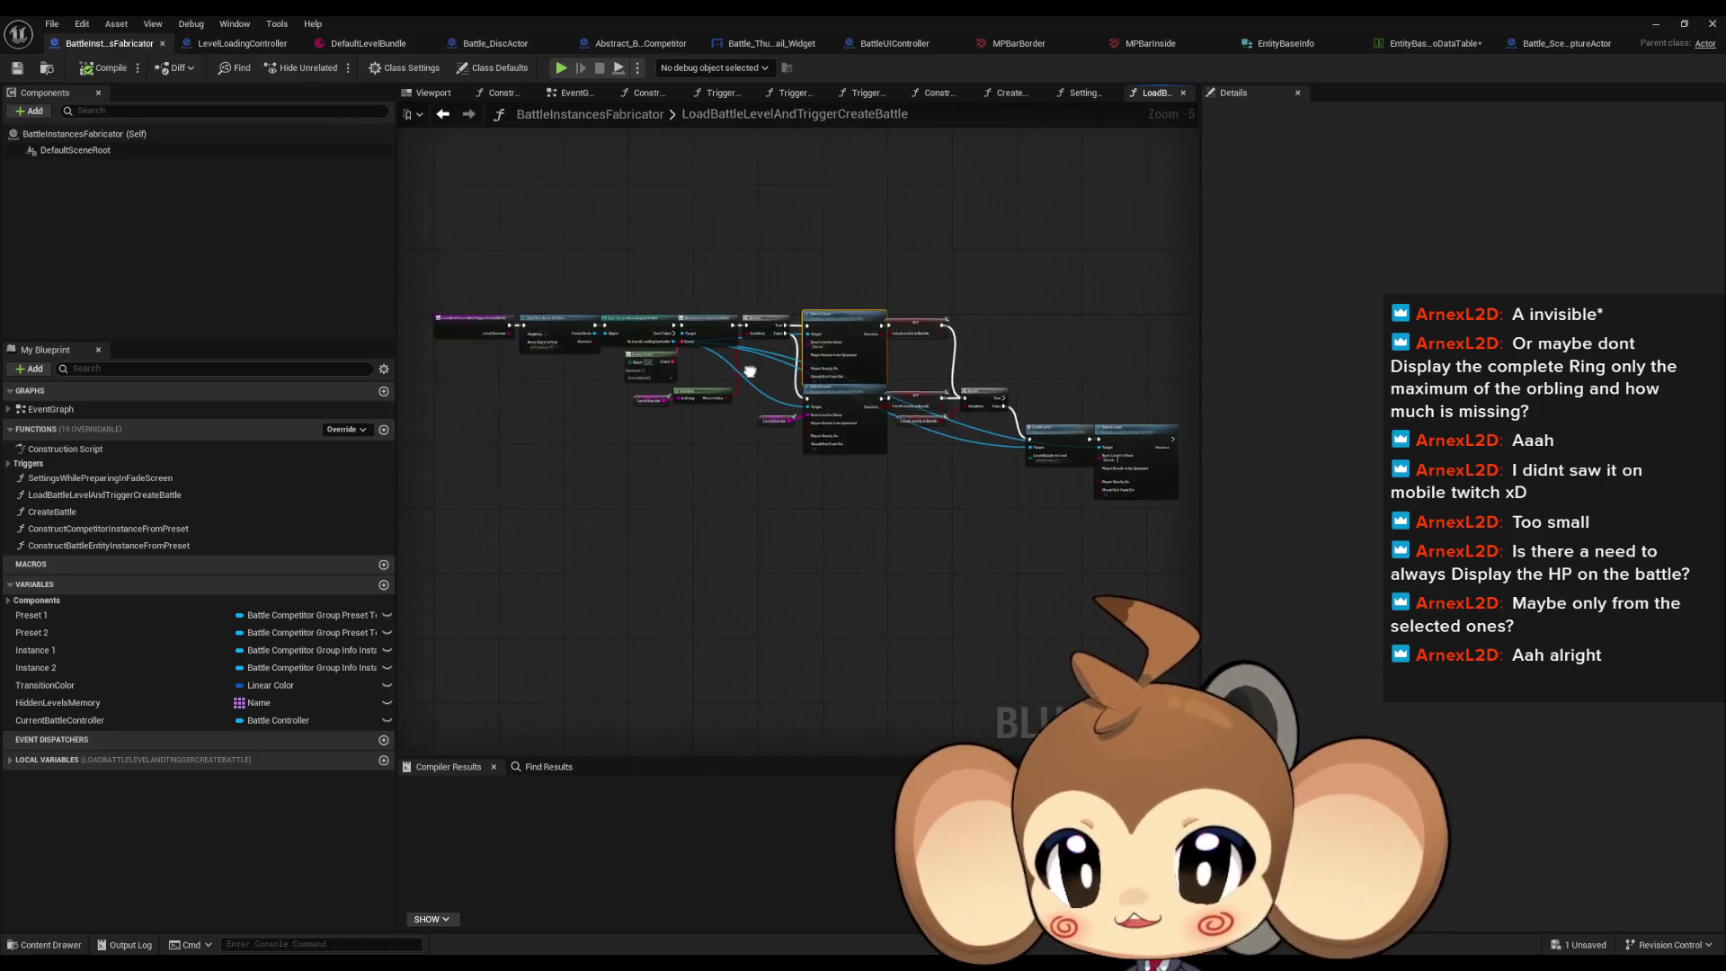
middle_click(119, 43)
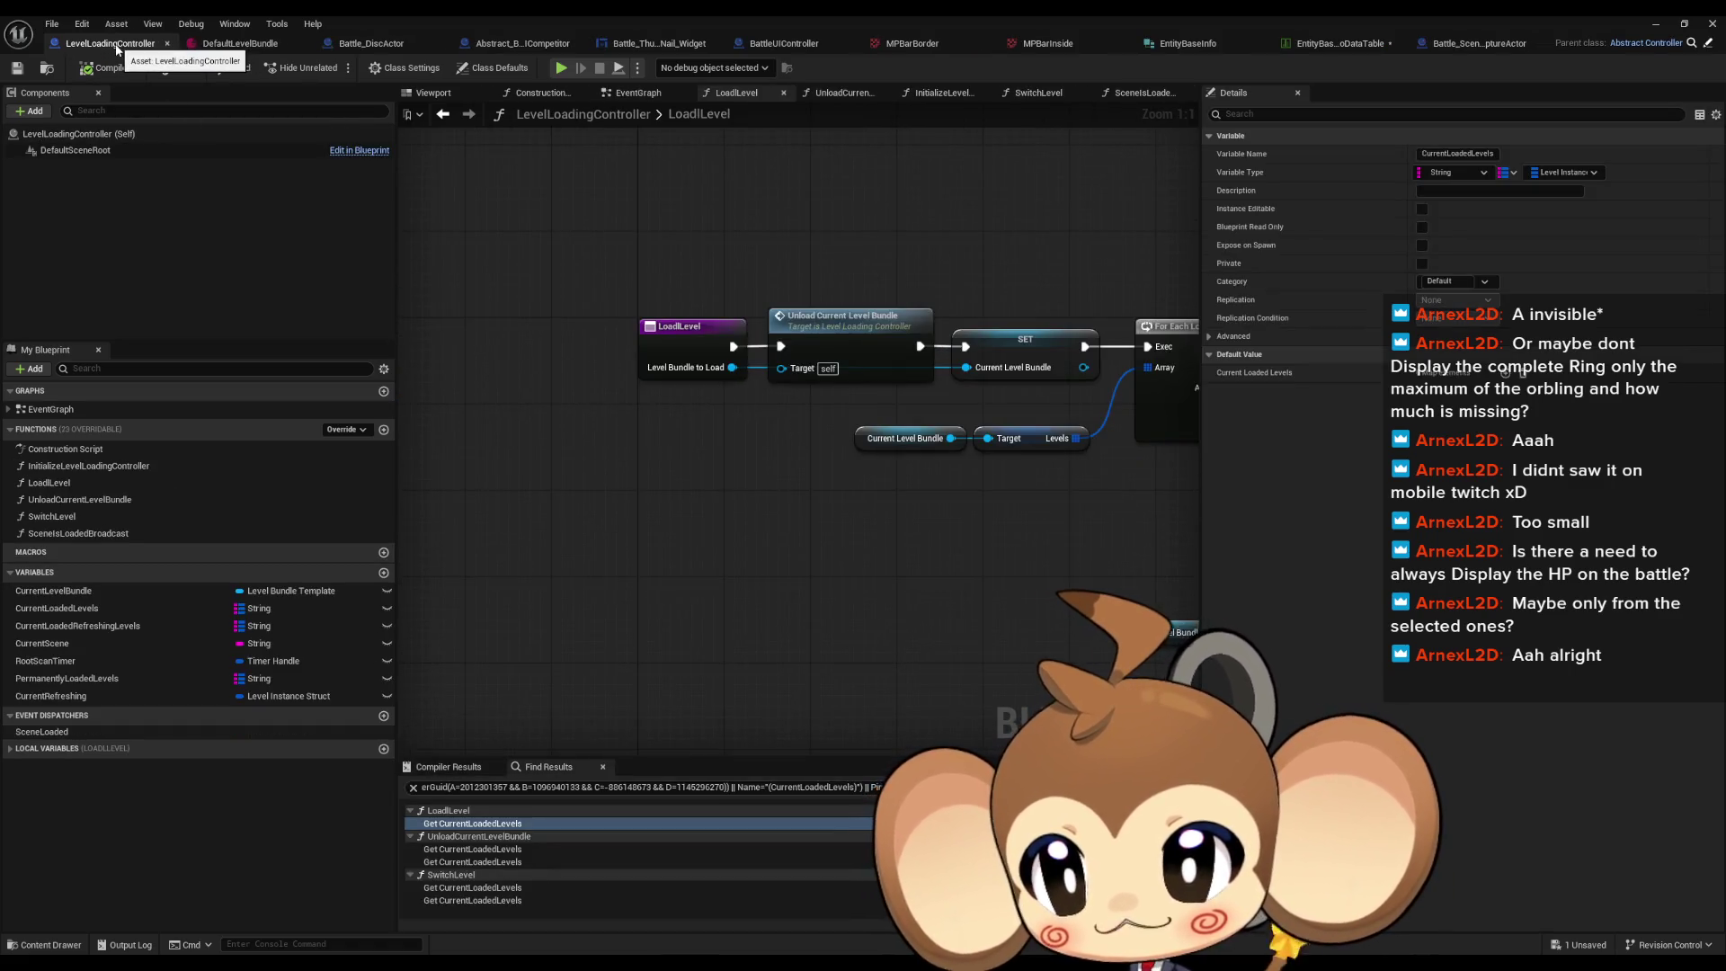
middle_click(117, 46)
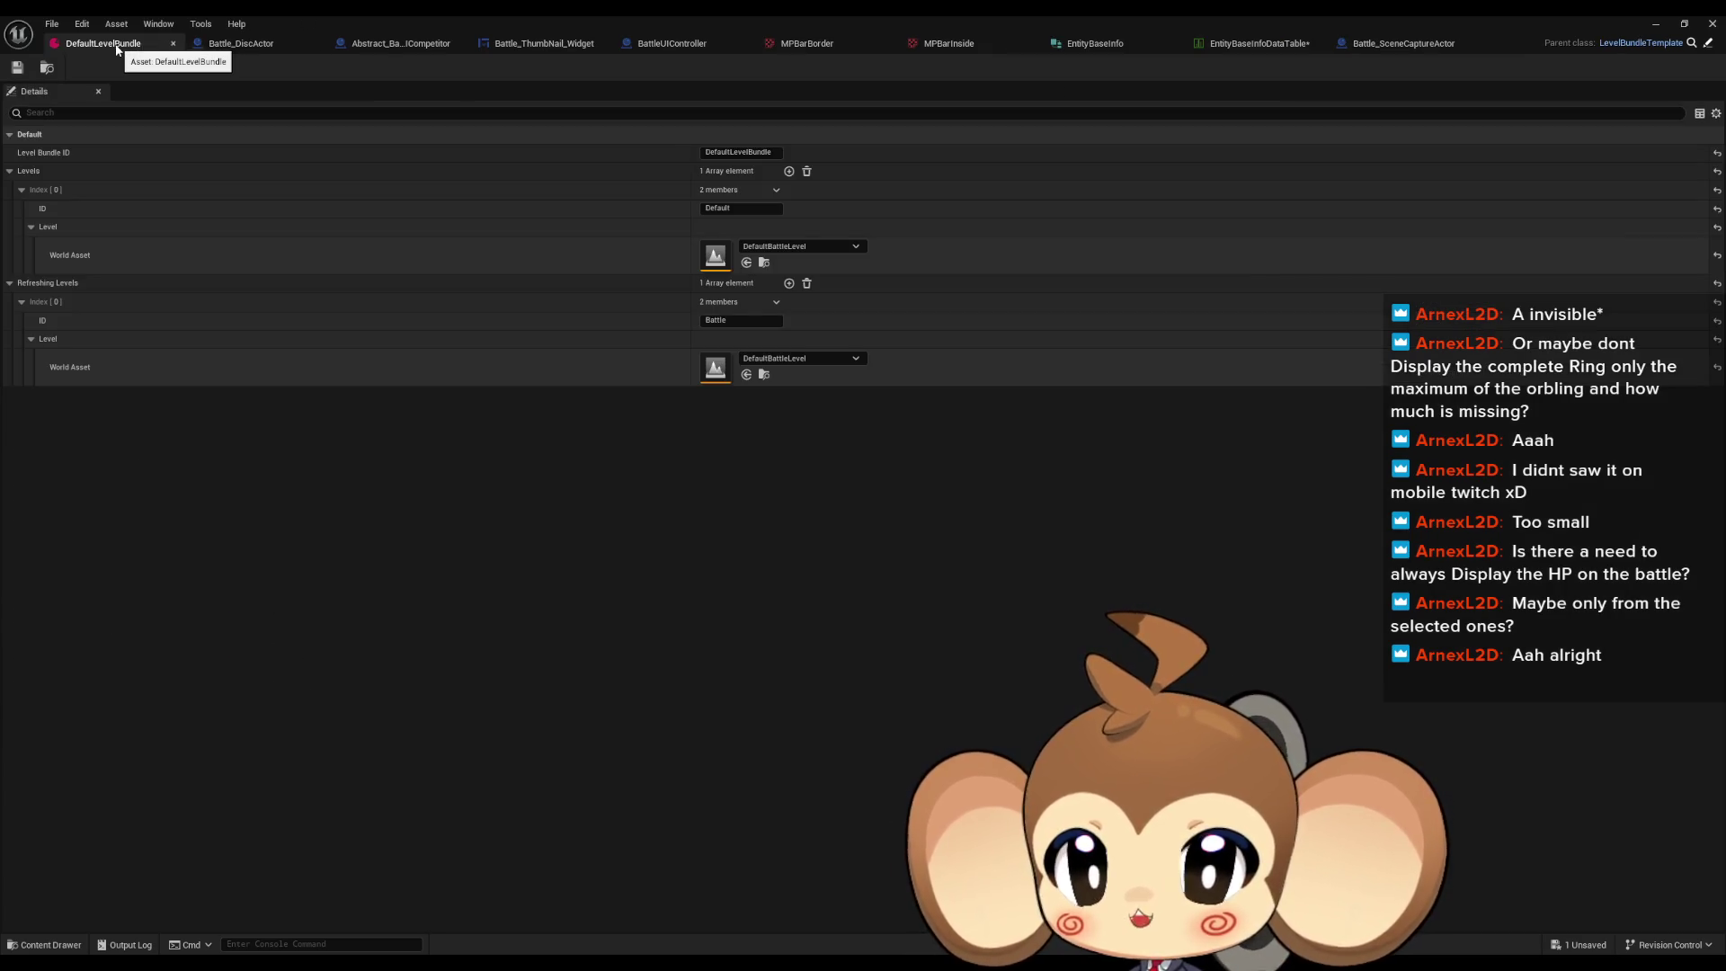
middle_click(116, 47)
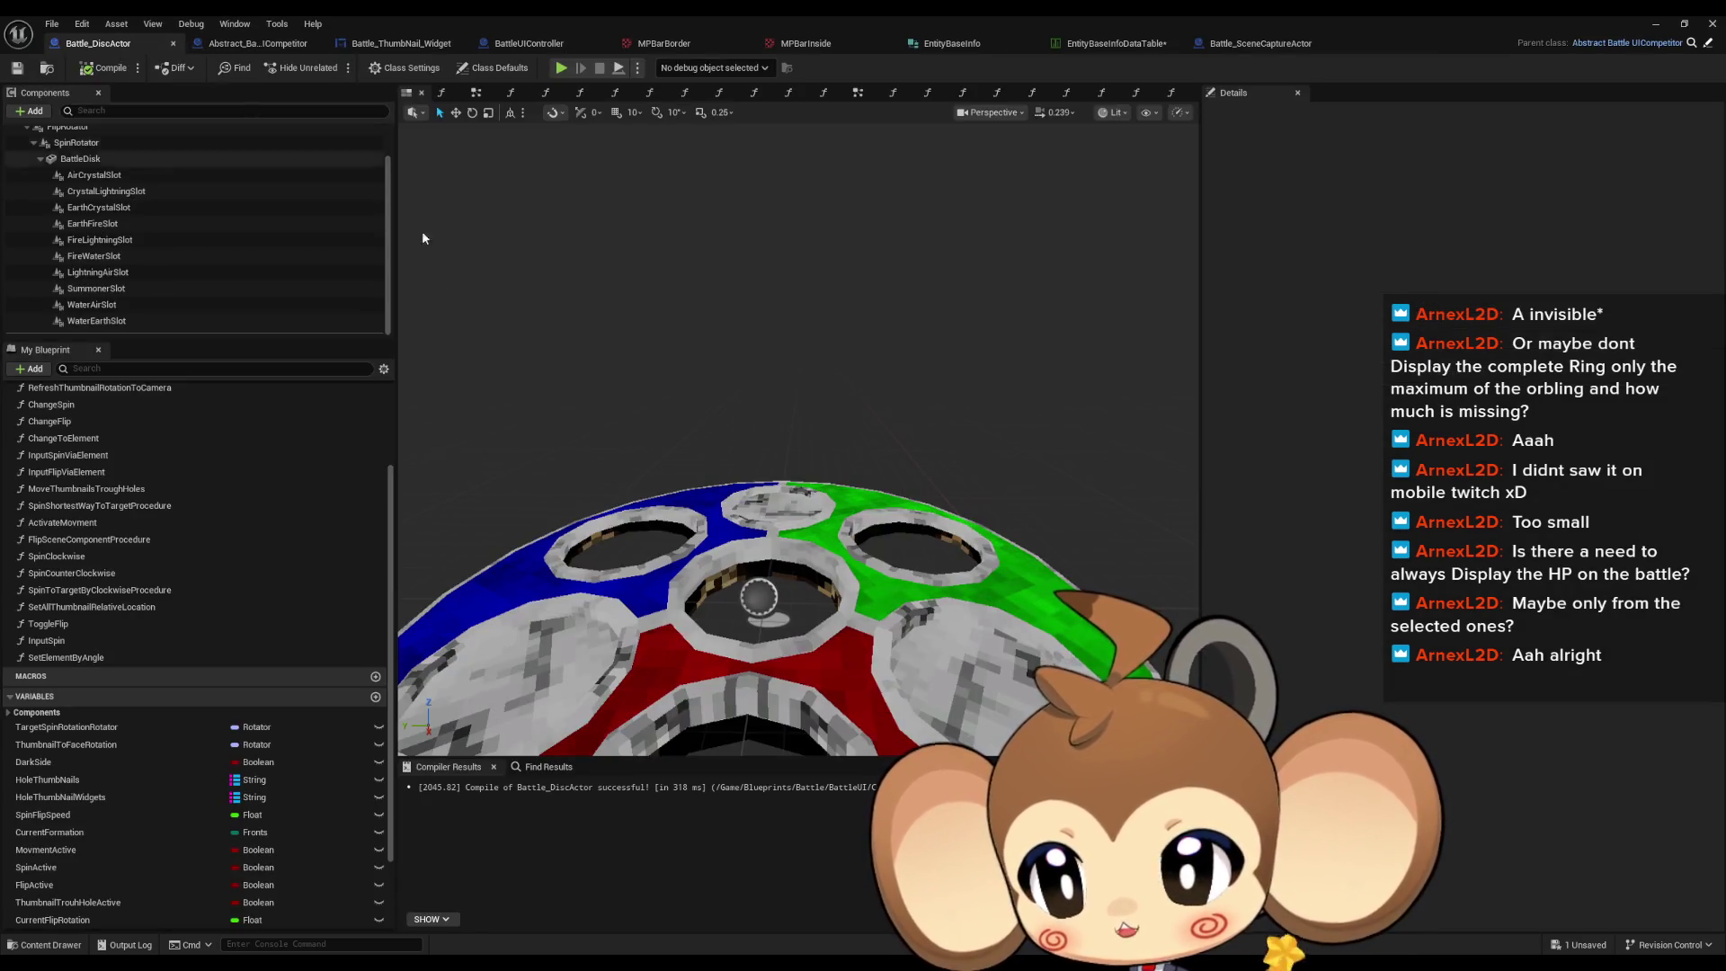
Step: Open Battle_DiscActor's InitializeUICompetitor graph and shift the Set Relative Location node left
scroll(79, 531, "up", 3)
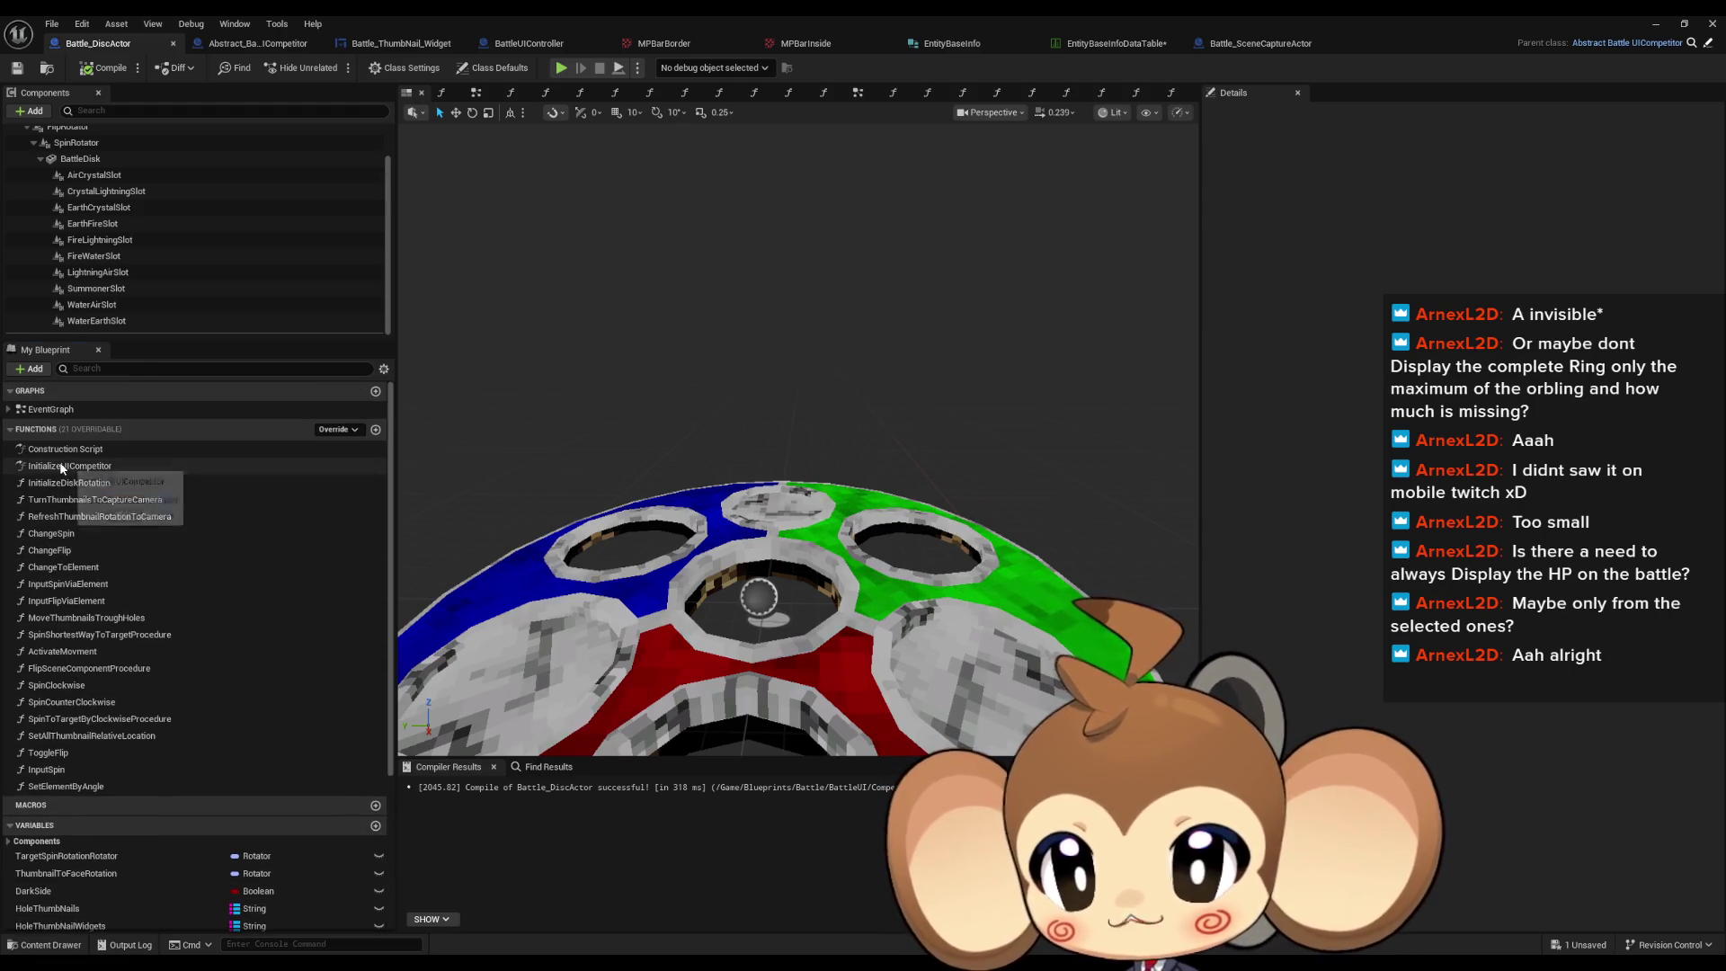
double_click(61, 466)
scroll(964, 506, "up", 7)
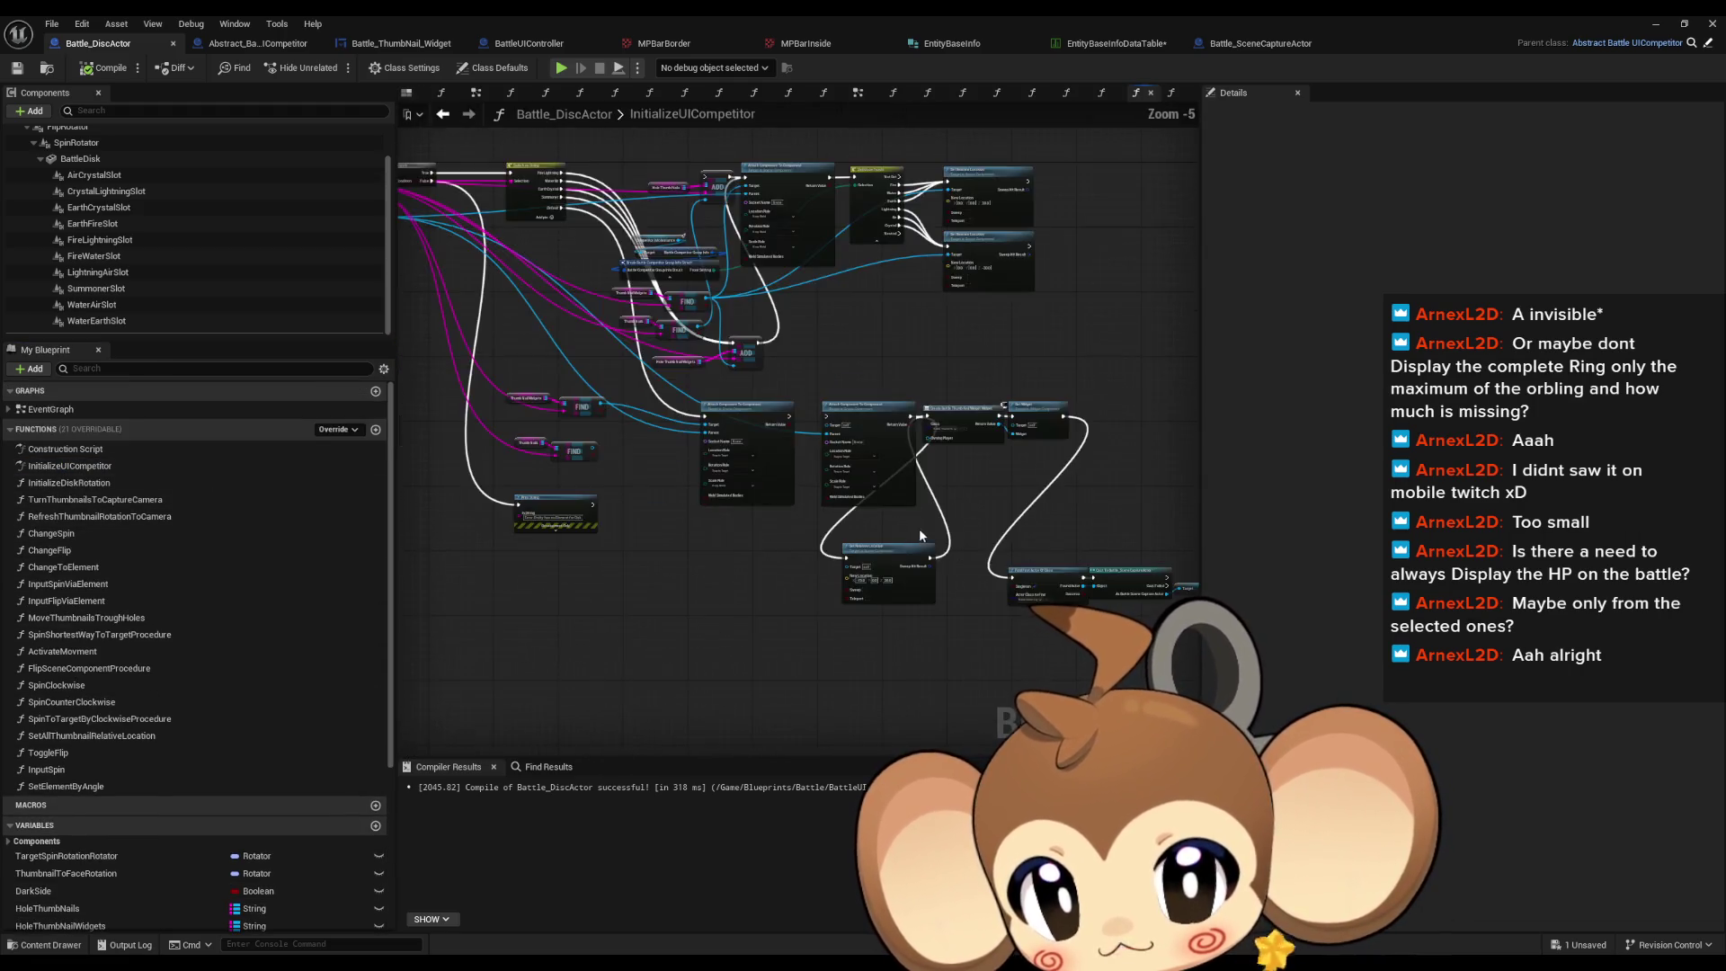
left_click_drag(972, 636, 731, 613)
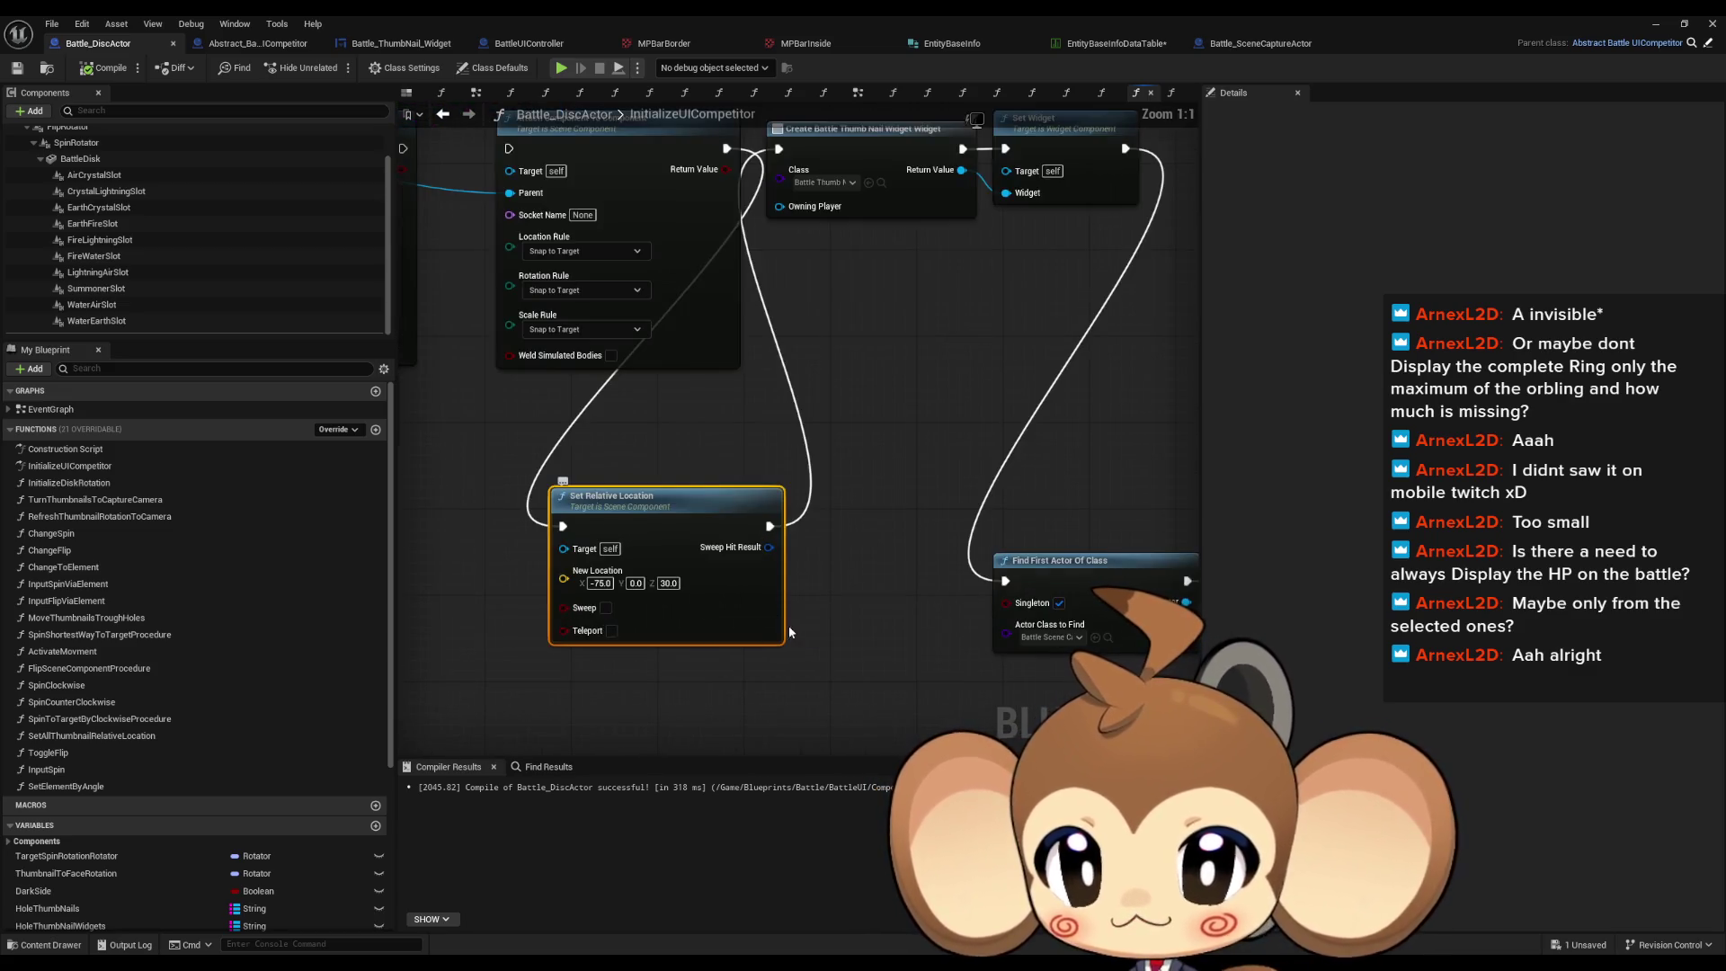
left_click_drag(653, 531, 908, 622)
scroll(908, 622, "down", 3)
Step: Locate the Thumb Nails FIND nodes and select the Thumb Nails getter
mouse_move(690, 378)
left_mouse_down()
mouse_move(1094, 531)
mouse_move(1115, 661)
left_mouse_up()
scroll(980, 704, "up", 5)
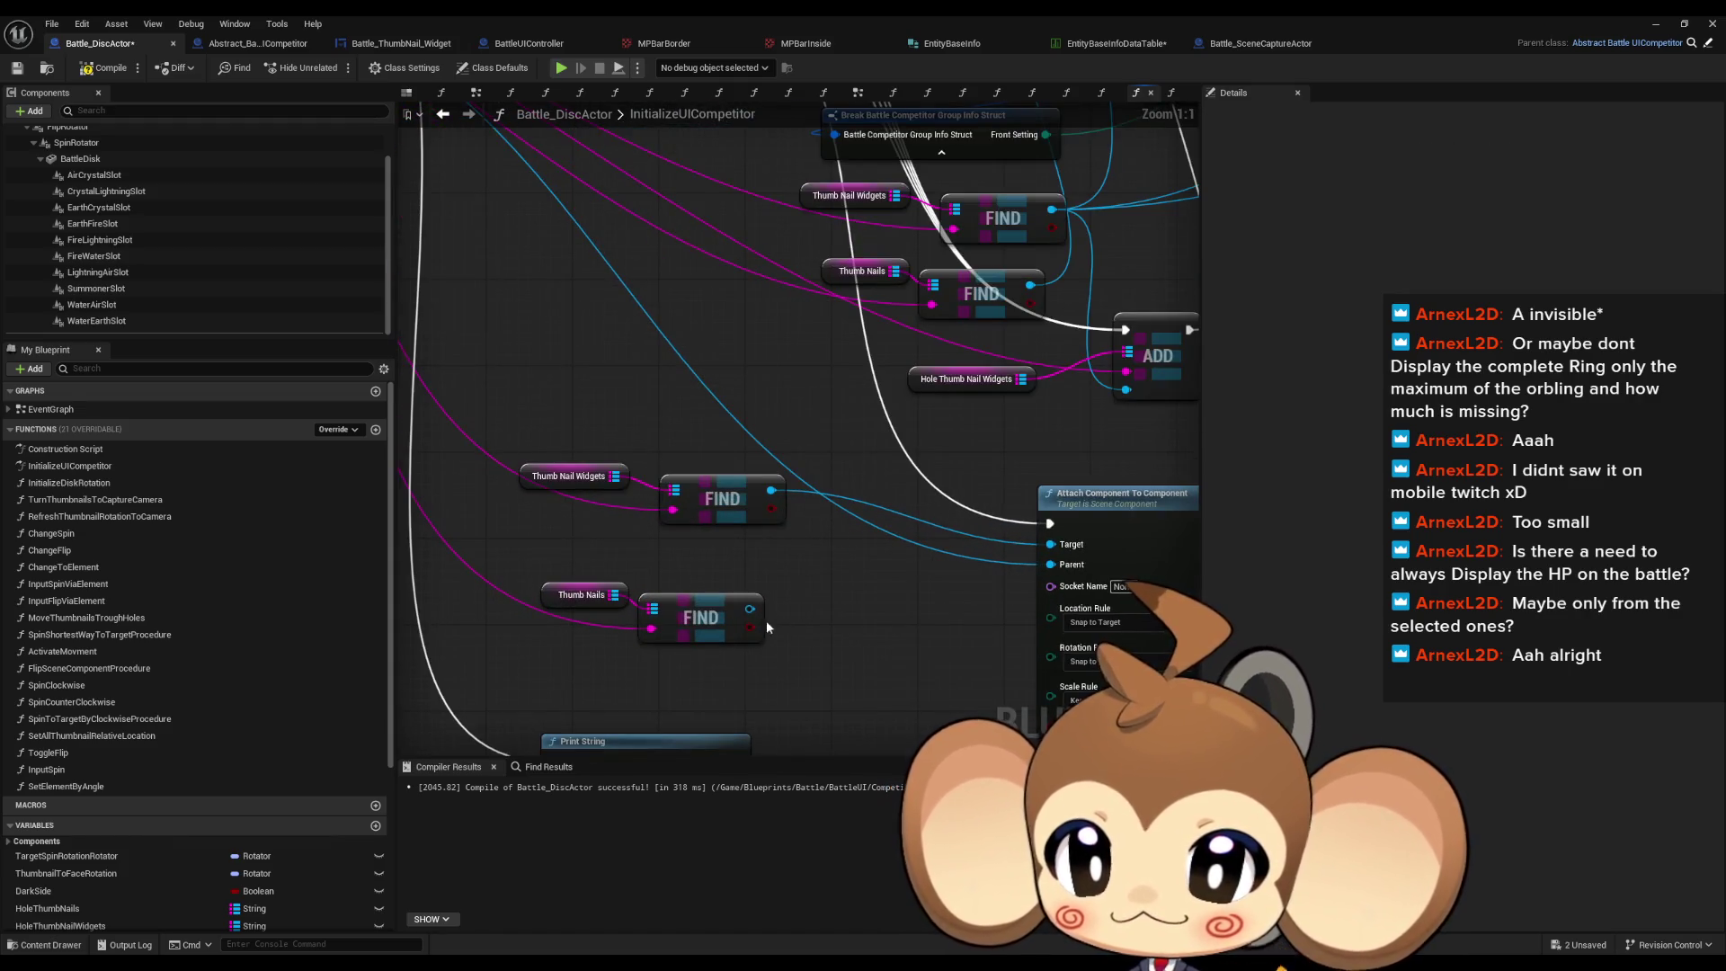
left_click_drag(534, 582, 748, 650)
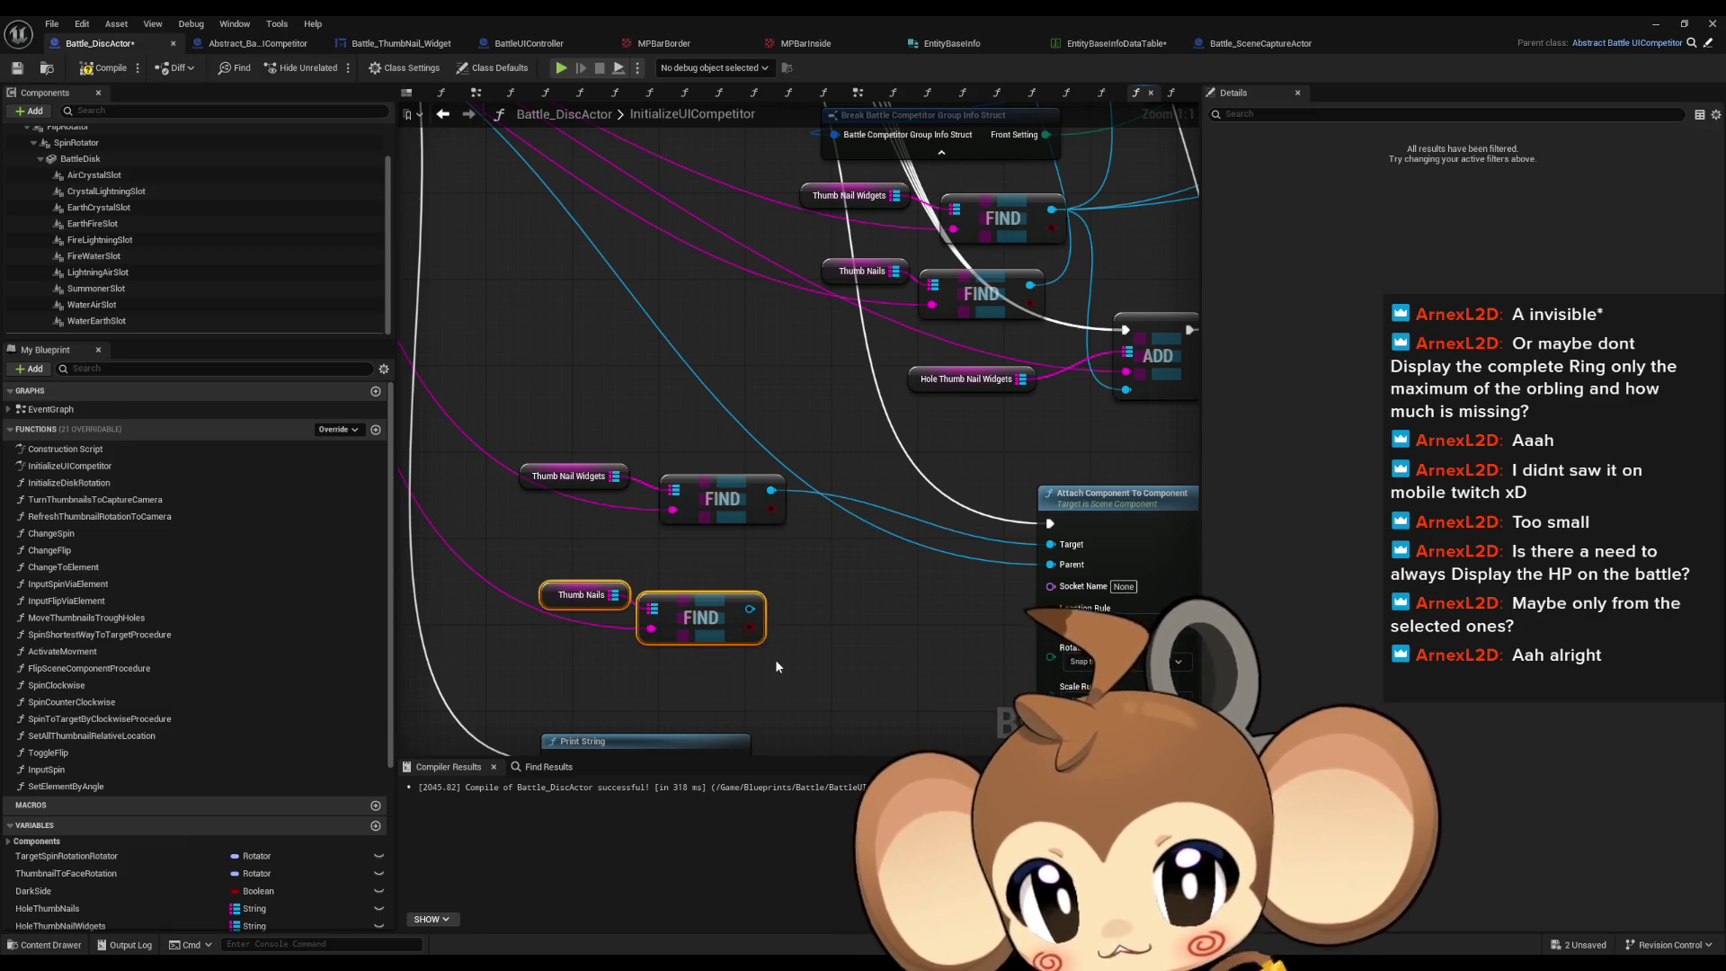
scroll(232, 746, "down", 3)
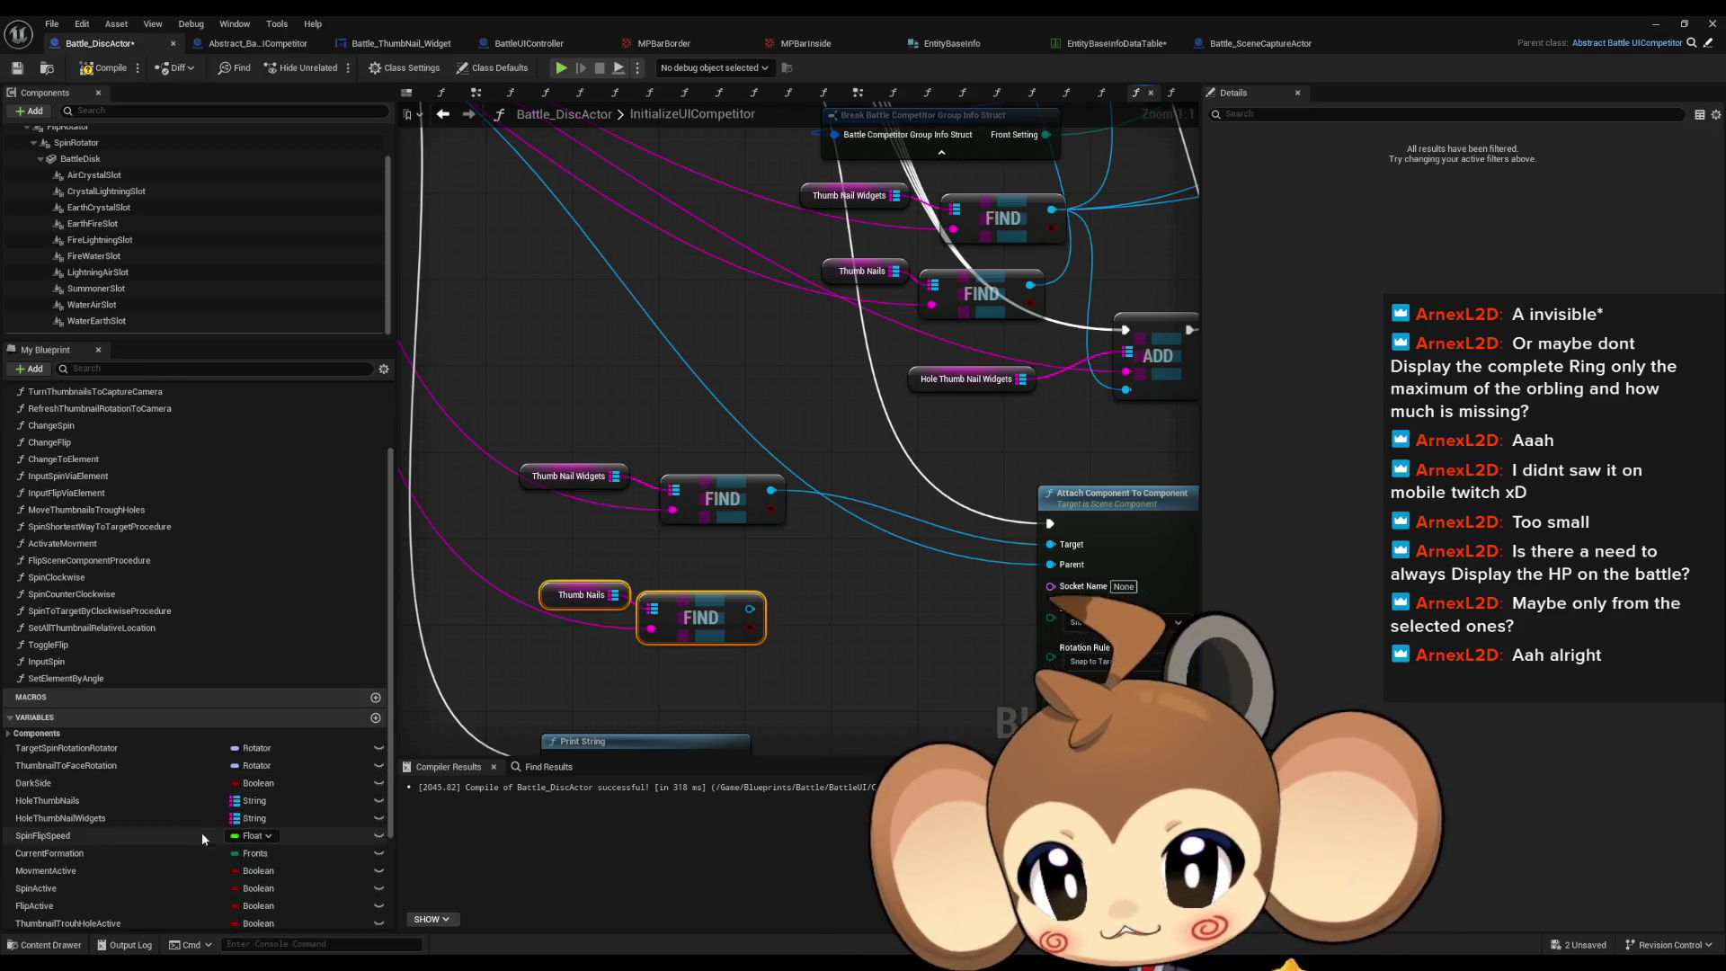
left_click_drag(261, 43, 120, 56)
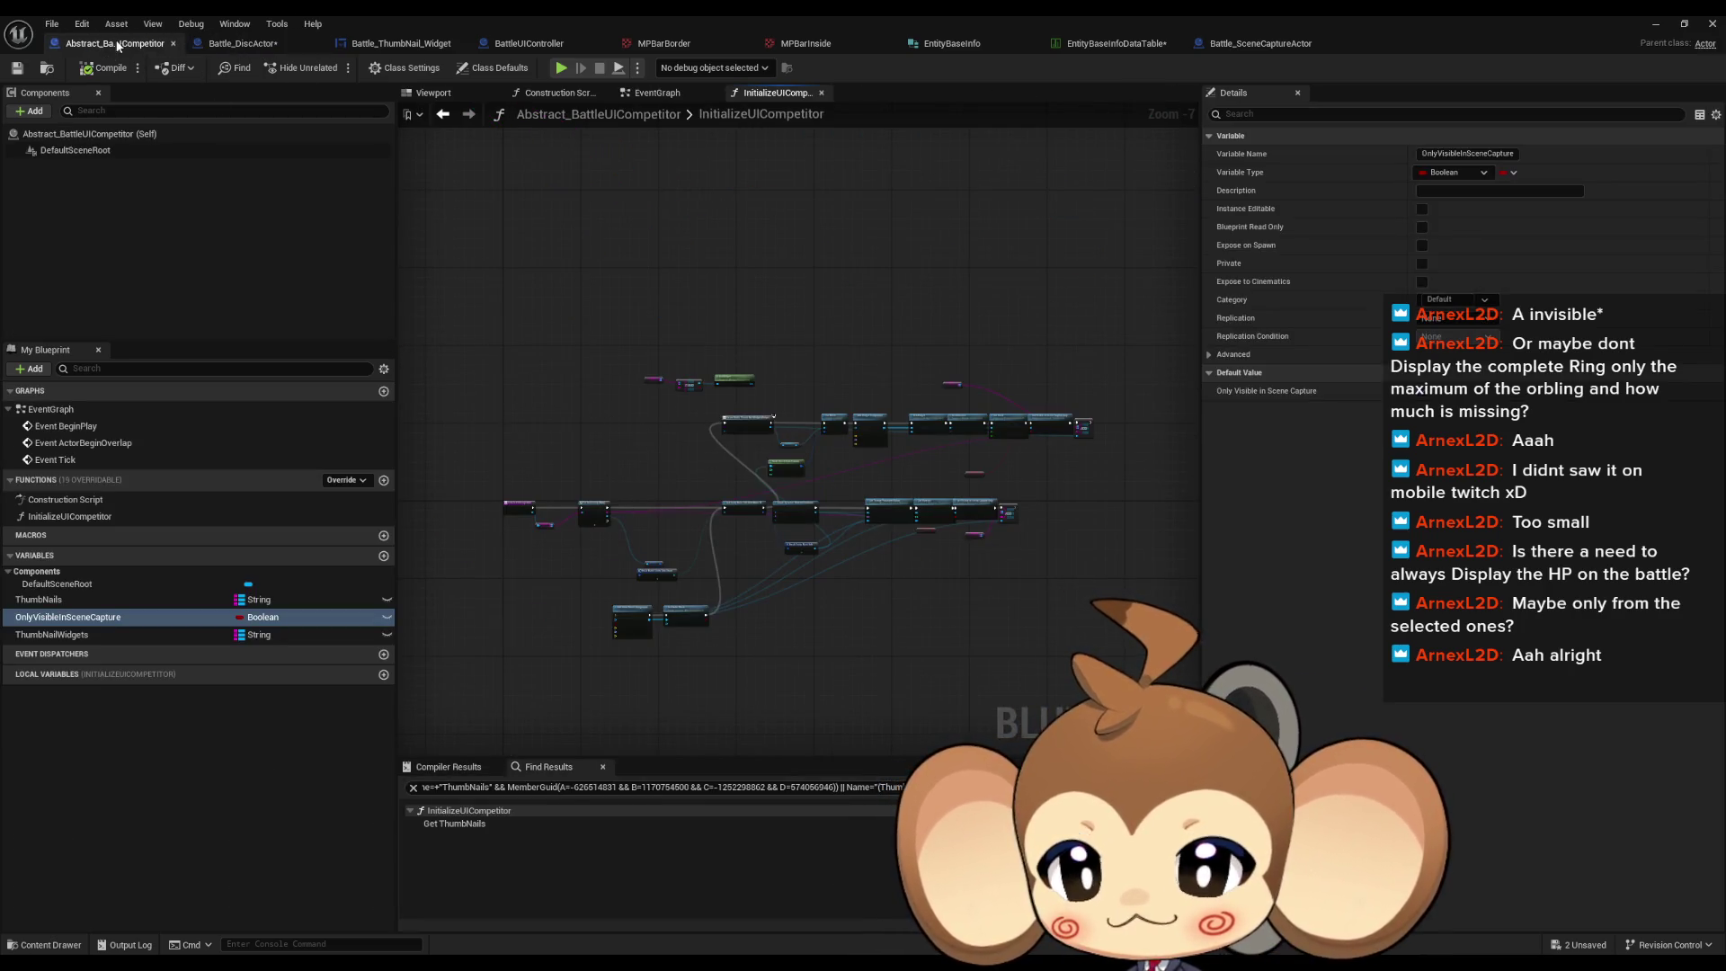
left_click(229, 49)
left_click_drag(589, 579, 800, 652)
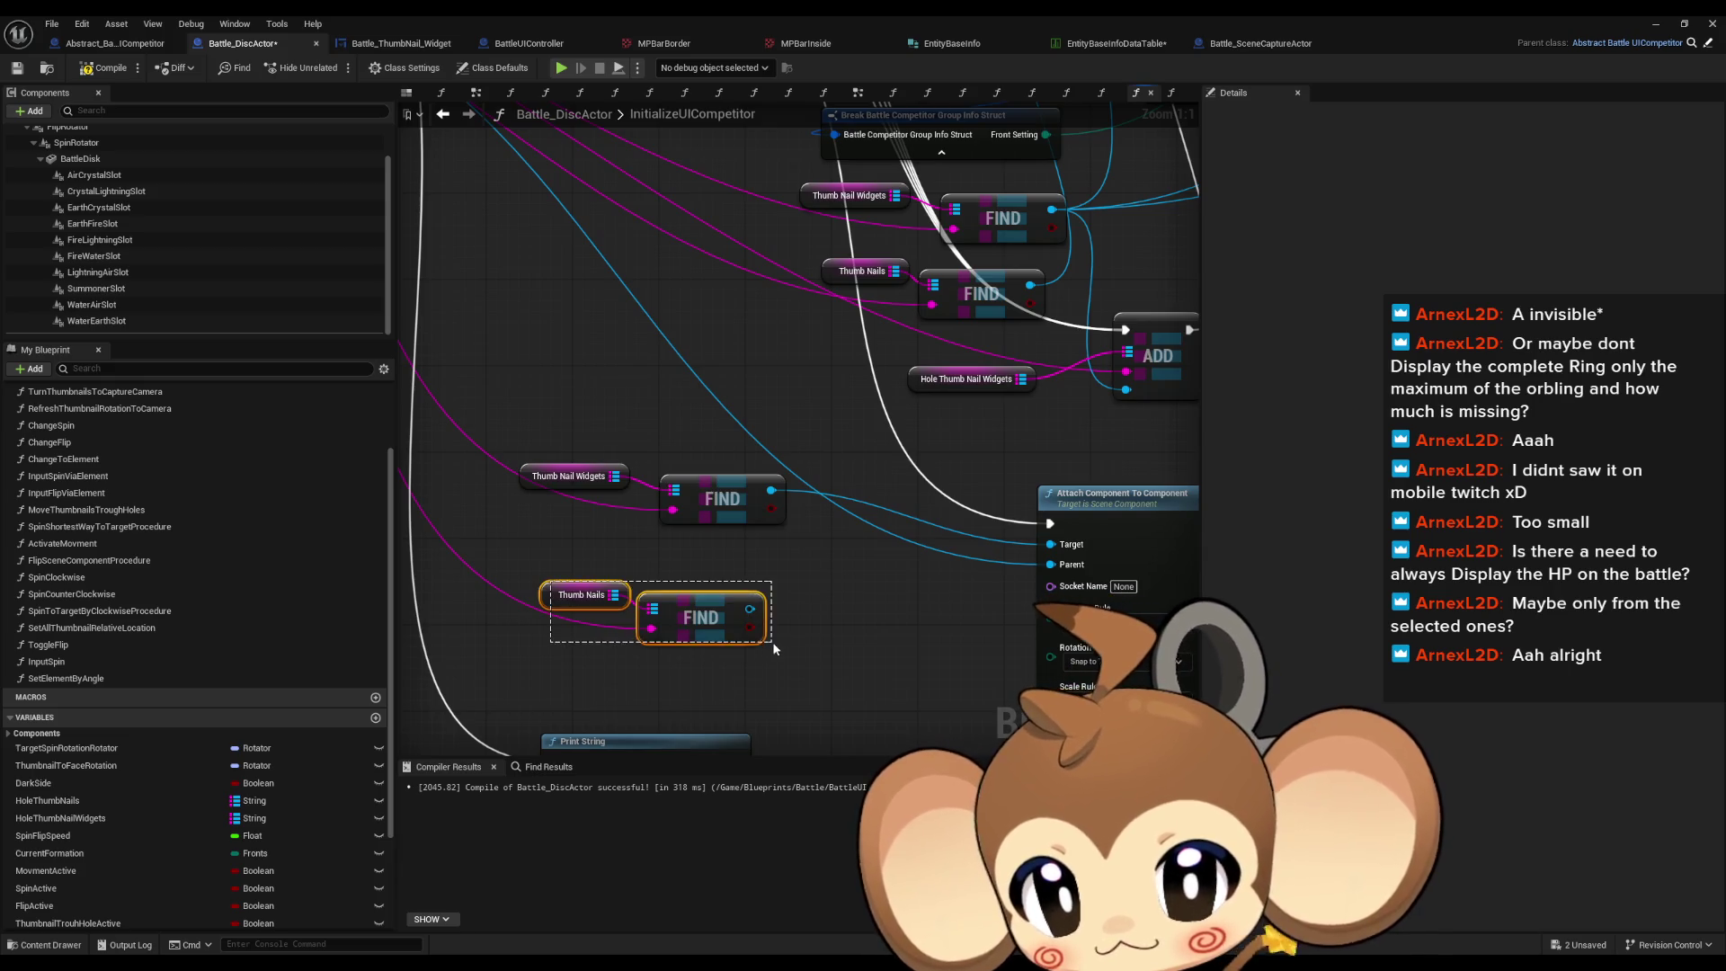
left_click(636, 604)
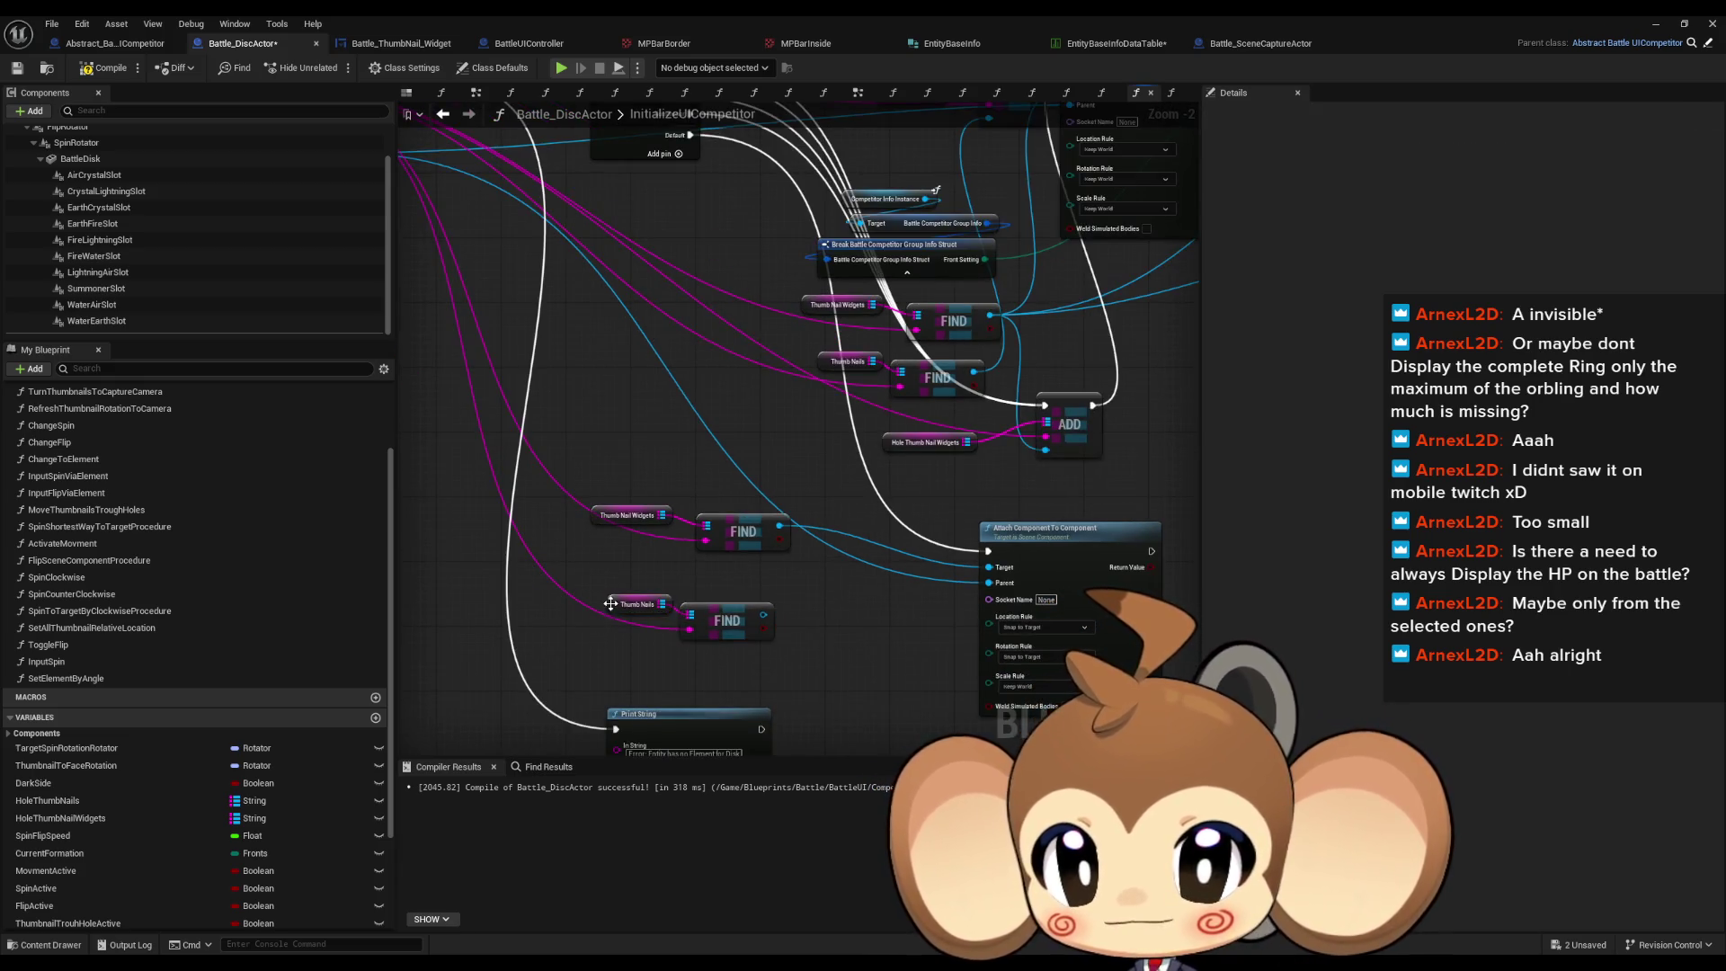
Step: Find ThumbNails references and delete those getters with their FIND, Hole Thumb Nails and ADD nodes
right_click(618, 608)
mouse_move(666, 737)
left_click(845, 767)
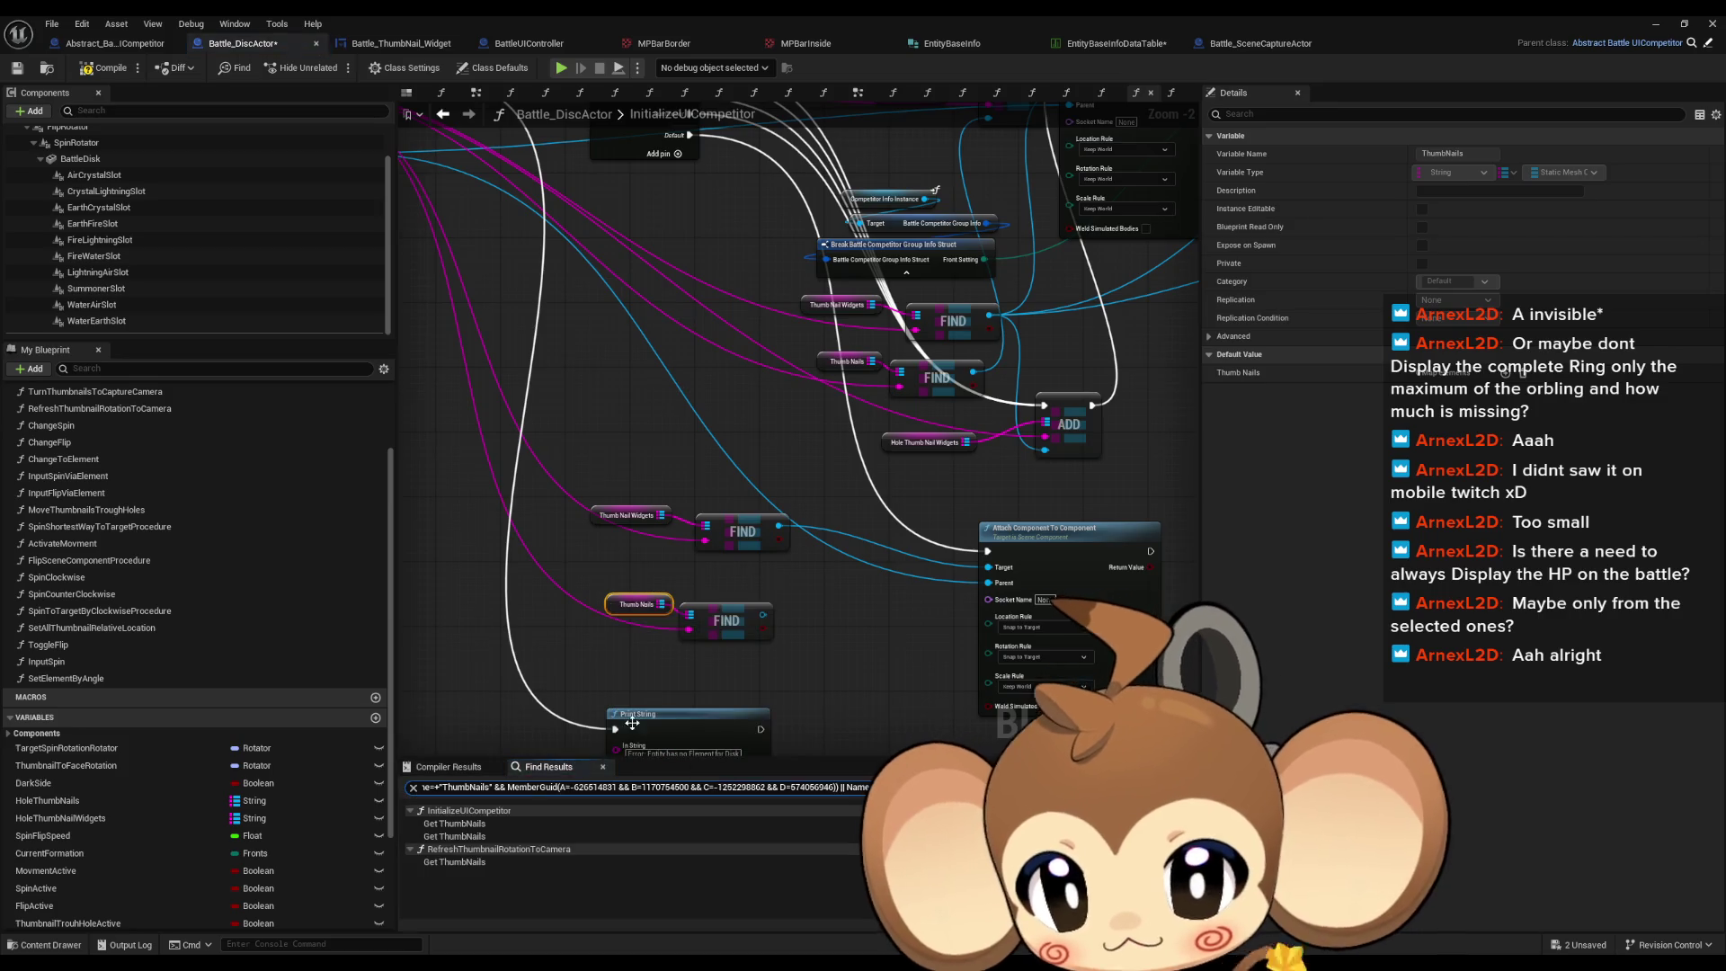
left_click(453, 823)
key("Delete")
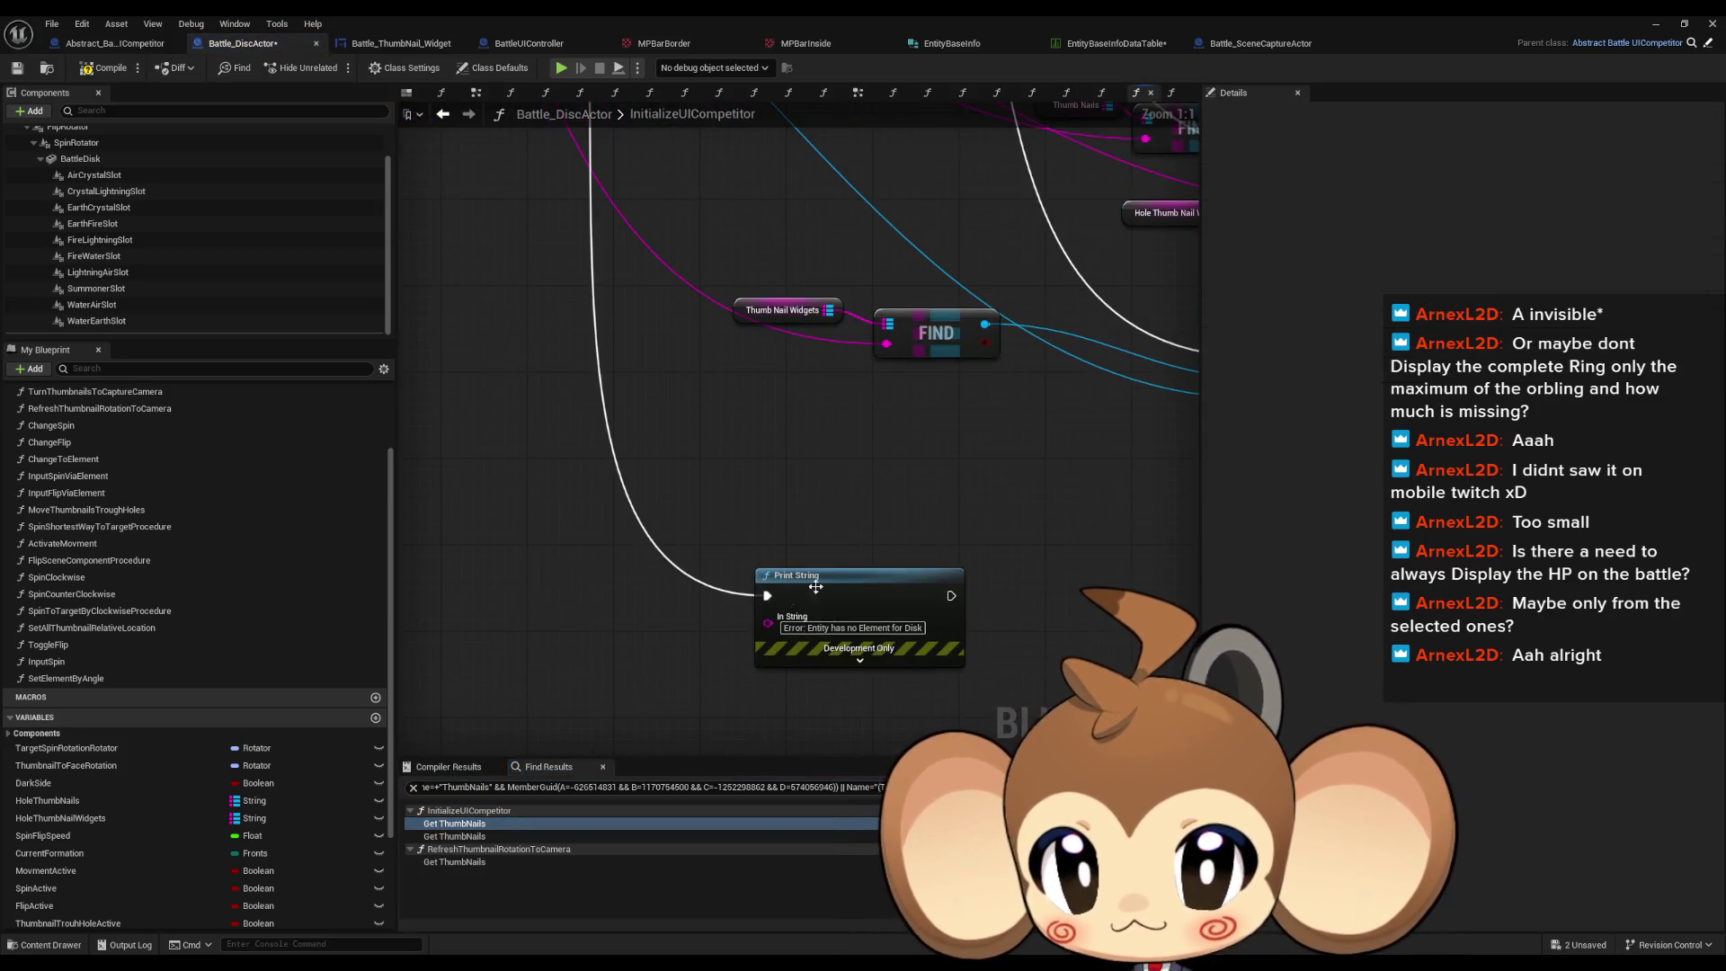
left_click(454, 836)
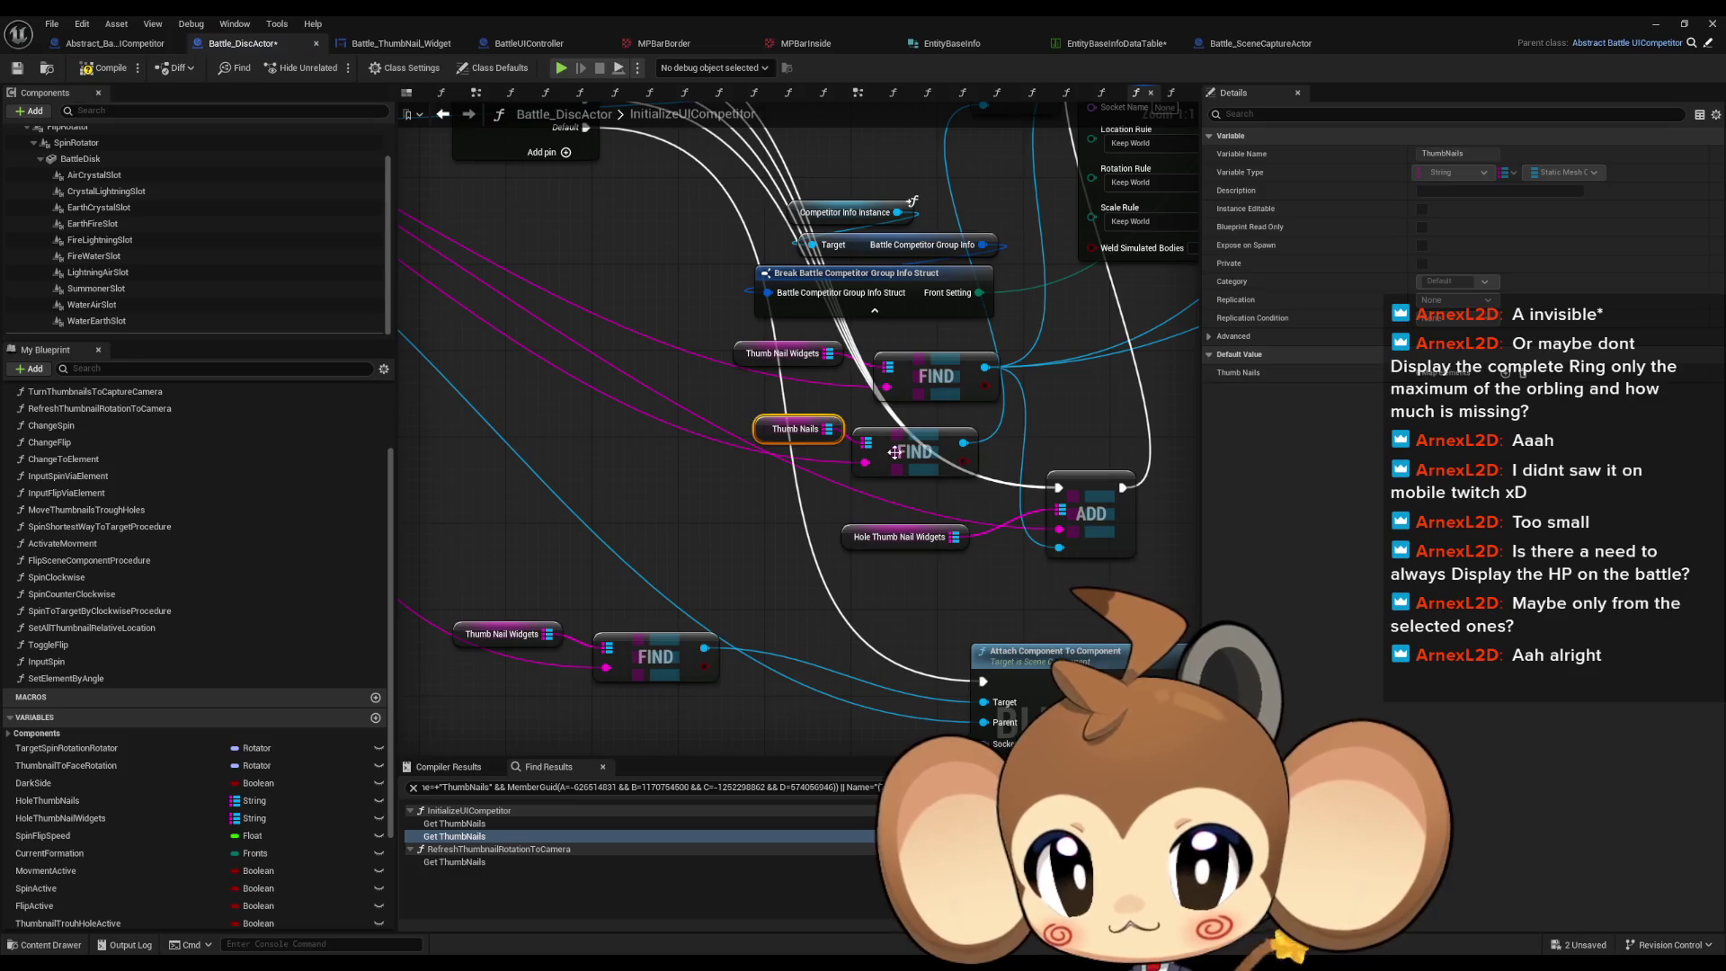
left_click(894, 452)
left_click_drag(665, 207, 809, 296)
key("Delete")
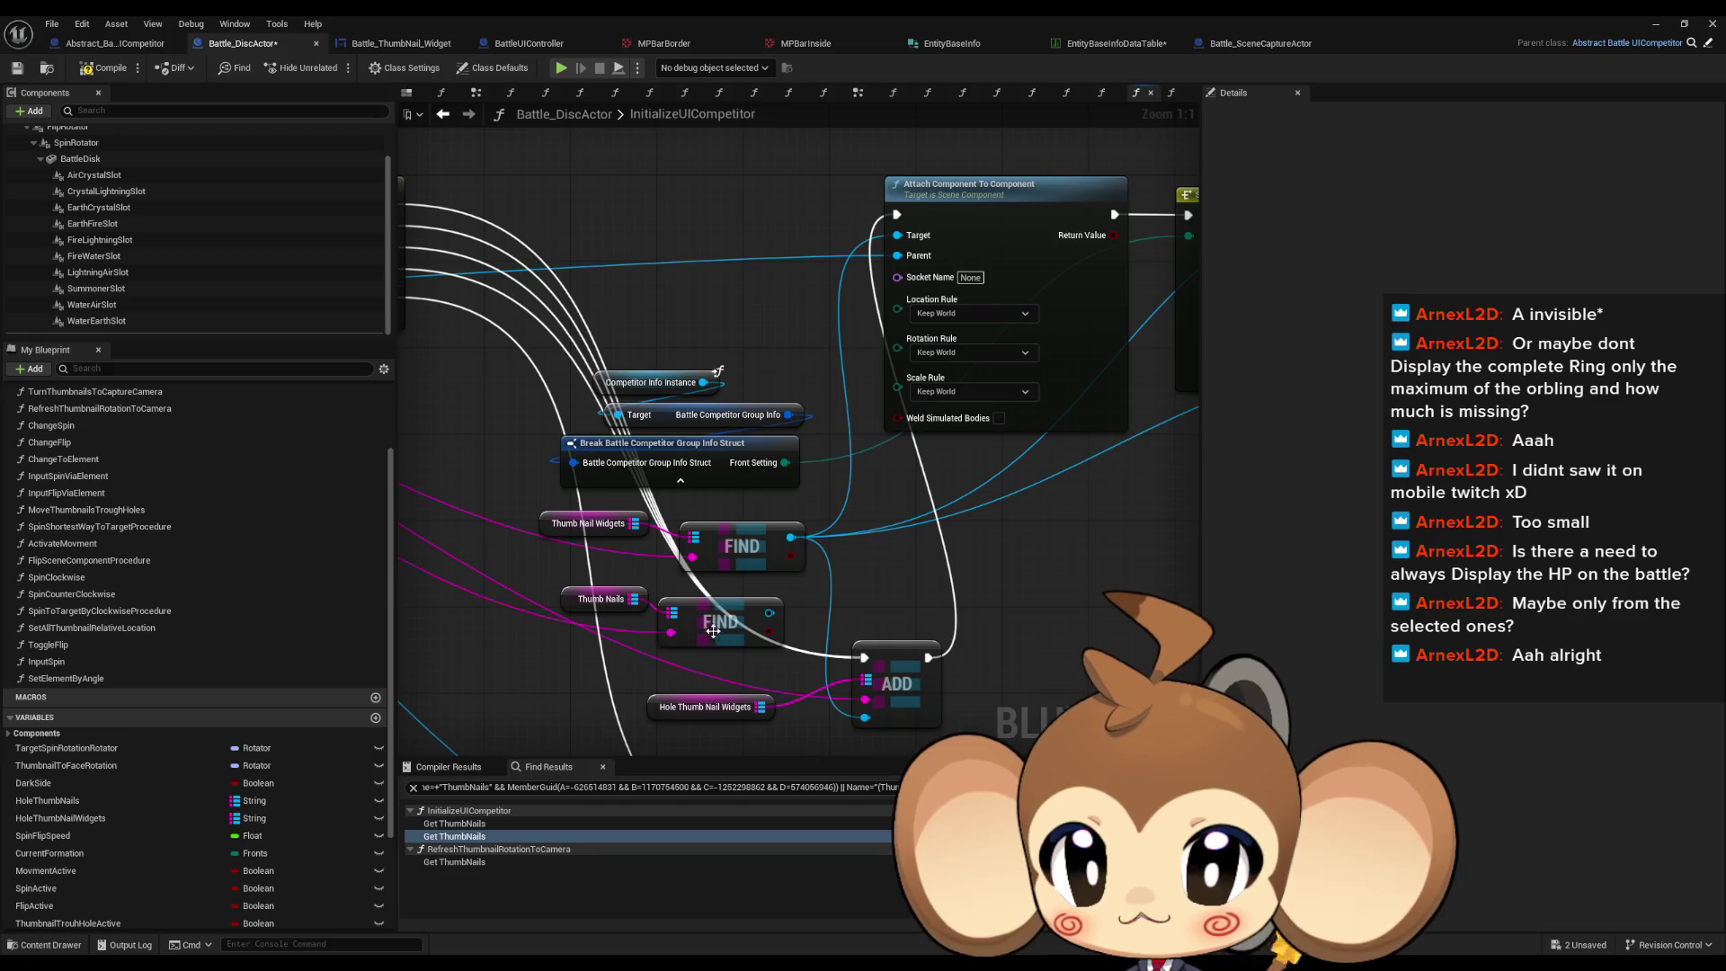
Step: Delete the ThumbNails loop in RefreshThumbnailRotationToCamera, realign the Thumb Nail Widgets loop, and save
left_click(454, 862)
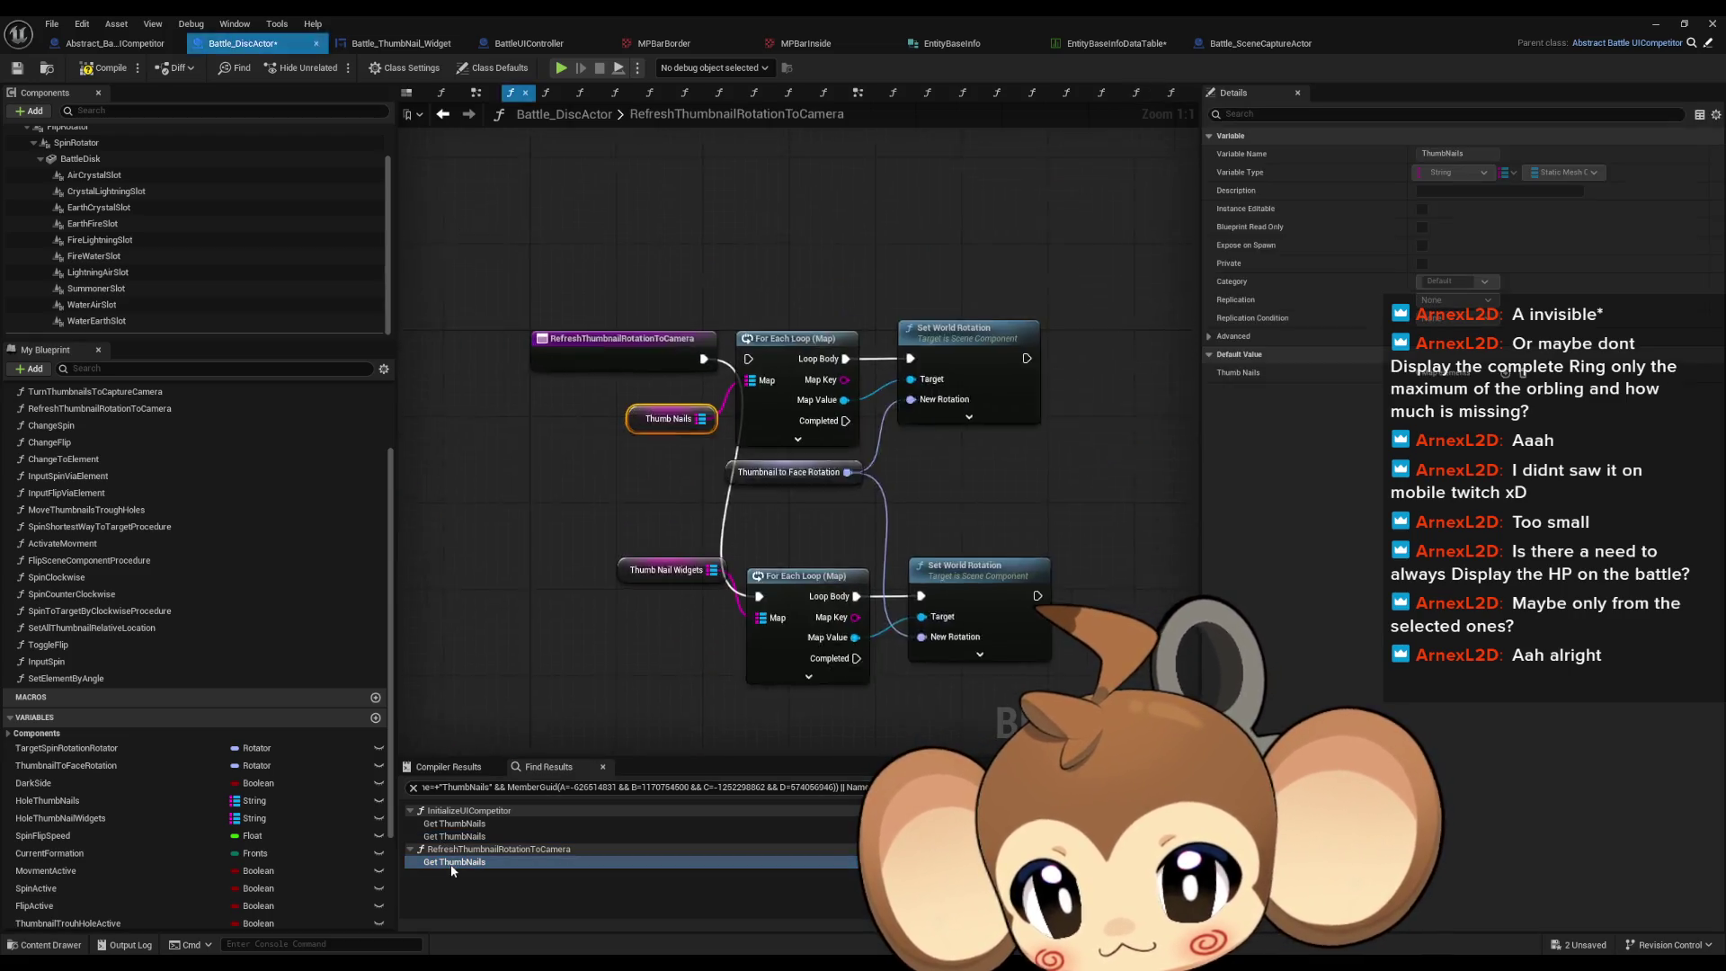
left_click(921, 352)
key("Delete")
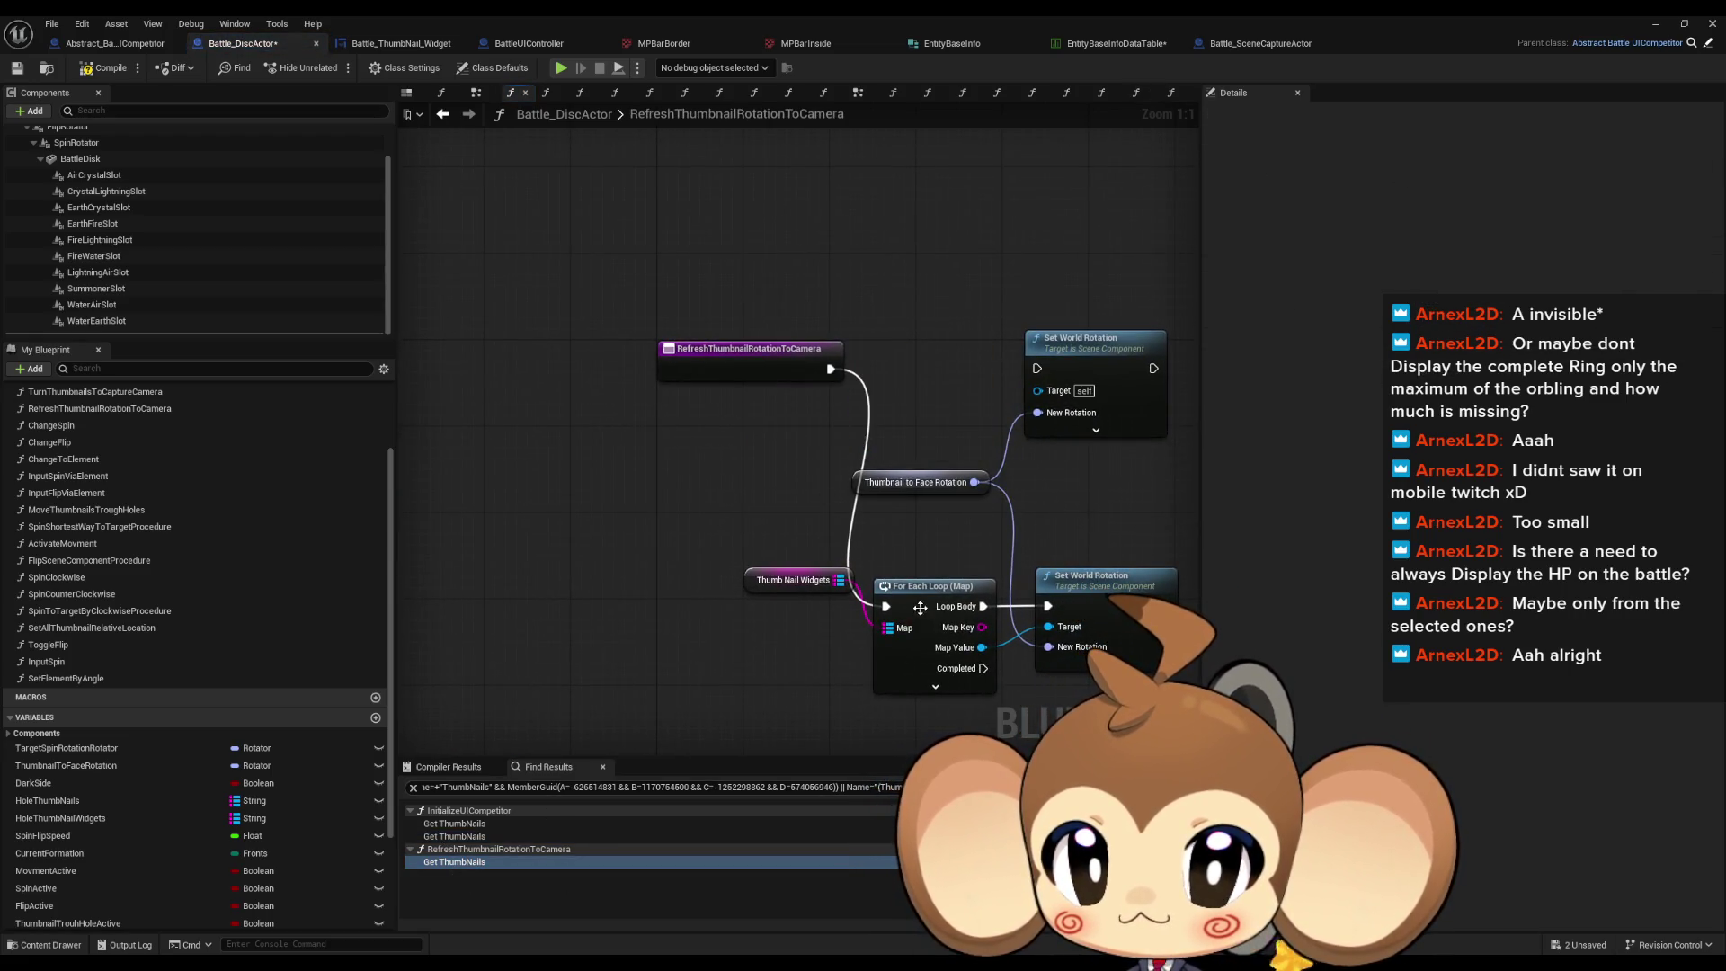
left_click_drag(926, 588, 933, 353)
left_click_drag(1081, 600, 1059, 363)
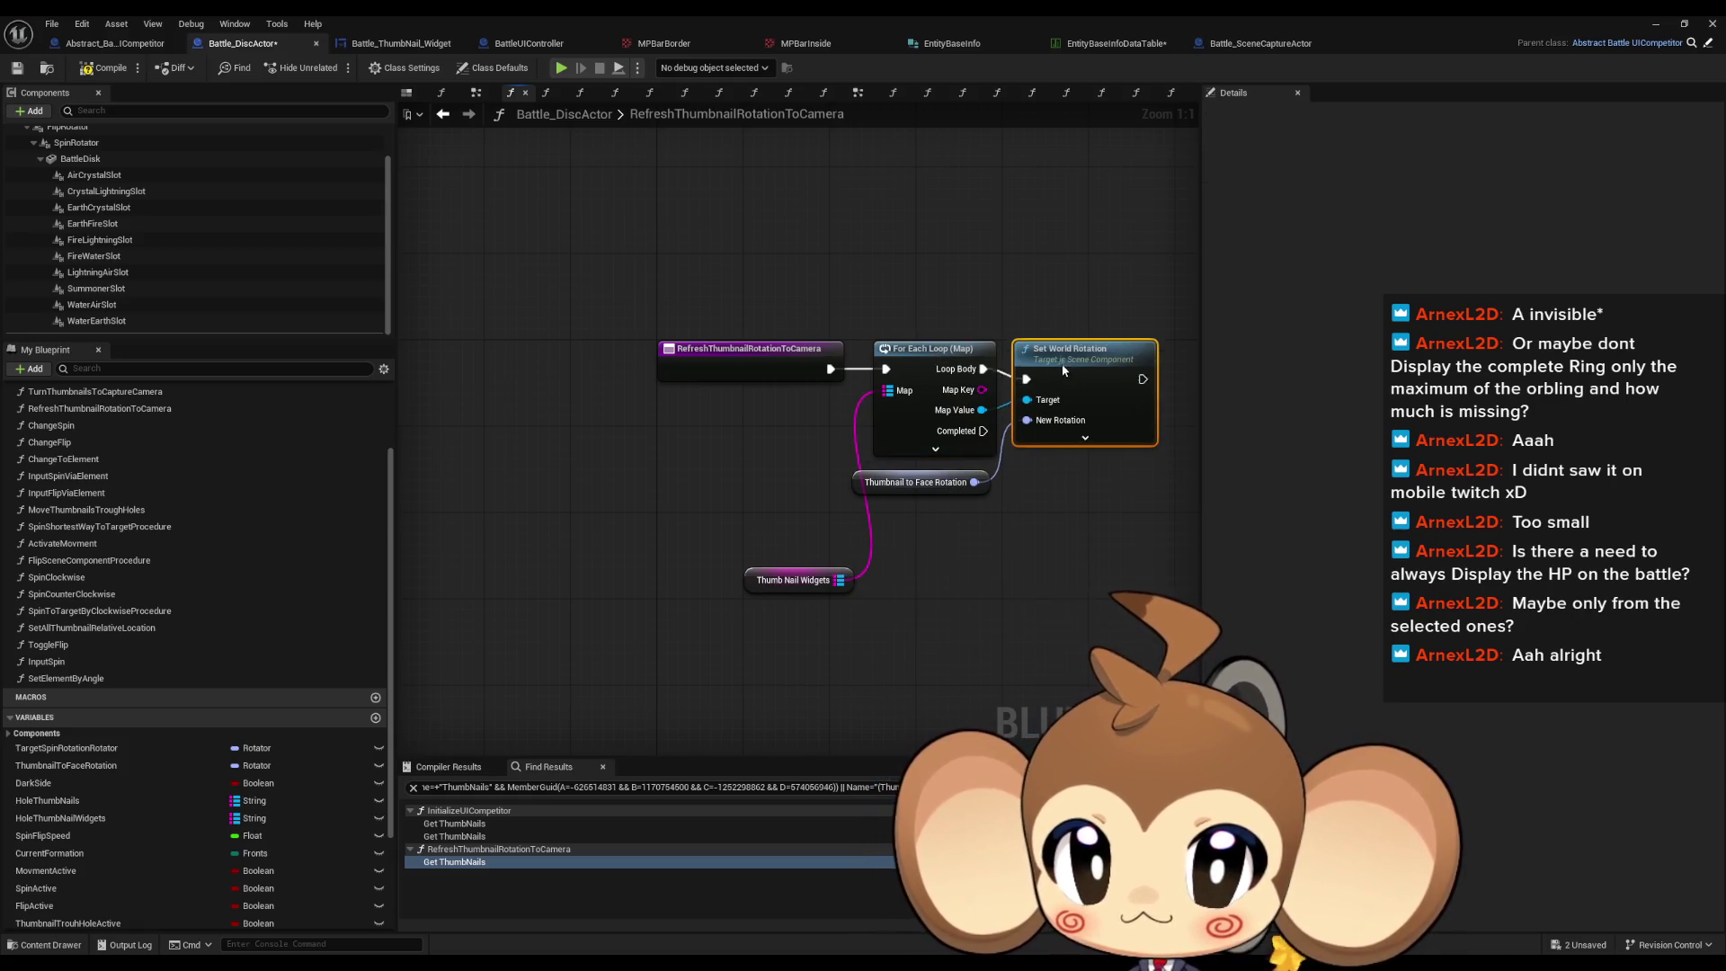
left_click_drag(774, 582, 752, 409)
left_click(713, 626)
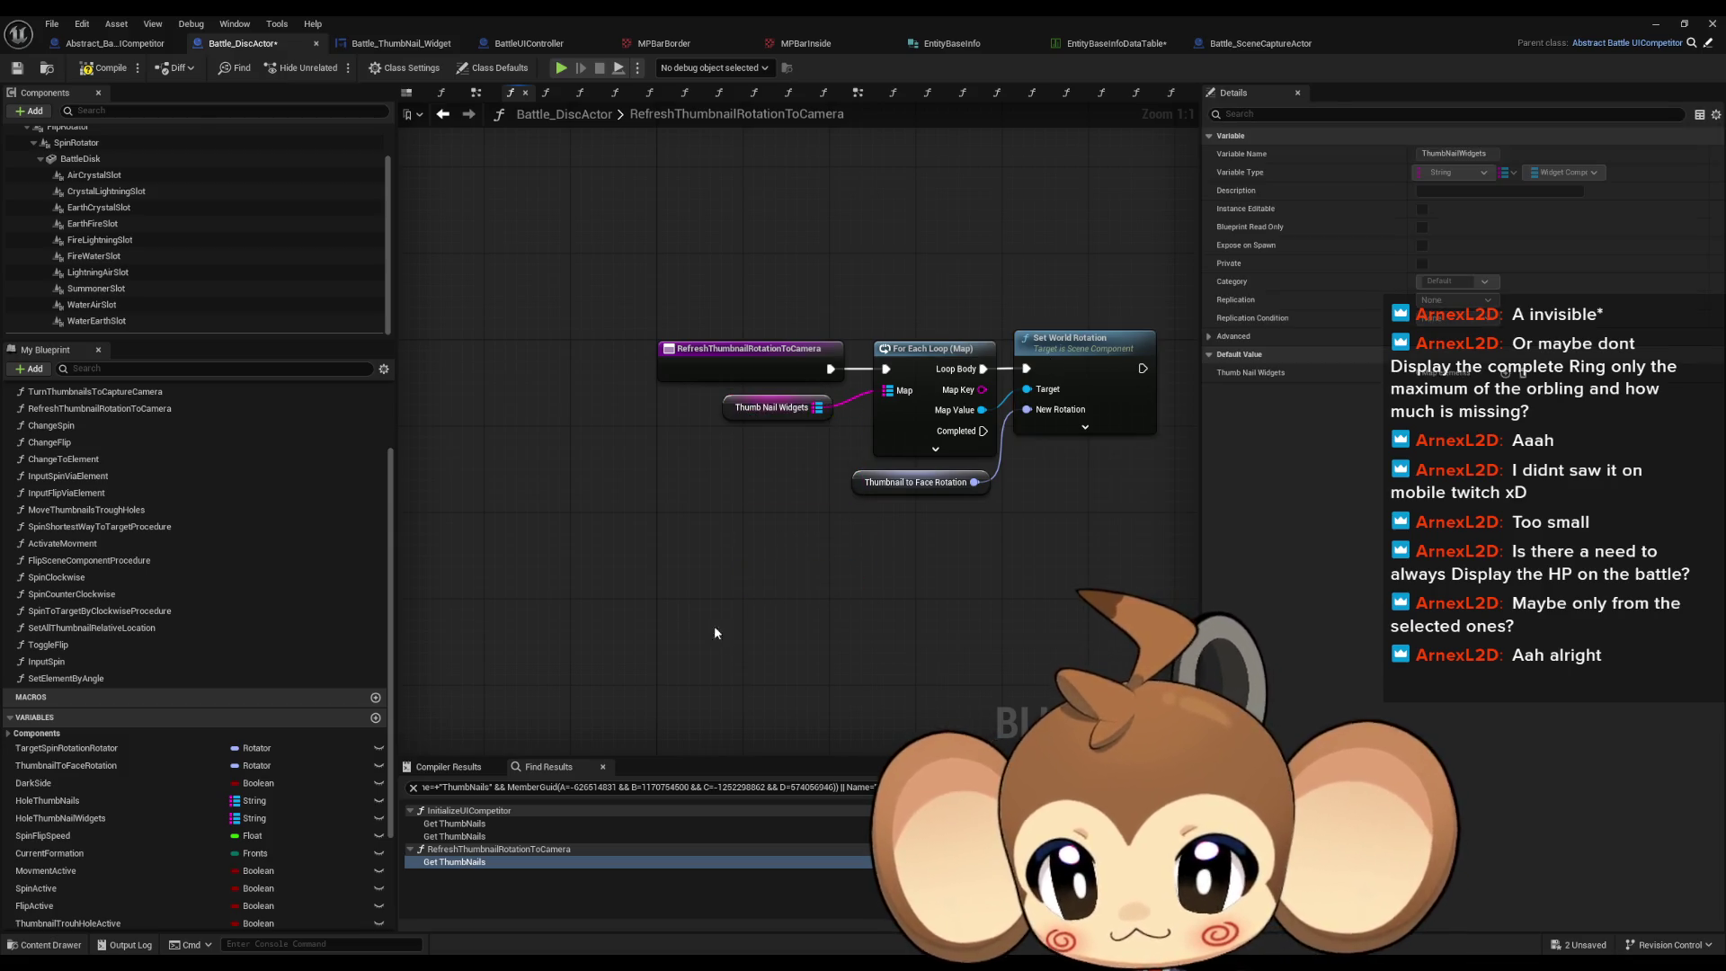
key("ctrl+s")
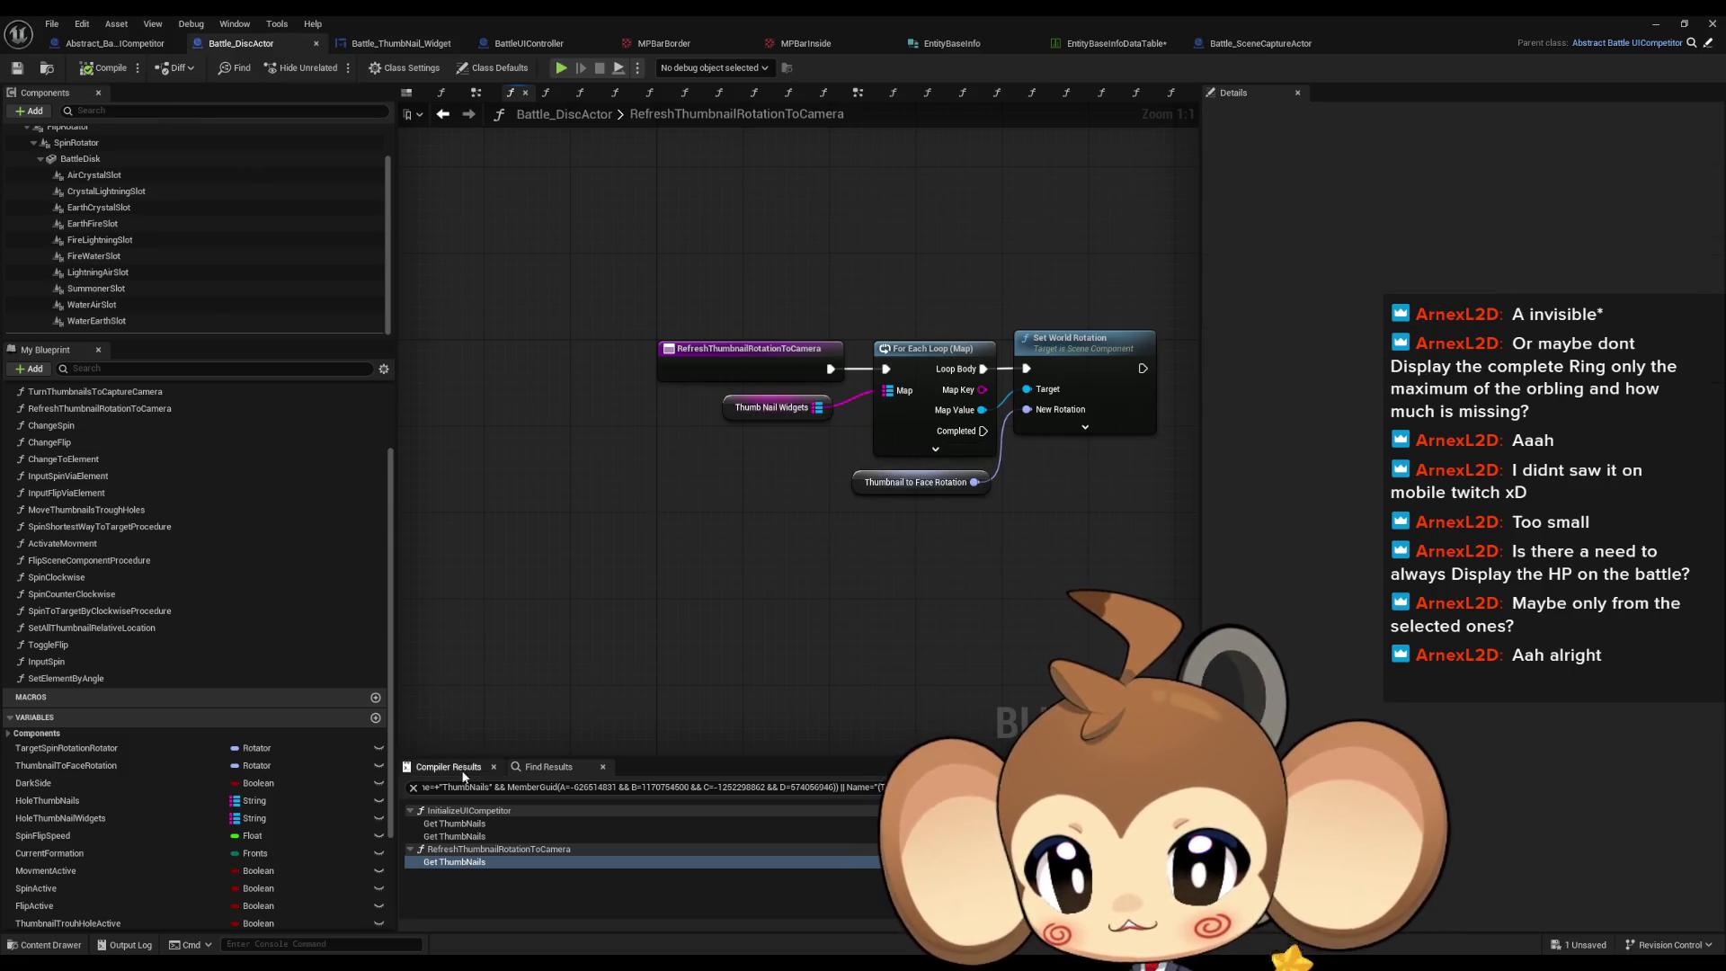
Step: Move the ADD node beside Attach Component To Component and add a Hole Thumb Nail Widgets getter
left_click(454, 824)
mouse_move(898, 672)
left_mouse_down()
mouse_move(850, 225)
mouse_move(844, 410)
left_mouse_up()
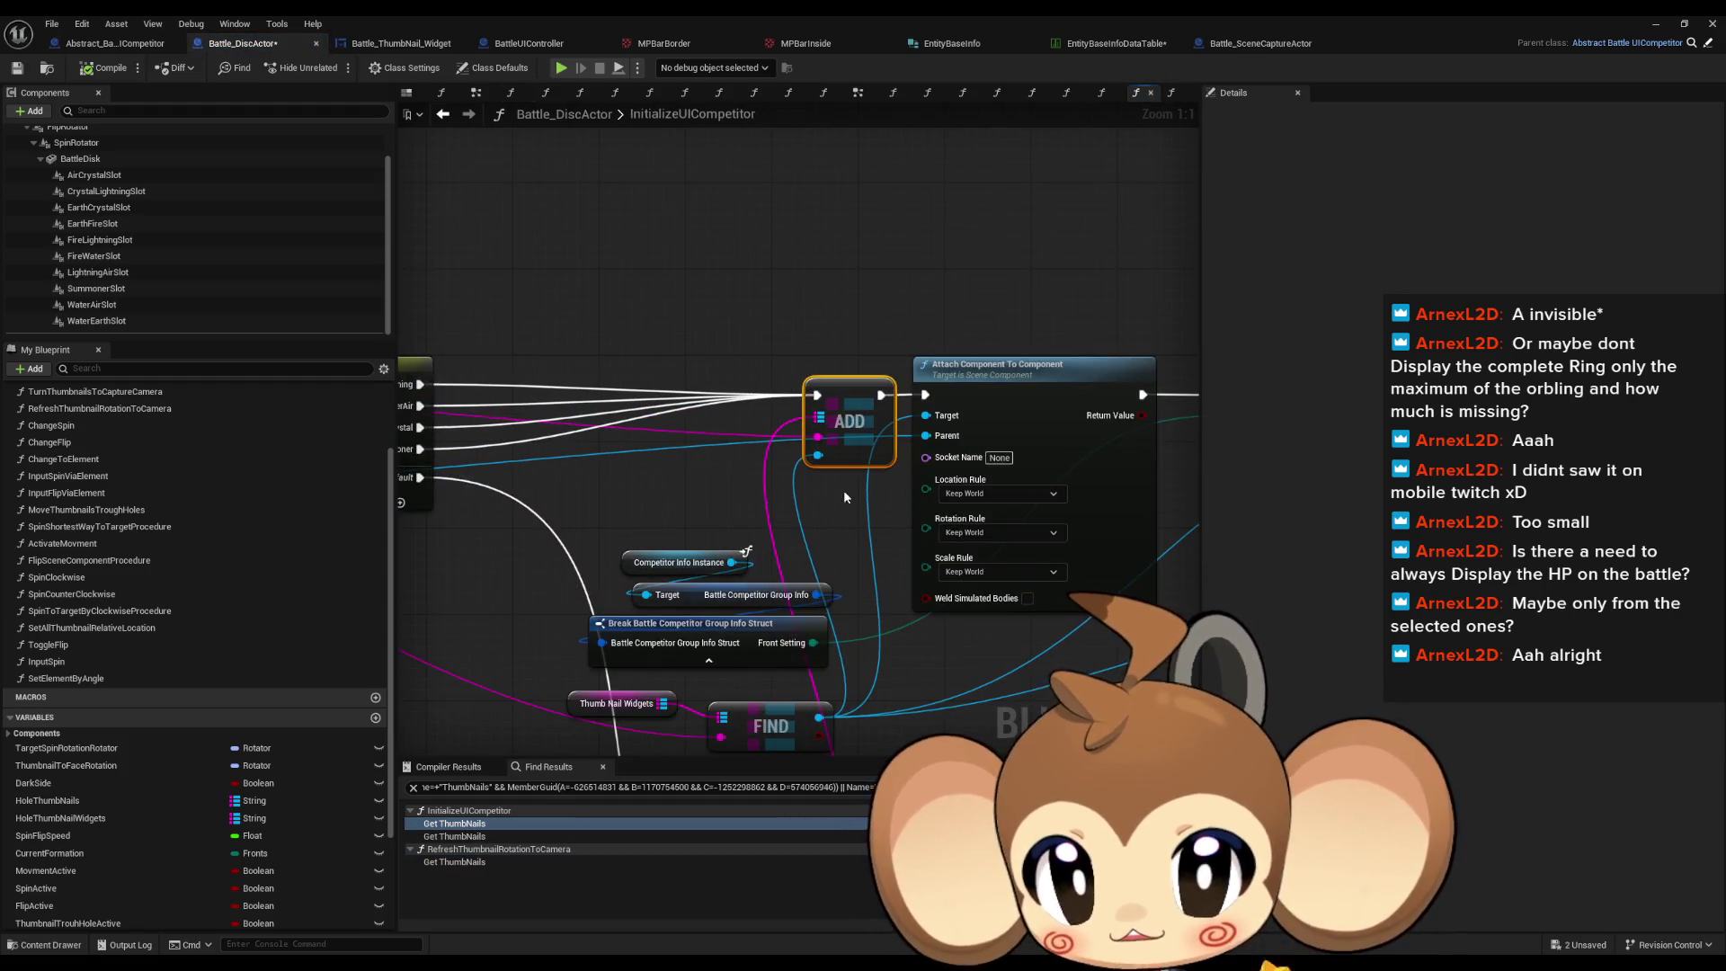
mouse_move(60, 817)
left_mouse_down()
mouse_move(712, 269)
mouse_move(660, 258)
left_mouse_up()
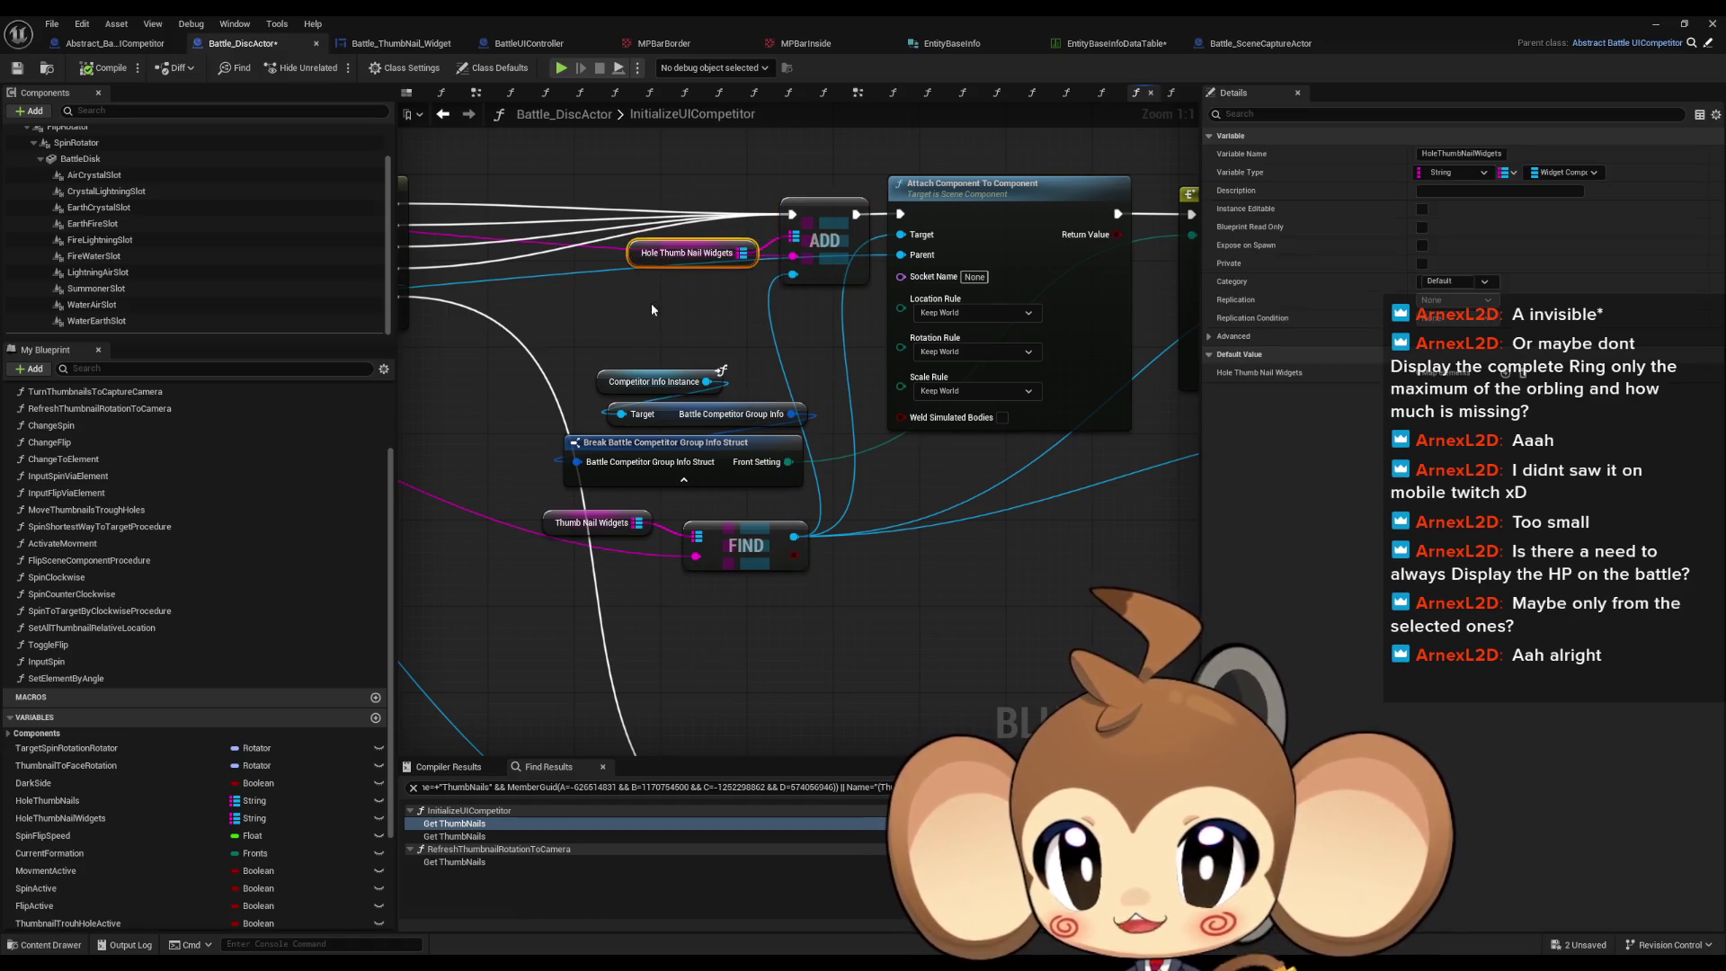
Step: List every reference to the HoleThumbNails variable with Find References
right_click(72, 803)
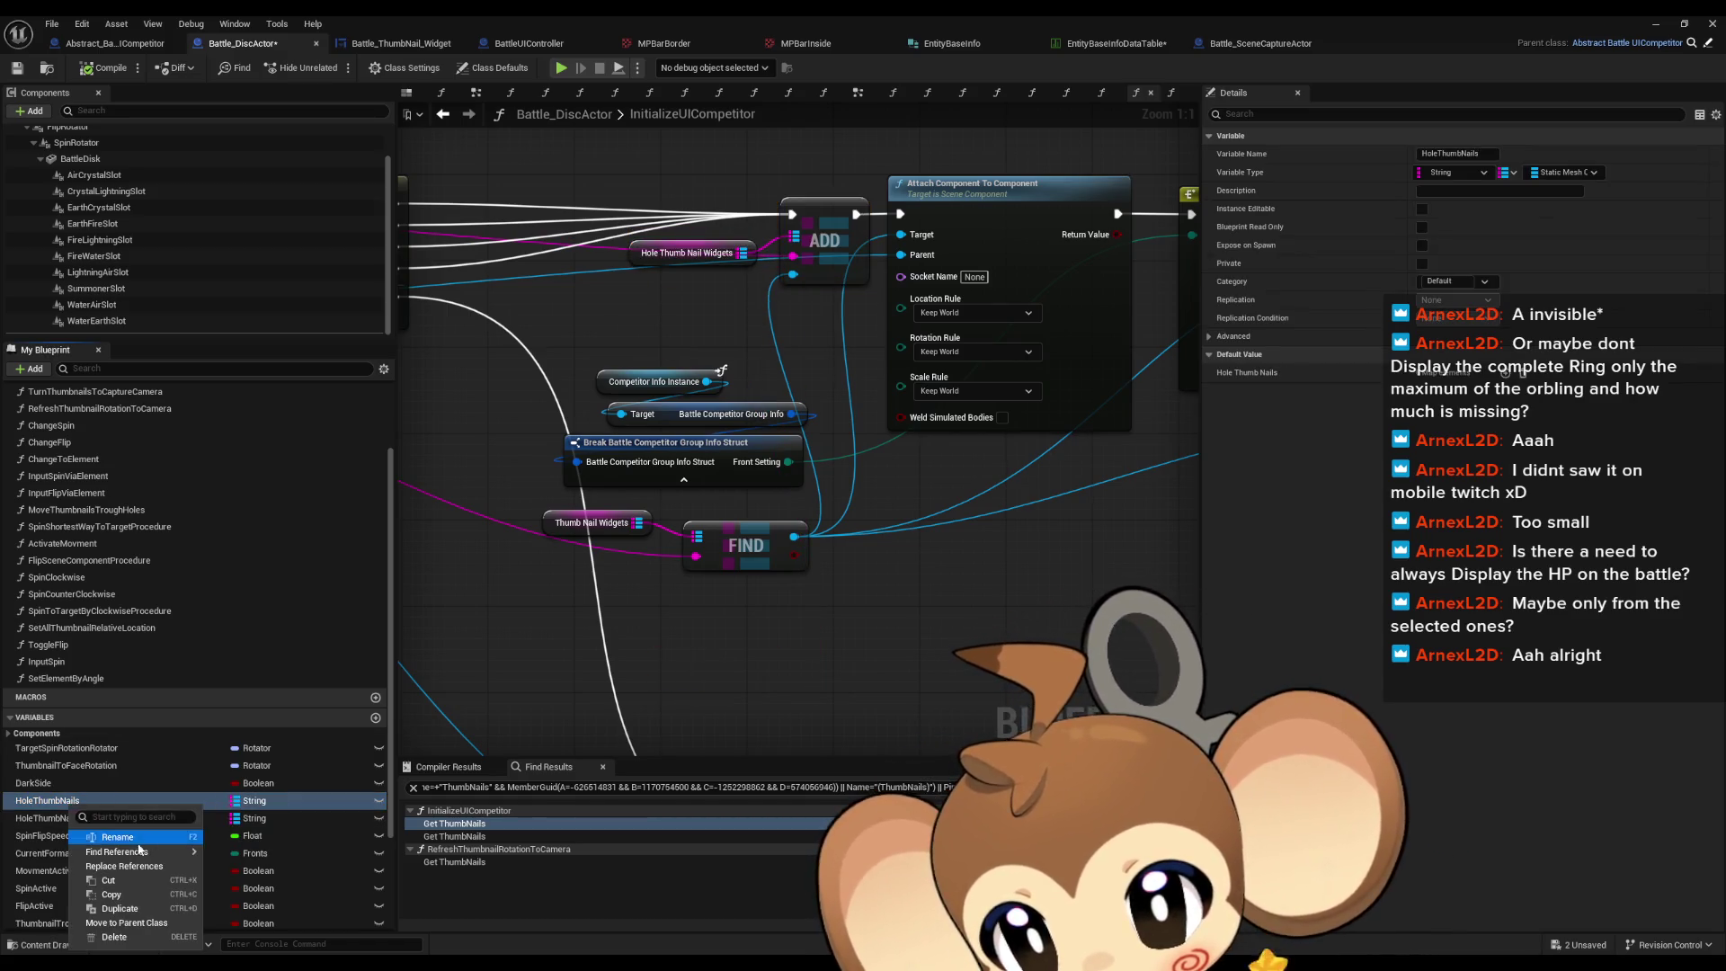
mouse_move(143, 851)
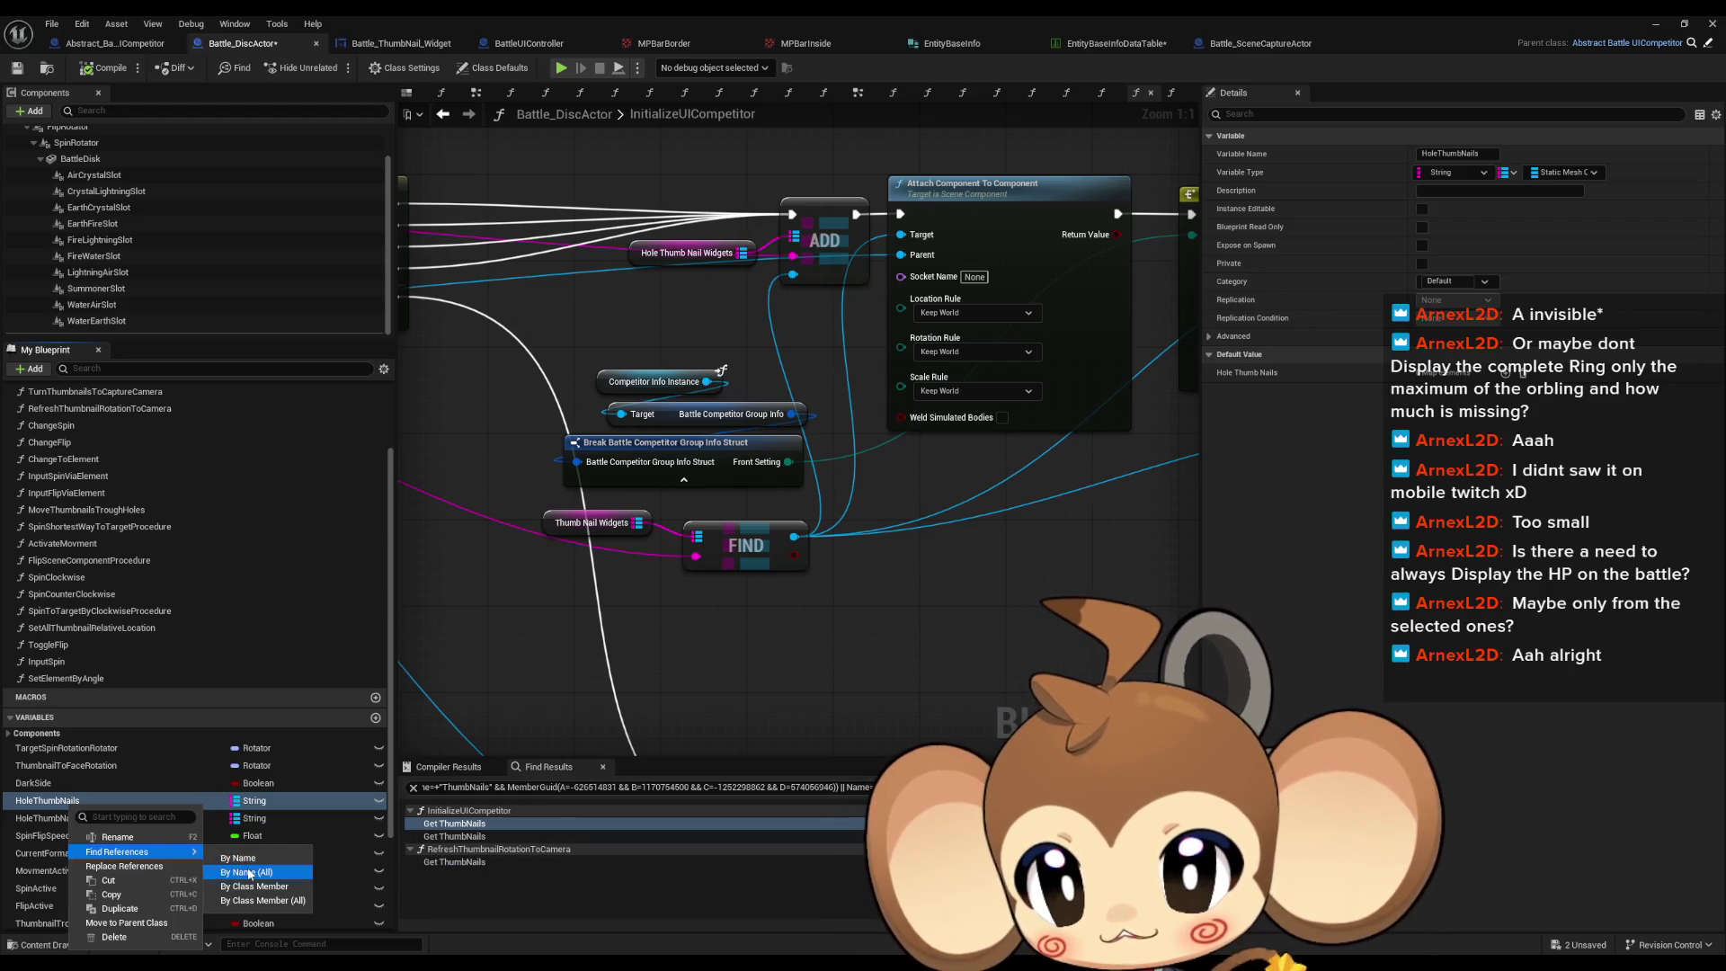
left_click(249, 872)
Step: In MoveThumbnailsTroughHoles, remove the duplicate HoleThumbNails For Each loop and its getter
left_click(459, 823)
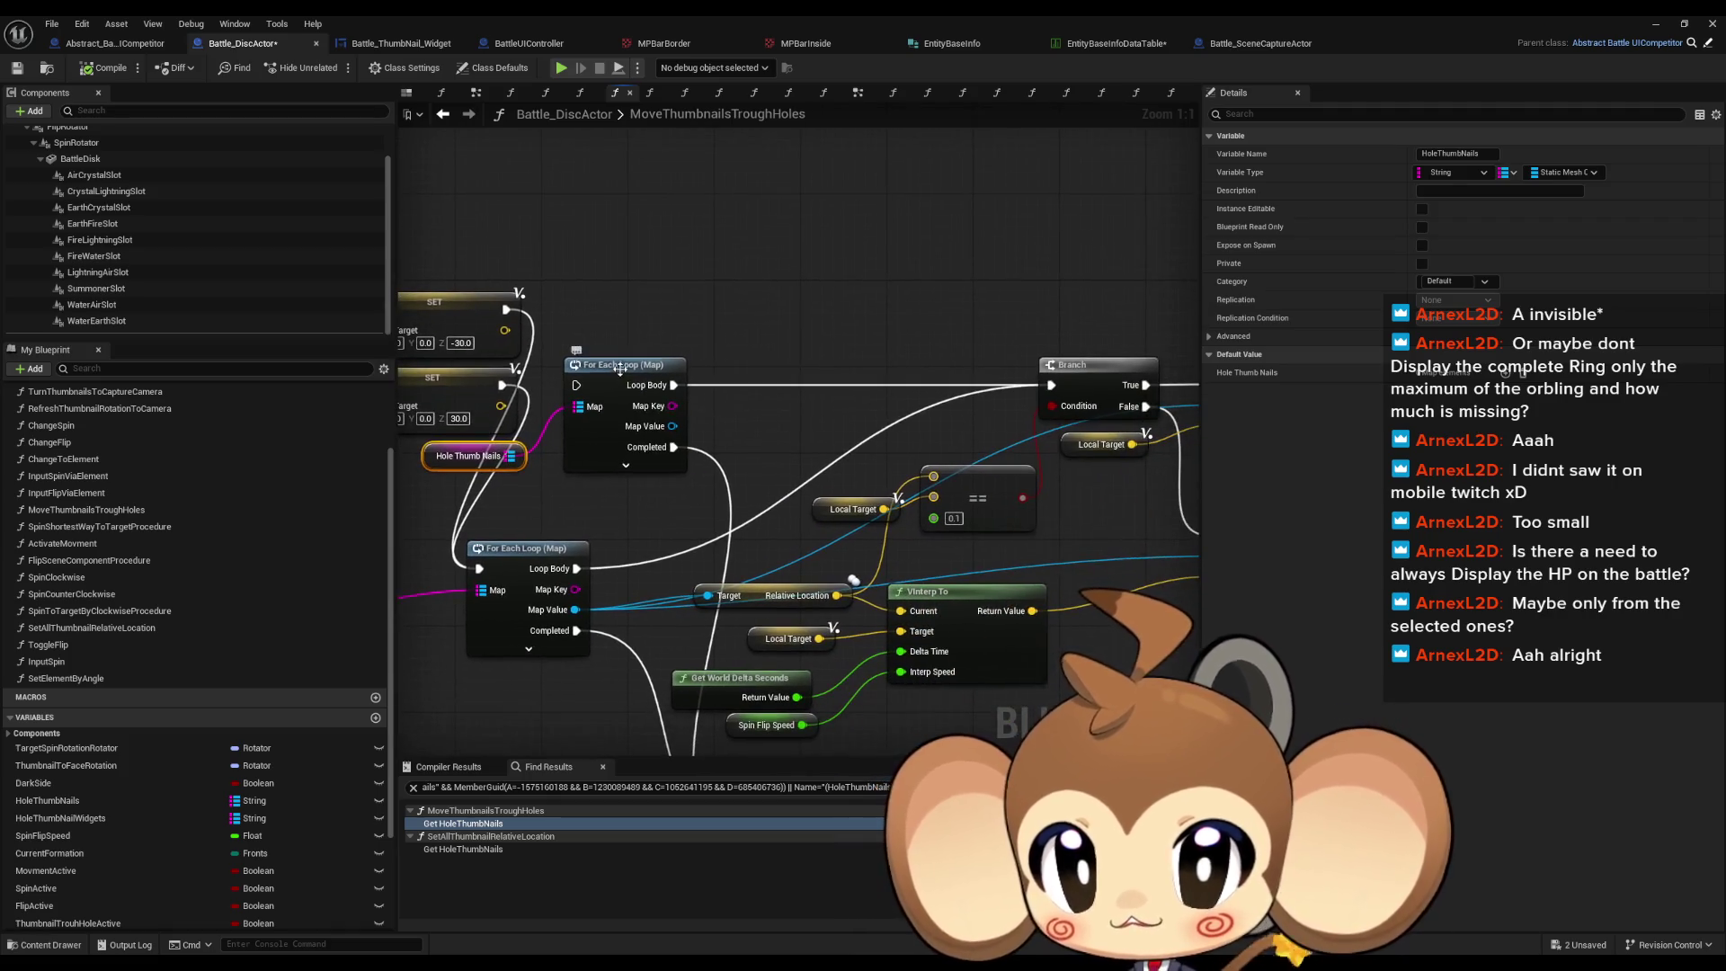
left_click(620, 378)
key("ctrl+z")
key("ctrl+z")
key("ctrl+z")
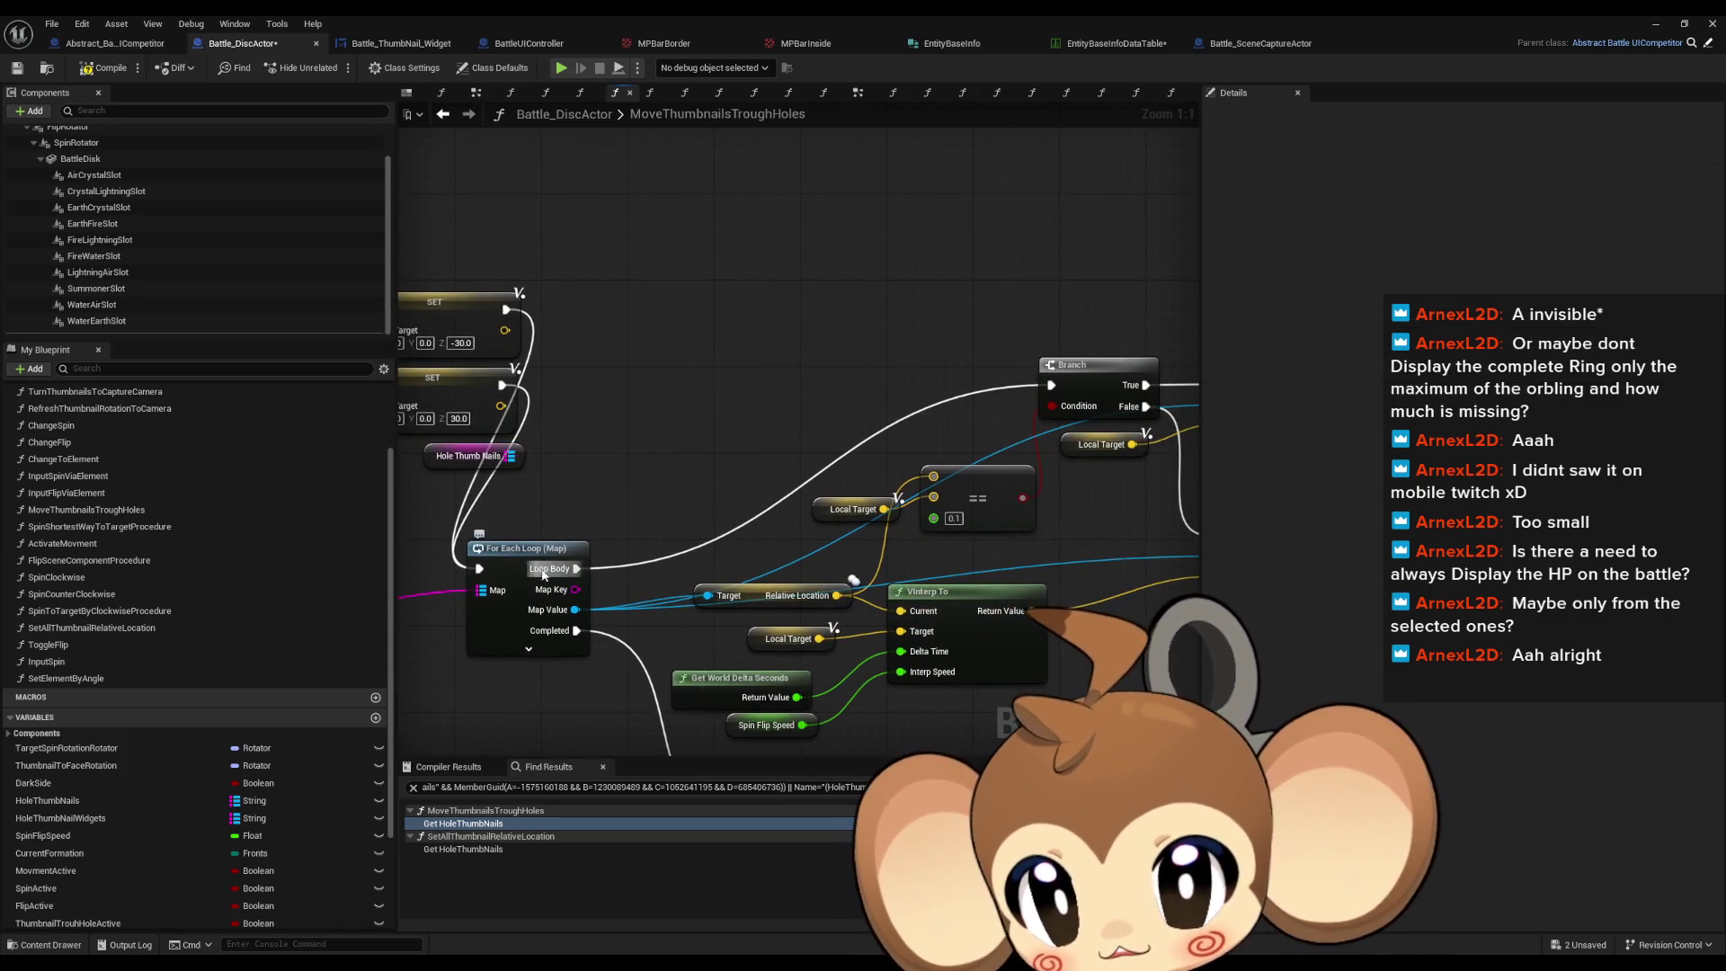
key("ctrl+z")
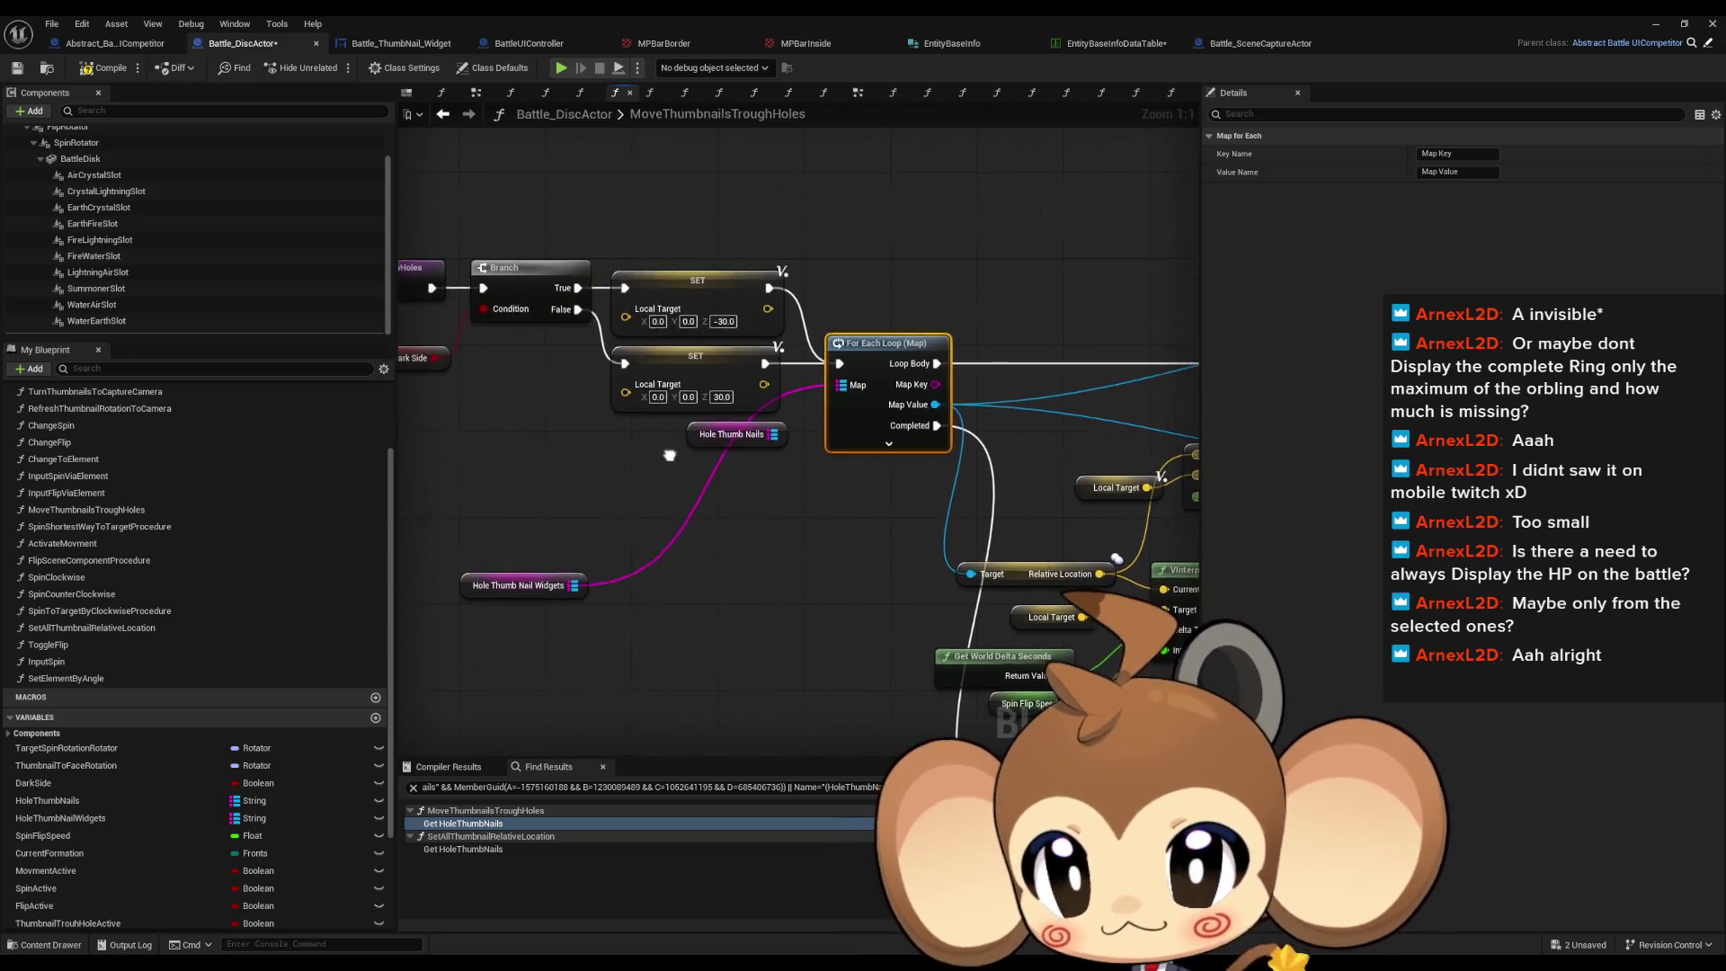
left_click(694, 444)
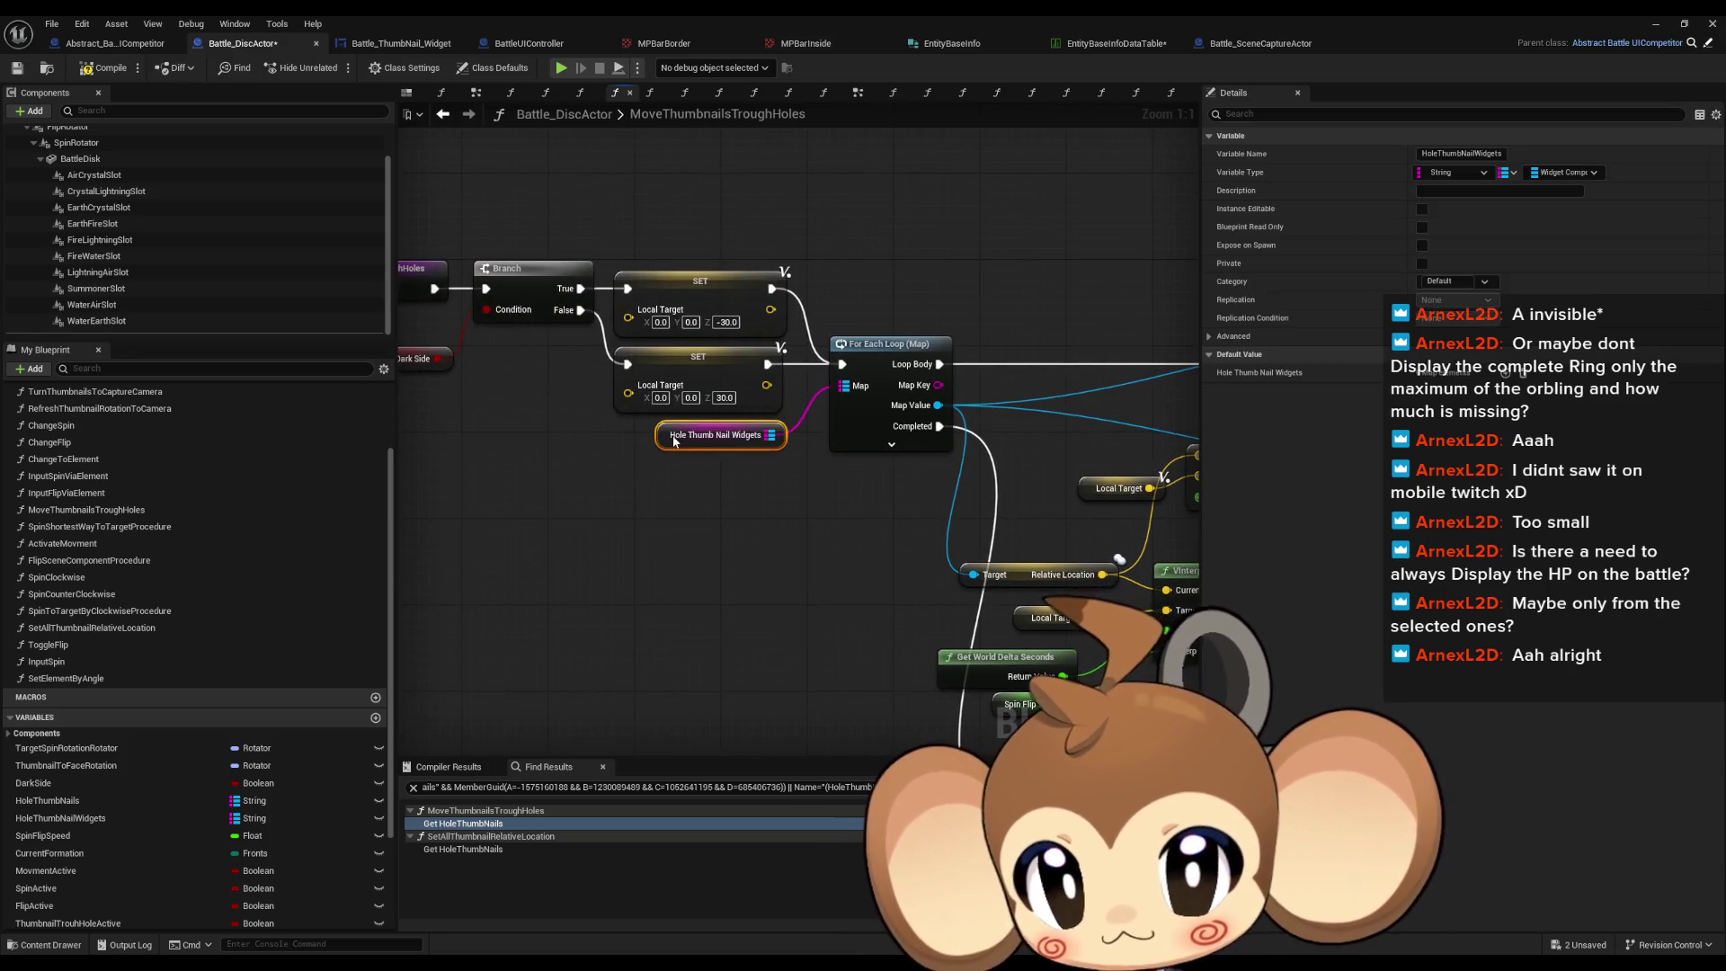
Step: In SetAllThumbnailRelativeLocation, delete the HoleThumbNails loop and position the Hole Thumb Nail Widgets loop and getter
left_click(462, 850)
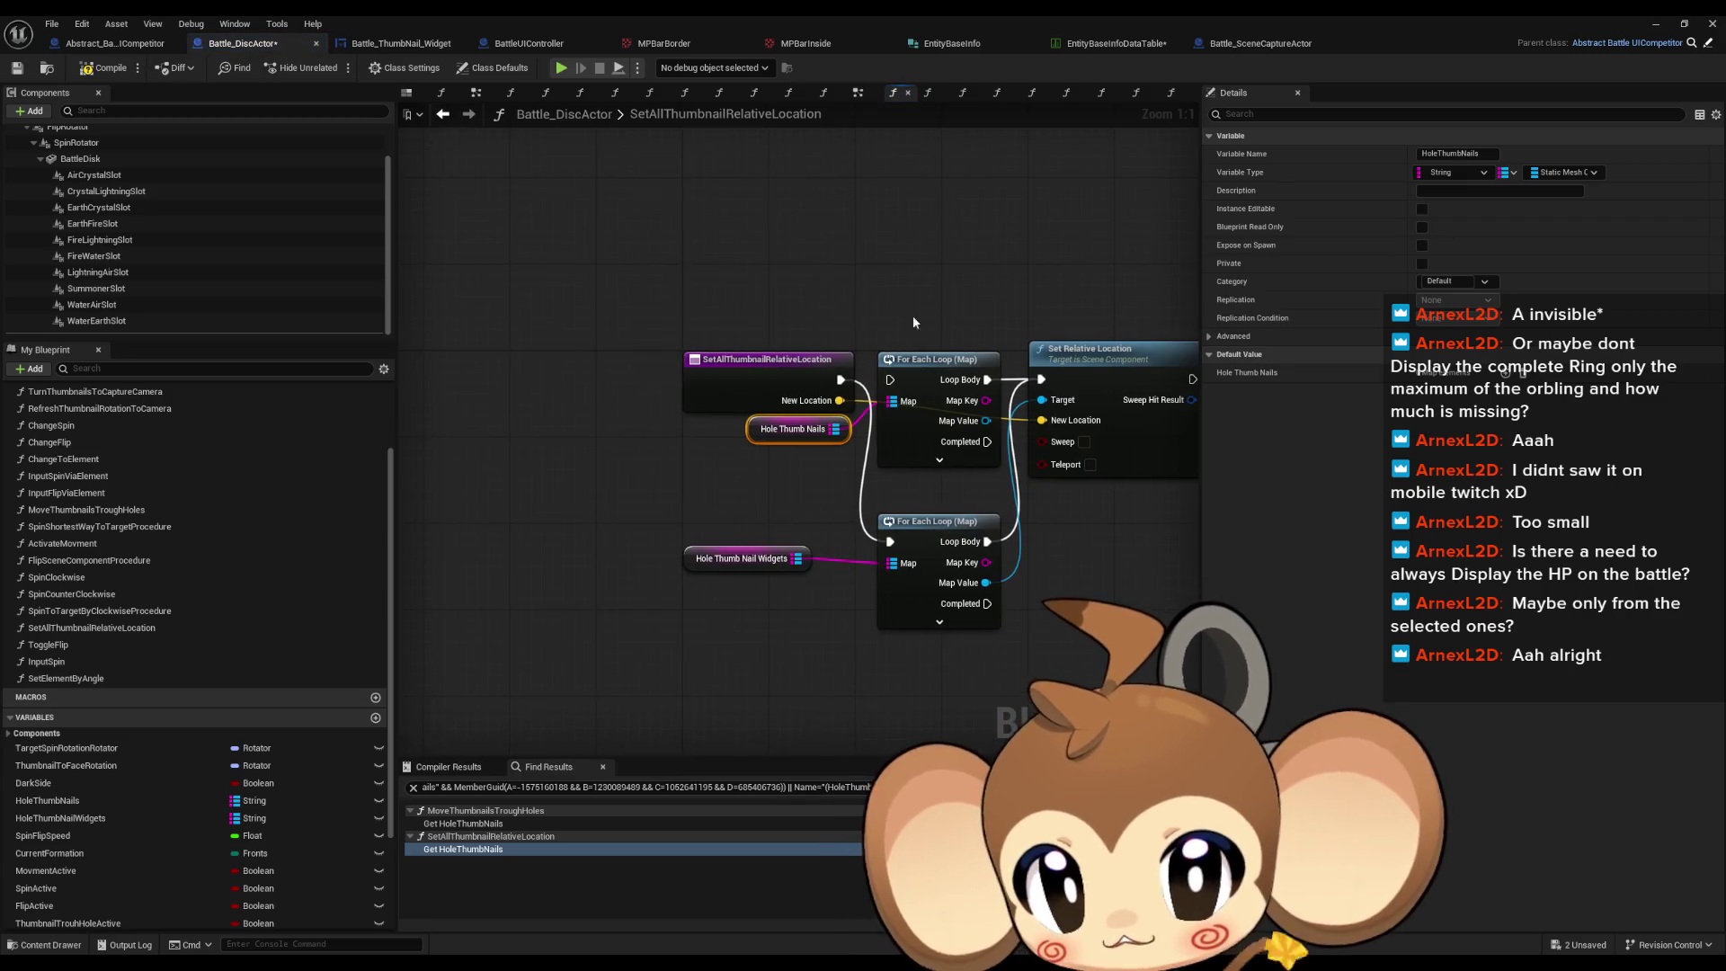
key("ctrl+z")
left_click(792, 370)
left_click_drag(792, 370, 783, 360)
left_click_drag(620, 555, 652, 436)
left_click(216, 111)
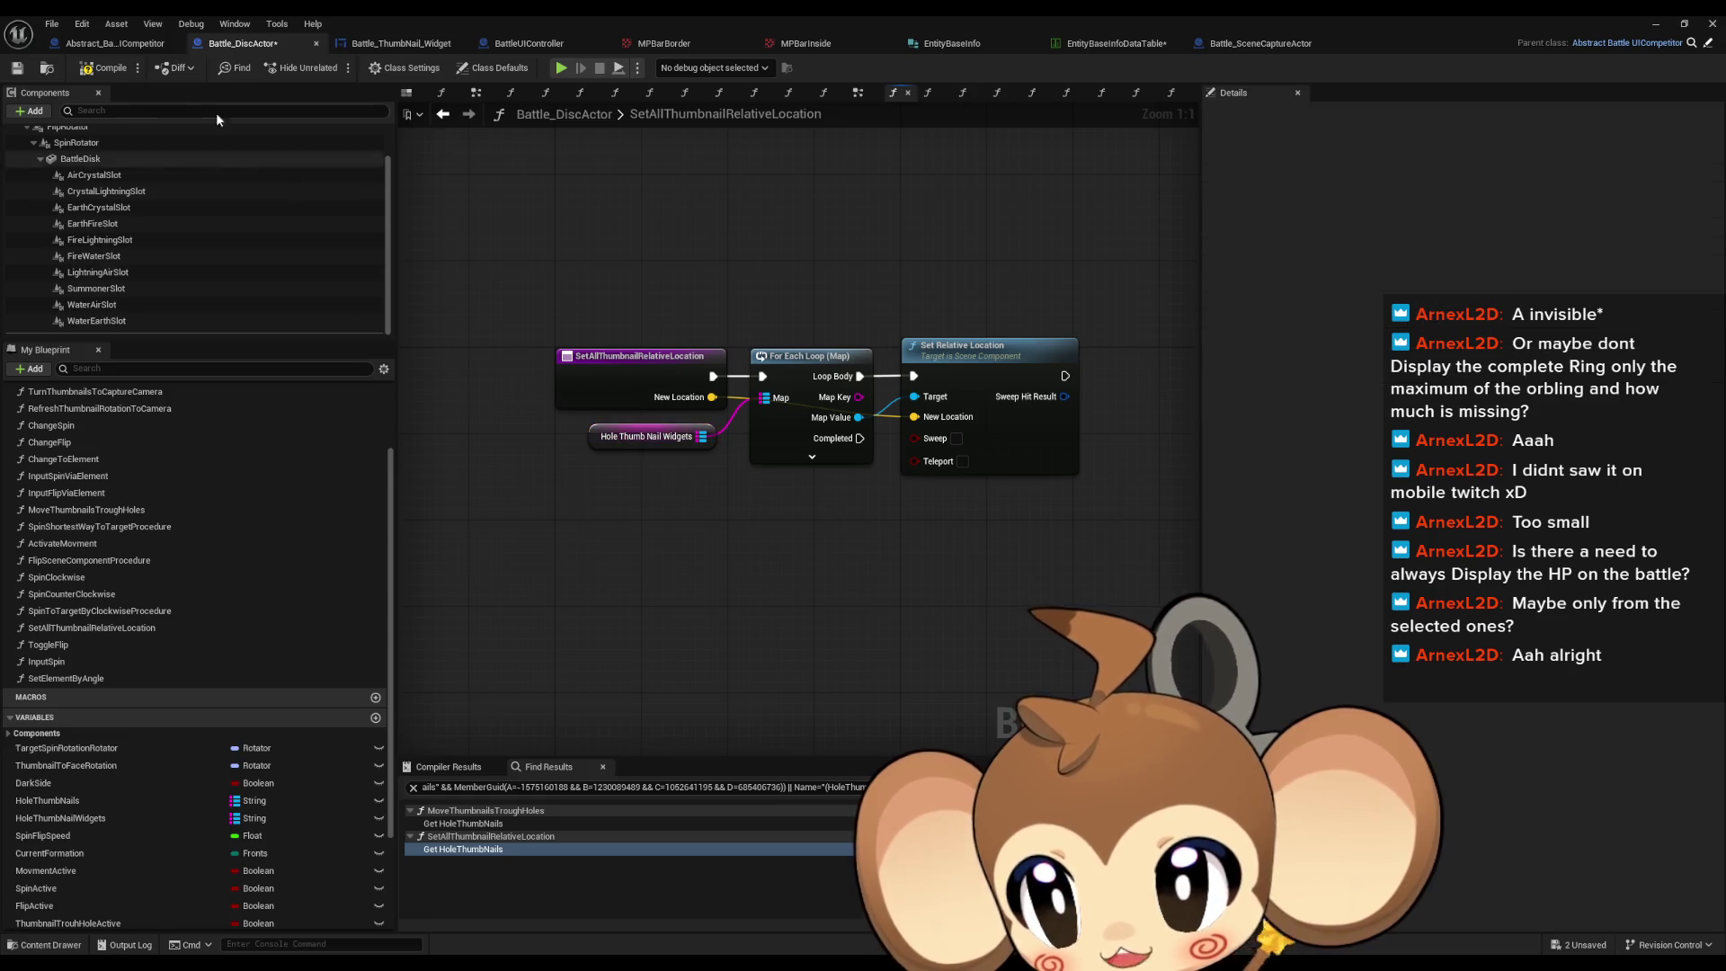
Step: Recheck MoveThumbnailsTroughHoles, then inspect the InitializeUICompetitor graph
left_click(521, 823)
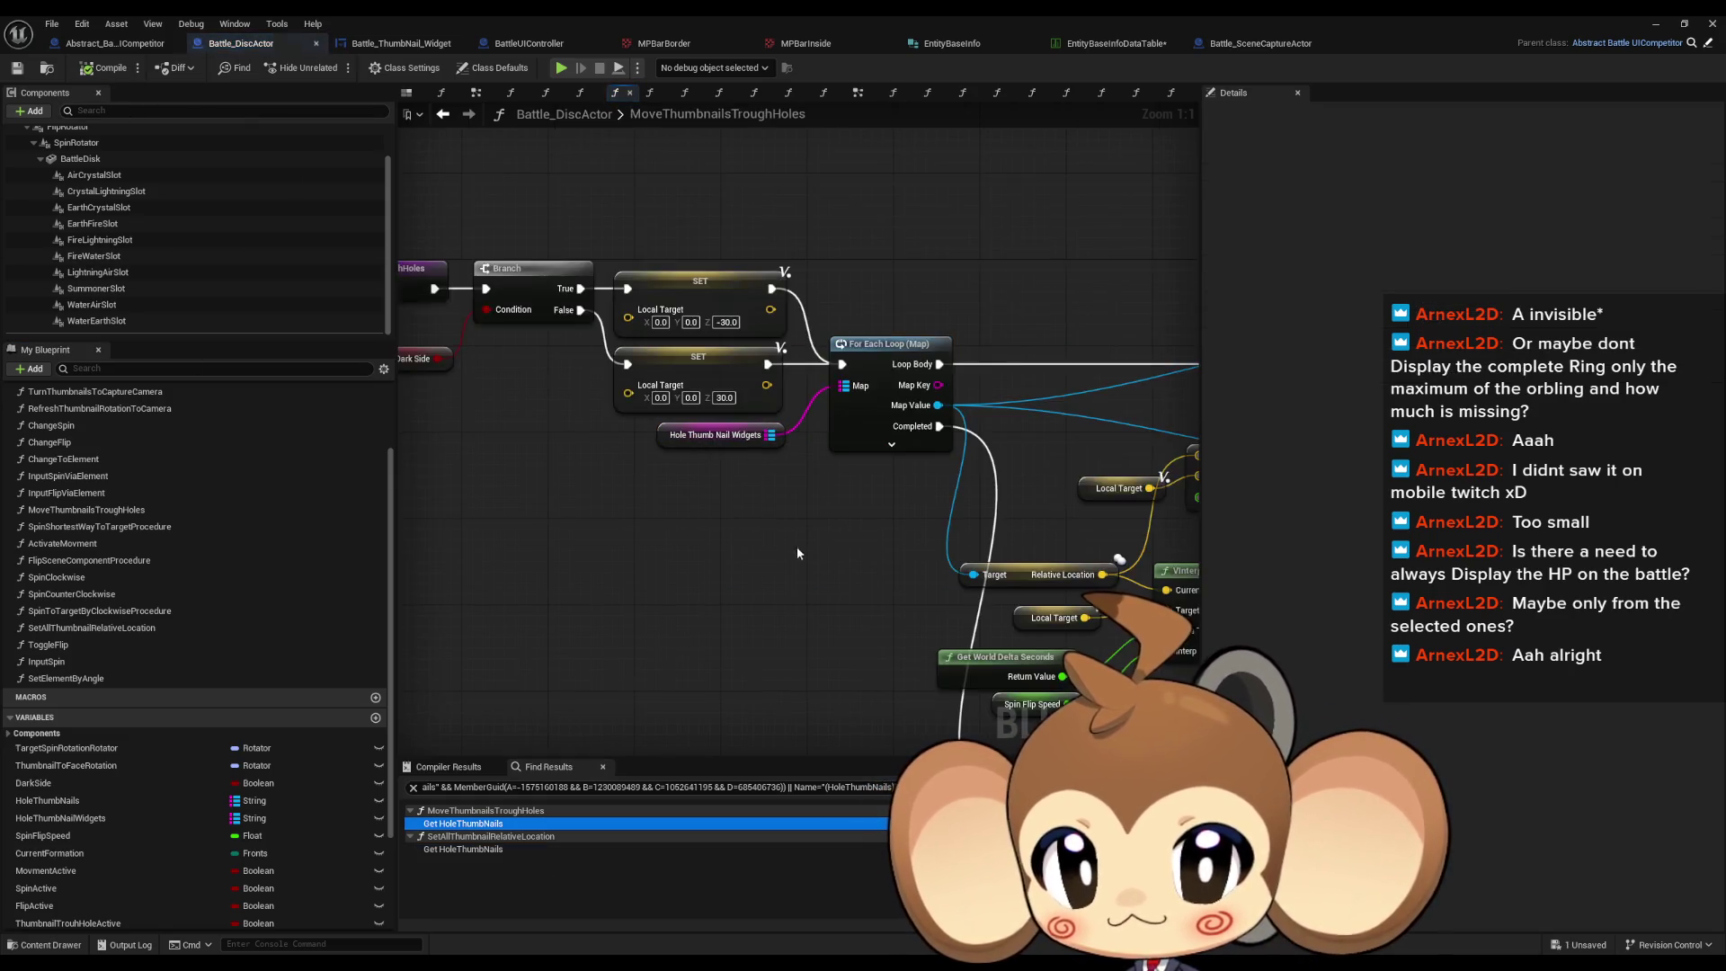
scroll(72, 490, "up", 3)
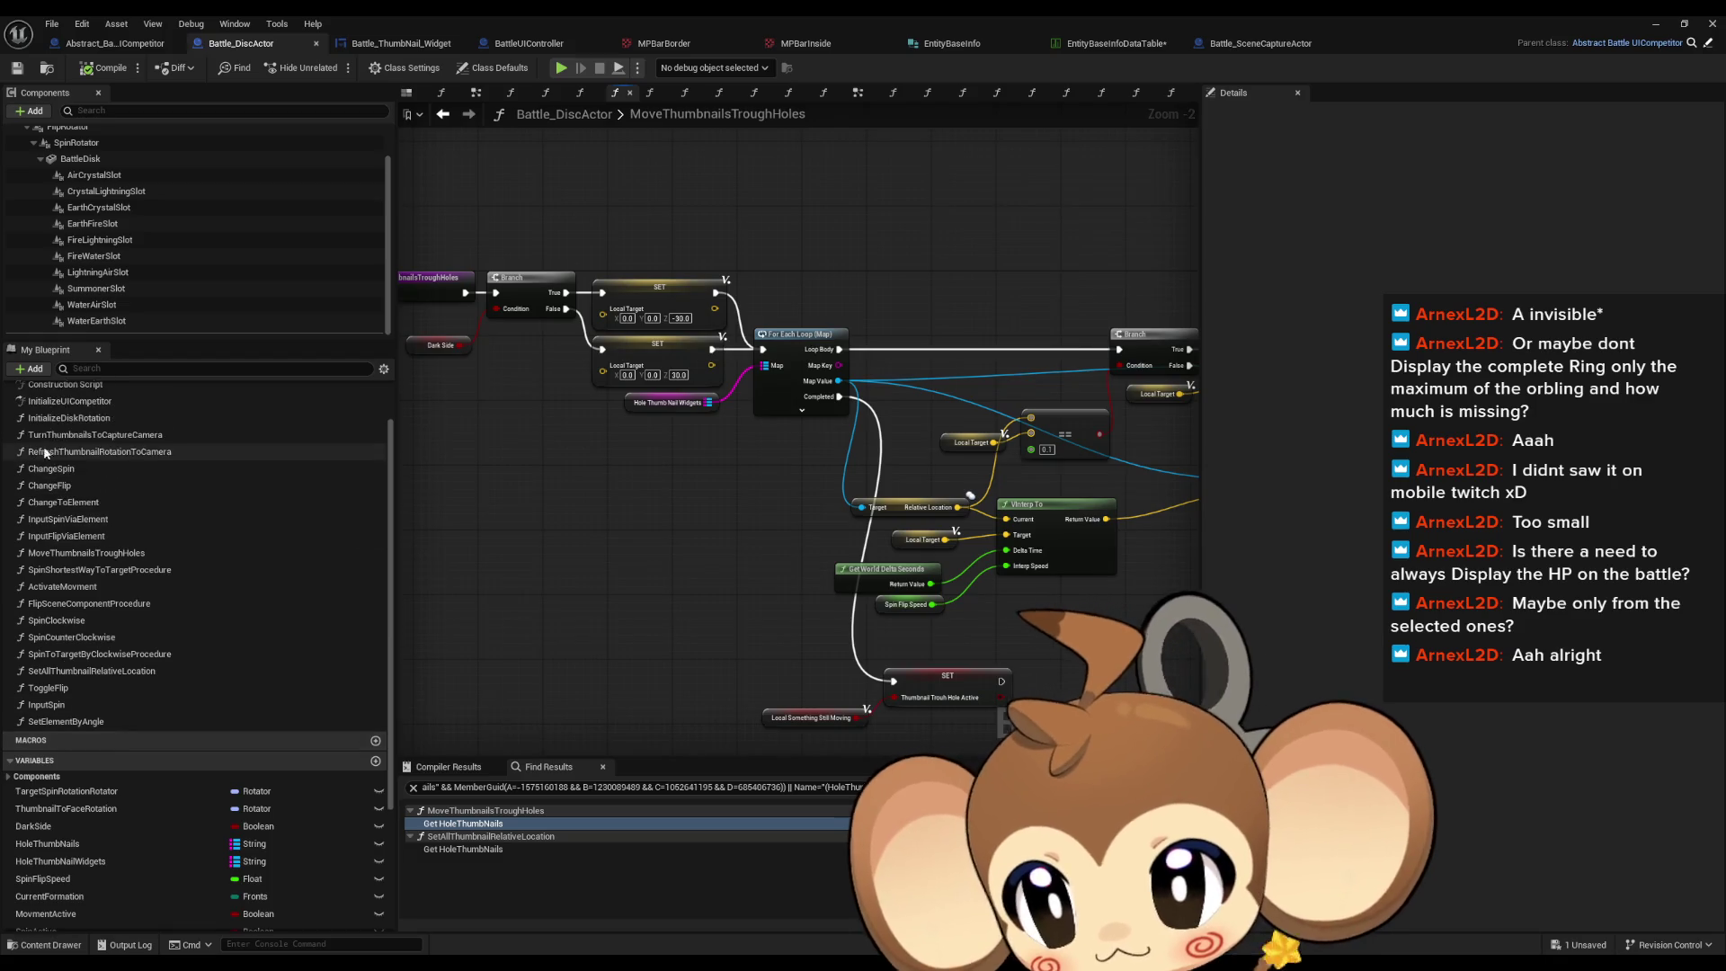
left_click(70, 469)
double_click(70, 467)
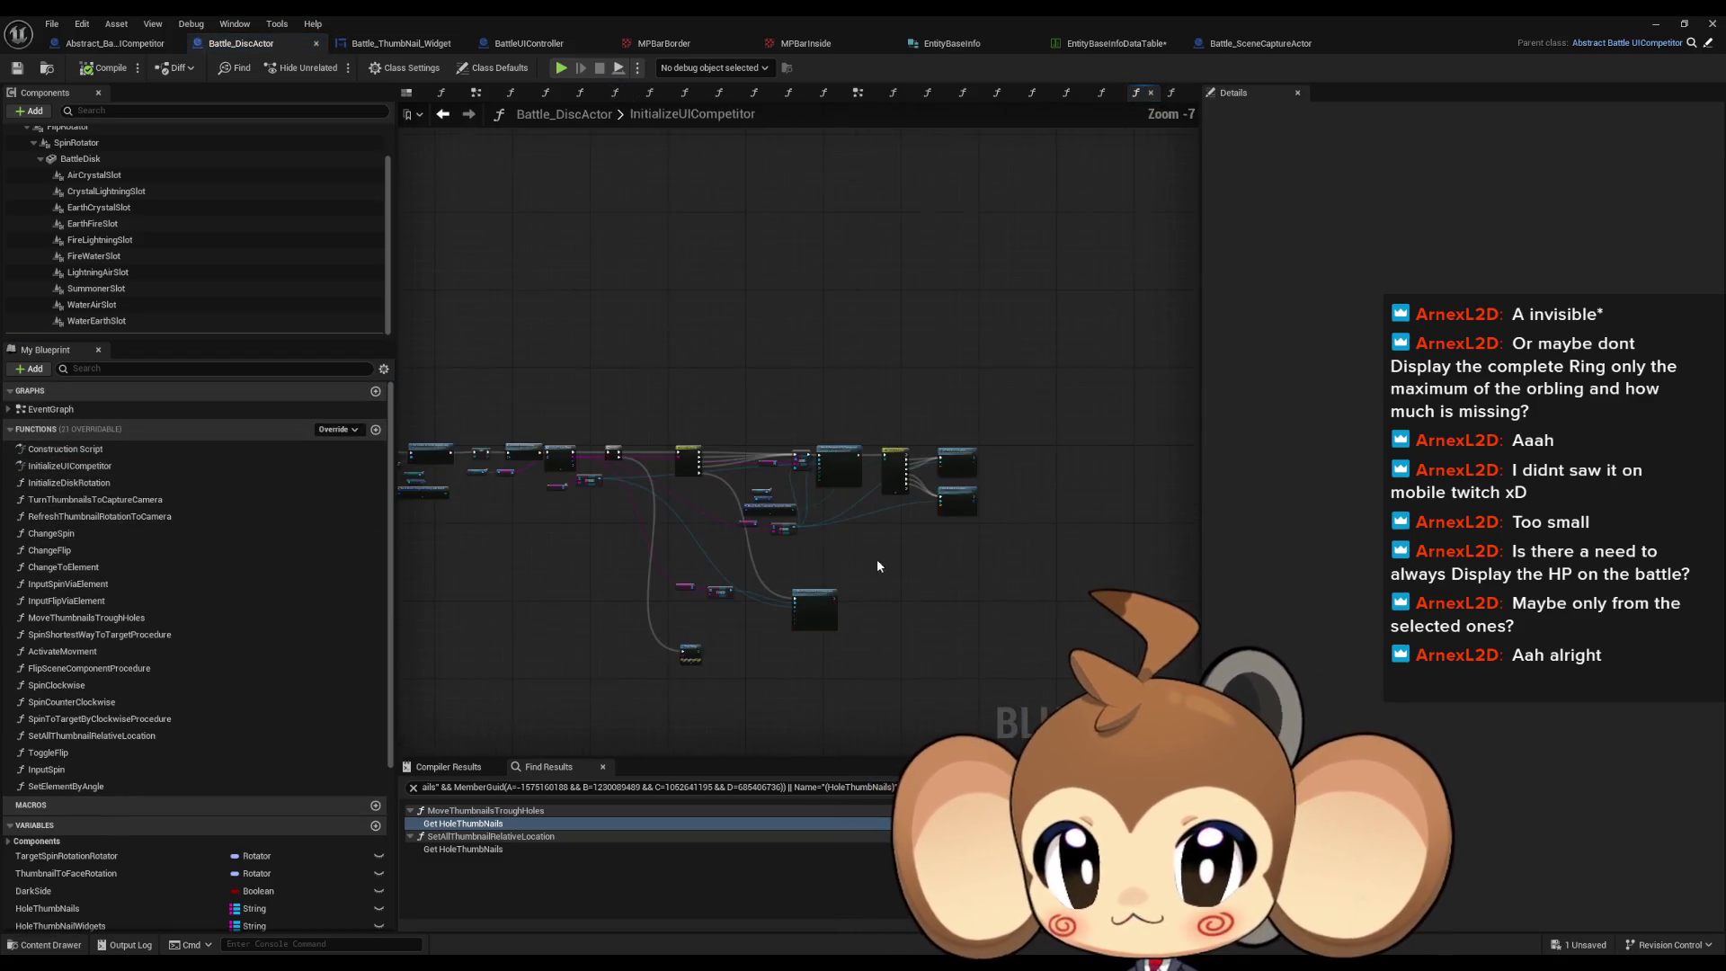
scroll(942, 494, "up", 1)
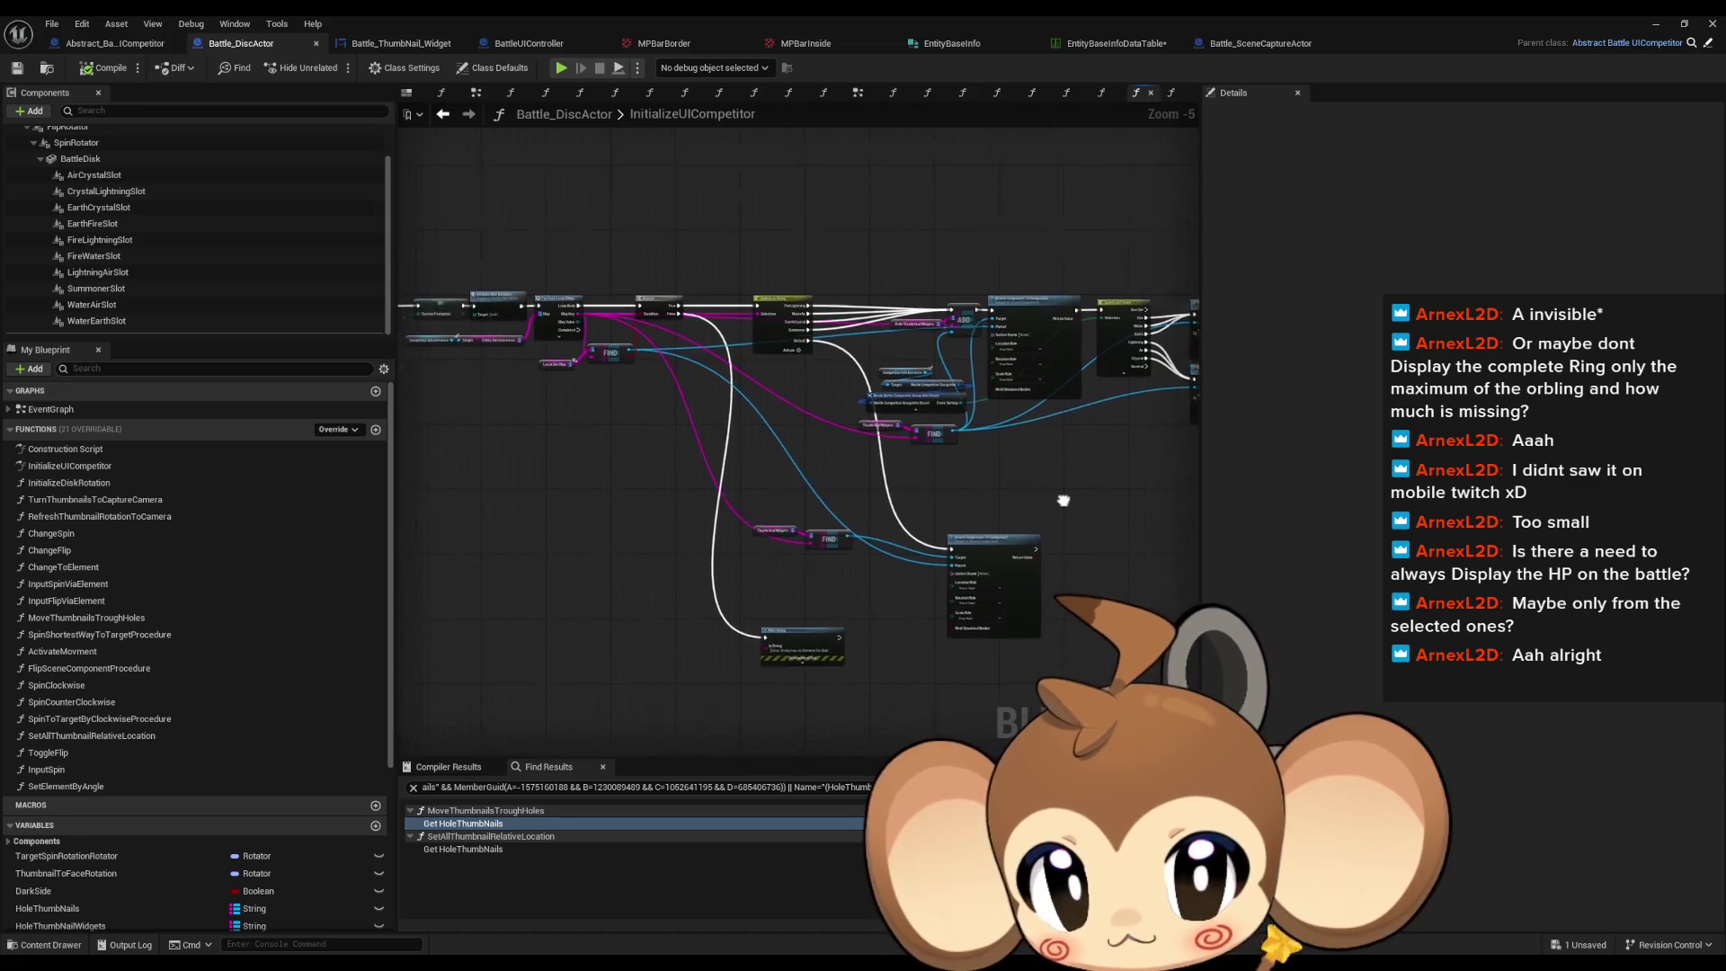
left_click_drag(924, 675, 789, 682)
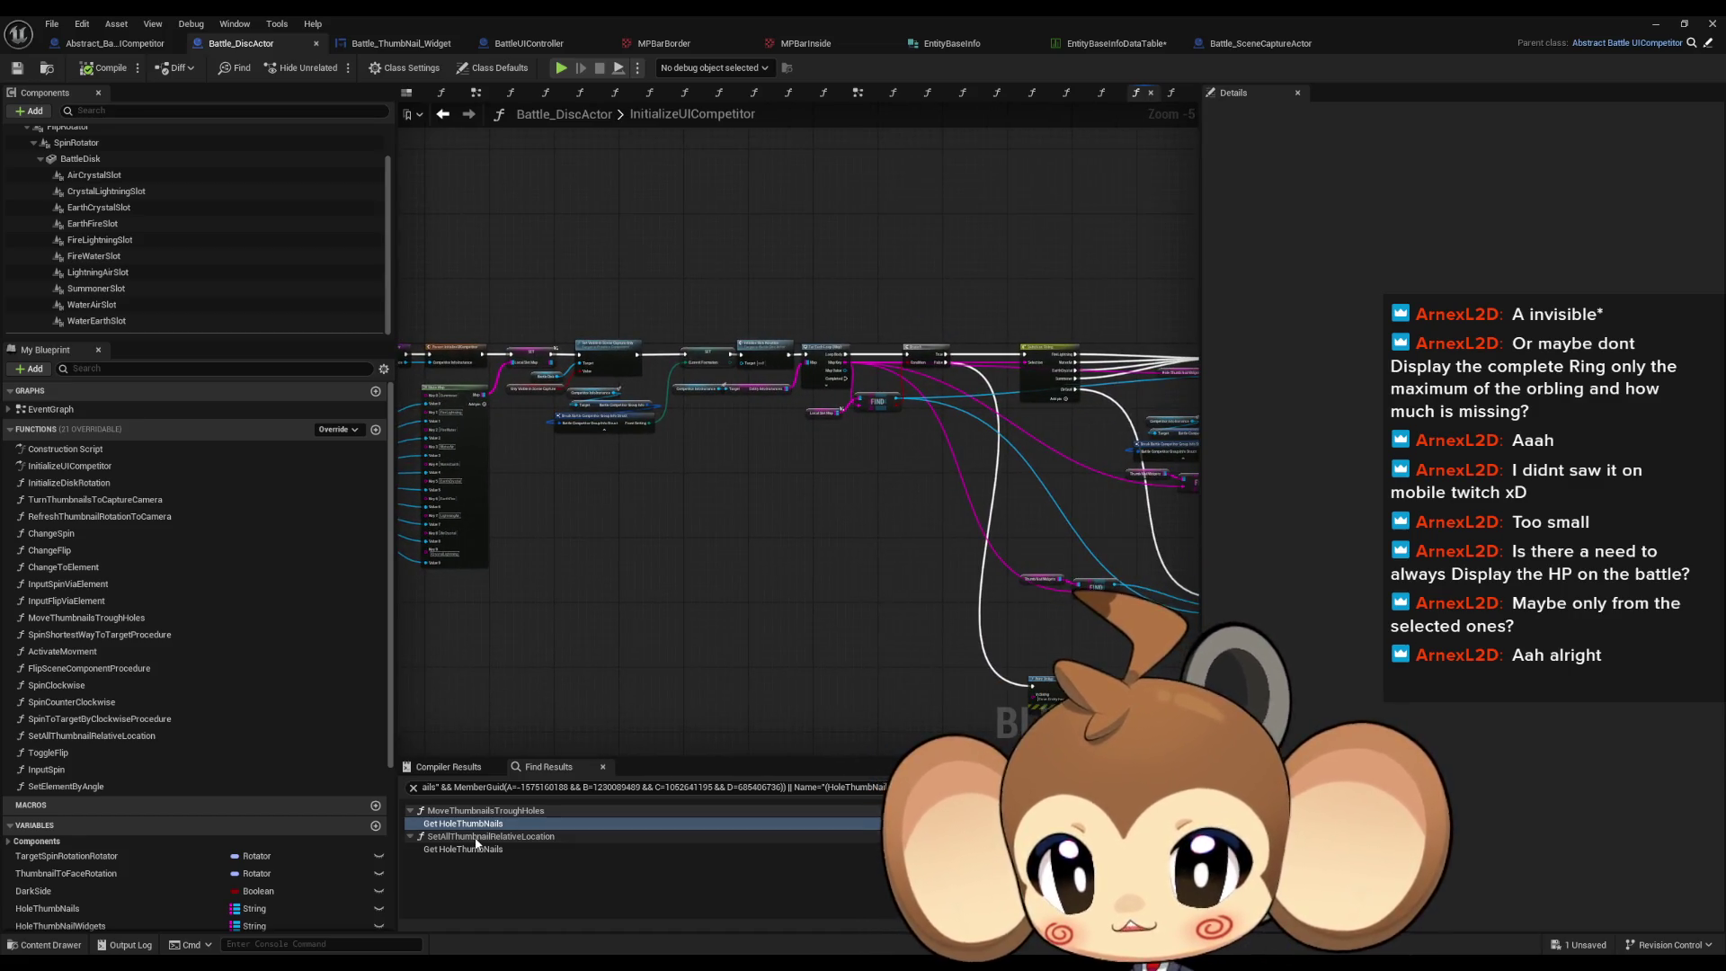
Step: Review the function graphs from InitializeDiskRotation through MoveThumbnailsTroughHoles
double_click(56, 483)
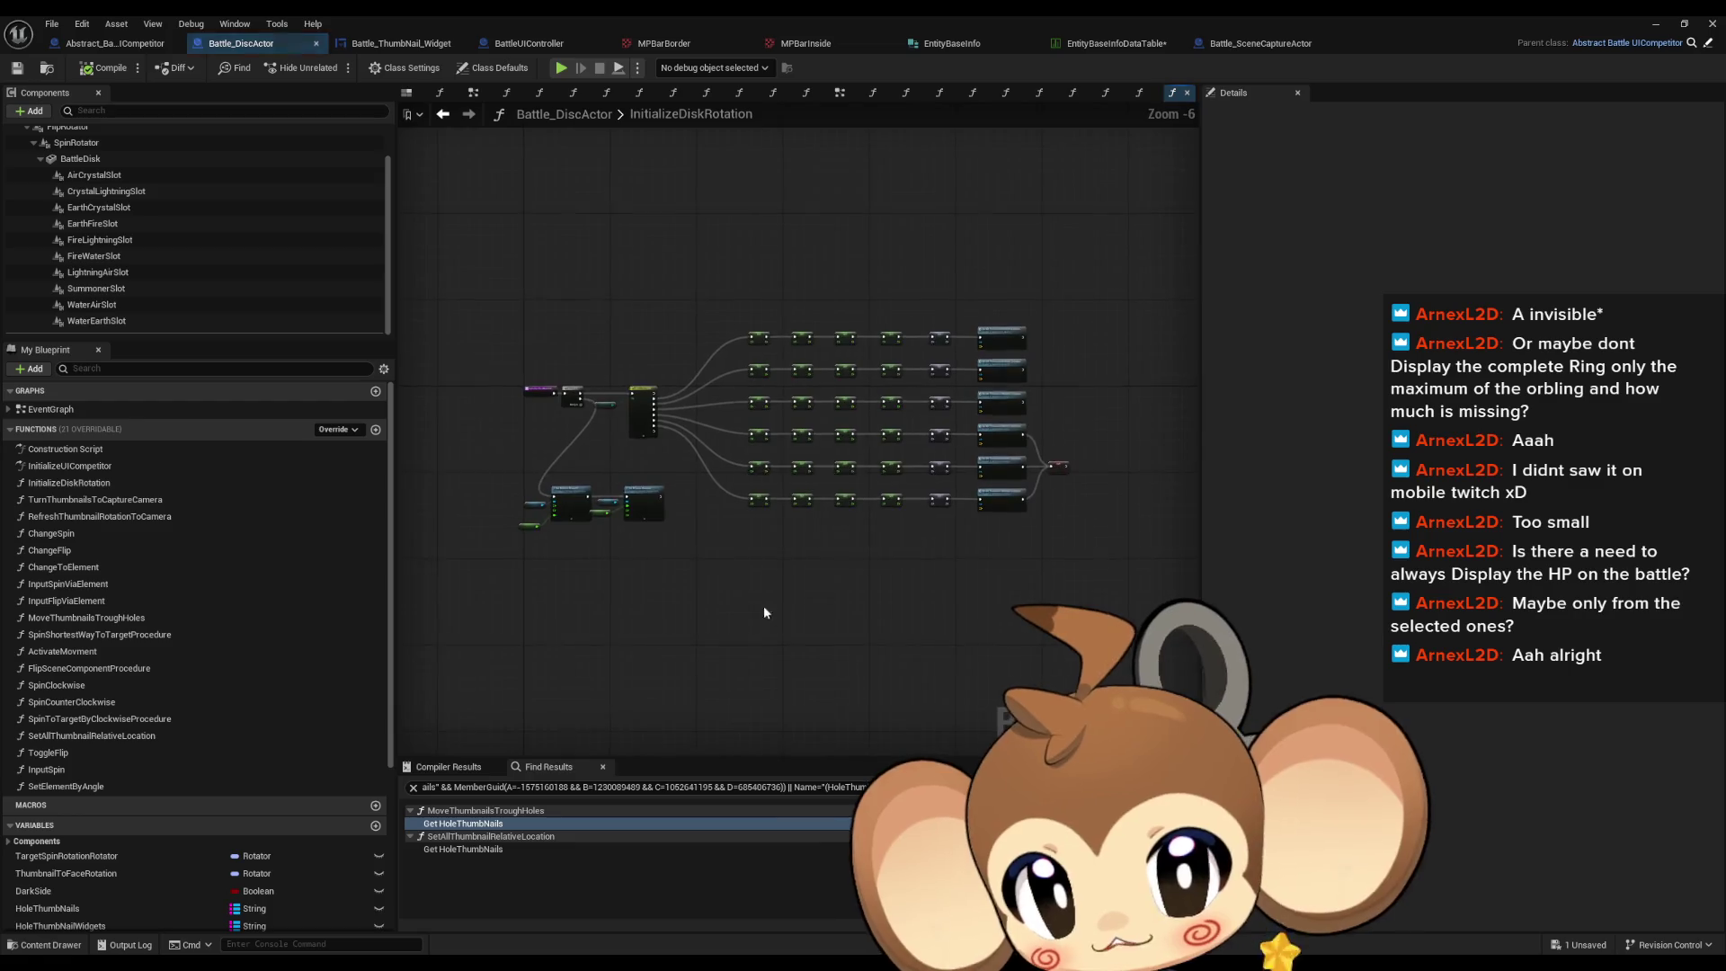
double_click(65, 499)
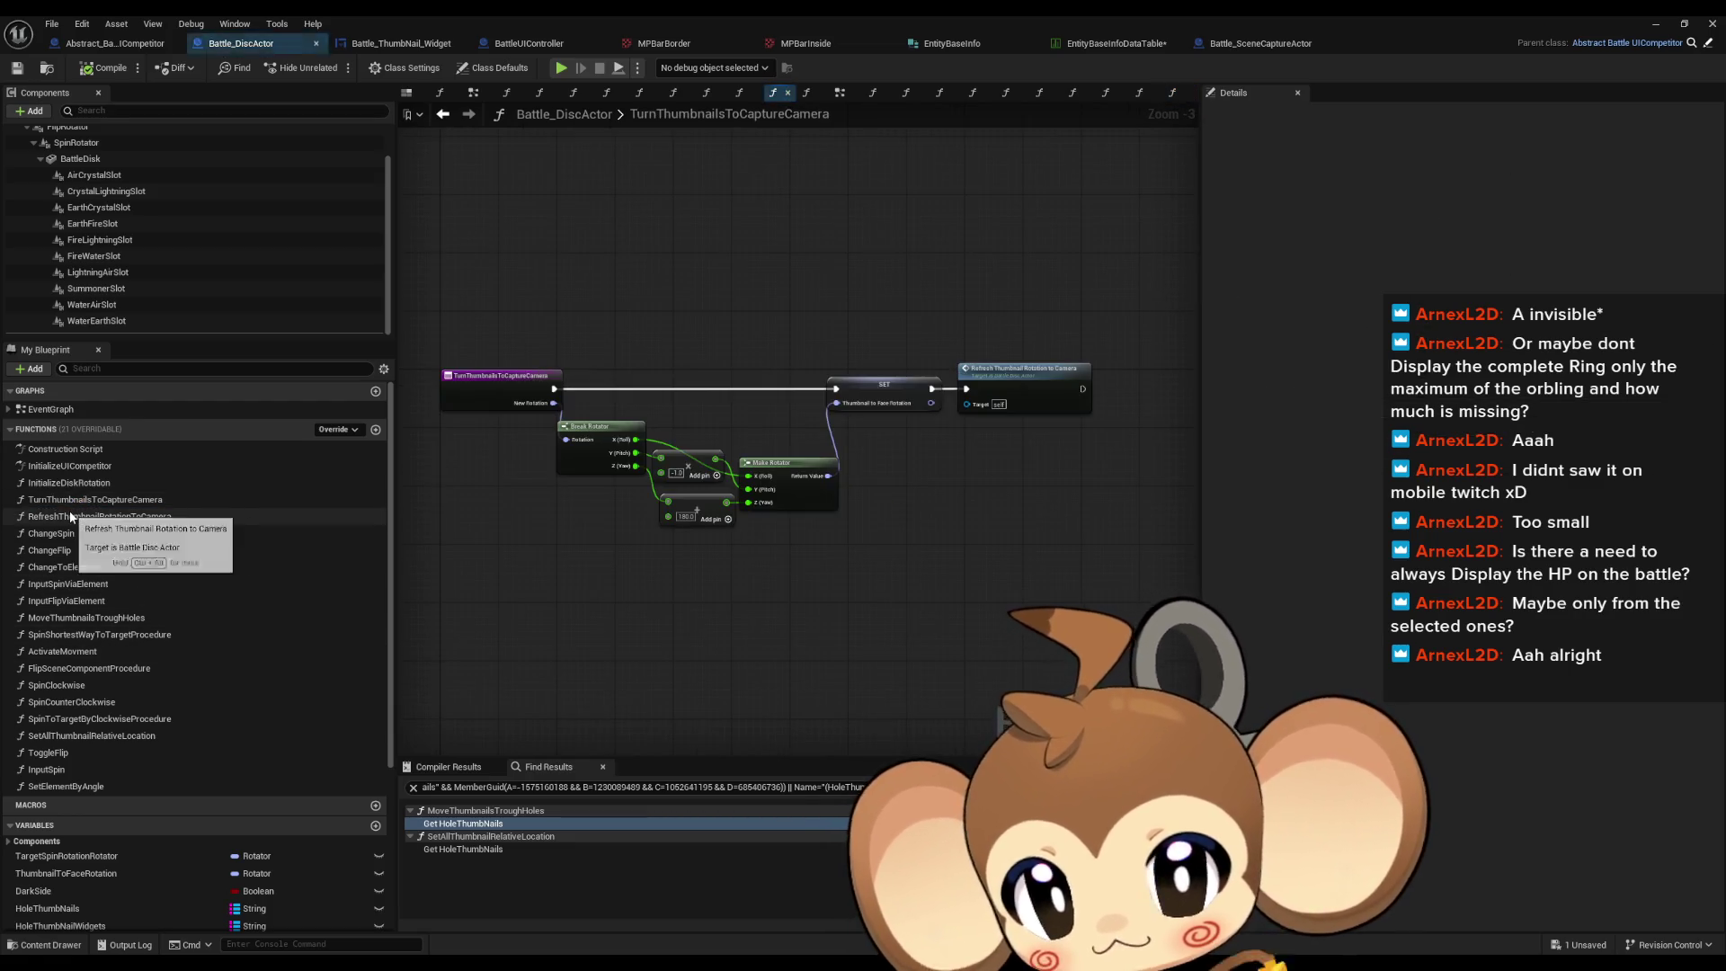
left_click(70, 516)
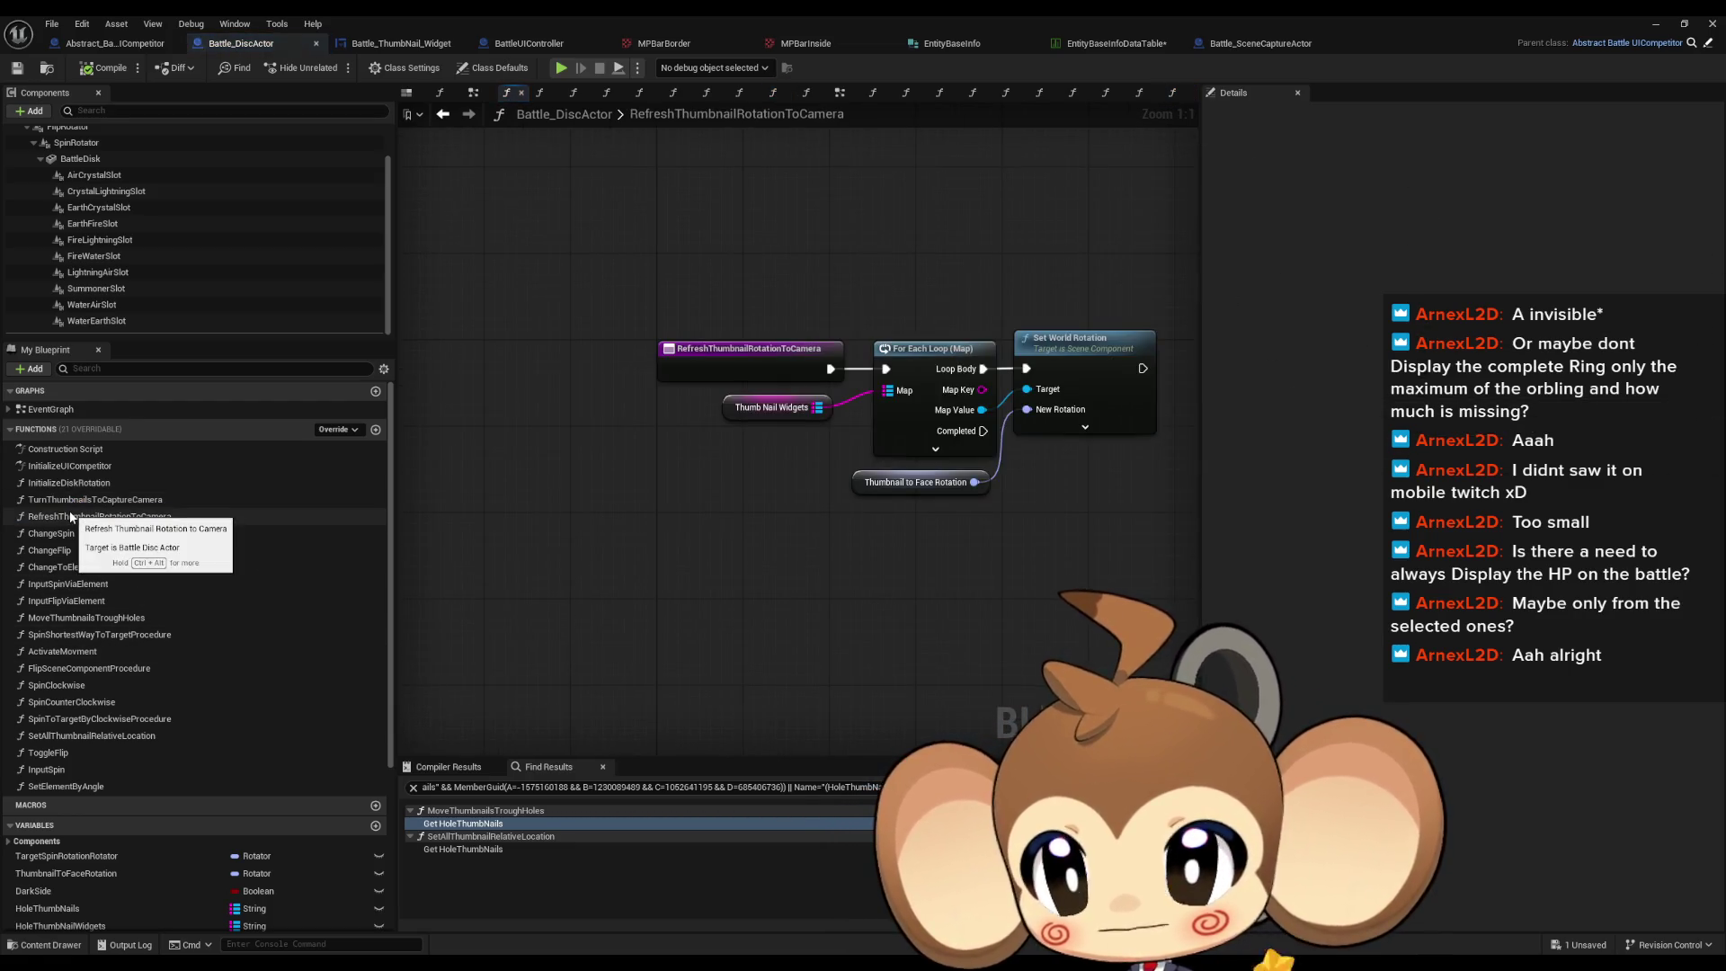
double_click(63, 535)
double_click(59, 549)
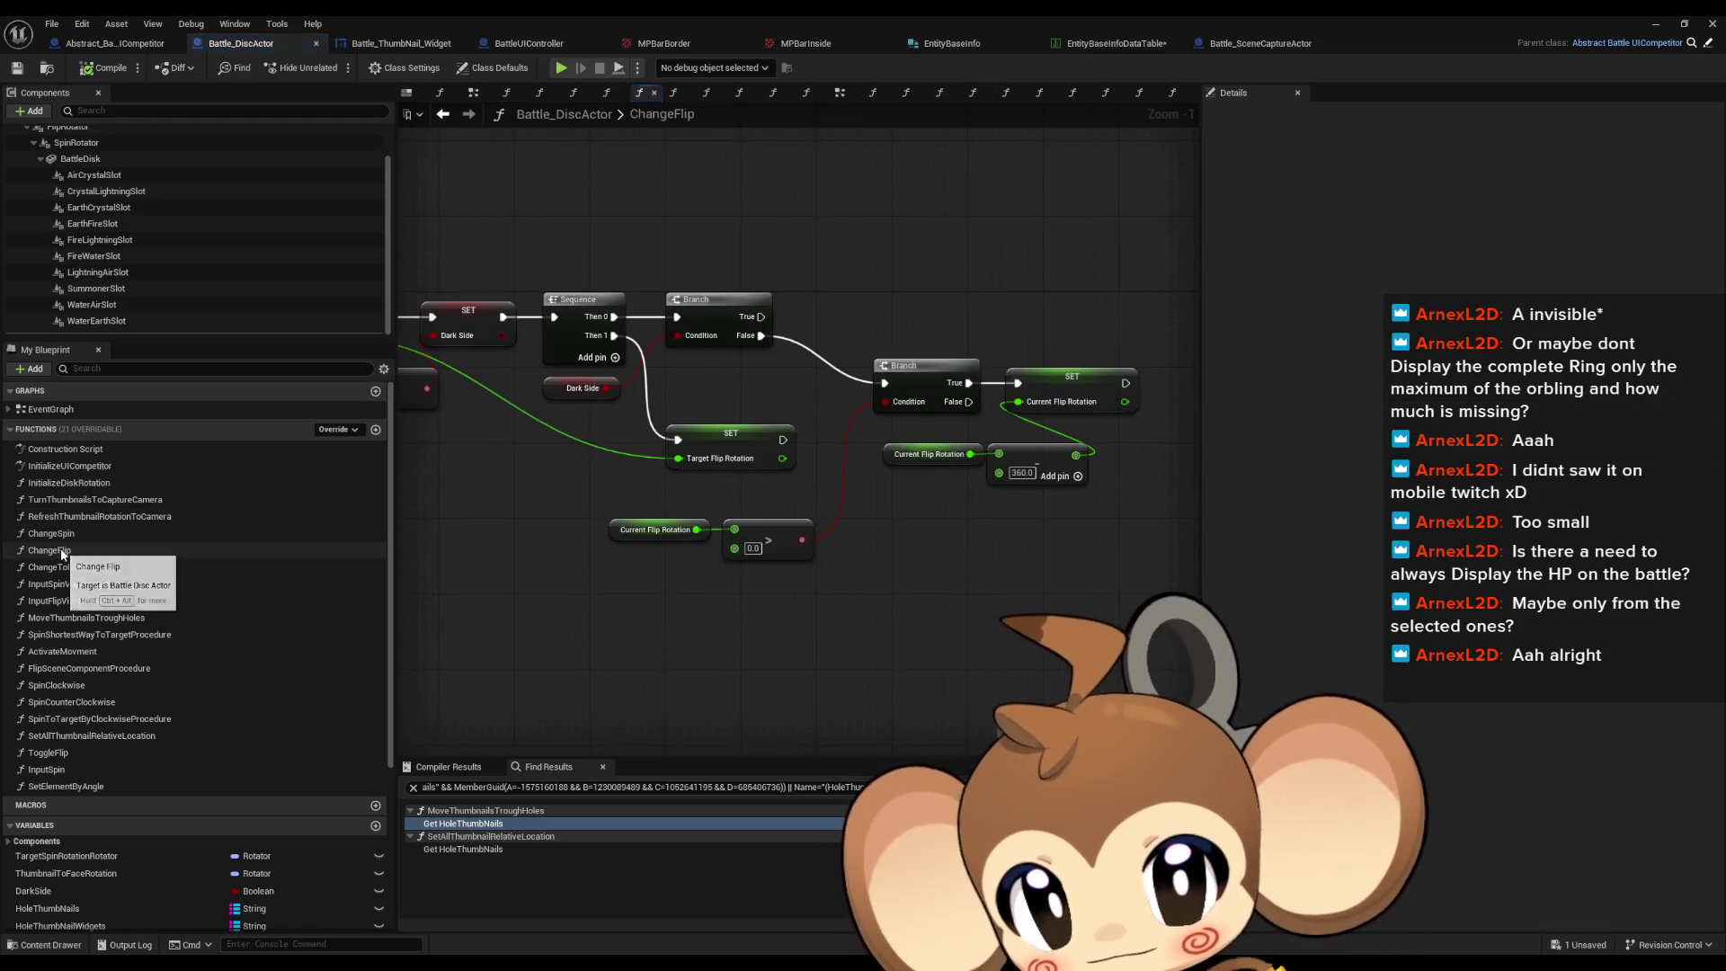
double_click(66, 567)
double_click(68, 584)
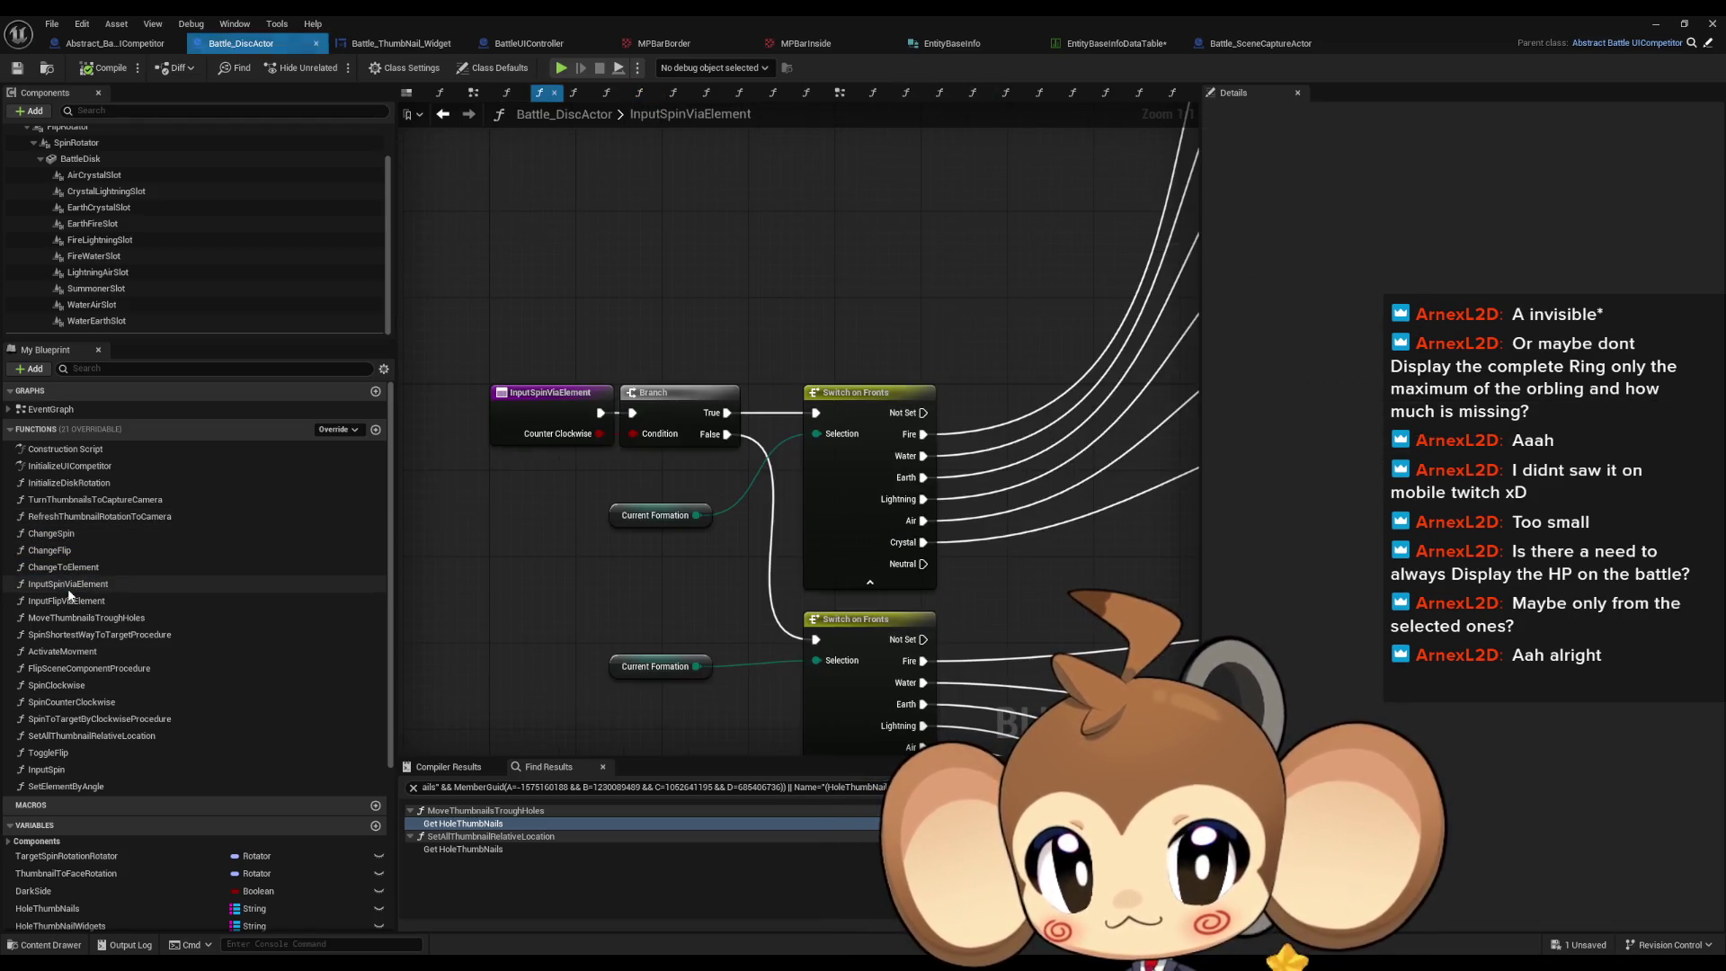
double_click(67, 601)
double_click(71, 617)
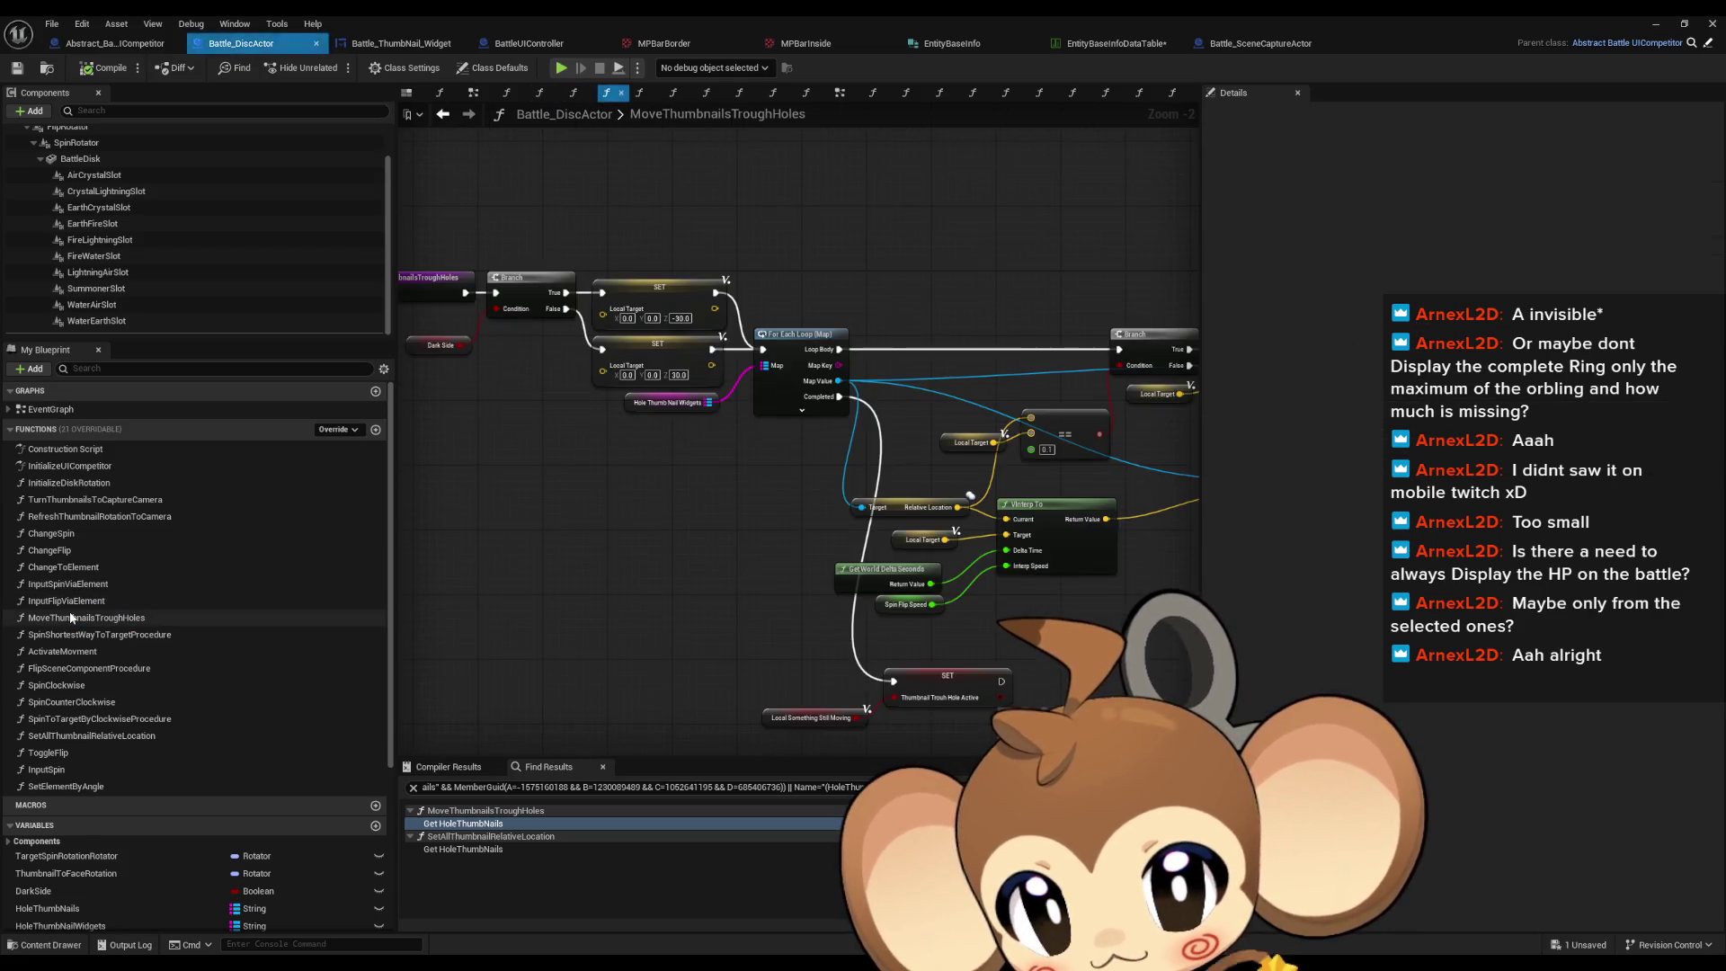
scroll(71, 618, "down", 1)
Step: Review the remaining graphs from SpinShortestWayToTargetProcedure through SetElementByAngle
double_click(69, 613)
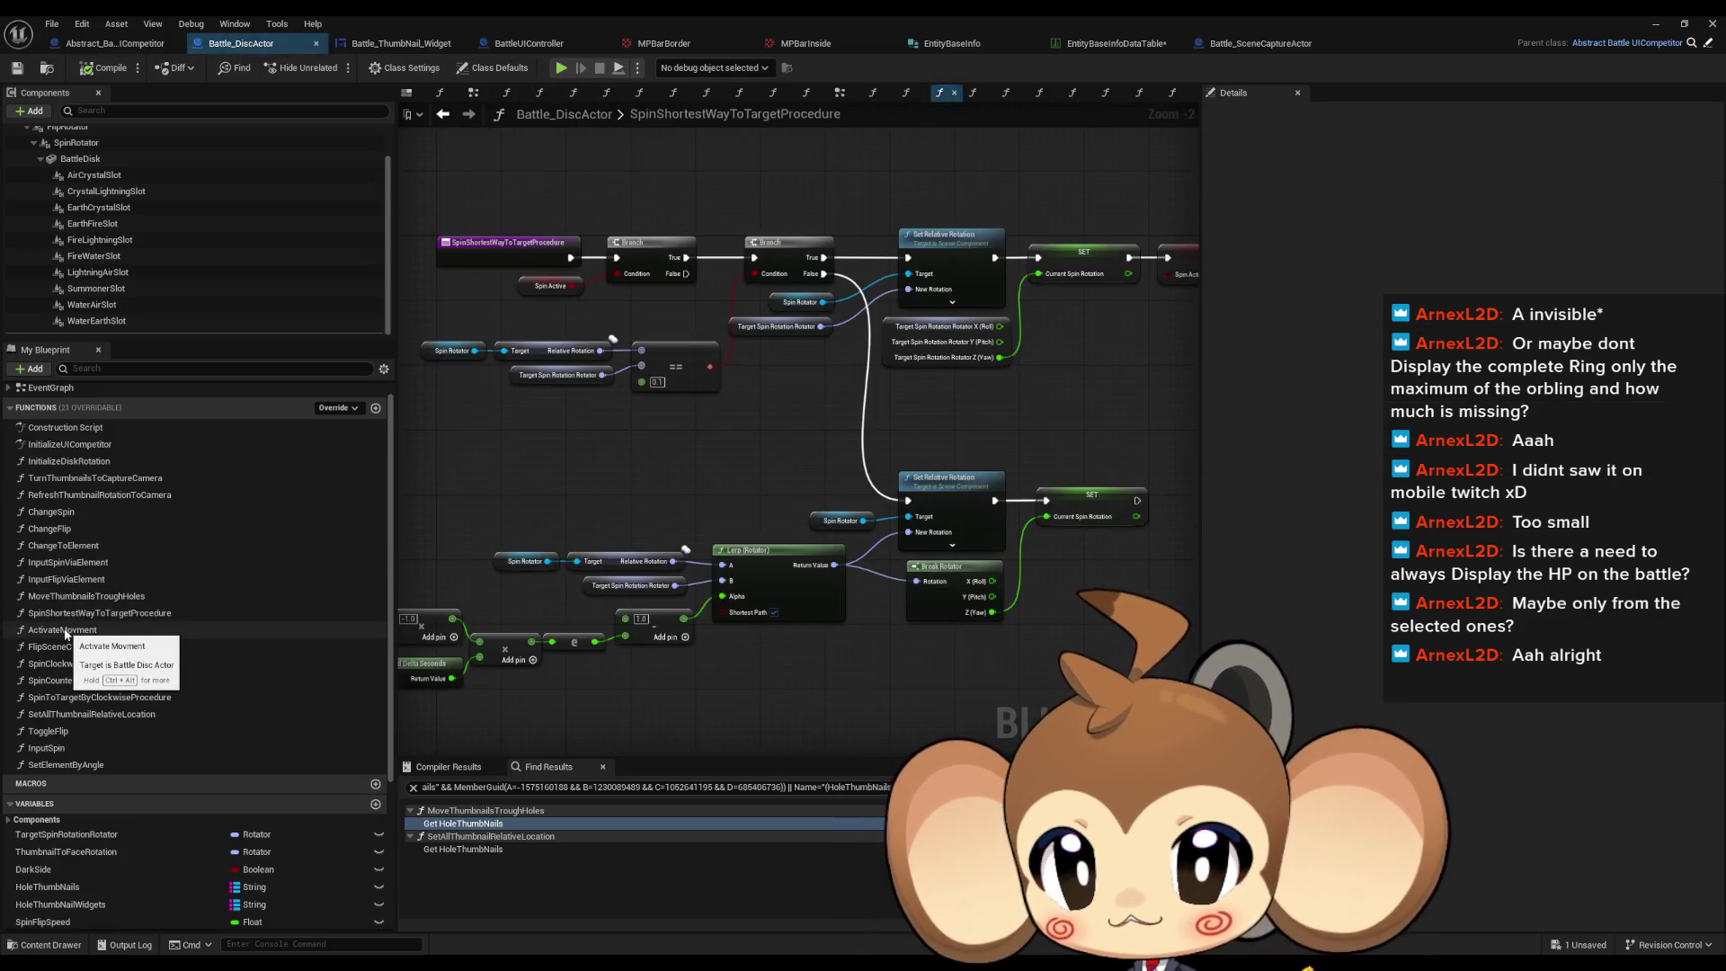
double_click(65, 631)
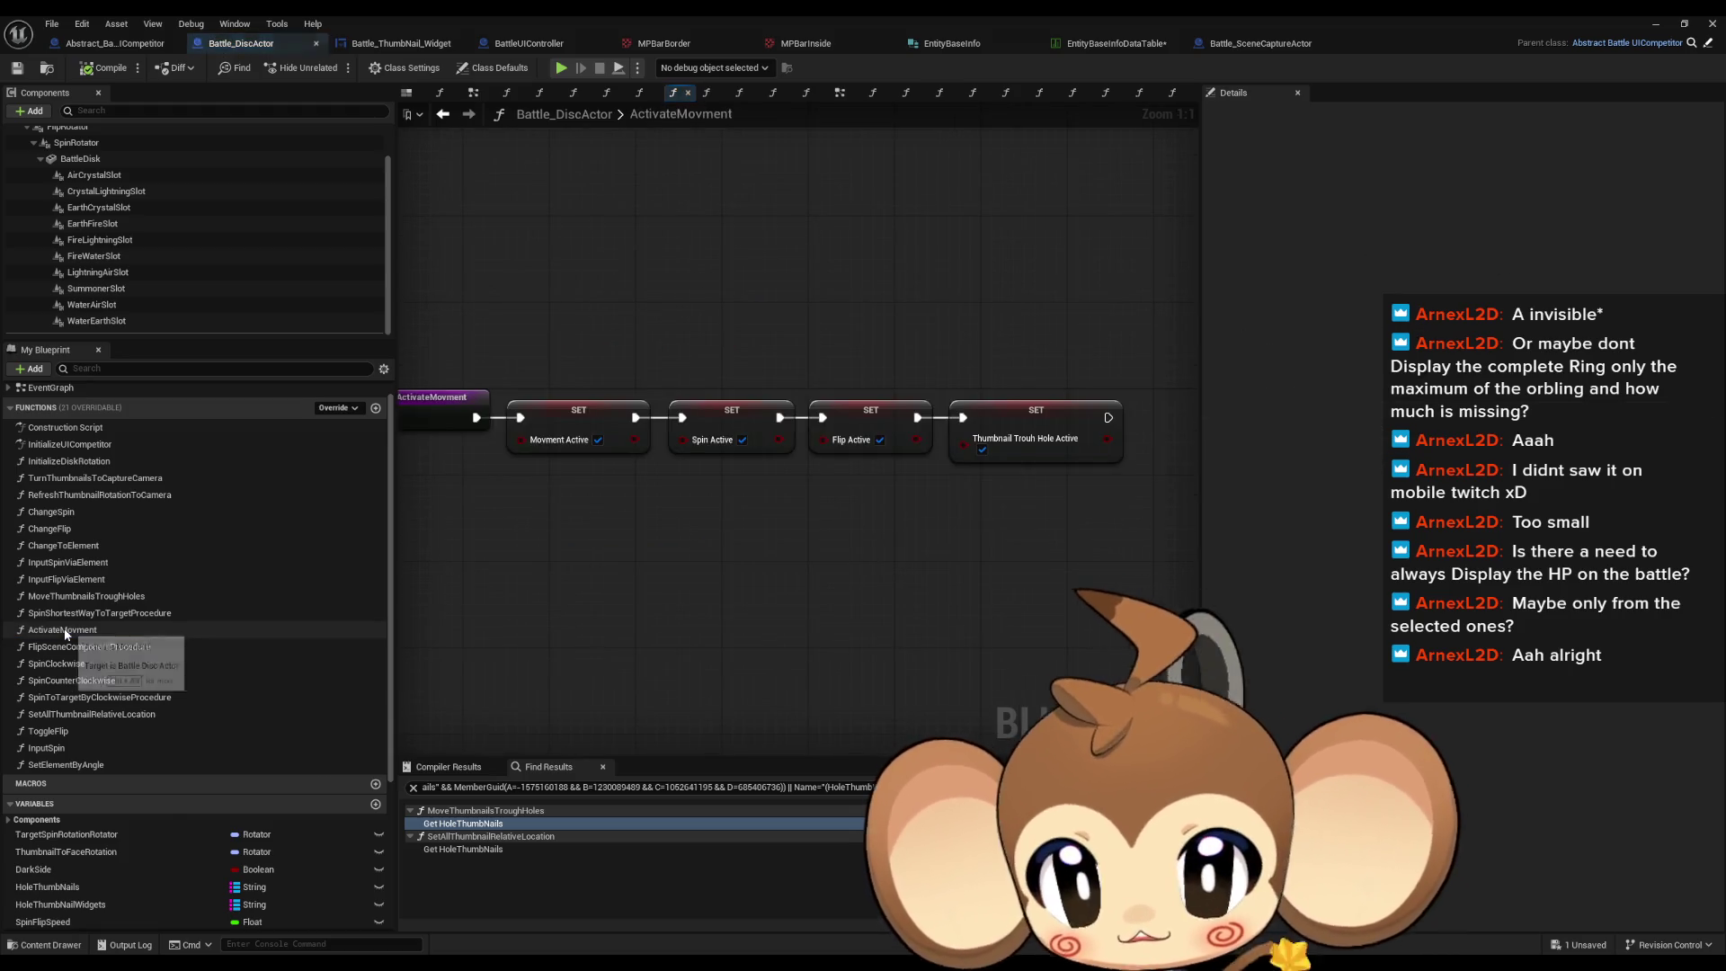
double_click(67, 646)
left_click(66, 665)
double_click(66, 665)
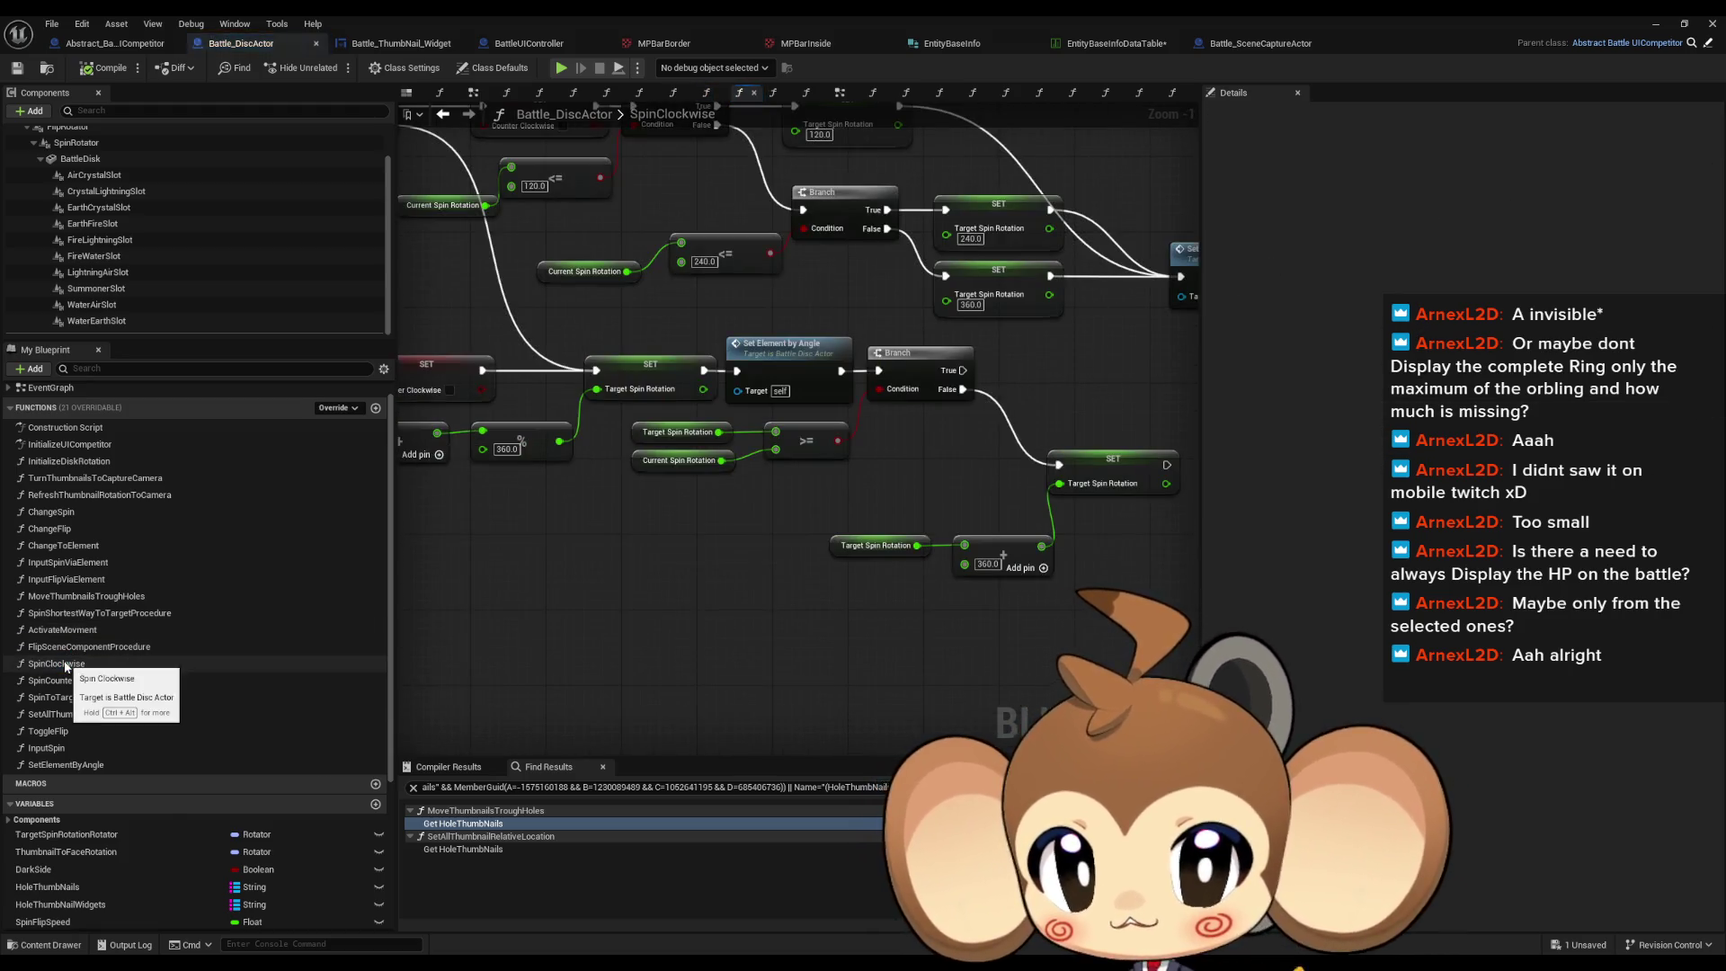
double_click(74, 678)
double_click(76, 697)
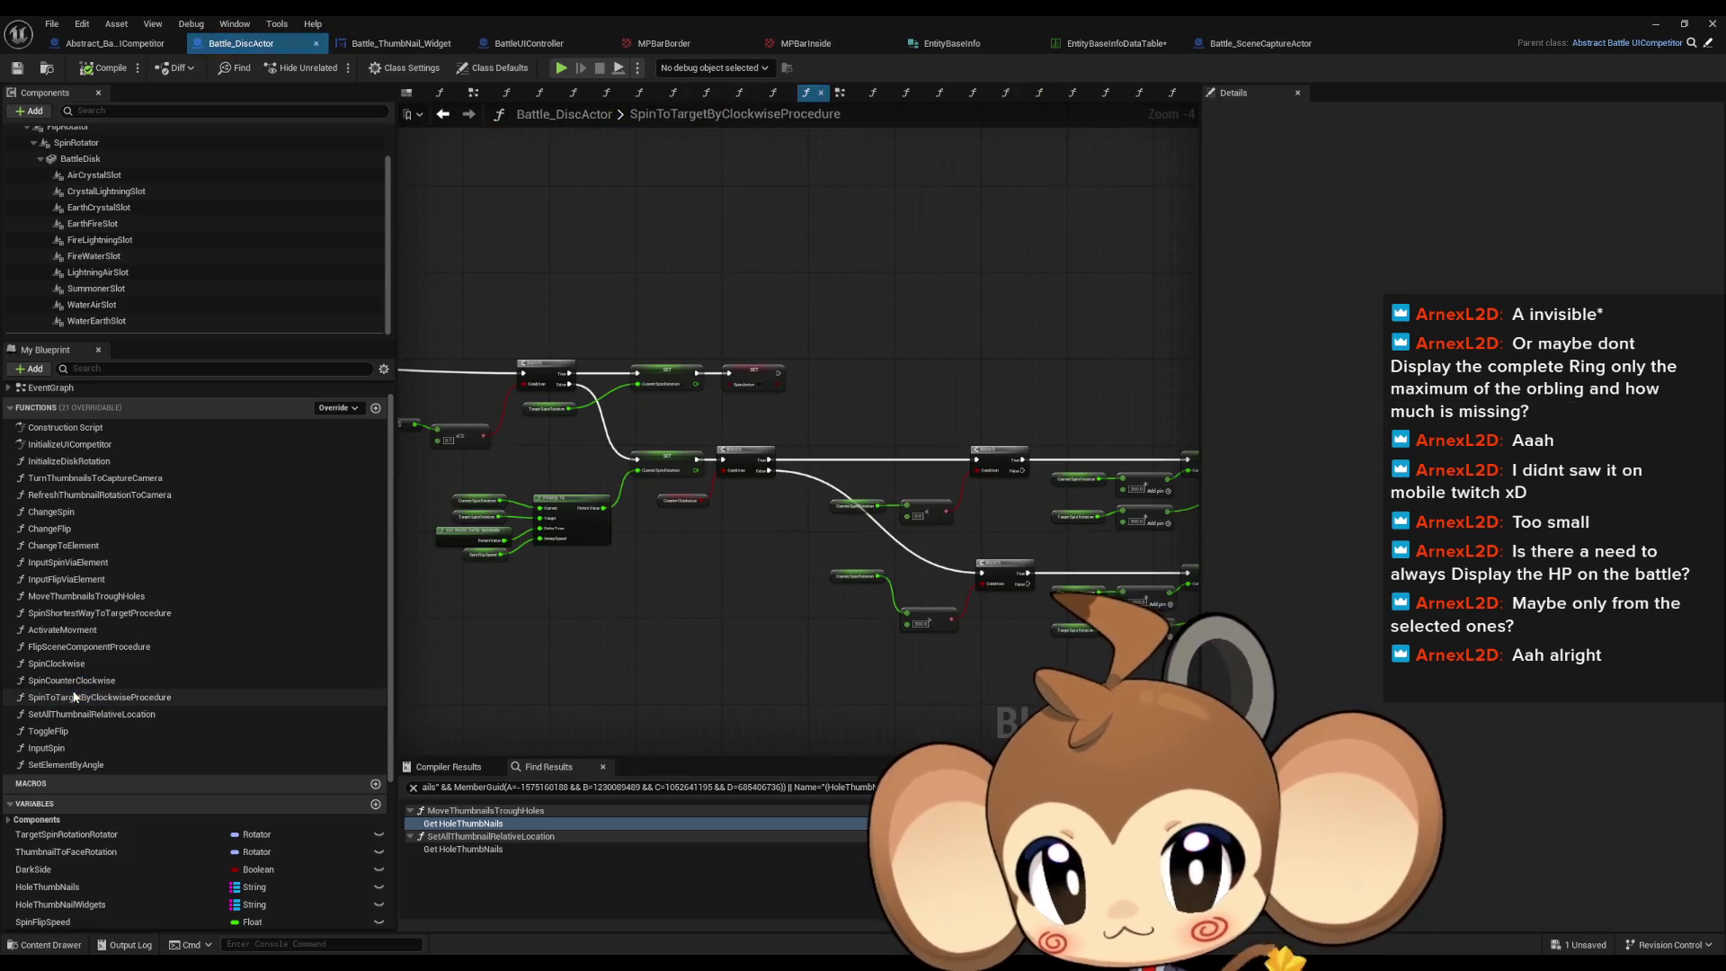
scroll(72, 688, "down", 2)
left_click(53, 675)
double_click(53, 676)
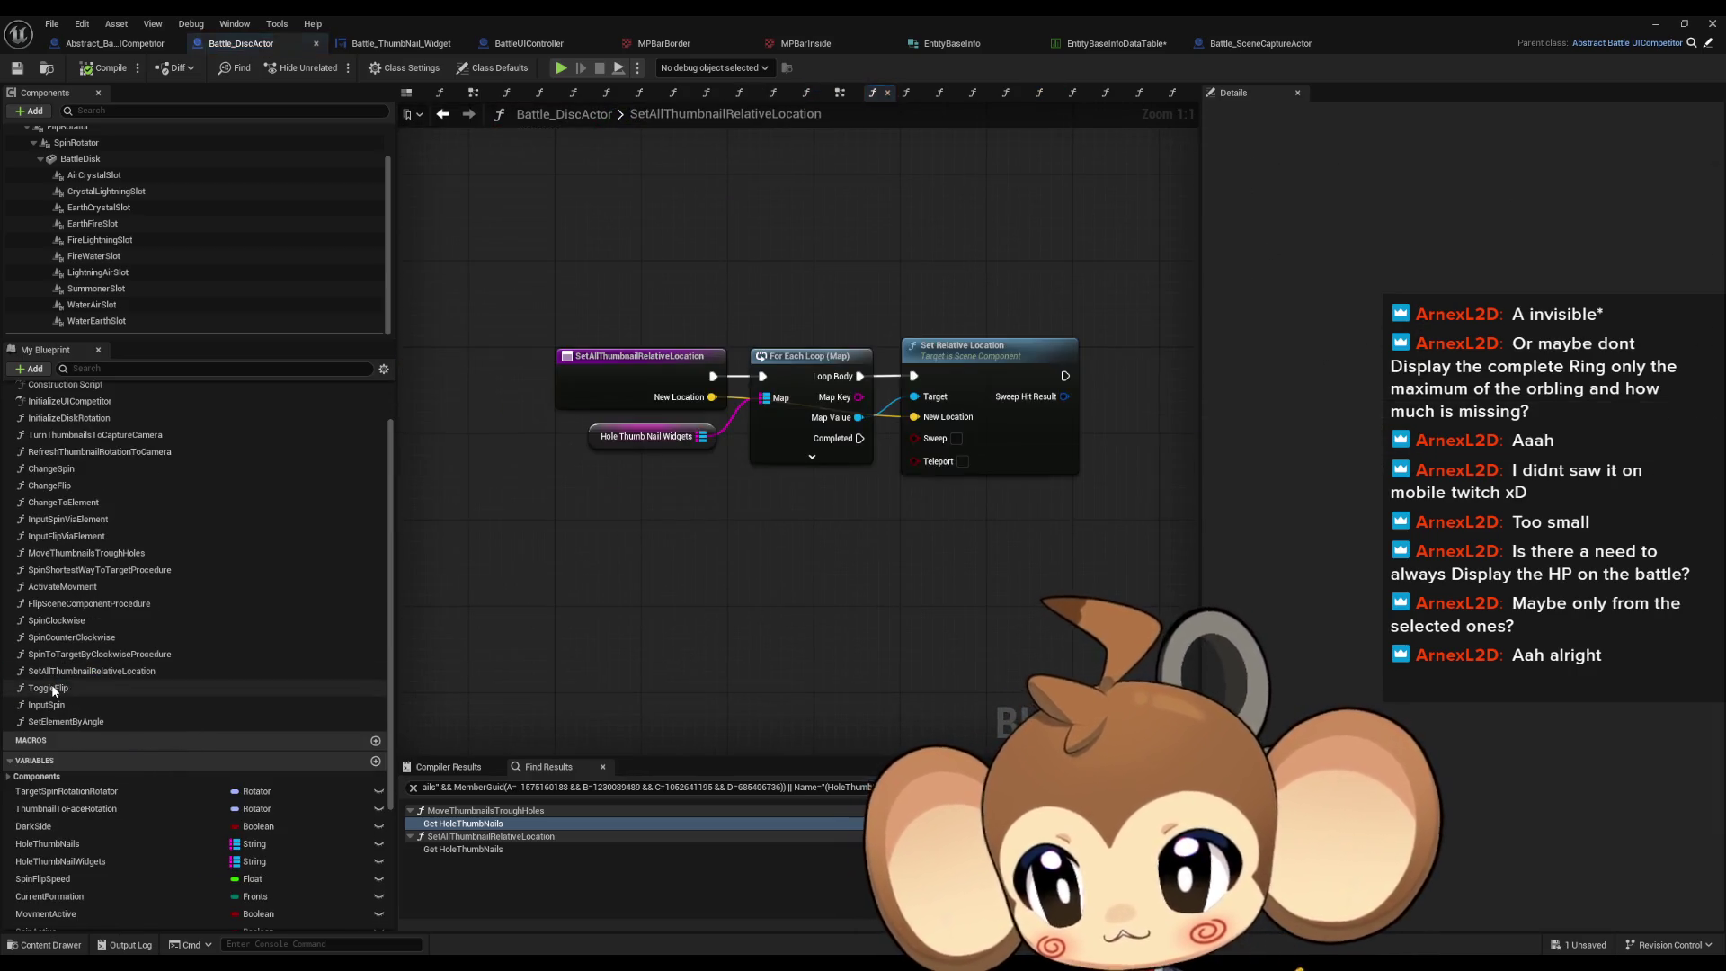
double_click(56, 689)
double_click(55, 672)
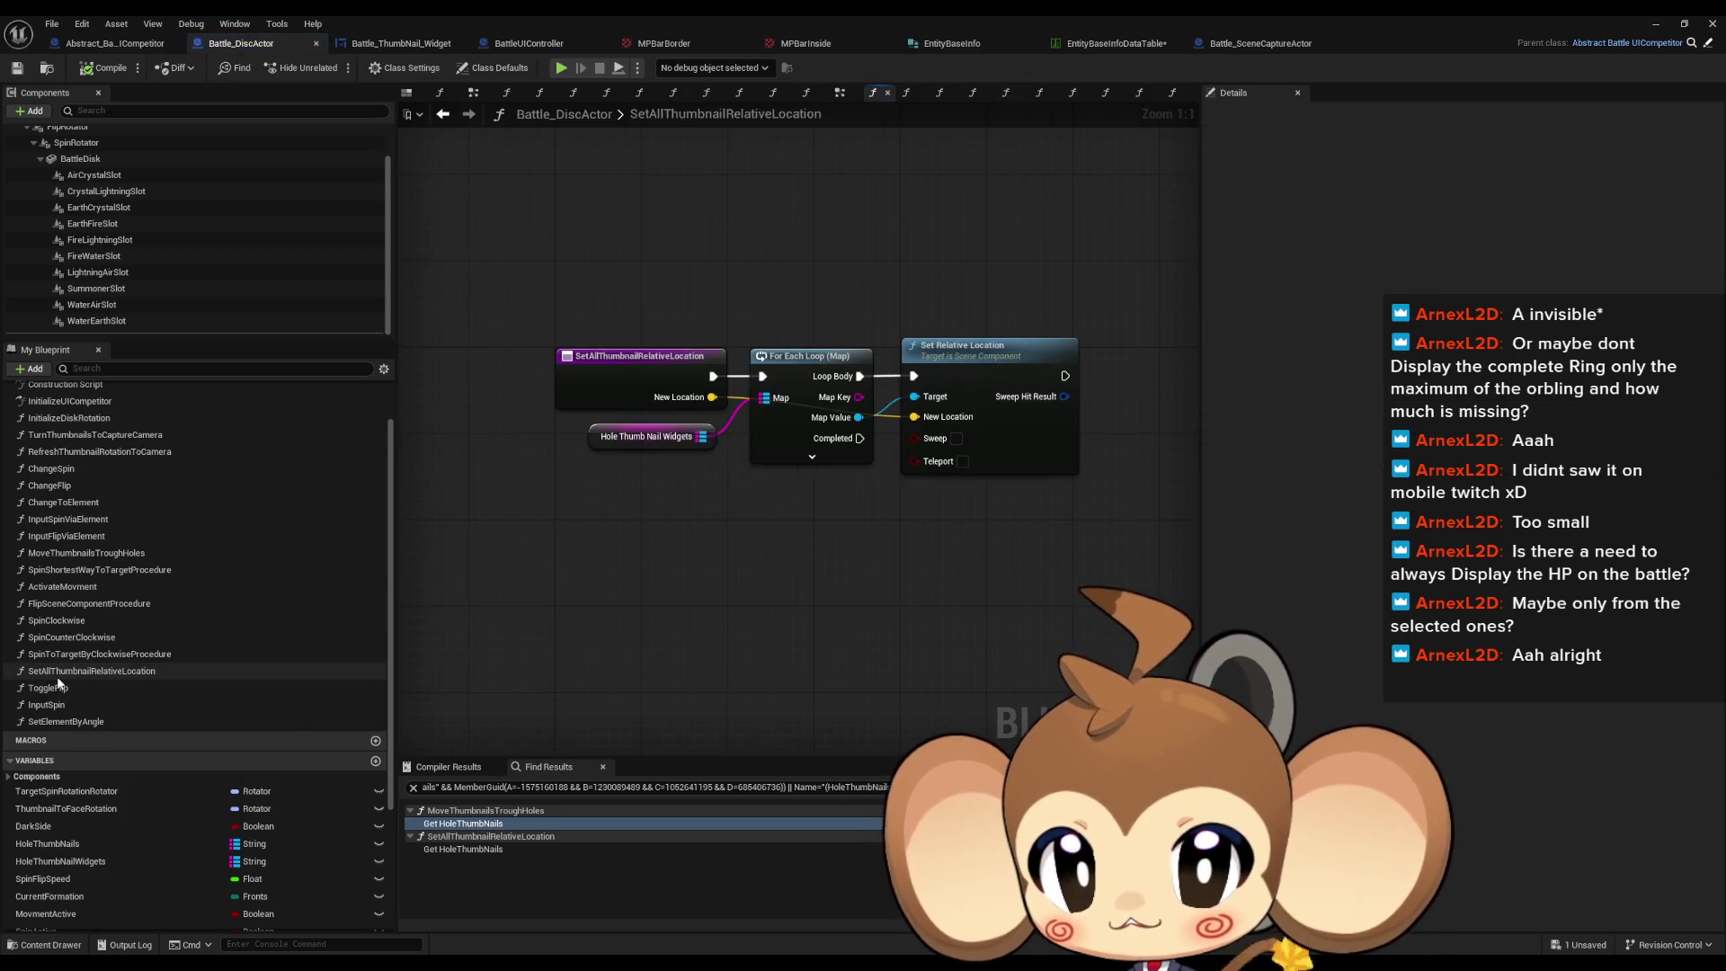
double_click(56, 687)
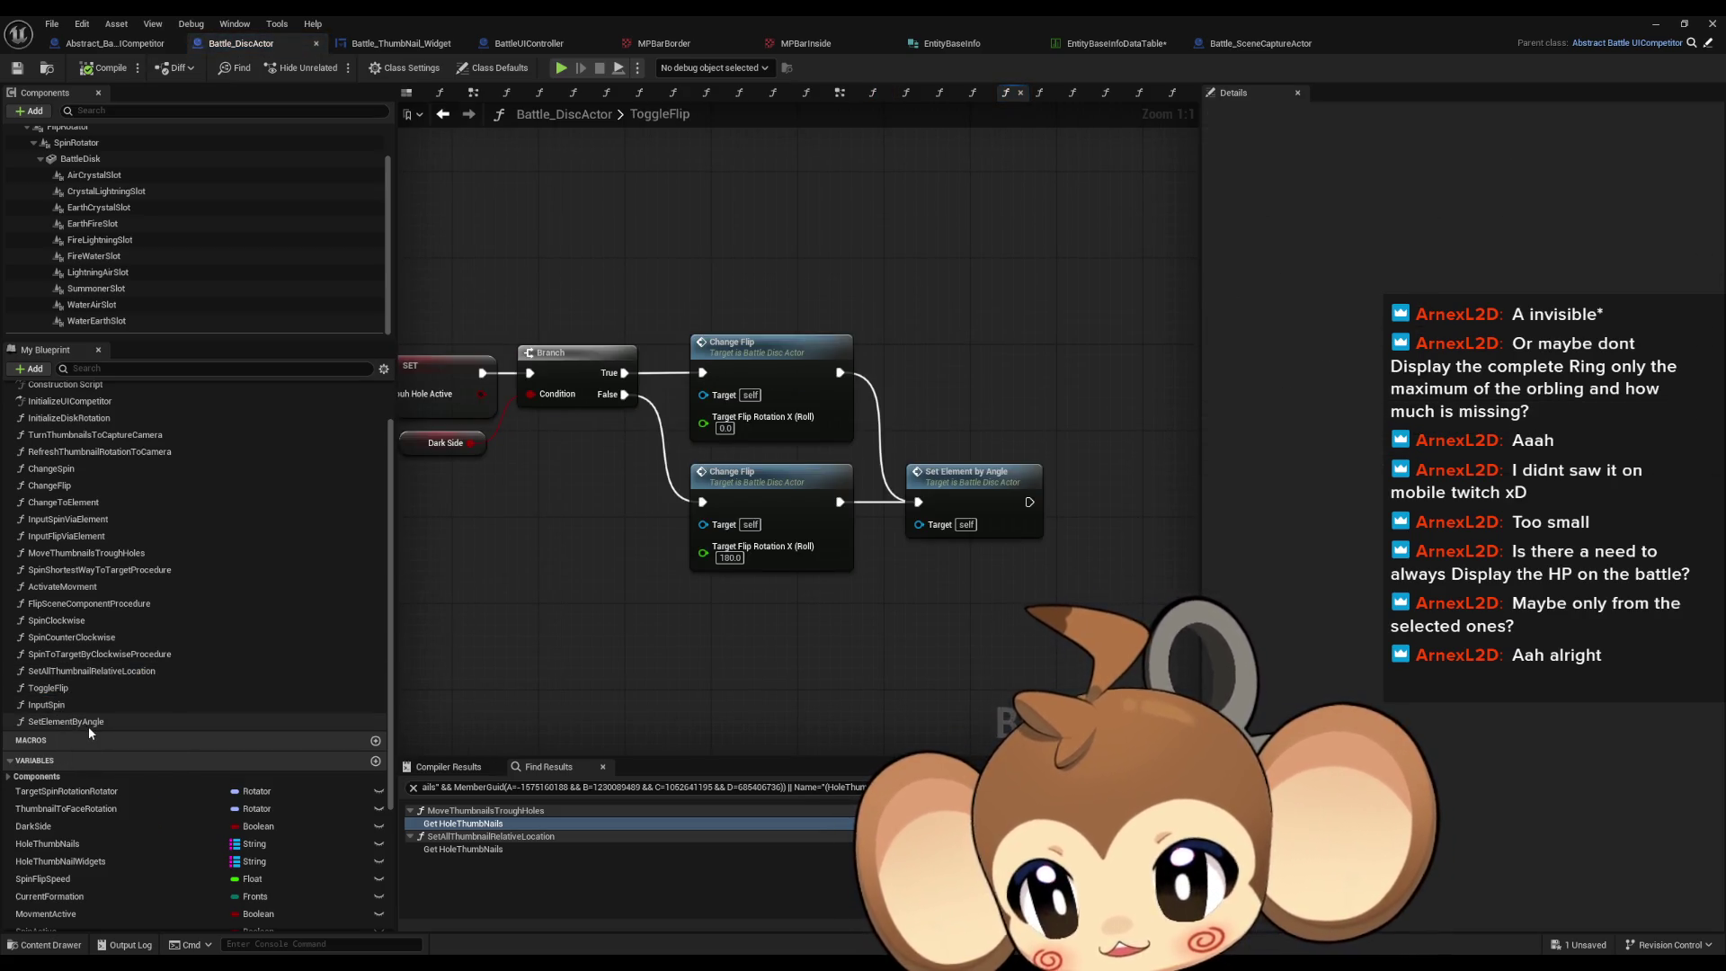
double_click(67, 707)
double_click(72, 720)
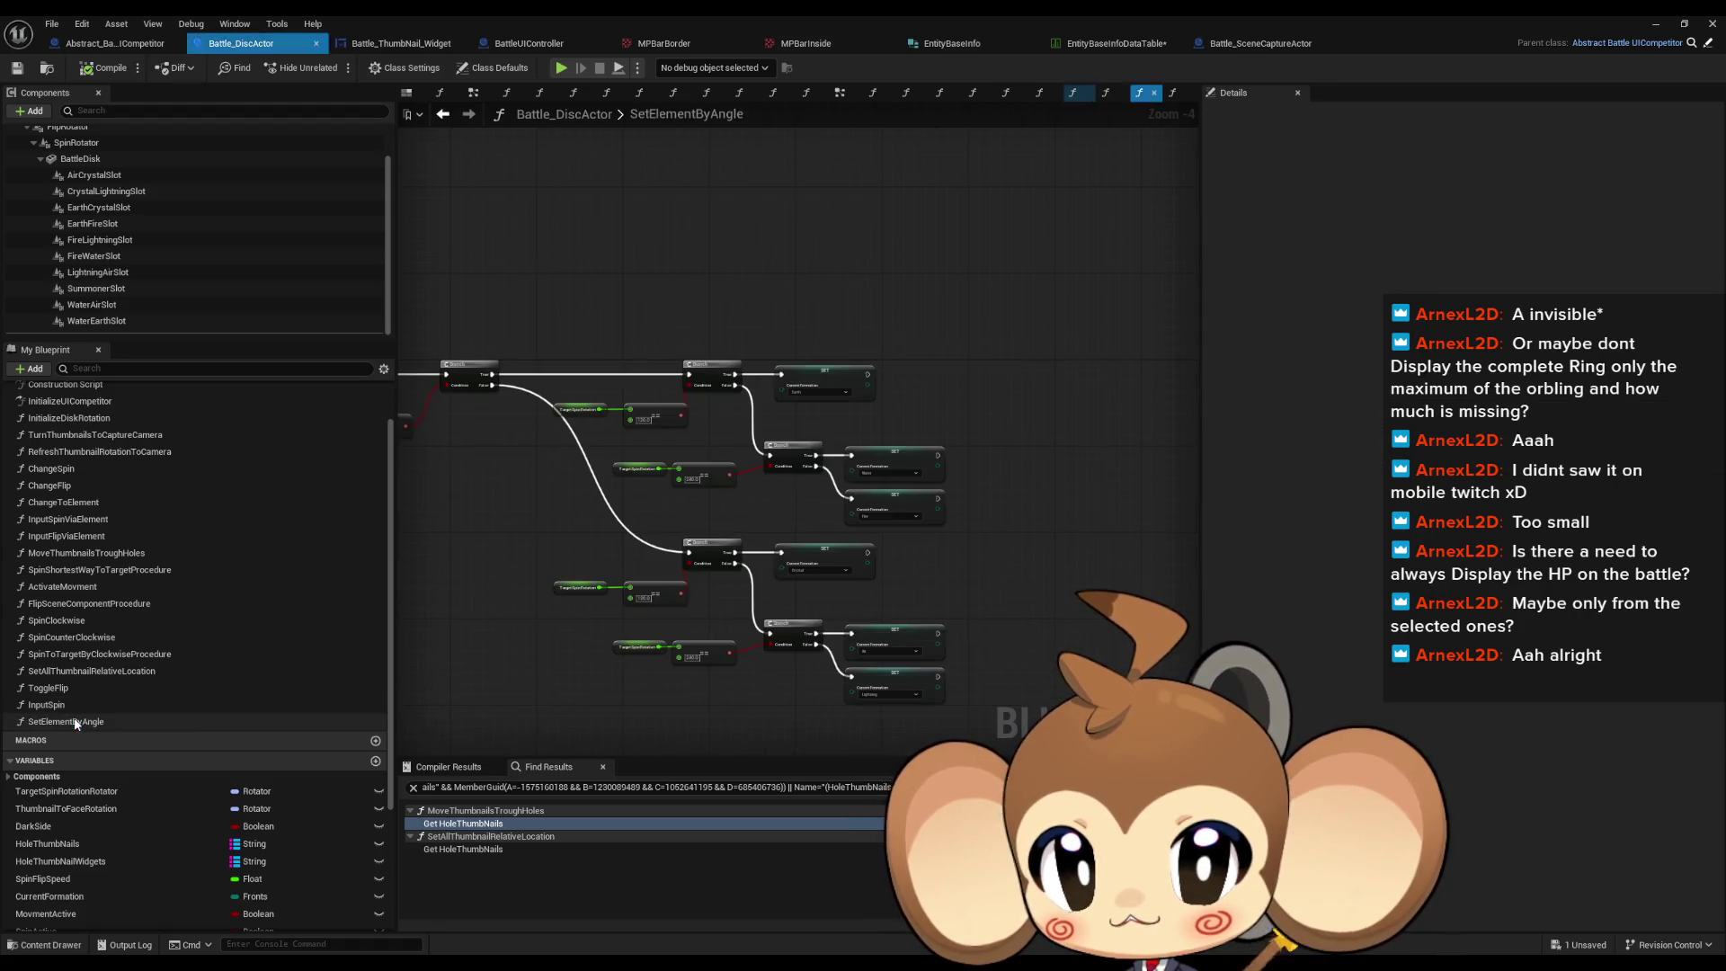
scroll(207, 288, "up", 2)
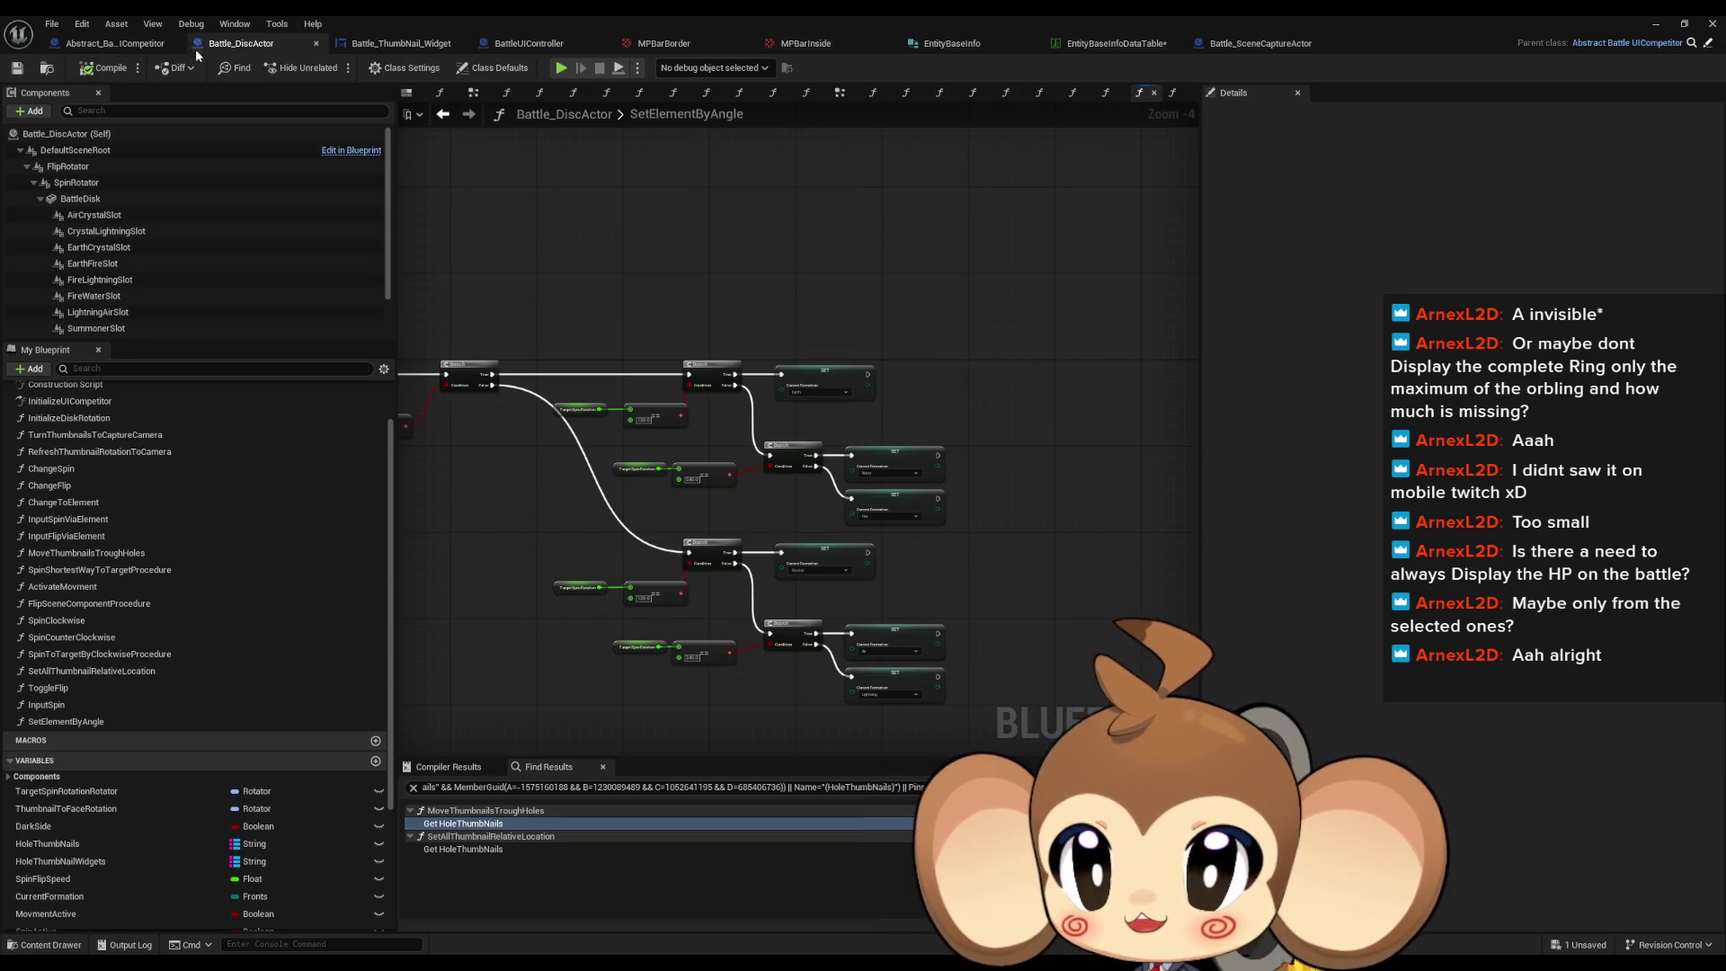
left_click(111, 45)
Step: Select and delete the unneeded node from the lower row of the InitializeUICompetitor graph
scroll(618, 471, "up", 2)
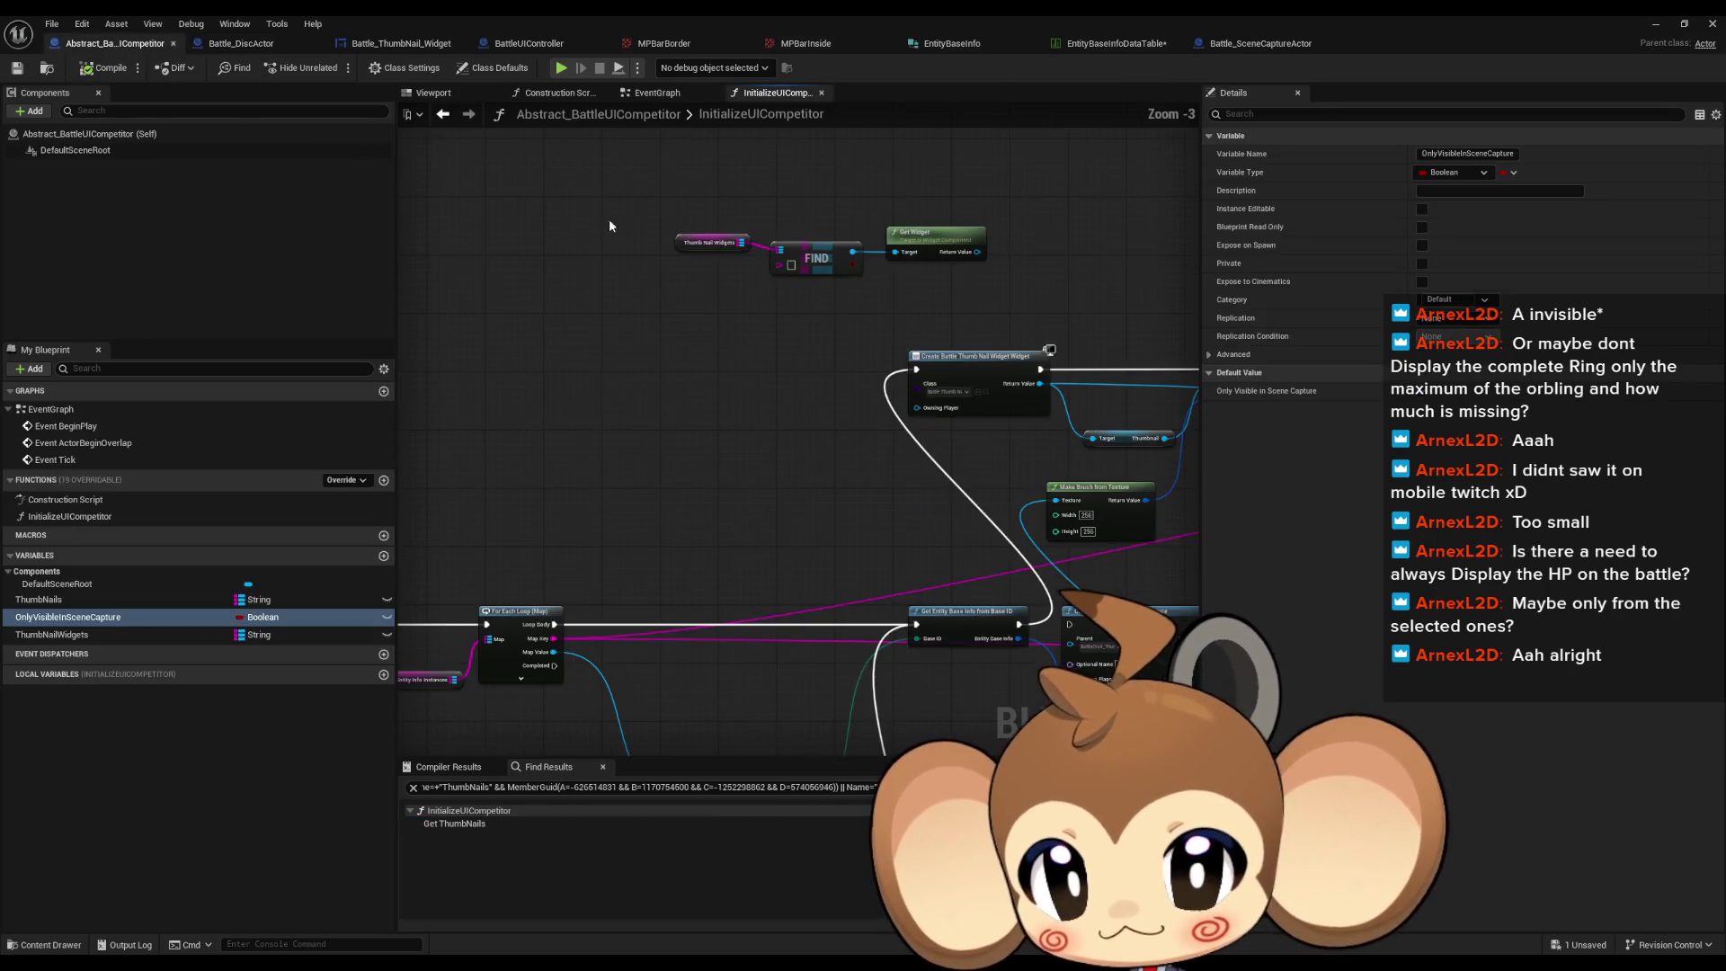
left_click(1046, 280)
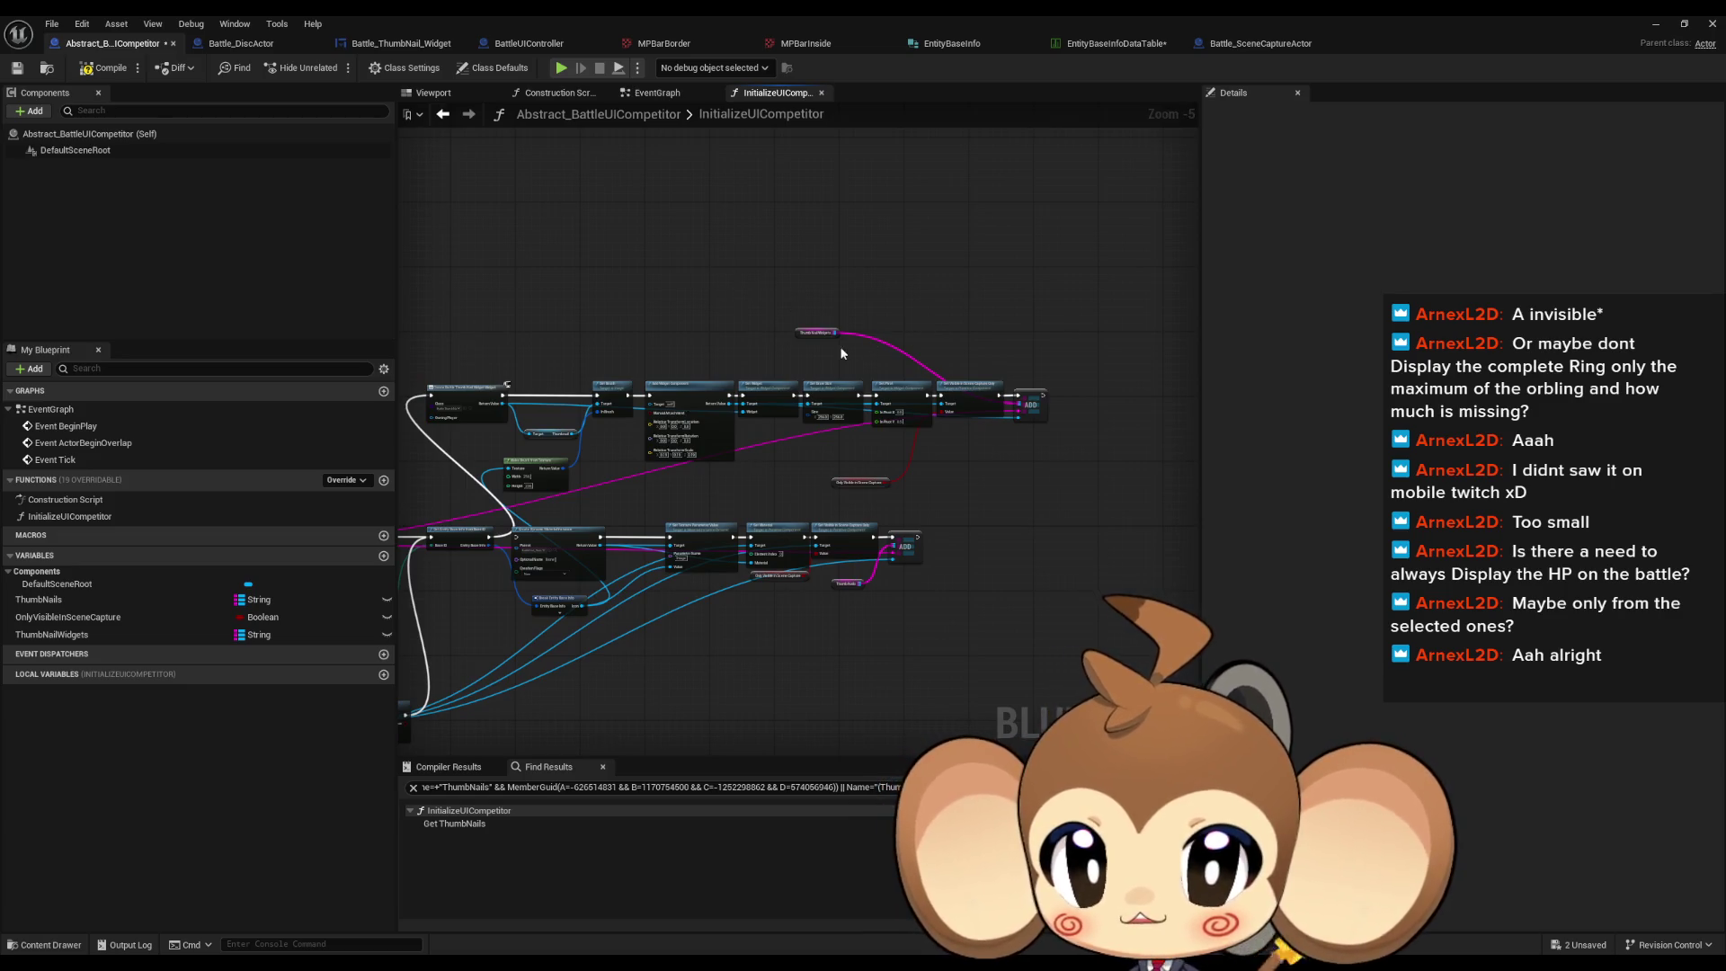
left_click_drag(710, 431, 1054, 565)
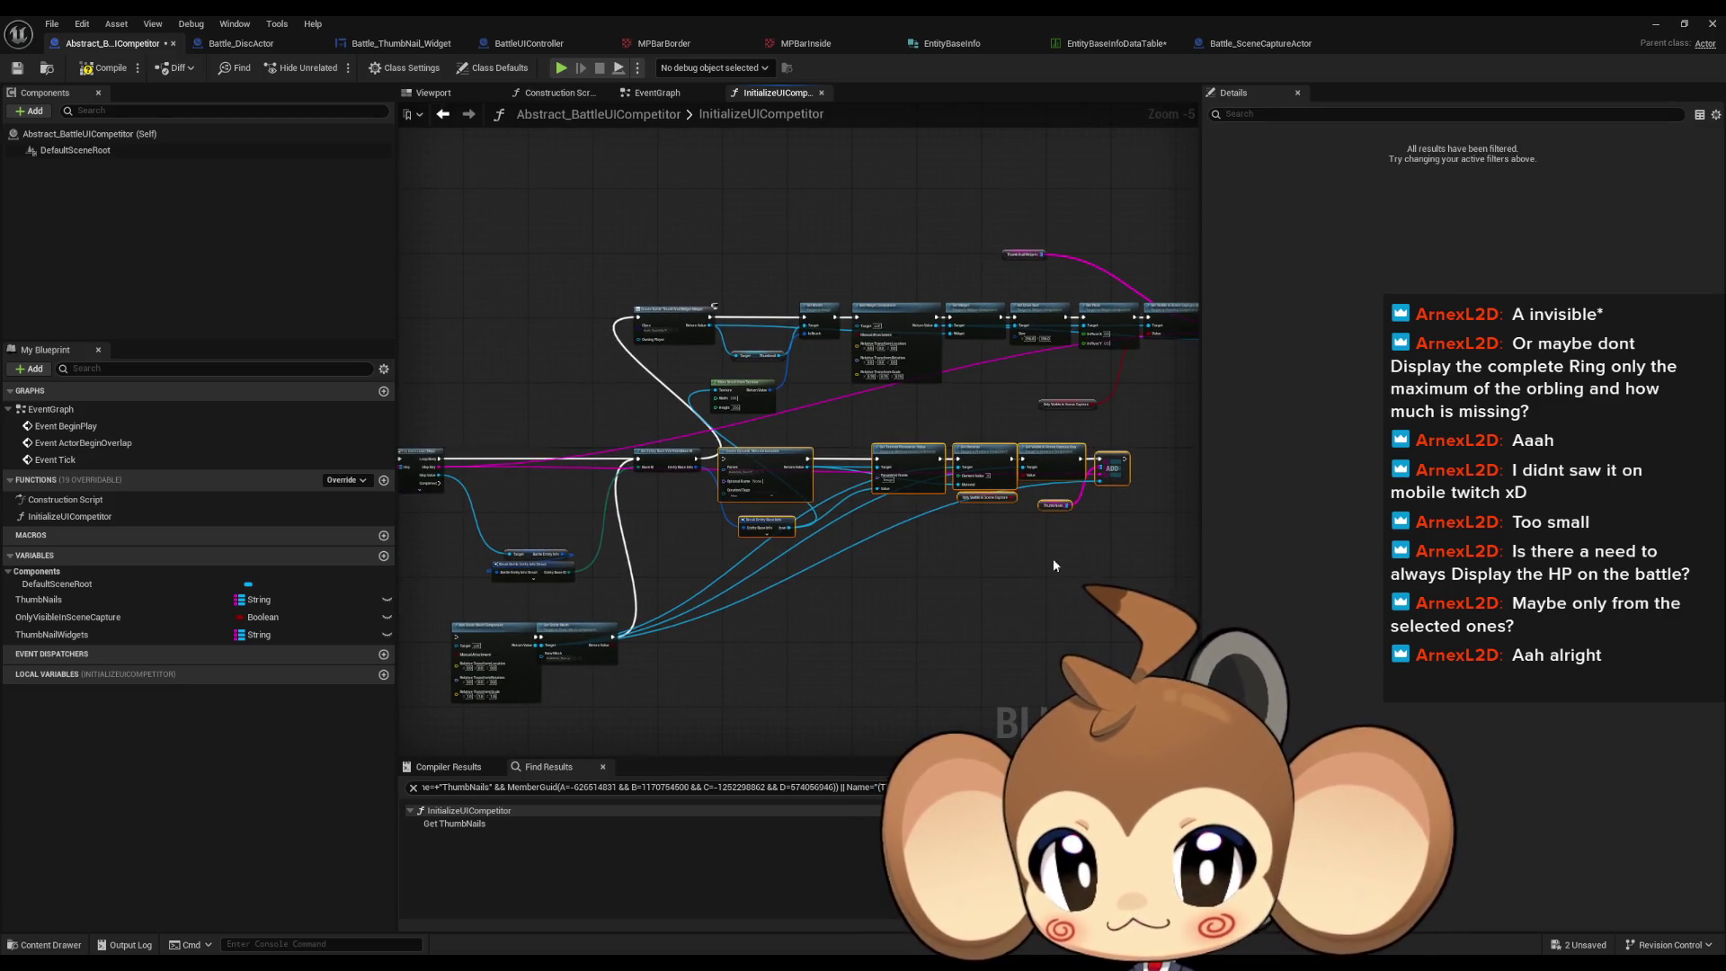
mouse_move(493, 650)
left_mouse_down()
mouse_move(637, 529)
mouse_move(570, 520)
mouse_move(541, 602)
left_mouse_up()
key("Delete")
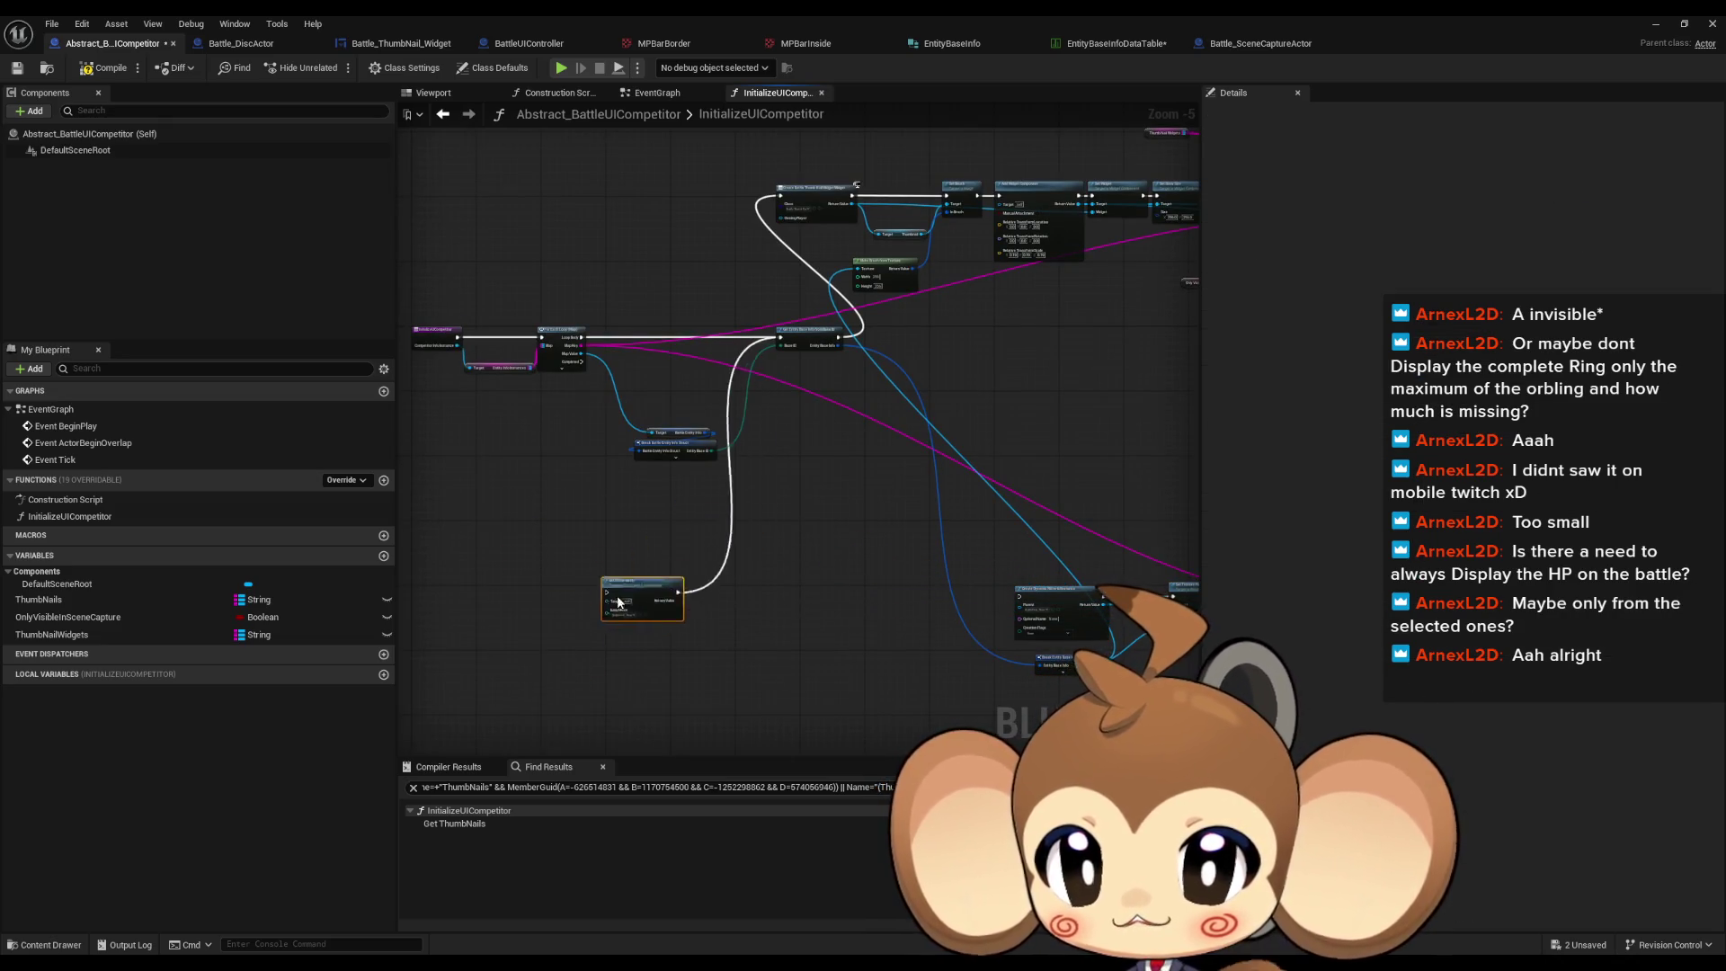
Step: Line up the Break struct, Get Entity Base Info and Create Battle Thumb Nail Widget nodes after the loop
scroll(913, 525, "up", 2)
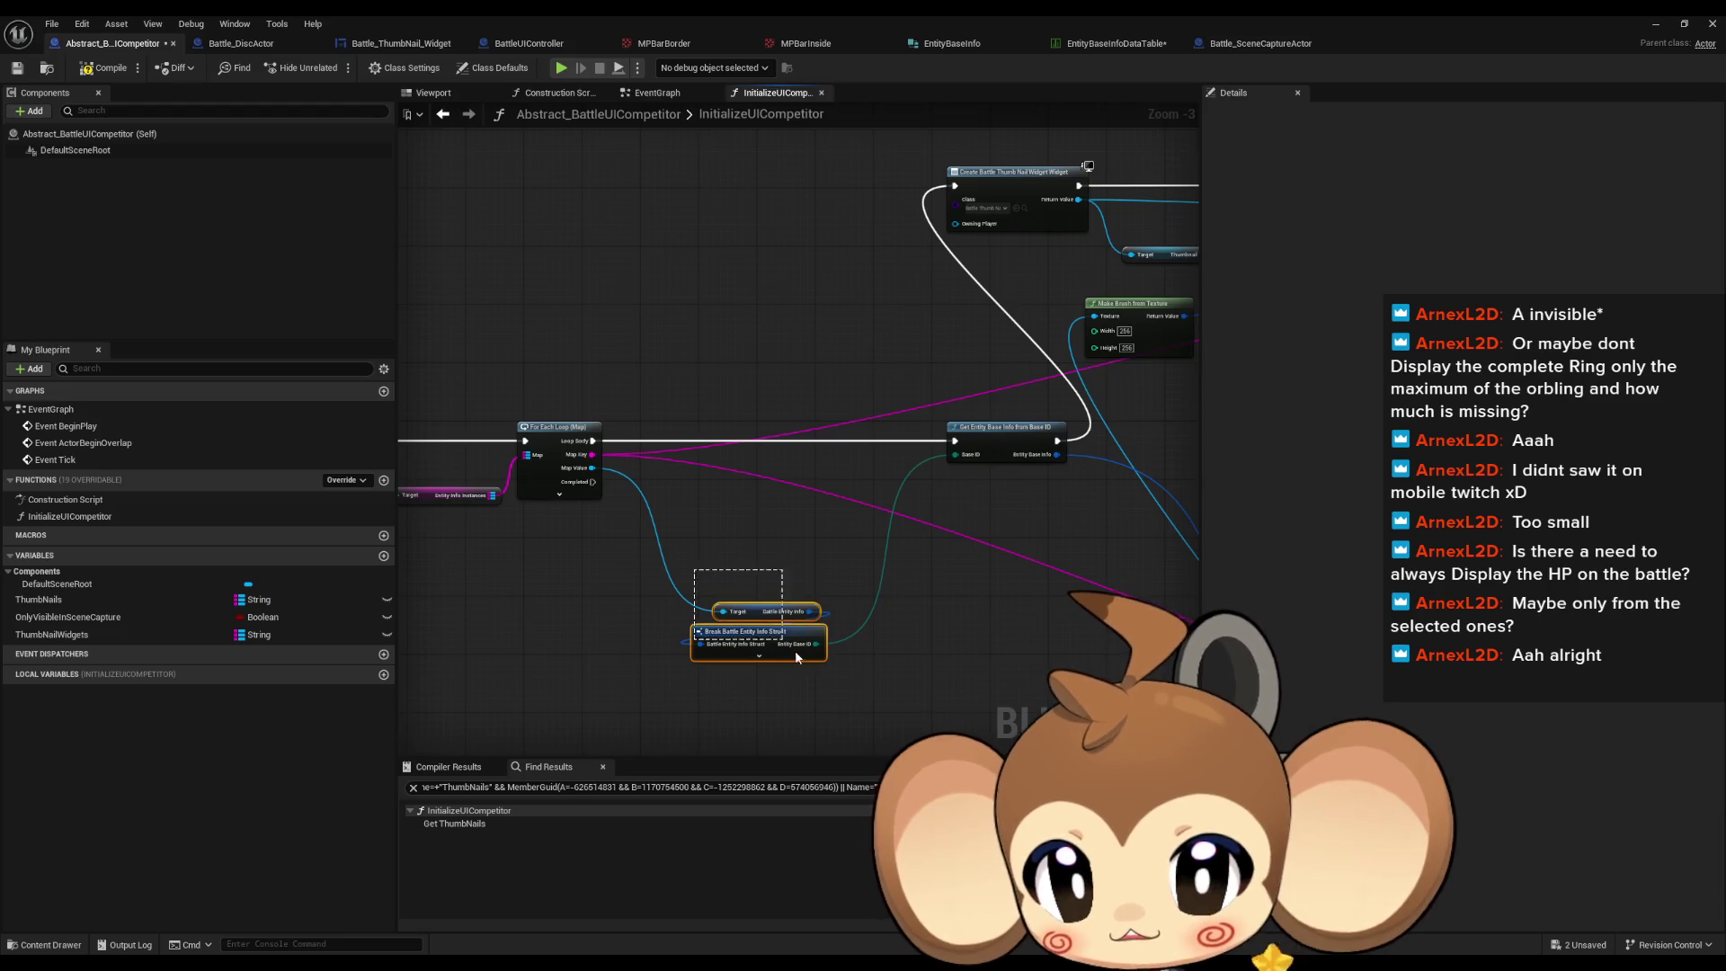
left_click_drag(794, 650, 649, 577)
left_click_drag(979, 440, 731, 440)
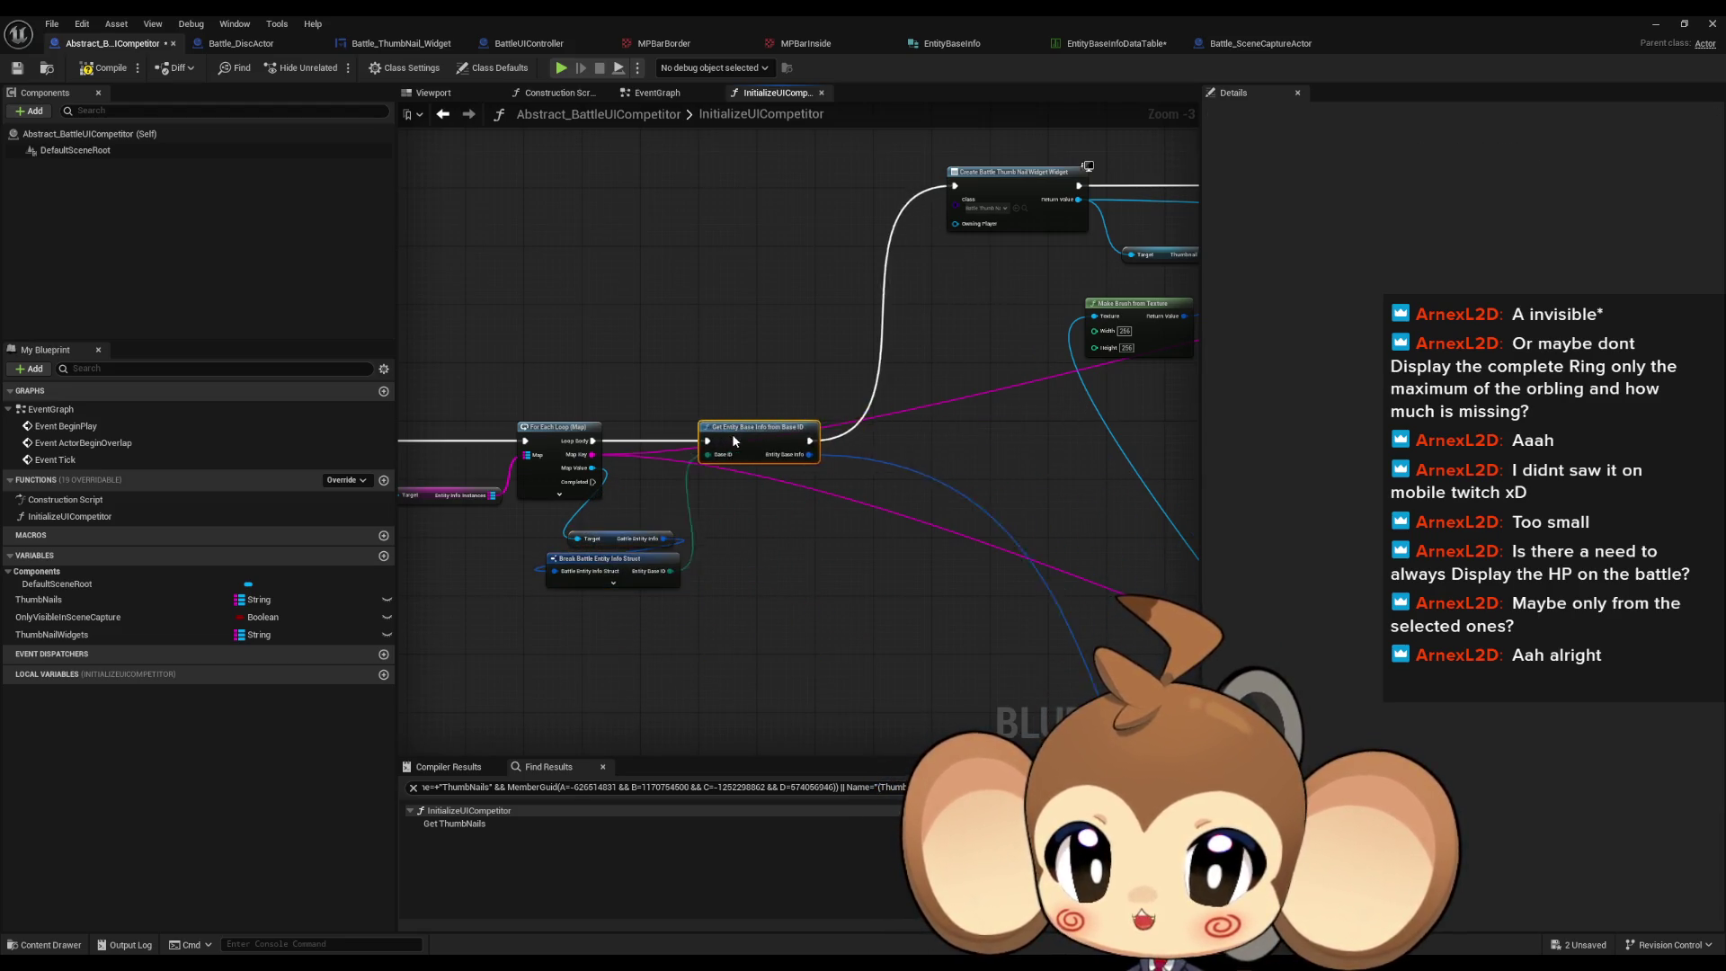
mouse_move(813, 190)
left_mouse_down()
mouse_move(787, 445)
mouse_move(766, 451)
left_mouse_up()
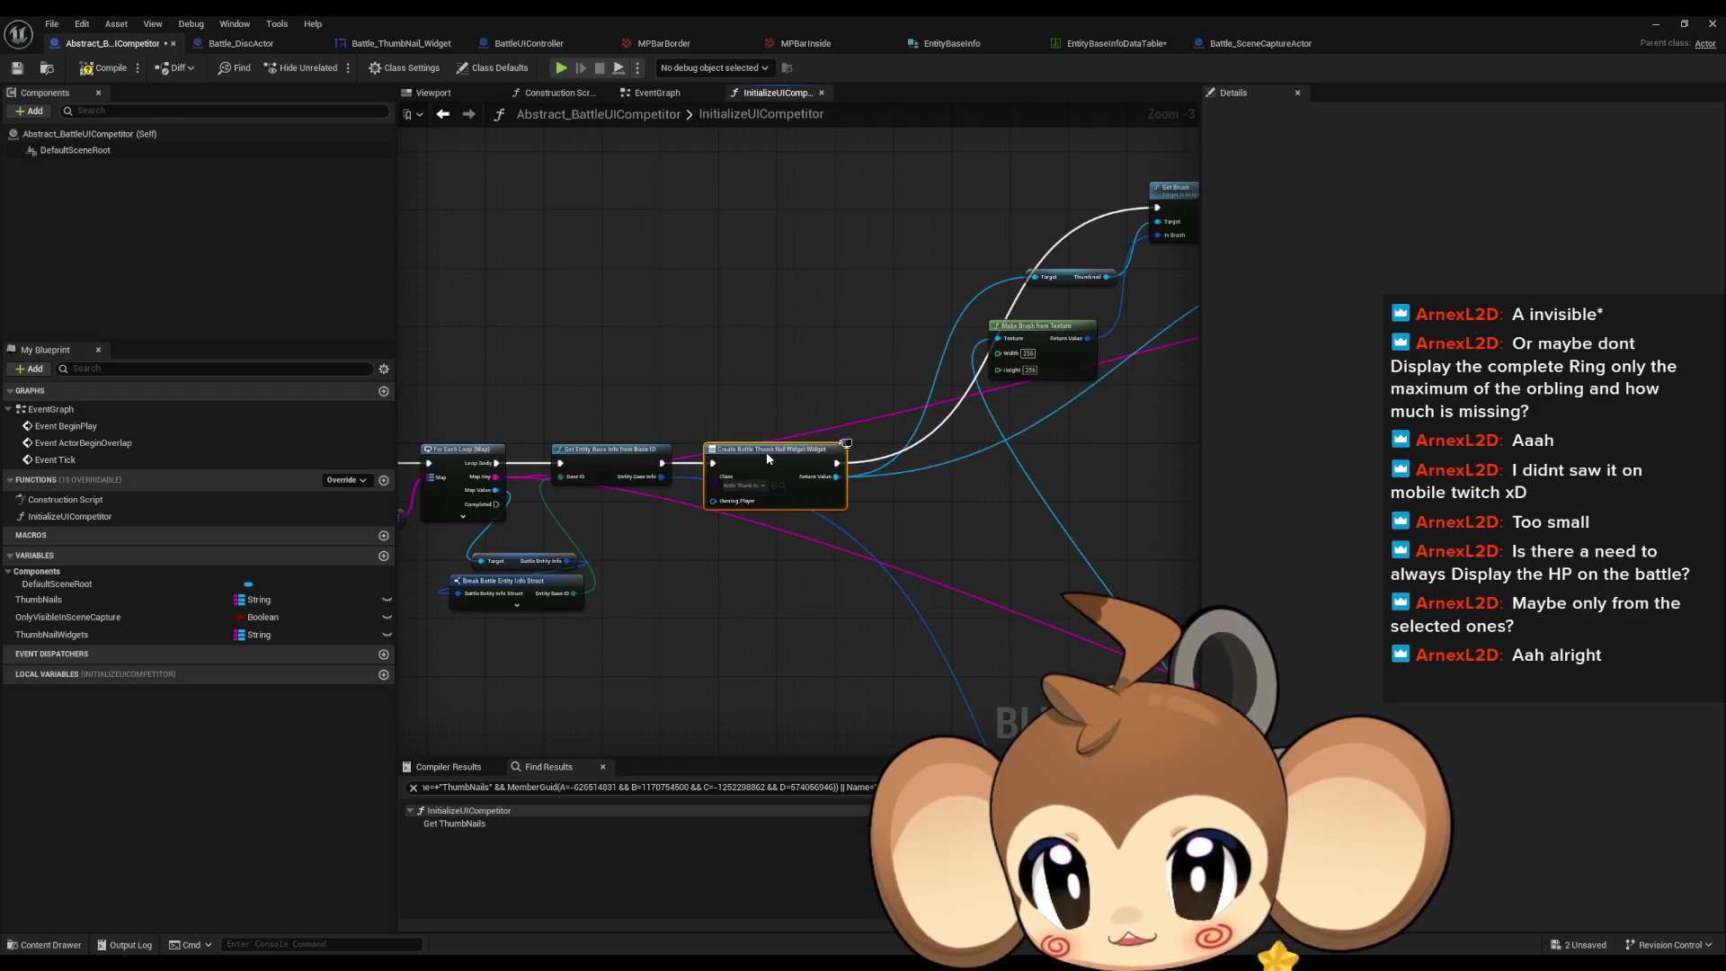
scroll(596, 317, "down", 4)
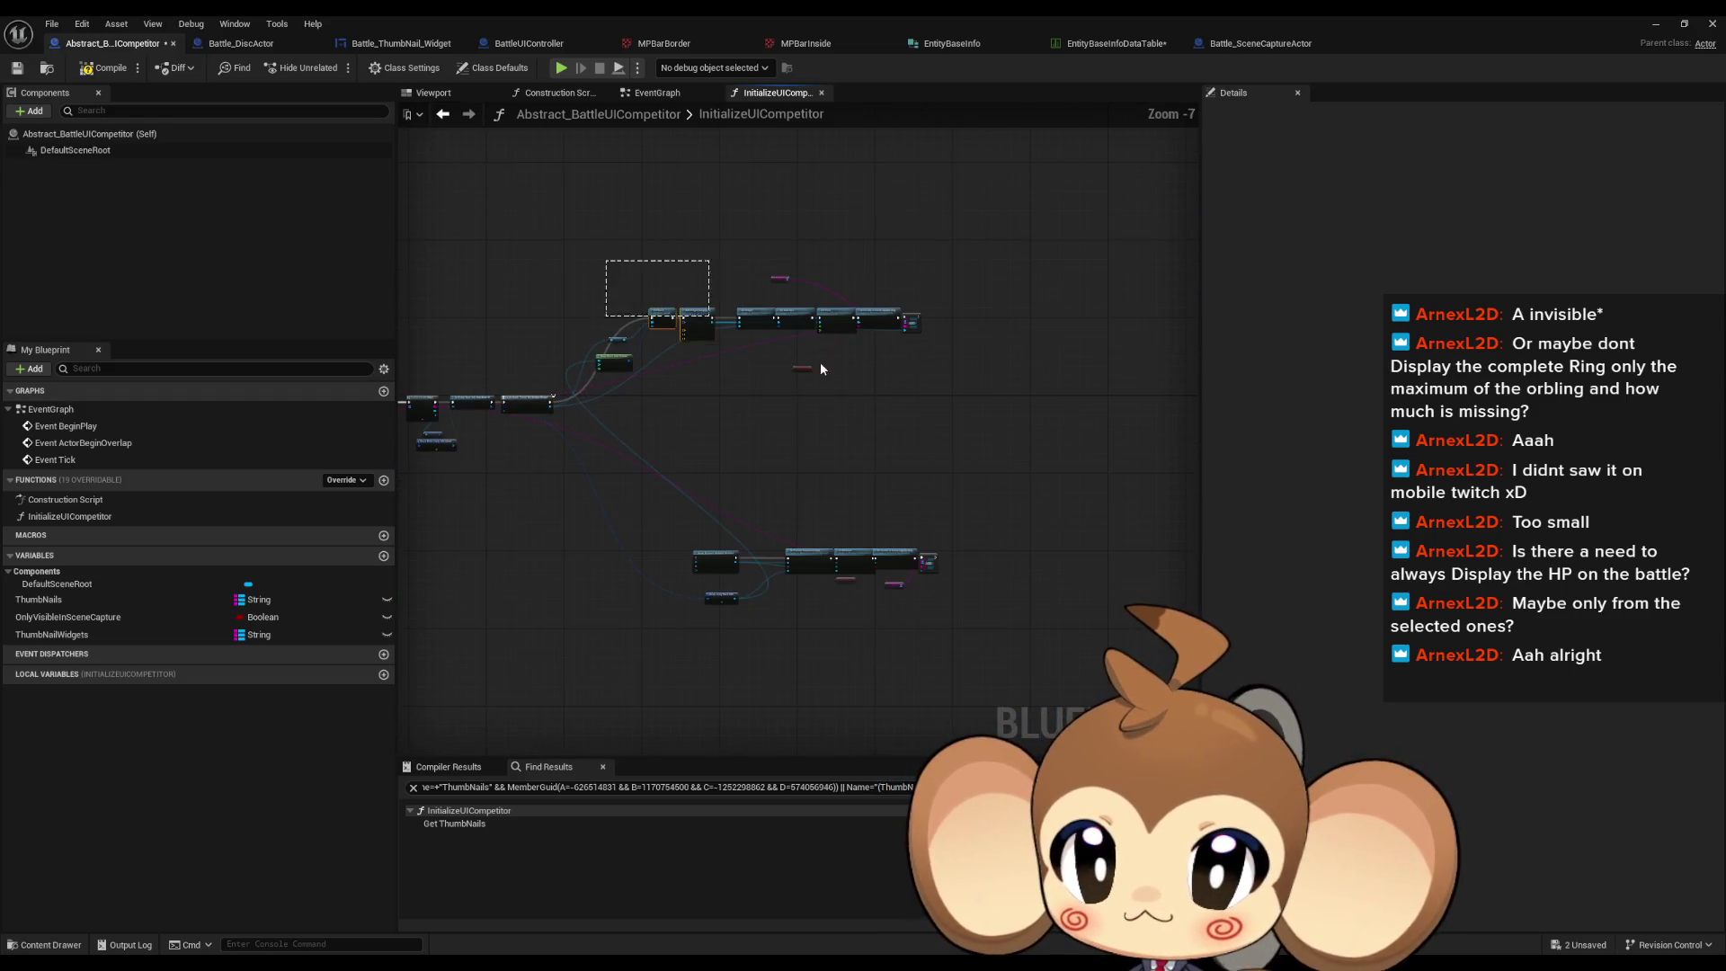
left_click_drag(708, 319, 622, 381)
scroll(704, 429, "up", 4)
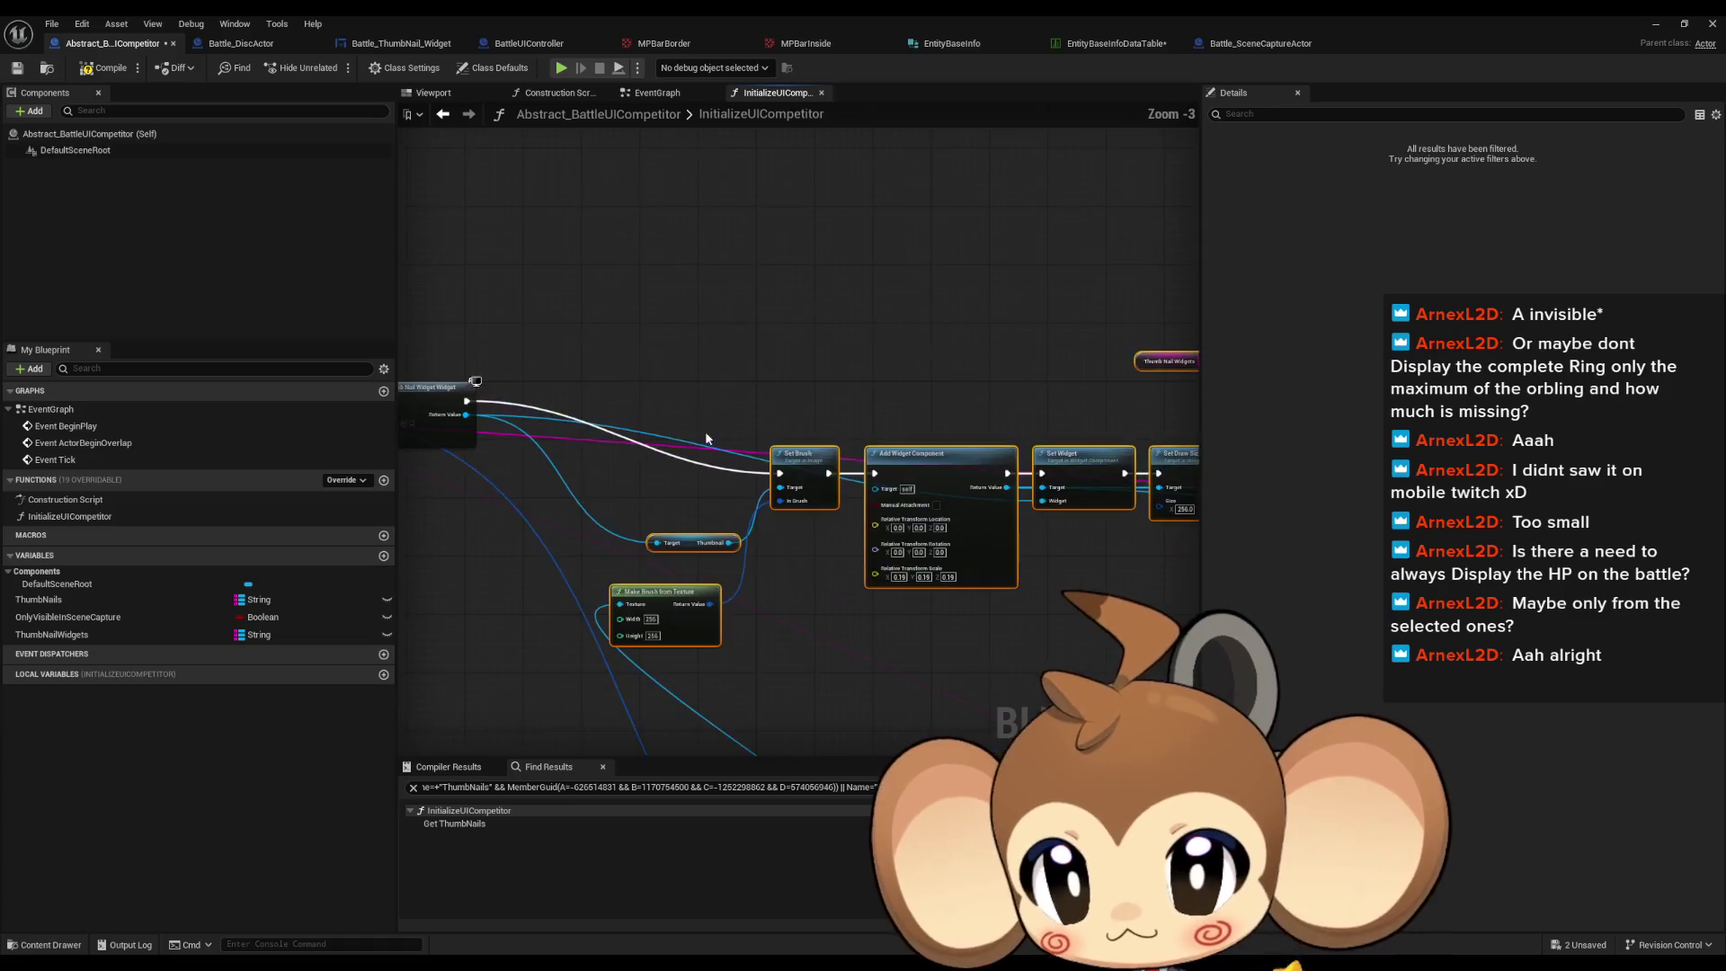
Step: Move the Thumbnail getter, Set Brush, Make Brush from Texture and Break nodes into the chain
left_click_drag(898, 533, 746, 466)
mouse_move(991, 459)
left_mouse_down()
mouse_move(910, 390)
mouse_move(835, 392)
left_mouse_up()
left_click_drag(853, 588, 742, 489)
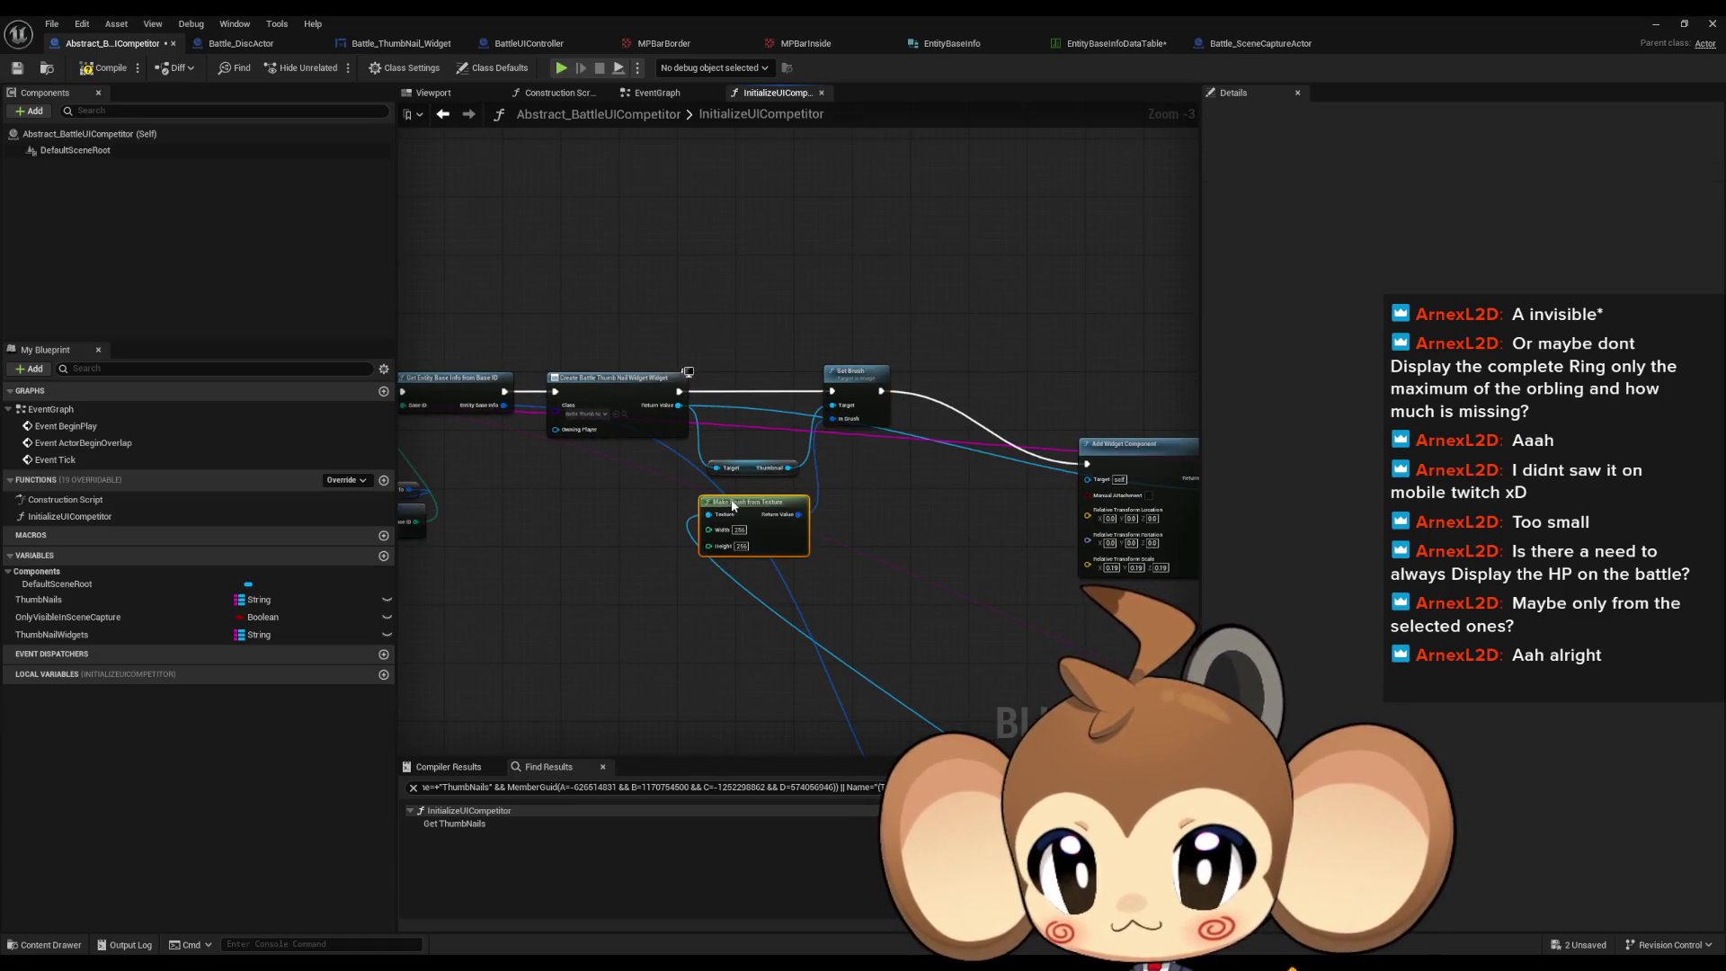
scroll(732, 490, "down", 2)
mouse_move(777, 571)
left_mouse_down()
mouse_move(476, 382)
mouse_move(439, 325)
left_mouse_up()
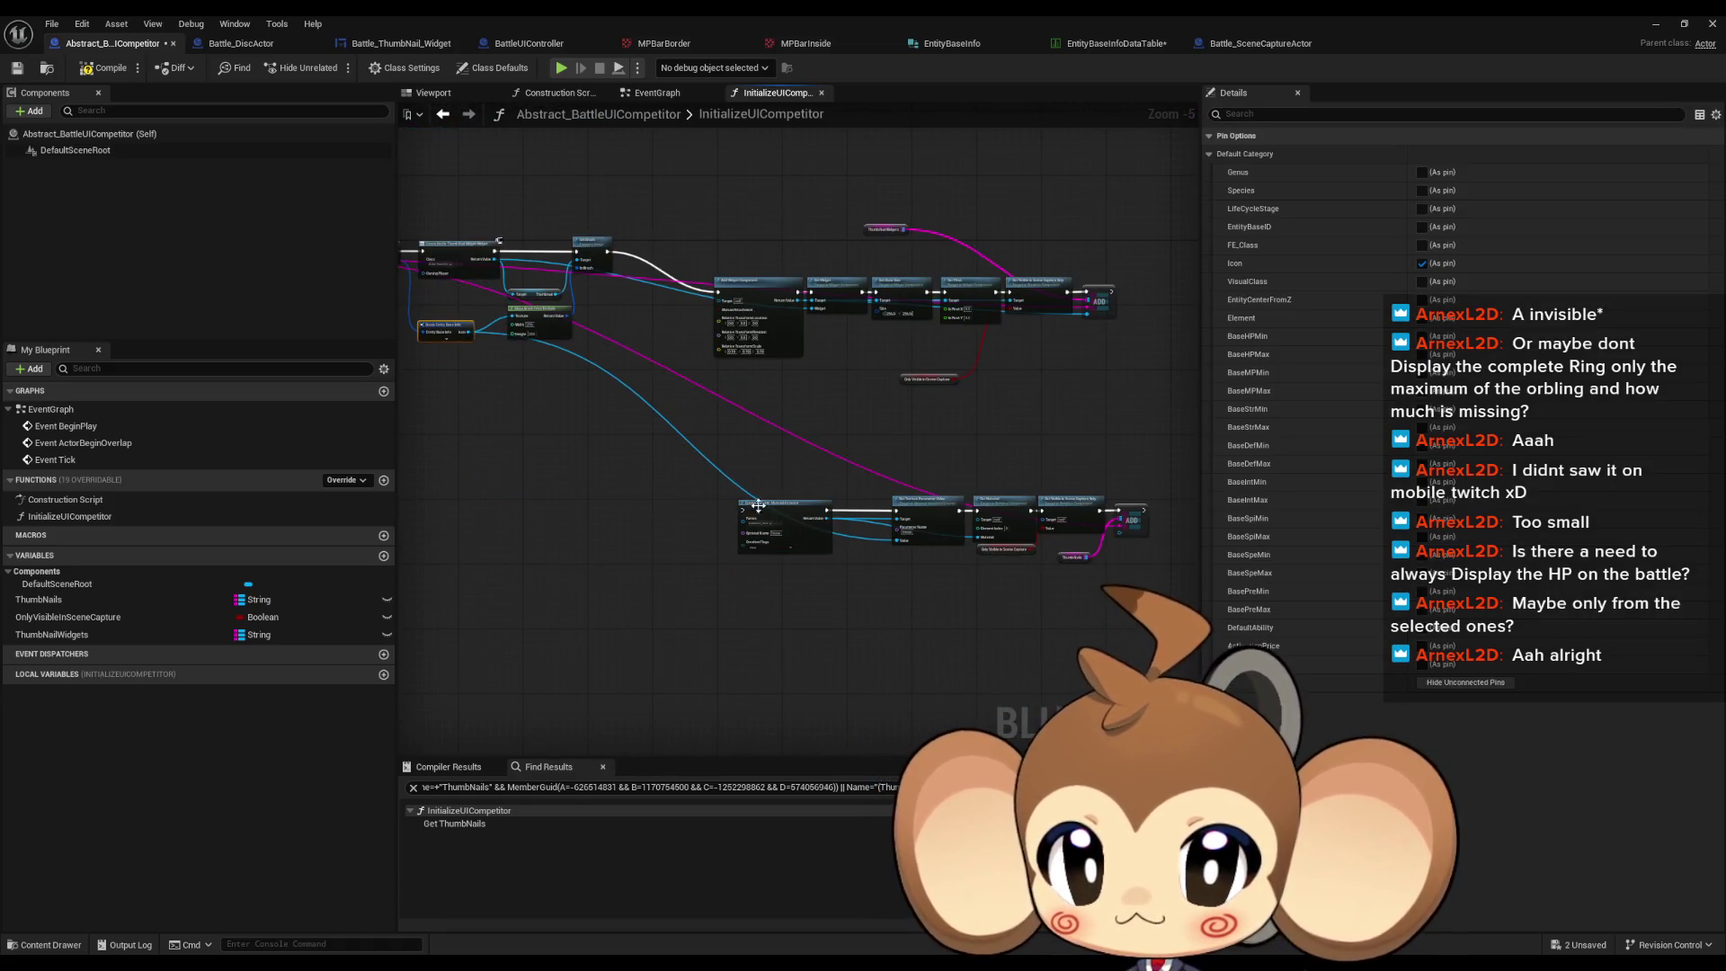
left_click(838, 519)
Step: Delete the old Set Texture, Set Material and Set Visible nodes for ThumbNails
scroll(793, 534, "up", 3)
key("Delete")
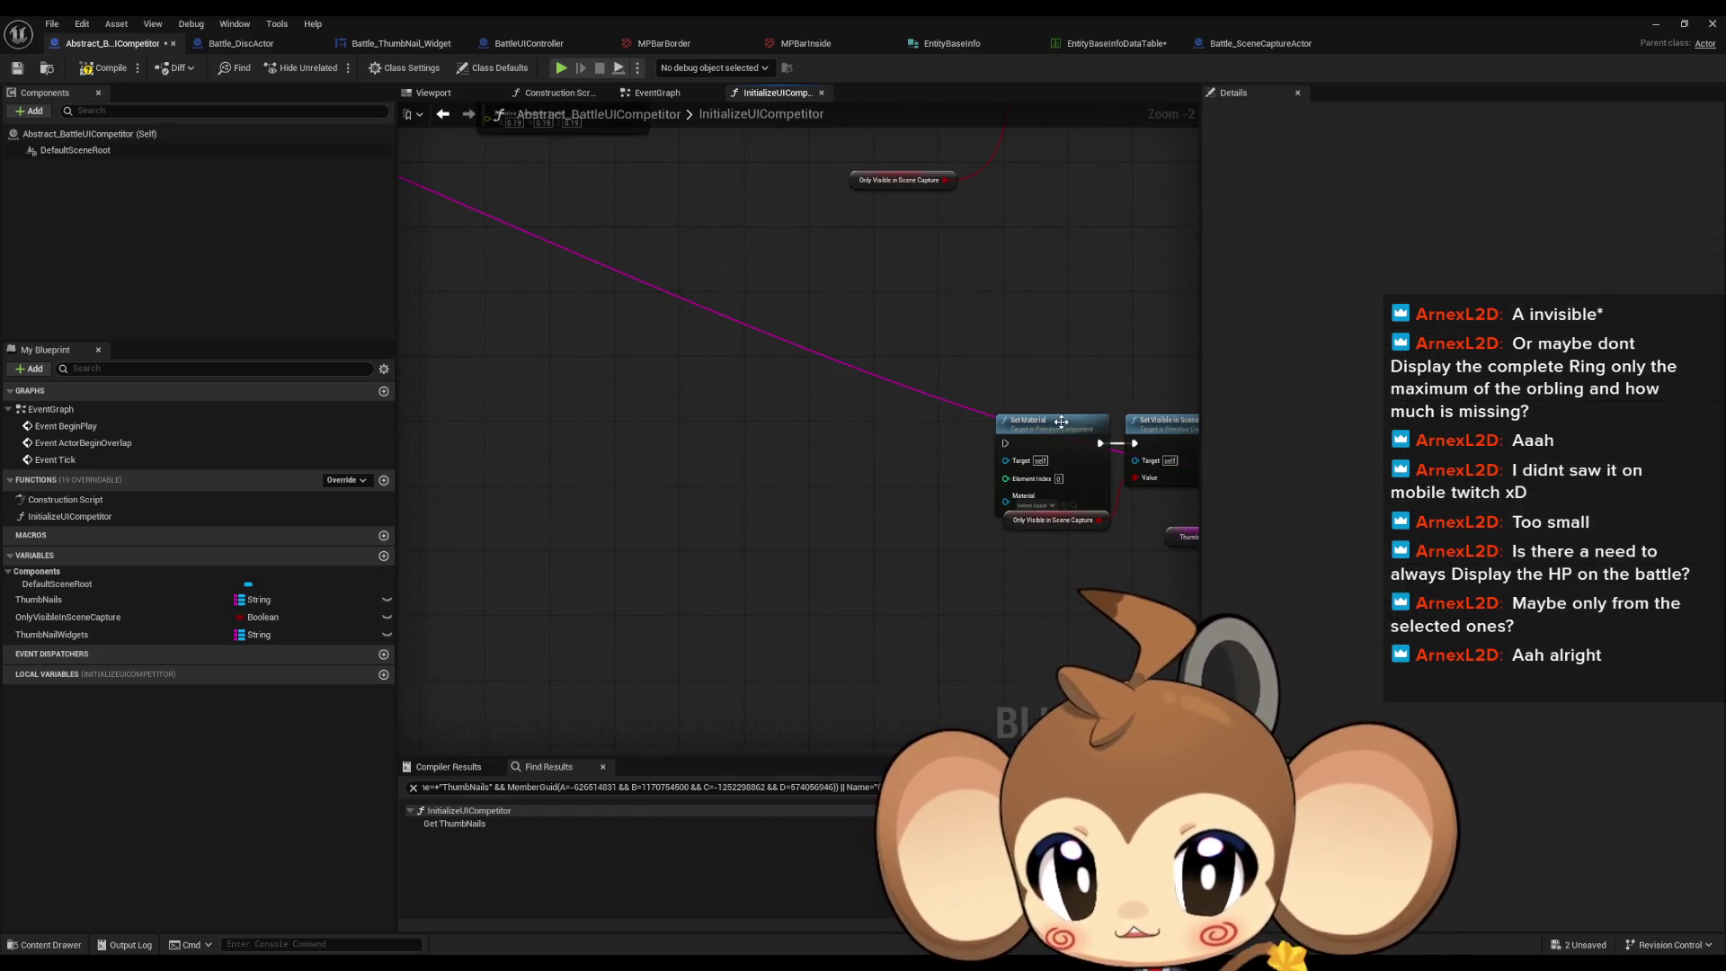
left_click_drag(1069, 561, 728, 501)
scroll(628, 397, "down", 3)
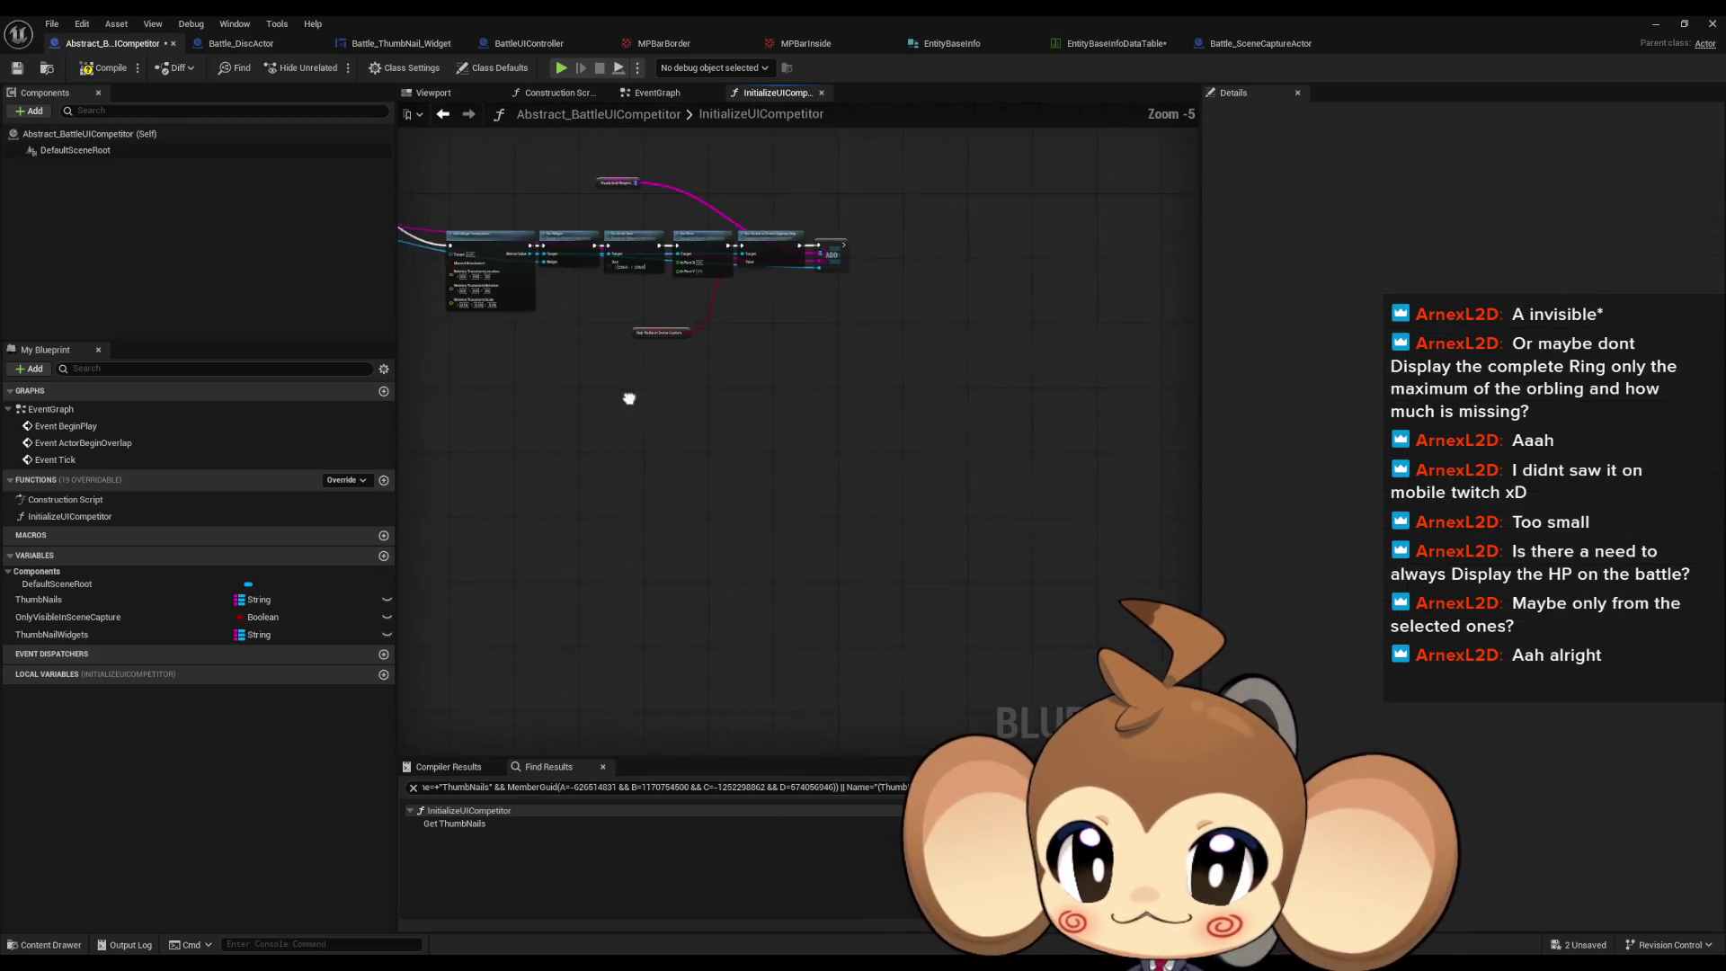
scroll(896, 589, "up", 4)
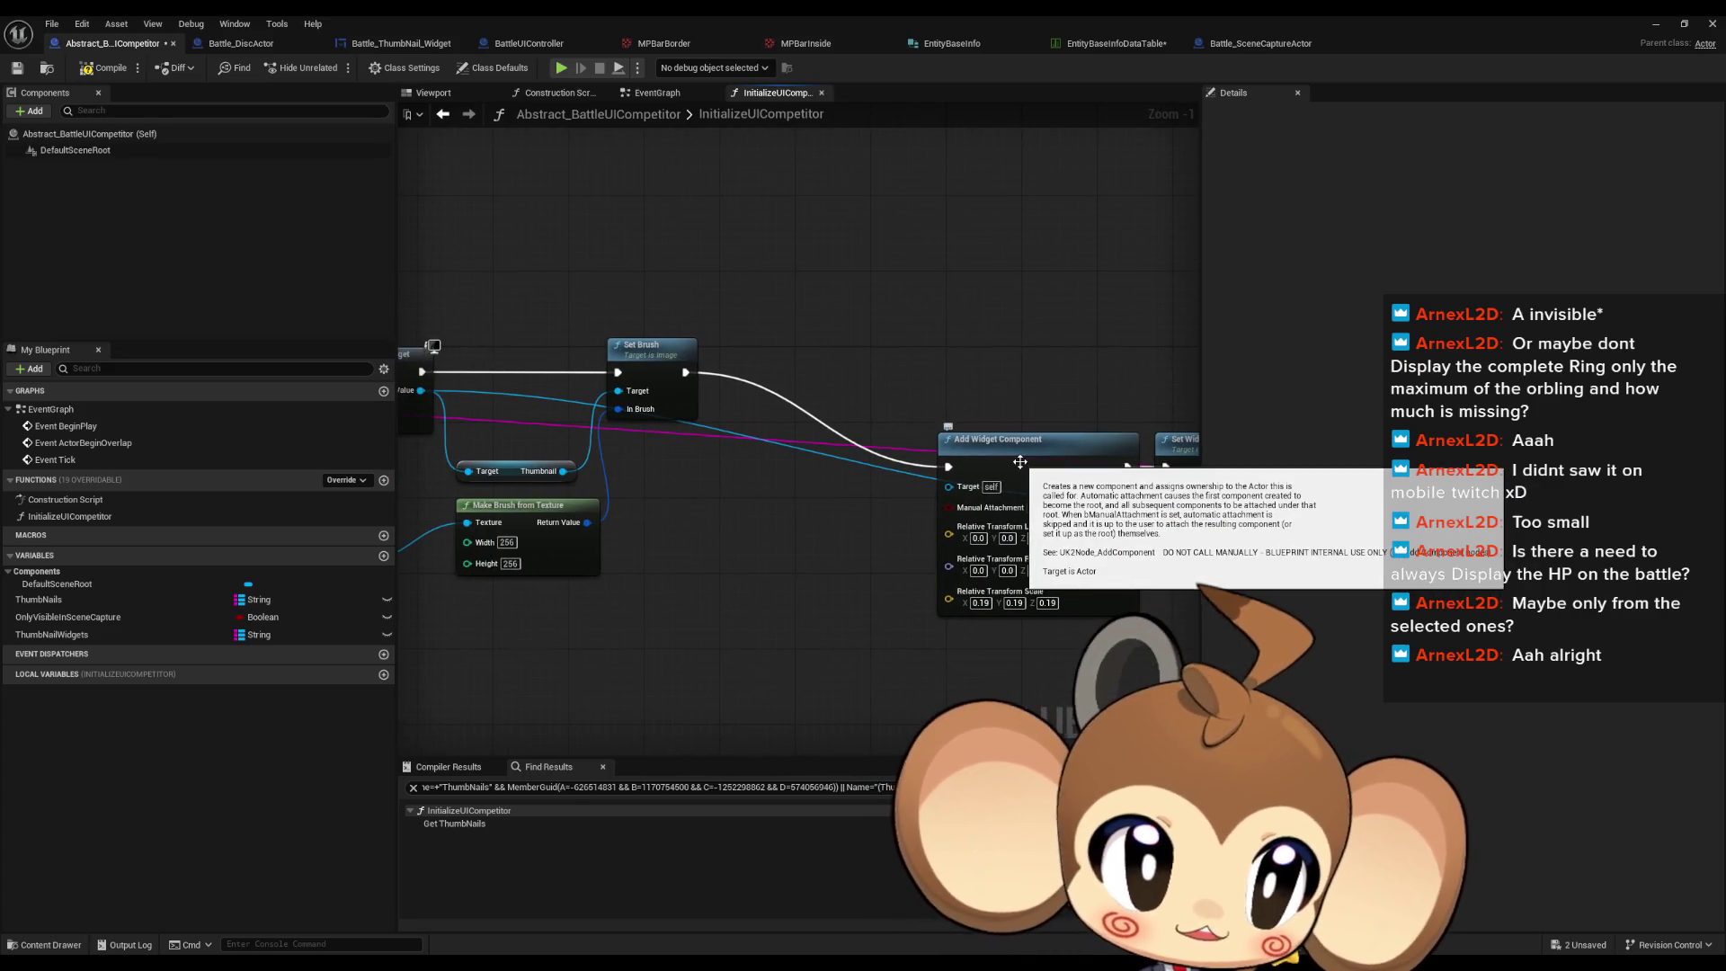
Step: Align Add Widget Component, Set Widget, Set Draw Size, Set Pivot, Set Visible and their getters in one row
mouse_move(1035, 471)
left_mouse_down()
mouse_move(808, 376)
mouse_move(468, 409)
left_mouse_up()
left_click_drag(851, 496, 670, 403)
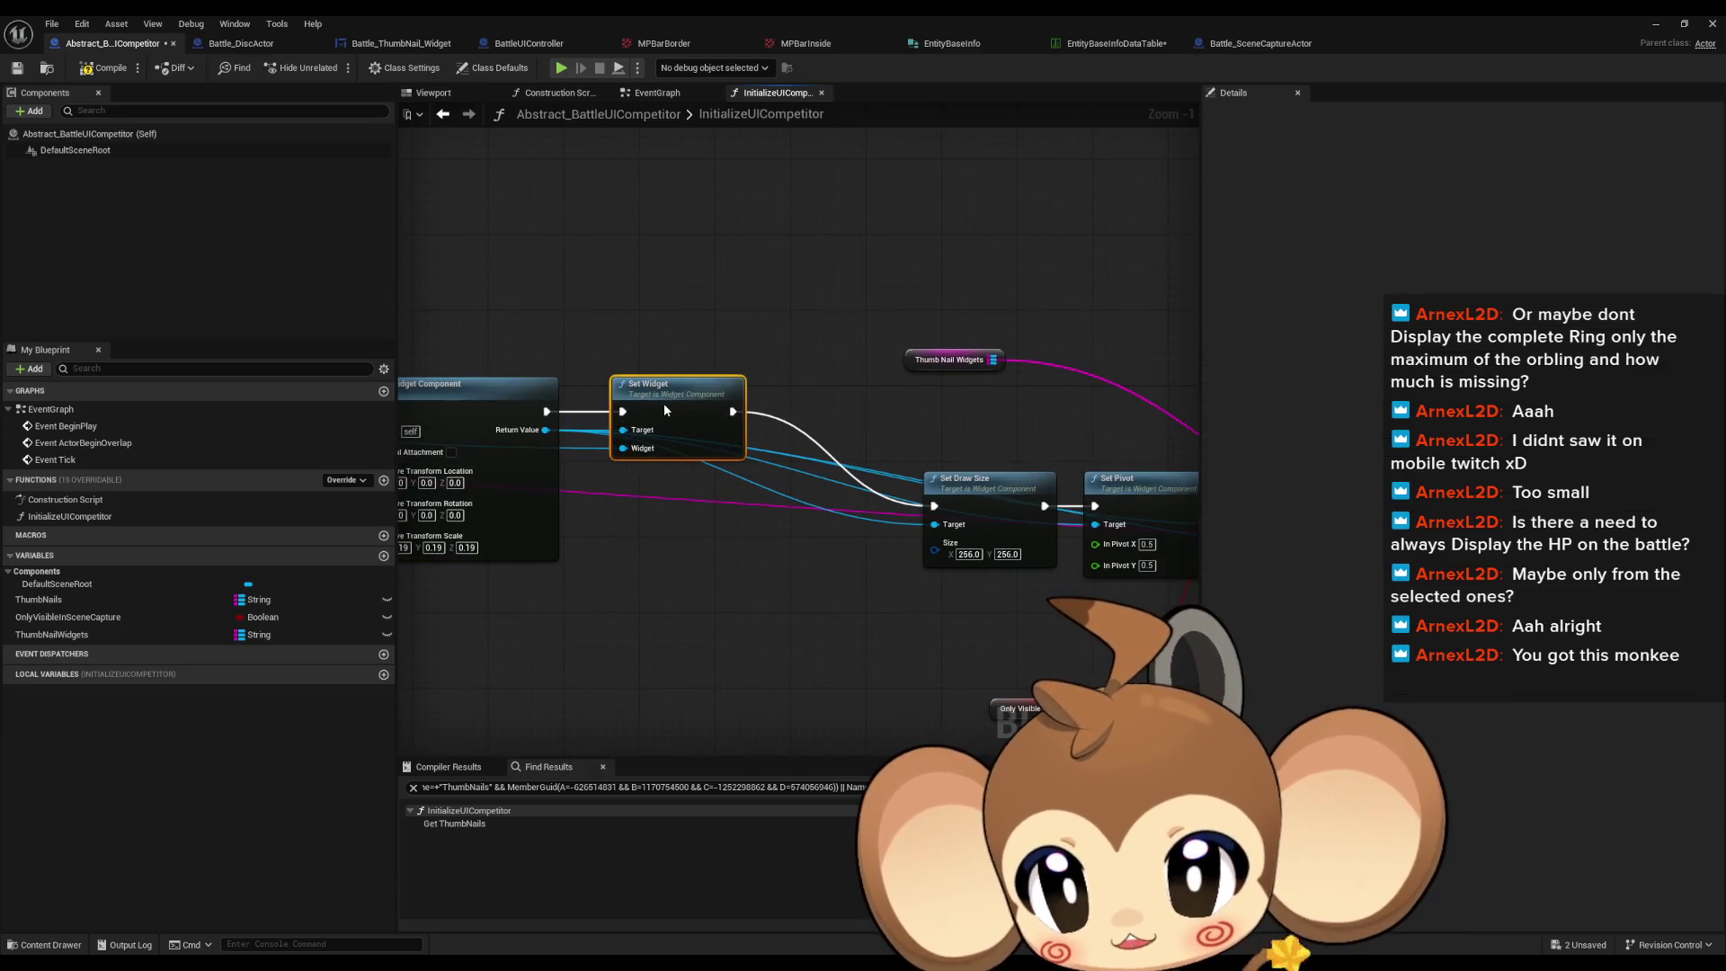
mouse_move(989, 485)
left_mouse_down()
mouse_move(812, 484)
mouse_move(731, 397)
left_mouse_up()
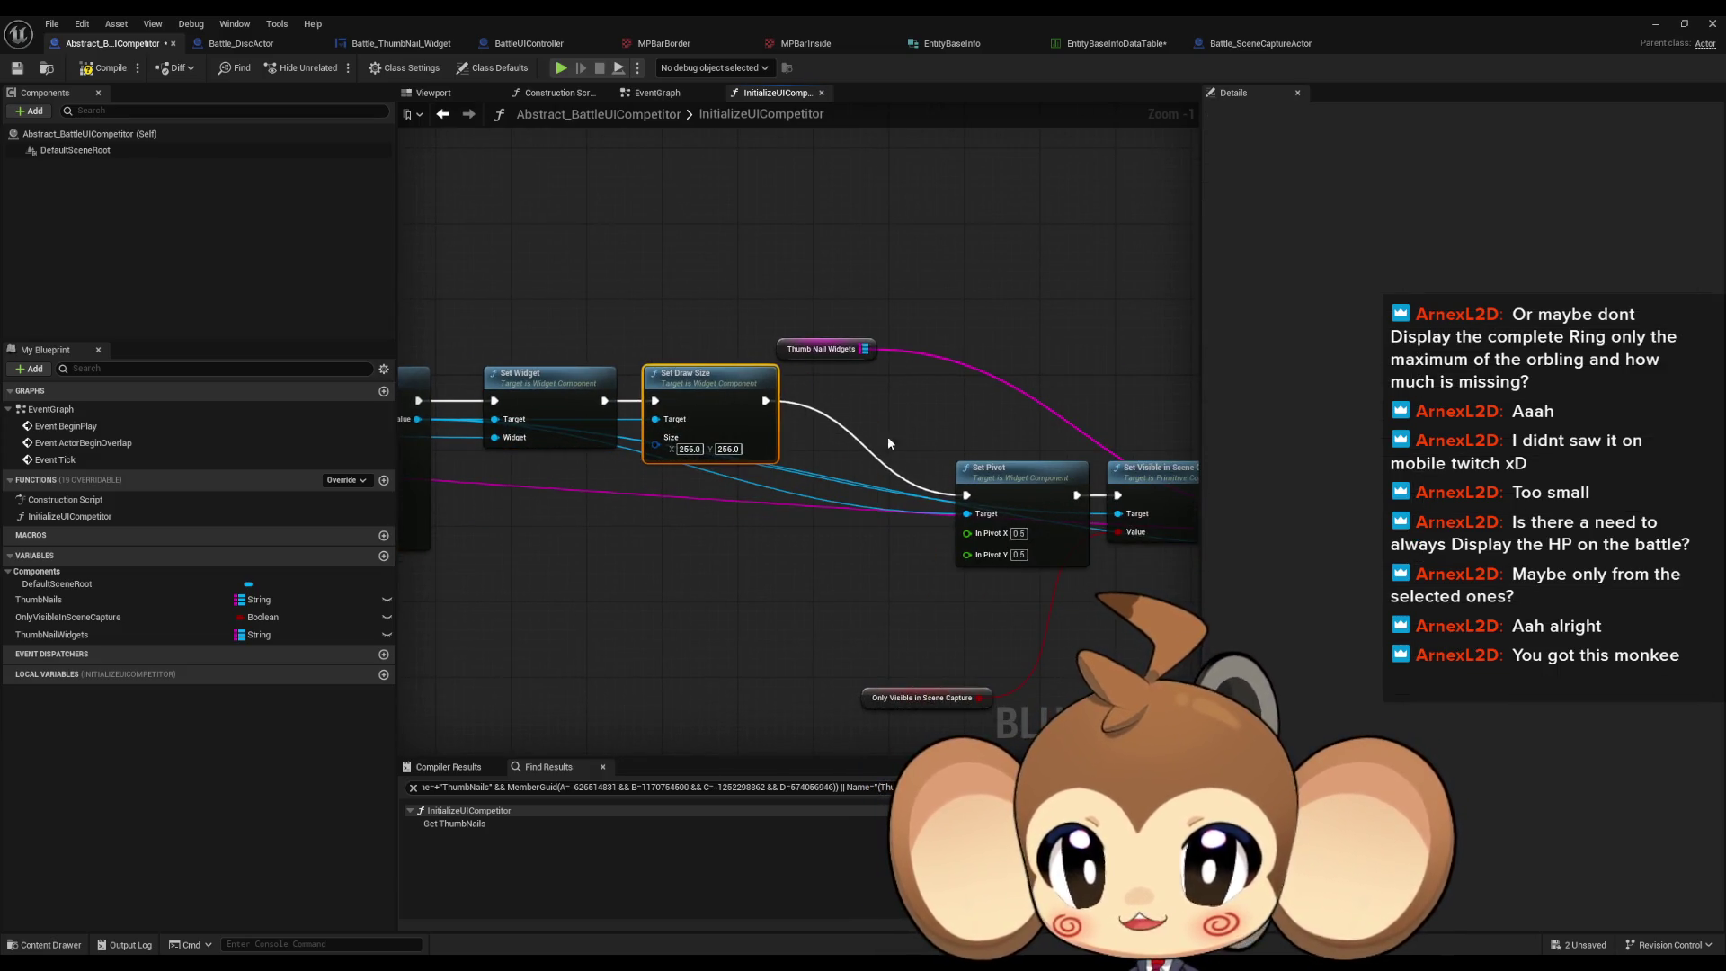
mouse_move(893, 494)
left_mouse_down()
mouse_move(741, 406)
mouse_move(744, 358)
mouse_move(1039, 582)
left_mouse_up()
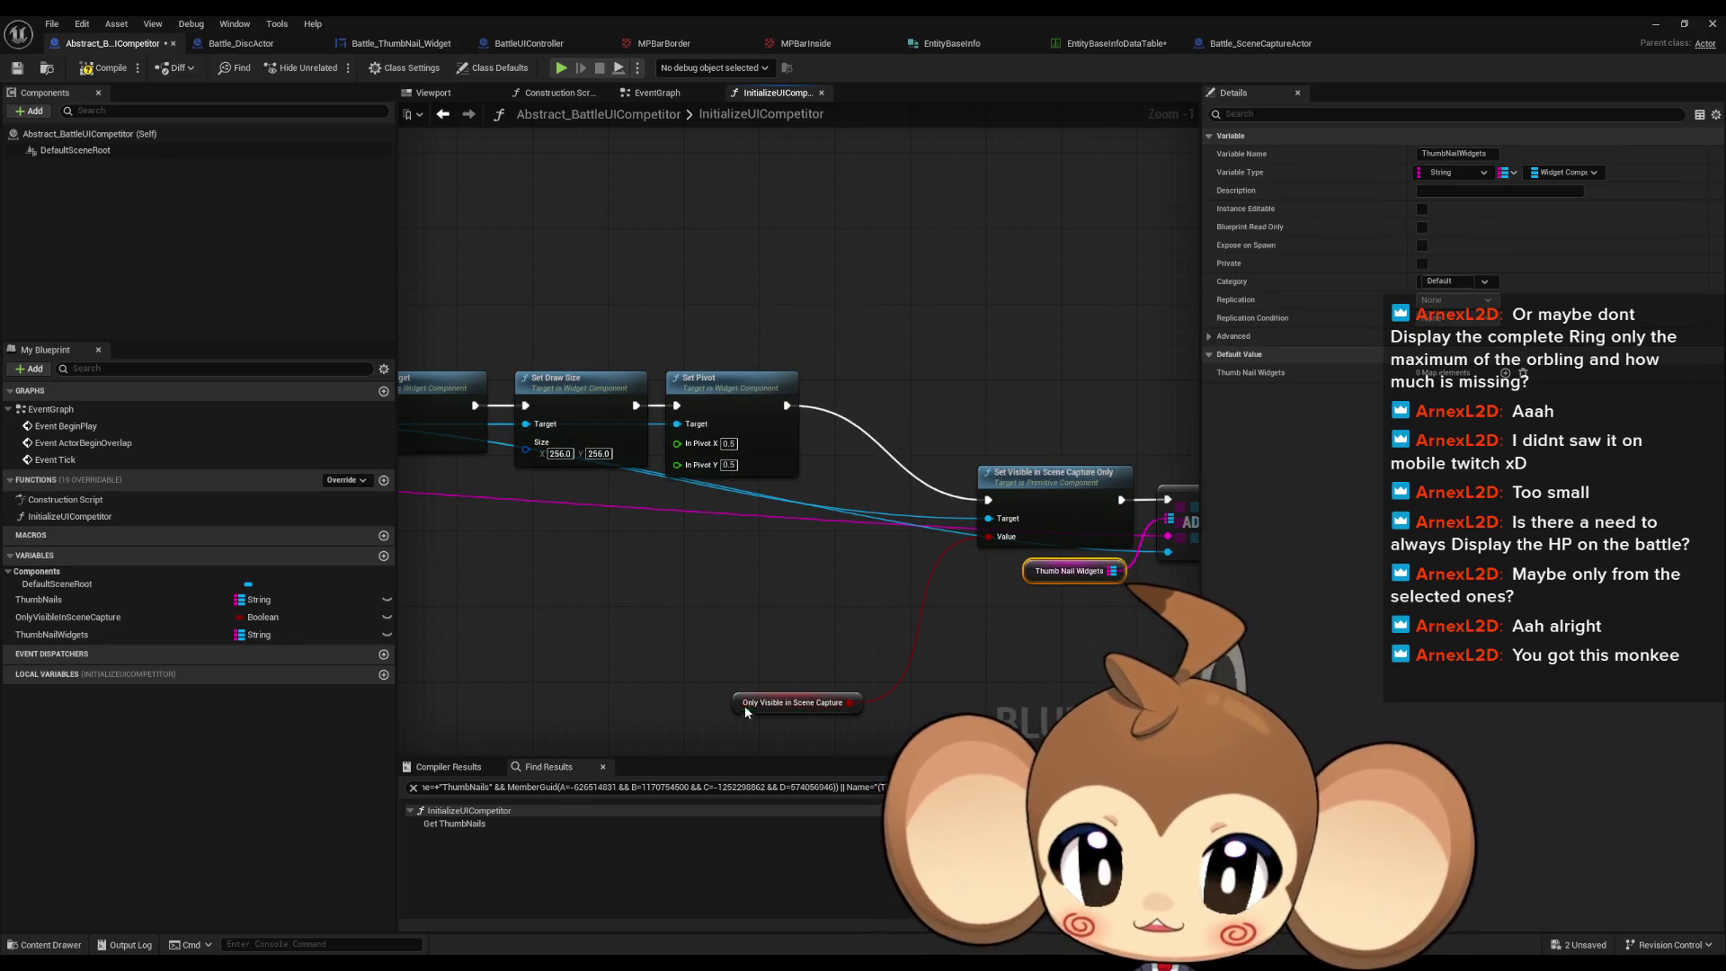
left_click_drag(744, 704, 678, 510)
left_click_drag(879, 537, 789, 611)
left_click_drag(1150, 557, 1008, 647)
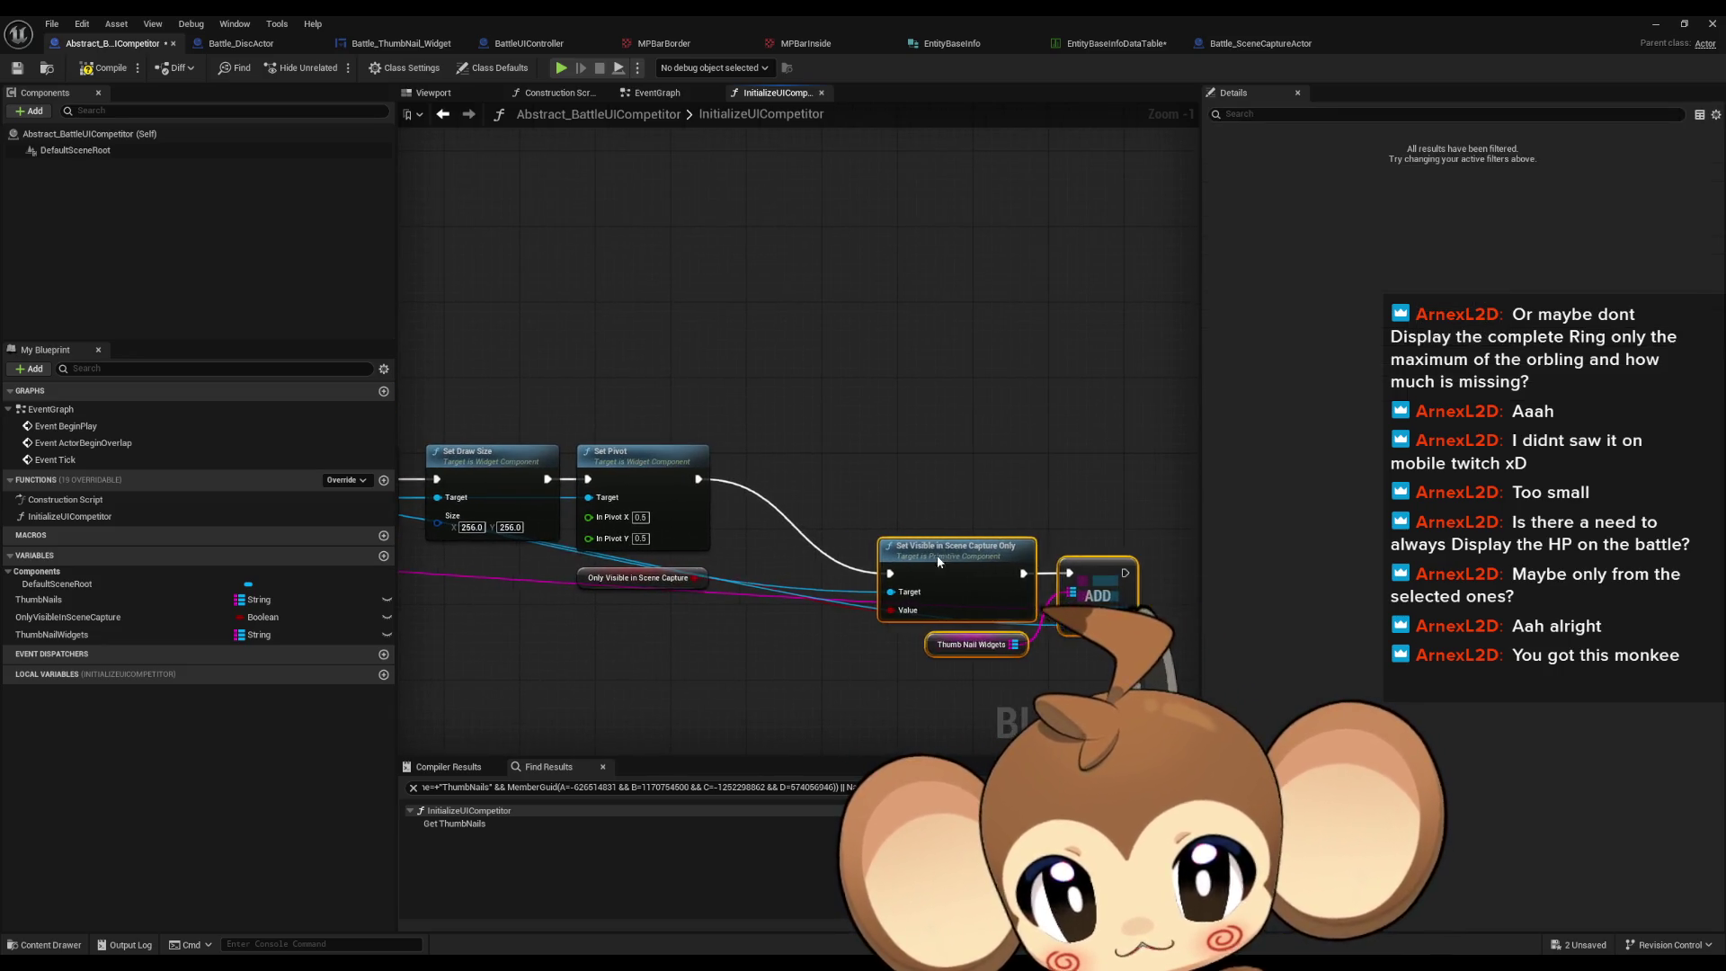
left_click_drag(936, 554, 807, 465)
left_click(870, 661)
scroll(870, 669, "down", 8)
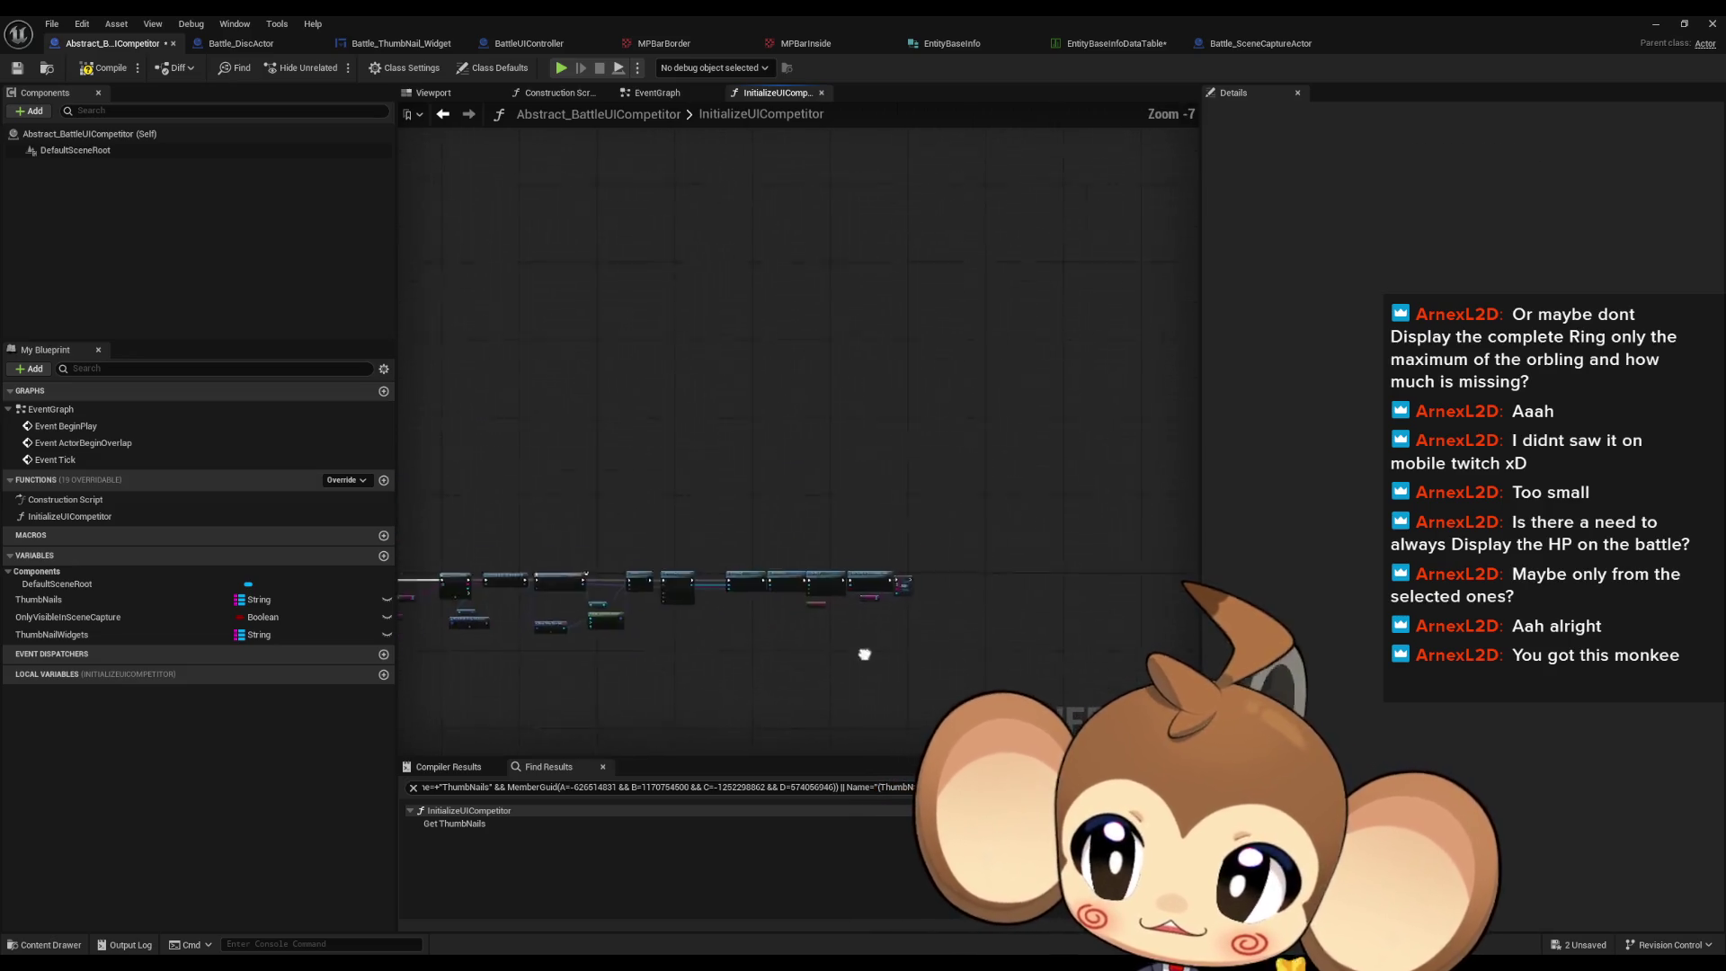
Step: Compile Abstract_BattleUICompetitor, delete its ThumbNails variable, and compile again
left_click(89, 72)
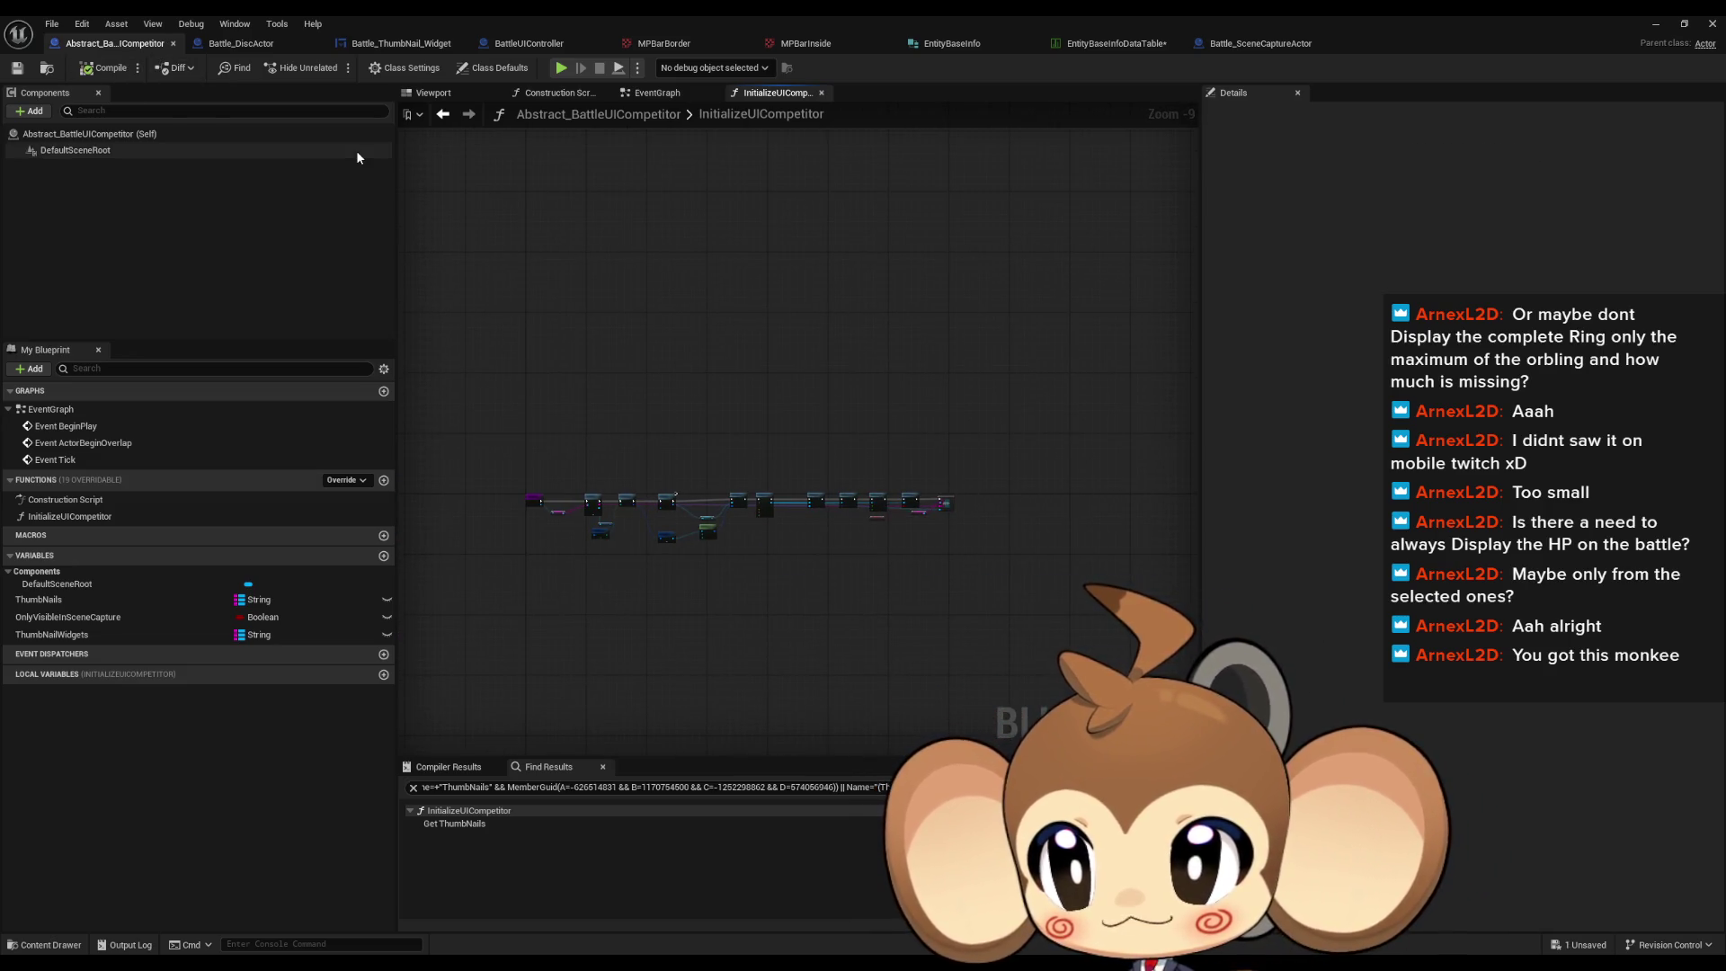
left_click(72, 599)
key("Delete")
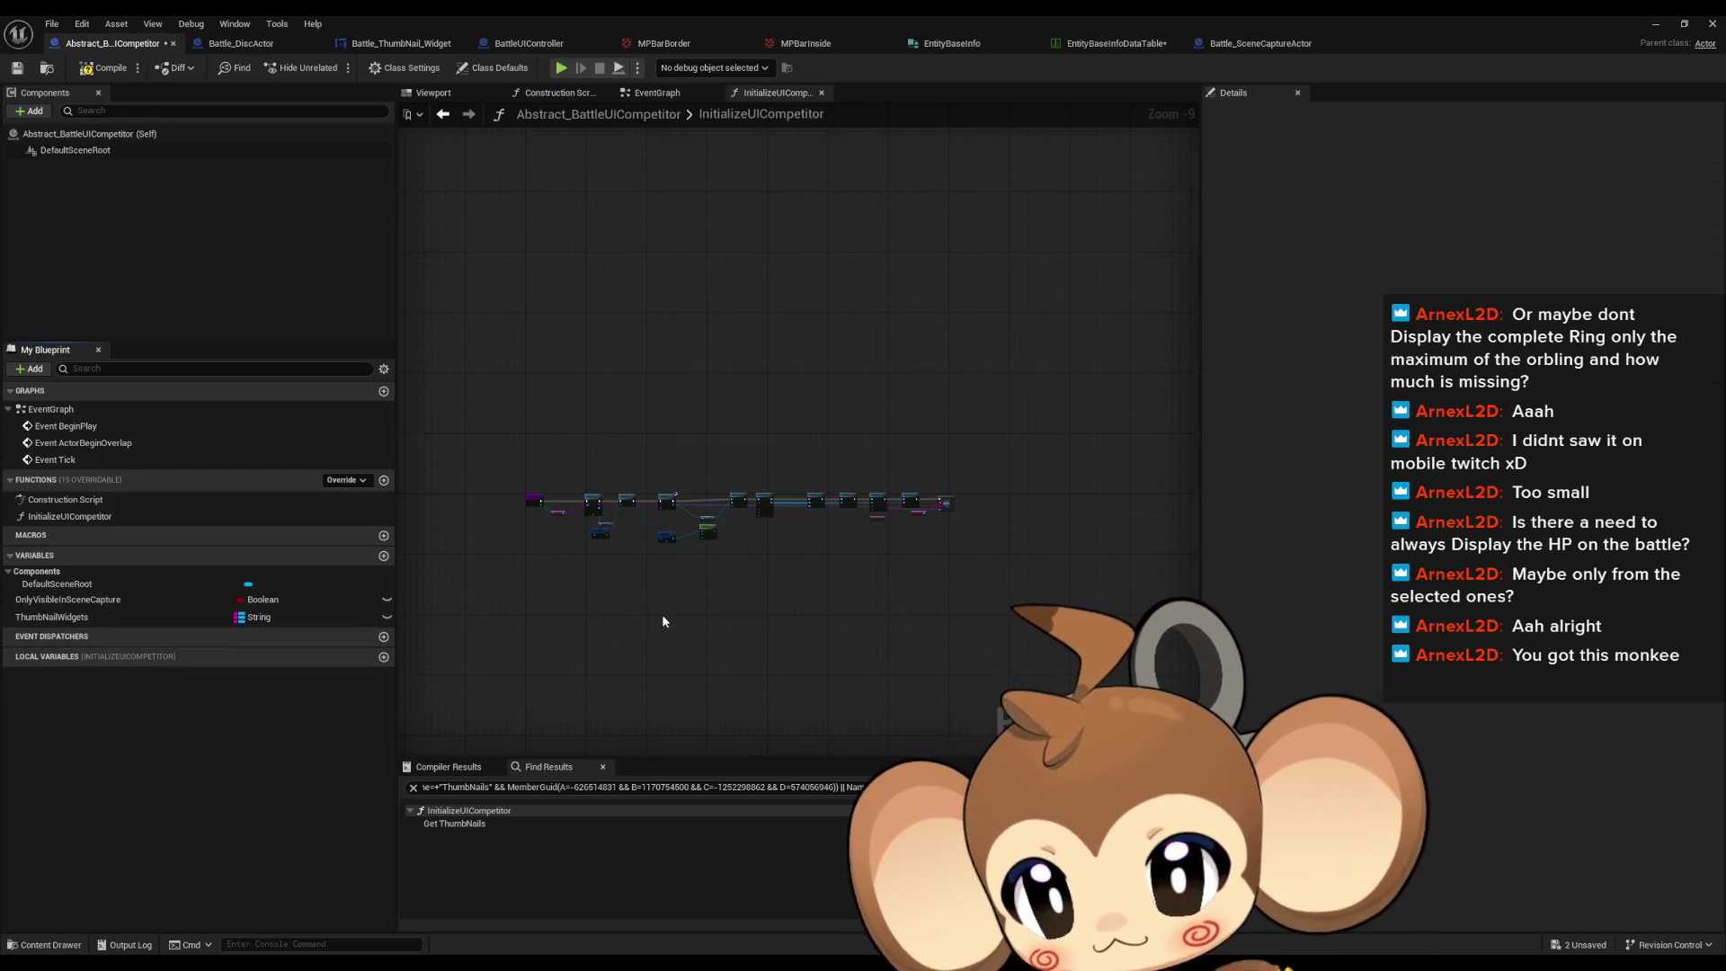
left_click(90, 72)
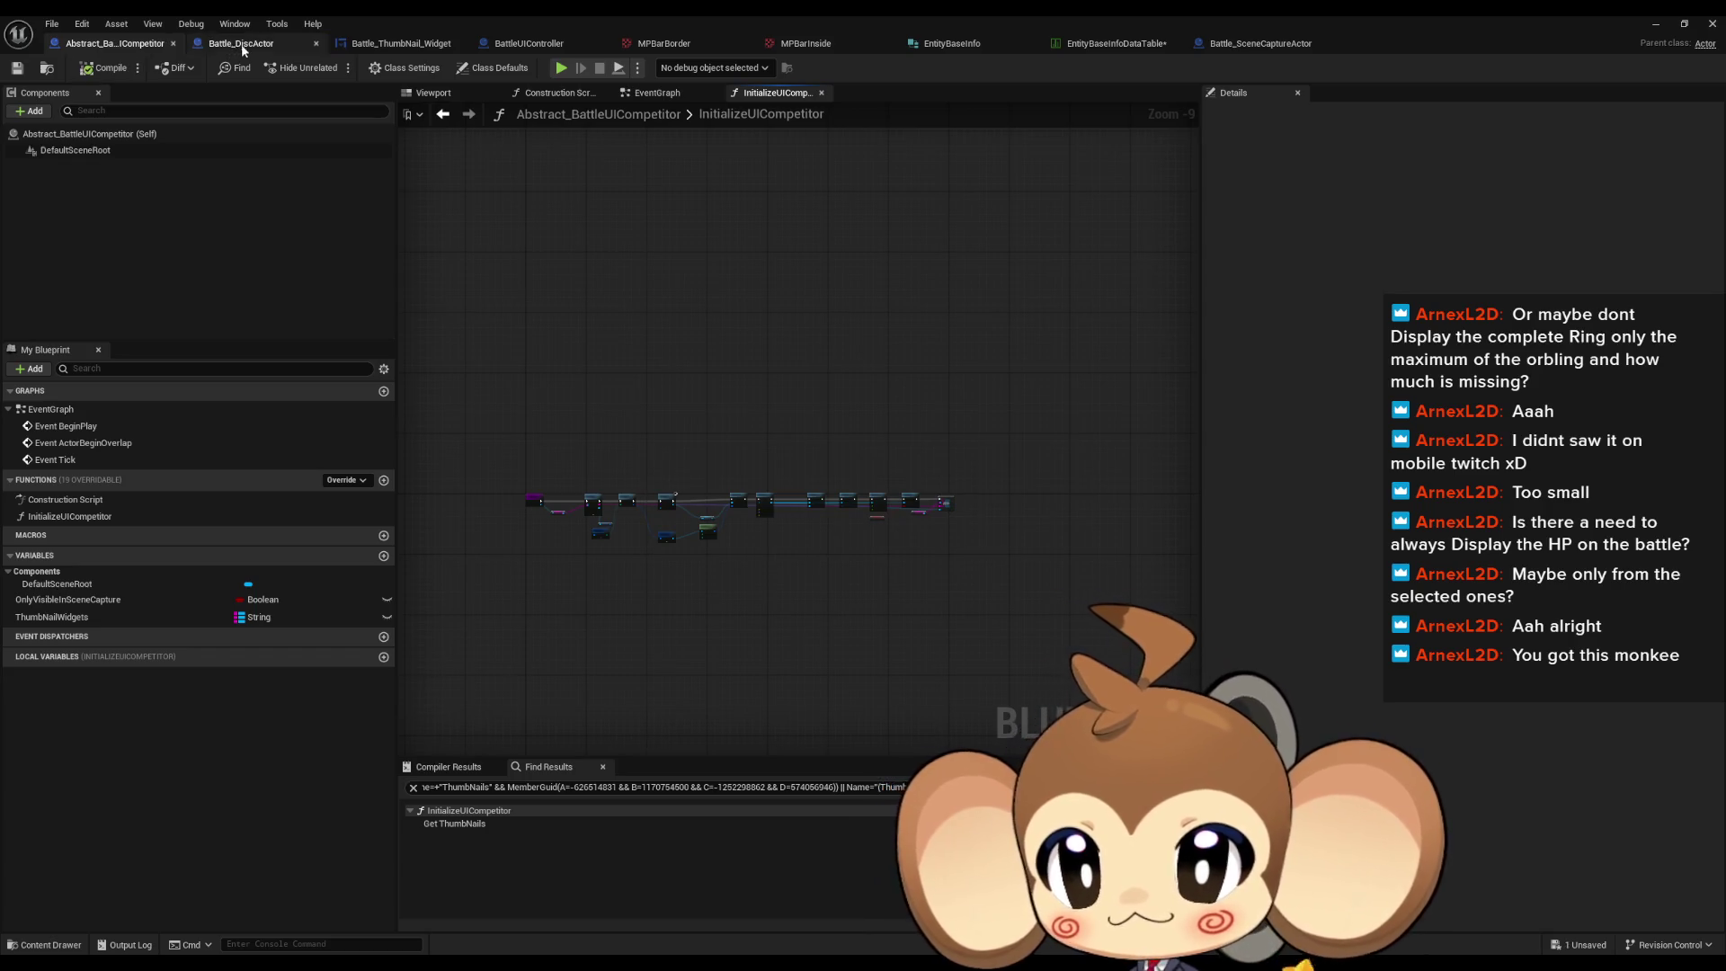
Step: Delete the HoleThumbNails variable from Battle_DiscActor, then view the EntityBaseInfoDataTable
left_click(241, 43)
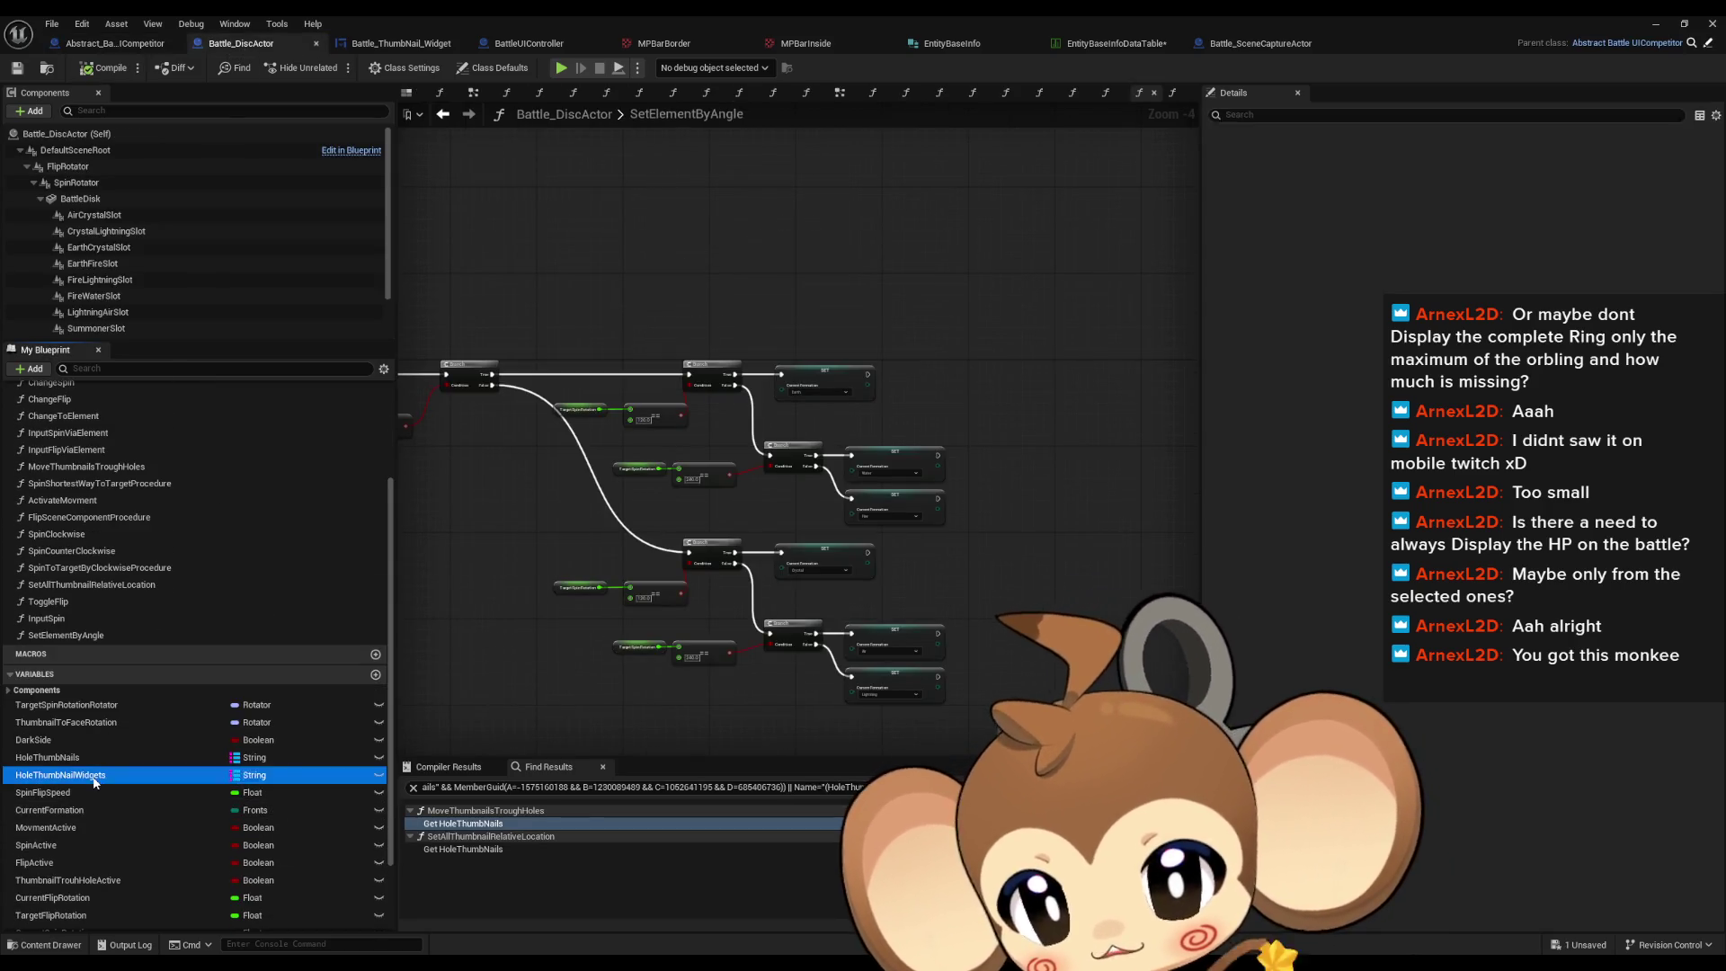
left_click(126, 758)
key("Delete")
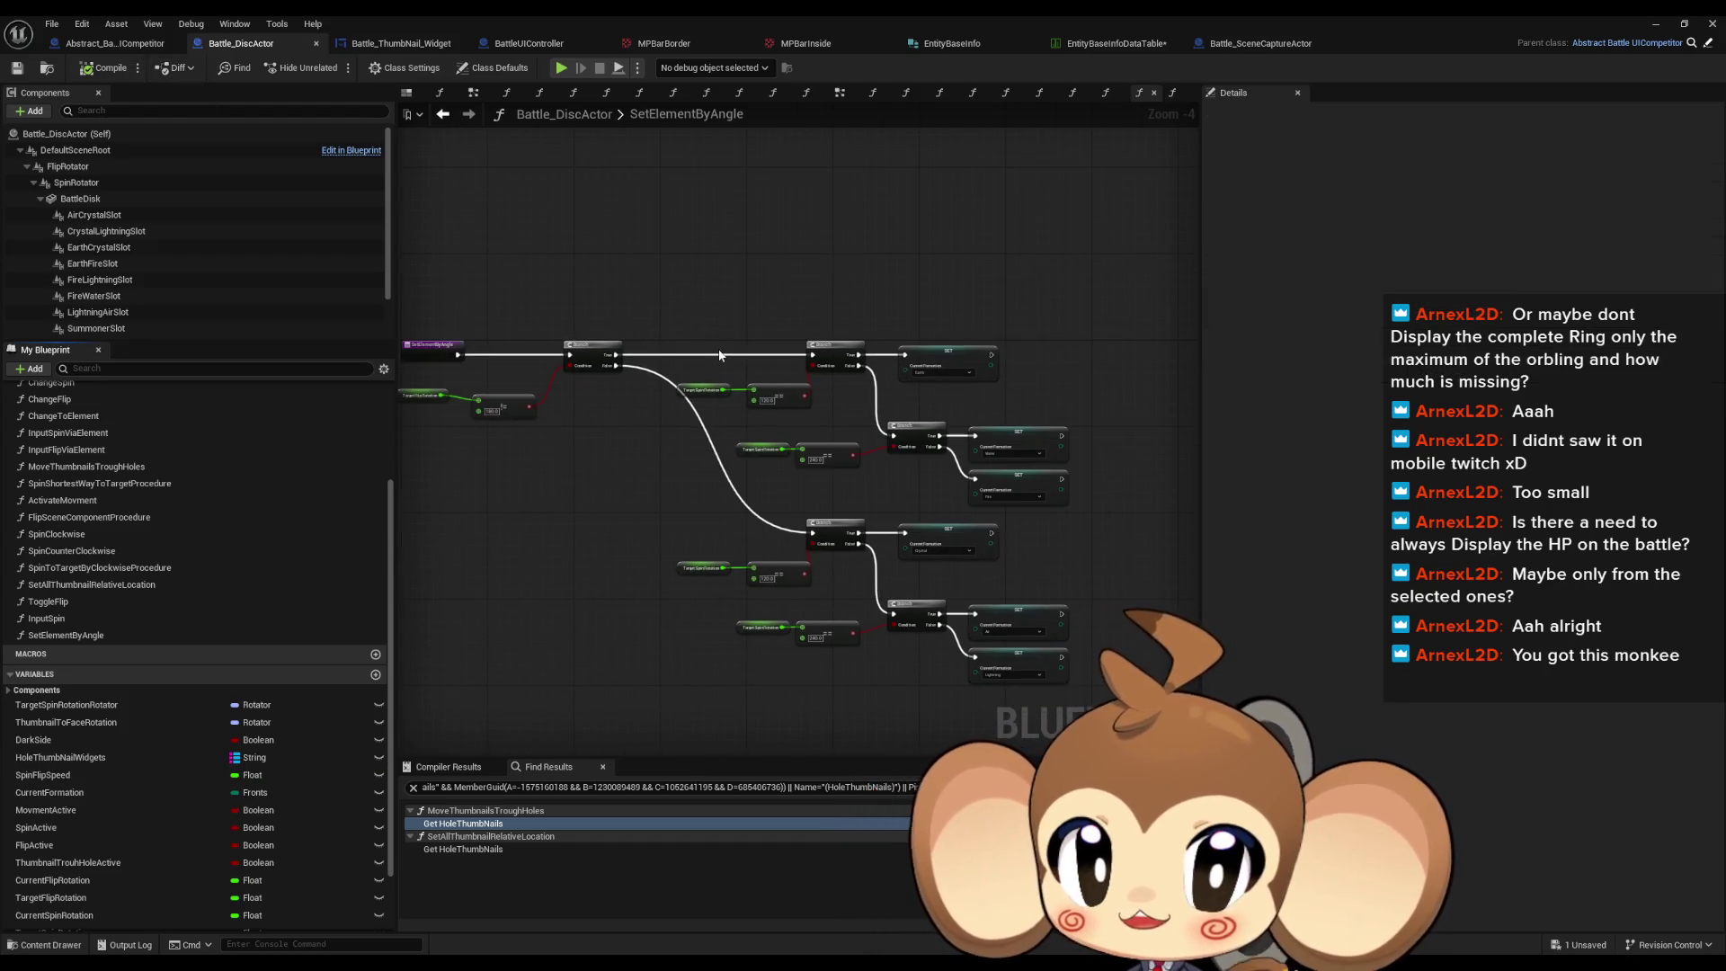
left_click(1114, 43)
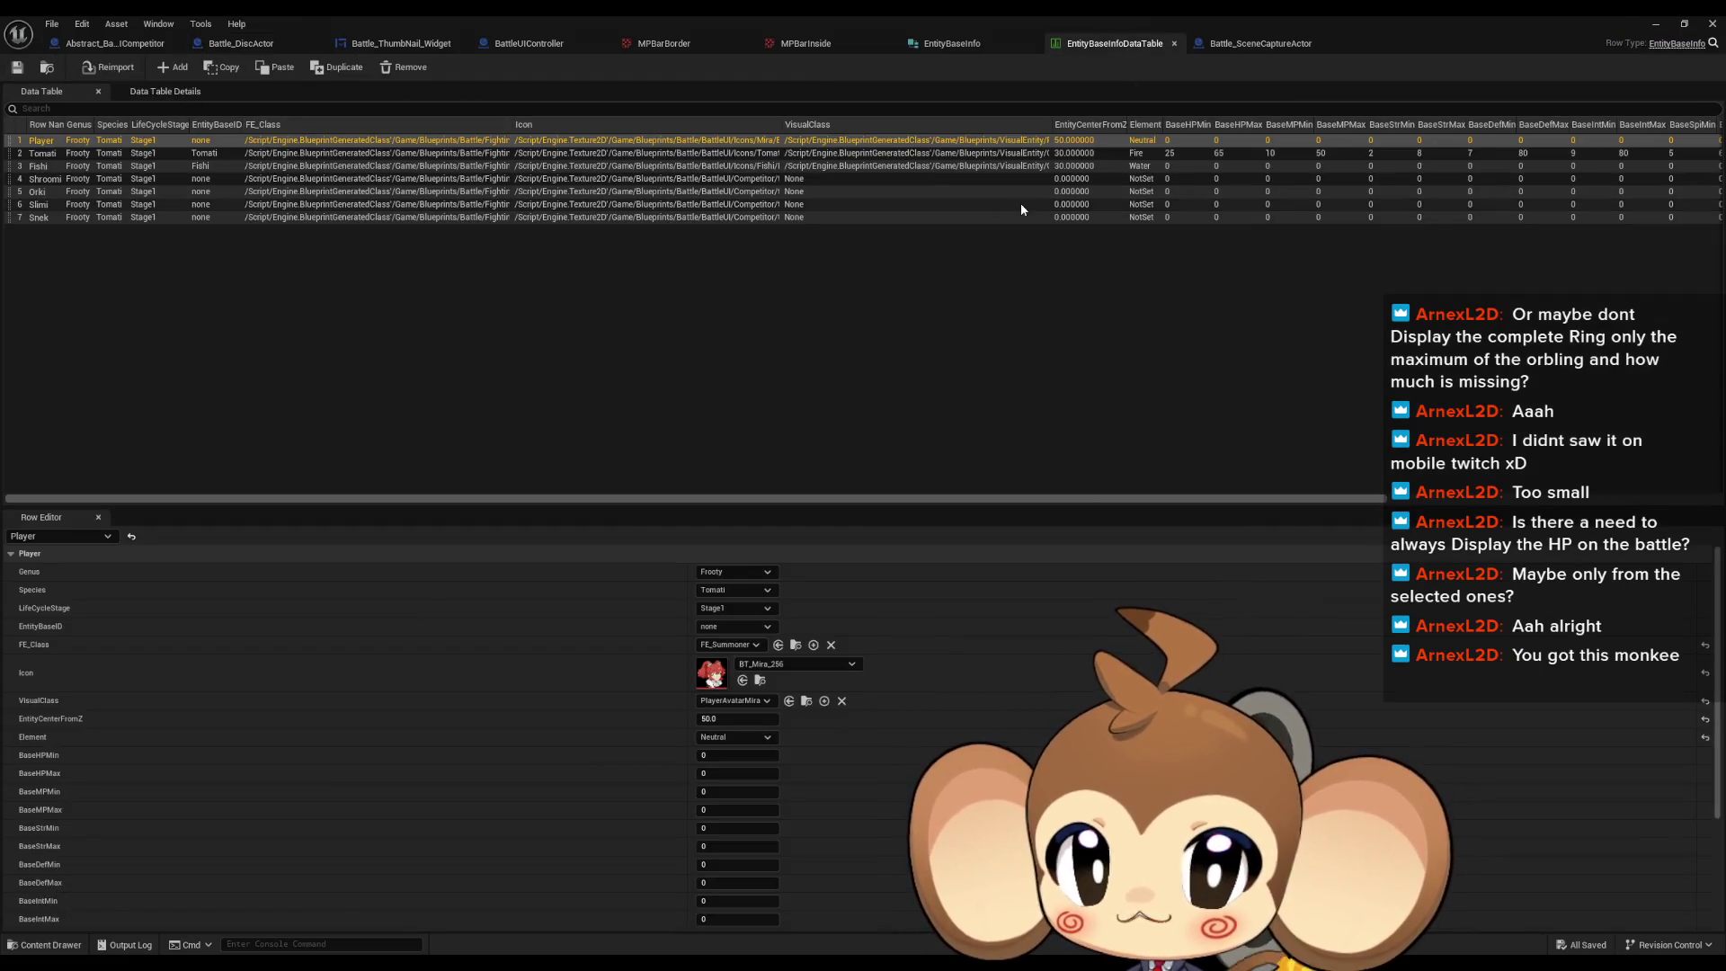
Step: Bring up the Battle_ThumbNail_Widget designer by way of the Abstract_BattleUICompetitor tab
left_click(90, 47)
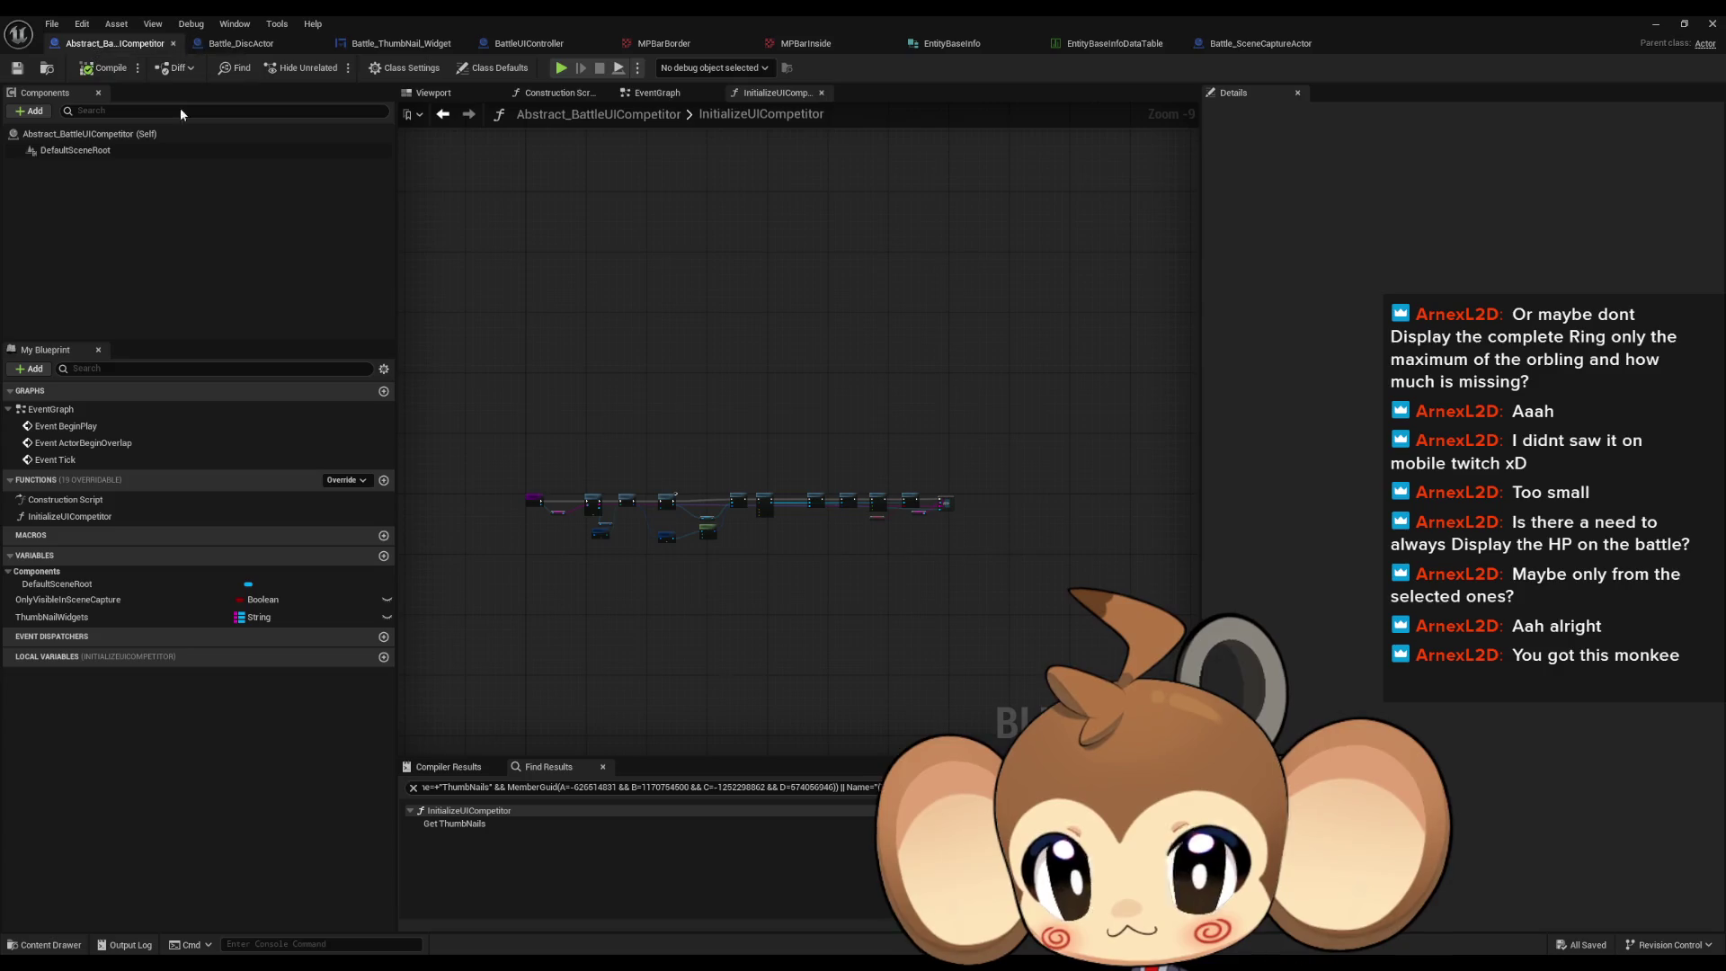
left_click(393, 47)
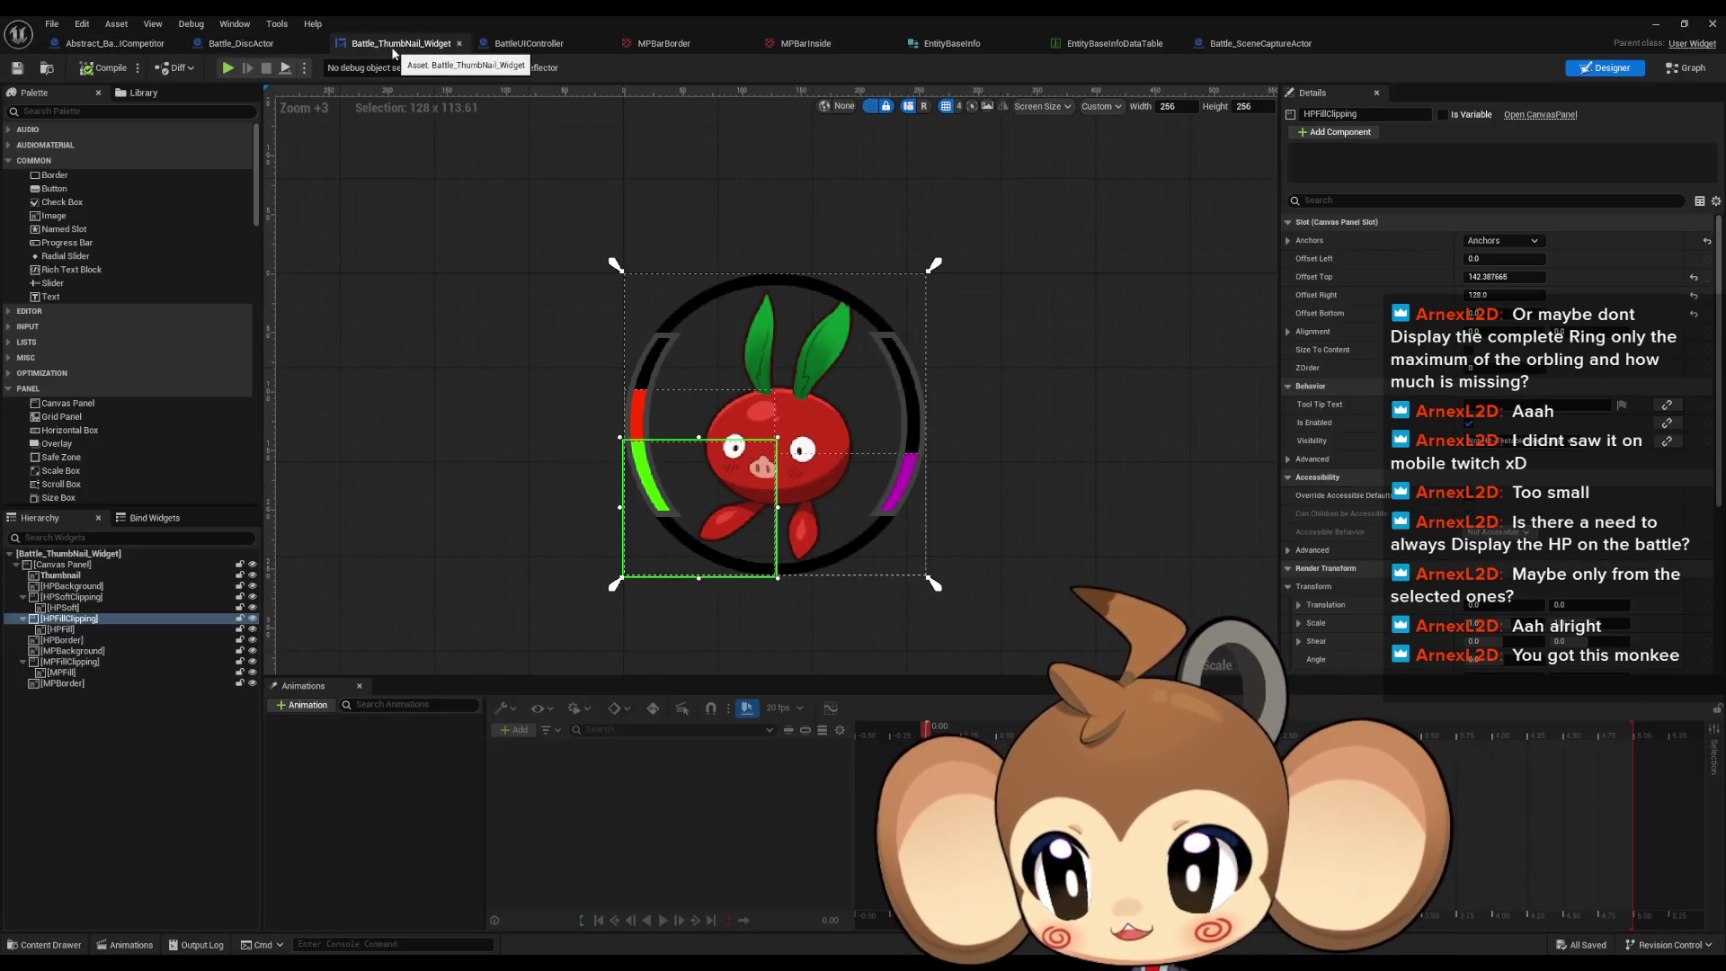
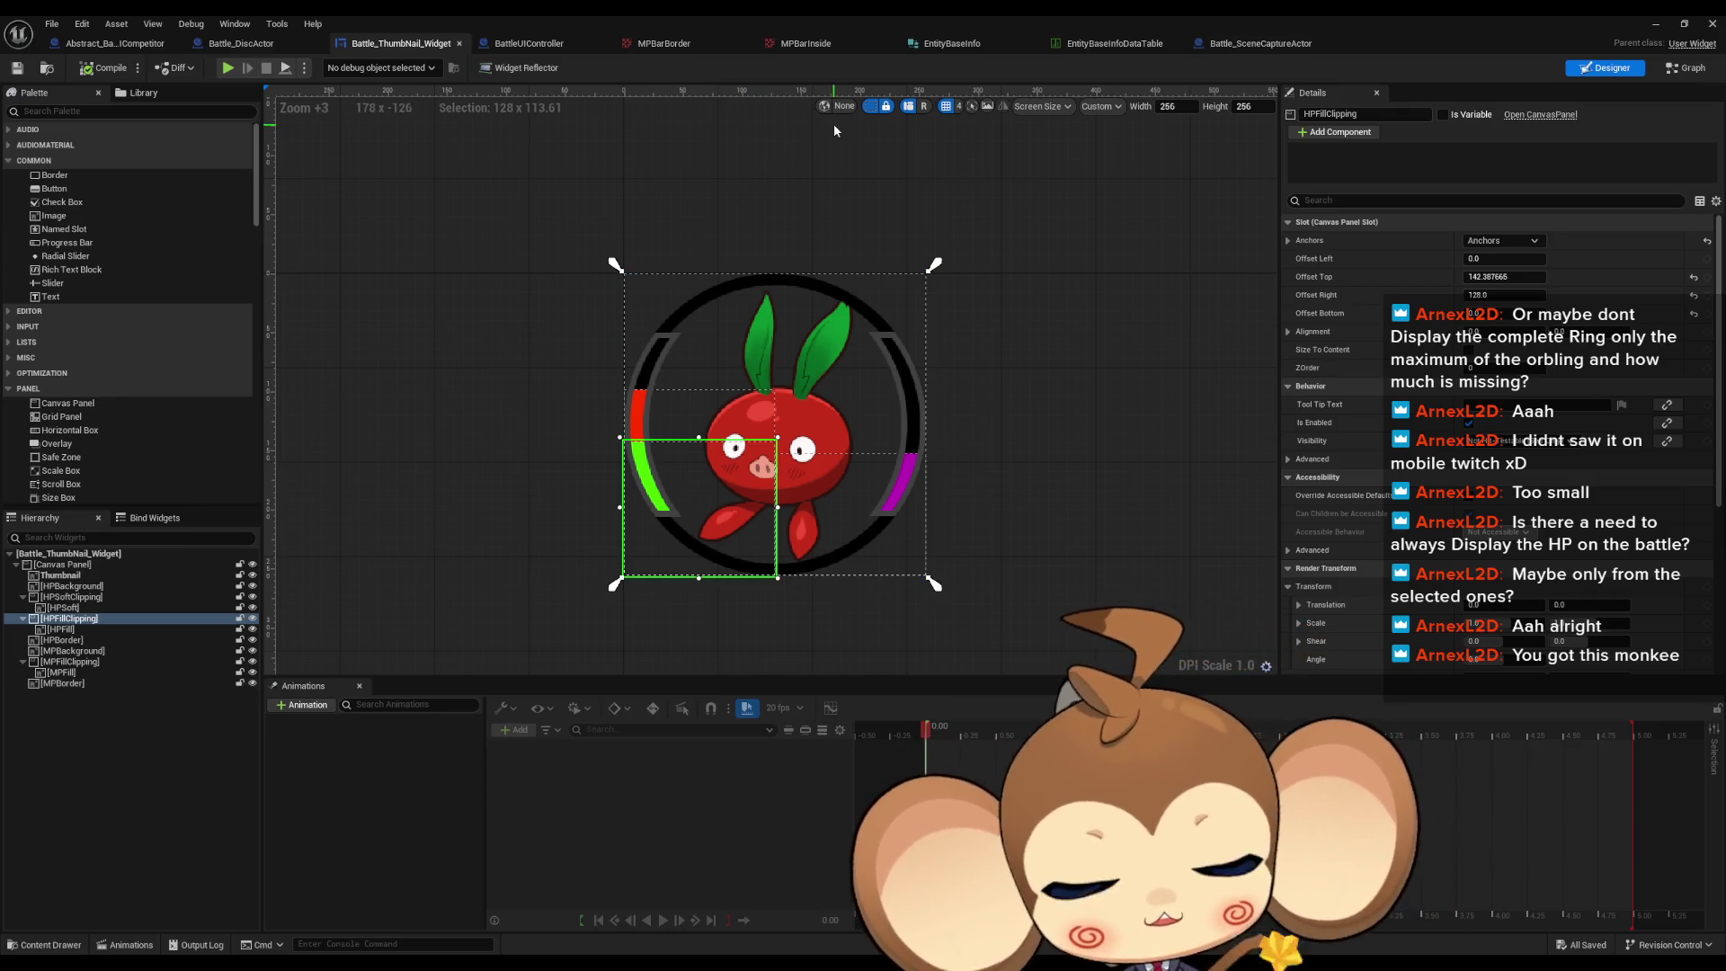
Step: Select MPBorder on the thumbnail canvas, then show the Battle_ThumbNail_Widget EventGraph
left_click(842, 203)
left_click_drag(841, 198, 857, 250)
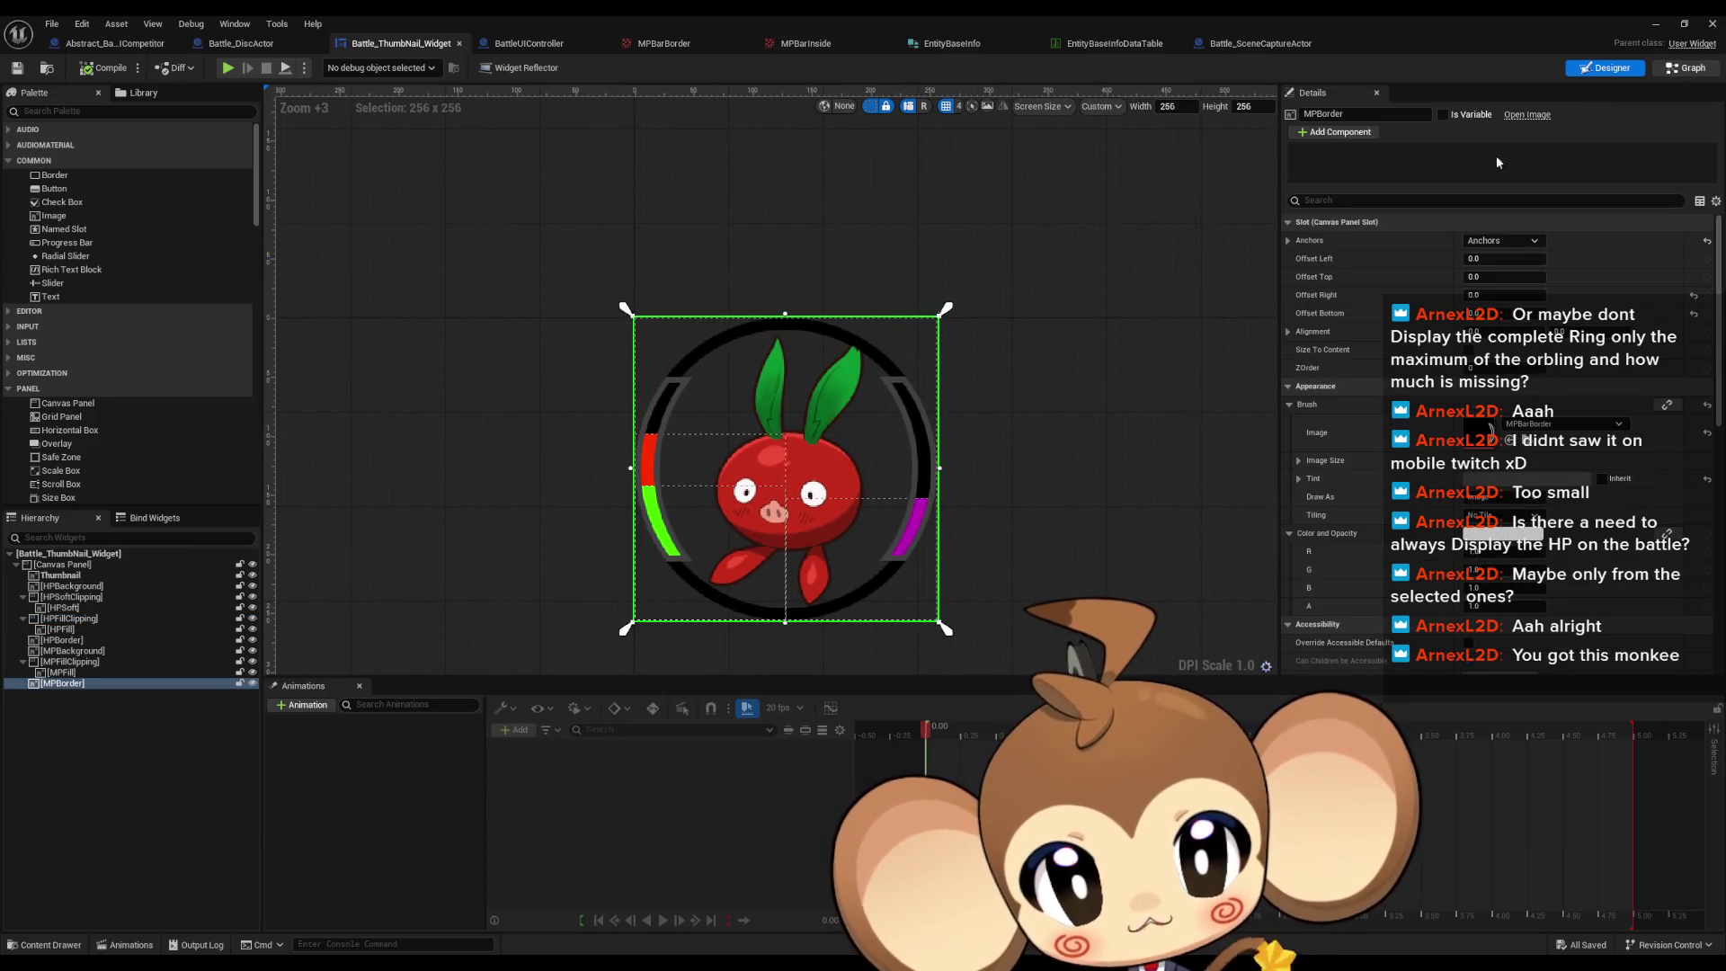
left_click(1685, 72)
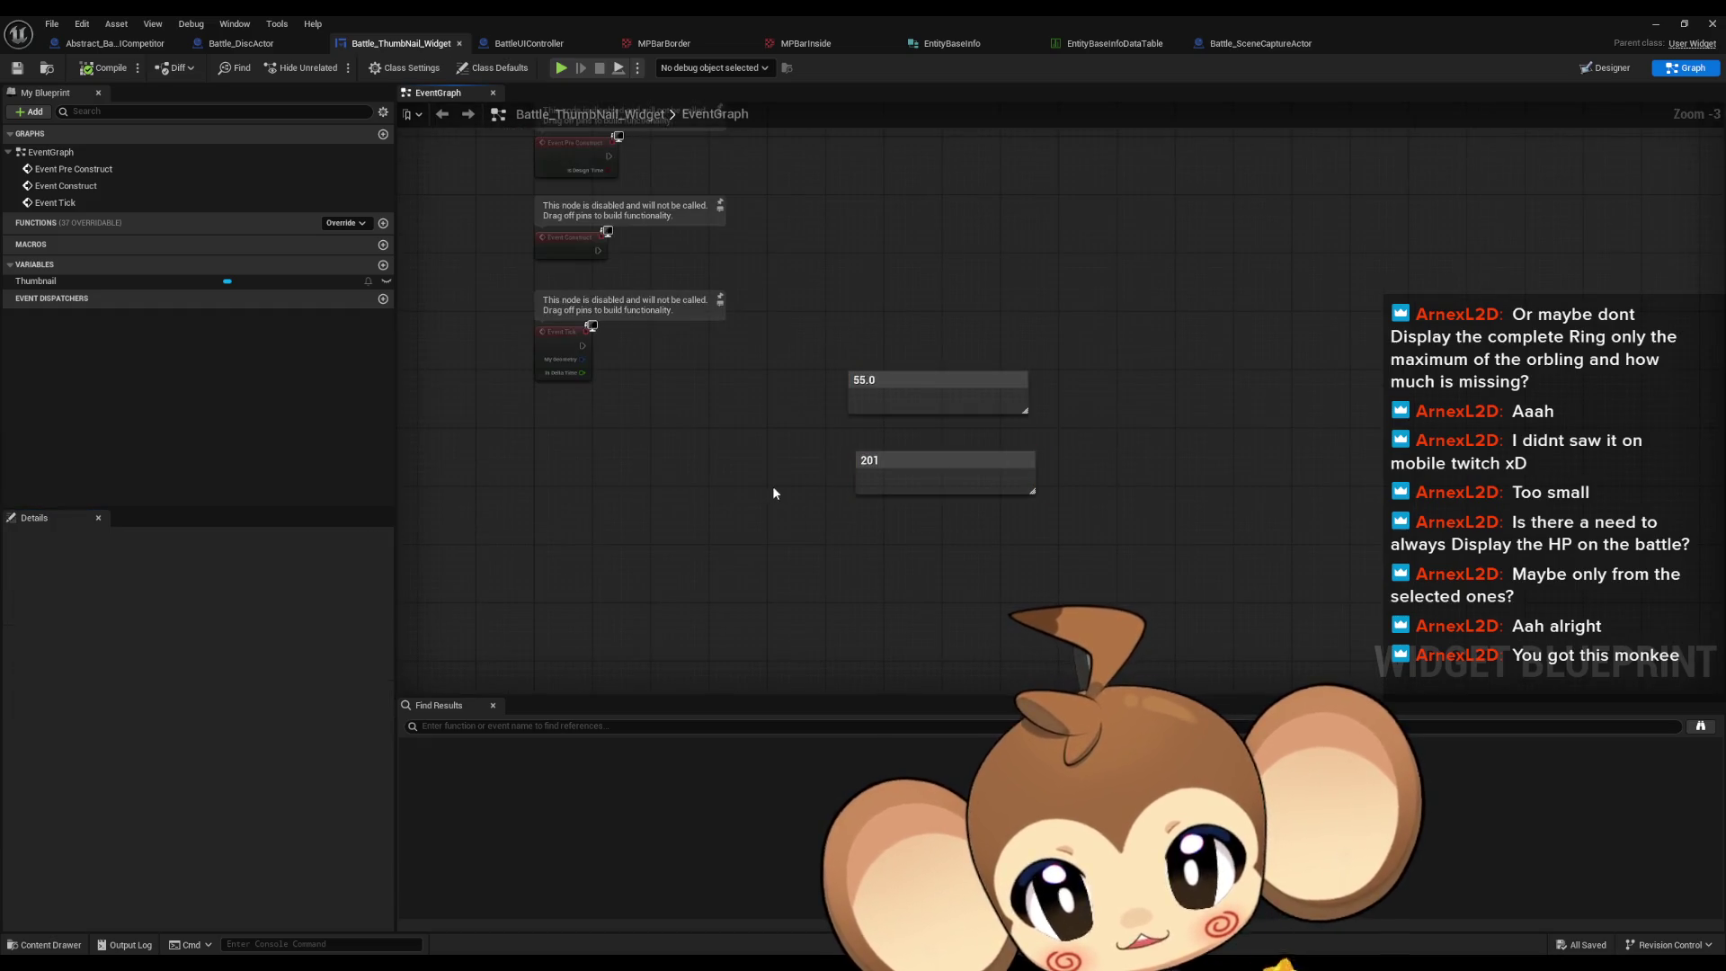
Step: Open Battle_DiscActor's InitializeUICompetitor graph and zoom in on its thumbnail-widget add and attach nodes
left_click(252, 51)
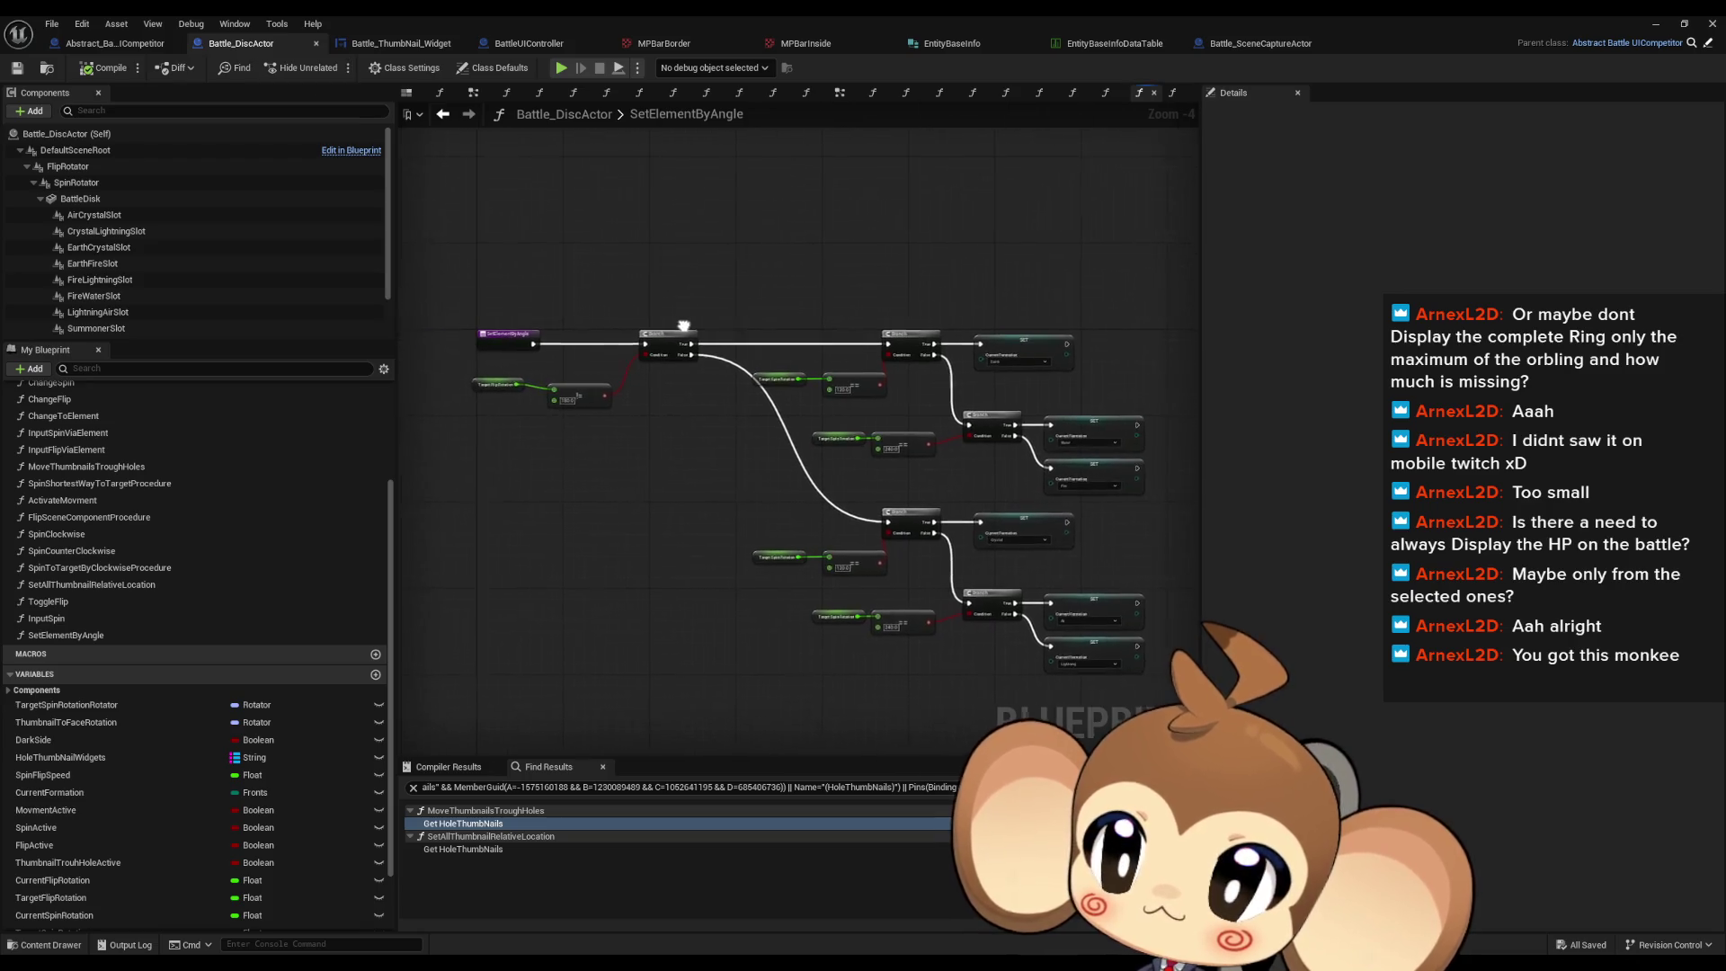
scroll(110, 511, "up", 5)
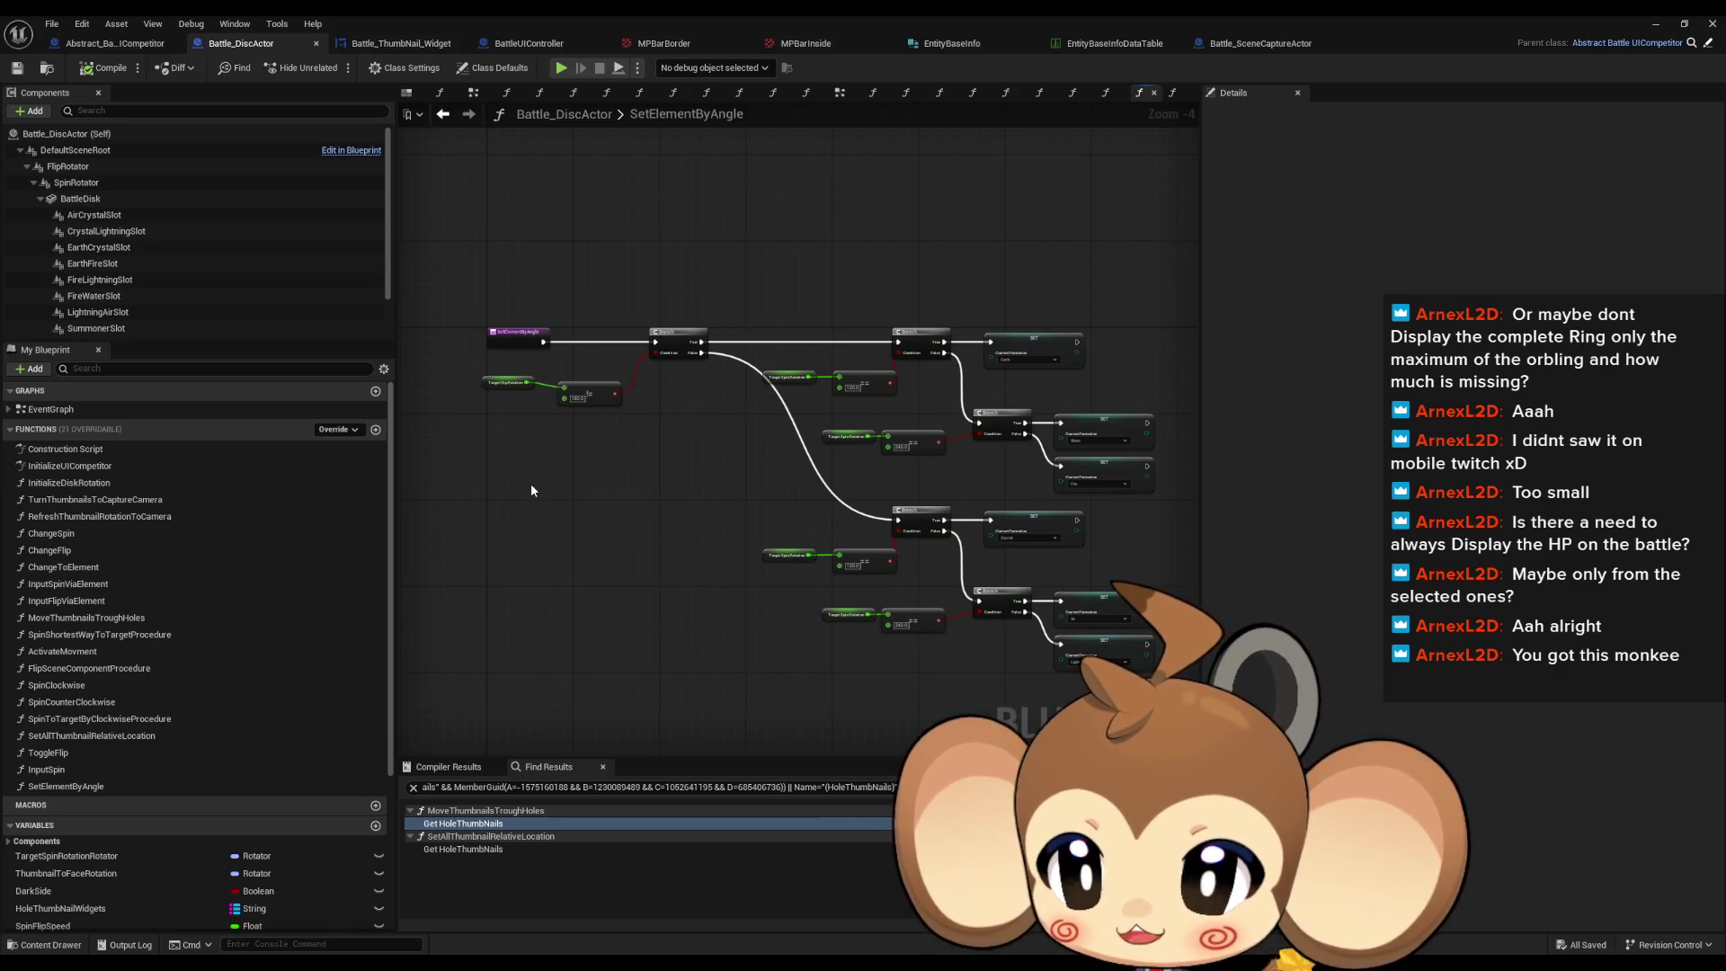
left_click_drag(792, 342, 753, 332)
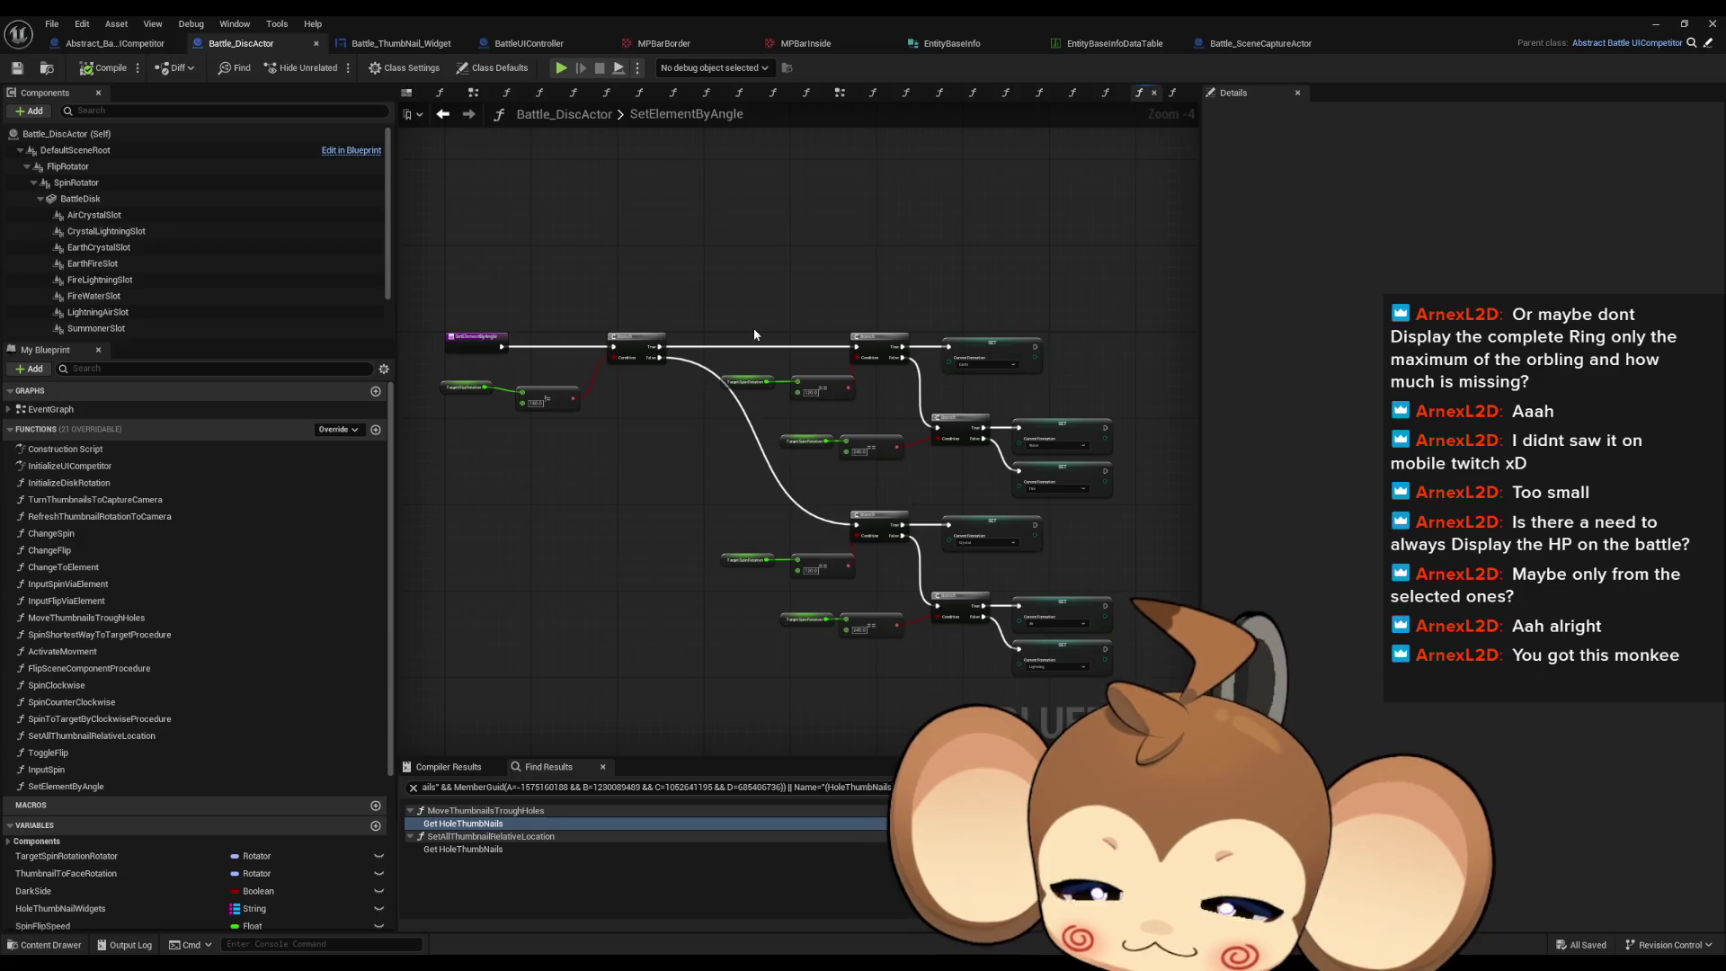
double_click(79, 465)
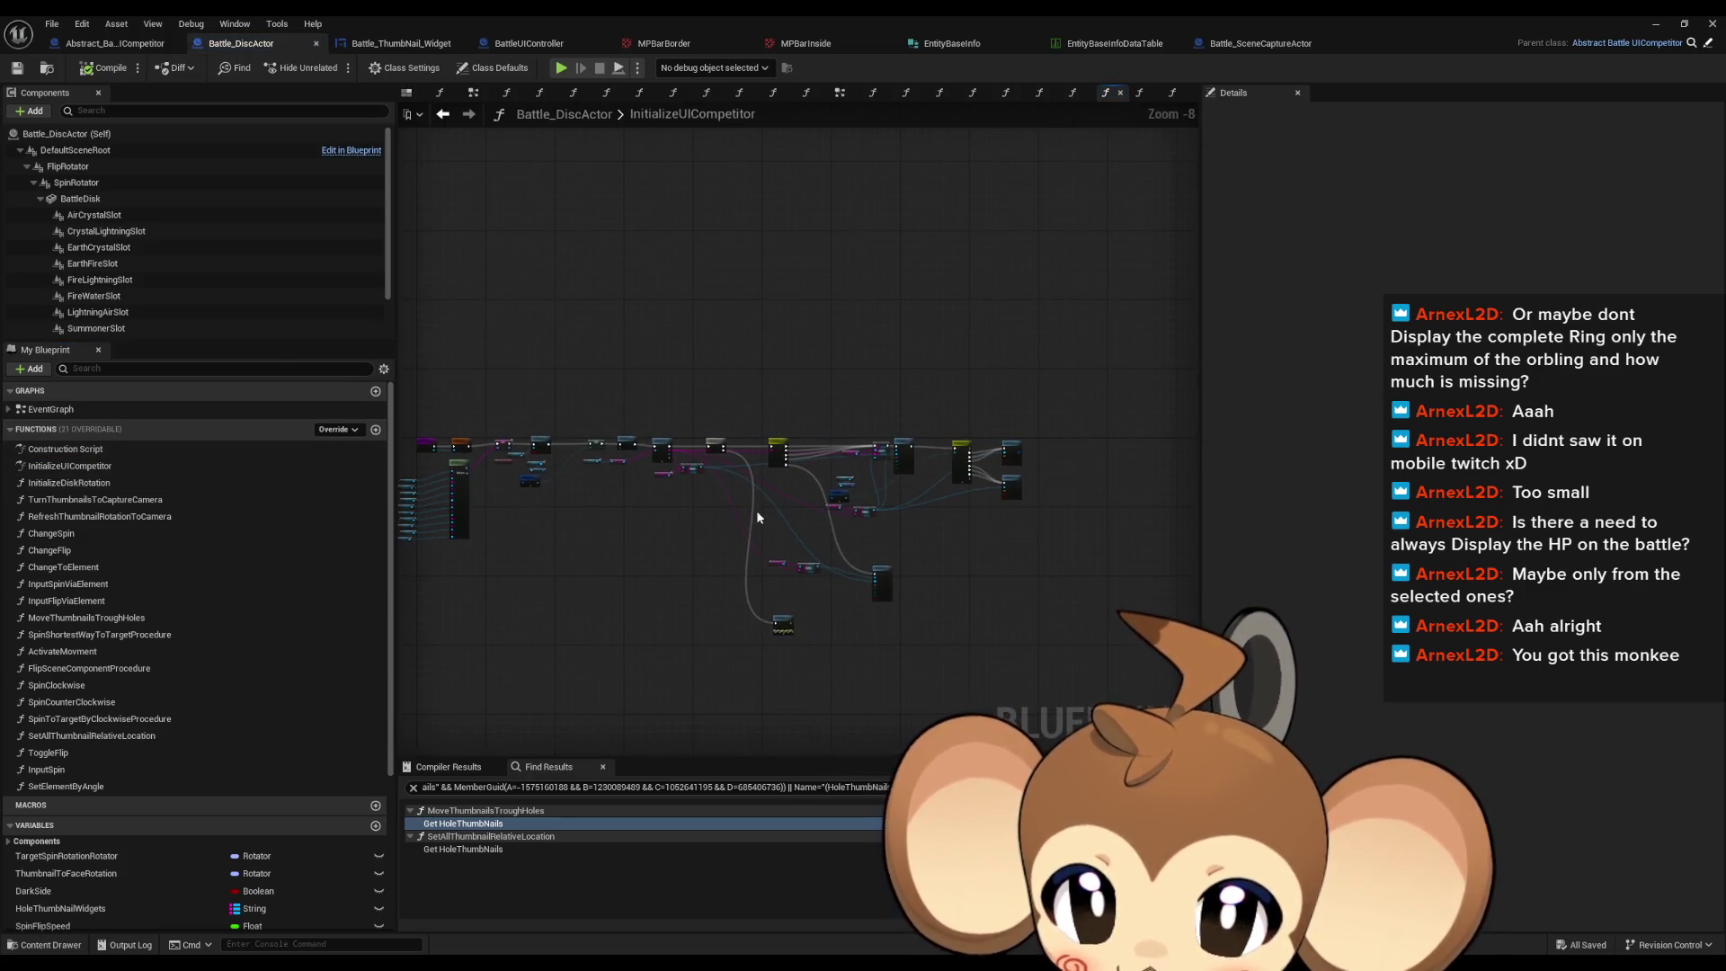
scroll(744, 506, "up", 3)
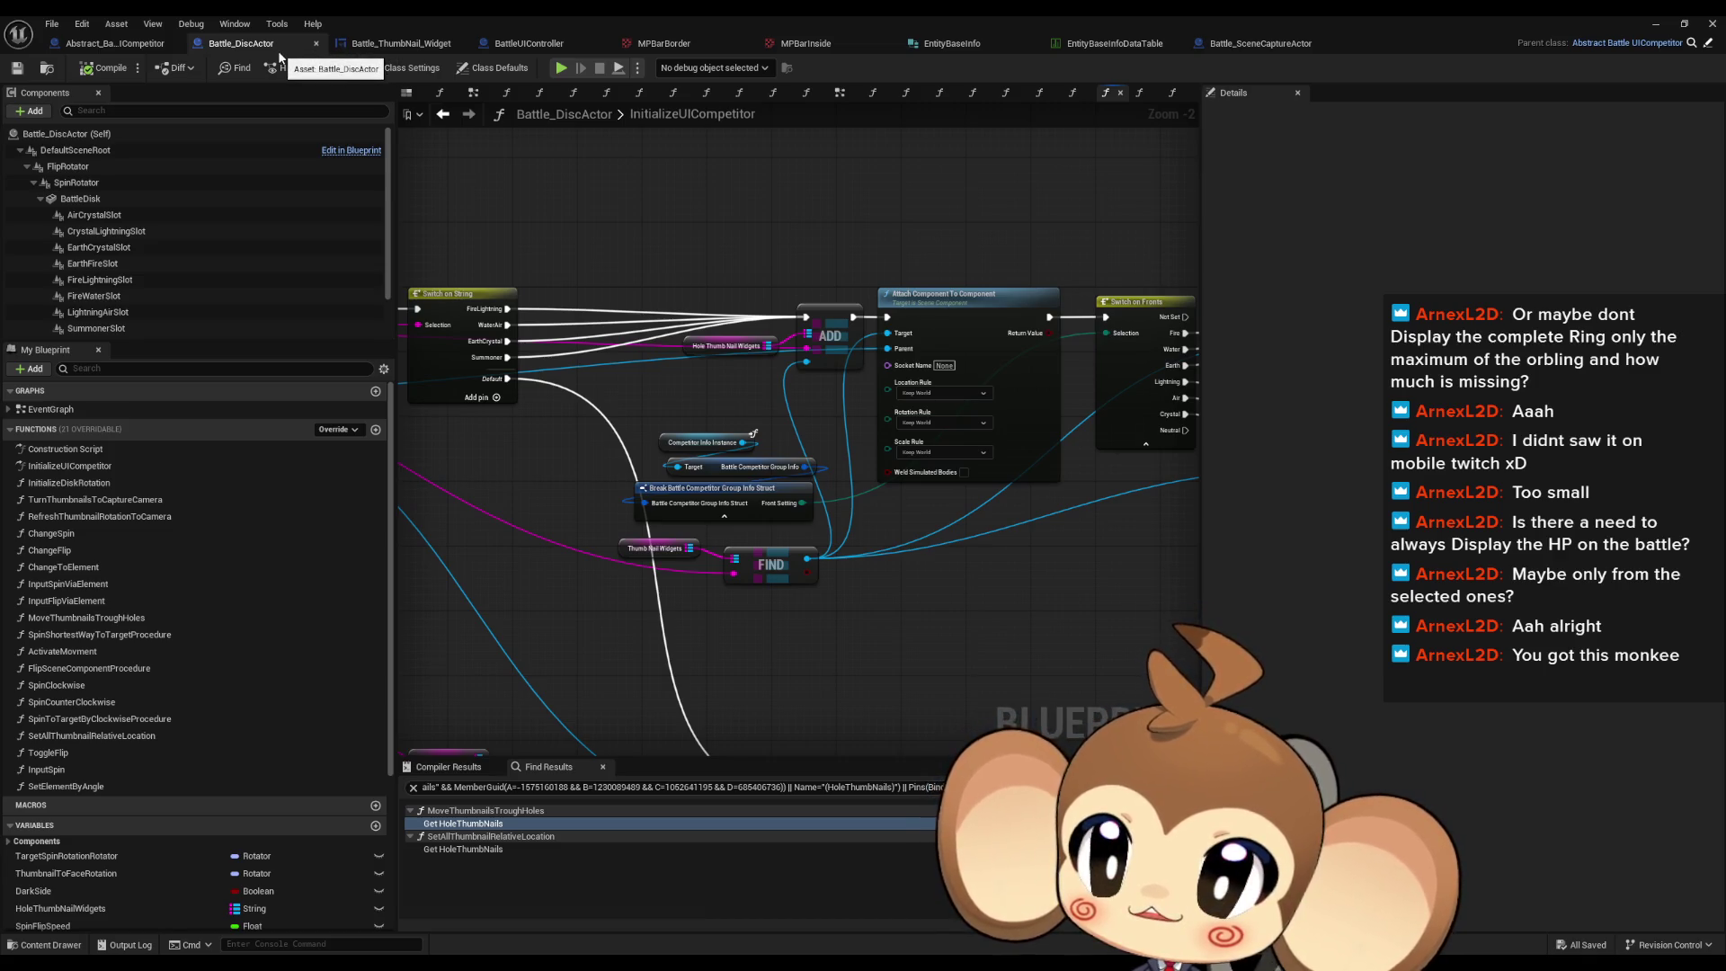
scroll(683, 557, "up", 1)
mouse_move(683, 558)
left_mouse_down()
mouse_move(1096, 552)
mouse_move(1383, 602)
mouse_move(569, 495)
left_mouse_up()
scroll(571, 501, "down", 1)
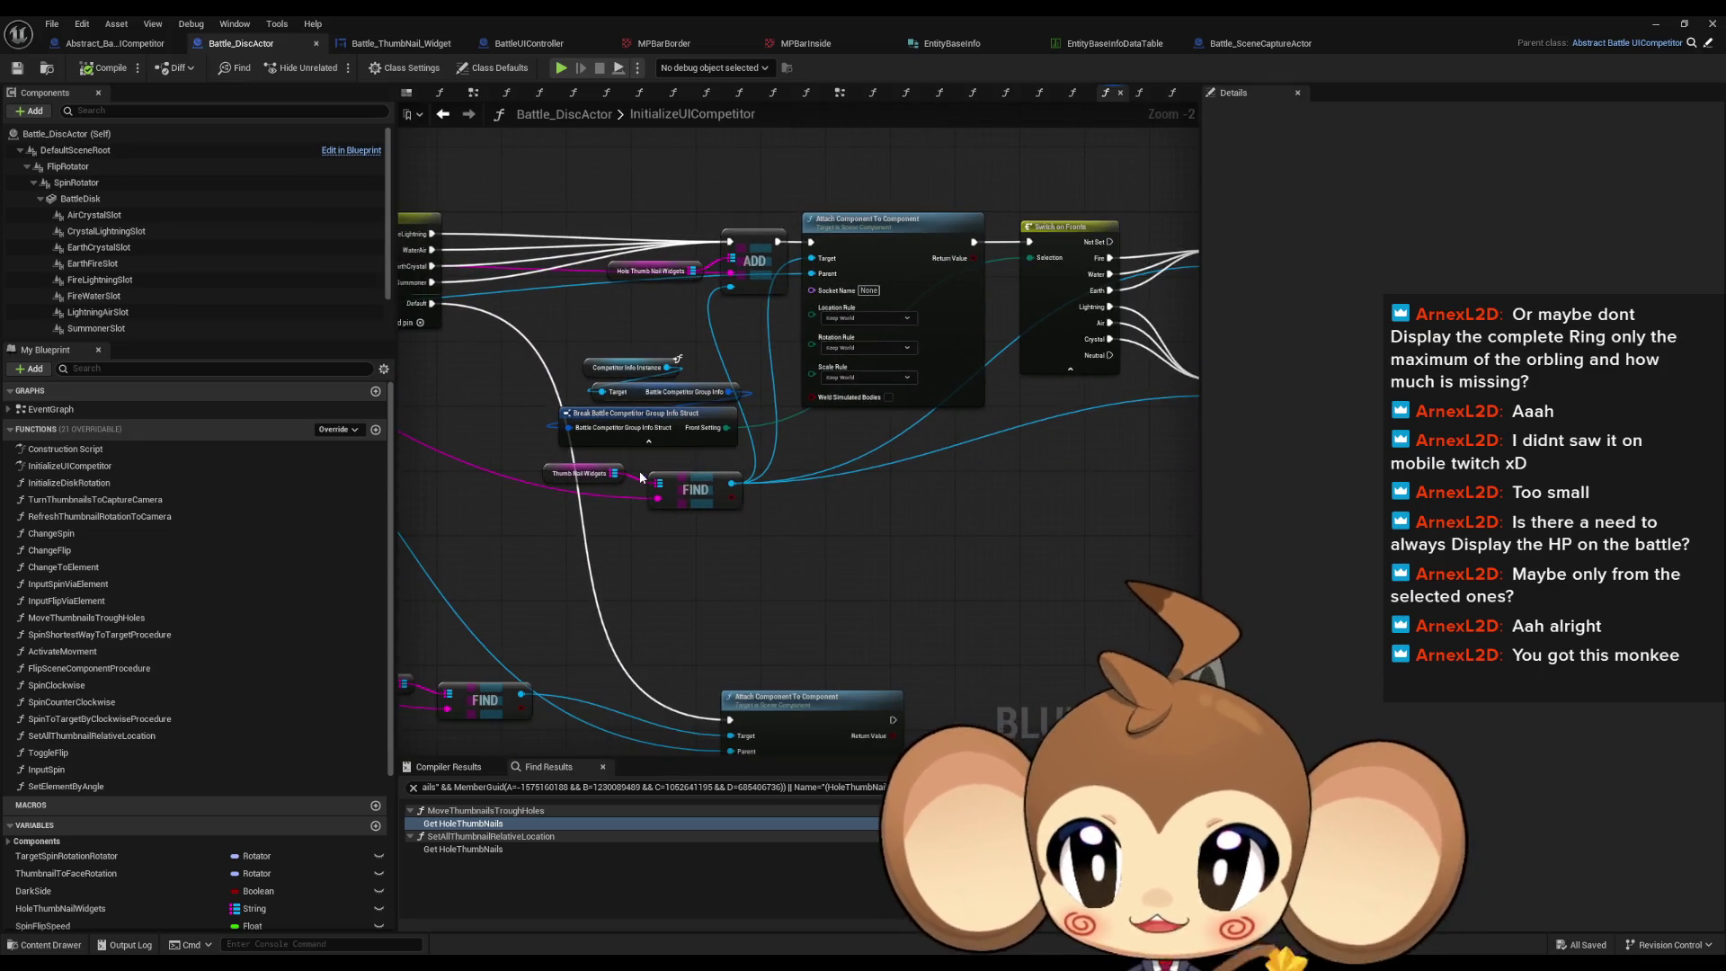
Step: Review Abstract_BattleUICompetitor's ThumbNailWidgets variable and InitializeUICompetitor graph, then return to Battle_ThumbNail_Widget's layout
left_click(122, 47)
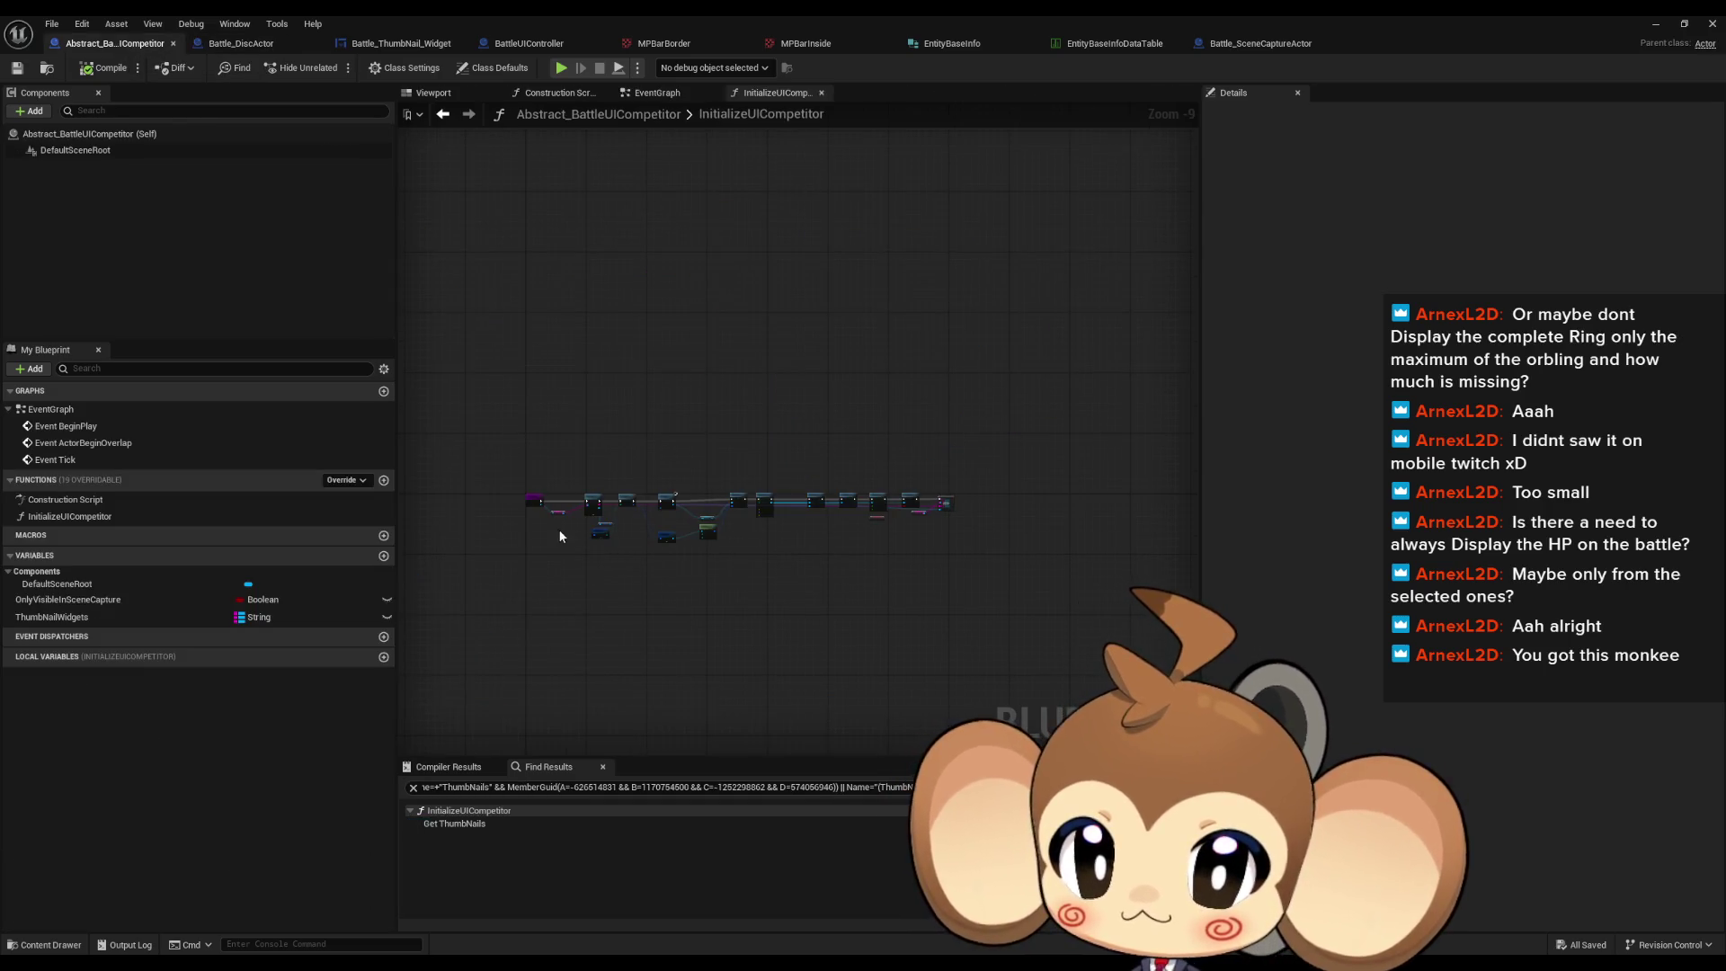
scroll(743, 503, "up", 4)
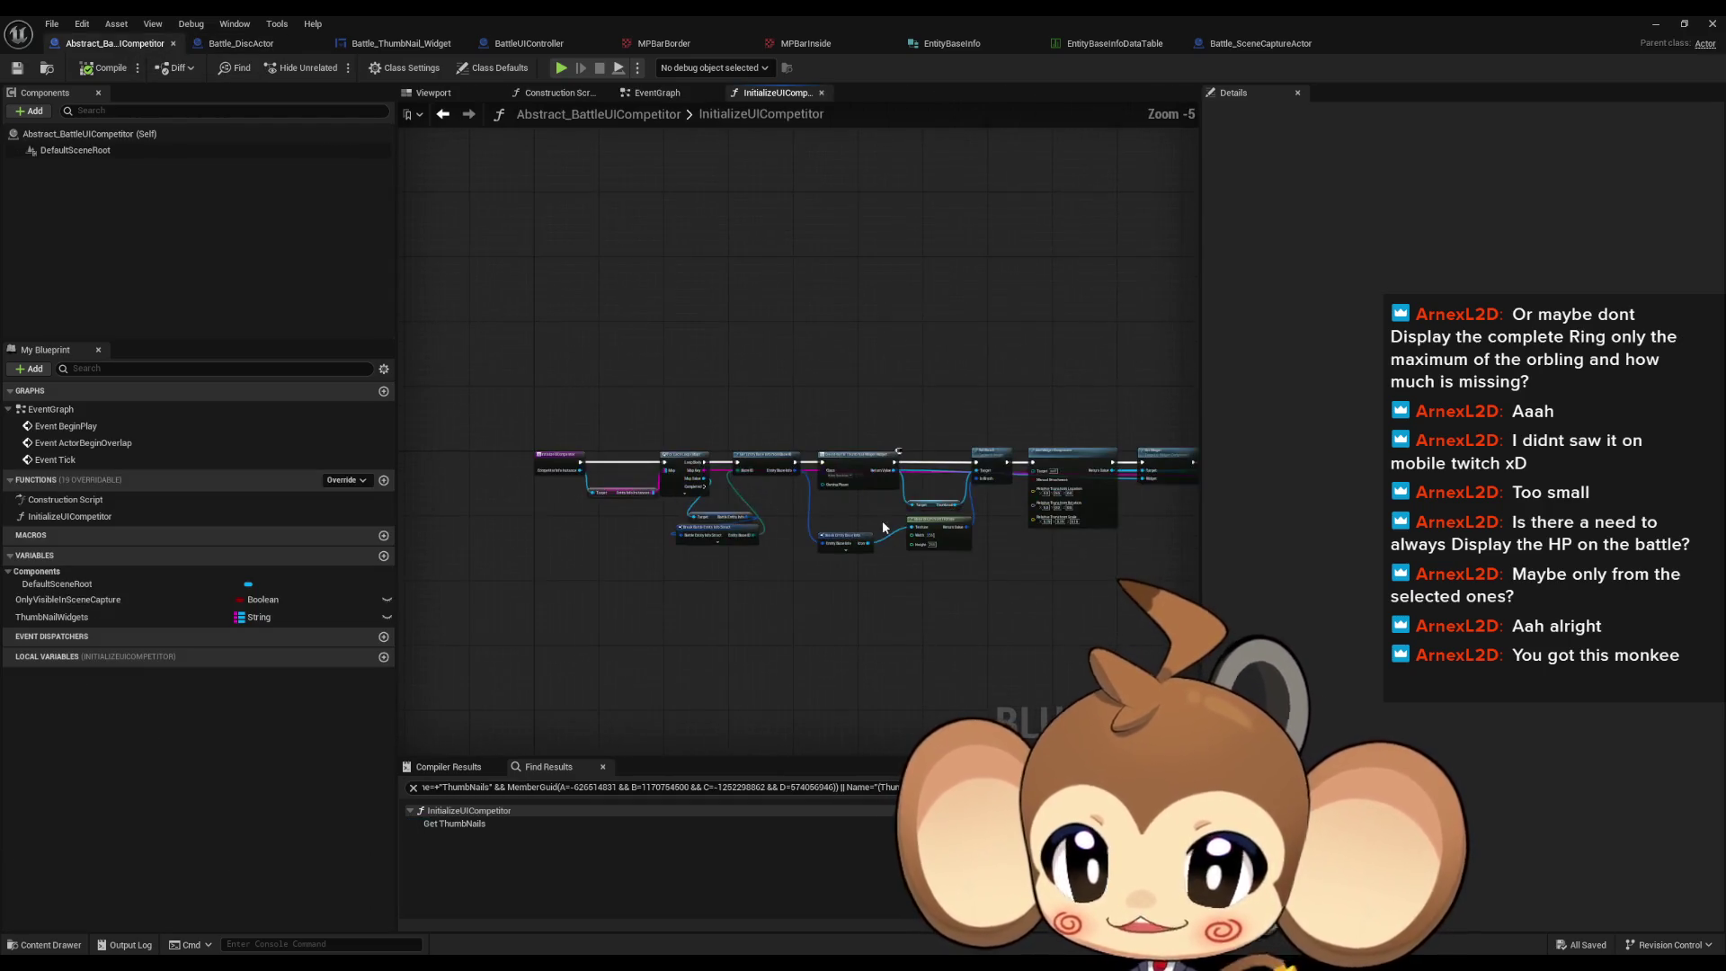
left_click(99, 617)
left_click_drag(608, 639, 698, 501)
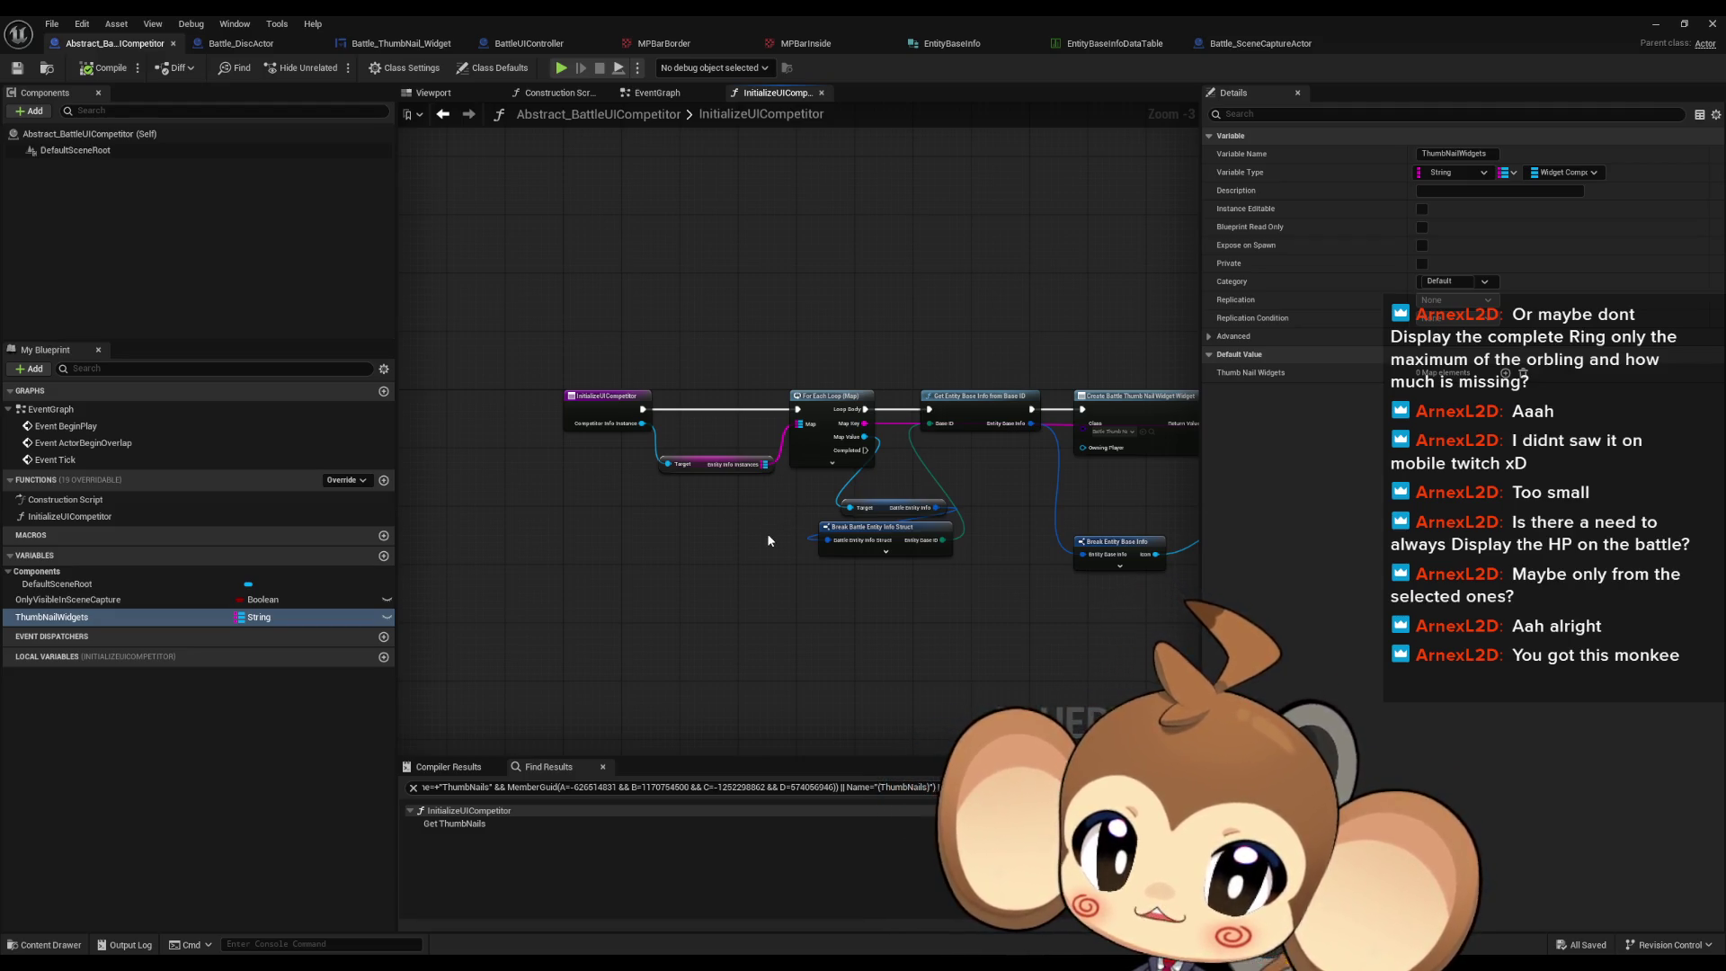
mouse_move(749, 580)
left_mouse_down()
mouse_move(631, 570)
mouse_move(709, 571)
mouse_move(691, 545)
left_mouse_up()
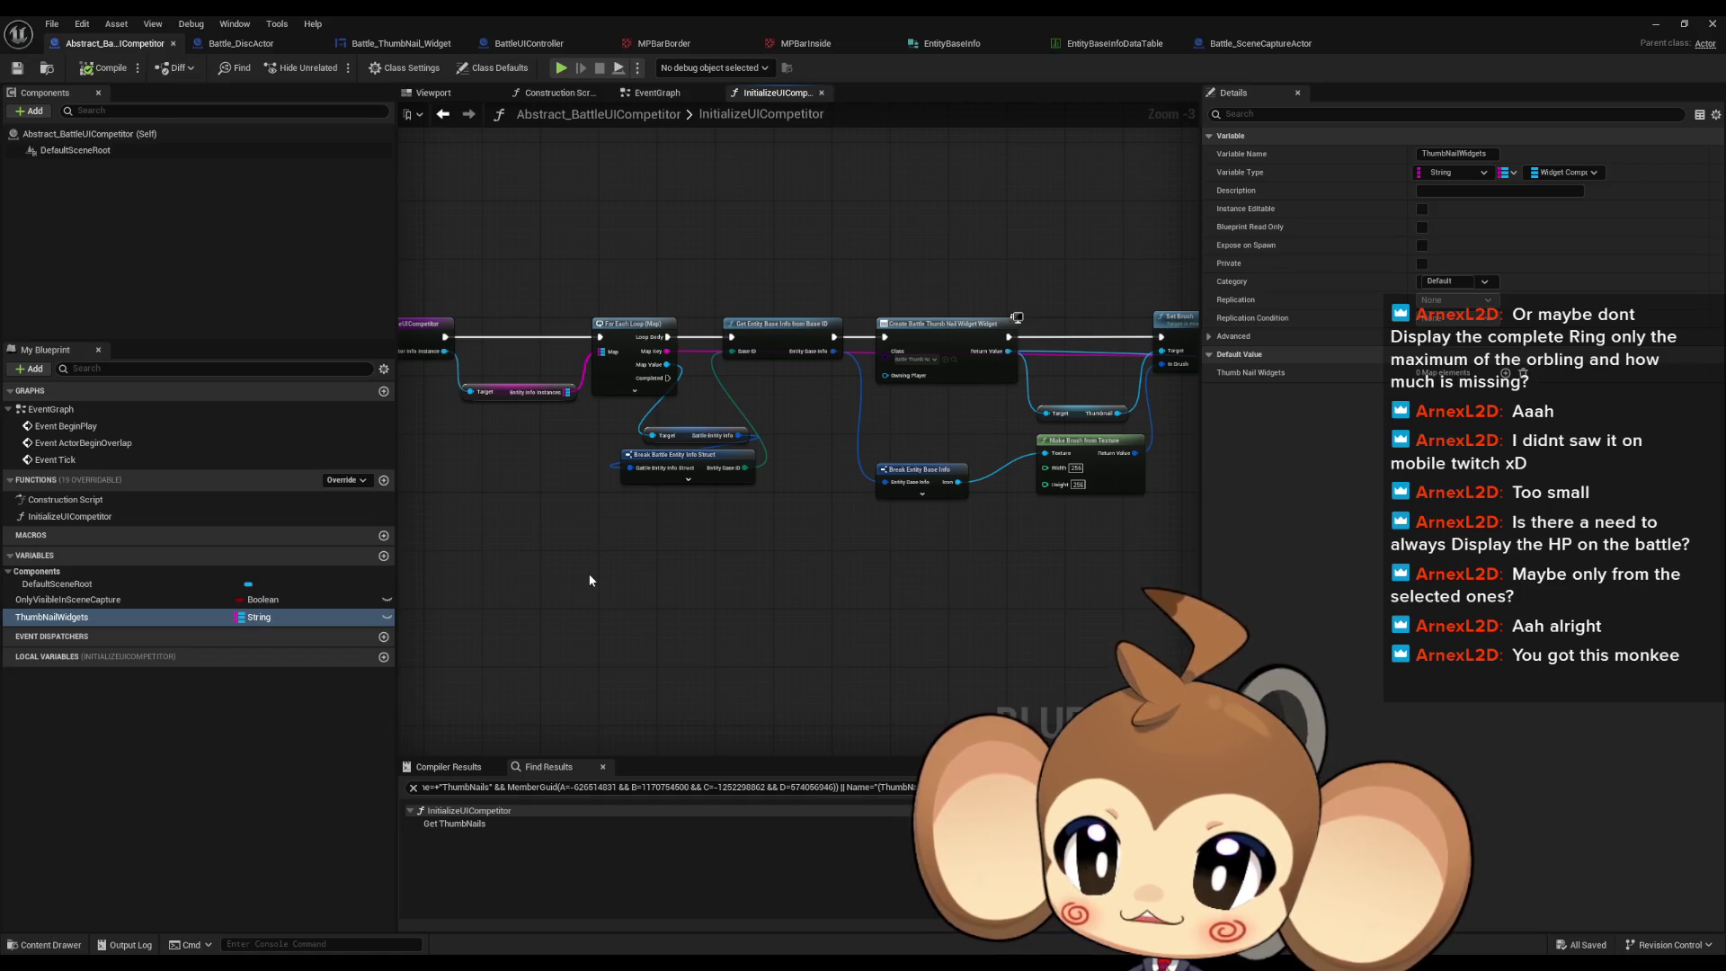
left_click_drag(580, 573, 764, 591)
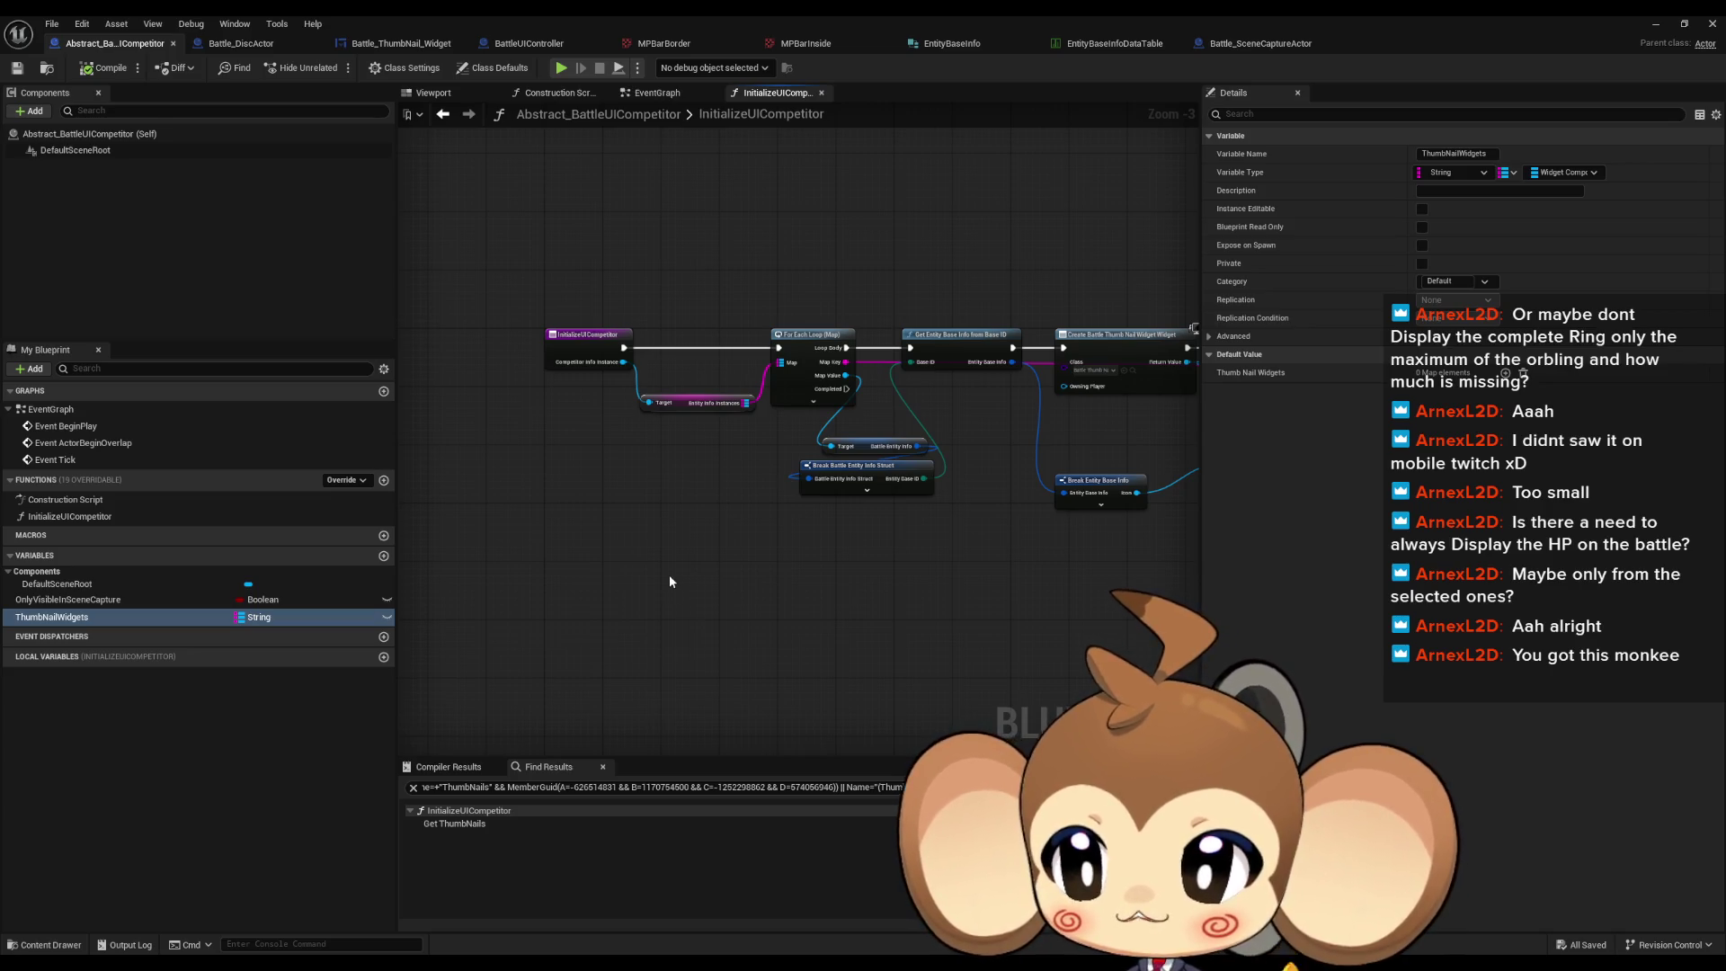
left_click(377, 45)
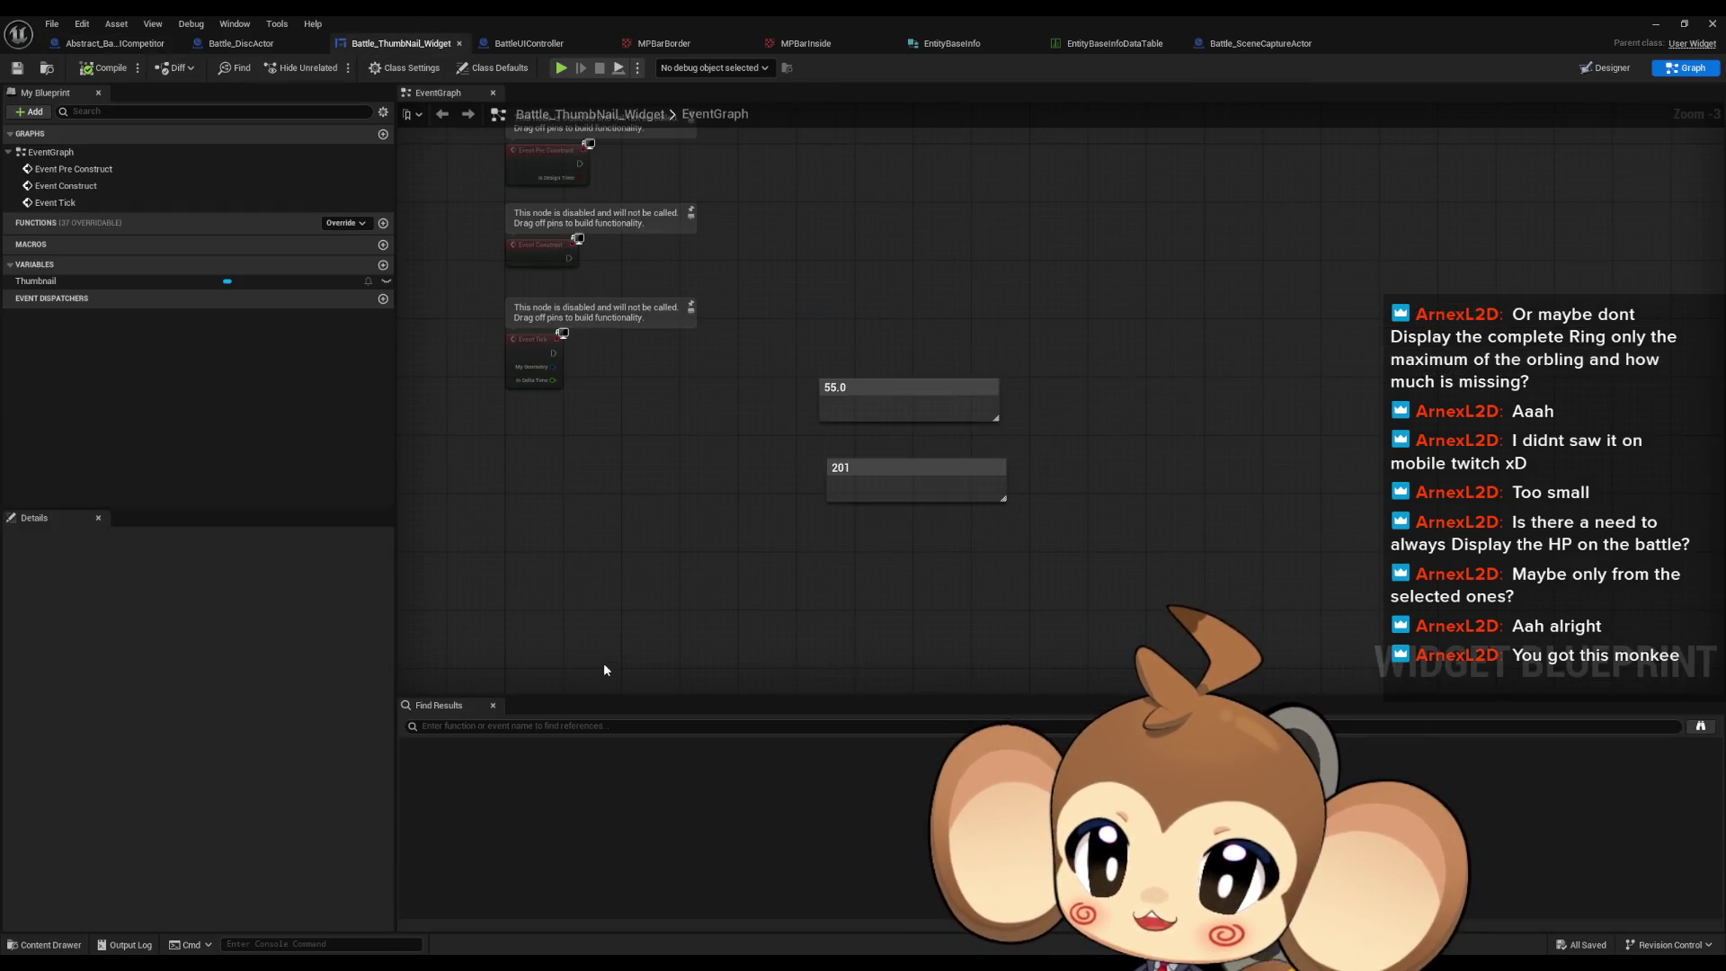
left_click(1605, 67)
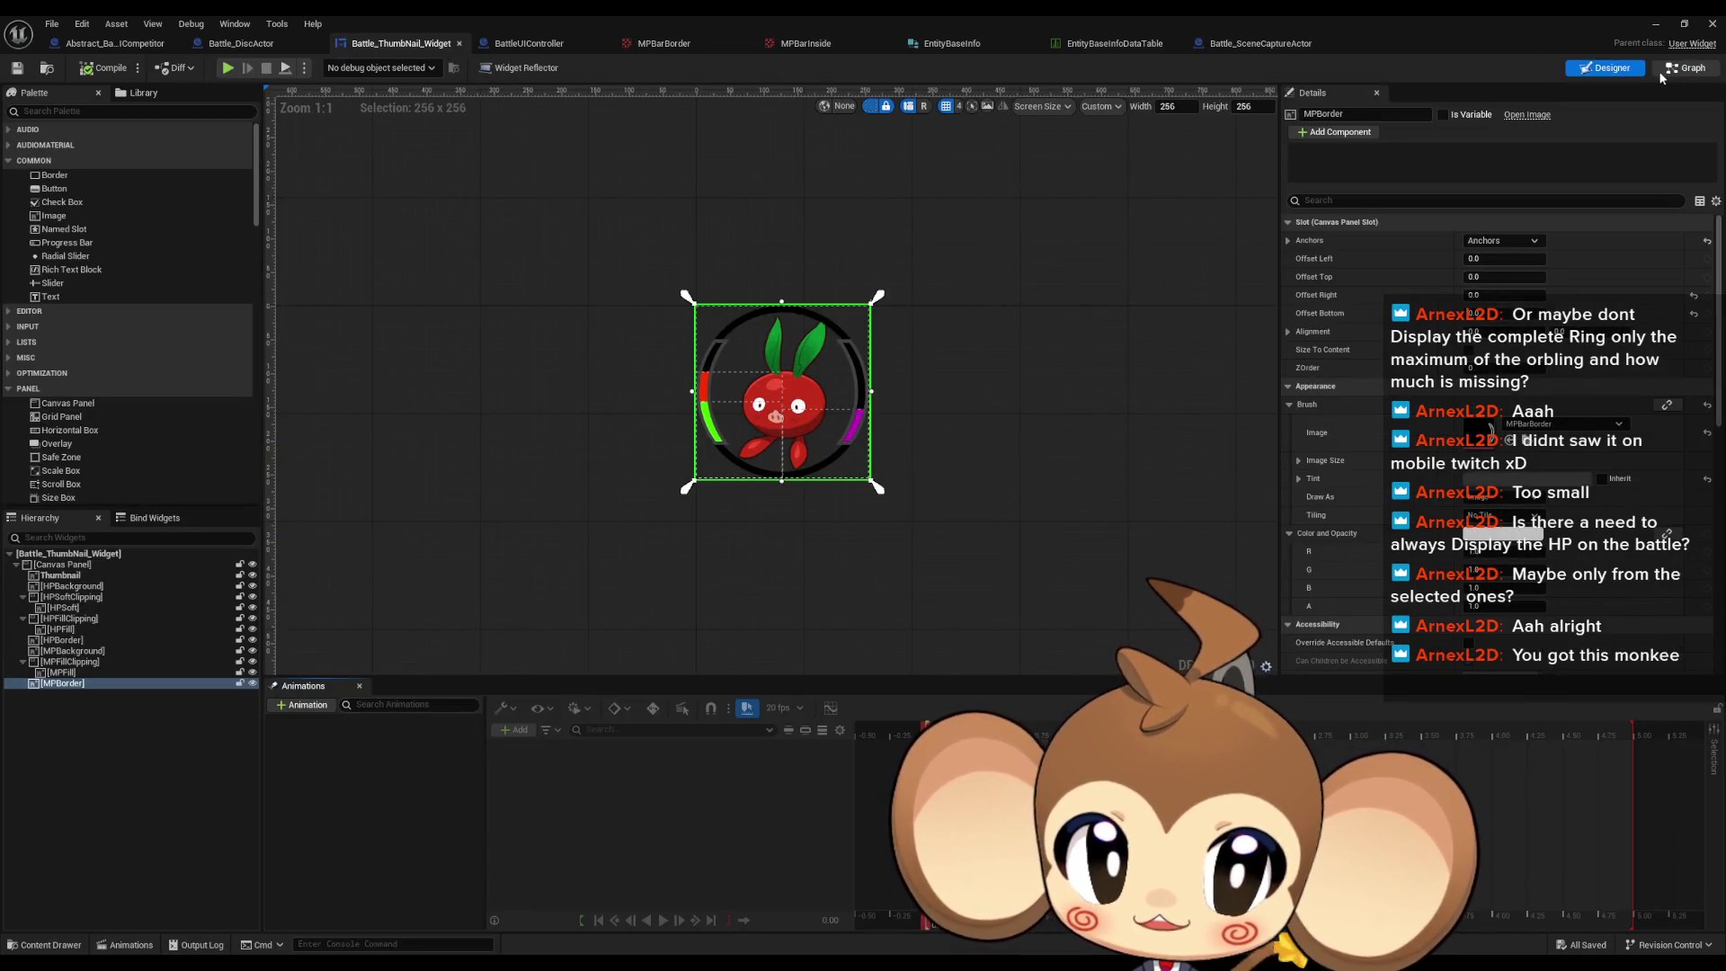
Step: Add a SetHPToPercent function to the Battle_ThumbNail_Widget graph
left_click(1686, 67)
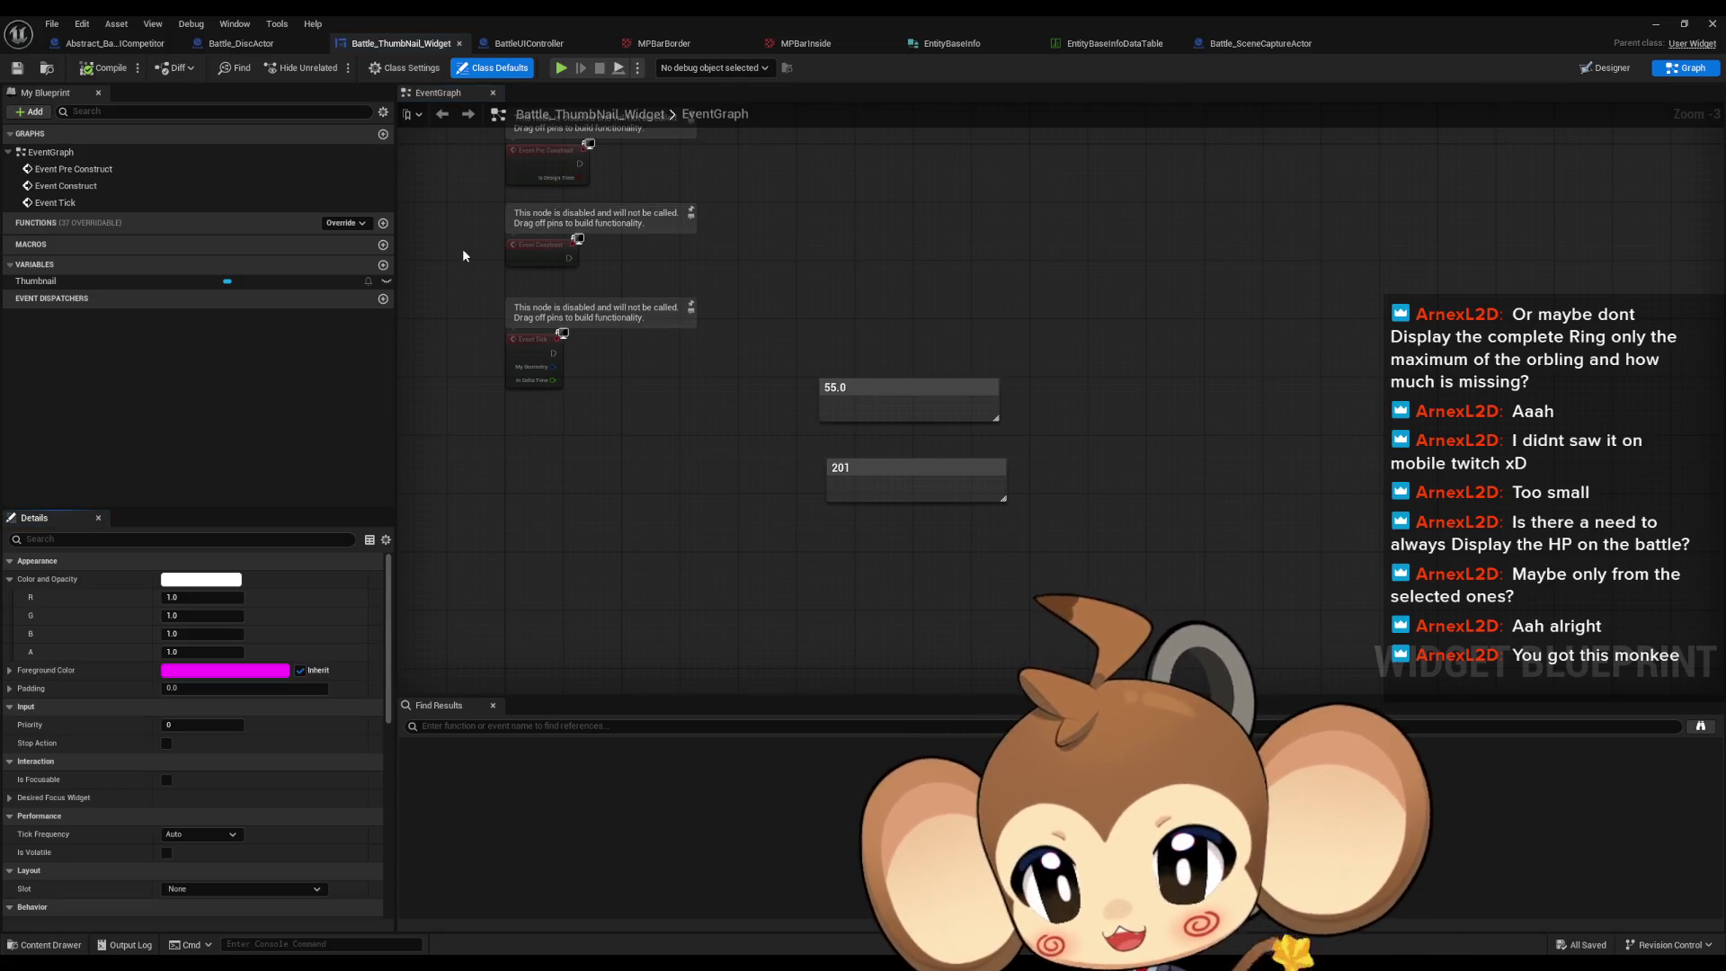
left_click(383, 223)
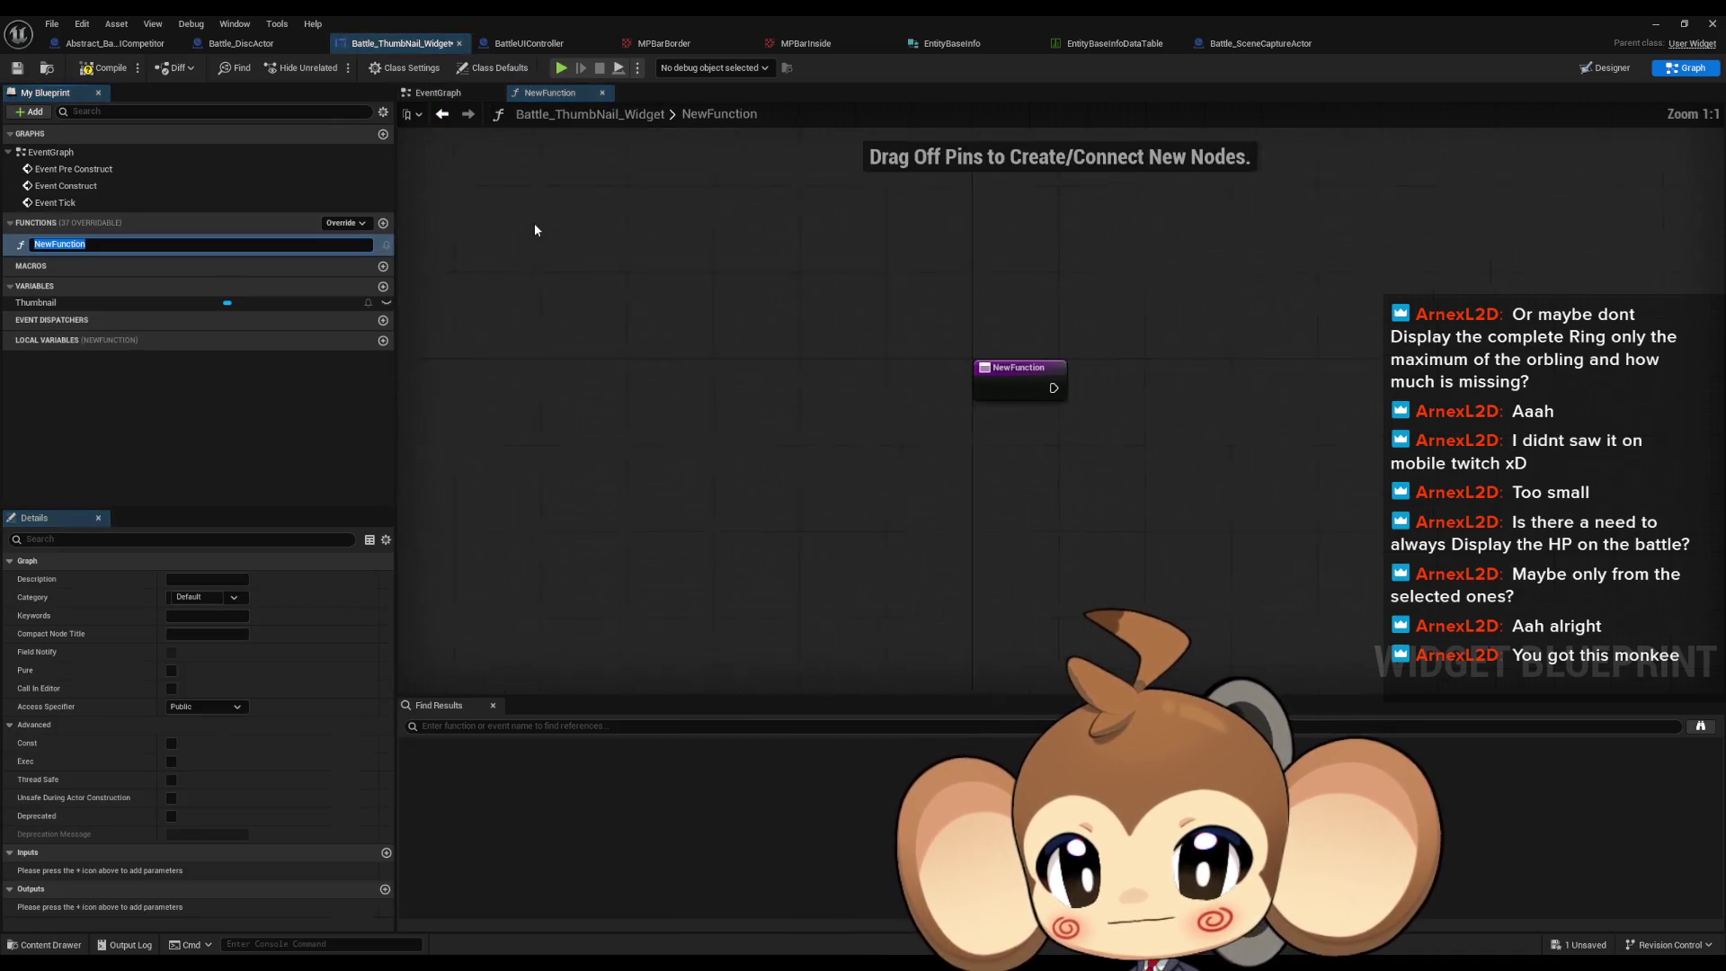
type("SetHPToP")
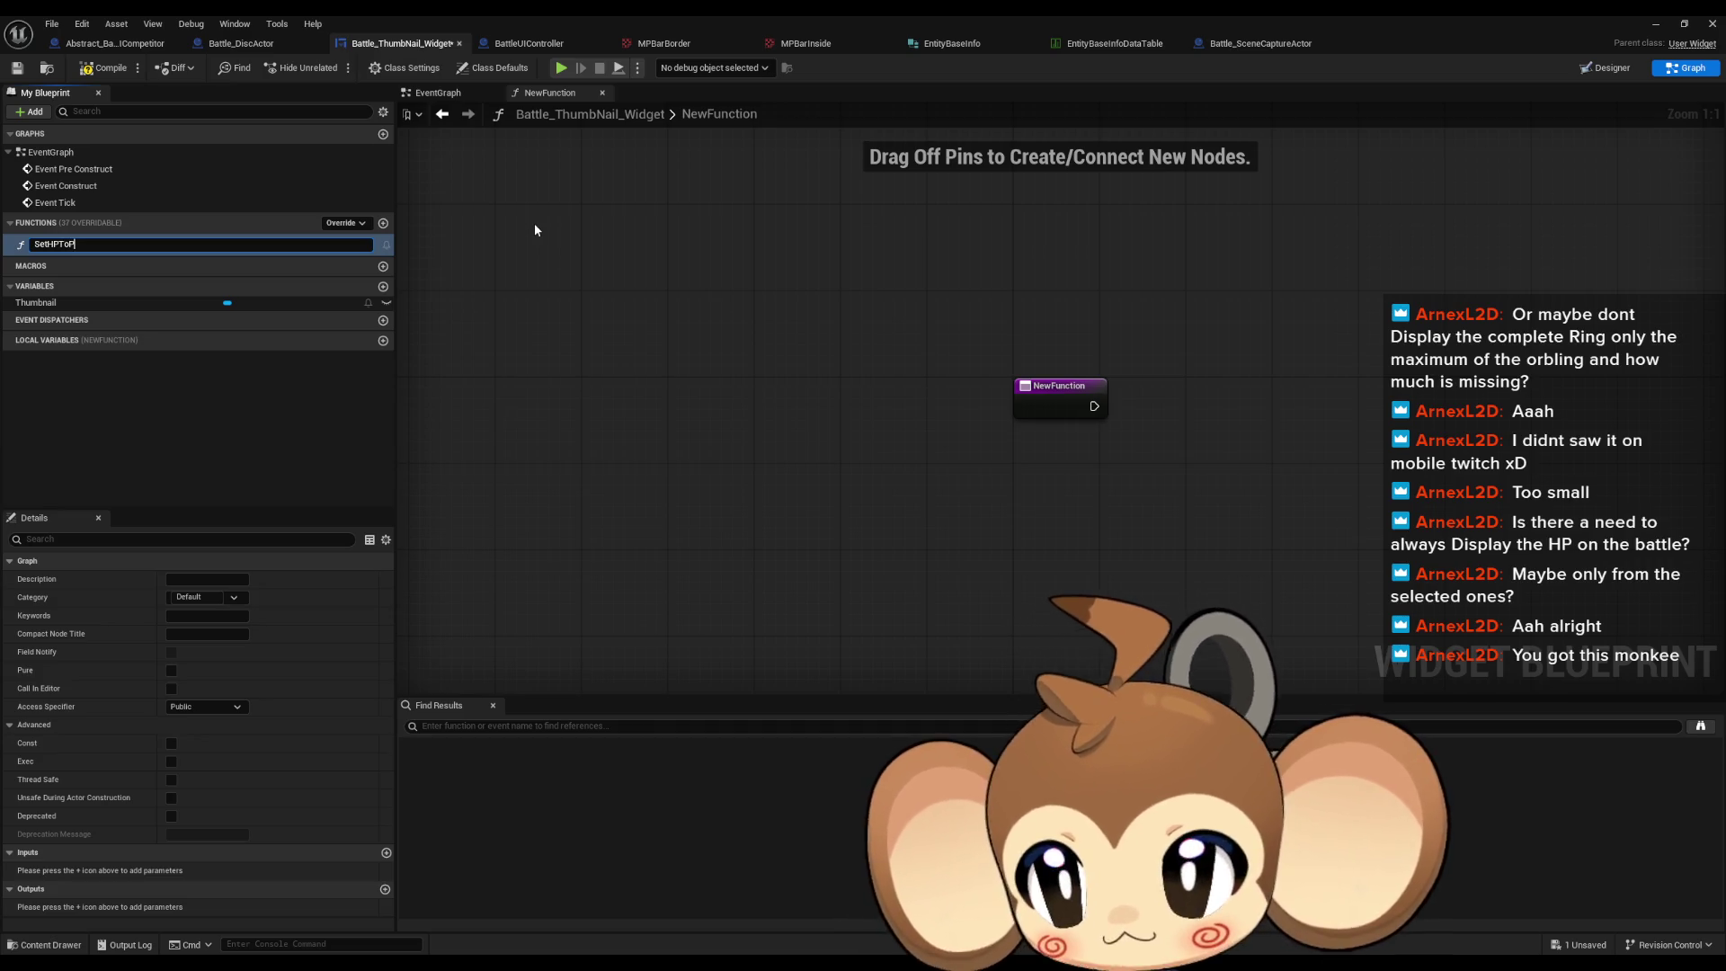
type("ercent")
key("Return")
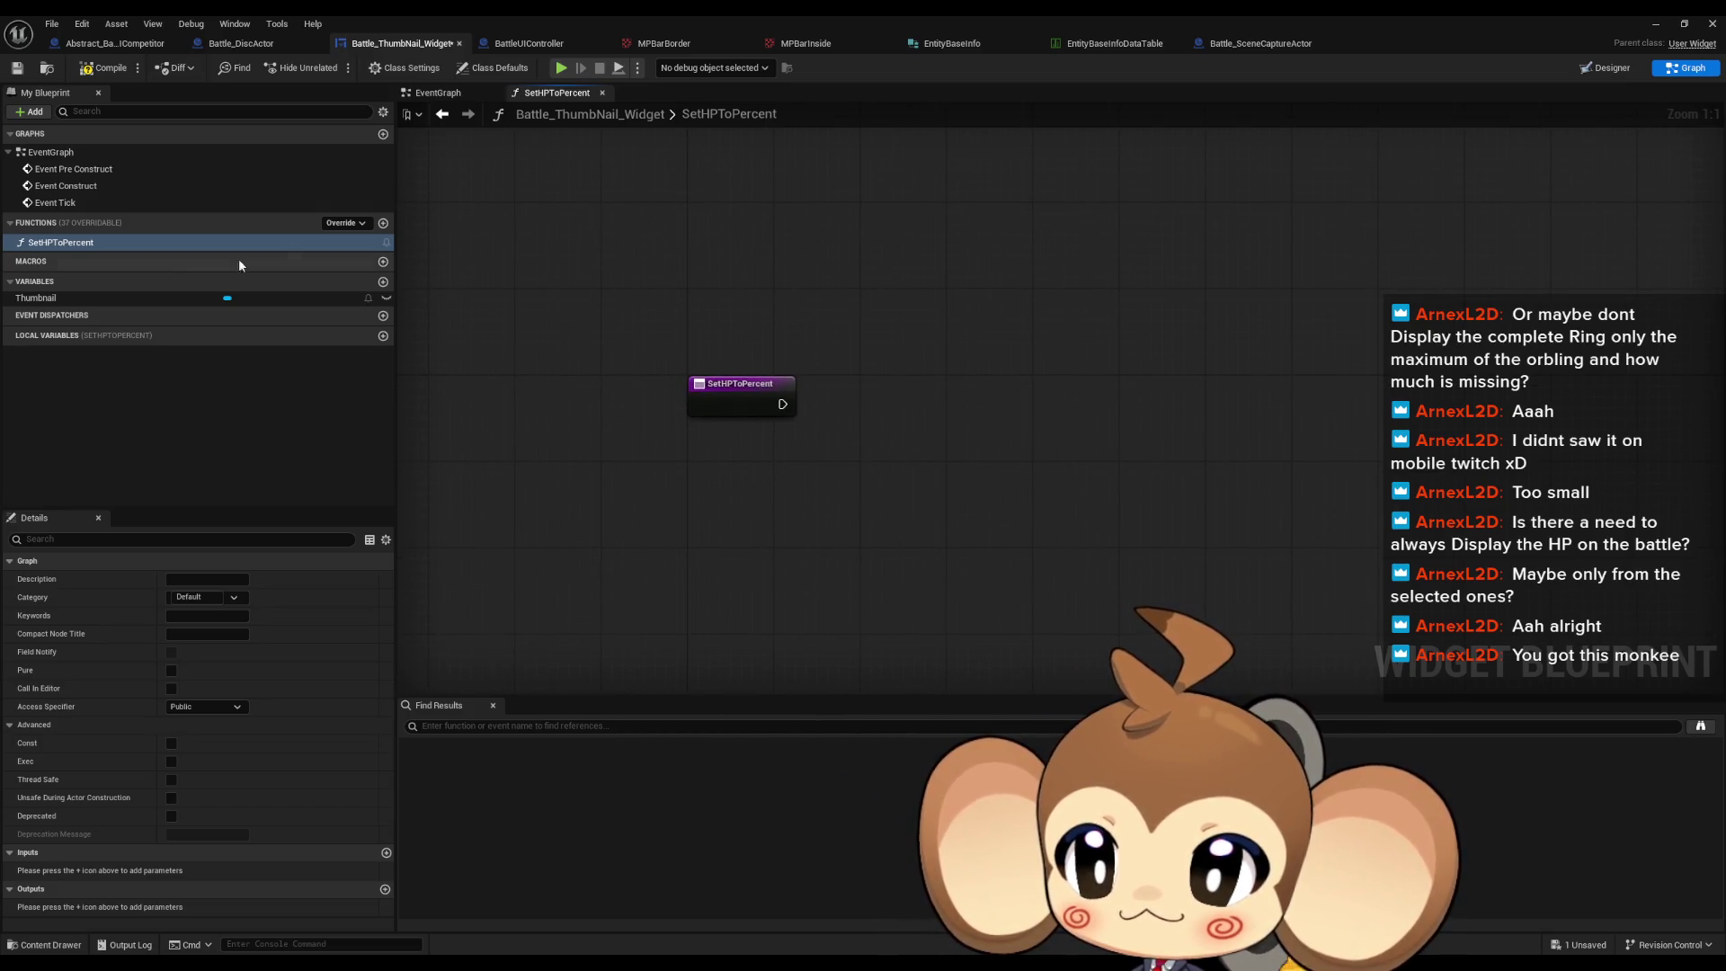
Step: Add a second function named SetHPSoftToPercent
left_click(384, 224)
type("SetHPSoft")
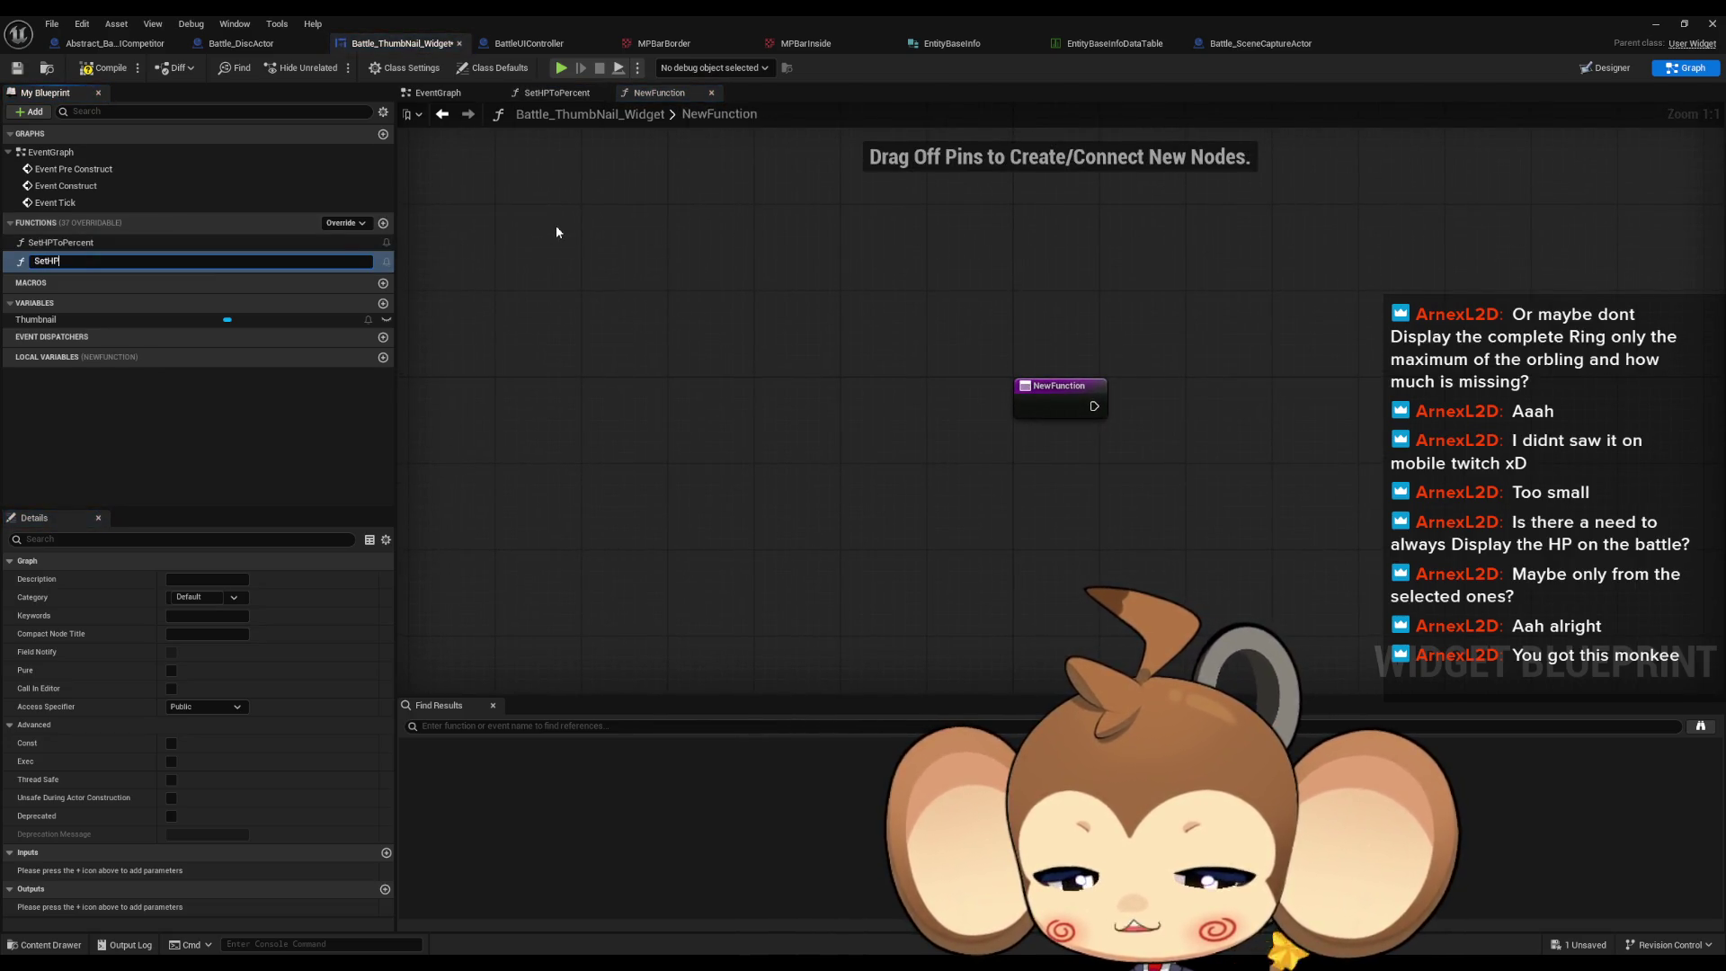
type("To")
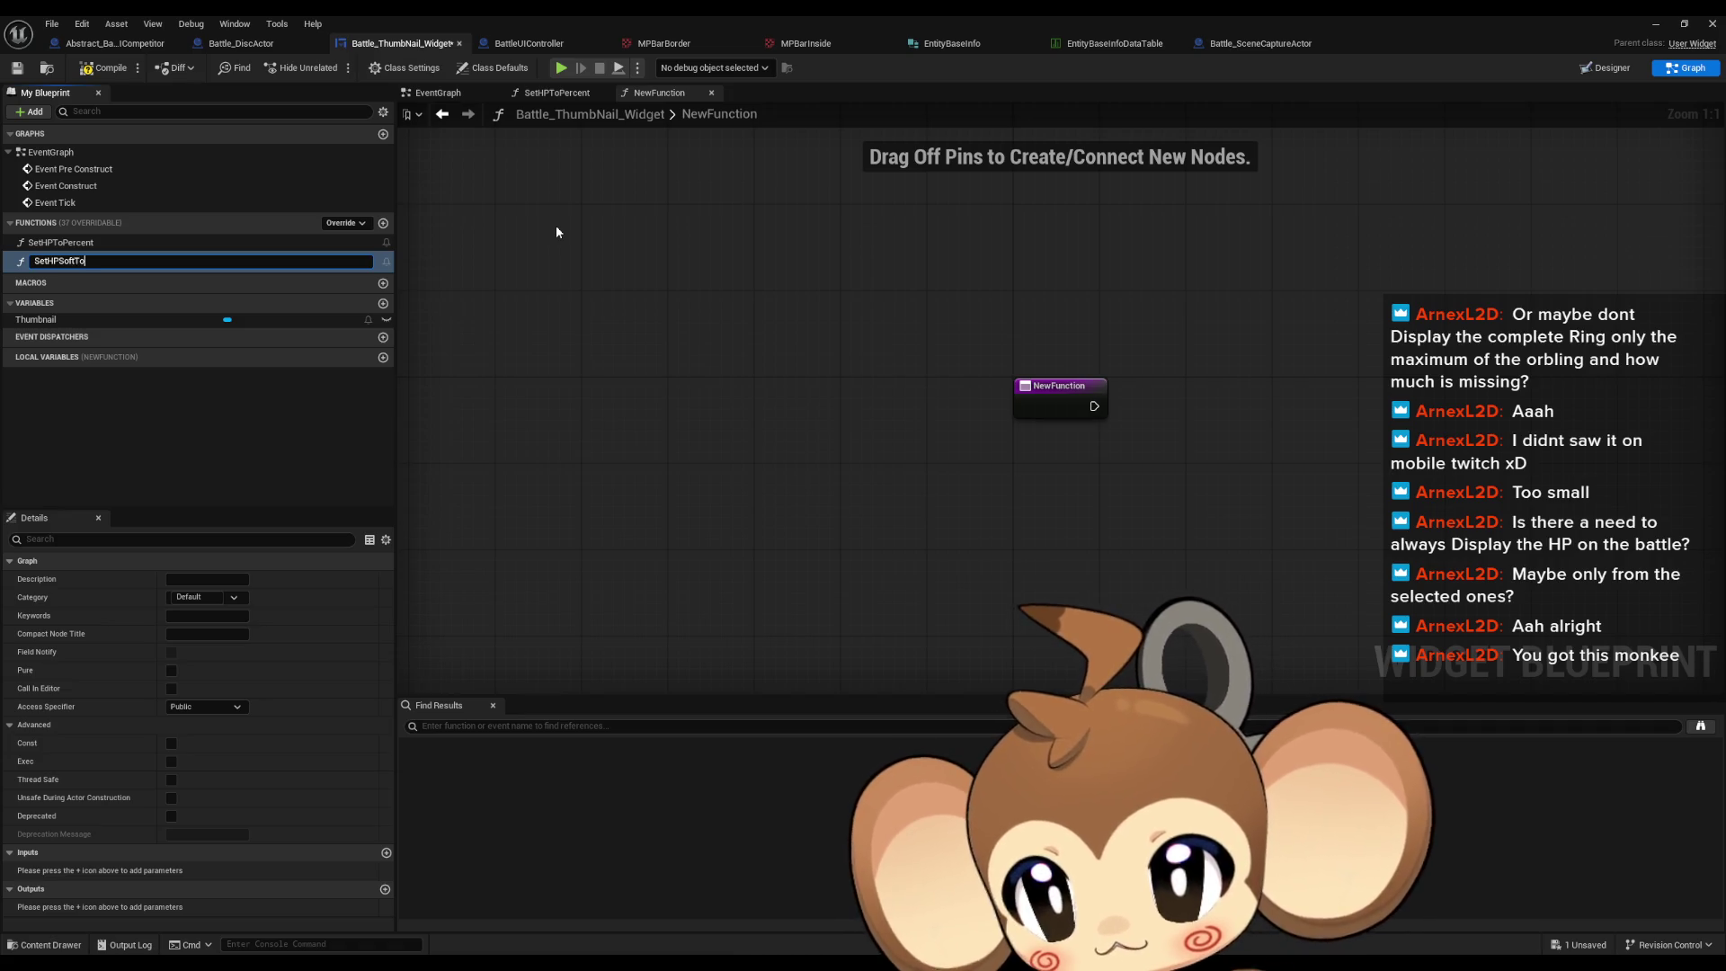
type("Percent")
key("Return")
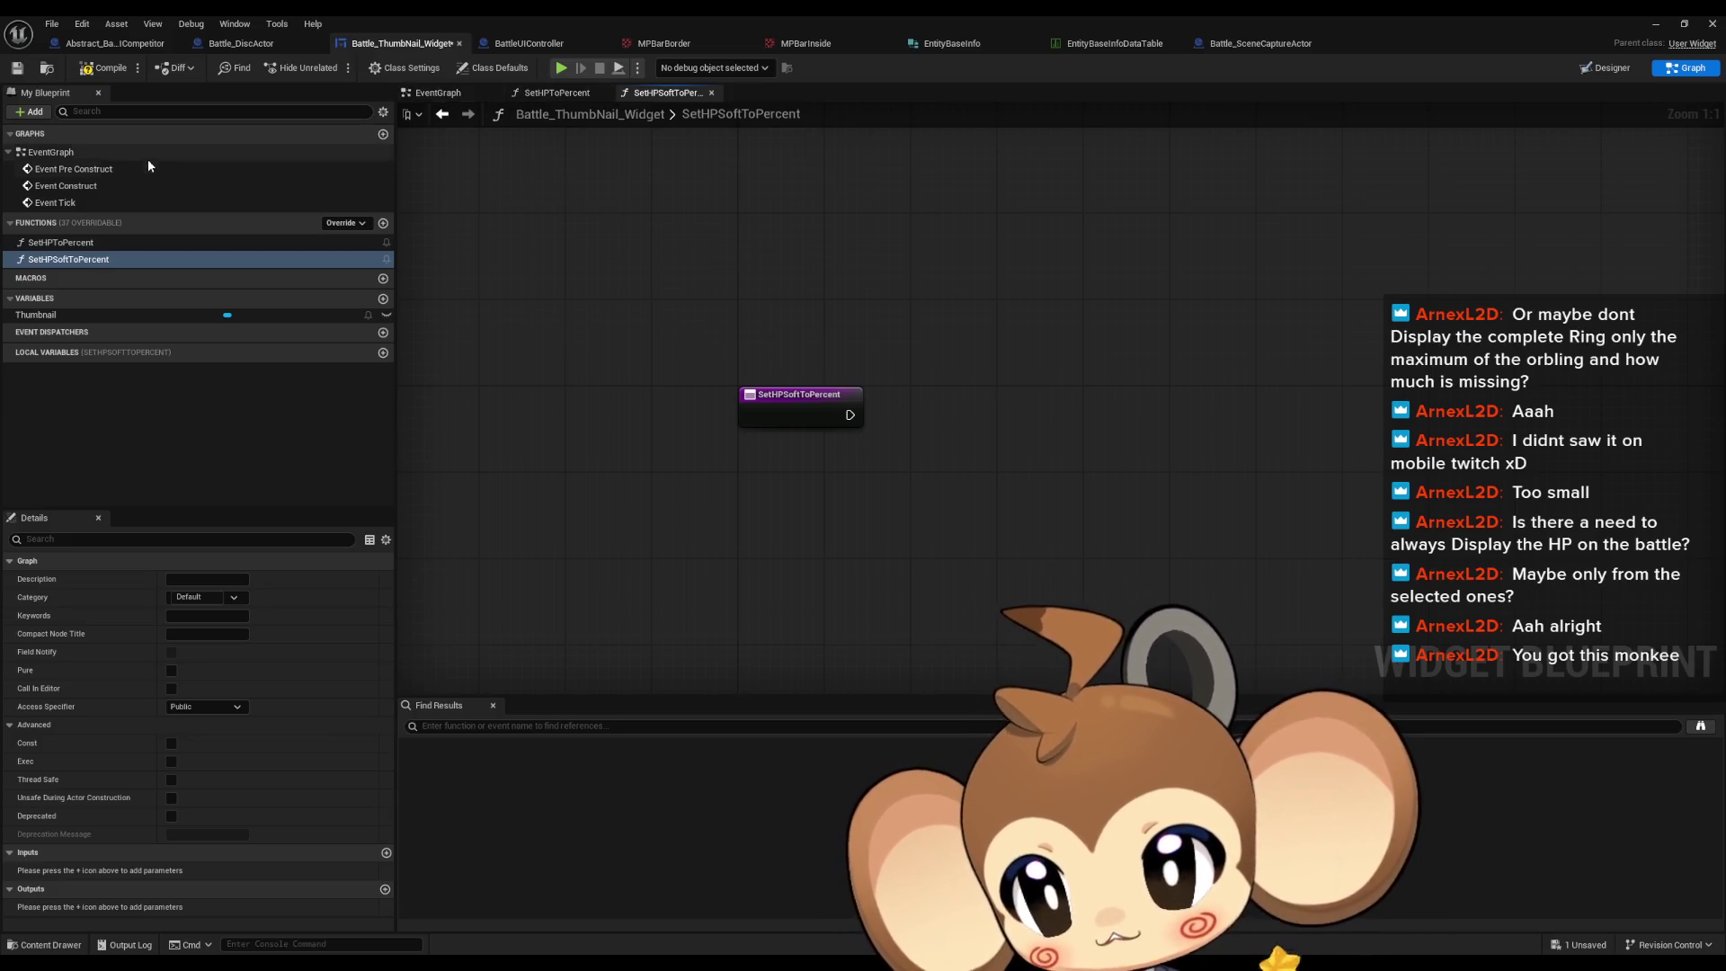
left_click(1611, 70)
scroll(536, 439, "up", 3)
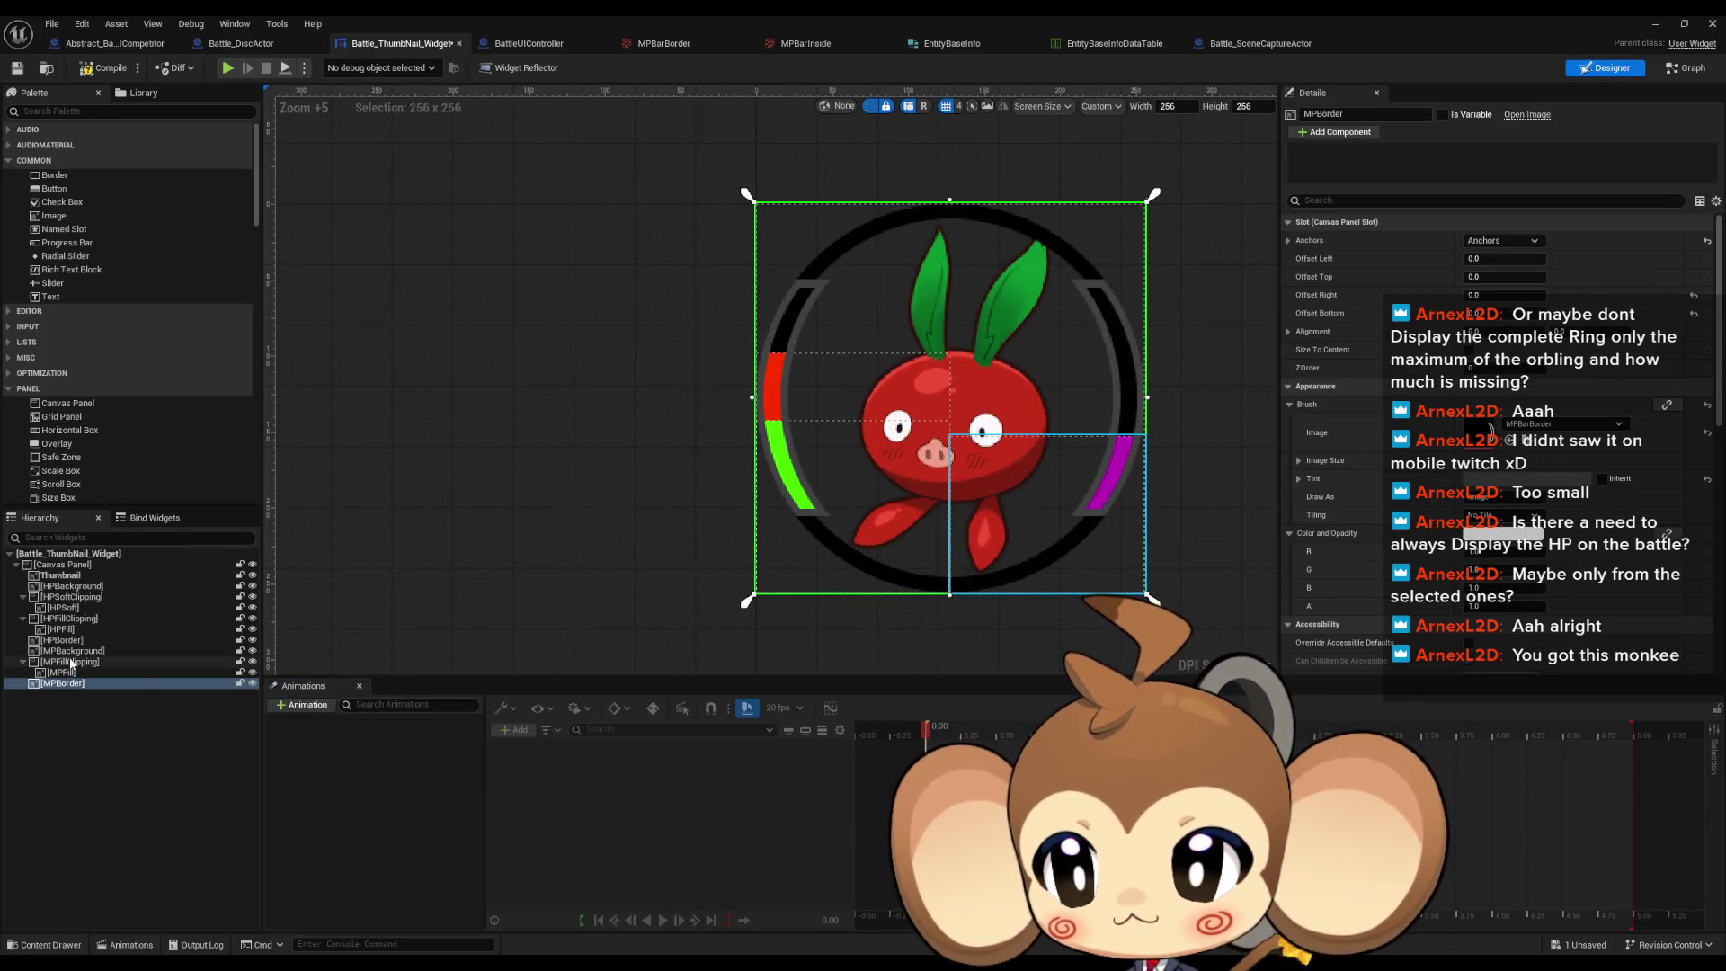
left_click(89, 620)
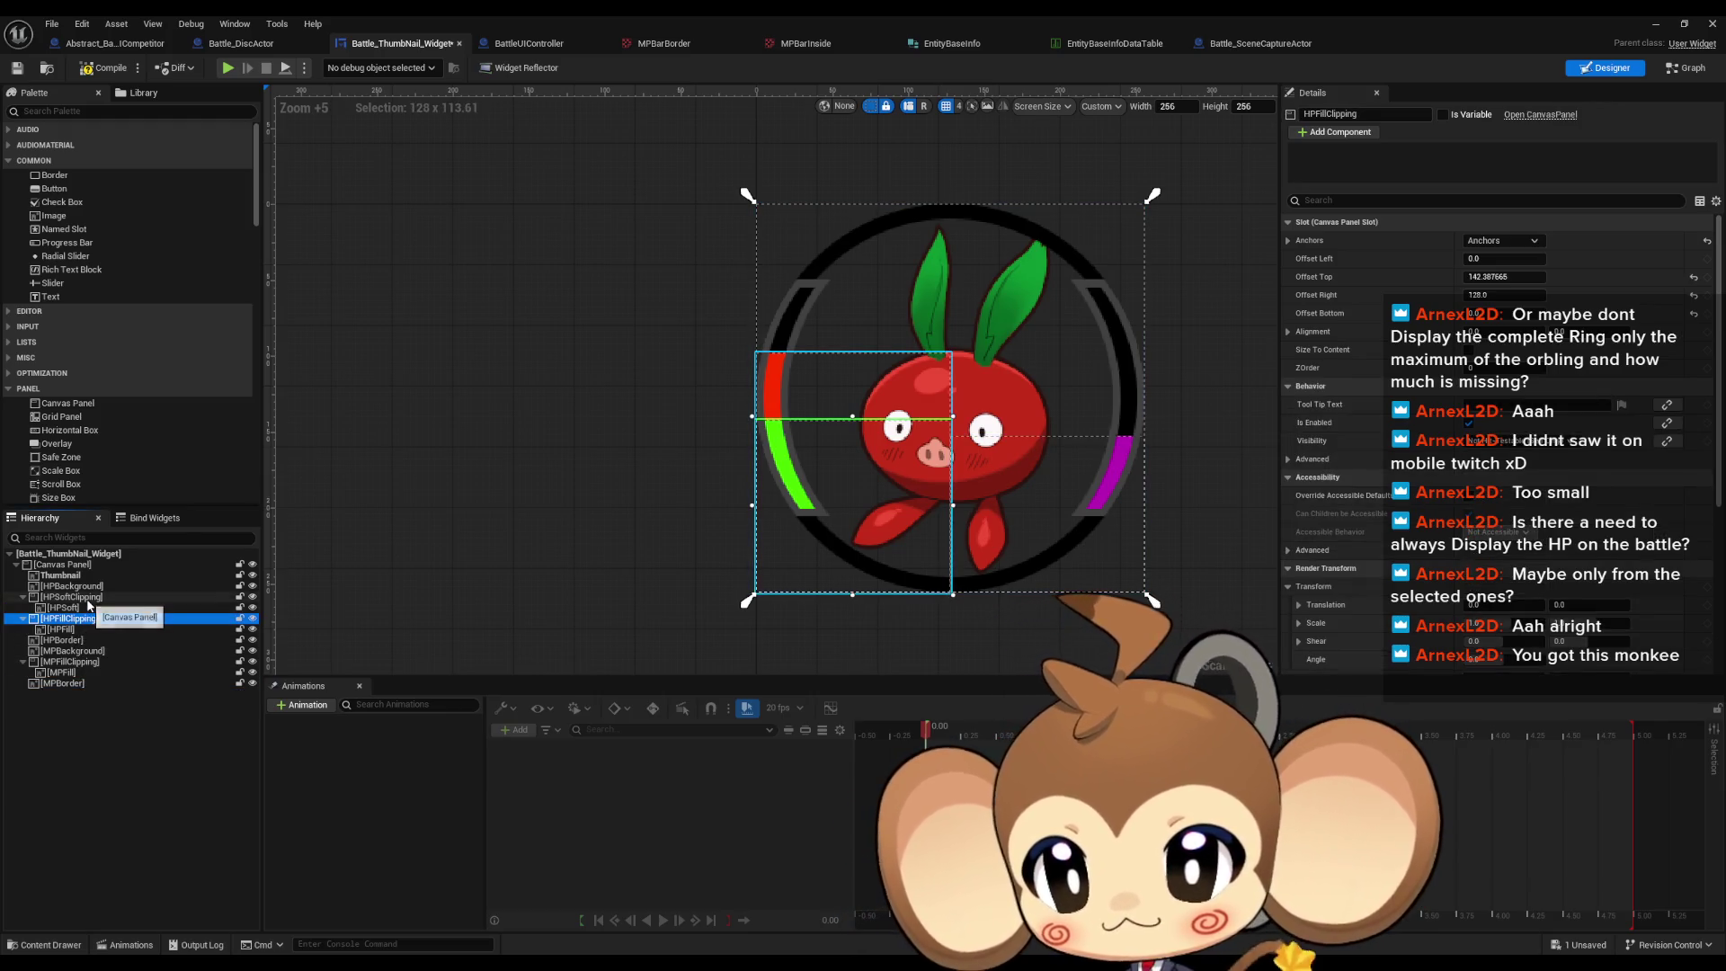
left_click(88, 599)
key("Down")
key("Down")
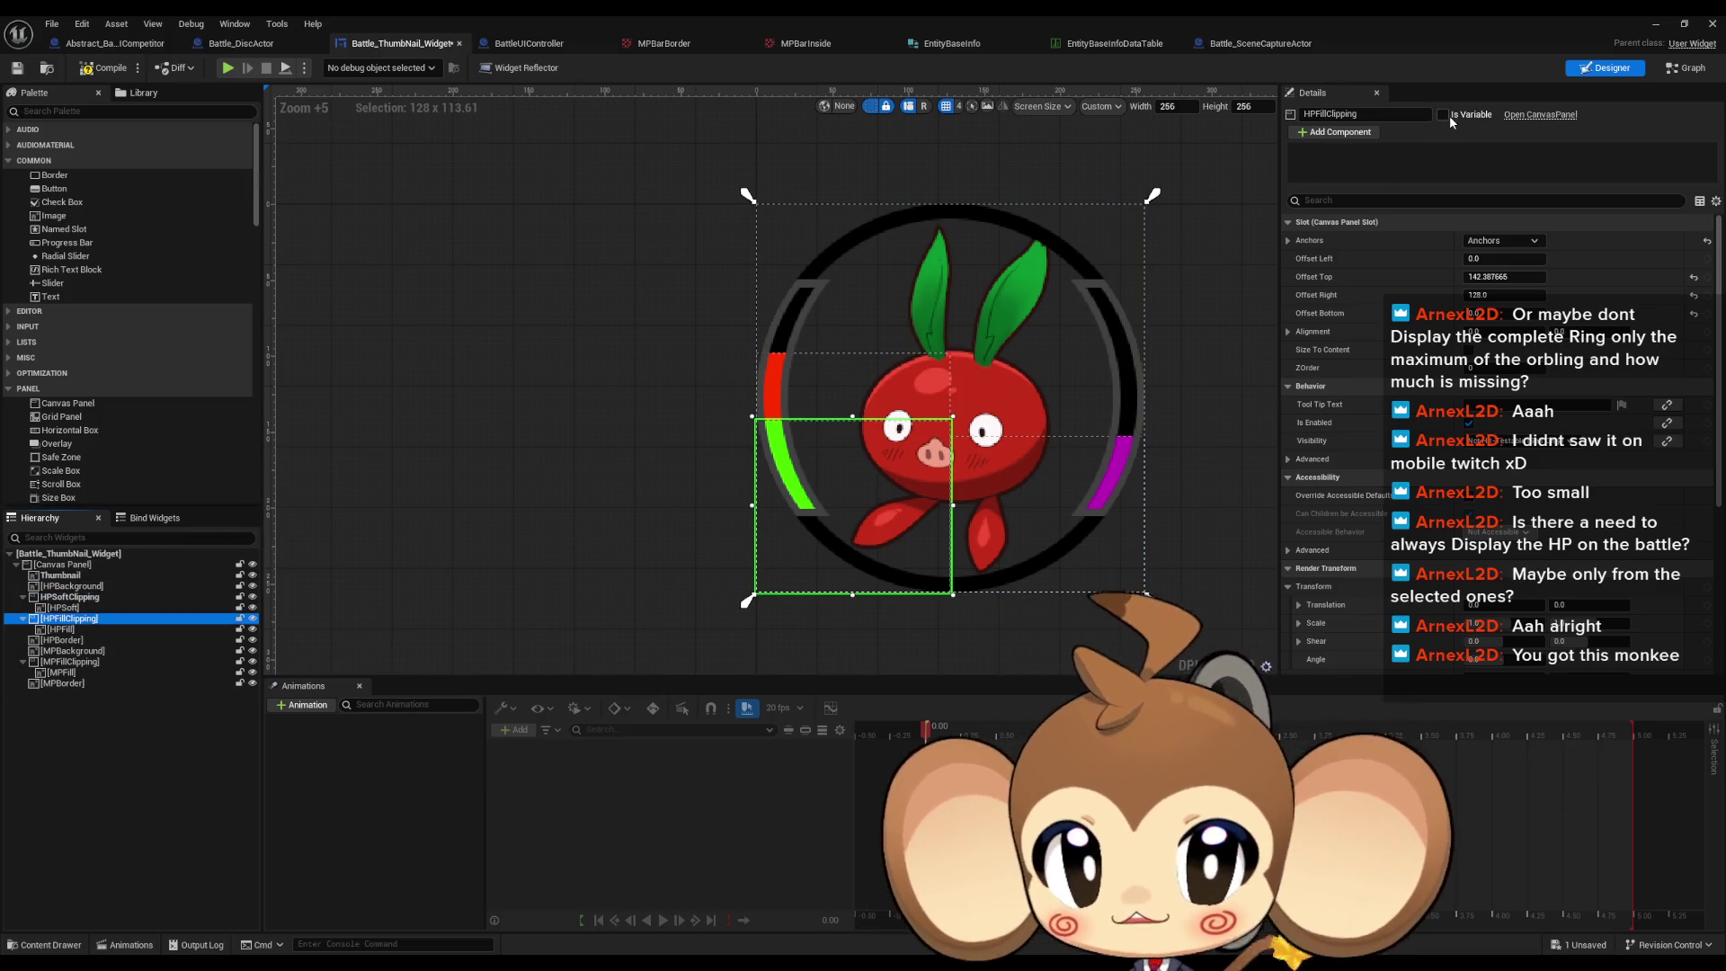
left_click(1442, 115)
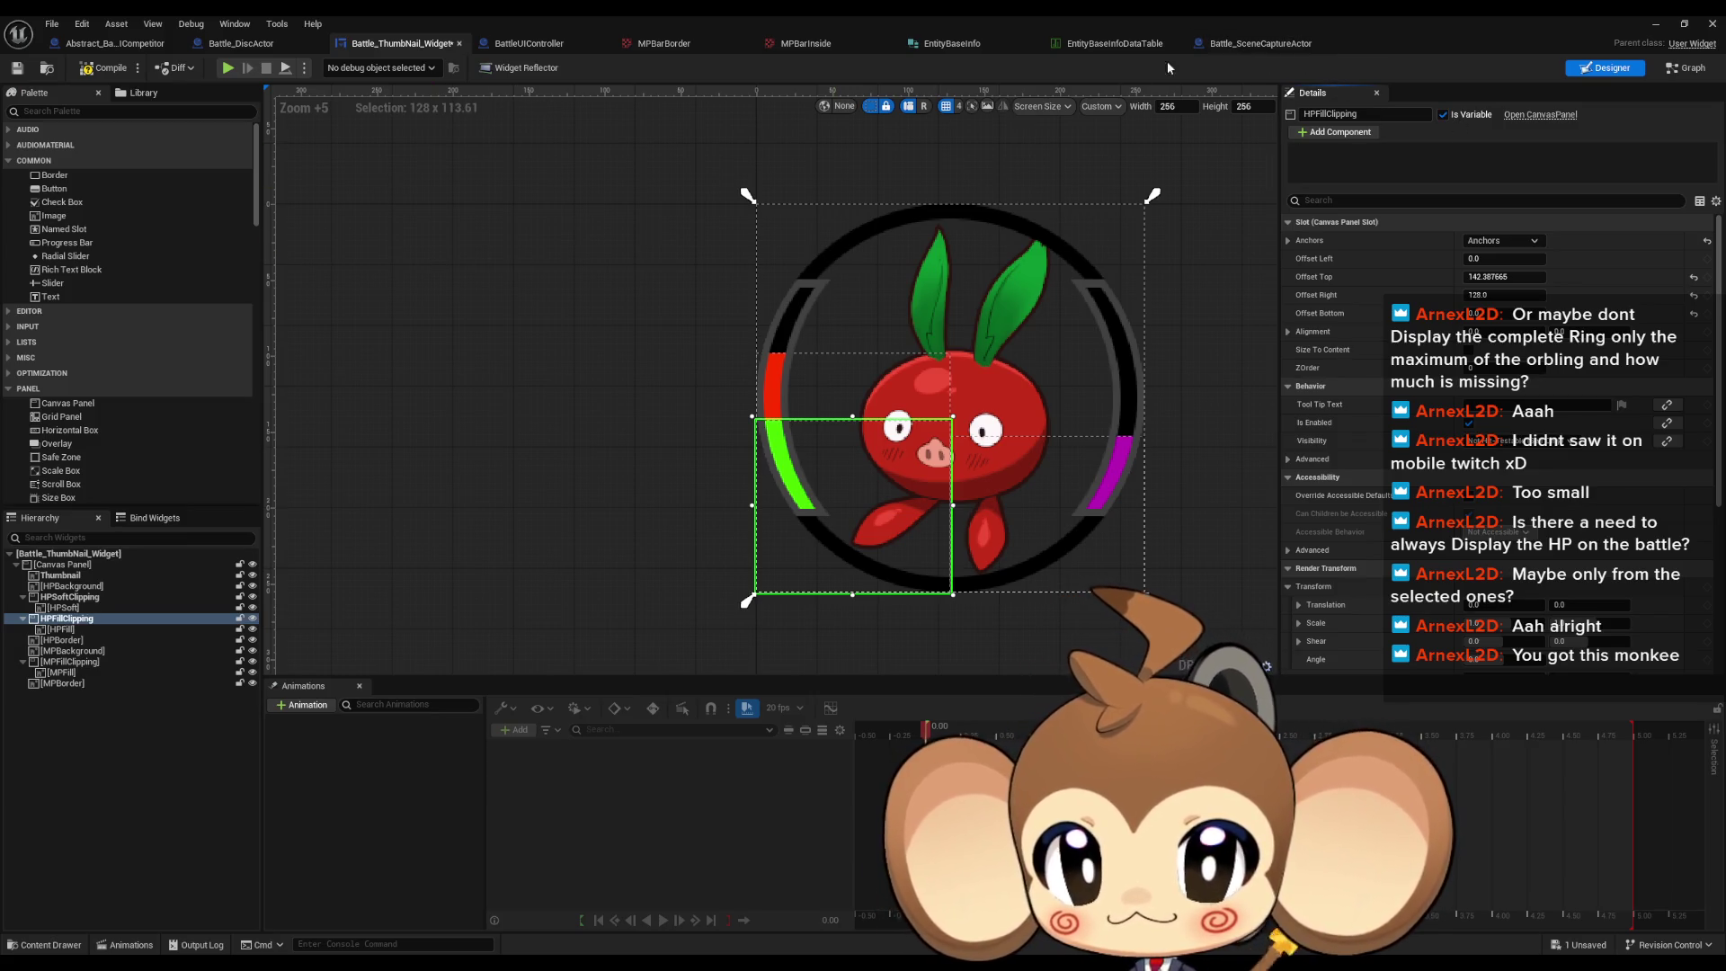
left_click(1689, 67)
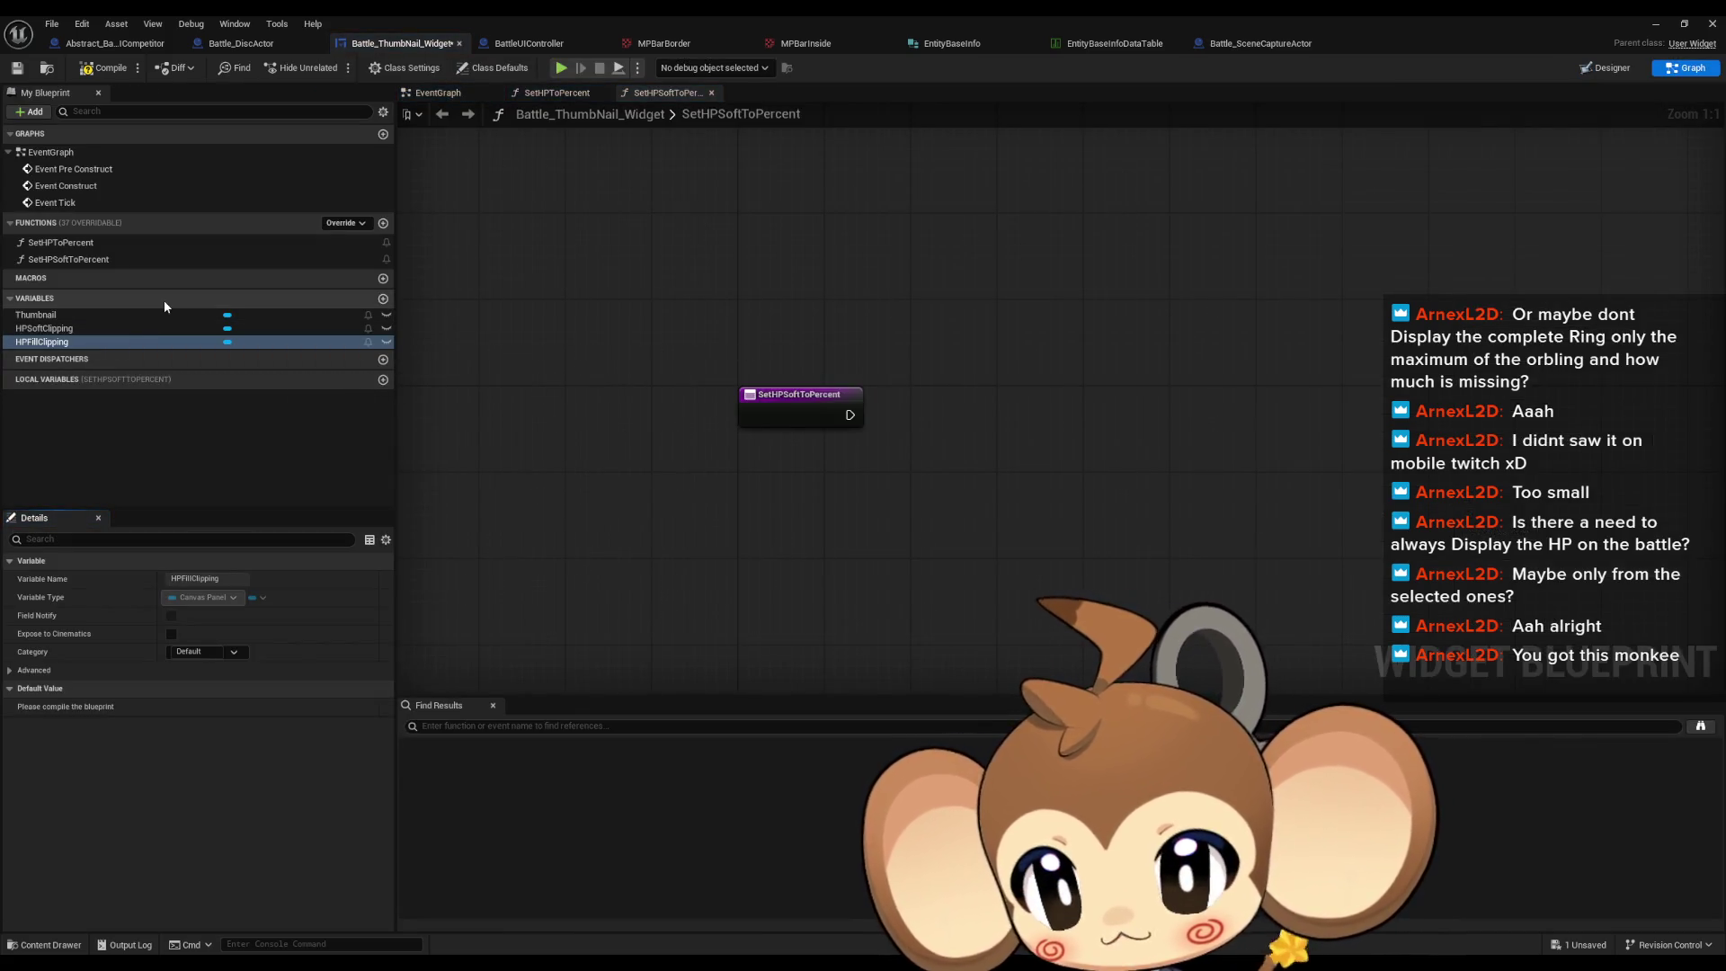
left_click(1606, 68)
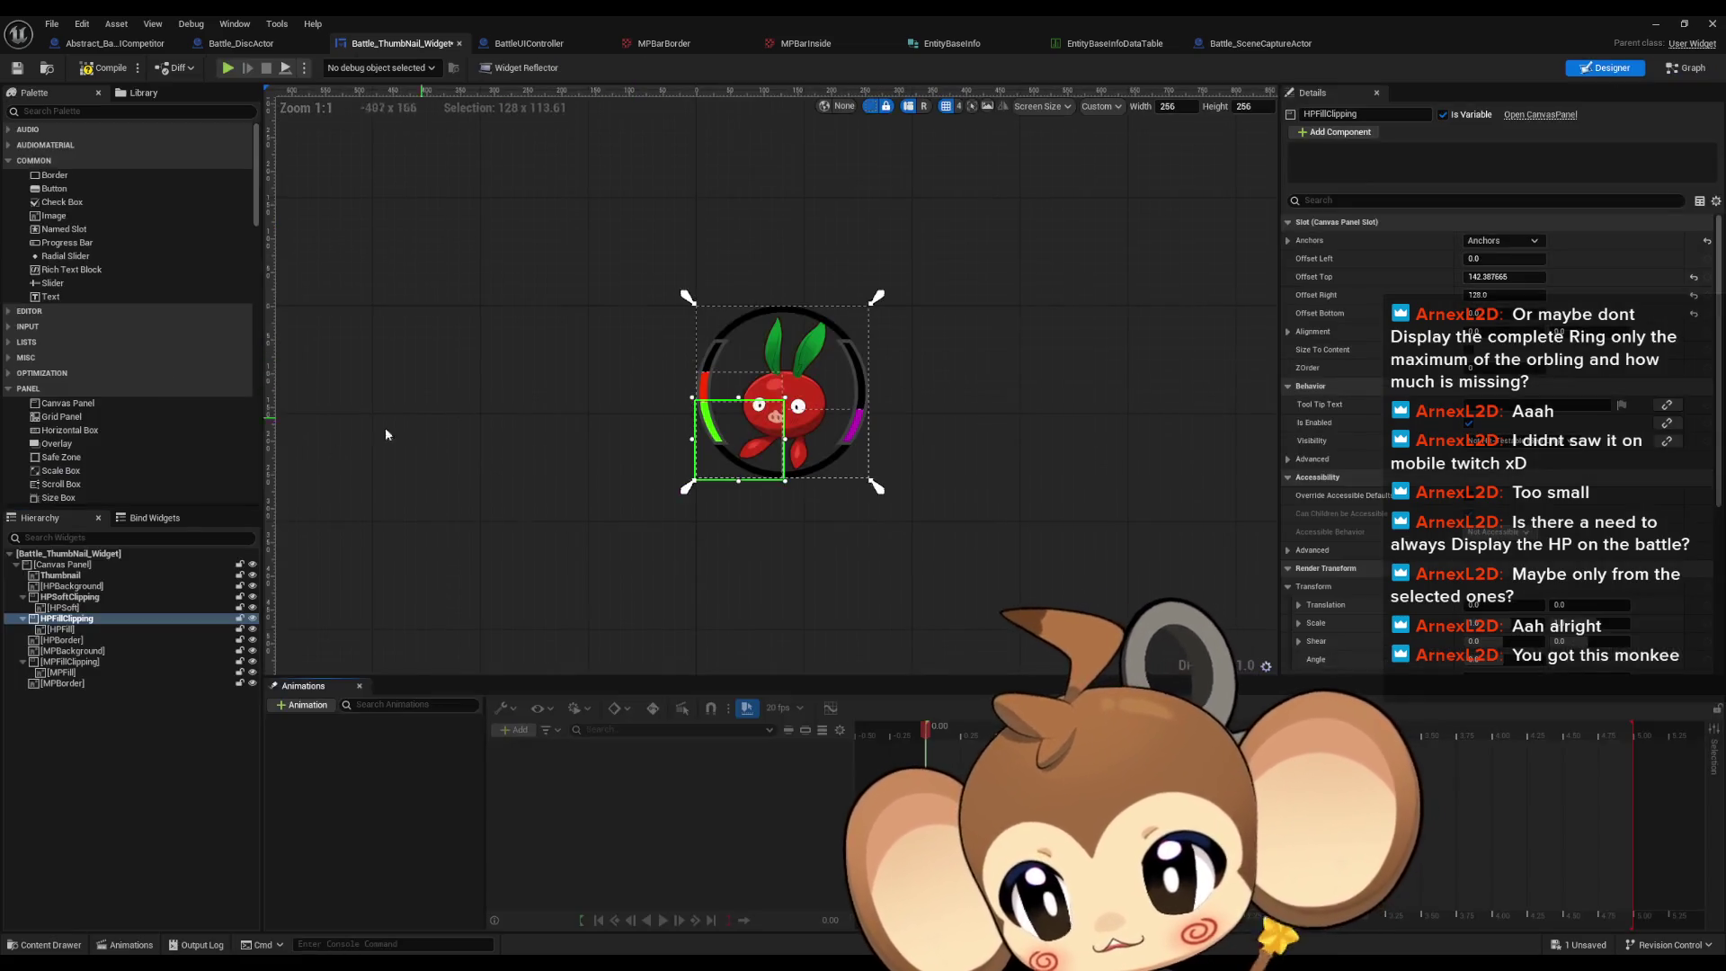
left_click(68, 607)
left_click(80, 619)
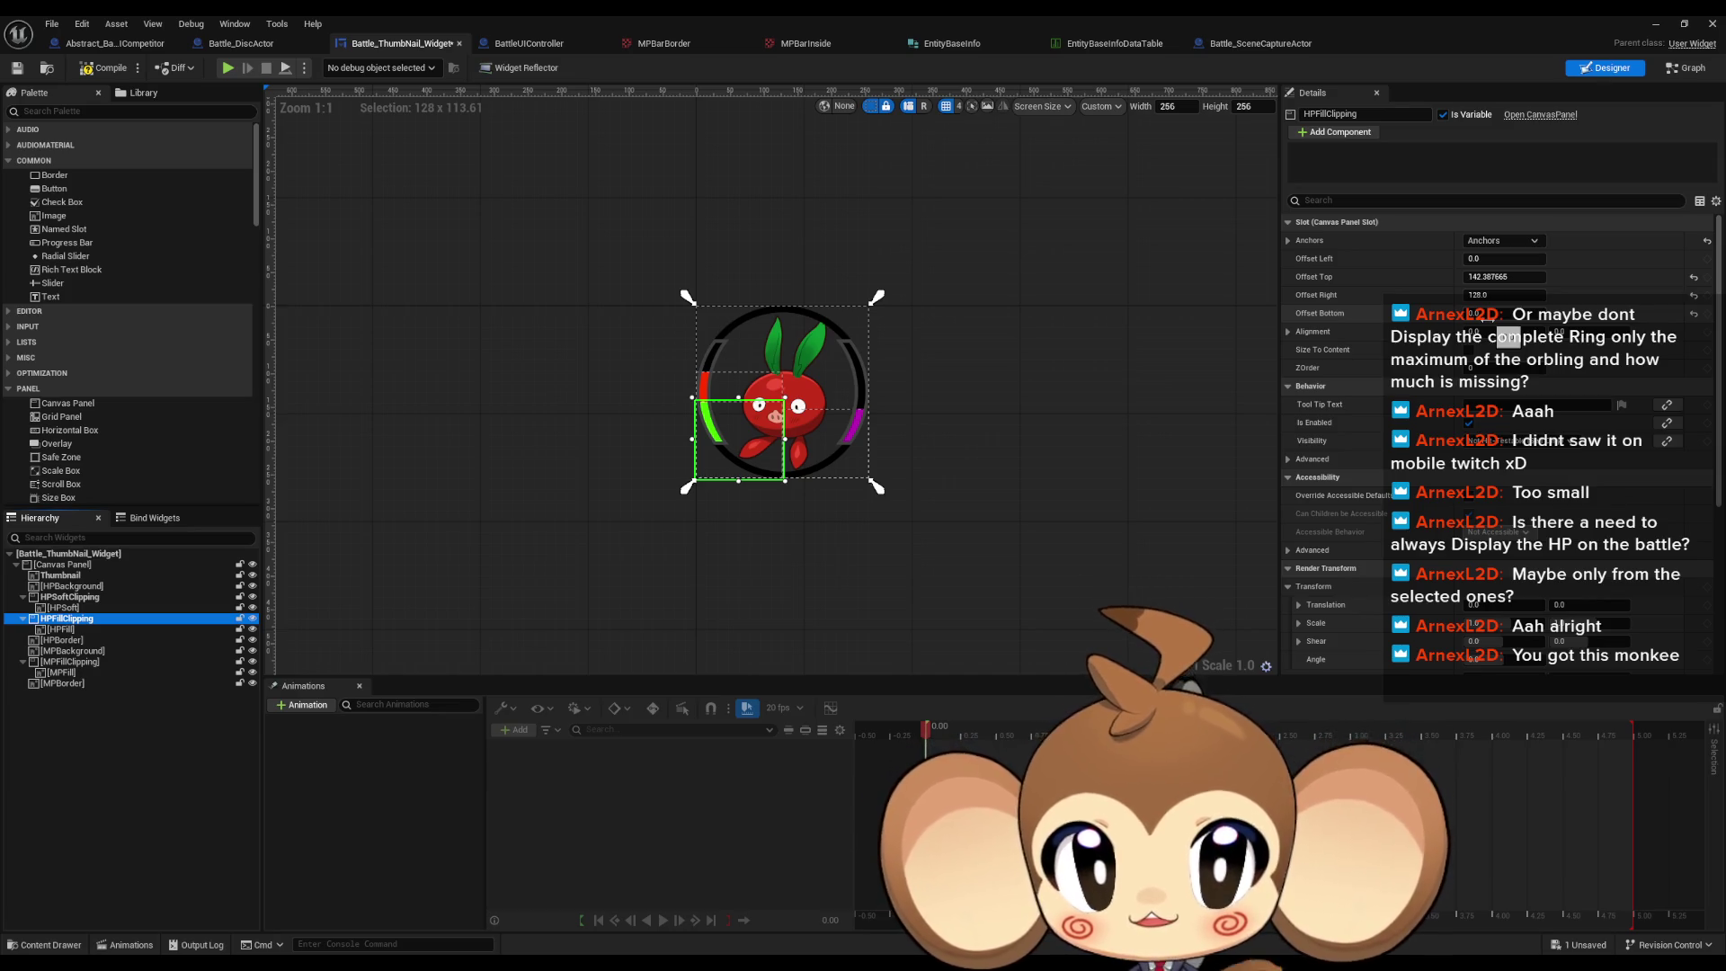
left_click(462, 611)
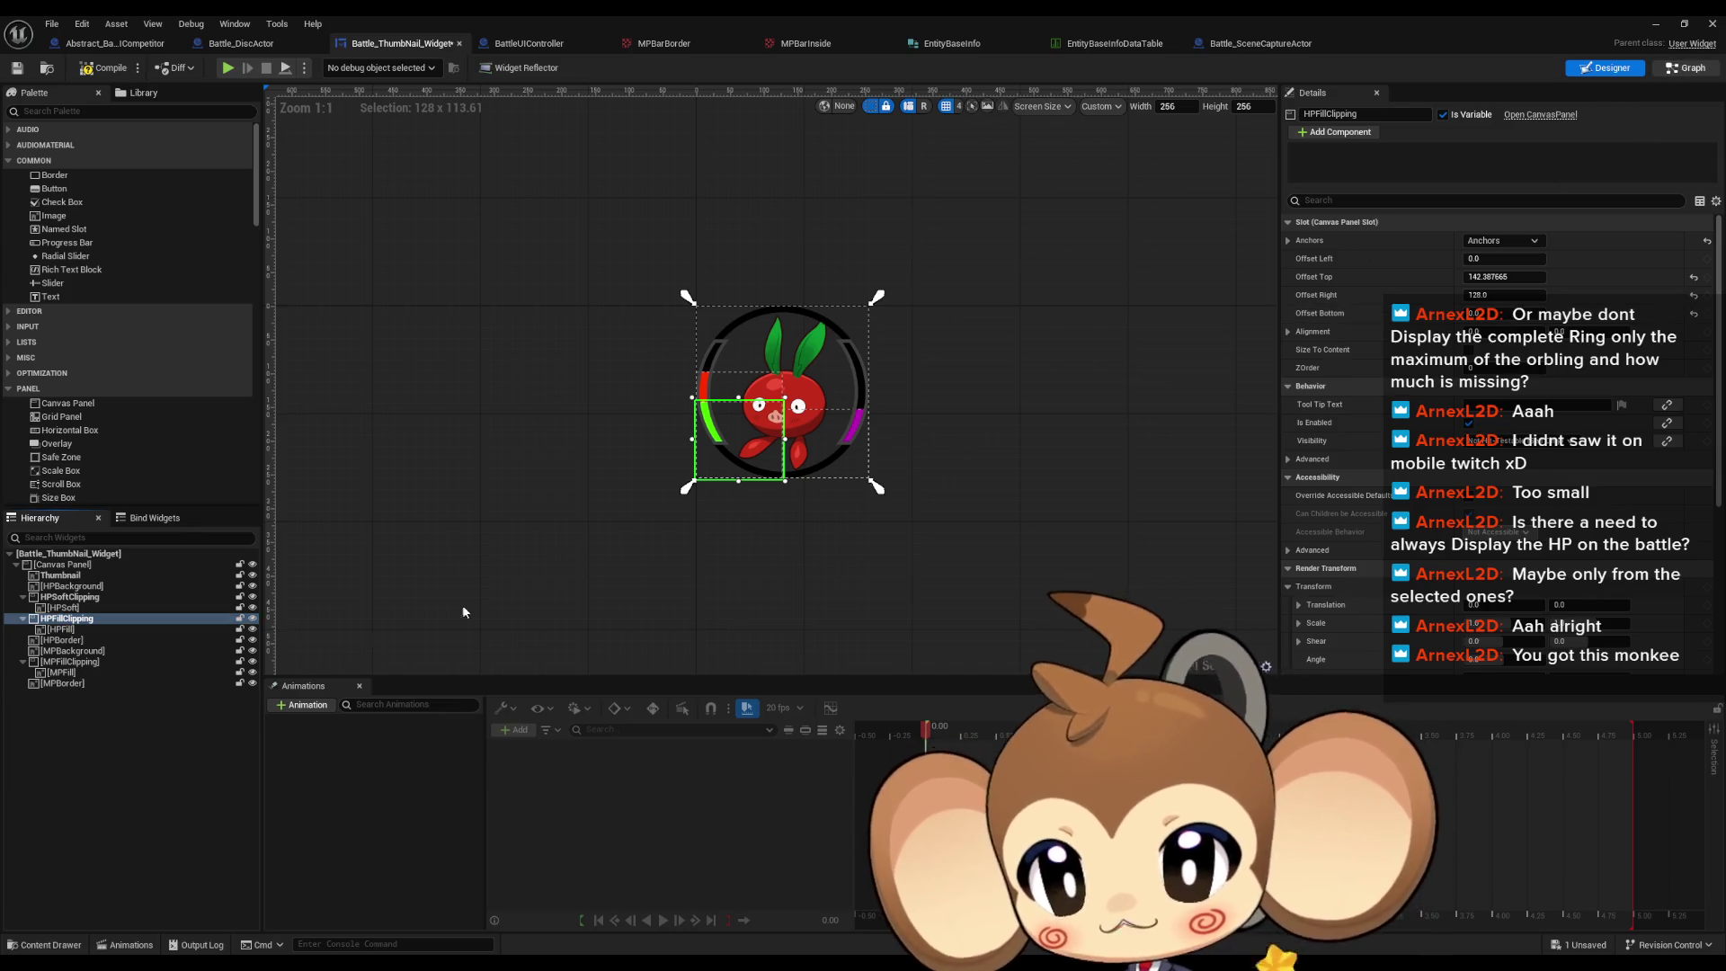
key("shift+F4")
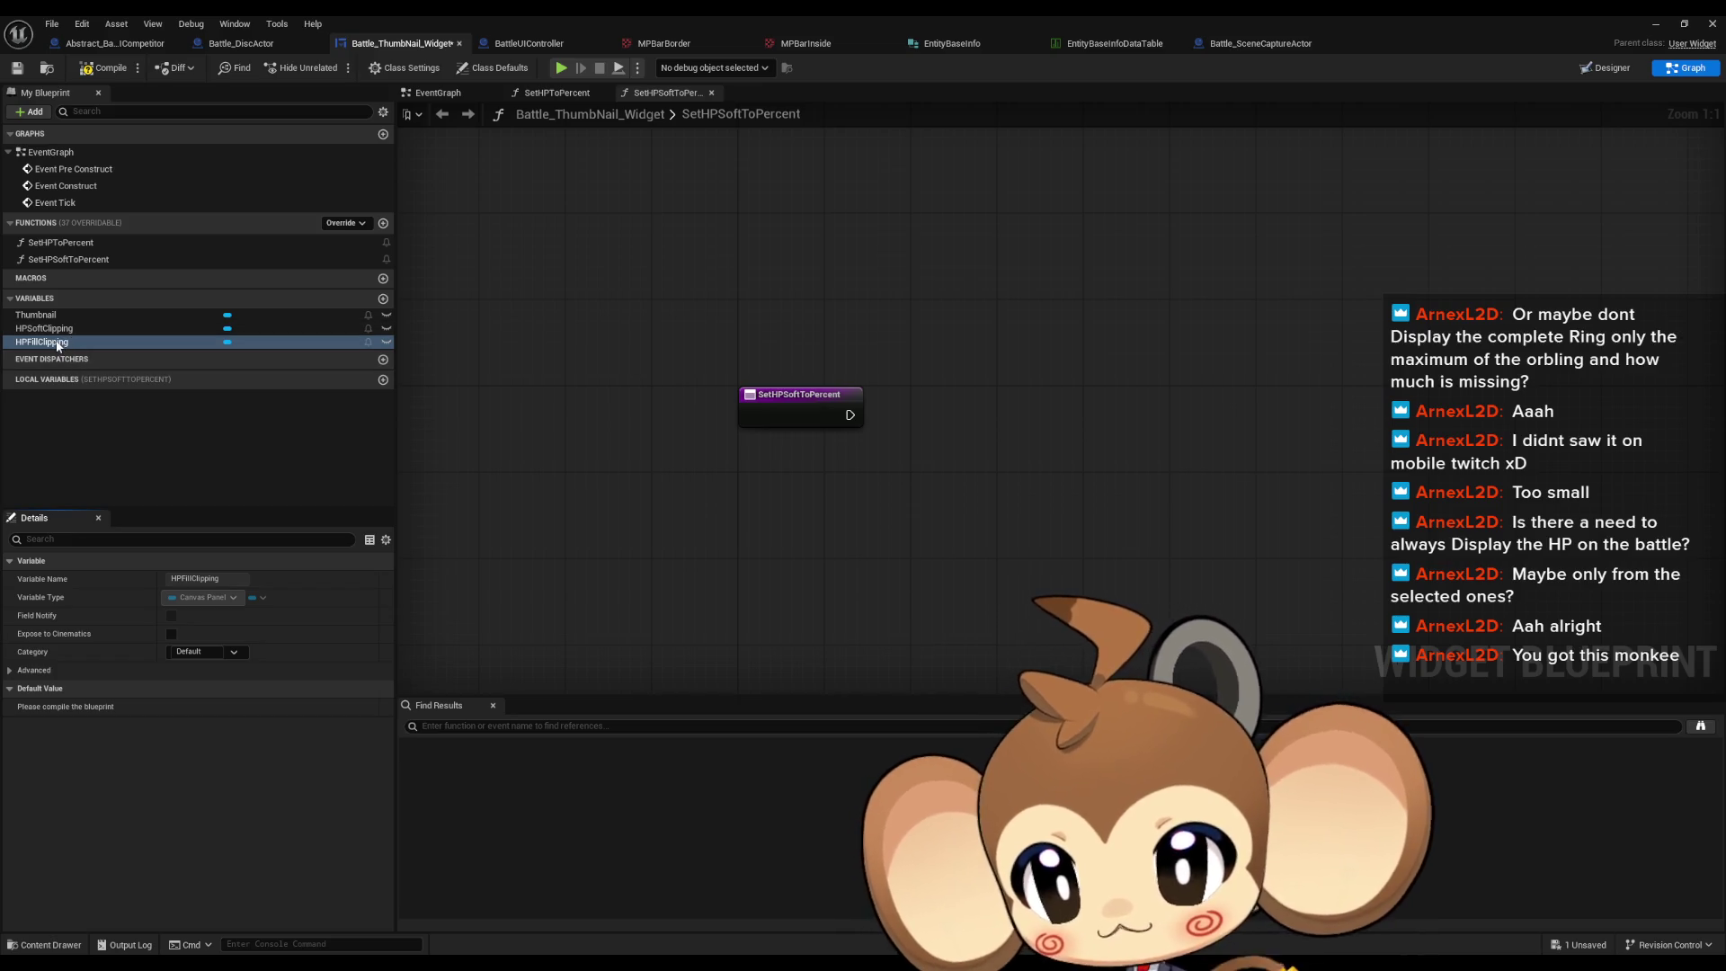
Step: Place an HPSoftClipping getter in SetHPSoftToPercent and search for slot nodes from it
mouse_move(45, 328)
left_mouse_down()
mouse_move(716, 570)
mouse_move(824, 530)
left_mouse_up()
left_click(723, 564)
type("set off")
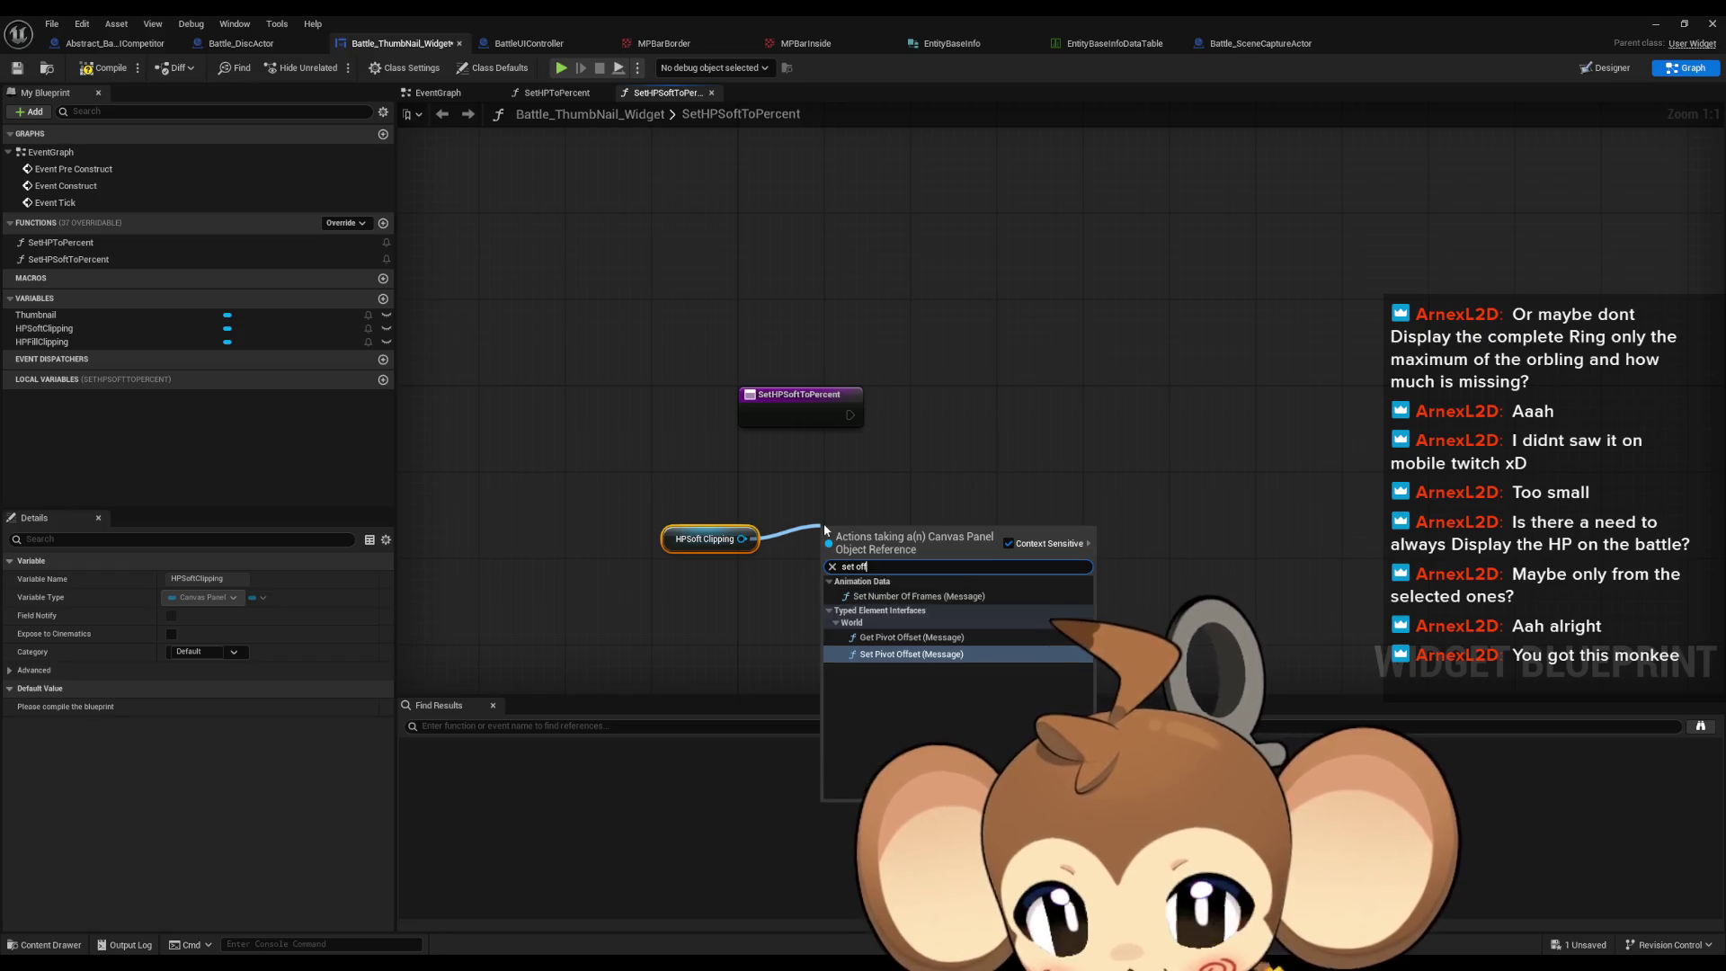
type("set")
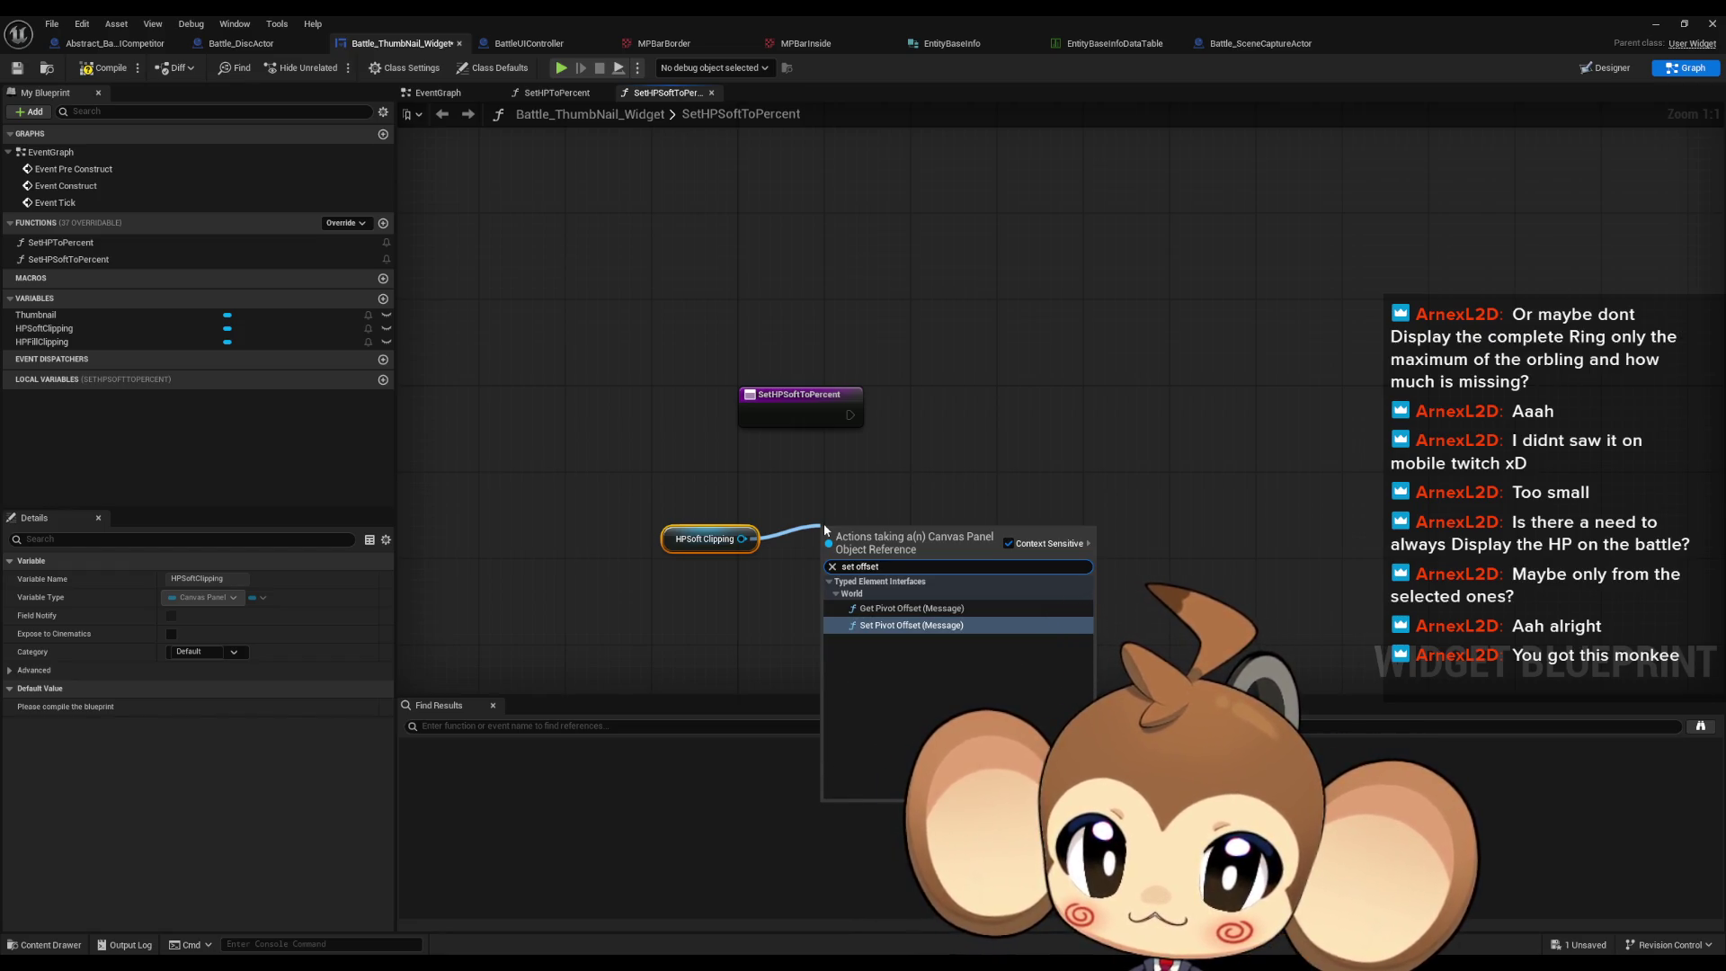
key("Return")
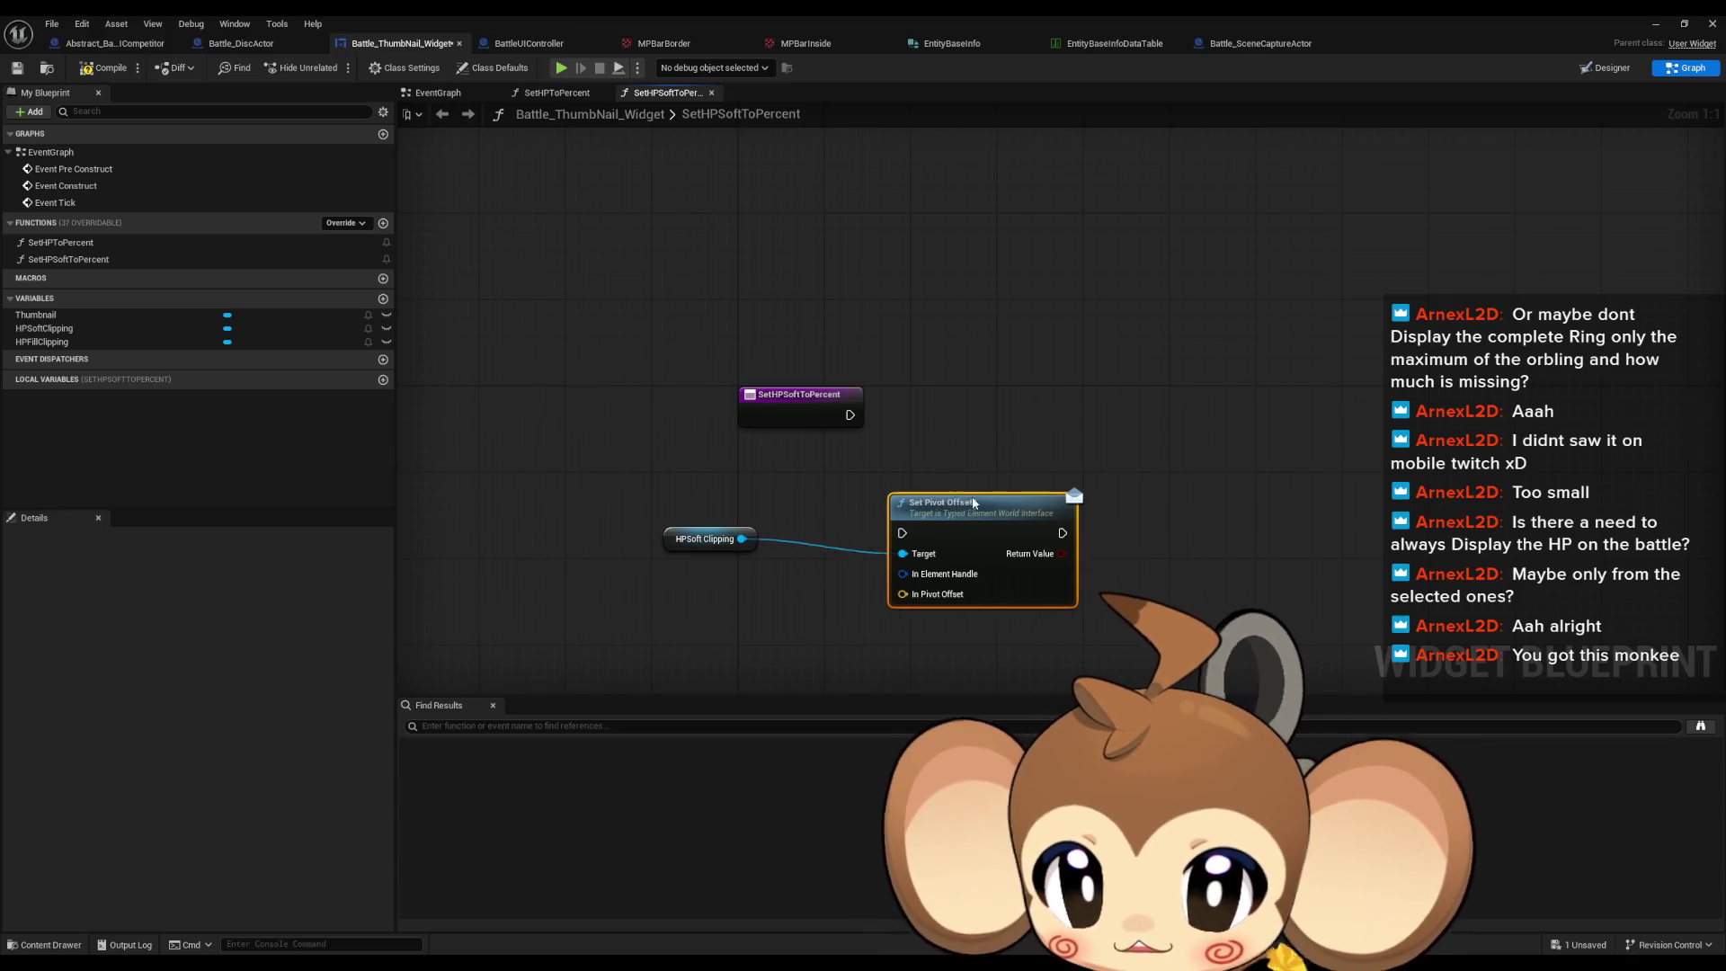
left_click_drag(974, 503, 996, 492)
left_click_drag(742, 539, 779, 565)
type("set")
key("BackSpace")
key("BackSpace")
key("BackSpace")
type("get")
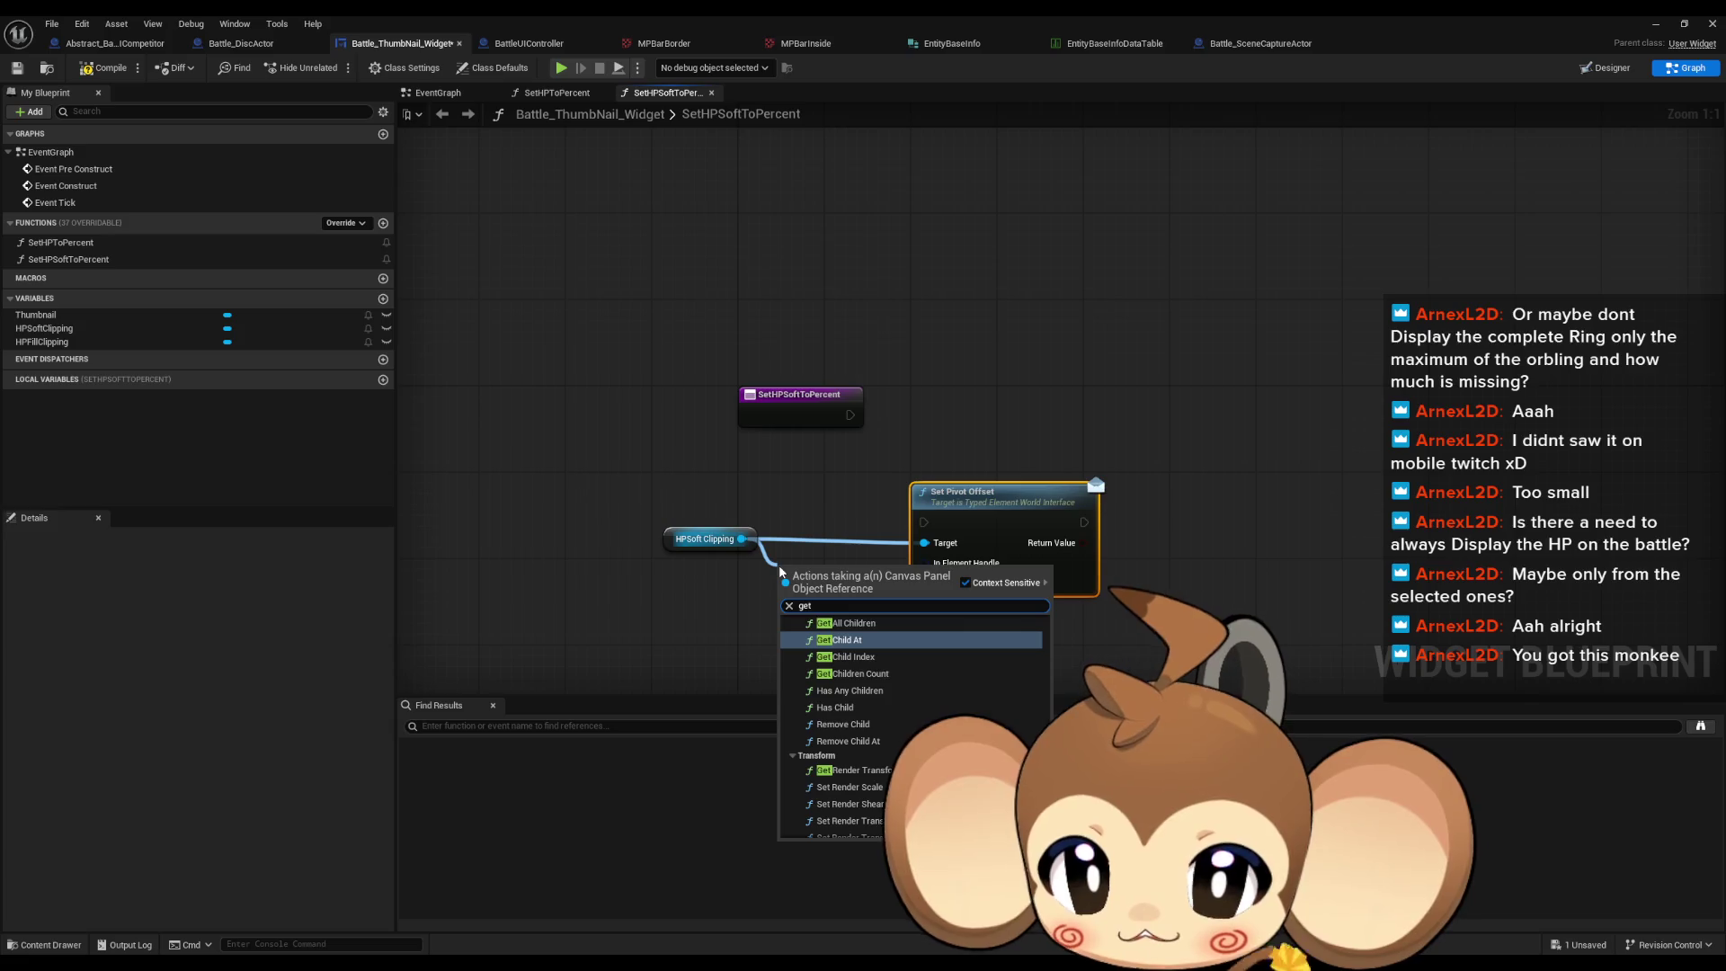
type(" so")
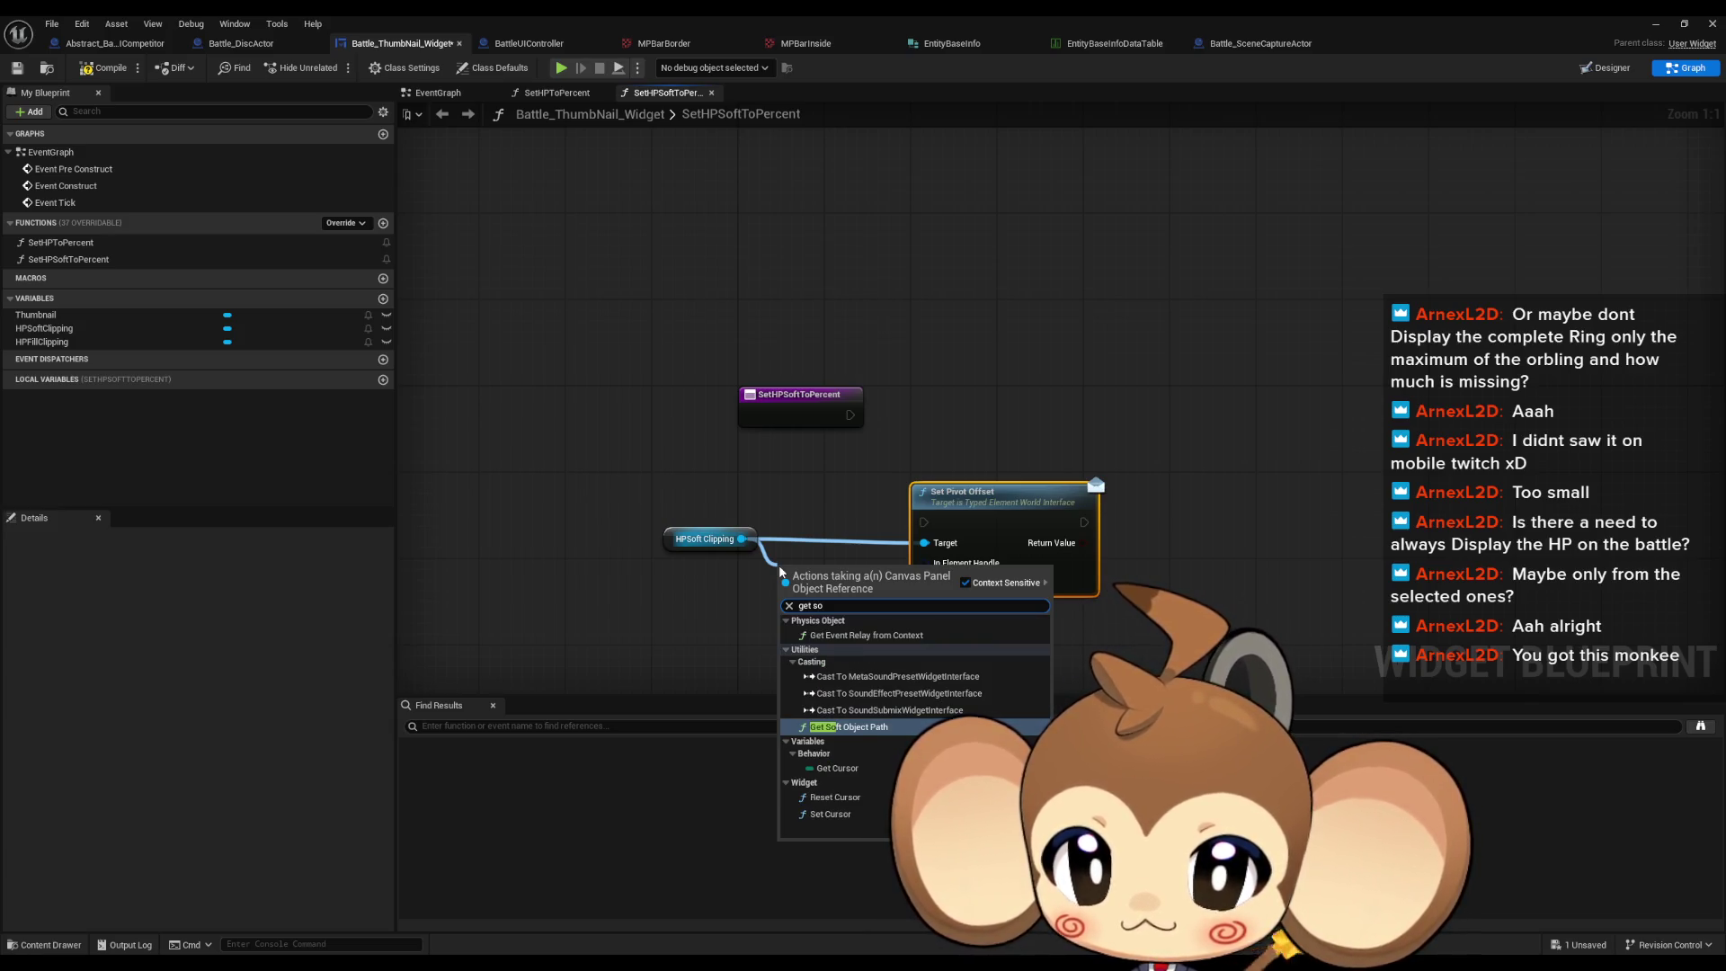
key("BackSpace")
key("BackSpace")
key("BackSpace")
type("as so")
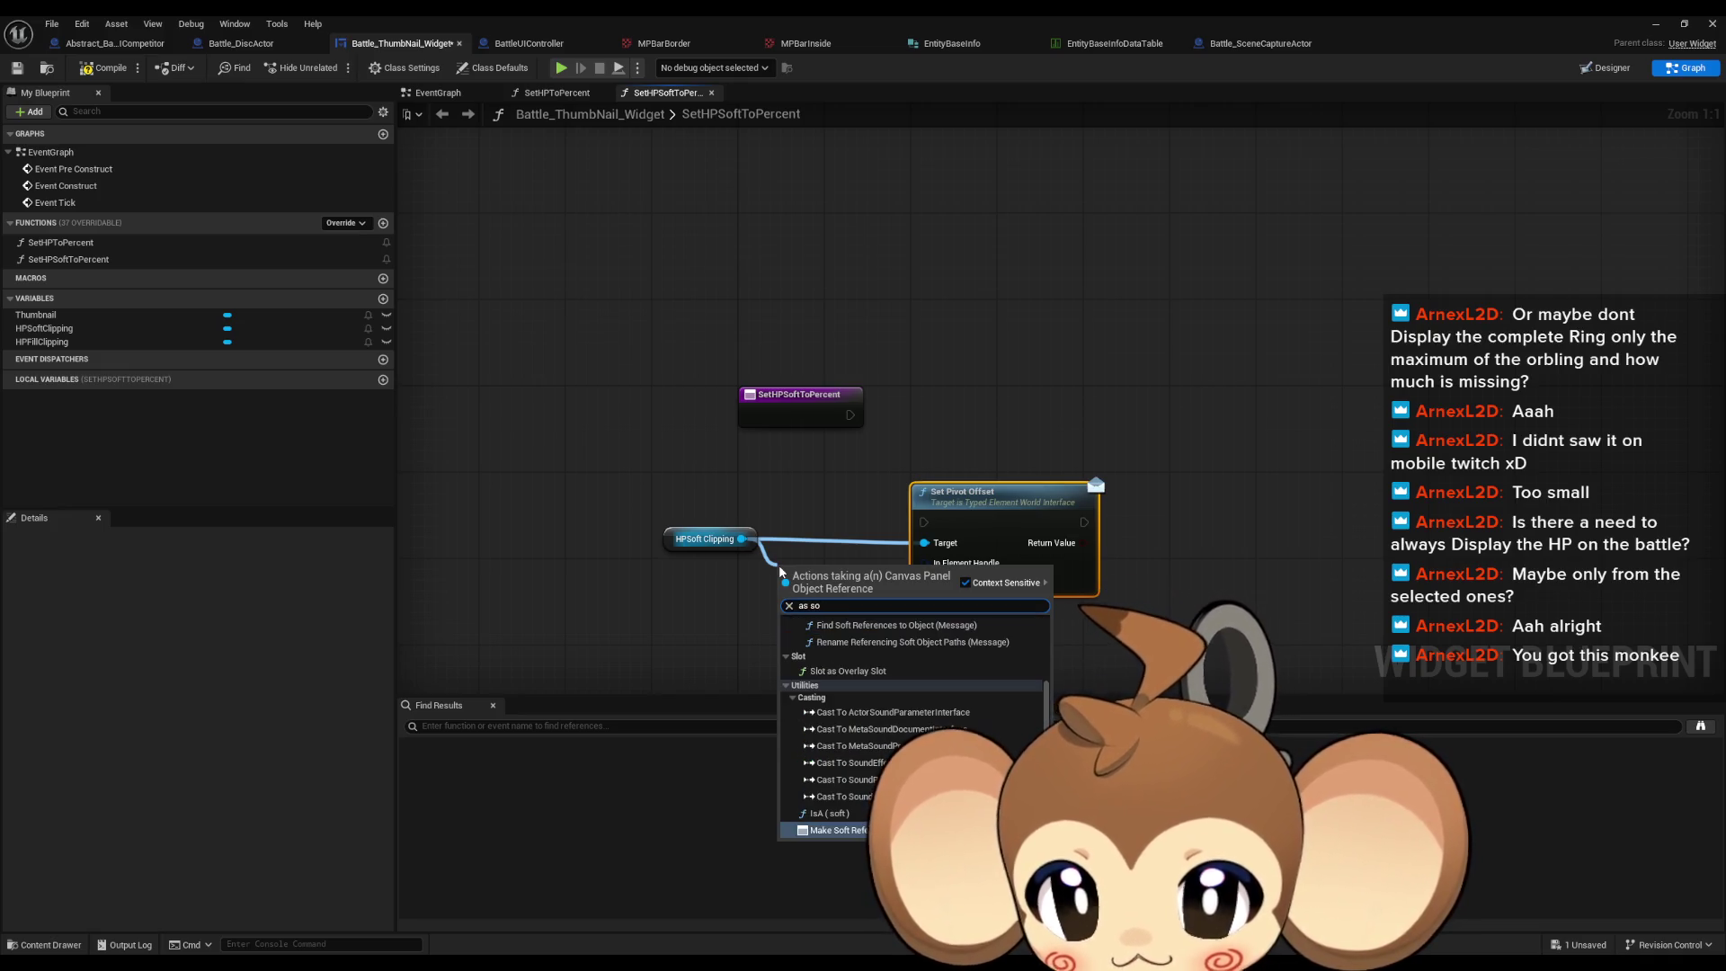
key("Return")
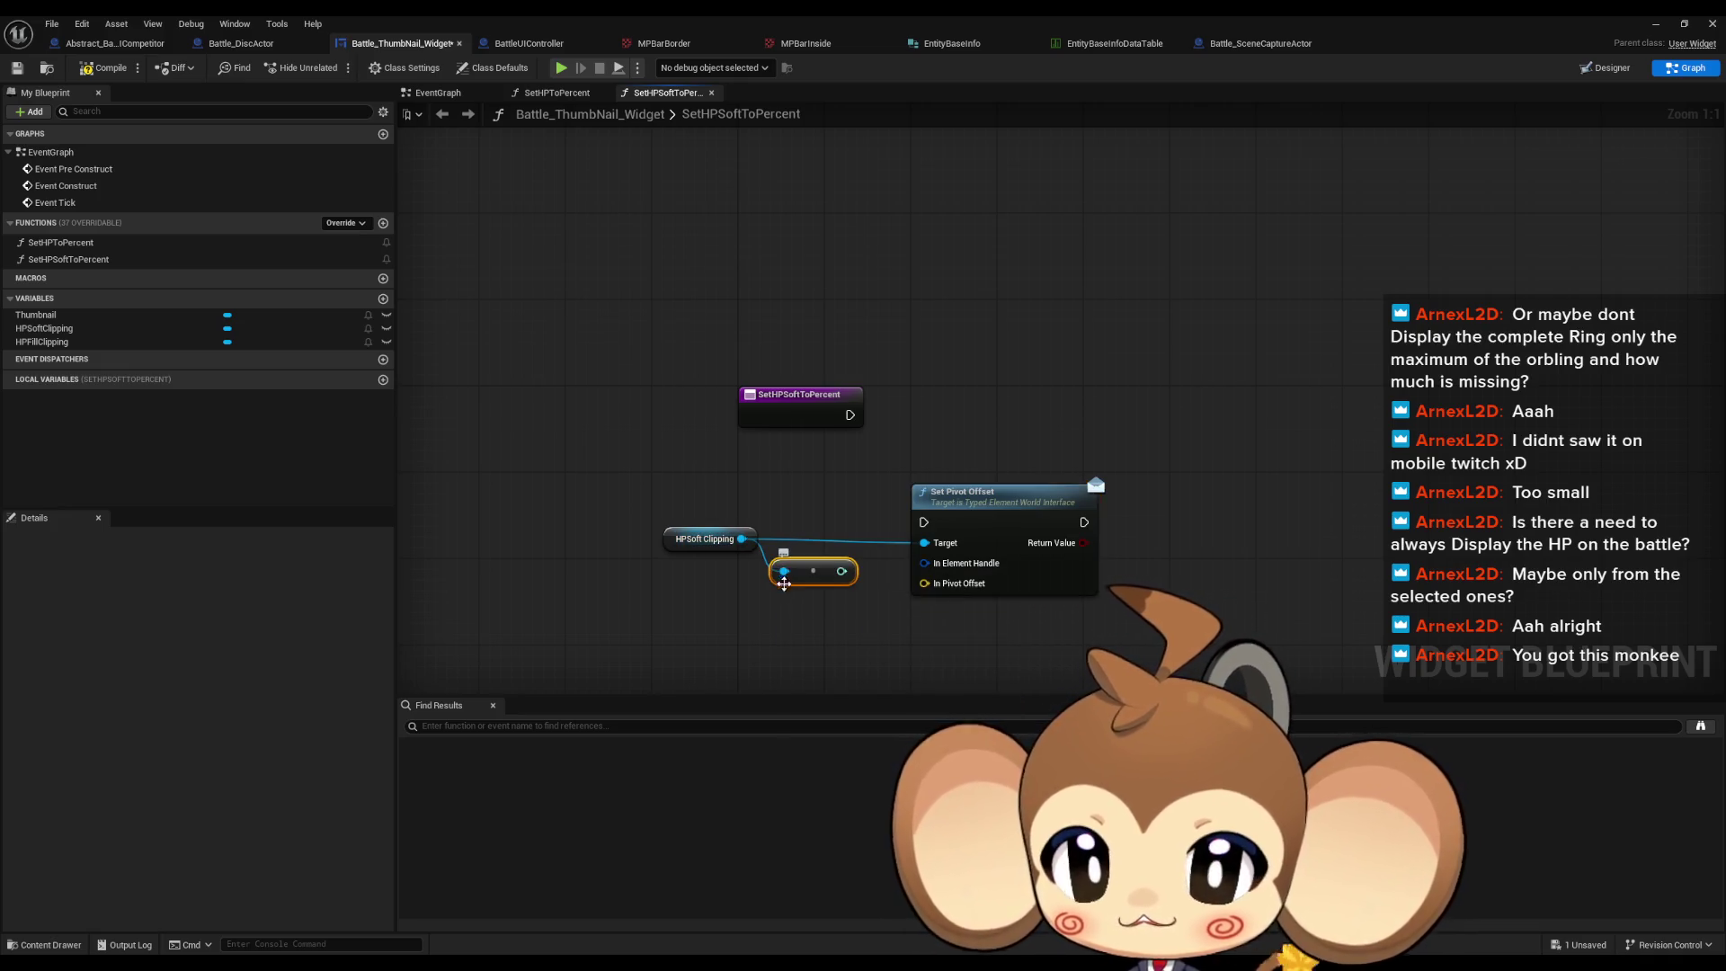
Step: Attach Slot as Canvas Slot to HPSoftClipping and delete the unneeded Set Pivot Offset nodes
left_click_drag(738, 540, 773, 612)
scroll(809, 764, "down", 5)
type("so")
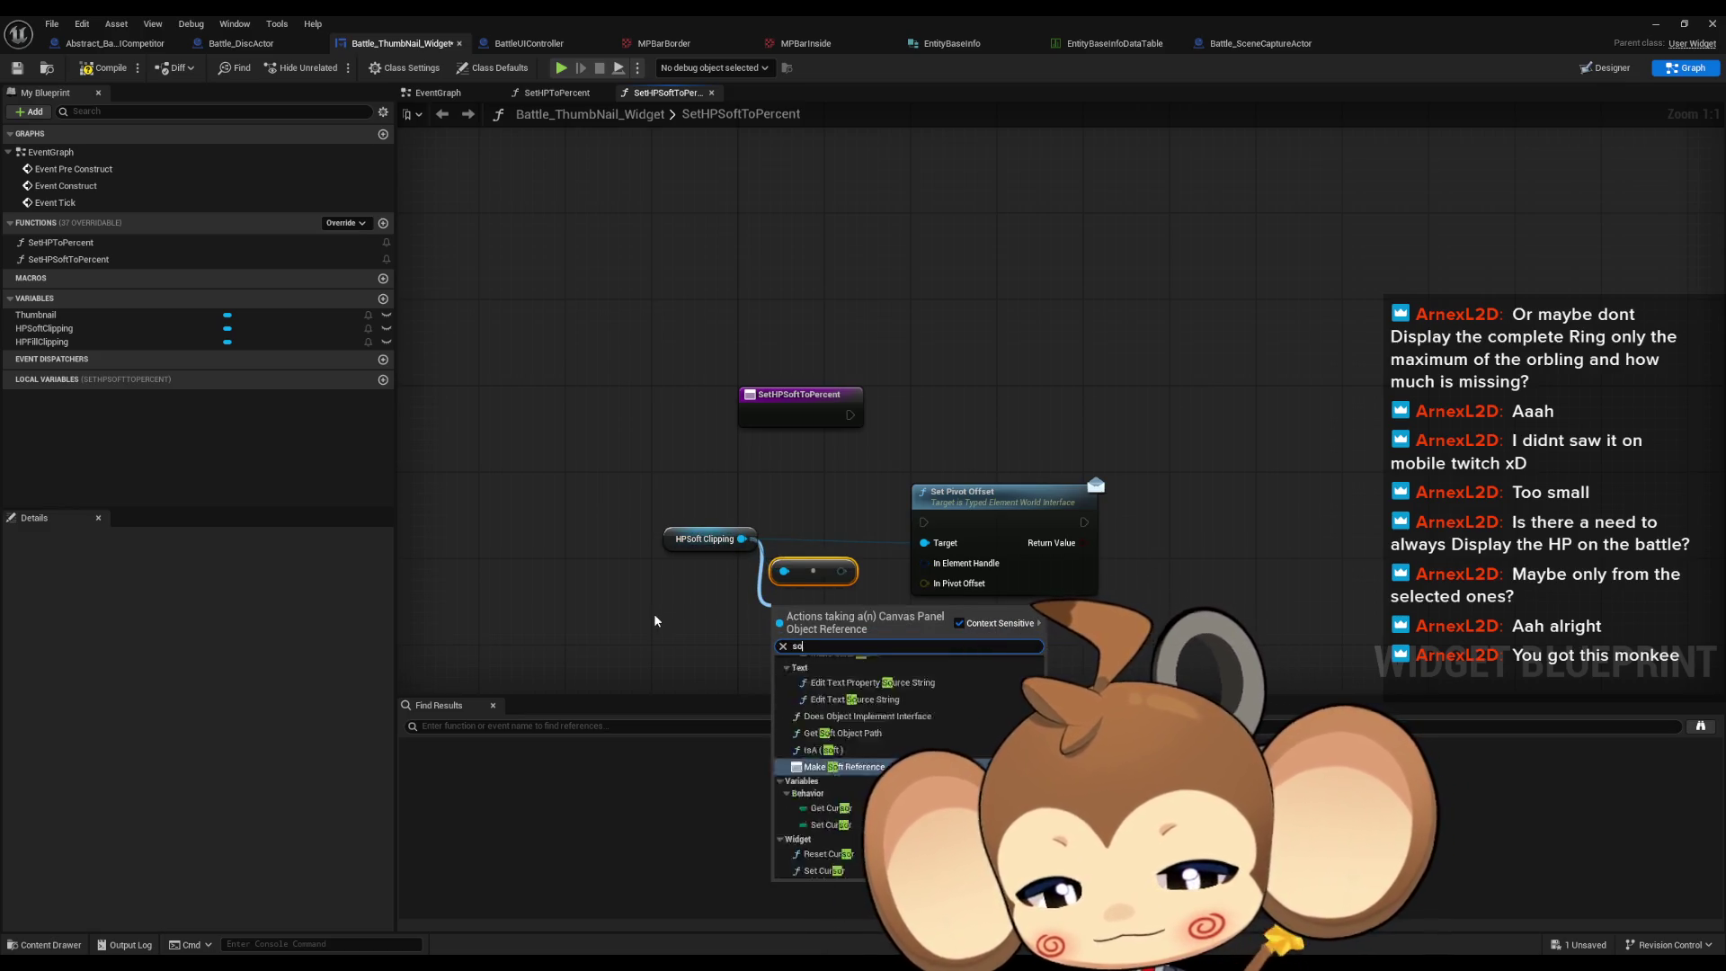
type("cketslot")
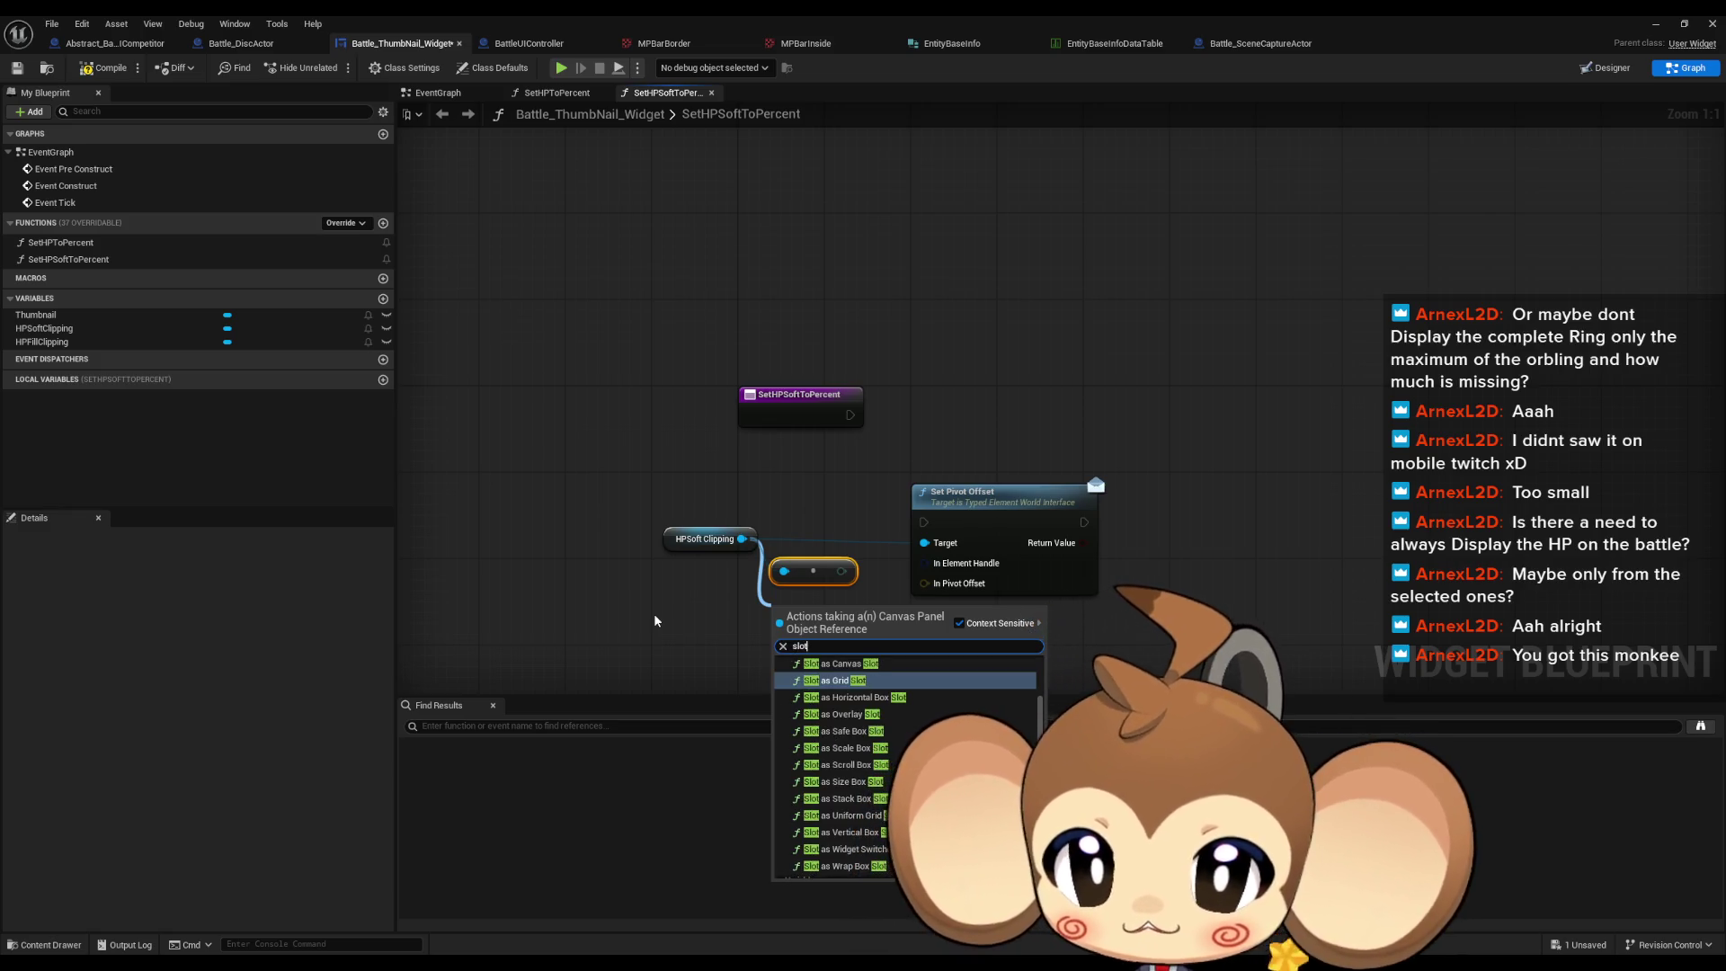
key("Up")
key("Return")
left_click(997, 492)
key("Delete")
mouse_move(899, 514)
left_mouse_down()
mouse_move(852, 572)
mouse_move(840, 534)
left_mouse_up()
key("Delete")
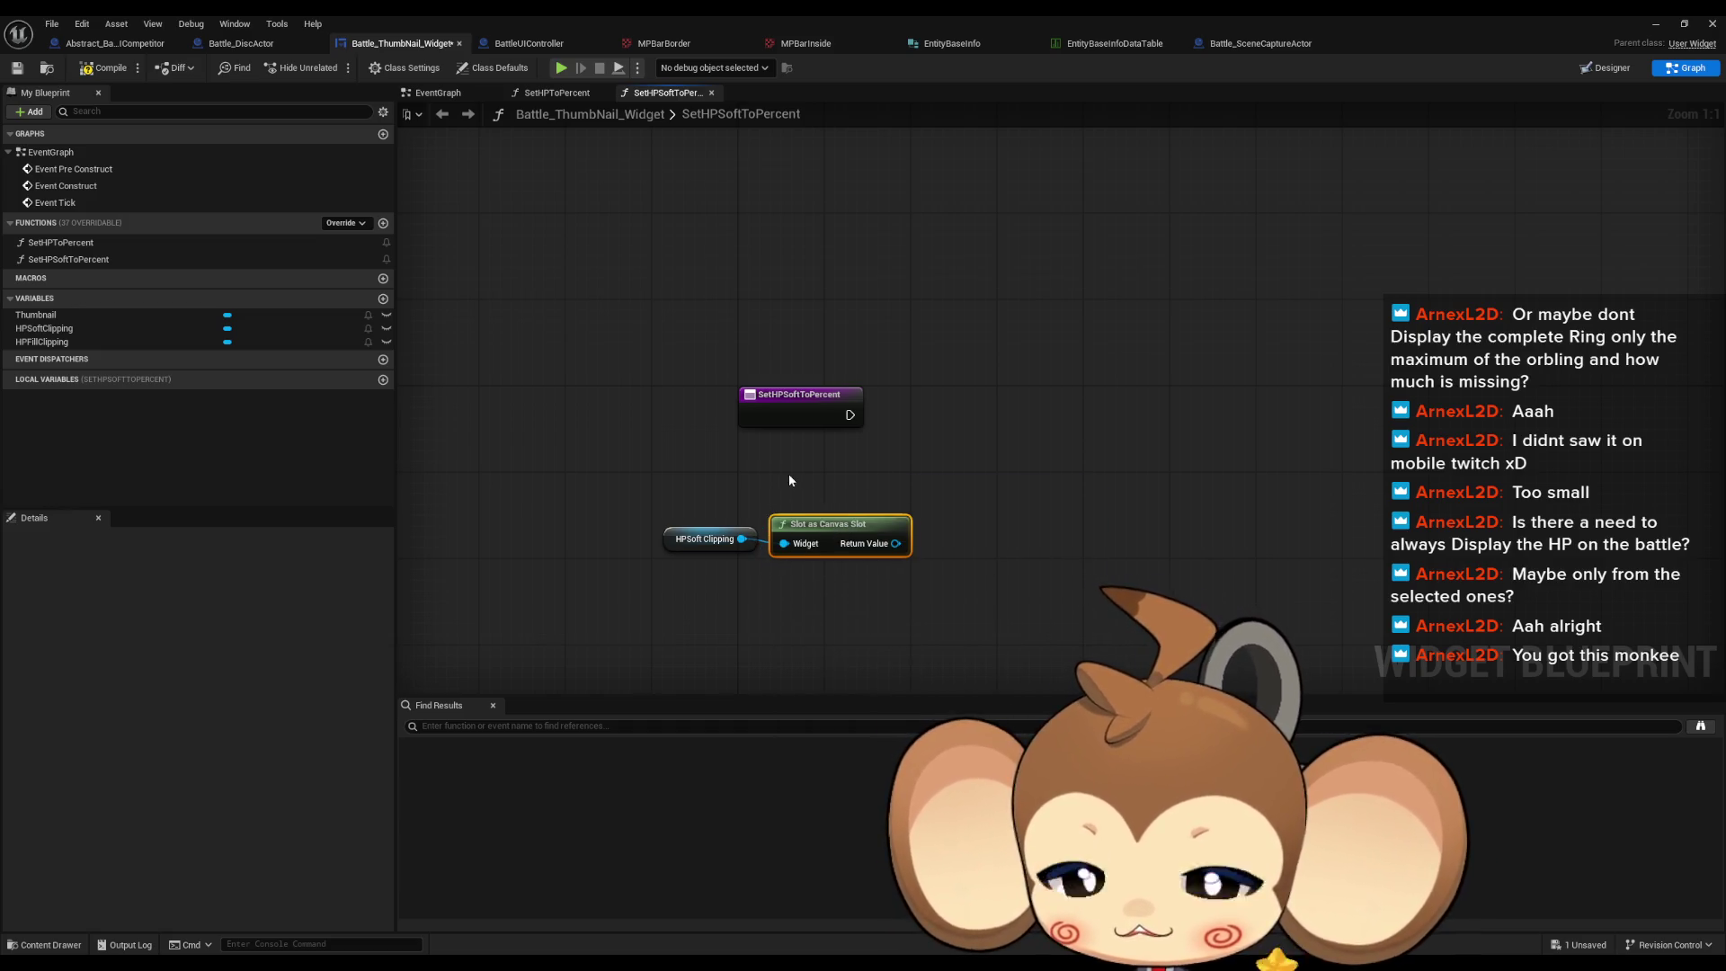
left_click(783, 472)
mouse_move(796, 516)
left_mouse_down()
mouse_move(698, 563)
mouse_move(751, 528)
mouse_move(726, 528)
mouse_move(901, 545)
left_mouse_up()
Step: Add Set Offsets on the canvas slot, with a Make Margin feeding its In Offset
type("set of")
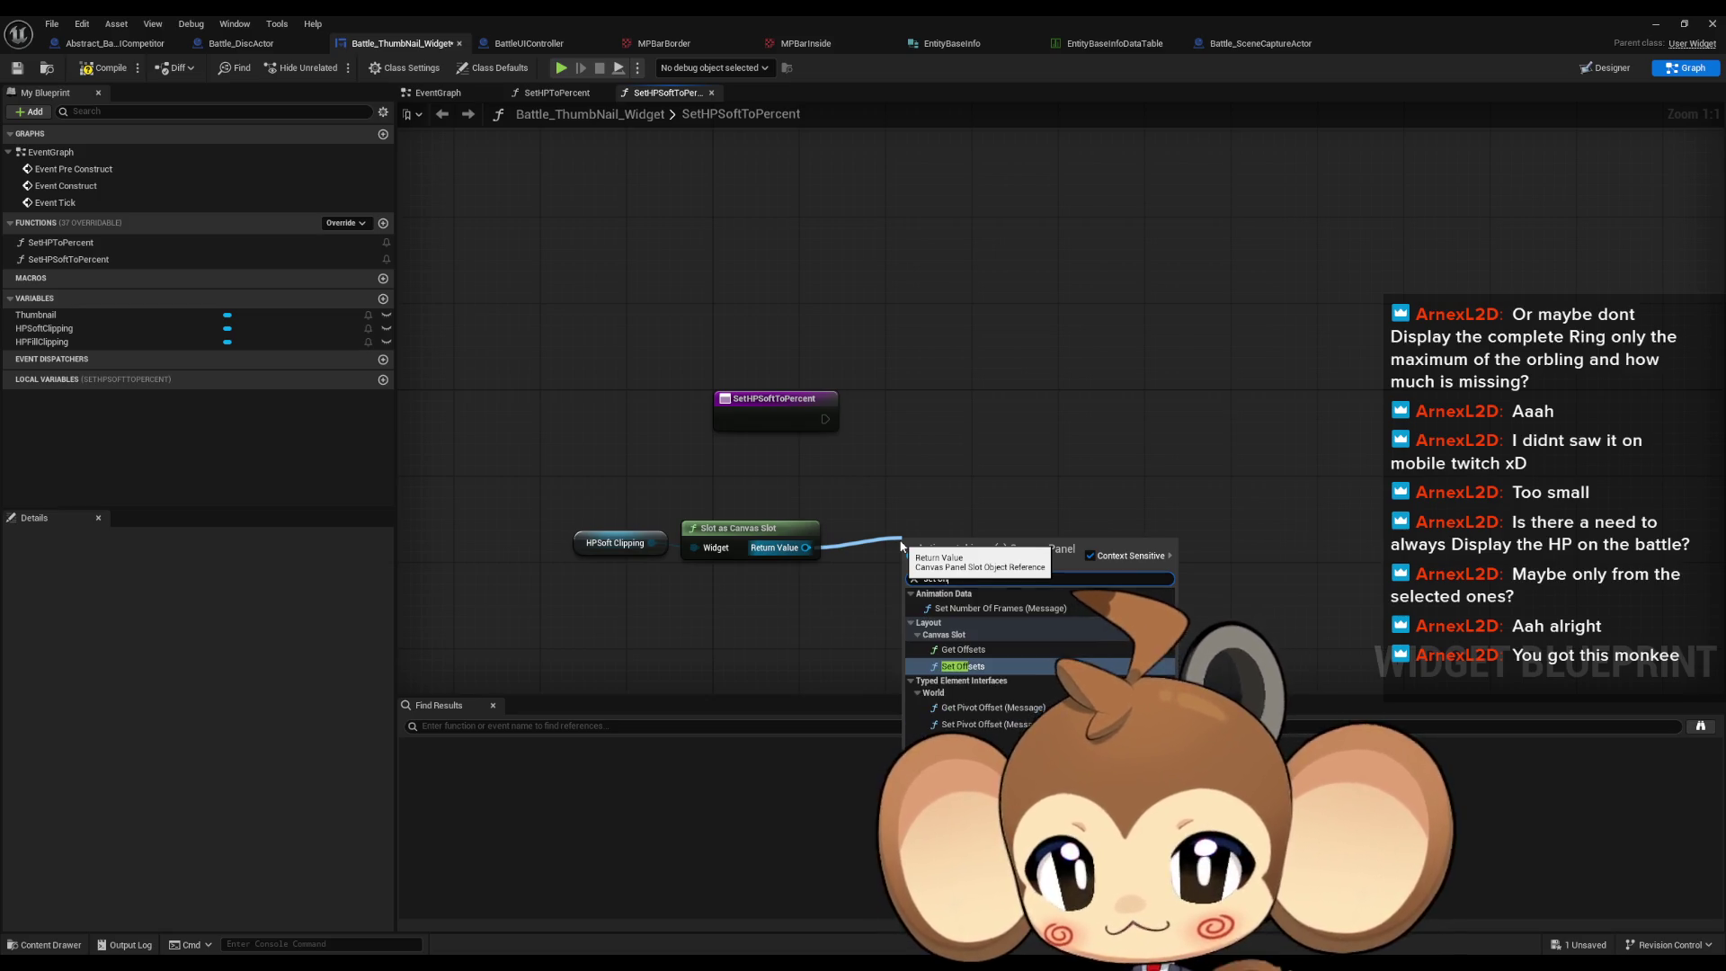
key("Return")
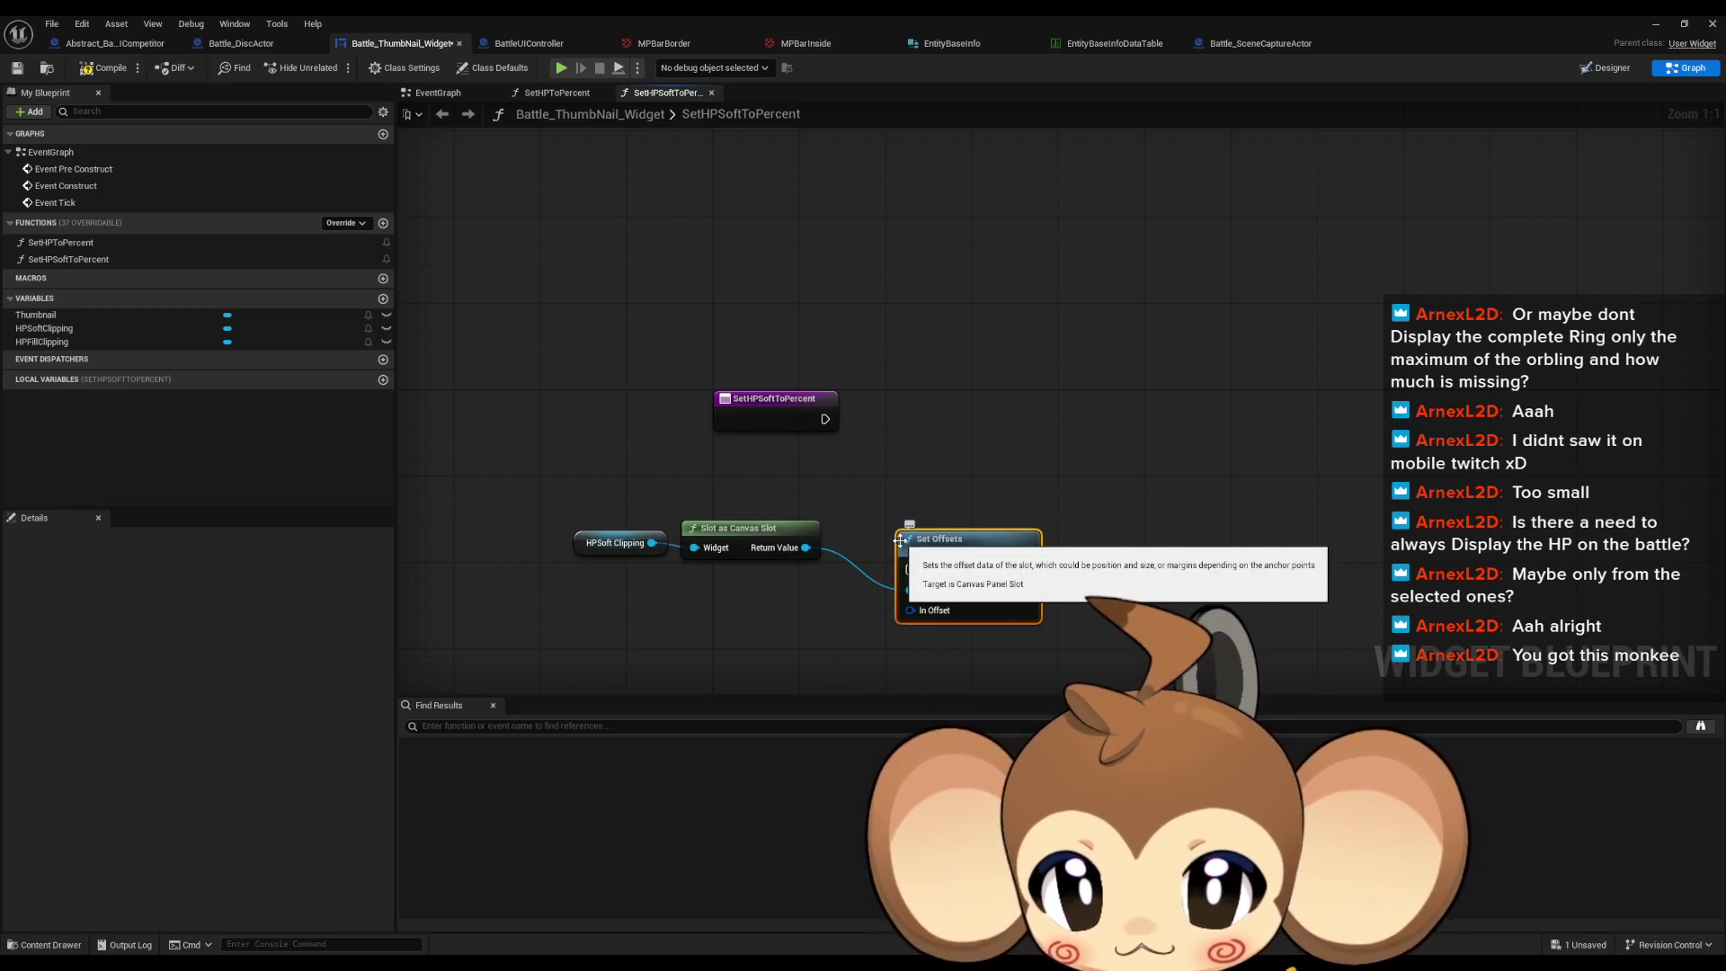
left_click_drag(910, 610, 842, 634)
left_click(876, 676)
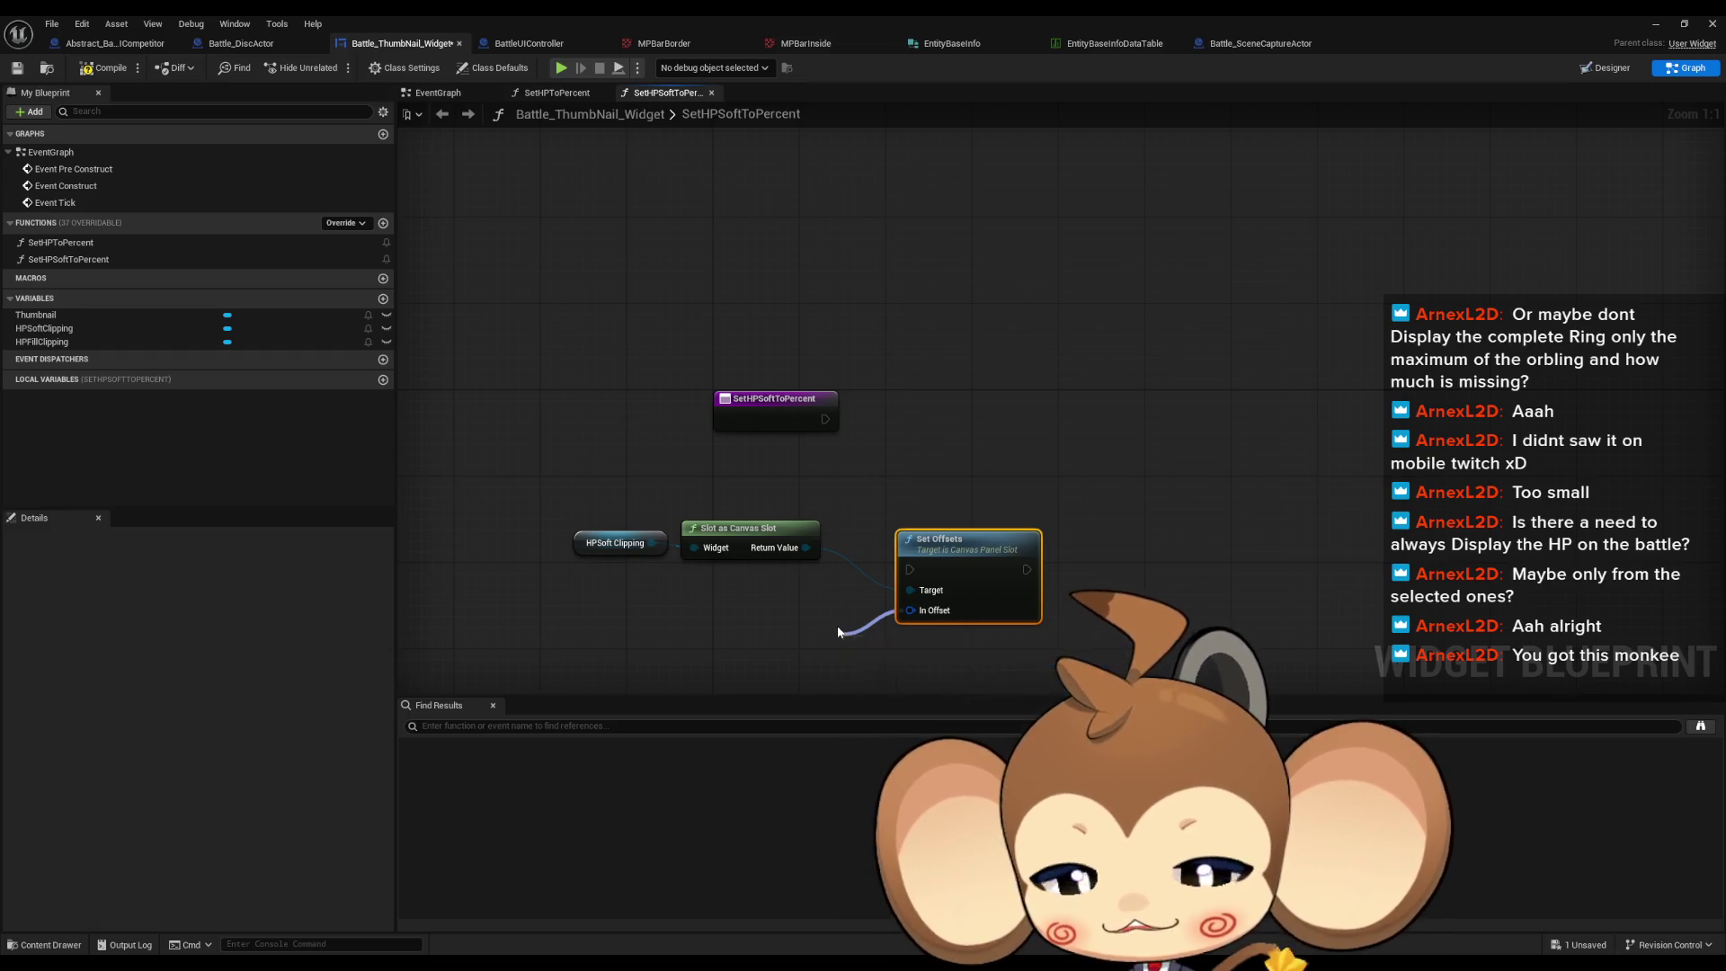
left_click_drag(974, 557, 1136, 480)
left_click_drag(953, 635, 974, 571)
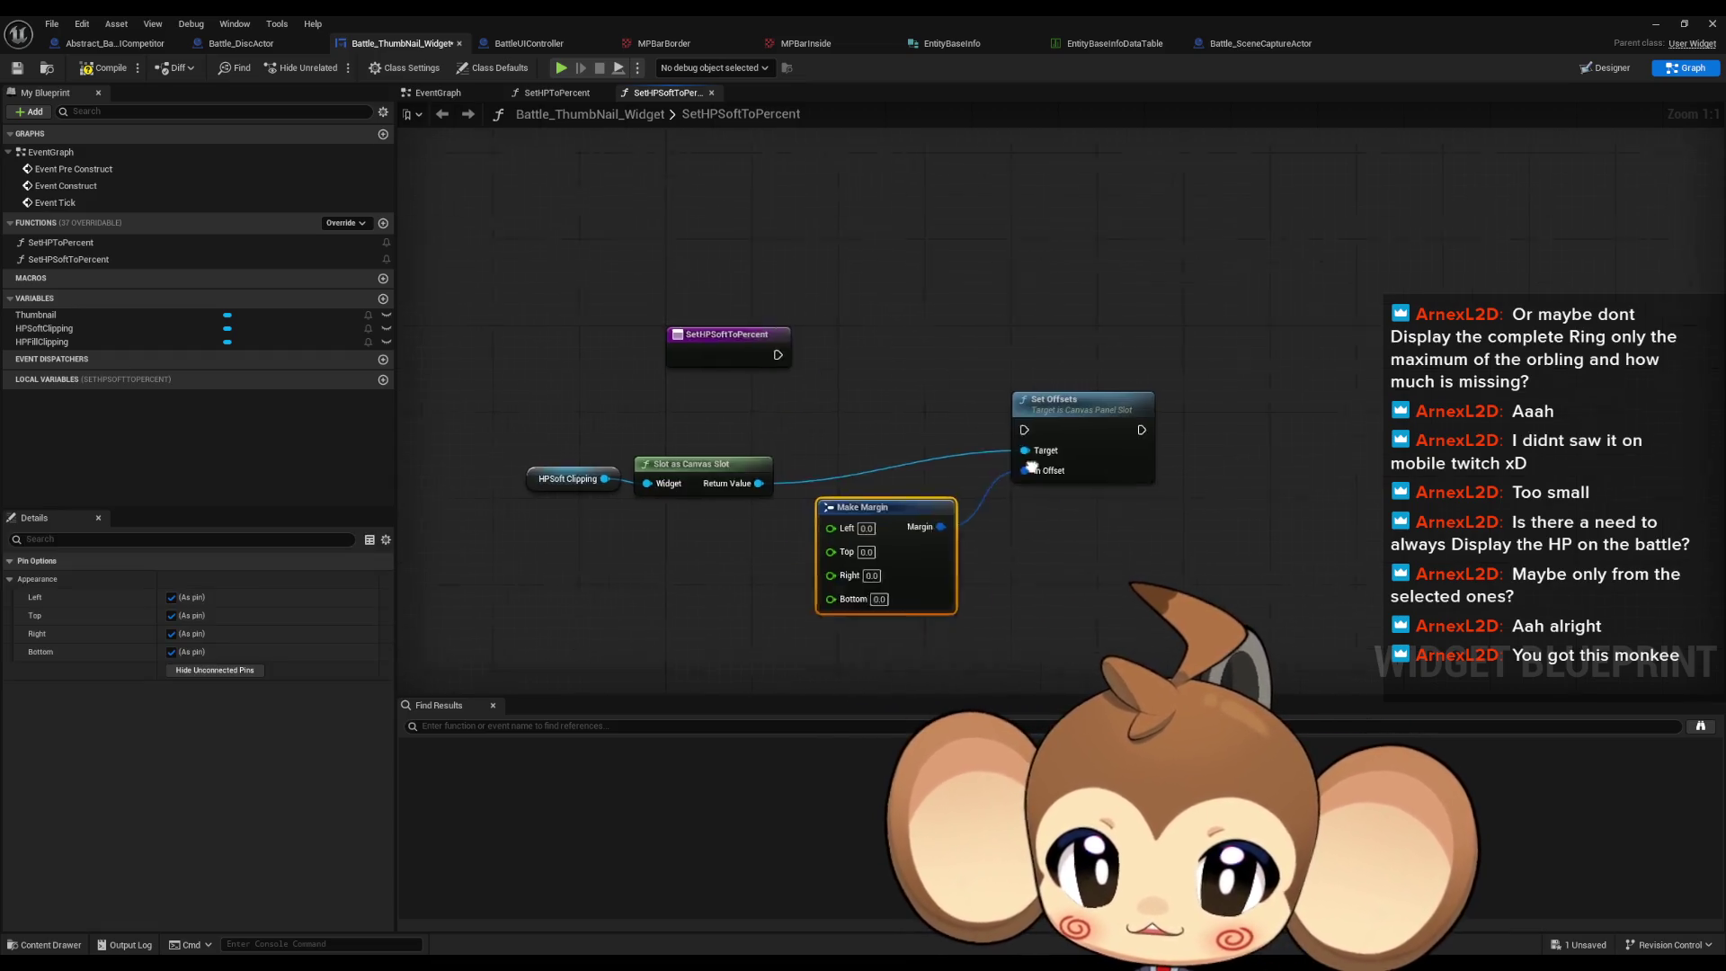
left_click(1605, 72)
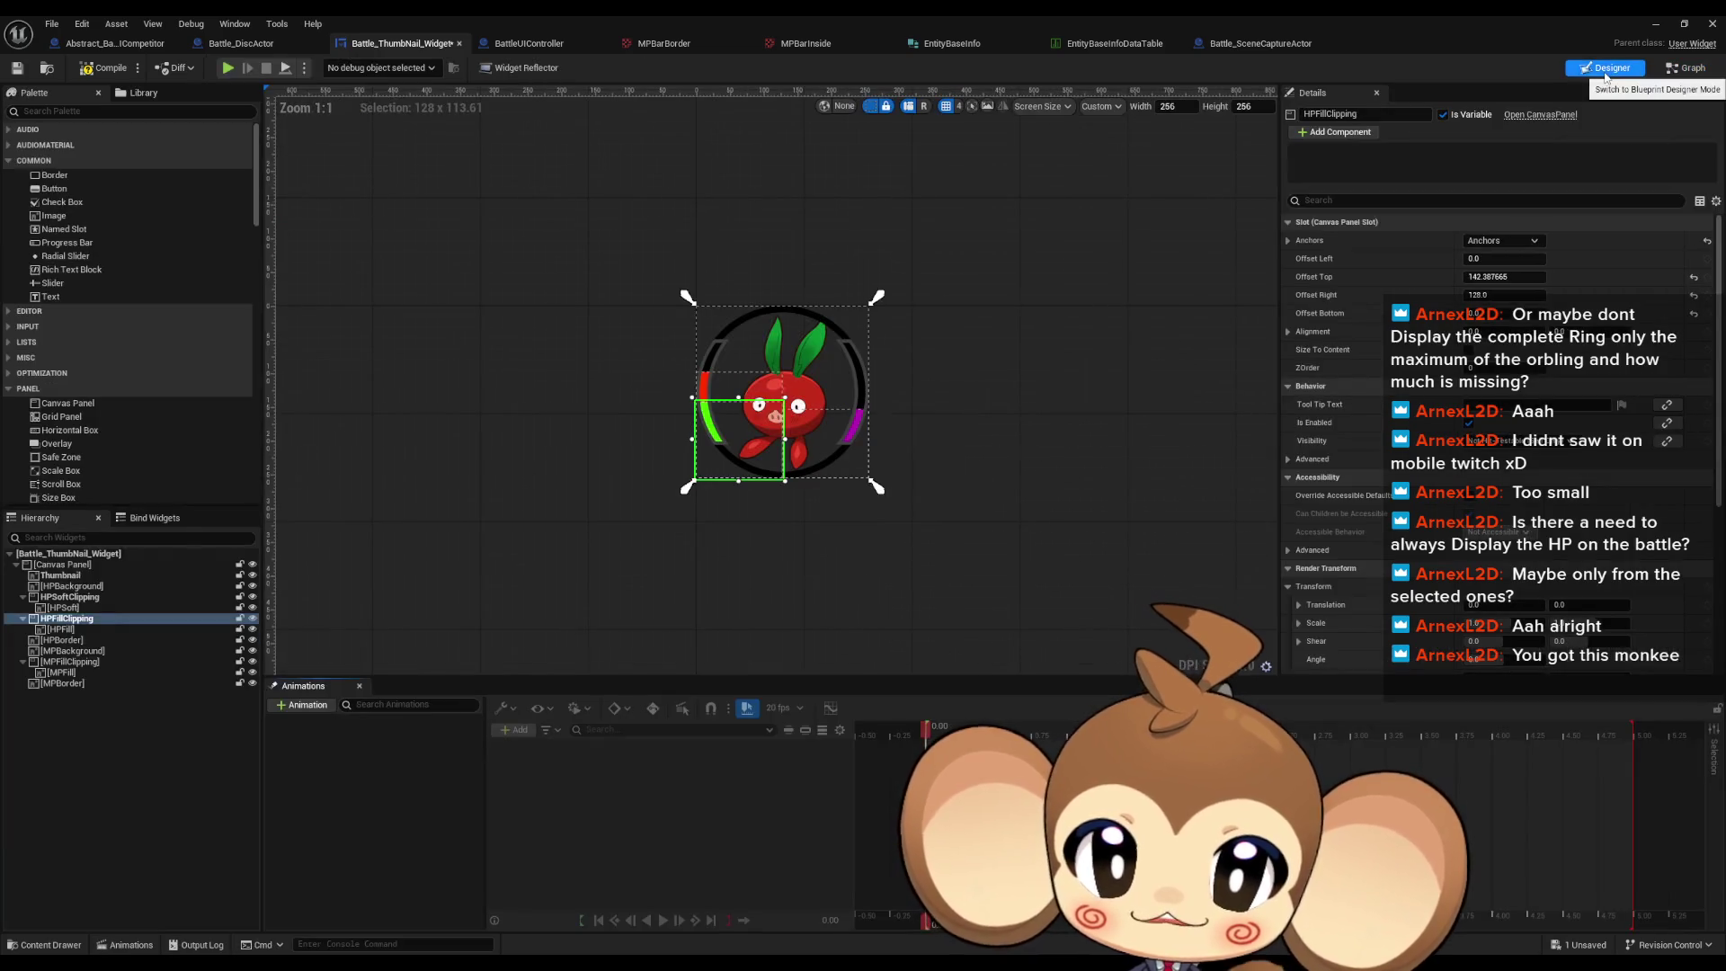
Step: Set HPFillClipping's Offset Top to 55 in the Designer
left_click(1510, 277)
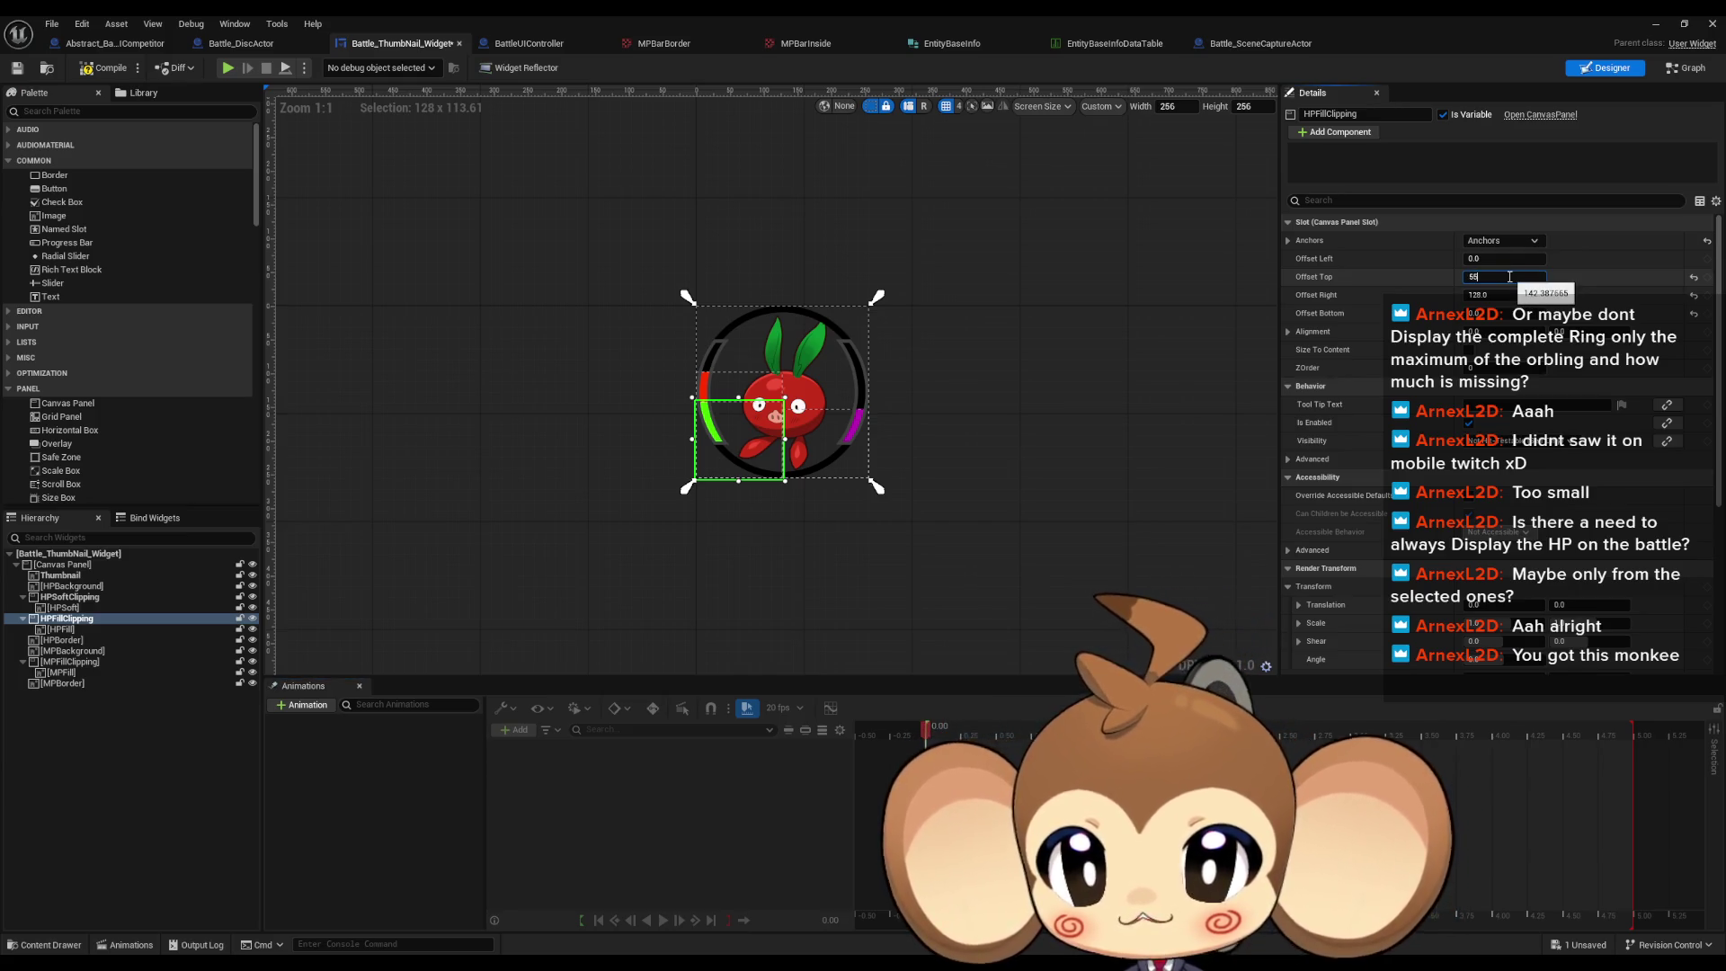
key("Return")
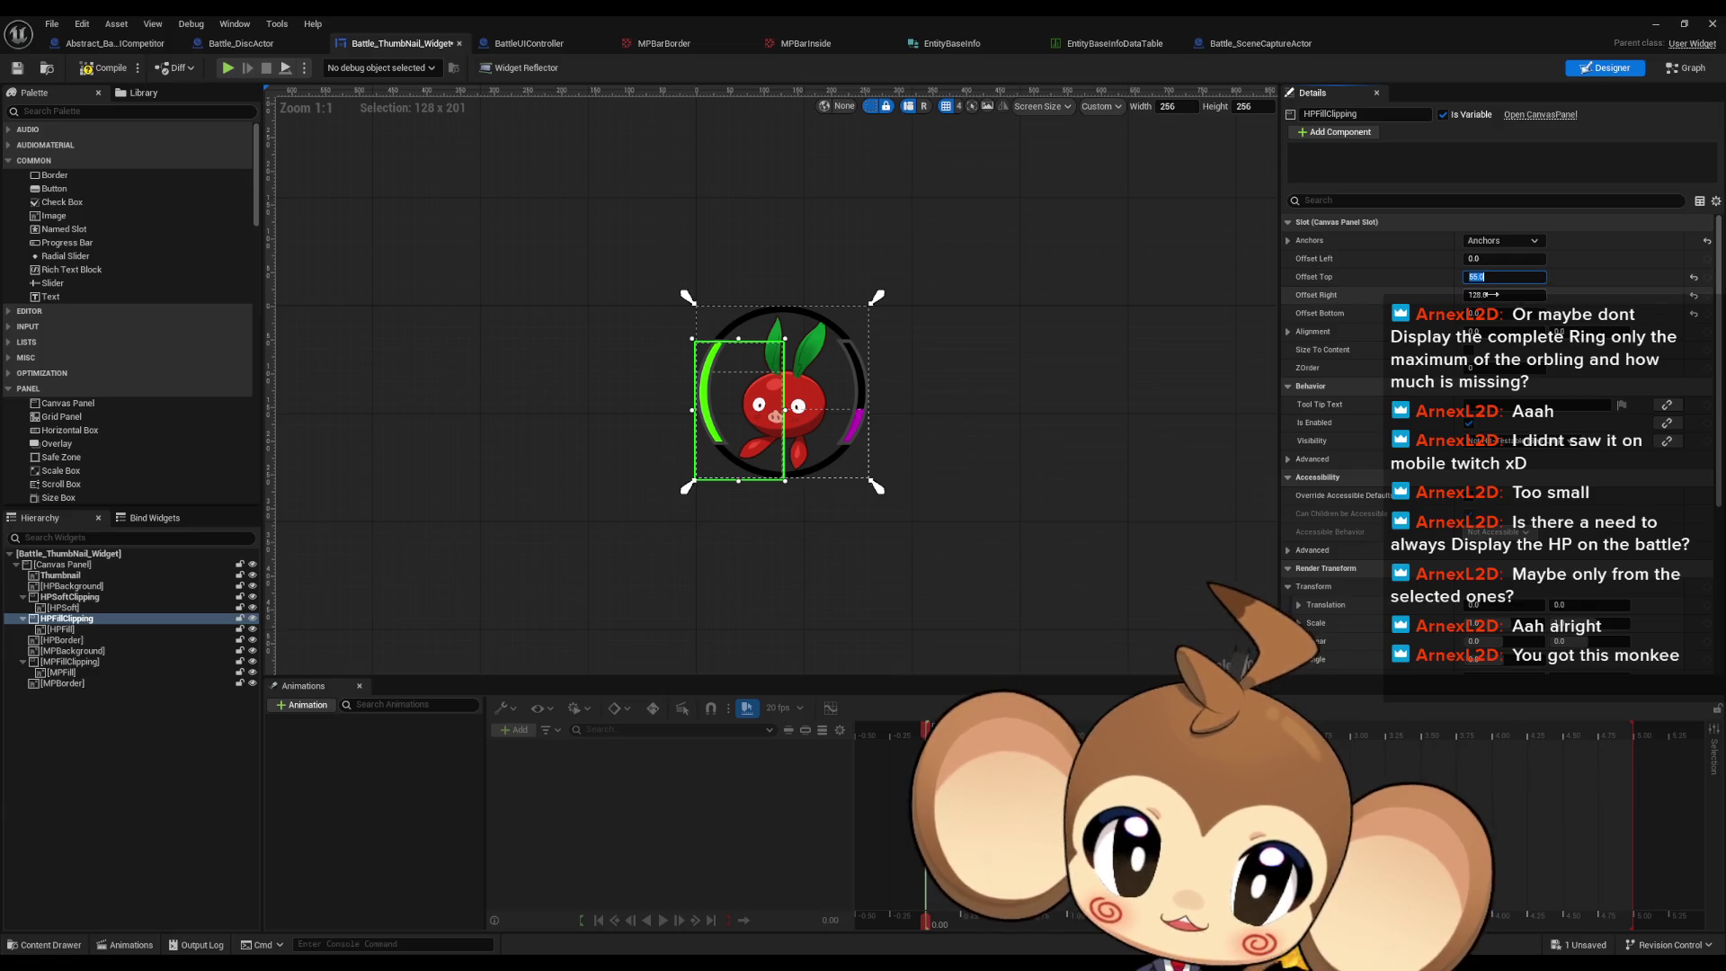
key("Tab")
Step: Enter 128 as the Make Margin node's Right value
left_click(1686, 68)
type("28")
key("Return")
left_click_drag(1117, 490, 1108, 572)
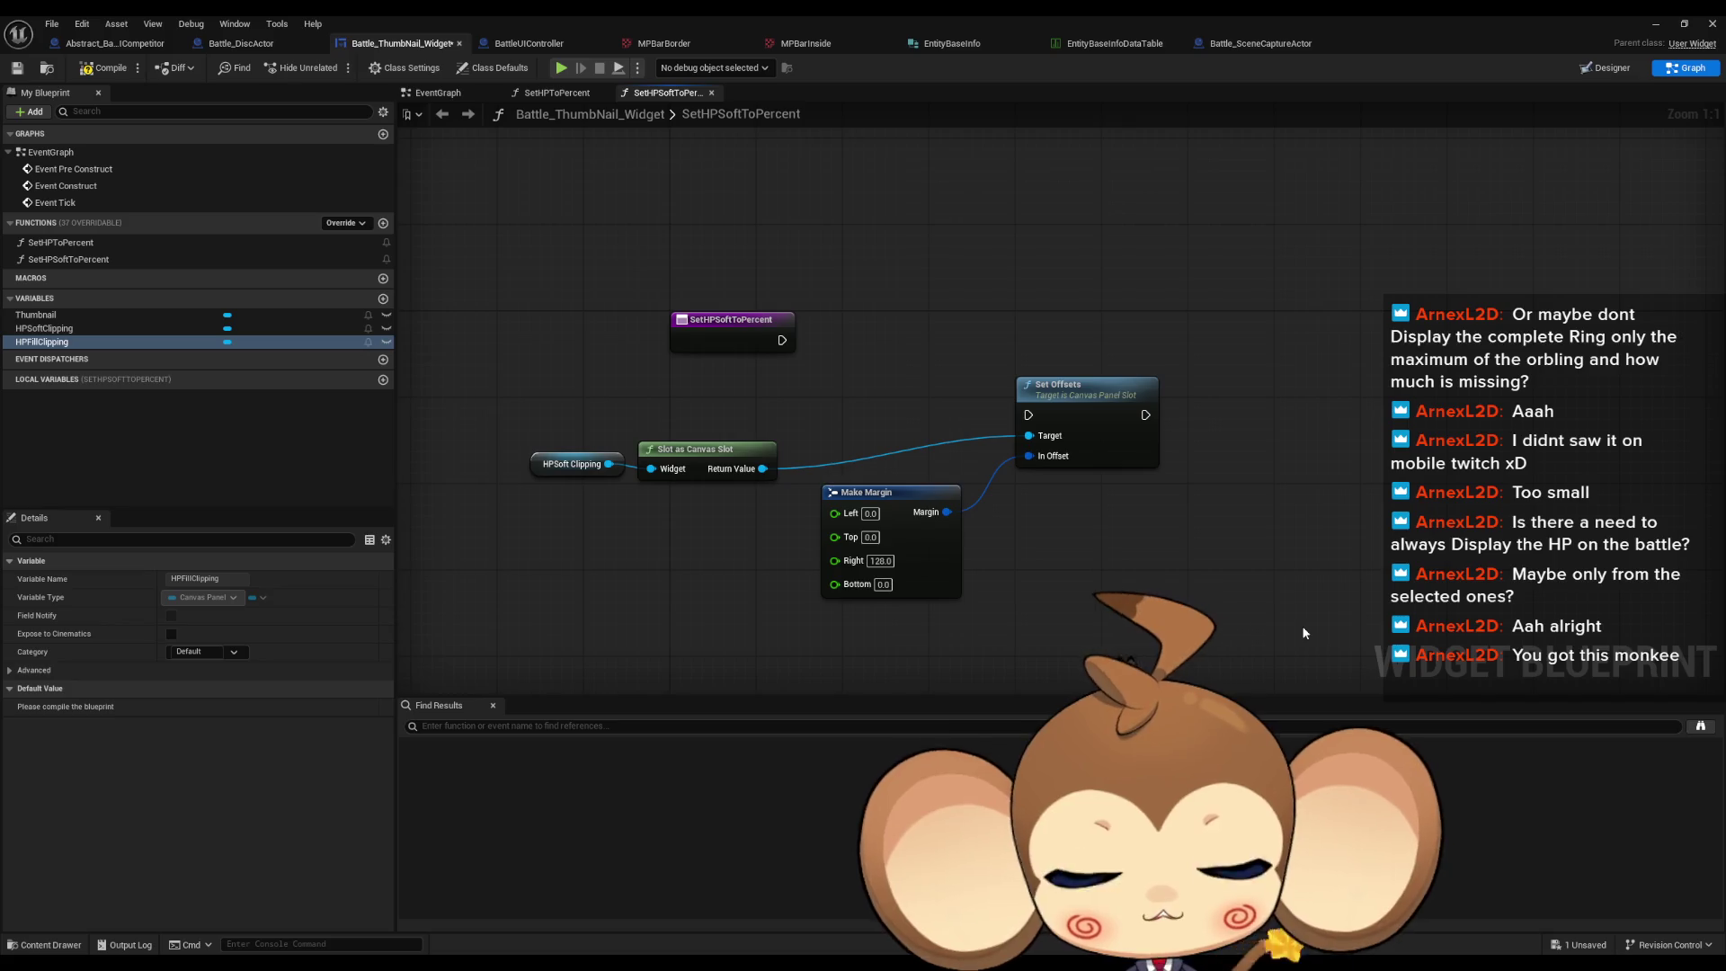
Step: Feed Make Margin's Top from a Map Range Clamped node mapping 0–1 onto 201–55
left_click_drag(834, 536, 725, 570)
type("cl")
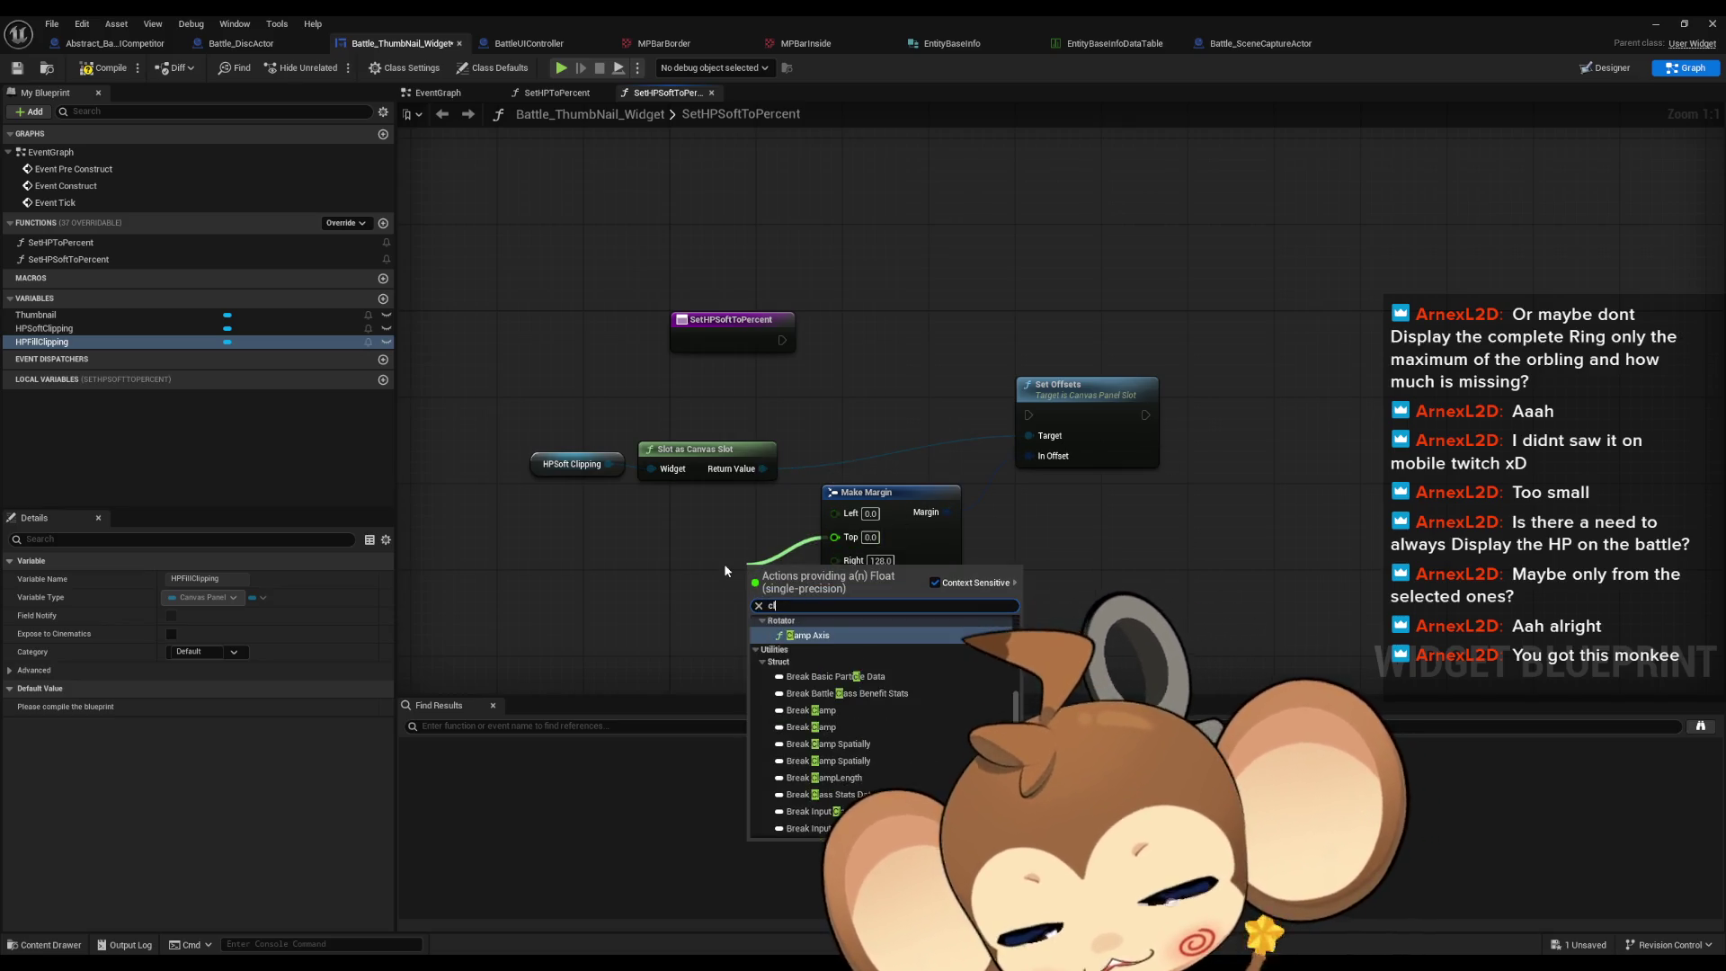
type("amp map")
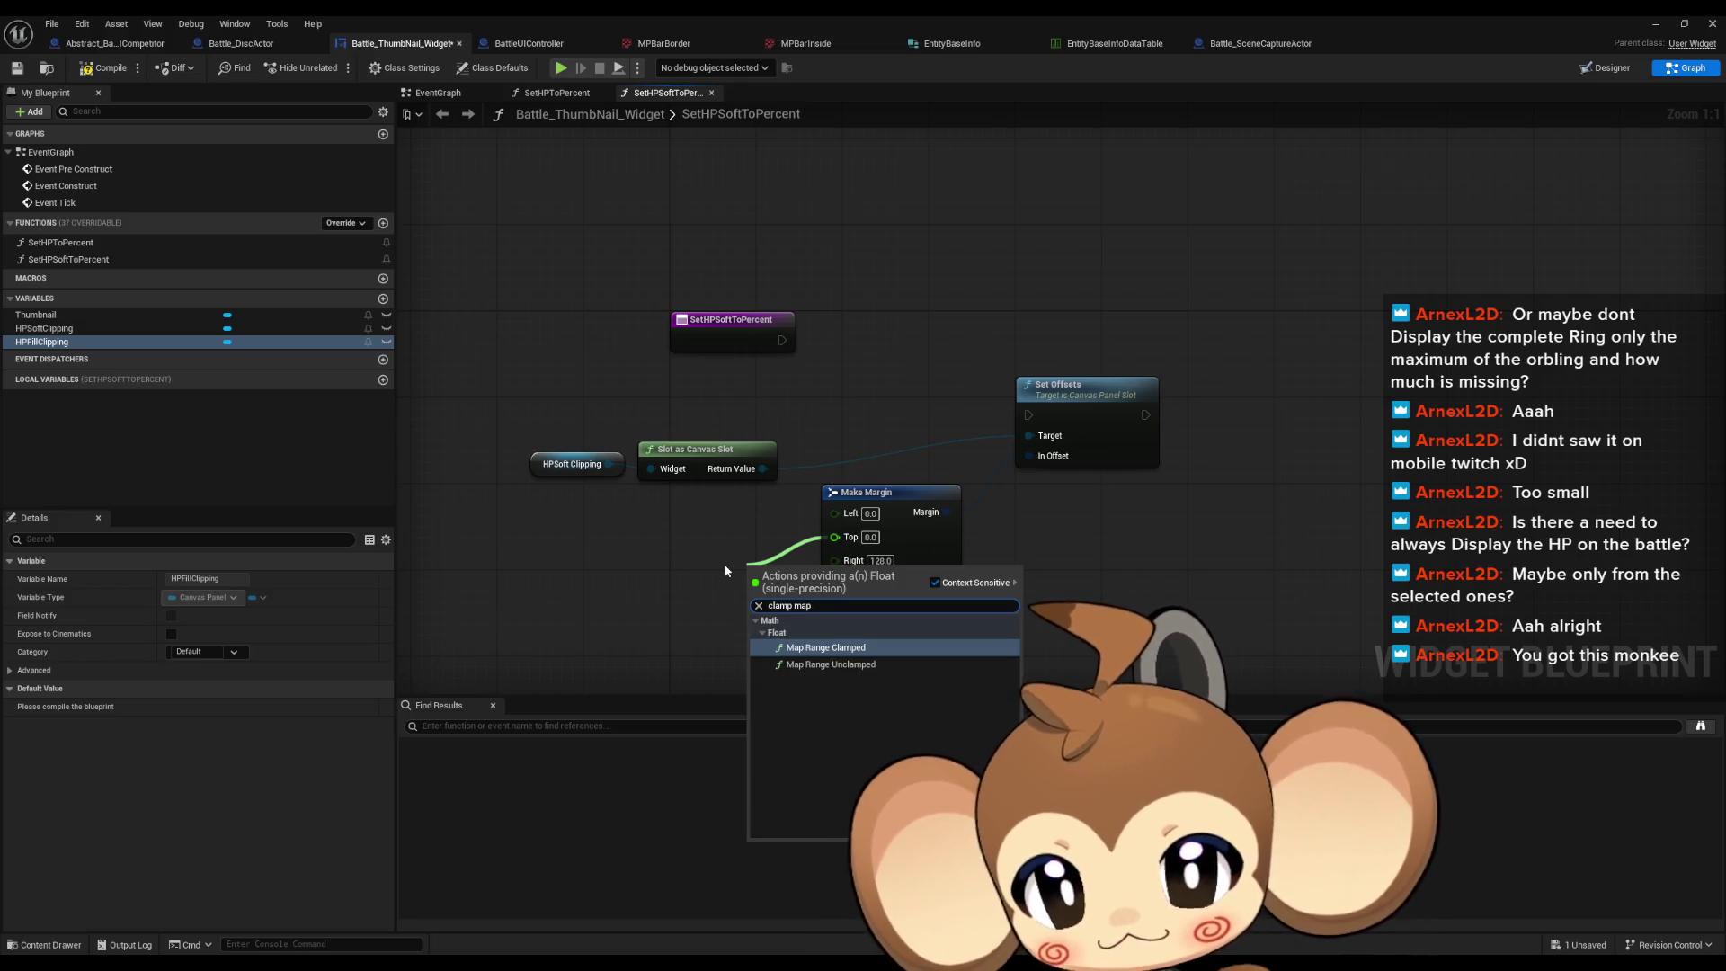
key("Return")
left_click_drag(814, 593, 677, 546)
left_click(687, 604)
type("1")
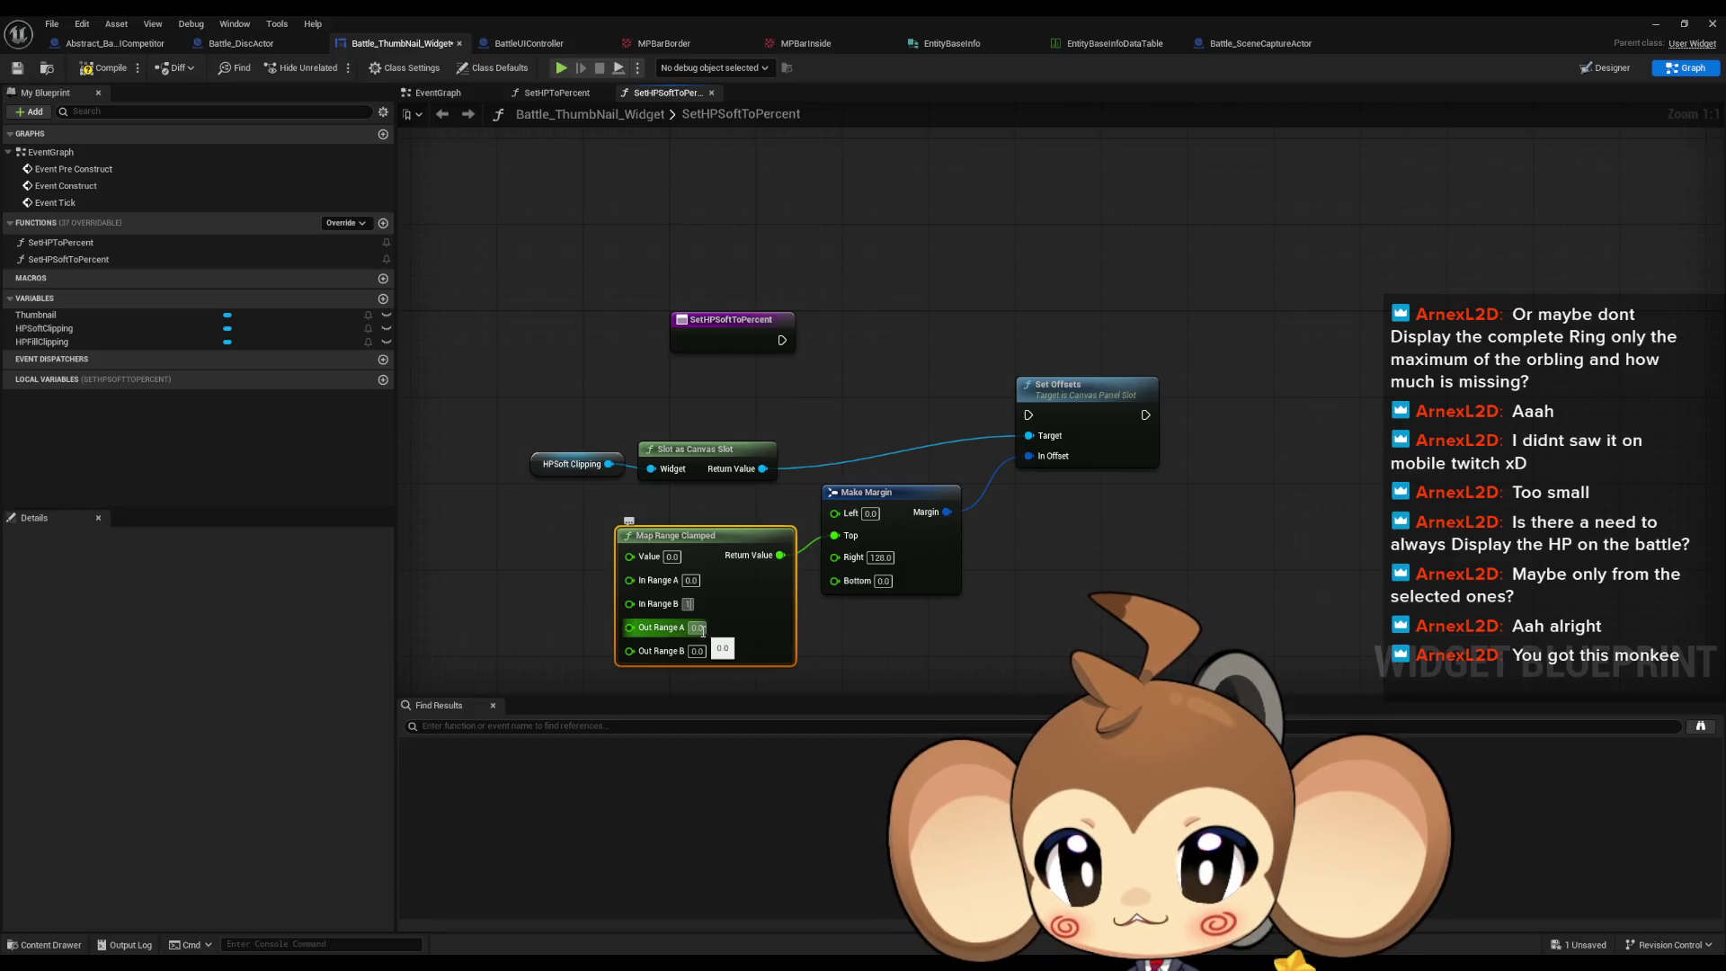
left_click(702, 628)
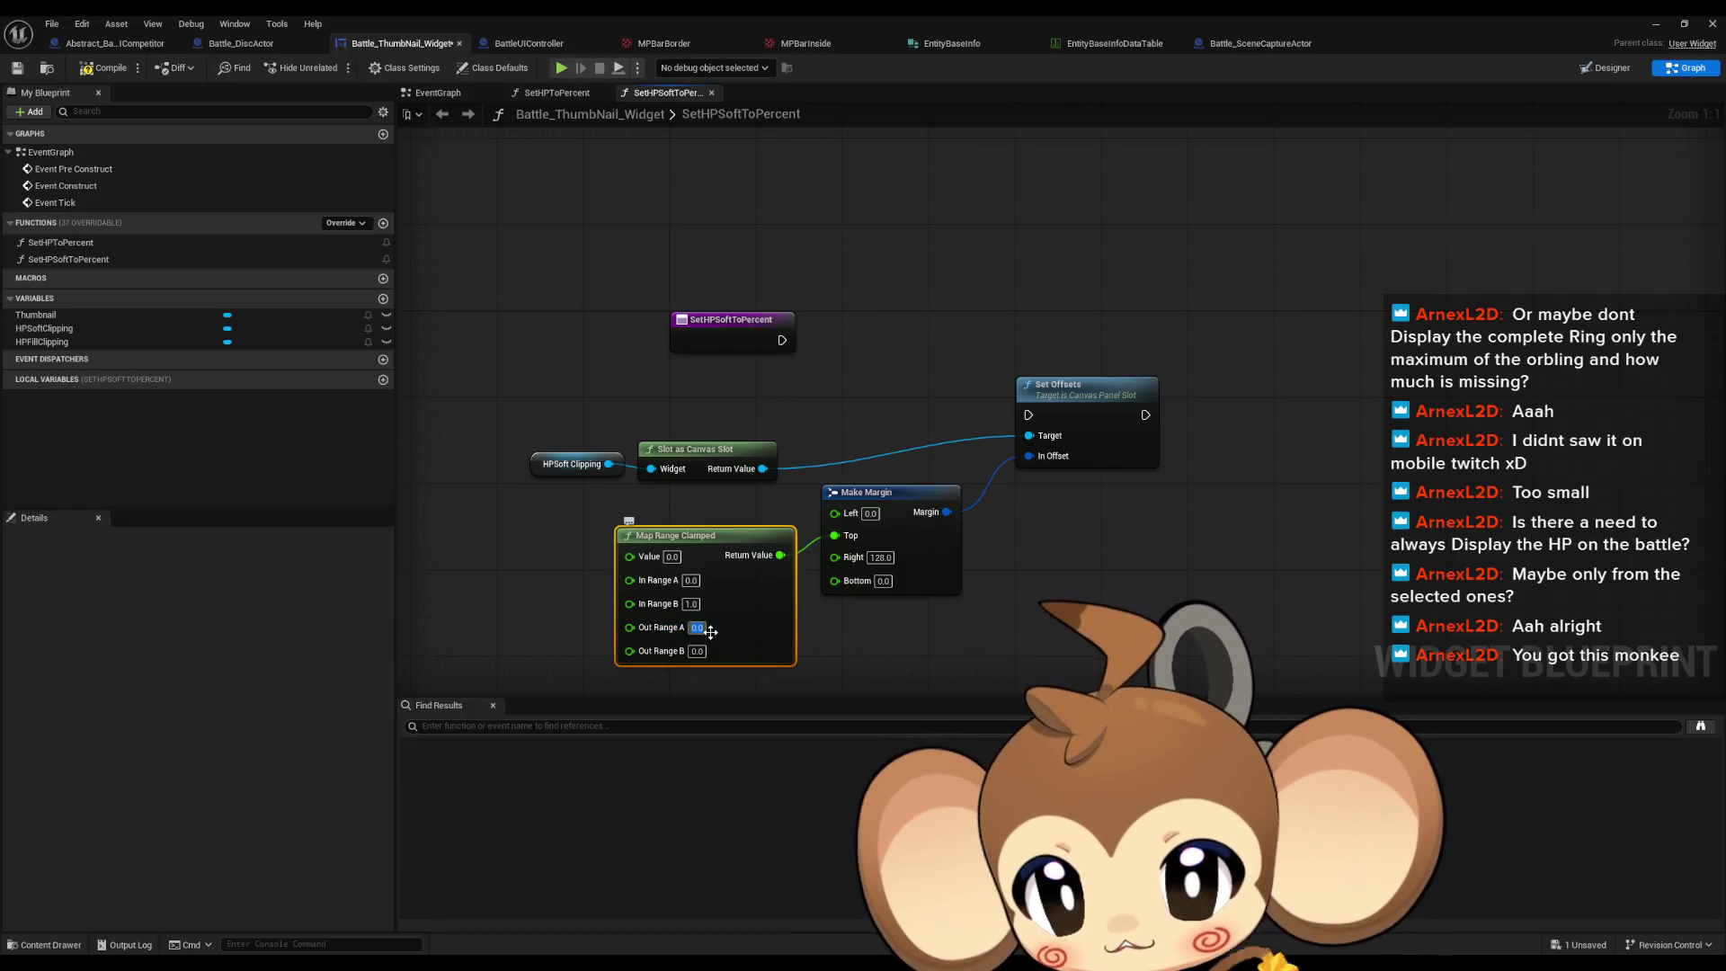
type("201")
key("Tab")
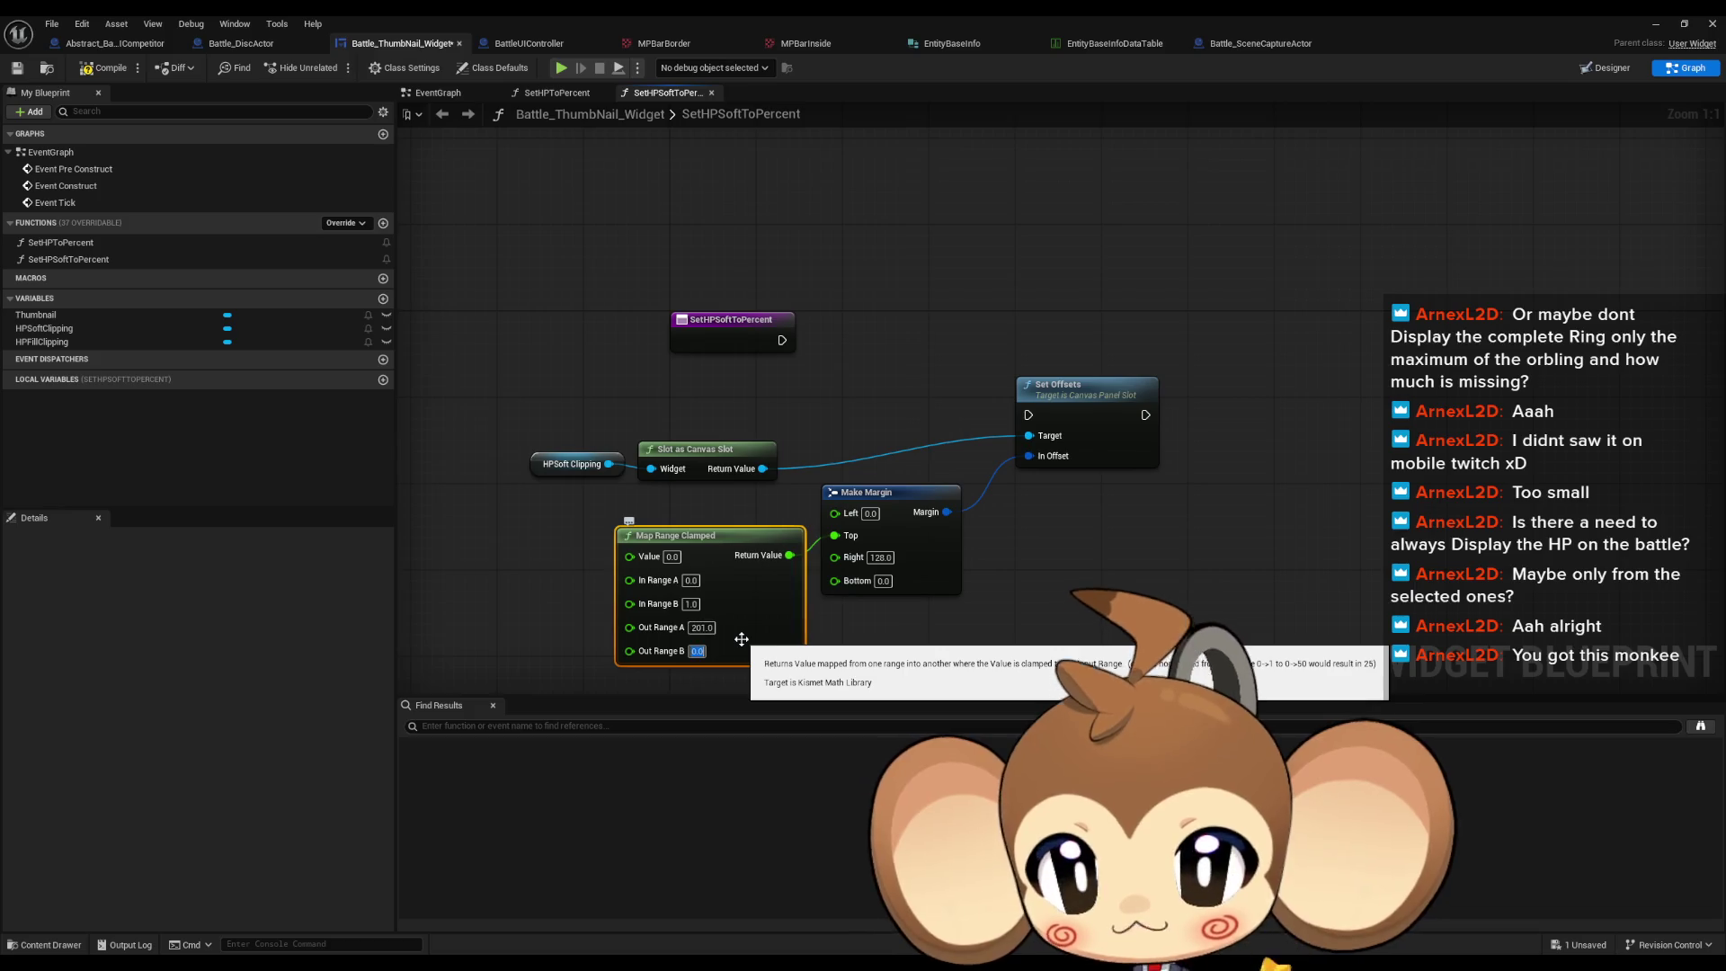
type("55")
key("Return")
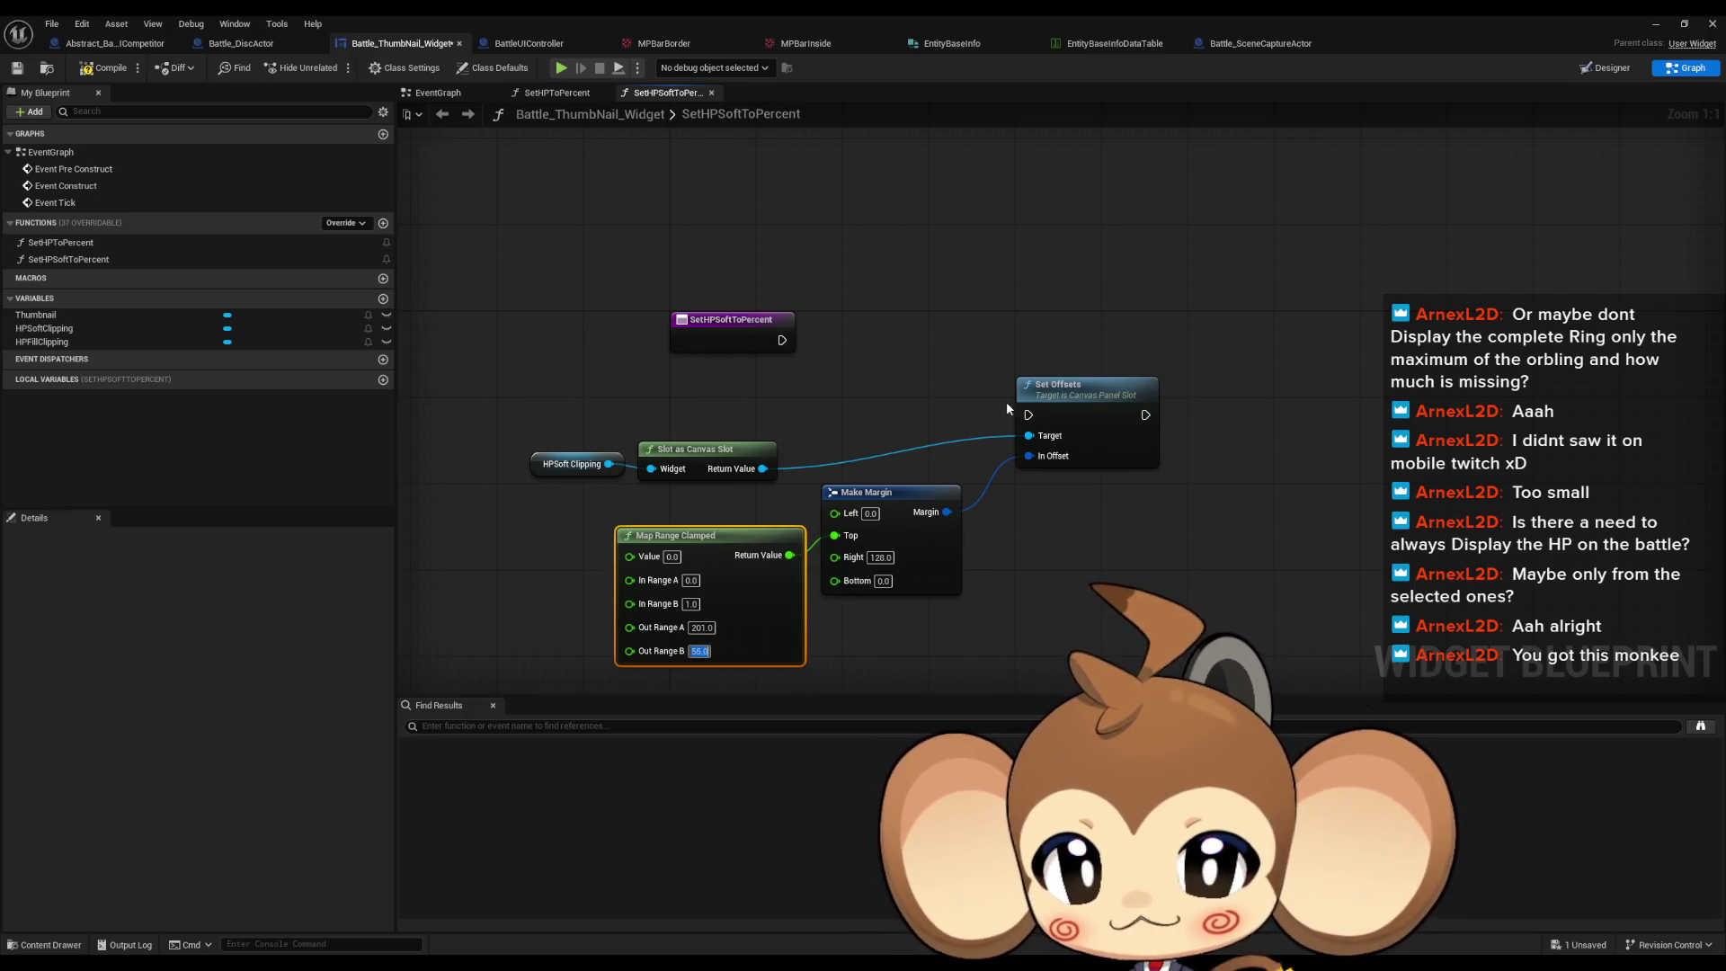
Step: Wire SetHPSoftToPercent's entry exec to Set Offsets and tidy the data nodes
left_click_drag(1029, 412, 782, 340)
left_click_drag(1056, 383, 1022, 306)
mouse_move(575, 421)
left_mouse_down()
mouse_move(928, 518)
mouse_move(762, 443)
left_mouse_up()
mouse_move(1112, 396)
left_mouse_down()
mouse_move(975, 397)
mouse_move(1183, 433)
left_mouse_up()
left_click_drag(541, 398, 1145, 591)
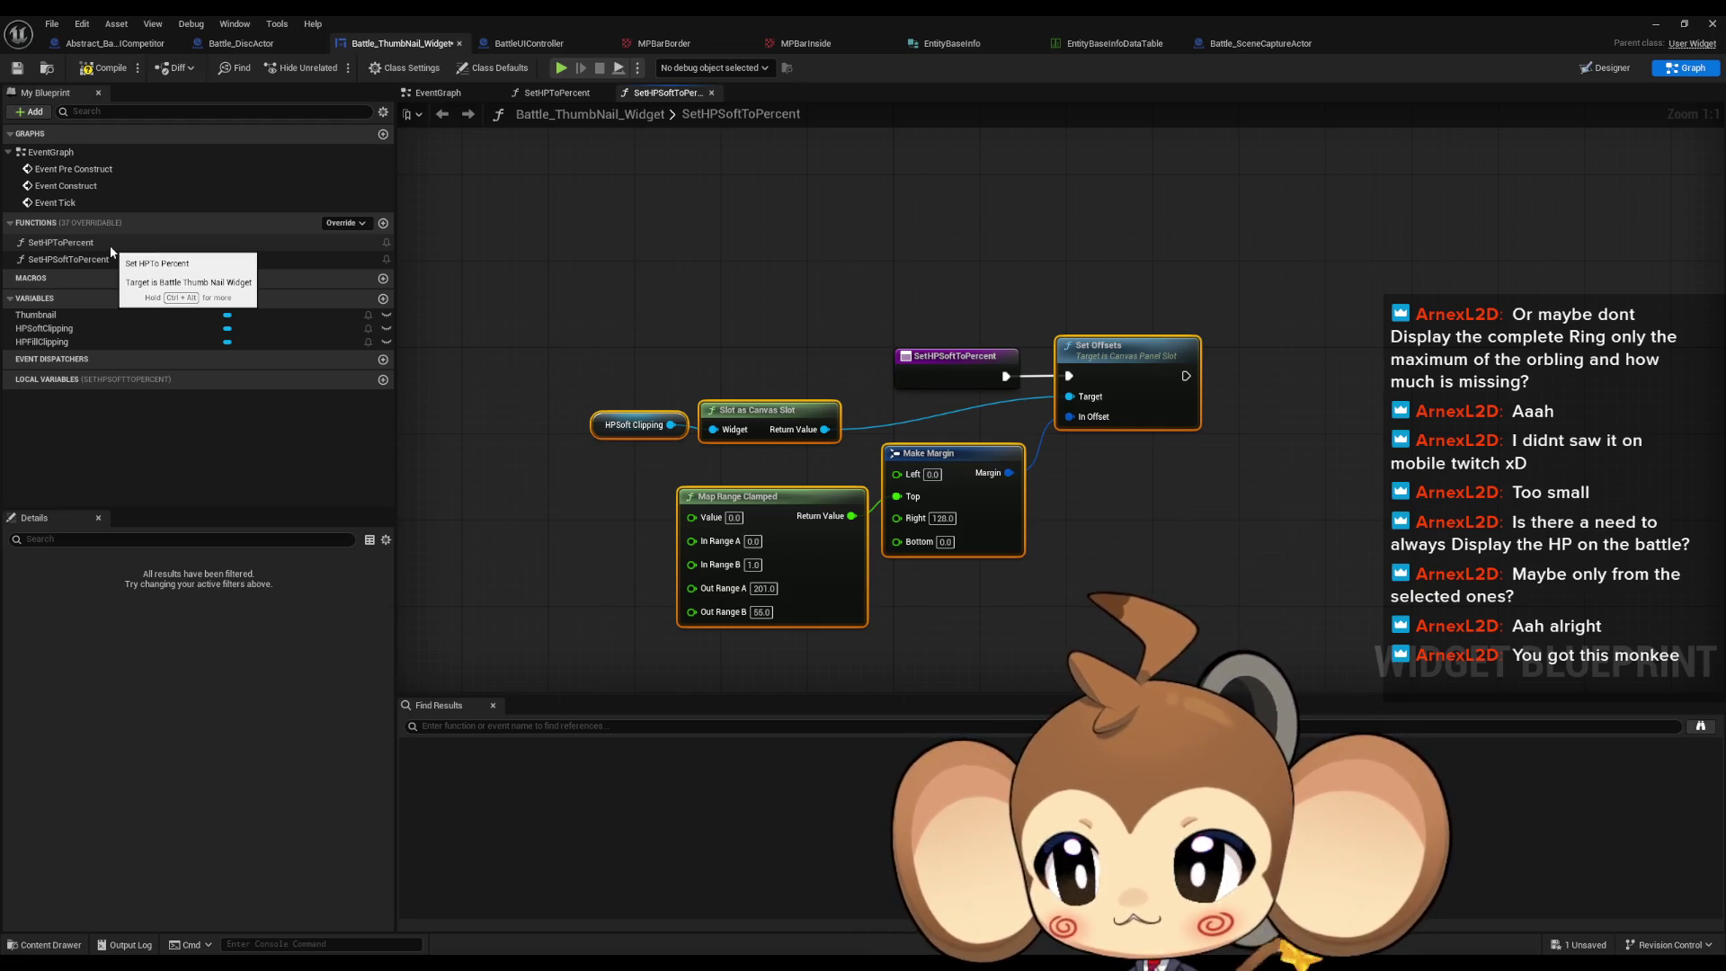
Step: In SetHPToPercent, feed an HPFillClipping getter into the canvas slot chain and run Set Offsets from entry
left_click(110, 246)
double_click(110, 244)
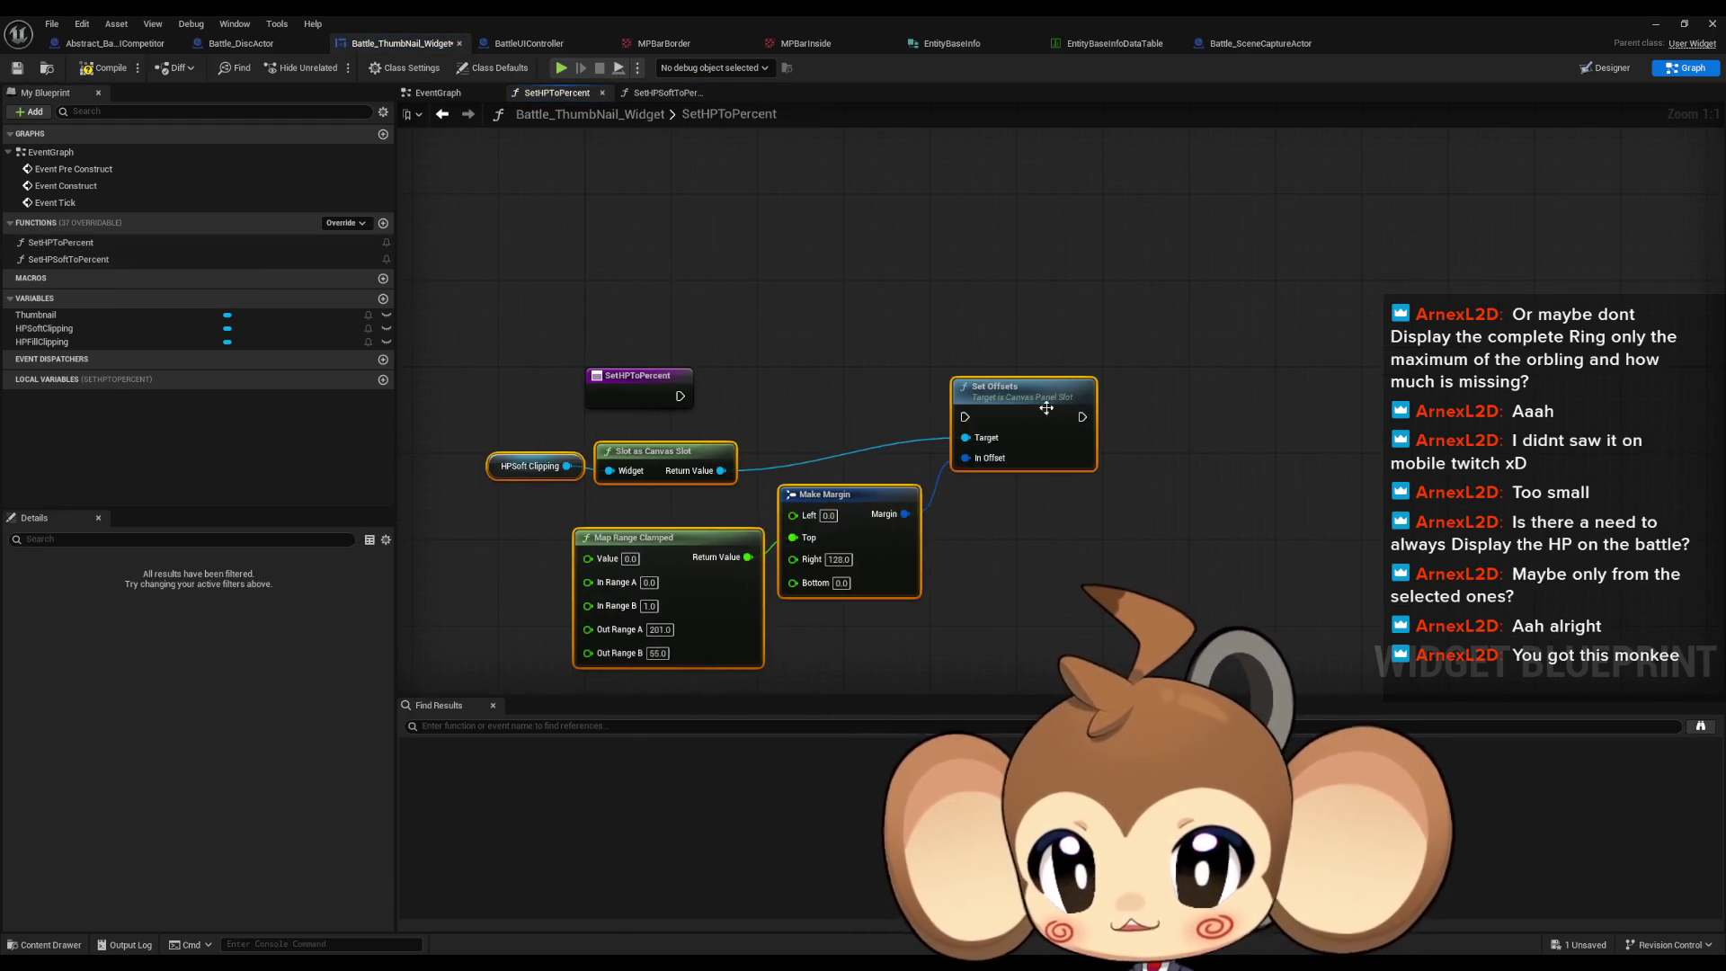
mouse_move(41, 342)
left_mouse_down()
mouse_move(572, 468)
mouse_move(719, 433)
left_mouse_up()
left_click(612, 490)
mouse_move(597, 471)
left_mouse_down()
mouse_move(639, 438)
mouse_move(1016, 606)
left_mouse_up()
left_click_drag(1117, 399, 859, 359)
left_click(964, 509)
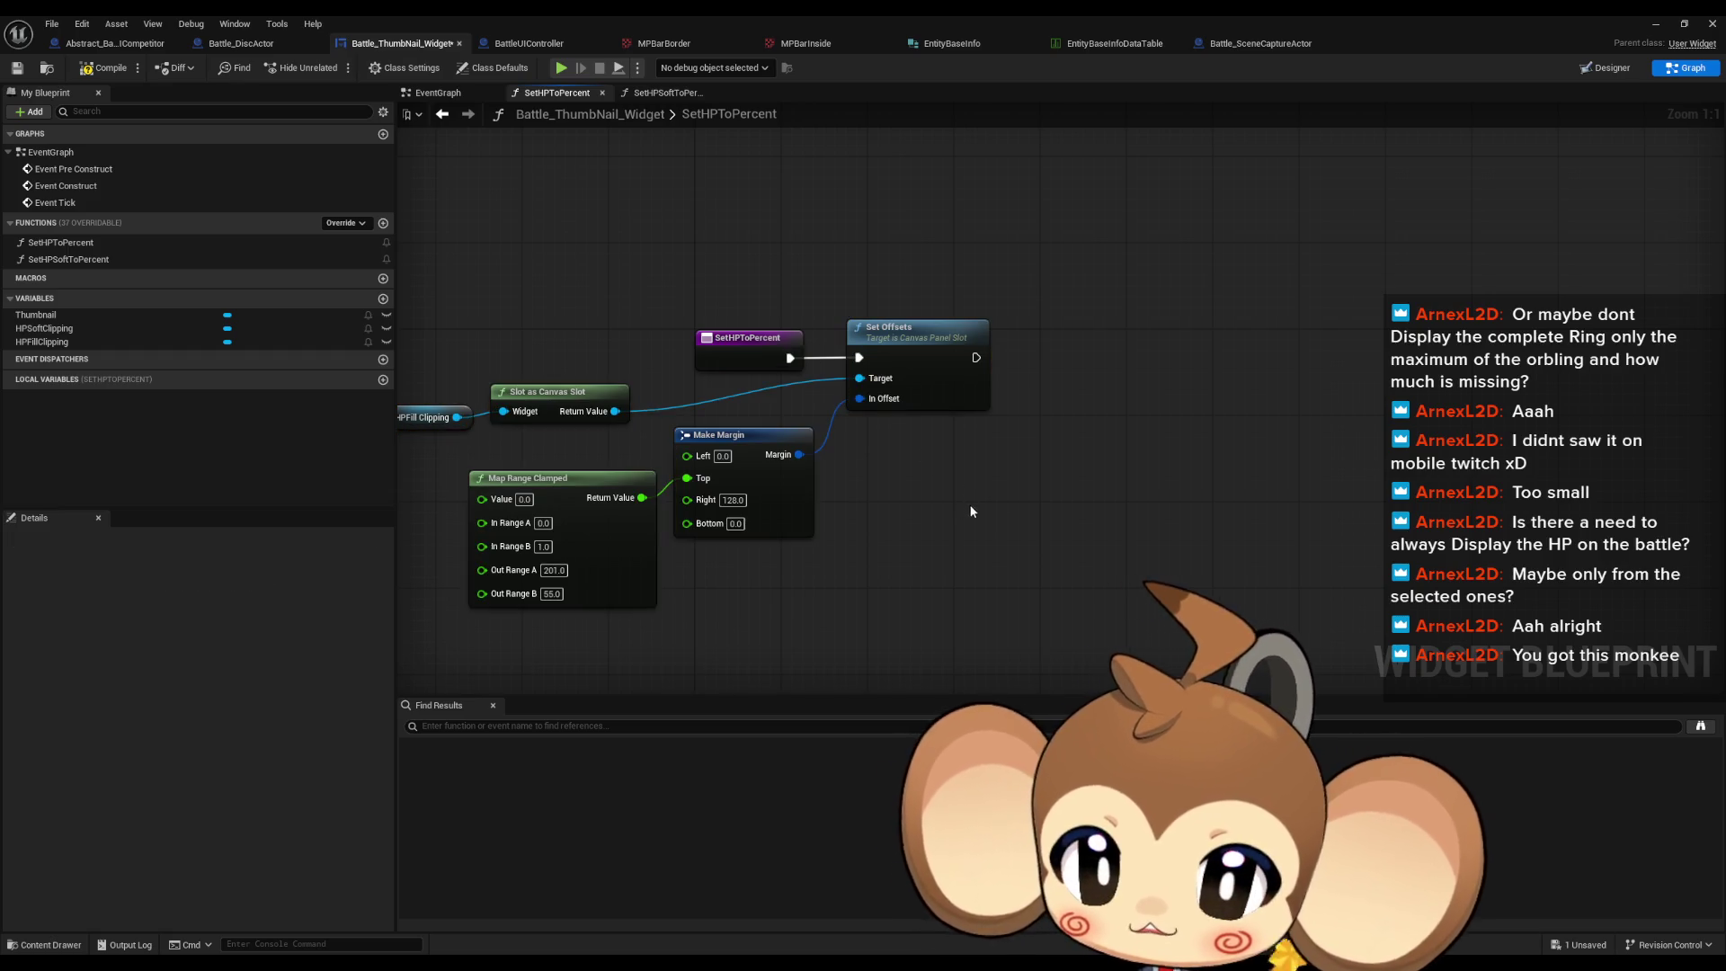
Step: Save the Battle_ThumbNail_Widget blueprint
left_click_drag(960, 477, 1021, 491)
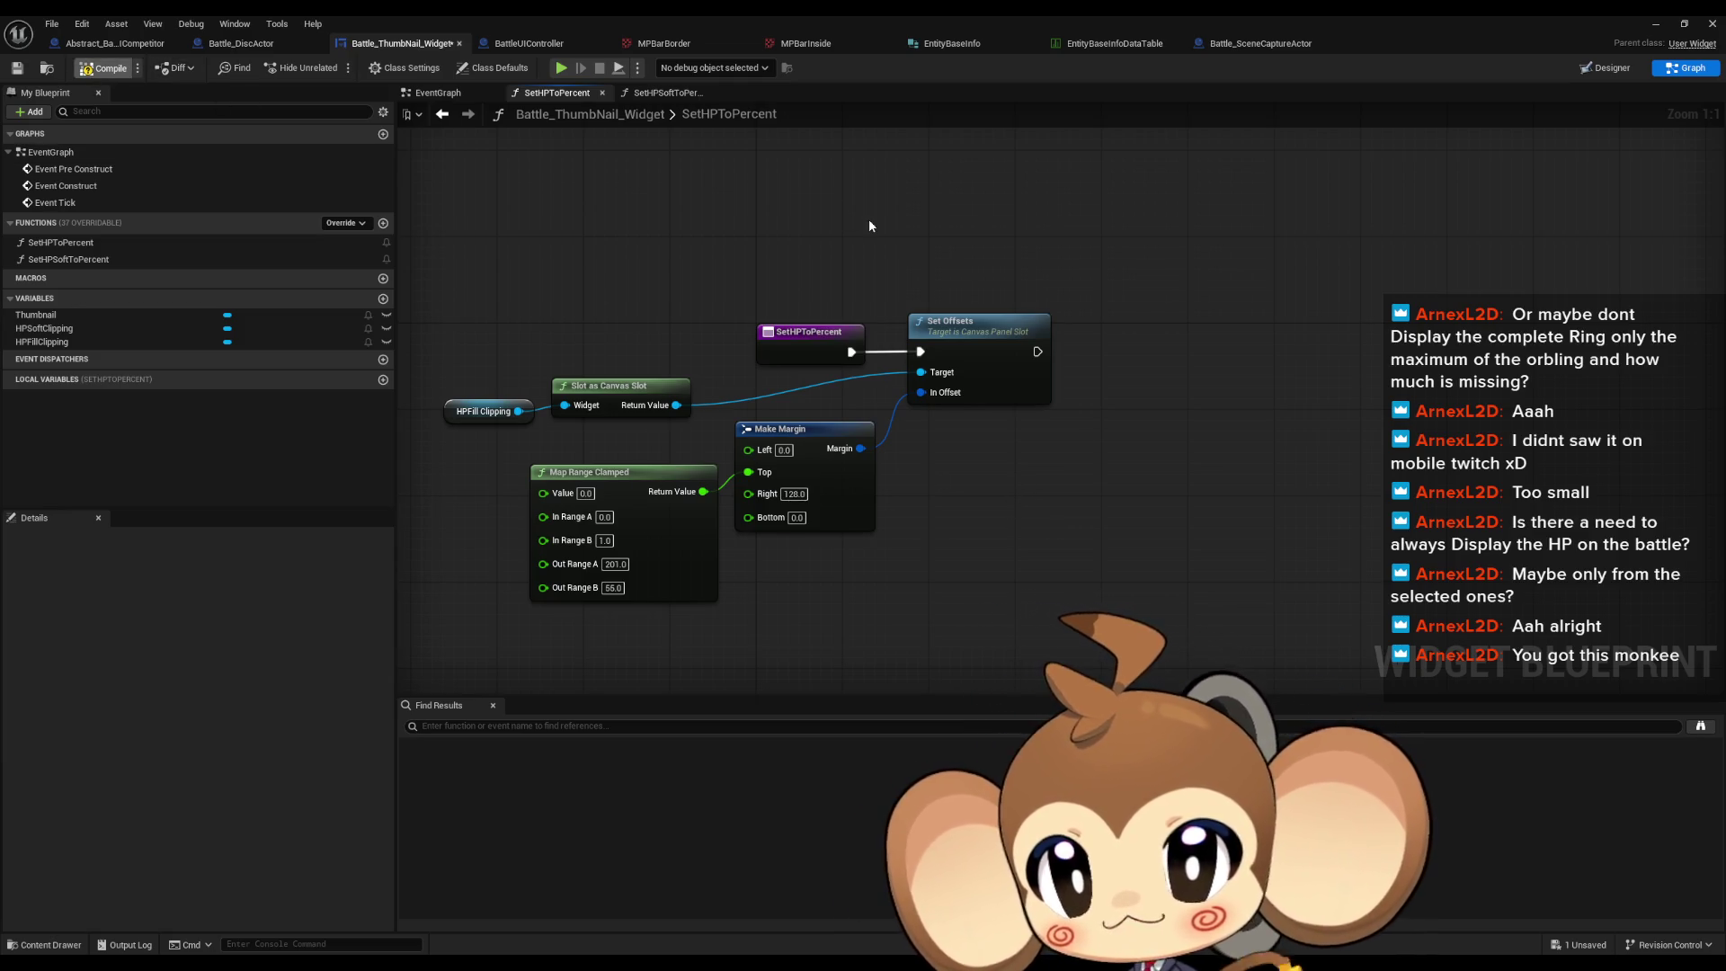
key("ctrl+s")
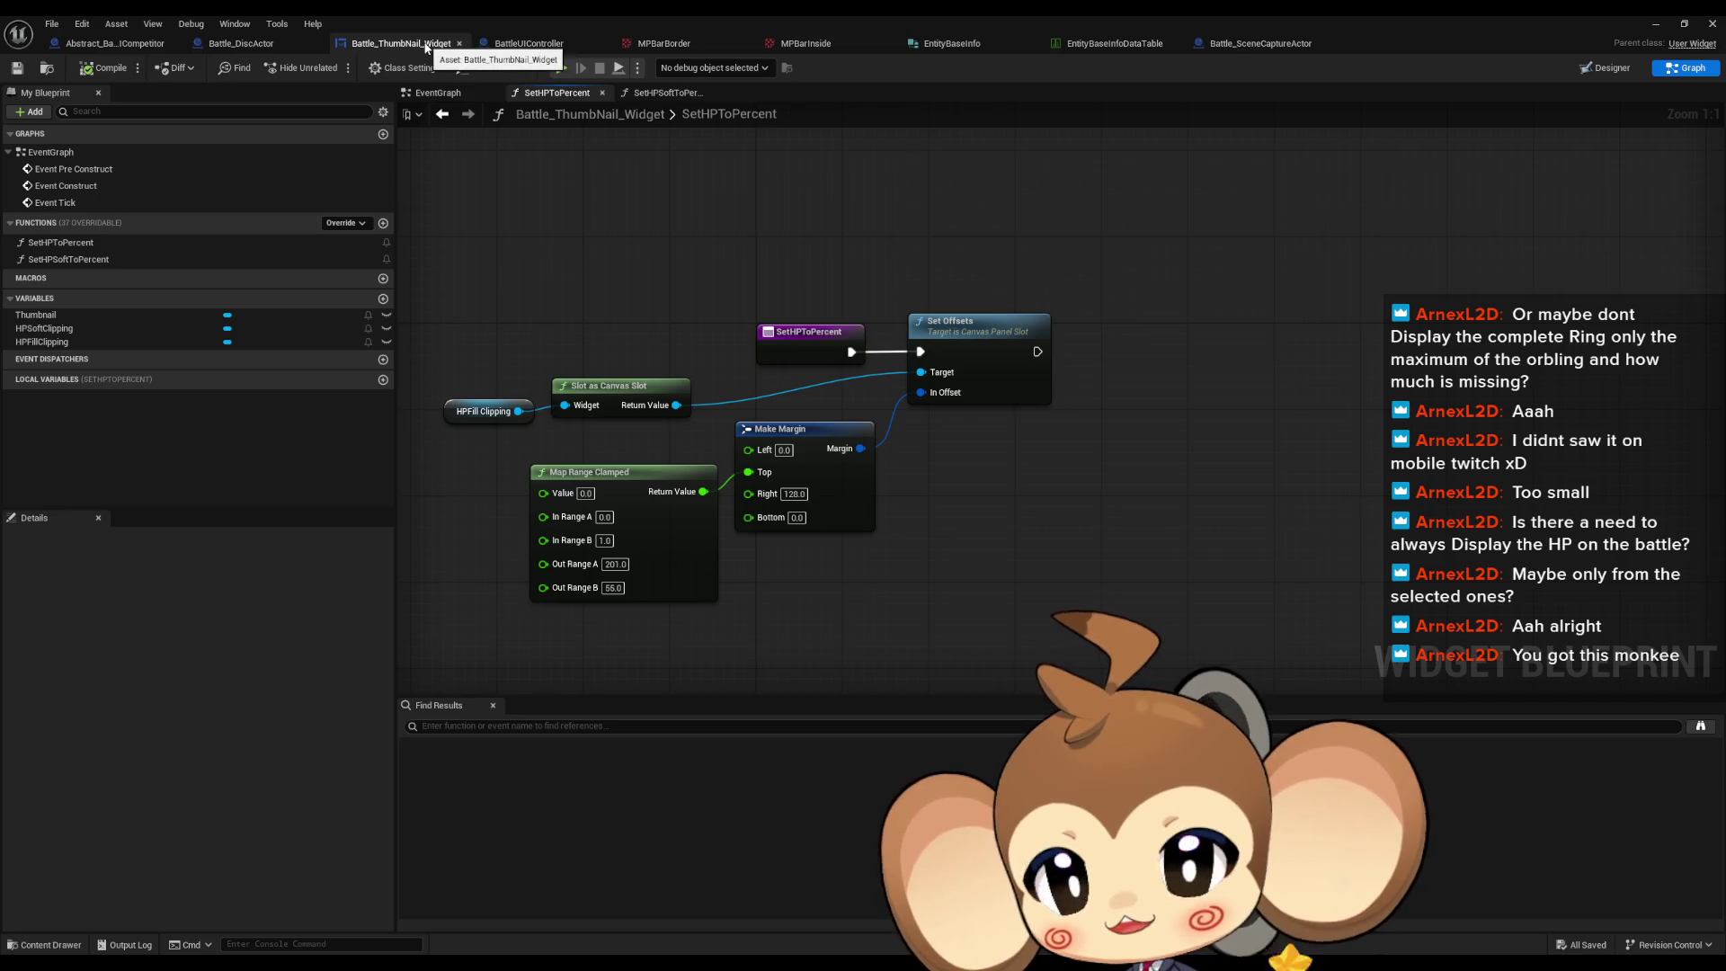
left_click(526, 45)
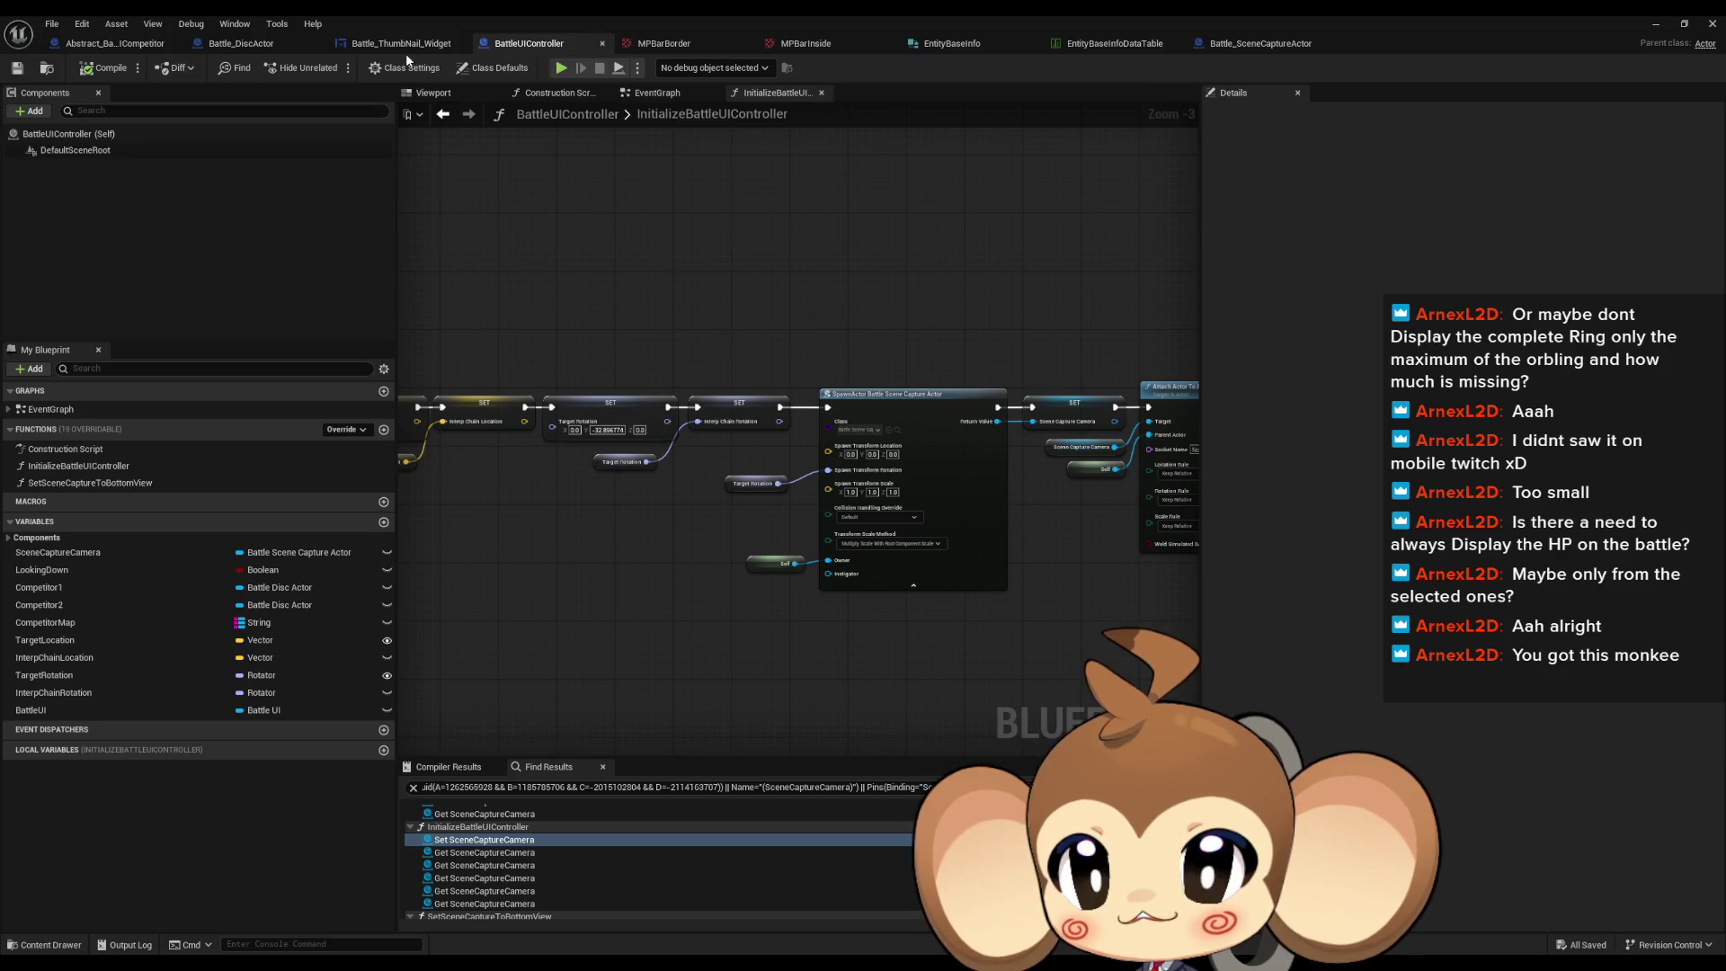
Step: Pan Battle_DiscActor's InitializeUICompetitor graph to locate its FIND and ADD nodes
left_click(266, 46)
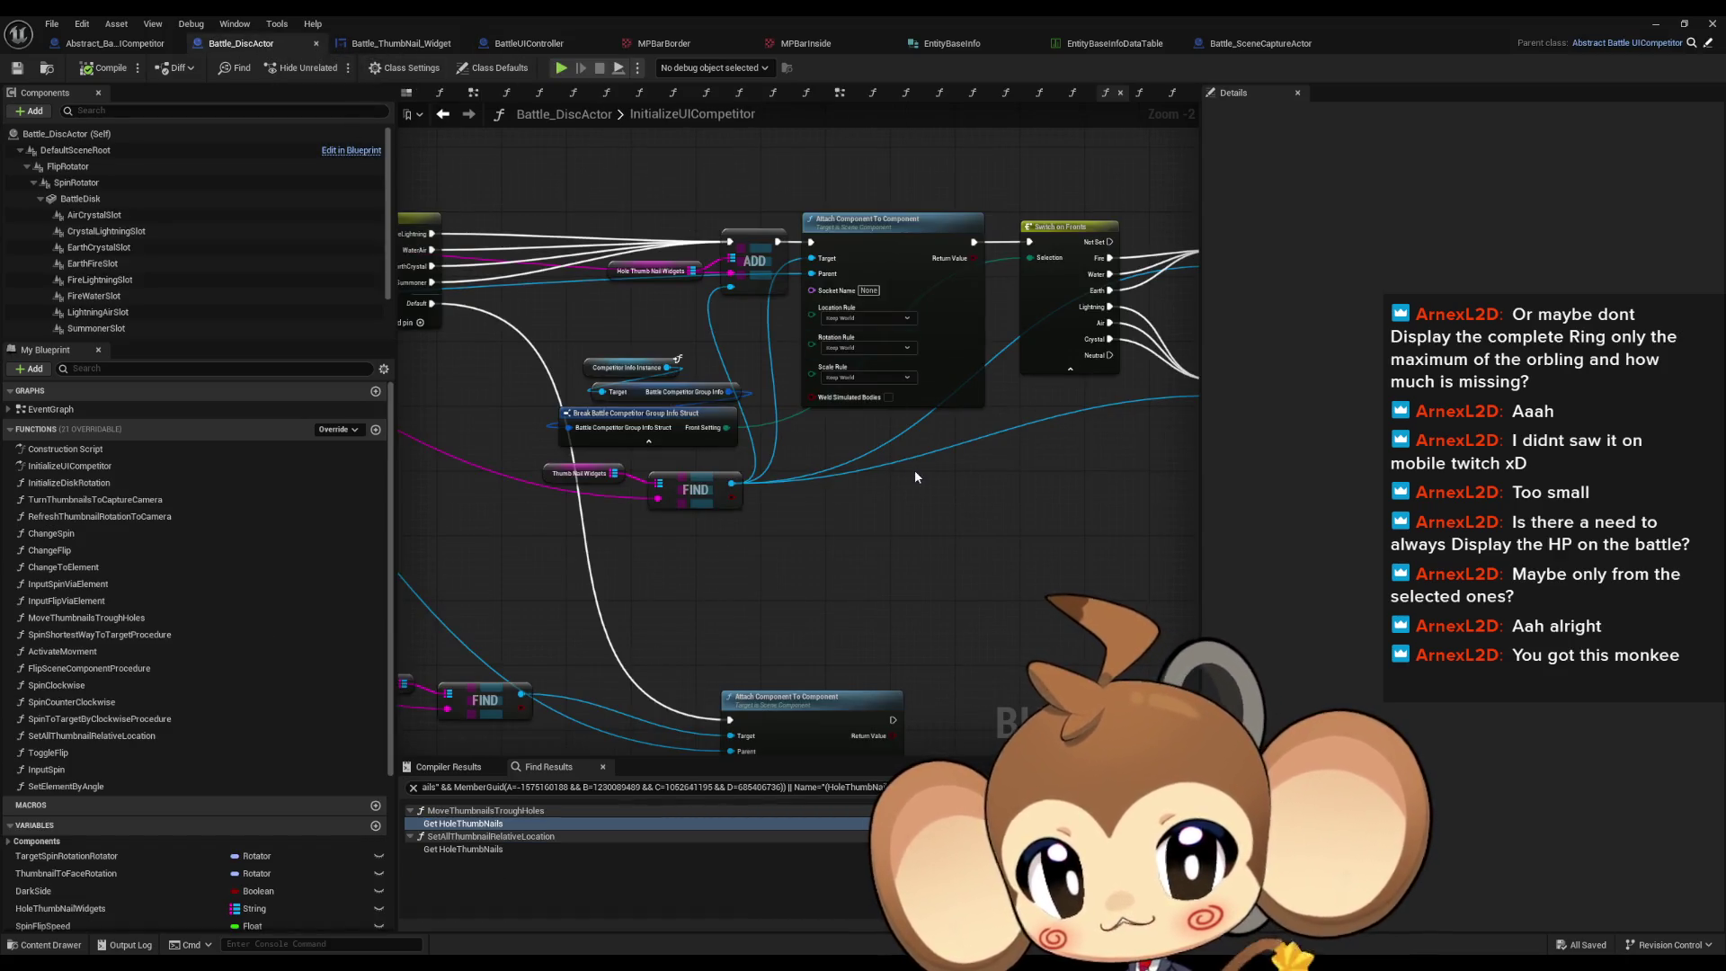
scroll(914, 474, "down", 1)
left_click_drag(870, 498, 1553, 498)
mouse_move(1471, 540)
left_mouse_down()
mouse_move(816, 474)
mouse_move(978, 468)
left_mouse_up()
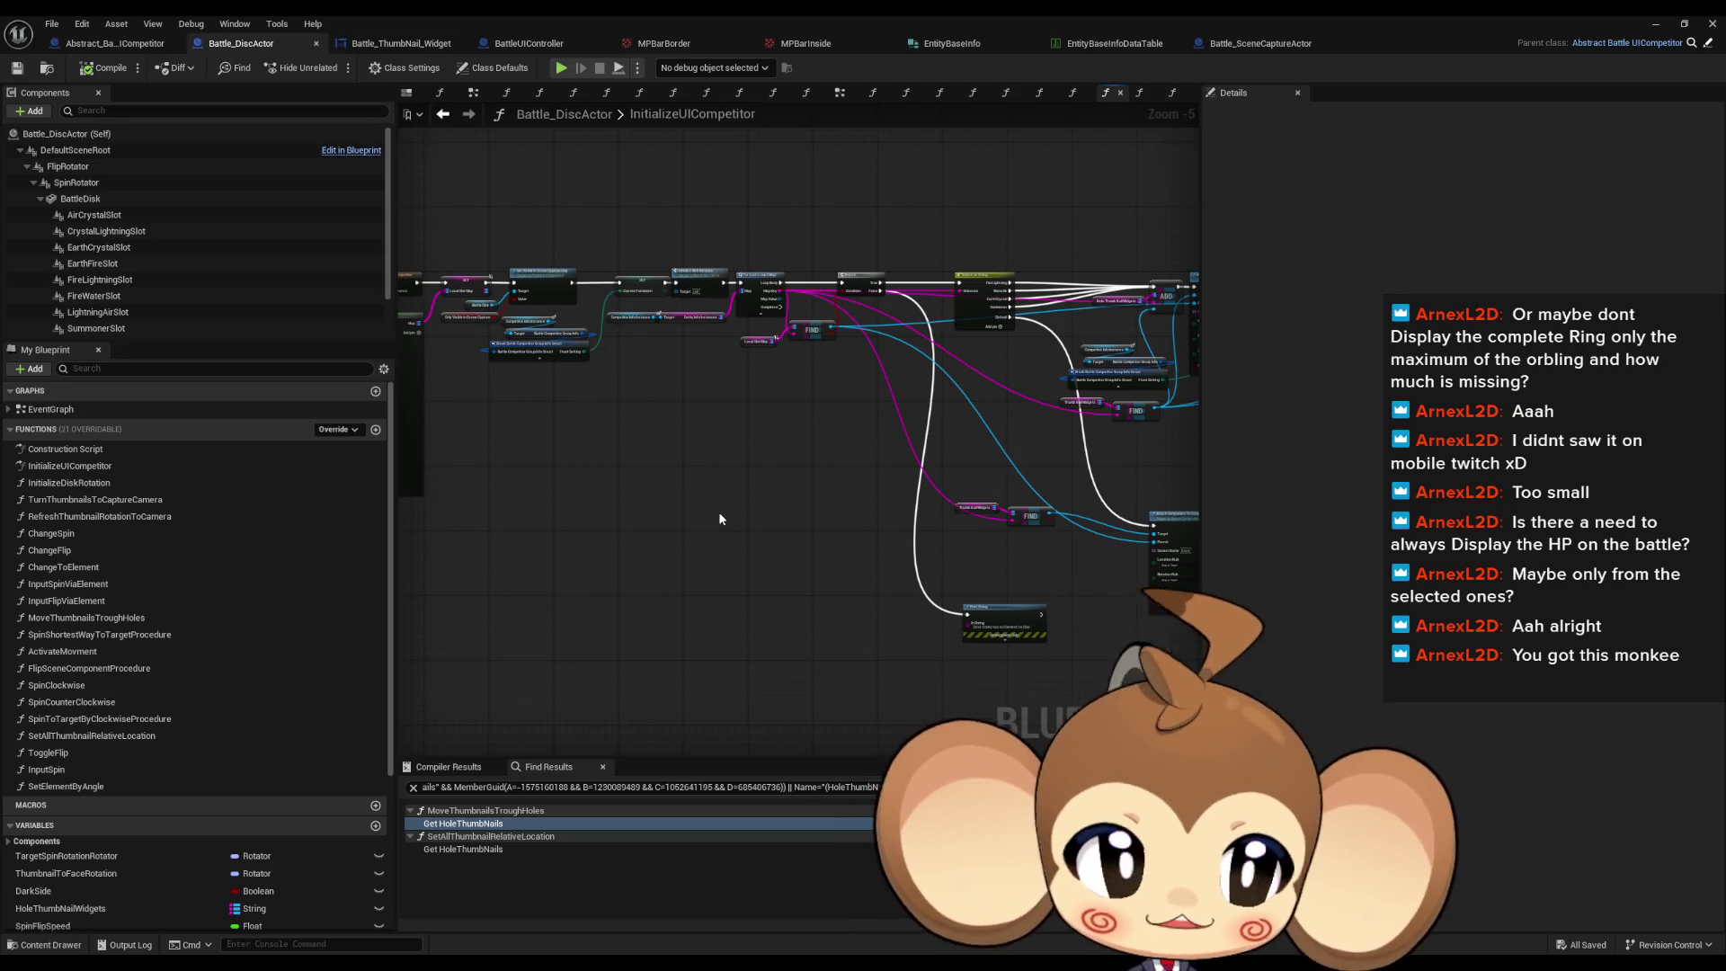
left_click(117, 45)
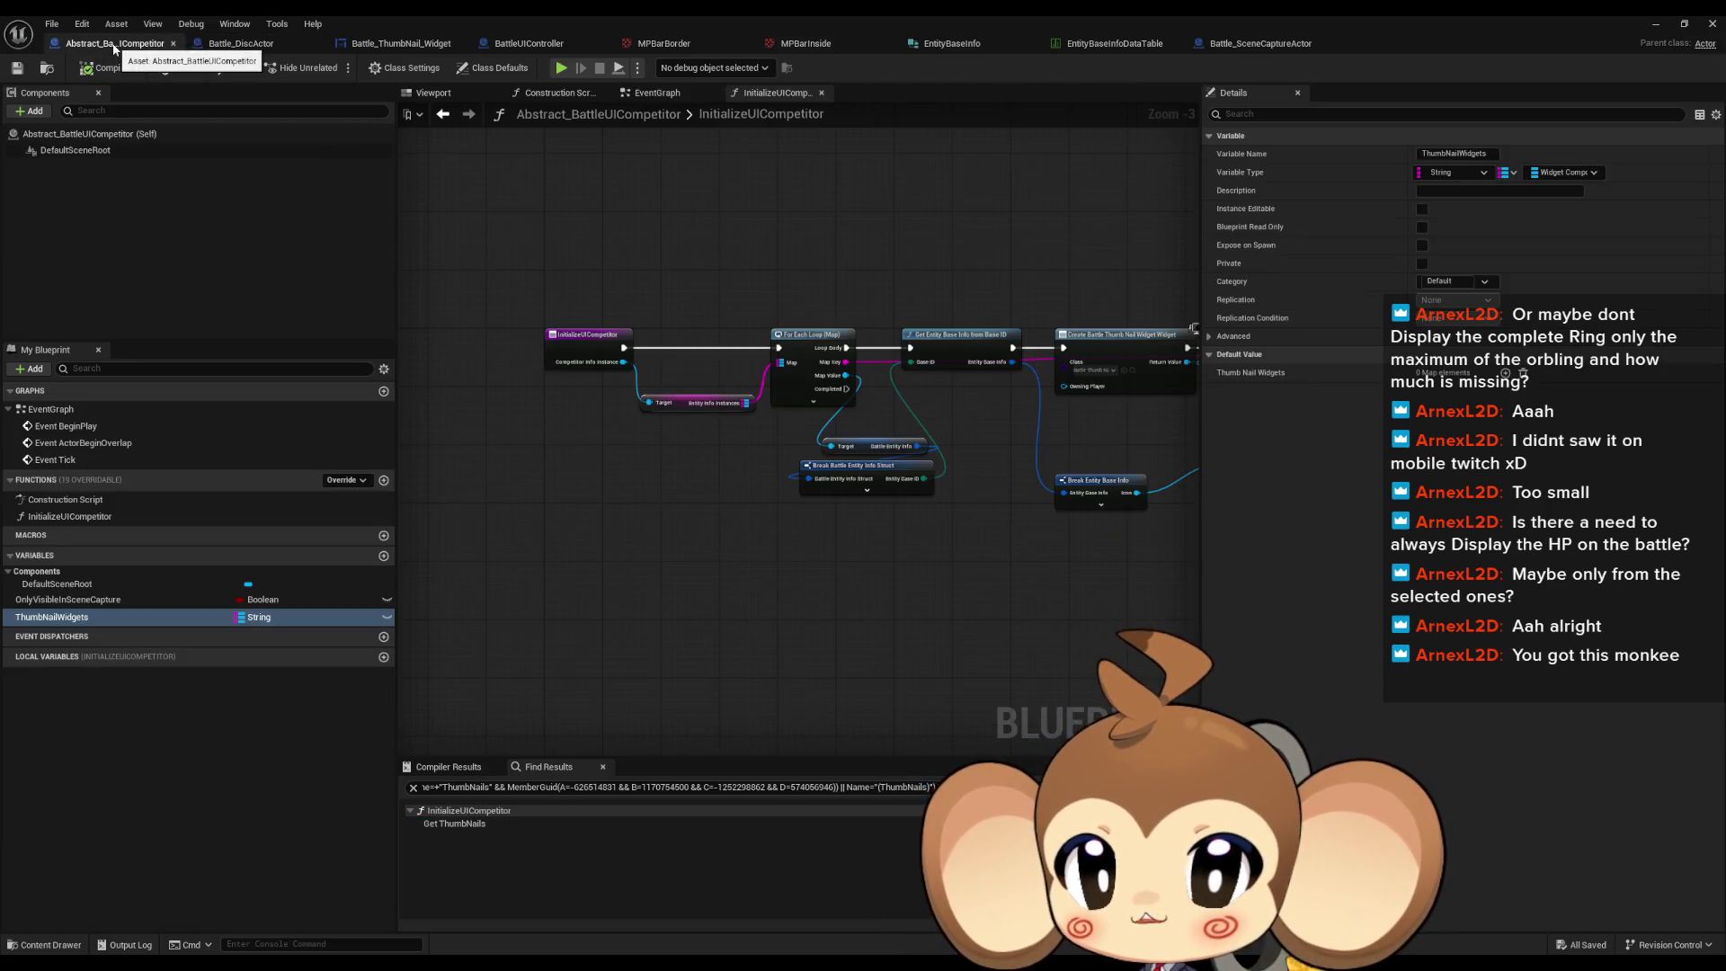
Step: Create a new function named SetOrblingInSlotToHP in Abstract_BattleUICompetitor
left_click(383, 481)
type("SetOrb")
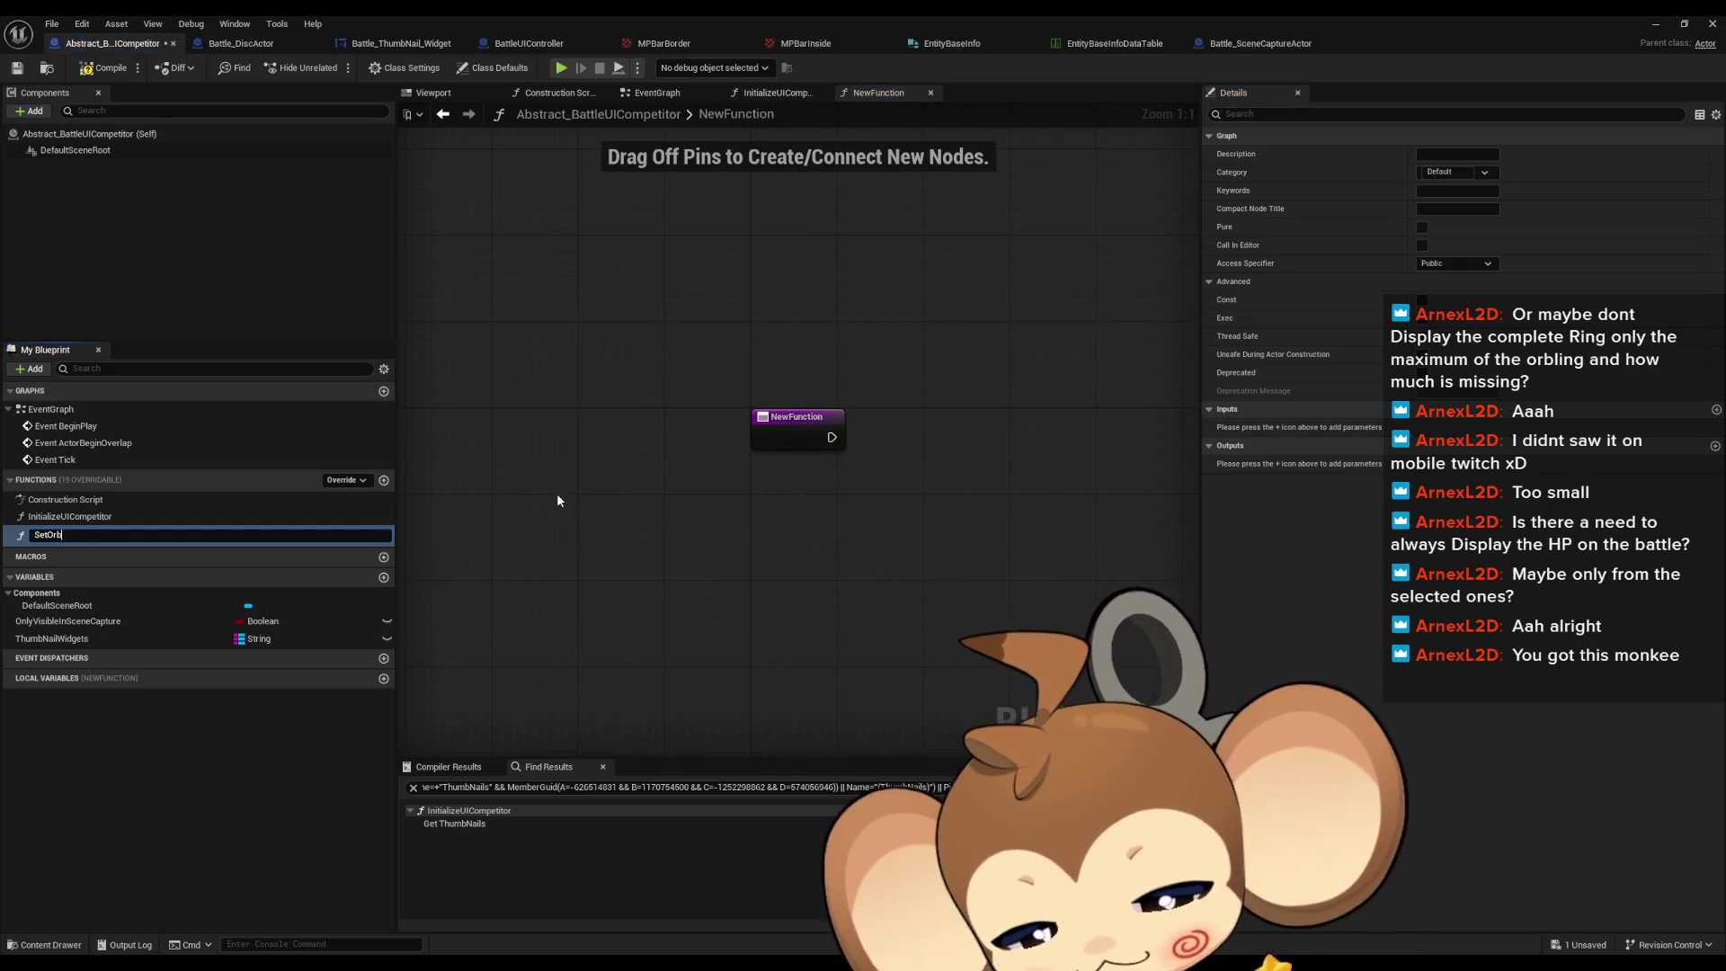
type("lingInSlotToHP")
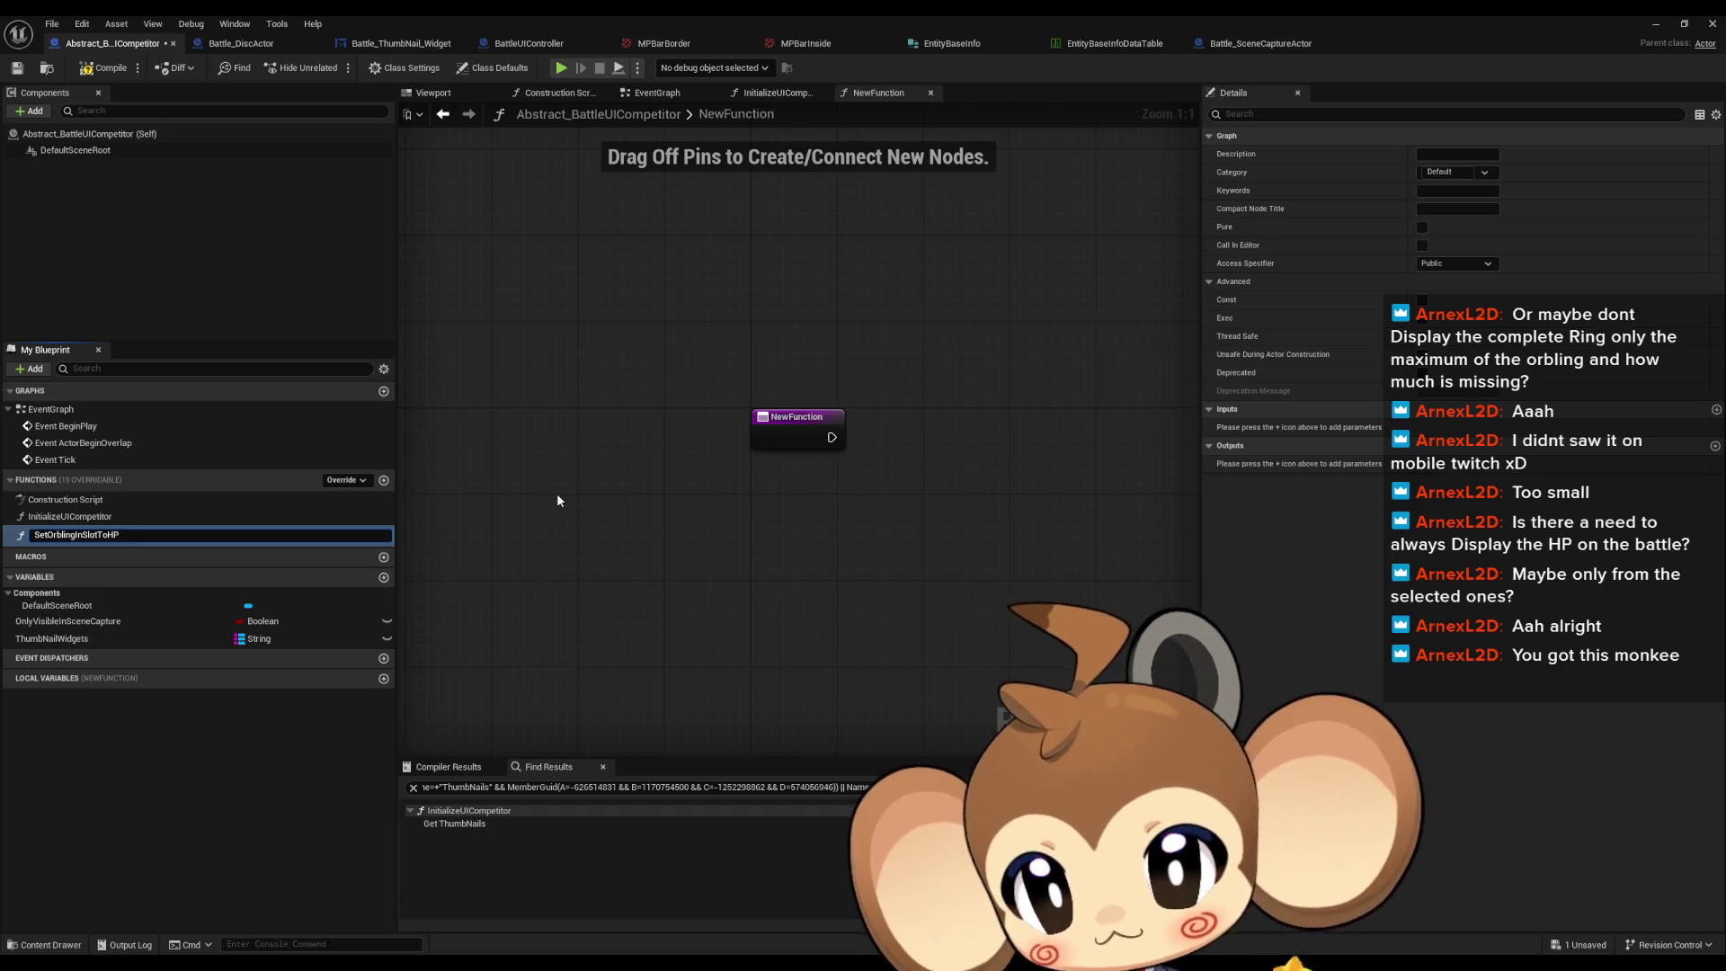
key("Return")
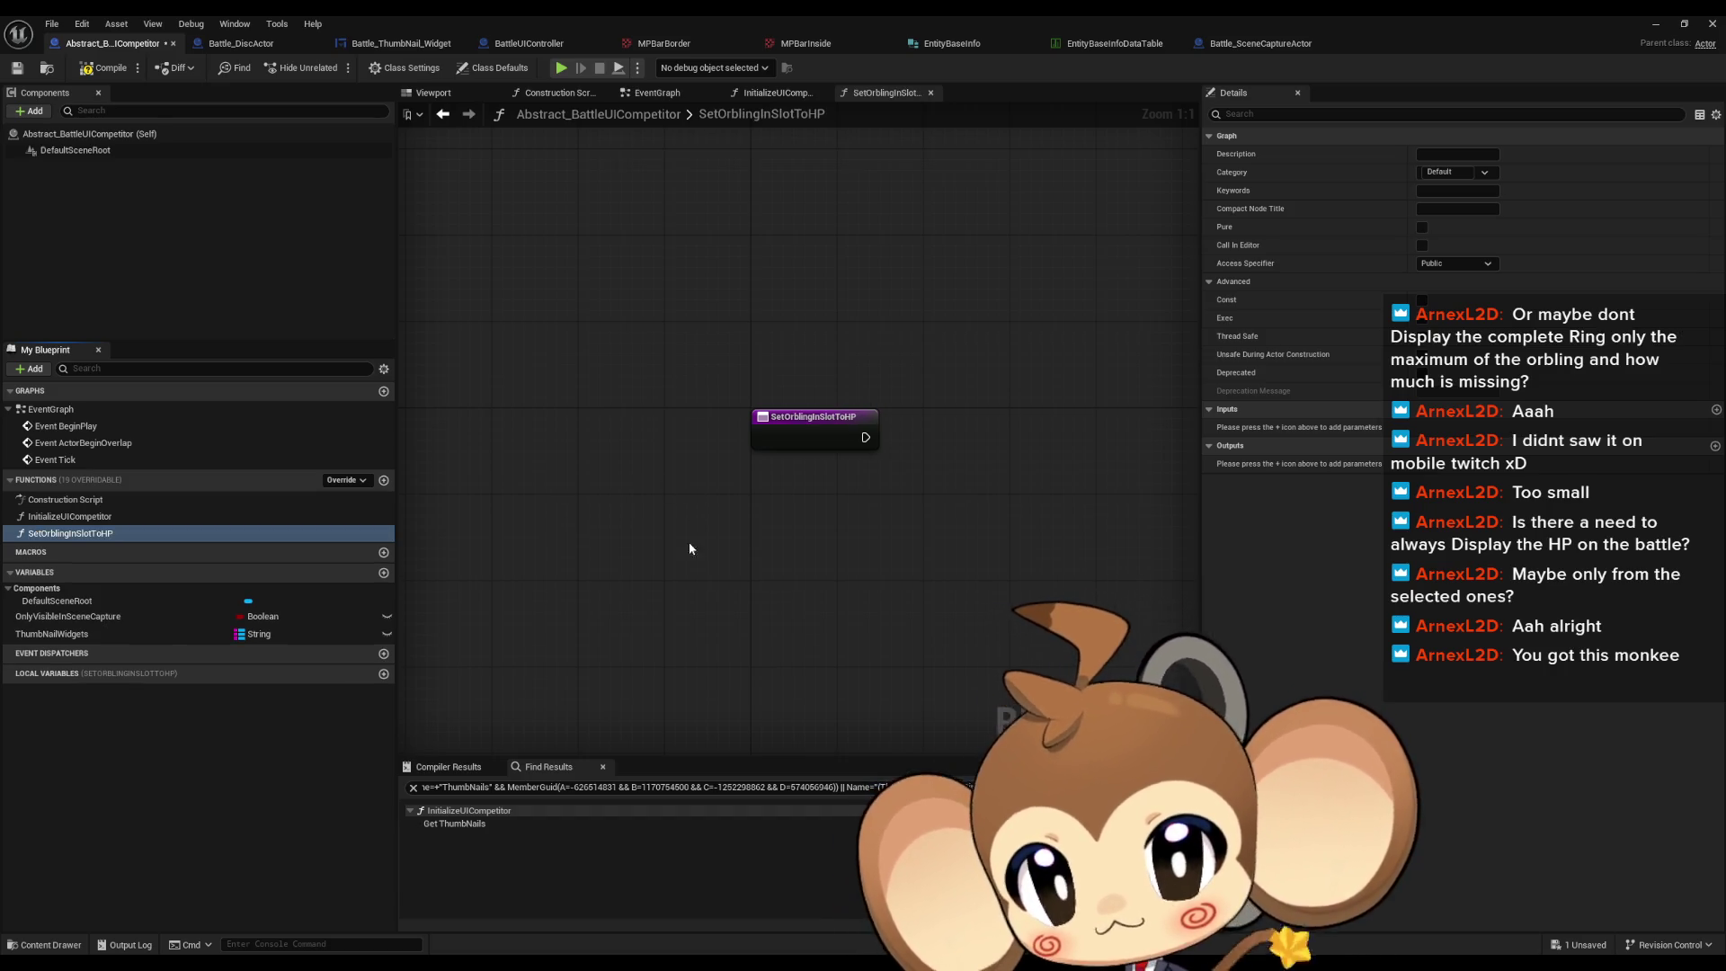
left_click(45, 535)
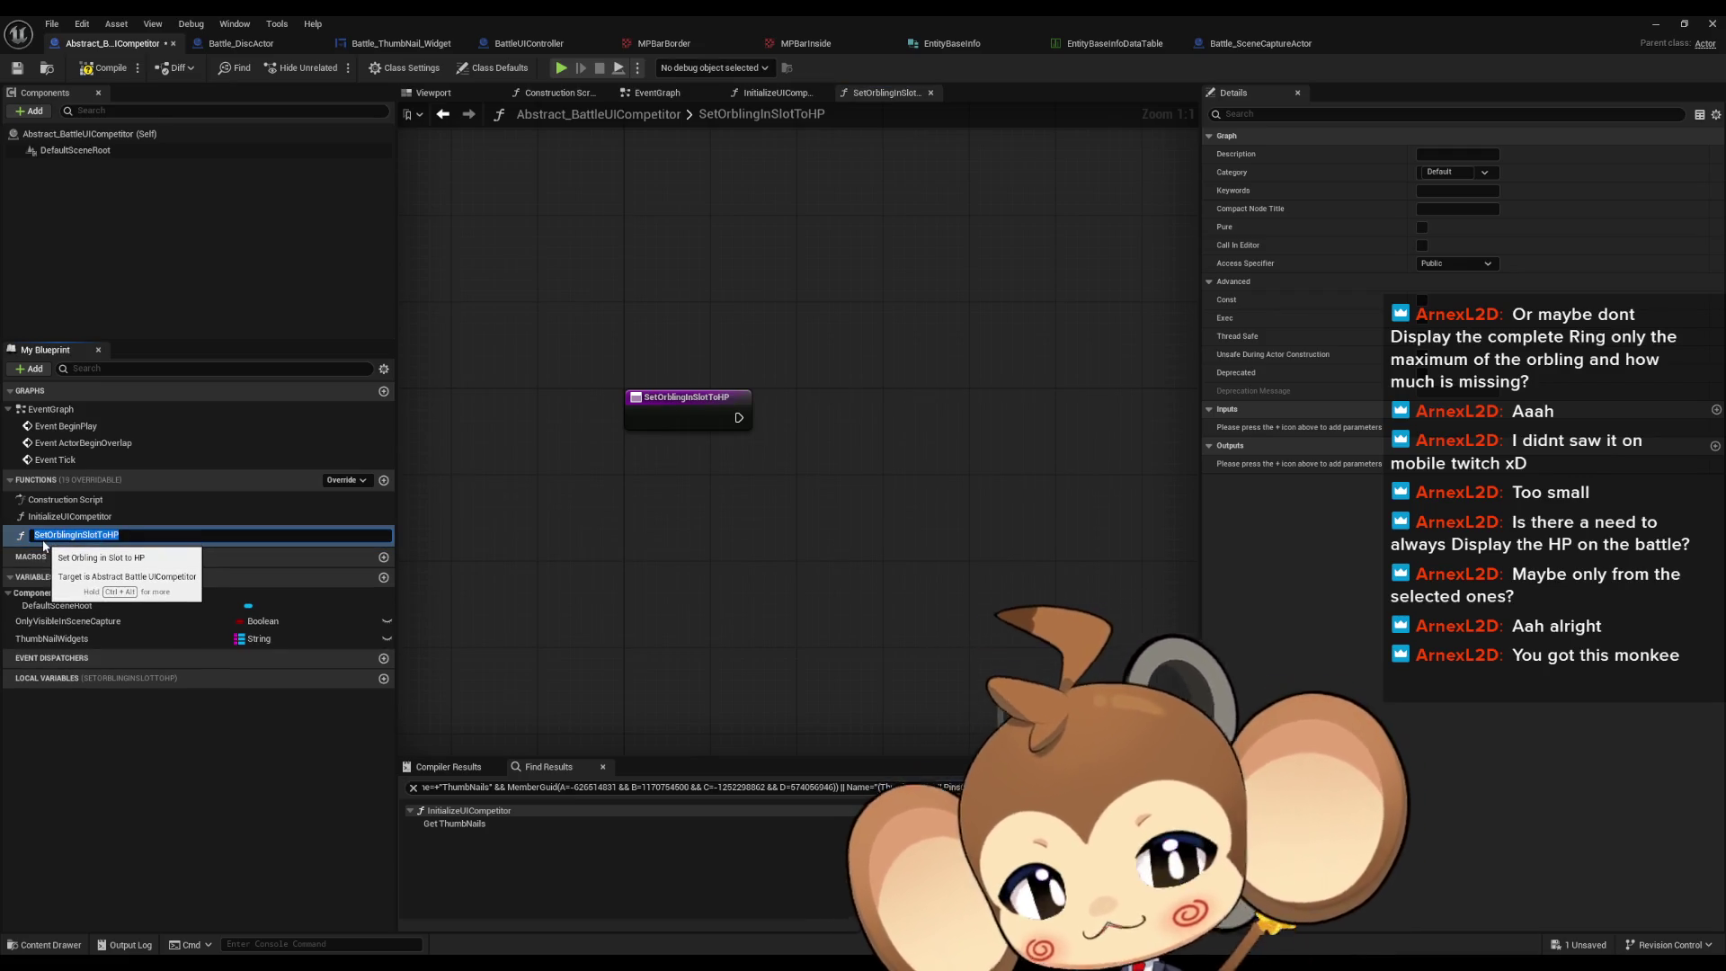
key("Return")
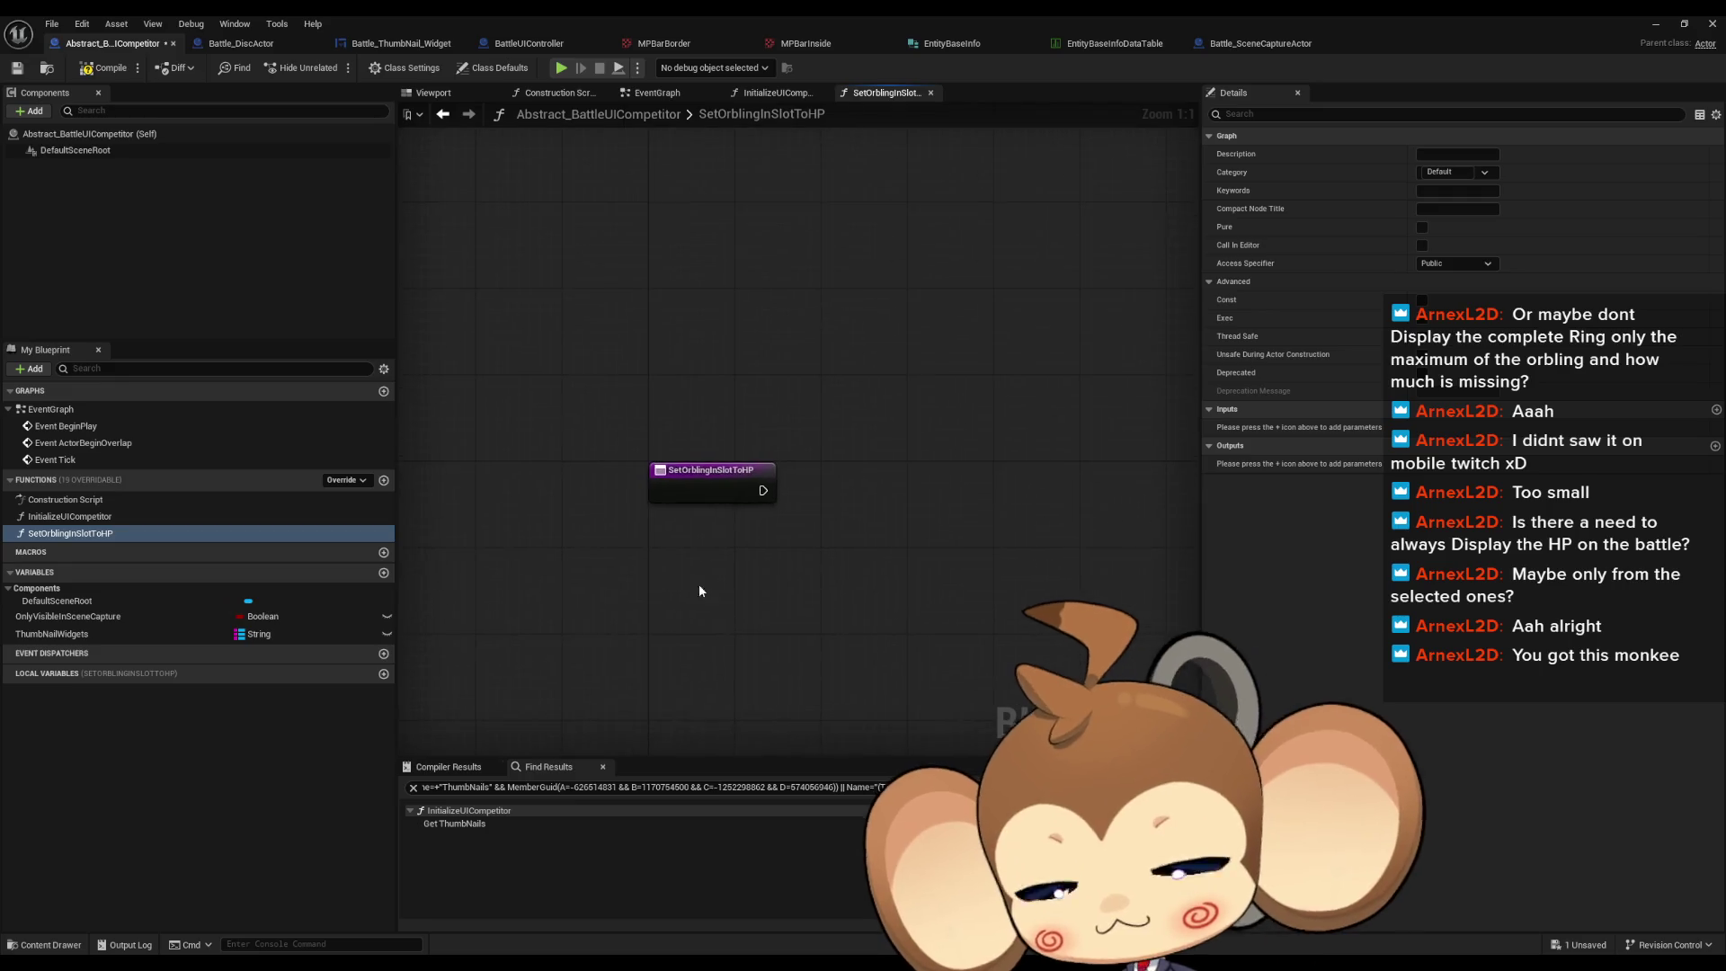
left_click(647, 476)
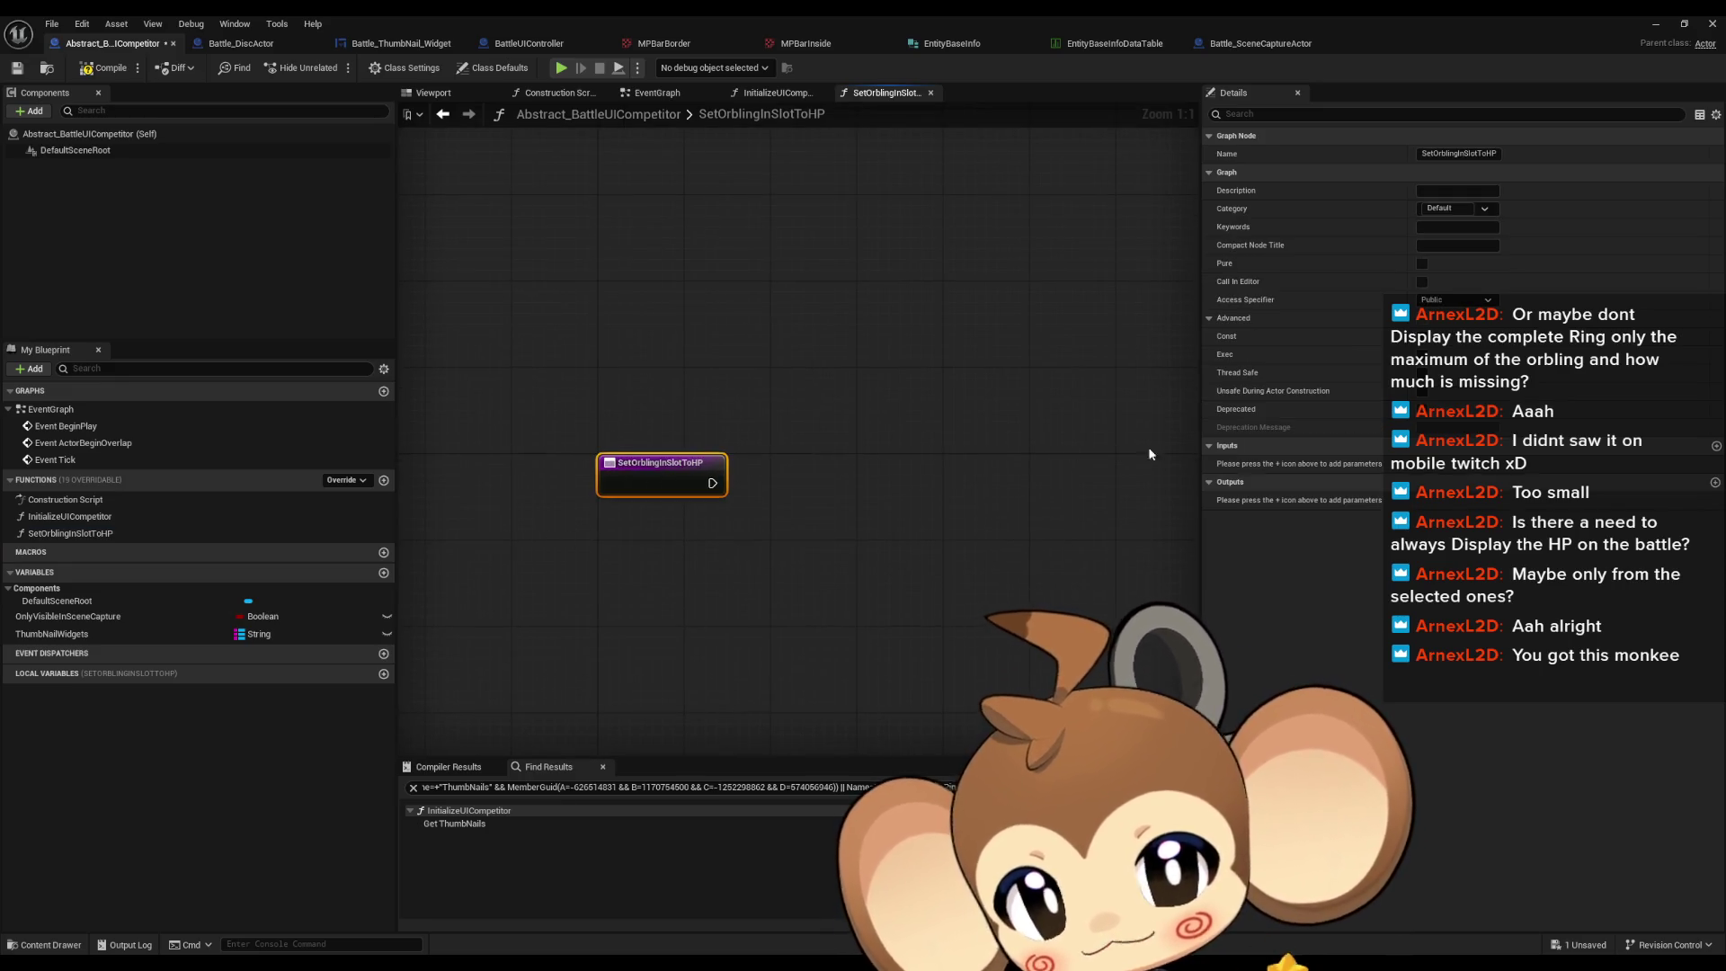
Step: Add a SlotName string input parameter to the function
left_click(1716, 447)
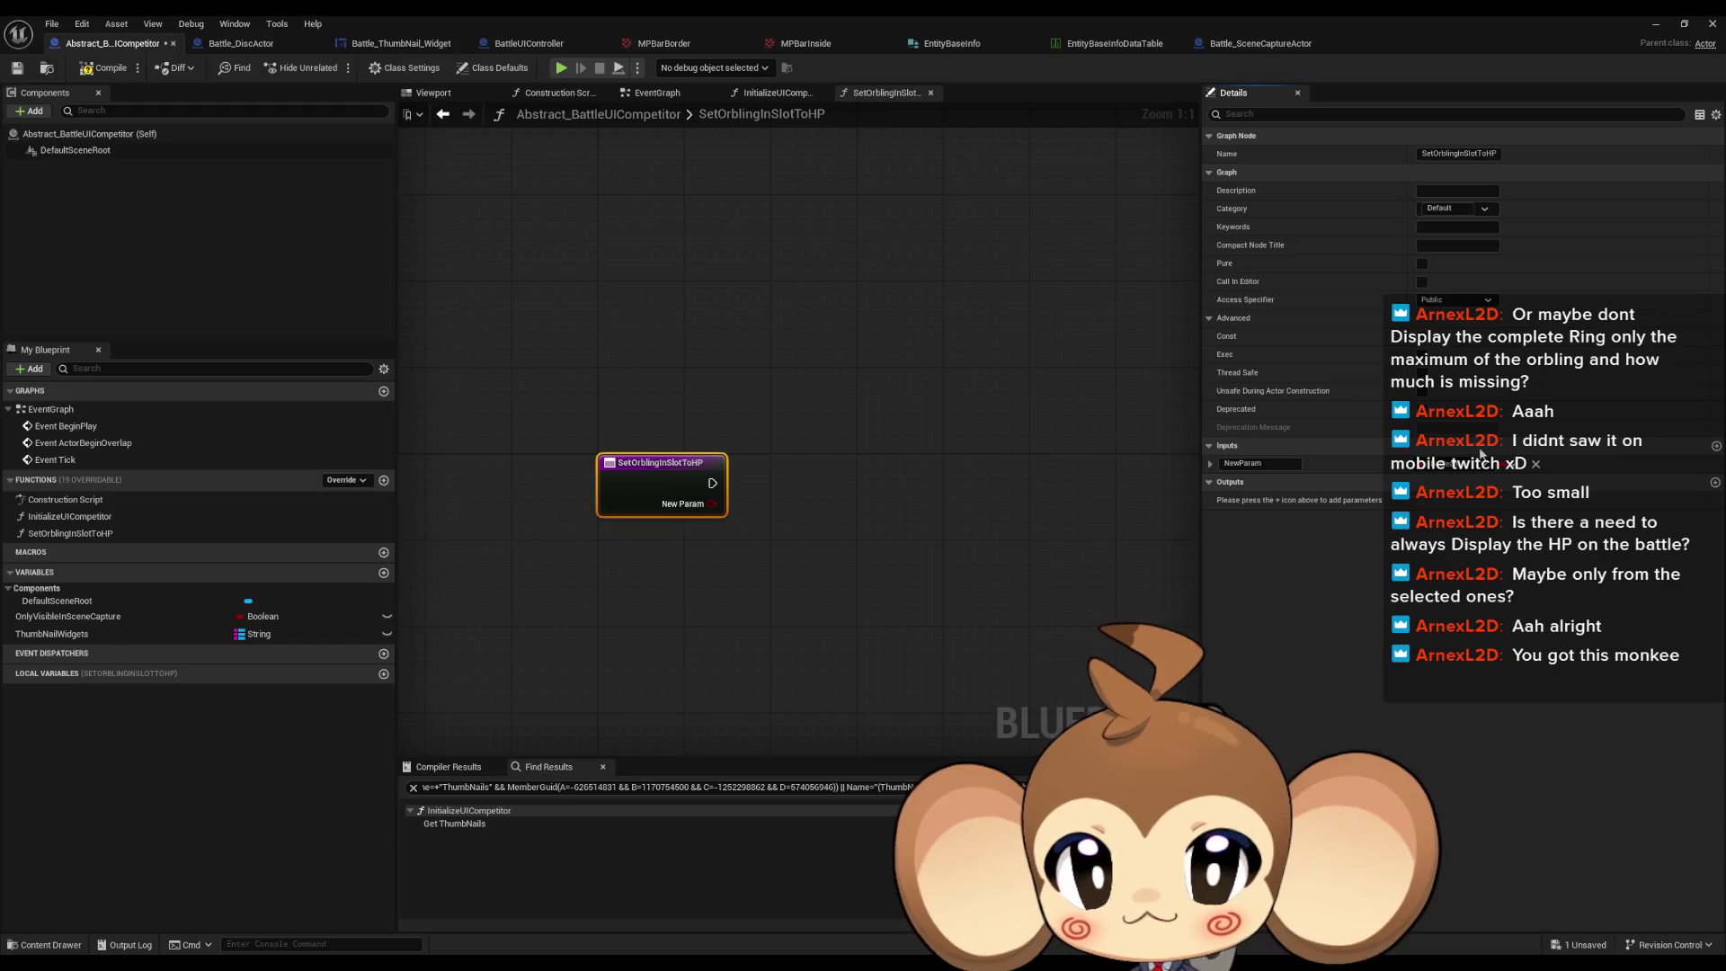
left_click(1429, 463)
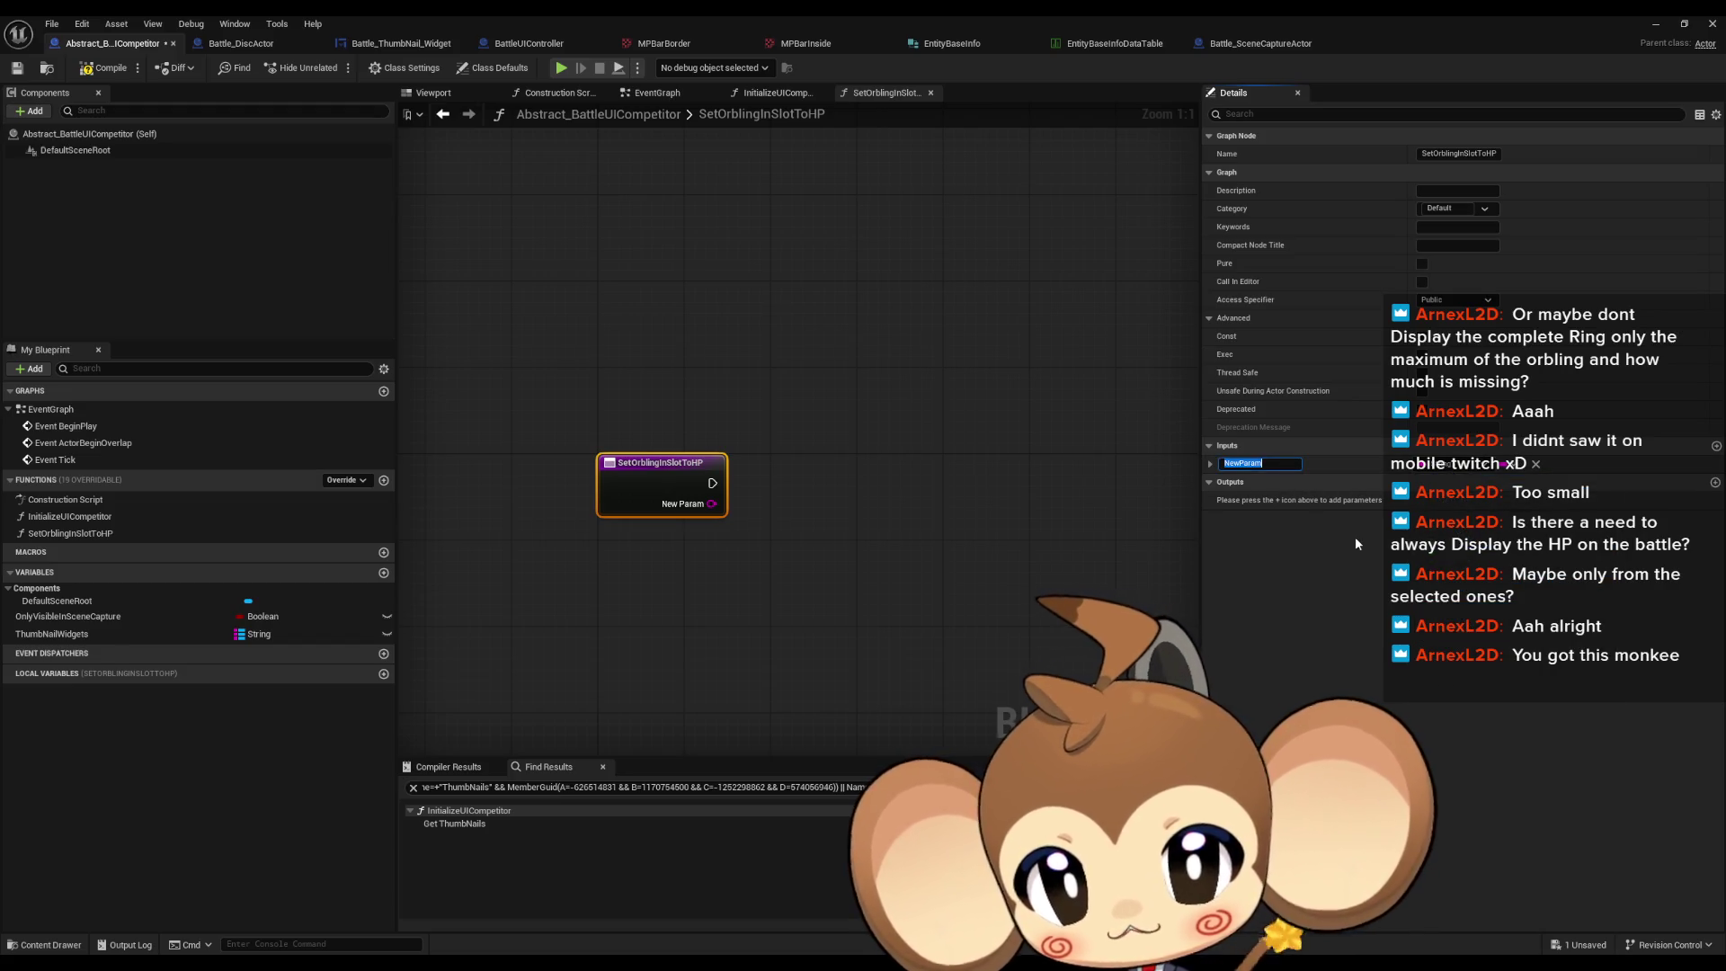
type("S")
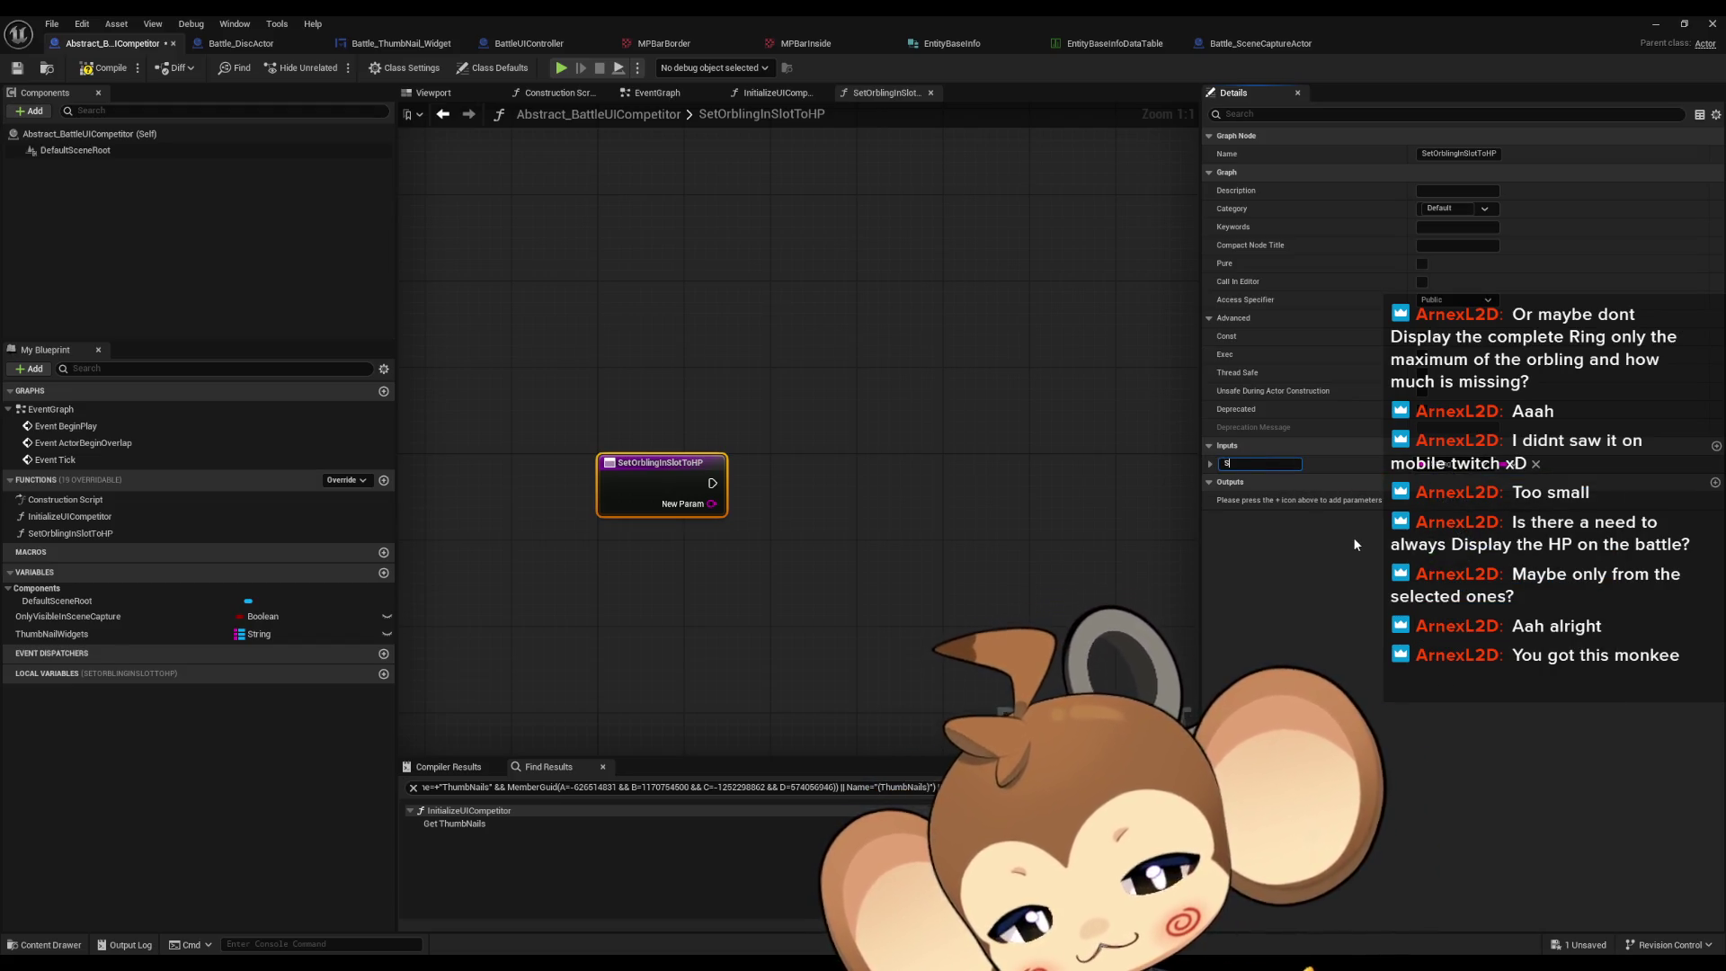
type("lotName")
key("Return")
Step: Rename the function to SetFightingEntitySlotToHP
left_click(171, 533)
key("F2")
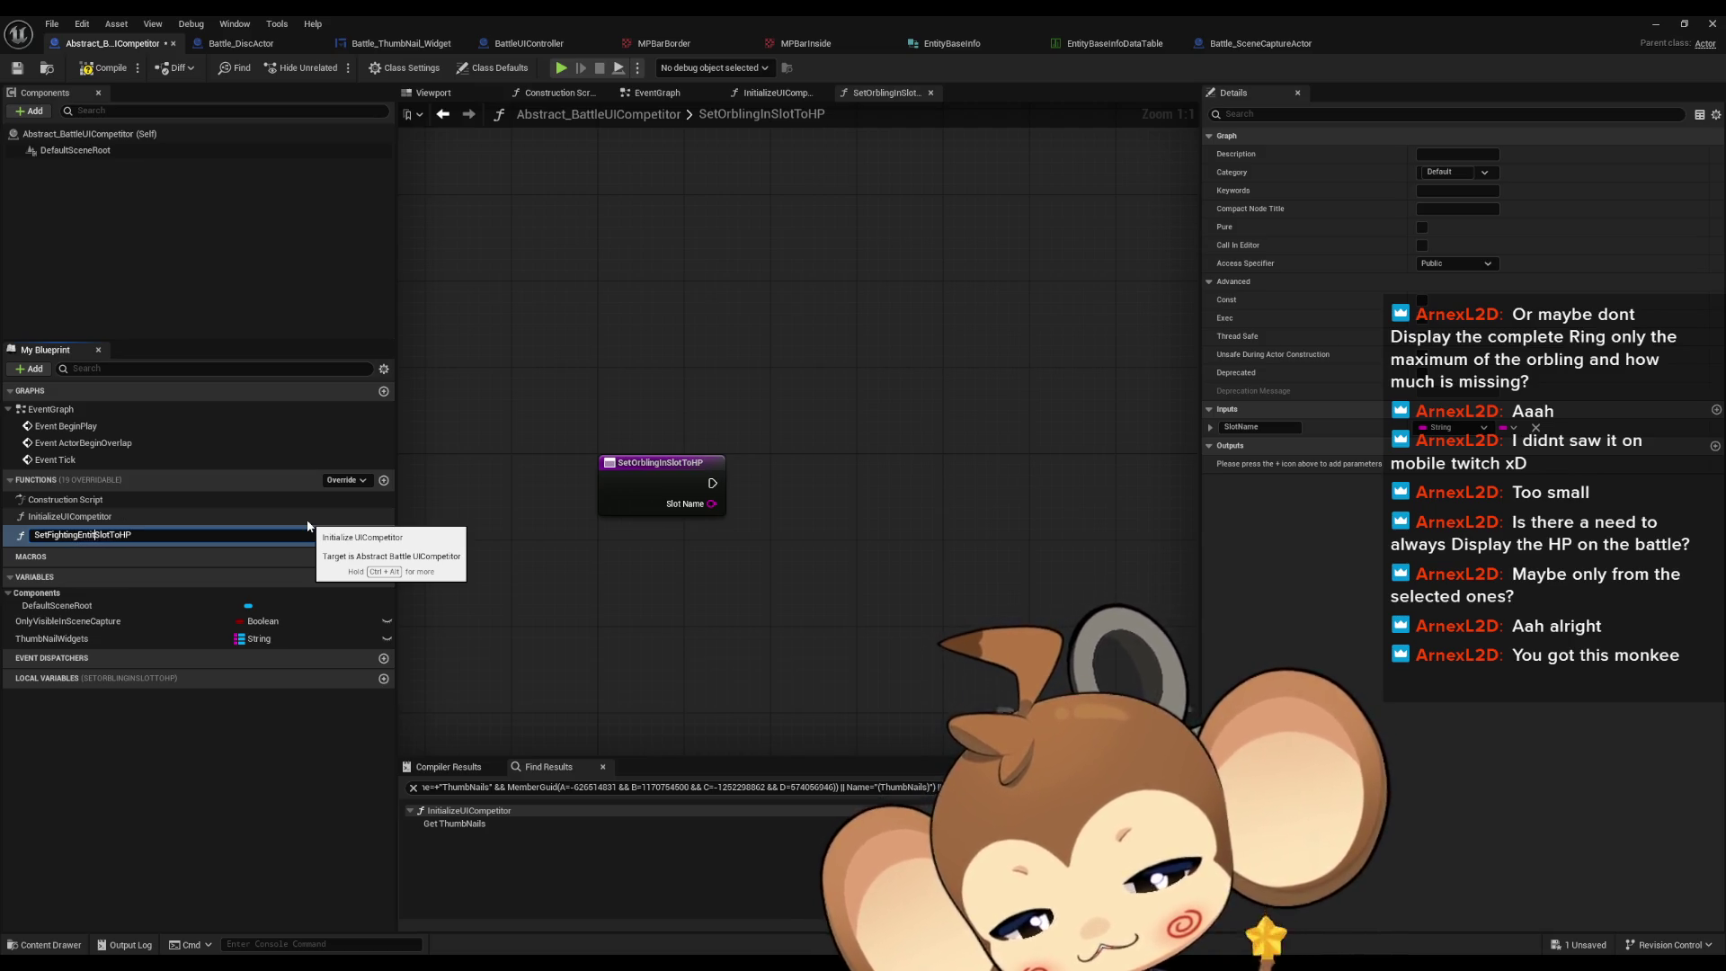
type("y")
key("Return")
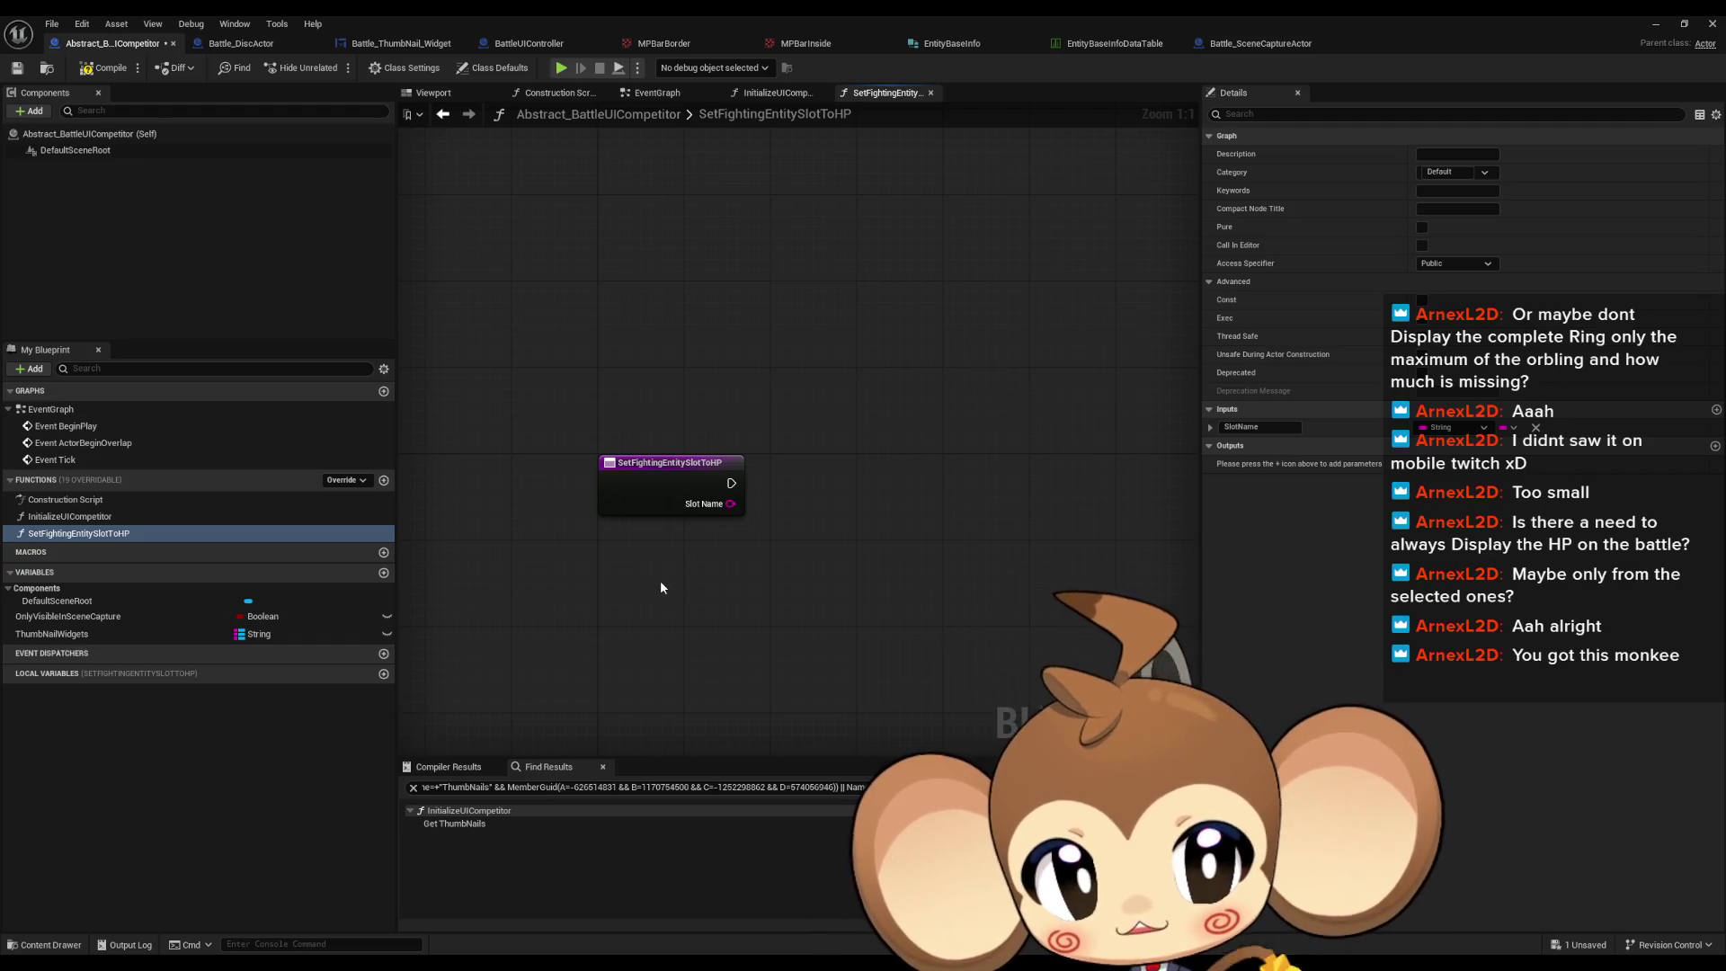
Step: Add a FIND on the ThumbNailWidgets map, keyed by Slot Name
left_click_drag(53, 634, 757, 531)
left_click(683, 554)
type("find")
key("Return")
mouse_move(635, 497)
left_mouse_down()
mouse_move(776, 559)
mouse_move(760, 568)
mouse_move(874, 501)
left_mouse_up()
left_click(665, 548, "ctrl")
Step: Get the user widget from the found thumbnail component with Get Widget
type("set")
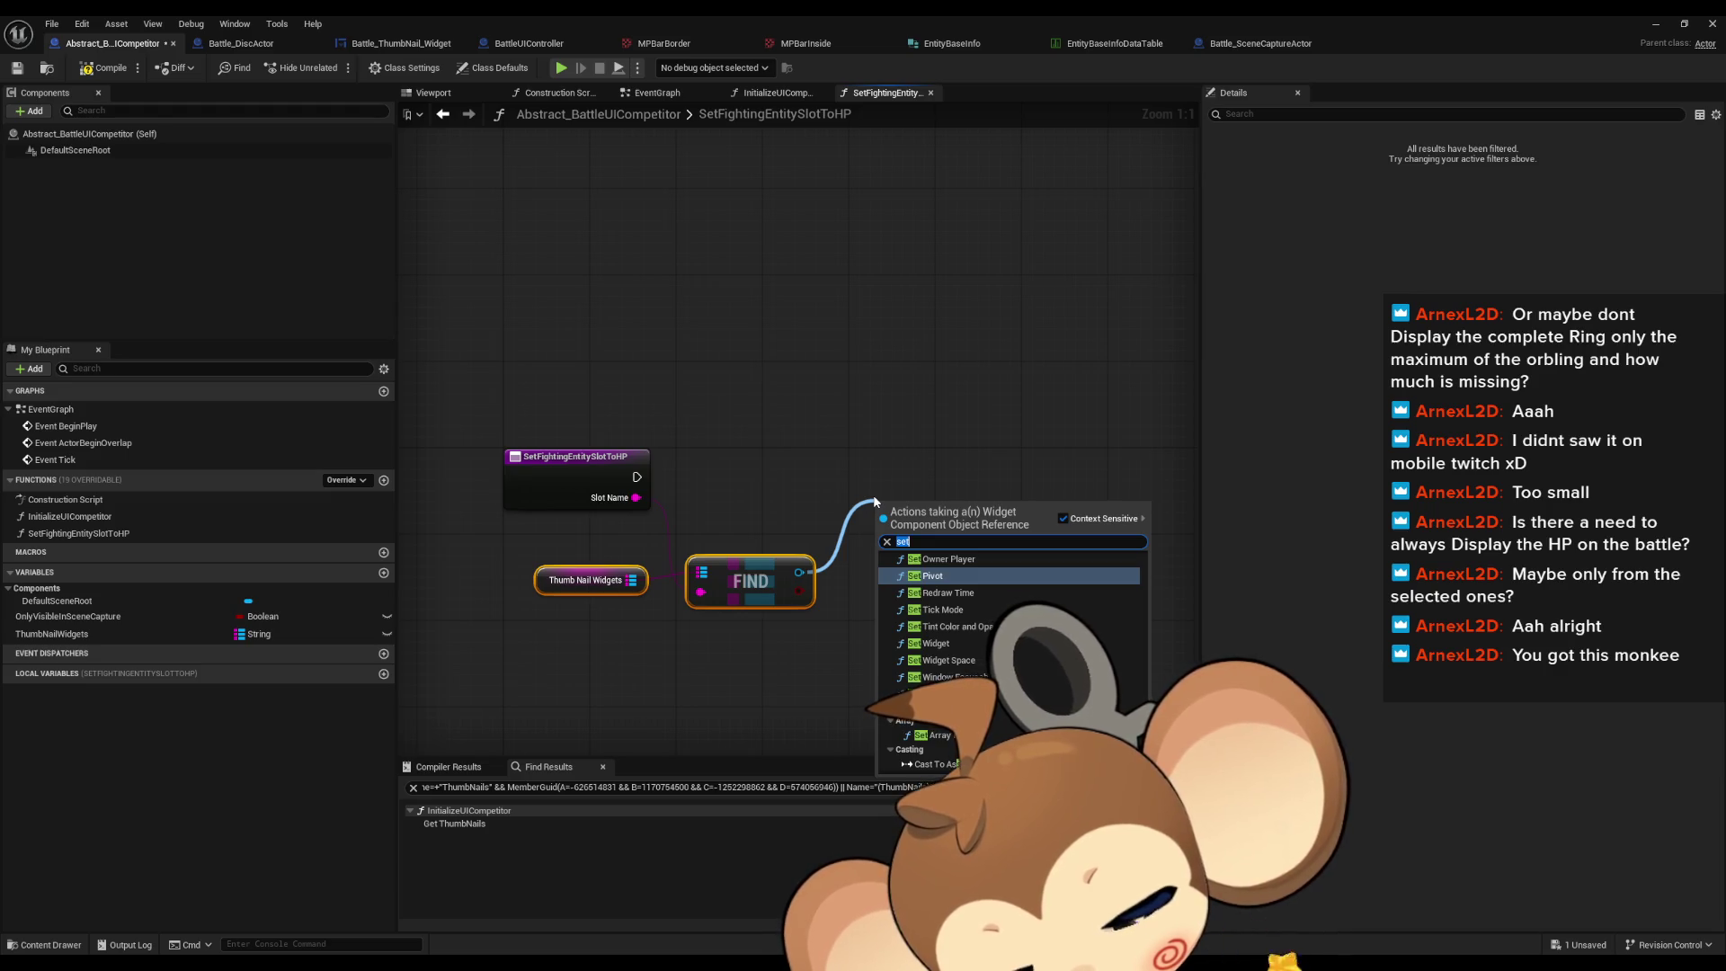
key("BackSpace")
key("BackSpace")
key("BackSpace")
type("hp per")
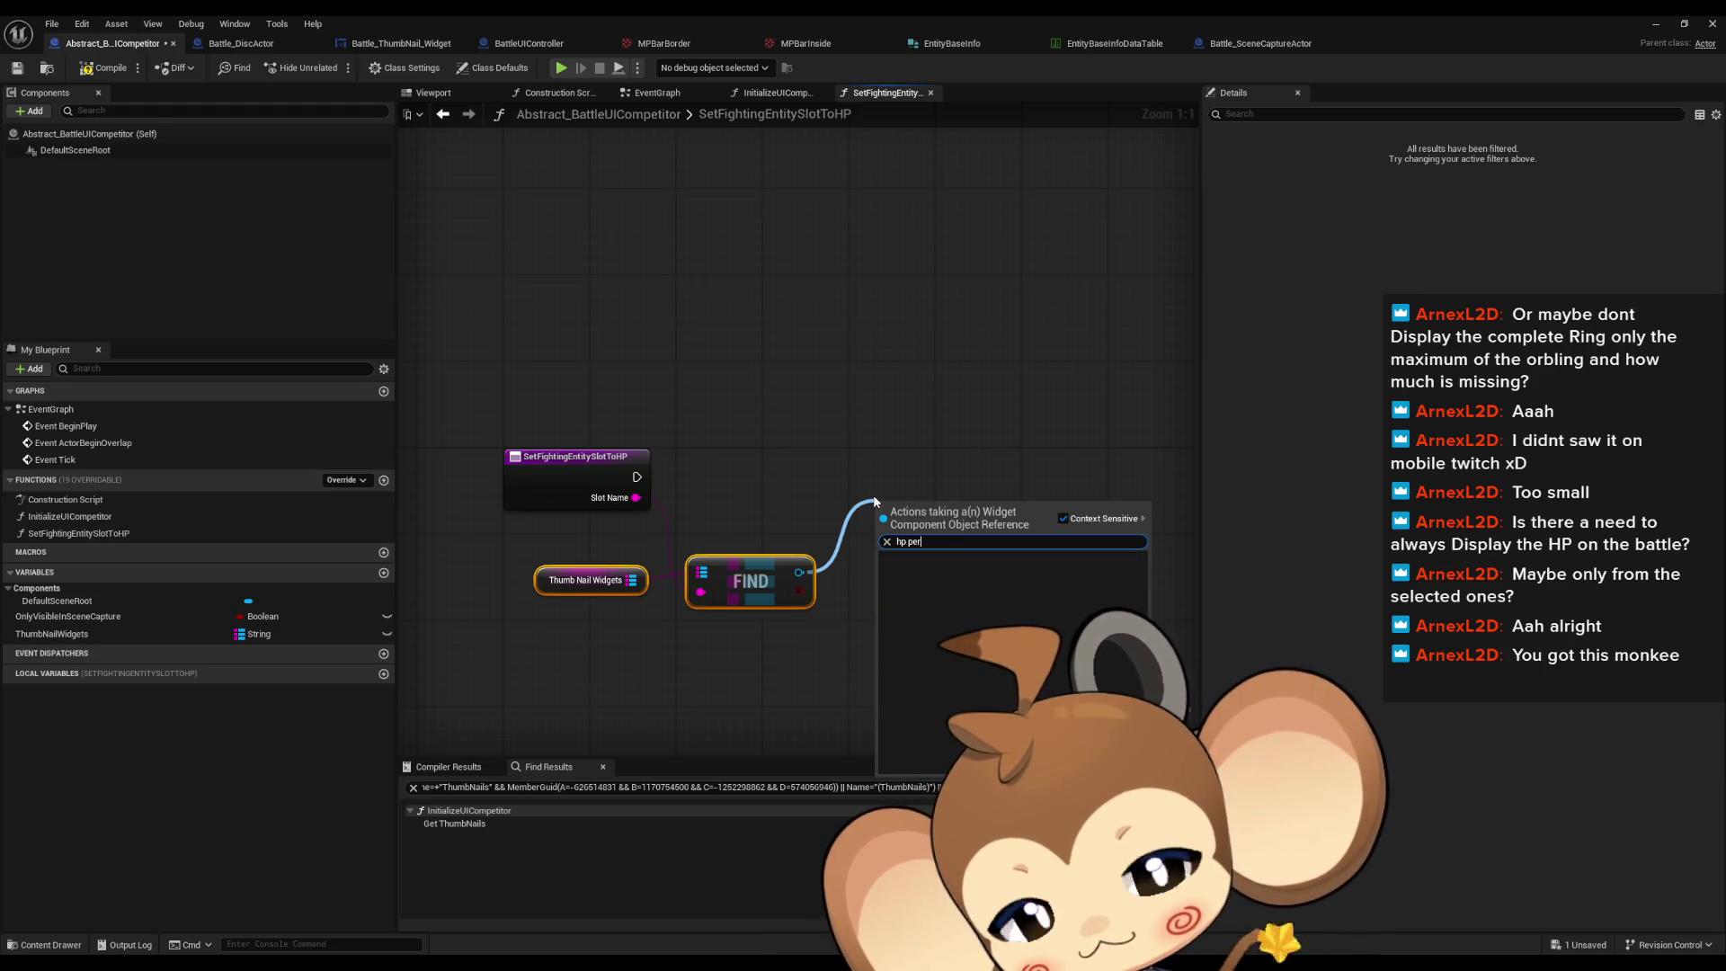
left_click(775, 532)
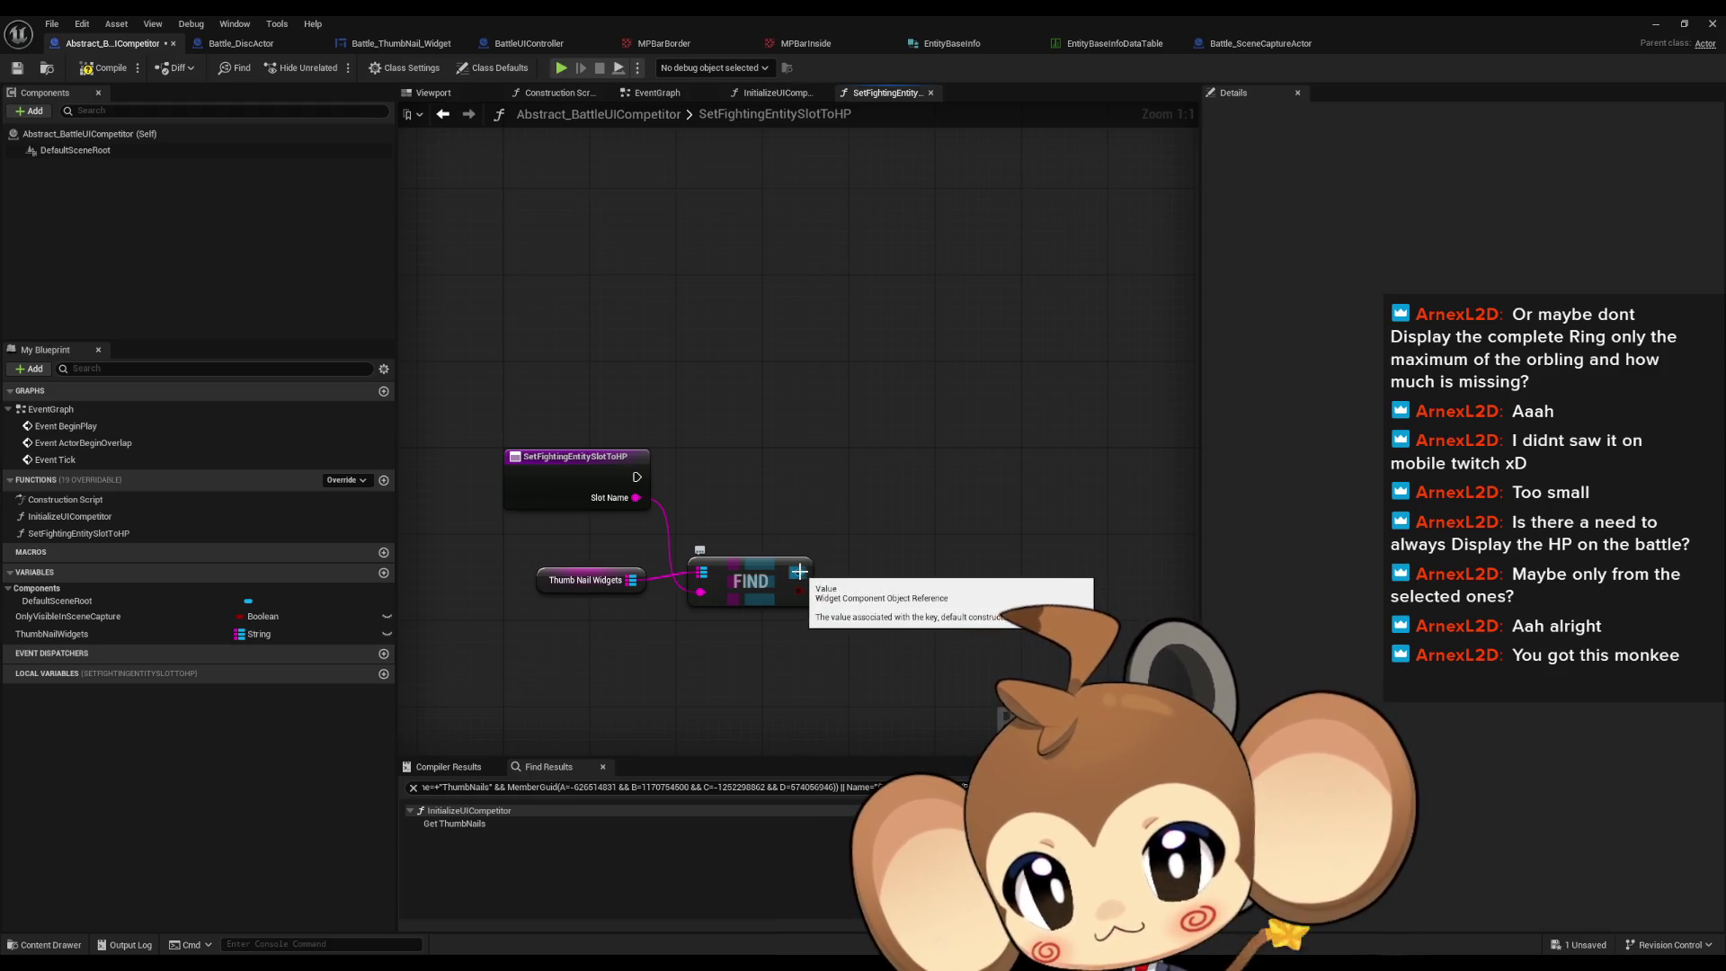
left_click_drag(799, 572, 857, 548)
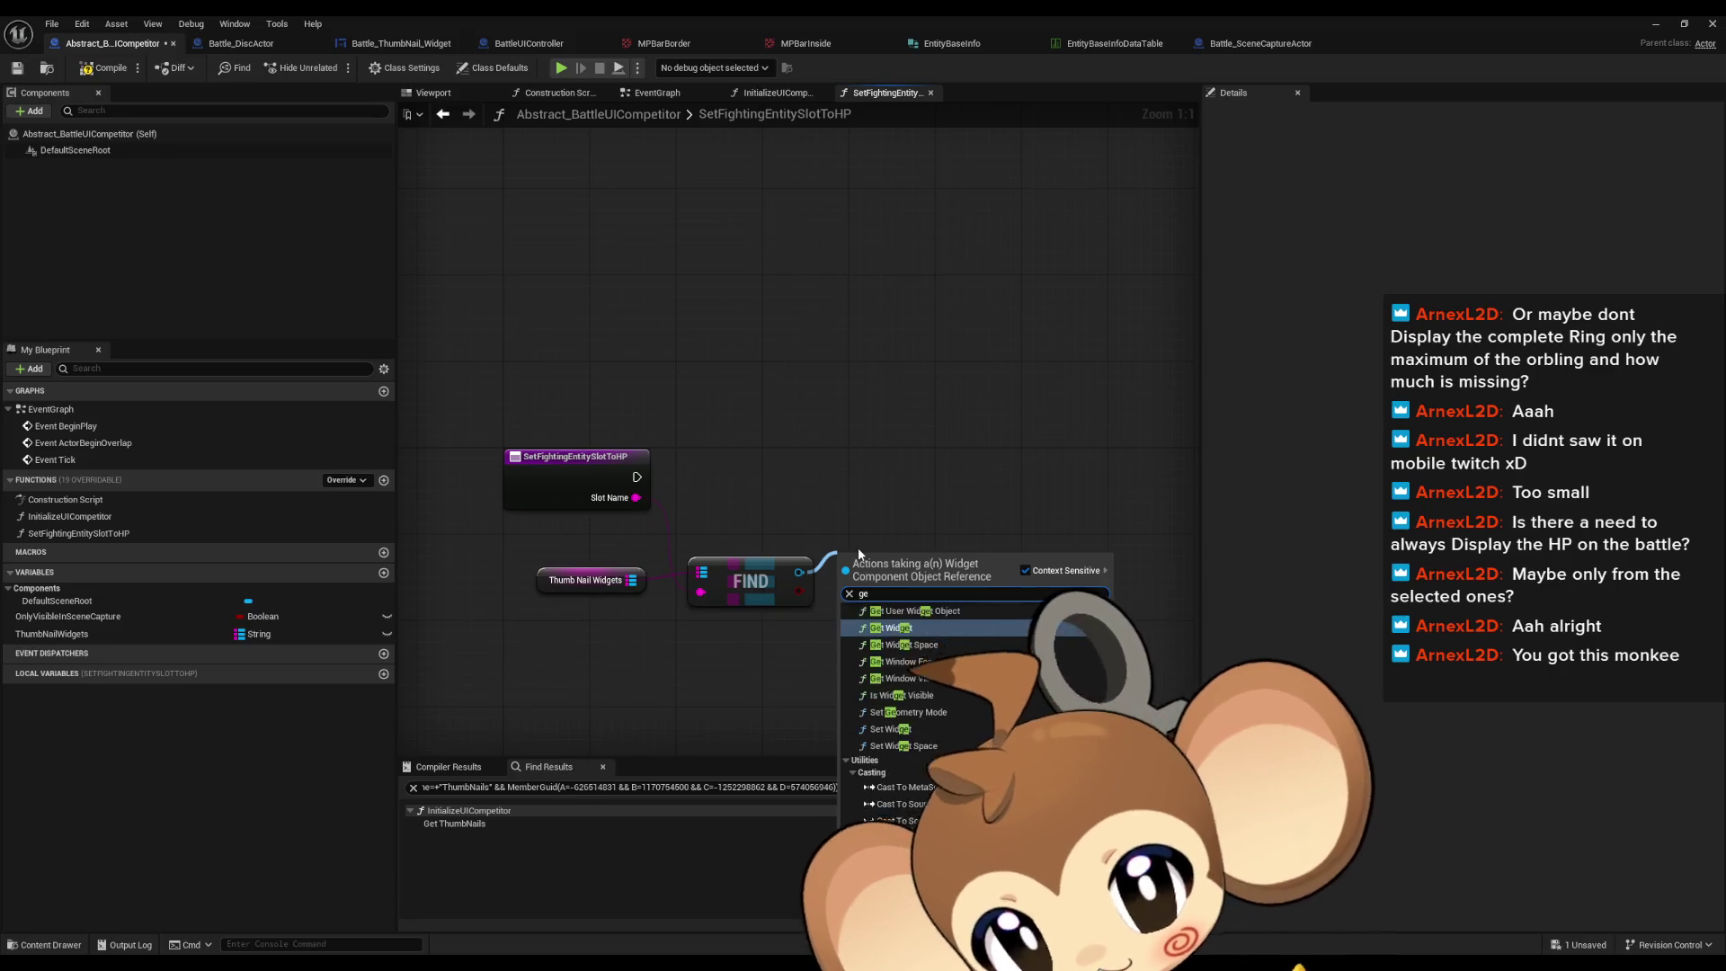
type("get widget")
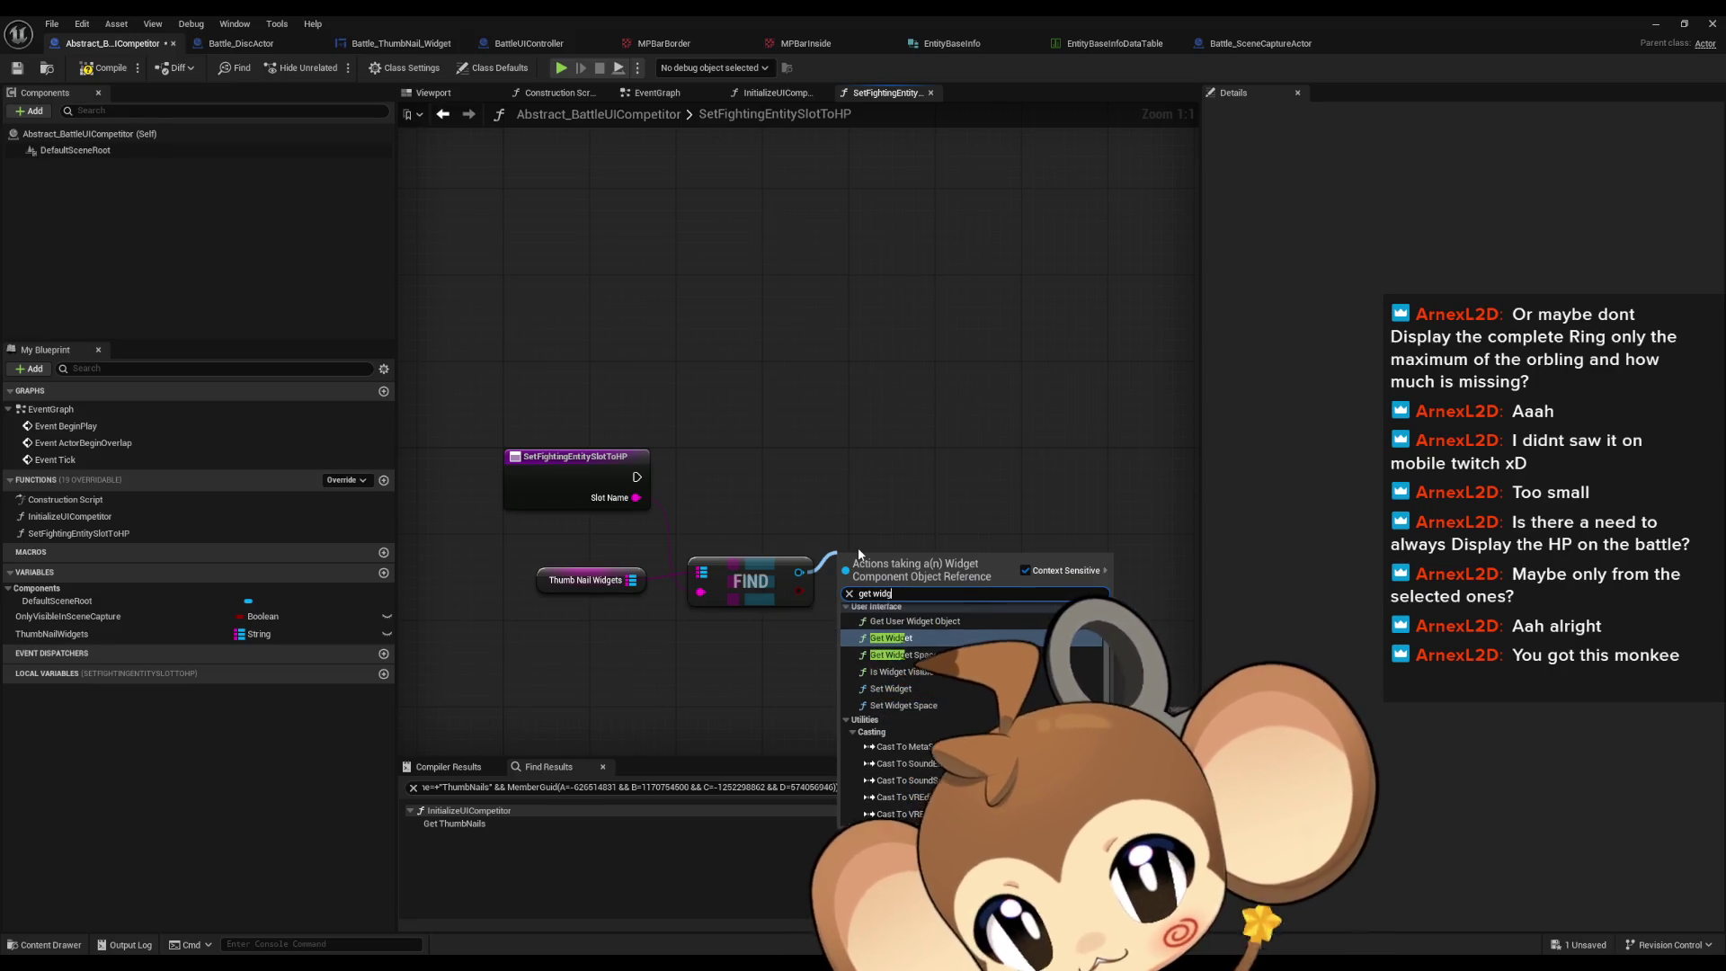
key("Return")
Step: Cast the widget to Battle_ThumbNail_Widget and call Set HPTo Percent on it
left_click_drag(959, 583, 1023, 537)
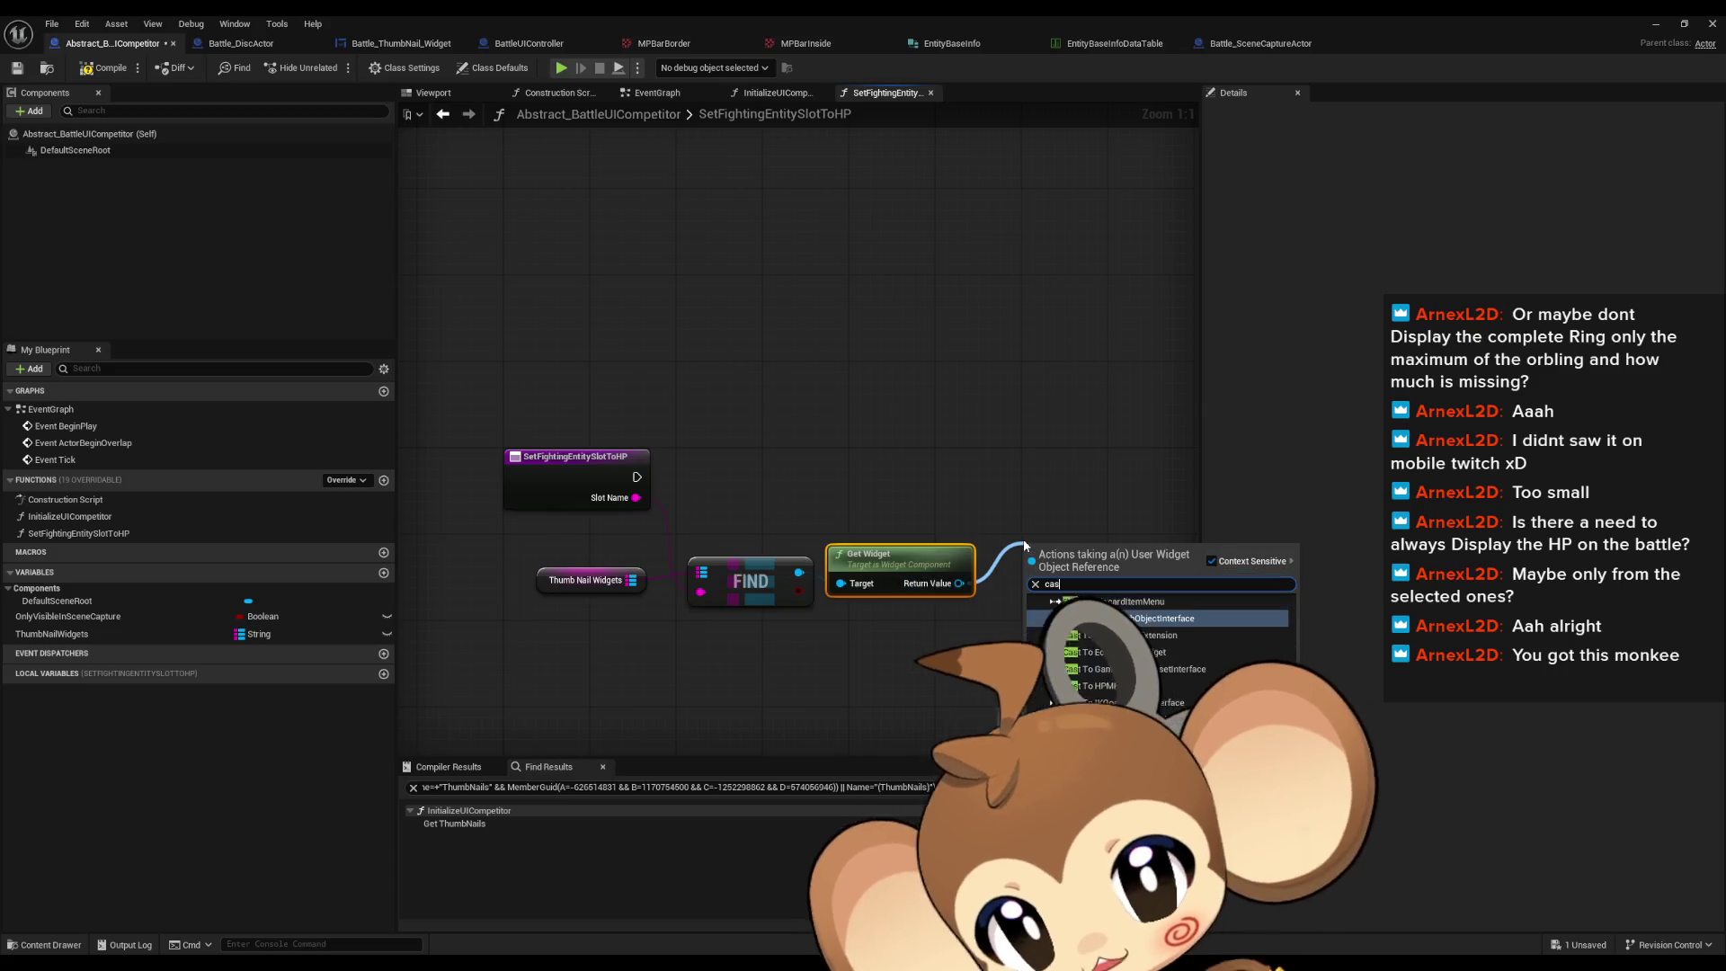
type("cast")
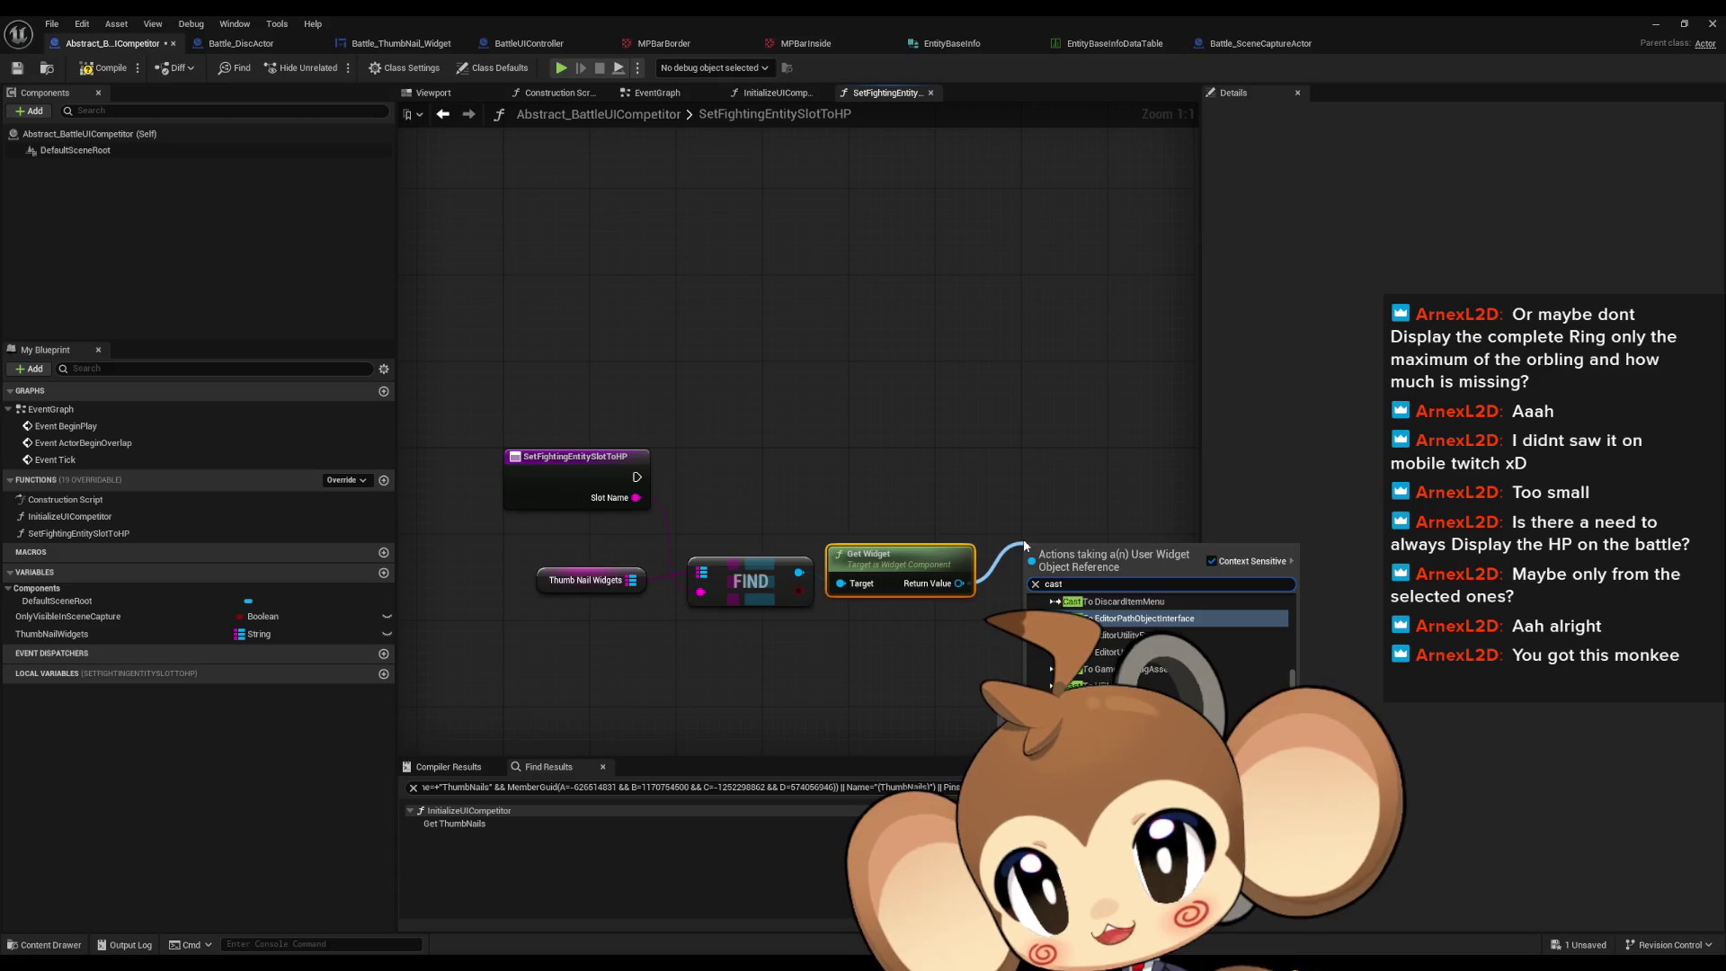
type(" thumb")
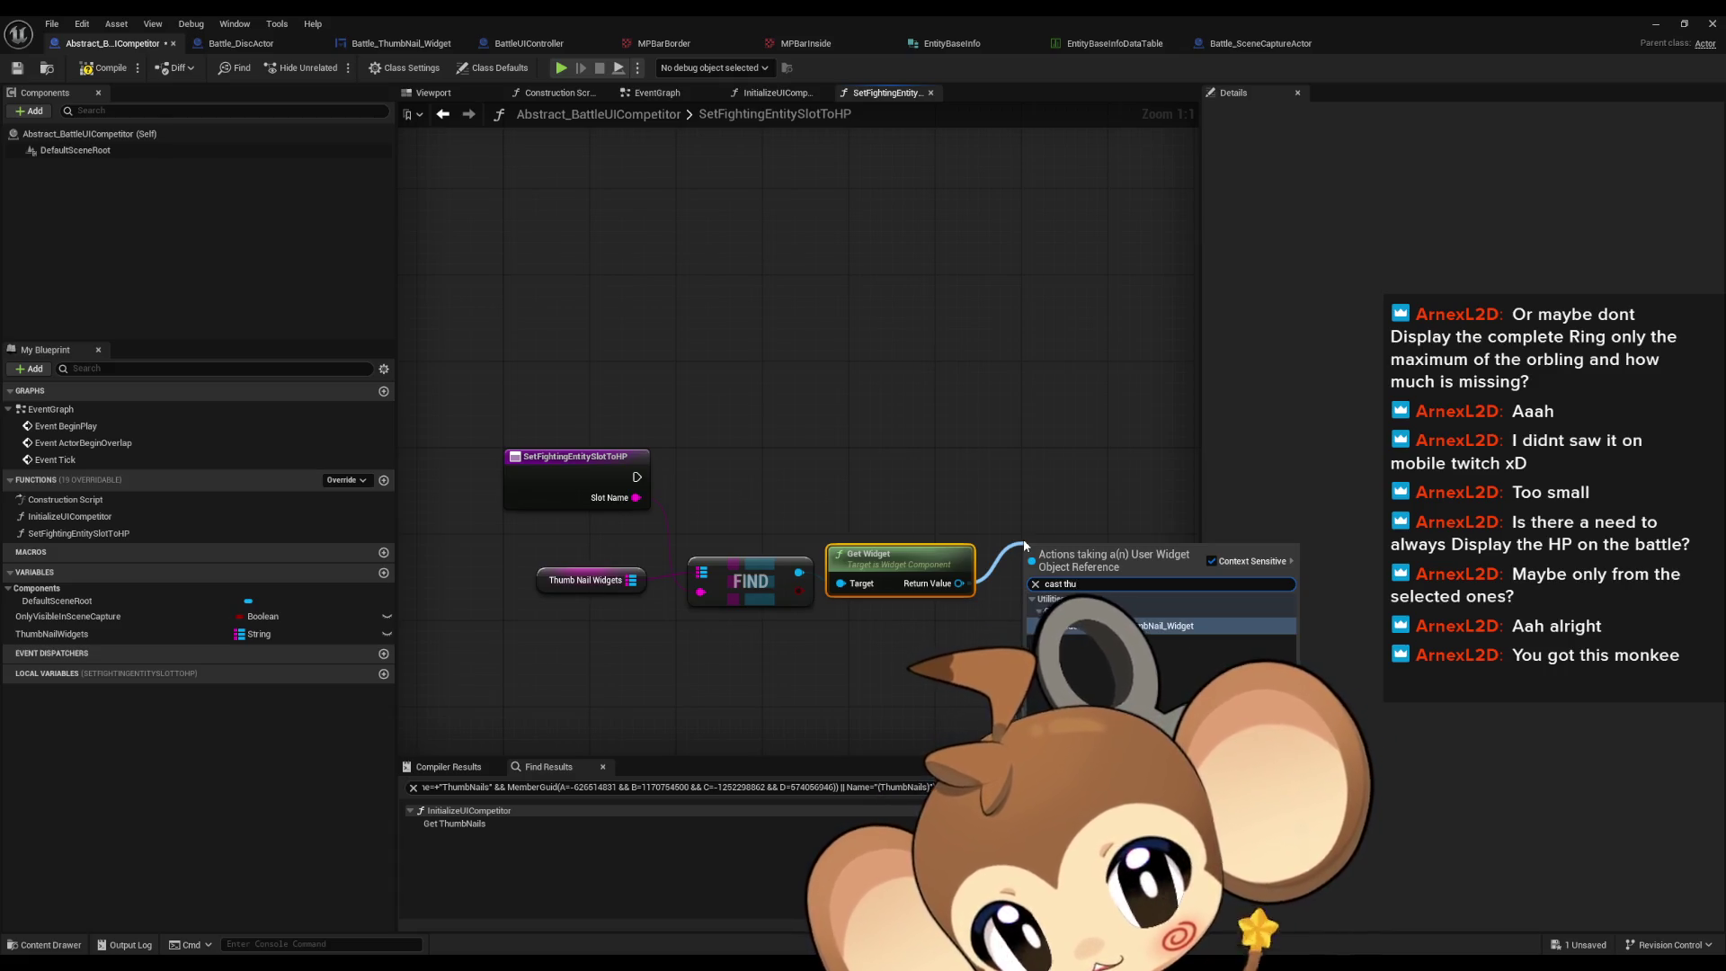
key("Return")
left_click_drag(928, 535, 993, 537)
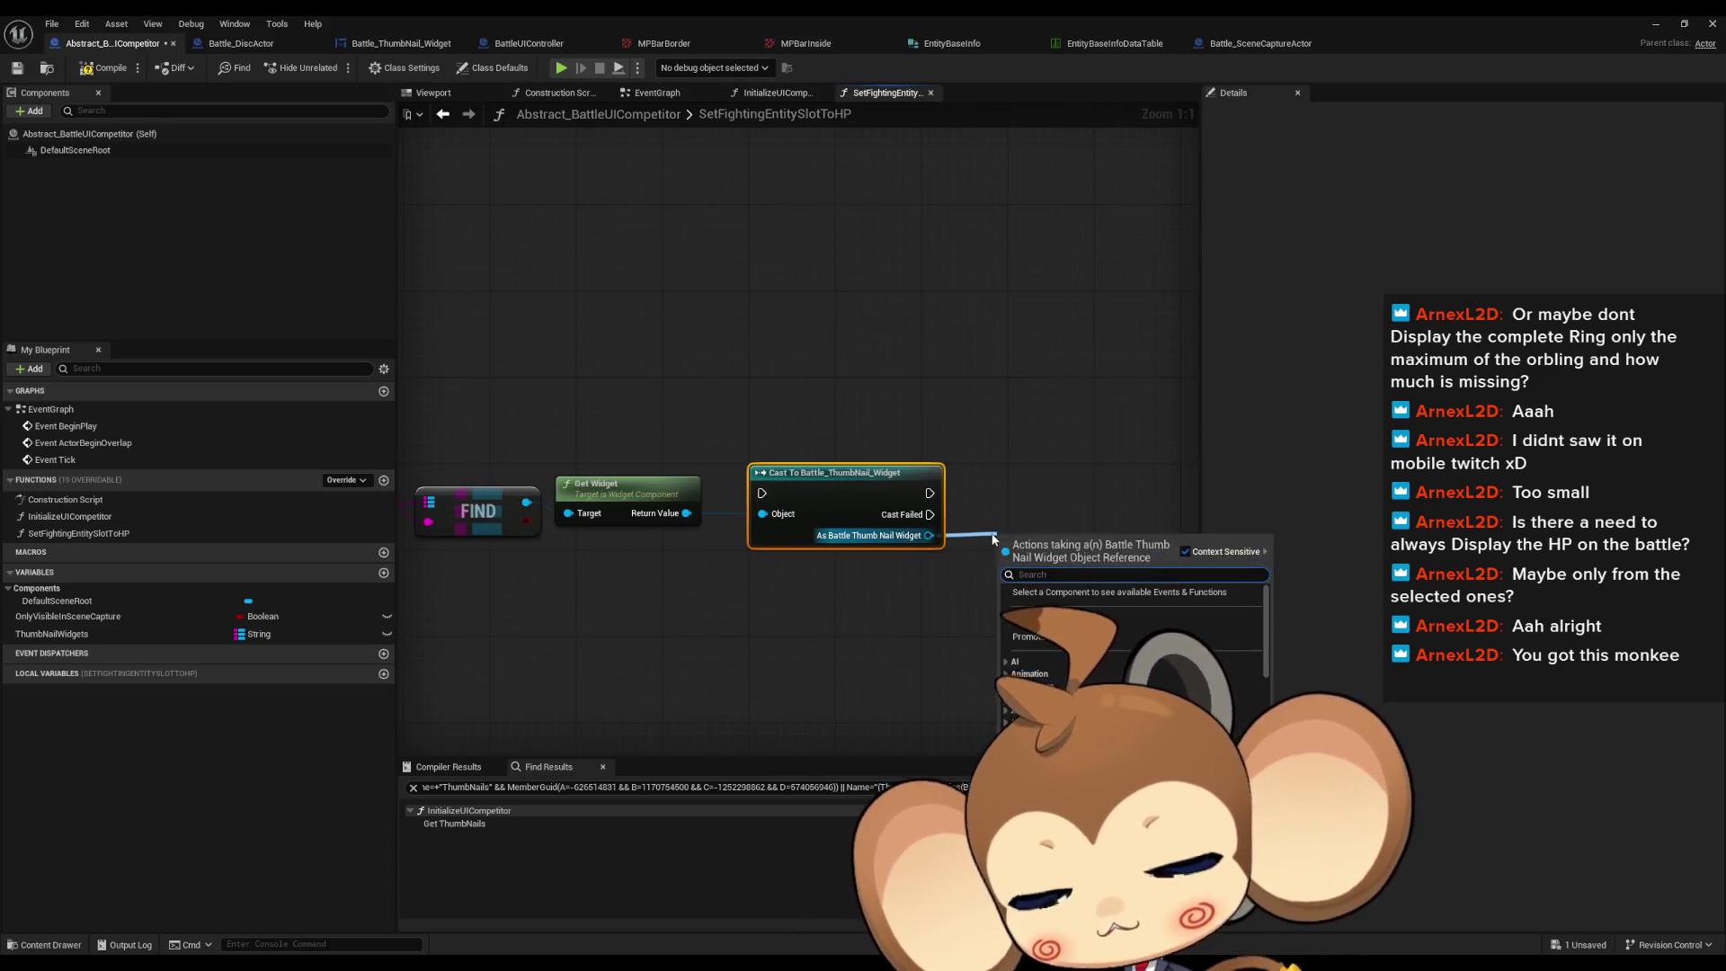
type("per hp")
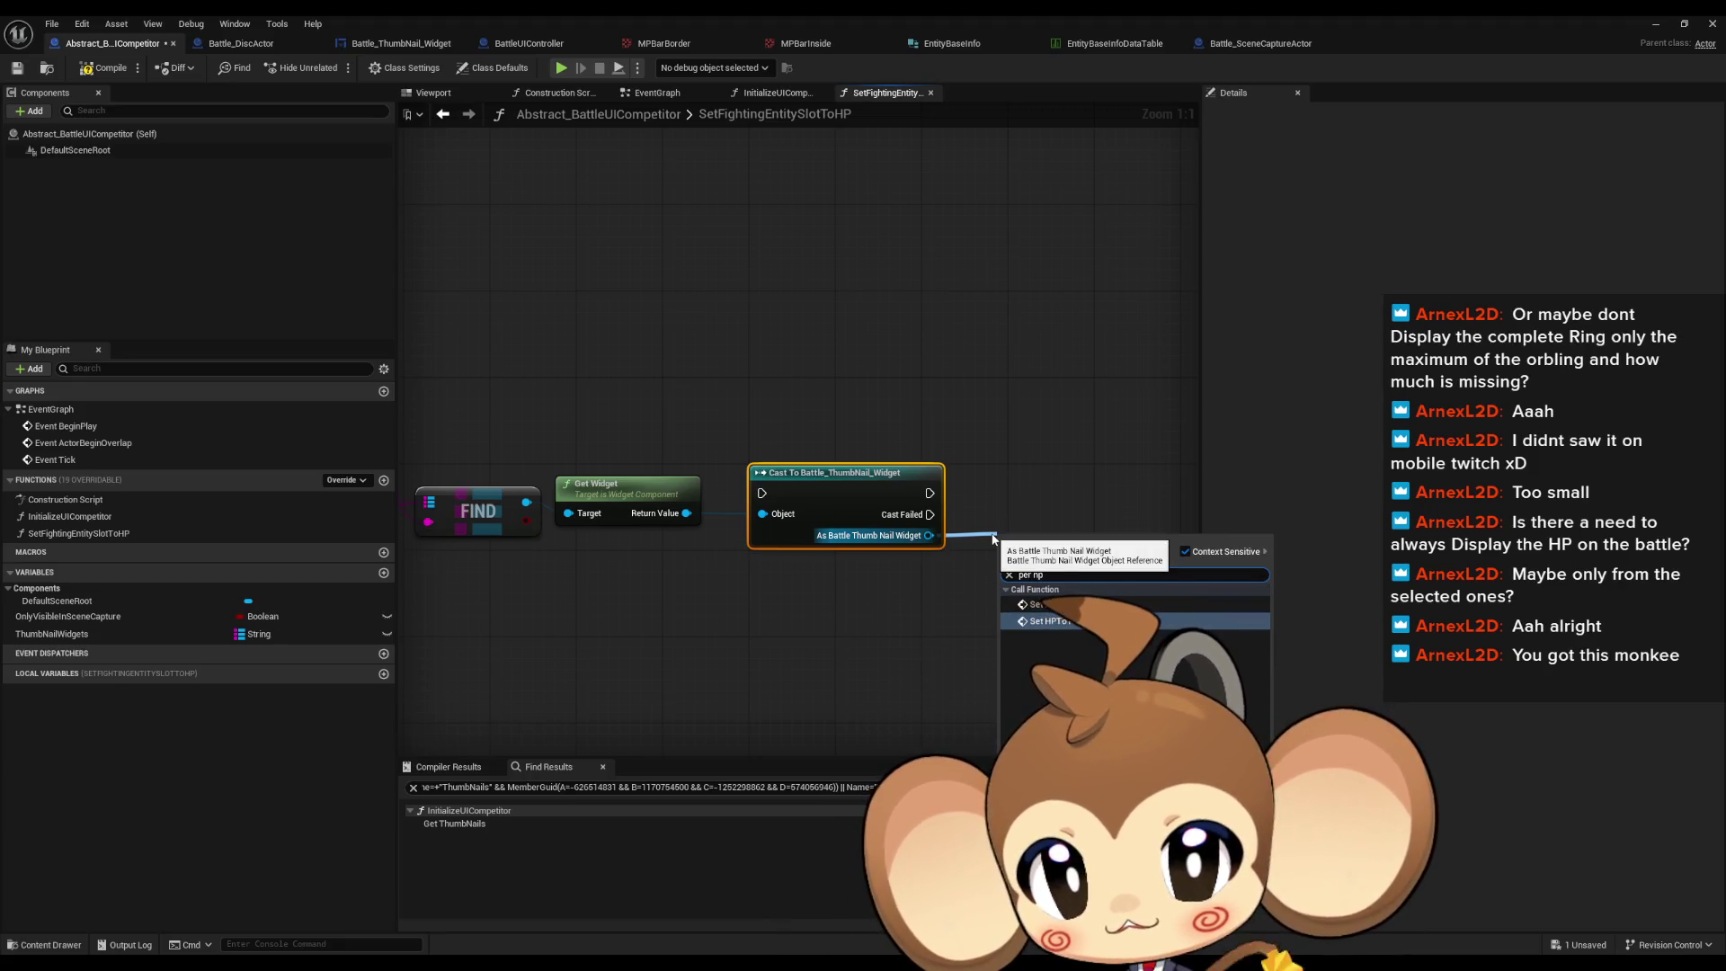
key("Return")
left_click_drag(1072, 569, 1071, 495)
Step: Give SetHPToPercent a Percent input feeding Map Range Clamped's Value, then compile
double_click(1071, 494)
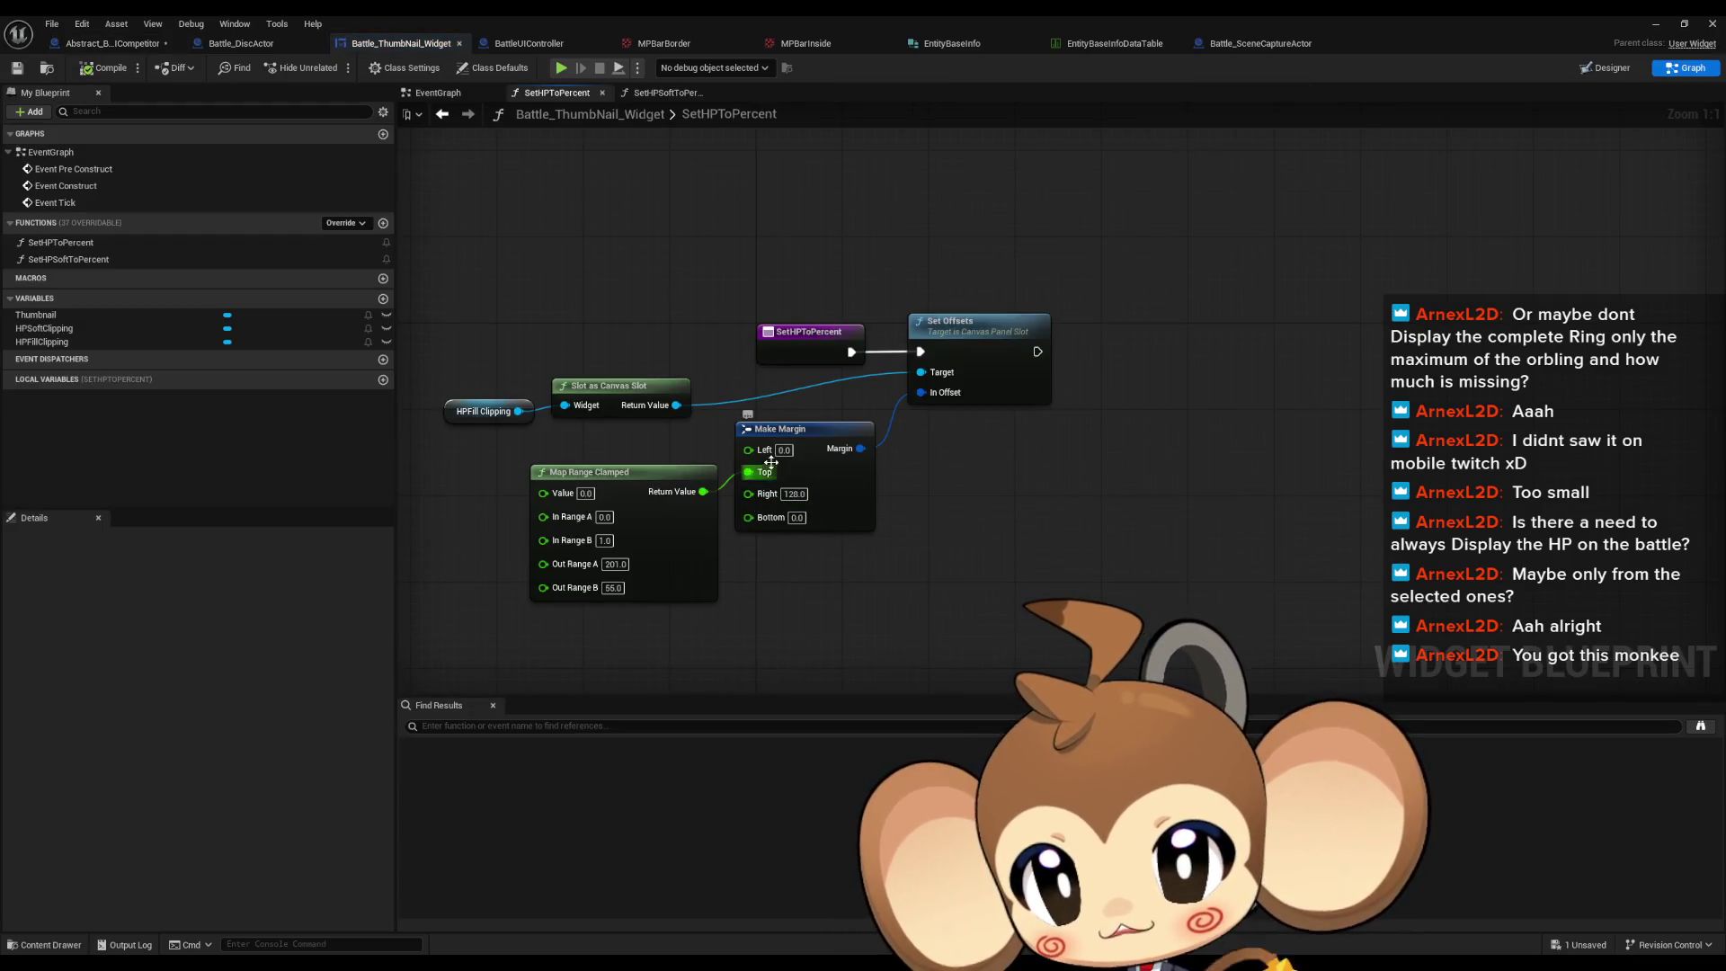
left_click_drag(592, 530, 873, 395)
left_click(829, 376)
left_click(54, 906)
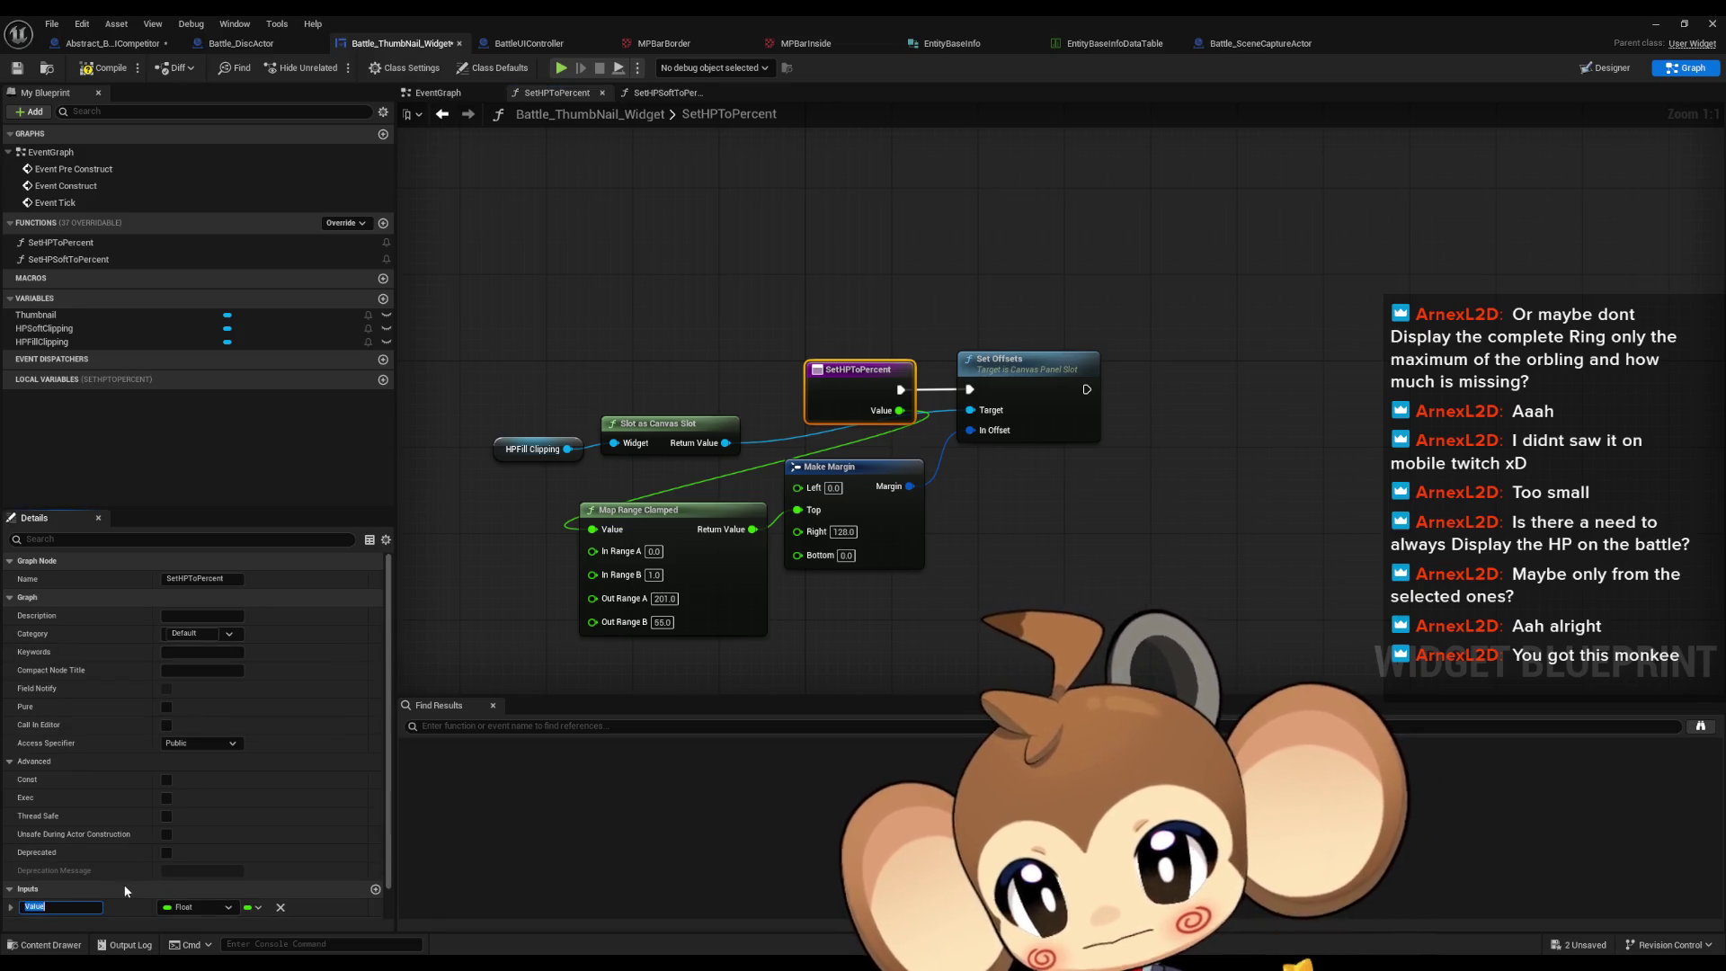
type("Percent")
key("Return")
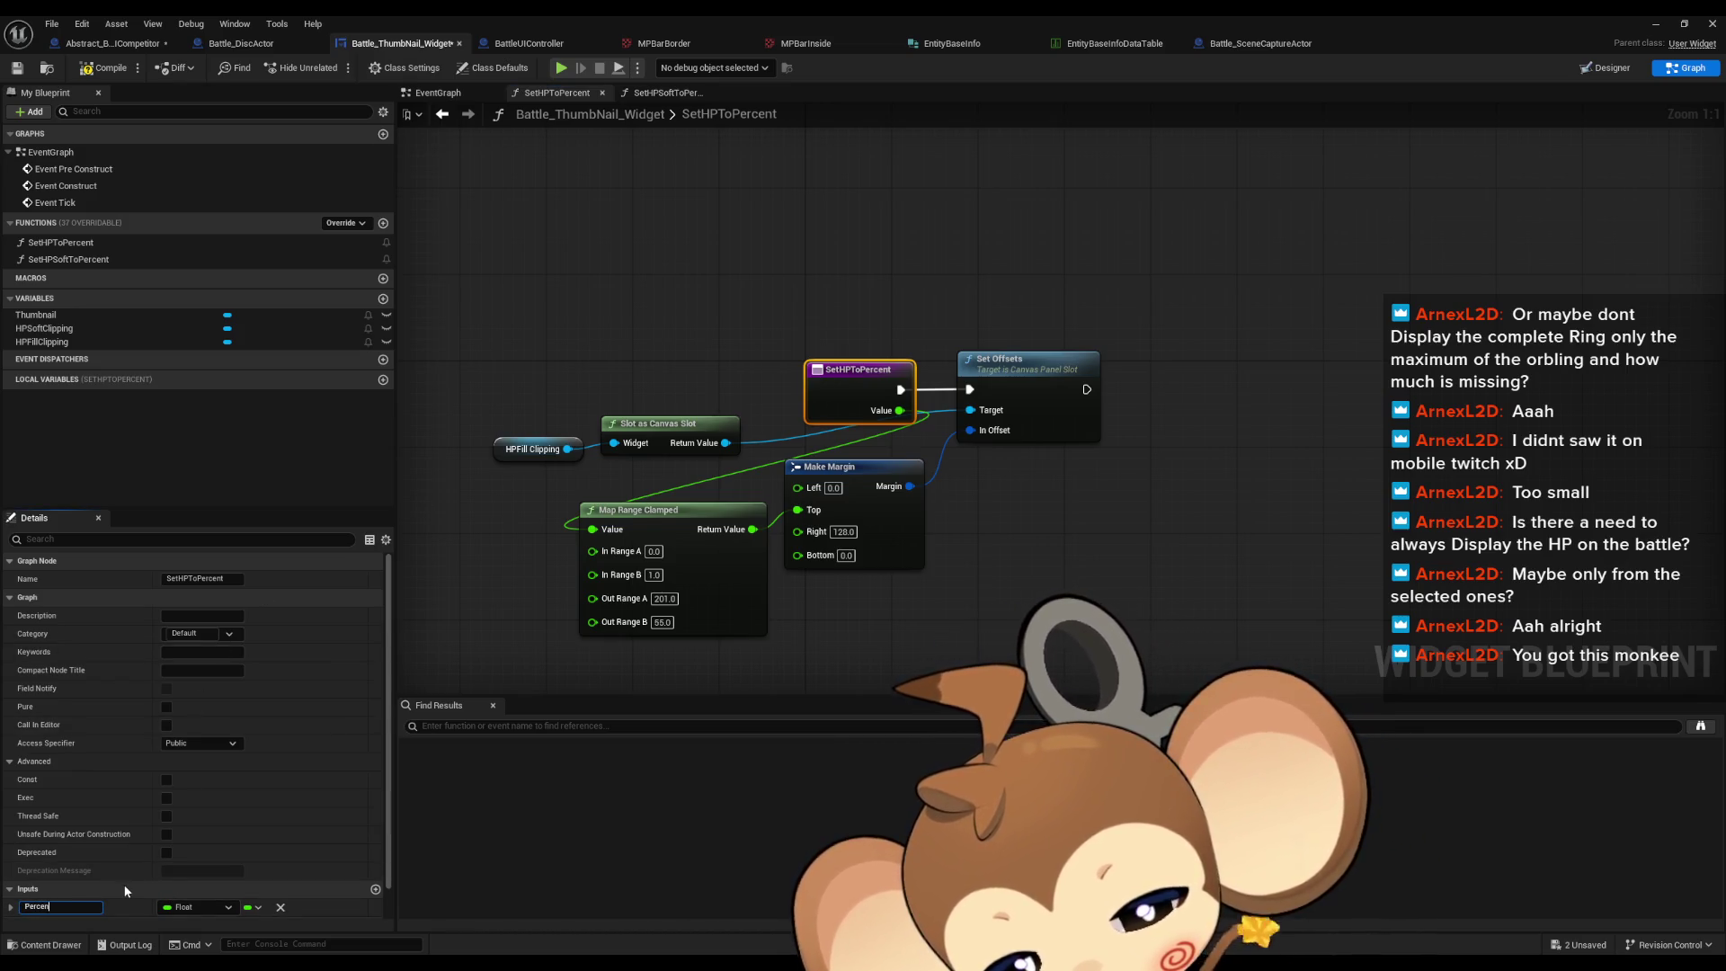
left_click(99, 67)
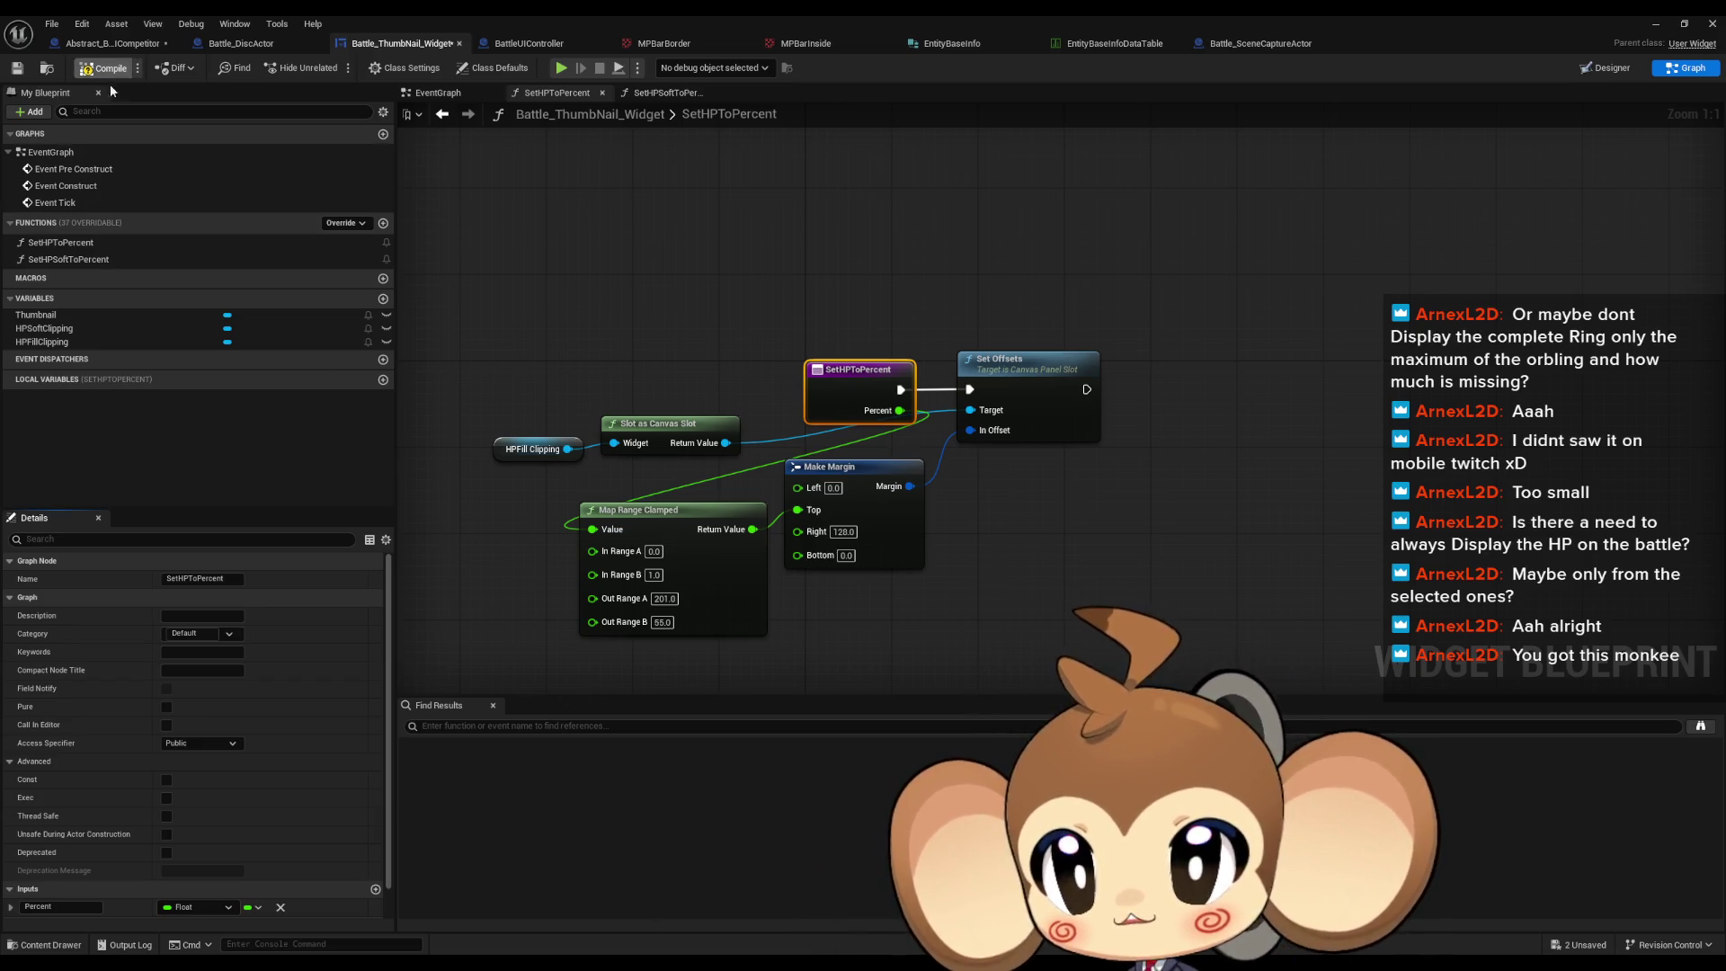
Step: Add the same Percent input to SetHPSoftToPercent, compile, and return to the competitor blueprint
double_click(68, 259)
left_click_drag(691, 518, 988, 388)
left_click(954, 369)
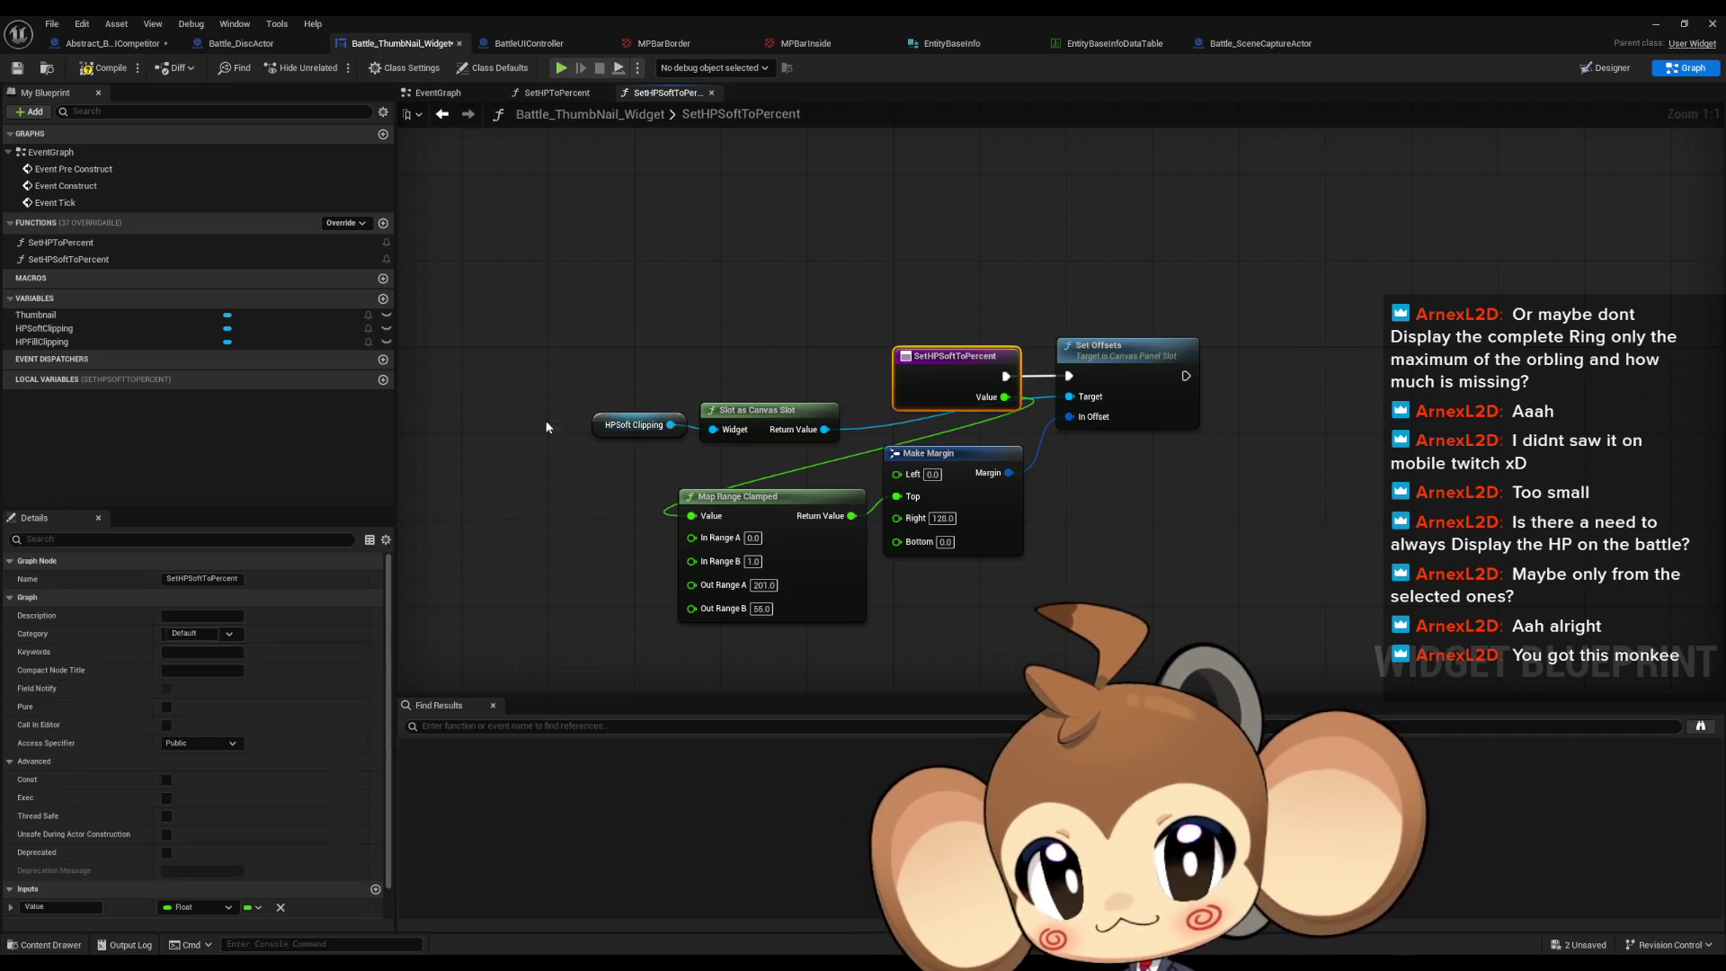
left_click(76, 907)
type("P")
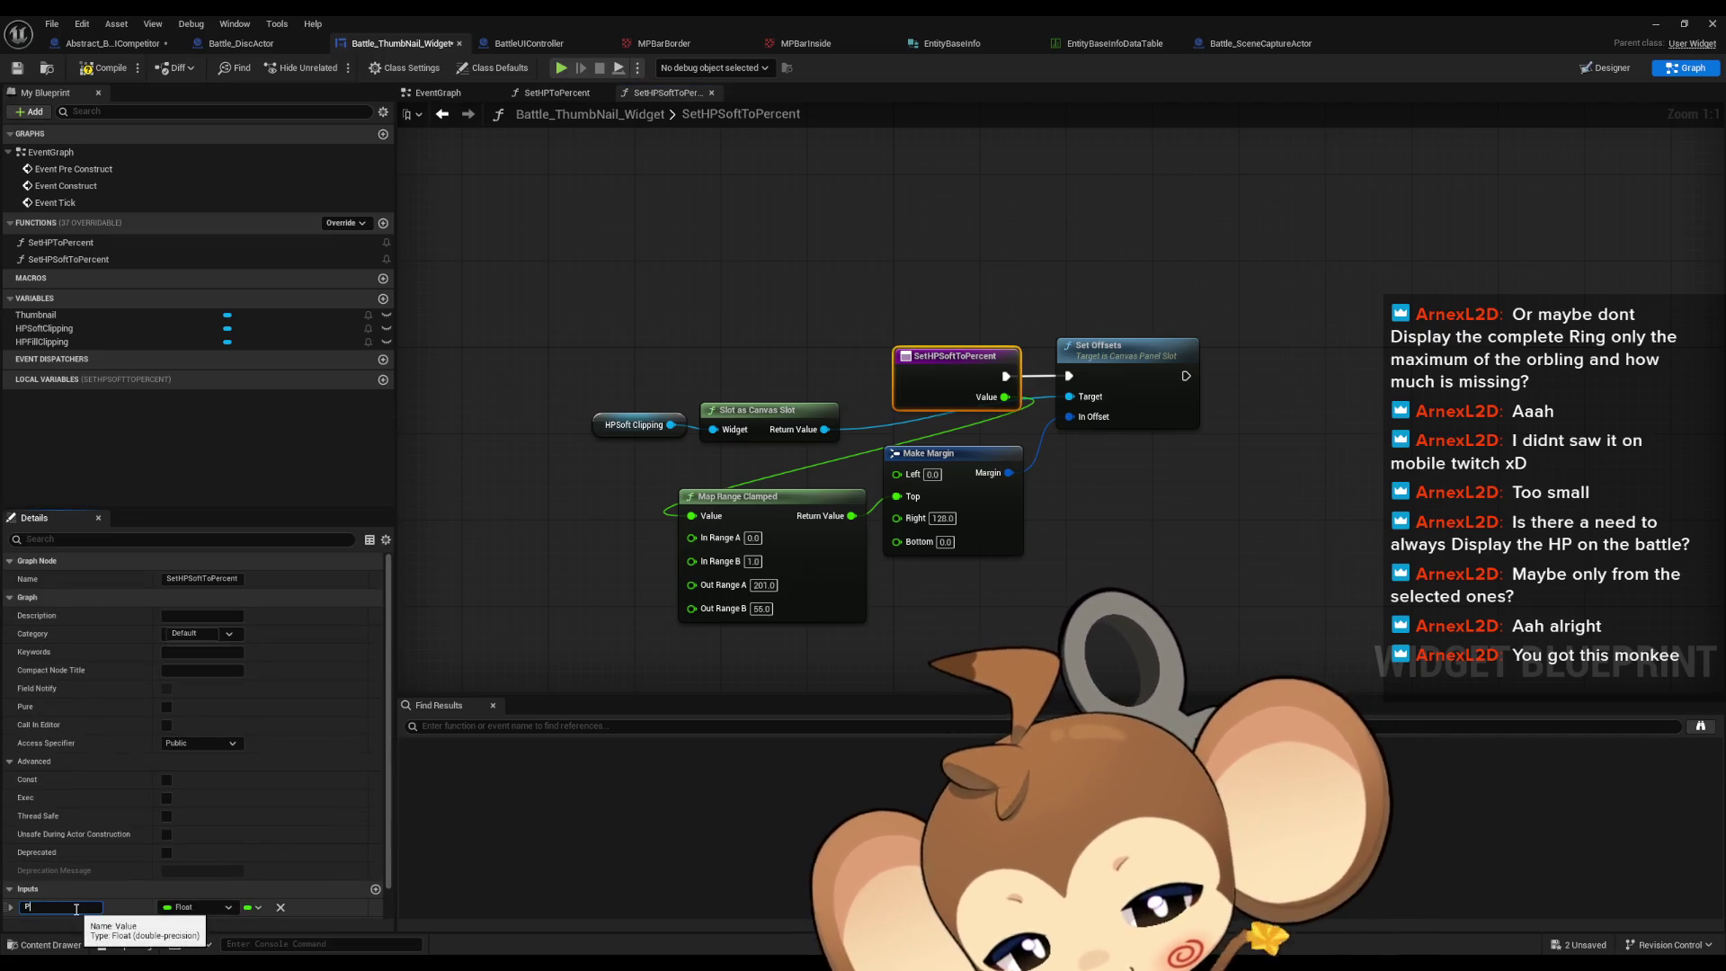
type("ercent")
key("Return")
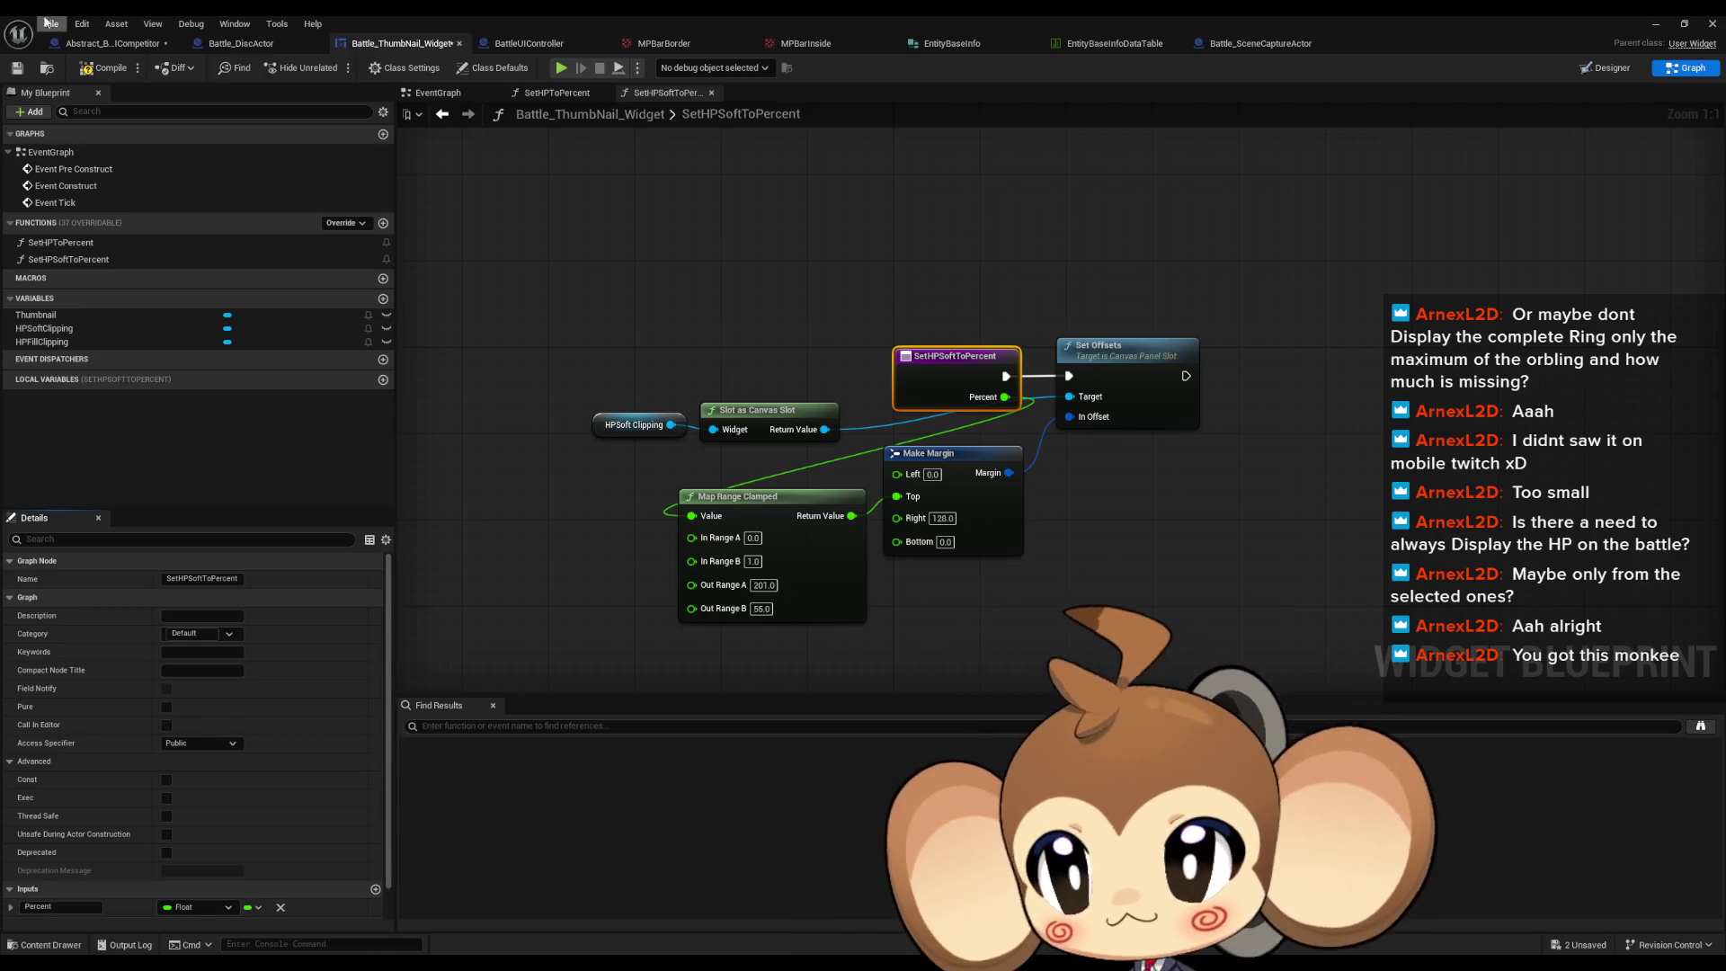
left_click(103, 68)
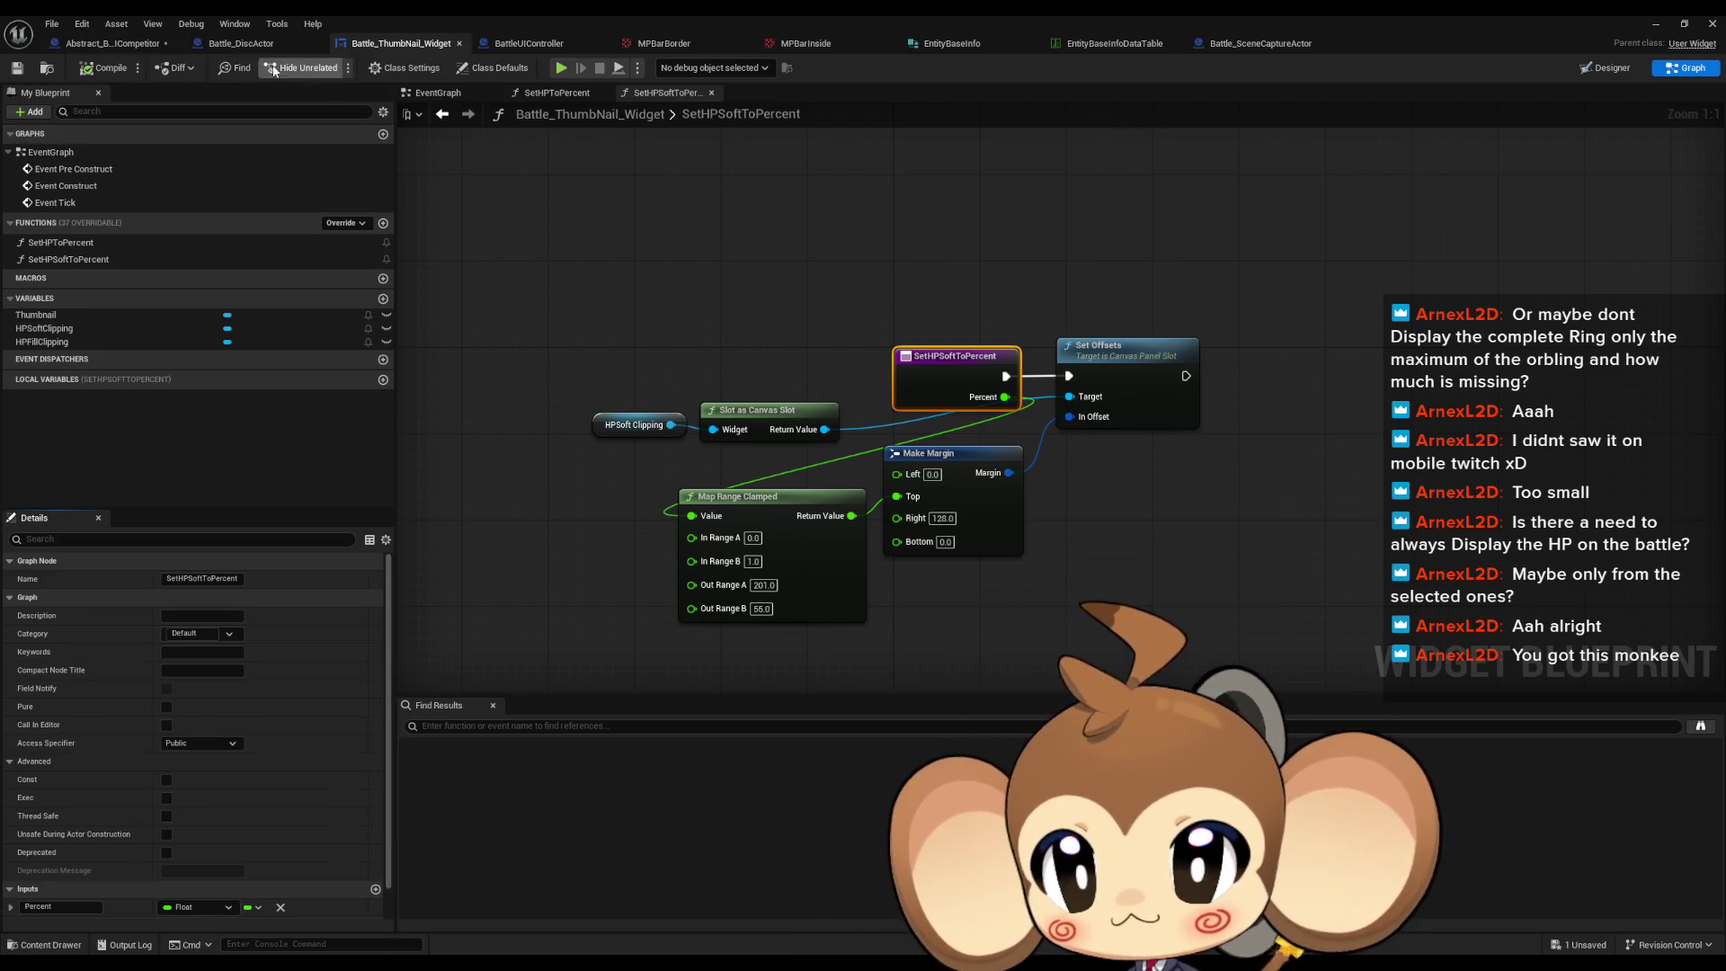
left_click(115, 43)
left_click(968, 635)
scroll(955, 573, "down", 4)
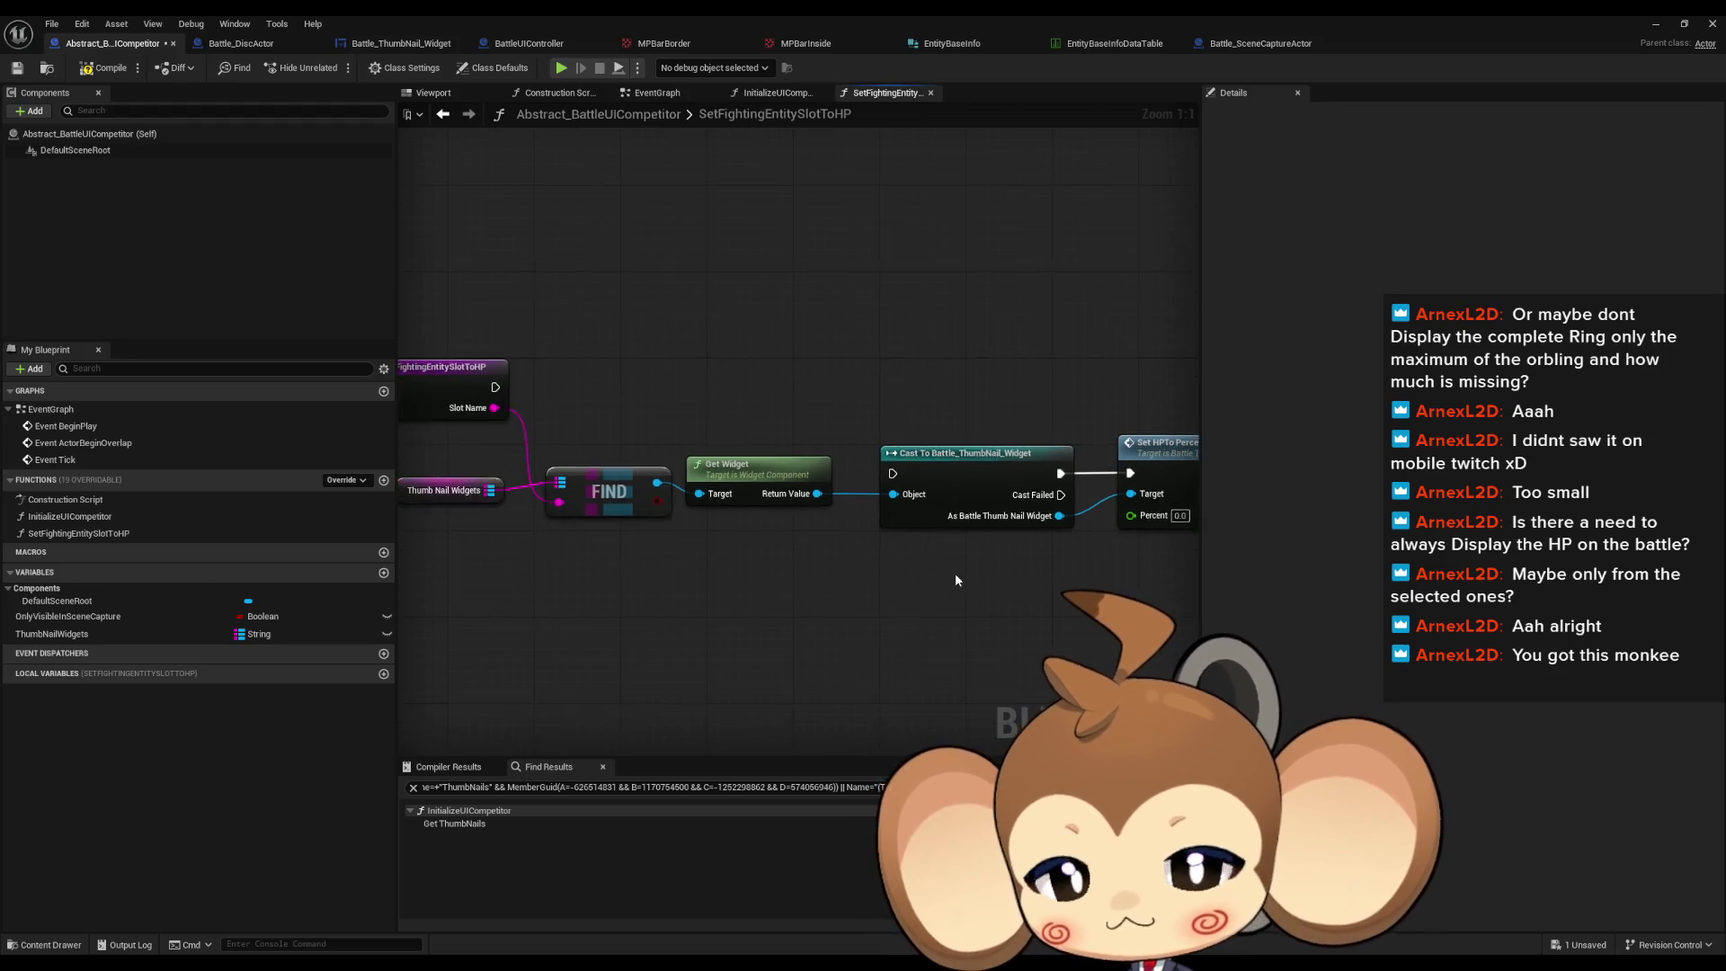
Step: Pass a new Percent function input to Set HPTo Percent and route execution through the cast
scroll(908, 573, "up", 2)
left_click_drag(1103, 532, 584, 445)
left_click_drag(796, 479, 506, 414)
left_click_drag(937, 483, 1057, 492)
left_click_drag(879, 470, 854, 404)
left_click(870, 501)
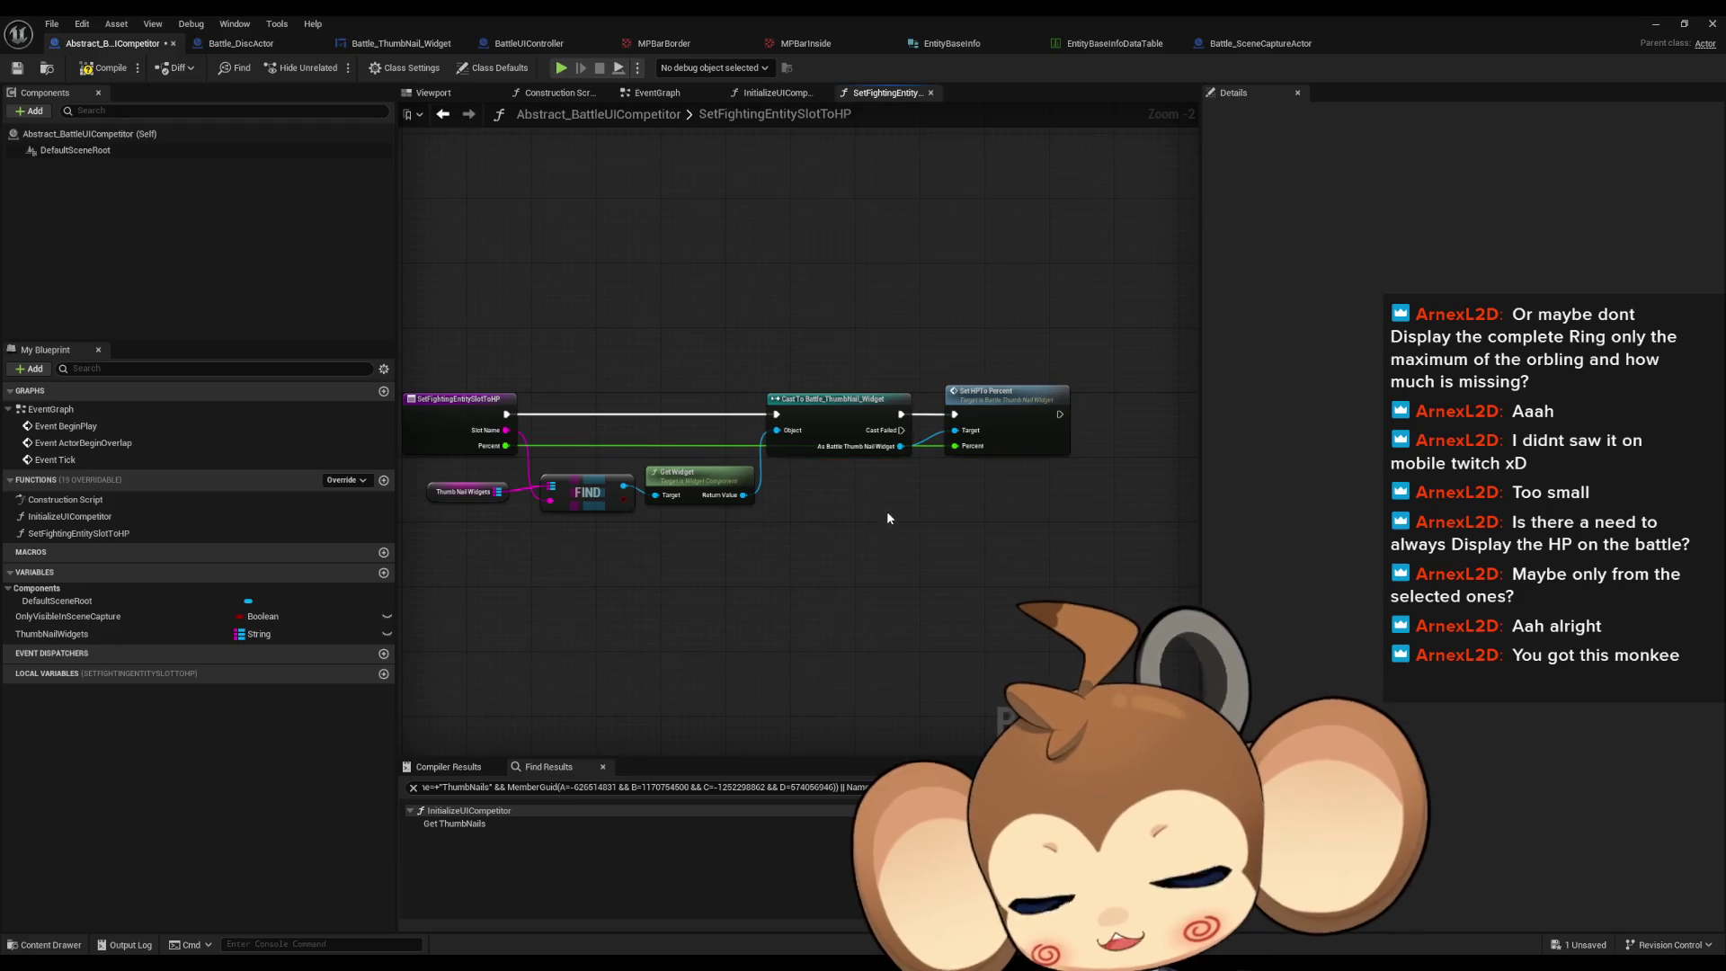
Step: Compile and save the competitor blueprint, then switch to Battle_DiscActor
left_click_drag(855, 485, 945, 481)
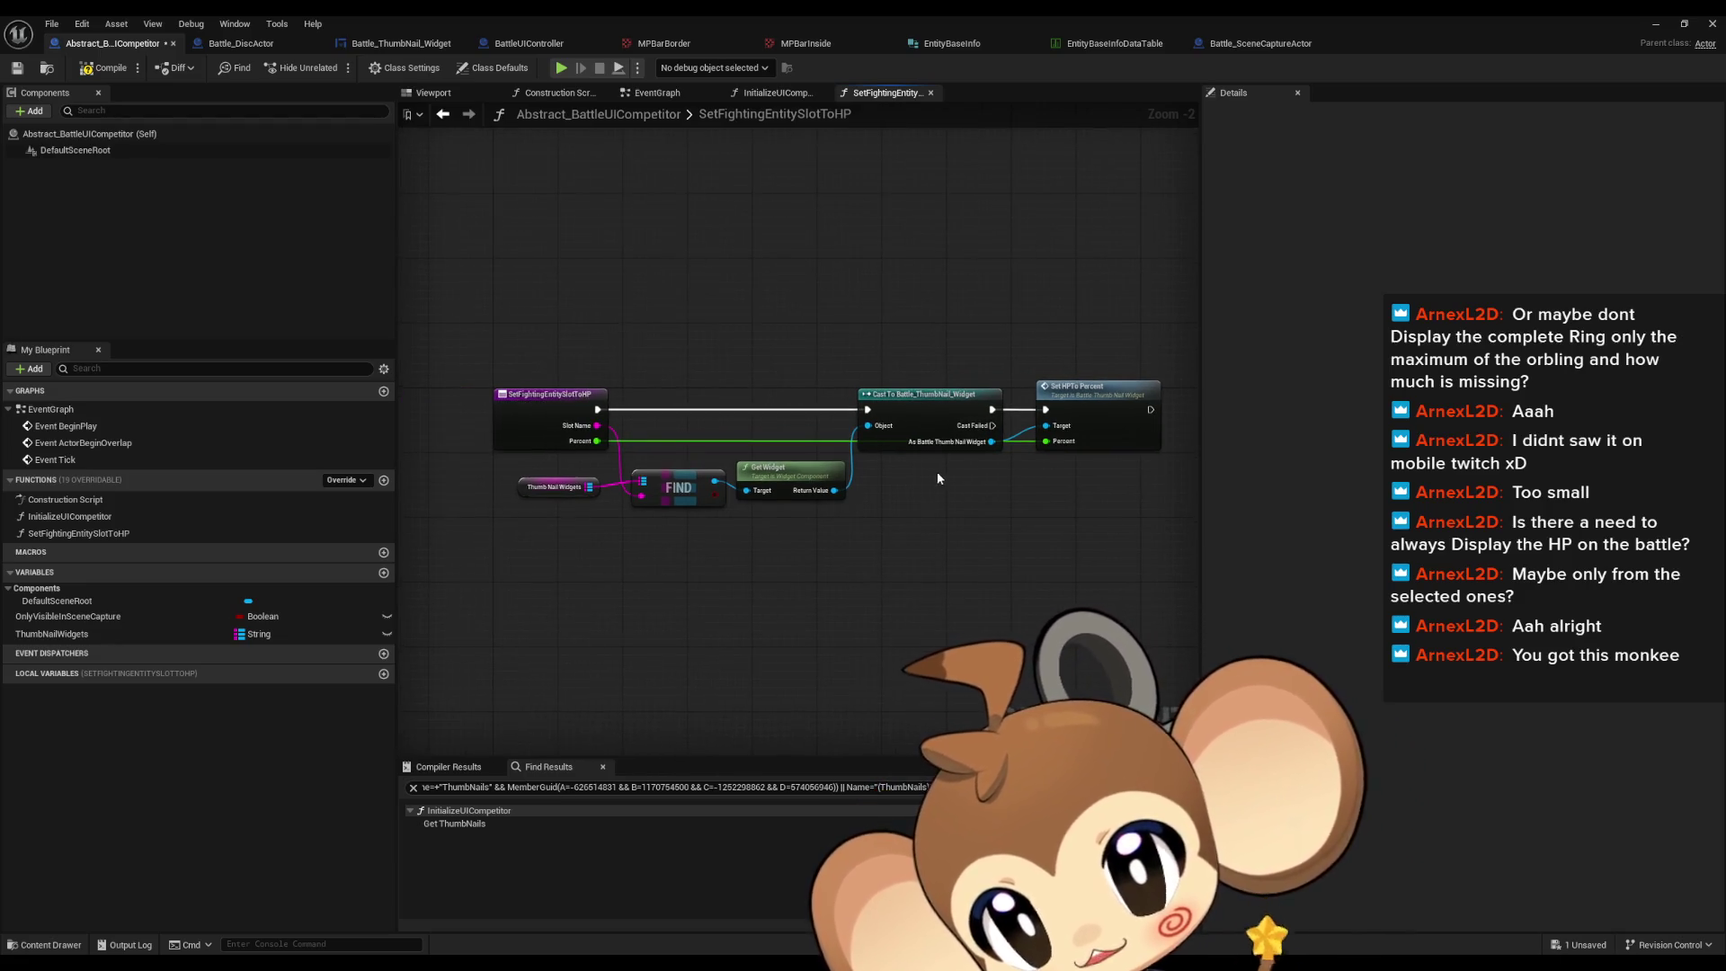
scroll(929, 470, "up", 1)
left_click(490, 386)
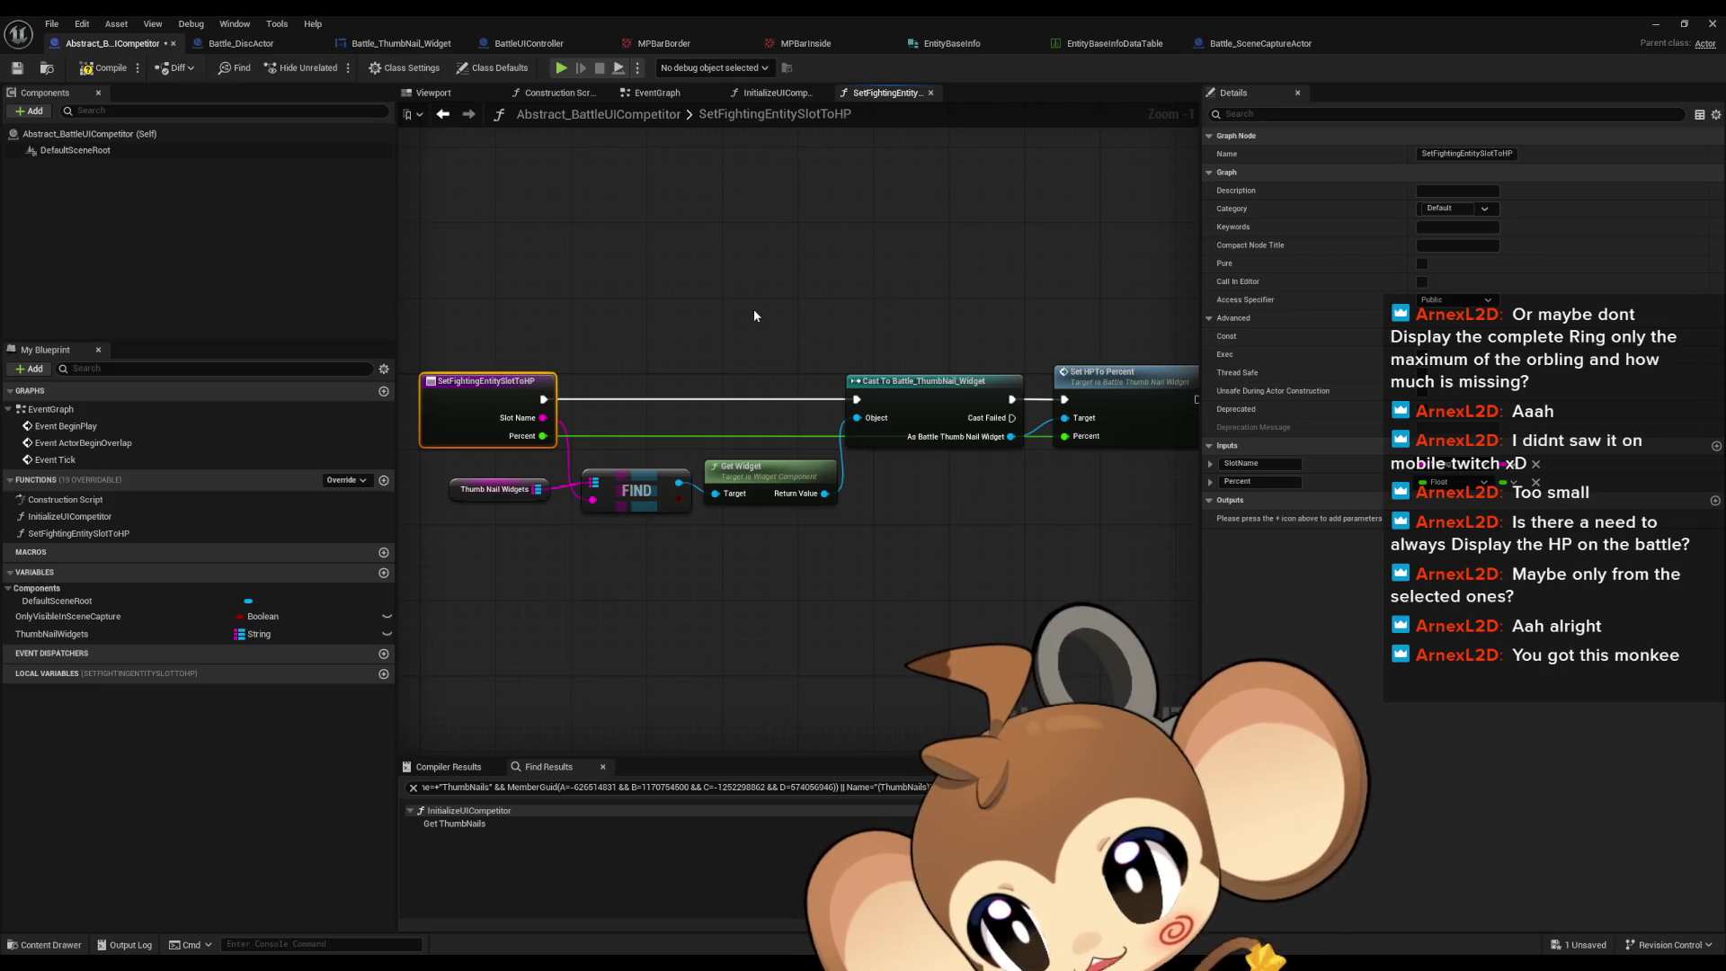
left_click(115, 70)
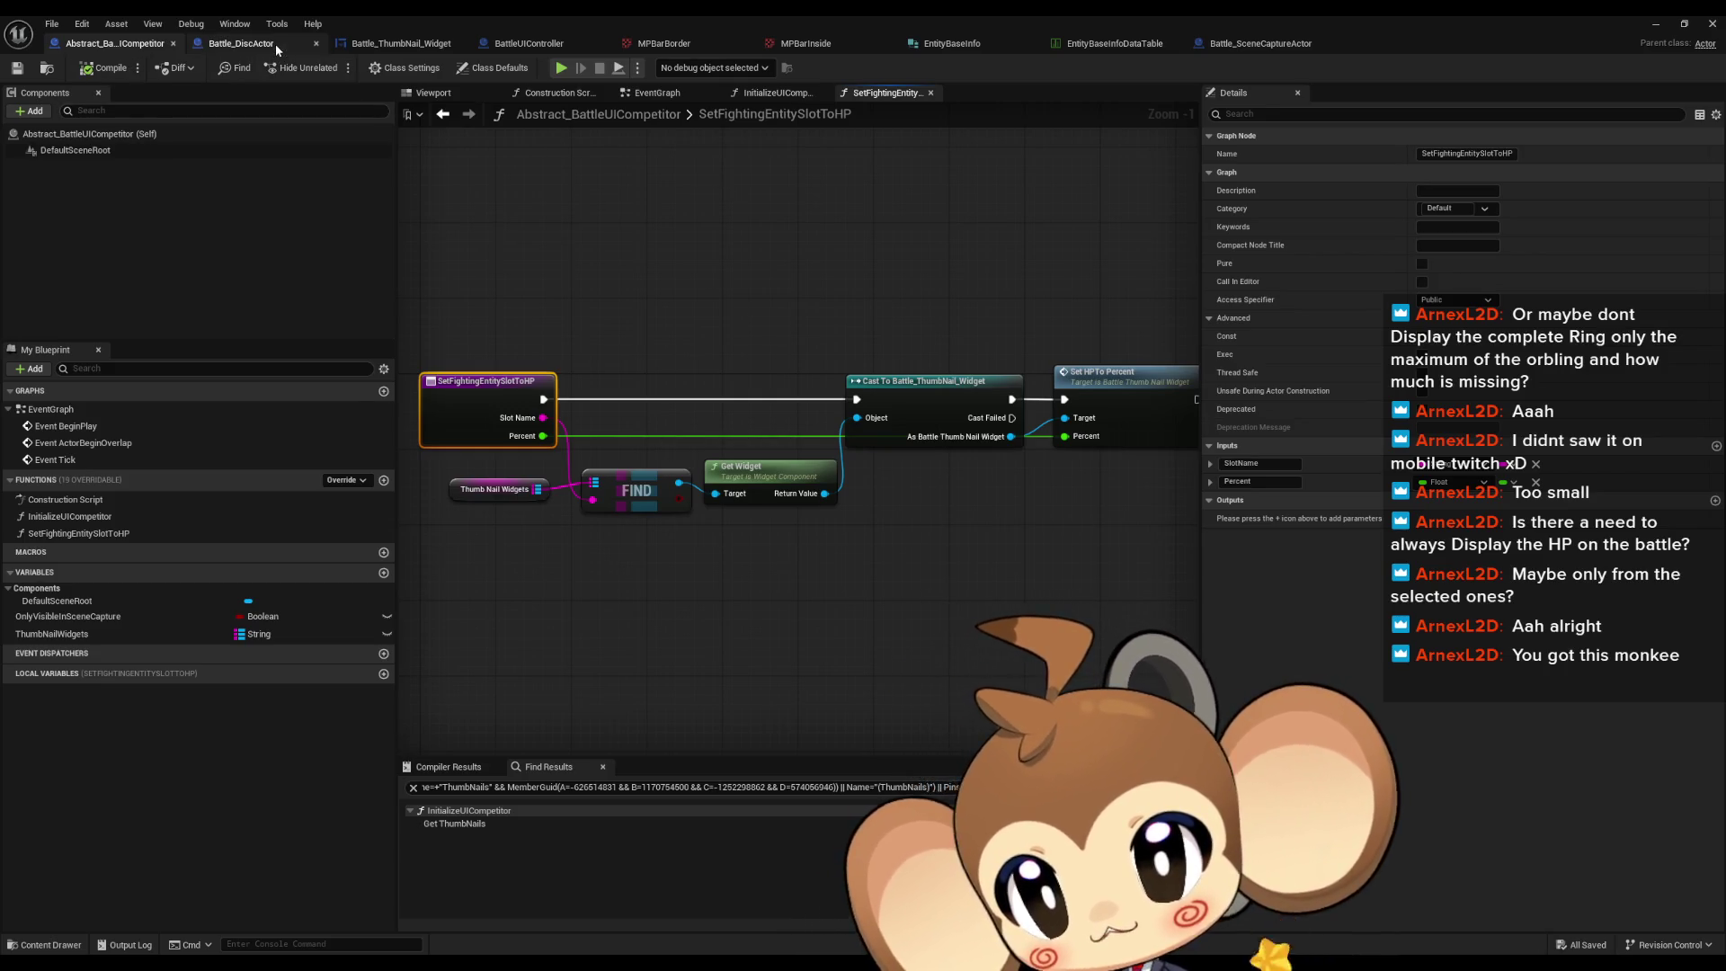
left_click(270, 44)
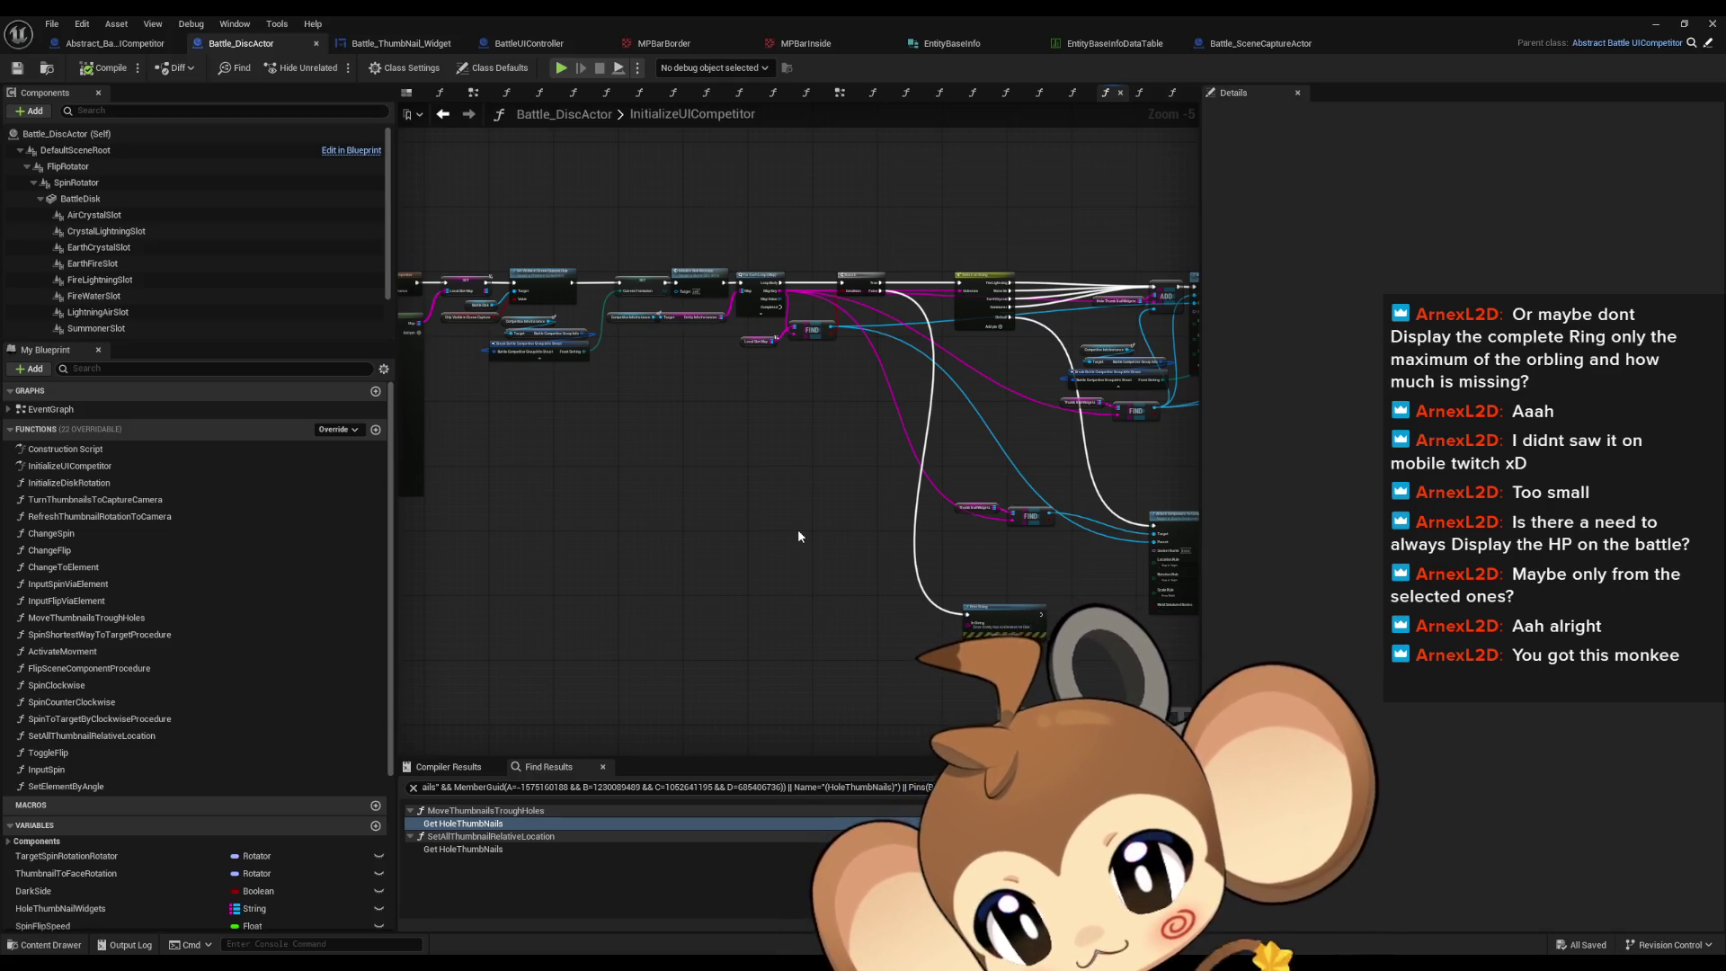
Step: Pan across Battle_DiscActor's InitializeUICompetitor graph, then minimize the blueprint editor
left_click_drag(798, 537, 727, 509)
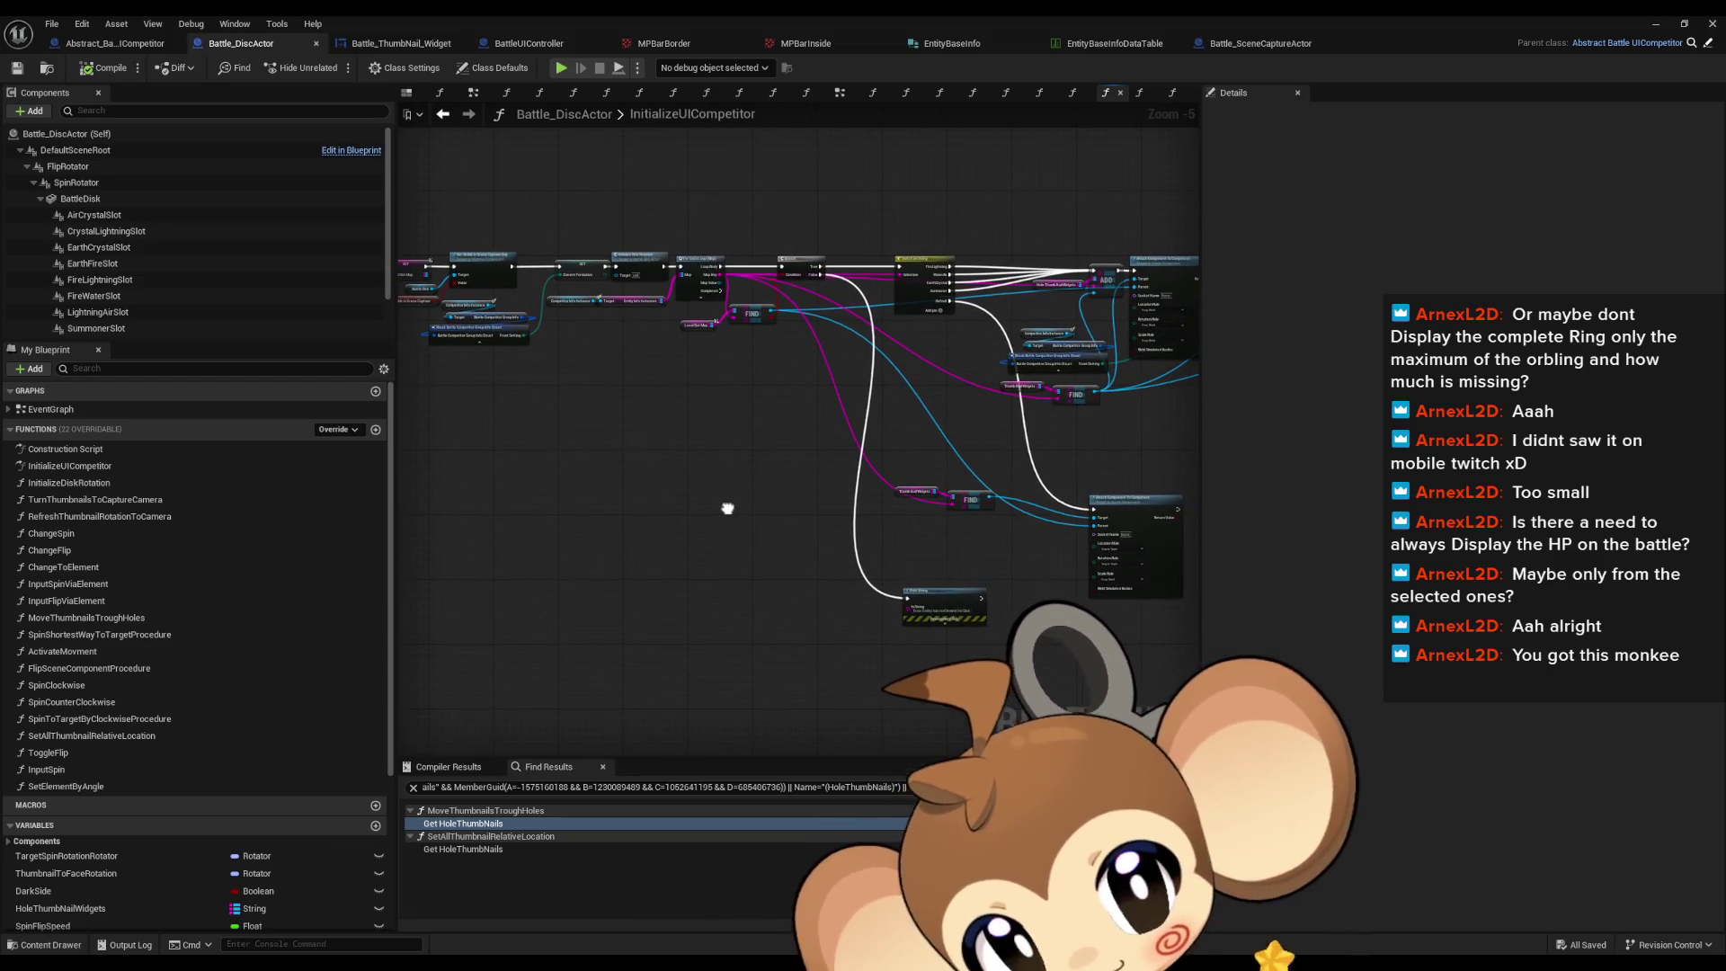
mouse_move(727, 508)
left_mouse_down()
mouse_move(575, 503)
mouse_move(627, 501)
mouse_move(665, 534)
left_mouse_up()
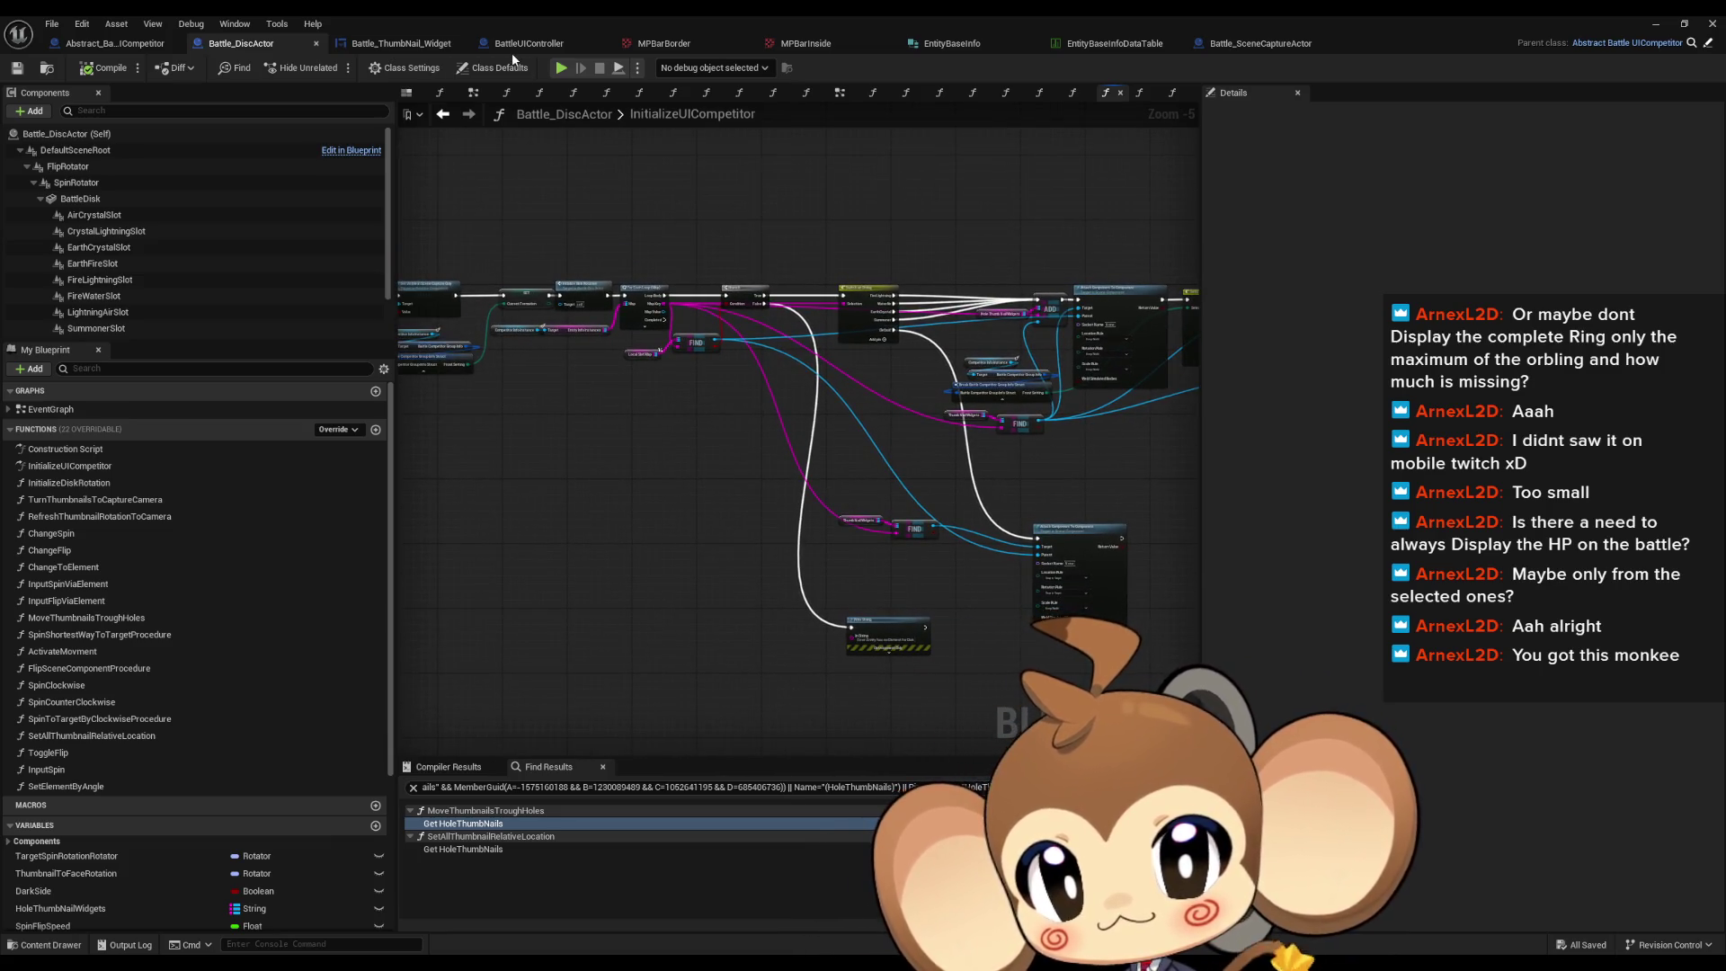
left_click(1657, 28)
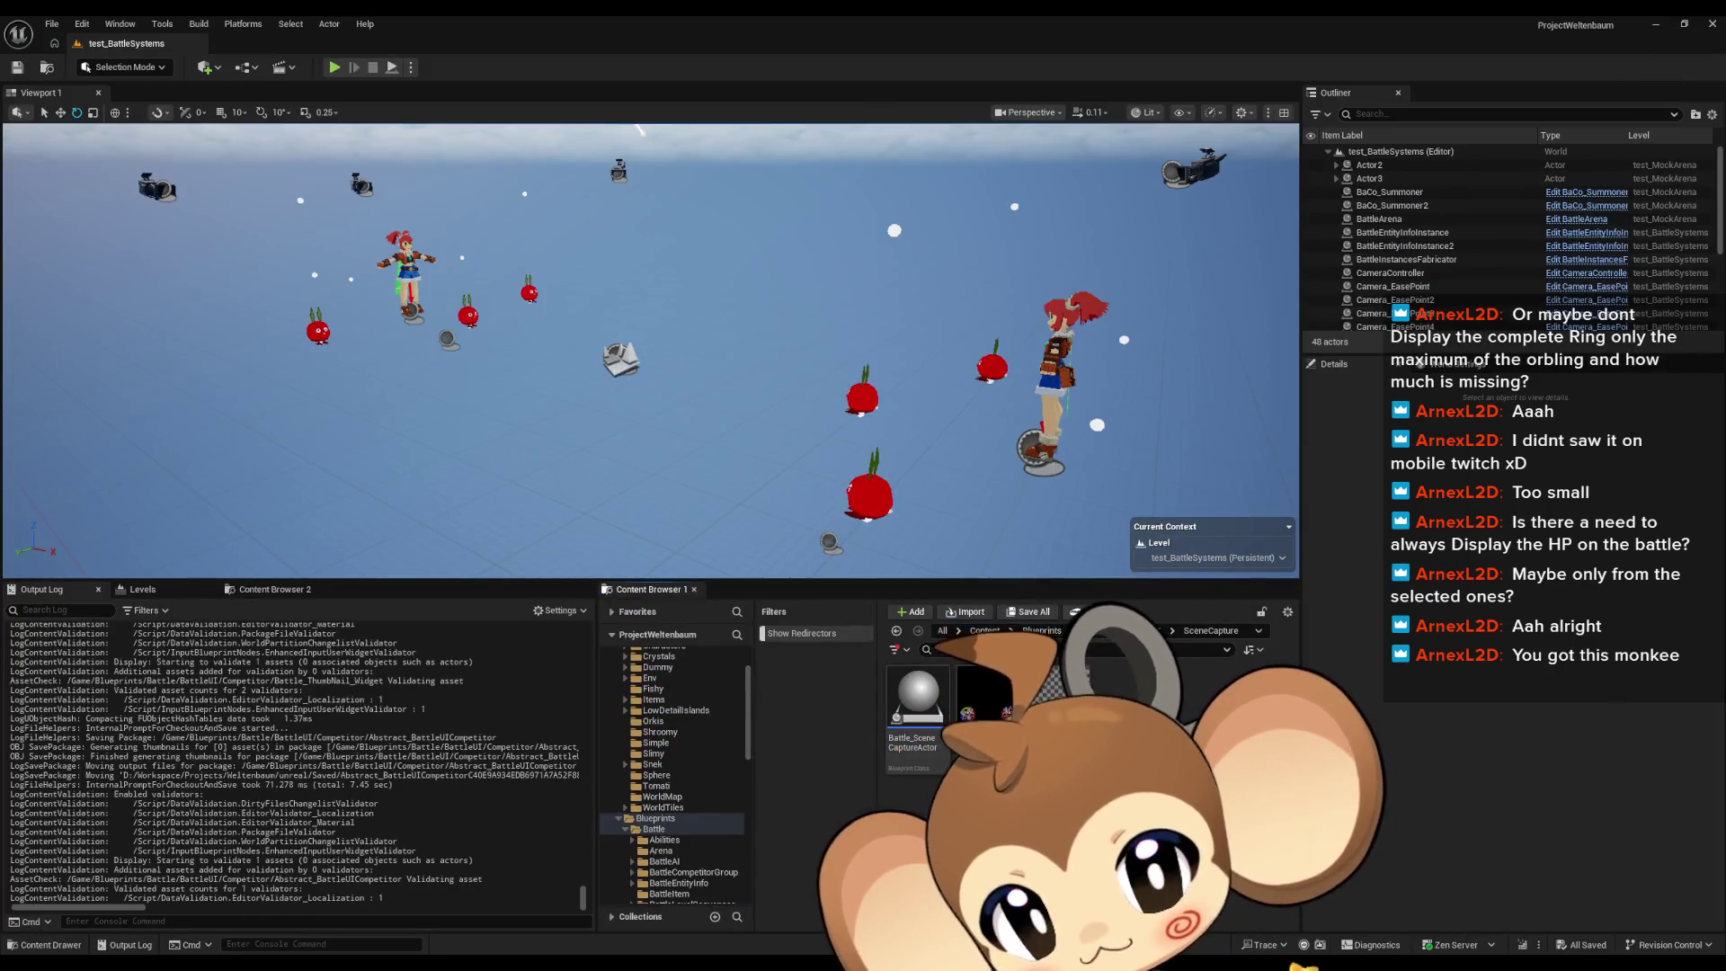
Step: Browse the Content Browser into Blueprints > Battle > BattleCompetitorGroup
left_click(653, 829)
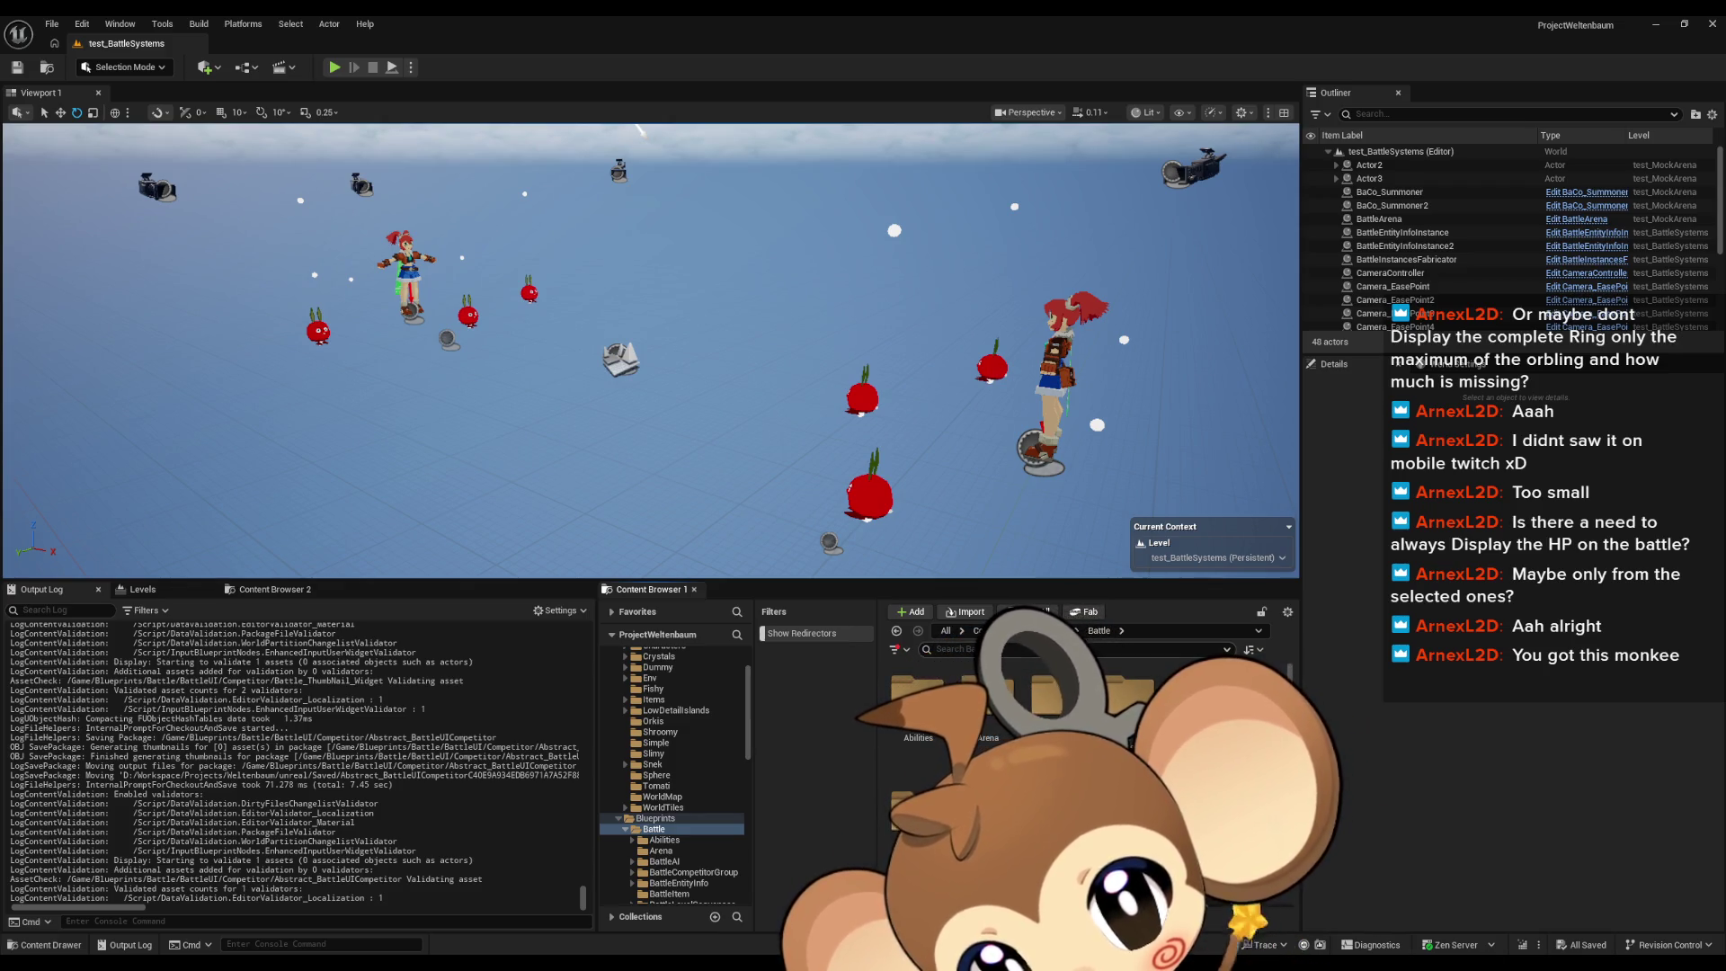
left_click(693, 872)
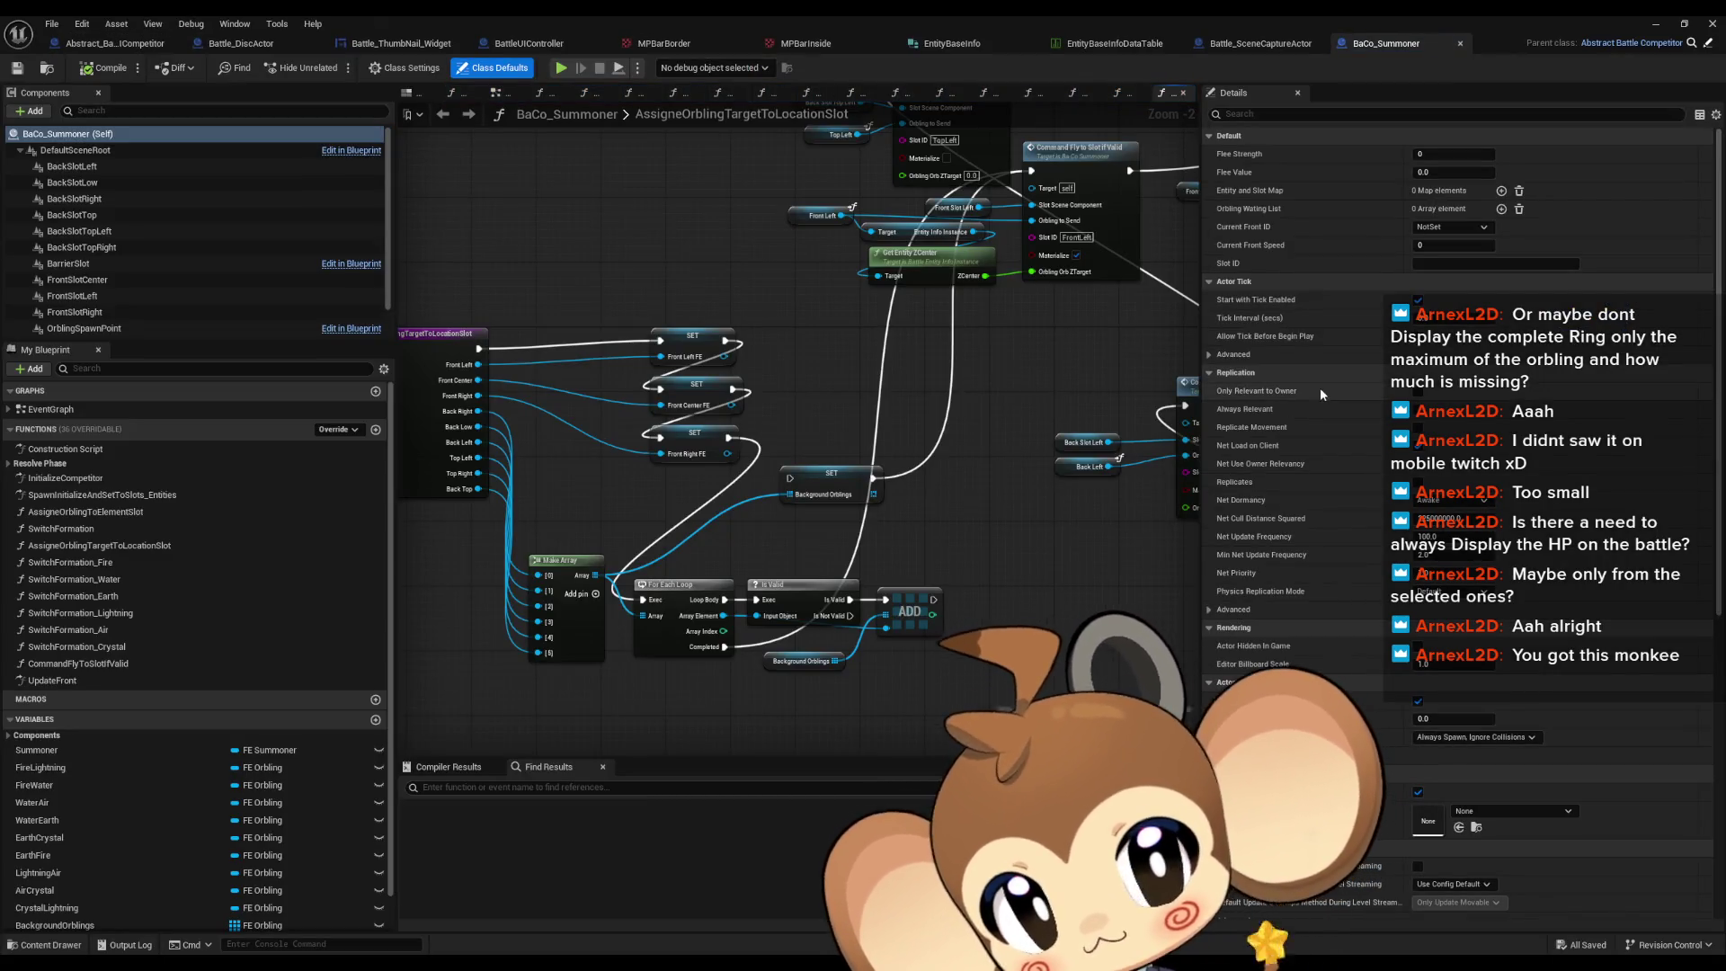
Step: Open Abstract_BattleCompetitor, select its CompetitorUI variable, then restore the editor window
left_click(1629, 43)
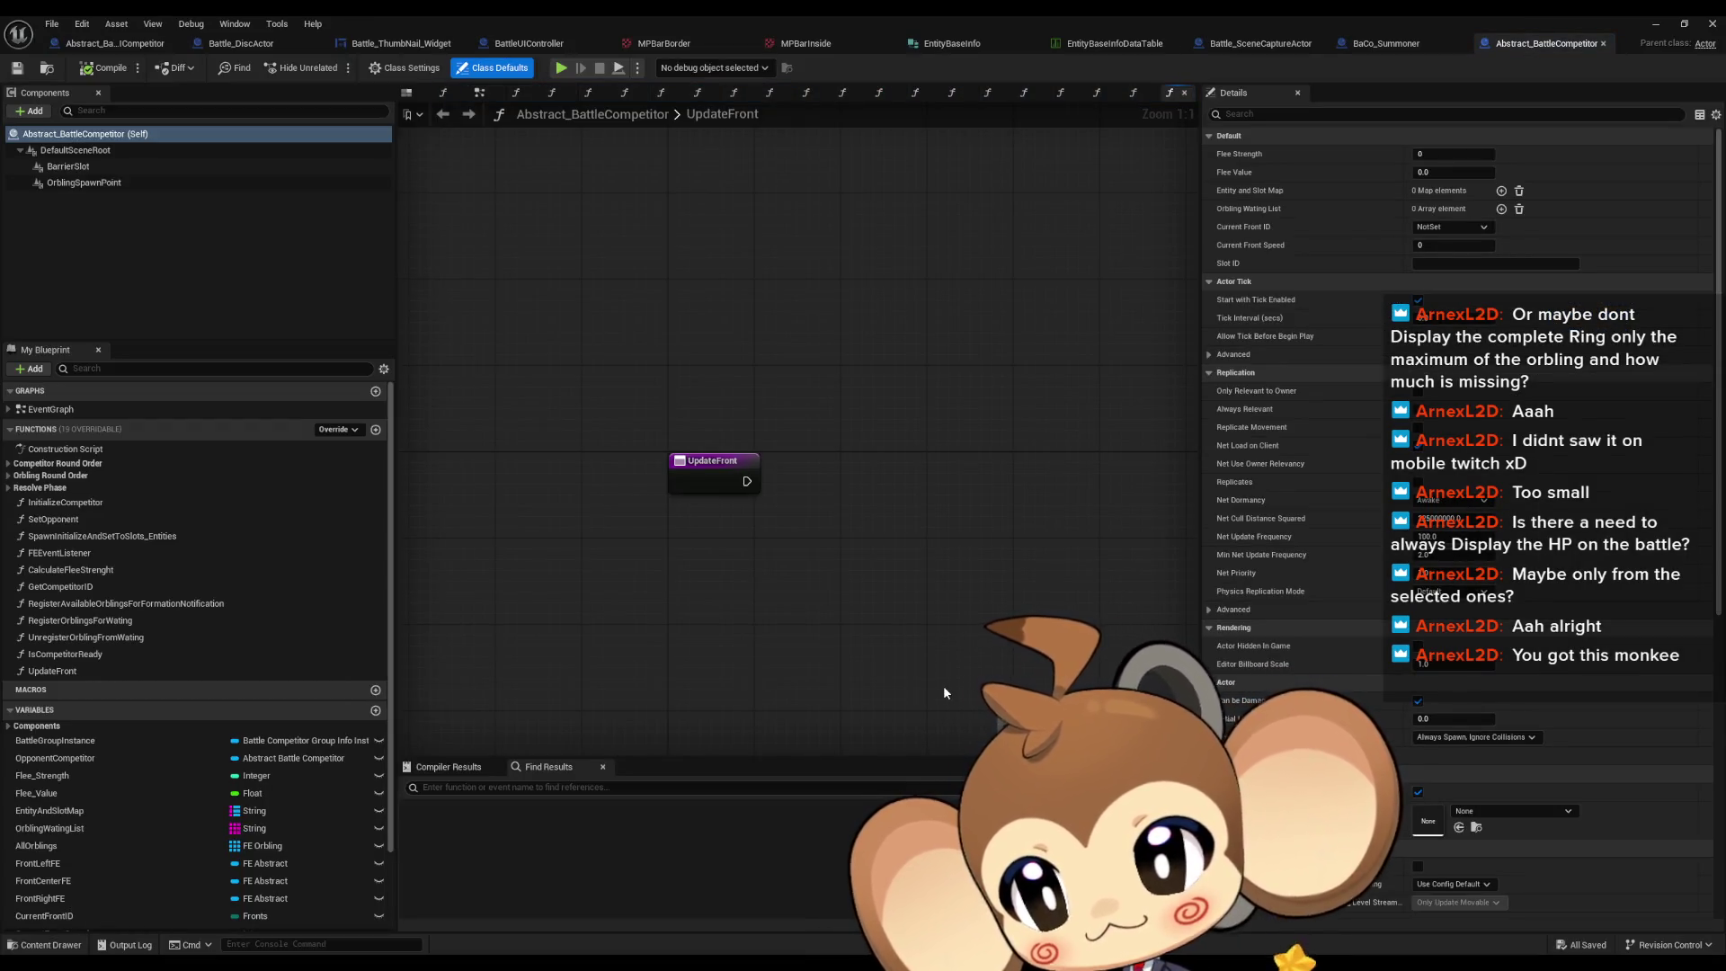
scroll(189, 782, "down", 3)
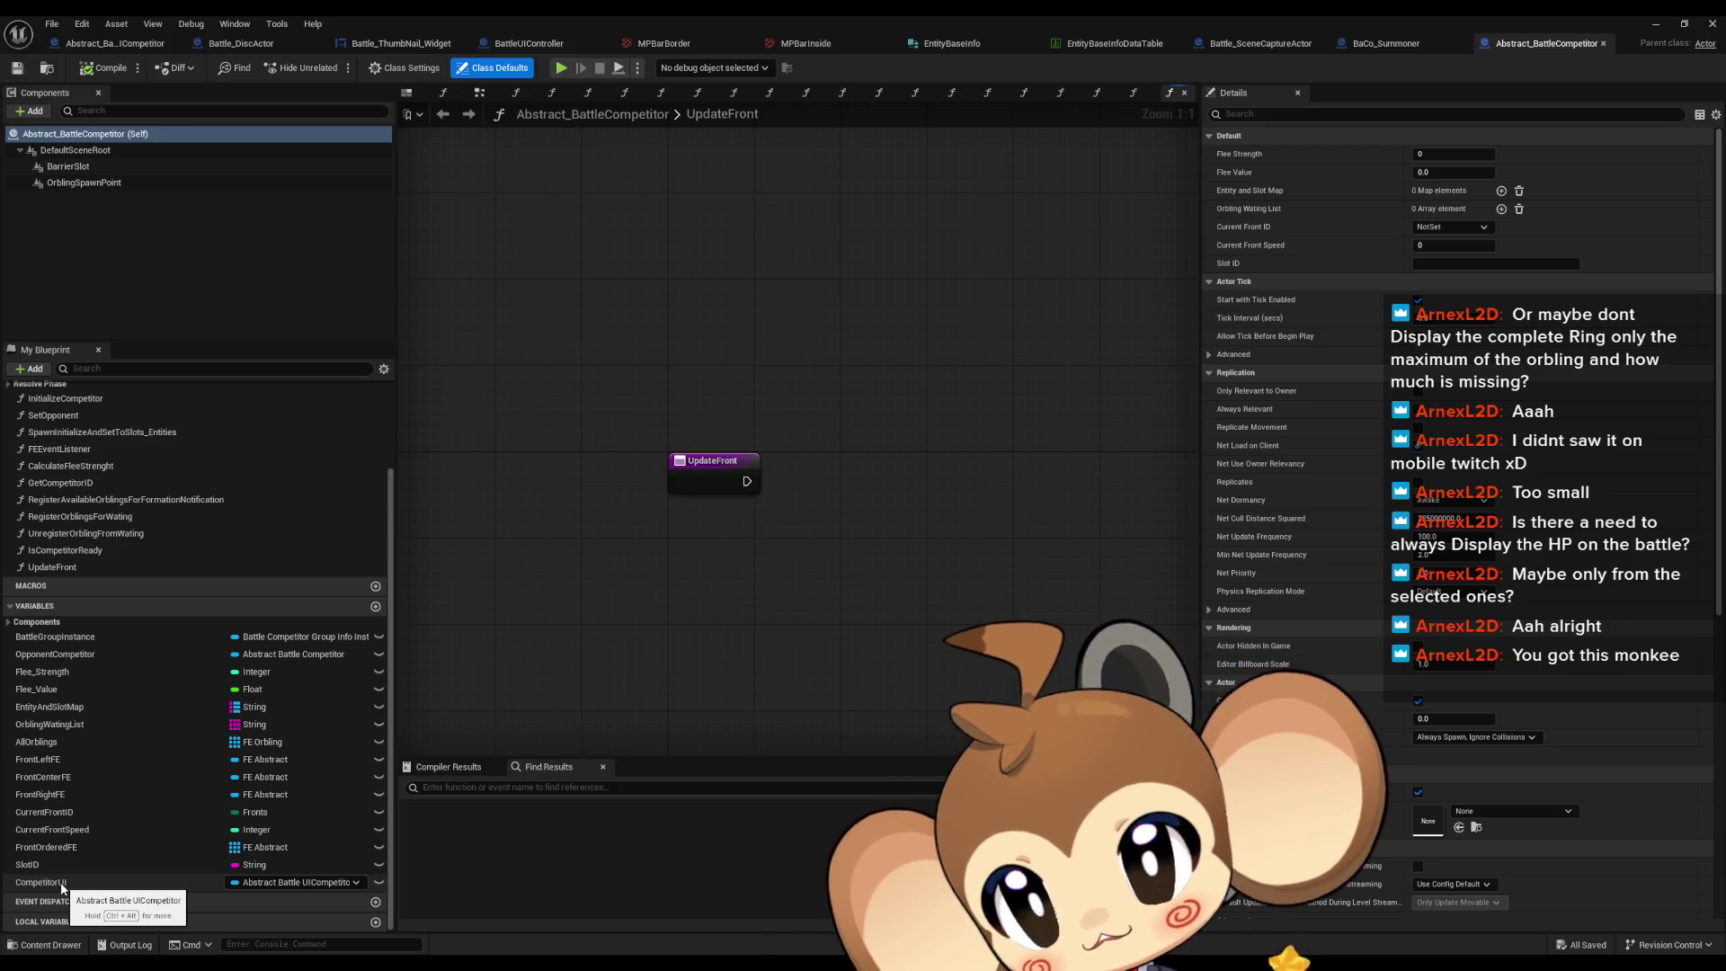
mouse_move(61, 885)
left_mouse_down()
mouse_move(739, 643)
mouse_move(724, 633)
left_mouse_up()
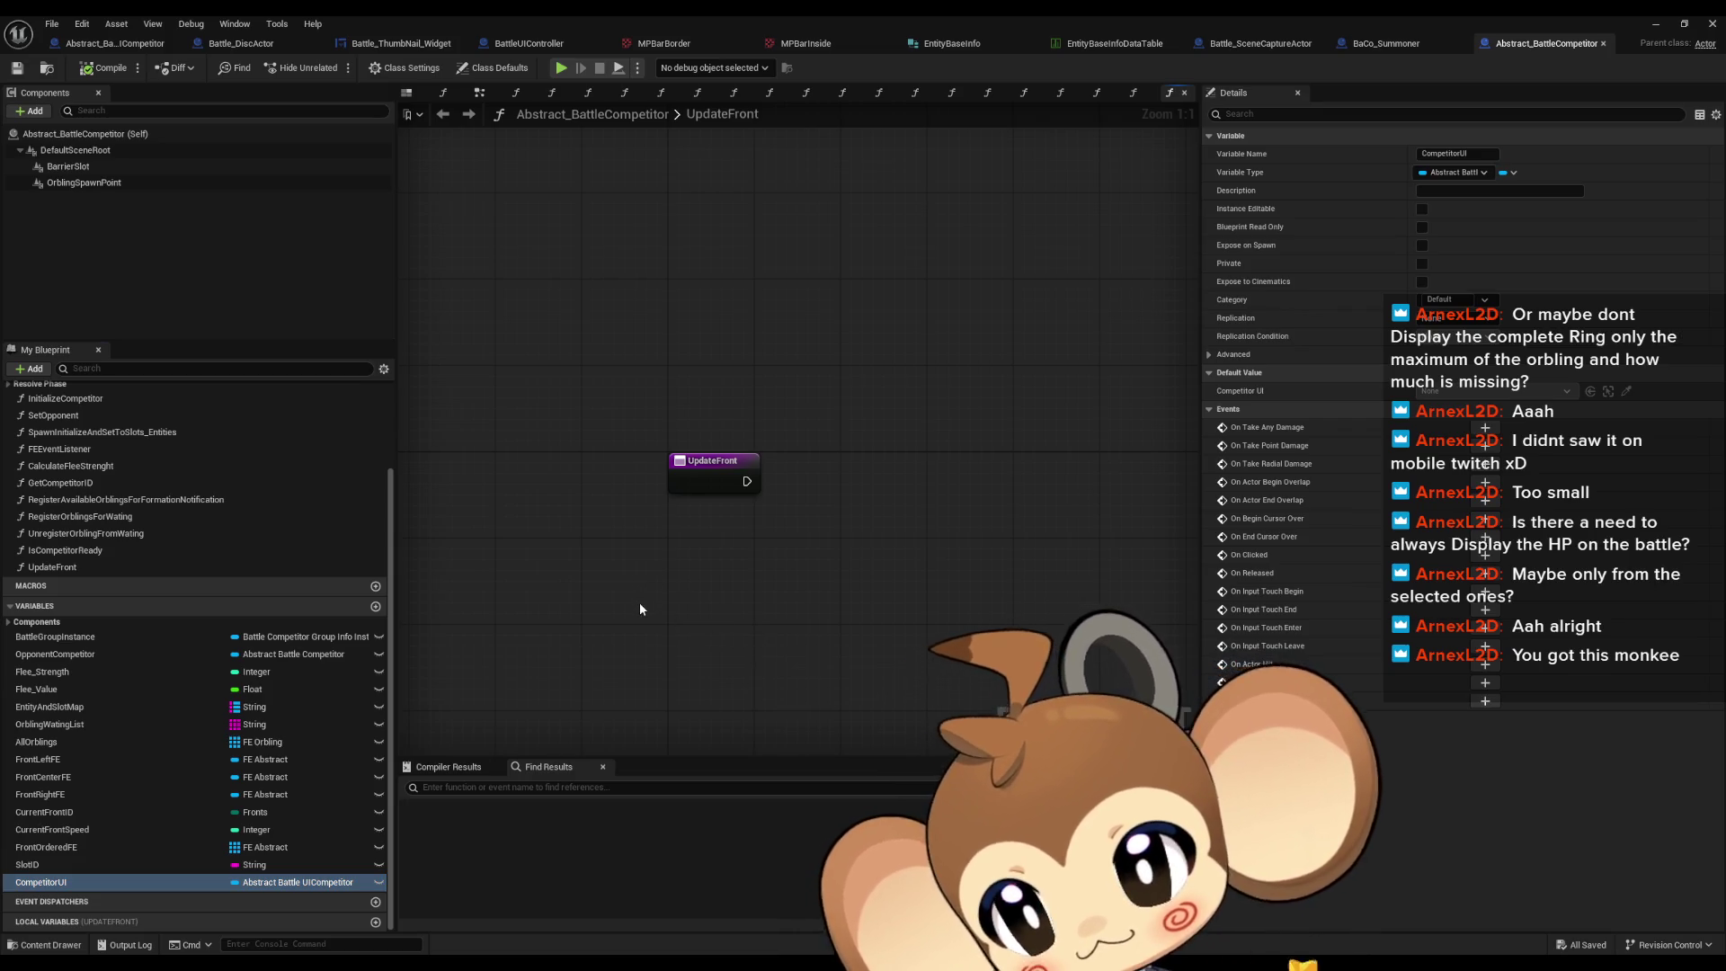
scroll(270, 575, "up", 3)
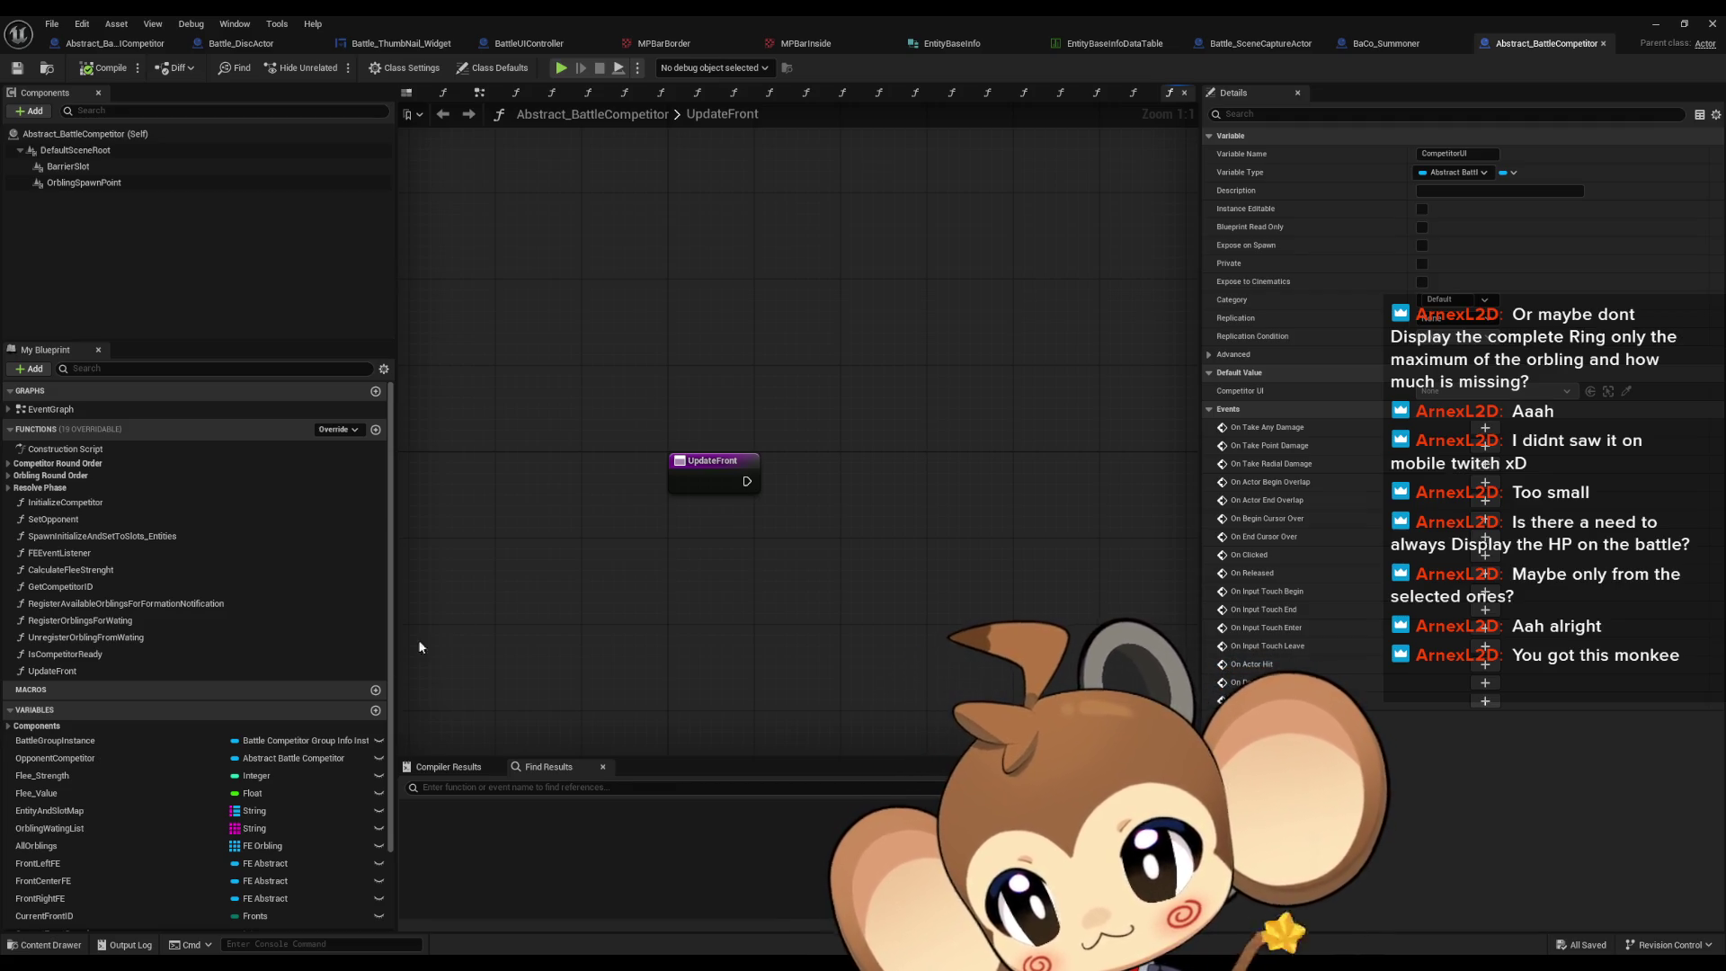
scroll(310, 757, "down", 2)
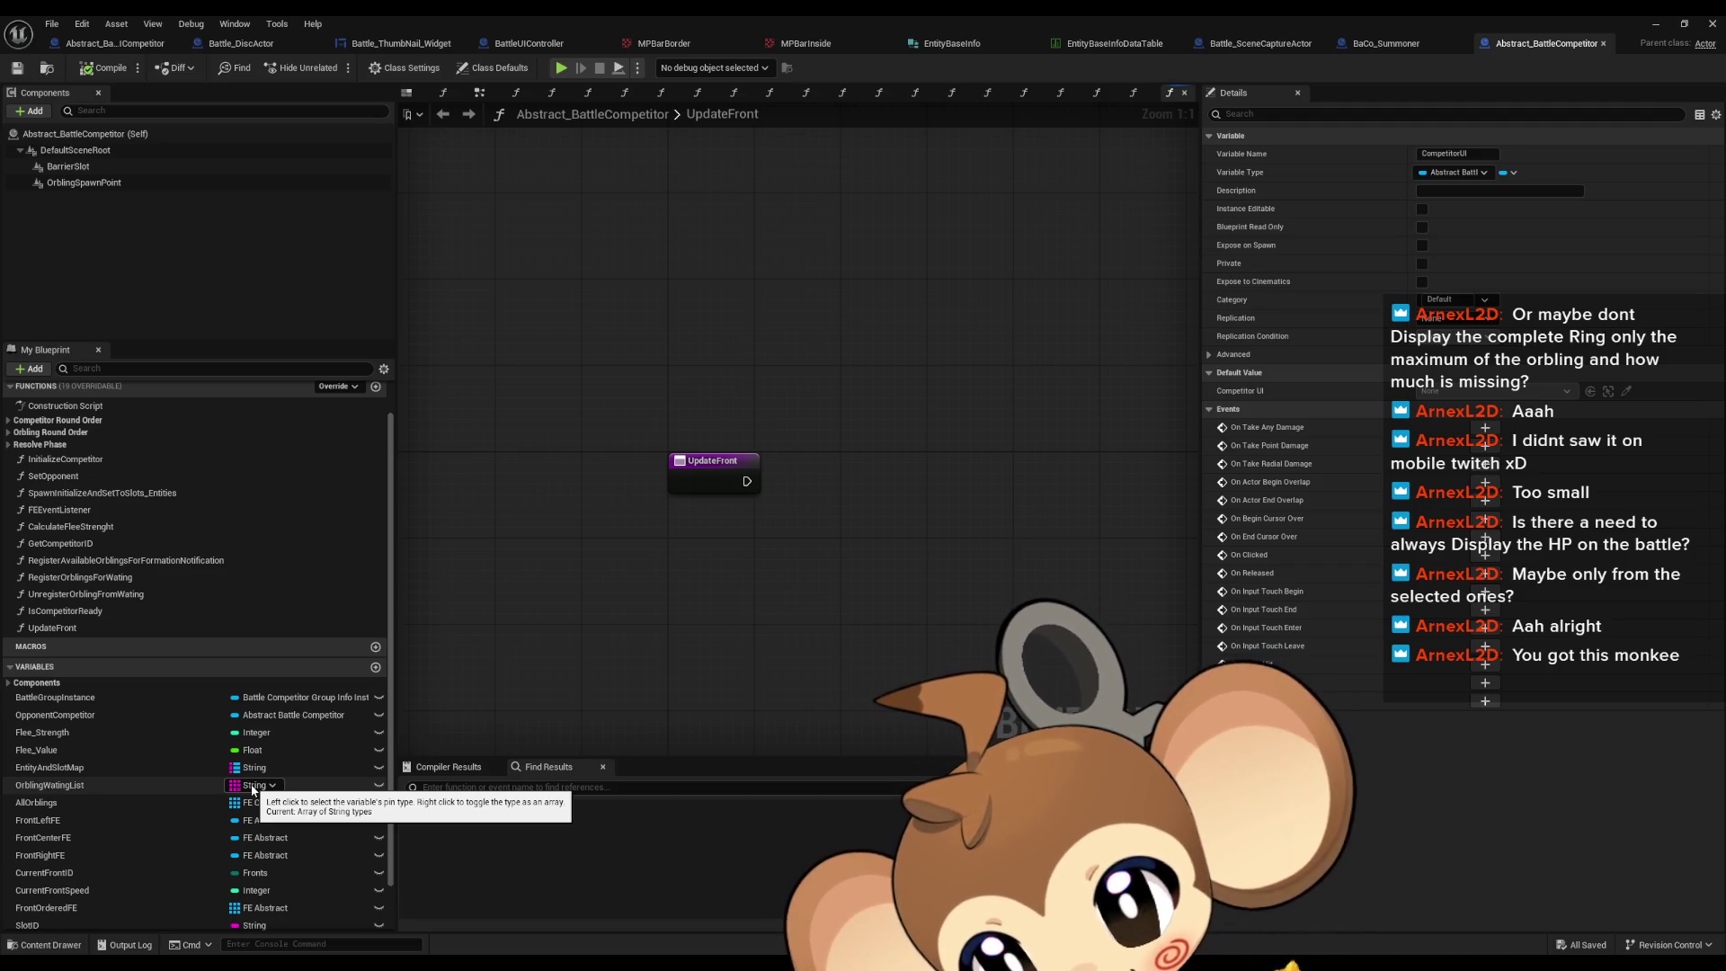
scroll(253, 790, "down", 3)
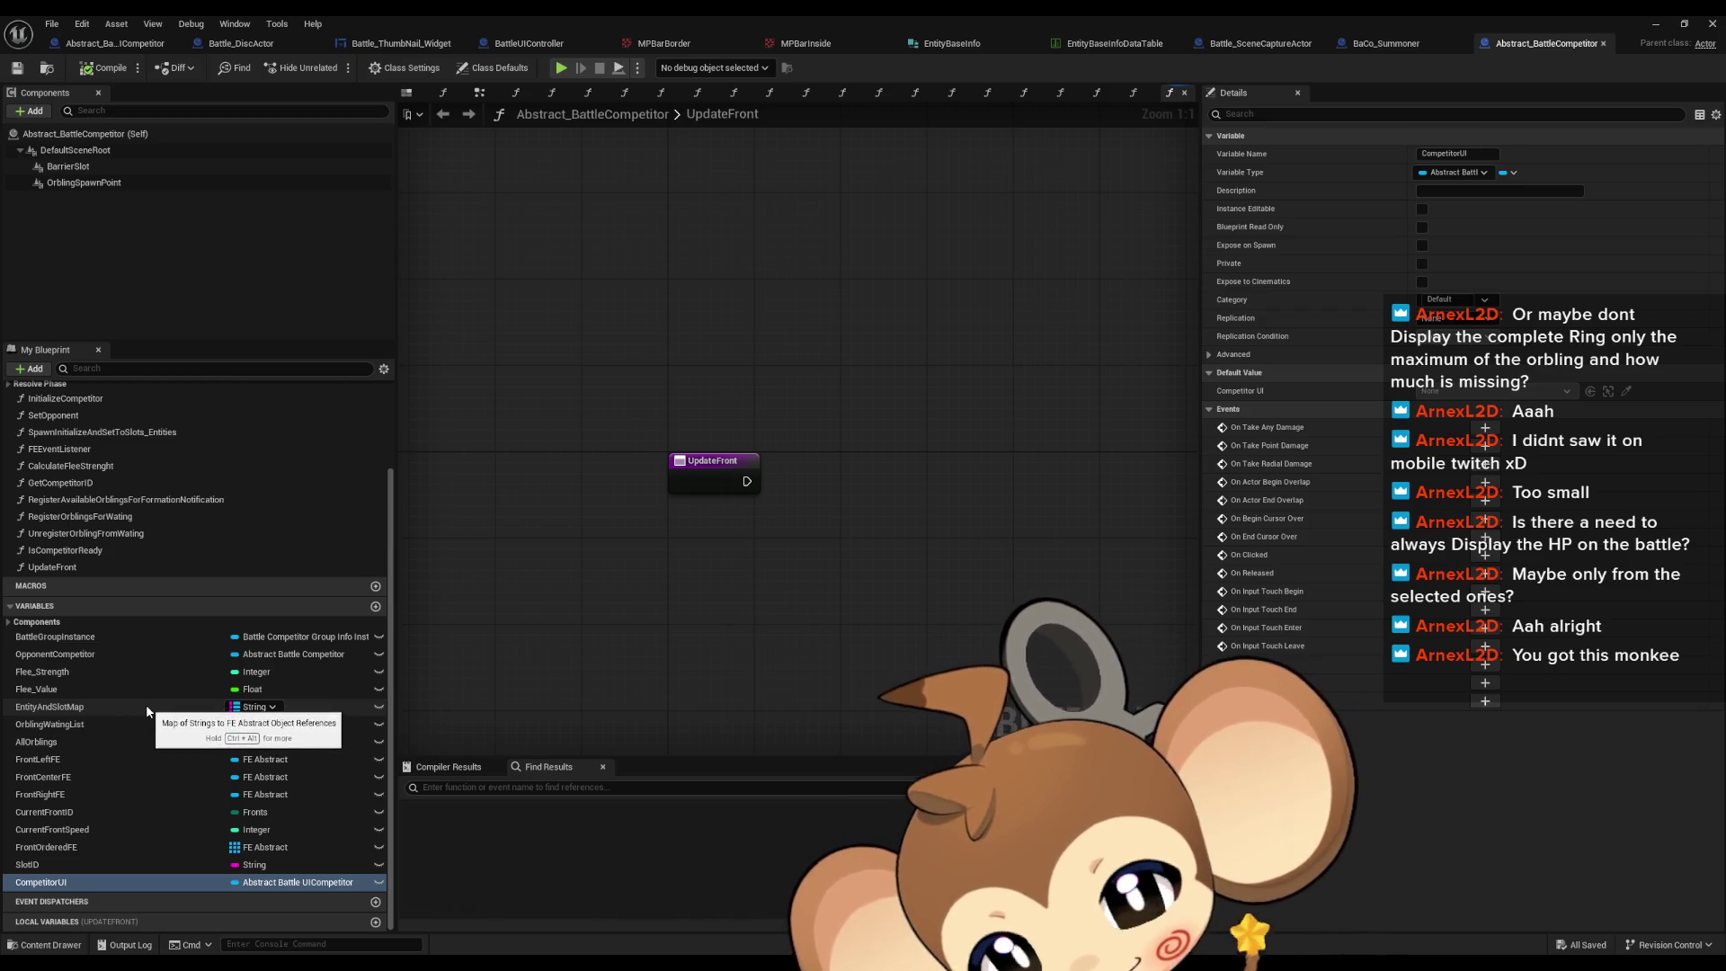
double_click(764, 15)
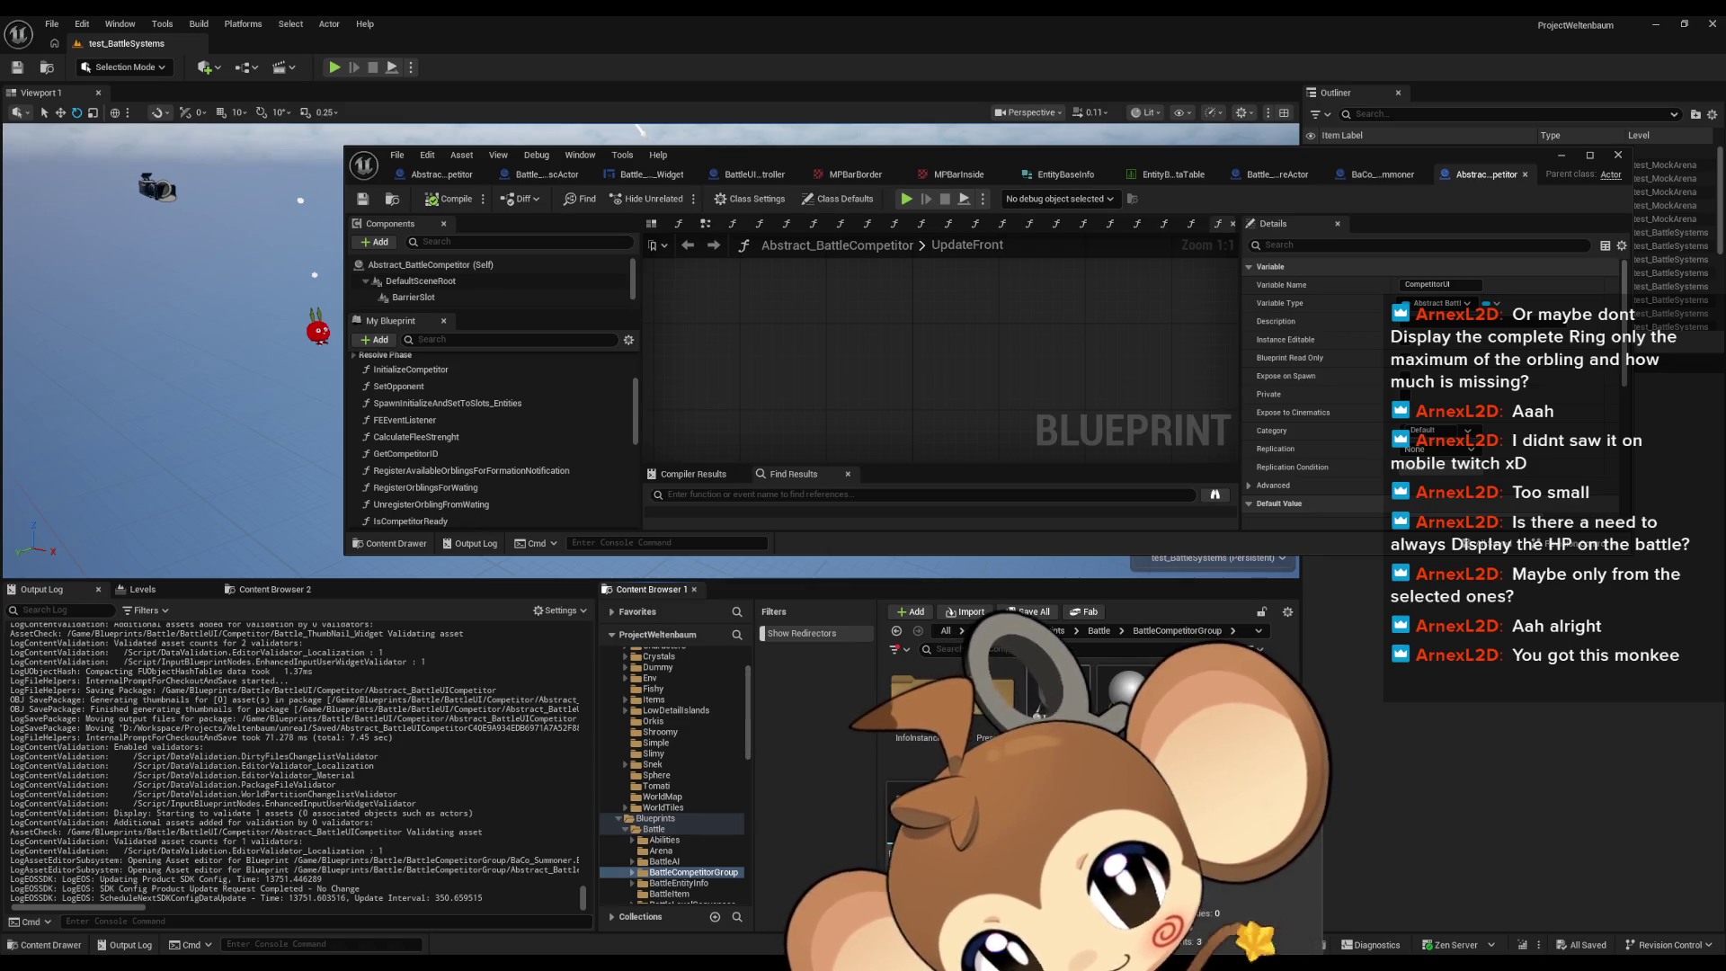
Step: Browse from the Battle folder into the FightingEntity folder
left_click(1098, 631)
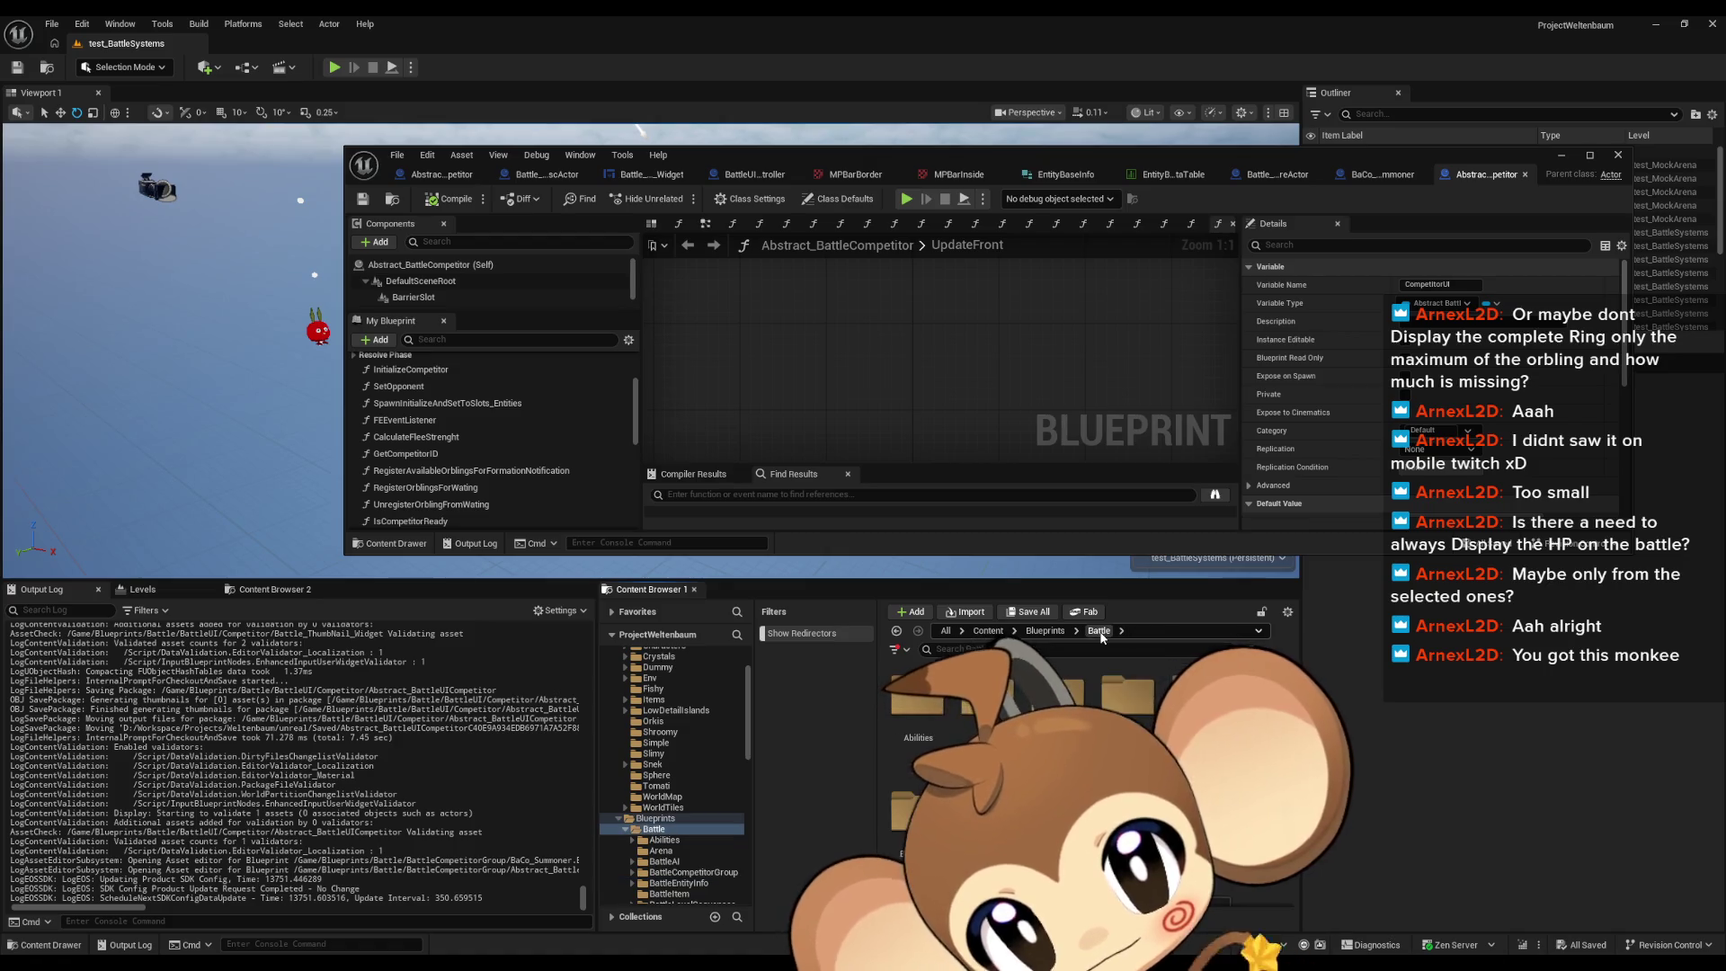
left_click(679, 883)
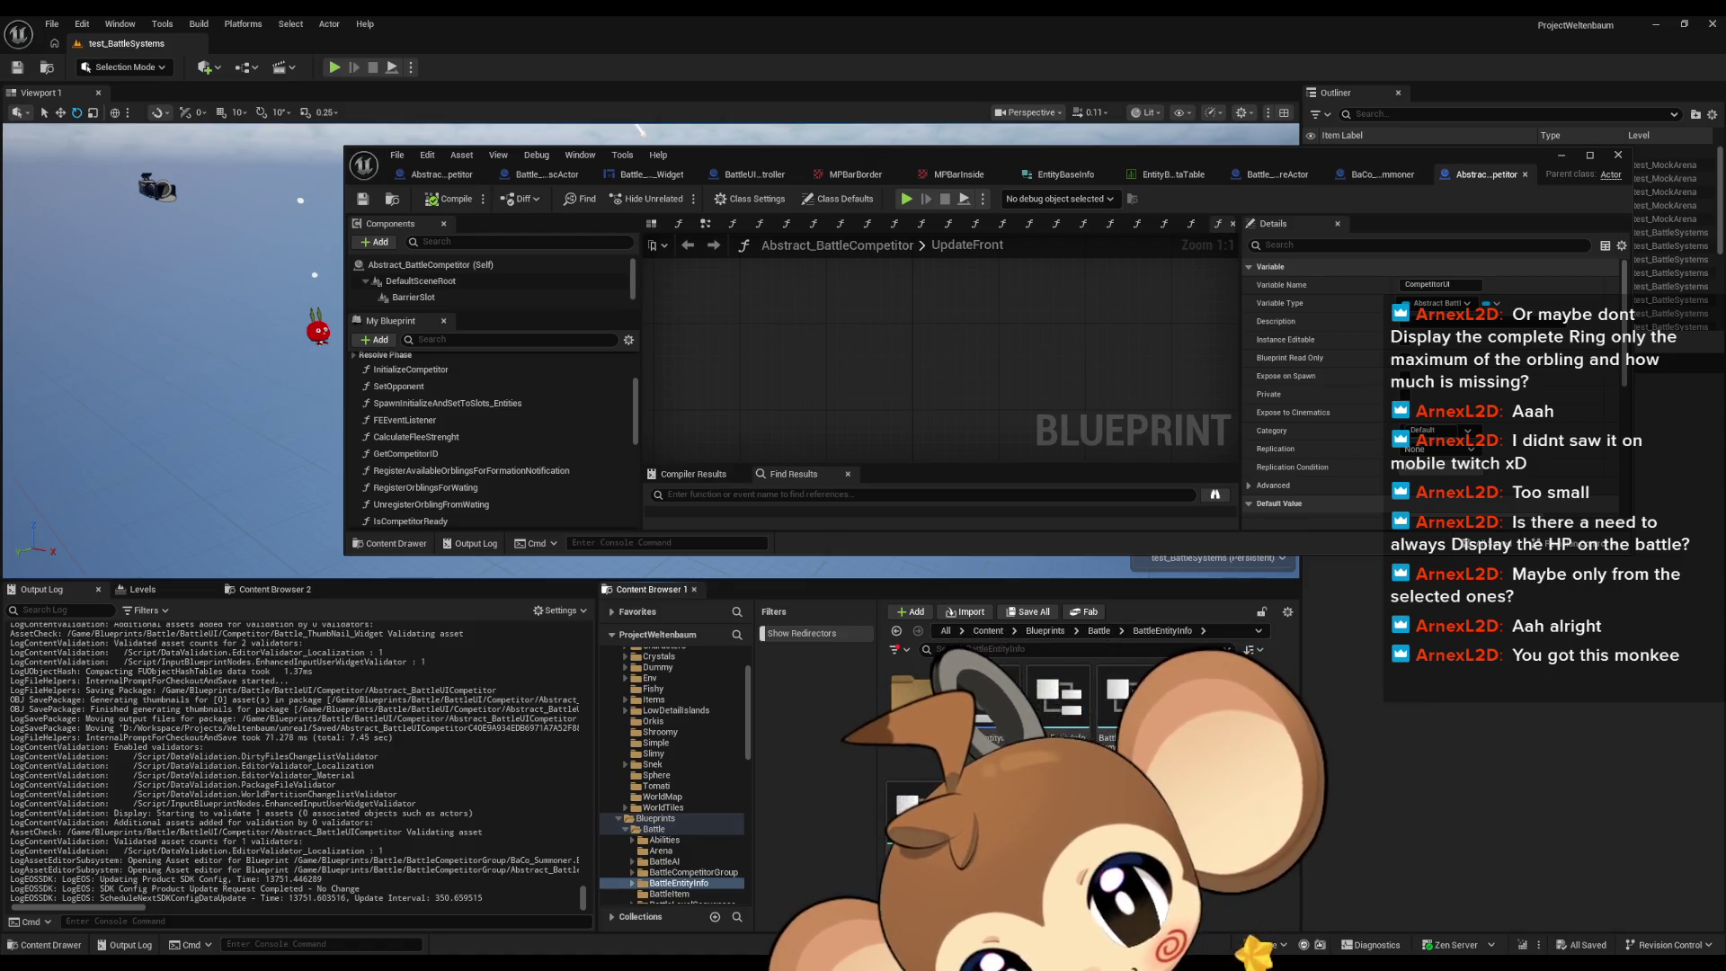
double_click(926, 701)
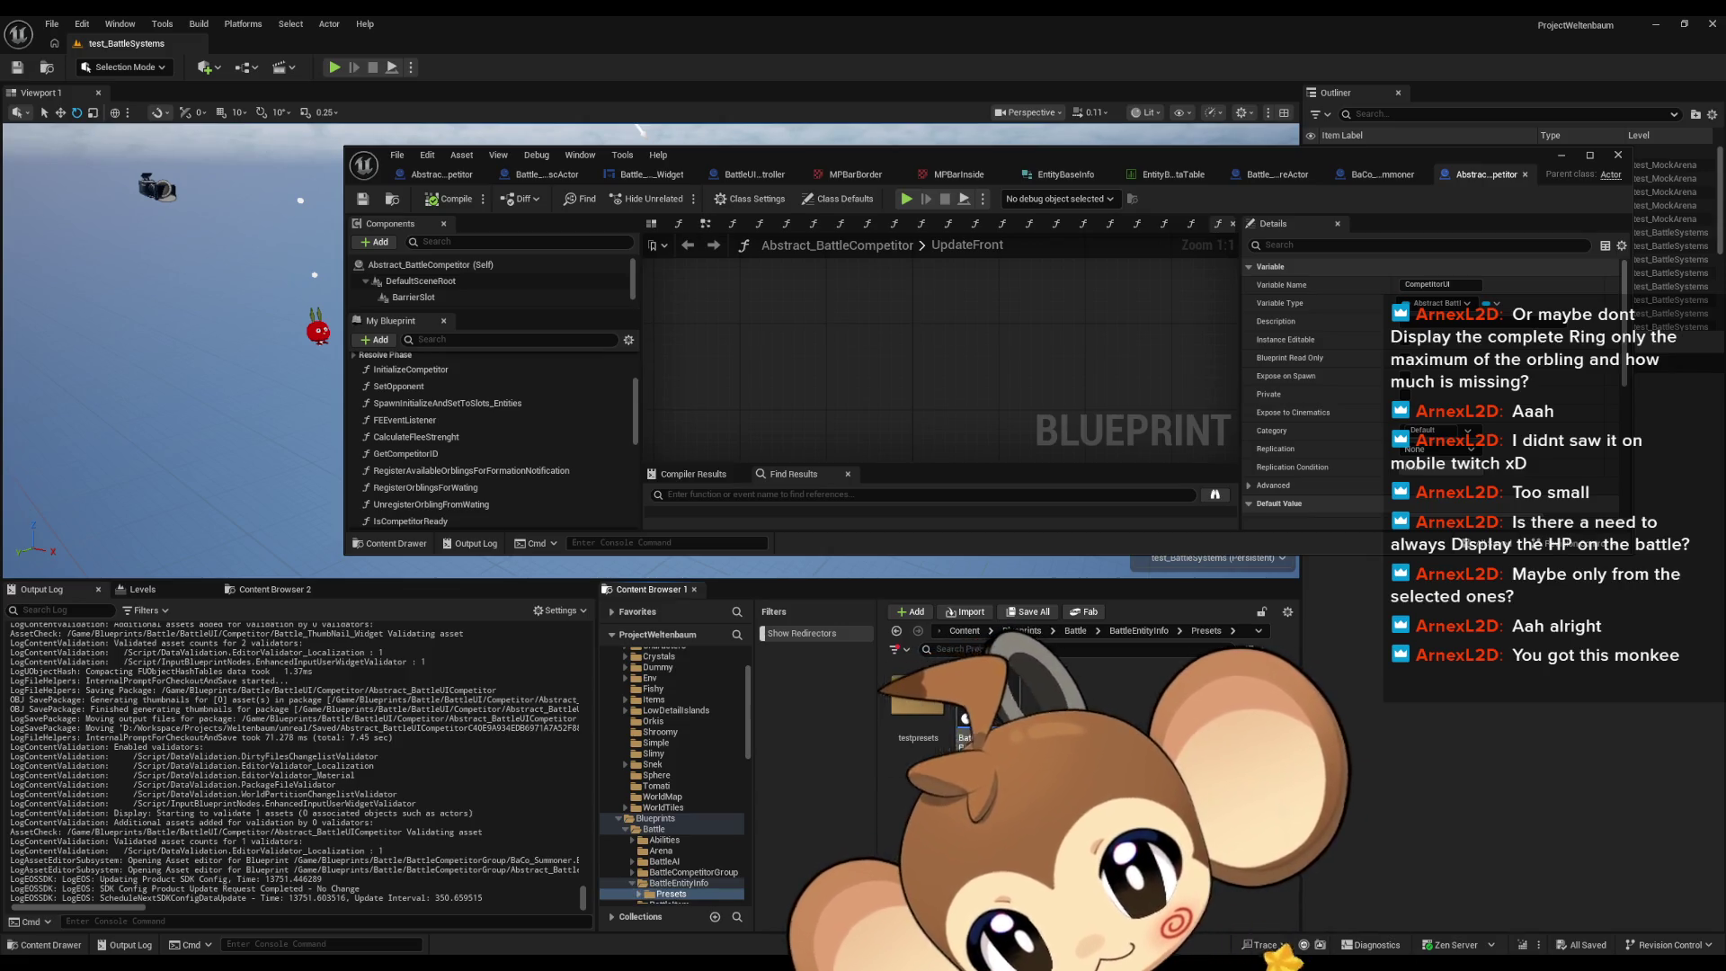
left_click(1138, 626)
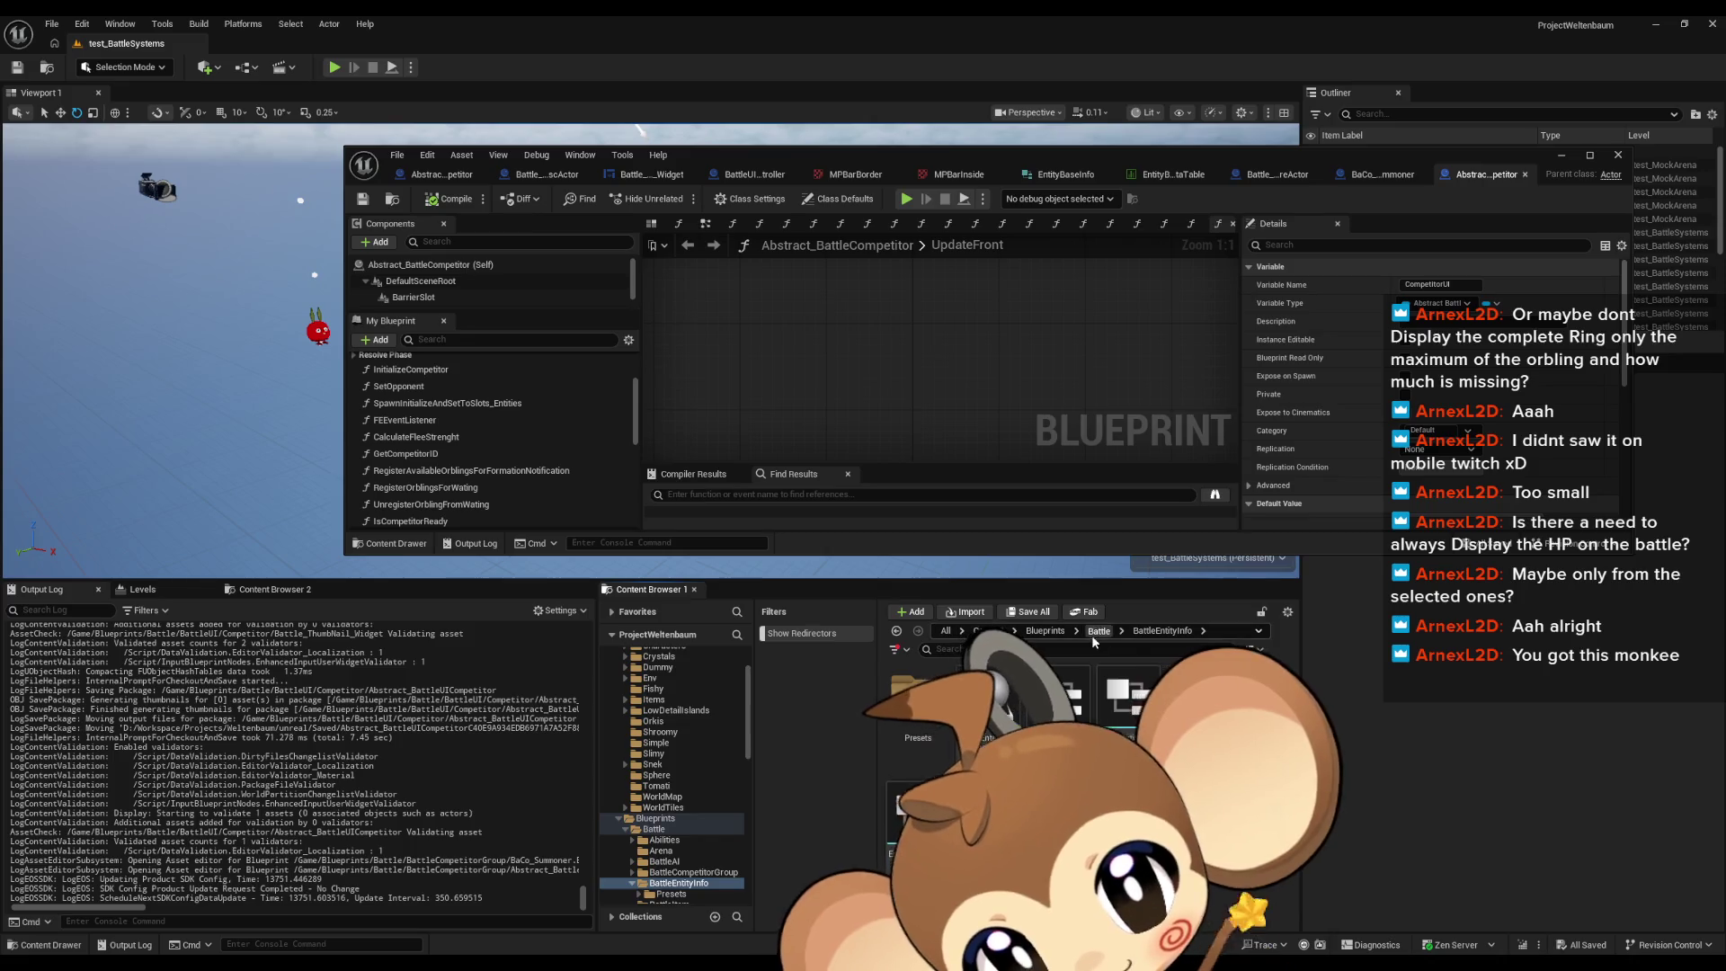
left_click(1097, 632)
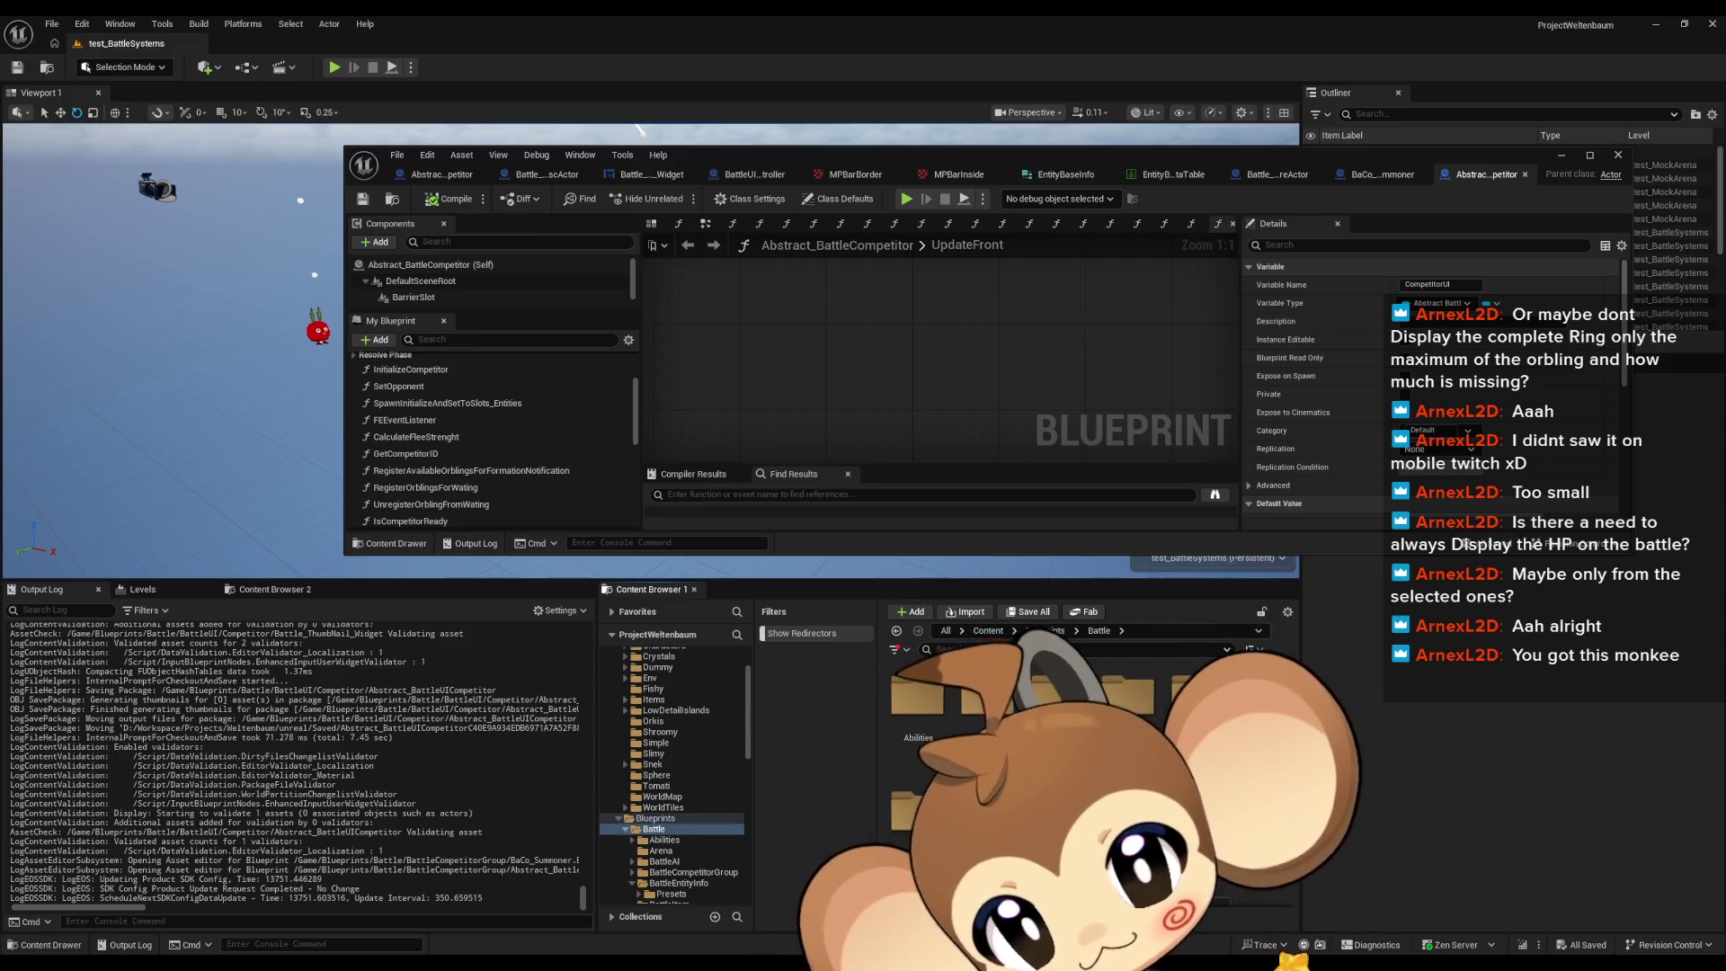
double_click(919, 899)
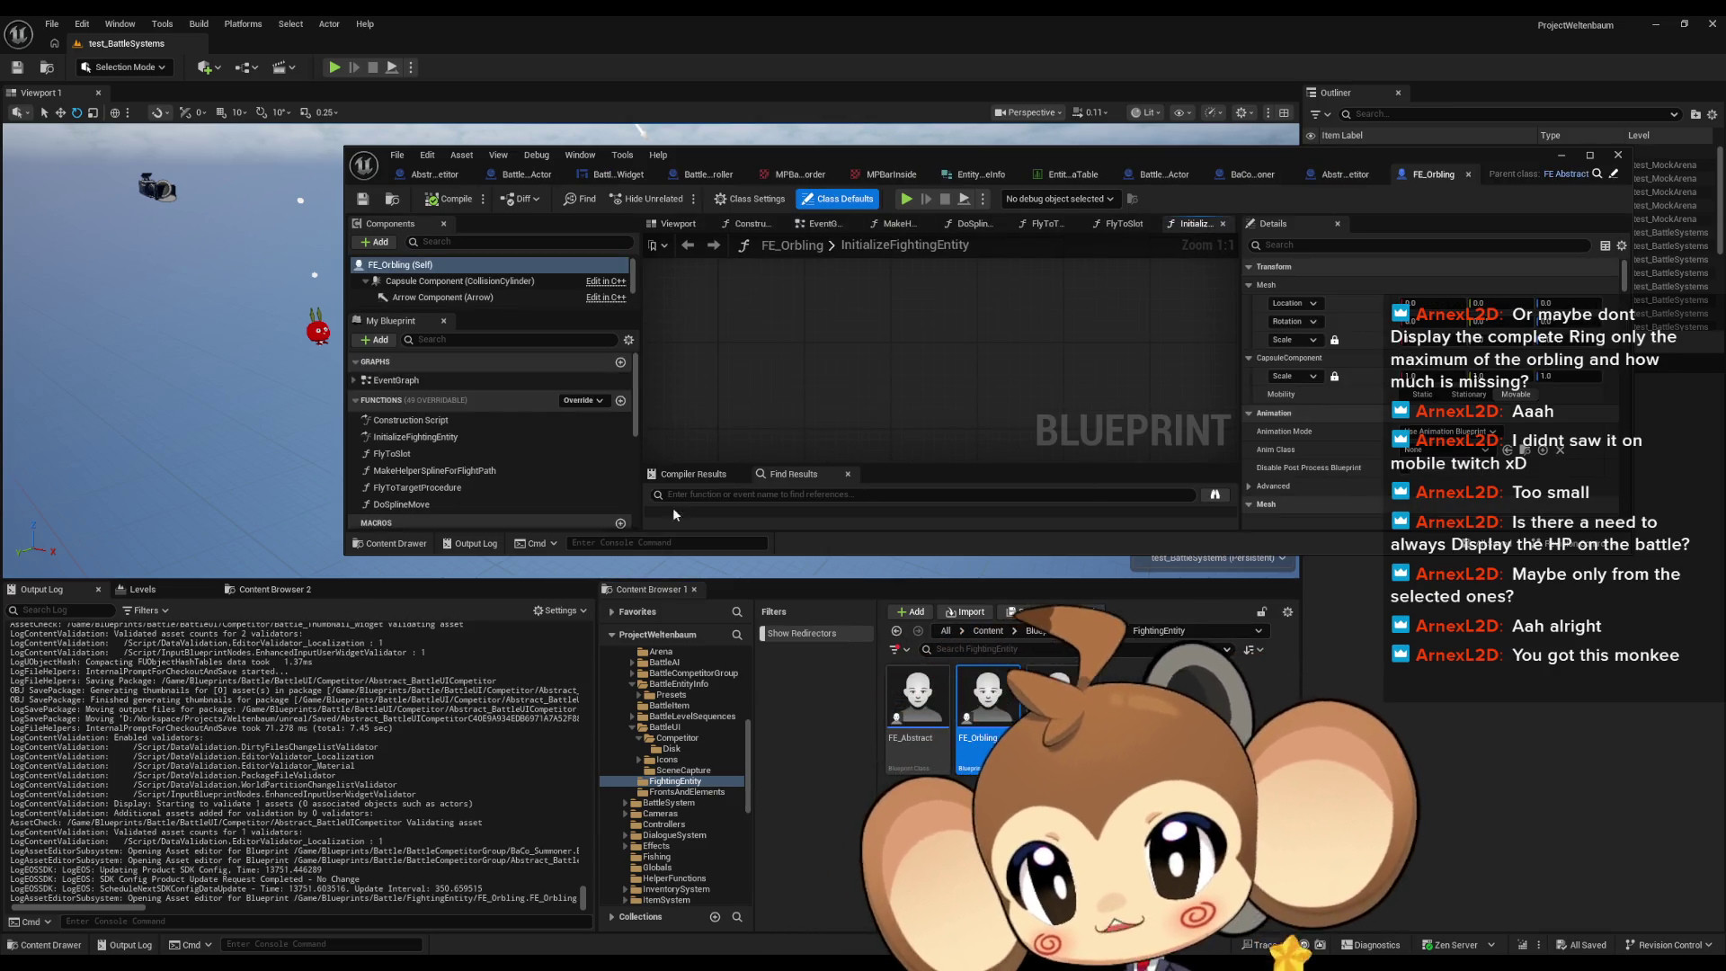
Step: Open FE_Abstract full-screen, zoom out on InitializeFightingEntity, then minimize the editor
double_click(915, 696)
double_click(757, 157)
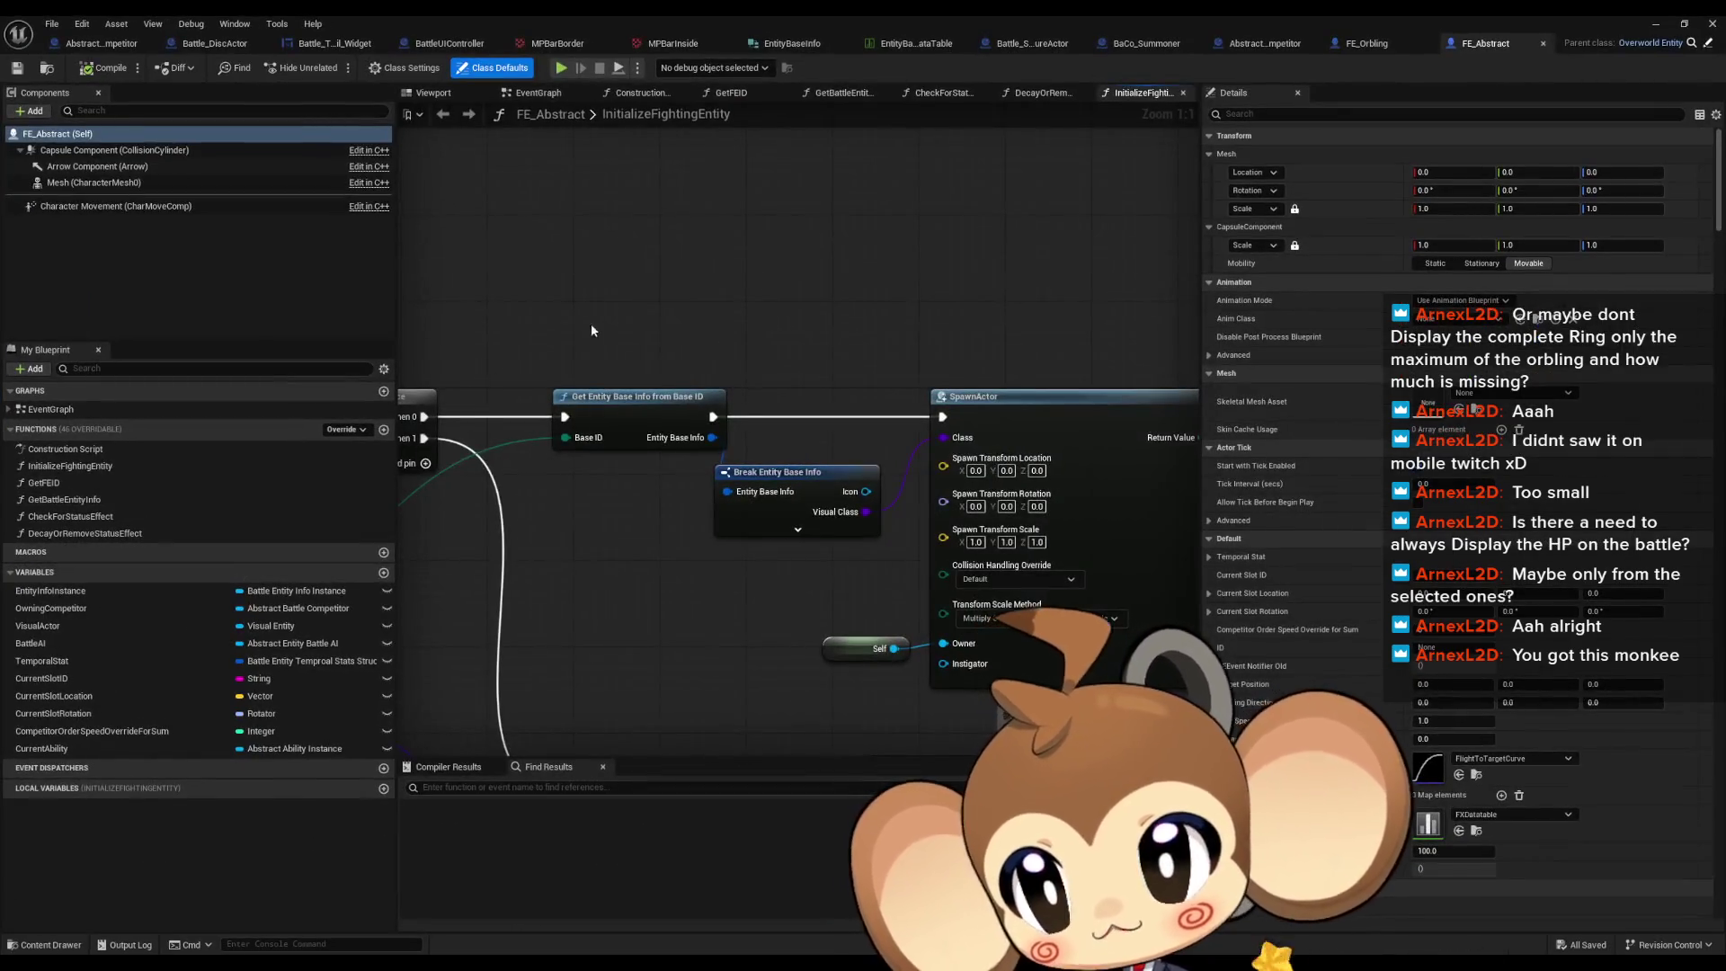
scroll(657, 333, "down", 1)
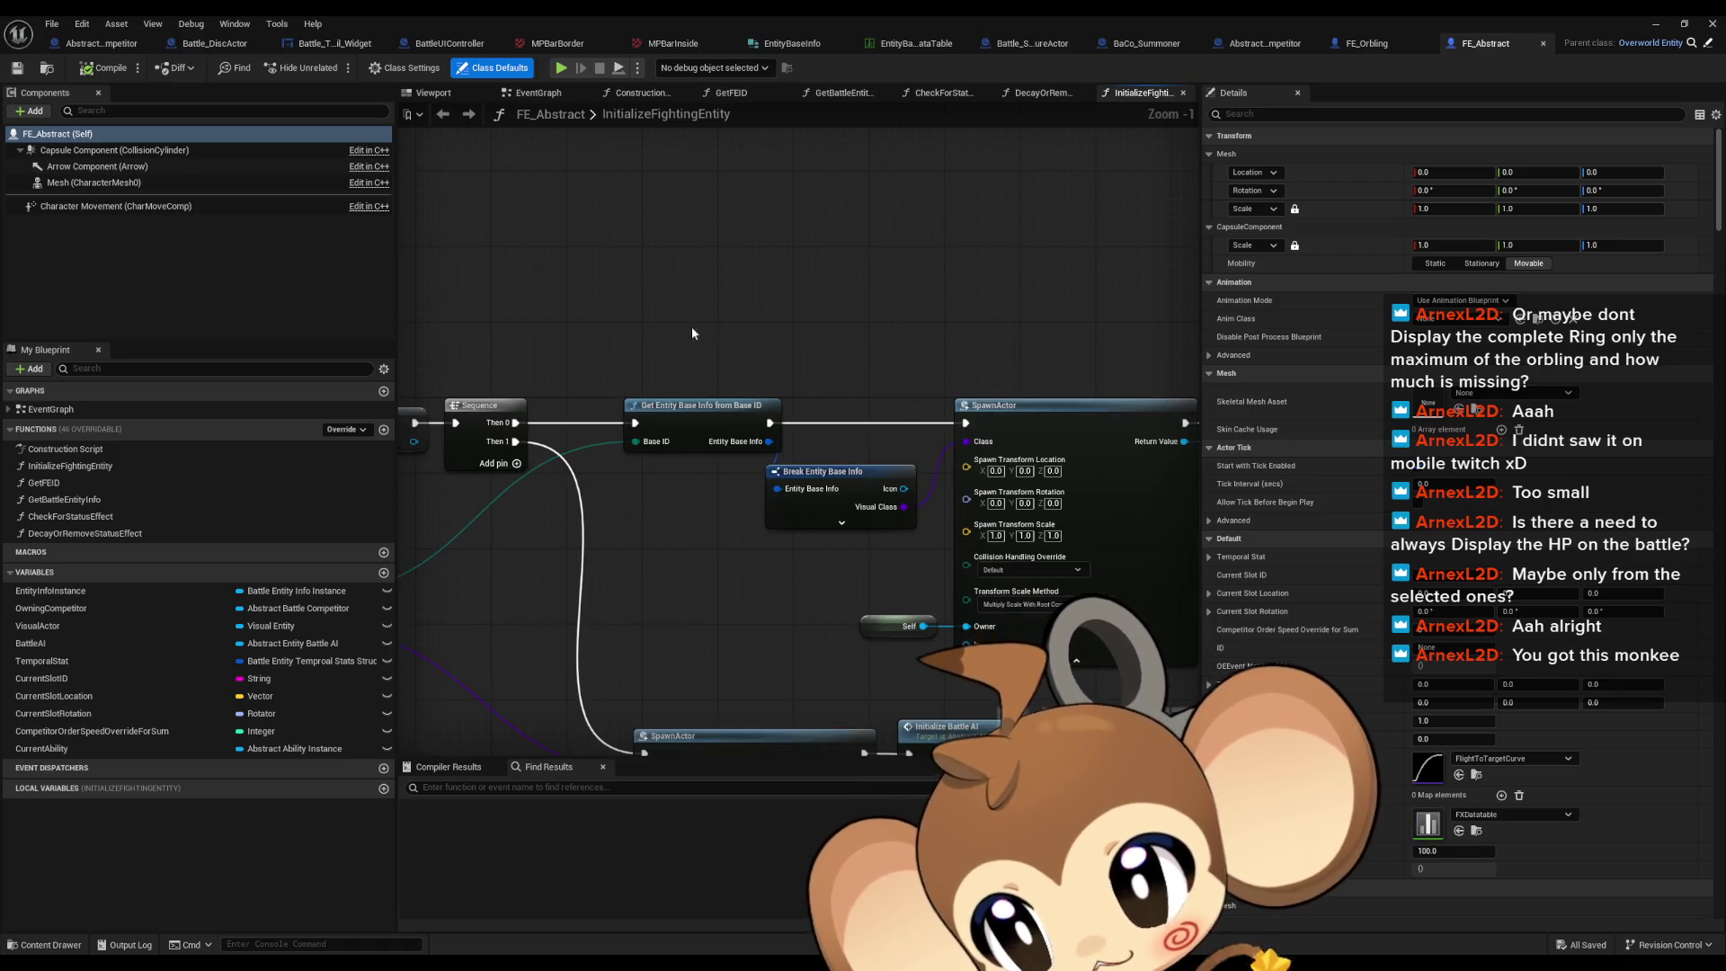
scroll(755, 307, "down", 1)
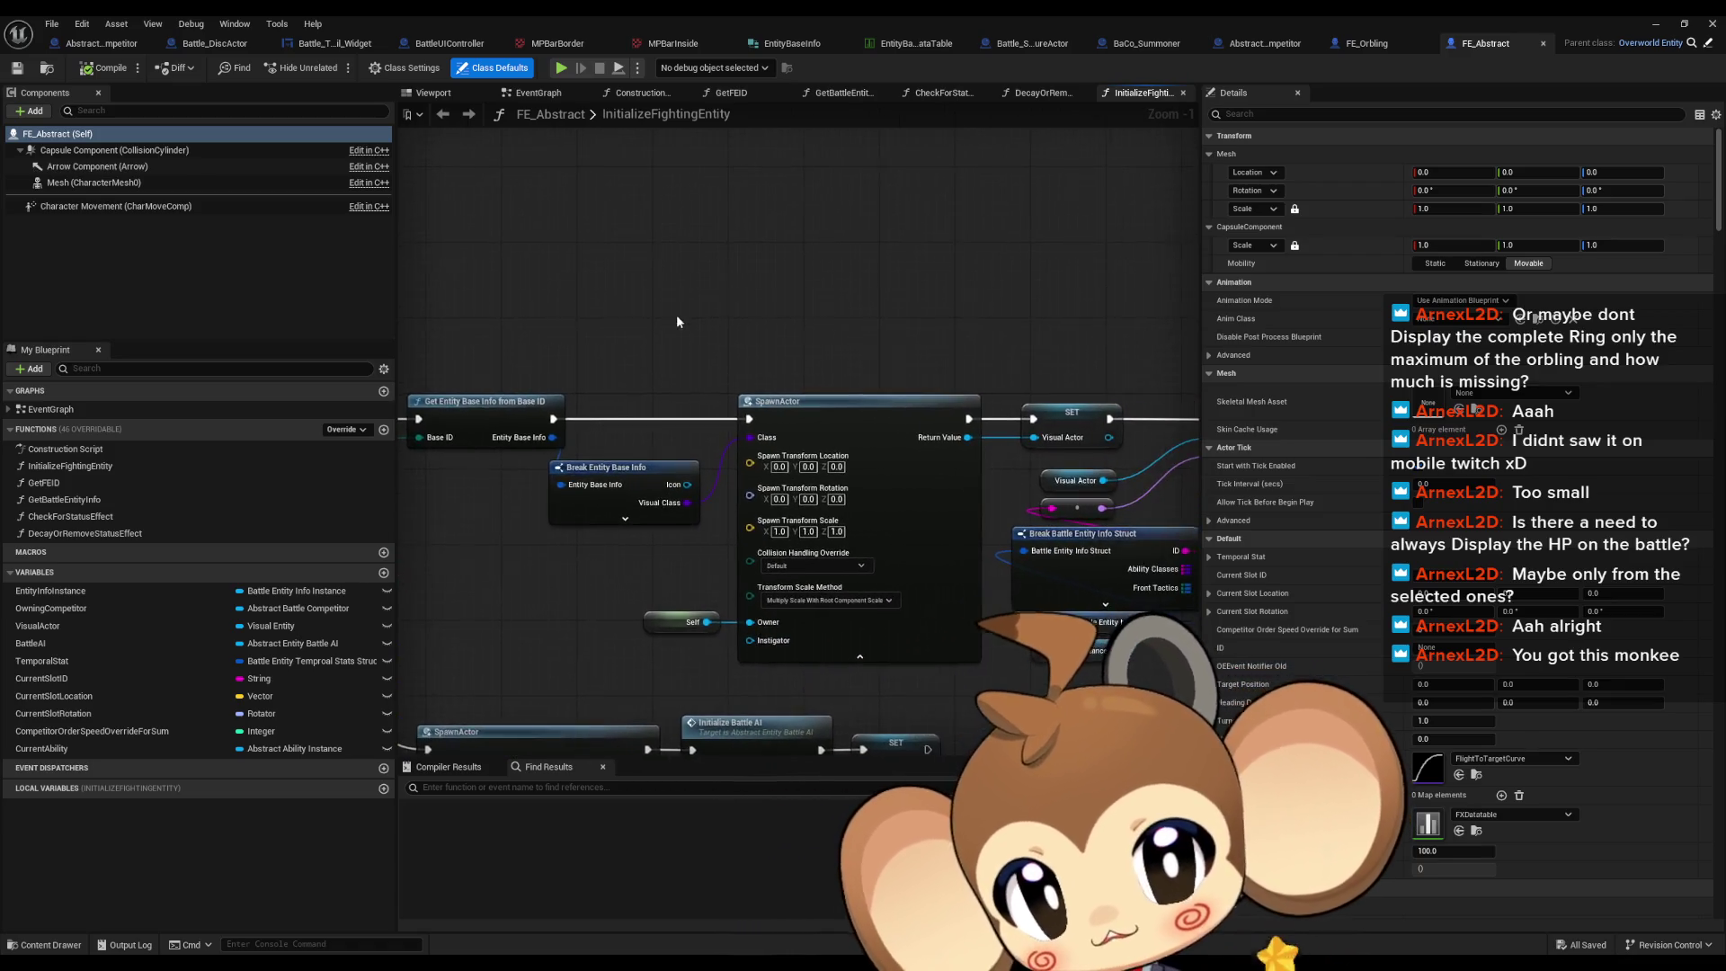
left_click(1656, 24)
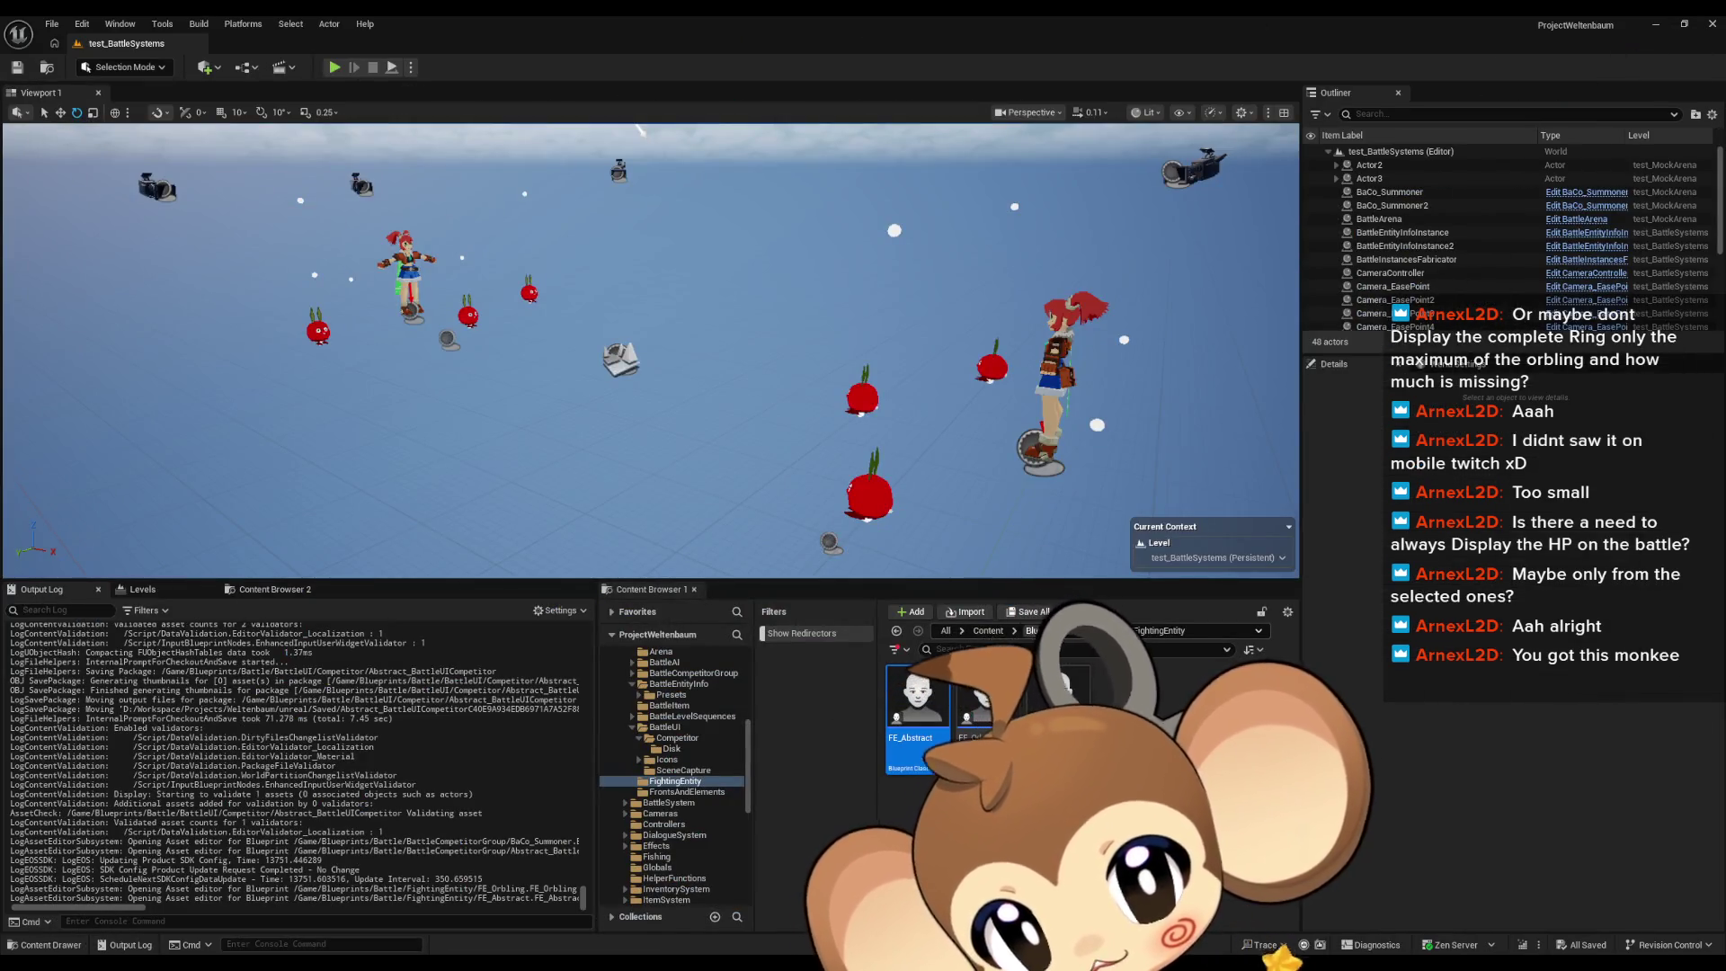
Step: Open Ability_Fire_Ember from Blueprints > Battle > Abilities > Presets > Fire > Ember
left_click(1045, 630)
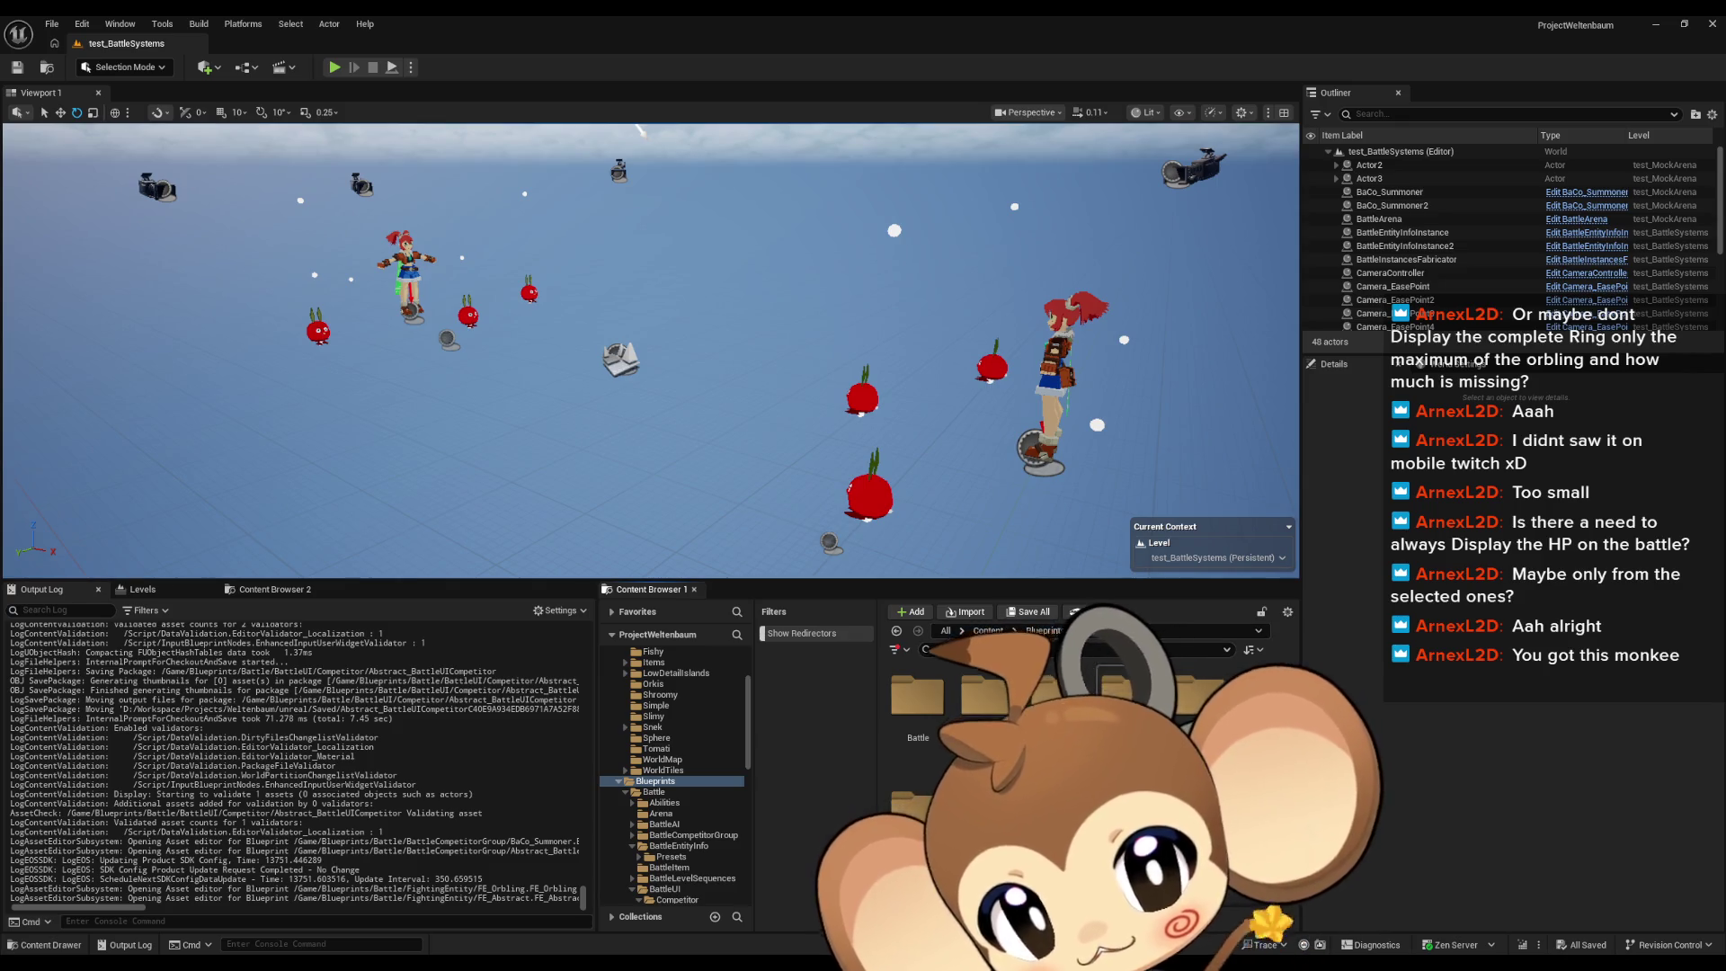
double_click(918, 701)
double_click(917, 701)
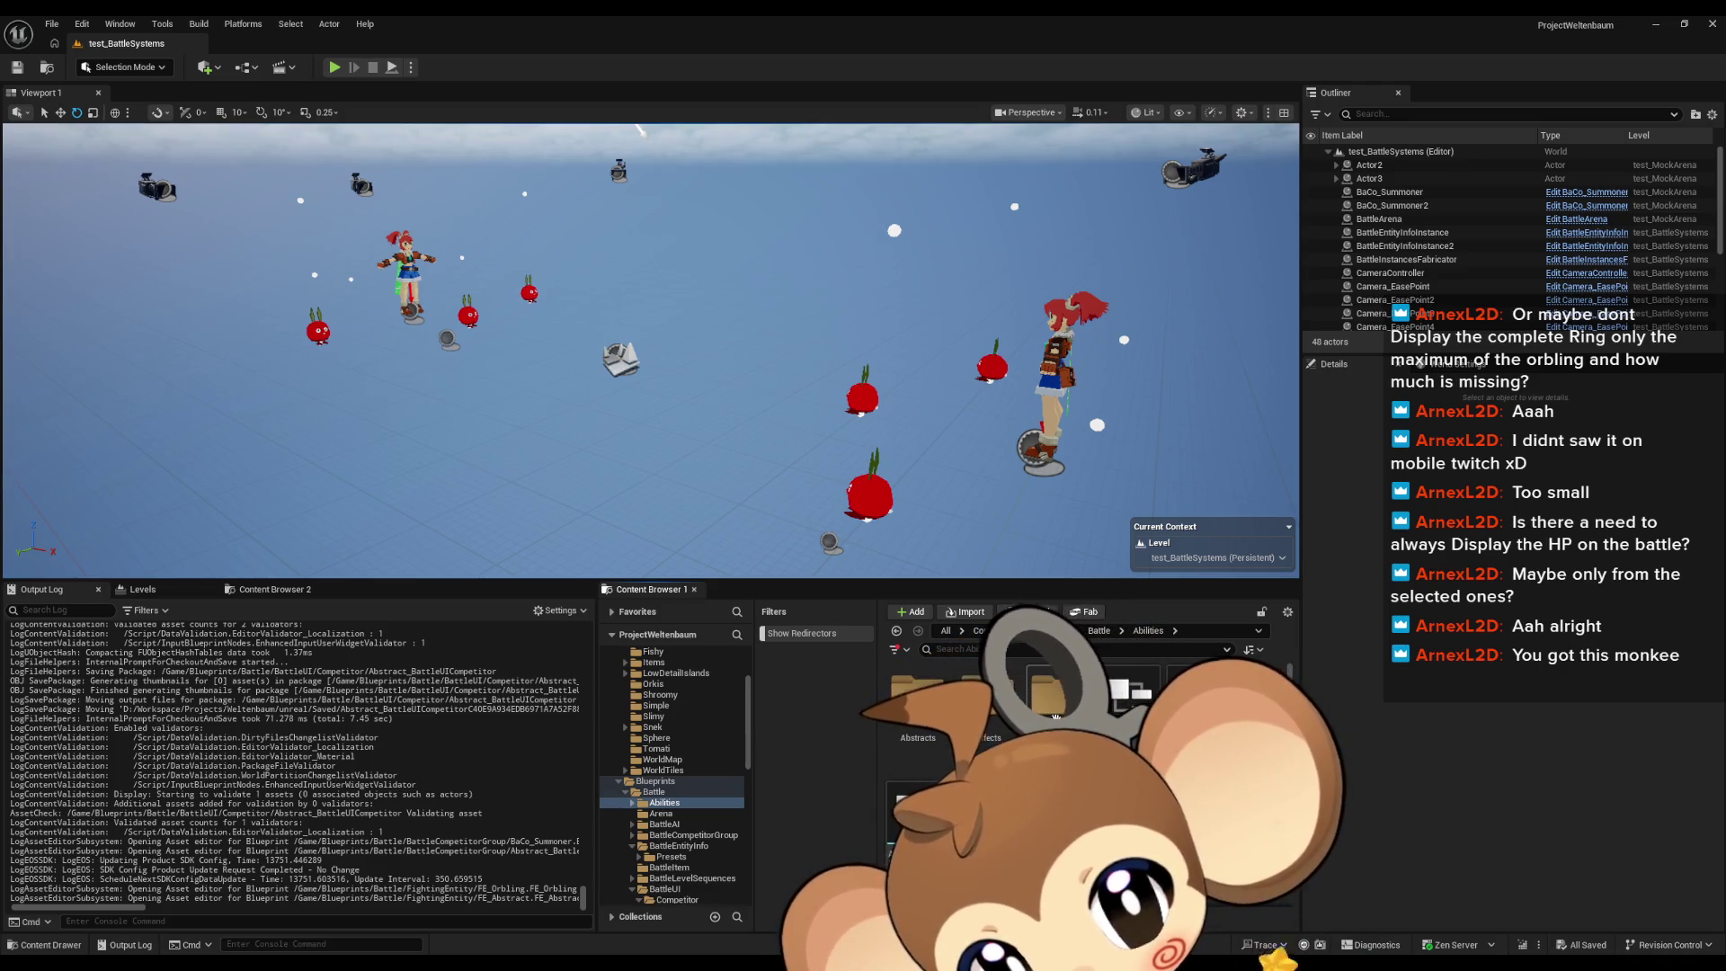
double_click(1056, 692)
double_click(935, 705)
double_click(940, 711)
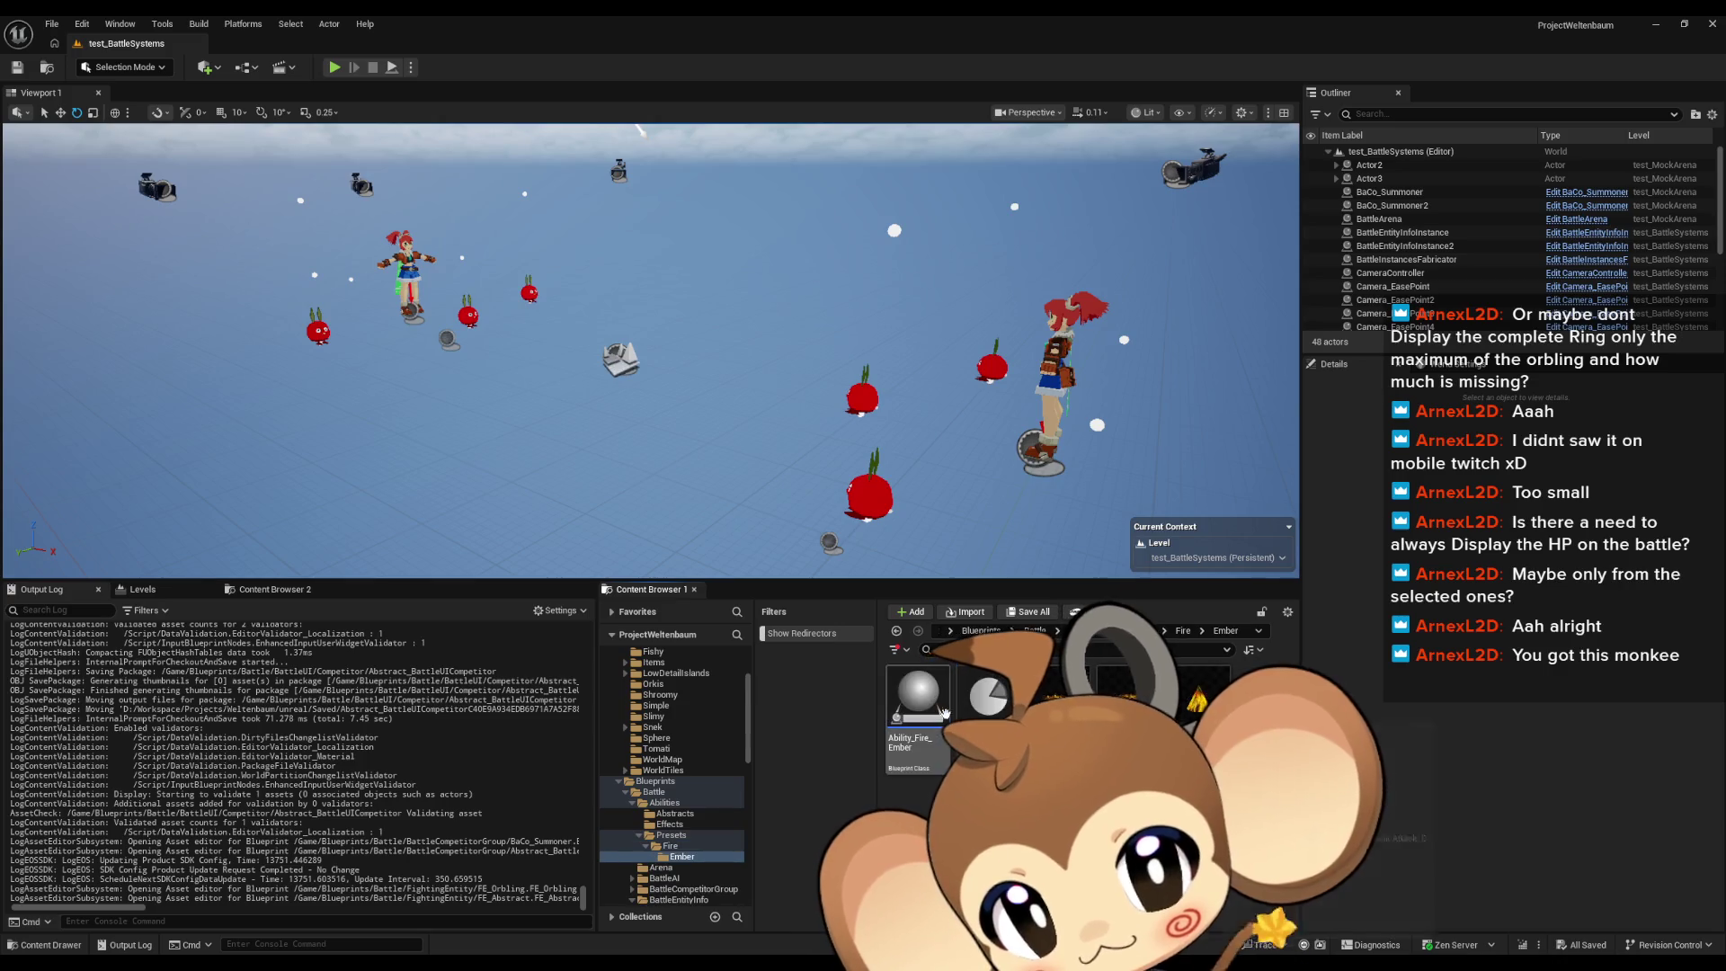
double_click(917, 710)
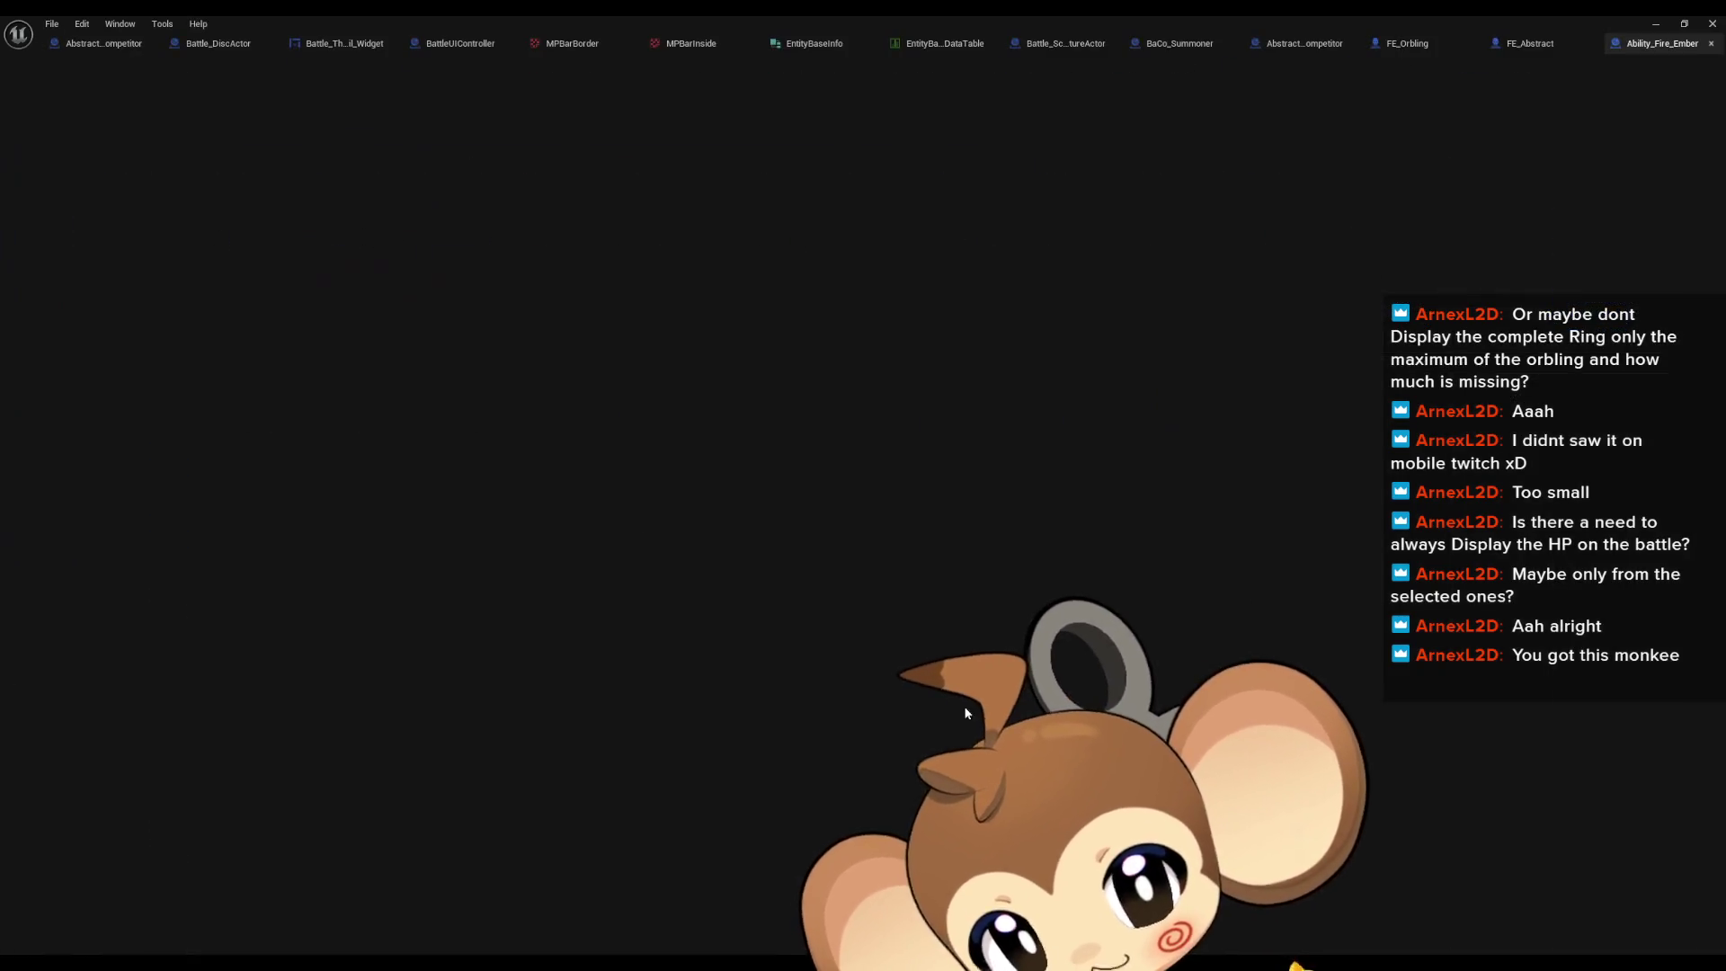
Step: Pan through the AbilityAnimationTriggerFunction graph, then open parent class Abstract_SingleMagicAttack
left_click(628, 535)
mouse_move(628, 536)
left_mouse_down()
mouse_move(848, 551)
mouse_move(732, 551)
mouse_move(701, 377)
left_mouse_up()
mouse_move(928, 315)
left_mouse_down()
mouse_move(1023, 468)
mouse_move(1032, 634)
left_mouse_up()
mouse_move(818, 649)
left_mouse_down()
mouse_move(1542, 691)
mouse_move(1399, 691)
left_mouse_up()
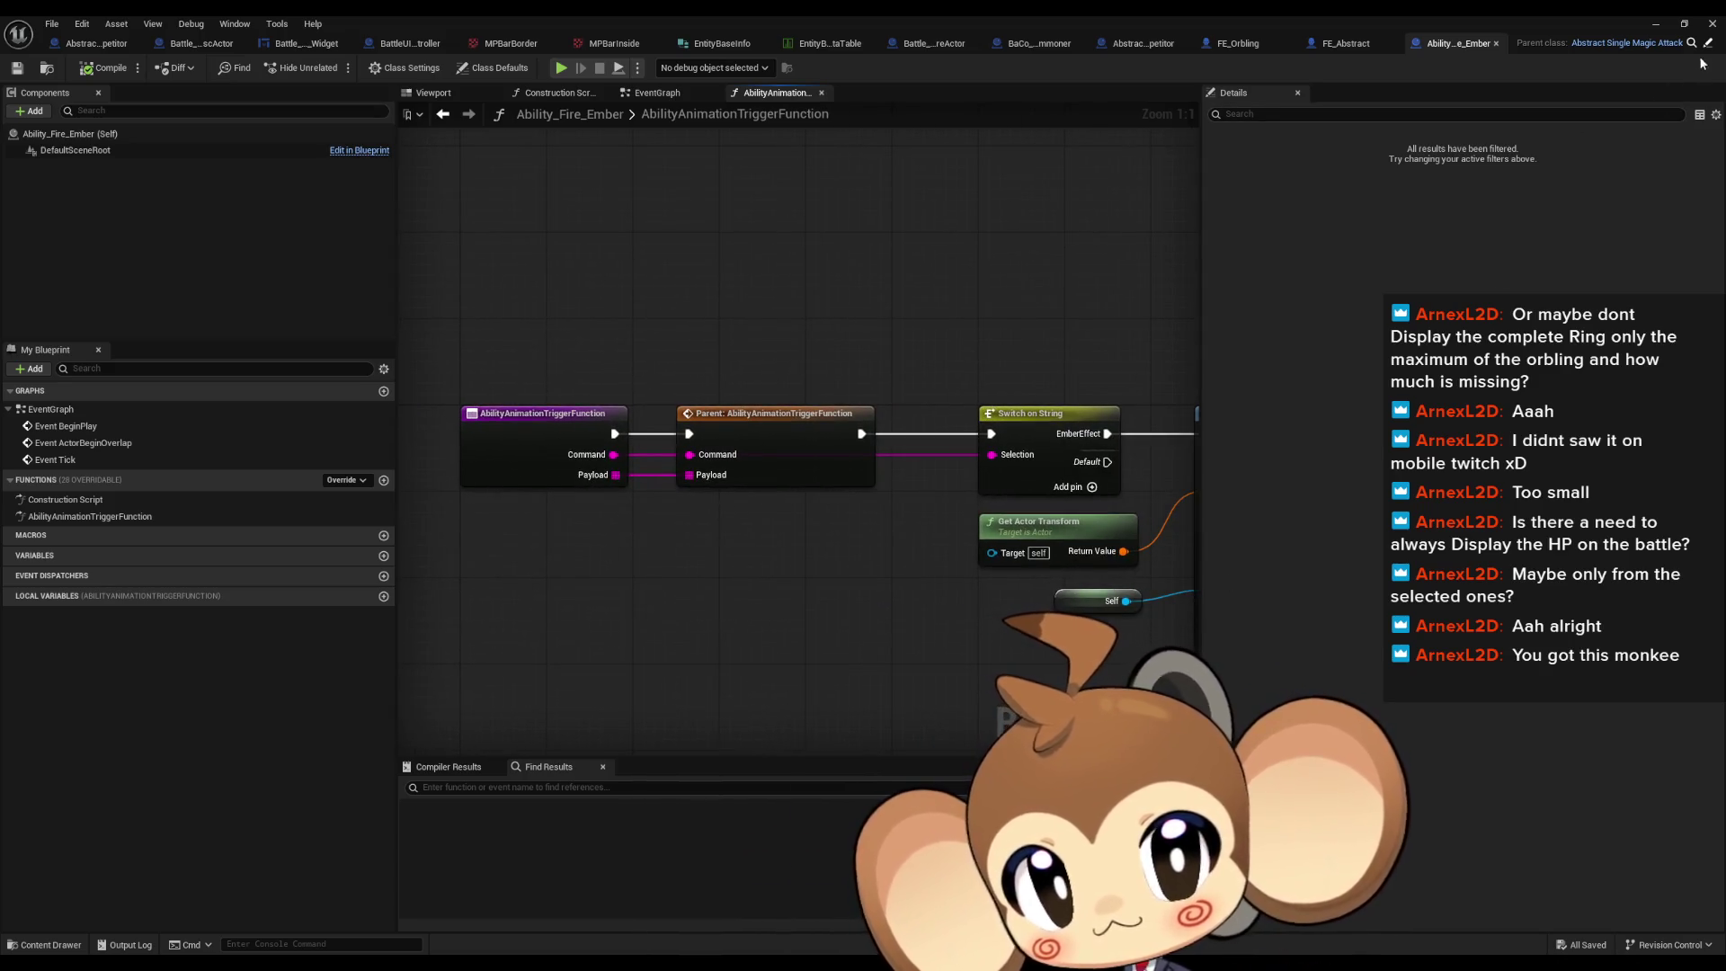
left_click(1644, 43)
Step: Inspect Abstract_SingleMagicAttack's PreCalculateAbilityActionAndRegisterAnimTrigger and SetAbilityPositionAndRotation graphs
scroll(632, 390, "down", 3)
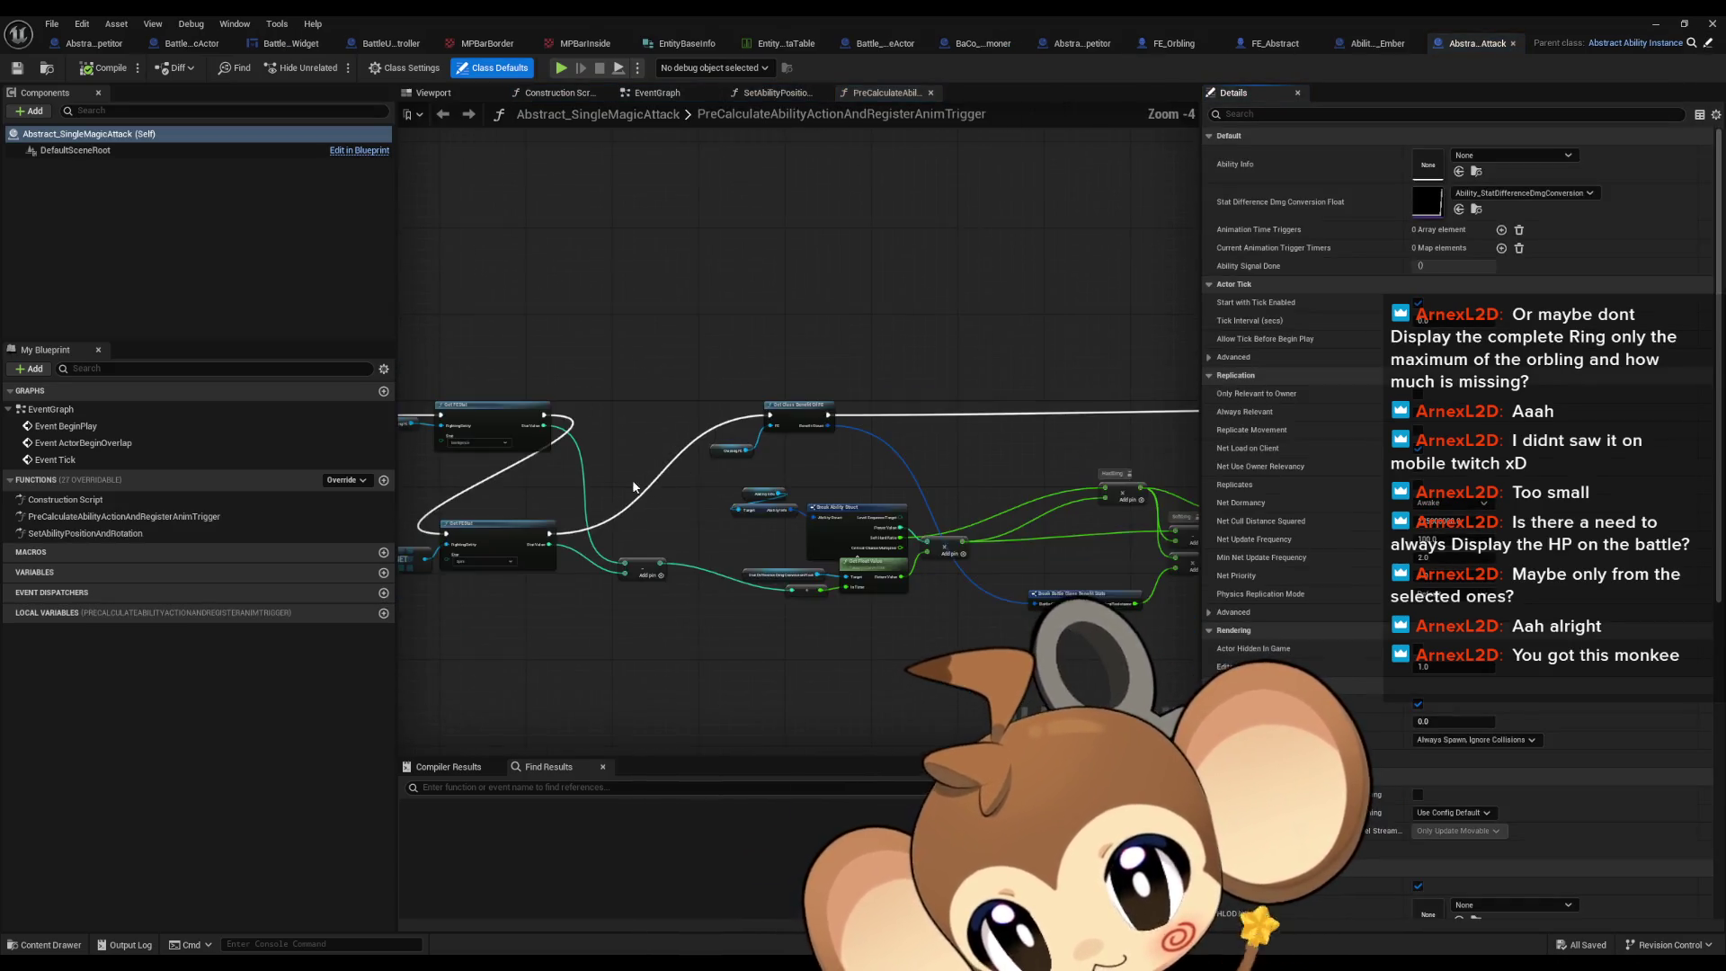
scroll(808, 404, "up", 2)
left_click(951, 429)
mouse_move(951, 429)
left_mouse_down()
mouse_move(947, 347)
mouse_move(757, 556)
mouse_move(789, 491)
left_mouse_up()
scroll(789, 491, "down", 4)
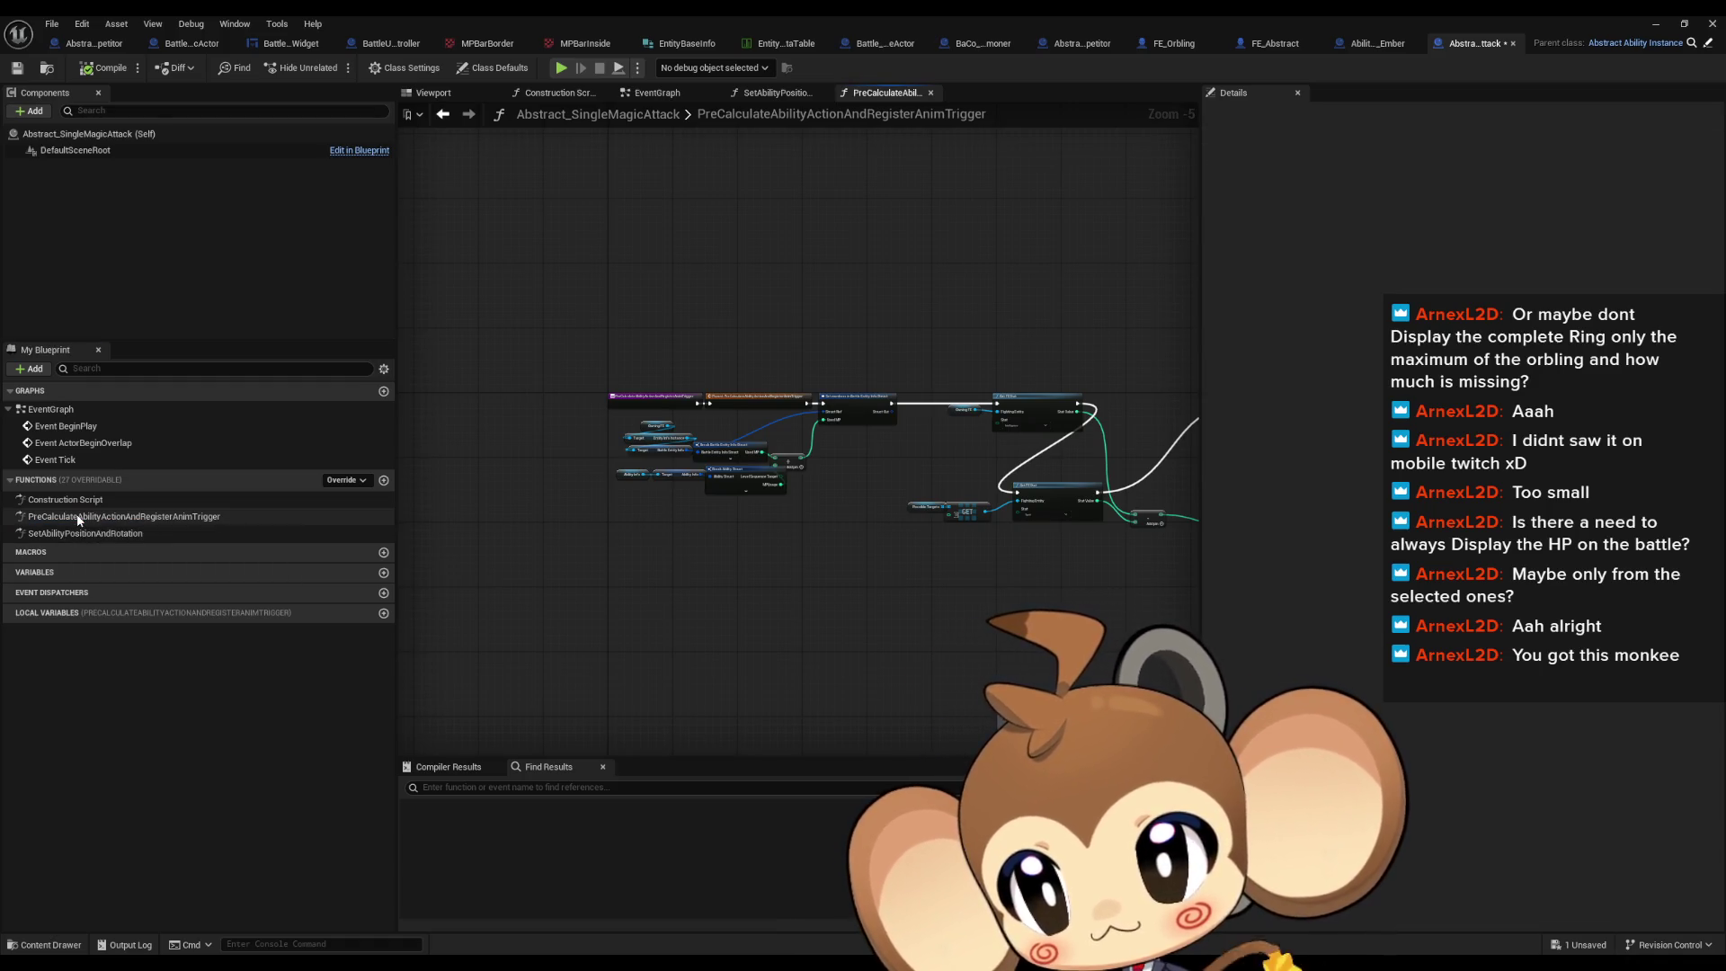
left_click_drag(951, 434, 595, 351)
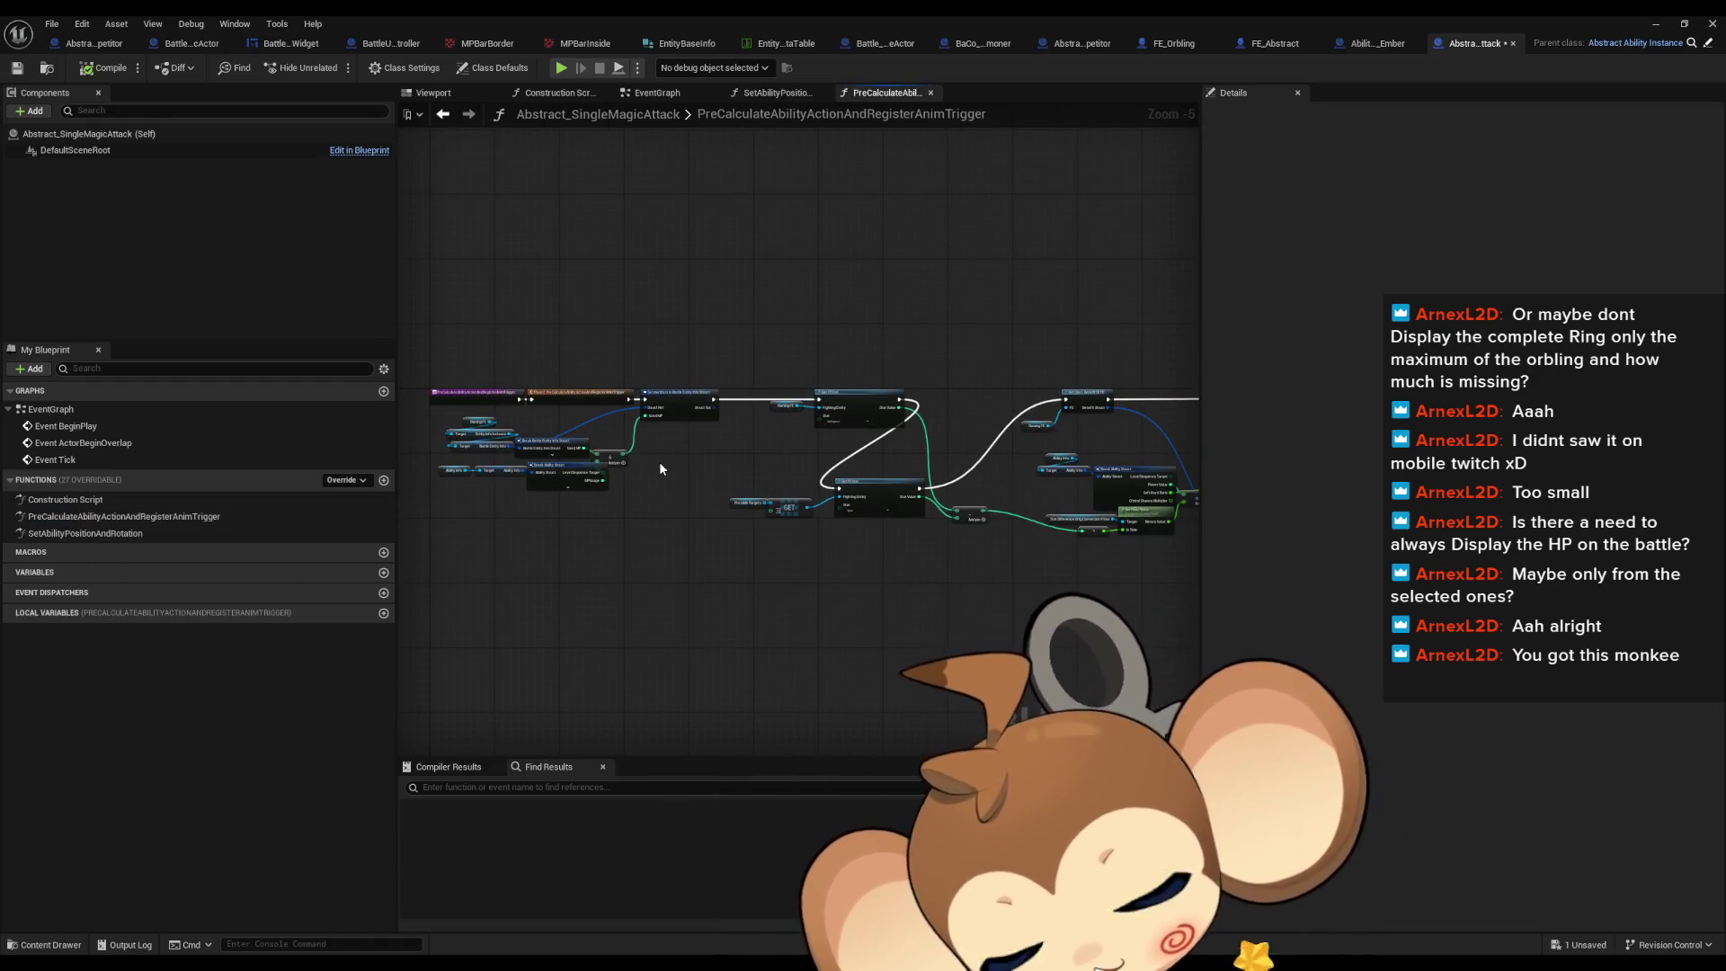
double_click(71, 532)
double_click(76, 516)
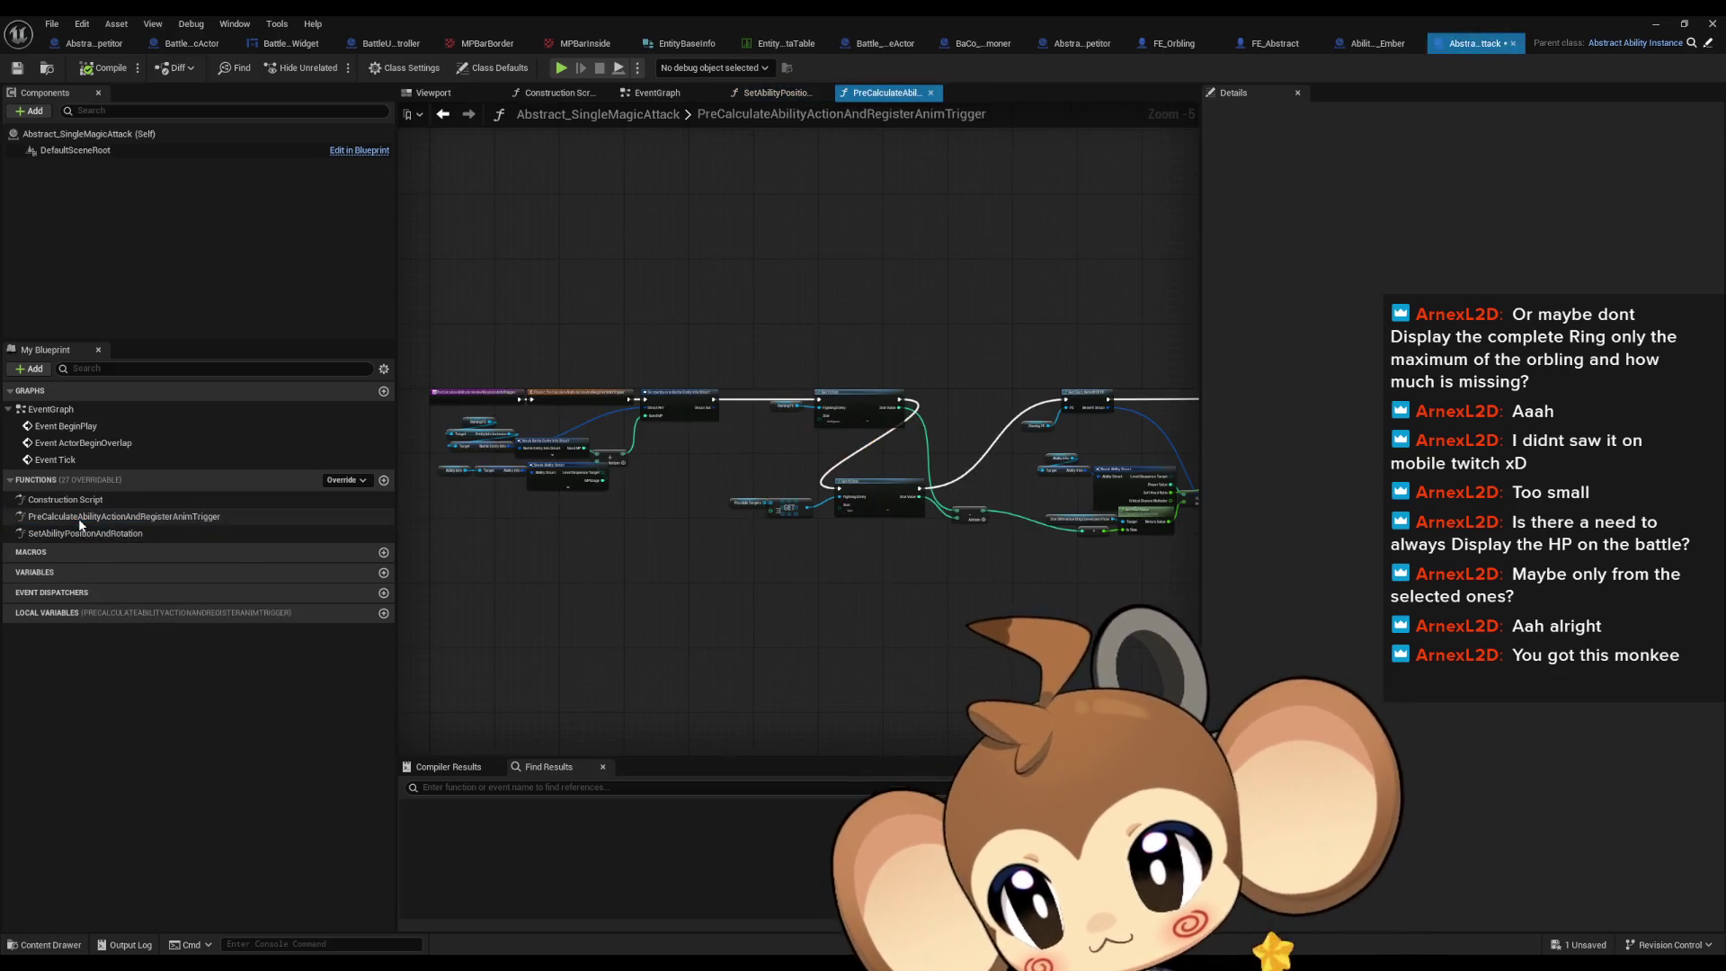
Step: Compare with Ability_Fire_Ember's SpawnActor node, then open parent class Abstract_AbilityInstance
left_click(1376, 47)
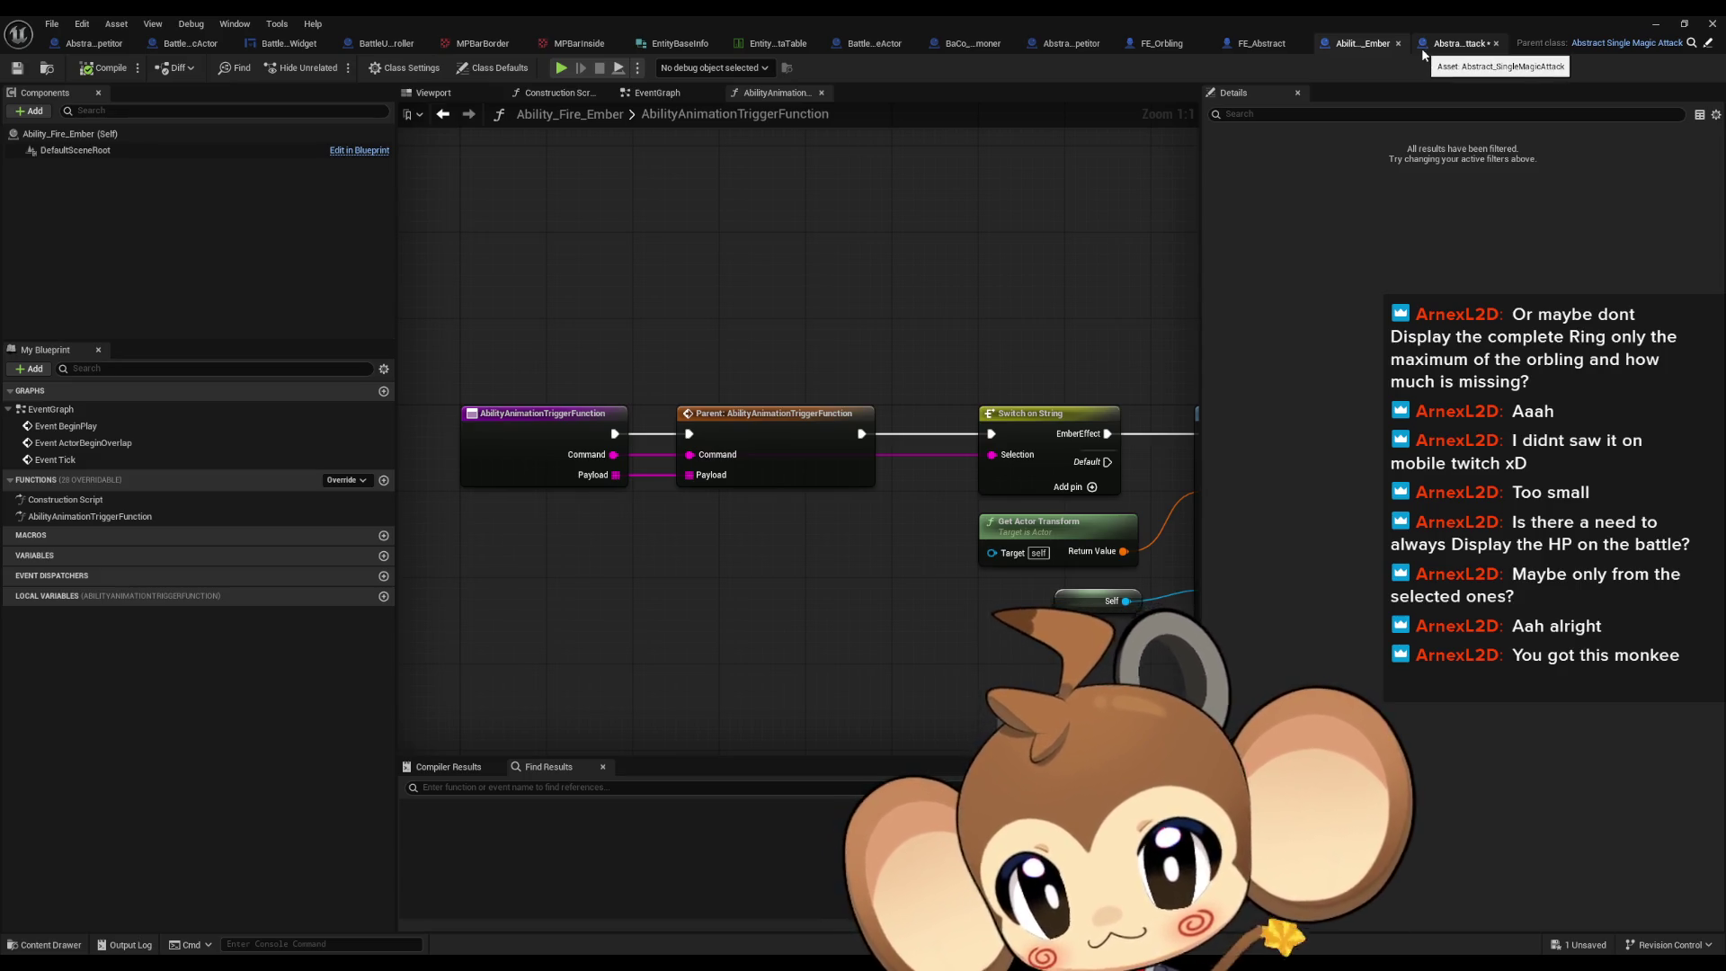
mouse_move(1039, 302)
left_mouse_down()
mouse_move(771, 321)
mouse_move(980, 281)
mouse_move(1088, 306)
left_mouse_up()
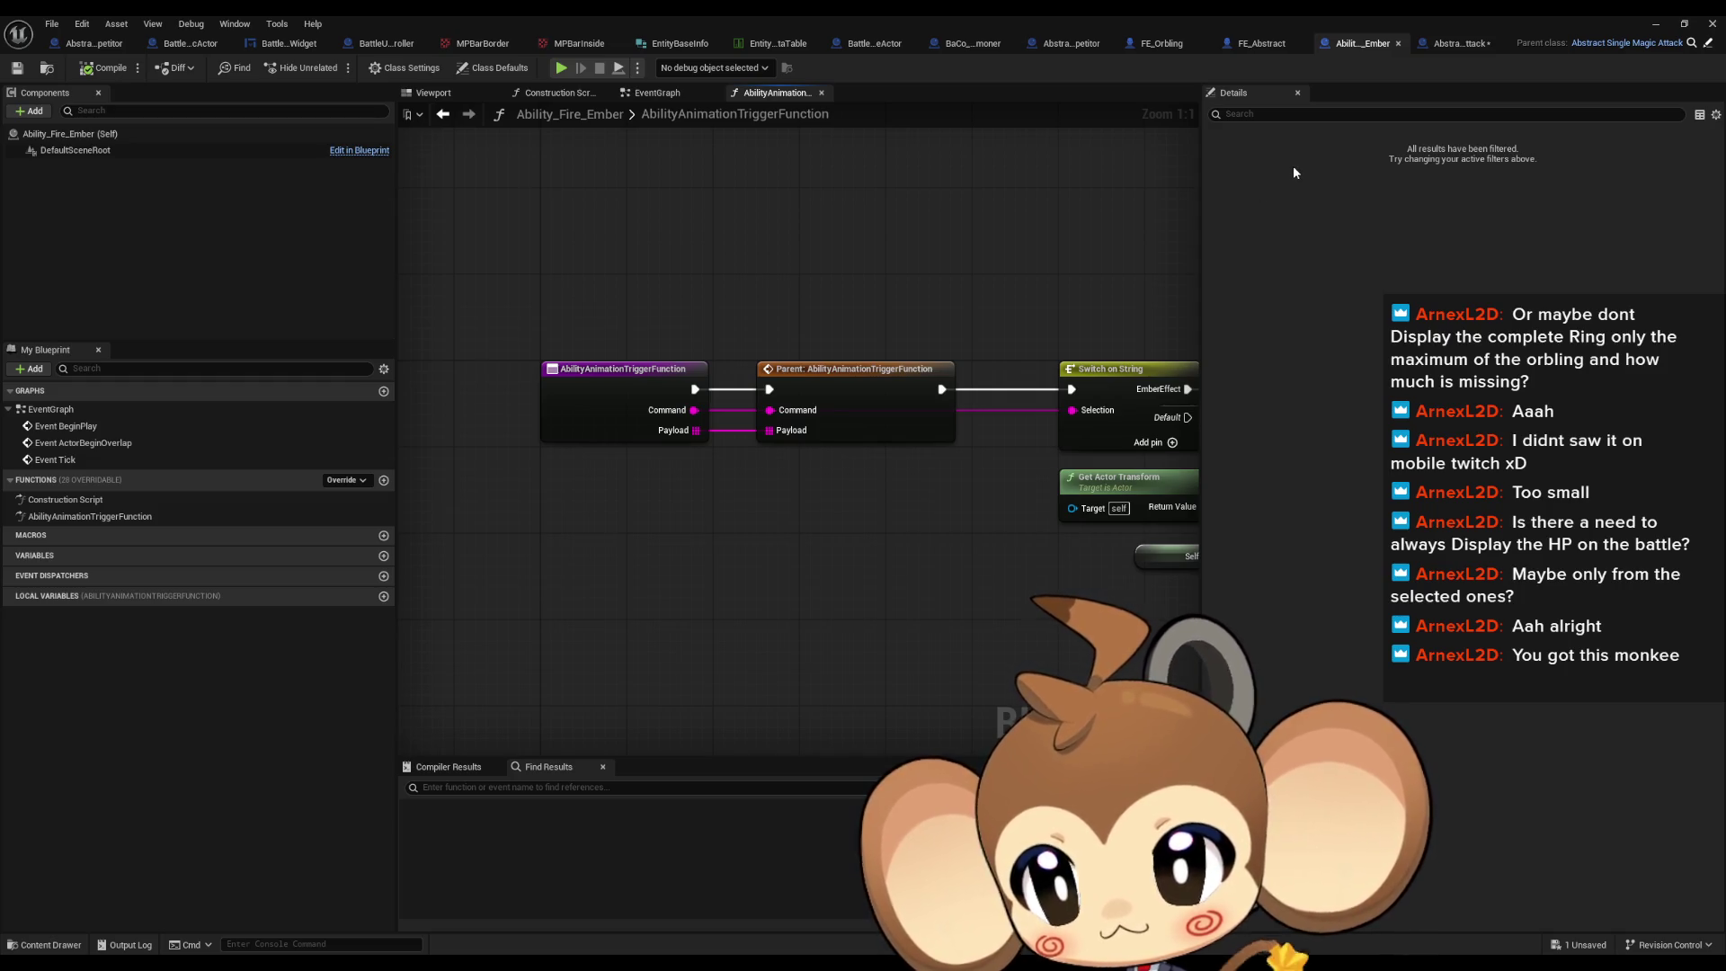
left_click(1456, 44)
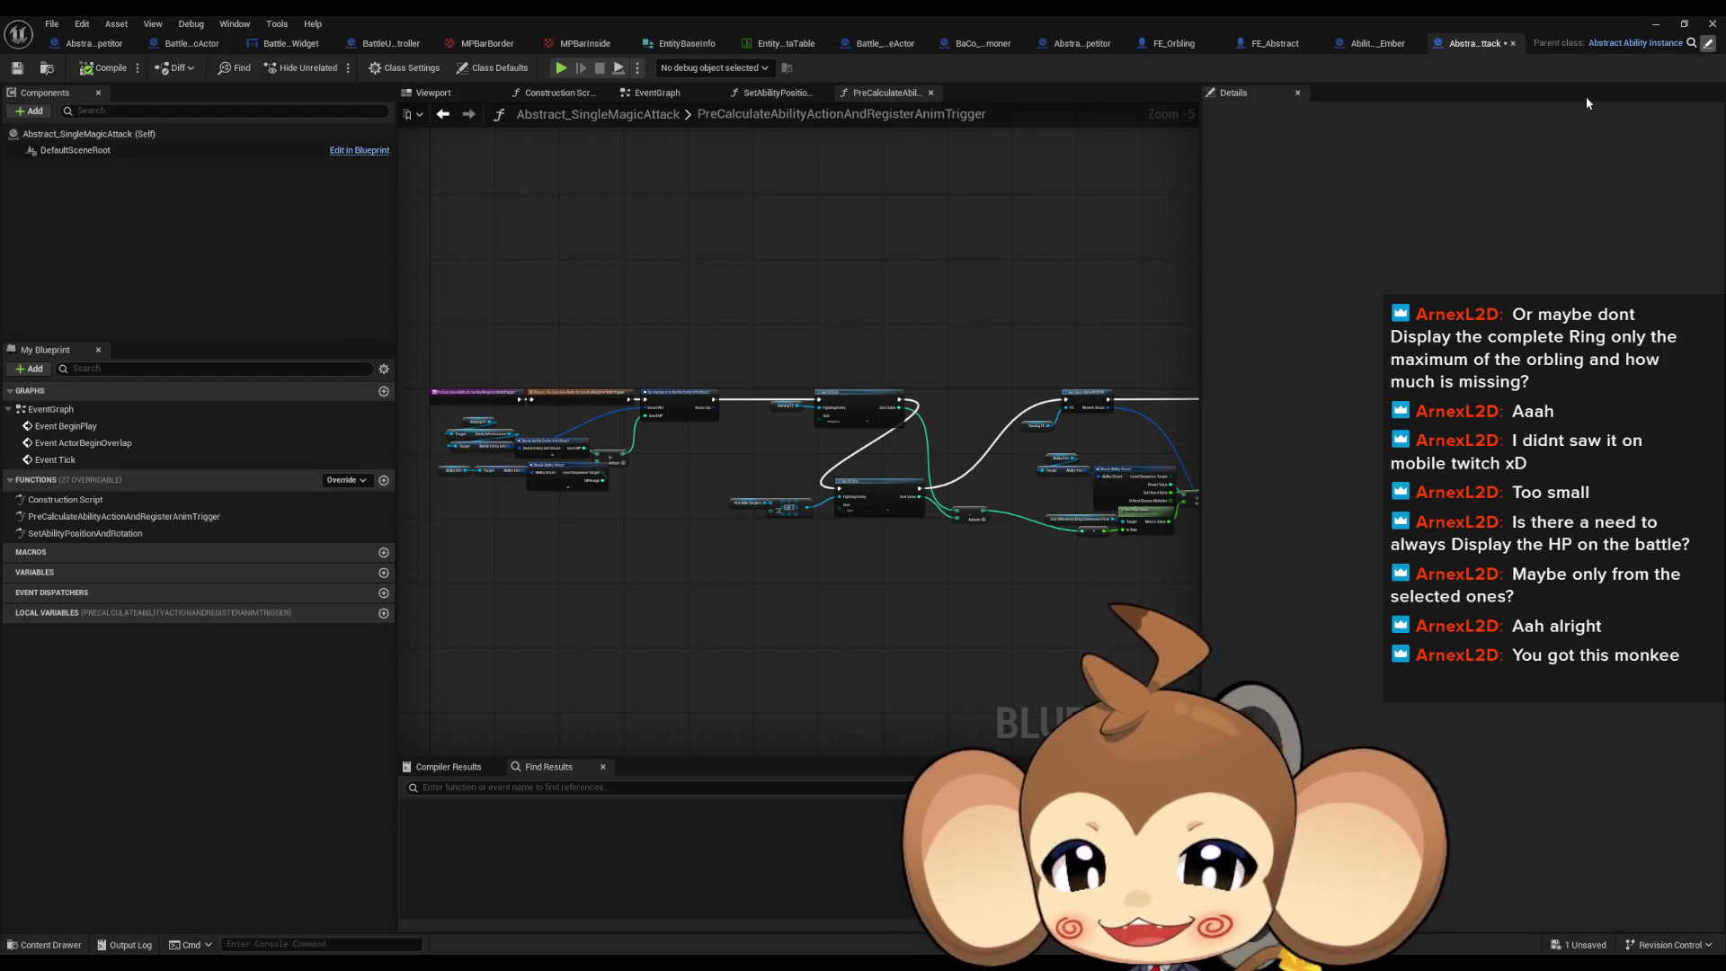
left_click(1636, 43)
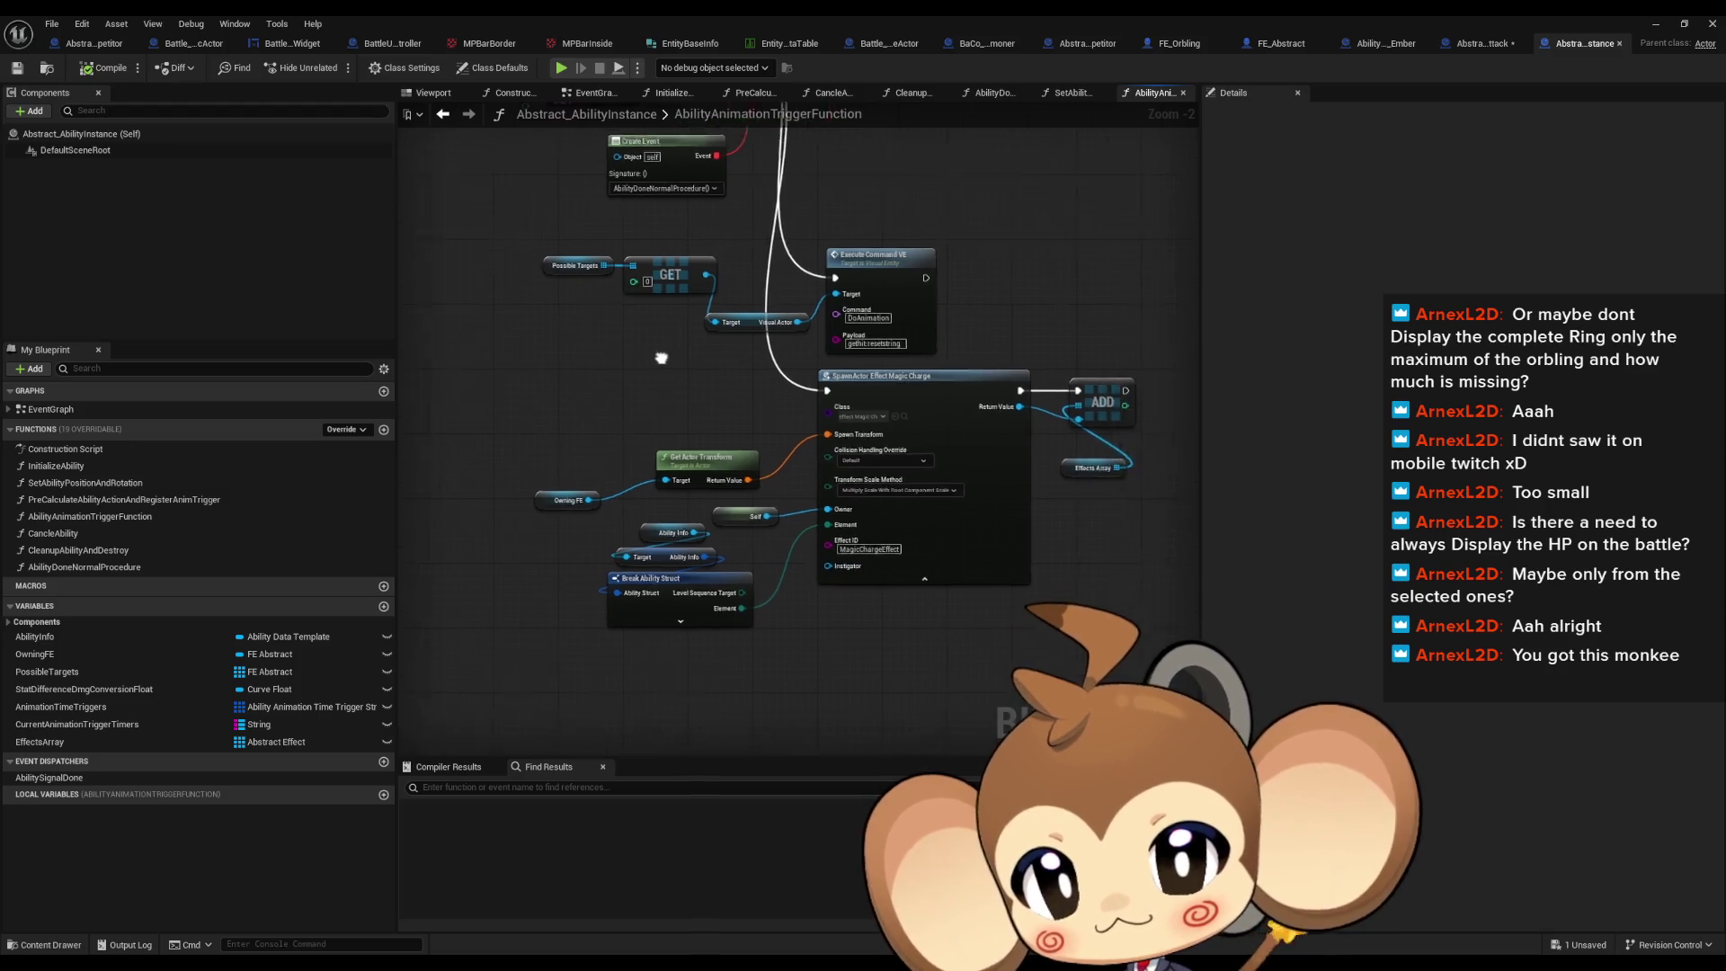
scroll(863, 484, "up", 2)
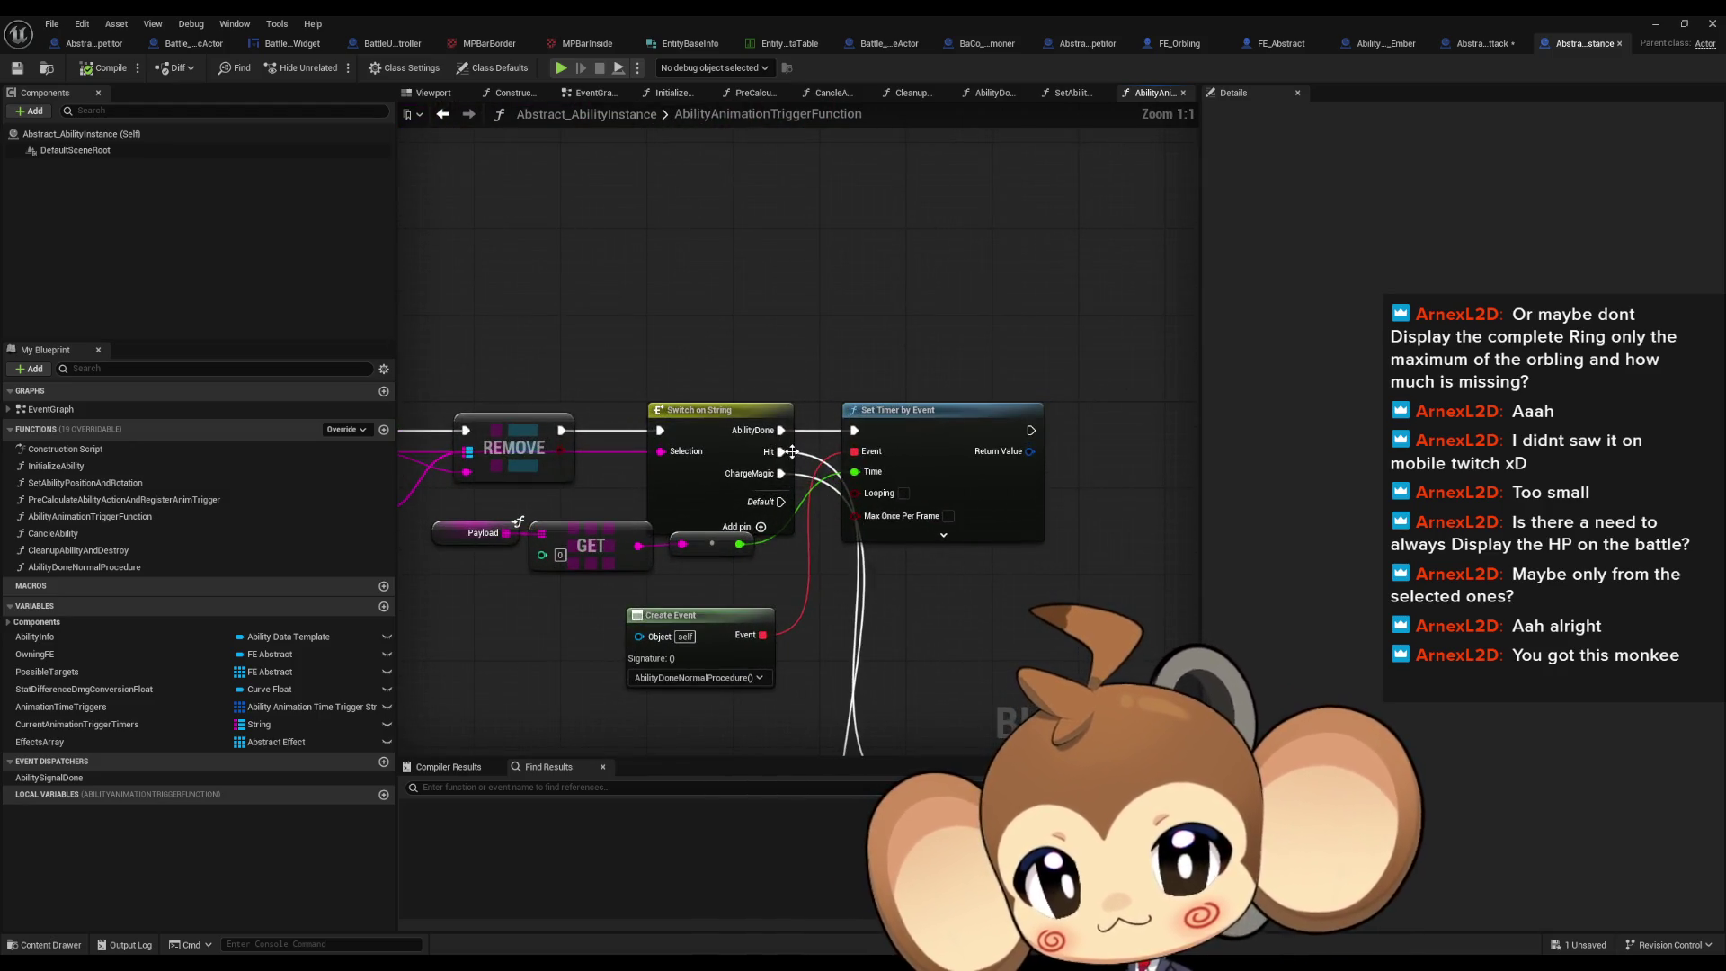
scroll(781, 455, "down", 3)
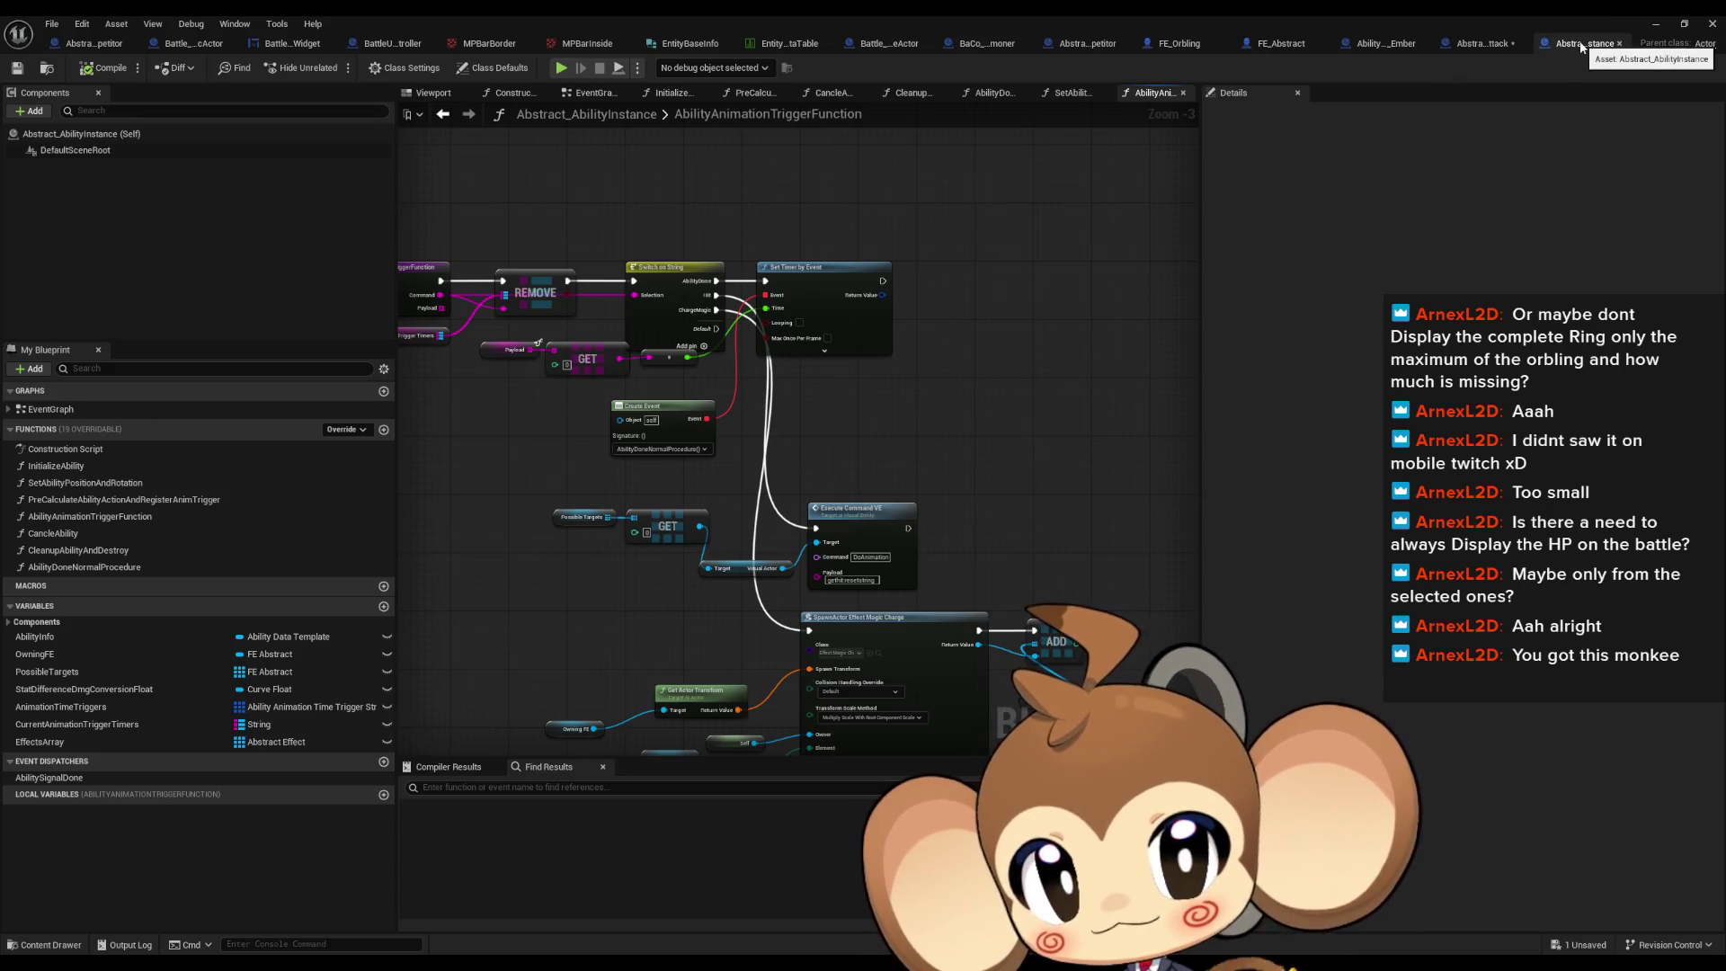
scroll(760, 576, "up", 3)
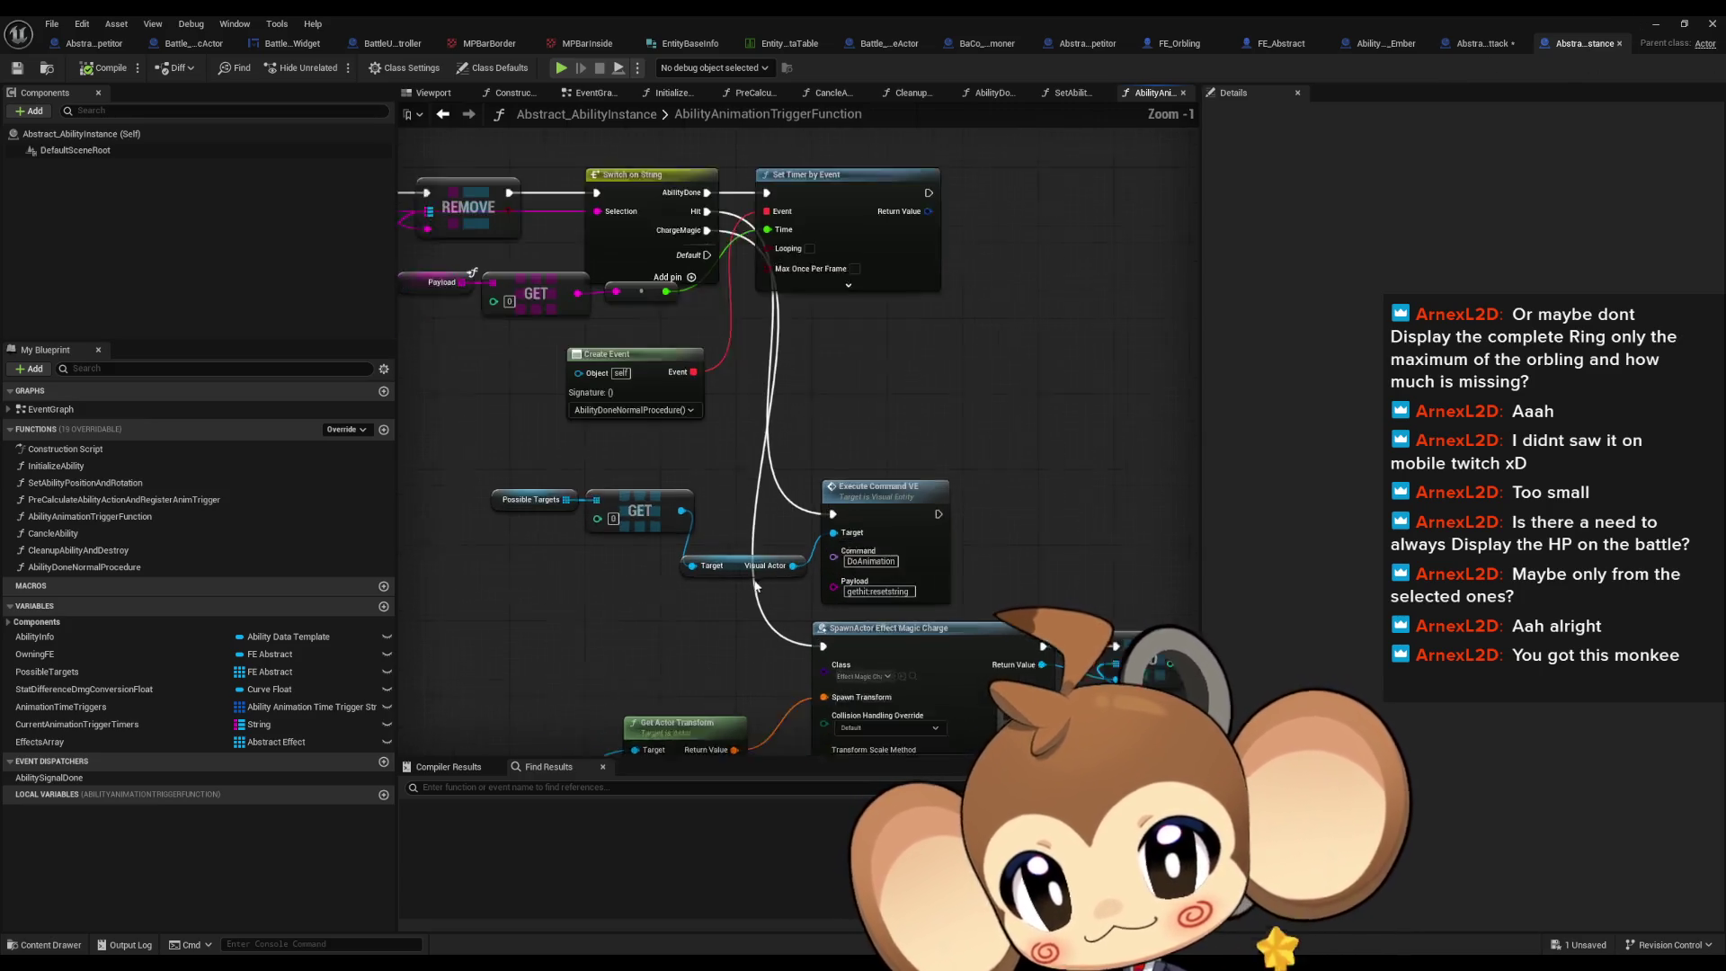
left_click_drag(476, 468, 688, 530)
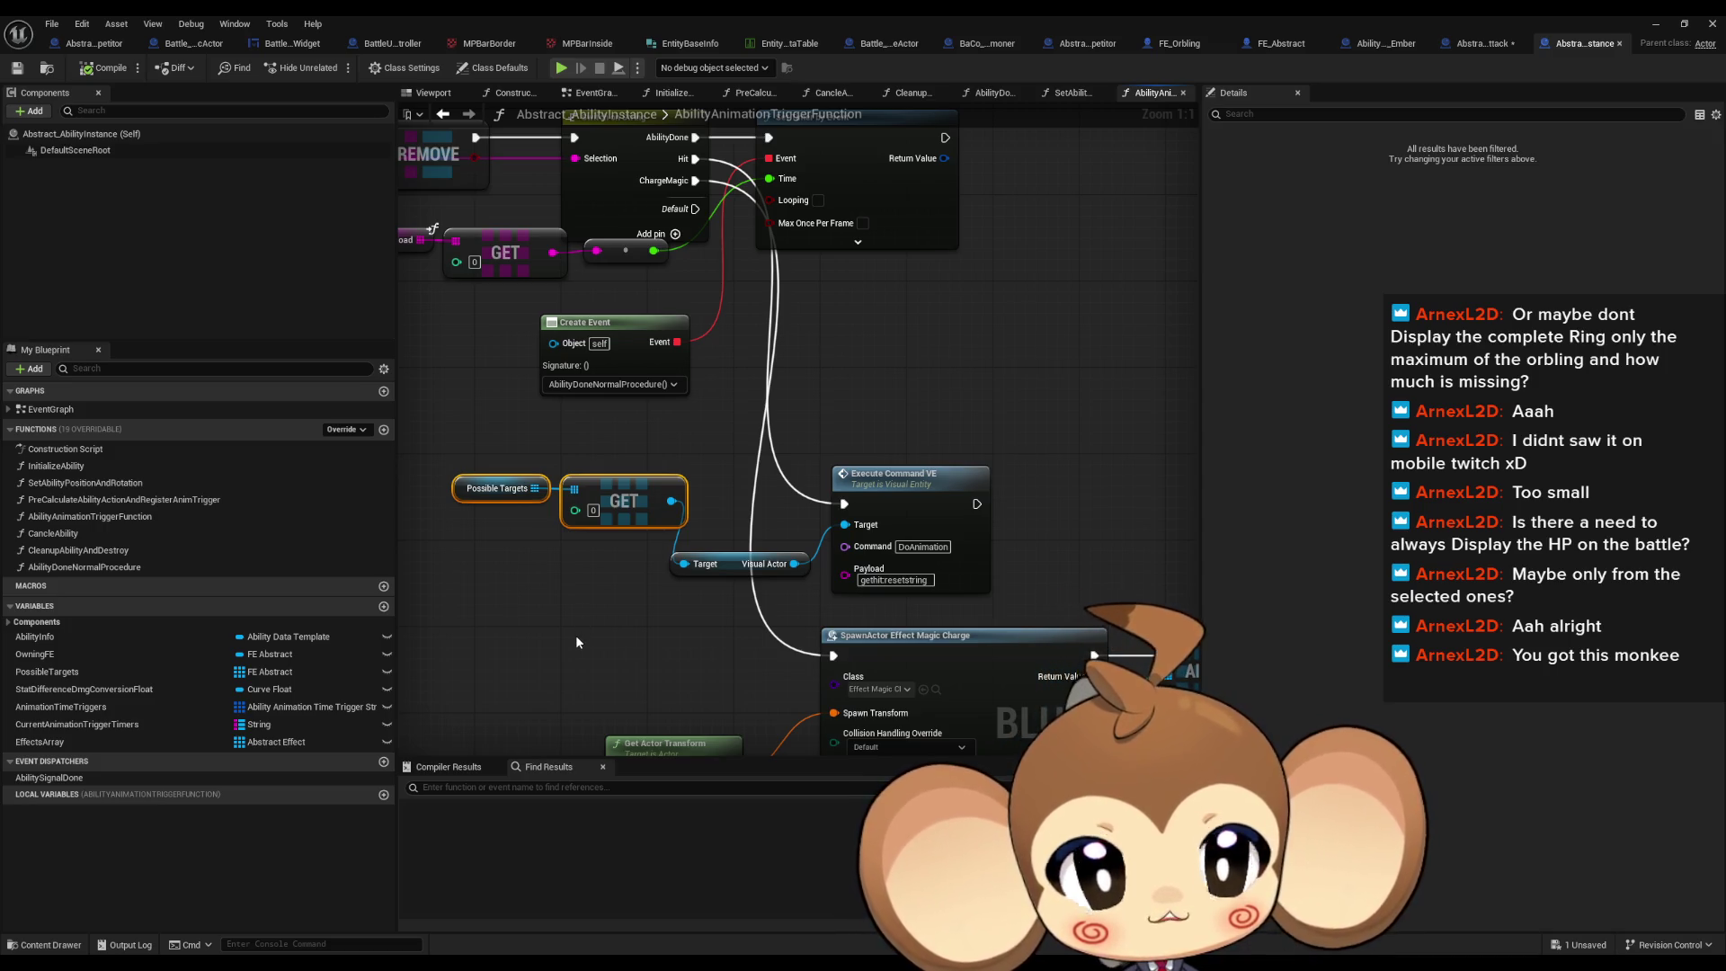
left_click_drag(577, 641, 587, 682)
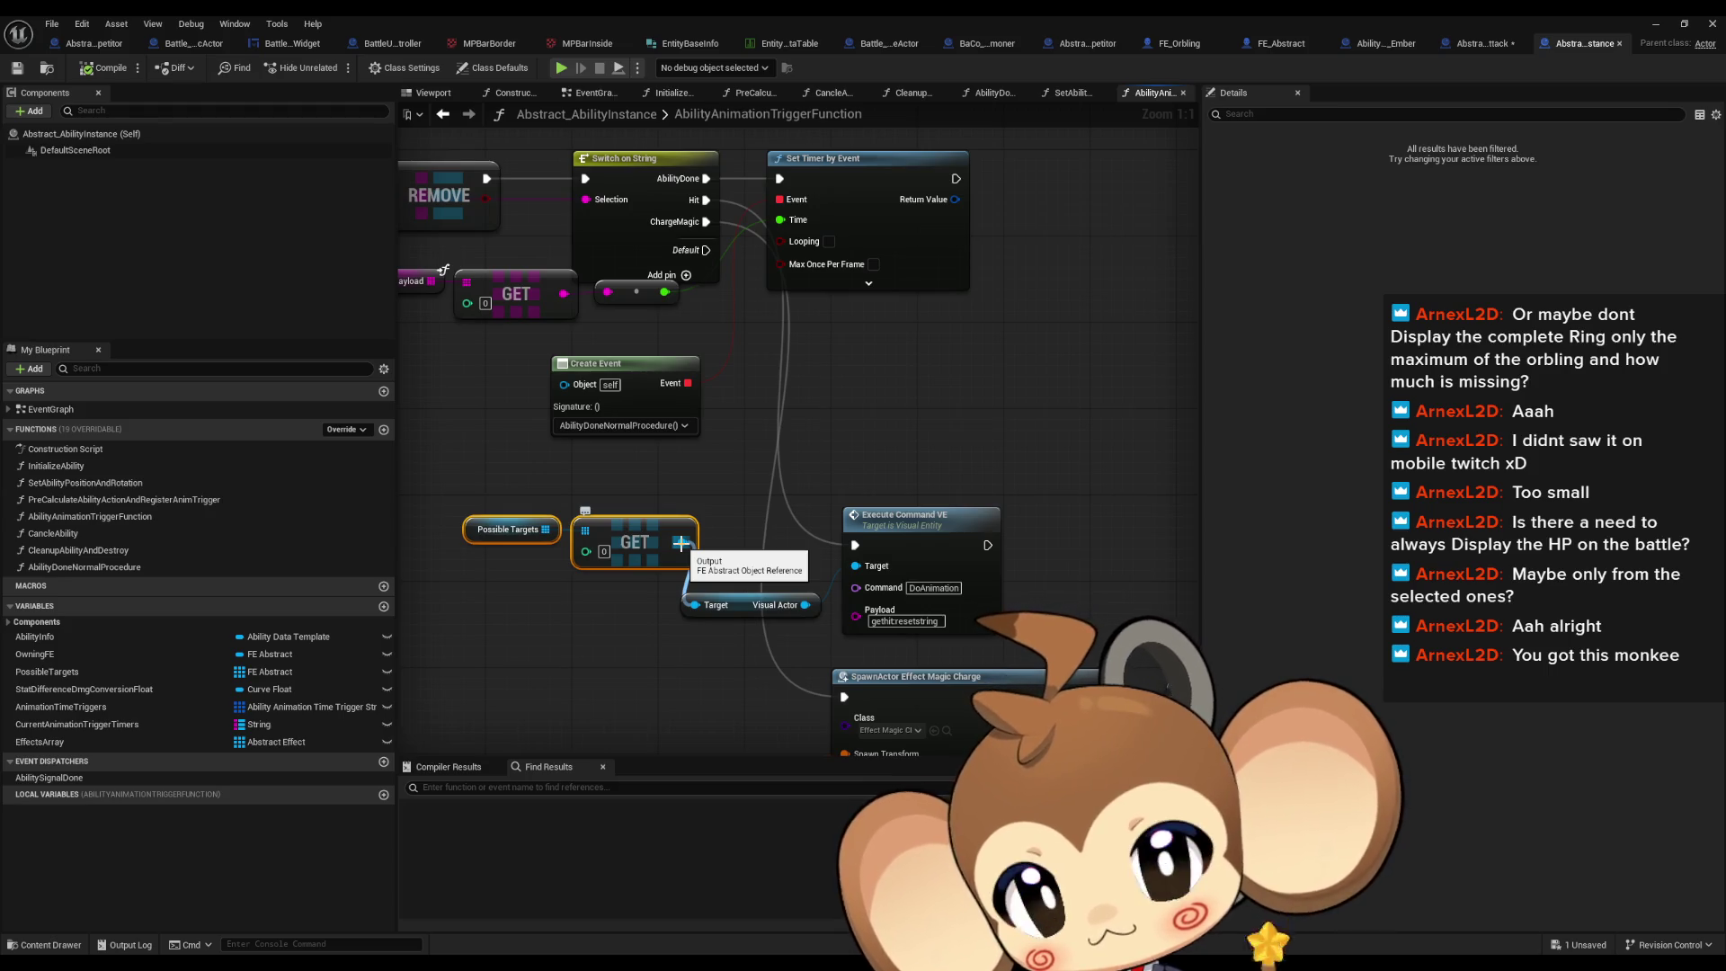
left_click(1283, 45)
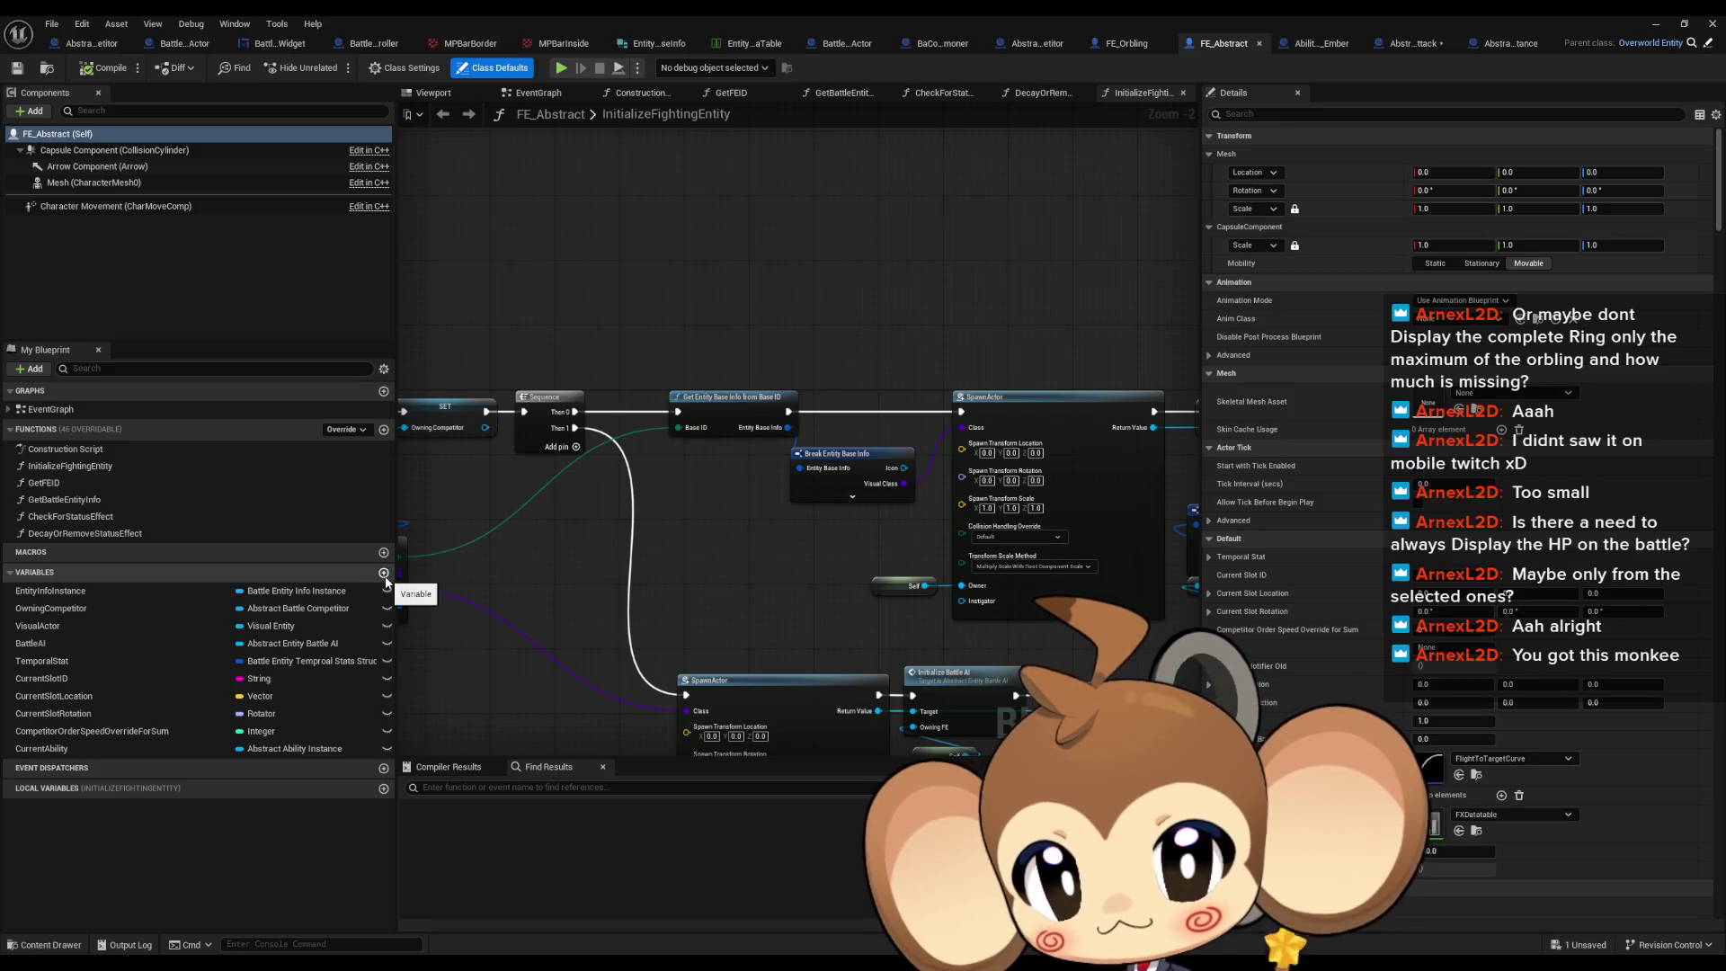
left_click(384, 429)
type("UpdateUIEleme")
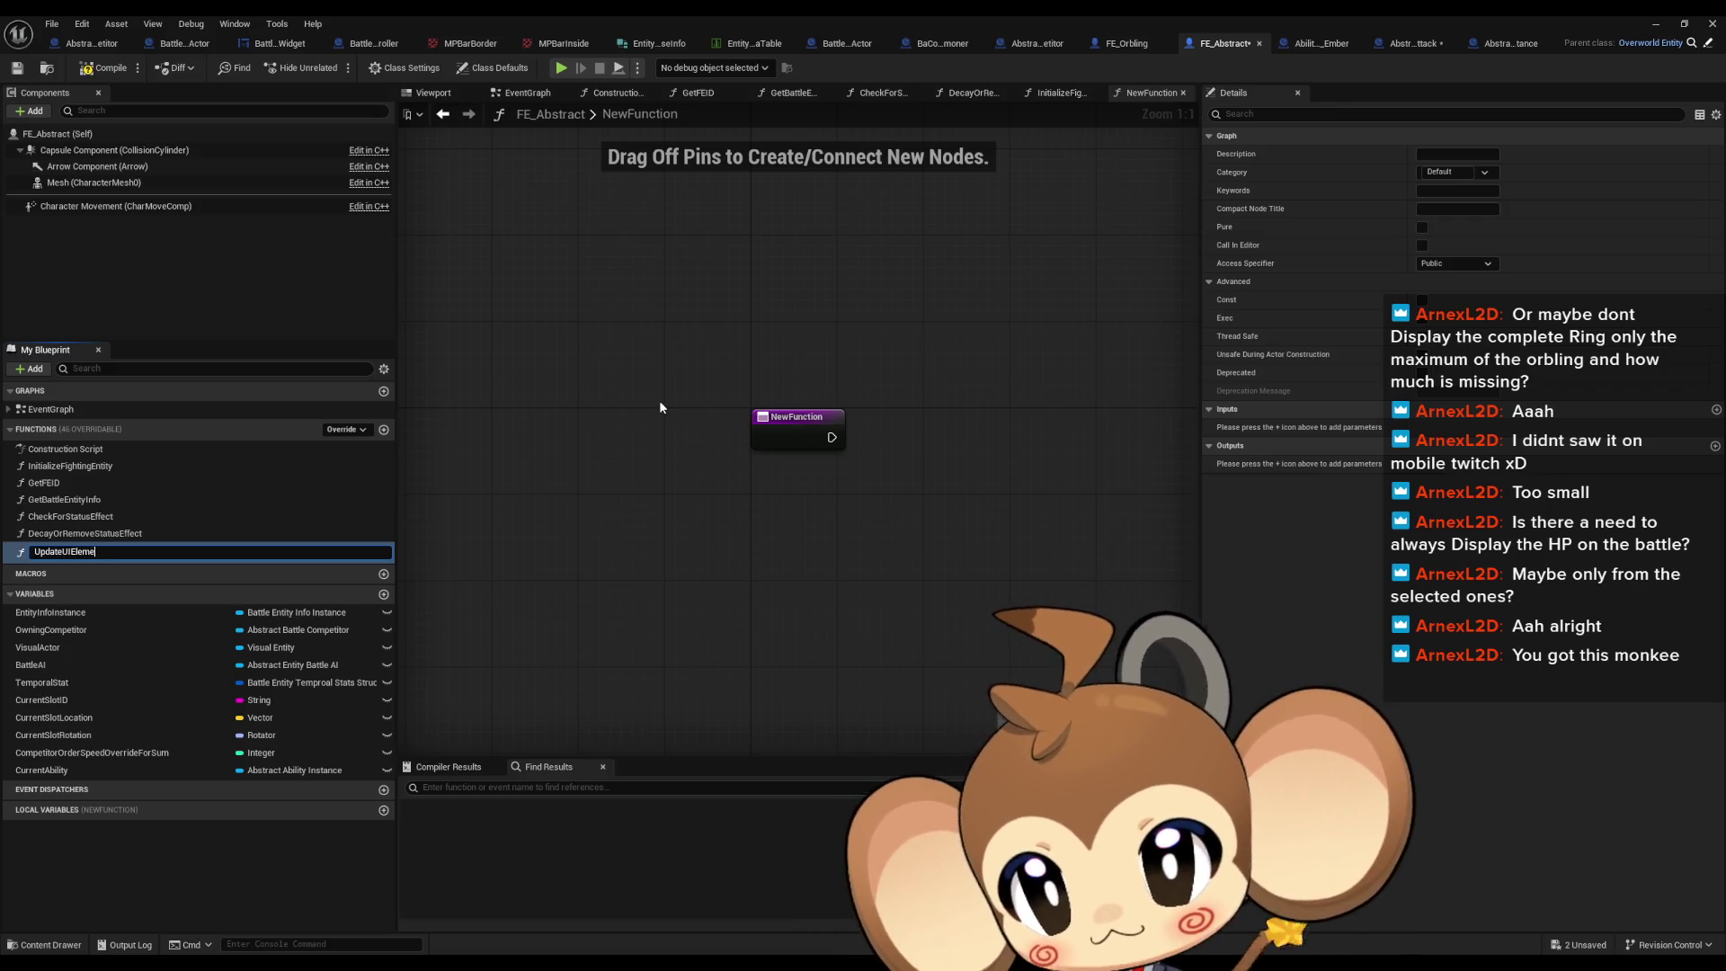
Step: Name the new FE_Abstract function UpdateUIElement and return to Abstract_AbilityInstance
type("nt")
key("Return")
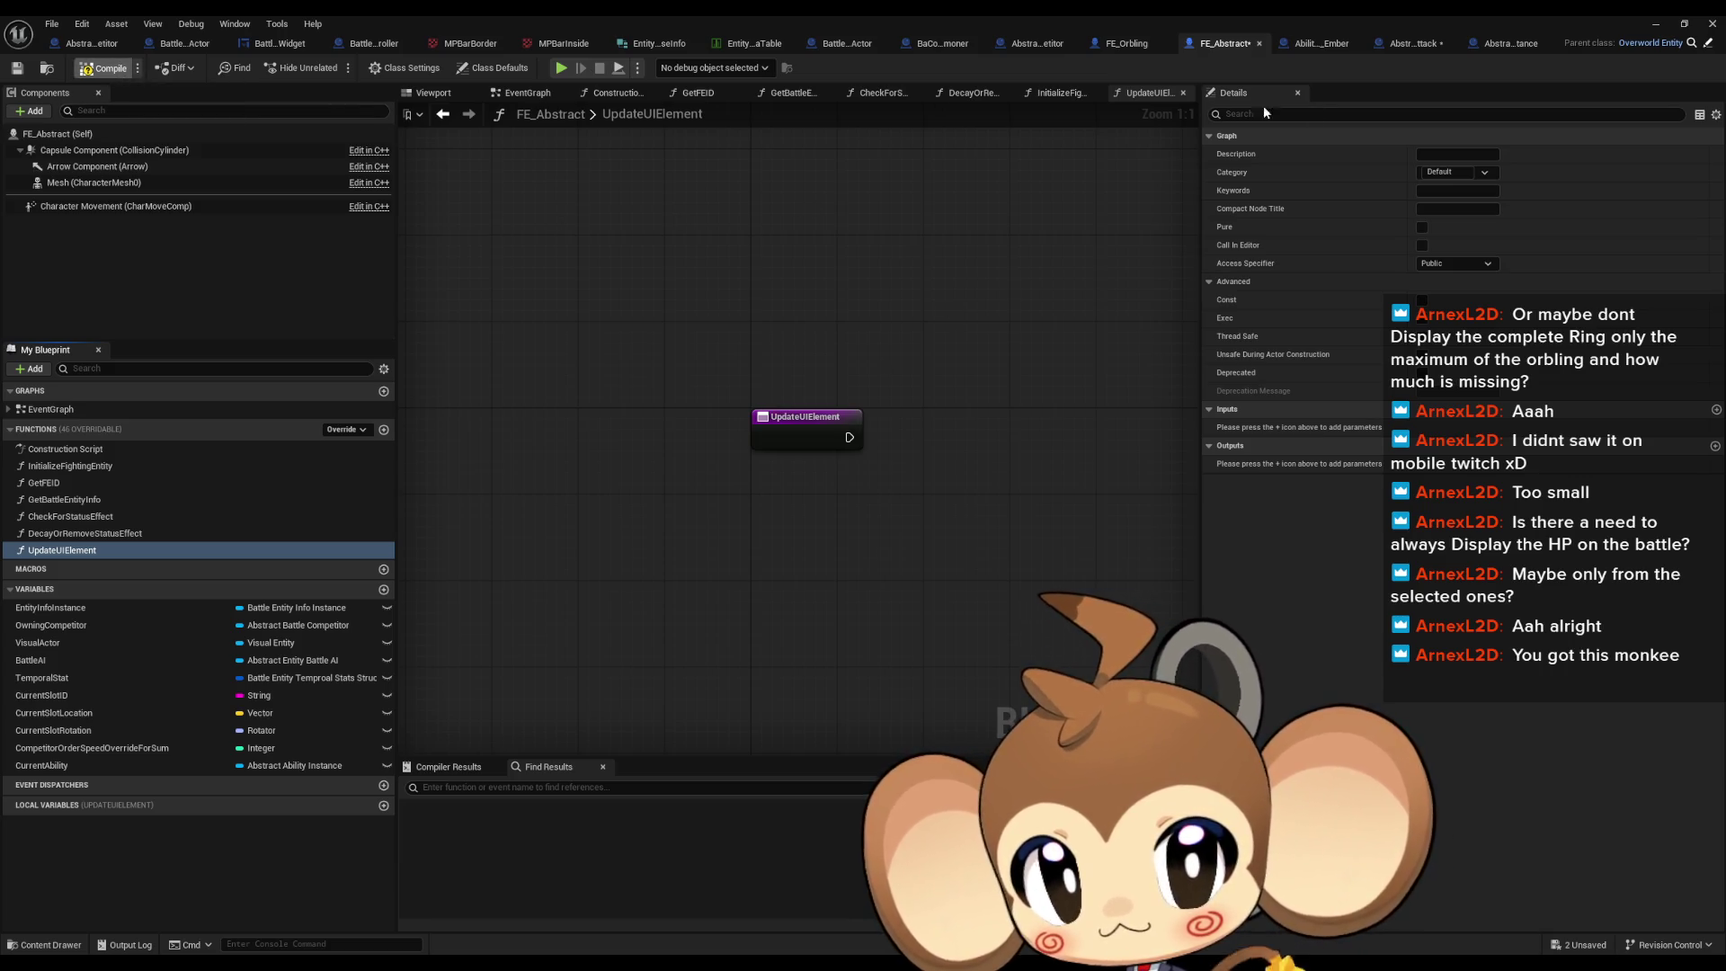
left_click(1402, 45)
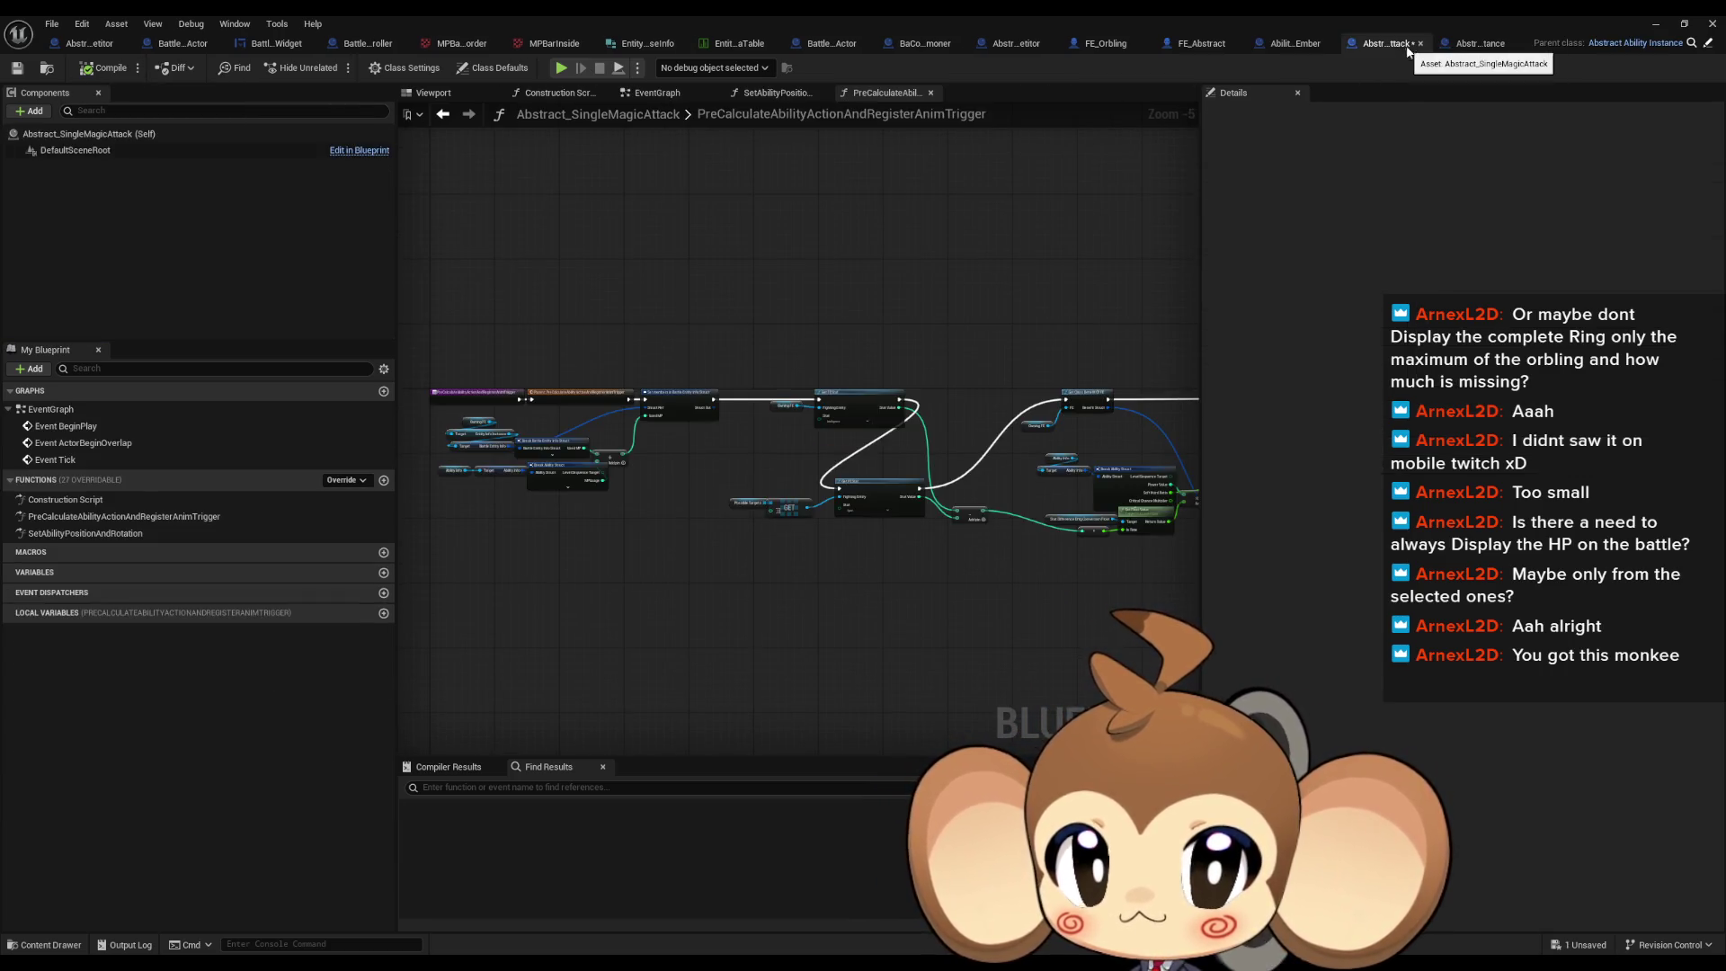
left_click(1302, 44)
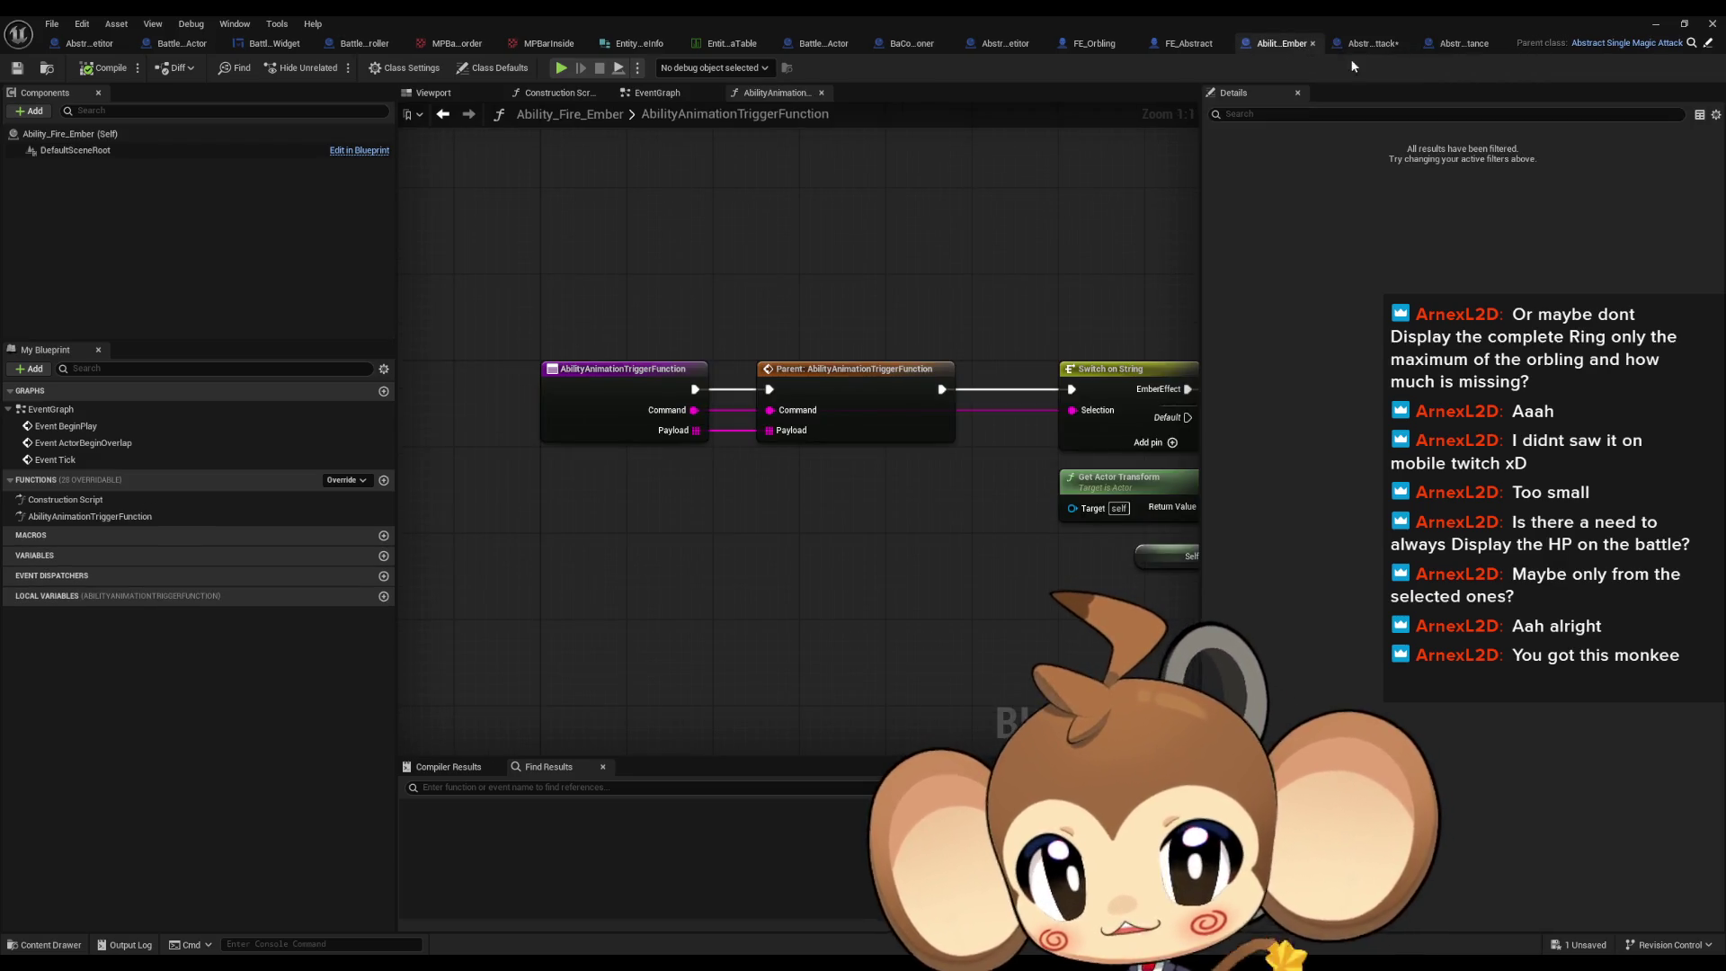
left_click(1463, 43)
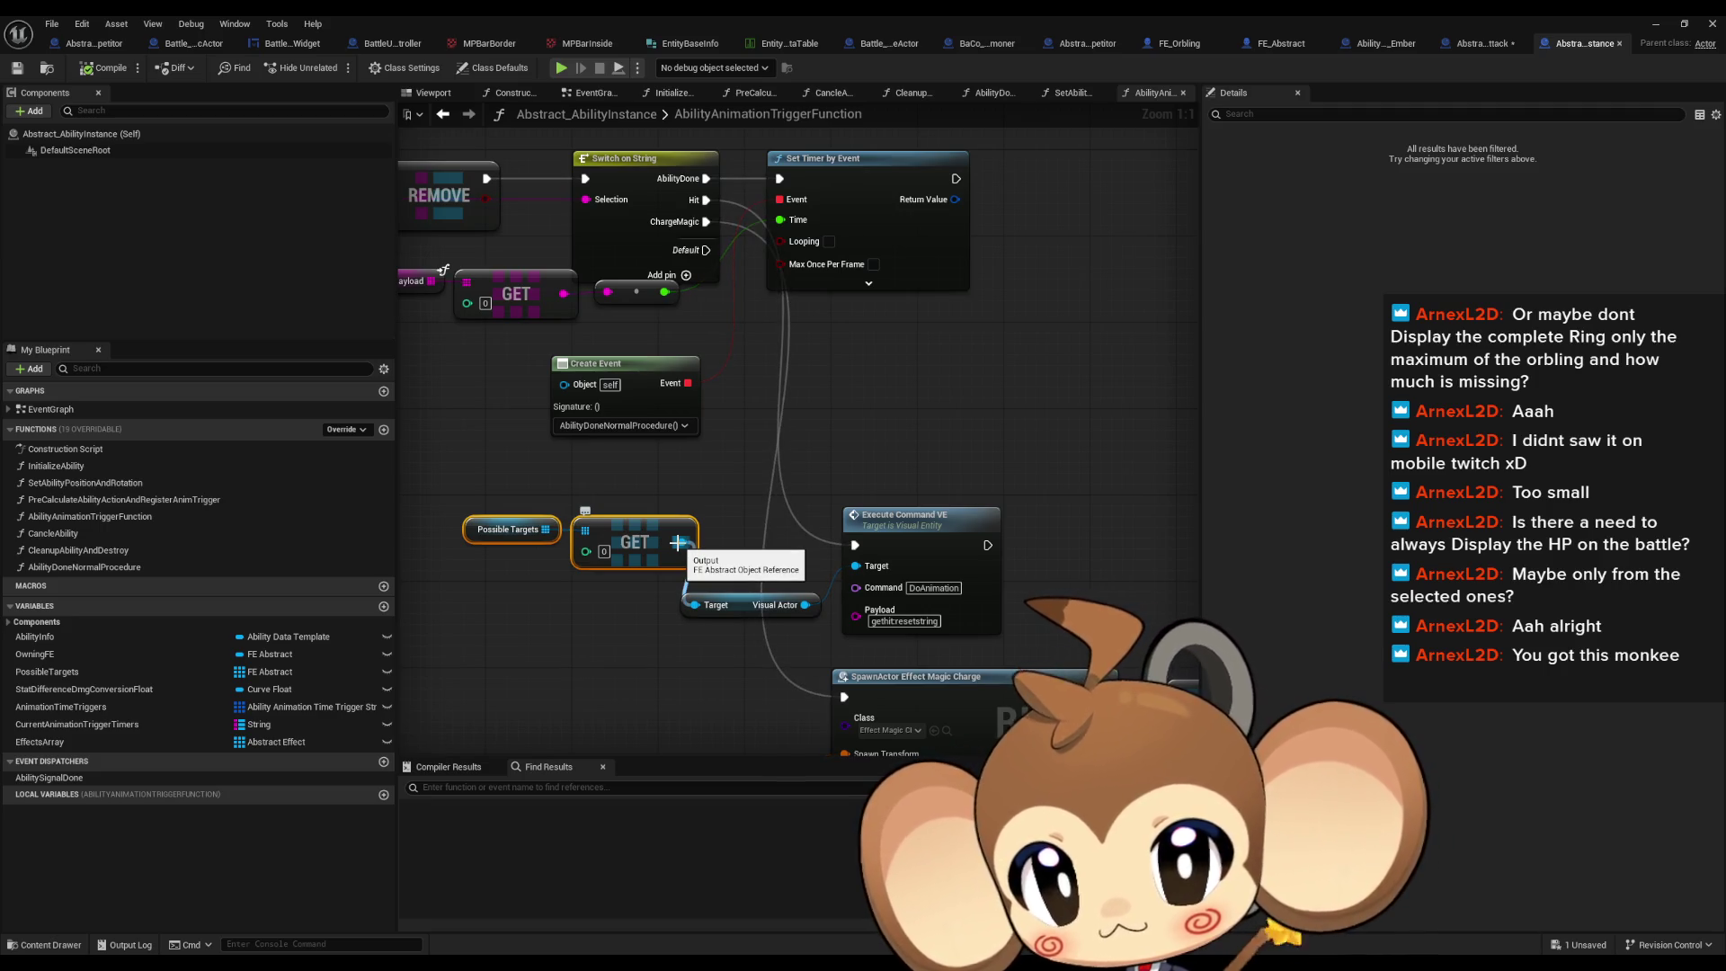
Step: Call Update UIElement on the targeted FE Abstract after Execute Command VE
left_click_drag(681, 542, 1019, 418)
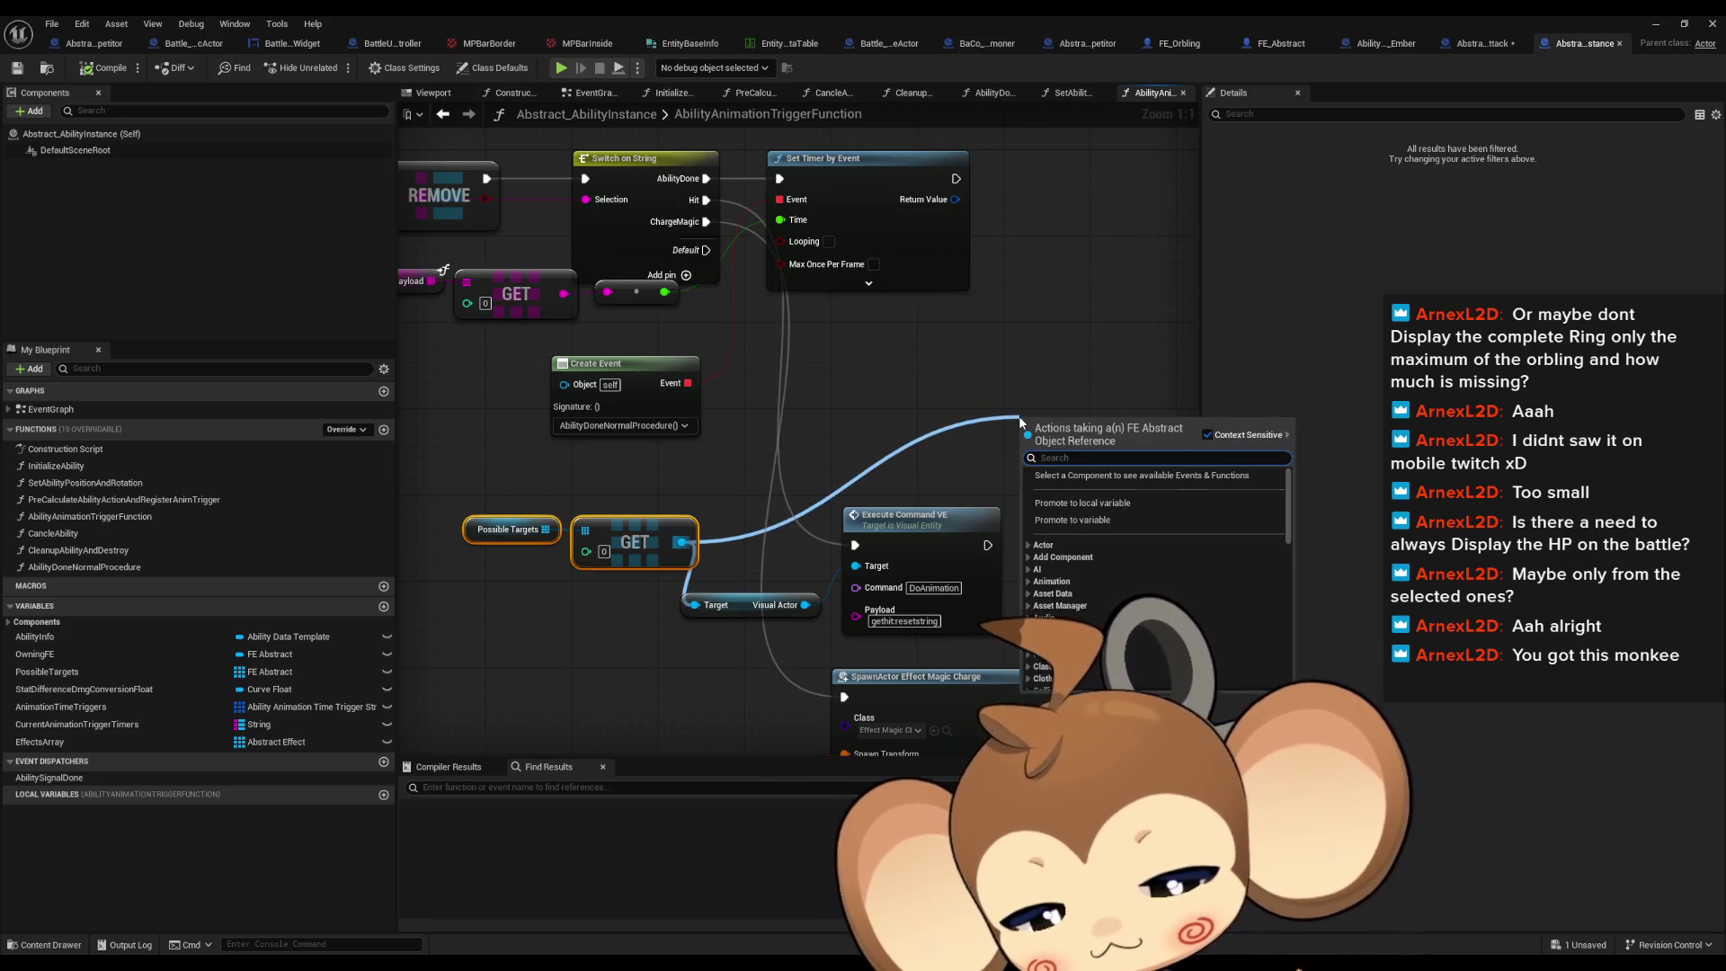
type("update")
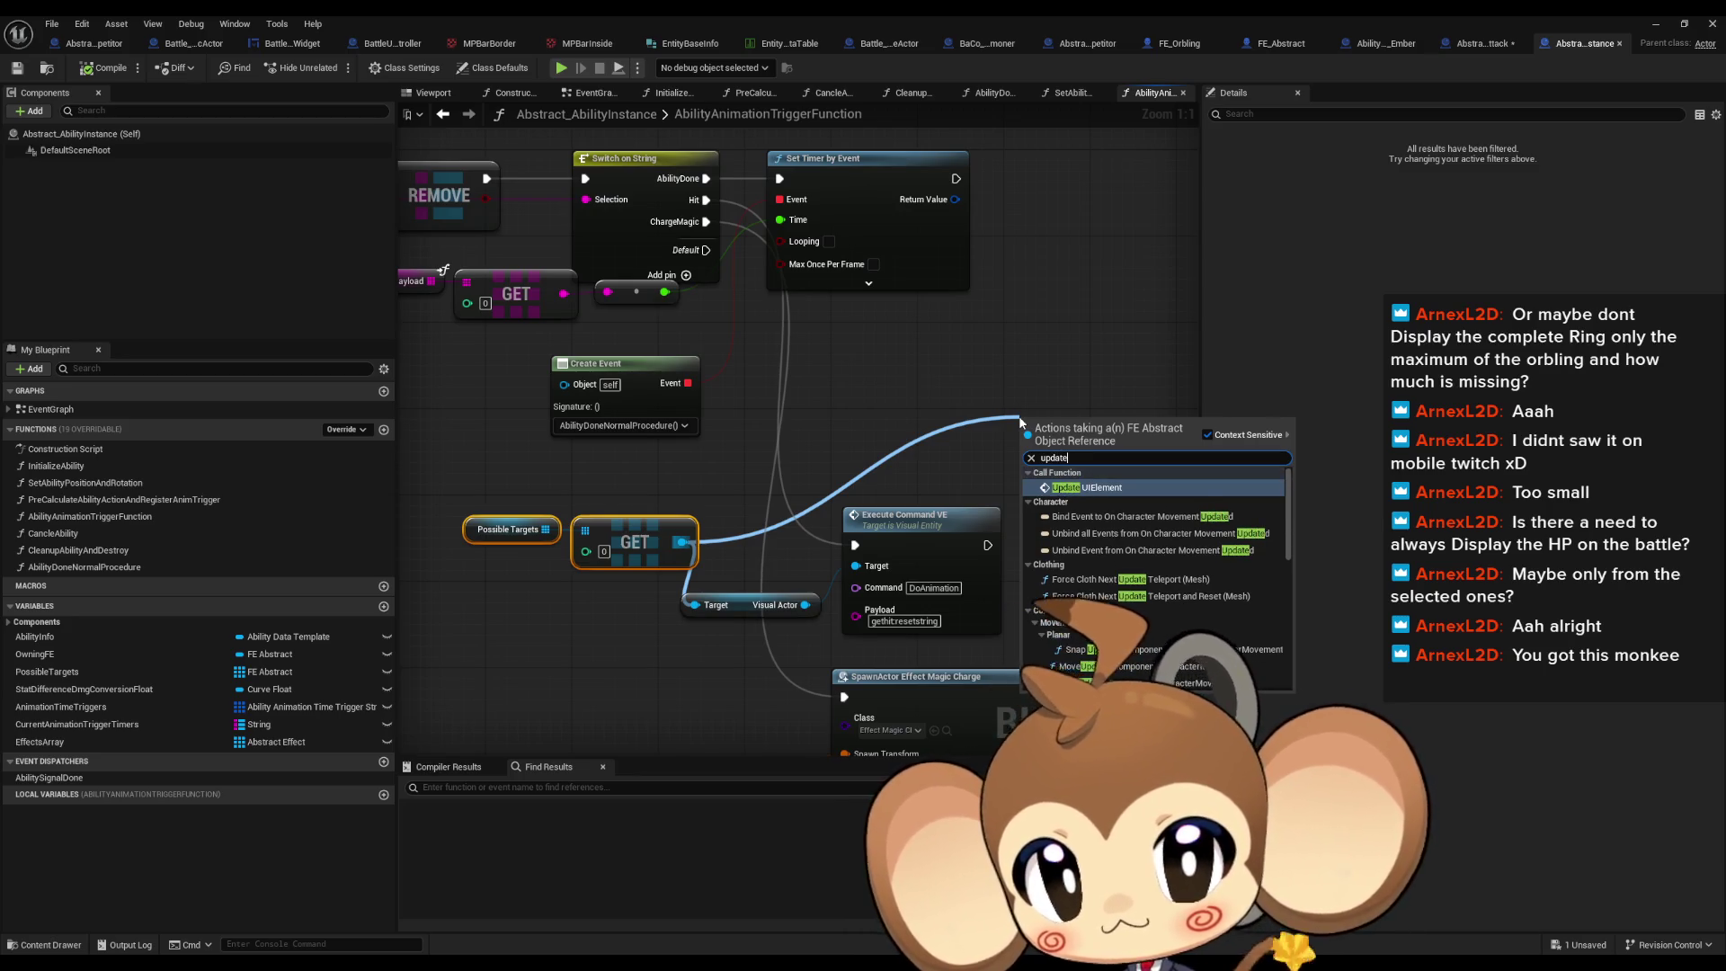
key("Return")
mouse_move(1029, 447)
left_mouse_down()
mouse_move(987, 545)
mouse_move(1090, 508)
mouse_move(1079, 530)
left_mouse_up()
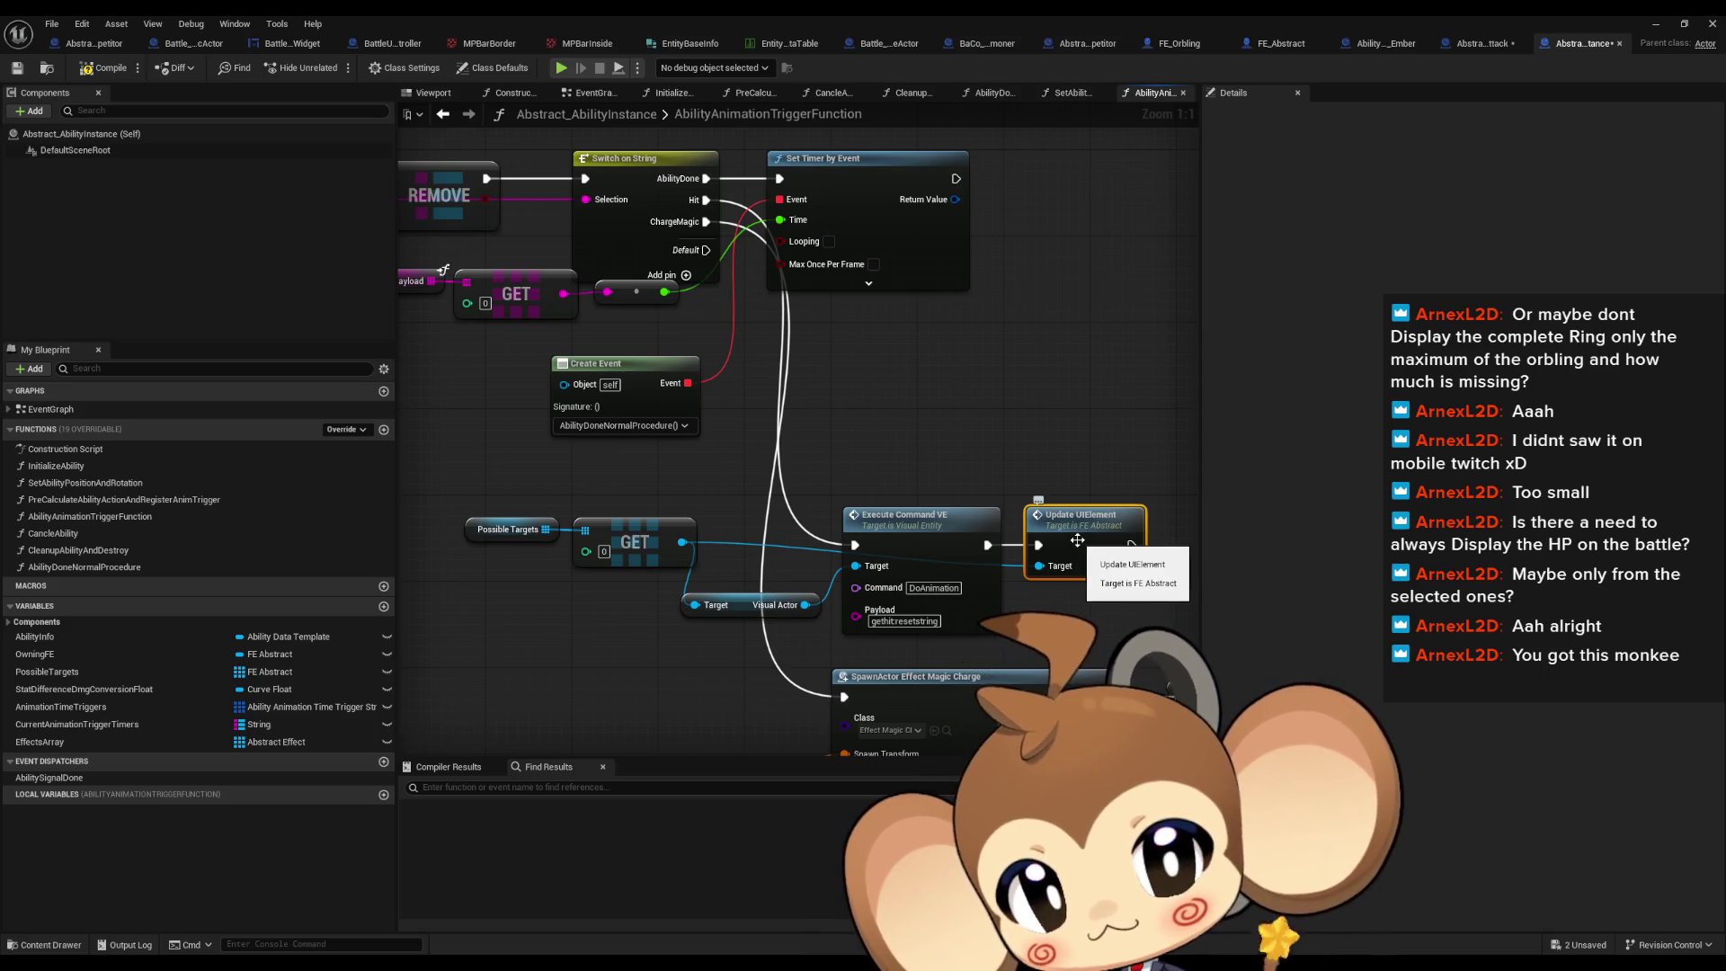
double_click(1077, 539)
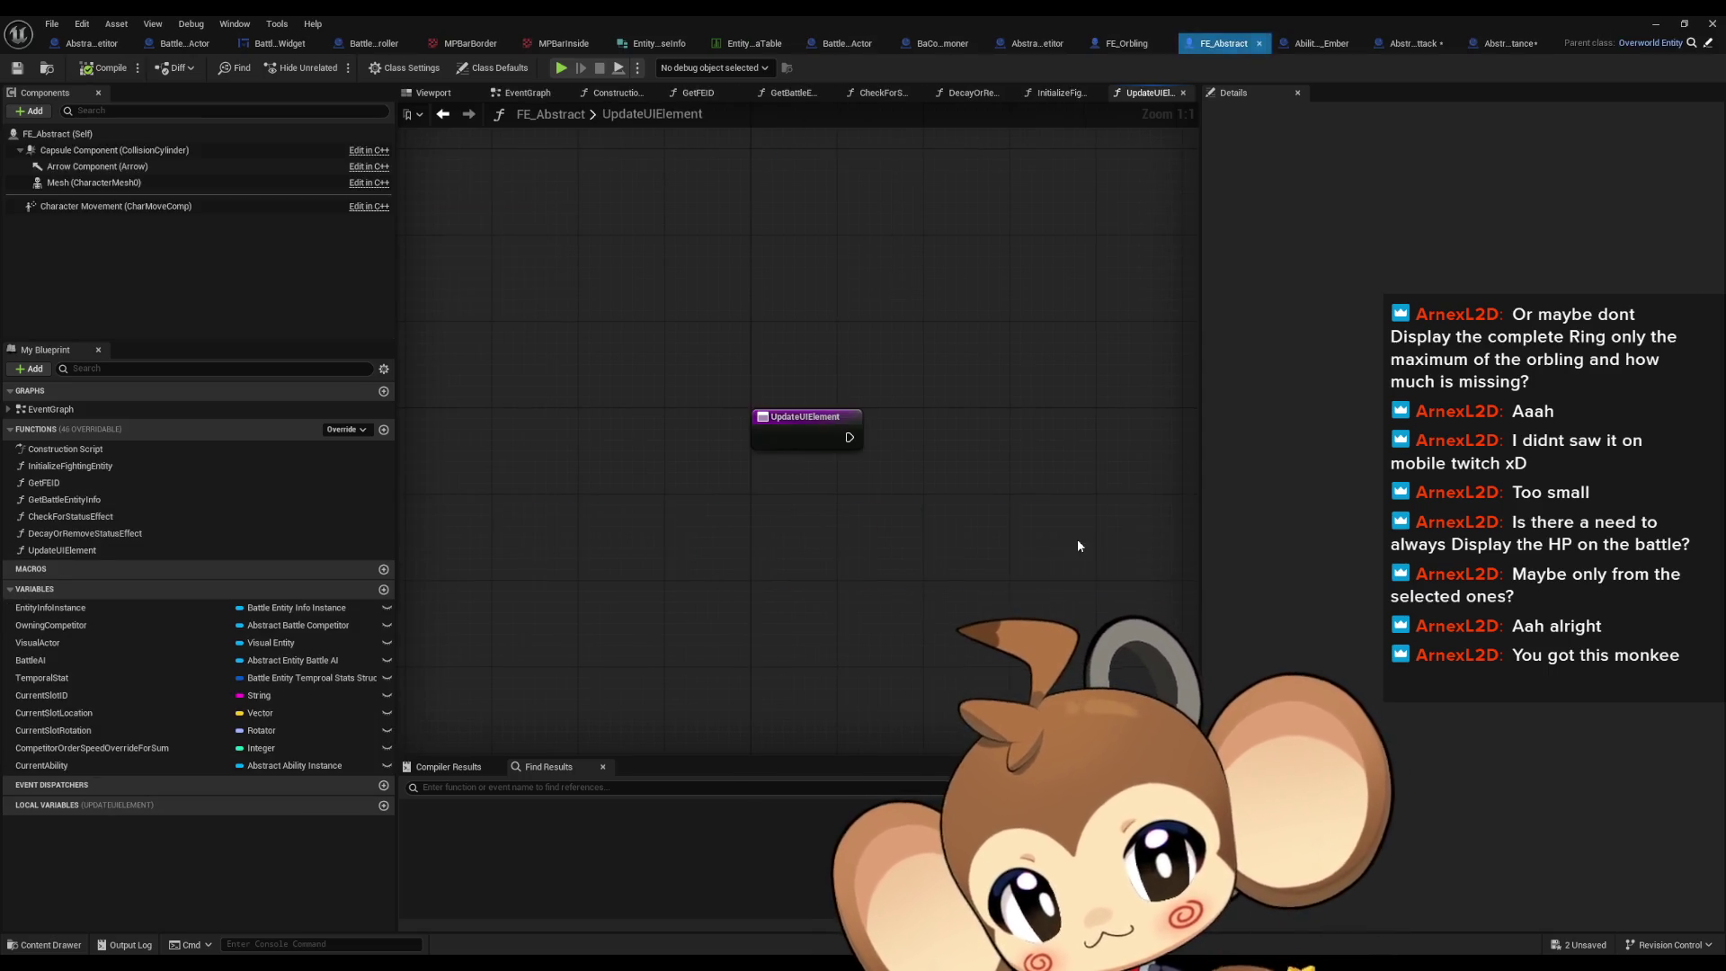
Step: Review the BaCo_Summoner, Battle_SceneCaptureActor, Abstract_BattleCompetitor, FE_Orbling and FE_Abstract UpdateUIElement blueprints
mouse_move(1075, 539)
left_mouse_down()
mouse_move(899, 548)
mouse_move(886, 530)
mouse_move(882, 577)
left_mouse_up()
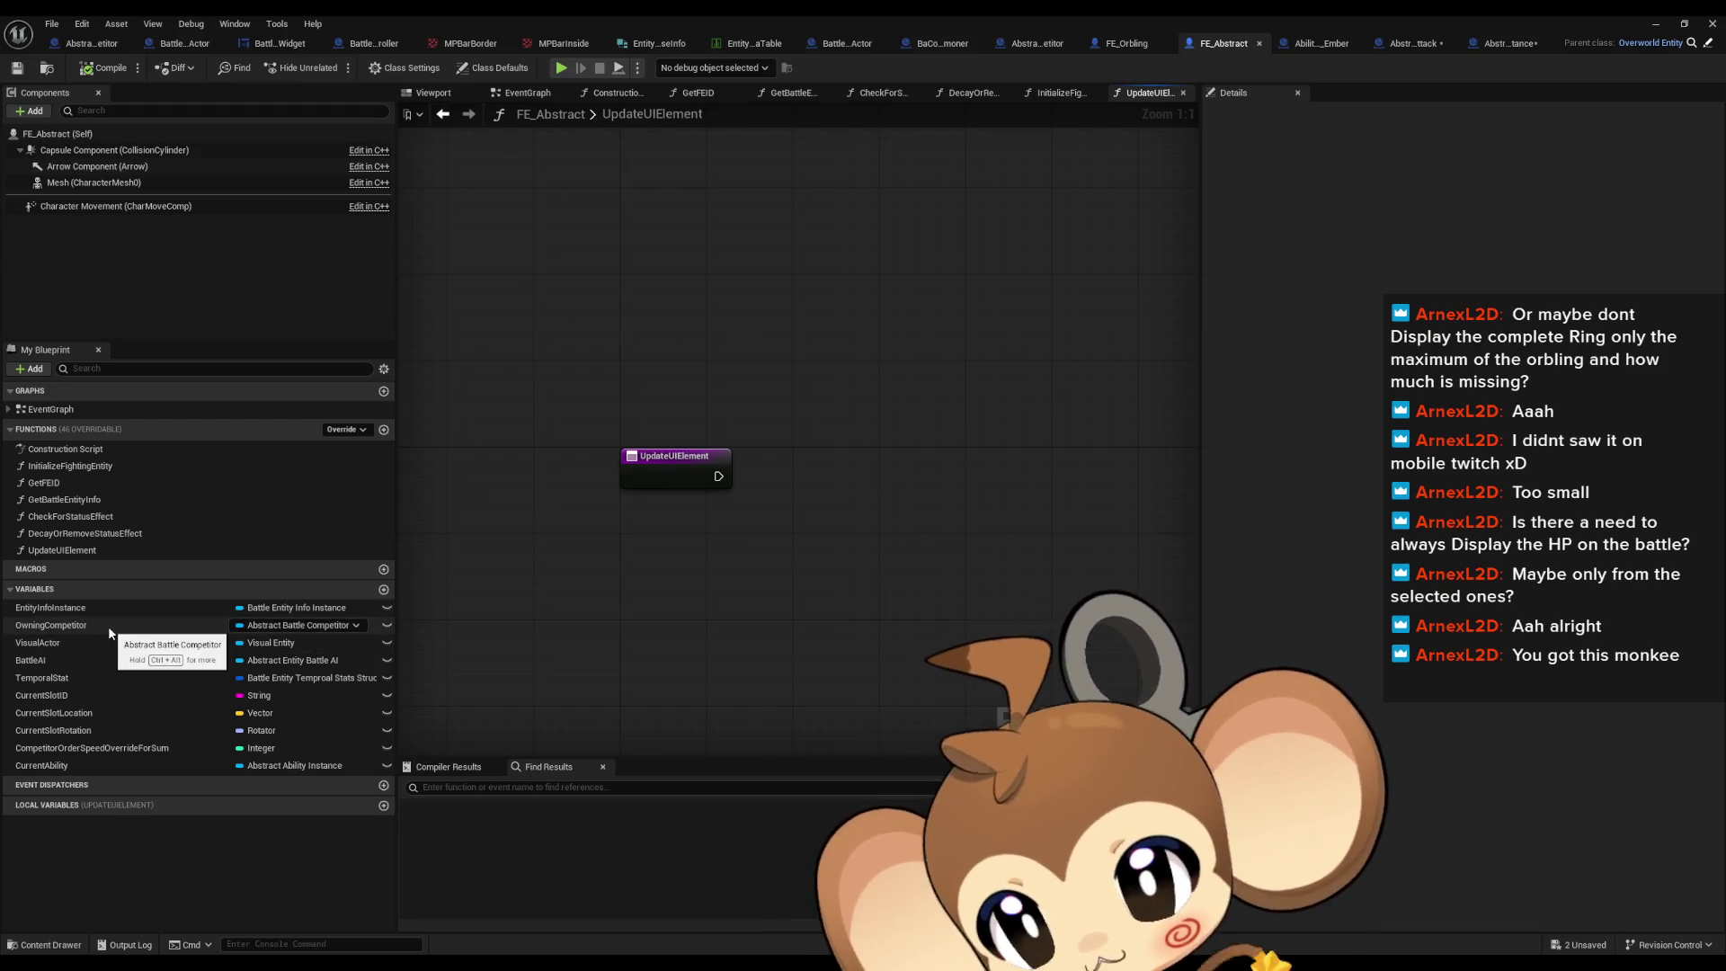
left_click(952, 39)
left_click(825, 45)
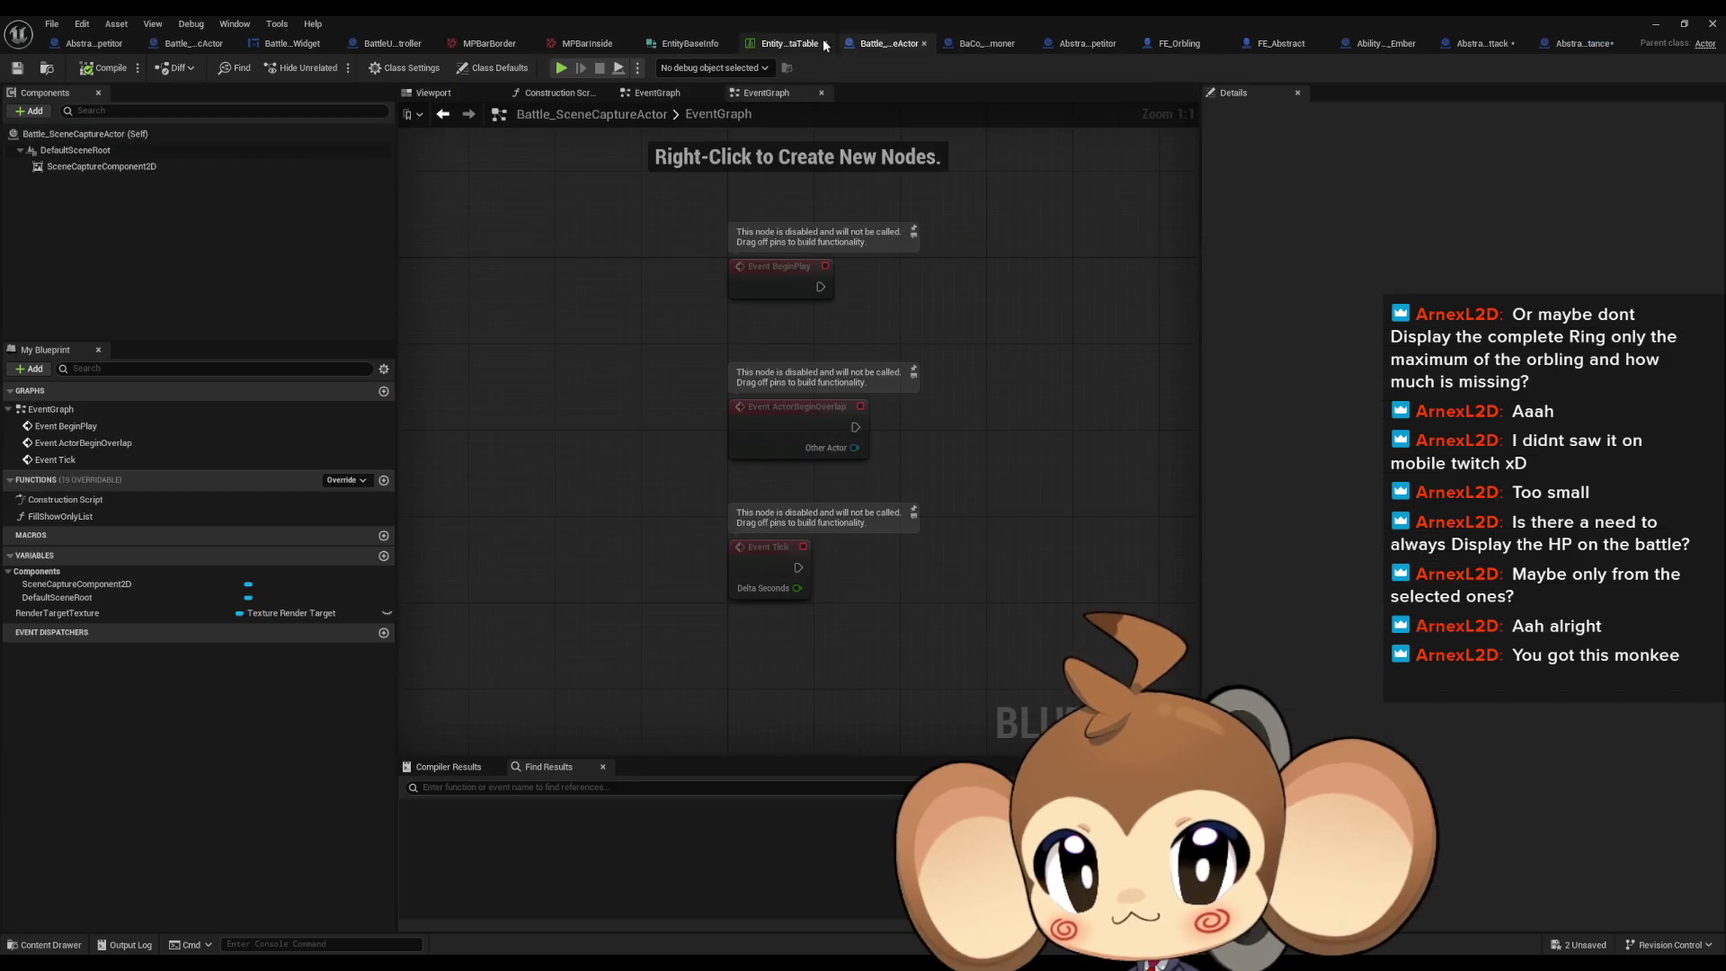
left_click(1083, 43)
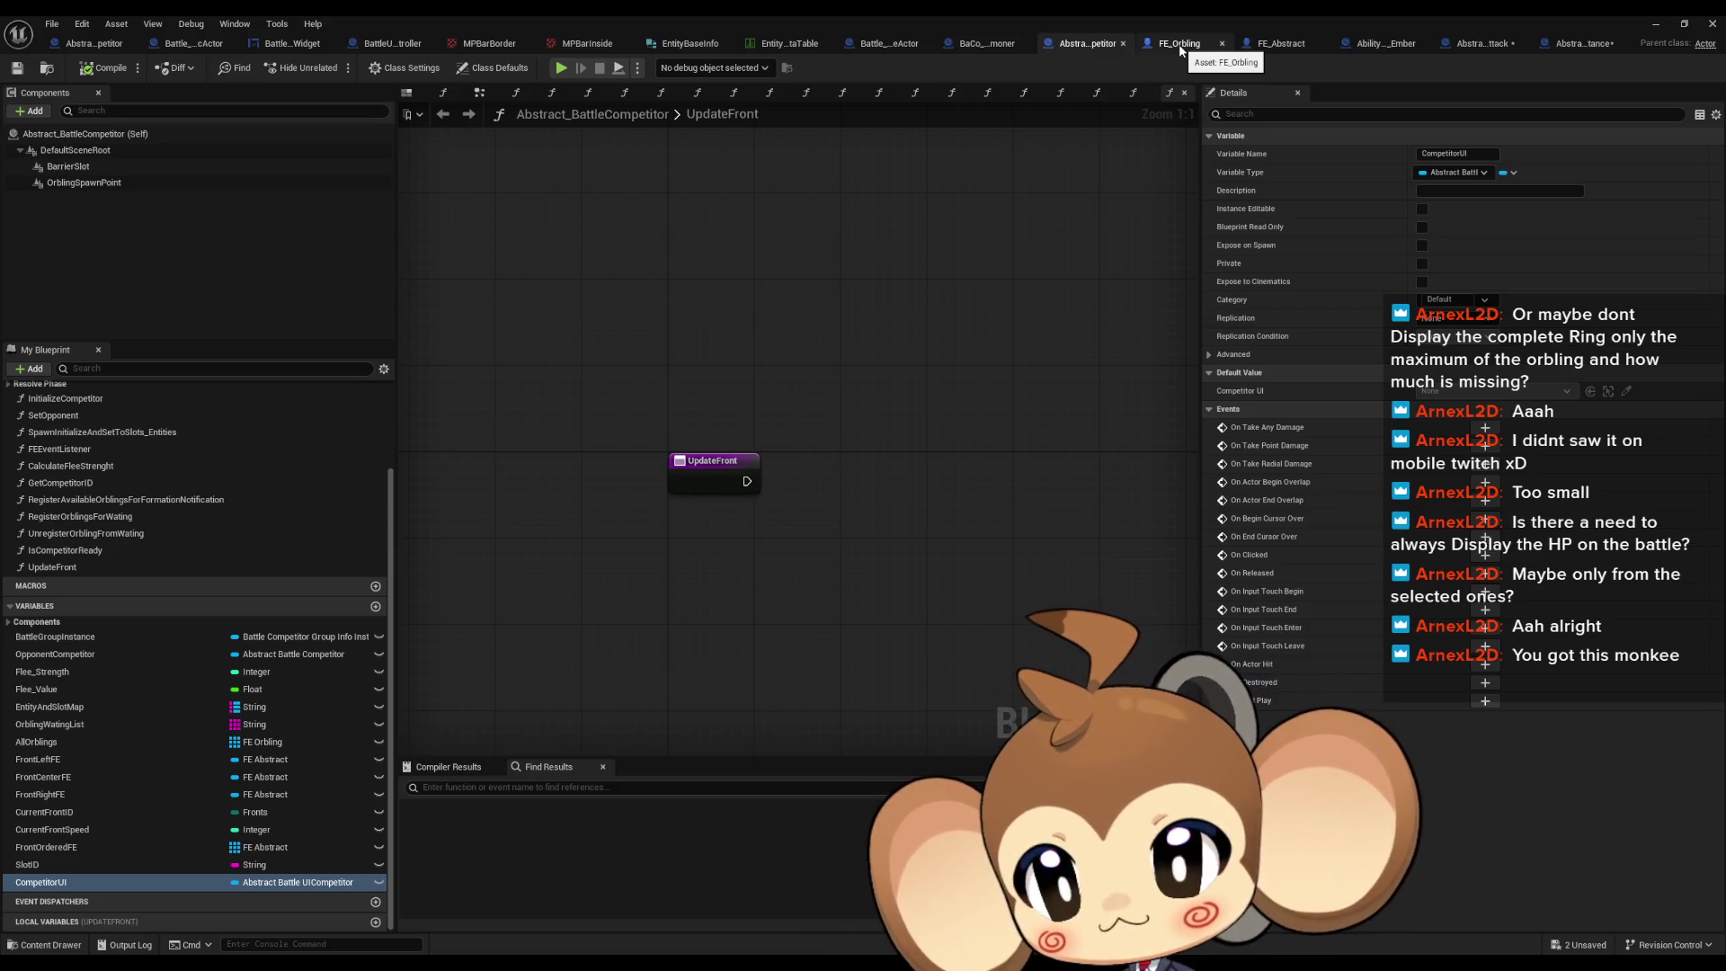
left_click(1180, 50)
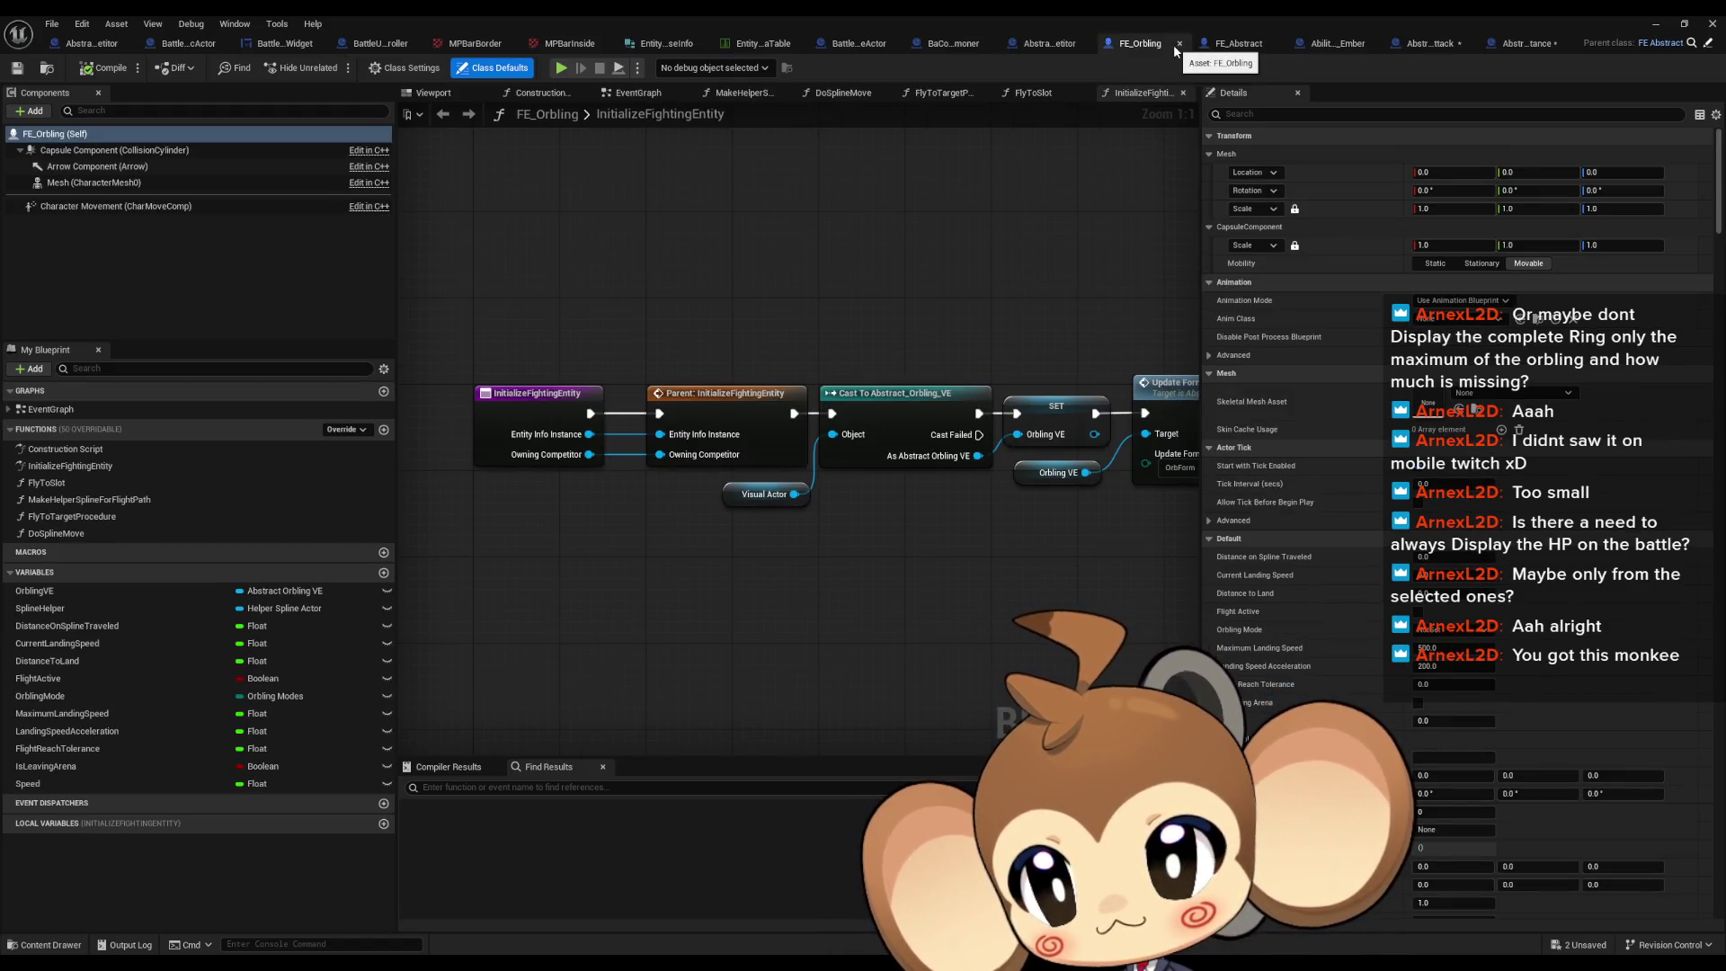
left_click(1241, 45)
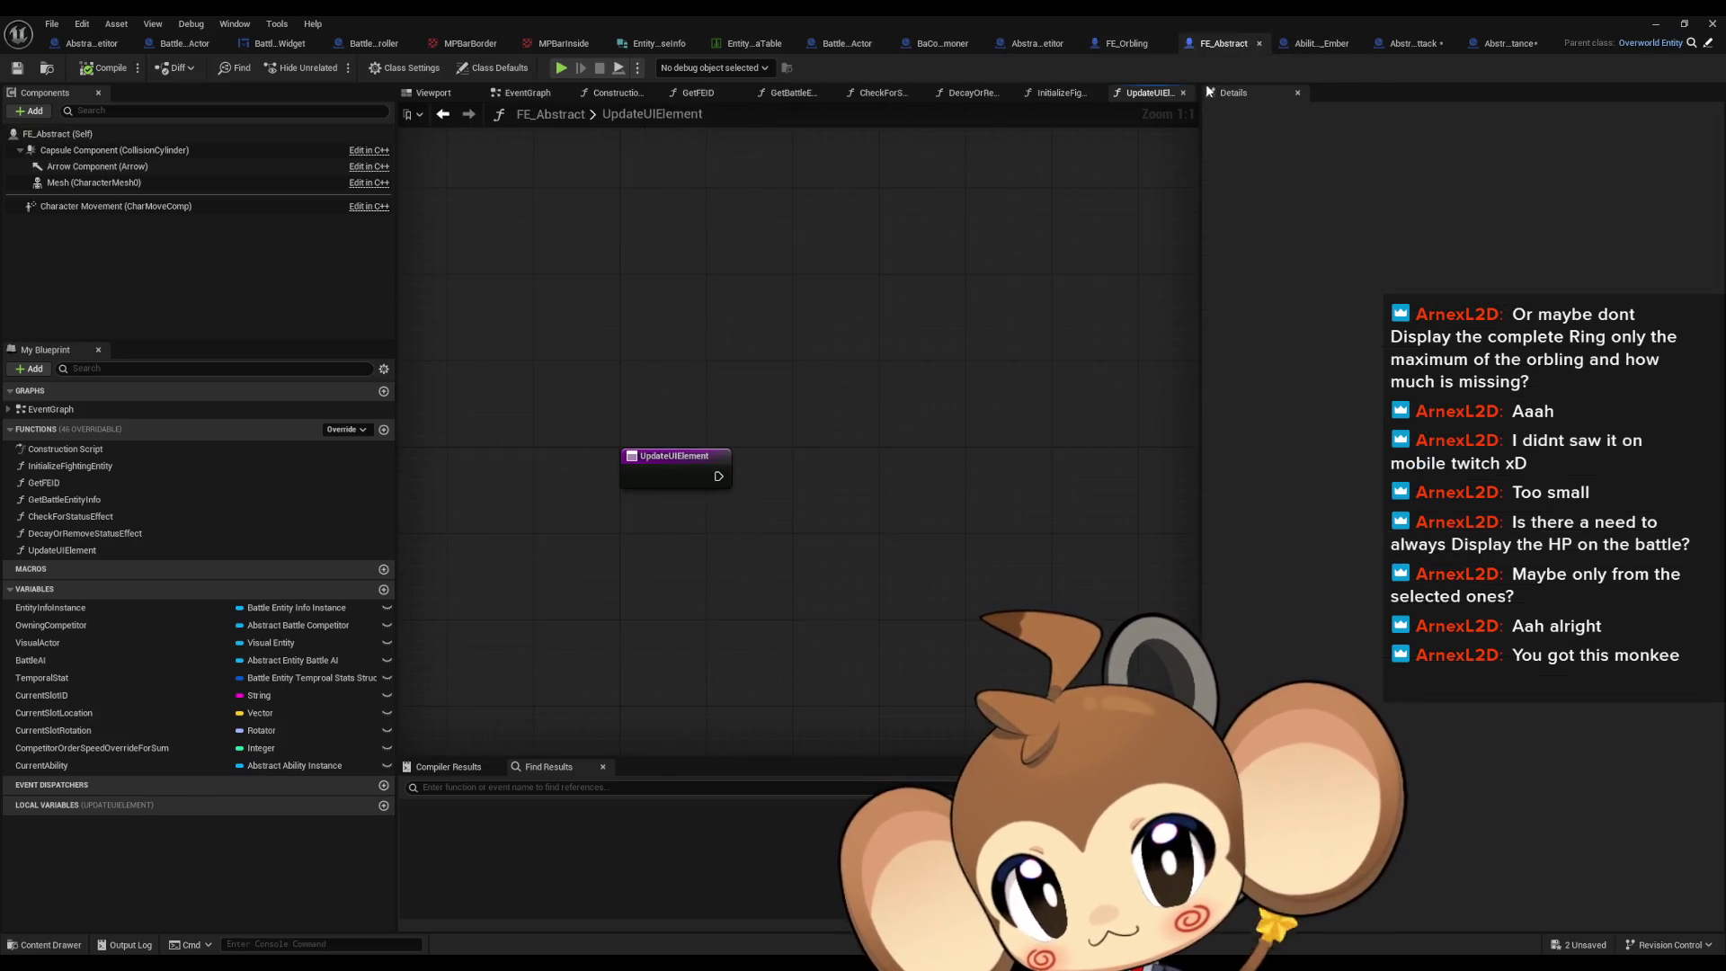
left_click(1129, 46)
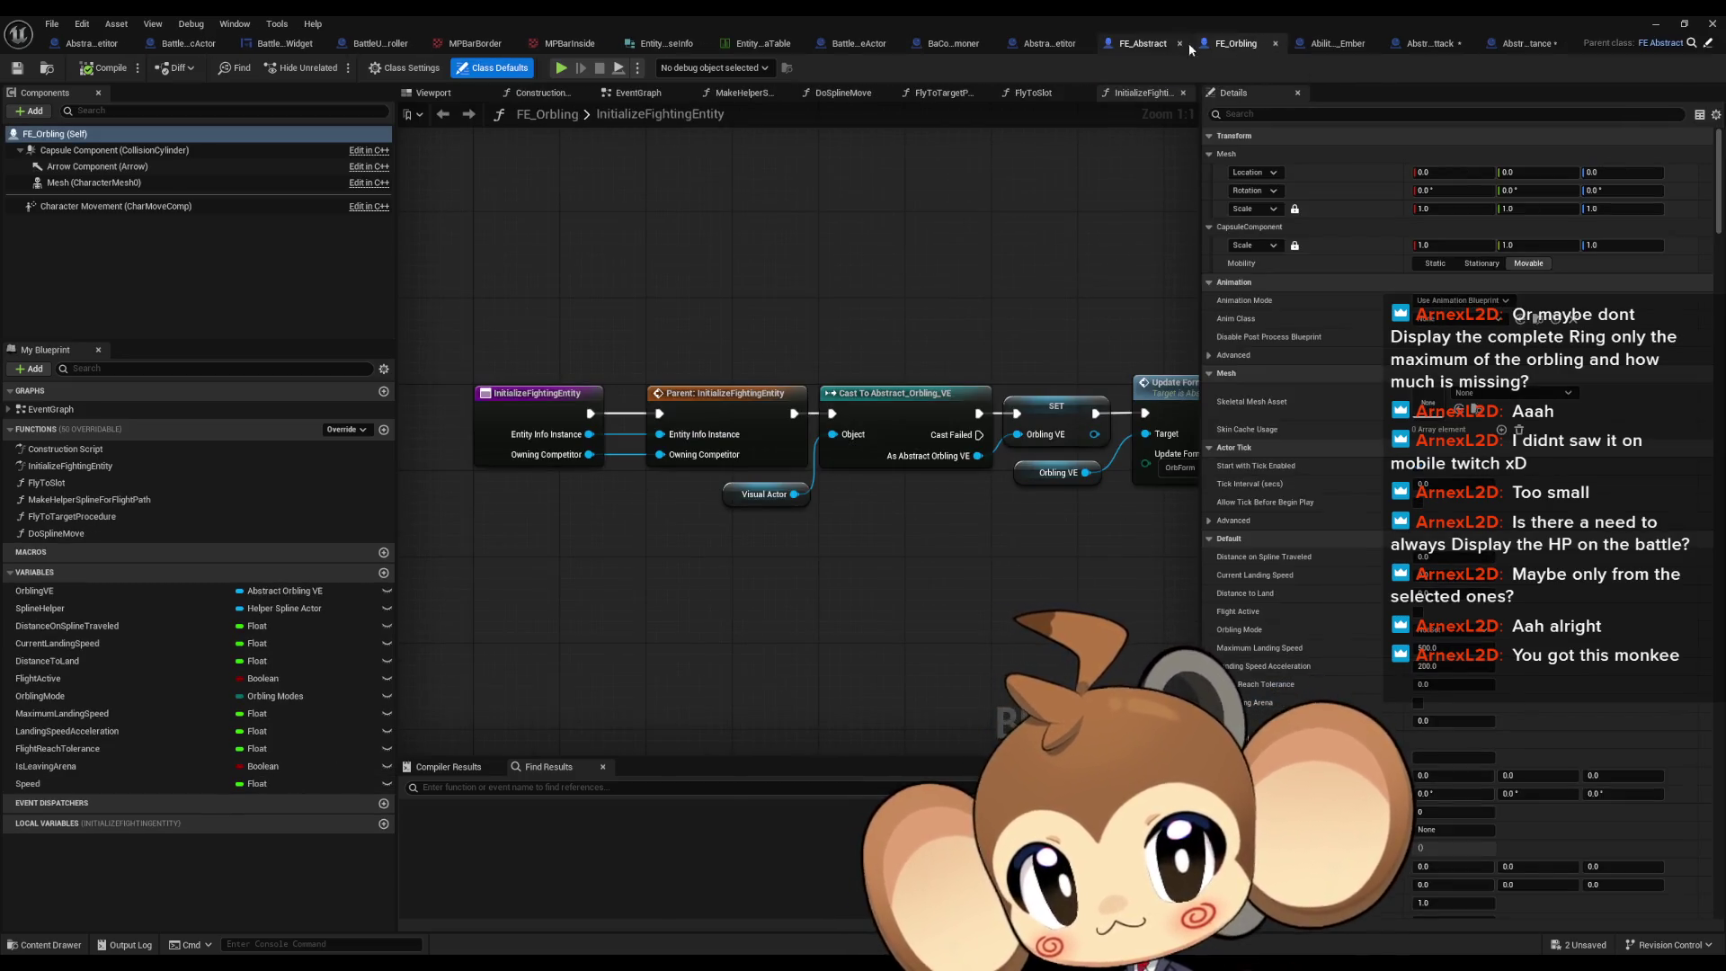
left_click(1160, 44)
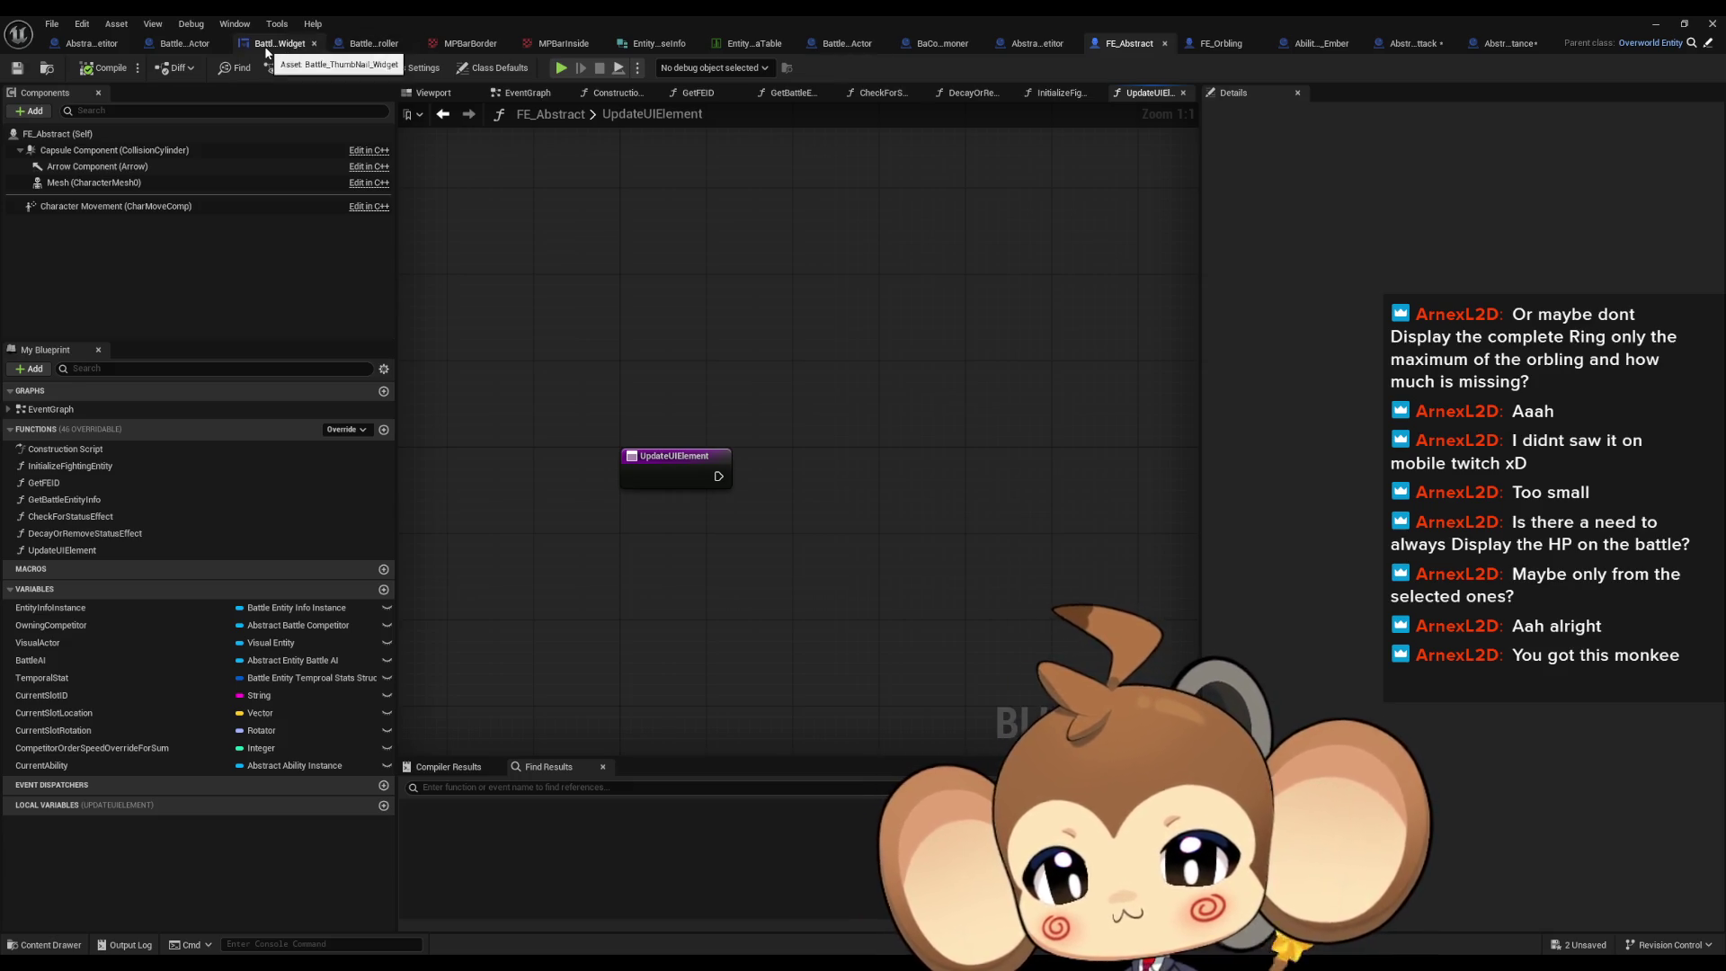
Step: Look over BattleUIController, Battle_ThumbNail_Widget and Battle_DiscActor, ending on Abstract_BattleUICompetitor
left_click(375, 44)
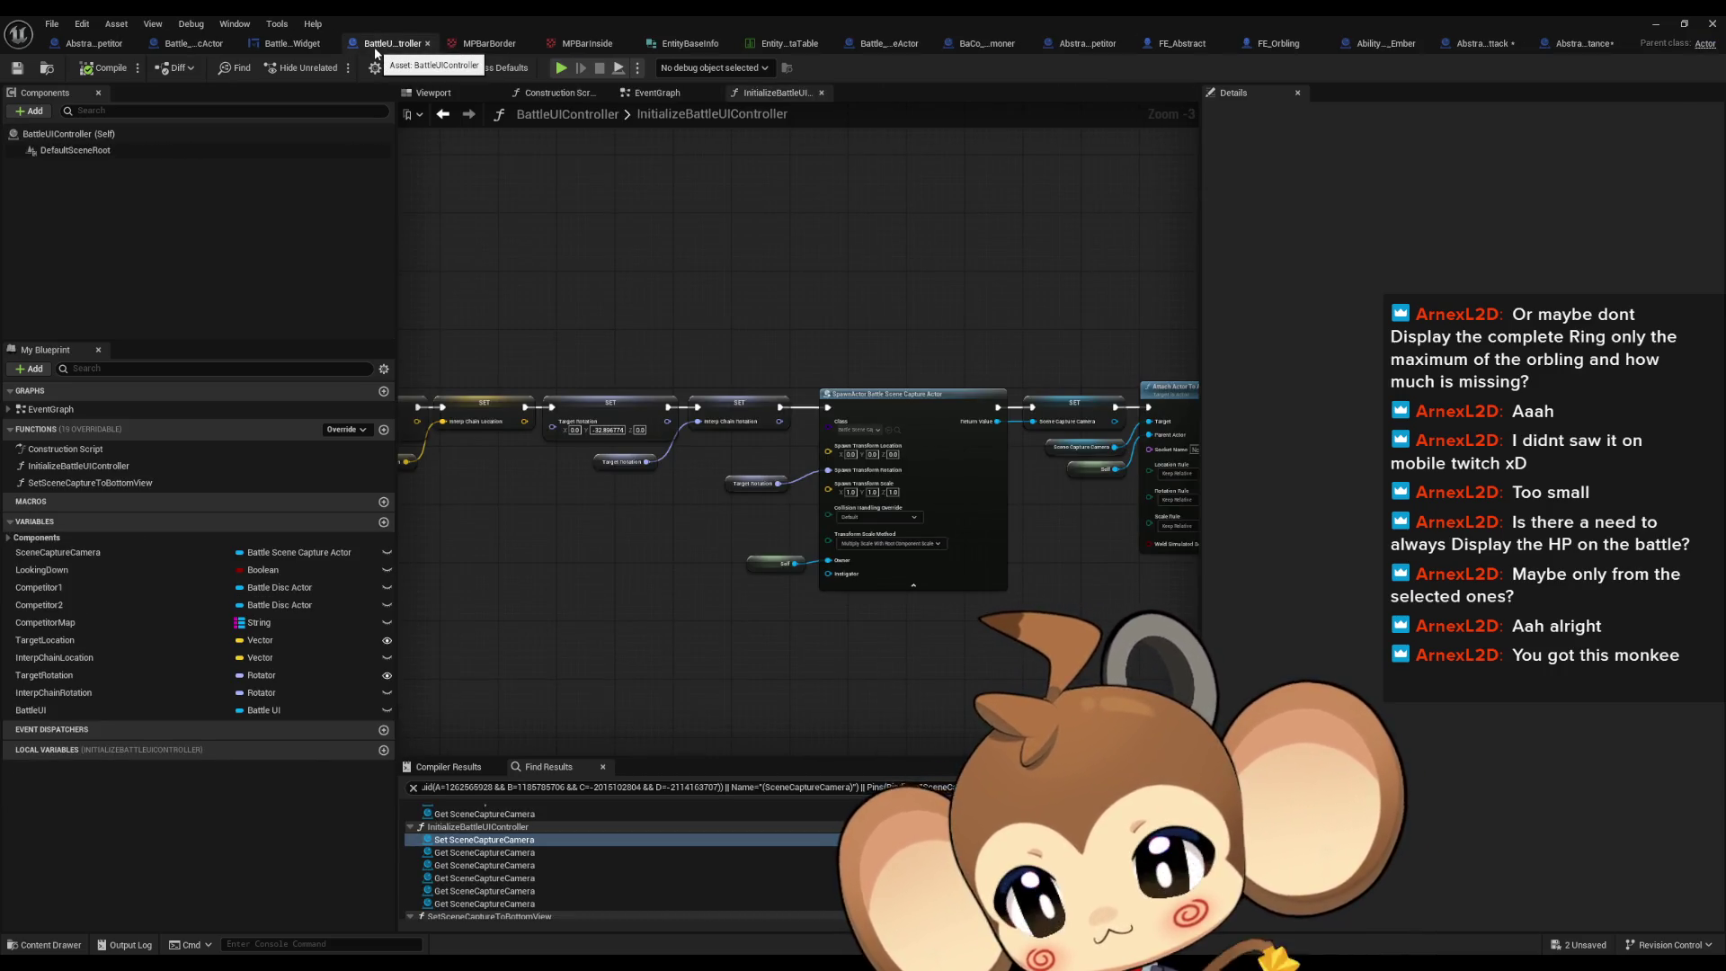
left_click(288, 43)
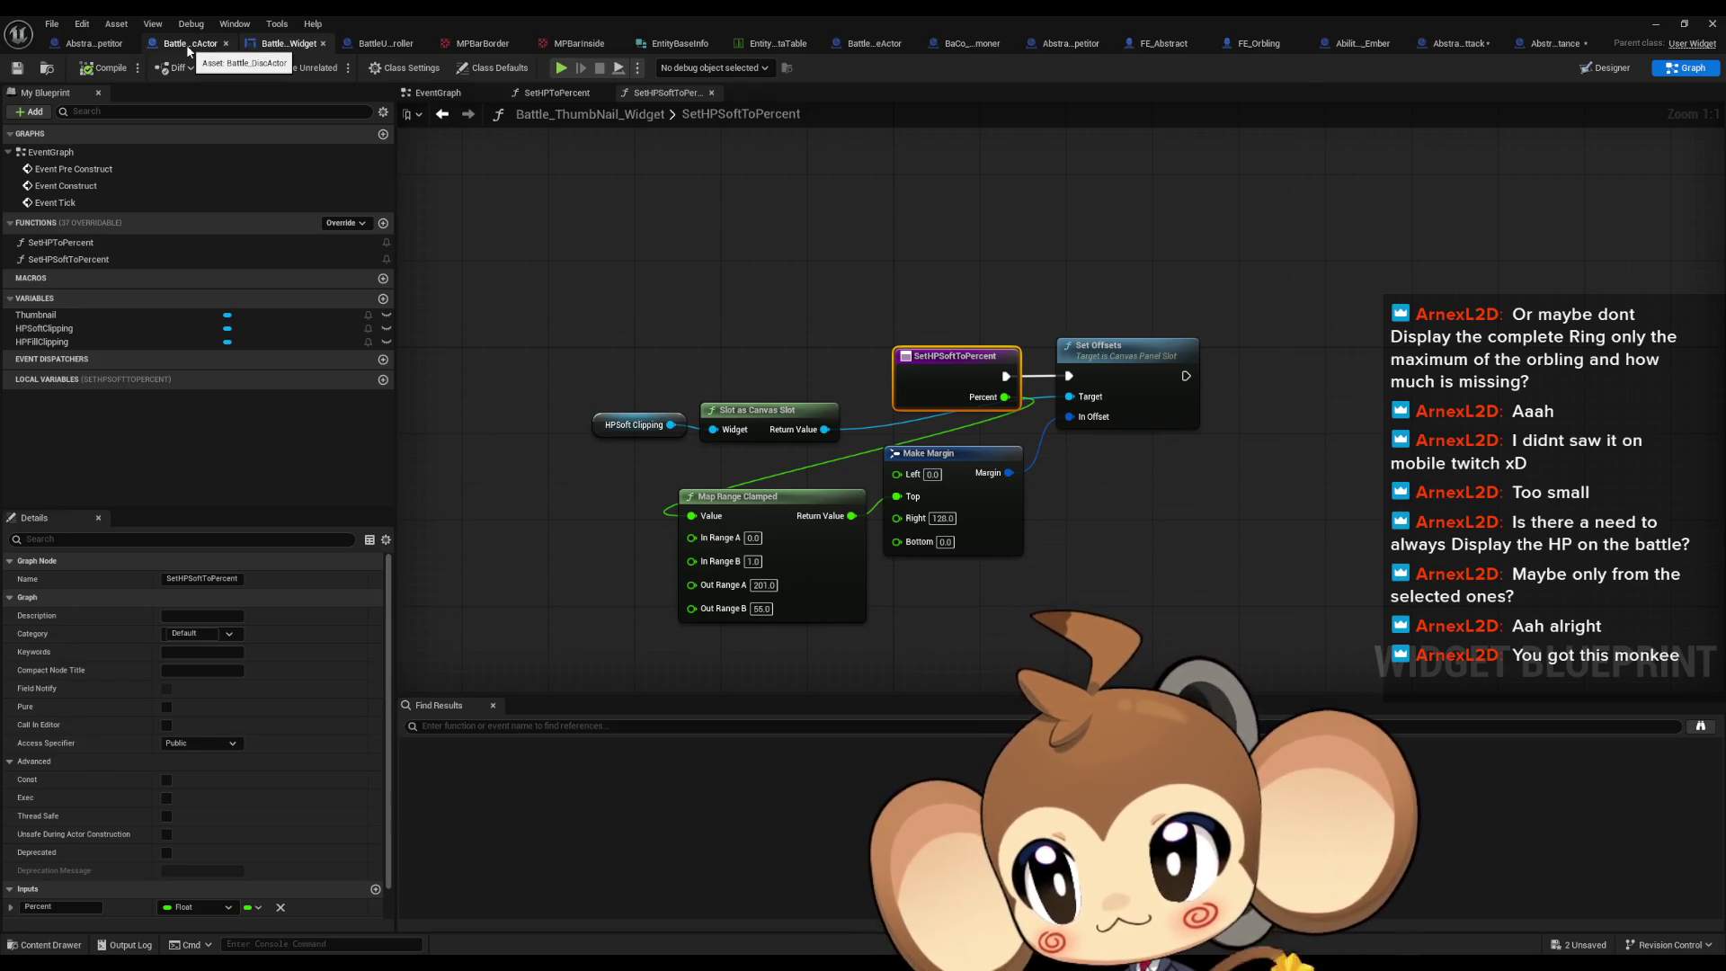
left_click(189, 45)
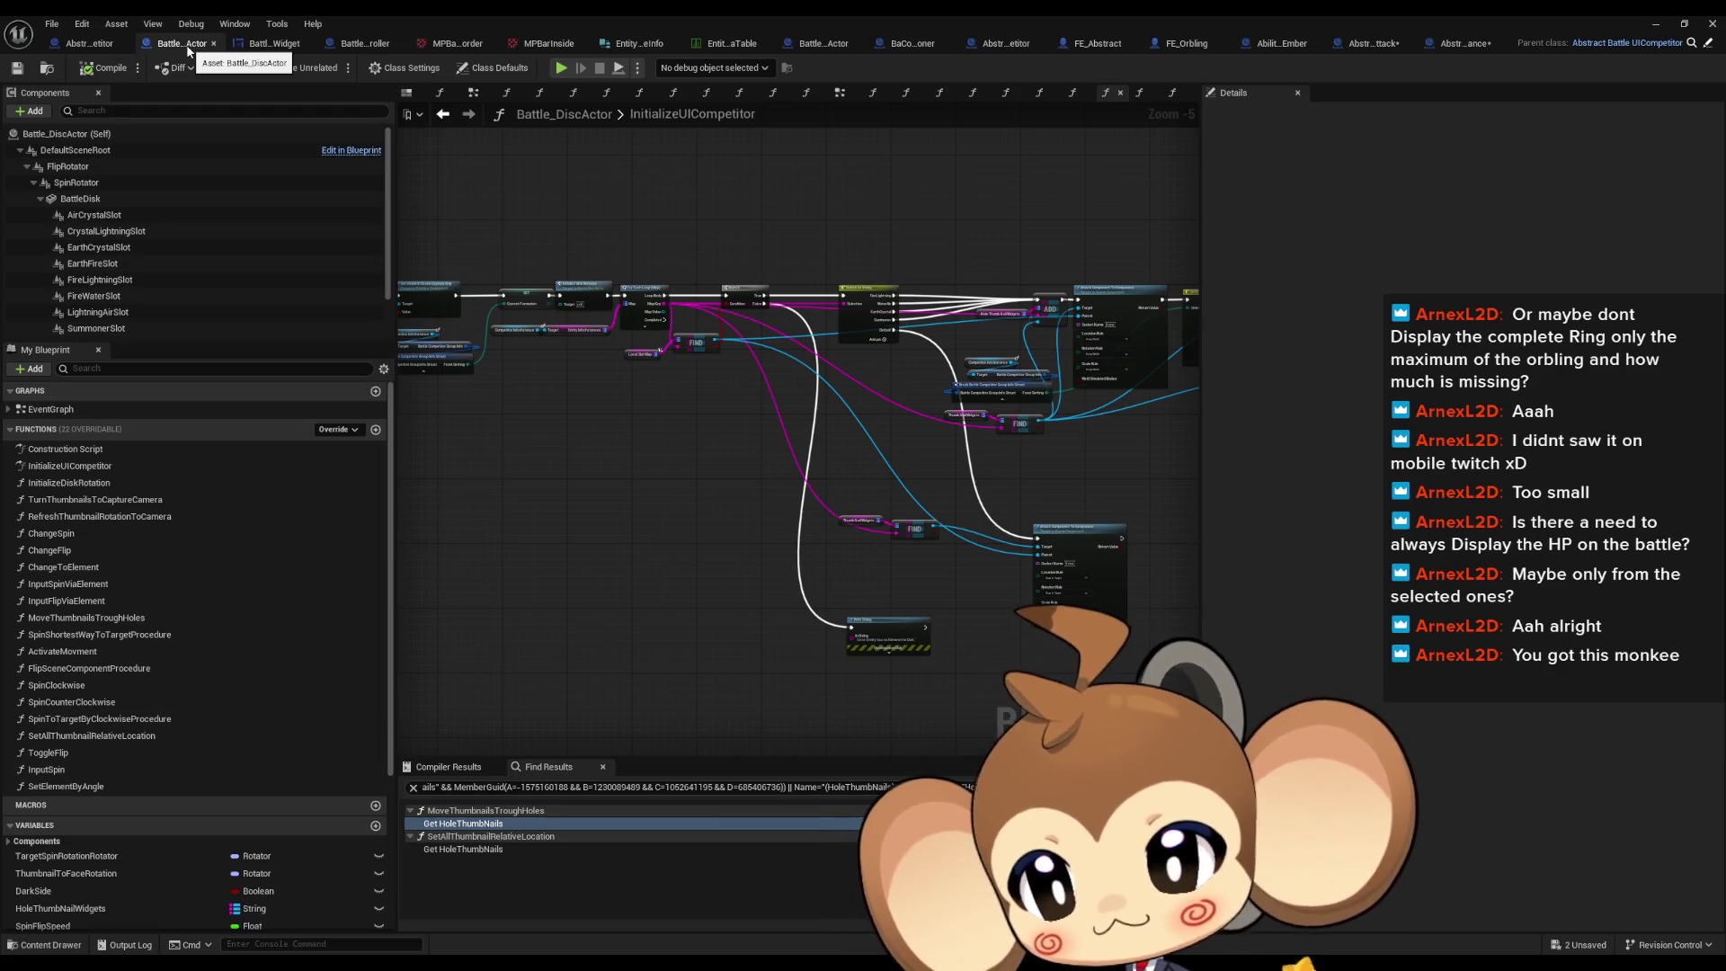
left_click(94, 45)
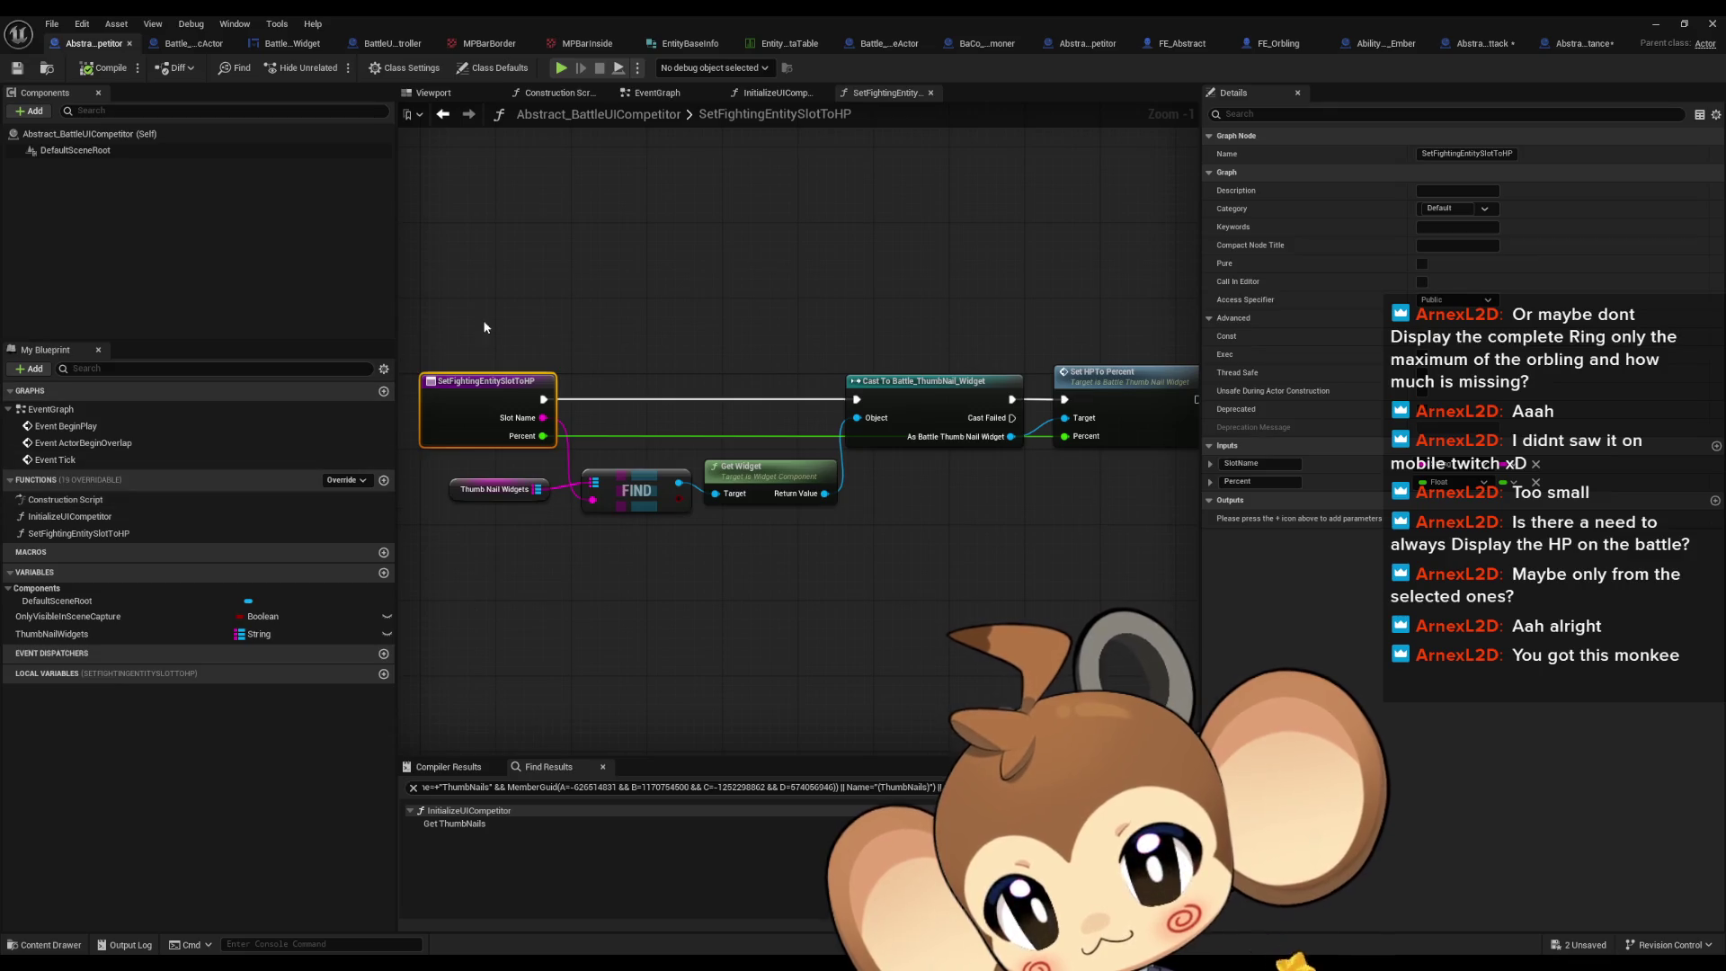
Step: Reopen SetFightingEntitySlotToHP, then check Abstract_BattleCompetitor's CompetitorUI variable is an Abstract Battle UICompetitor
double_click(49, 536)
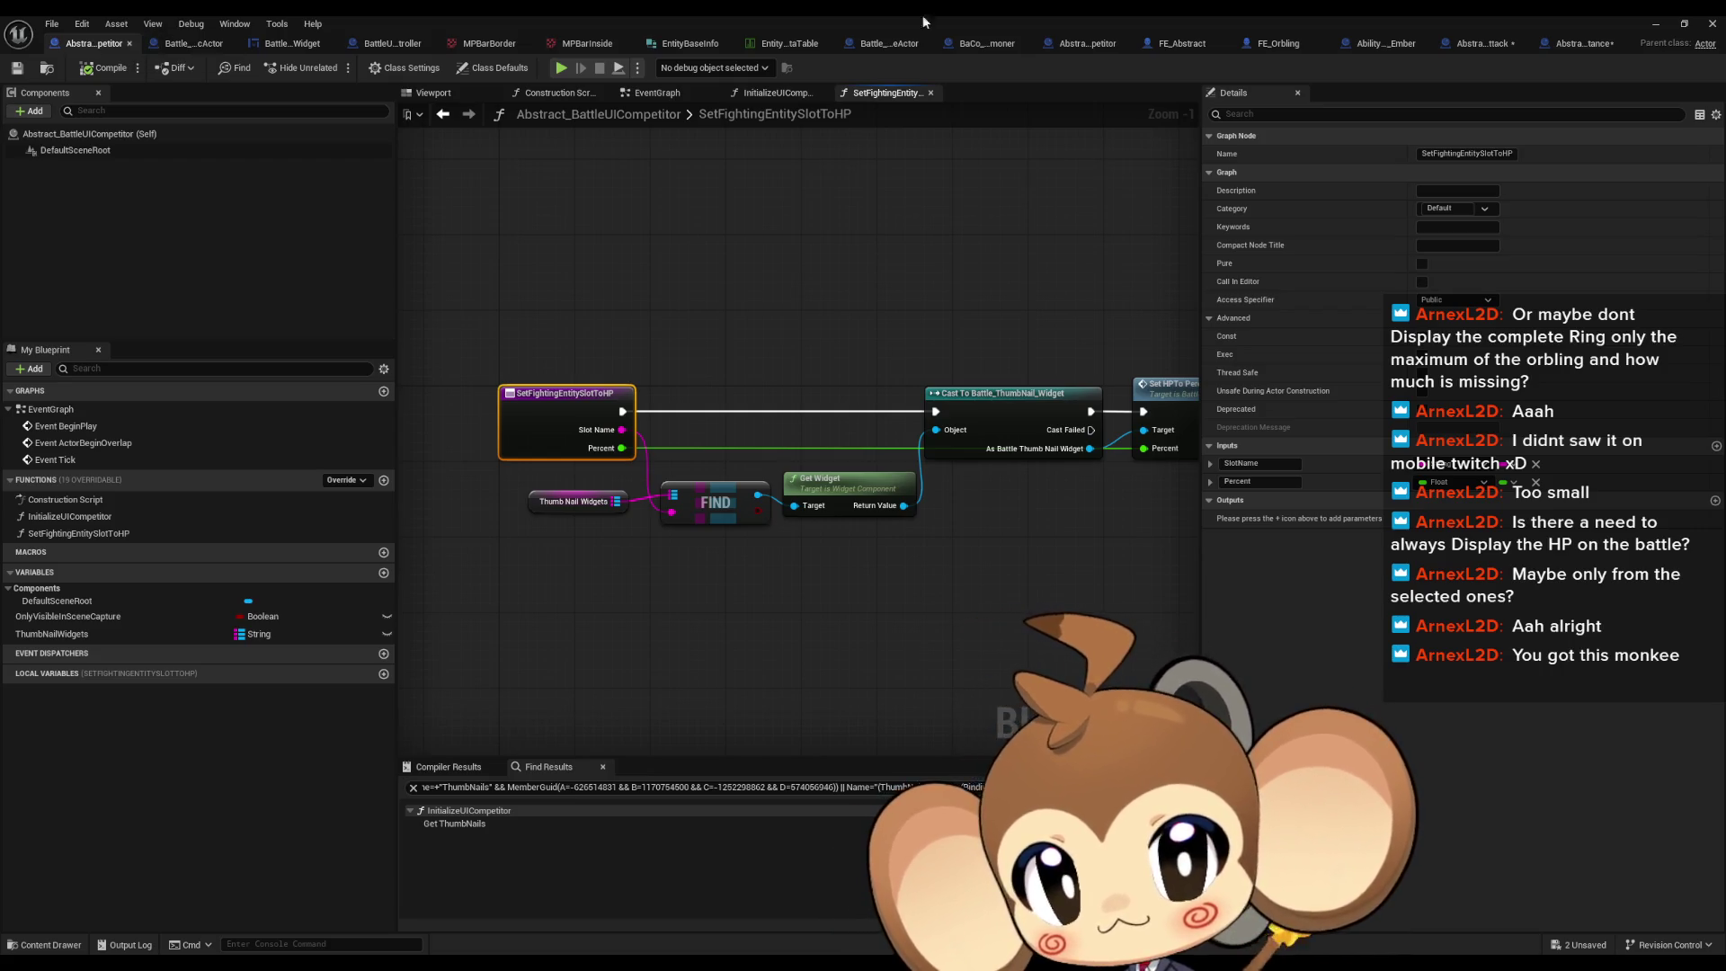
left_click(987, 45)
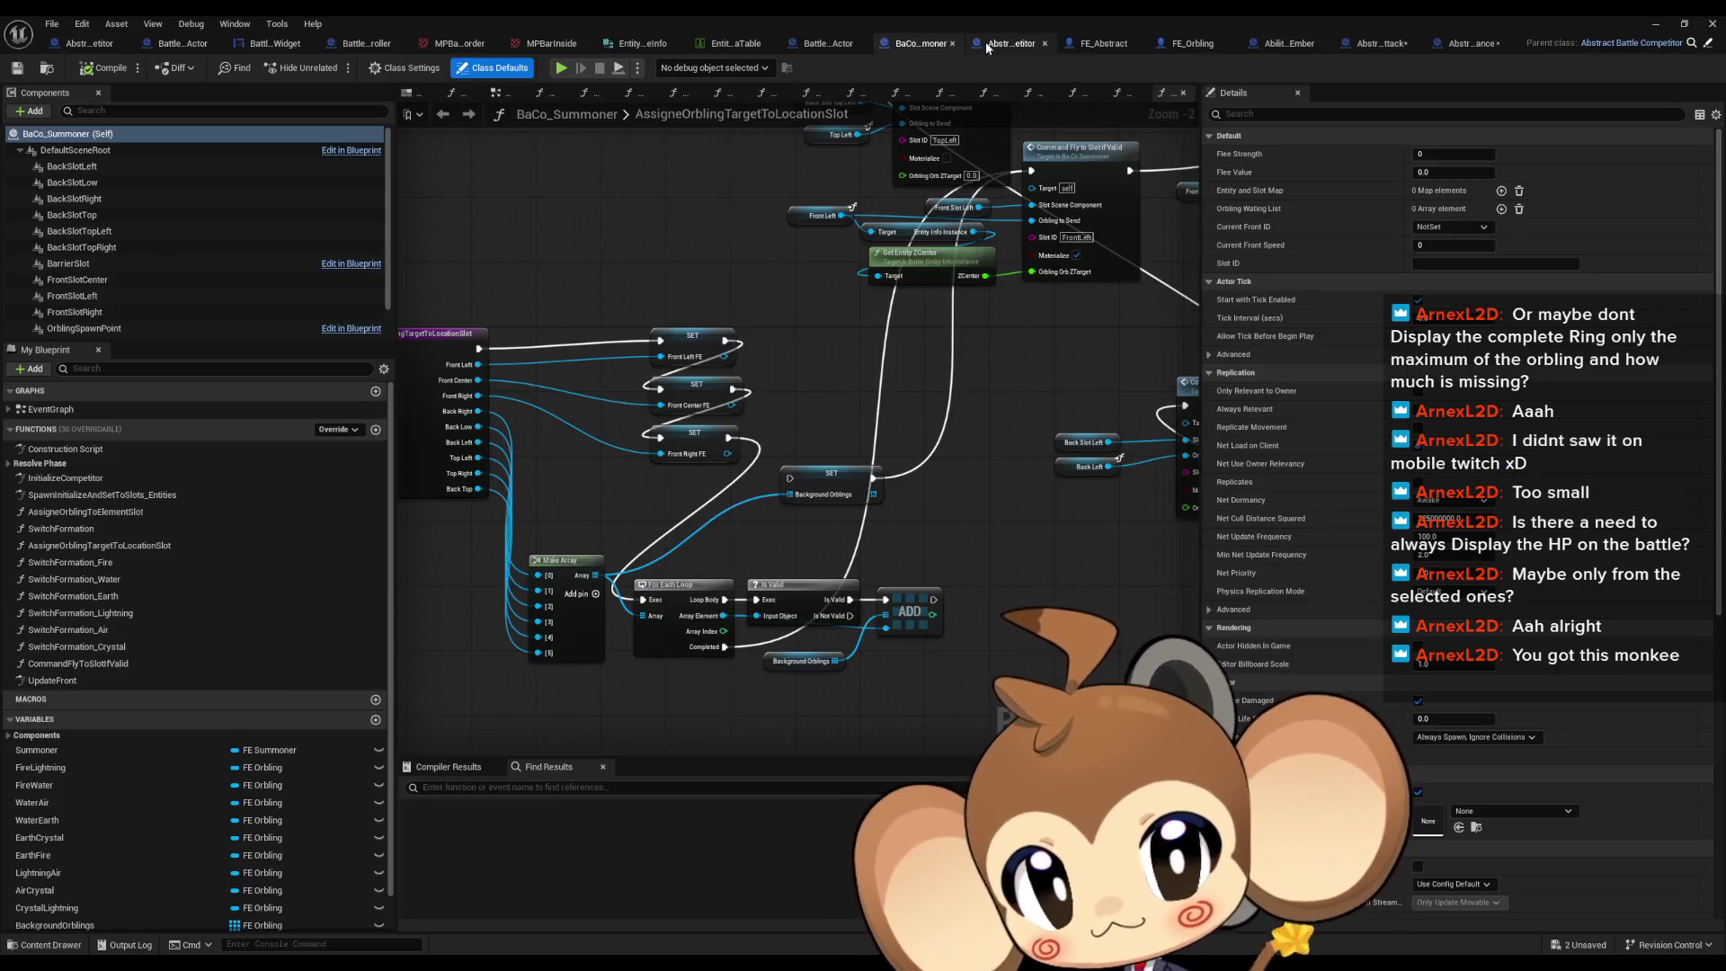
scroll(260, 634, "down", 2)
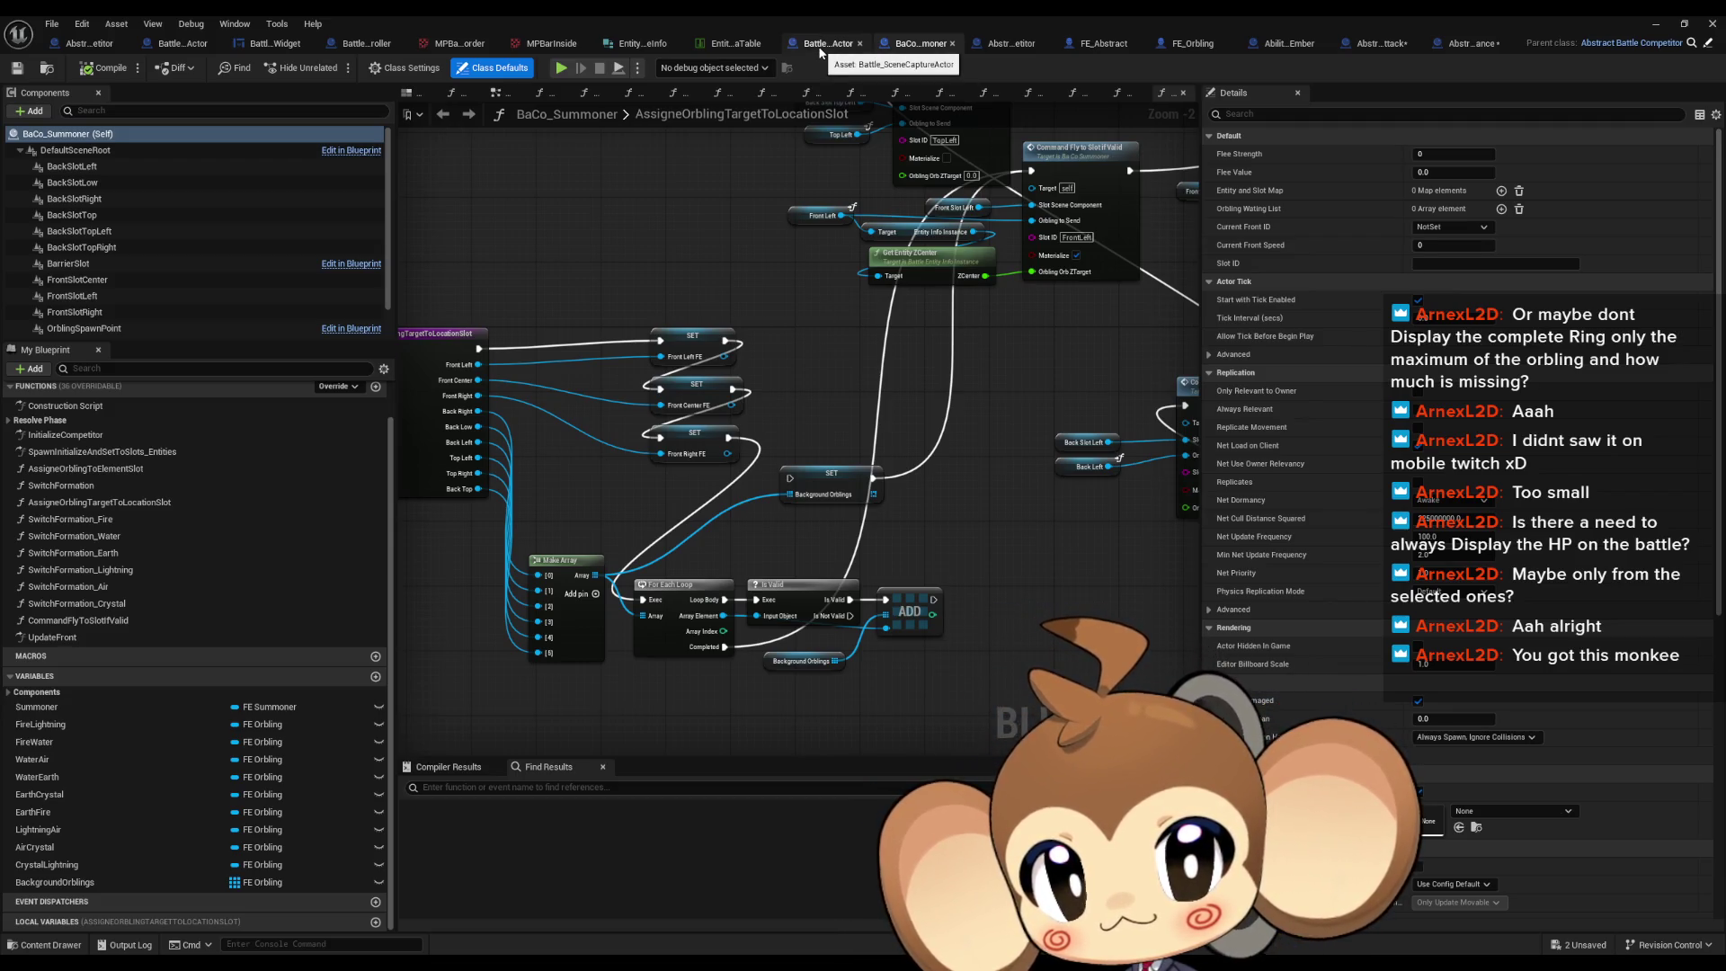
left_click(1015, 45)
left_click(88, 882)
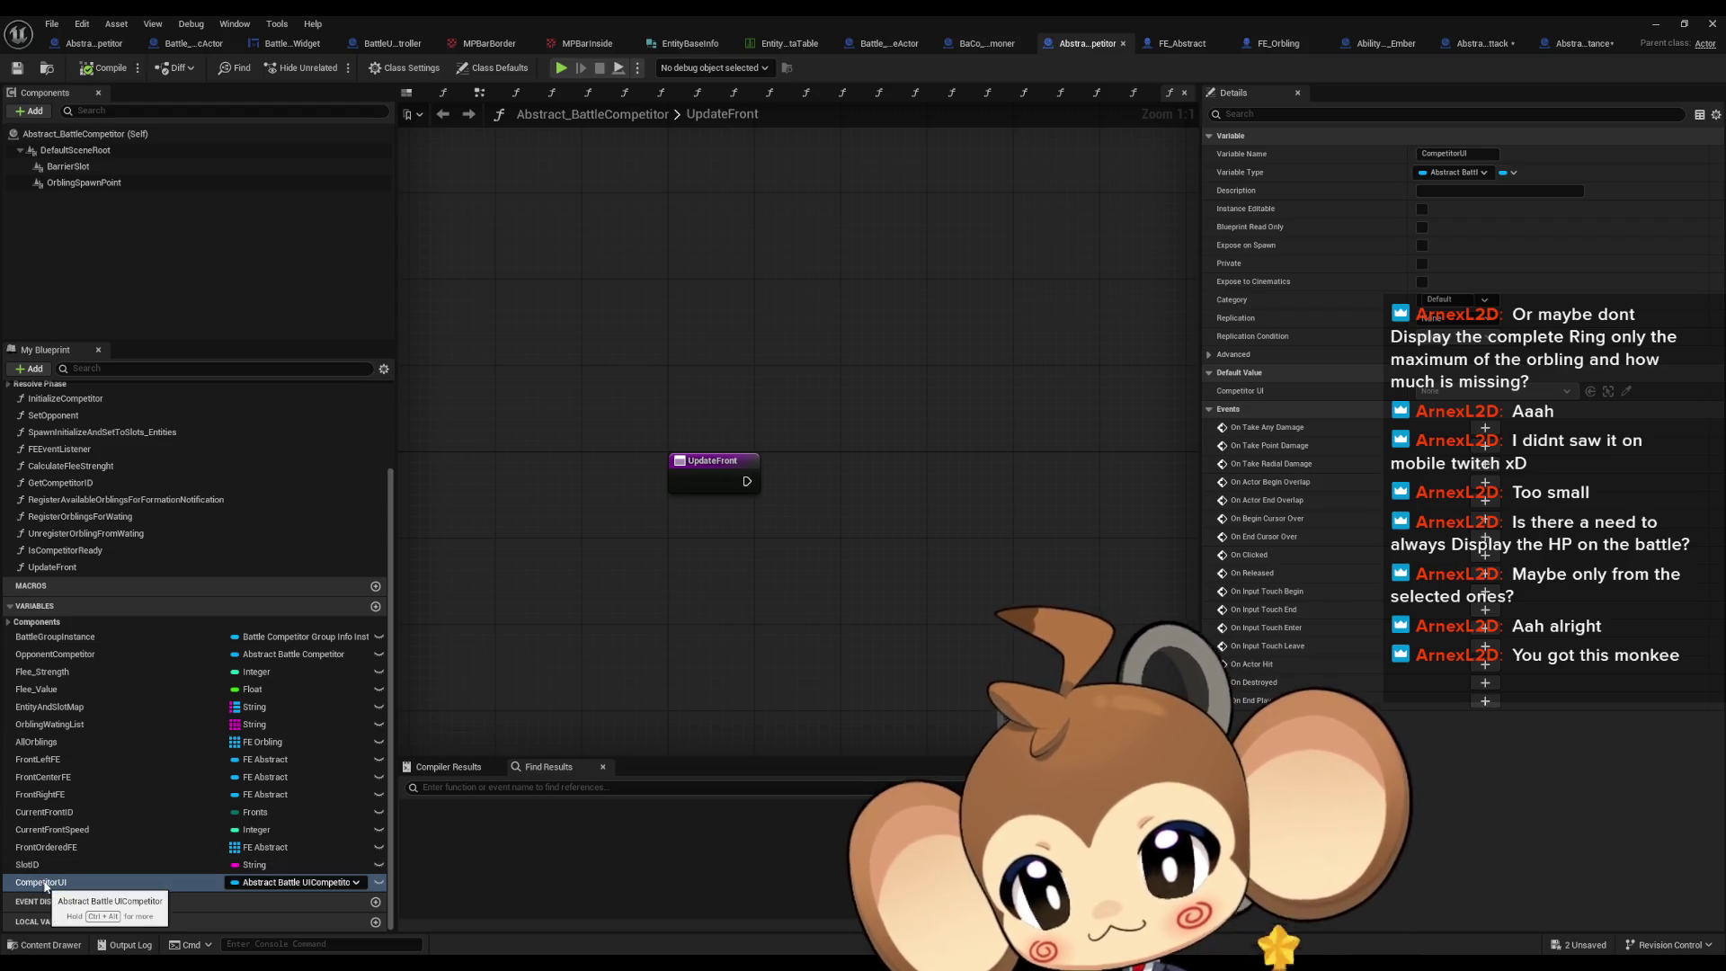
mouse_move(719, 461)
left_mouse_down()
mouse_move(728, 490)
mouse_move(786, 421)
left_mouse_up()
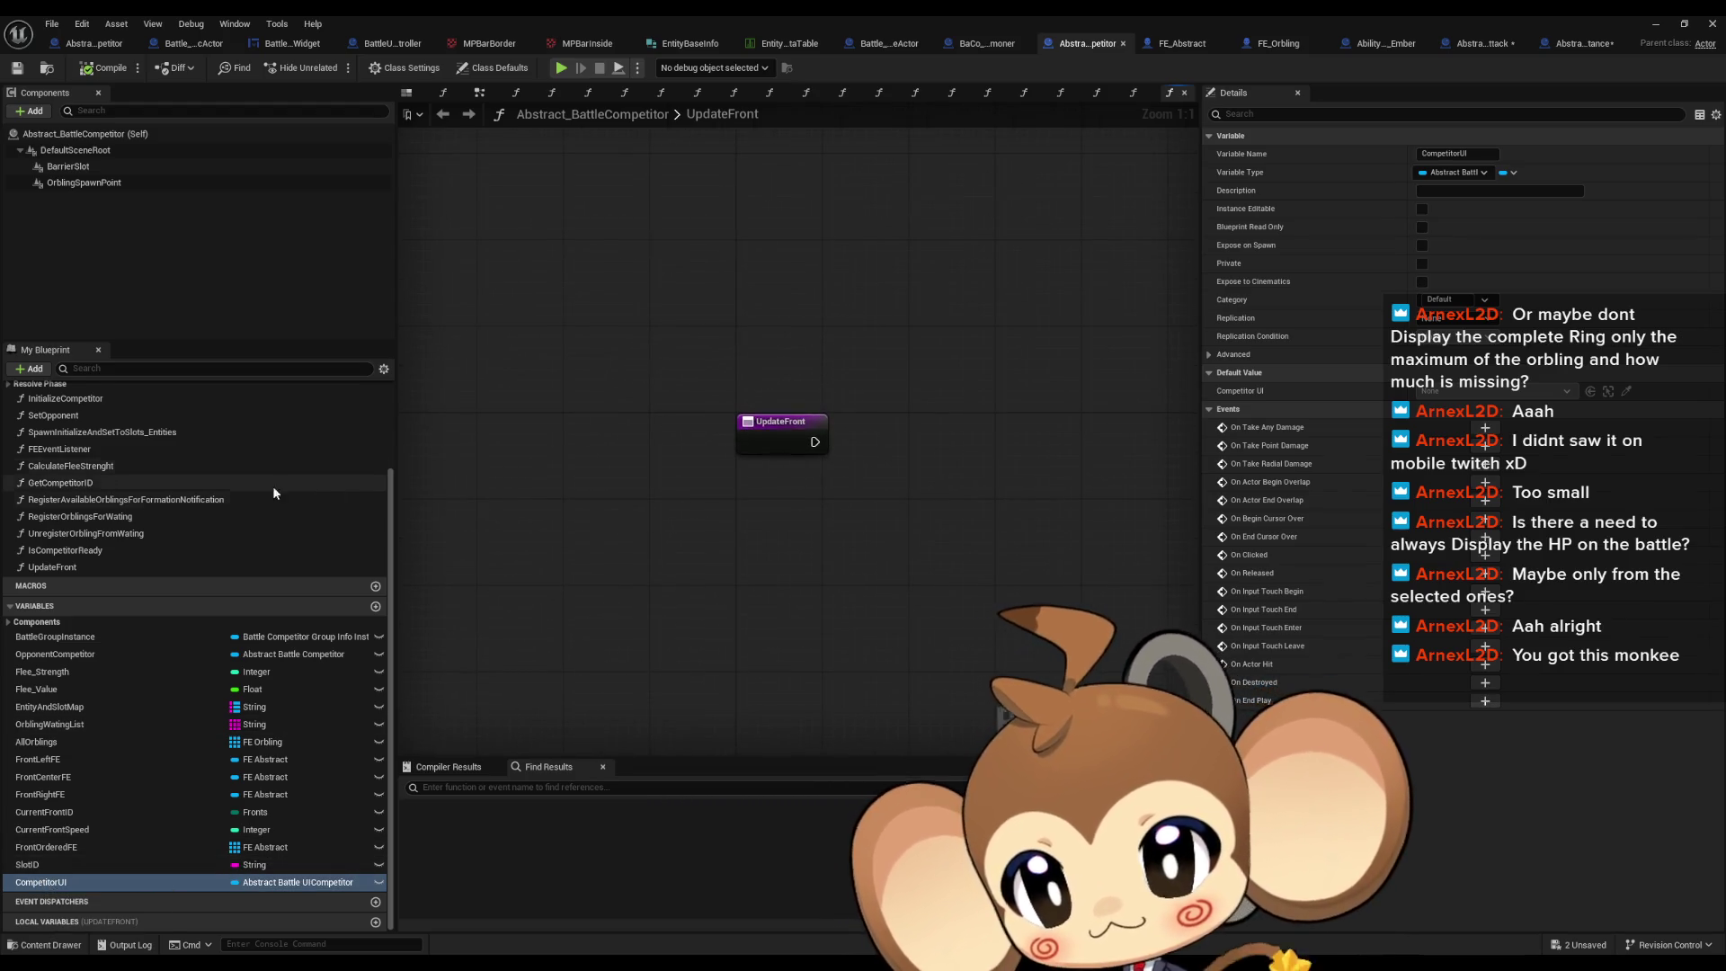
scroll(260, 492, "up", 5)
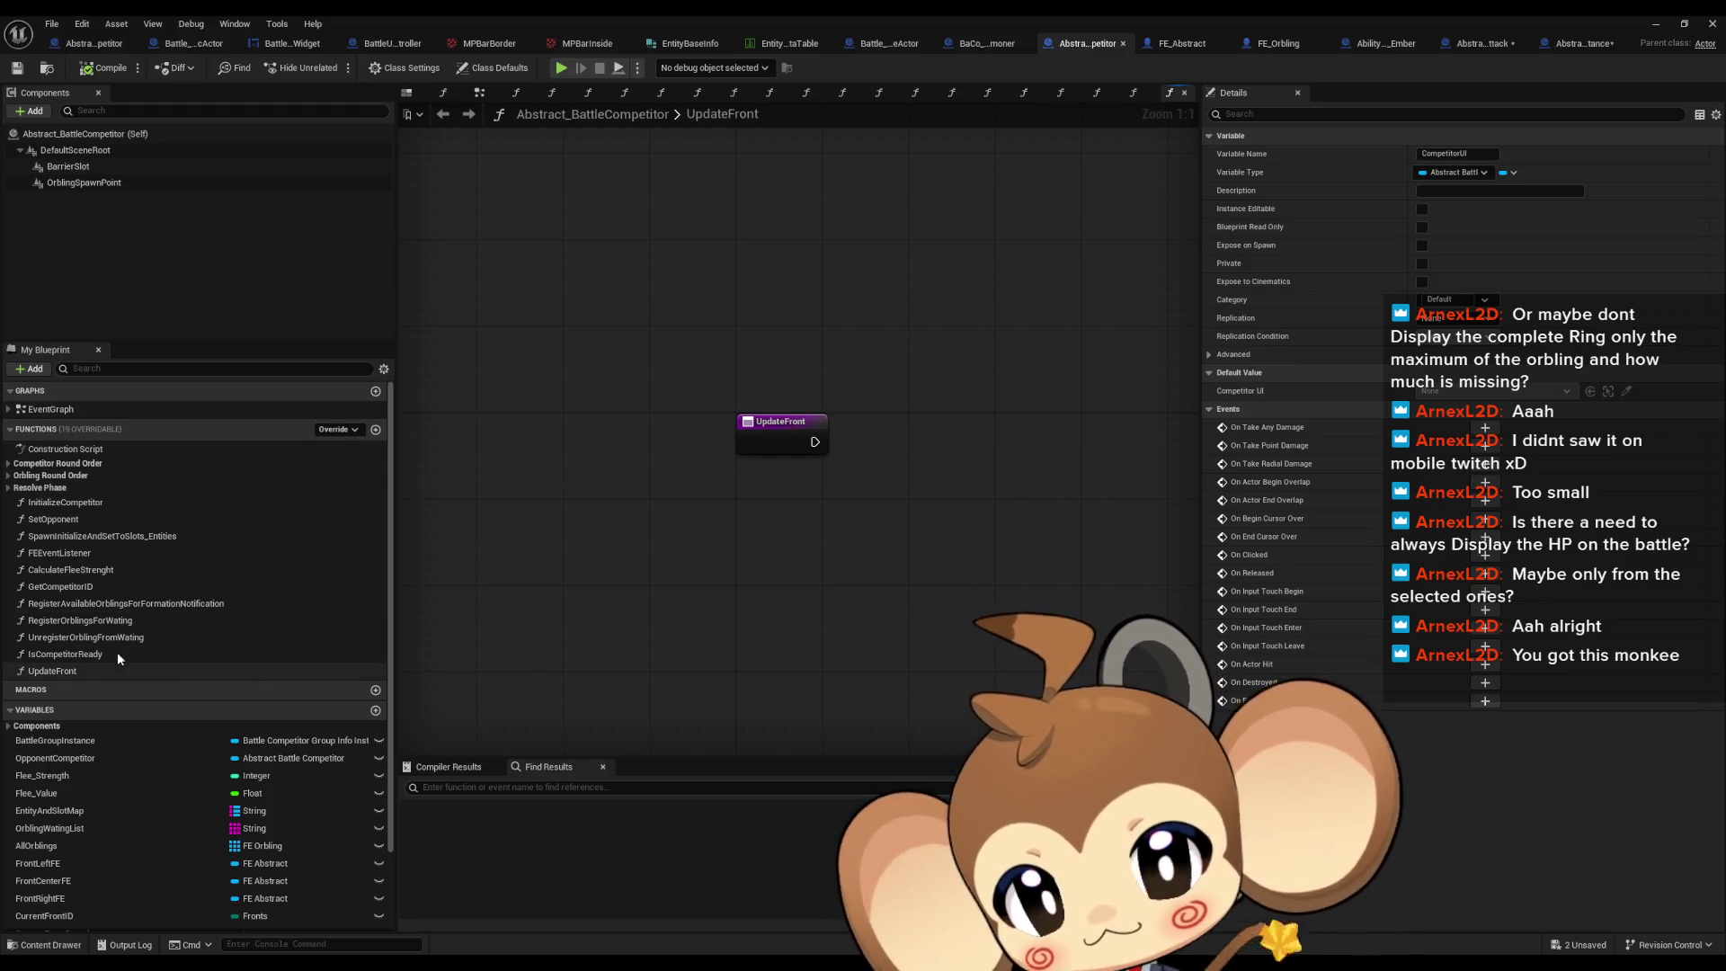
Step: Add an Owning Competitor getter in FE_Abstract's UpdateUIElement graph, then create a function in Abstract_BattleCompetitor
left_click(1198, 50)
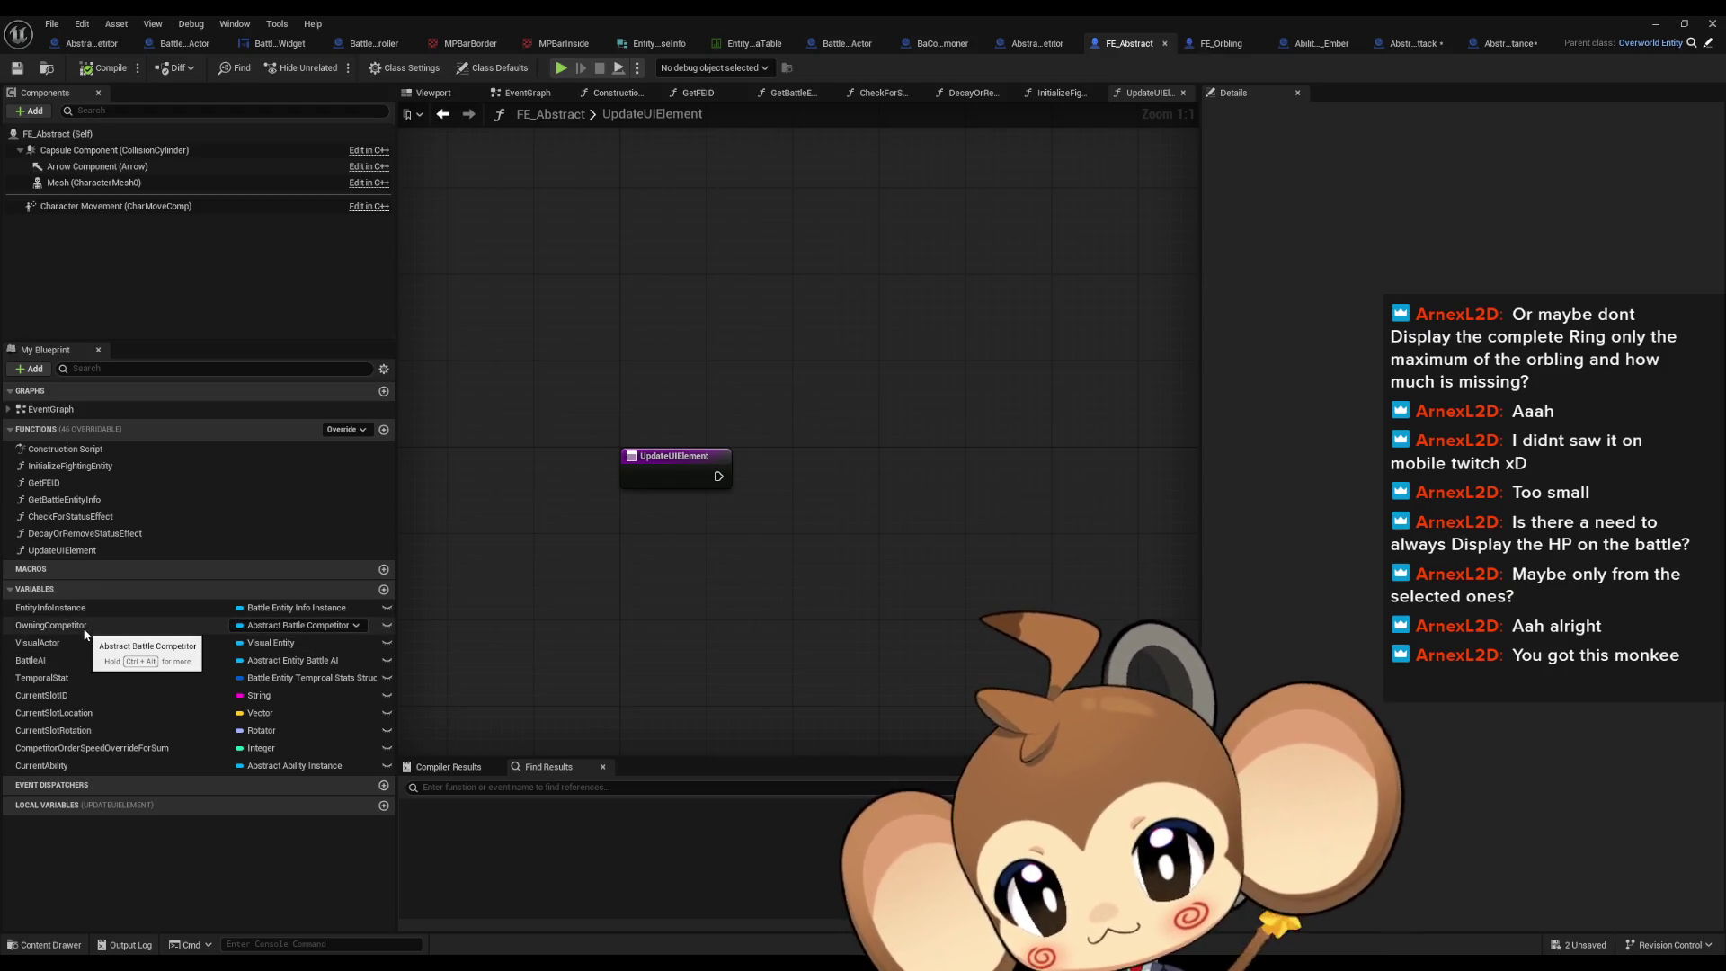
mouse_move(85, 630)
left_mouse_down()
mouse_move(658, 595)
mouse_move(629, 550)
left_mouse_up()
left_click(665, 559)
left_click(840, 501)
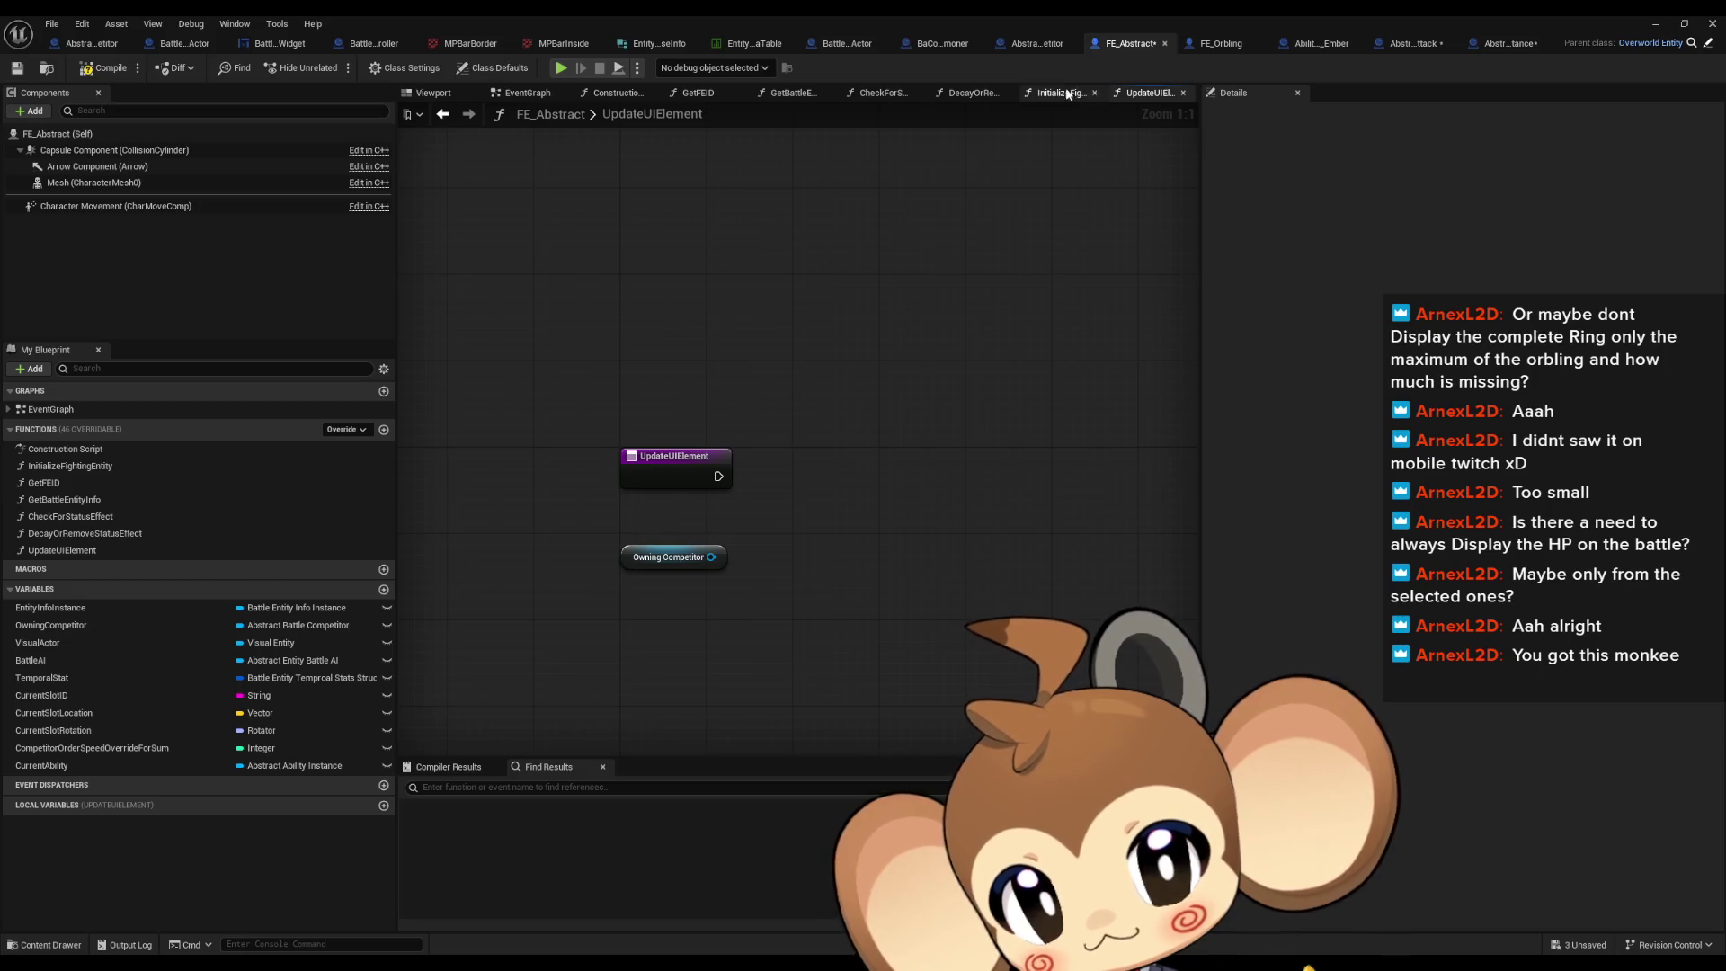
left_click(1030, 45)
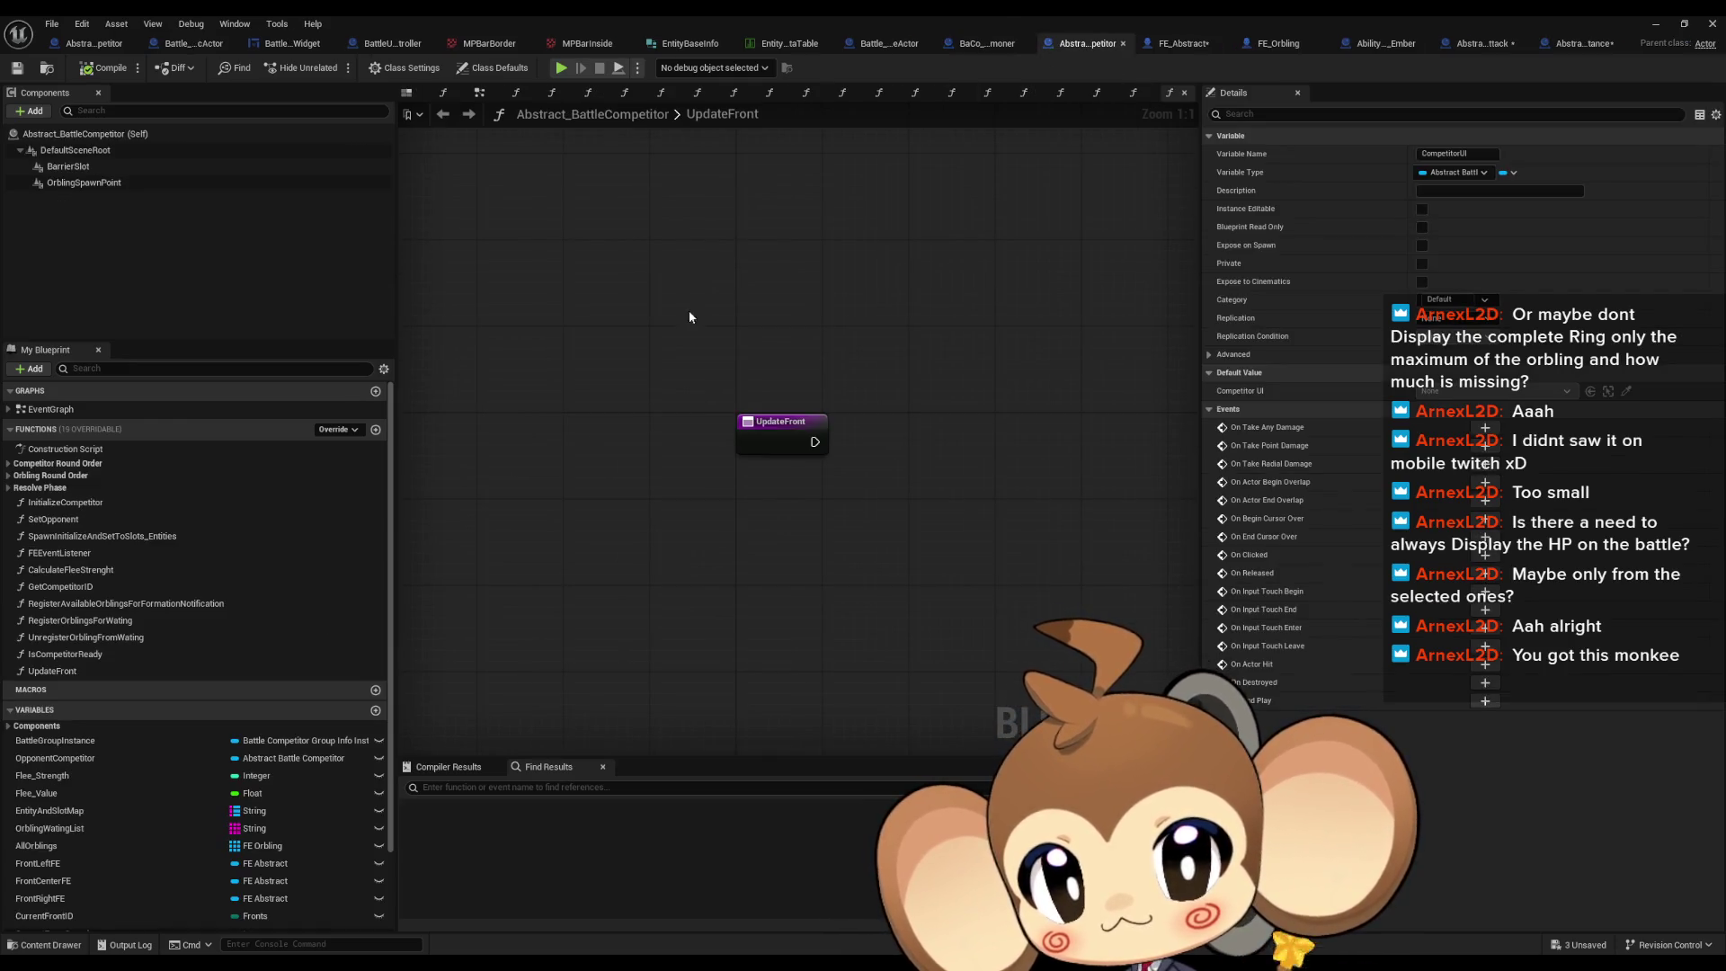
left_click(375, 429)
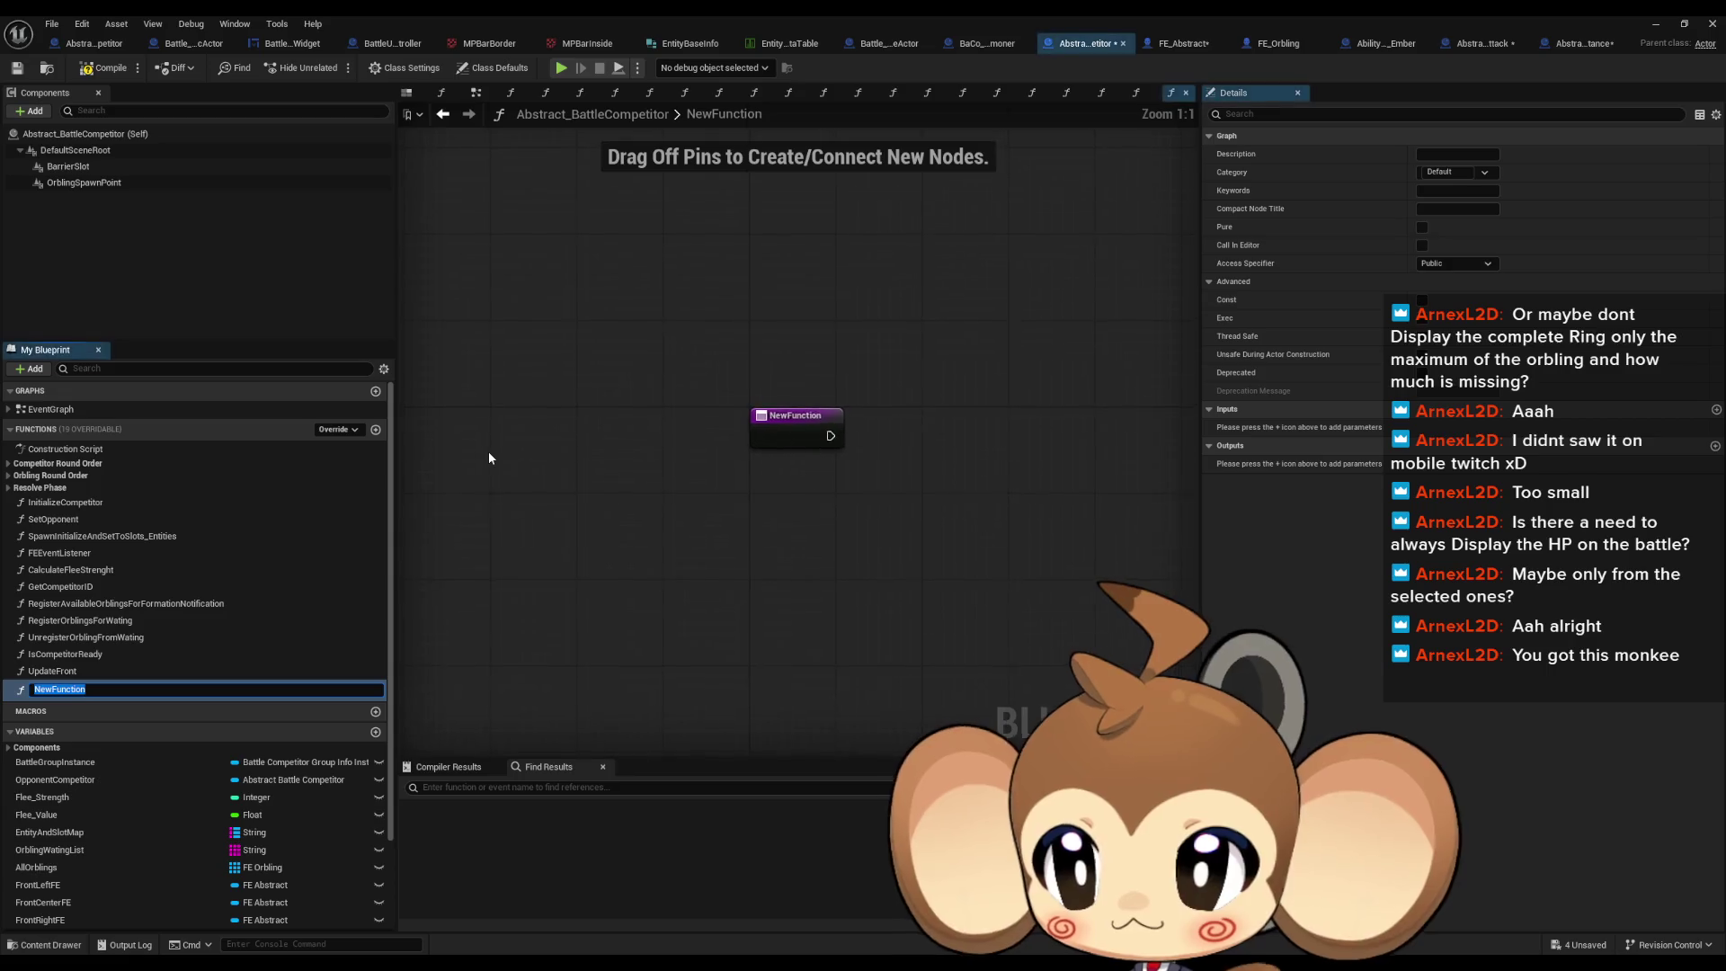
Step: Name the new function UpdateFEUIElement and compile and save Abstract_BattleCompetitor
type("UpdateFeUI")
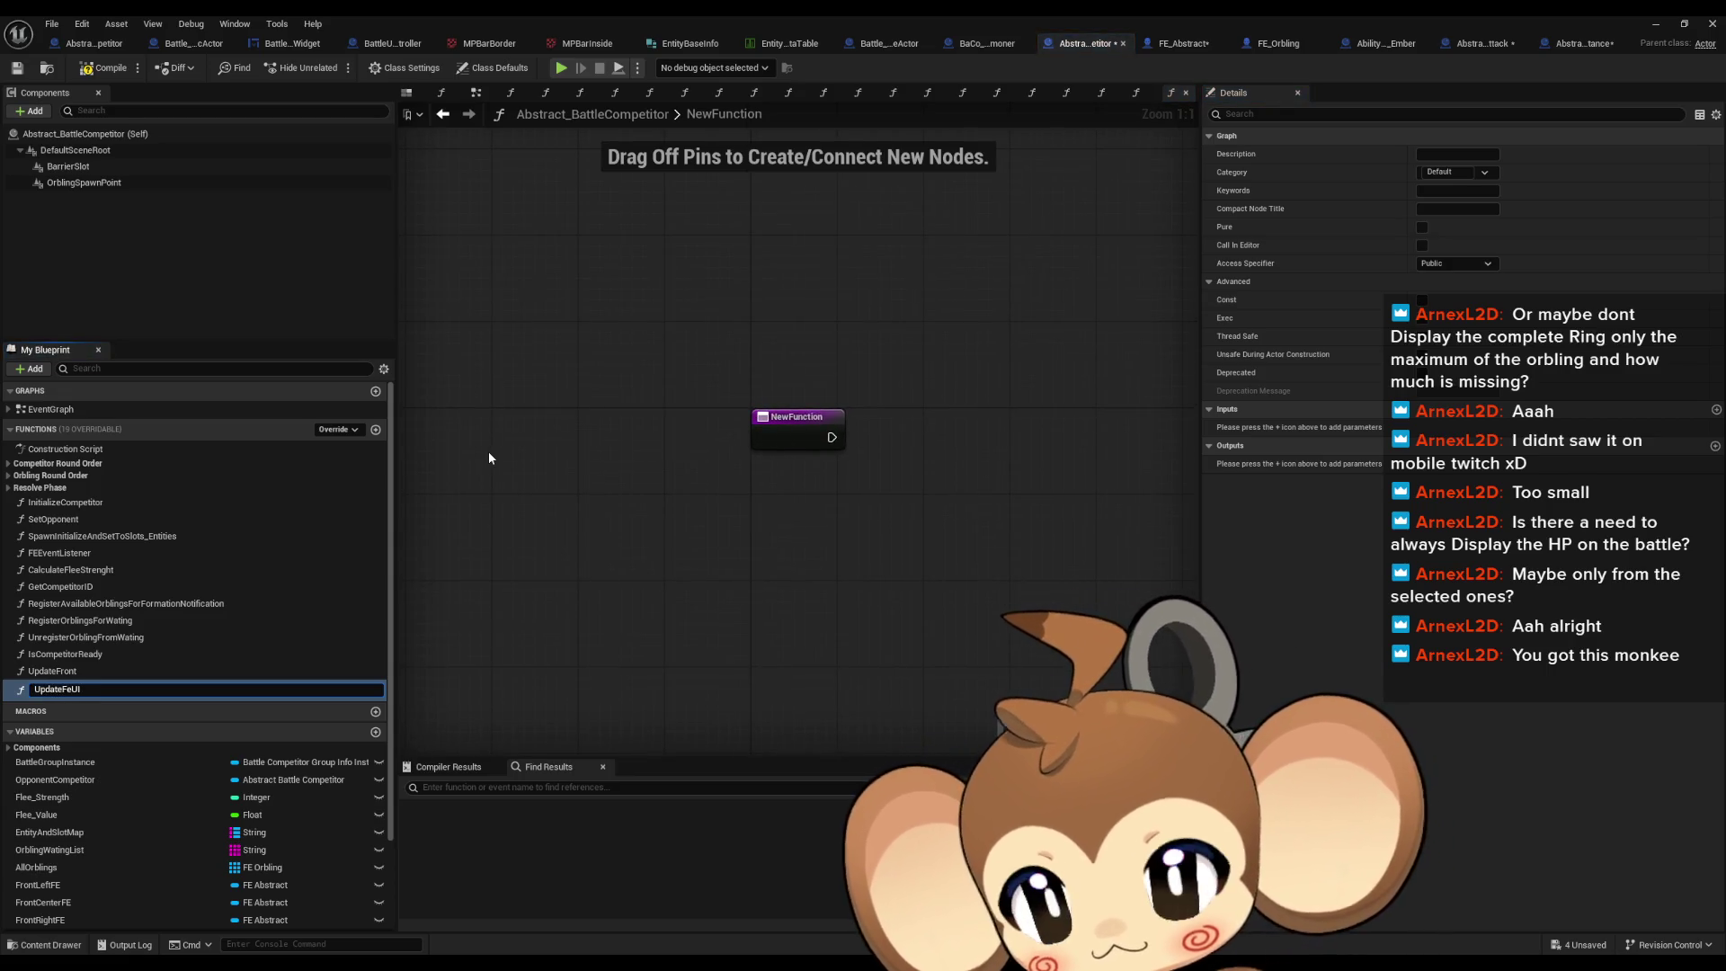
key("BackSpace")
key("BackSpace")
type("EUIE")
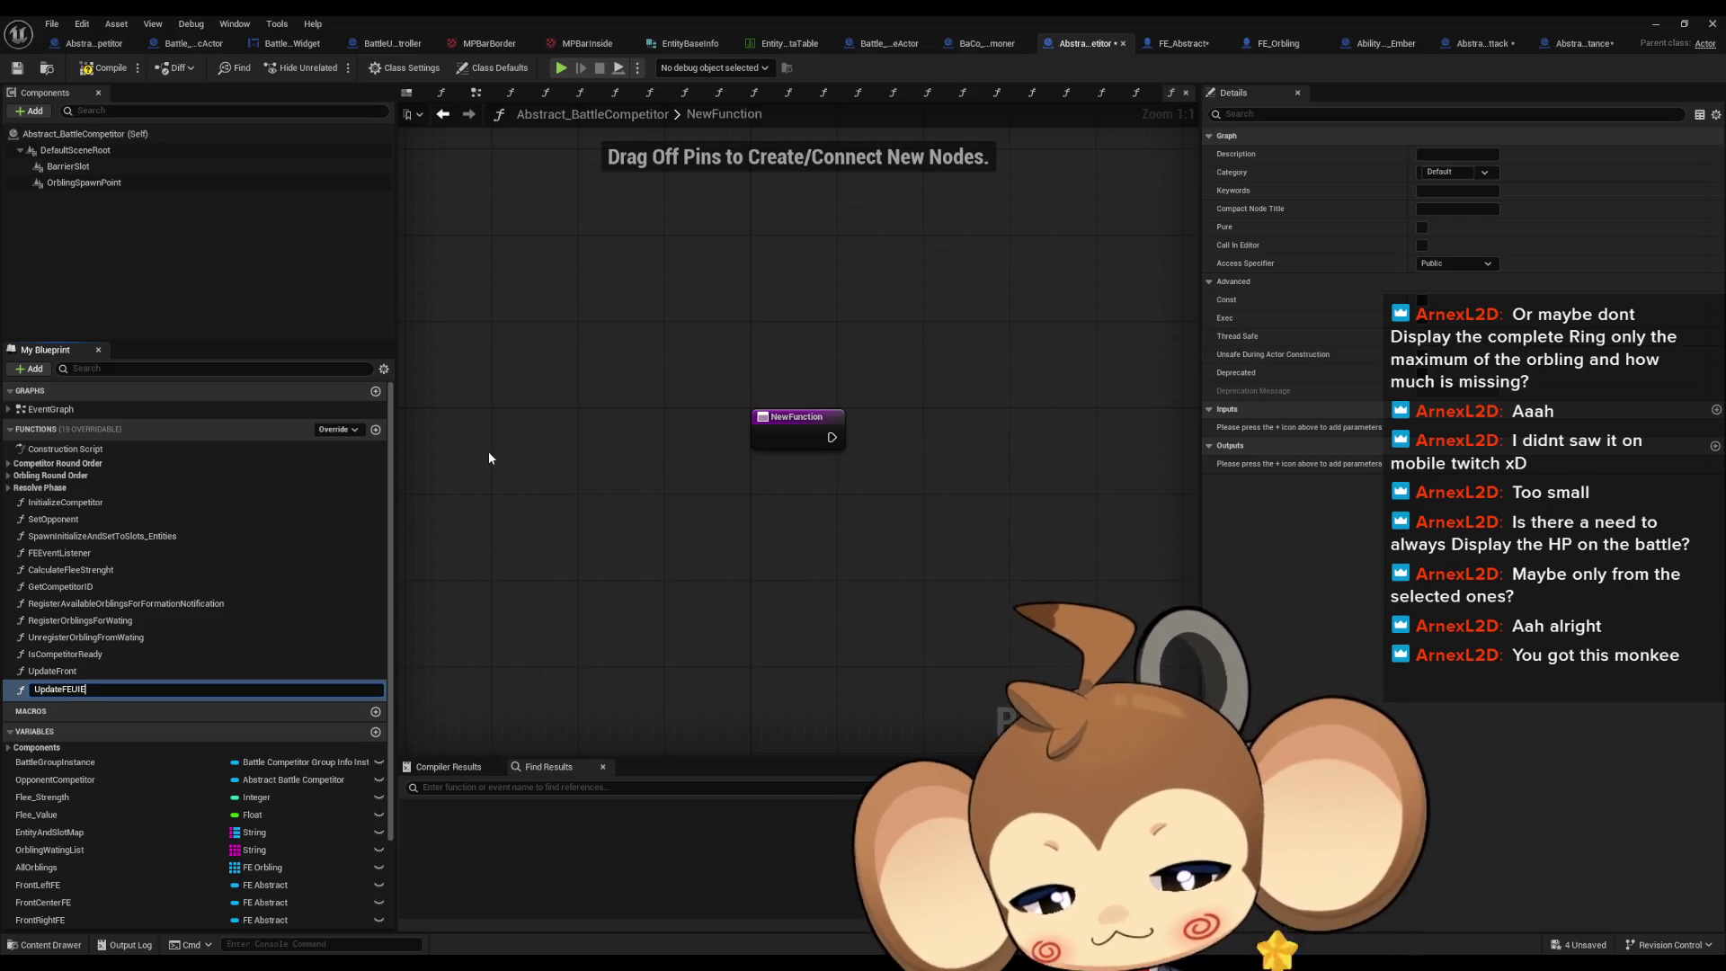
type("lement")
key("Return")
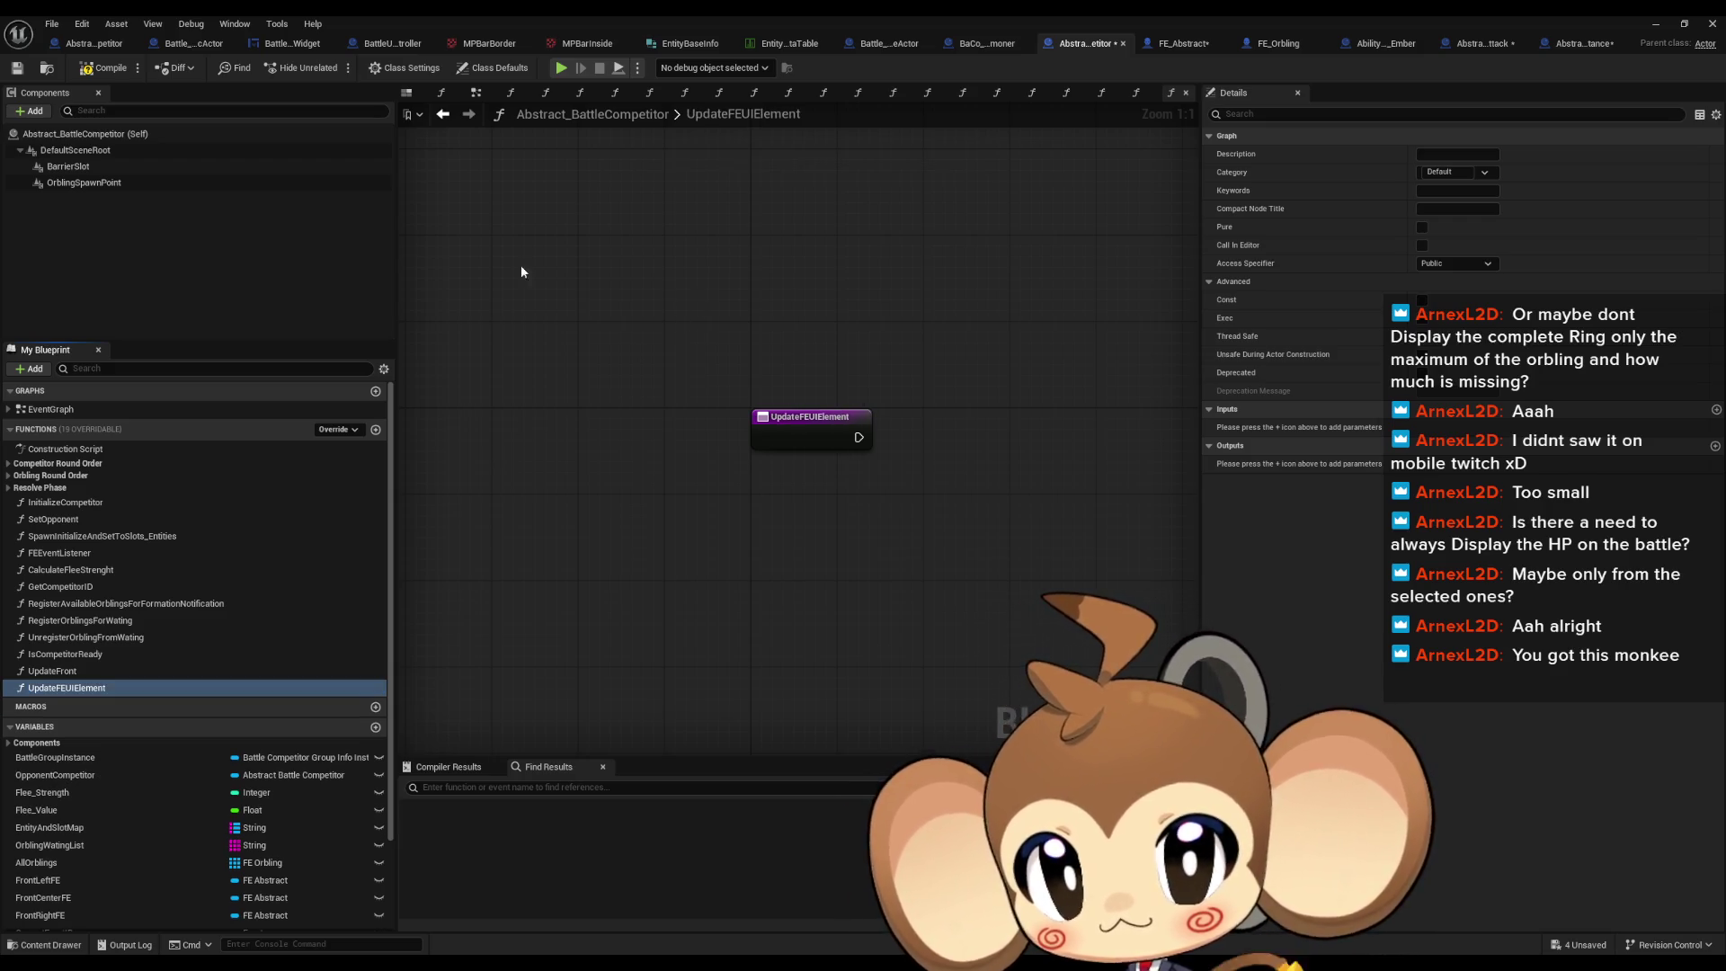
left_click(105, 67)
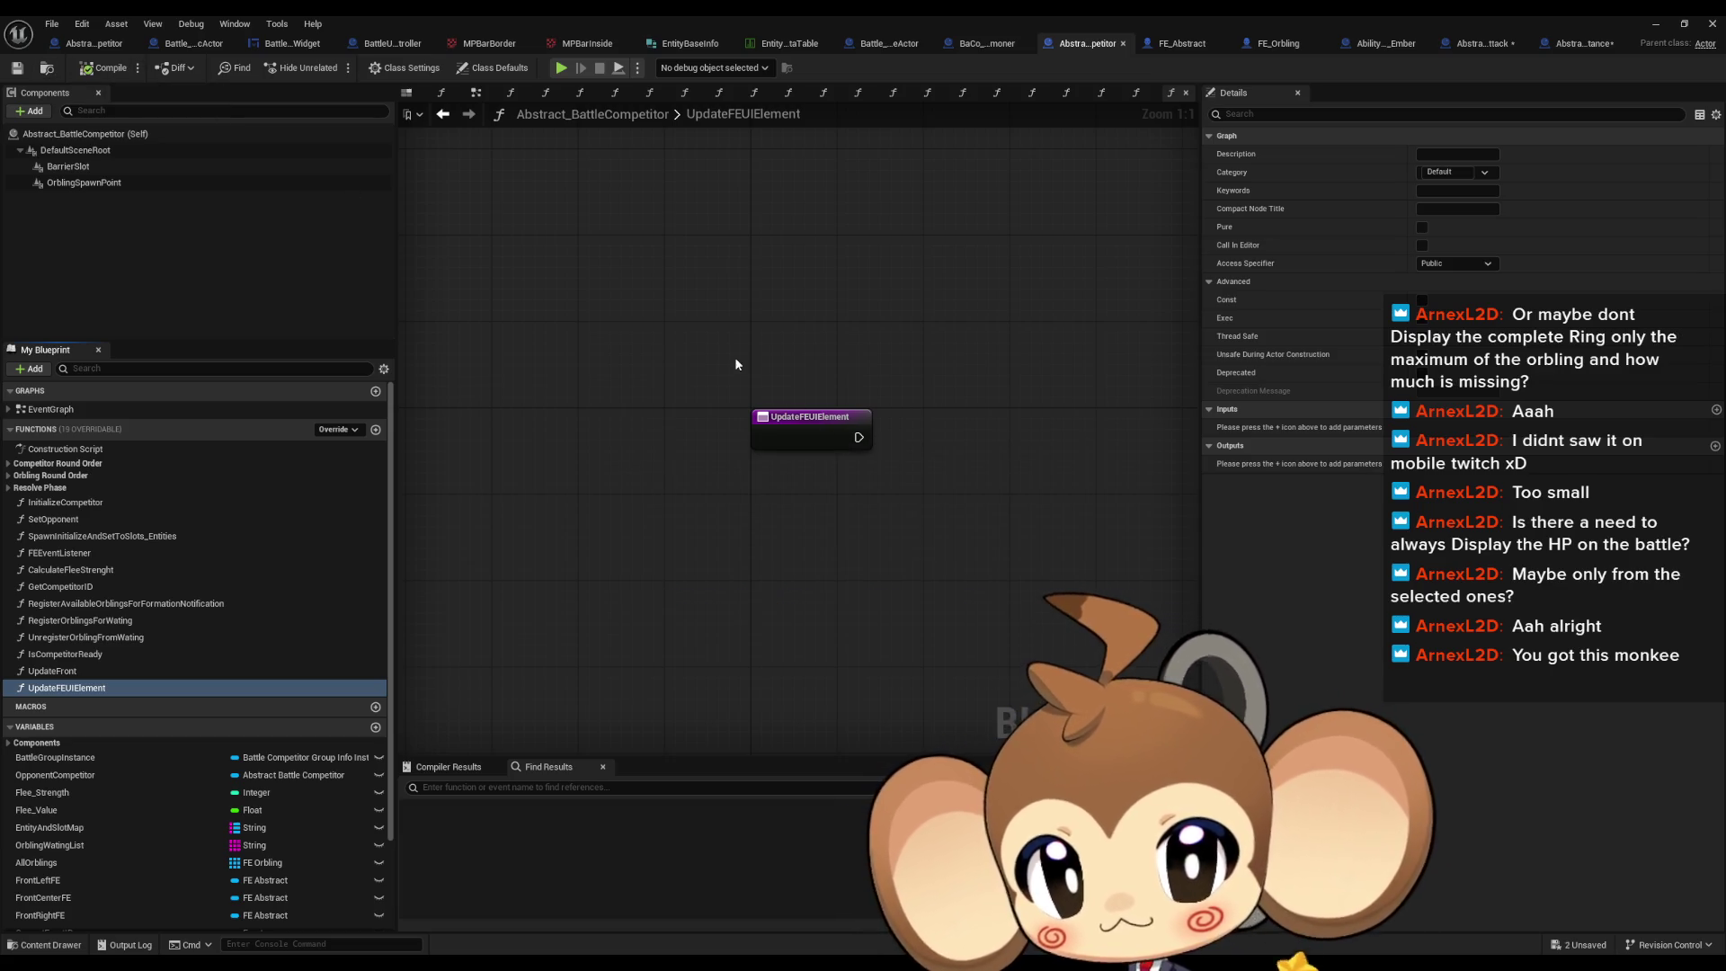
mouse_move(809, 398)
left_mouse_down()
mouse_move(735, 385)
mouse_move(767, 380)
left_mouse_up()
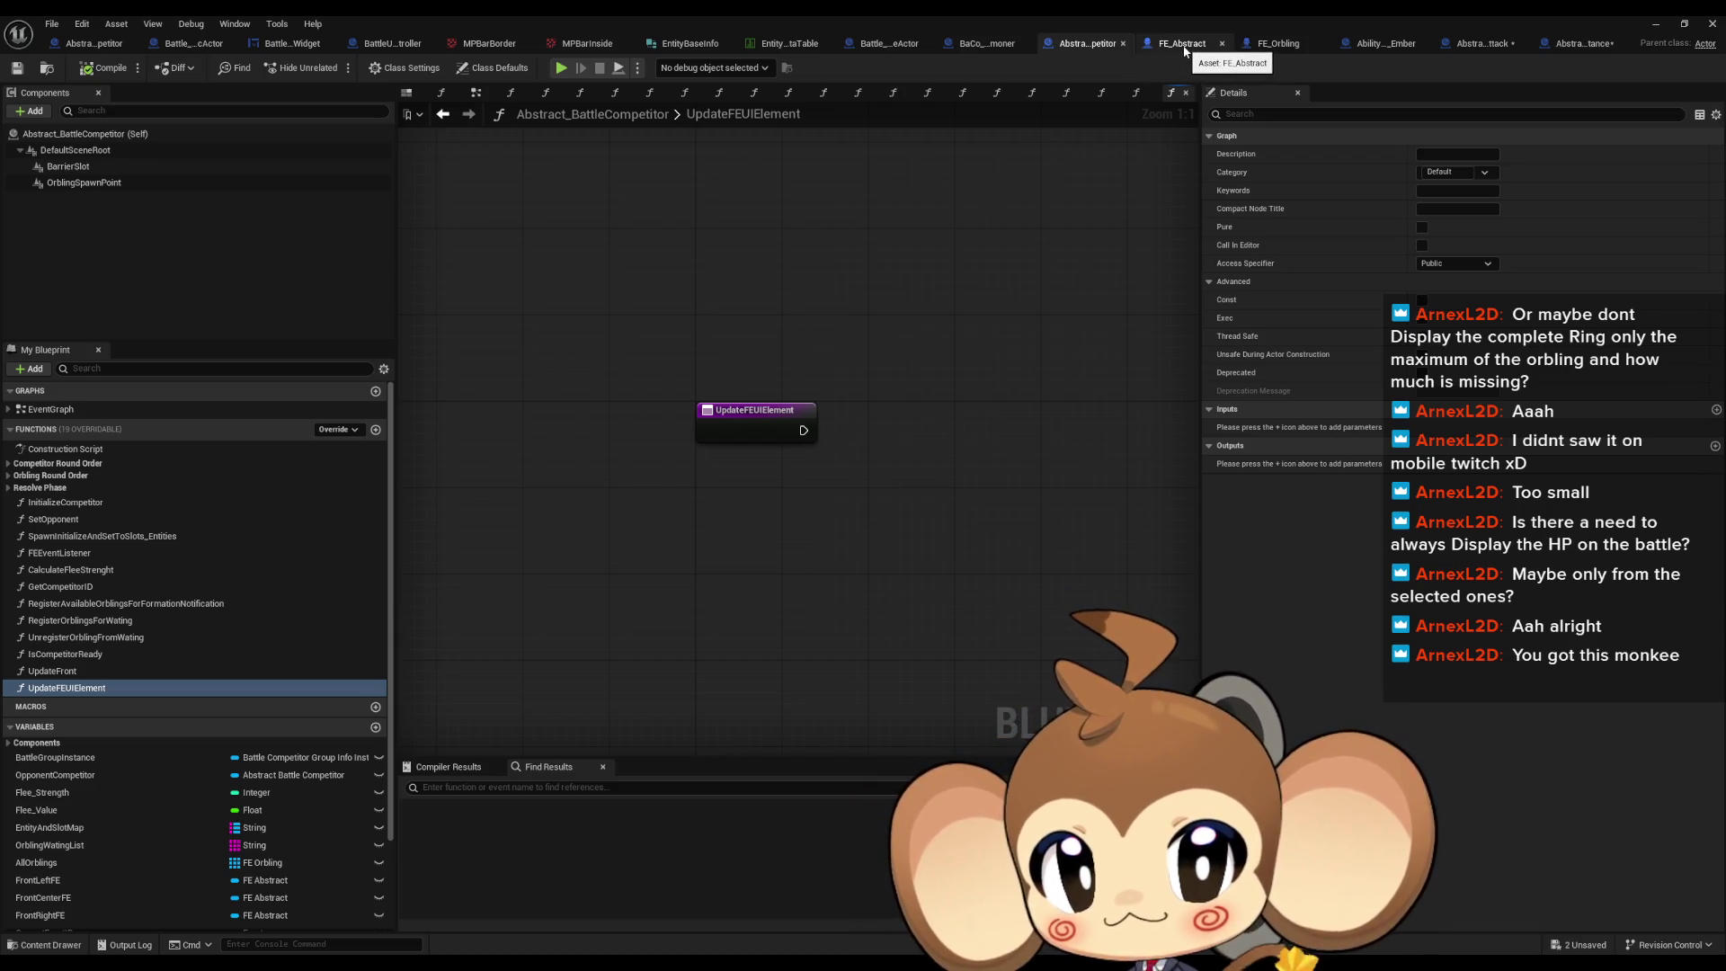
Step: Add a String input named Slot ID to the UpdateFEUIElement function
left_click(724, 411)
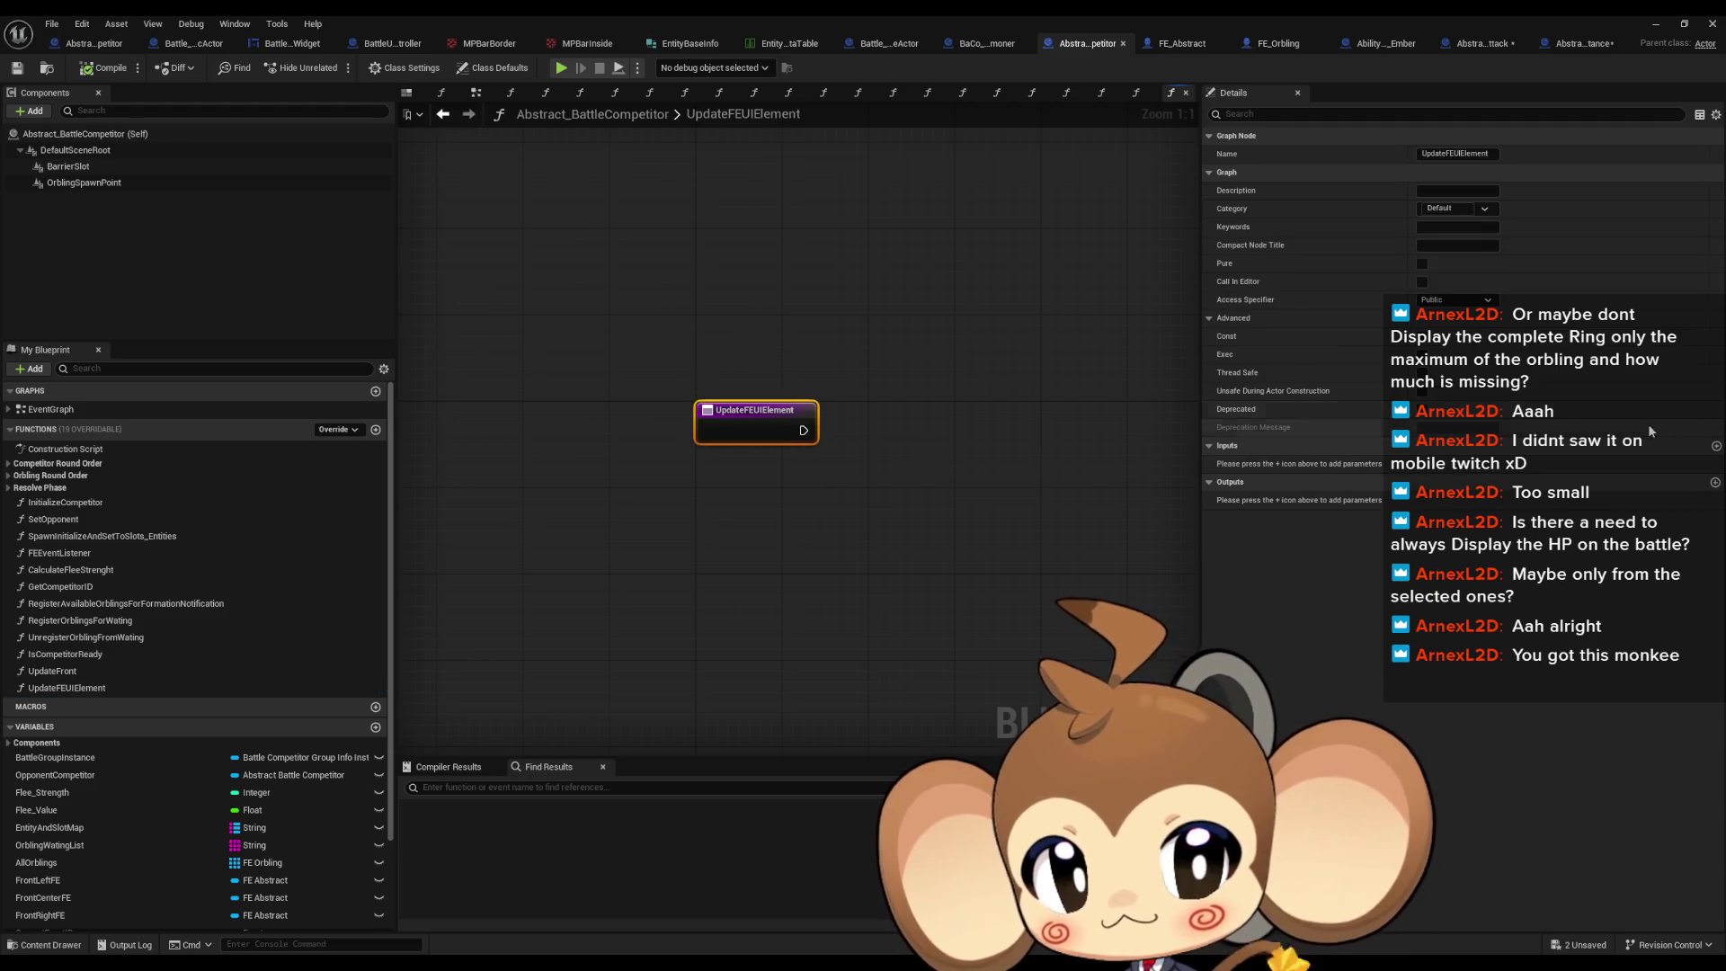
left_click(1715, 447)
left_click(1344, 463)
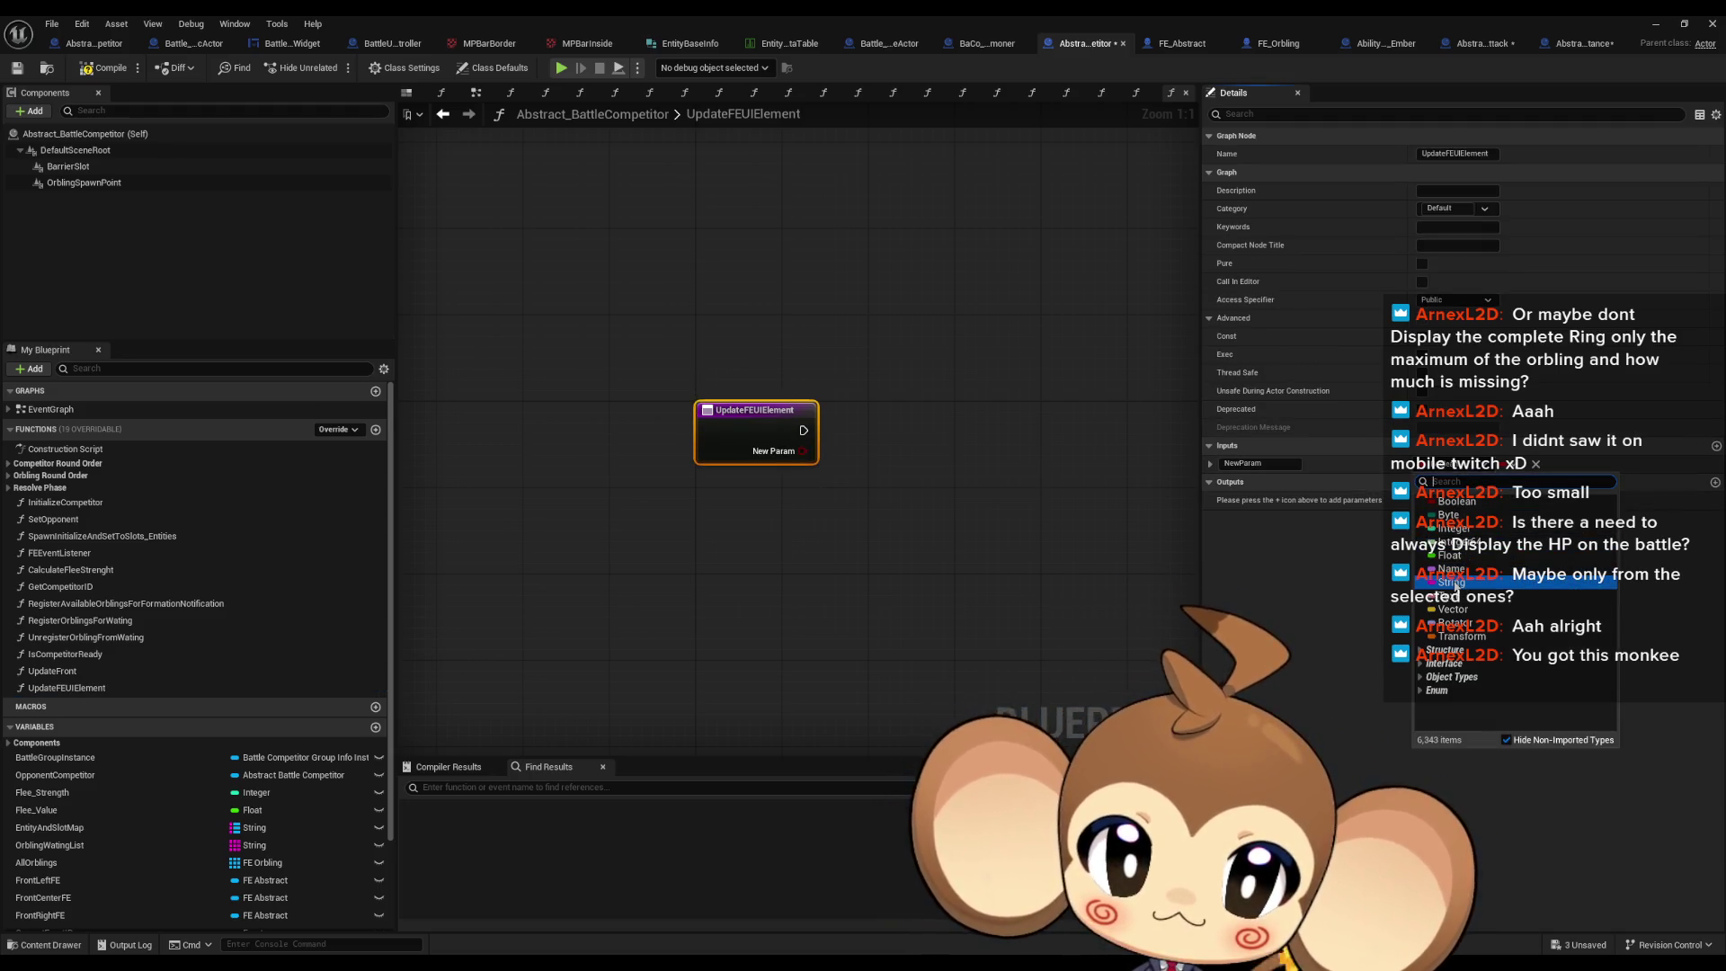
left_click(1451, 581)
left_click(1294, 464)
type("SlotID")
key("Return")
Step: Add and remove an extra input, then compare against FE_Abstract's function before returning
left_click(1034, 276)
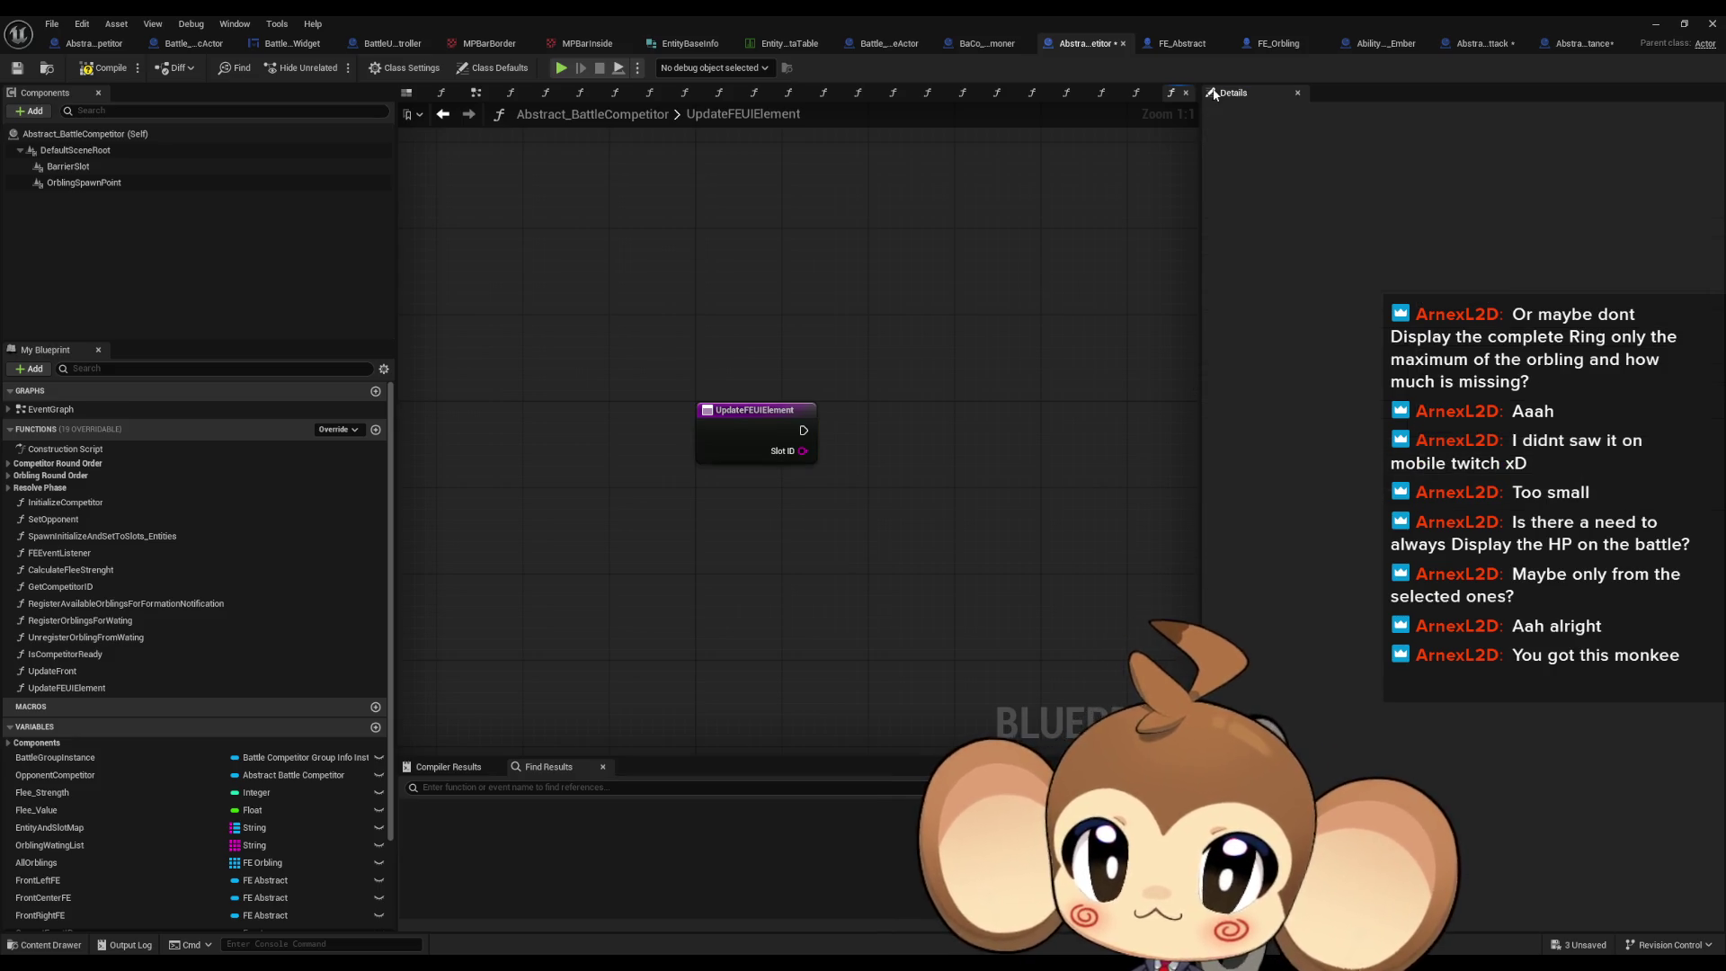
left_click_drag(1014, 269, 996, 306)
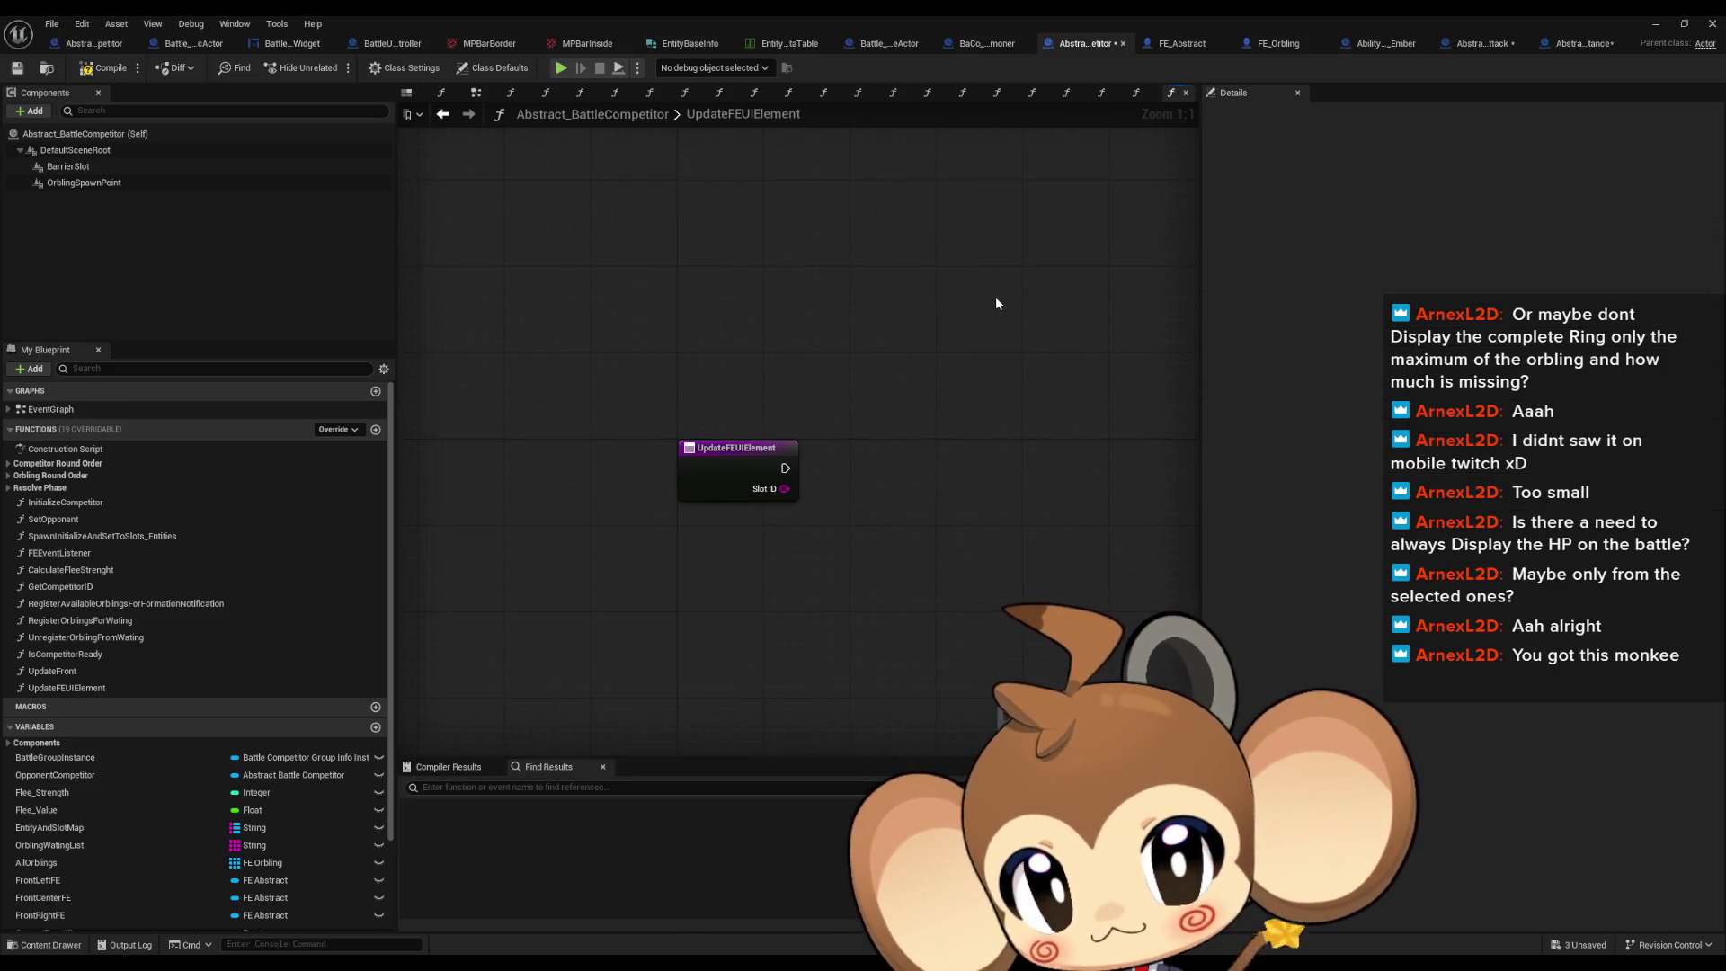
left_click(799, 456)
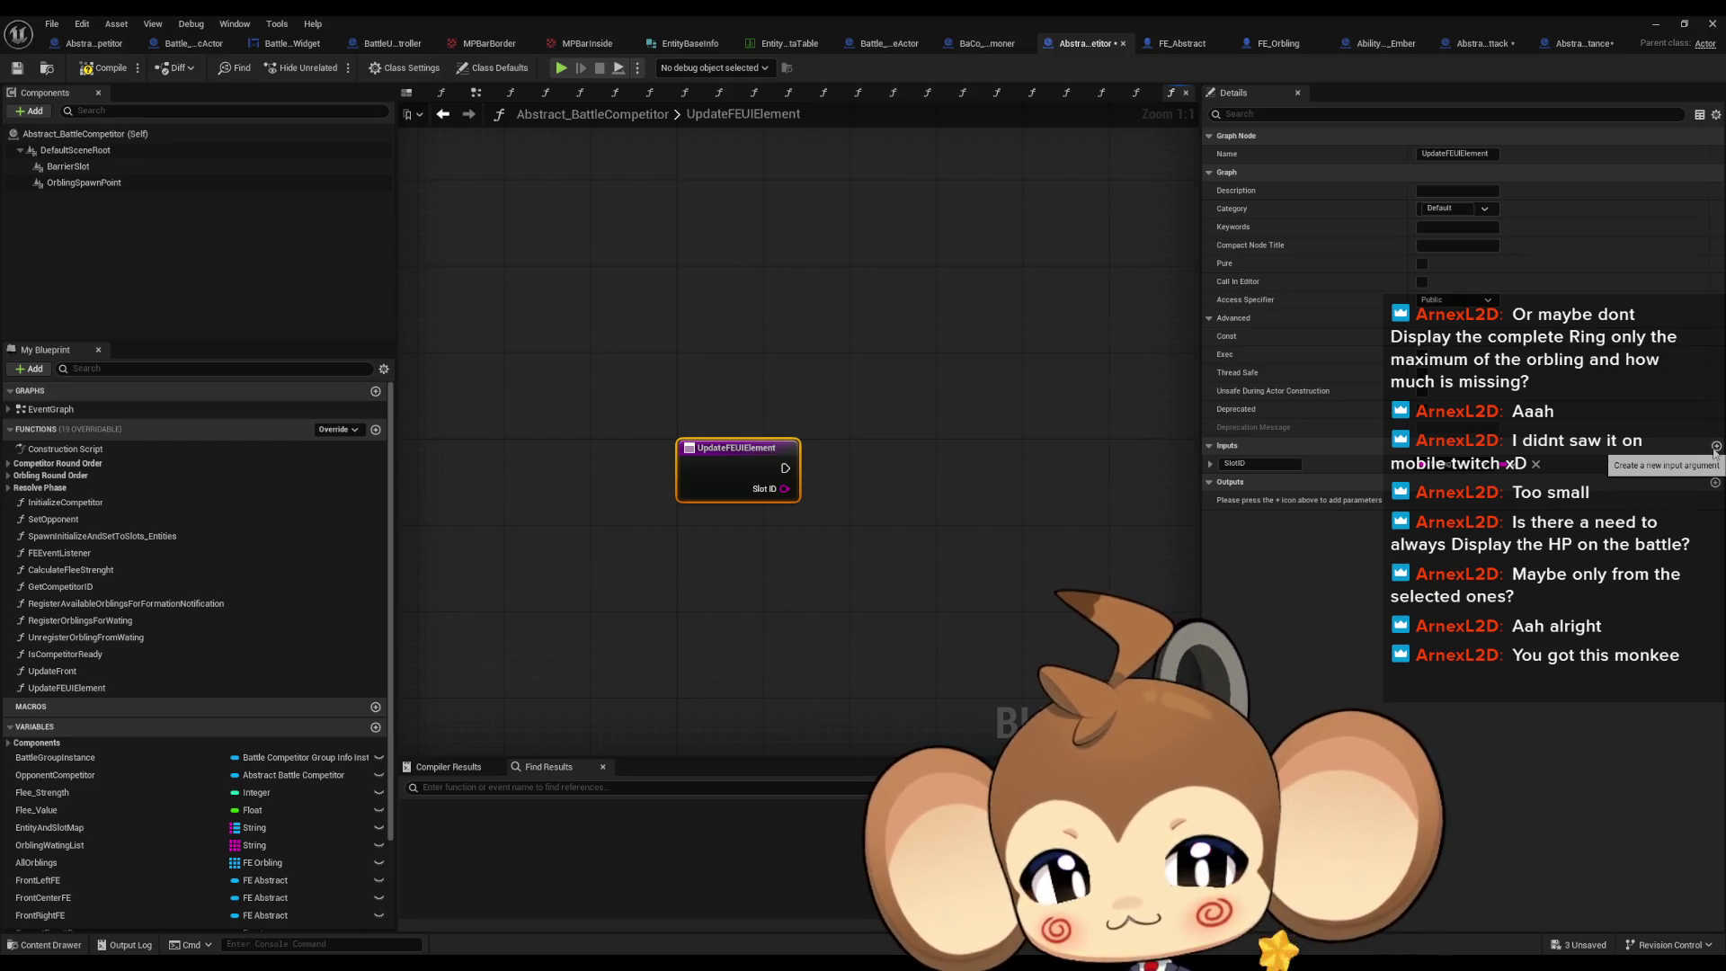
left_click(1714, 447)
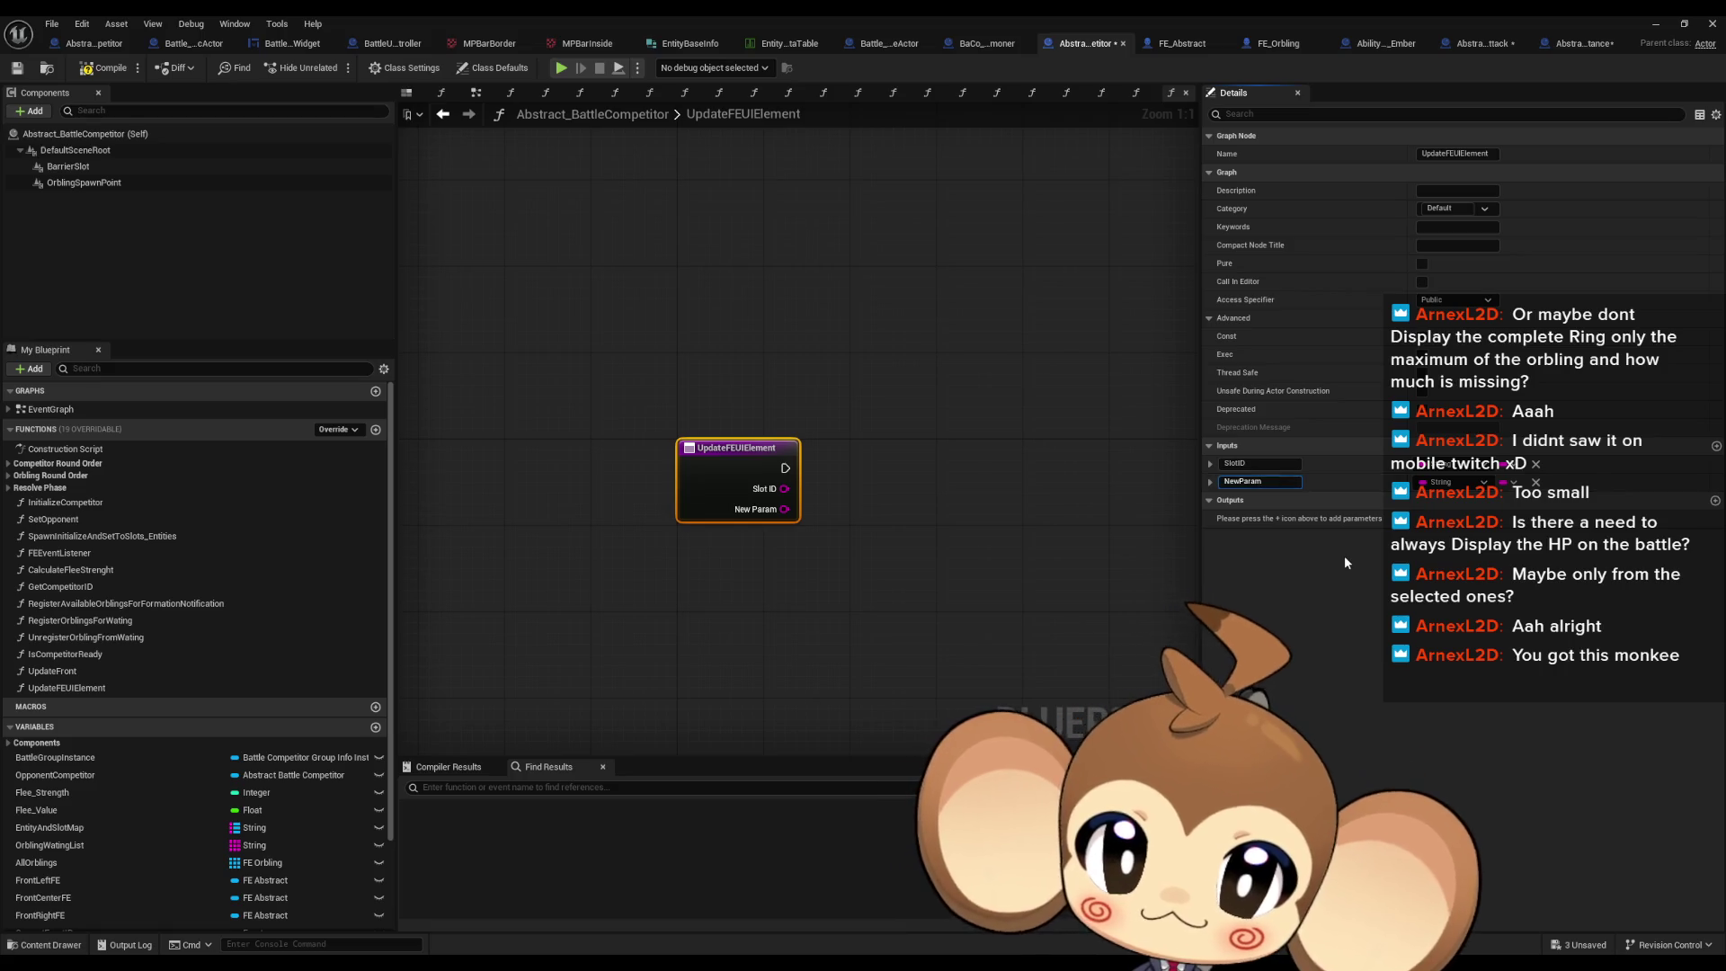
left_click(1535, 484)
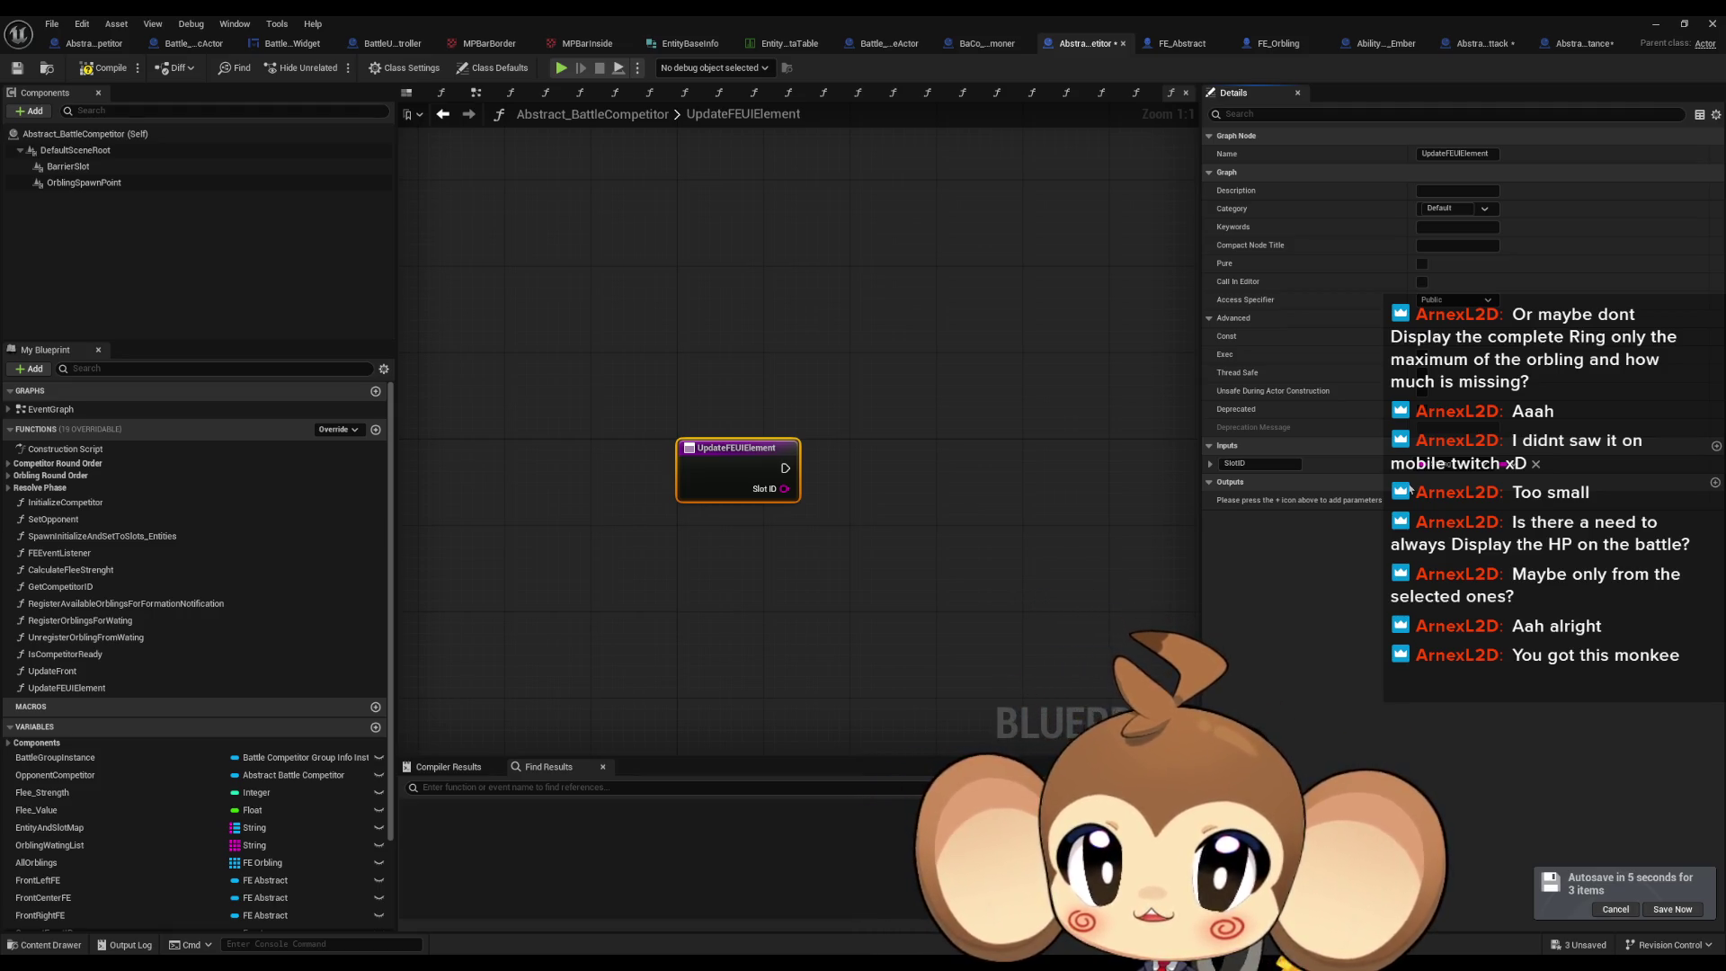
left_click(1161, 42)
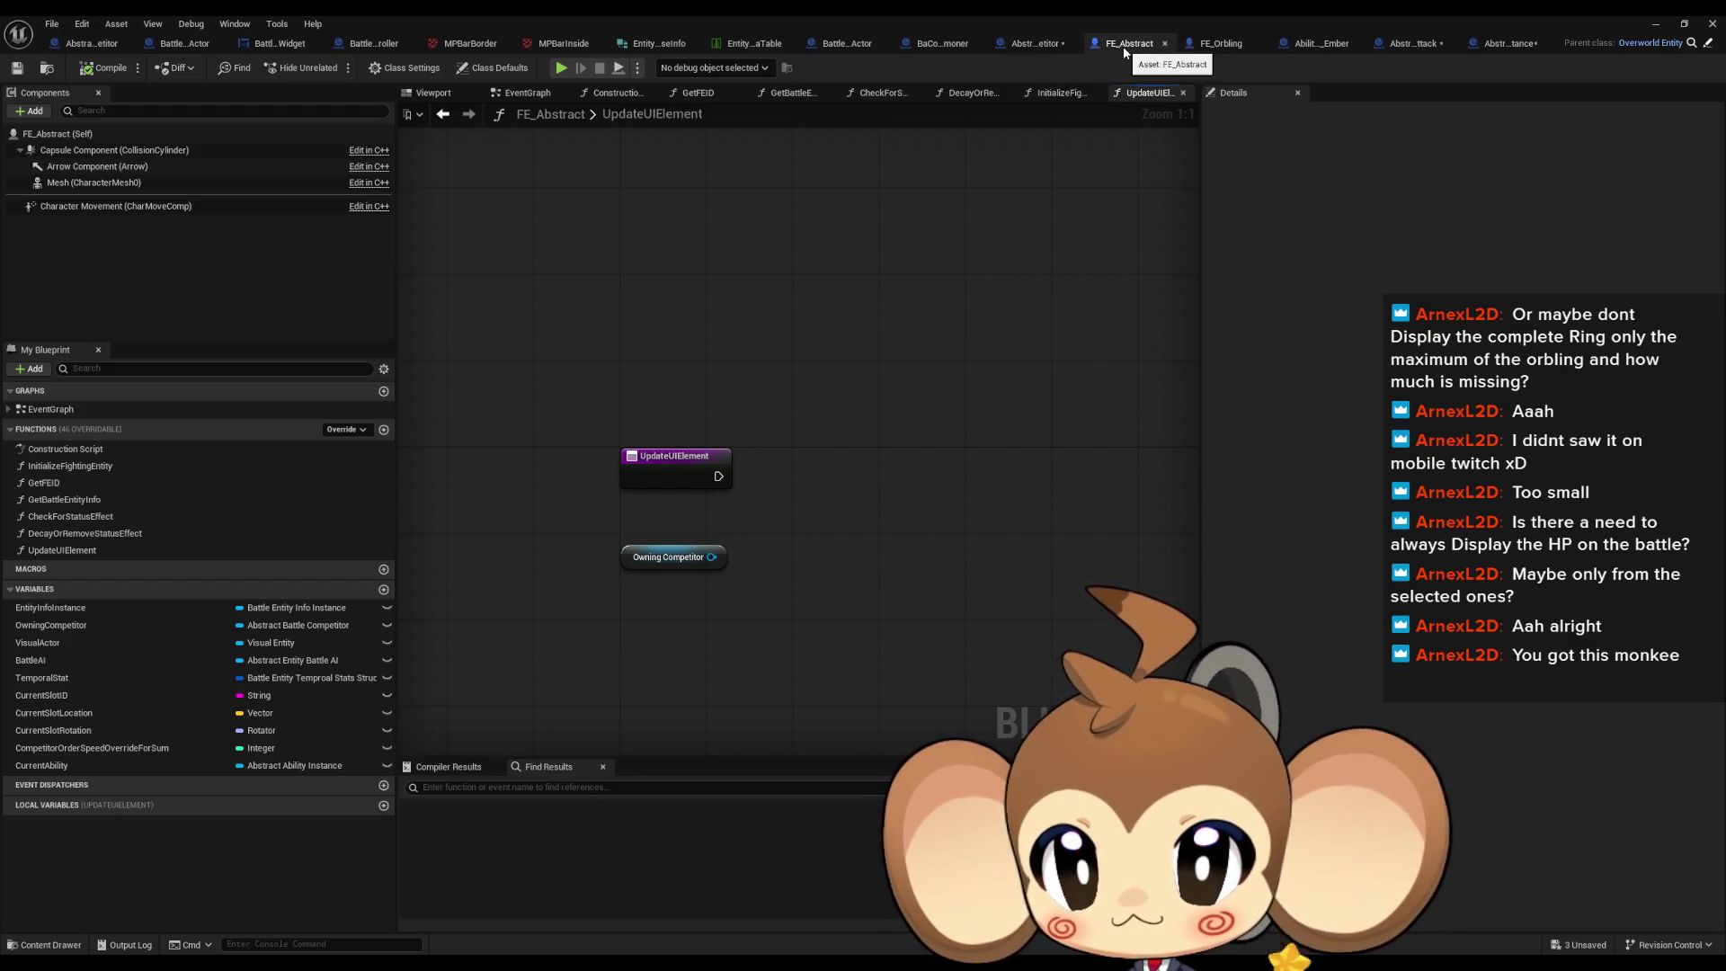
left_click(1047, 47)
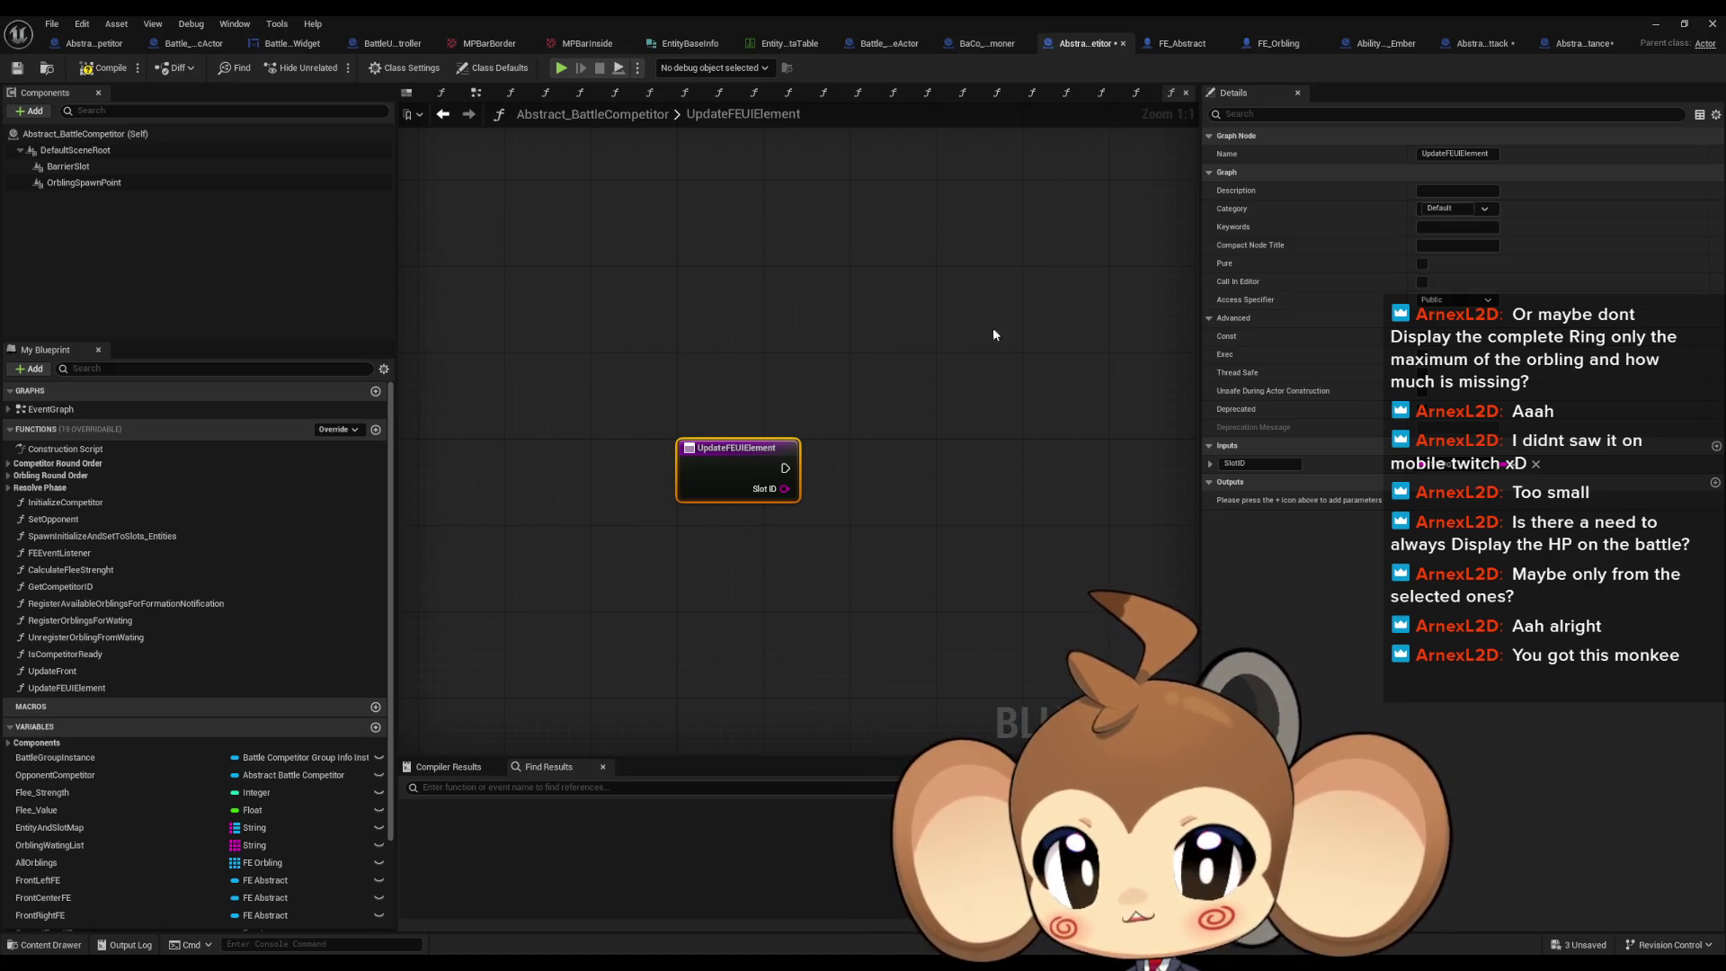
mouse_move(933, 455)
left_mouse_down()
mouse_move(943, 537)
mouse_move(960, 465)
left_mouse_up()
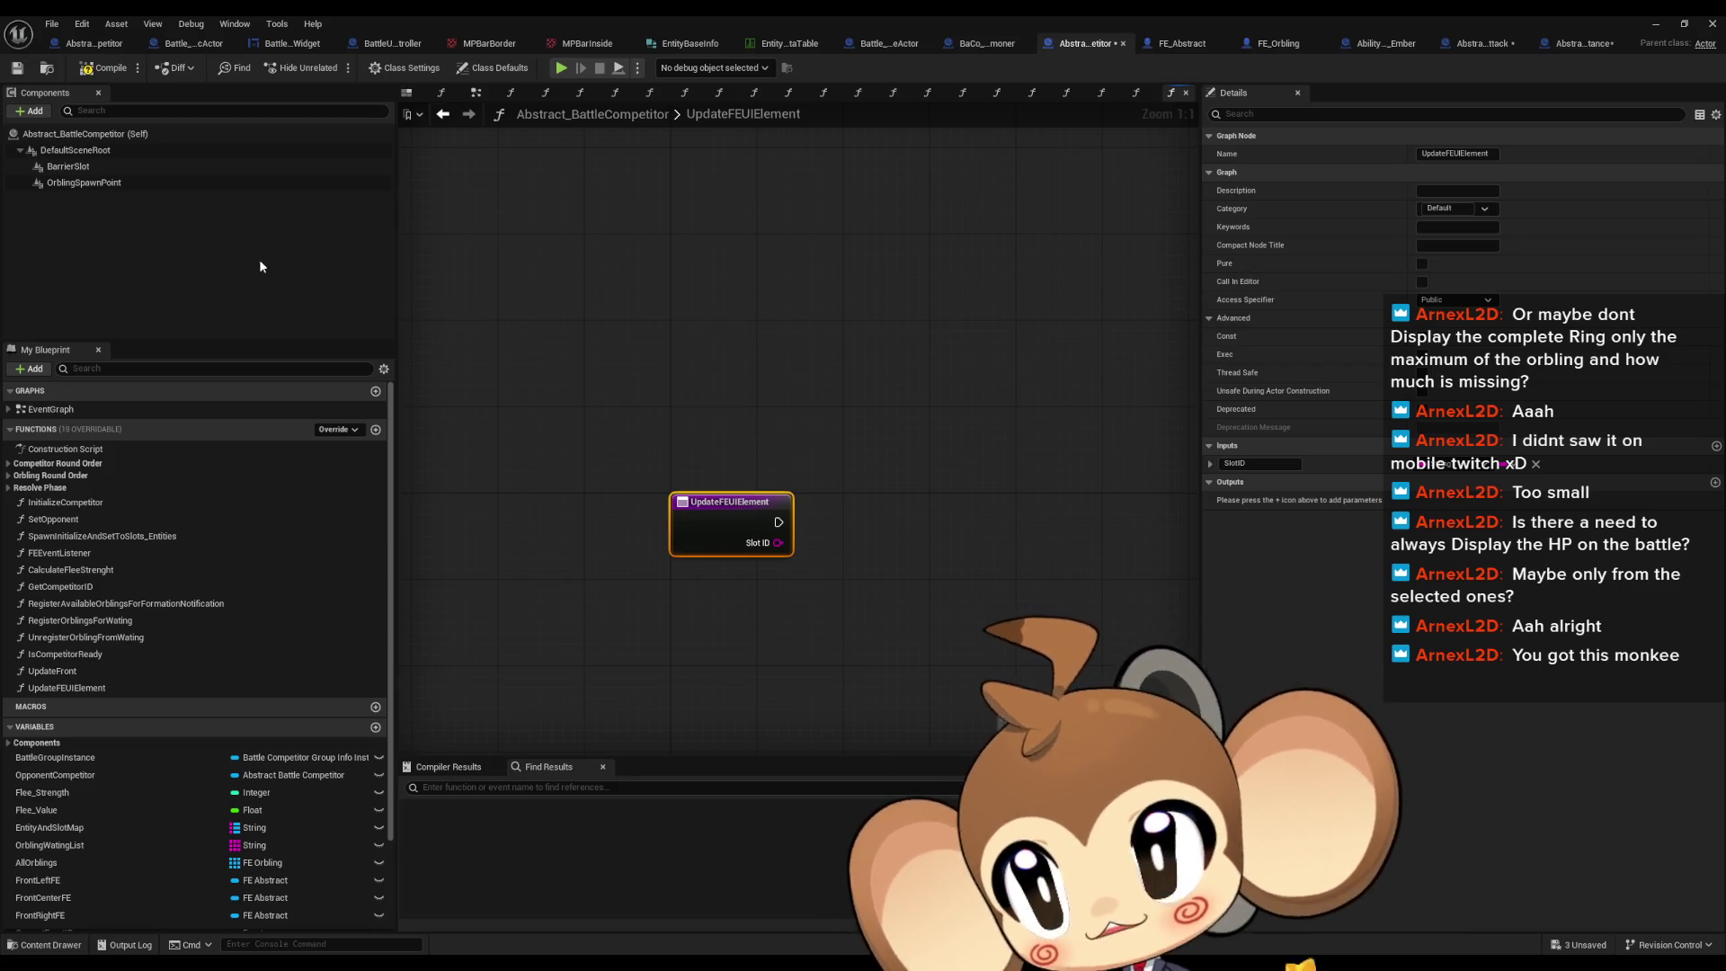
left_click(193, 47)
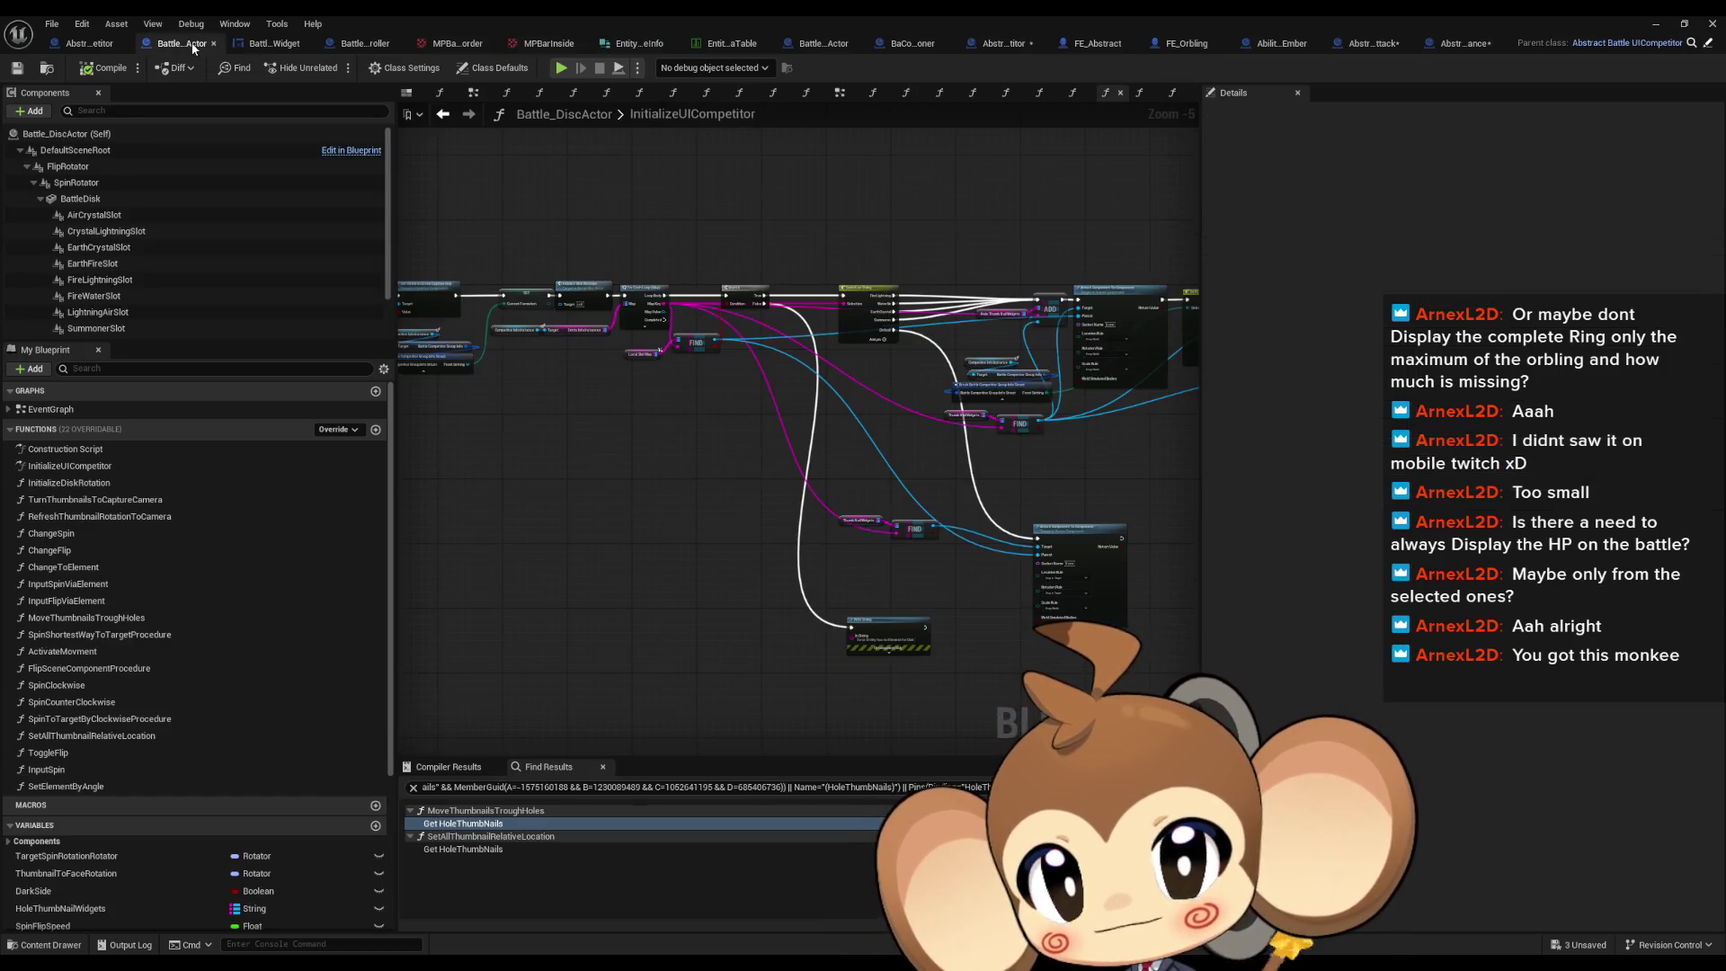
left_click(279, 47)
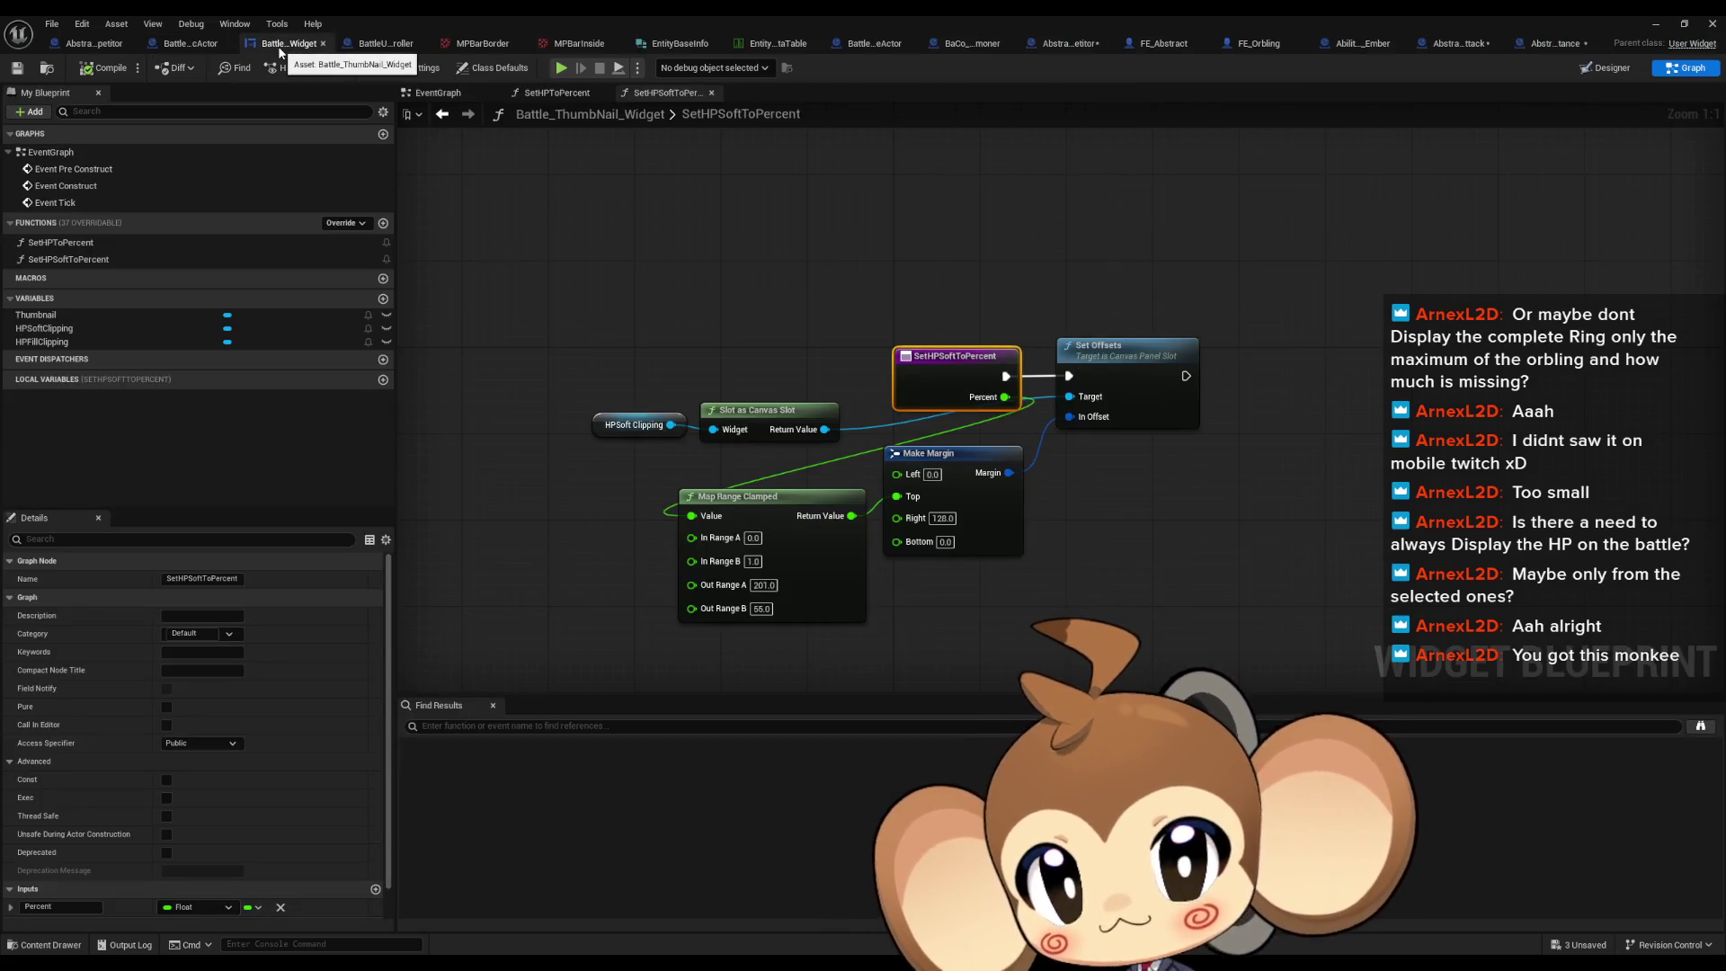
left_click_drag(898, 270, 992, 377)
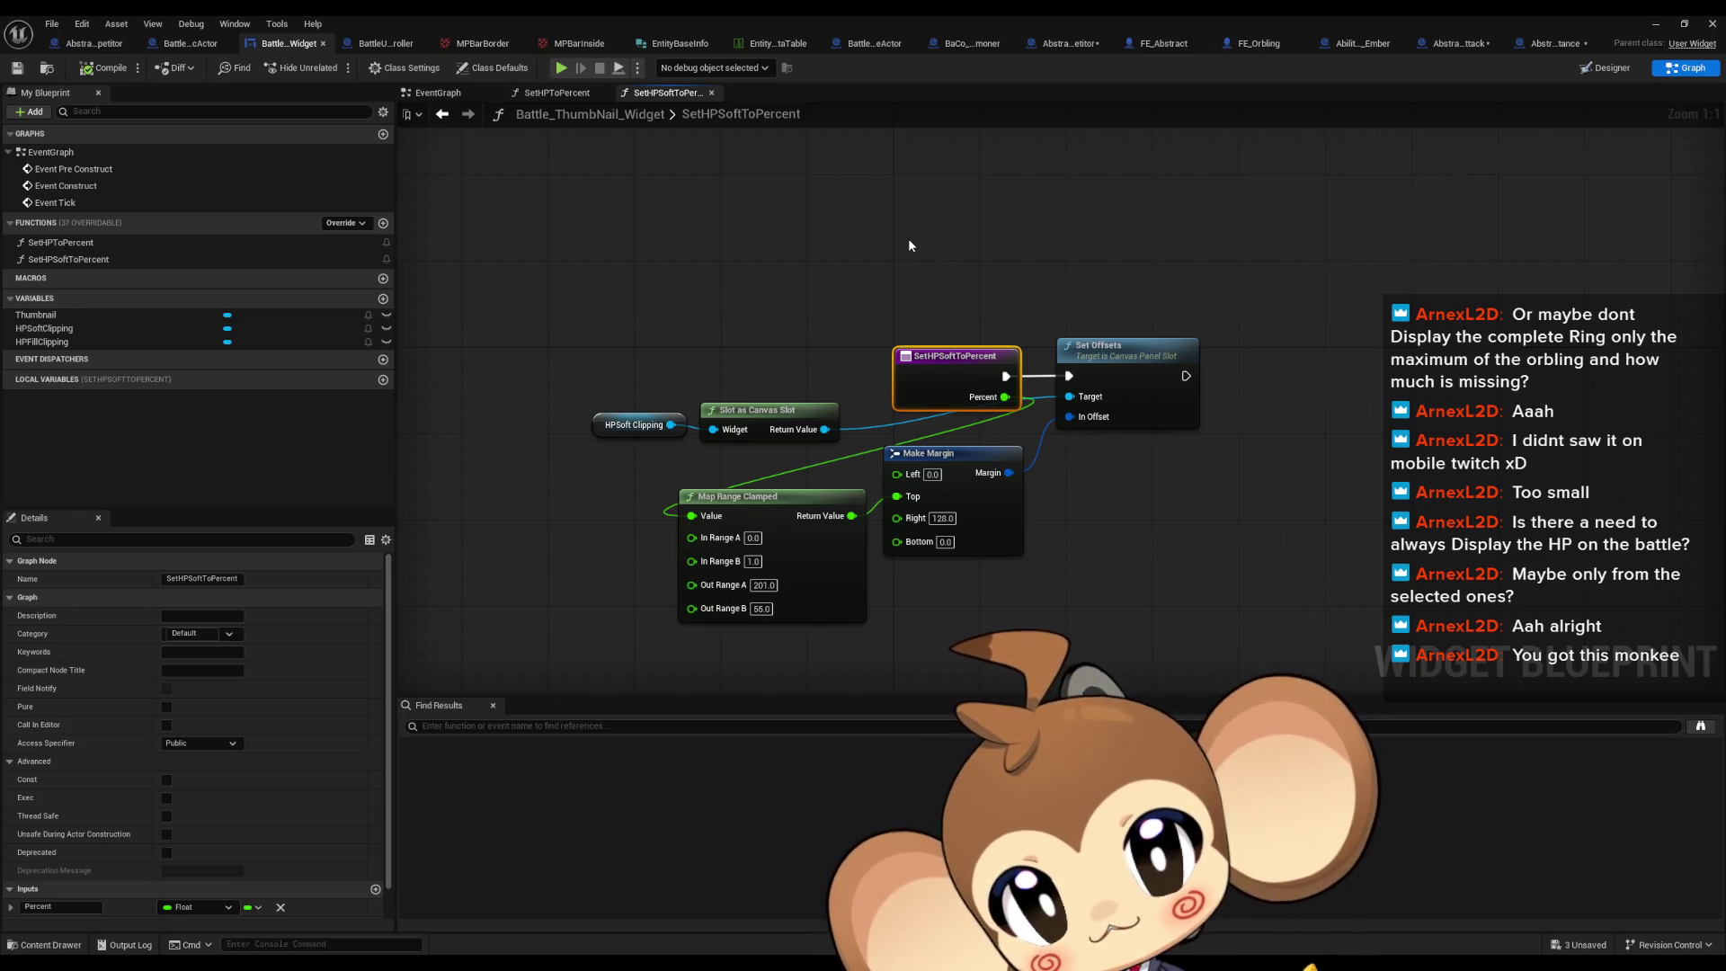
left_click_drag(908, 241, 850, 353)
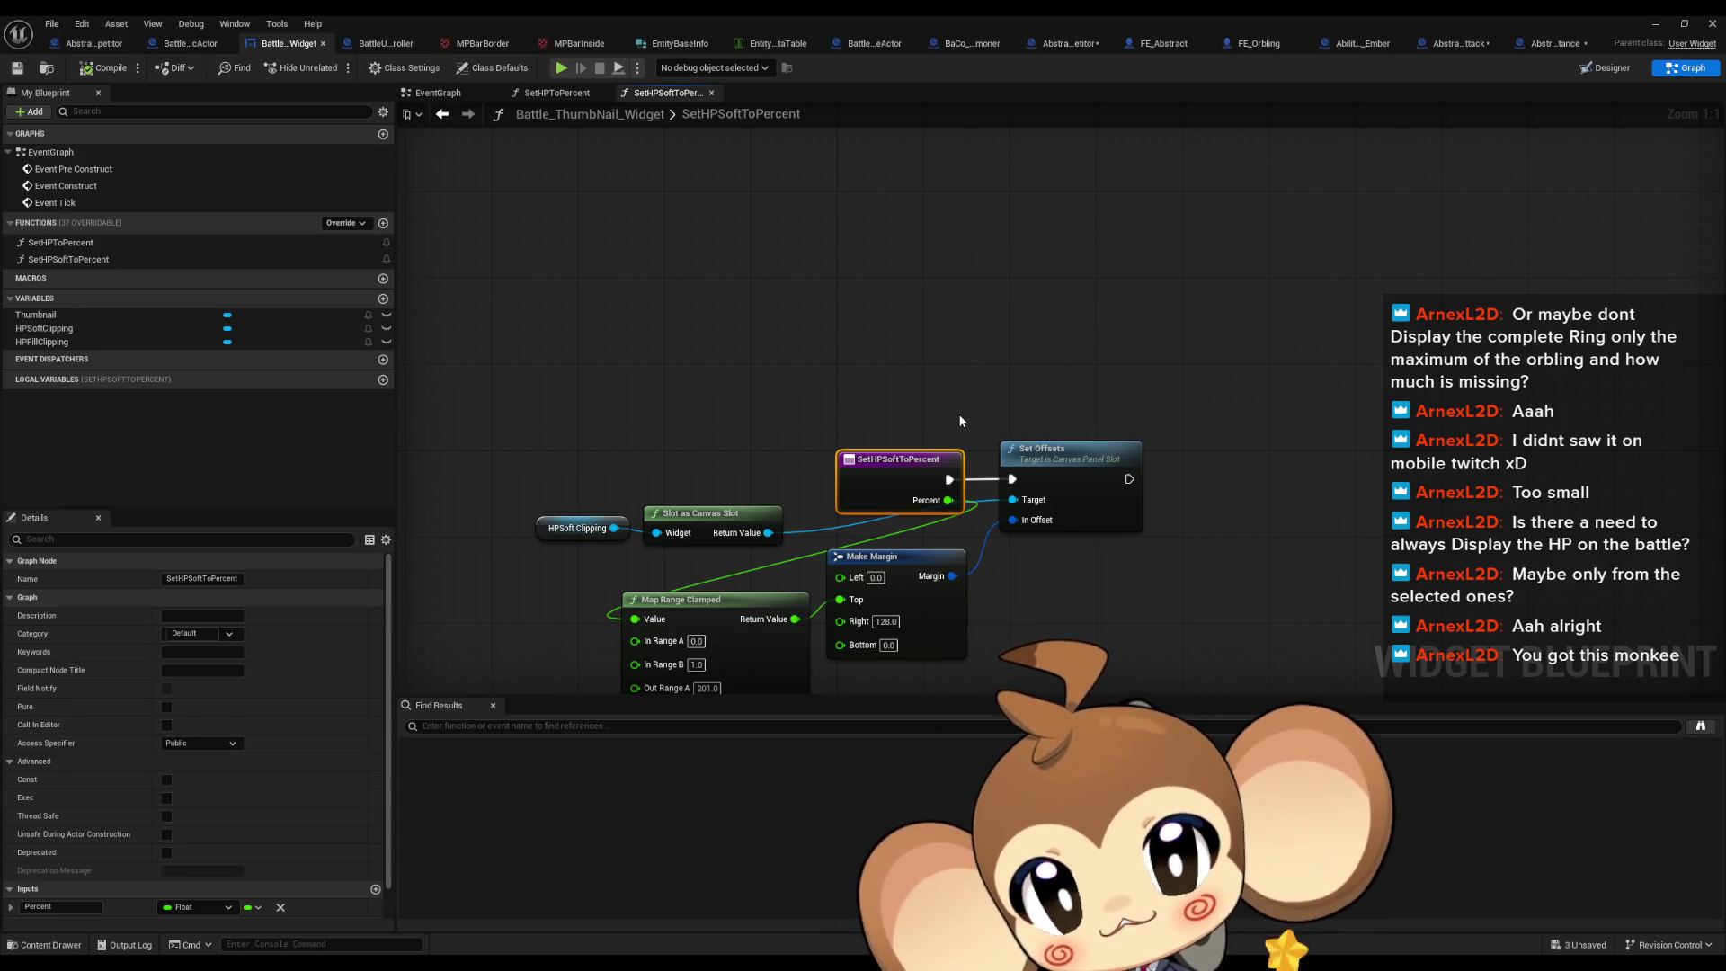
left_click_drag(960, 421, 892, 401)
left_click(849, 334)
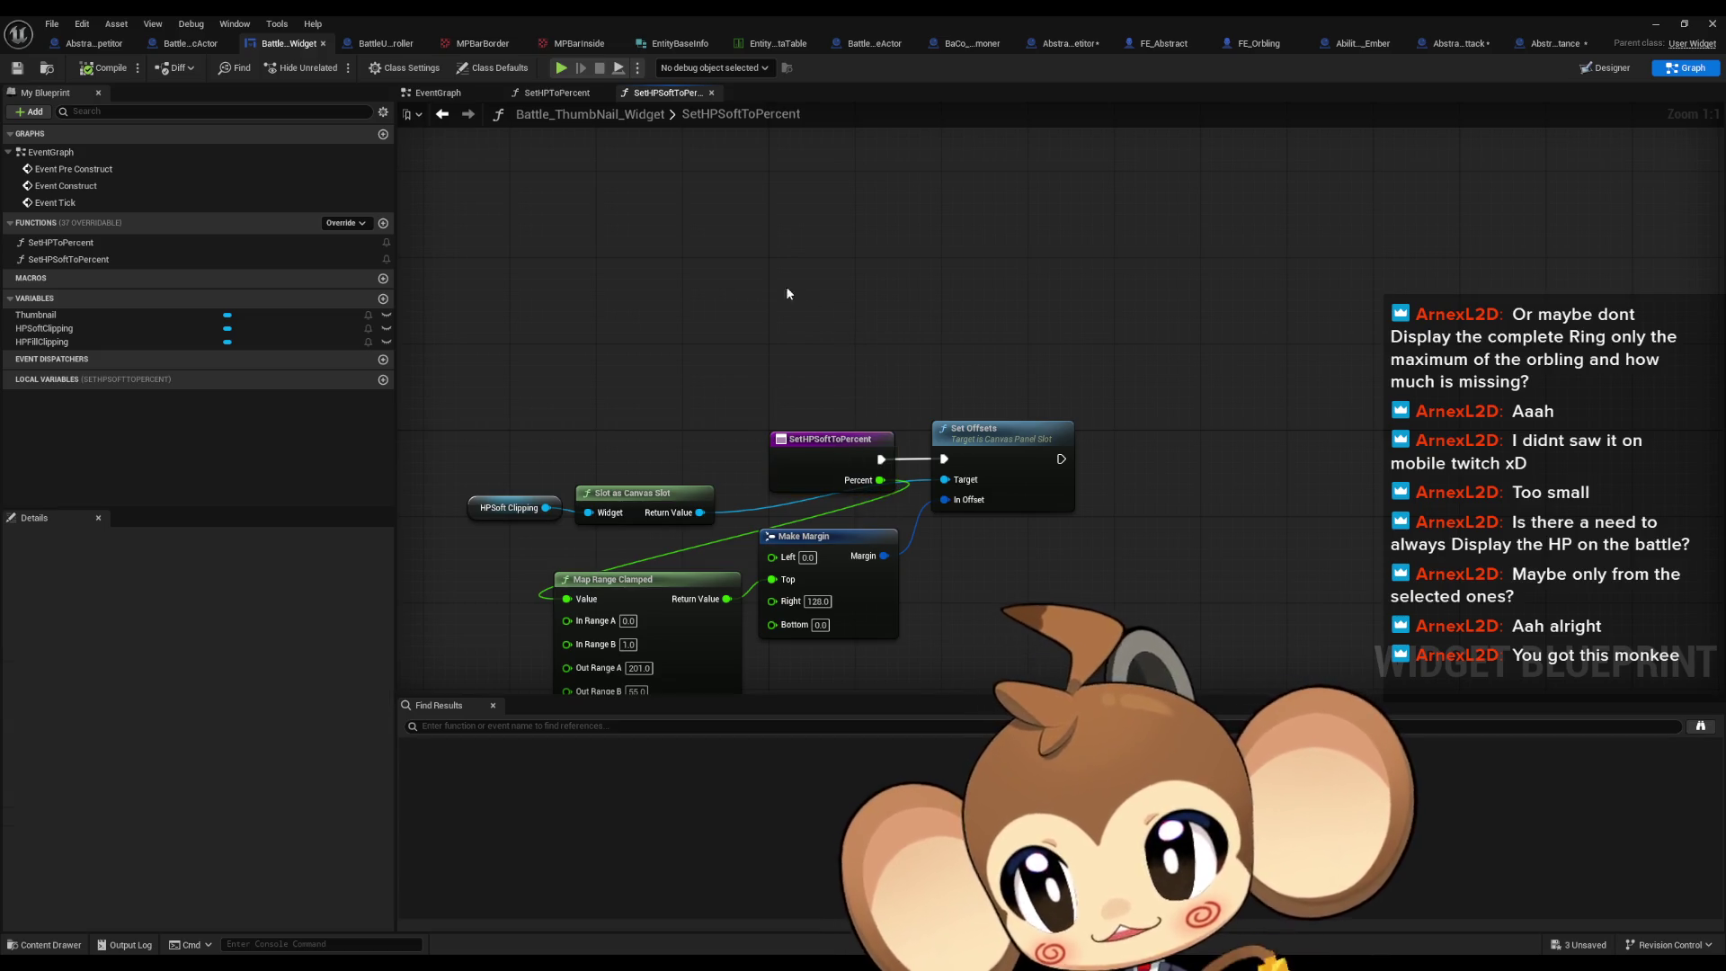
left_click(1067, 47)
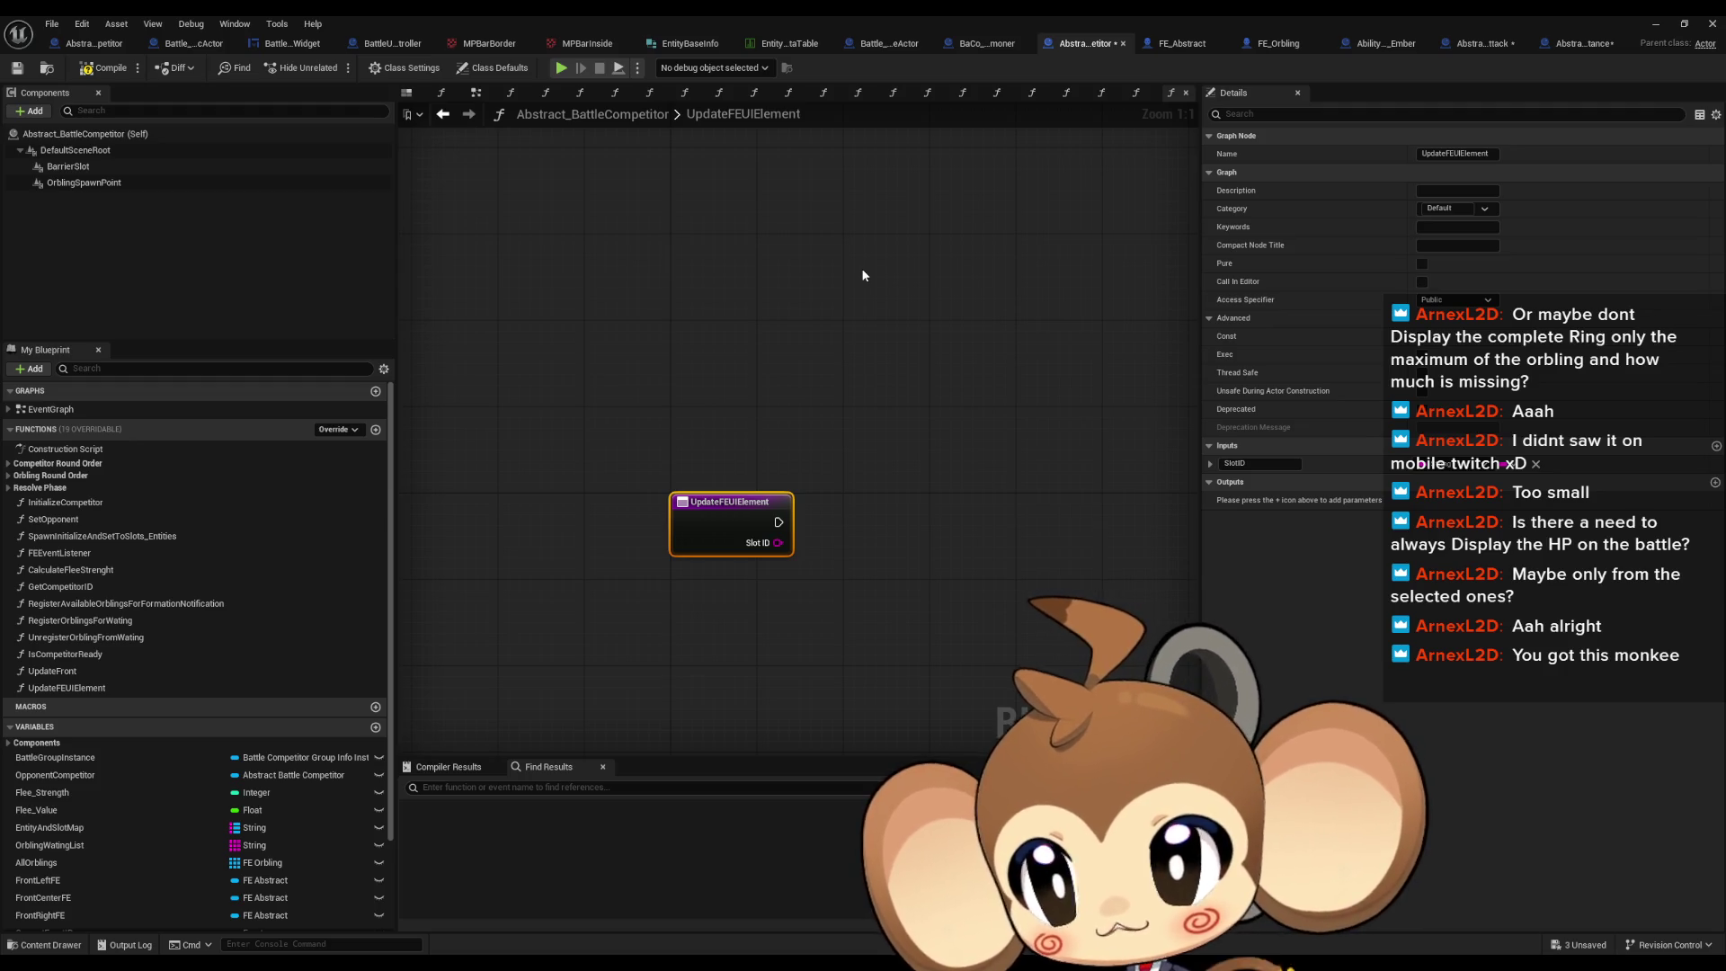
Step: Place a CompetitorUI getter in UpdateFEUIElement, search for a set action, then check Abstract_BattleUICompetitor
scroll(116, 733, "down", 3)
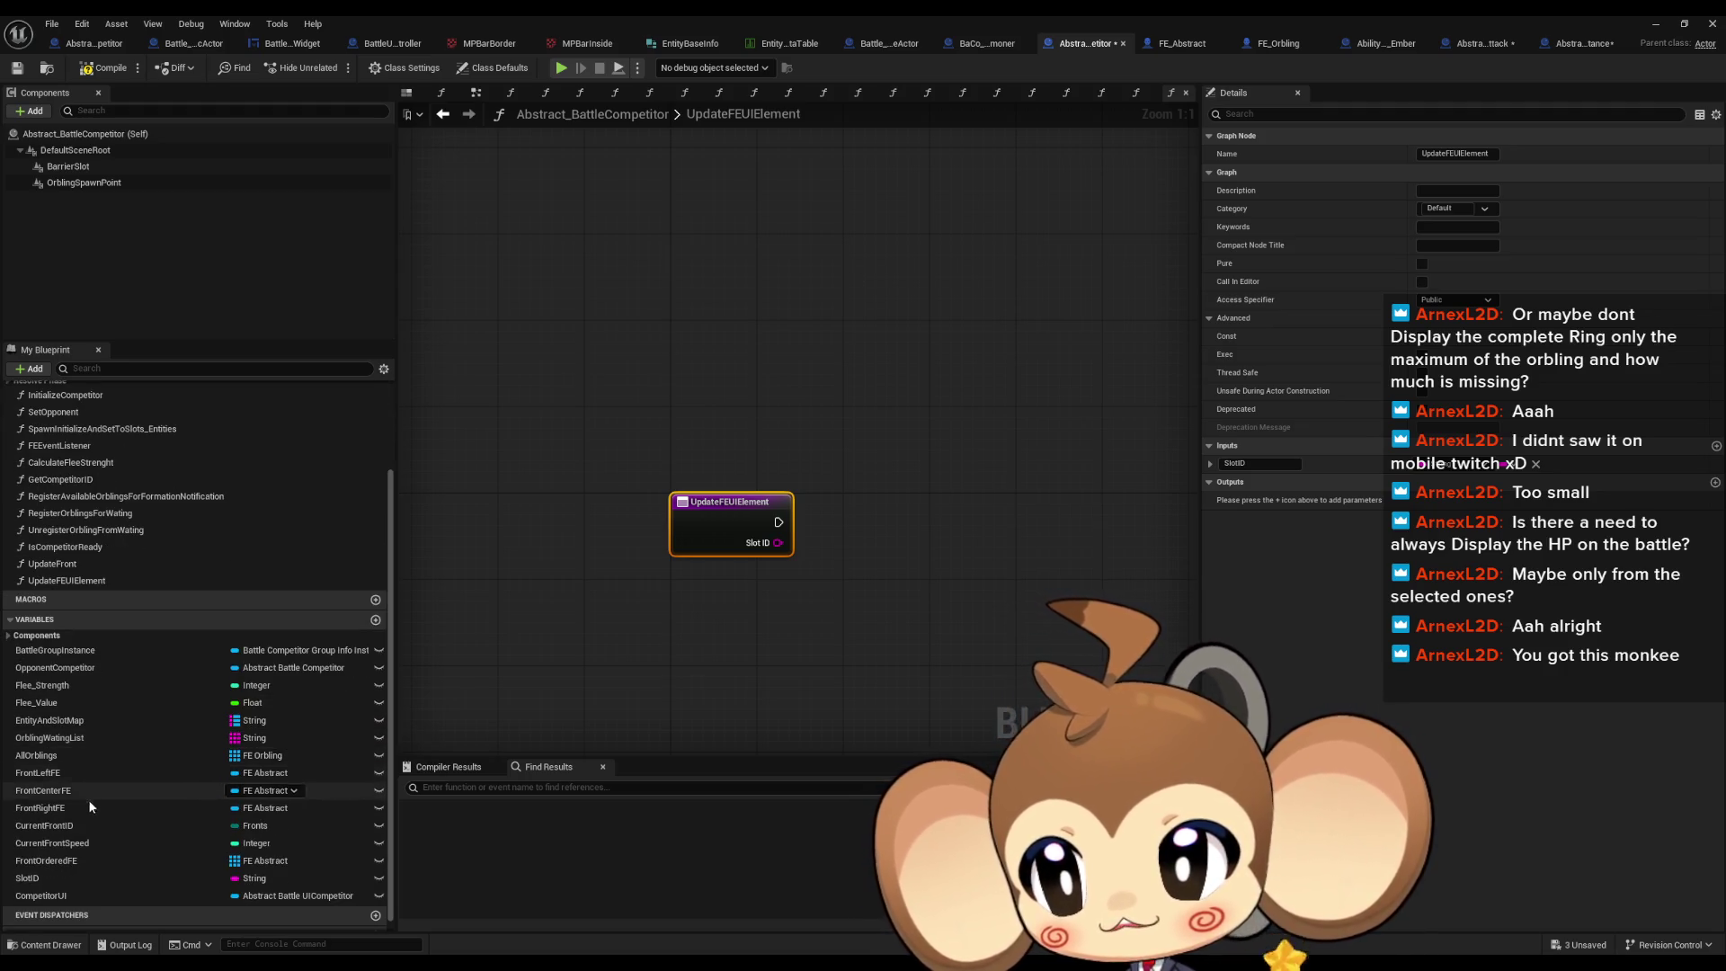
mouse_move(41, 901)
left_mouse_down()
mouse_move(455, 810)
mouse_move(678, 617)
mouse_move(825, 612)
left_mouse_up()
left_click(714, 654)
type("set h")
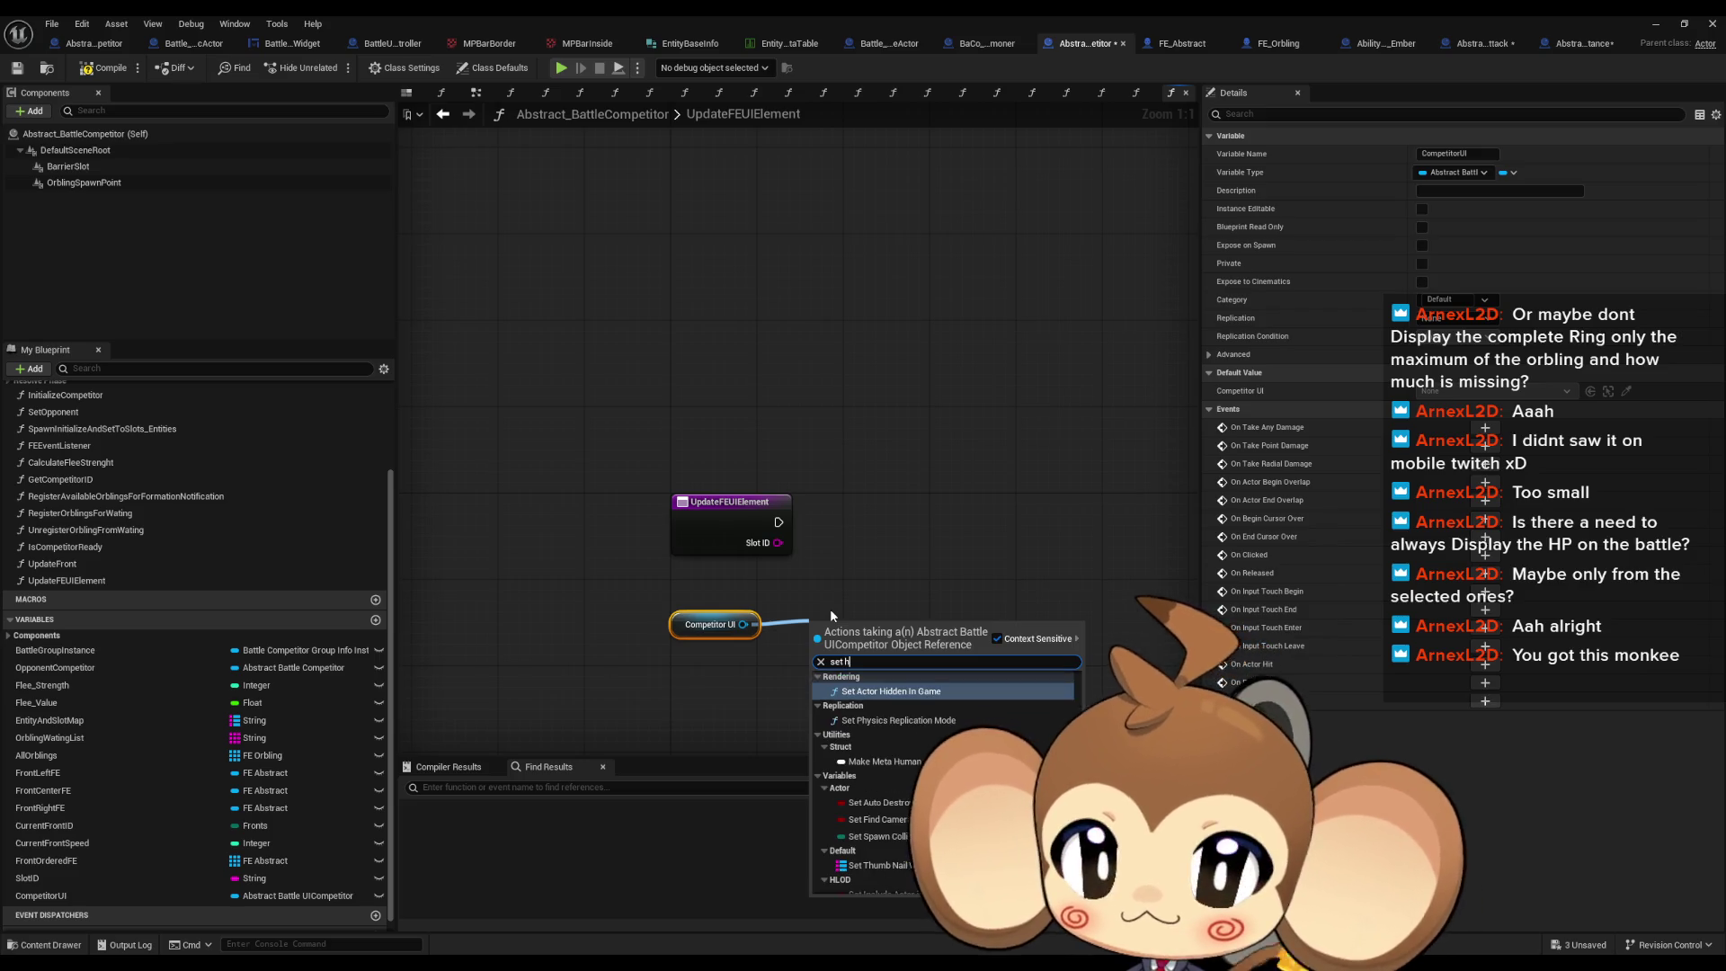
key("BackSpace")
key("BackSpace")
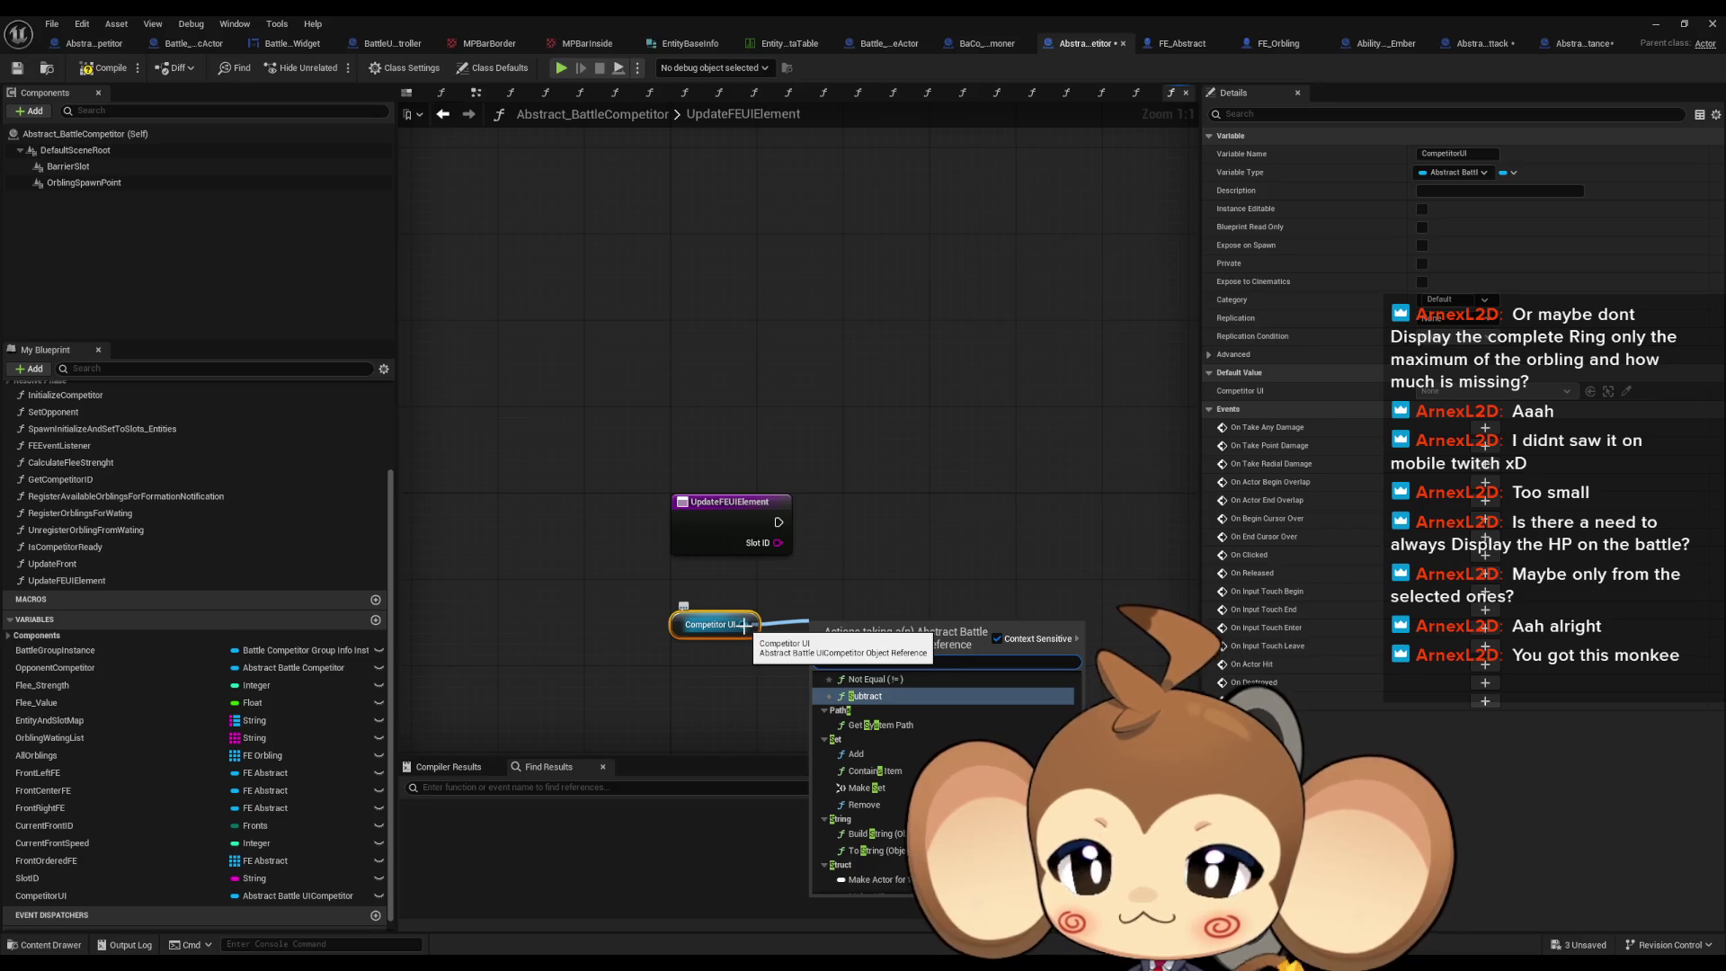
left_click(81, 45)
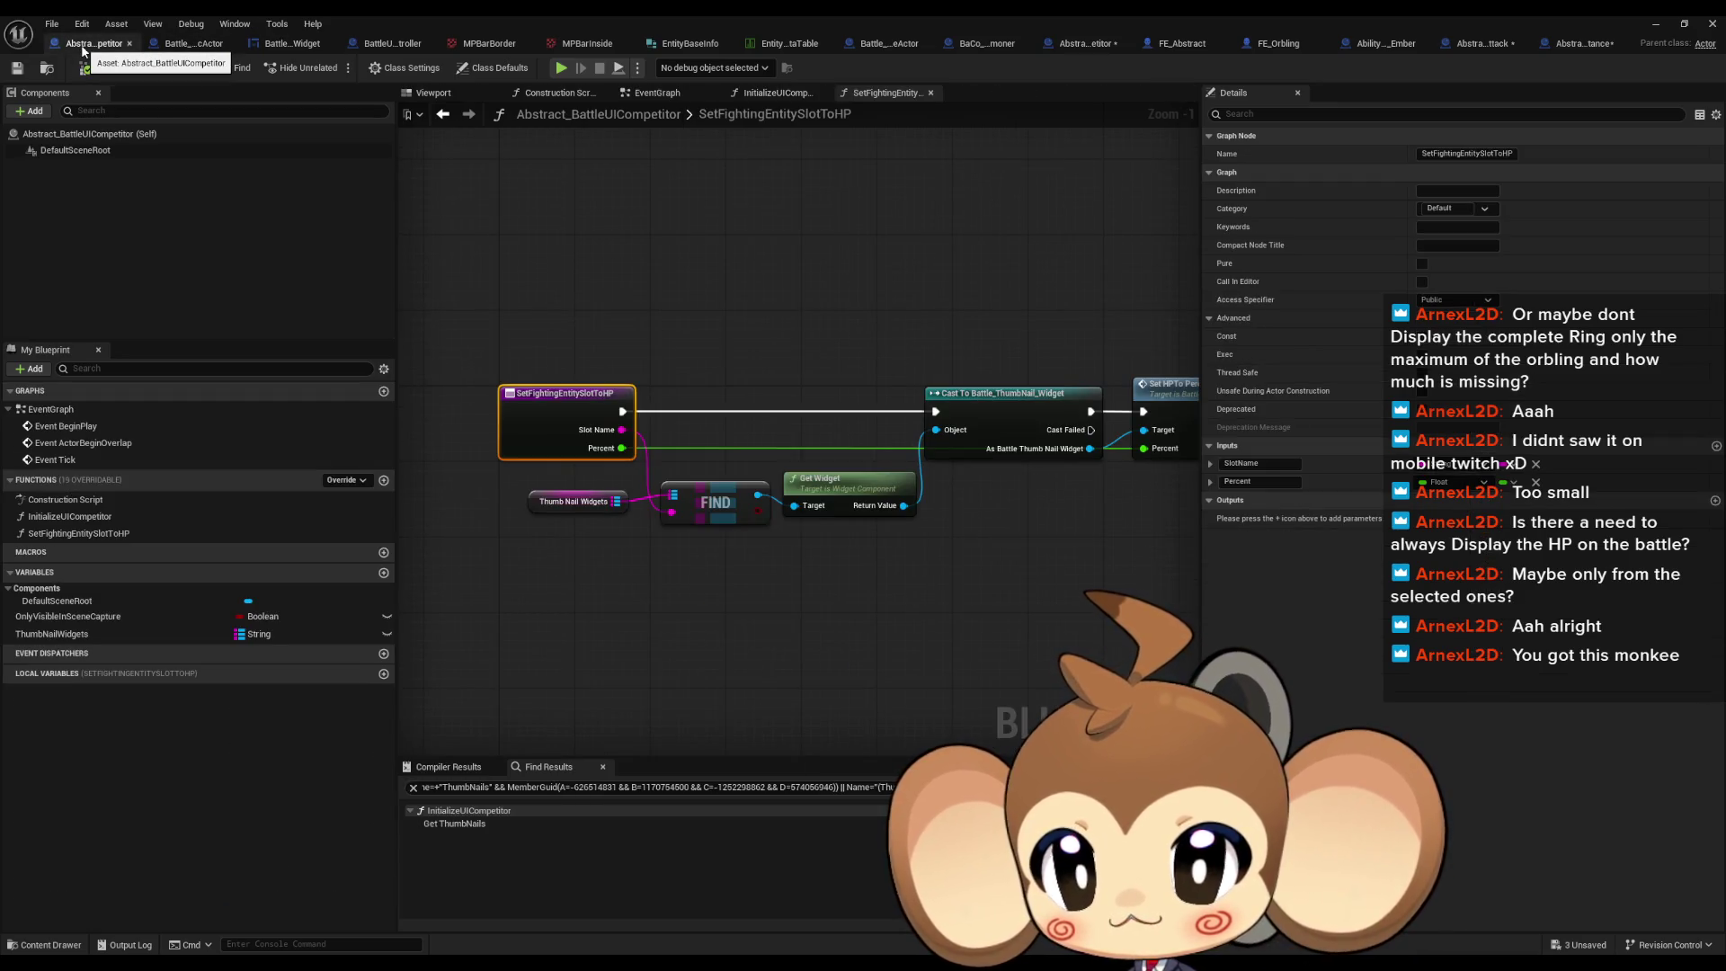